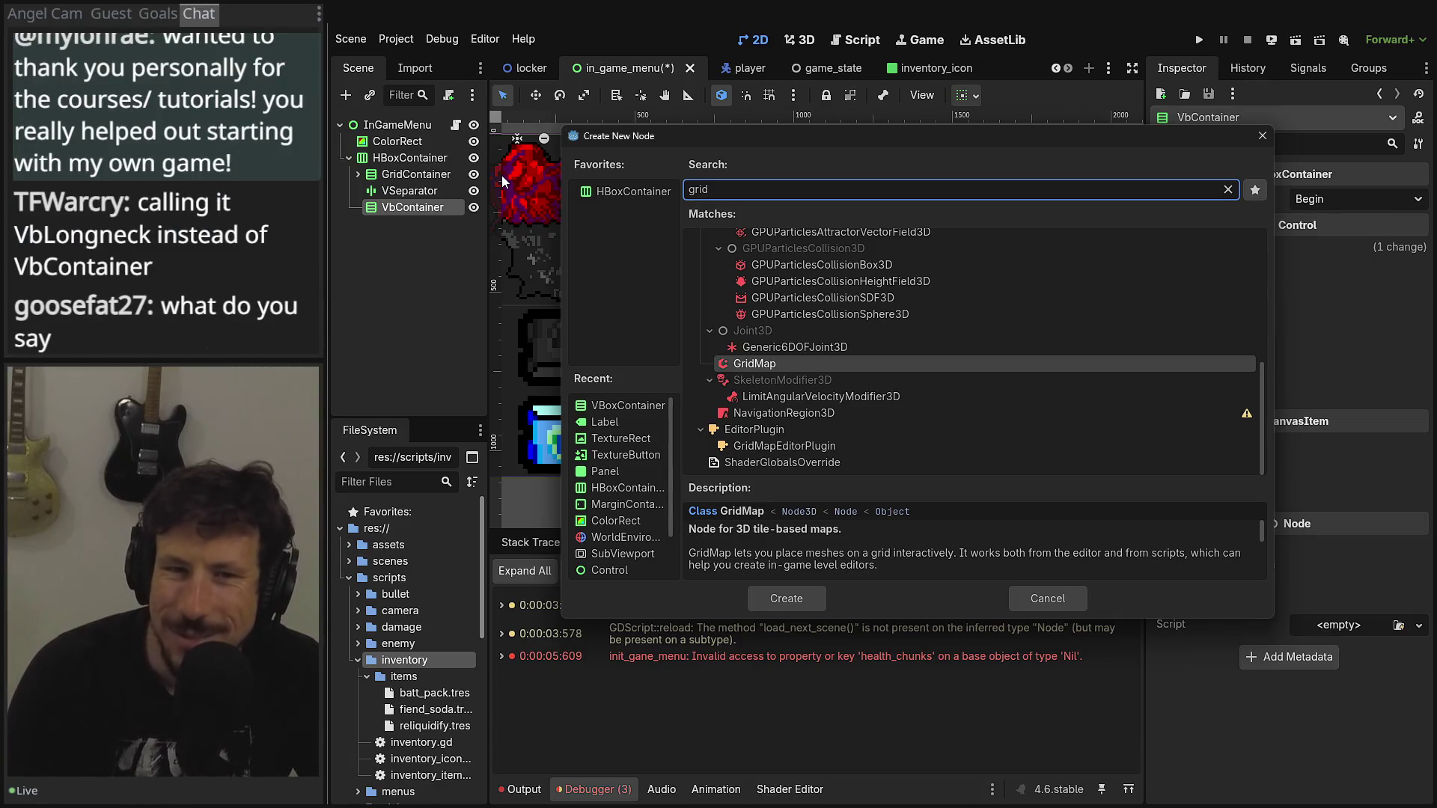
- Add a GridContainer as a child of VbContainer
key(BackSpace)
key(BackSpace)
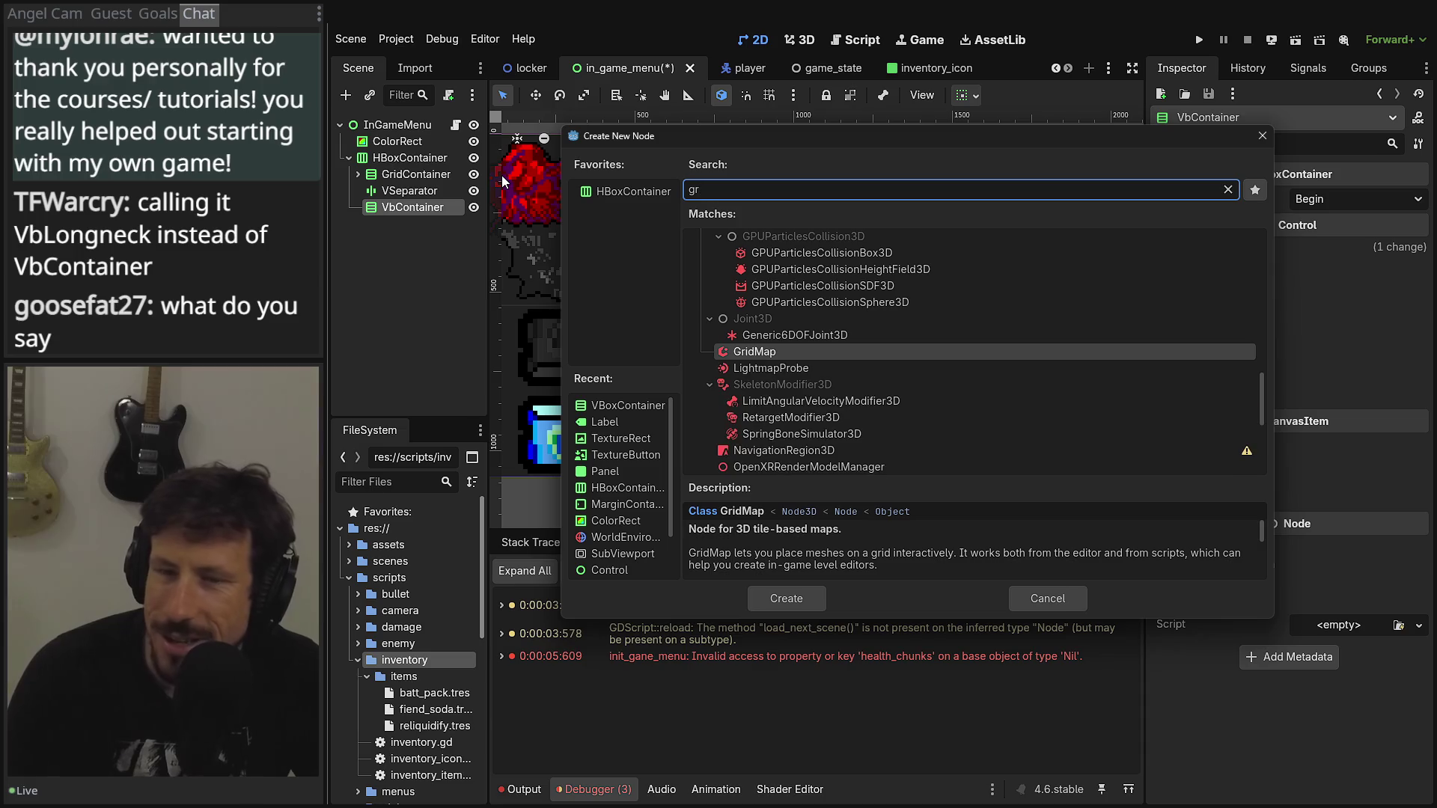
key(BackSpace)
key(BackSpace)
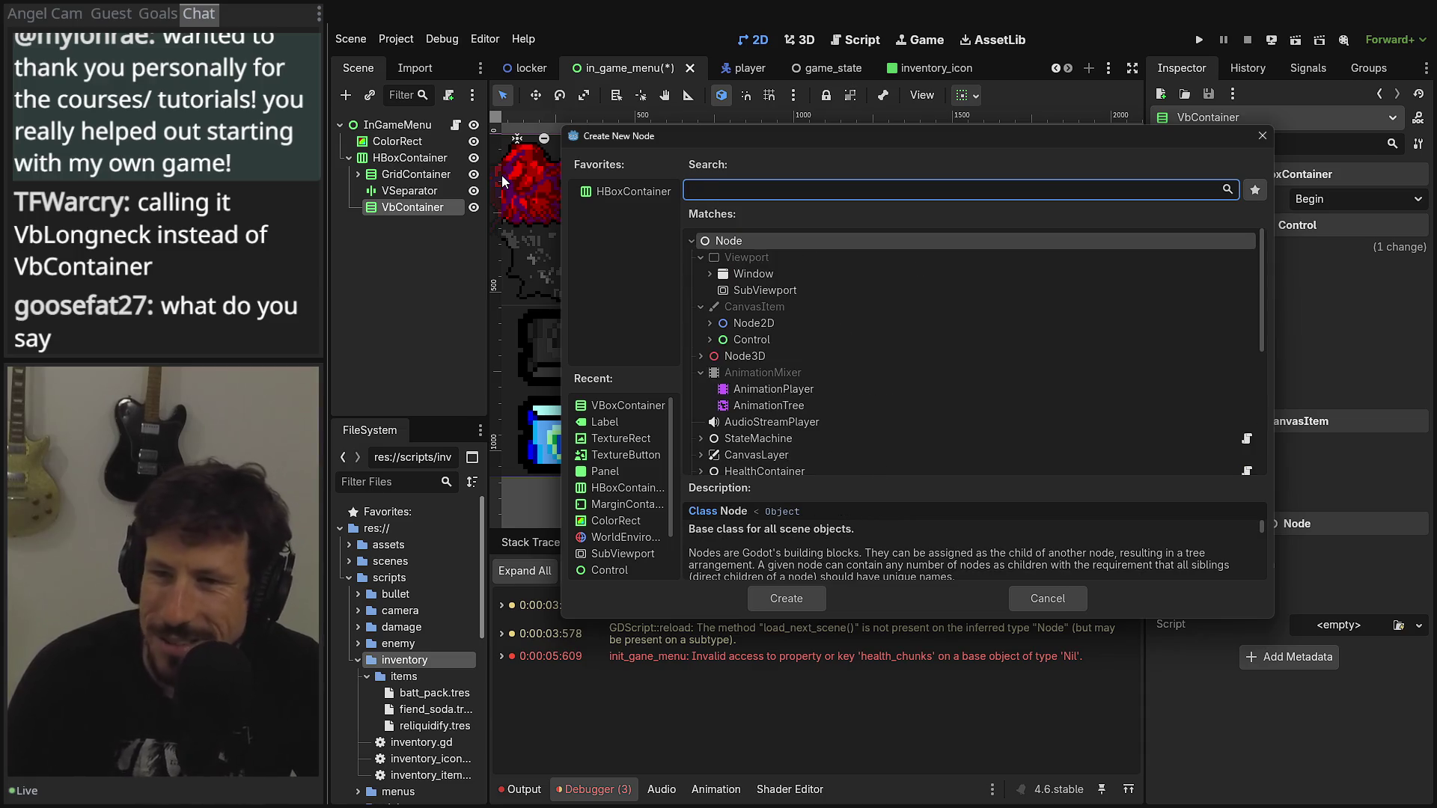
text(grid)
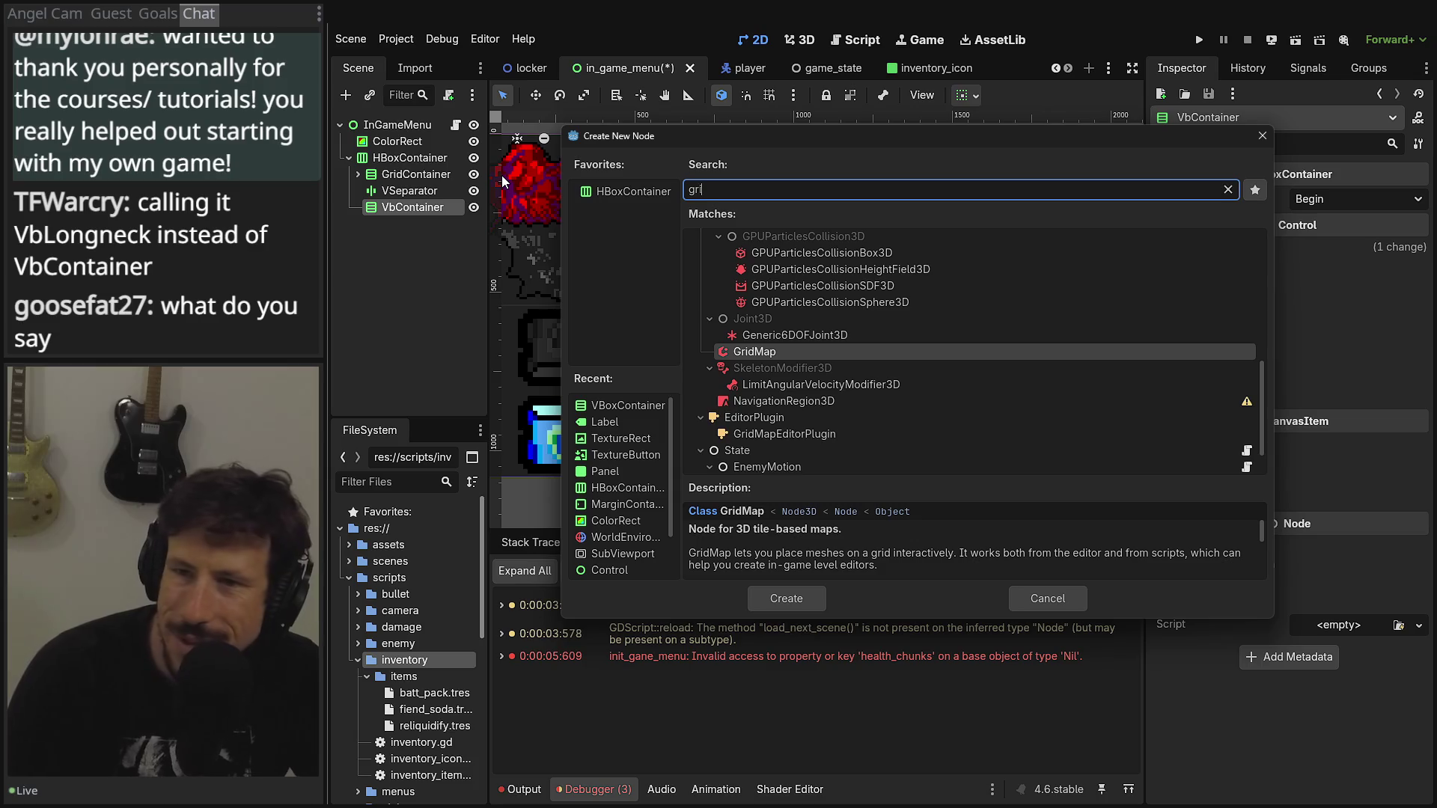
text(cont)
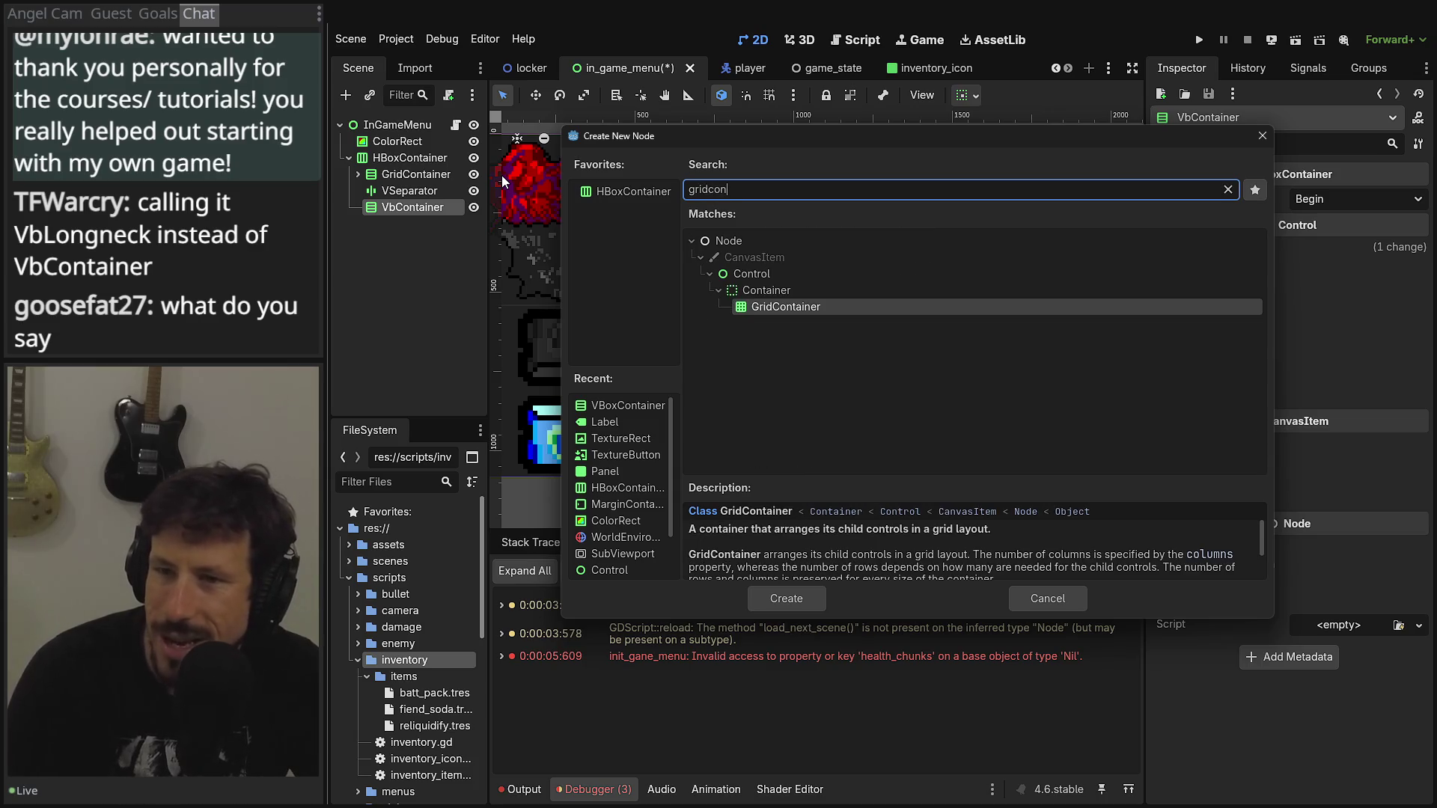
key(Return)
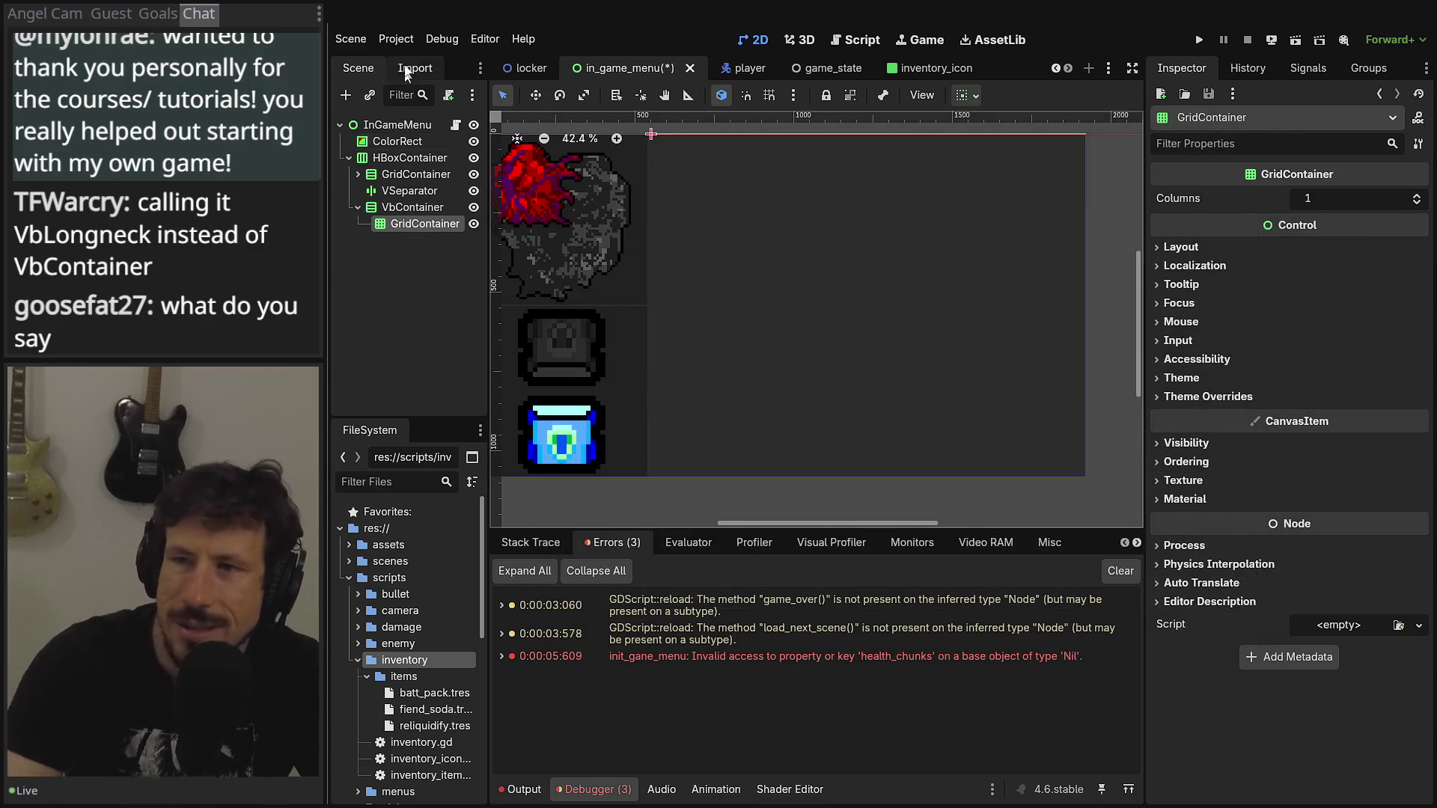
- Add an HSeparator and move it to sit directly under VbContainer
click(345, 95)
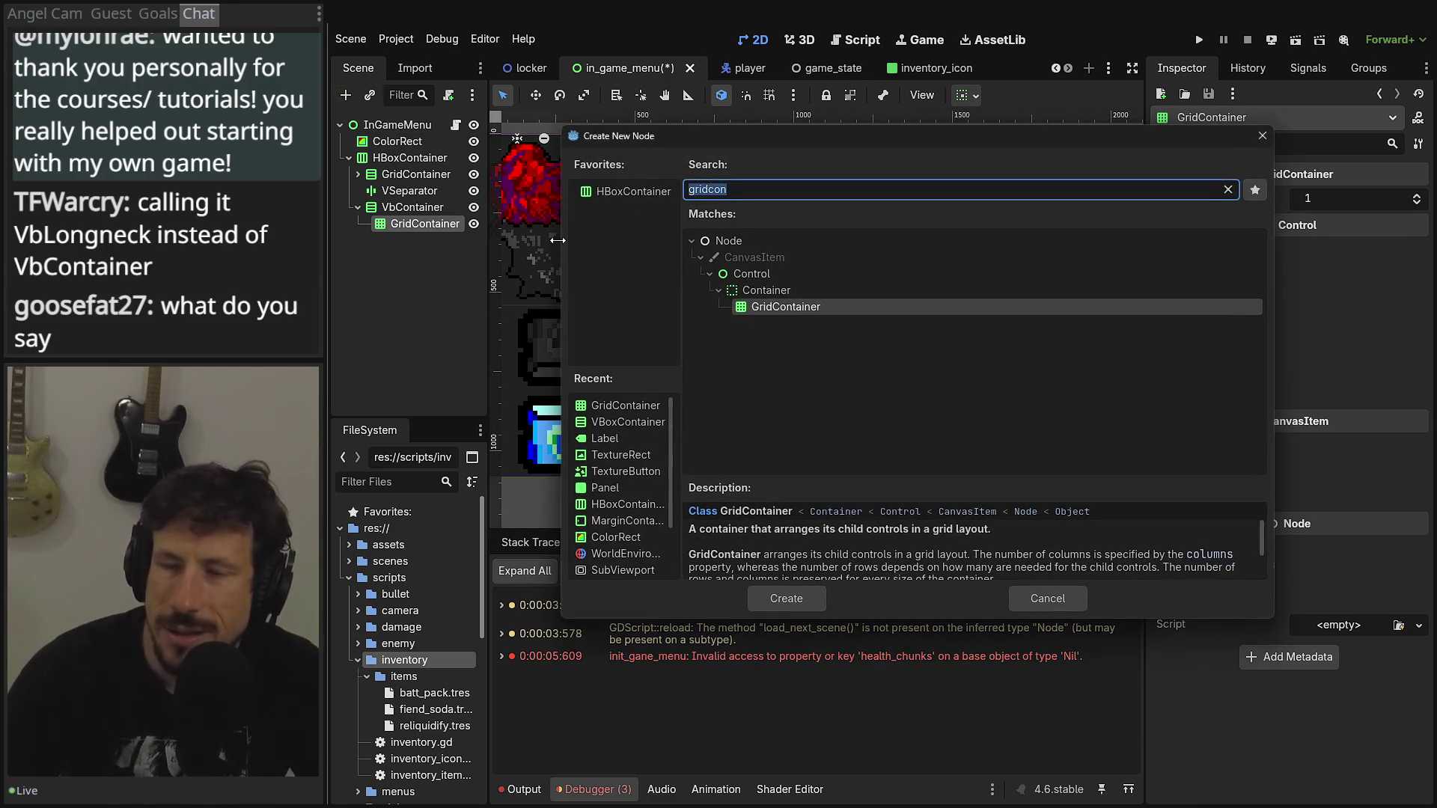
text(se)
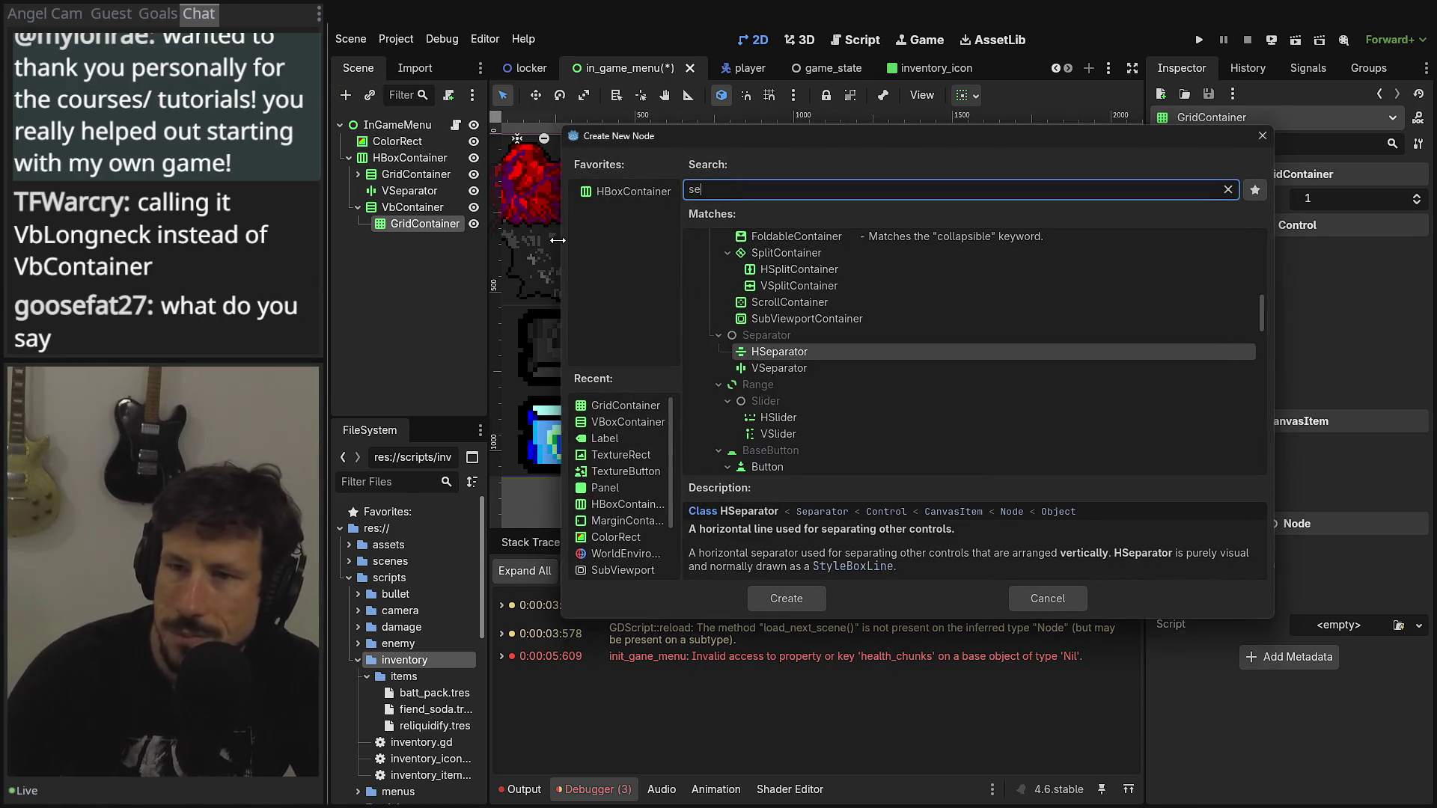
key(Return)
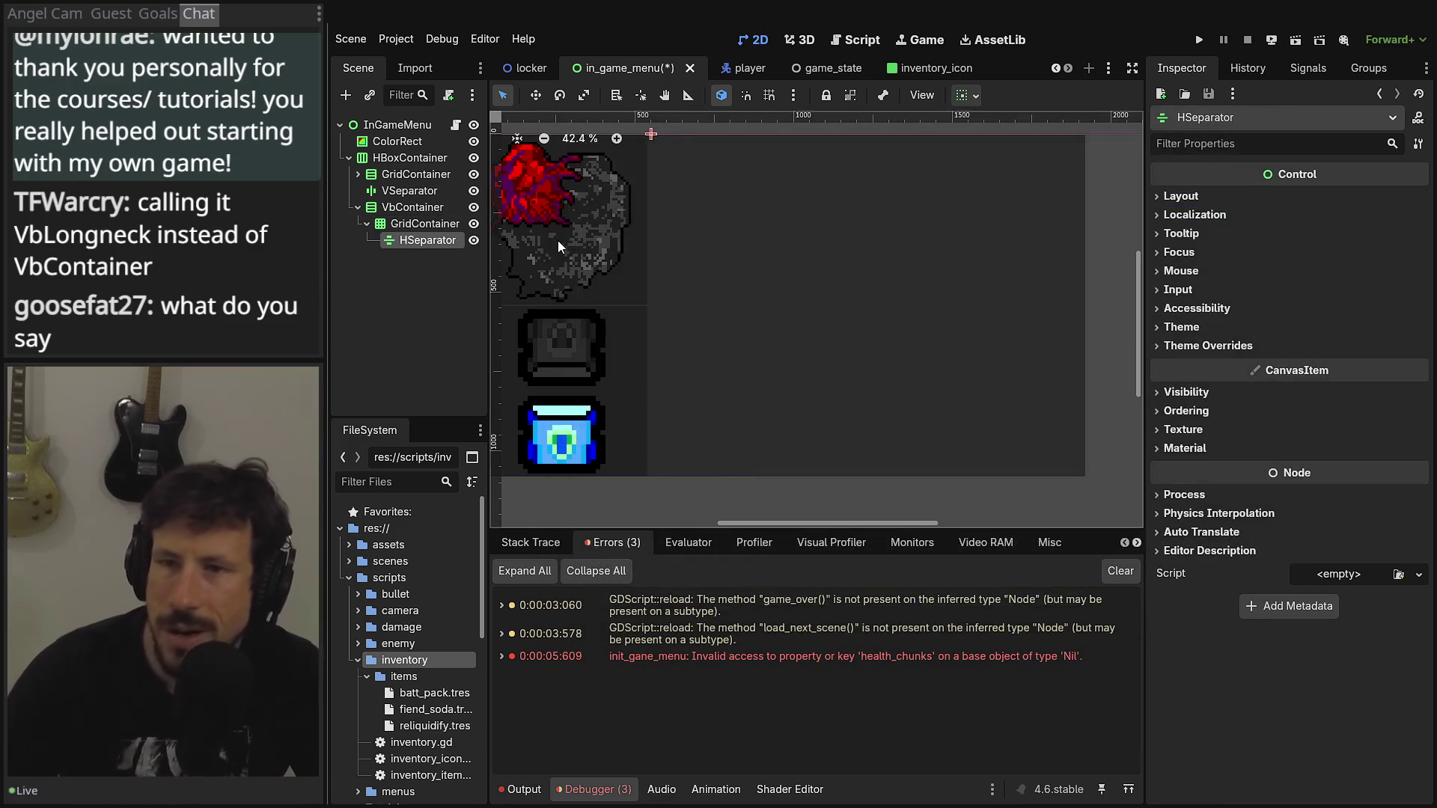
drag(414, 240, 412, 208)
- Add a Panel node under VbContainer, after the separator
click(345, 95)
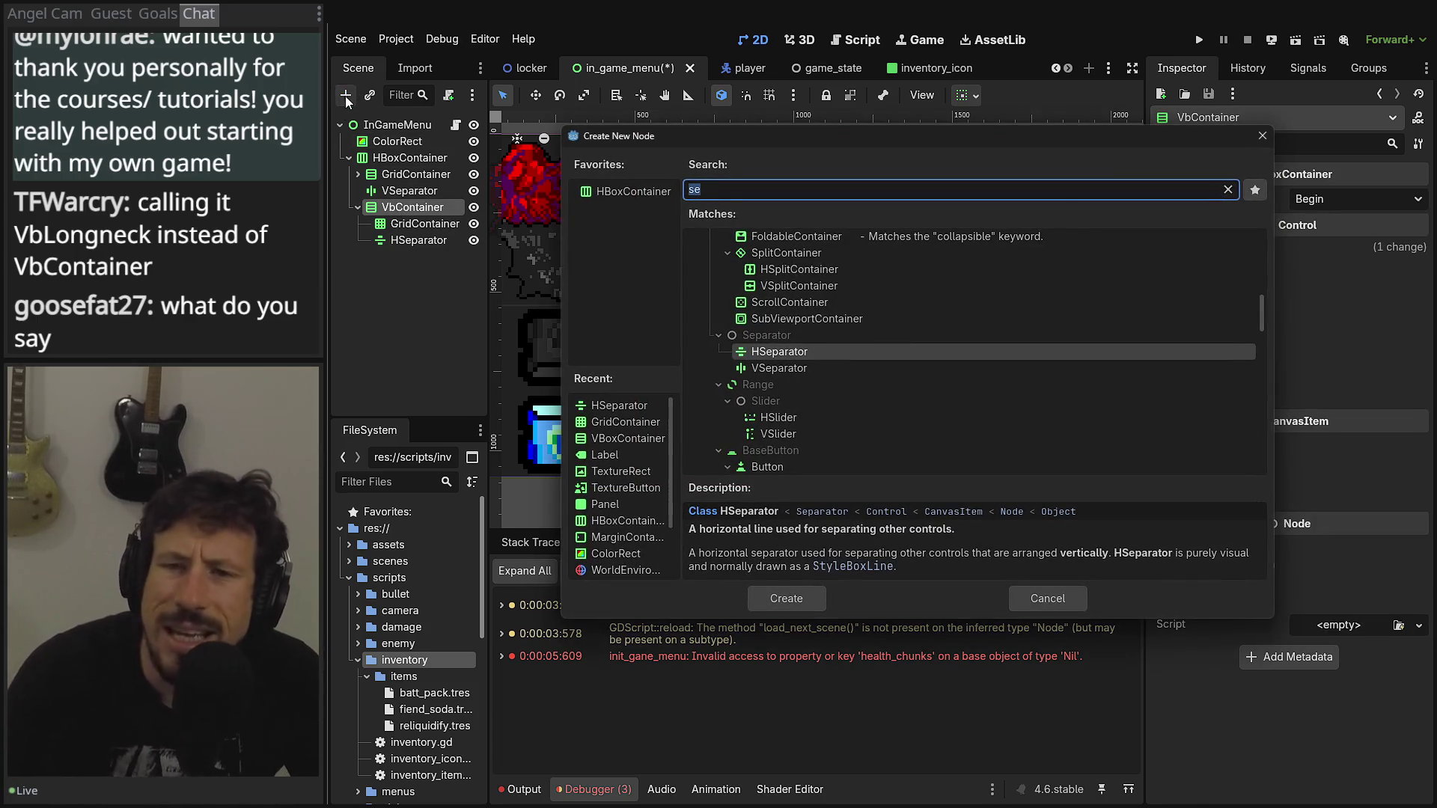
text(l)
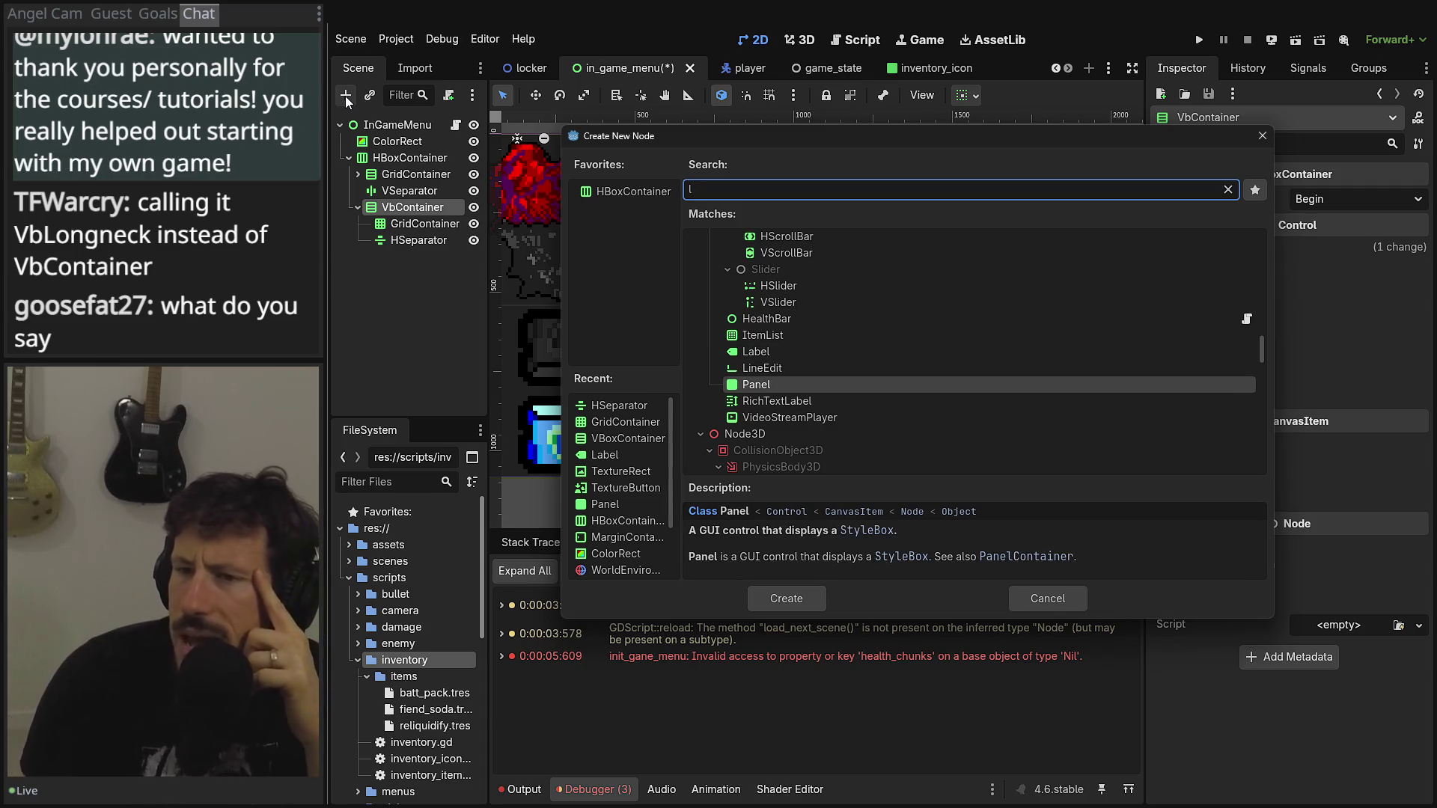
text(\)
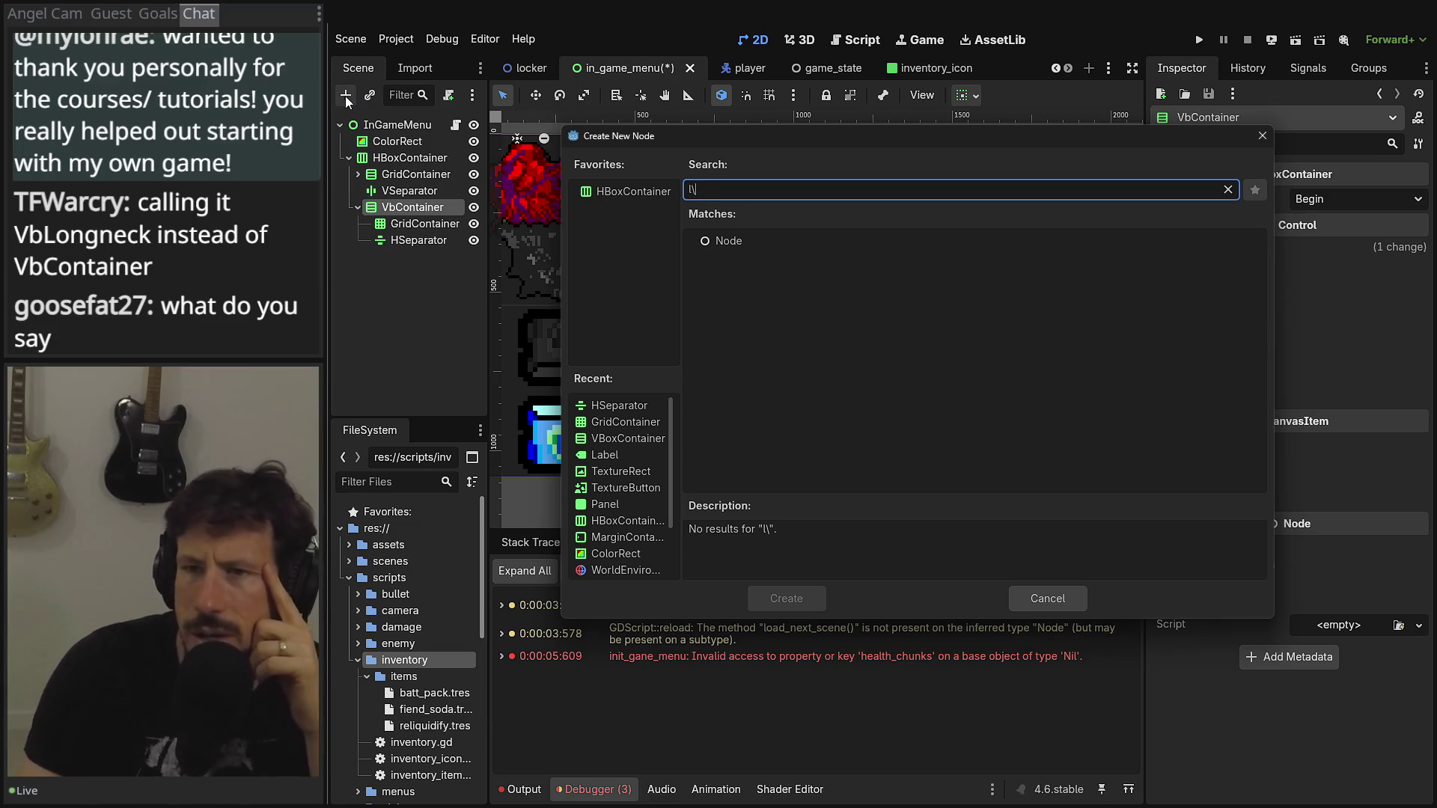
key(BackSpace)
key(BackSpace)
text(pa)
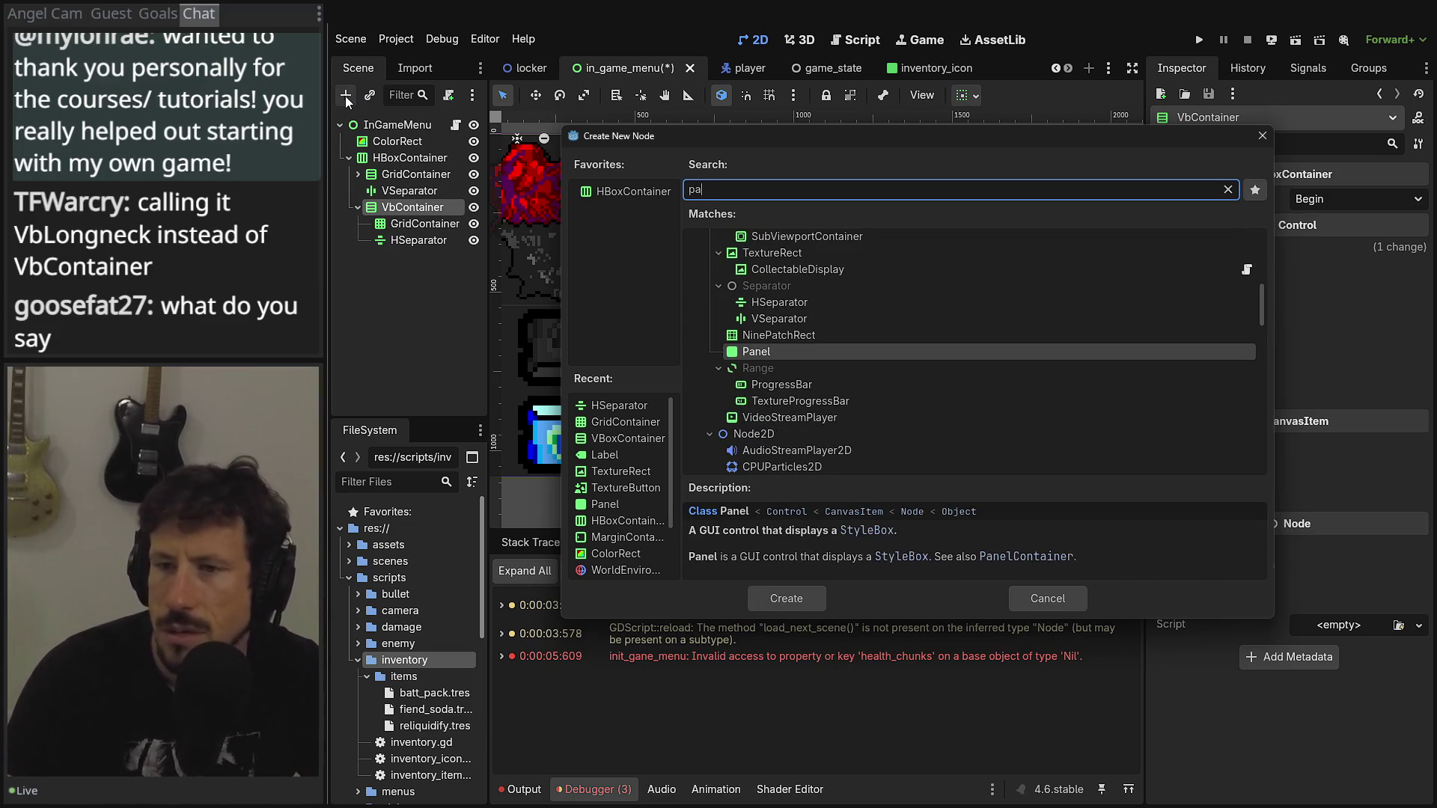
key(Return)
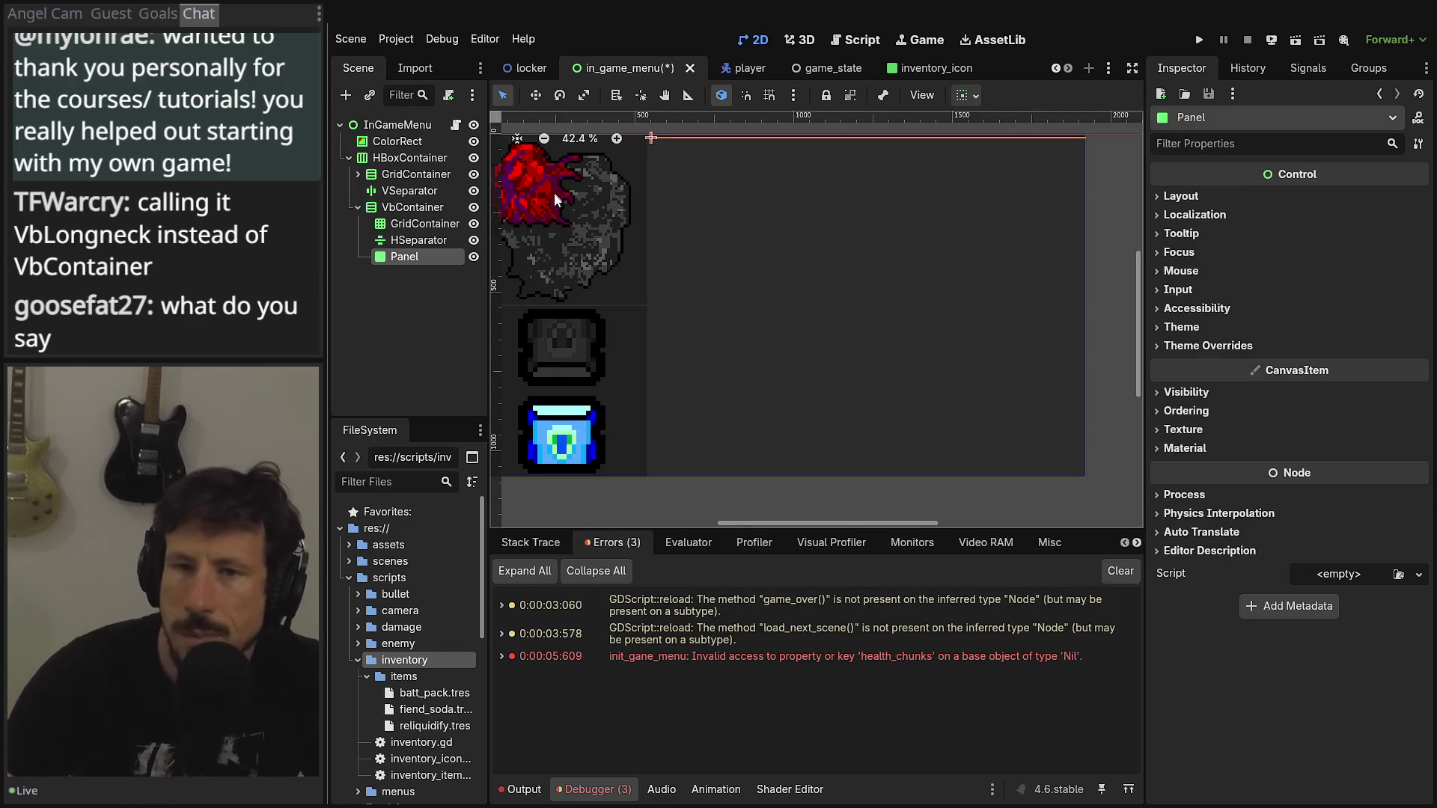
click(411, 207)
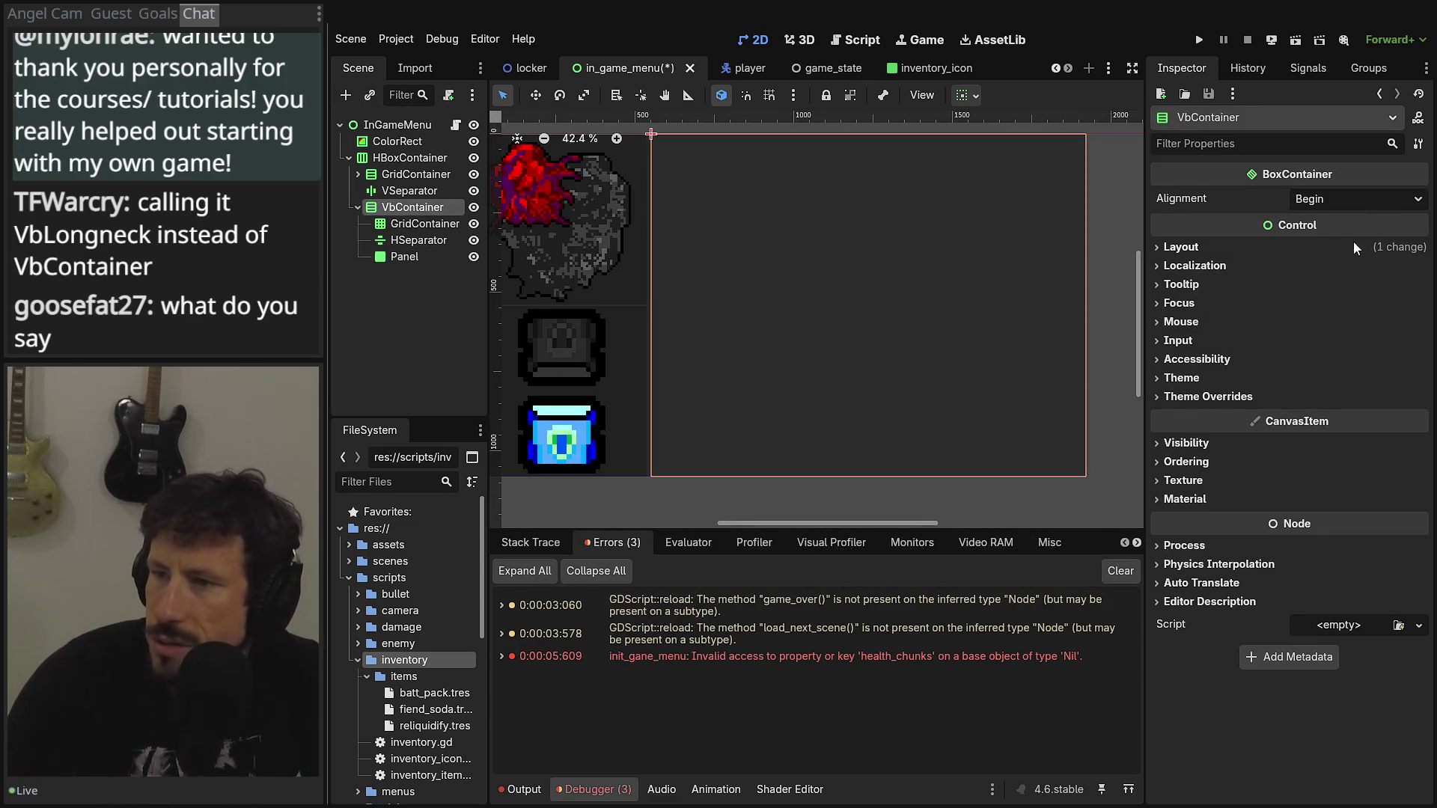
- Rename VbContainer to VbLongnexk, leaving its vertical sizing at Fill
click(1351, 249)
click(1252, 433)
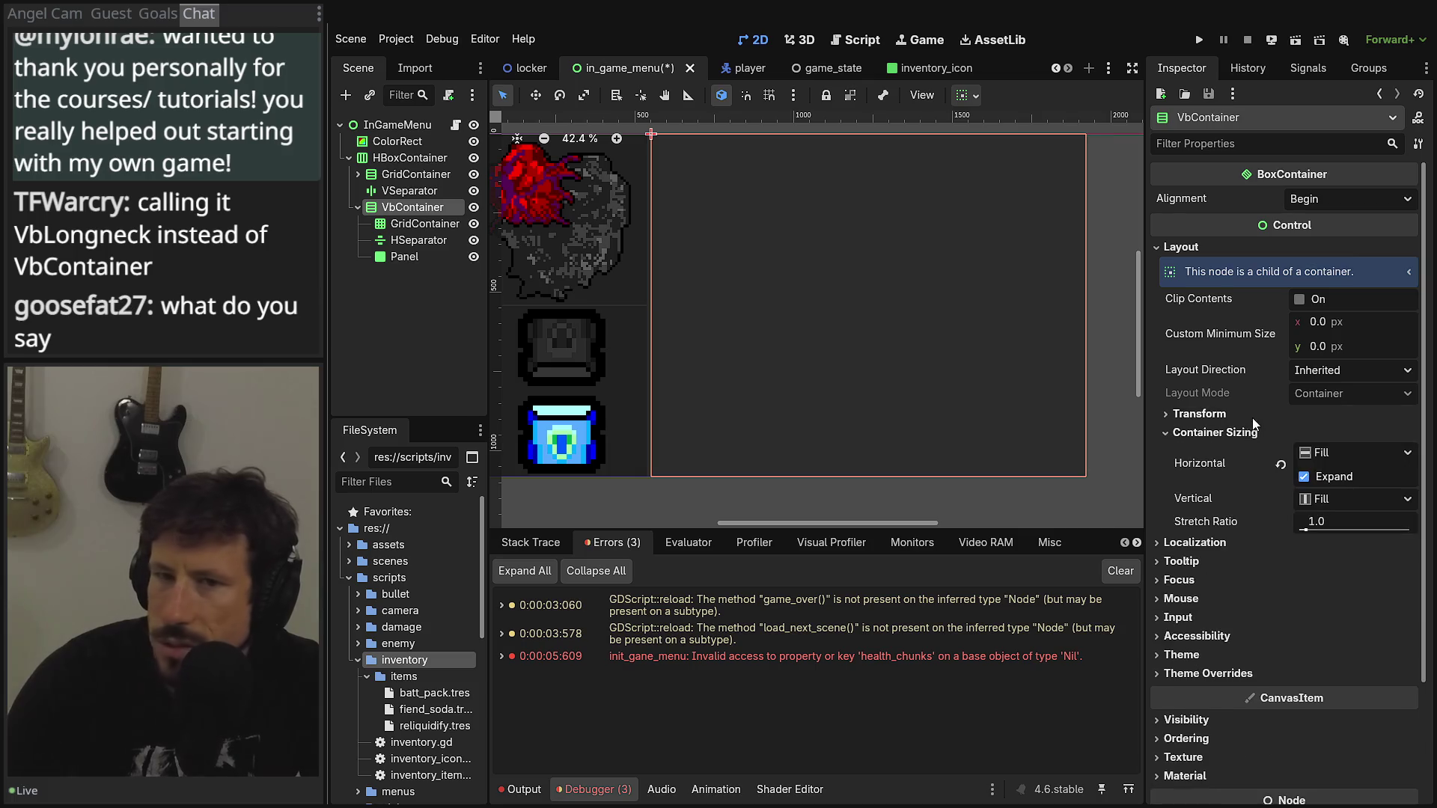
double_click(411, 209)
text(VbLong)
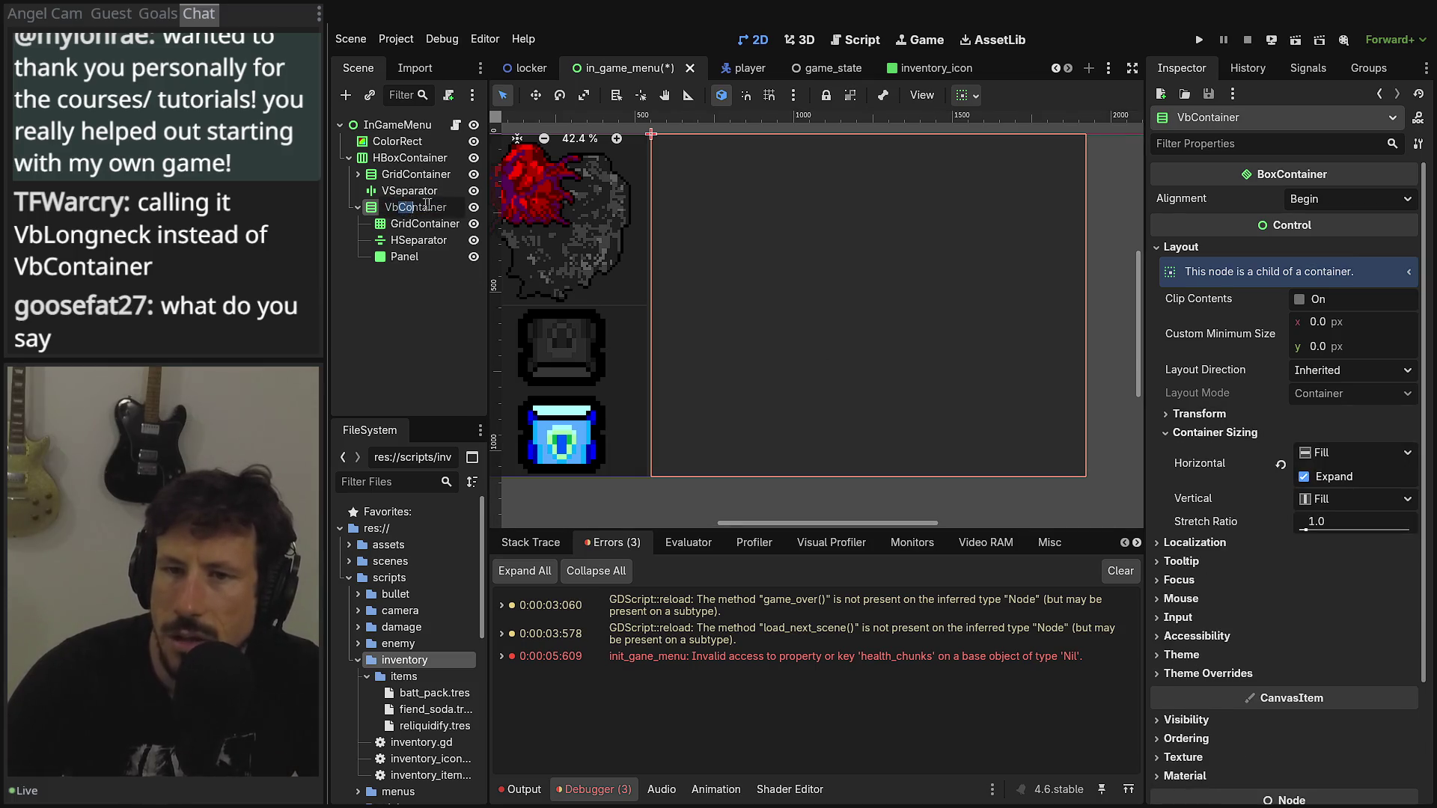
text(nexk)
key(Return)
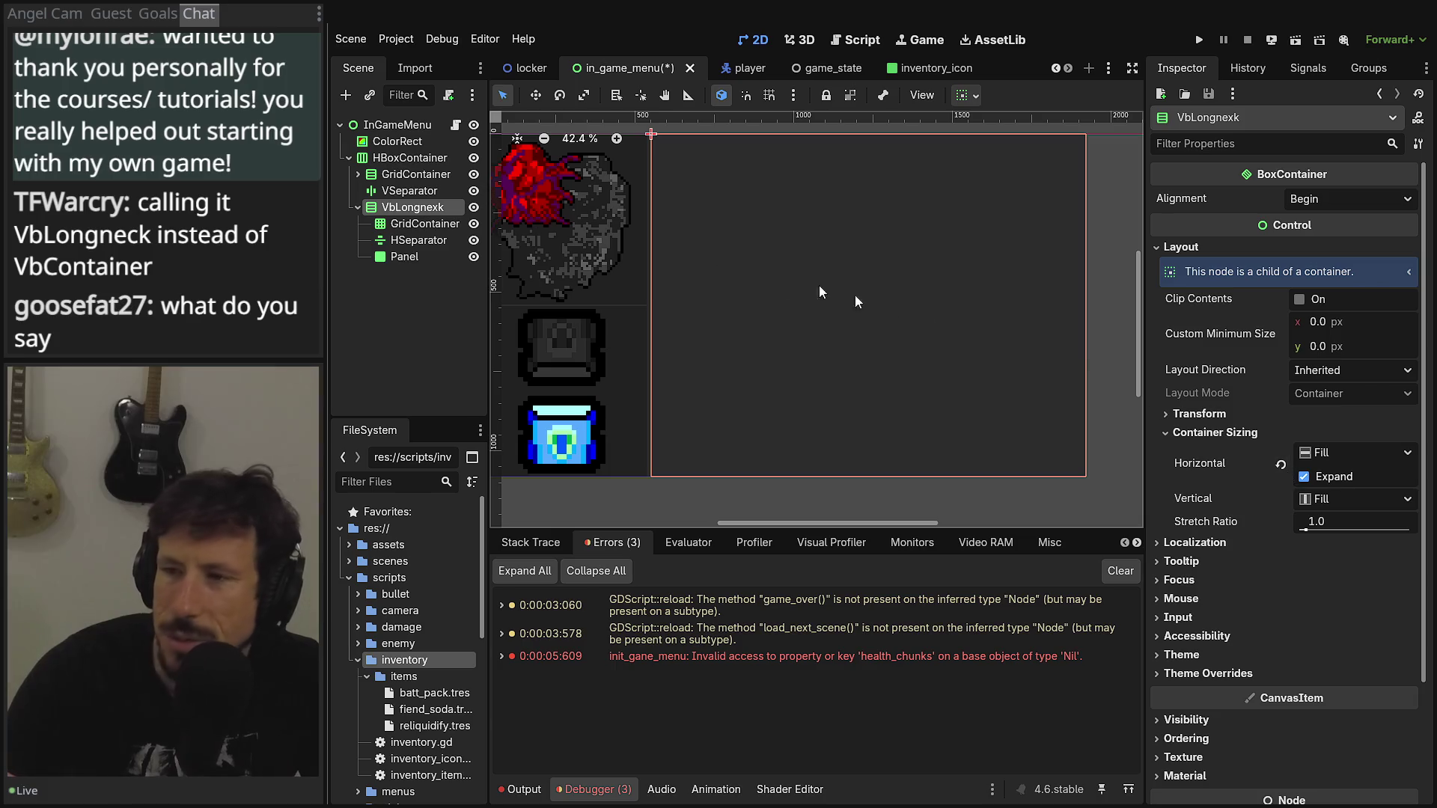
click(1323, 501)
click(551, 241)
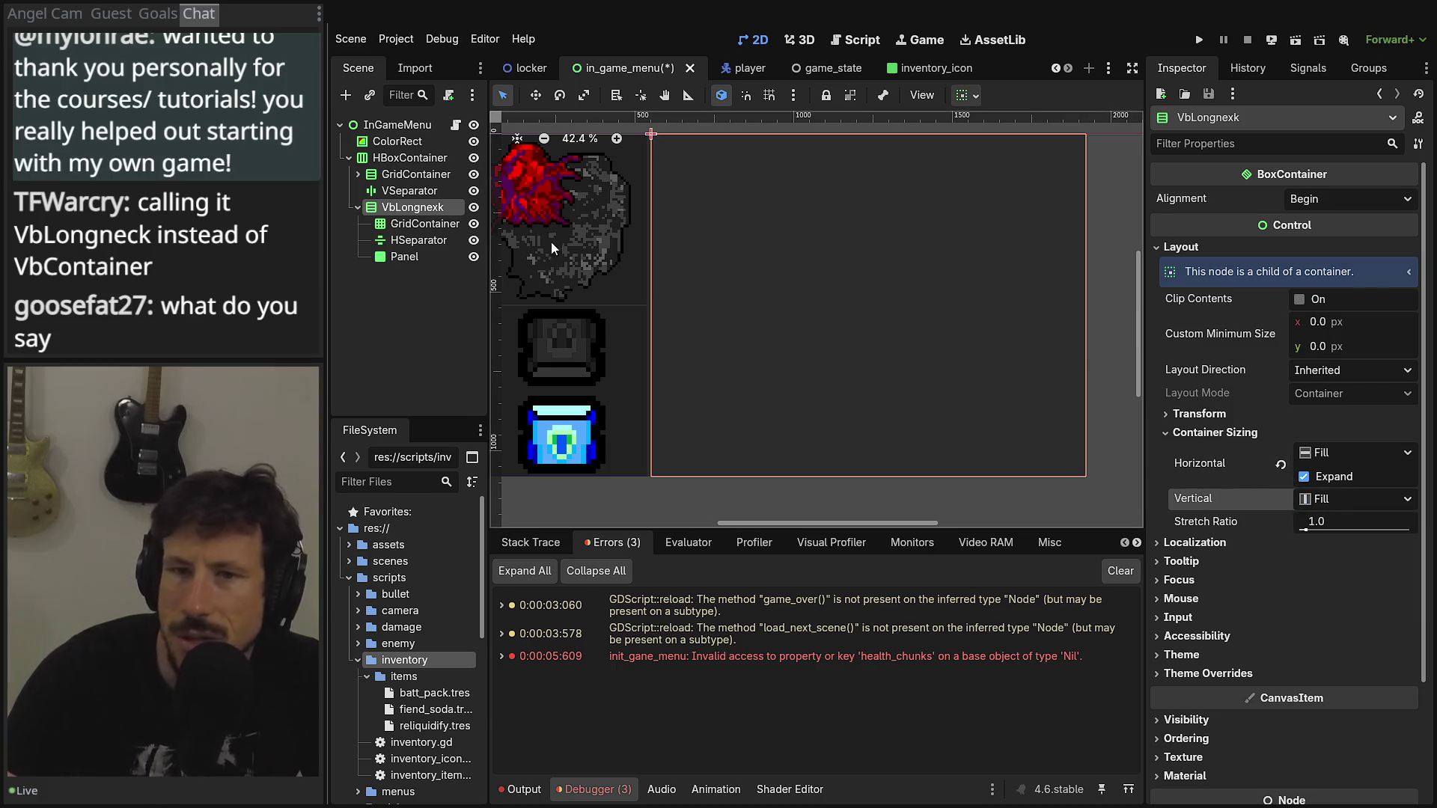
- Give the GridContainer 6 columns and enable vertical Expand in its container sizing
click(424, 224)
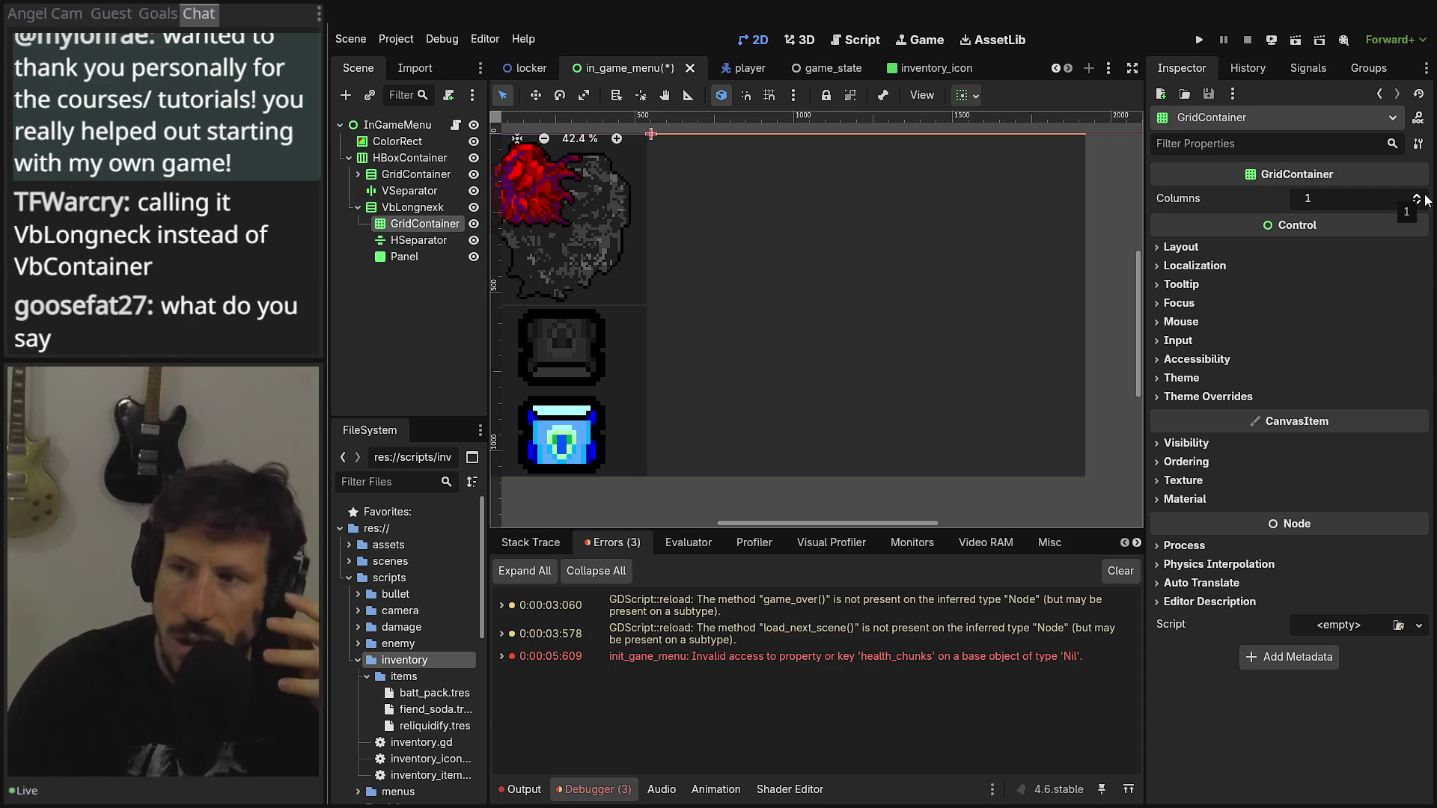
scroll(1425, 199, up, 3)
scroll(1419, 199, up, 1)
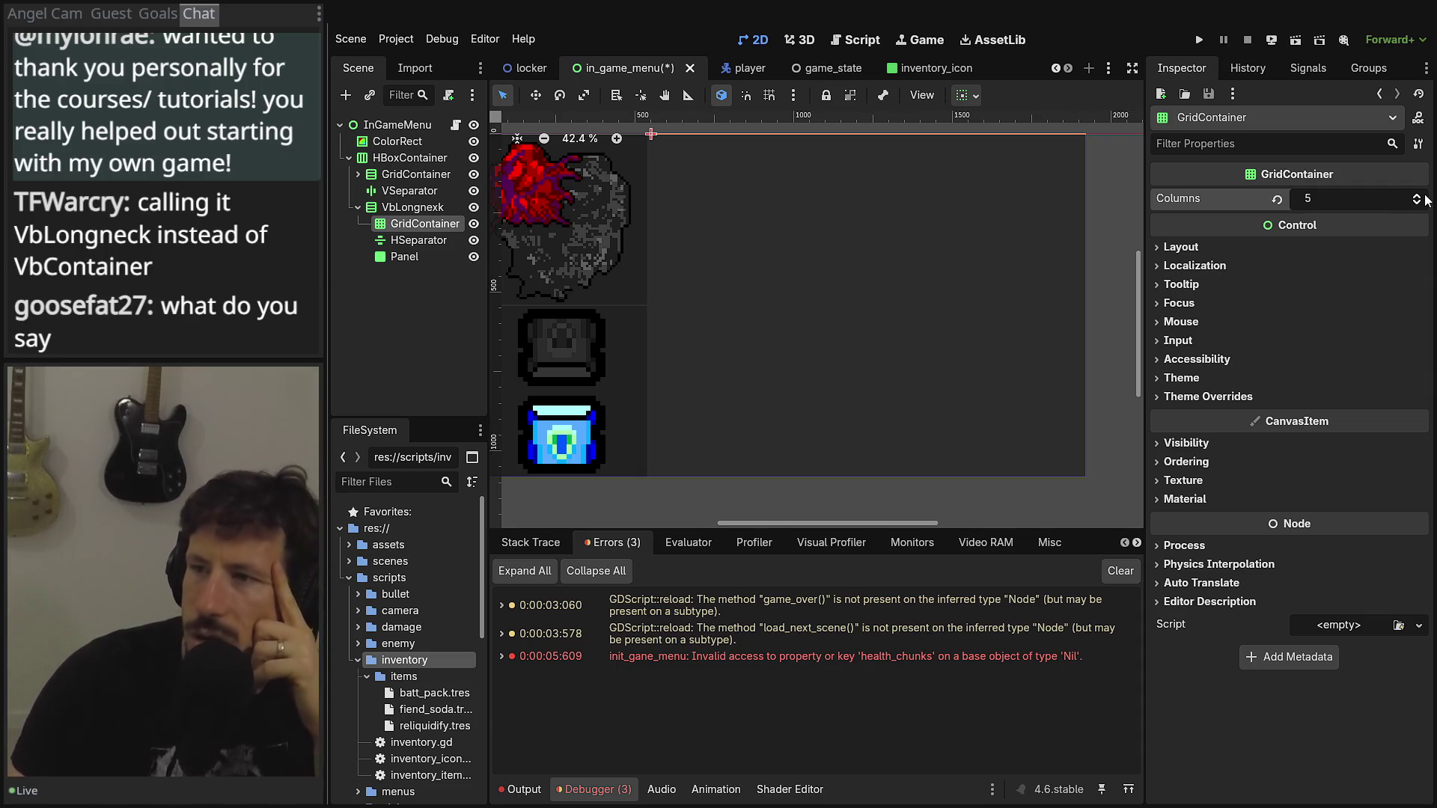
scroll(1419, 199, up, 1)
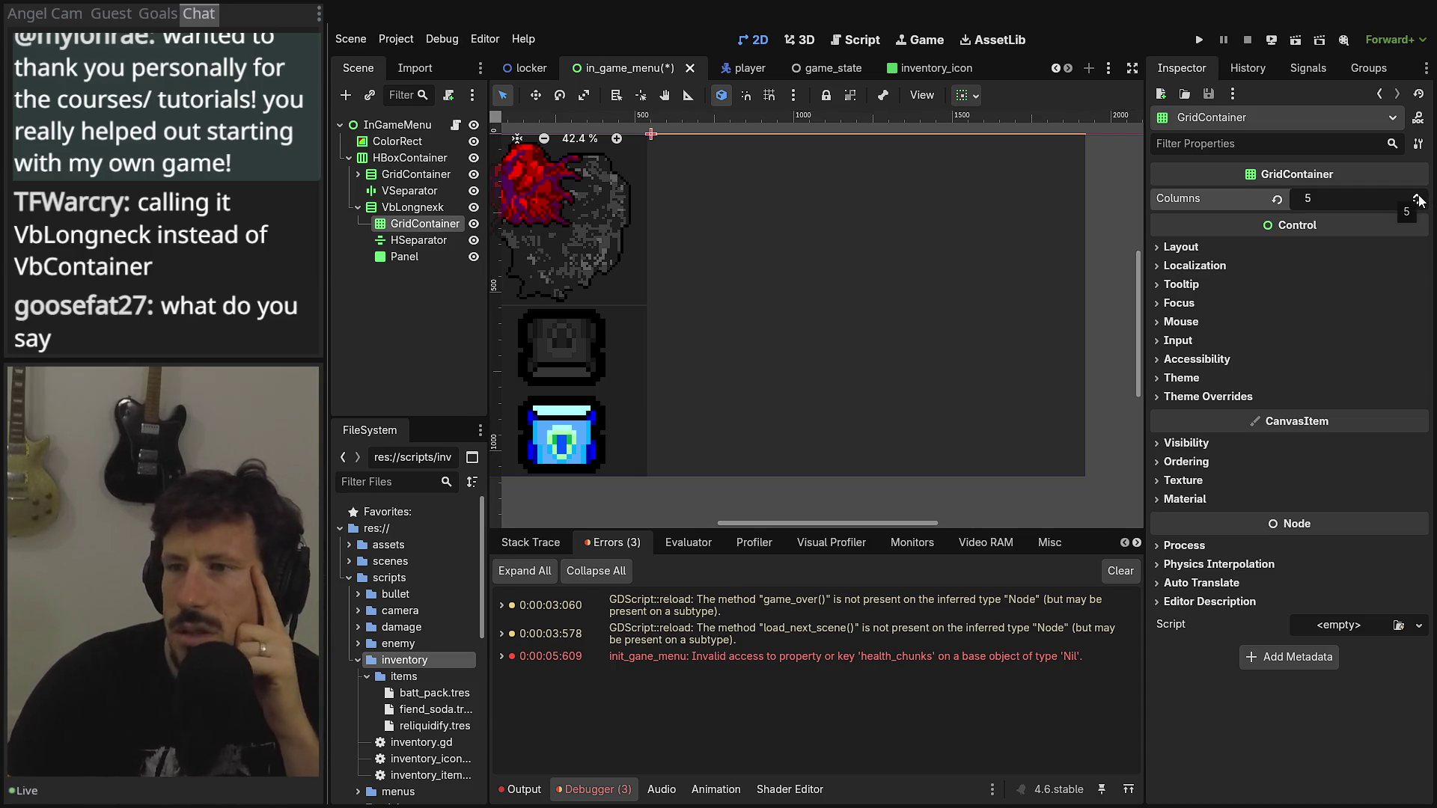
scroll(1416, 201, up, 2)
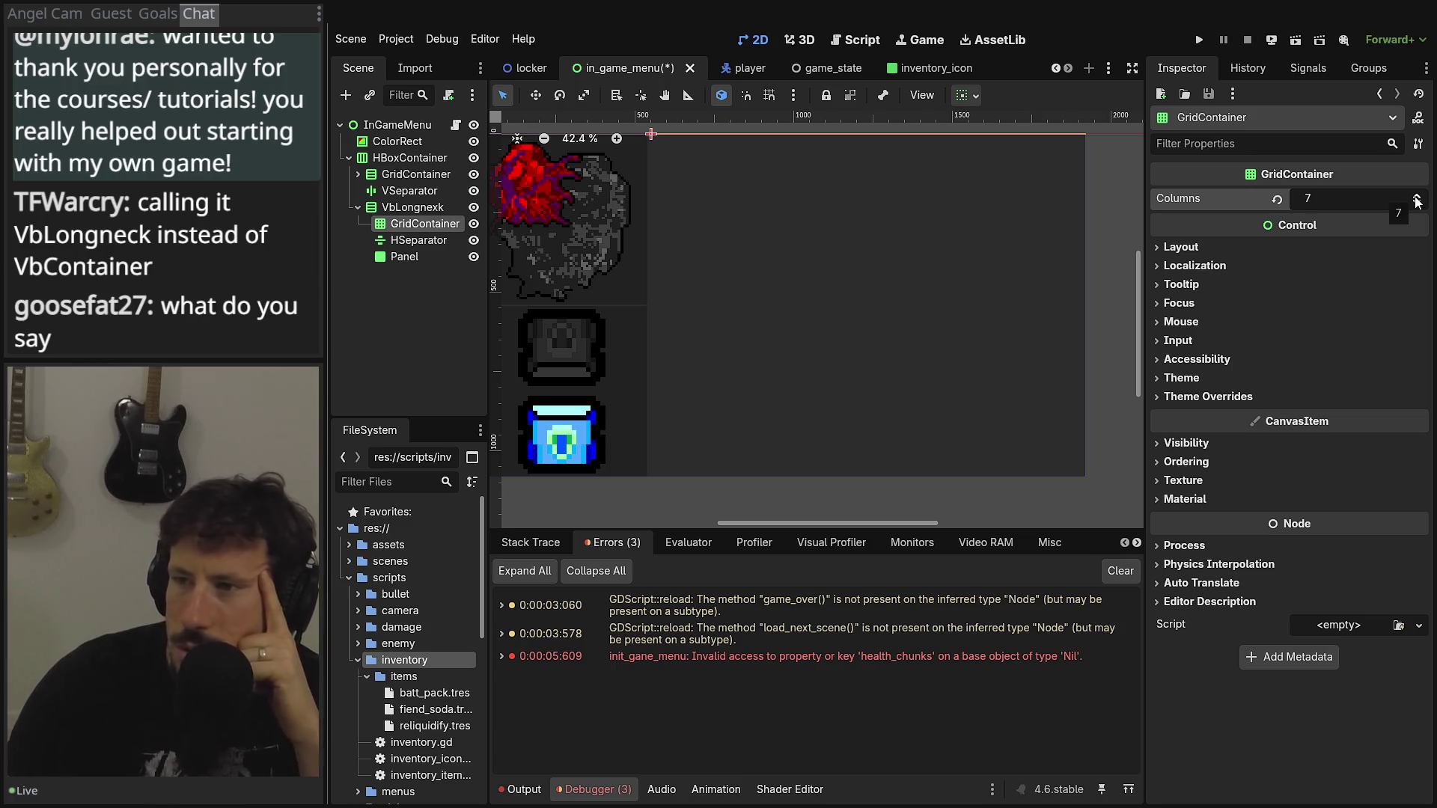
scroll(1417, 209, down, 1)
scroll(1416, 199, up, 1)
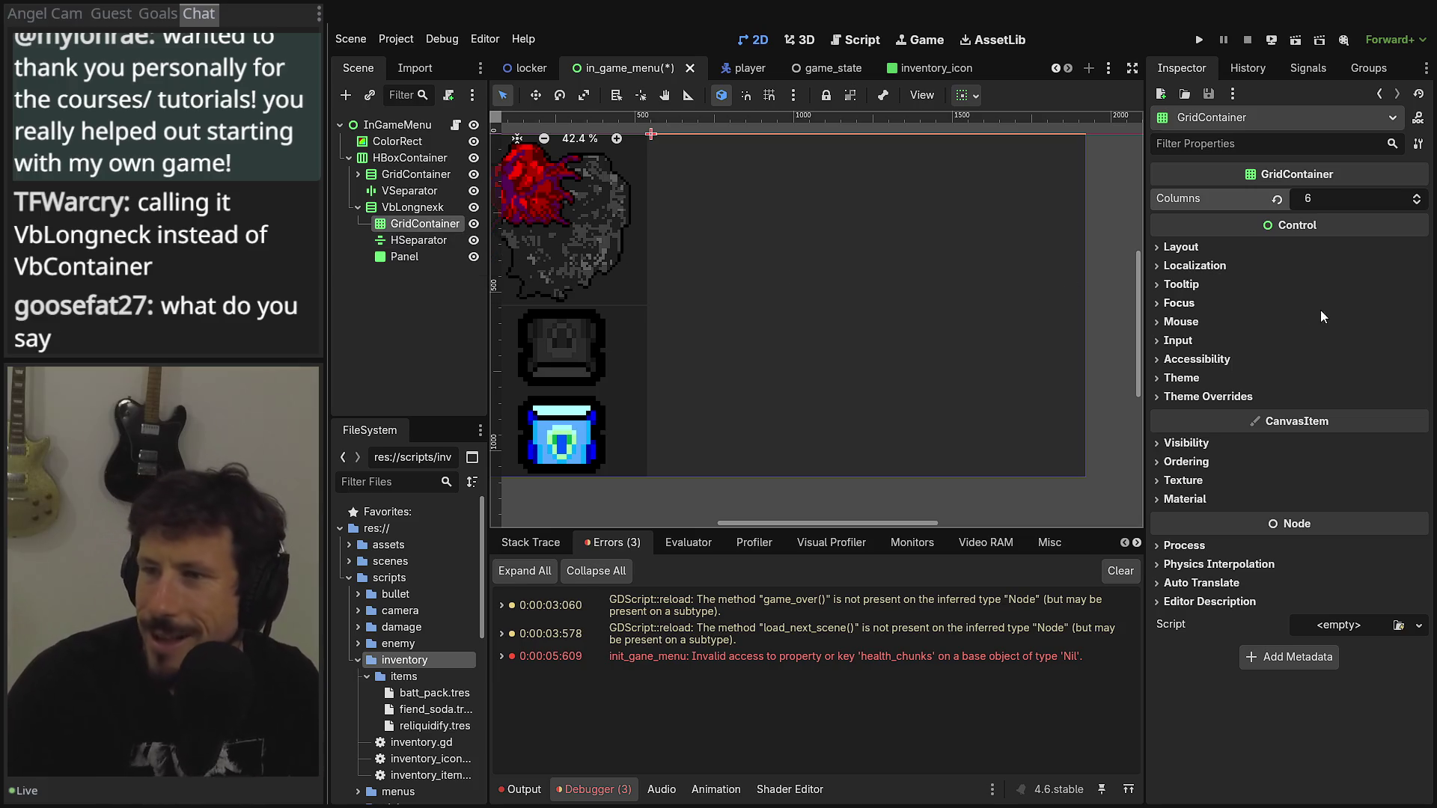
click(1258, 245)
click(1264, 433)
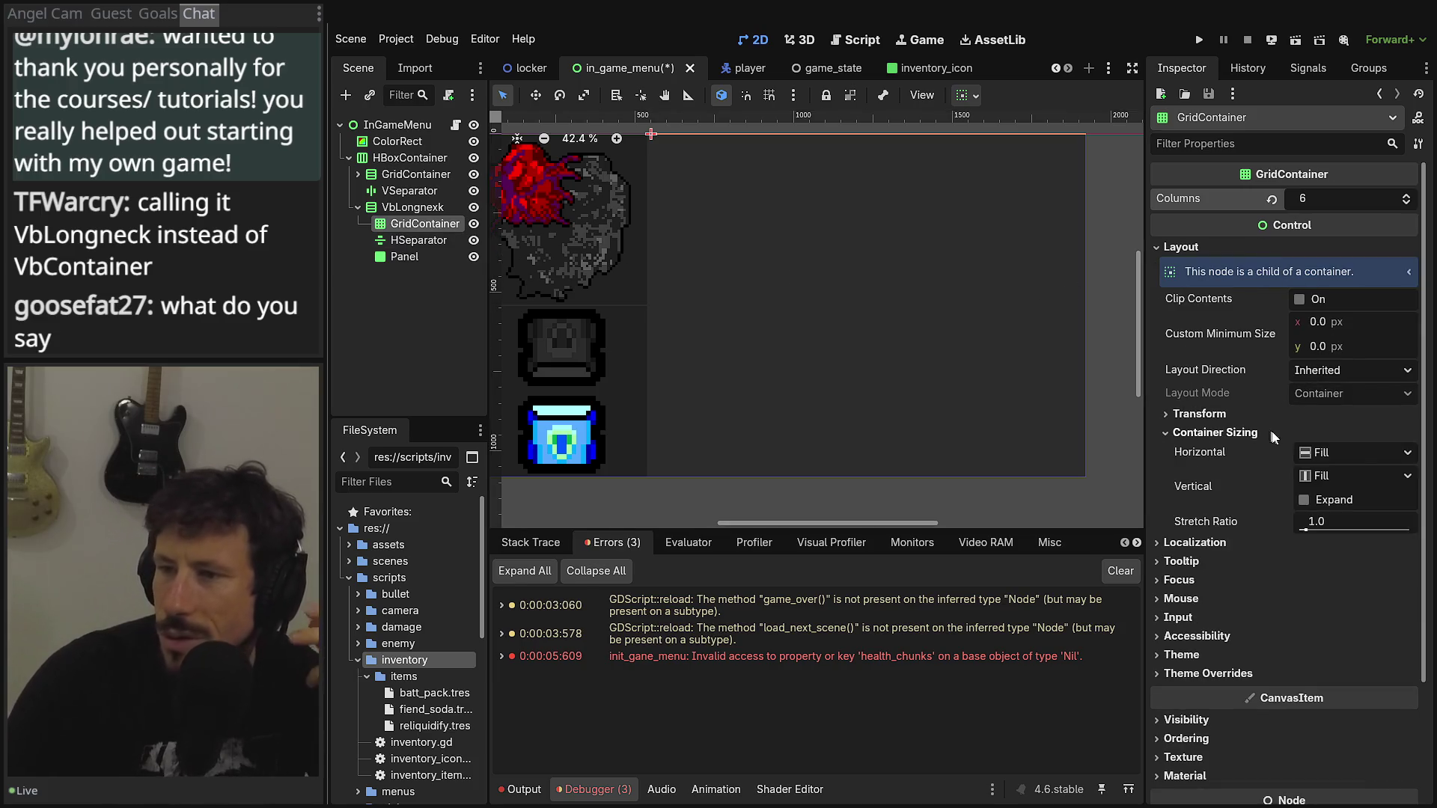
click(1340, 500)
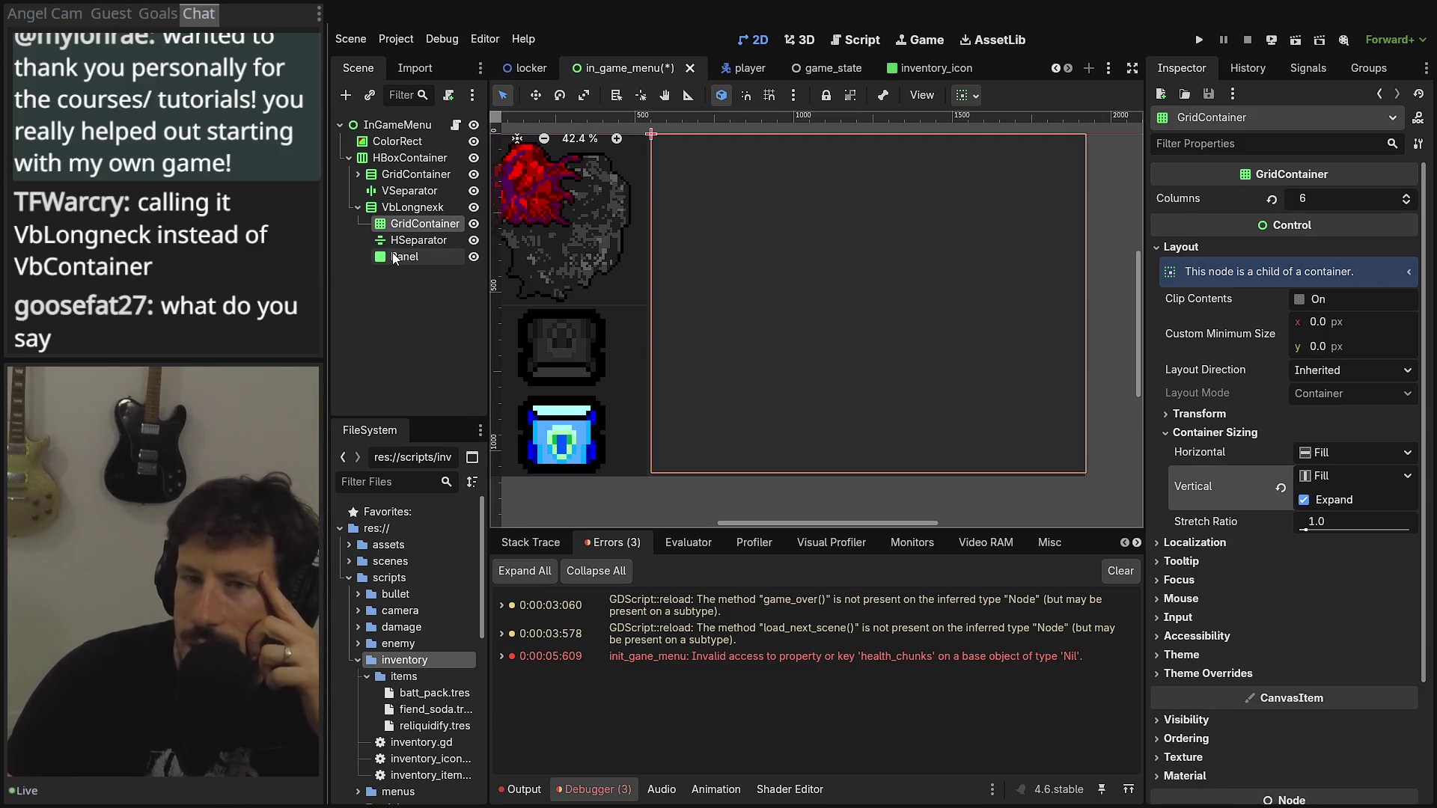
click(397, 258)
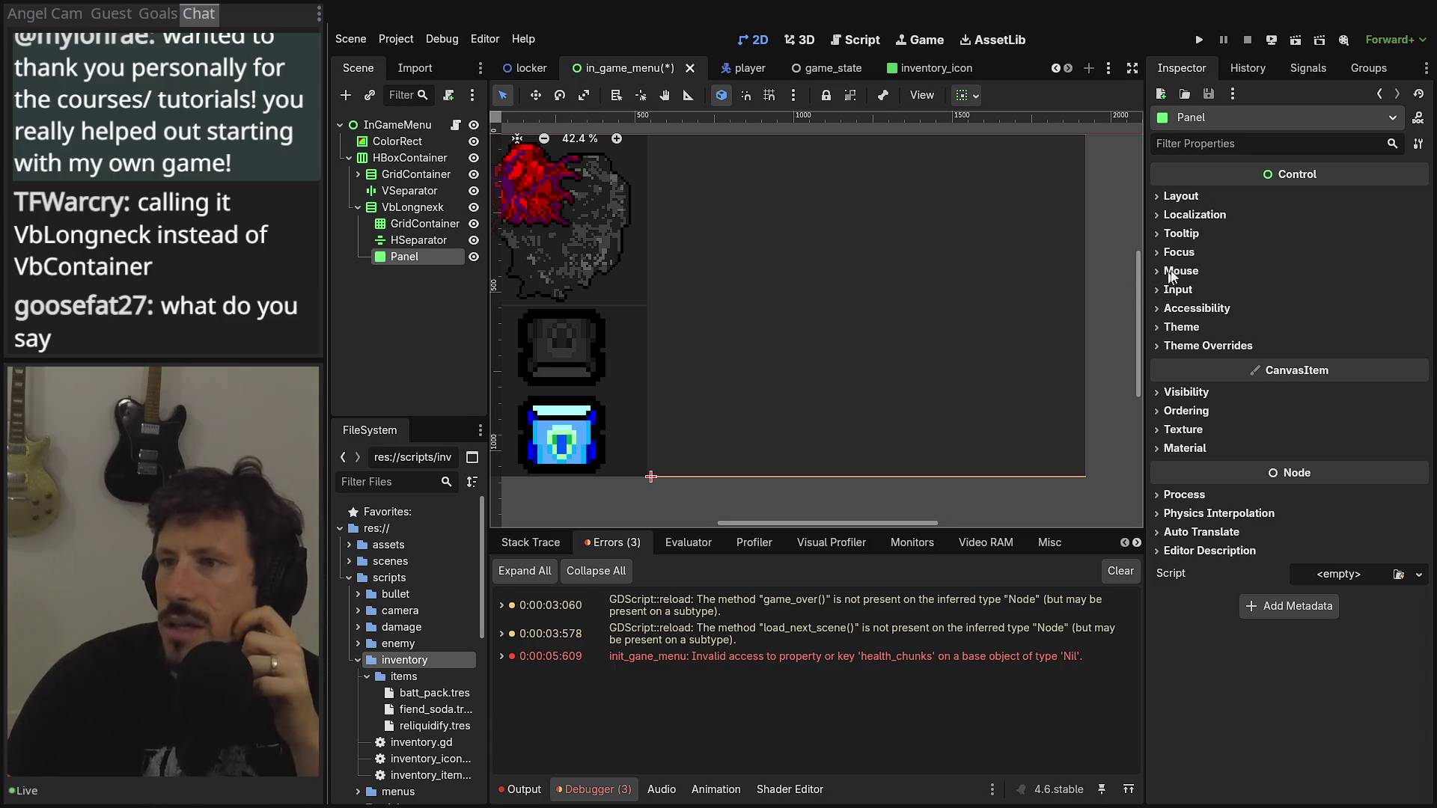
- Override the HSeparator's Separation constant to 34 and inspect its line style options
click(421, 240)
click(1207, 346)
click(1189, 382)
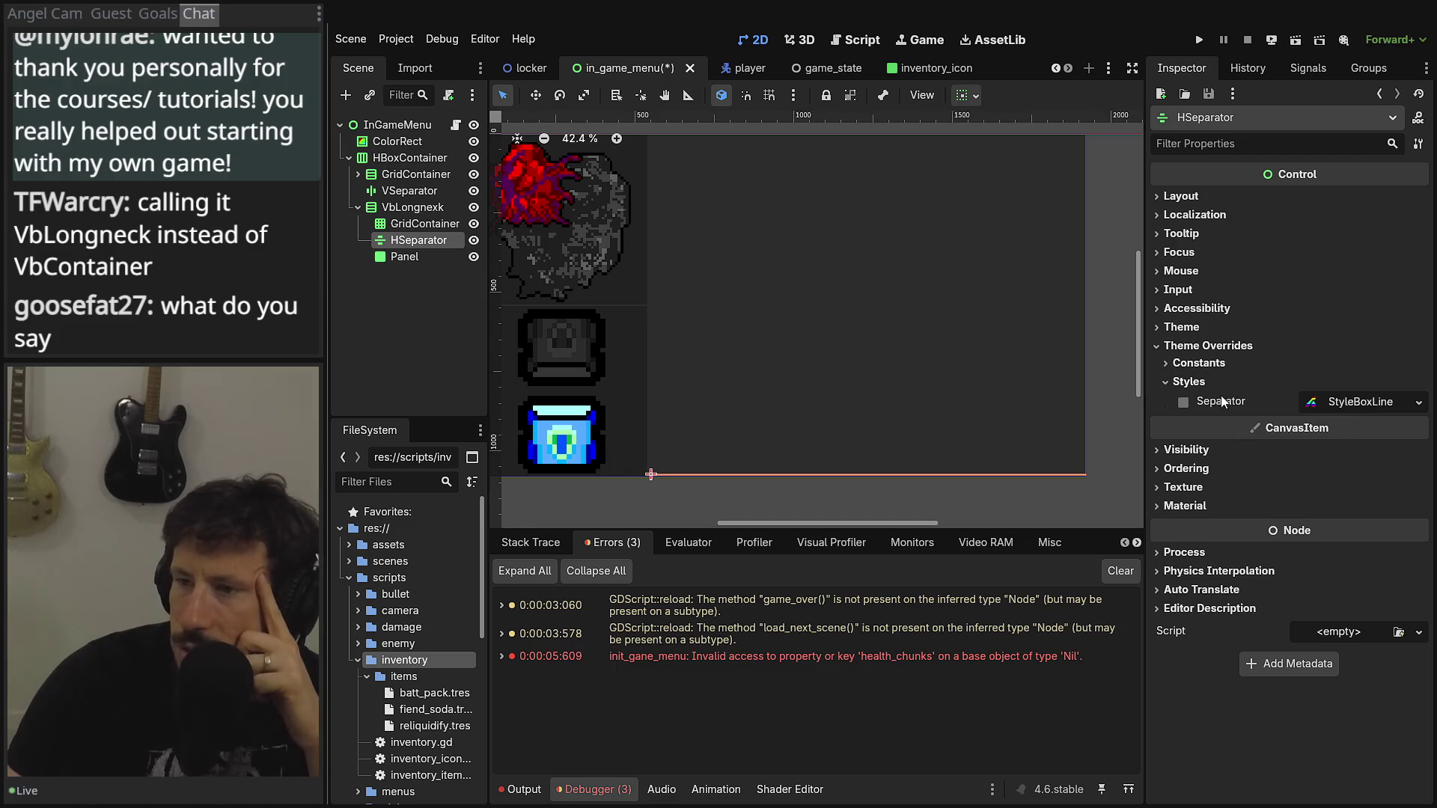
click(1197, 363)
click(1183, 383)
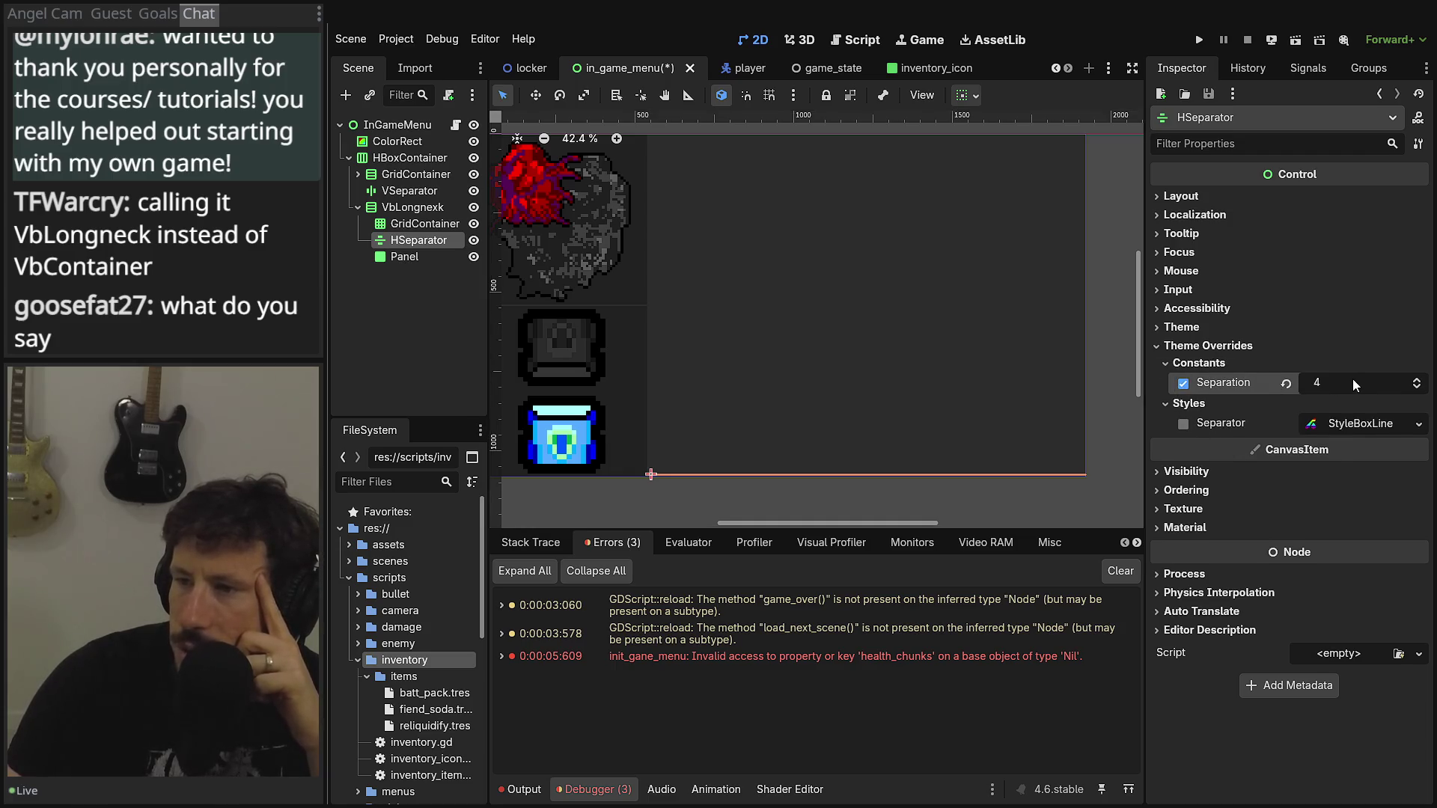
mouse_move(1354, 379)
mouse_down()
mouse_move(1384, 379)
mouse_move(1353, 379)
mouse_up()
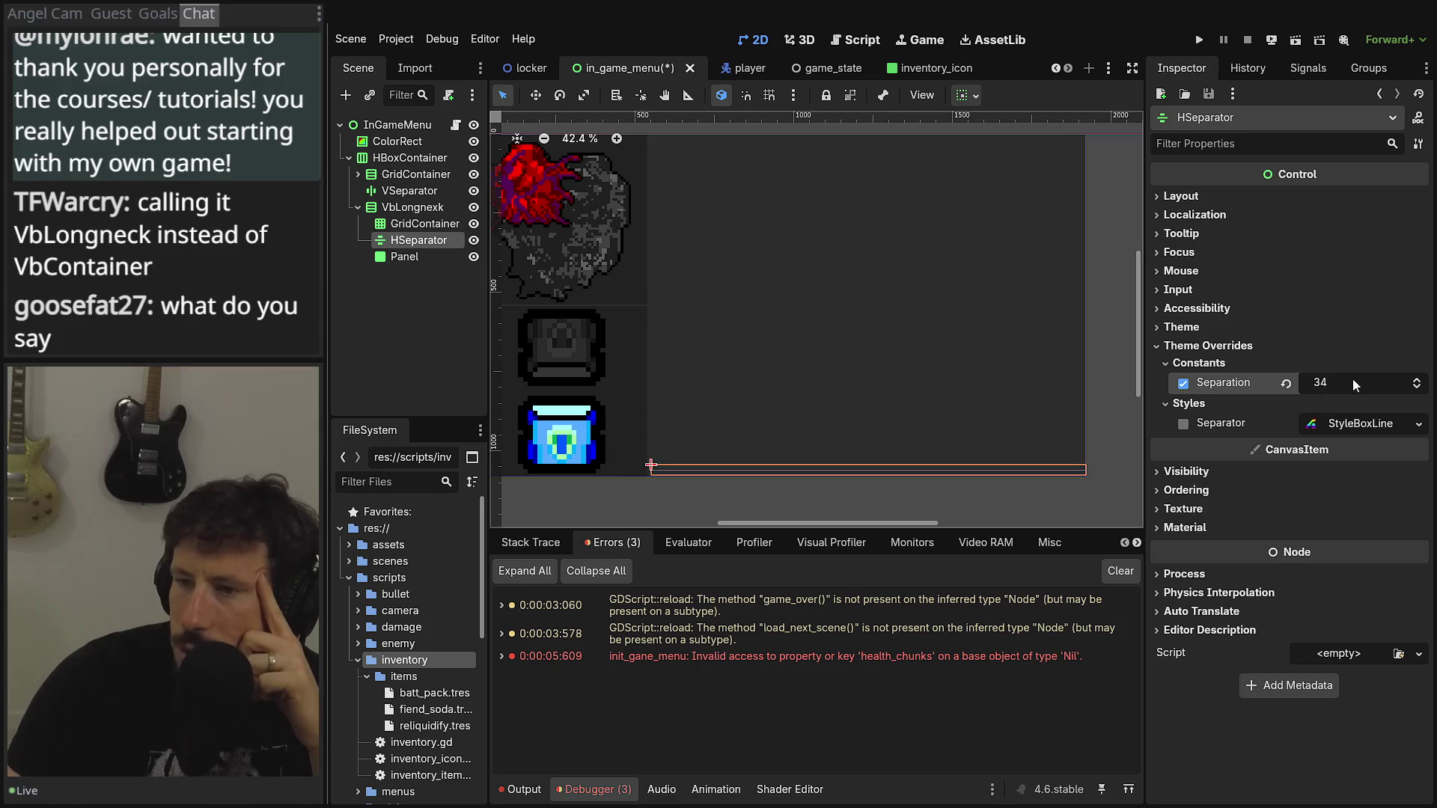
click(1358, 423)
click(1408, 424)
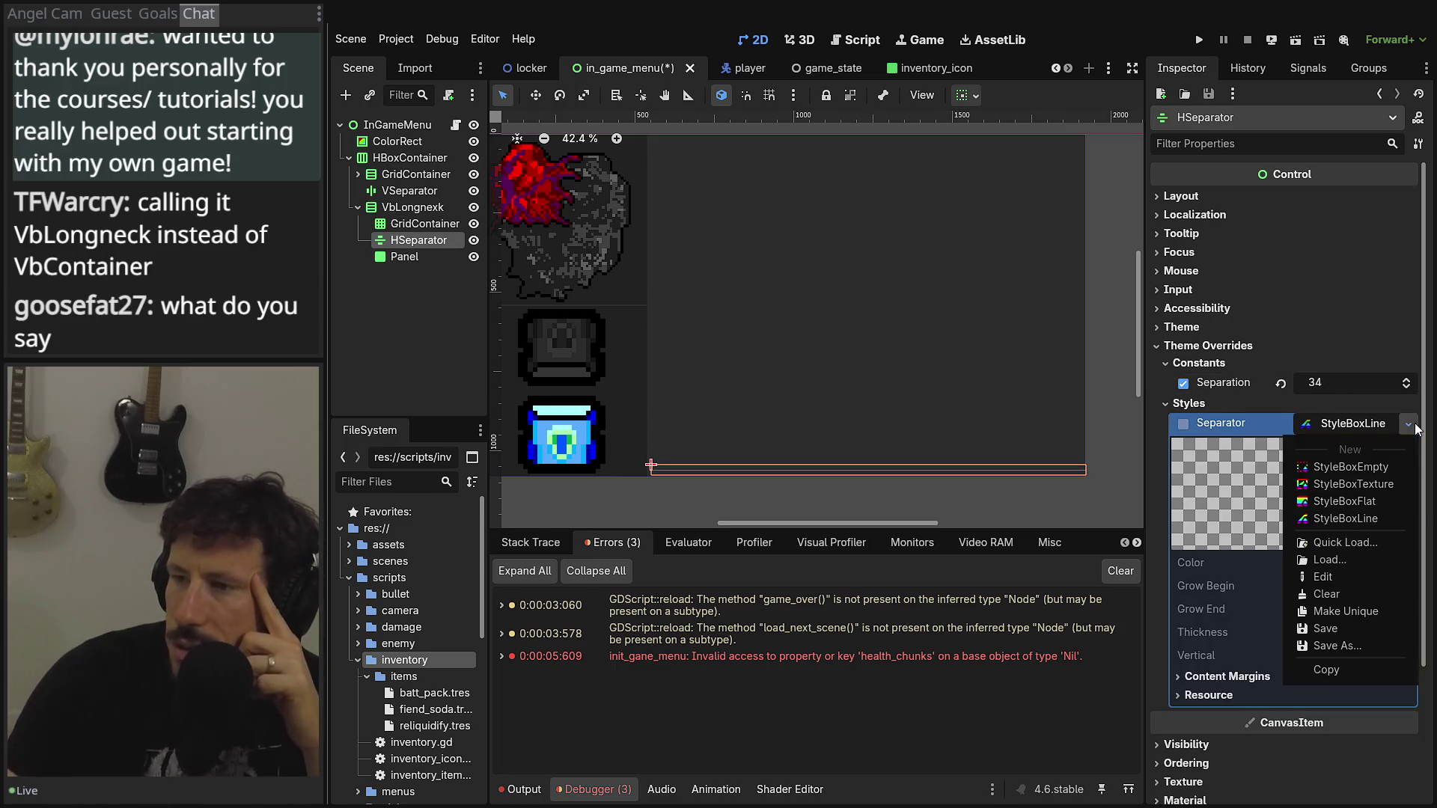
- Set the Panel's custom minimum height to 100 px, trying 200 before reverting
click(404, 257)
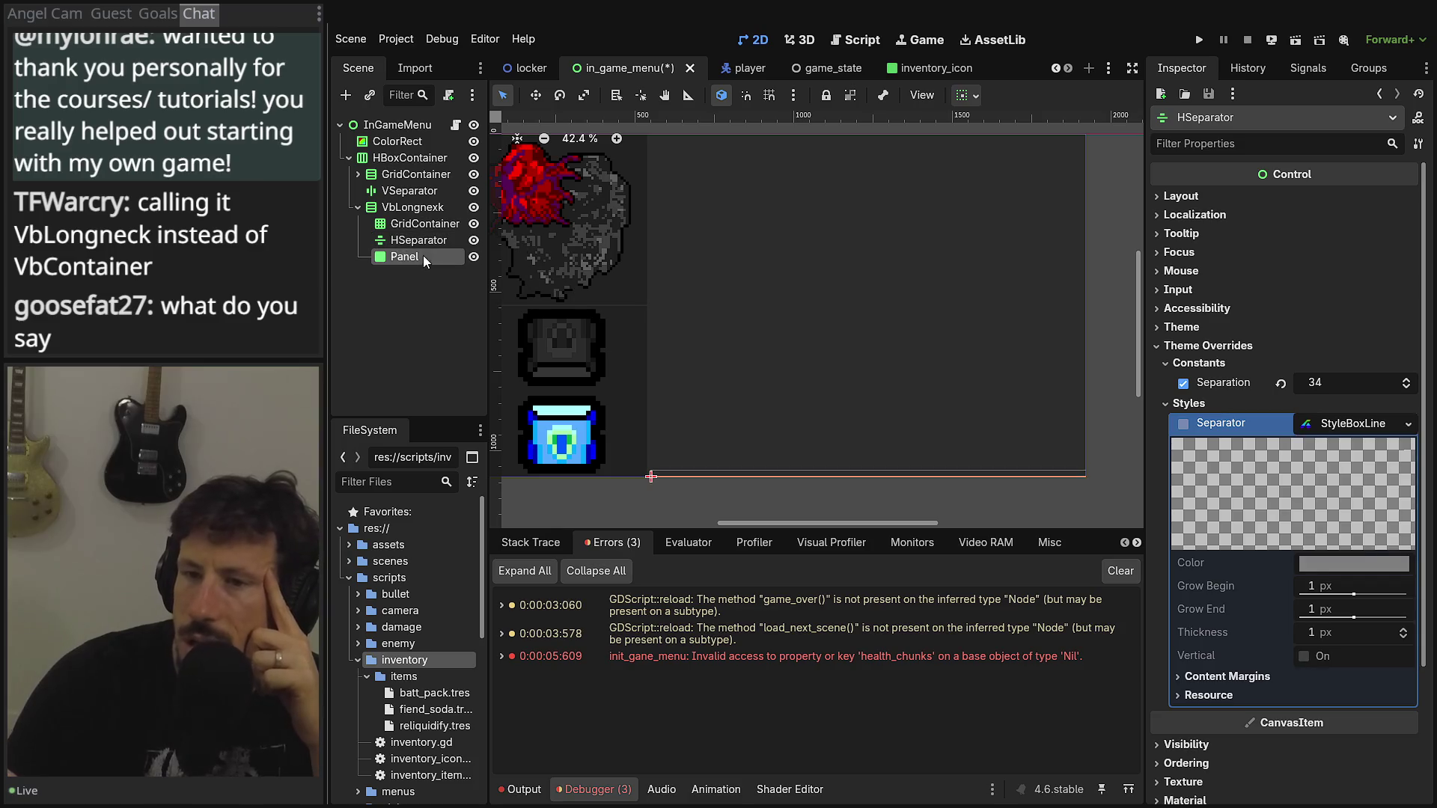
click(1209, 199)
click(1333, 298)
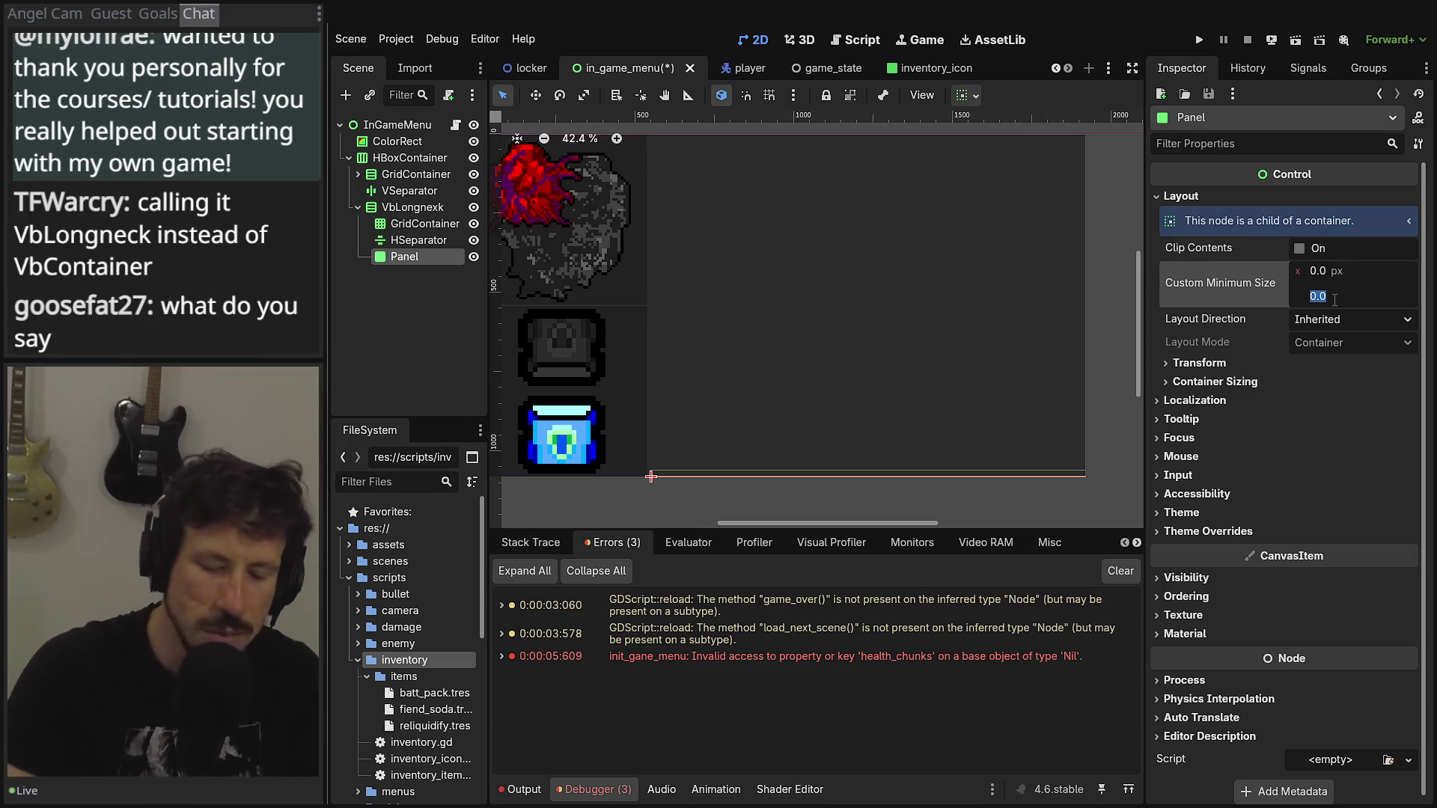
text(100)
key(Tab)
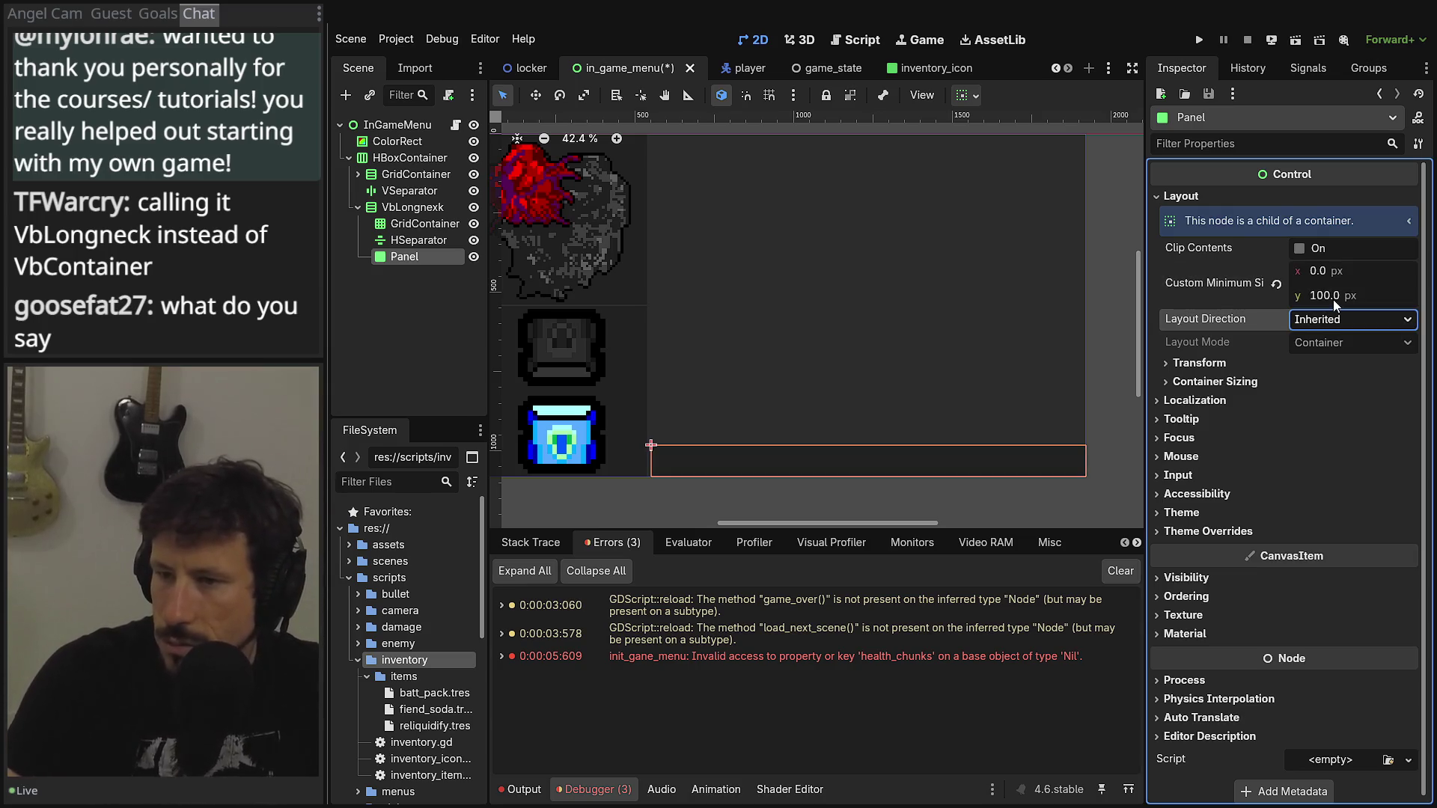
click(1333, 298)
text(200)
key(Tab)
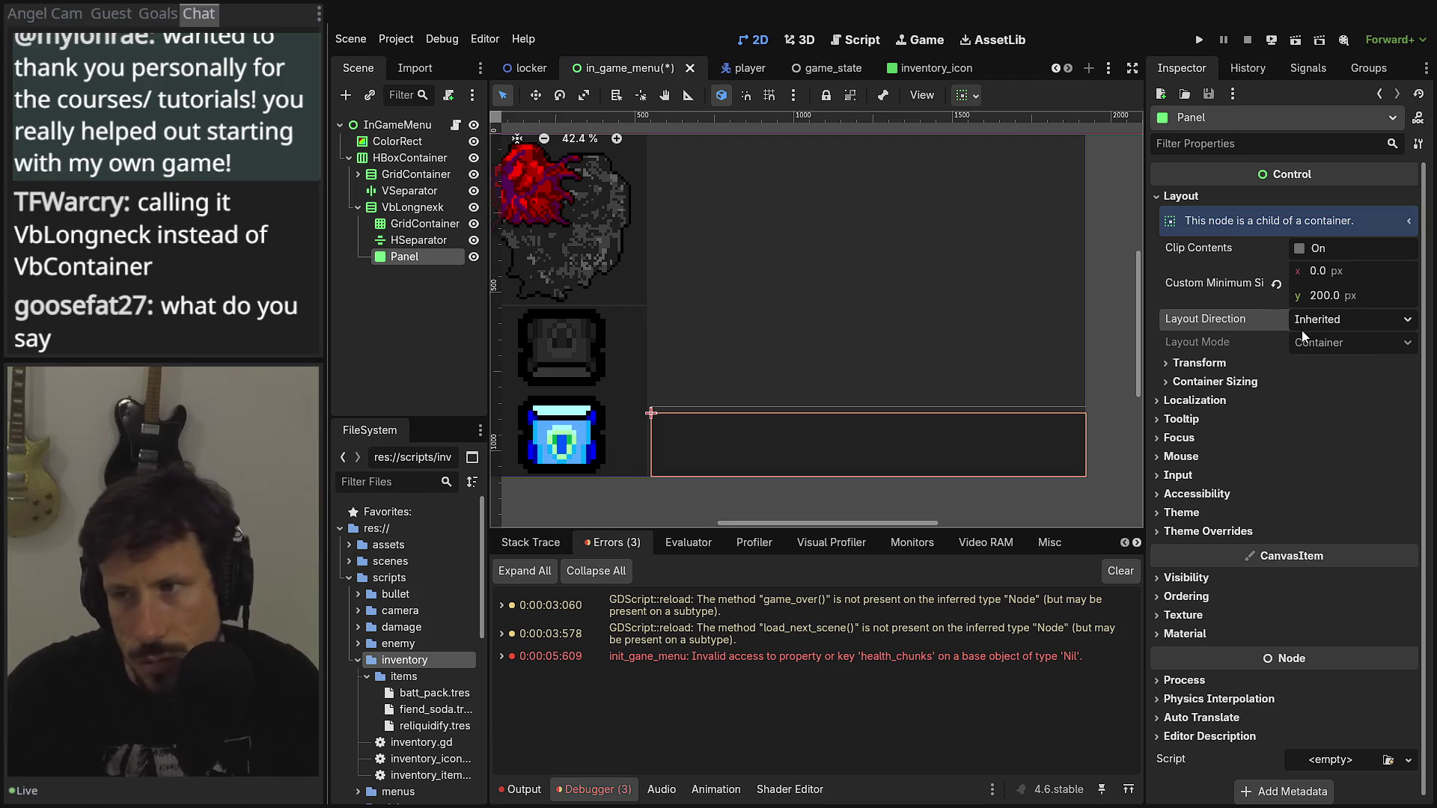
click(1325, 297)
text(100)
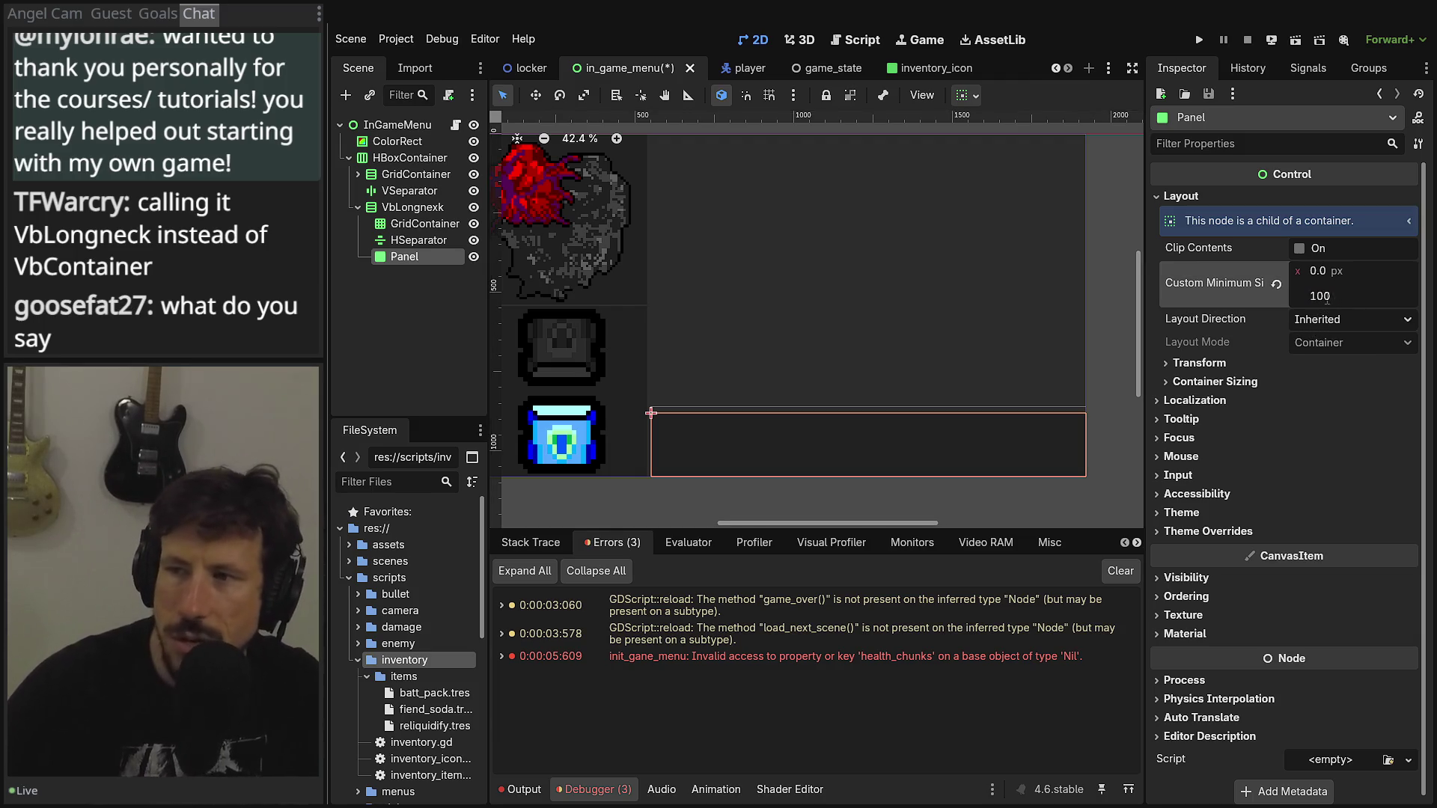
key(Return)
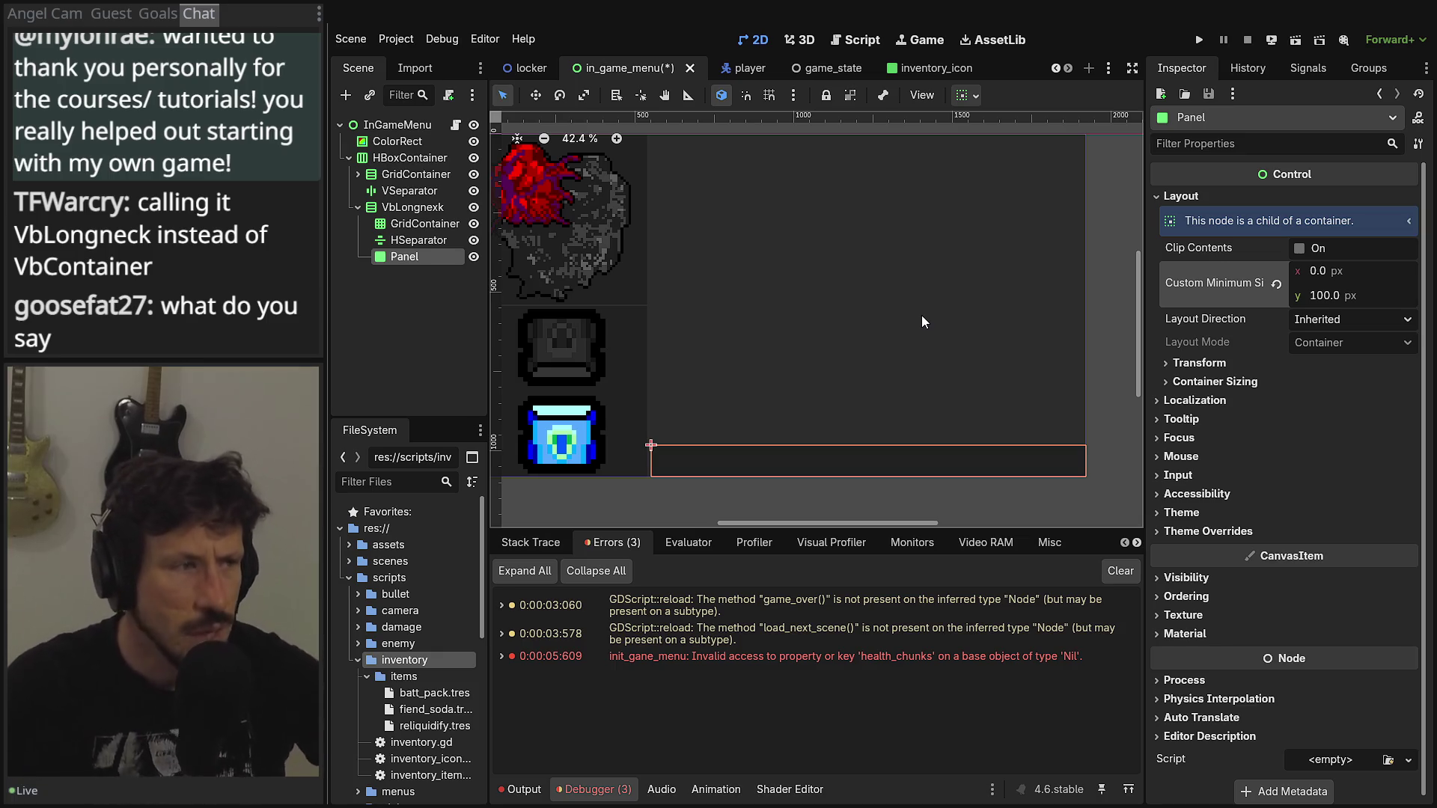
click(375, 365)
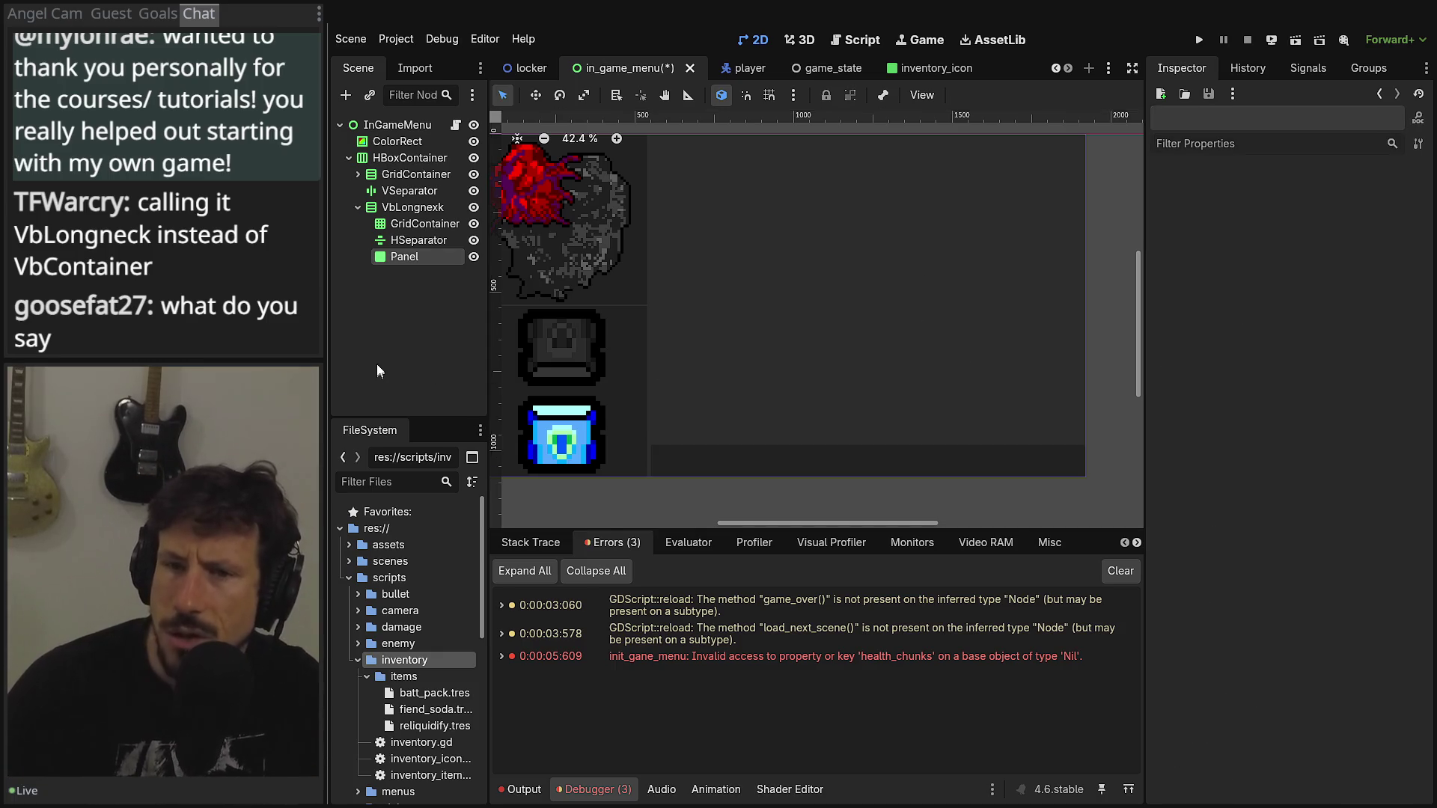
click(400, 255)
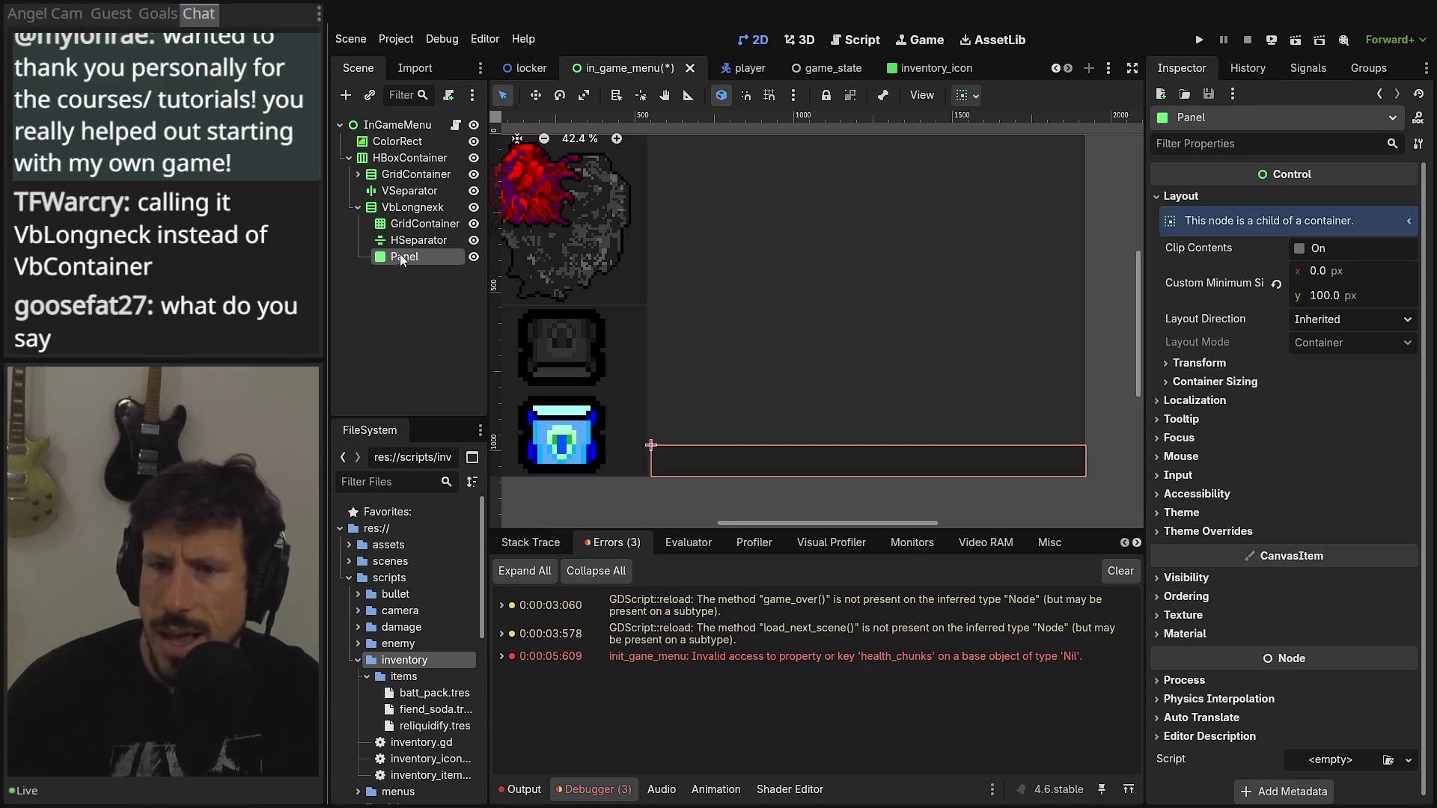
click(345, 96)
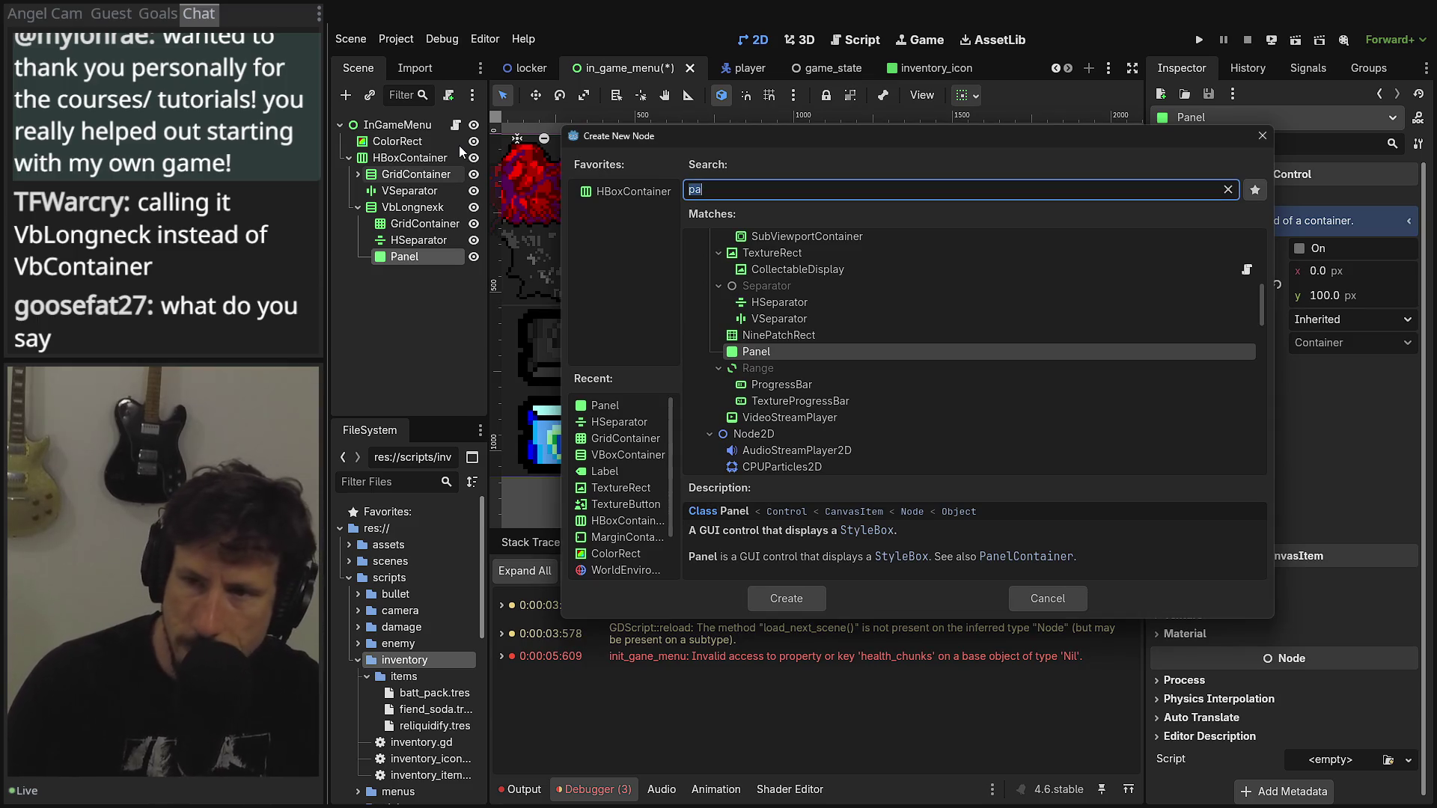
- Add a VBoxContainer under the Panel, keeping its alignment at Begin
text(vb)
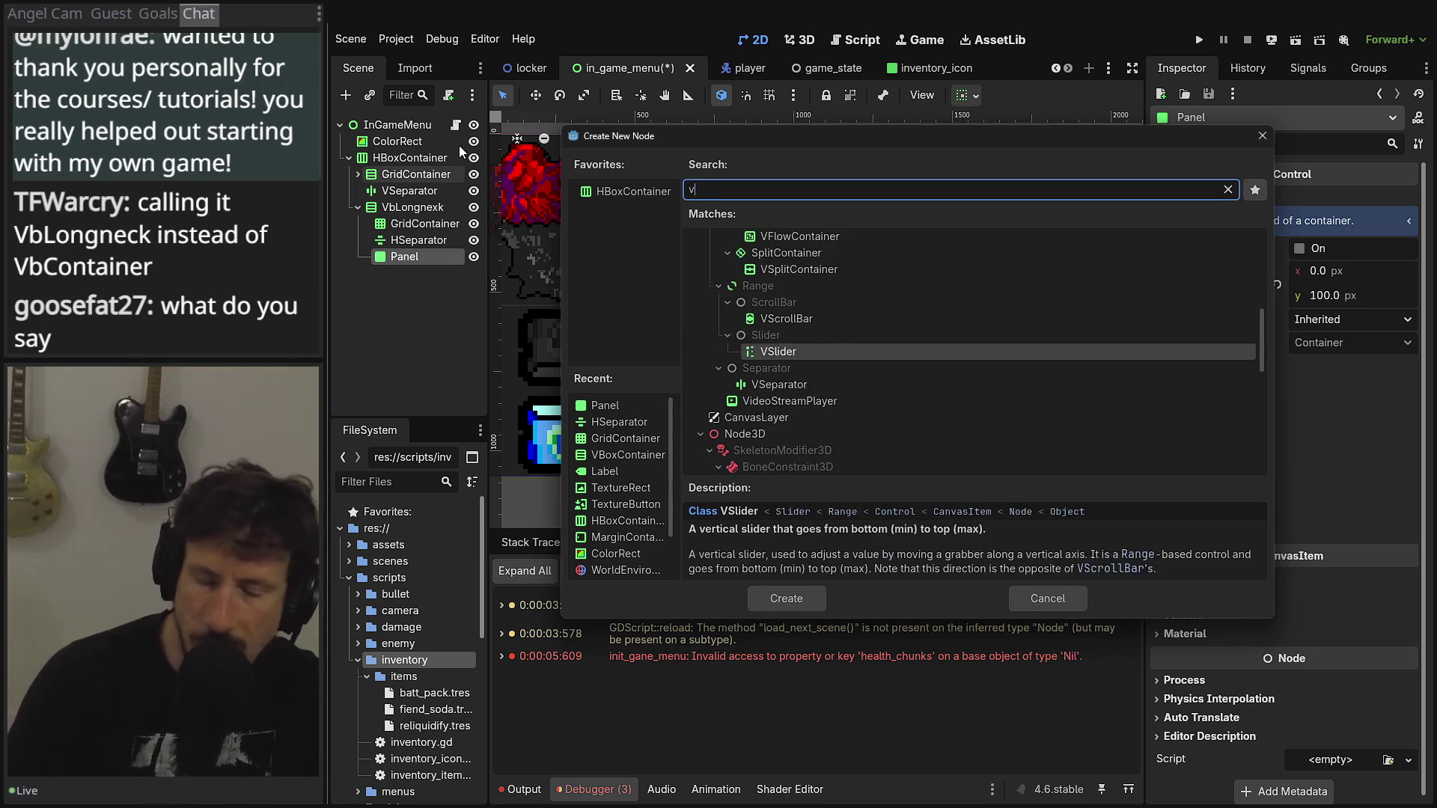
key(Return)
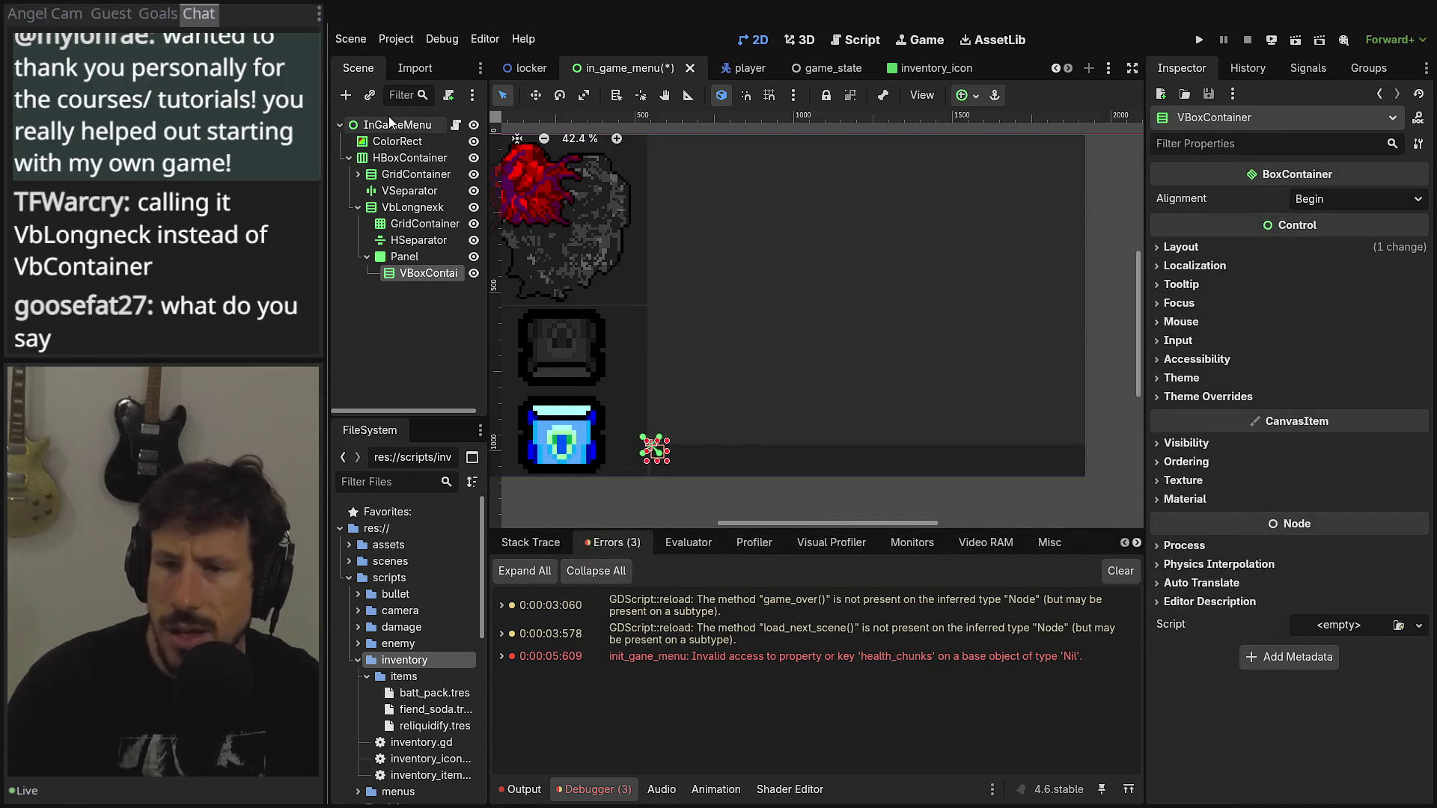
click(1324, 248)
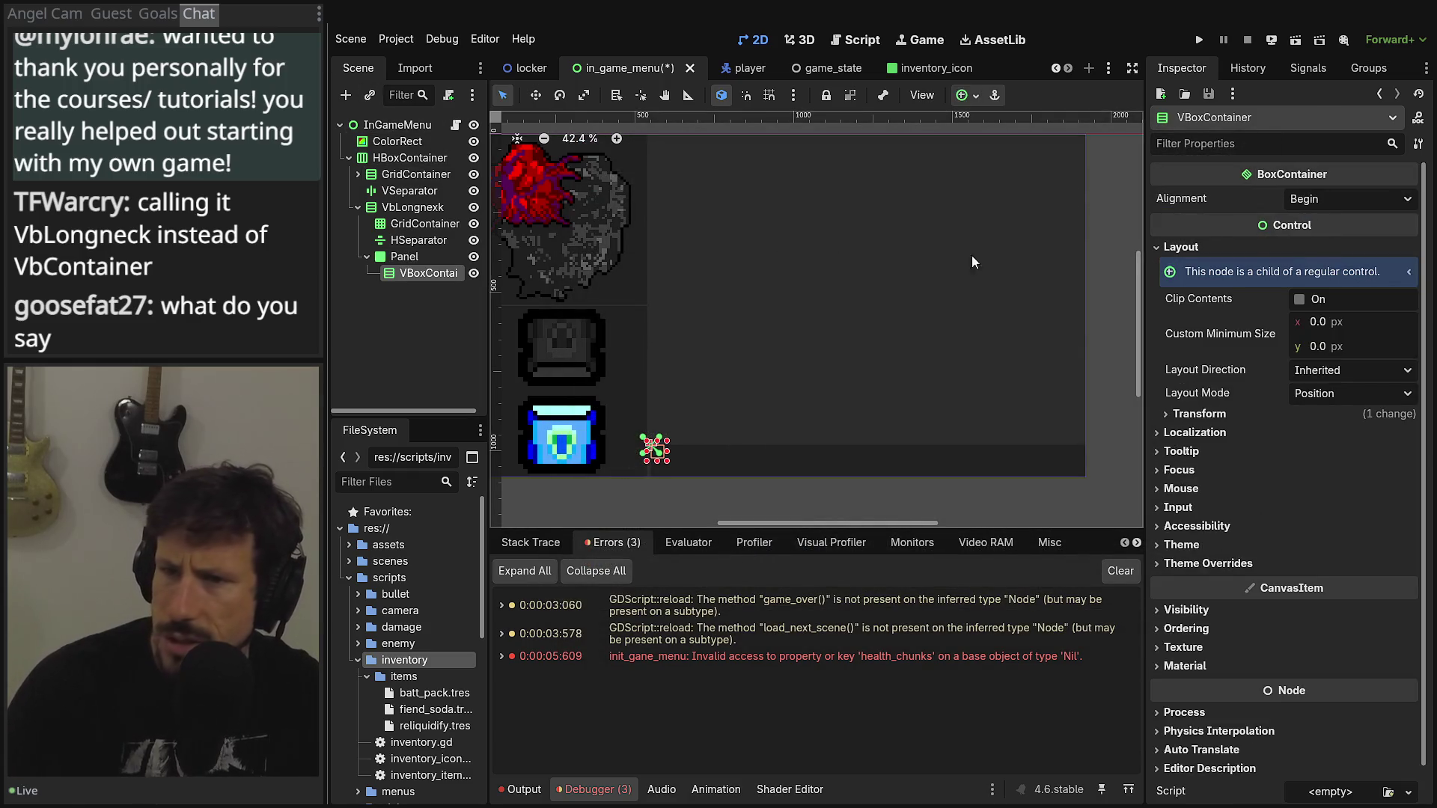
click(1235, 249)
click(1241, 246)
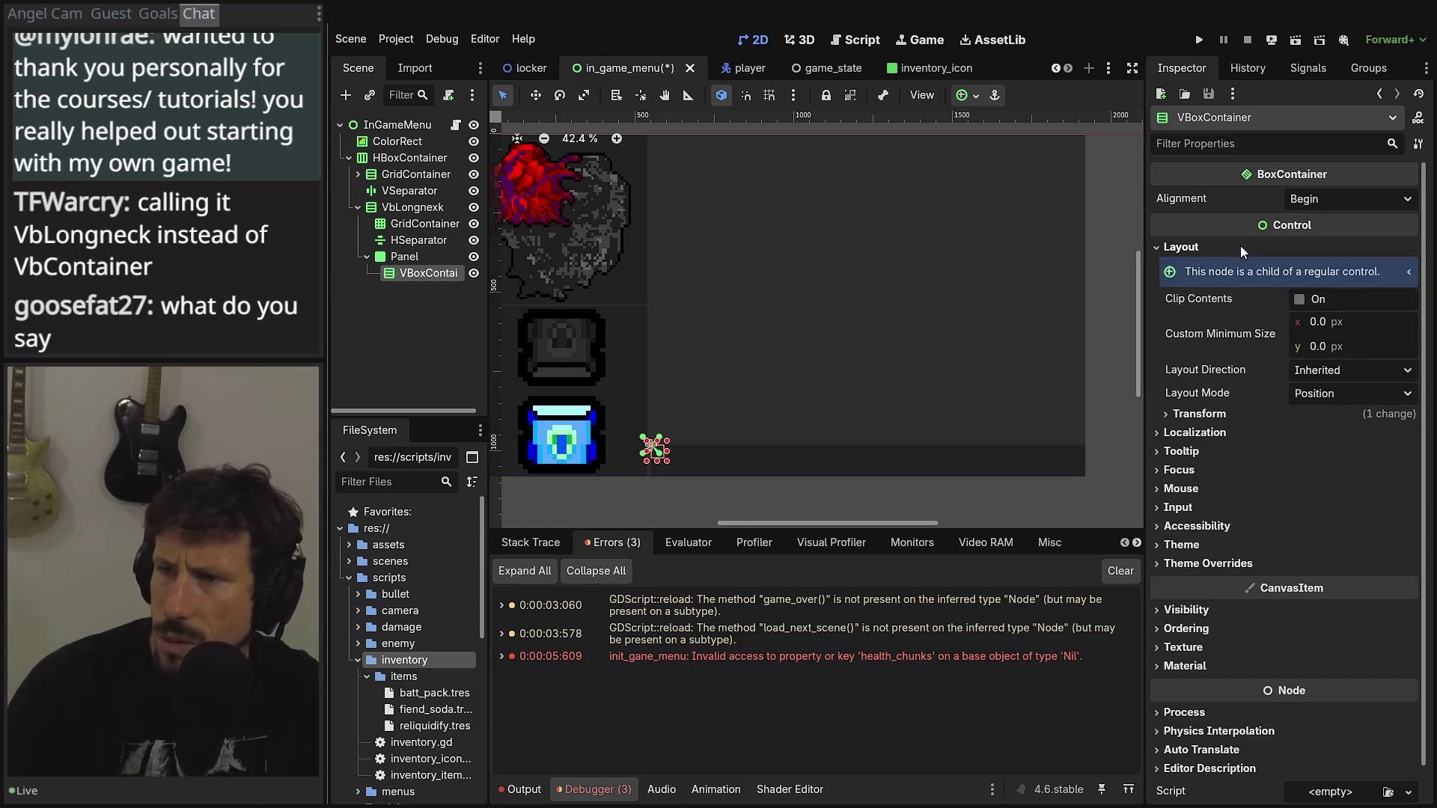
click(1198, 416)
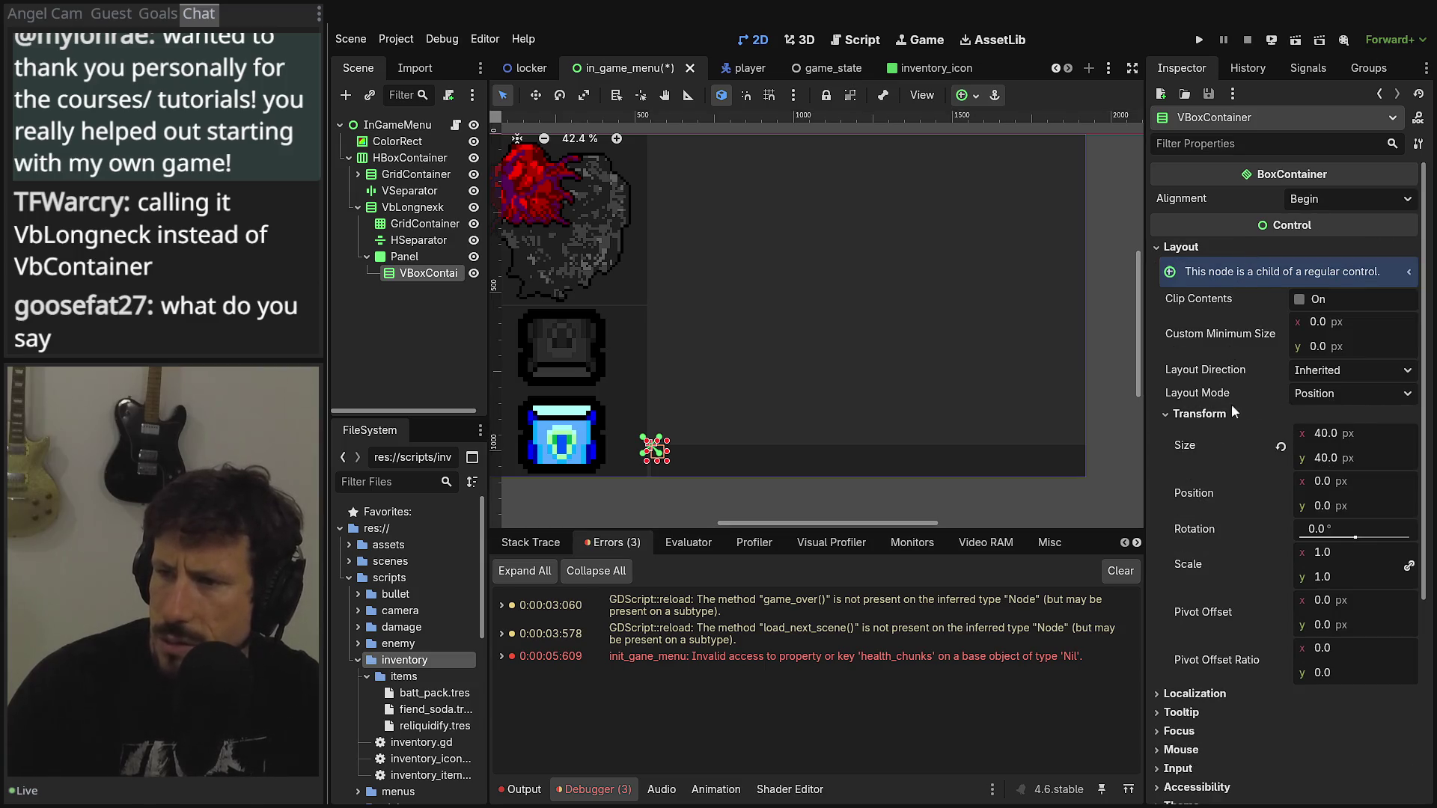
click(1209, 414)
click(1210, 432)
click(1210, 432)
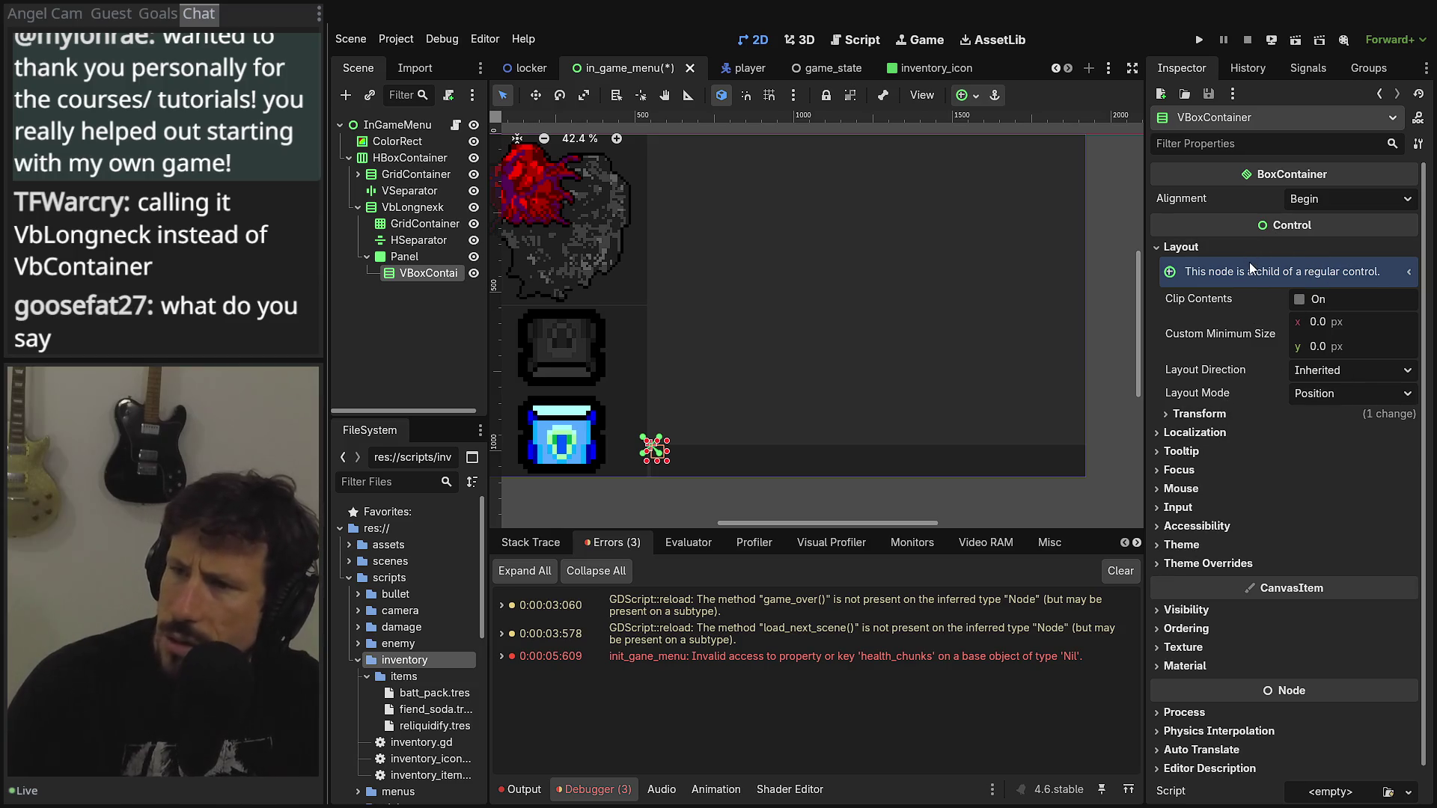
click(1323, 196)
click(1323, 197)
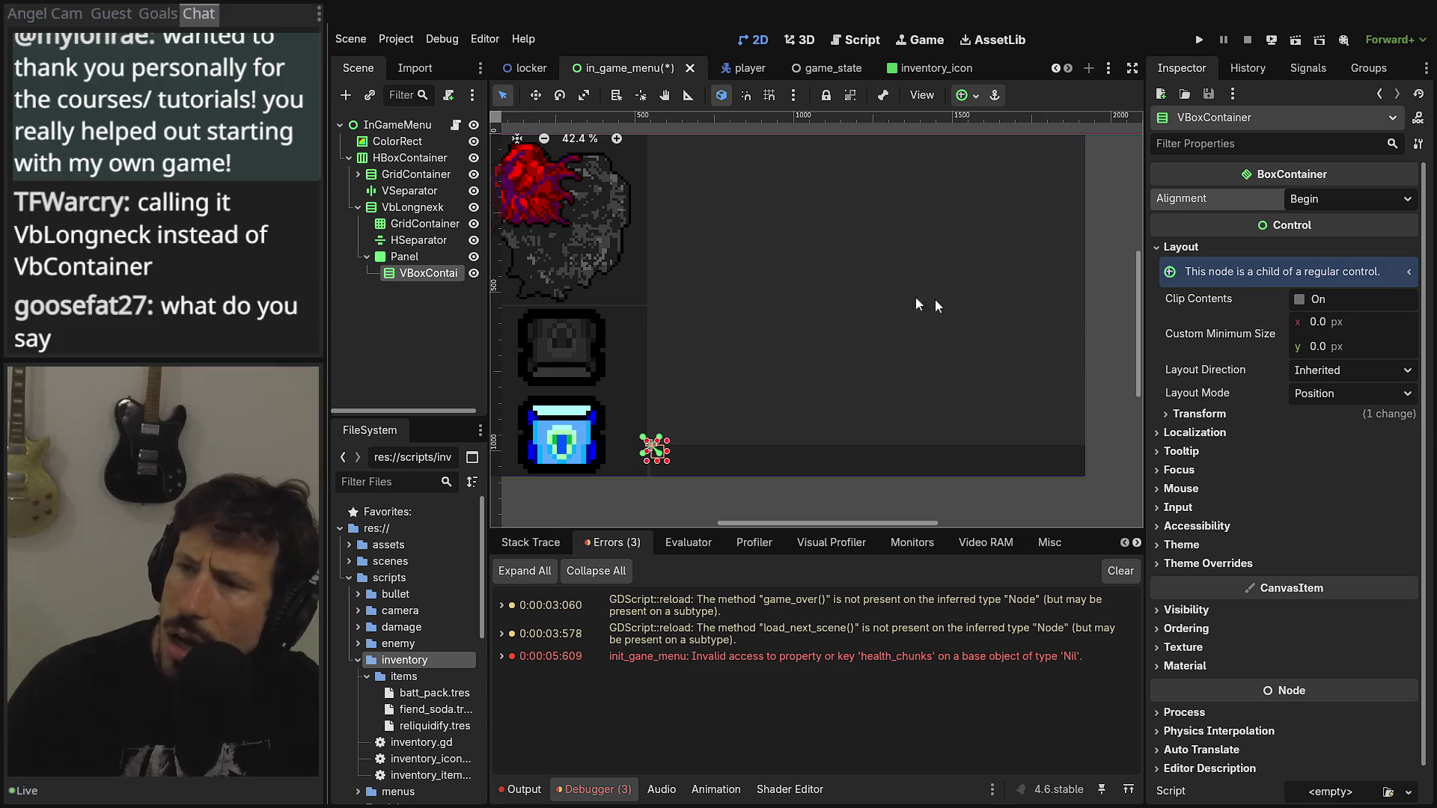
- Review the VBoxContainer's transform and localization settings, comparing its sizing with VbLongnexk
click(1251, 416)
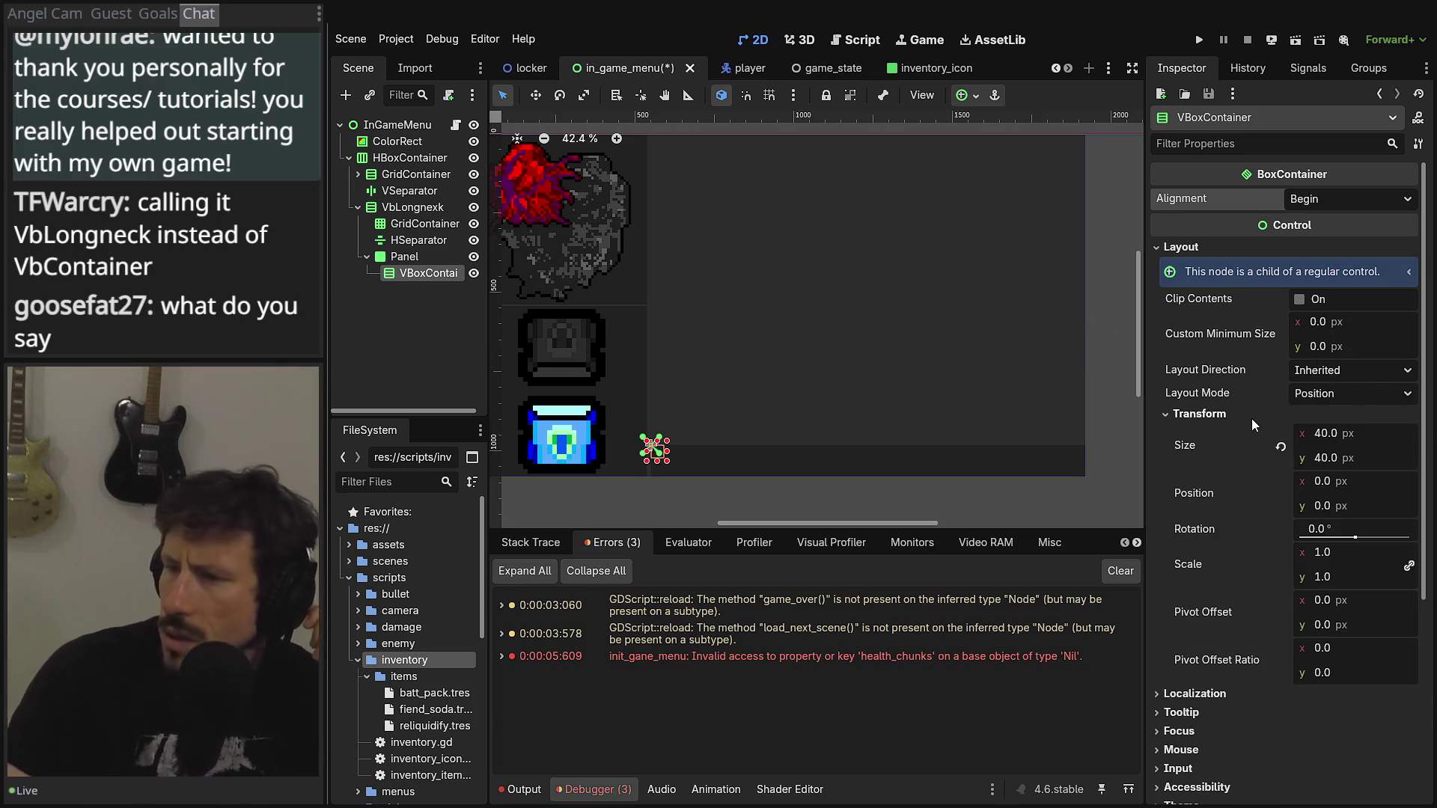
click(1207, 695)
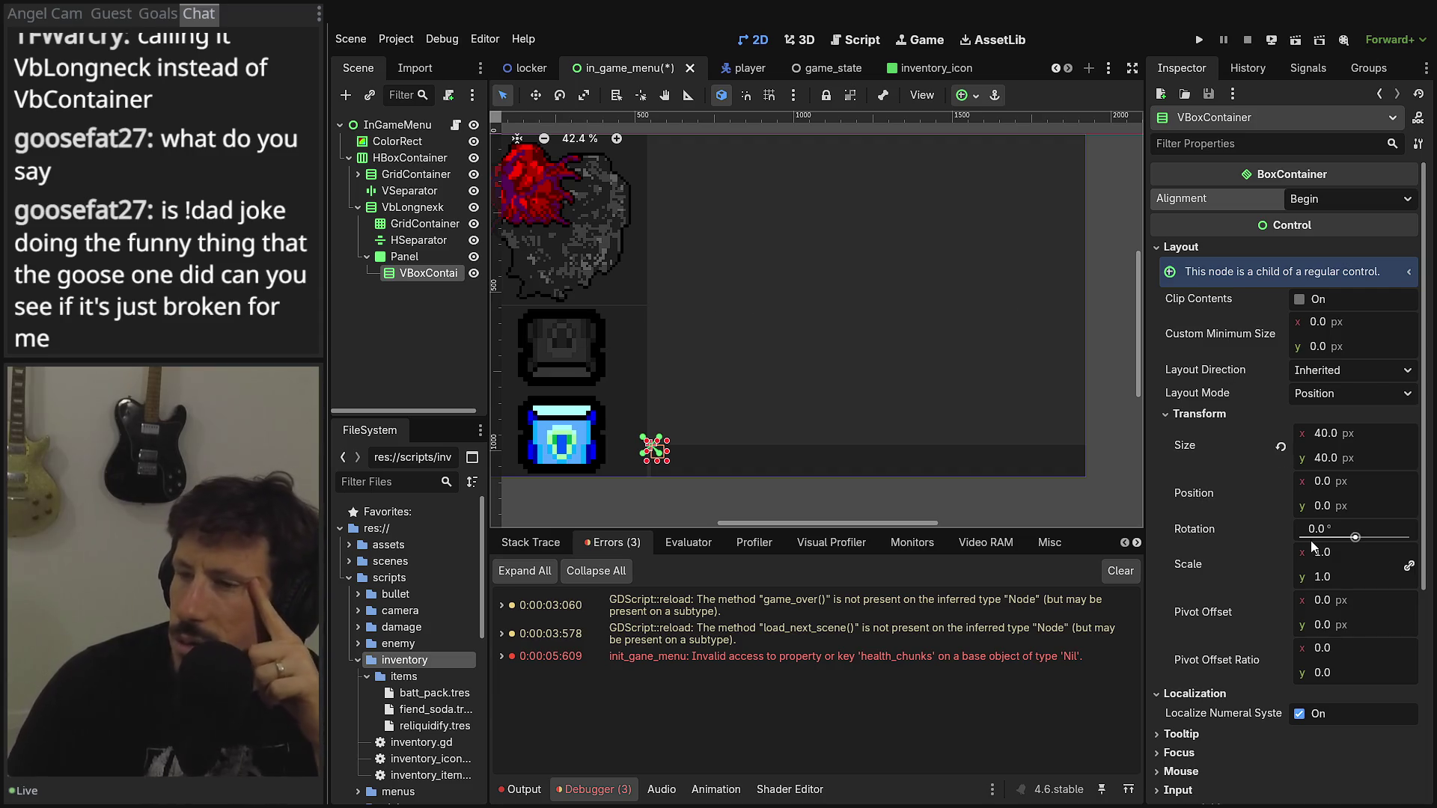
scroll(1281, 573, down, 5)
scroll(1235, 474, up, 5)
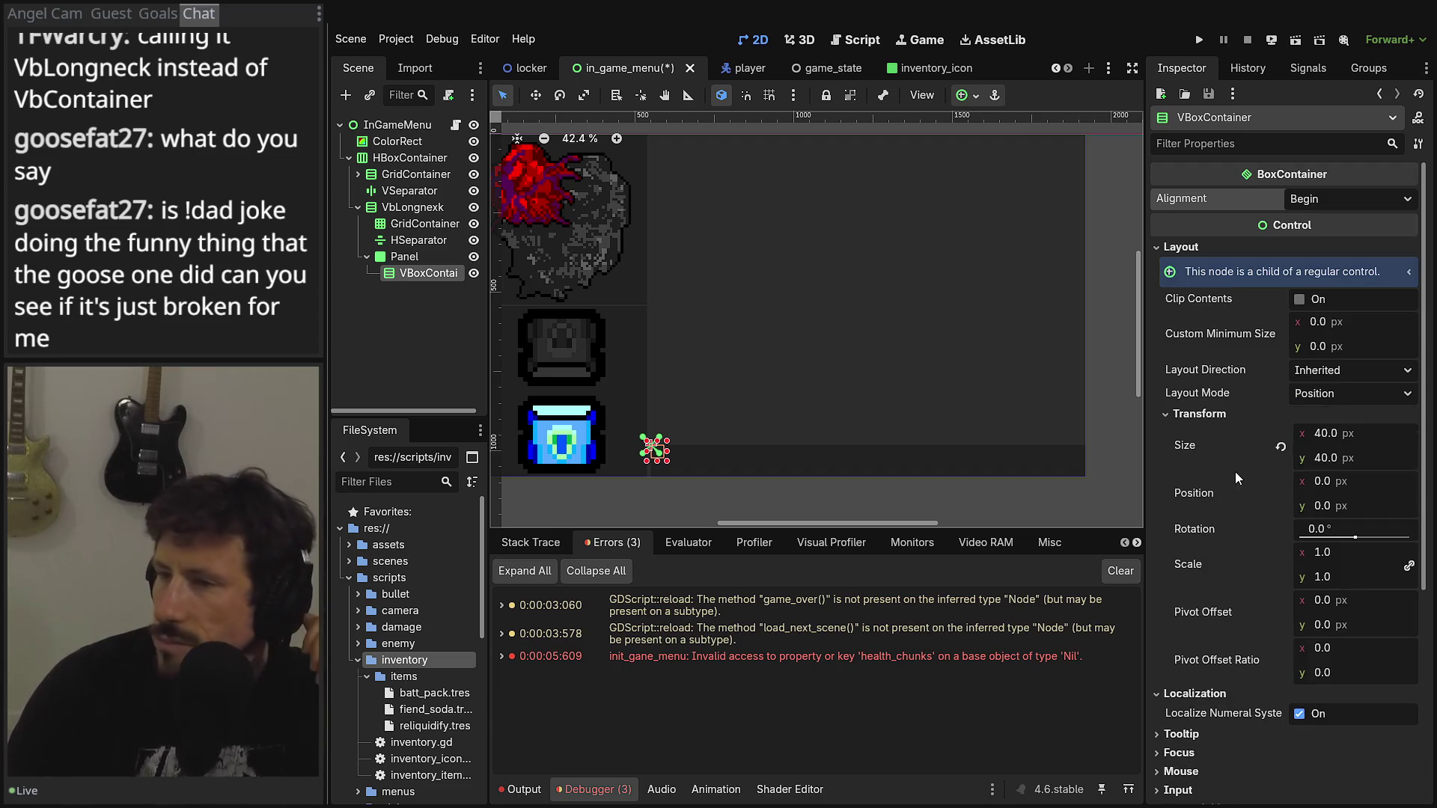
click(1331, 196)
click(1306, 212)
click(413, 207)
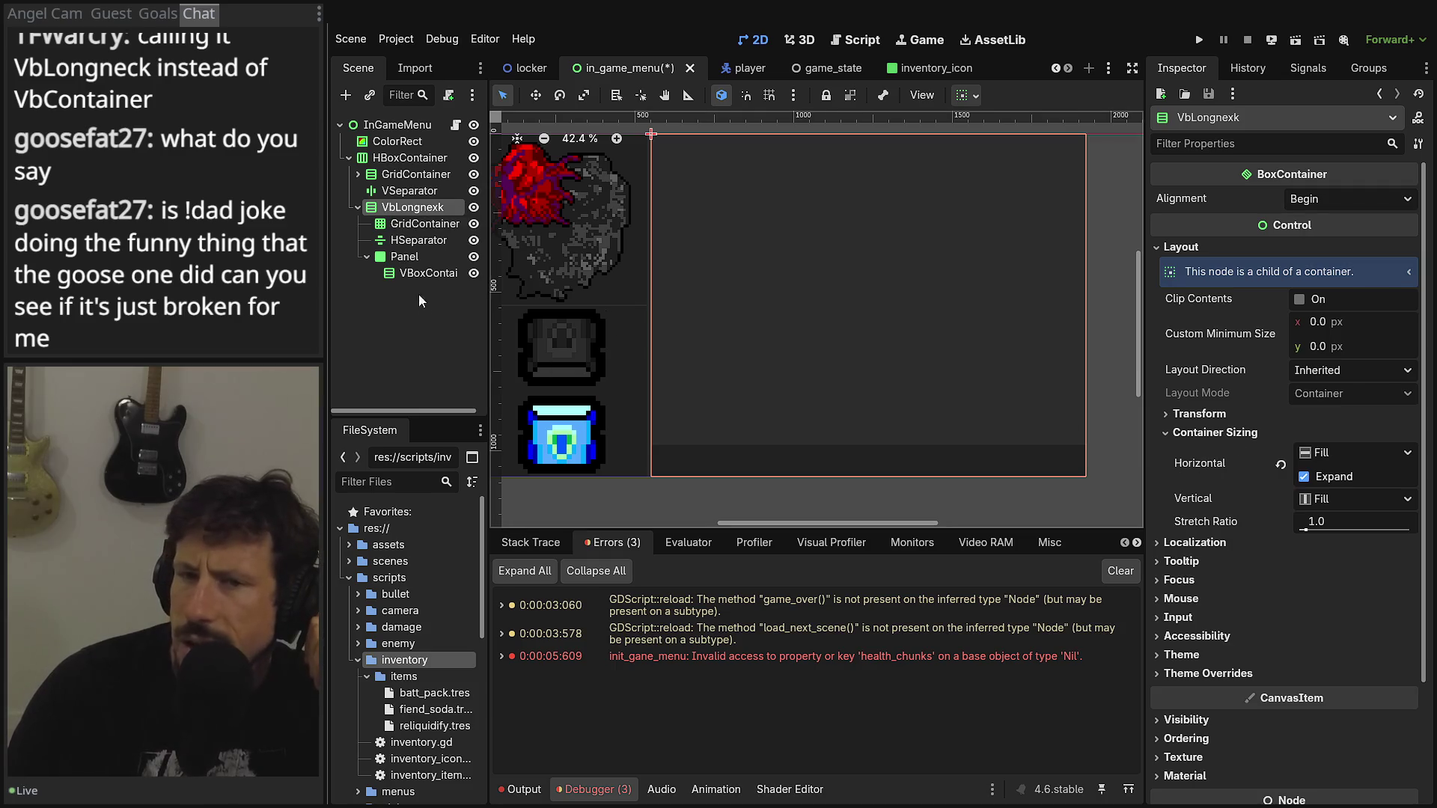
click(425, 273)
click(1247, 414)
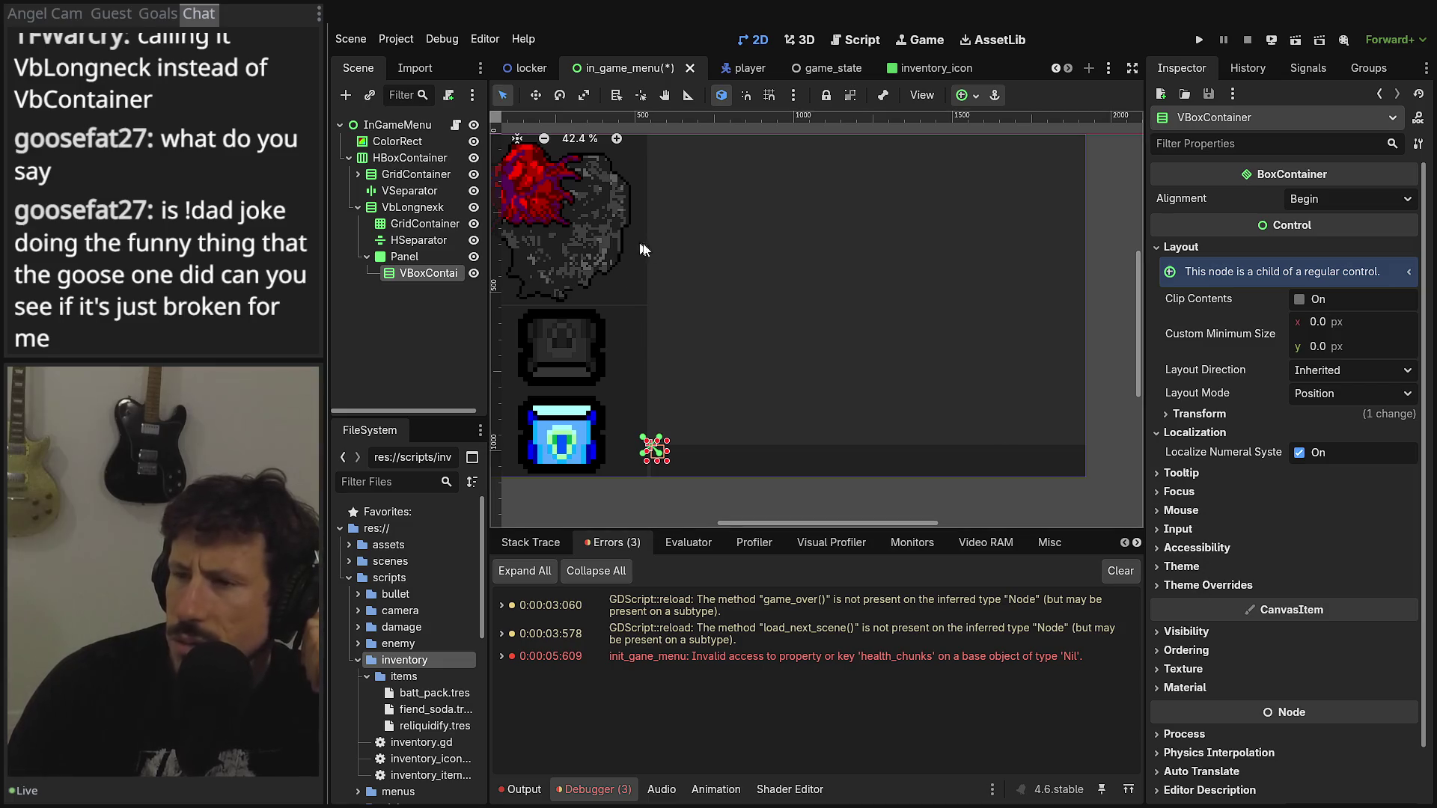
click(1224, 416)
click(1224, 416)
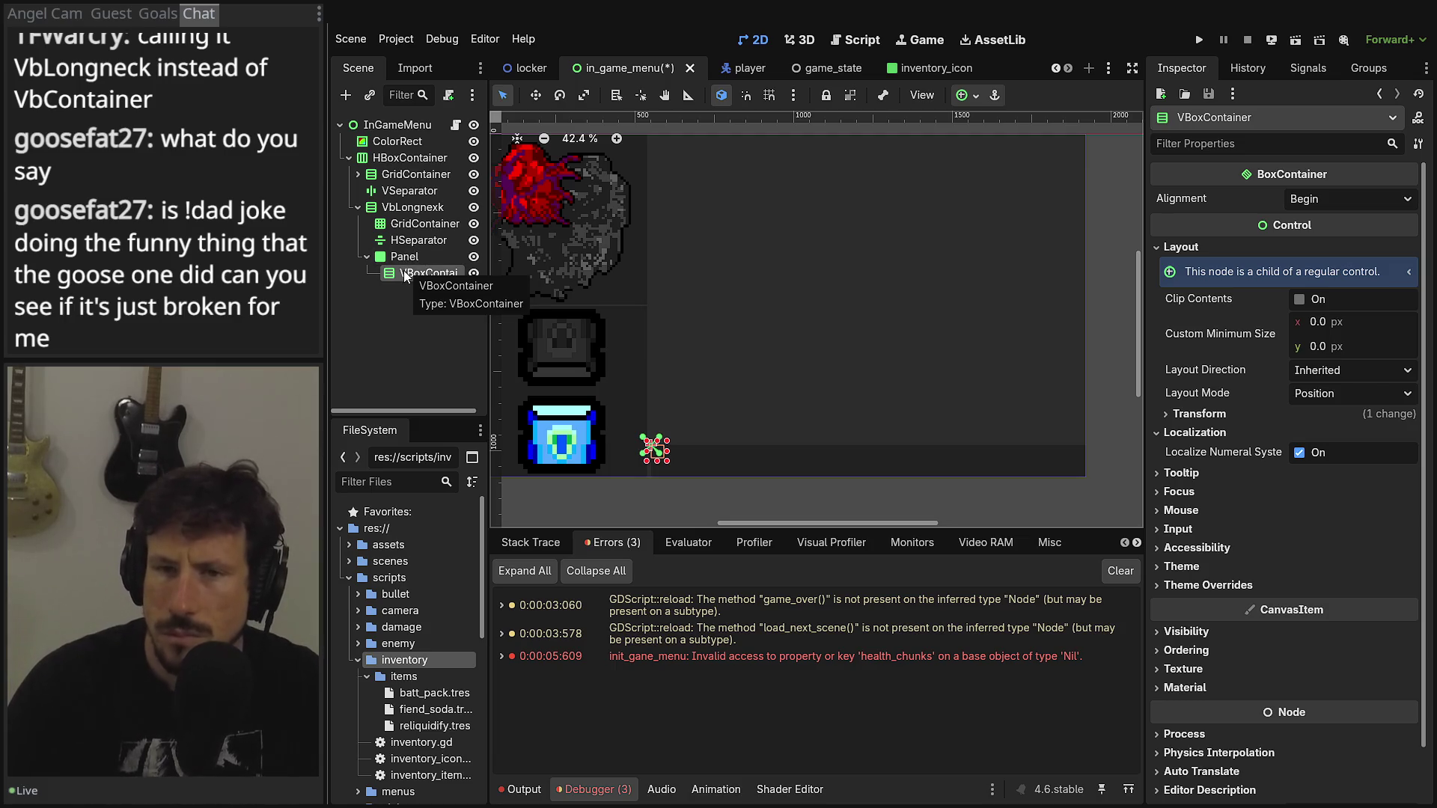
click(345, 95)
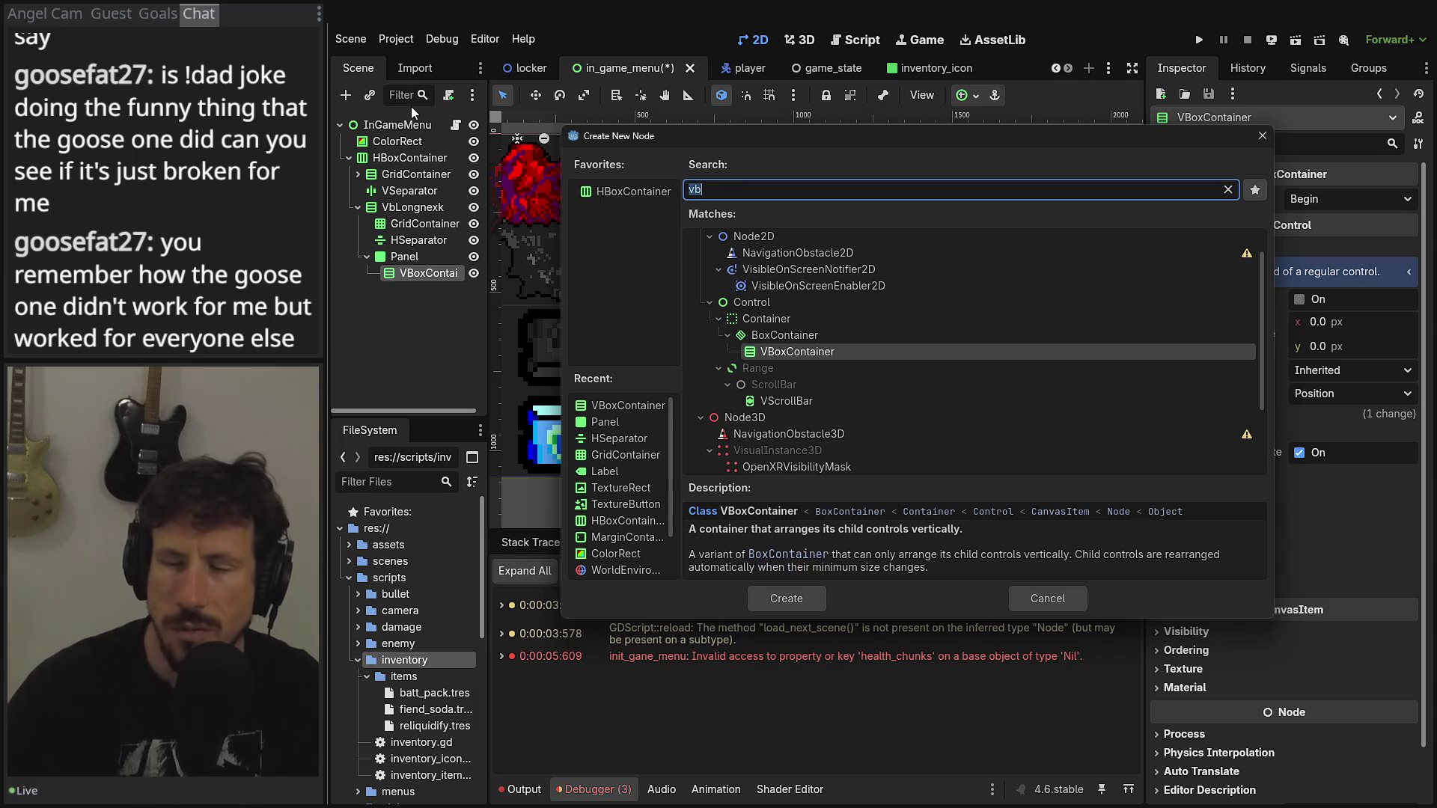
- Add a Label under the VBoxContainer and type 'DESCRI' into its text
text(lba)
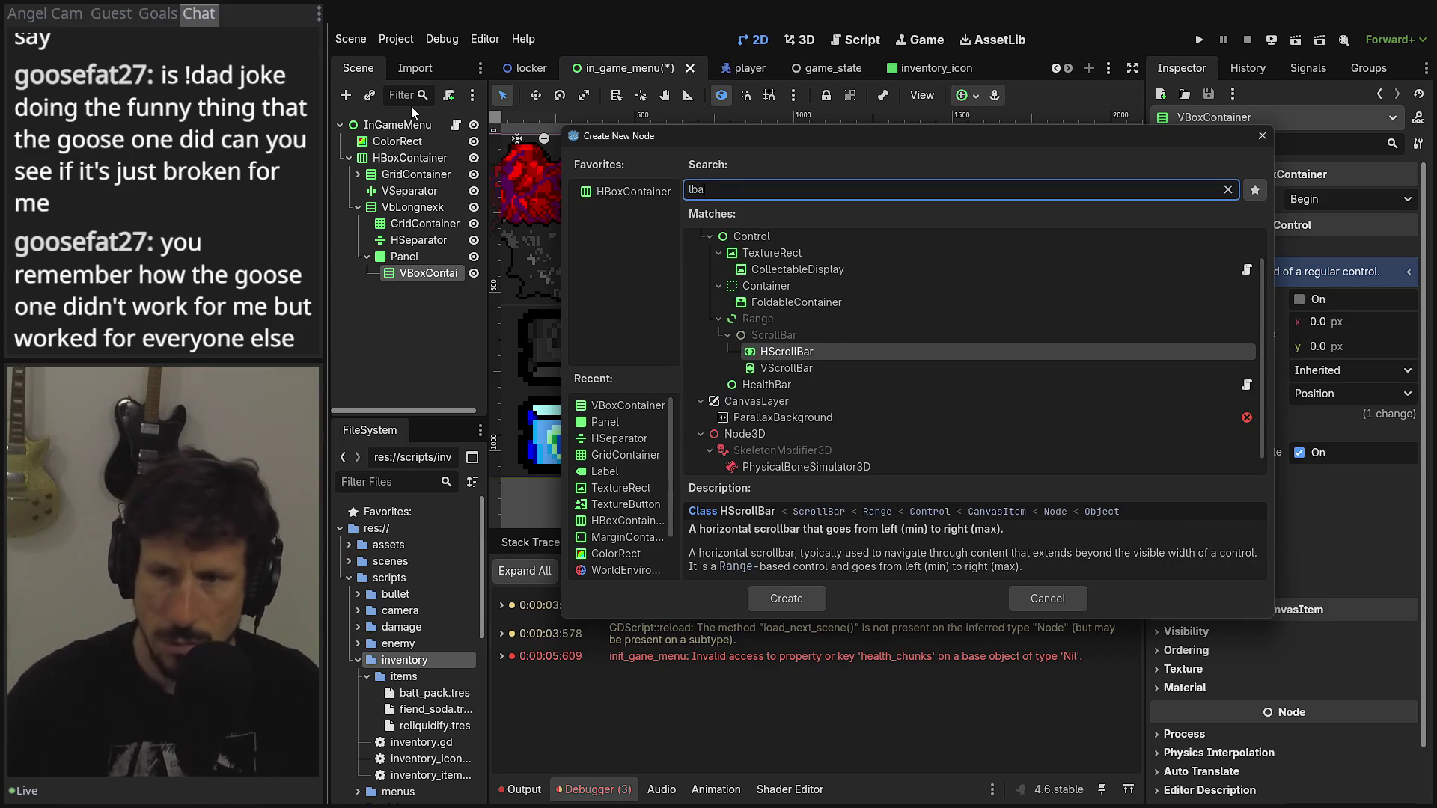
key(BackSpace)
key(BackSpace)
text(ab)
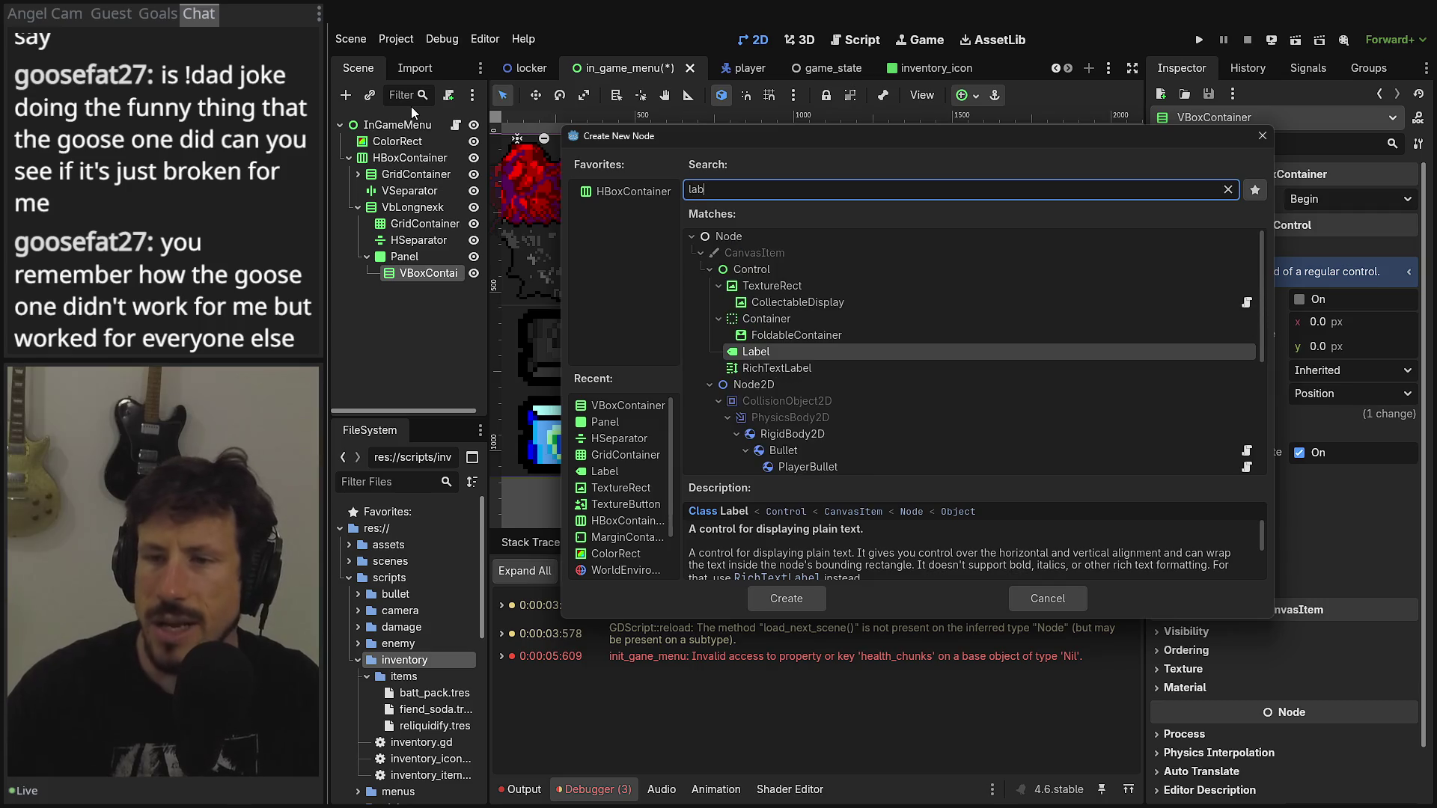
key(Return)
click(1224, 296)
text(DESC)
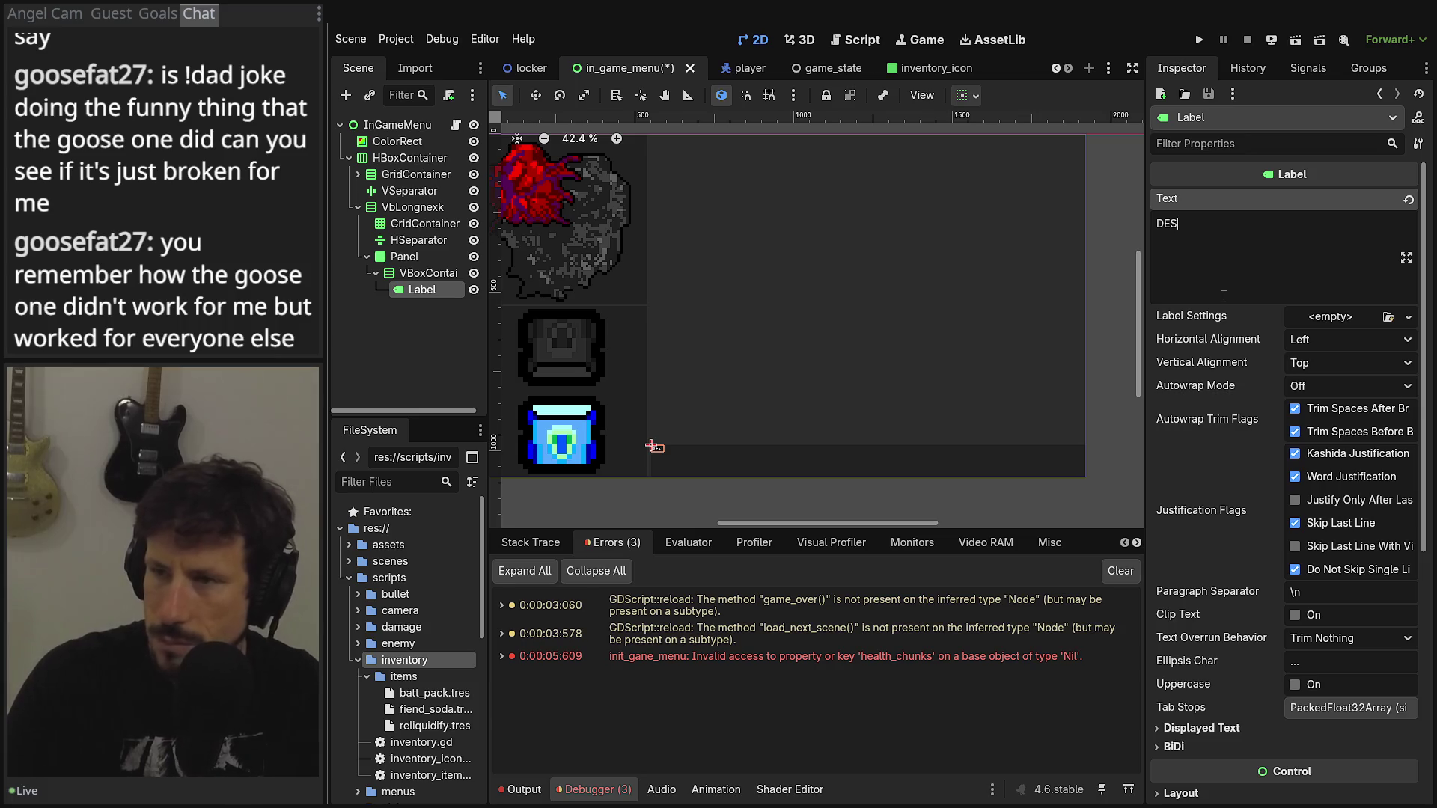
text(RIPTION:)
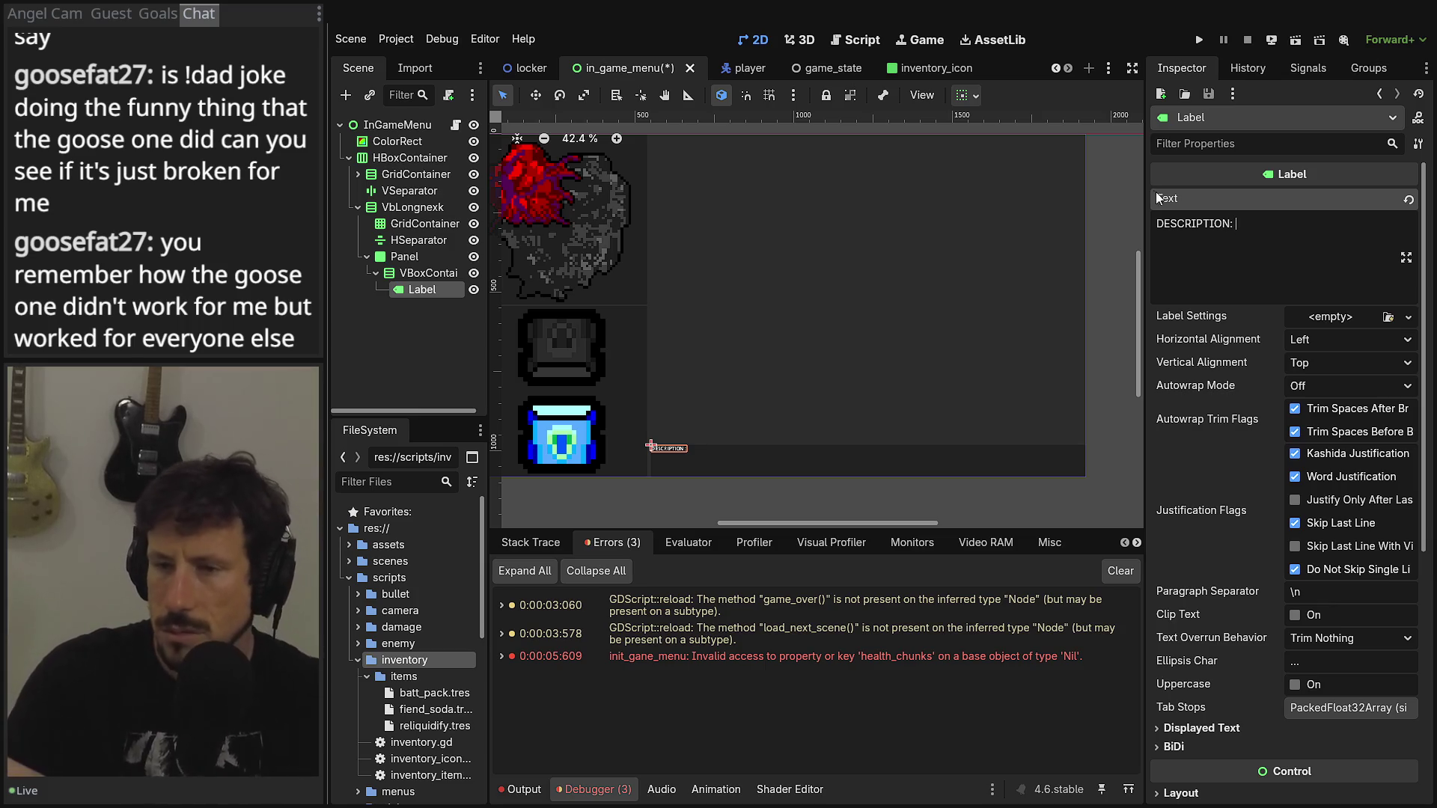
- Select the VBoxContainer with its Label and choose Delete Node(s)
right_click(437, 290)
key(Escape)
click(430, 274)
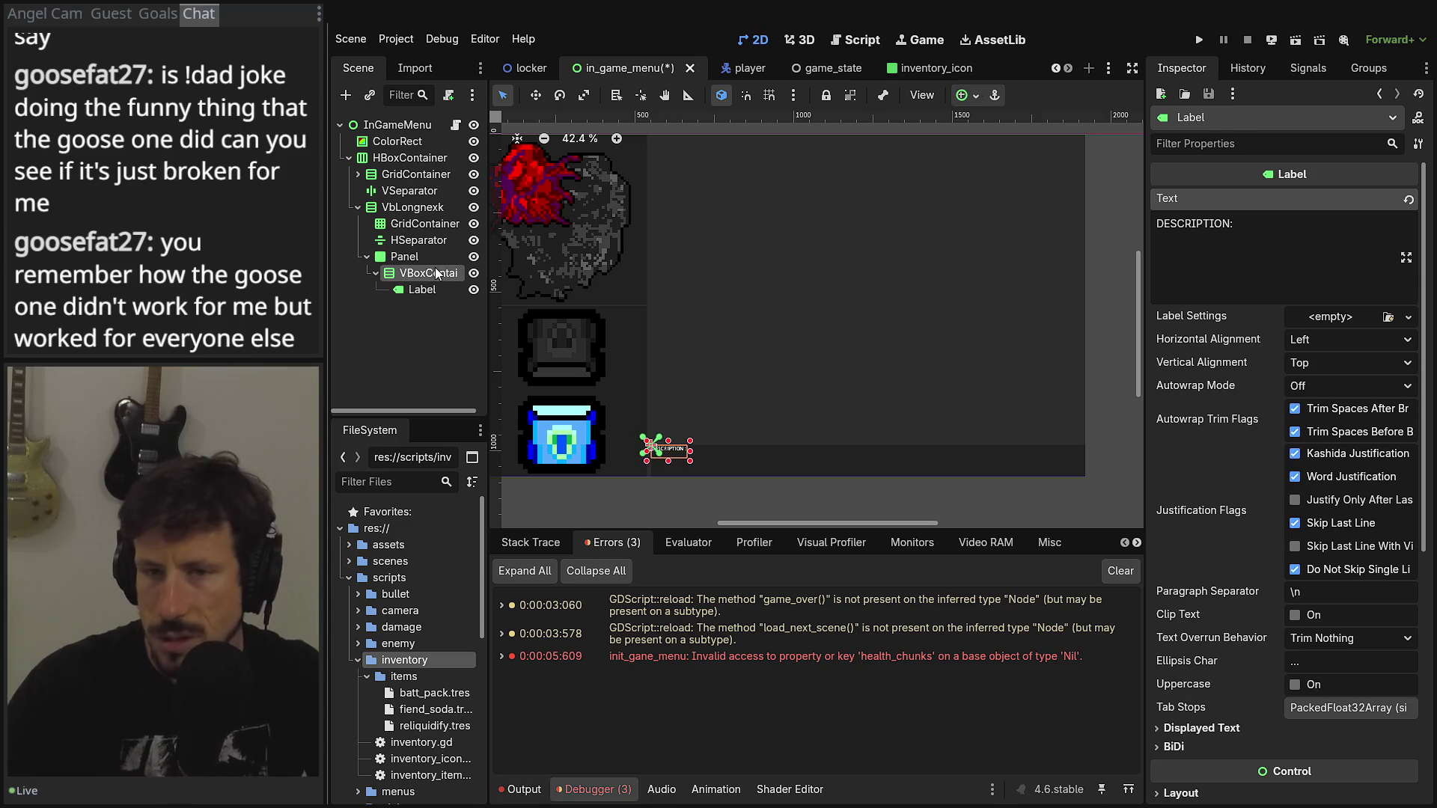
ctrl+click(421, 289)
right_click(421, 289)
click(483, 626)
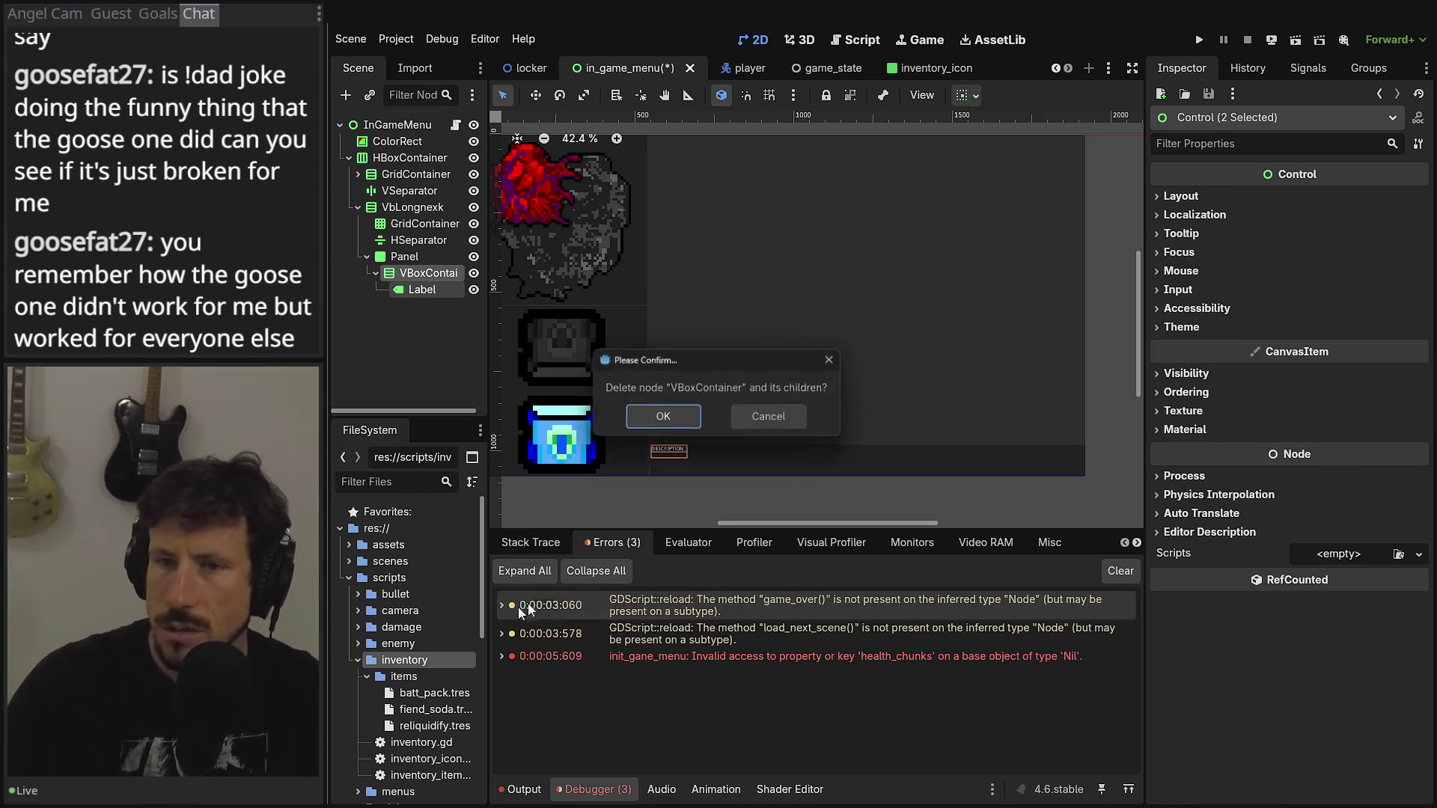
- Confirm deleting the VBoxContainer and its Label, then reselect the Panel
click(669, 419)
click(405, 255)
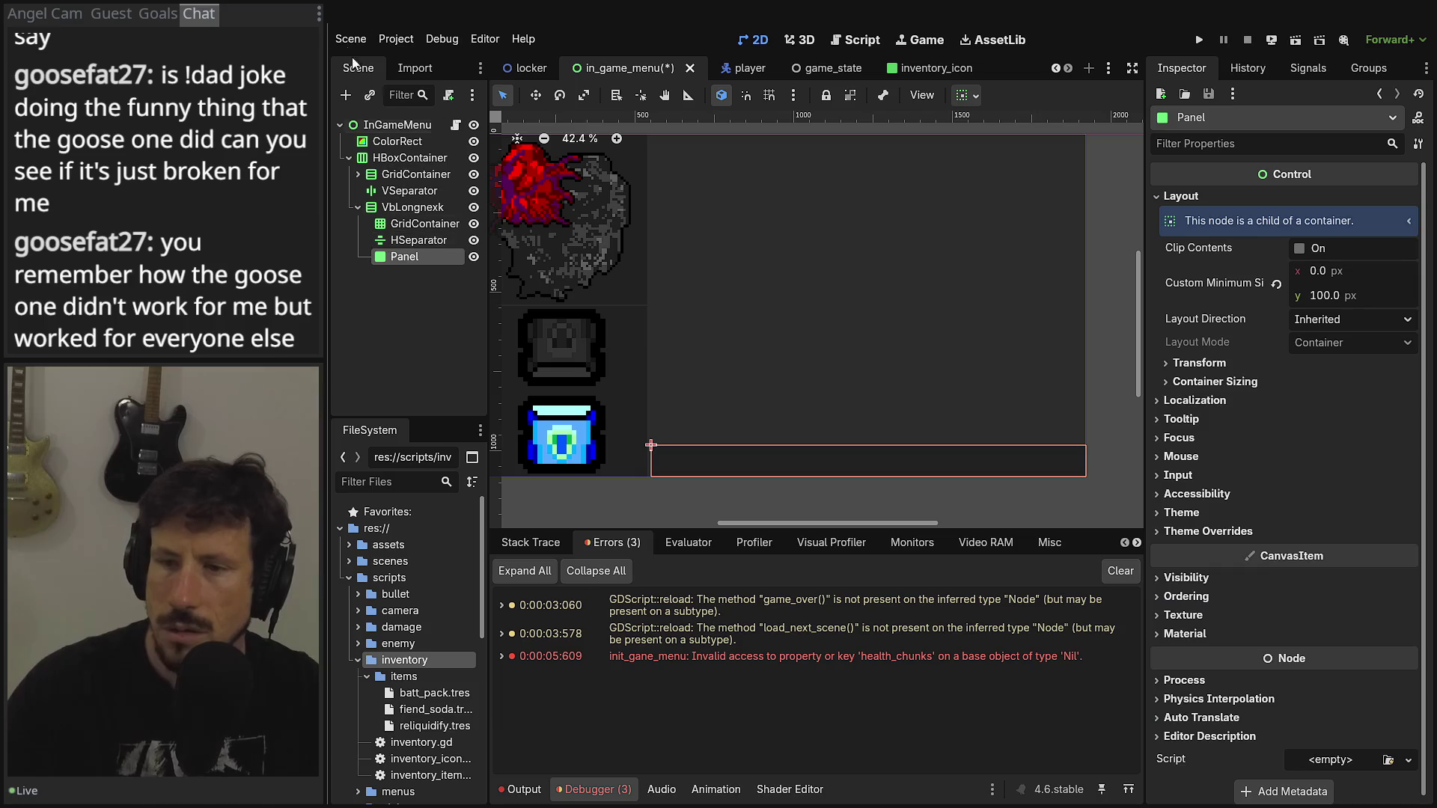
click(393, 124)
click(345, 95)
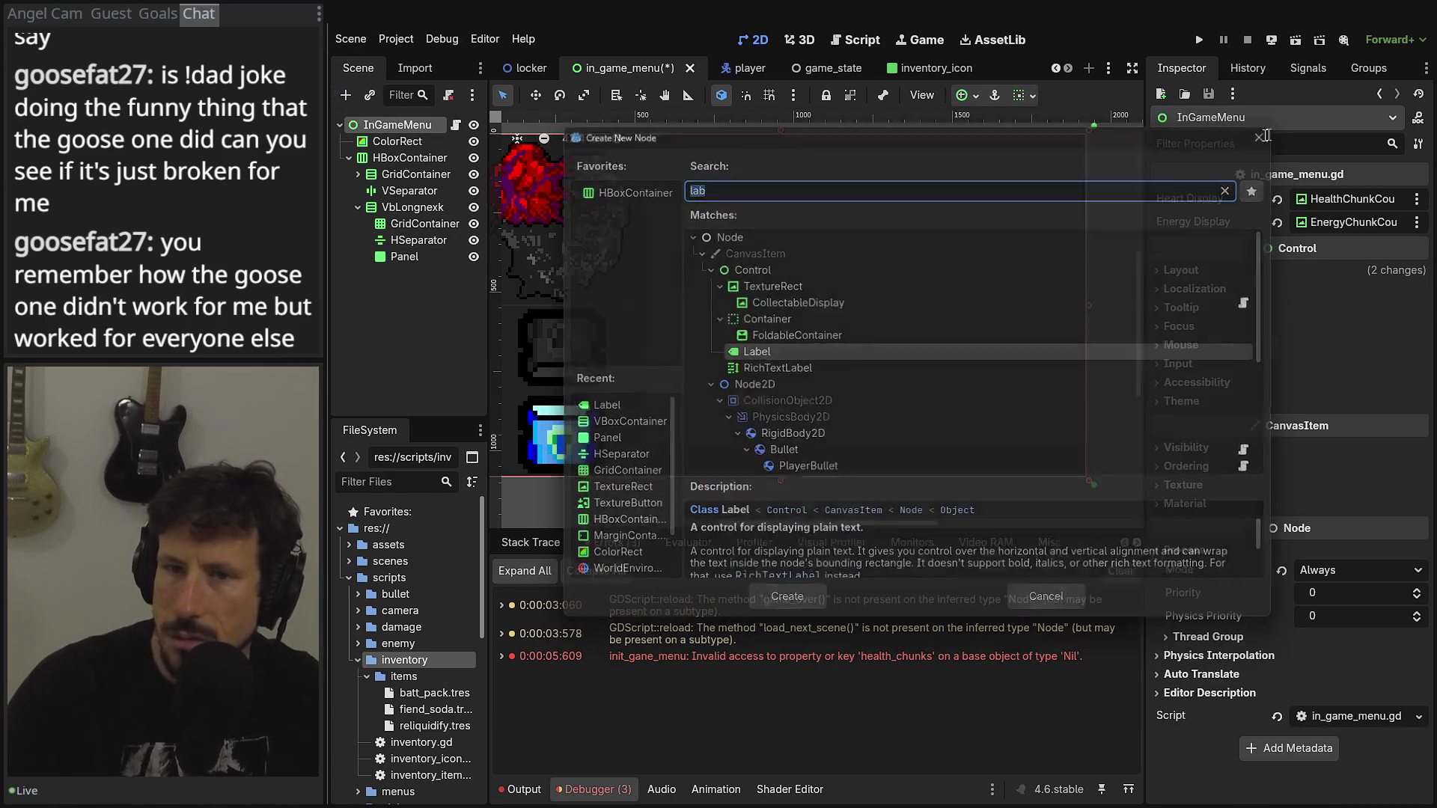
click(1263, 135)
click(405, 256)
- Create an empty Label directly under the Panel and open fiend_soda.tres
click(345, 95)
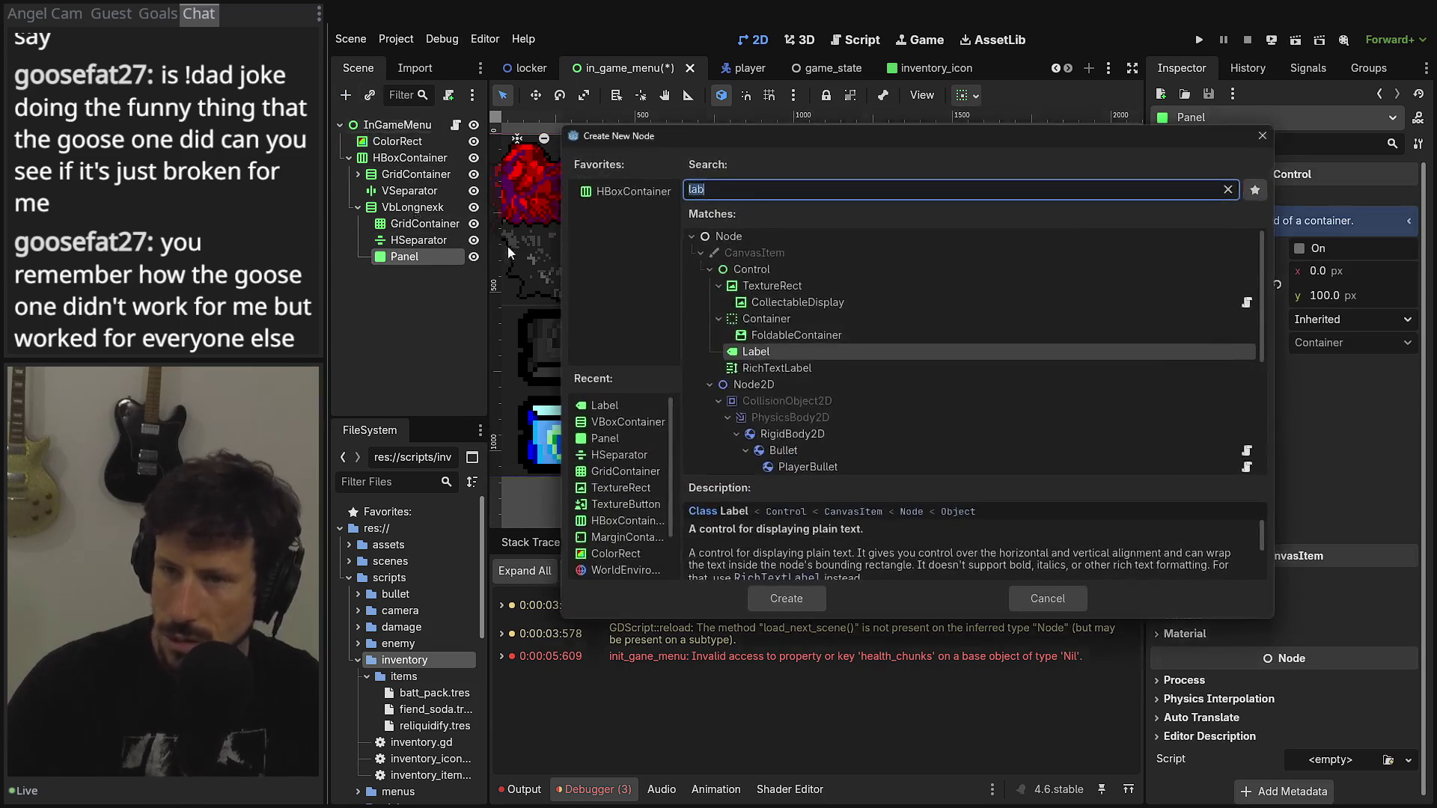
double_click(1184, 352)
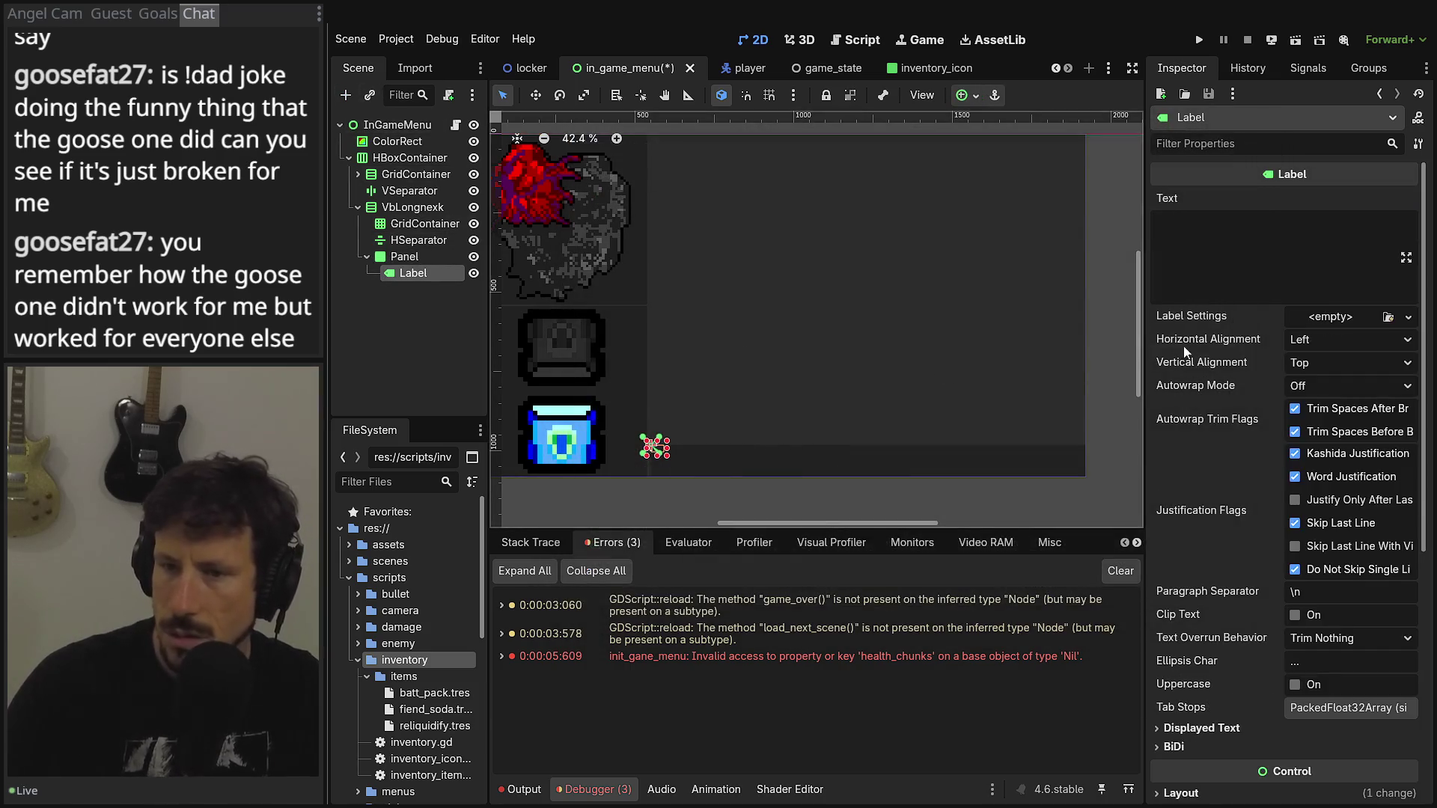
click(1298, 226)
scroll(1258, 361, down, 5)
scroll(1258, 360, up, 5)
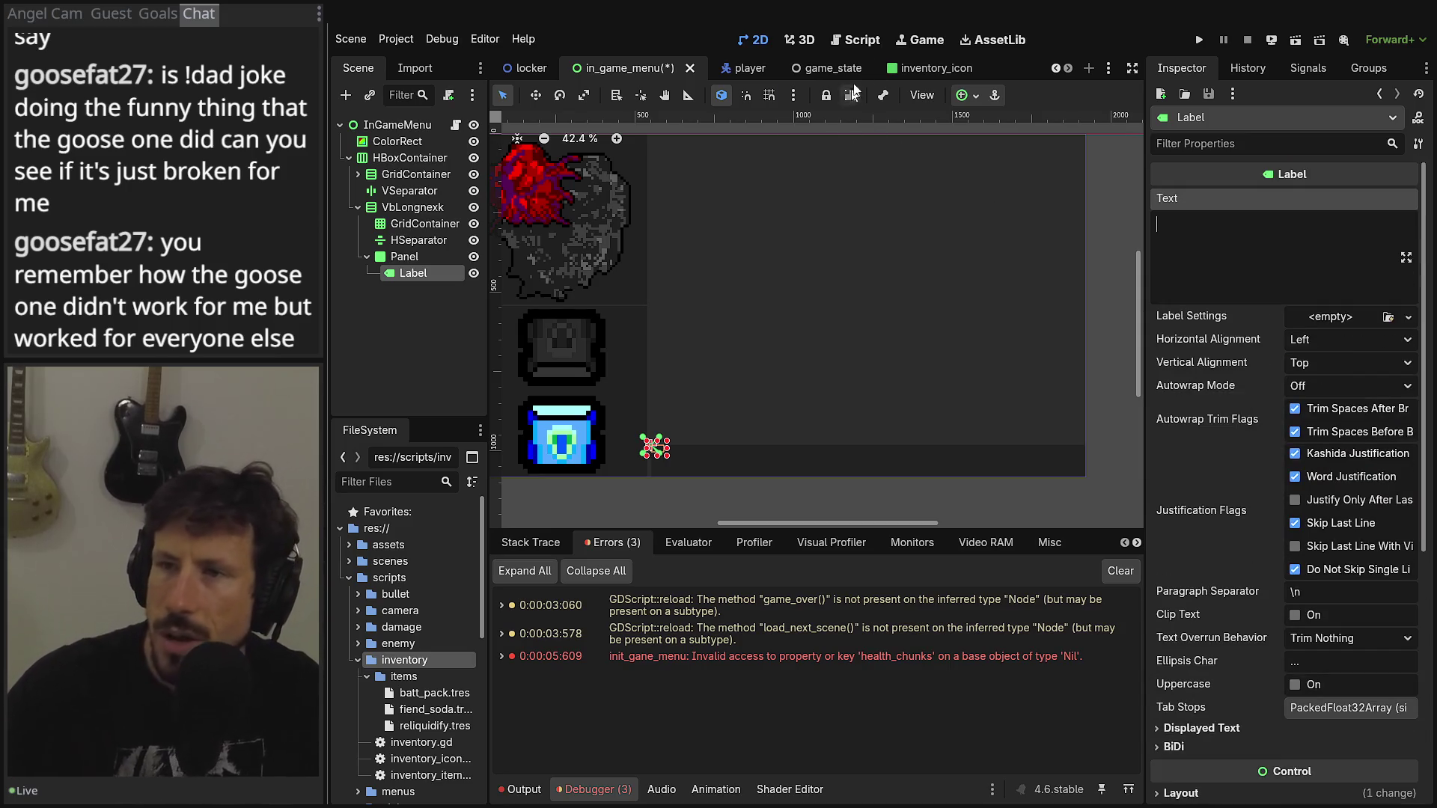
click(446, 710)
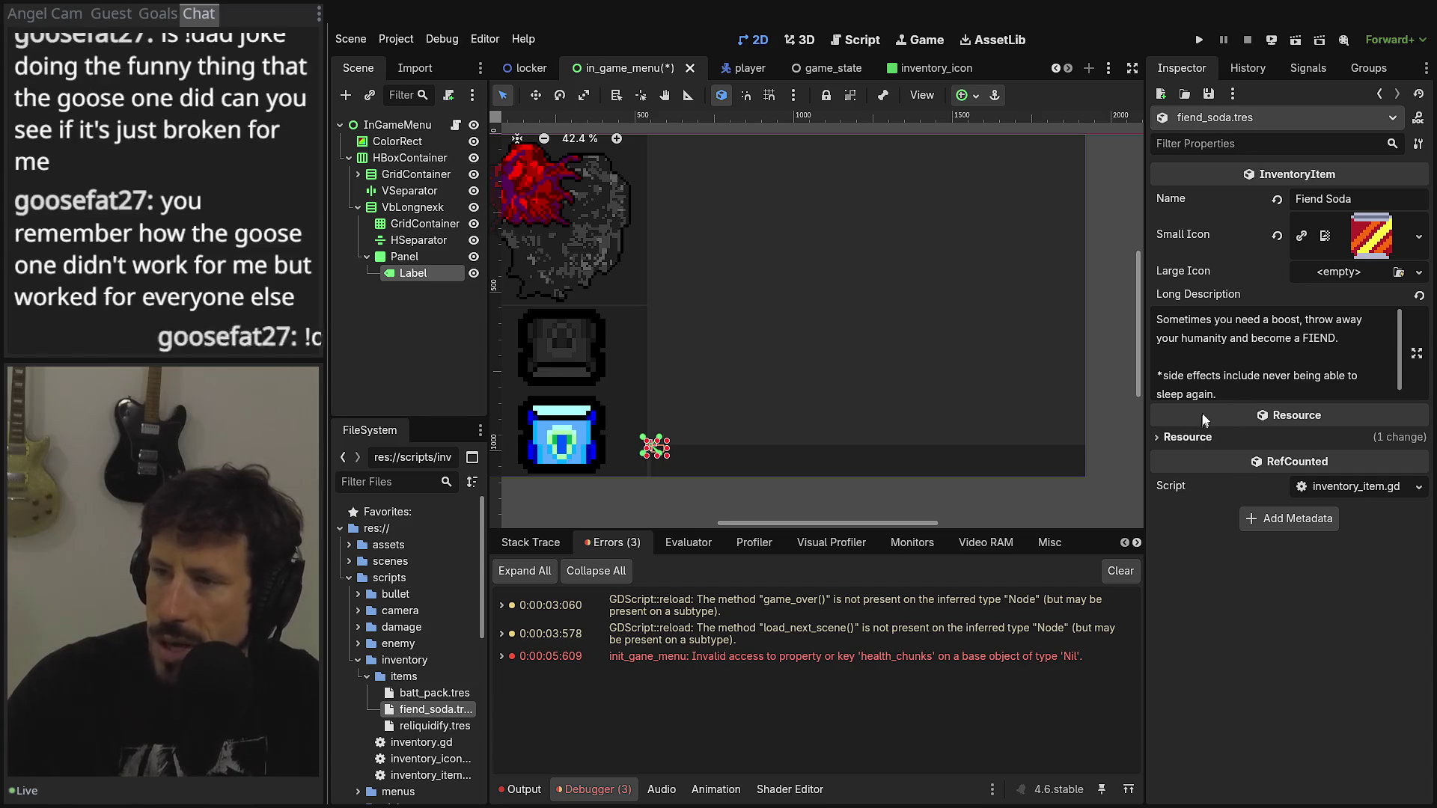
- Append 'becoming an actual fiend.' to Fiend Soda's long description and paste it into the Label's Text
click(1262, 383)
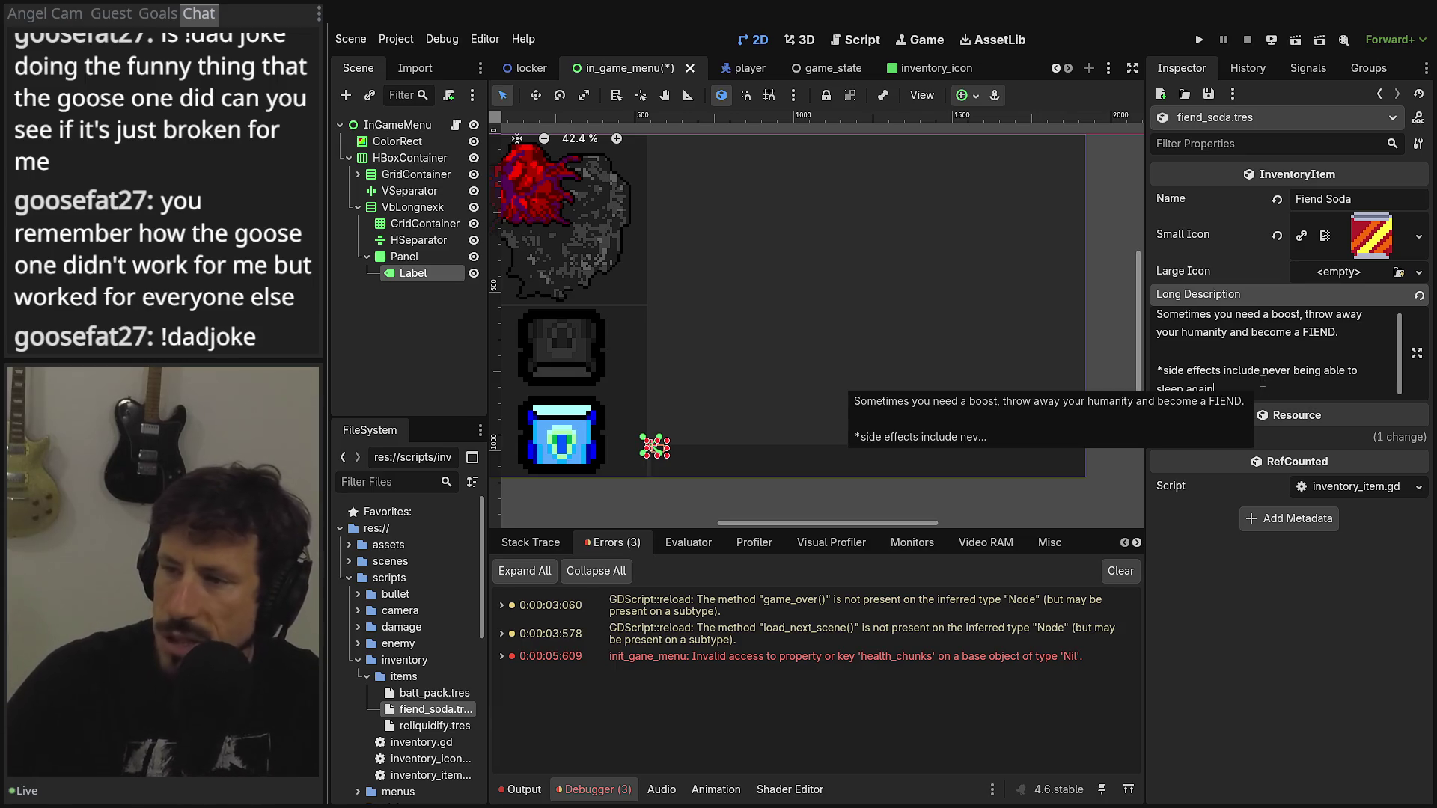
text(becoming )
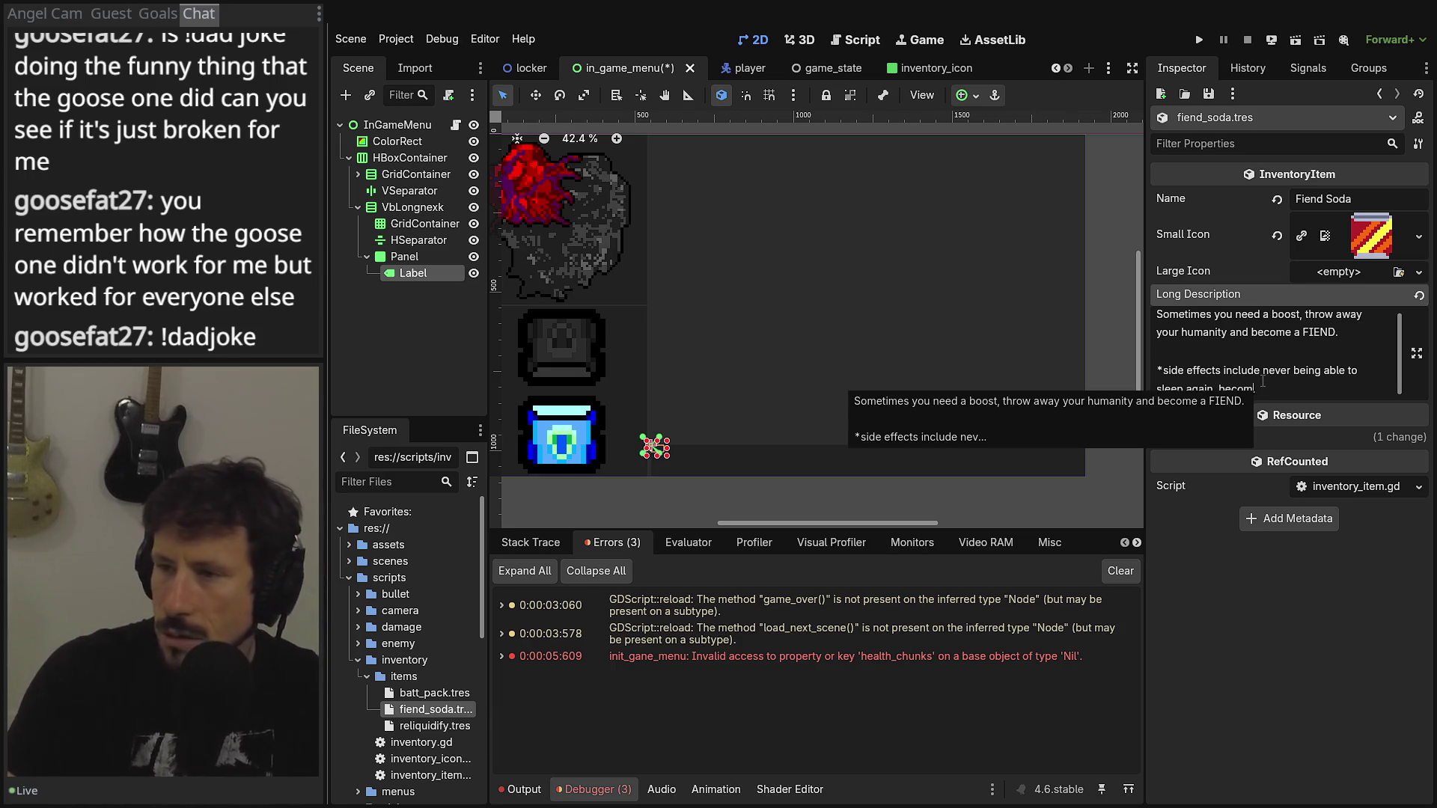
text(an actual fiend.)
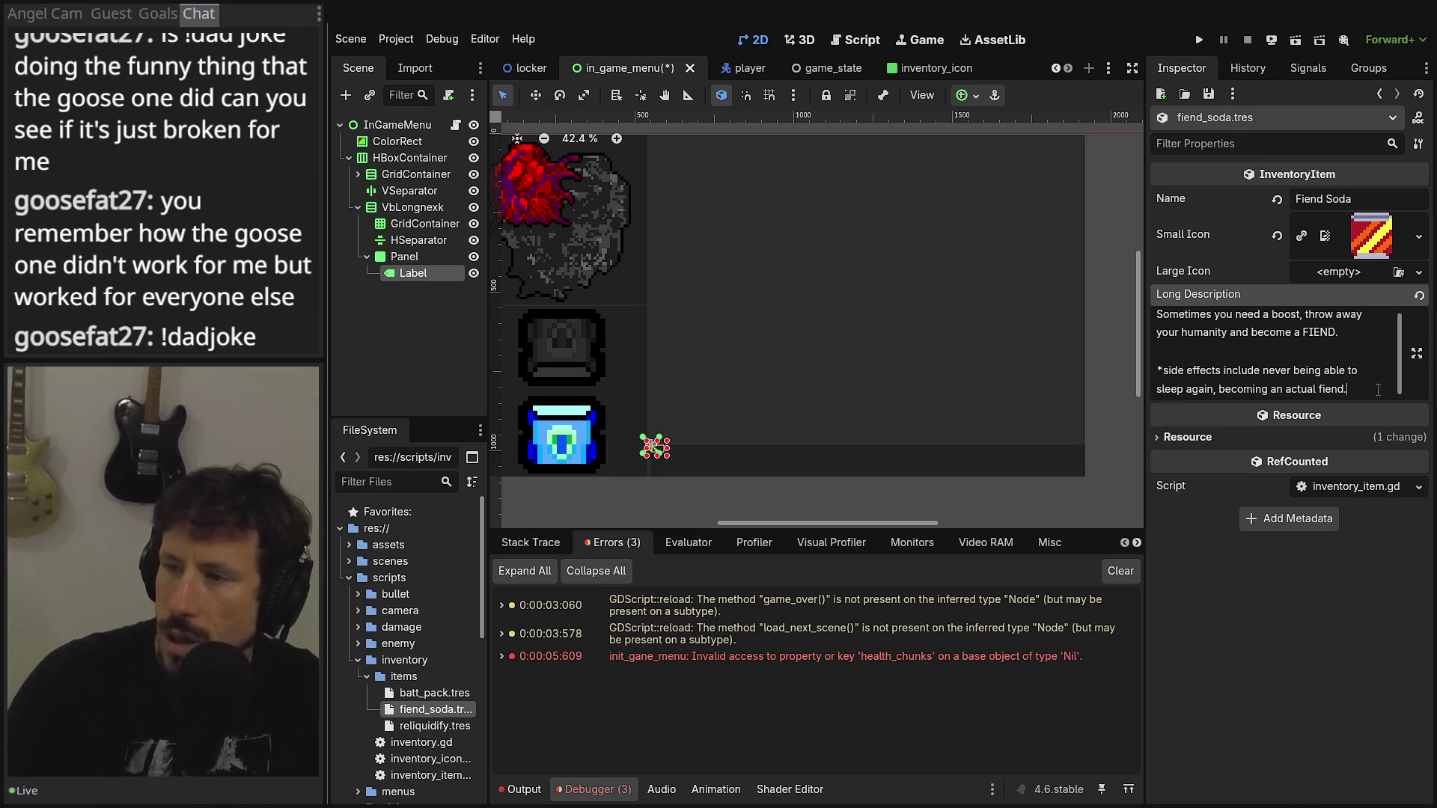
key(ctrl+a)
key(ctrl+c)
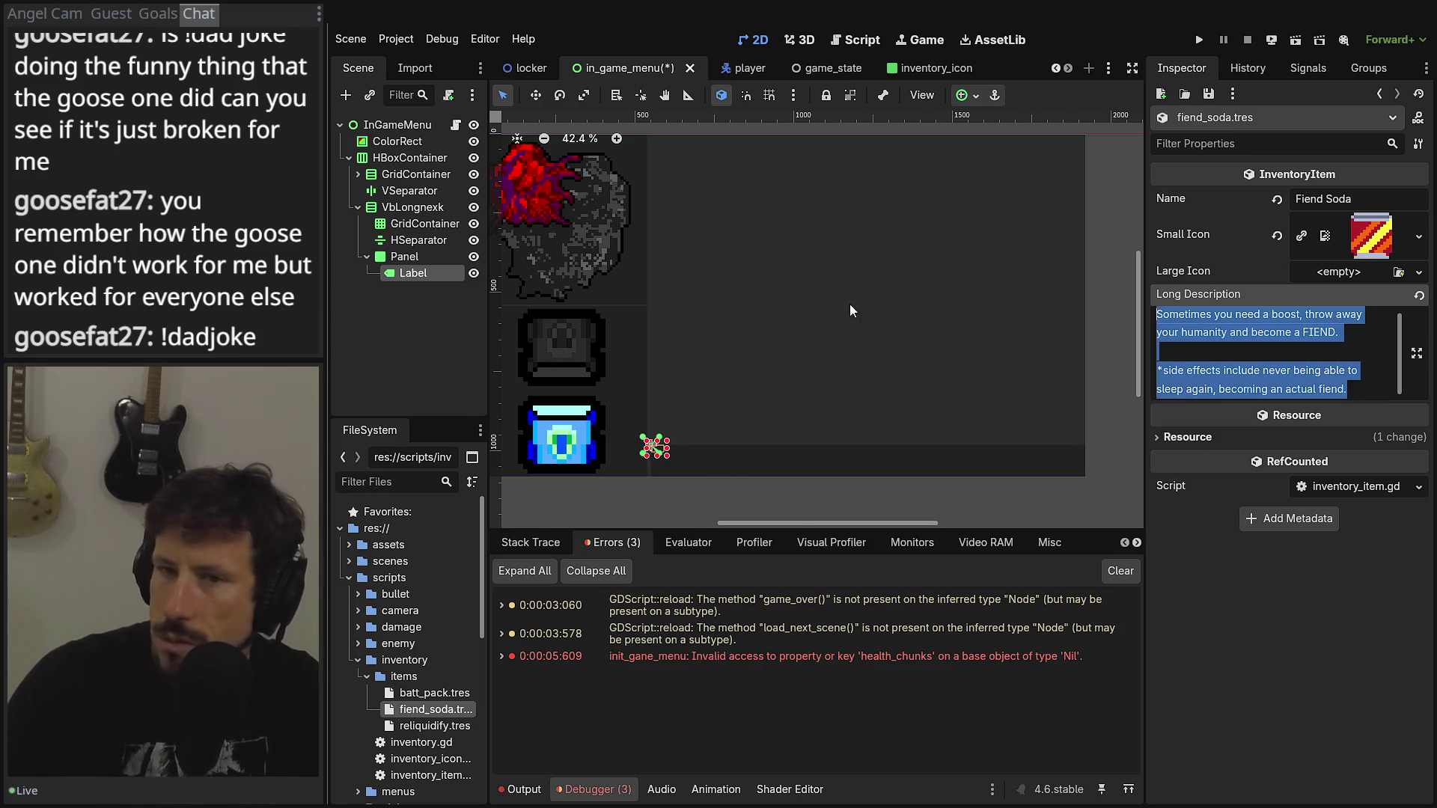
click(416, 272)
click(1180, 265)
key(ctrl+v)
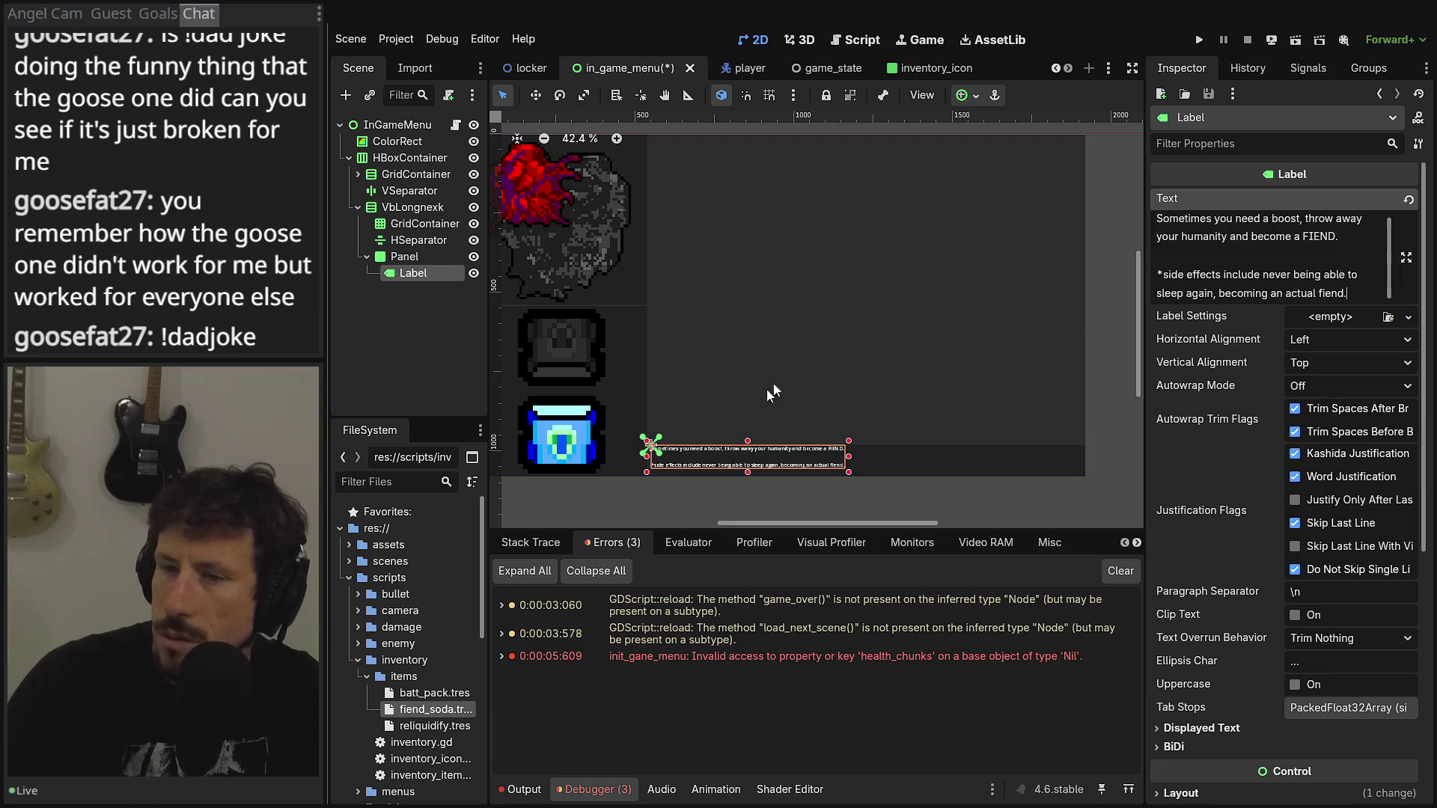
- Pan the canvas to the label text and glance at horizontal alignment, leaving it unchanged
scroll(765, 434, up, 6)
drag(826, 292, 756, 305)
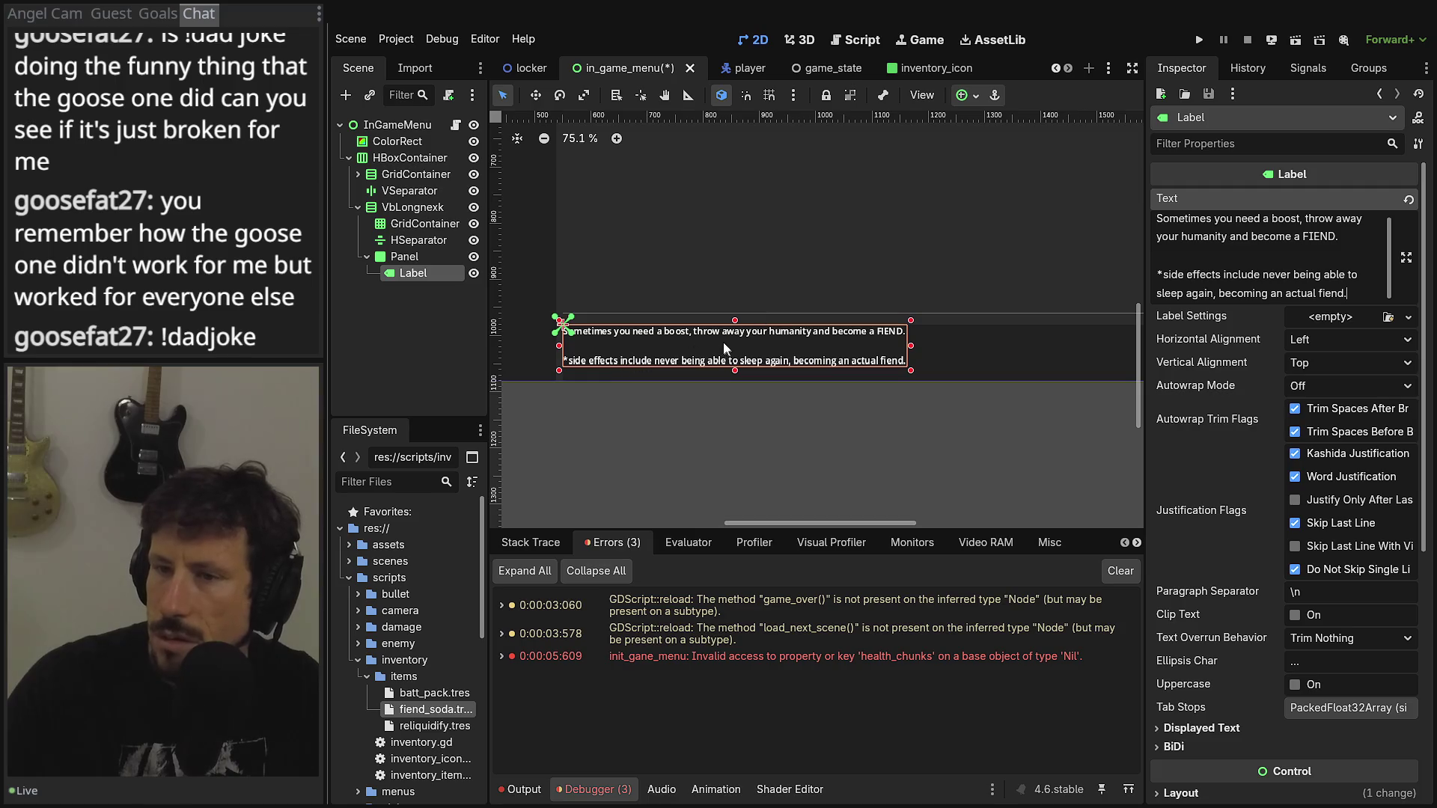
scroll(956, 331, down, 2)
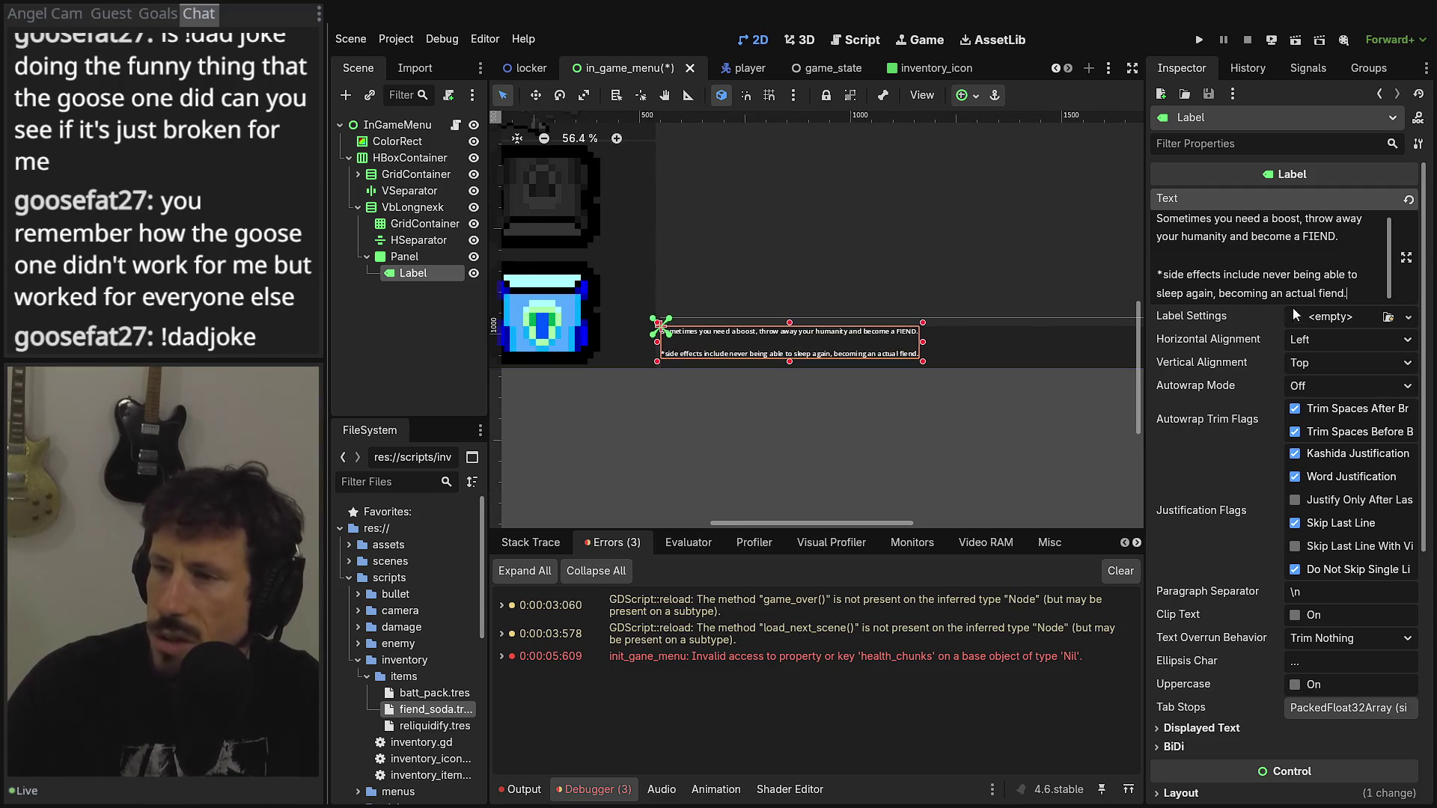
click(1321, 340)
click(1321, 342)
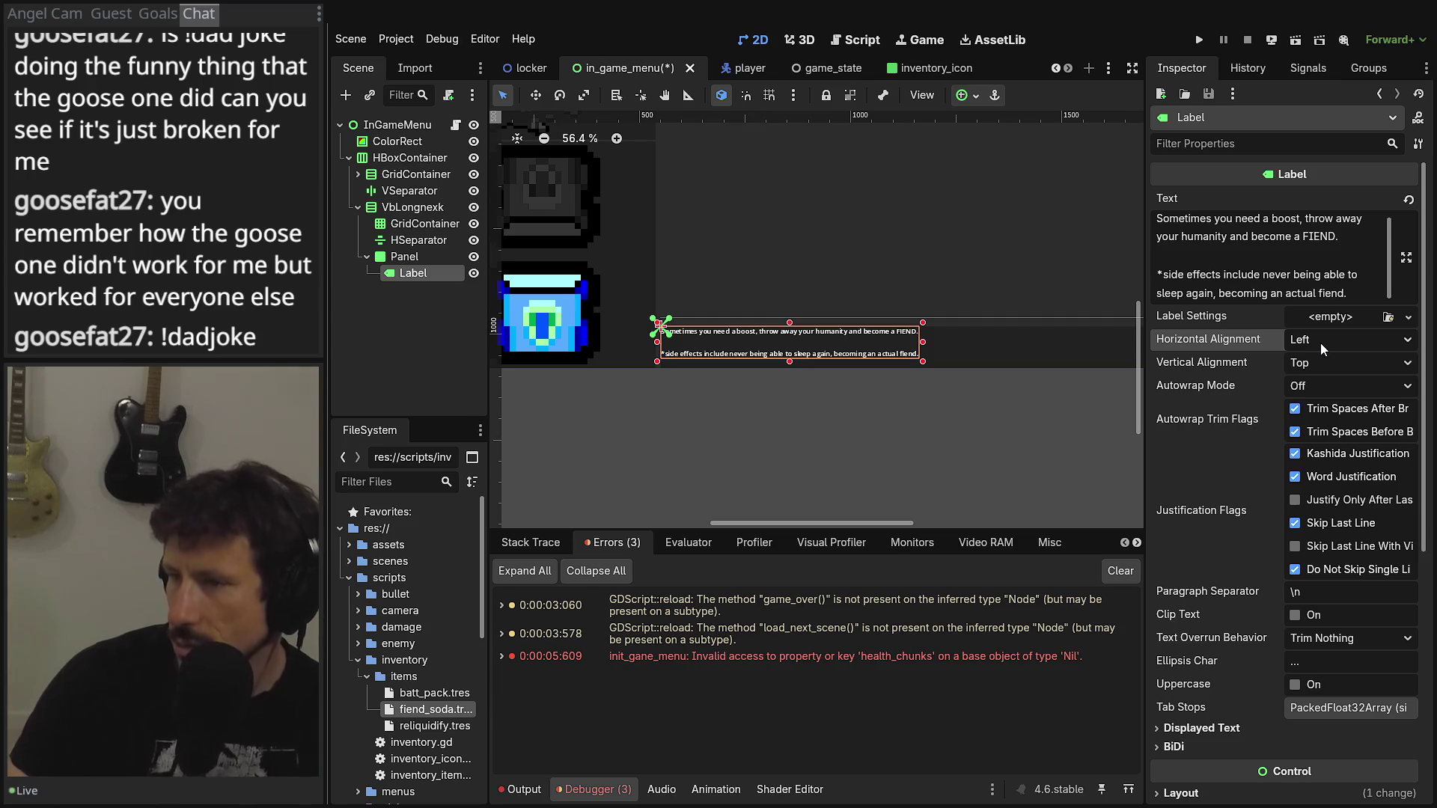
drag(1102, 389, 1034, 383)
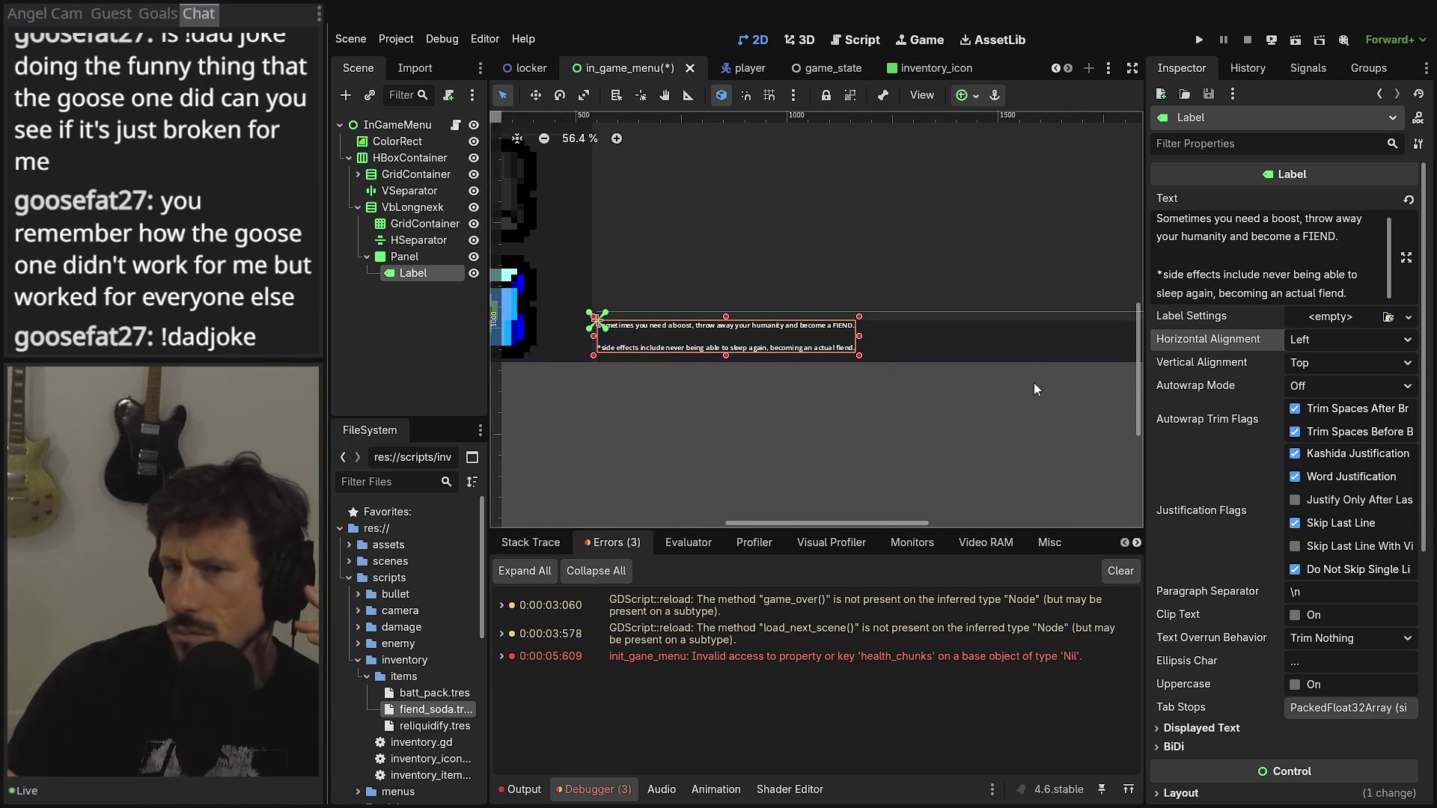
scroll(1343, 424, down, 3)
- Browse the Label's displayed text, BiDi, layout, transform and label settings sections without changes
click(1282, 570)
click(1282, 571)
click(1266, 590)
click(1266, 591)
scroll(1230, 587, down, 5)
click(1188, 396)
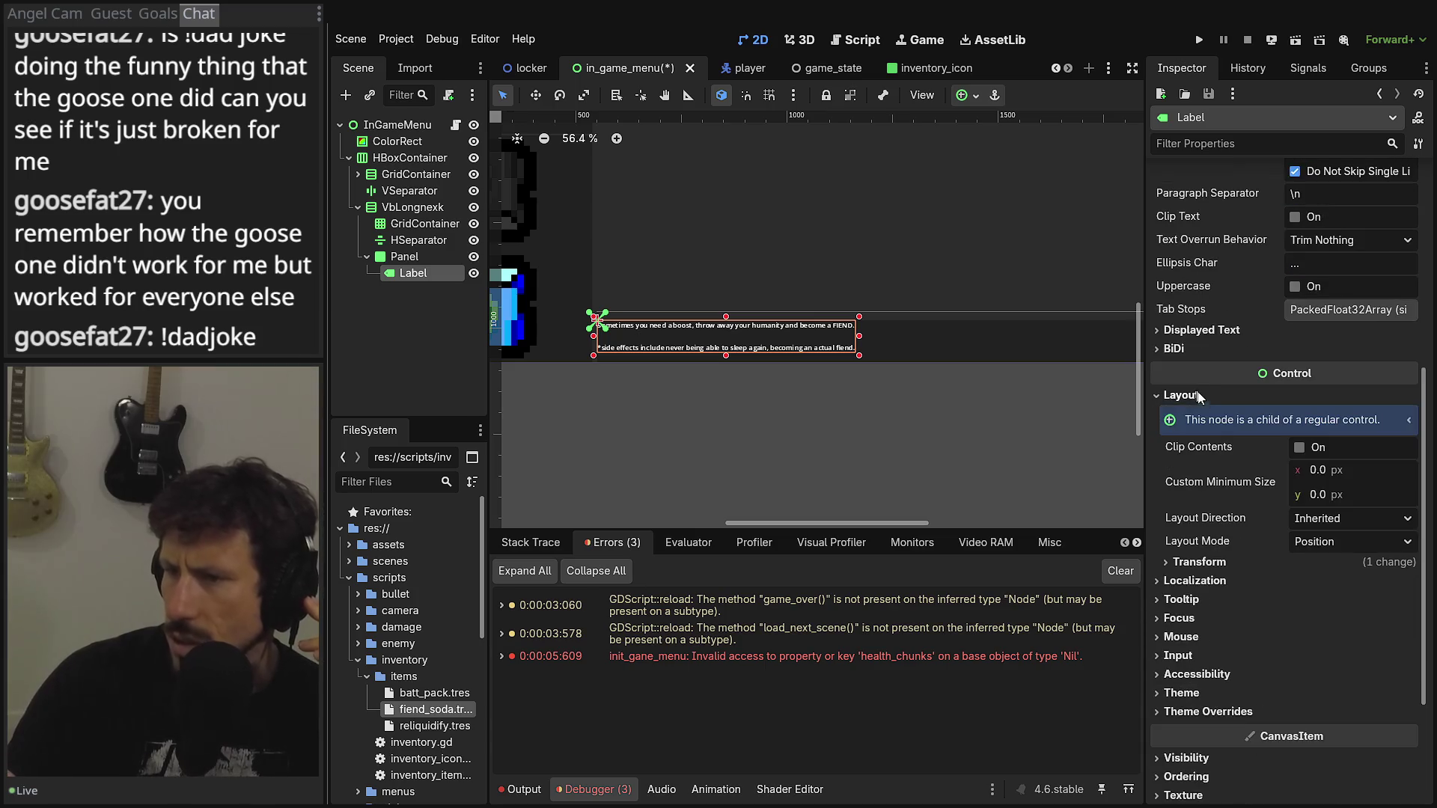
click(1251, 566)
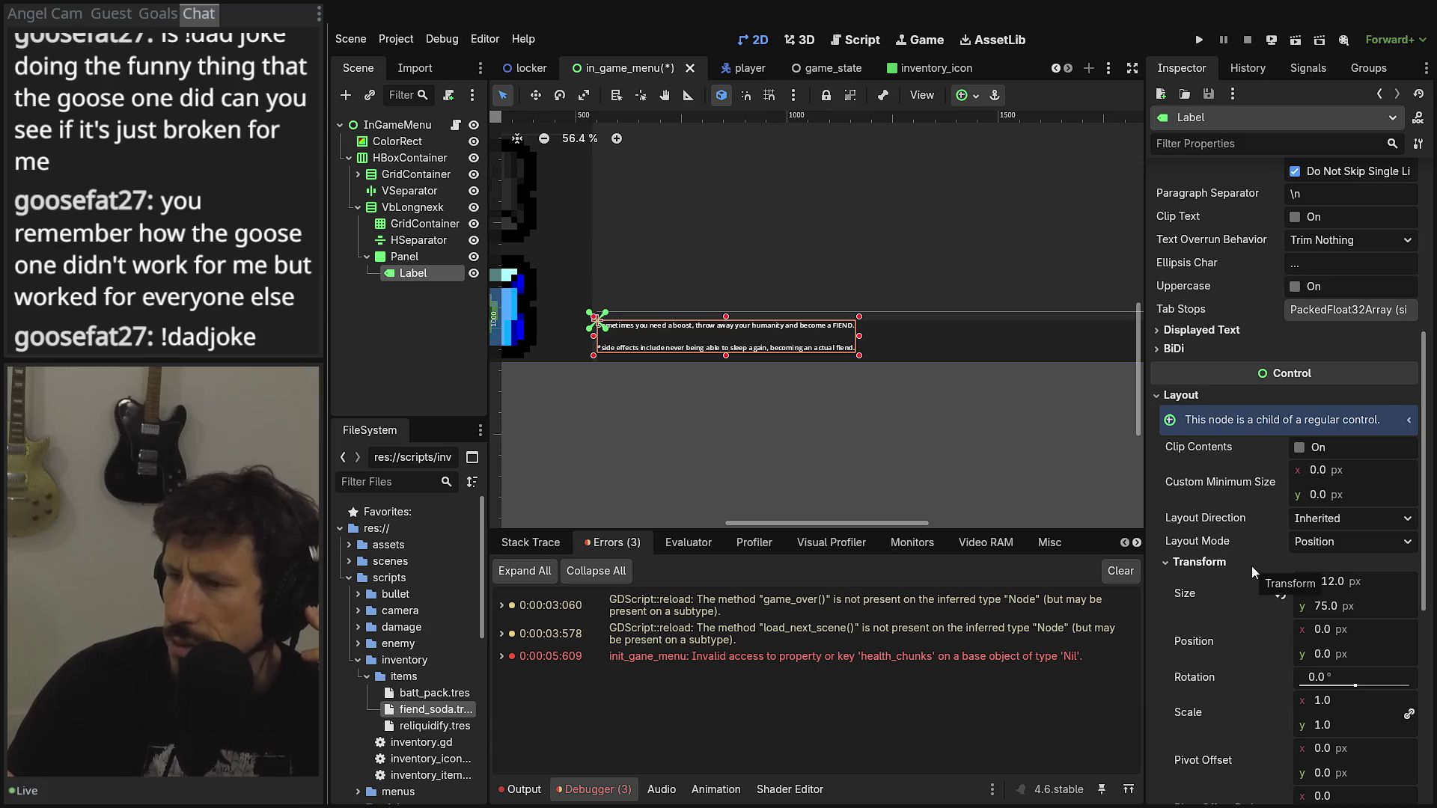
click(1251, 567)
scroll(1332, 369, up, 8)
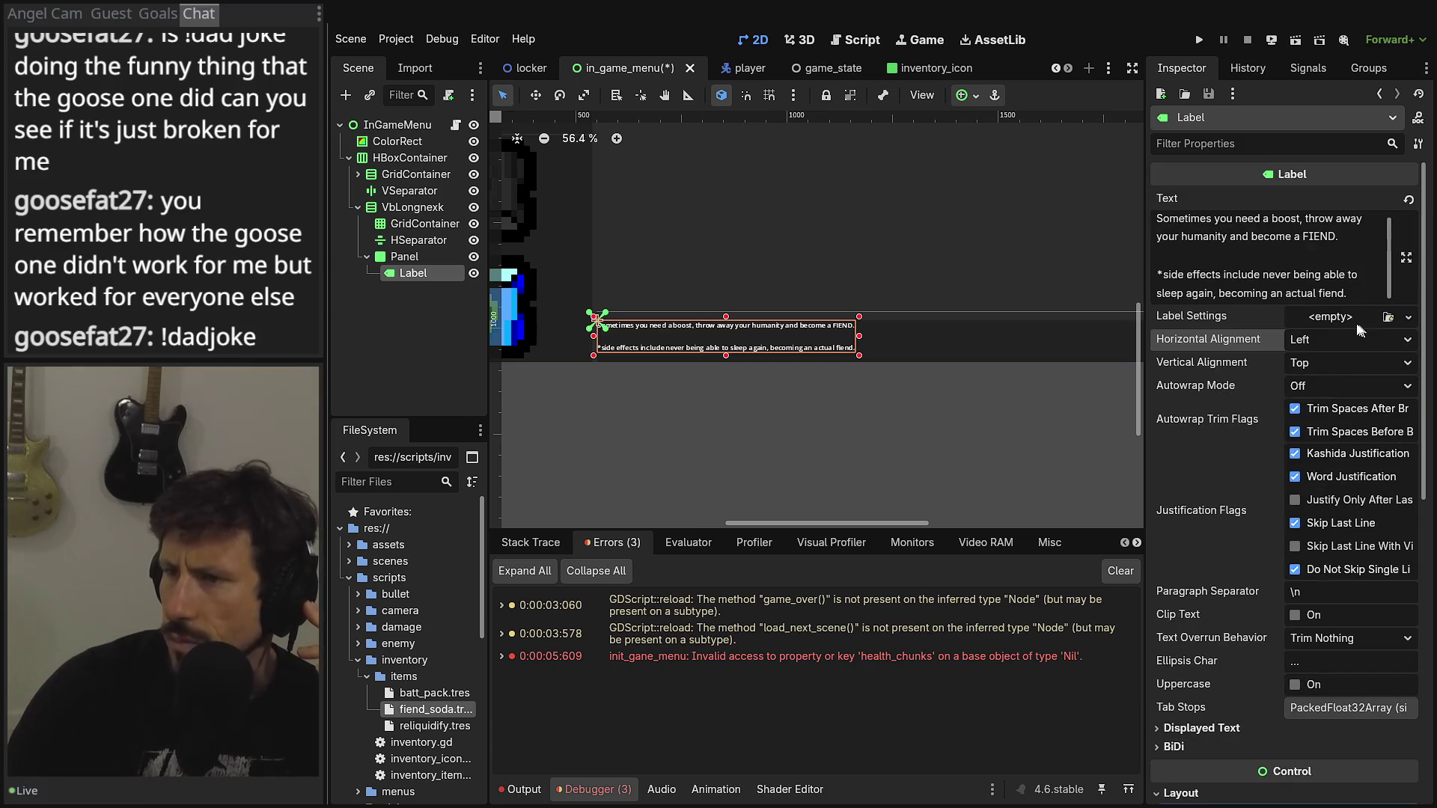
click(1354, 321)
click(1350, 320)
- Try centering the text horizontally and vertically, then revert to Left and Top
click(1345, 338)
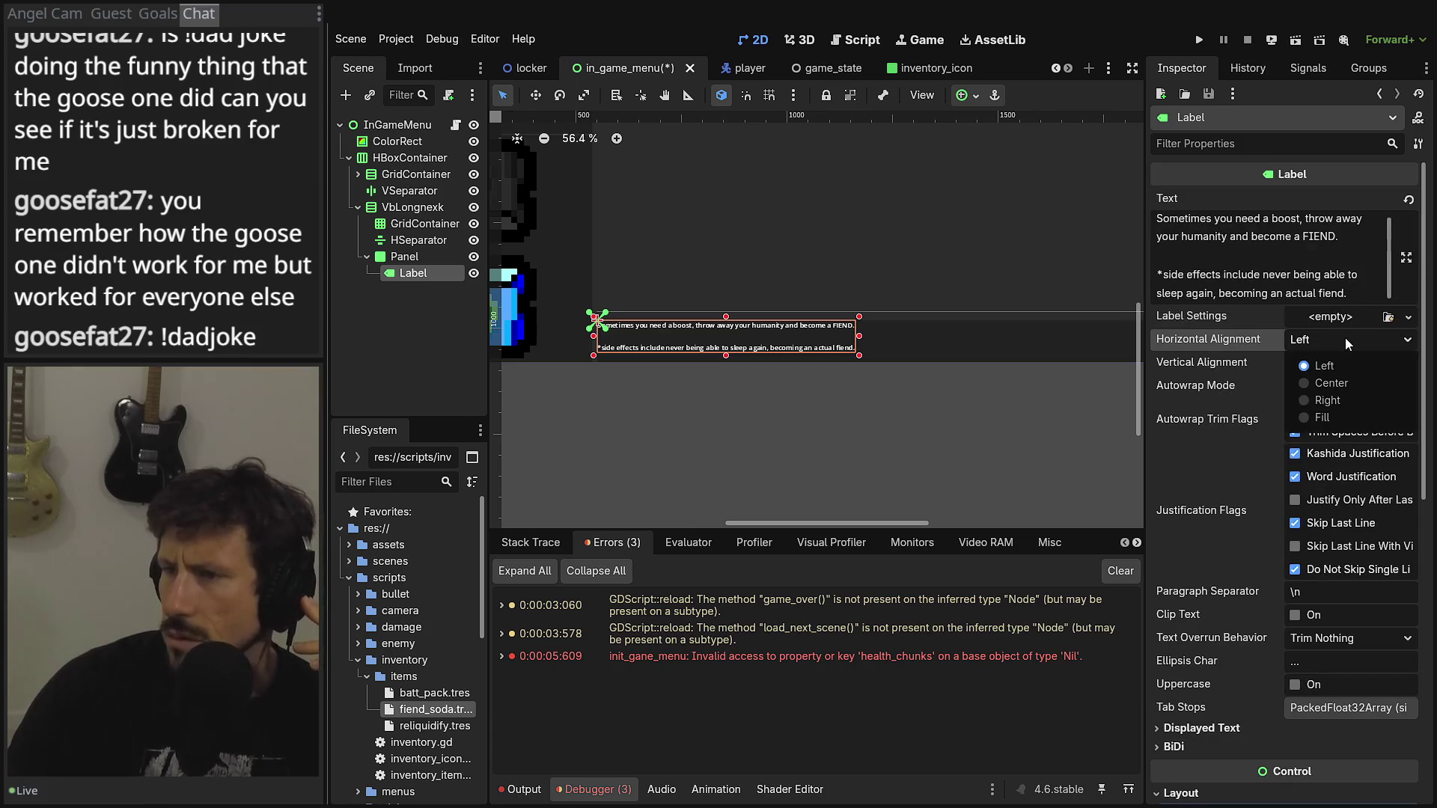
click(1339, 379)
click(1338, 365)
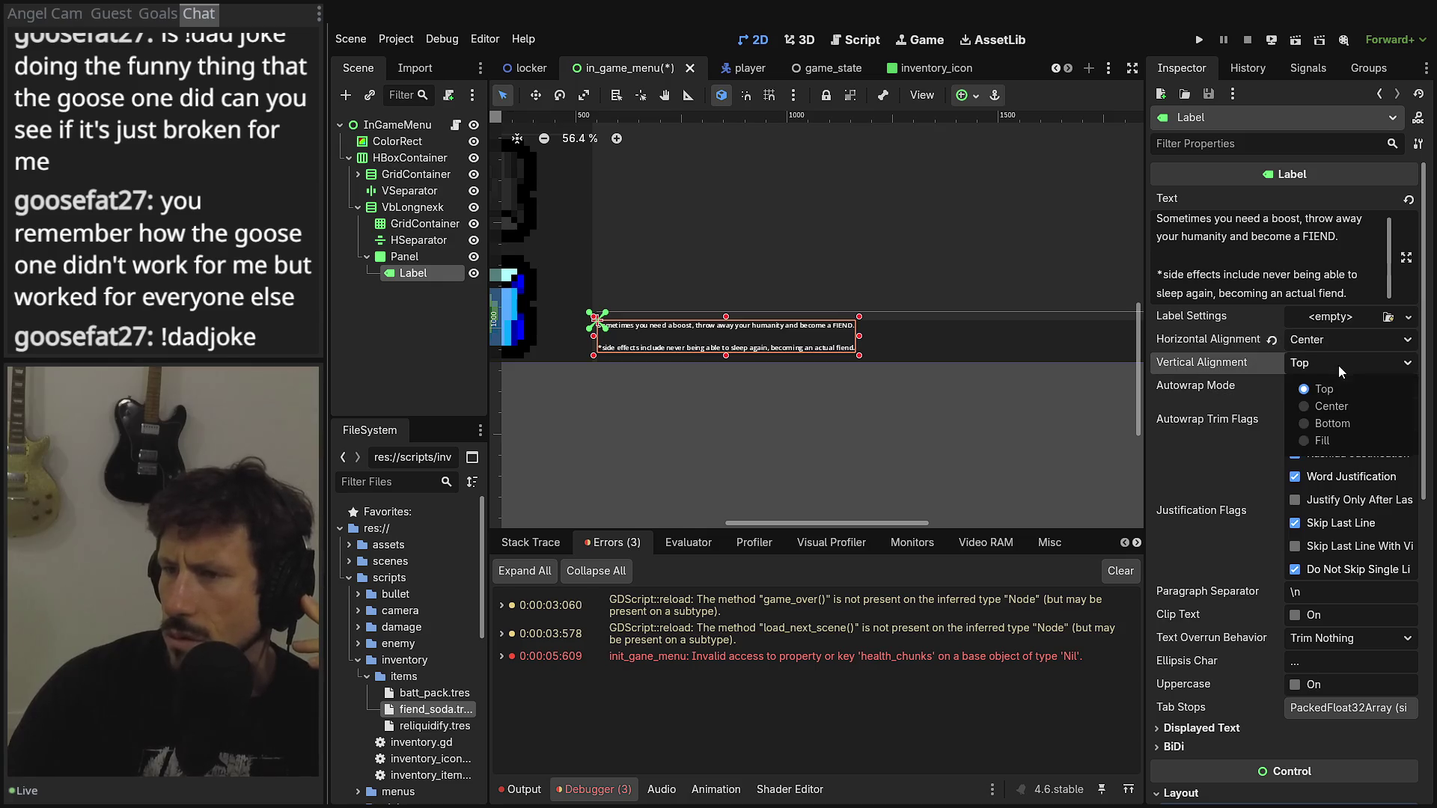
click(1330, 406)
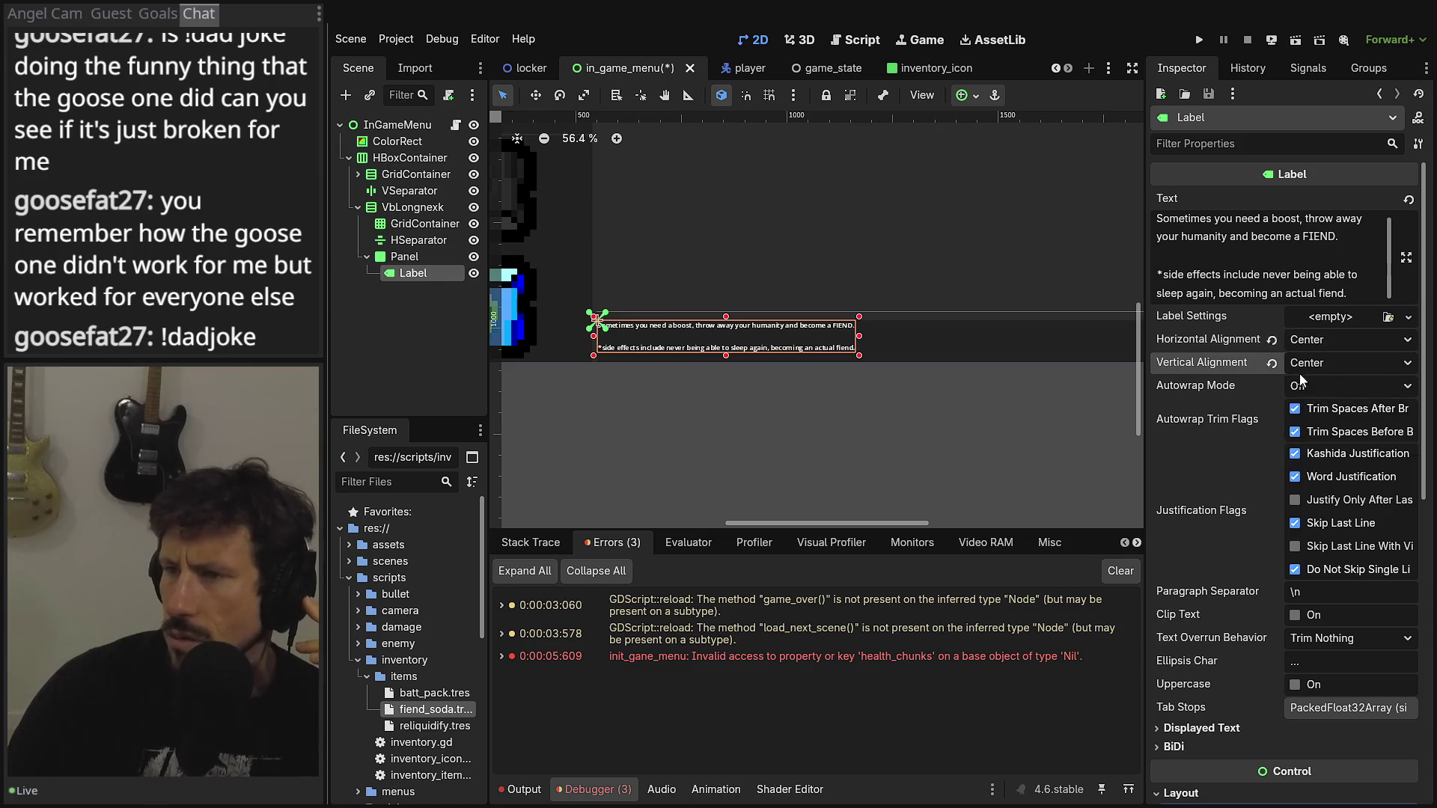
click(1271, 341)
click(1303, 388)
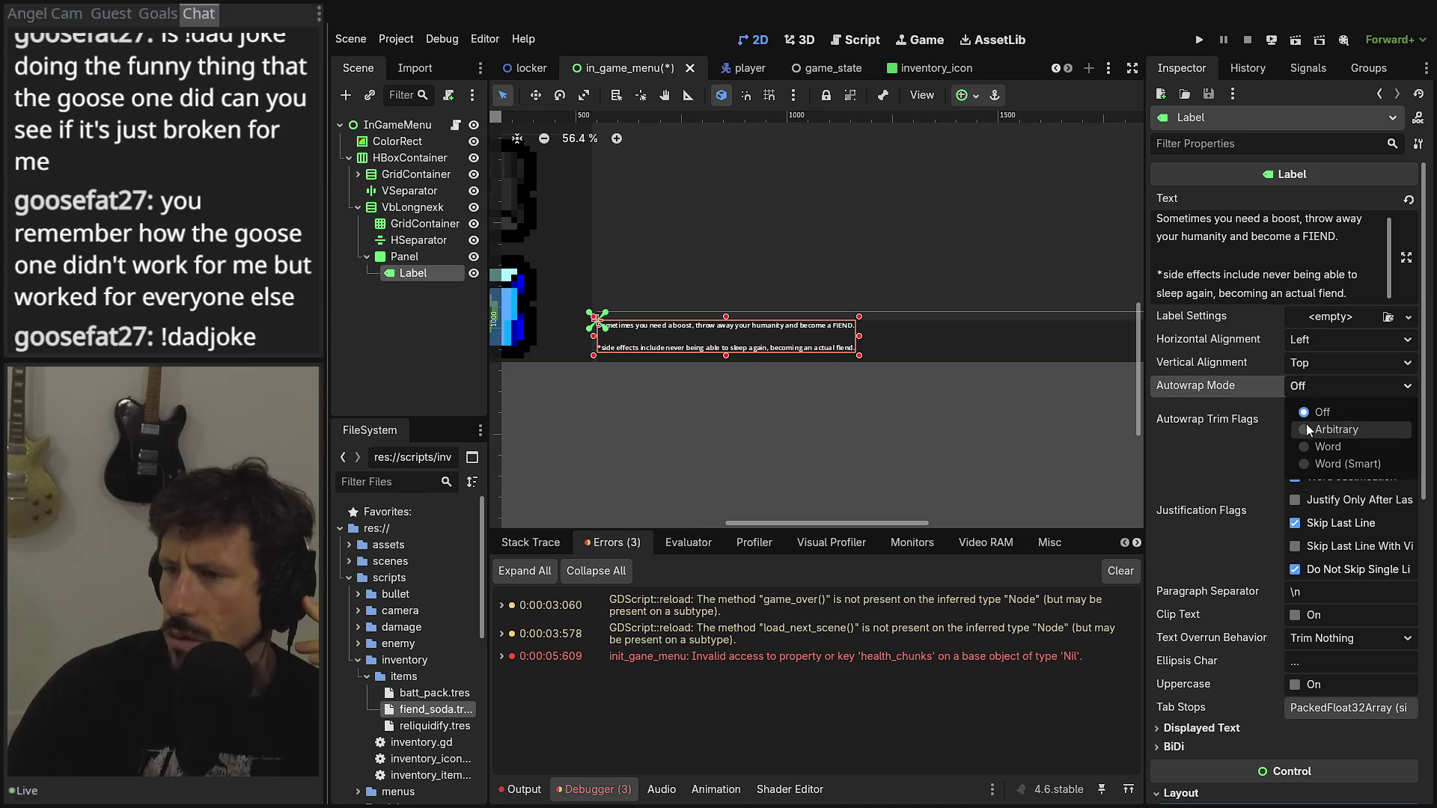
- Try Autowrap Mode Arbitrary and Word, then set autowrap back to Off
click(1305, 423)
click(1308, 390)
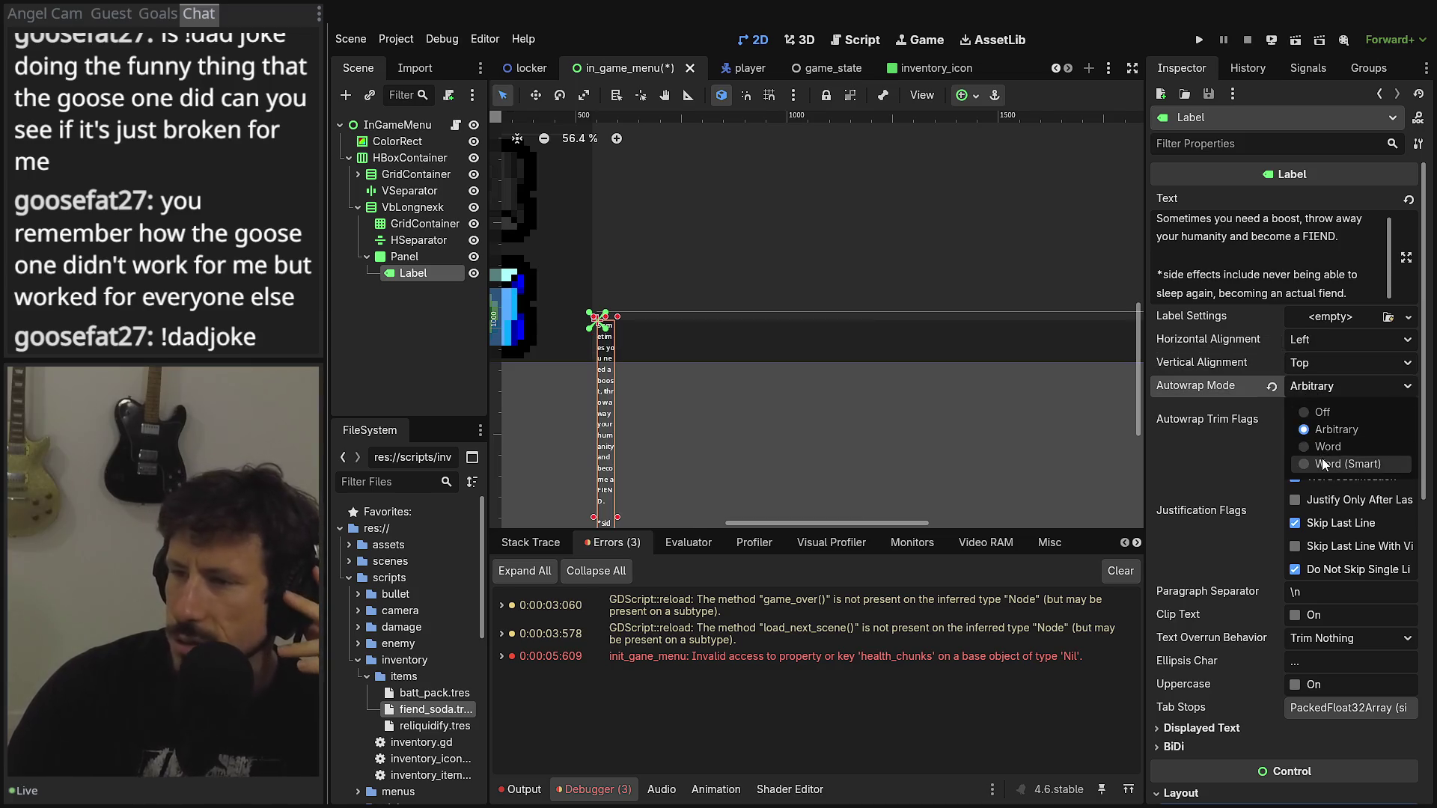
click(1325, 446)
click(1316, 386)
click(1320, 407)
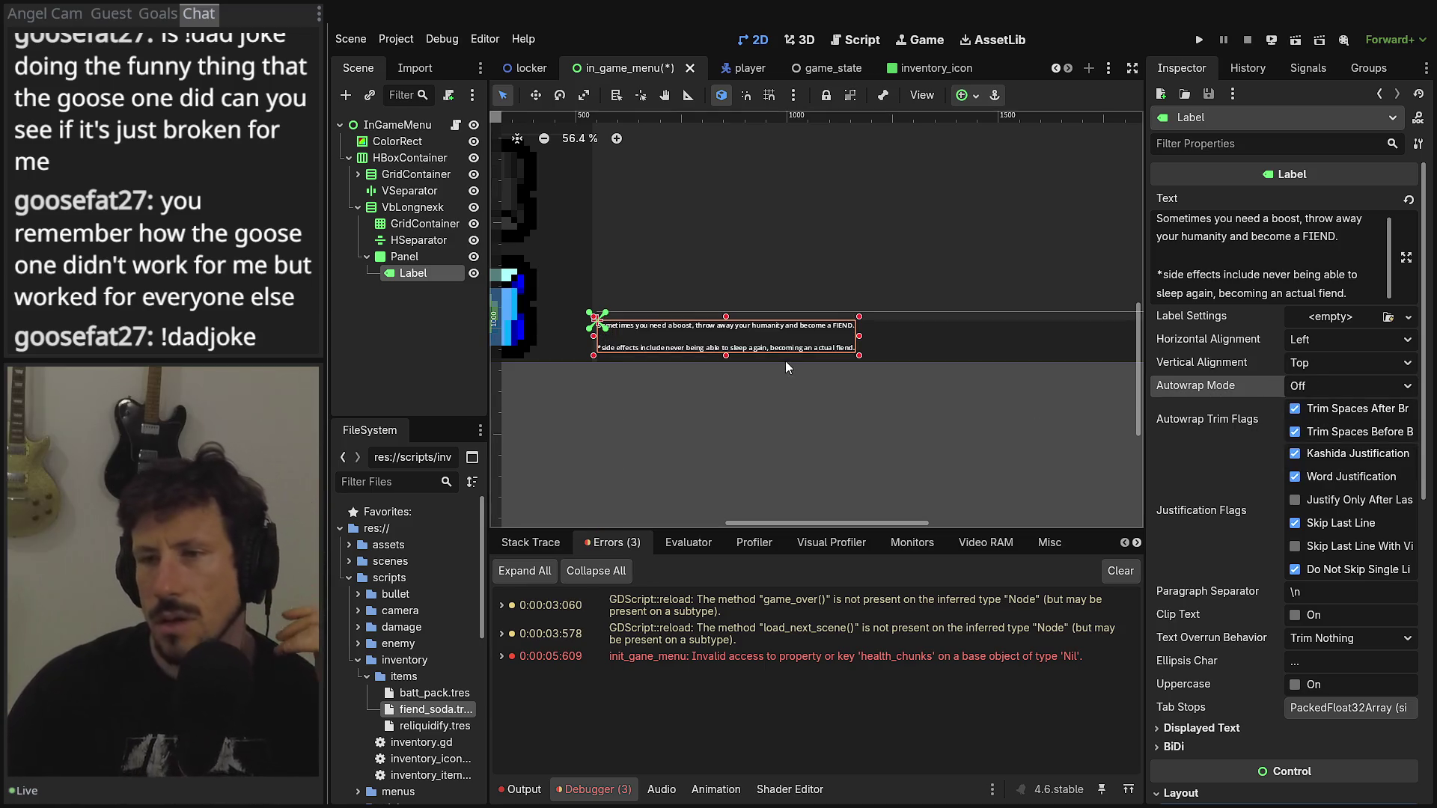
- Drag the Label's right edge to nearly the Panel's full width, then reselect the Label
drag(858, 345, 1065, 348)
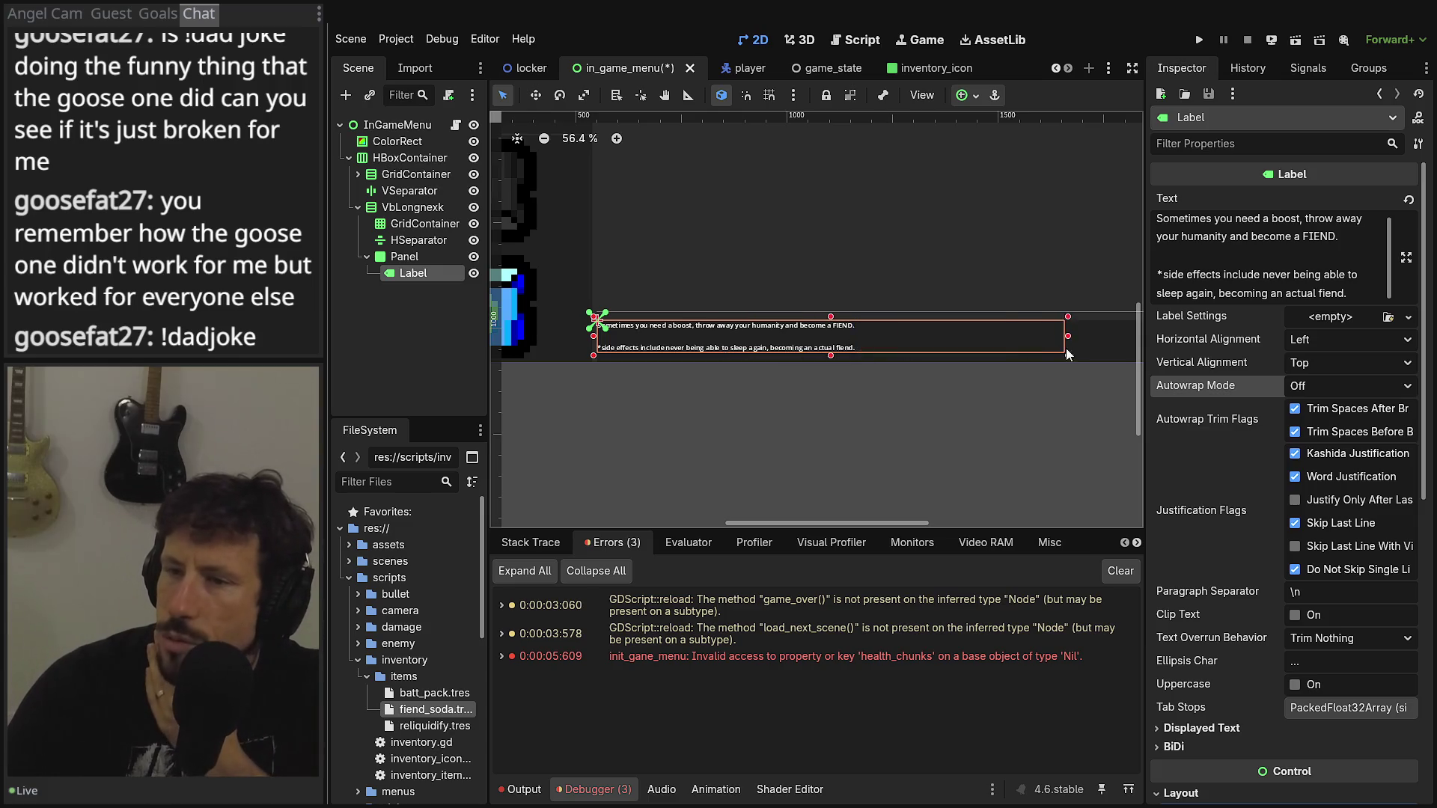
scroll(883, 406, down, 3)
mouse_move(957, 356)
mouse_down()
mouse_move(1122, 357)
mouse_move(1010, 357)
mouse_up()
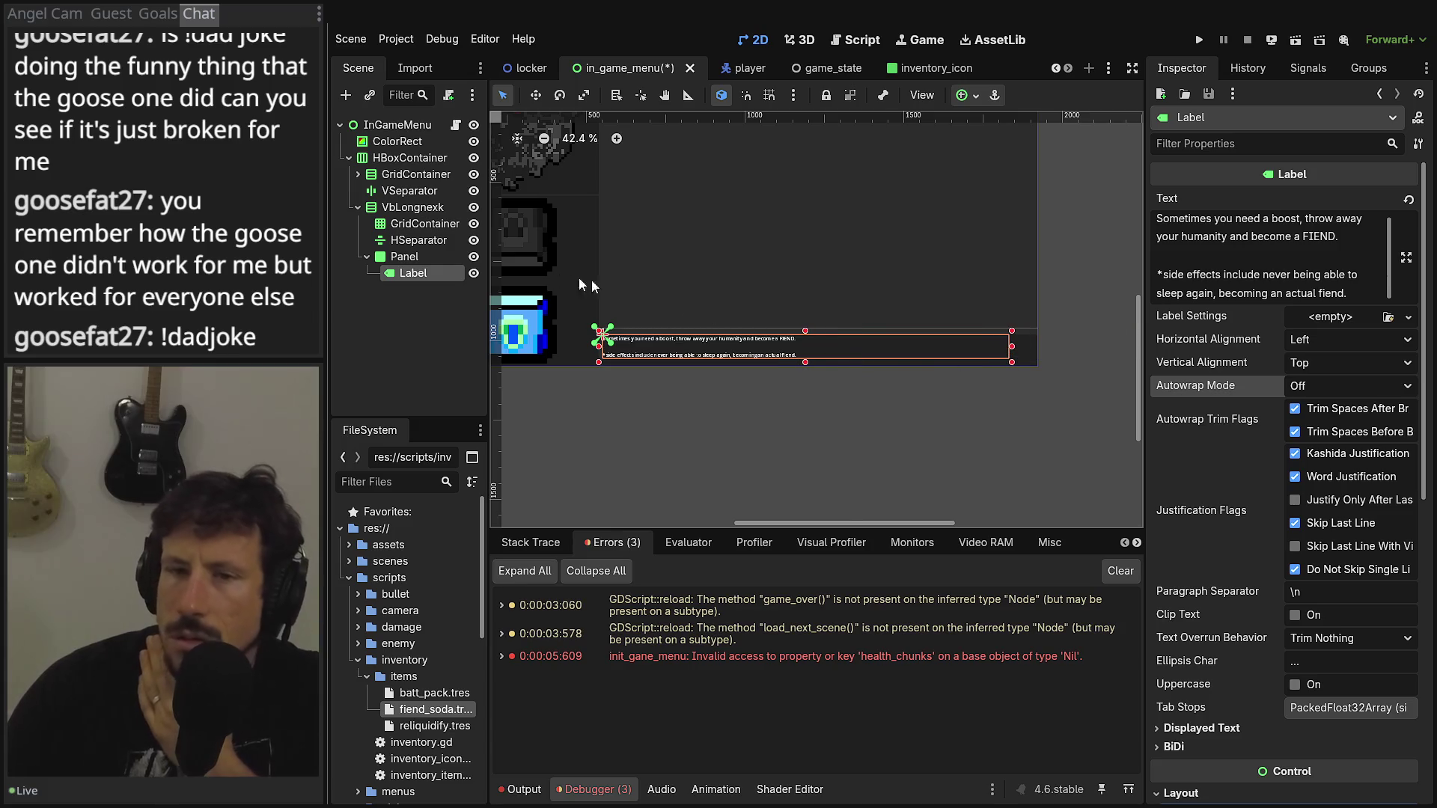
click(402, 257)
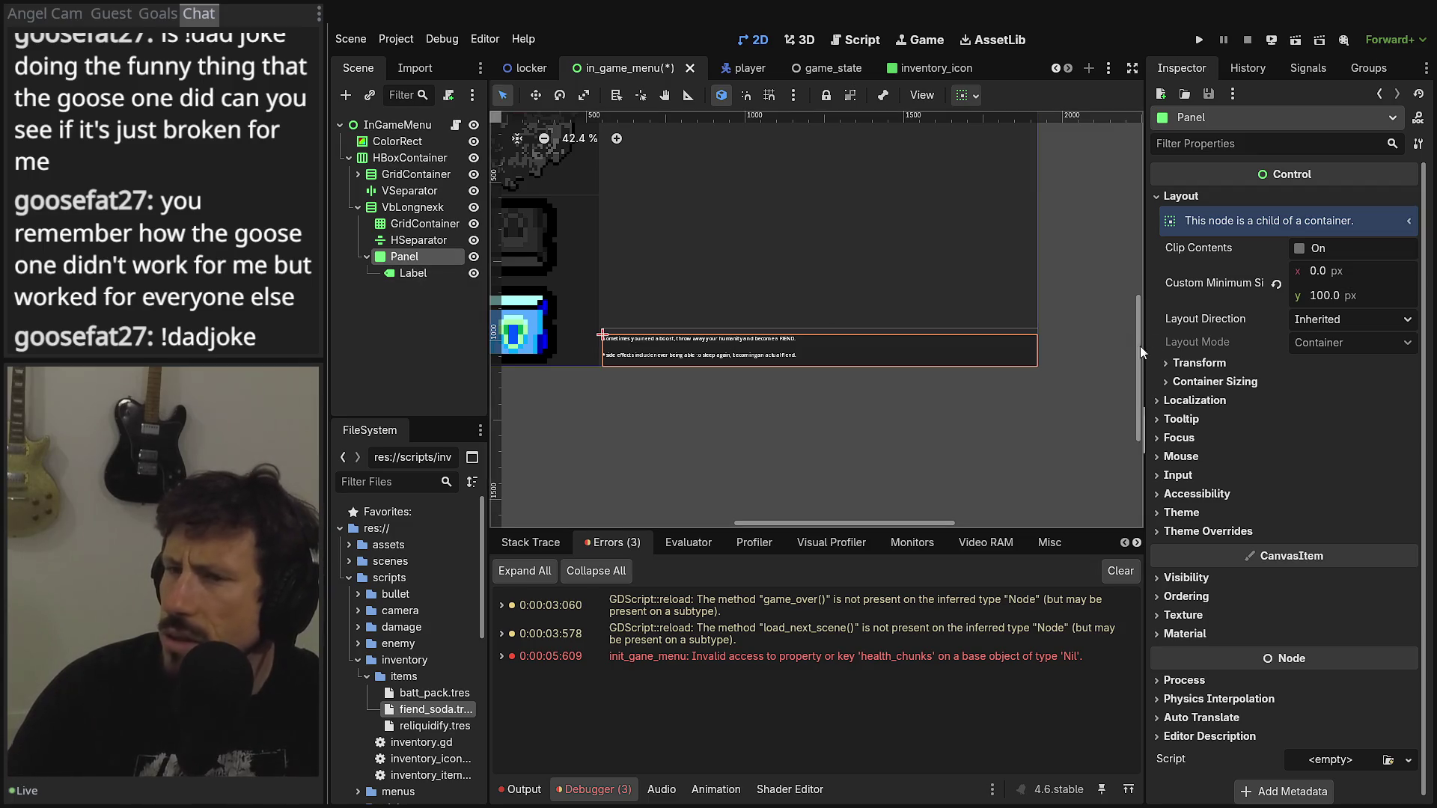
click(442, 273)
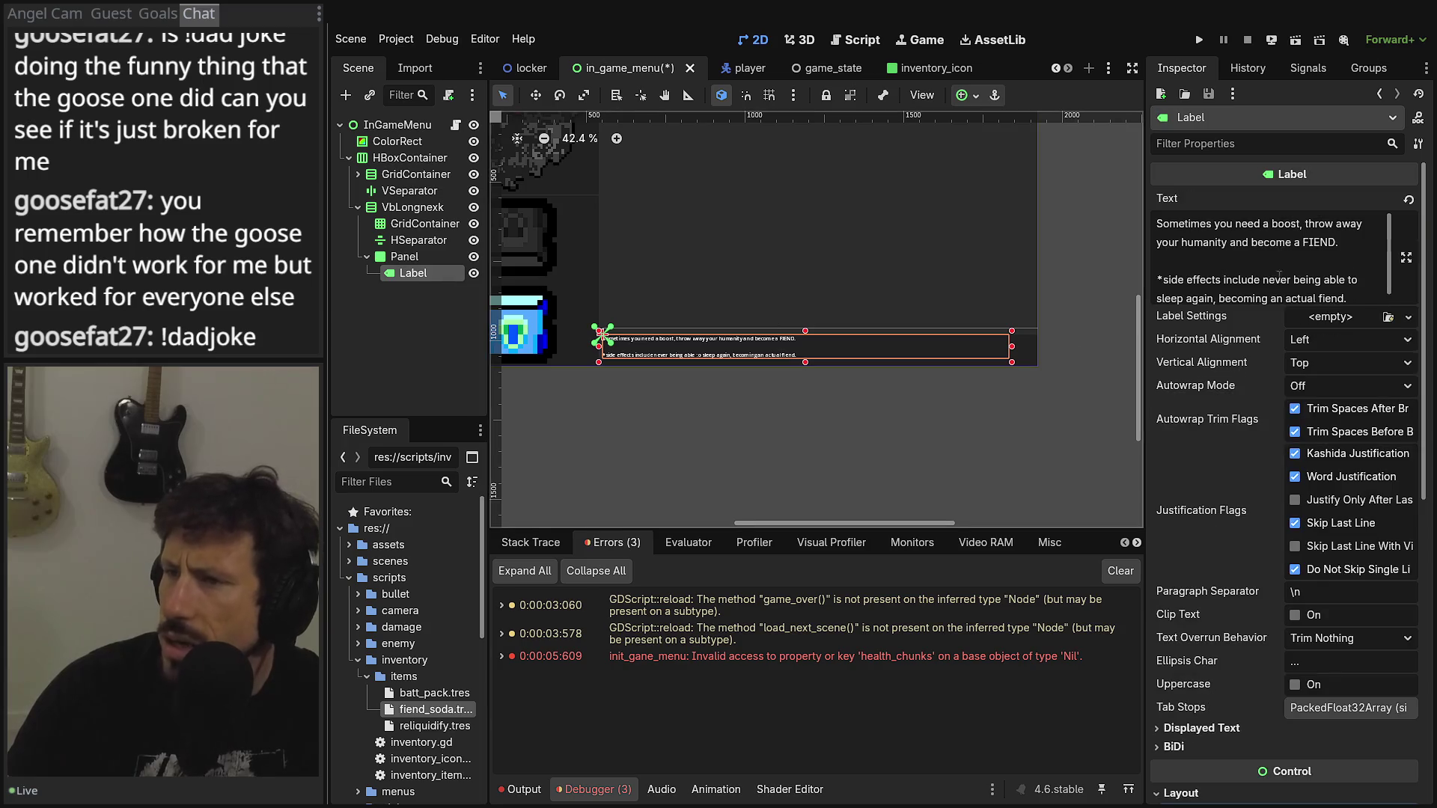
- Apply the Full Rect anchor preset so the description Label spans the whole Panel
scroll(1283, 316, down, 5)
click(1246, 333)
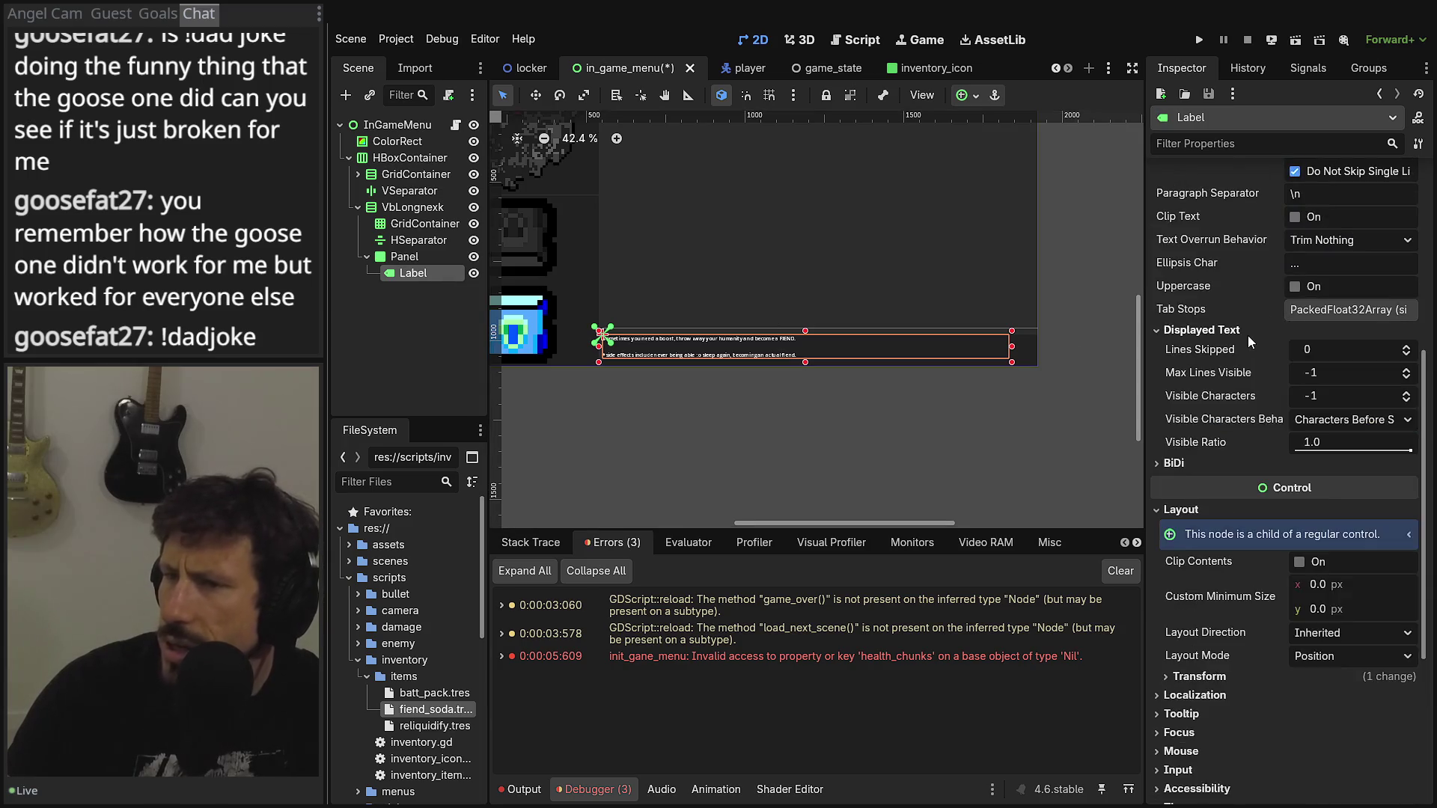
click(1247, 335)
click(962, 96)
click(1053, 234)
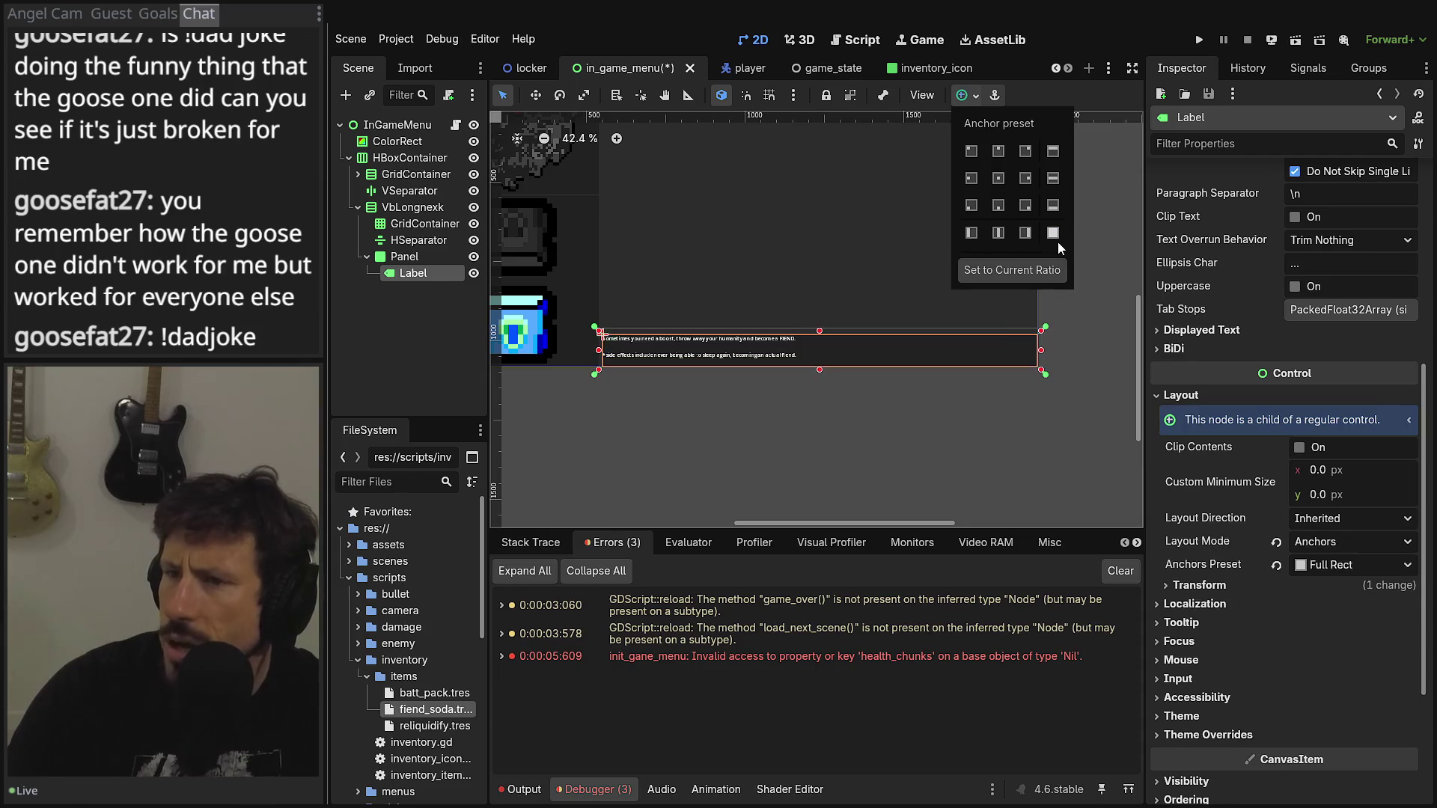
click(375, 314)
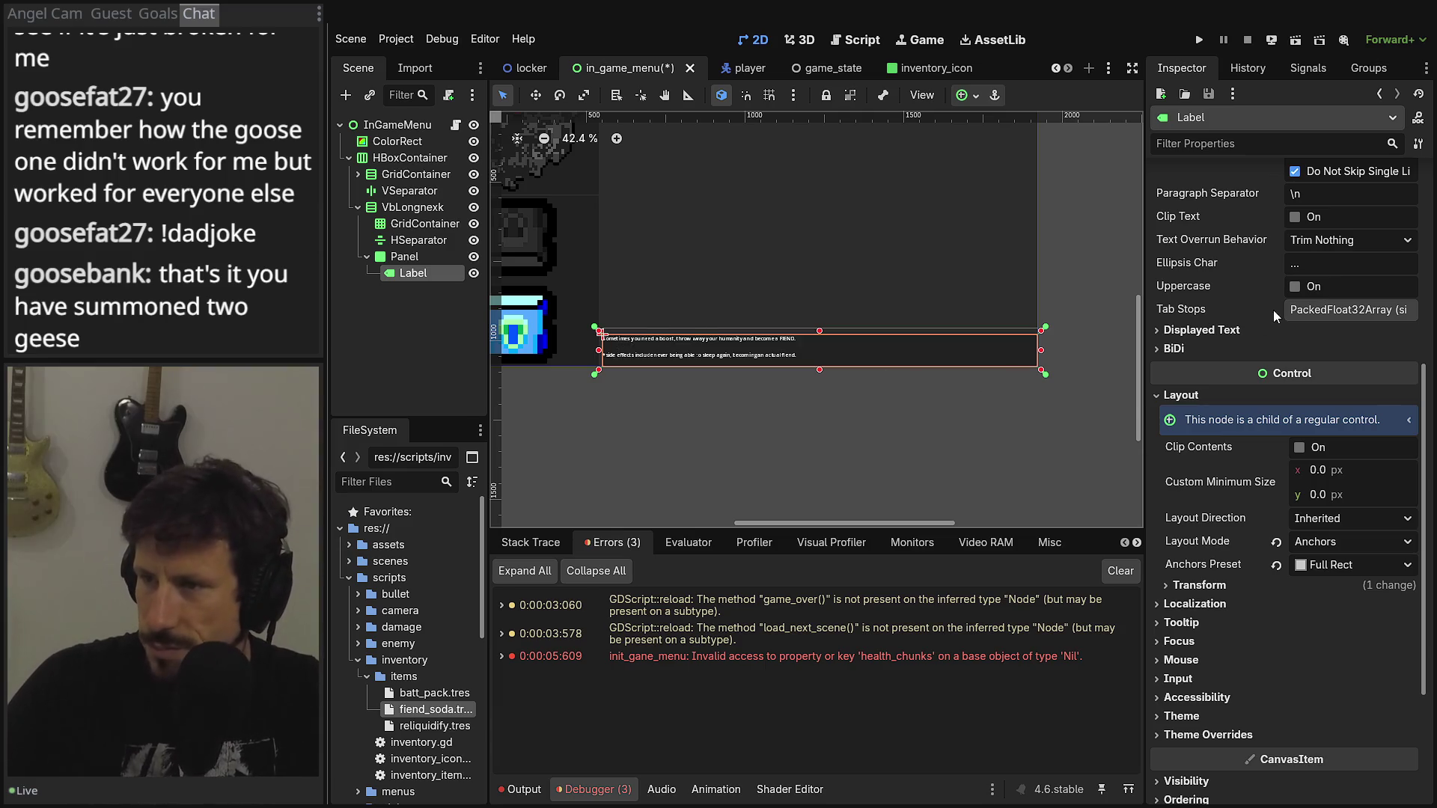
scroll(939, 380, up, 2)
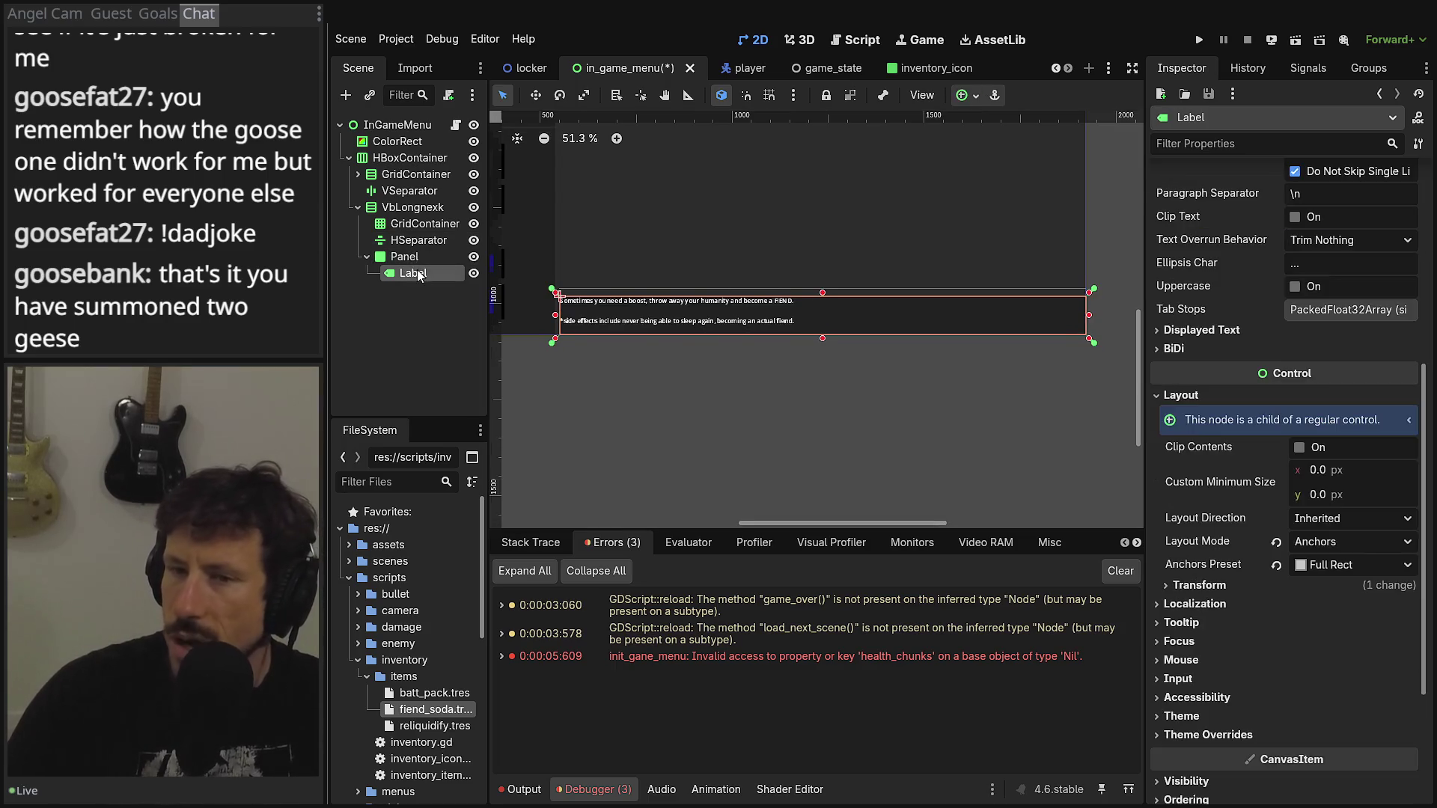
scroll(1291, 263, up, 5)
click(1352, 238)
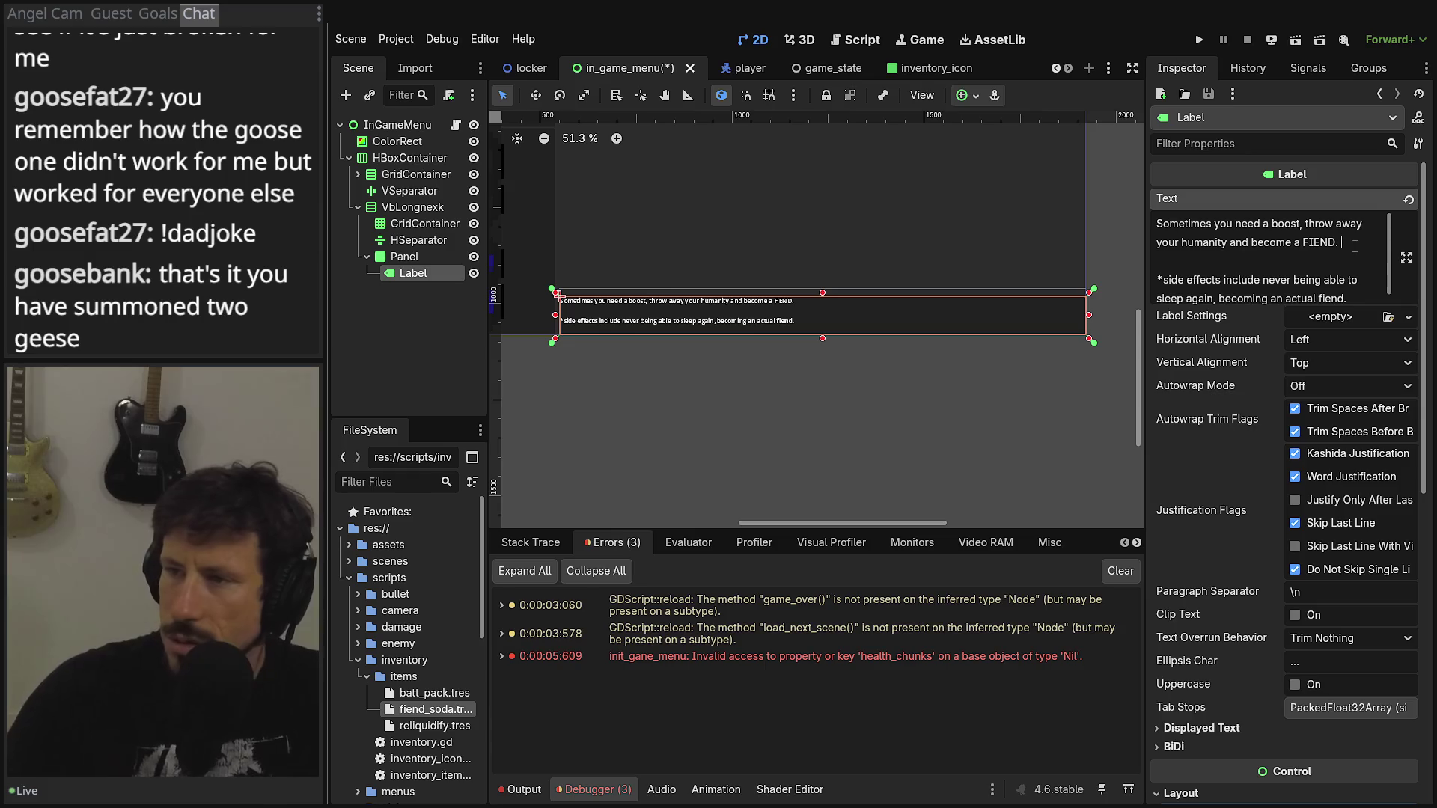
text(ggfffffffffffffffffffffff)
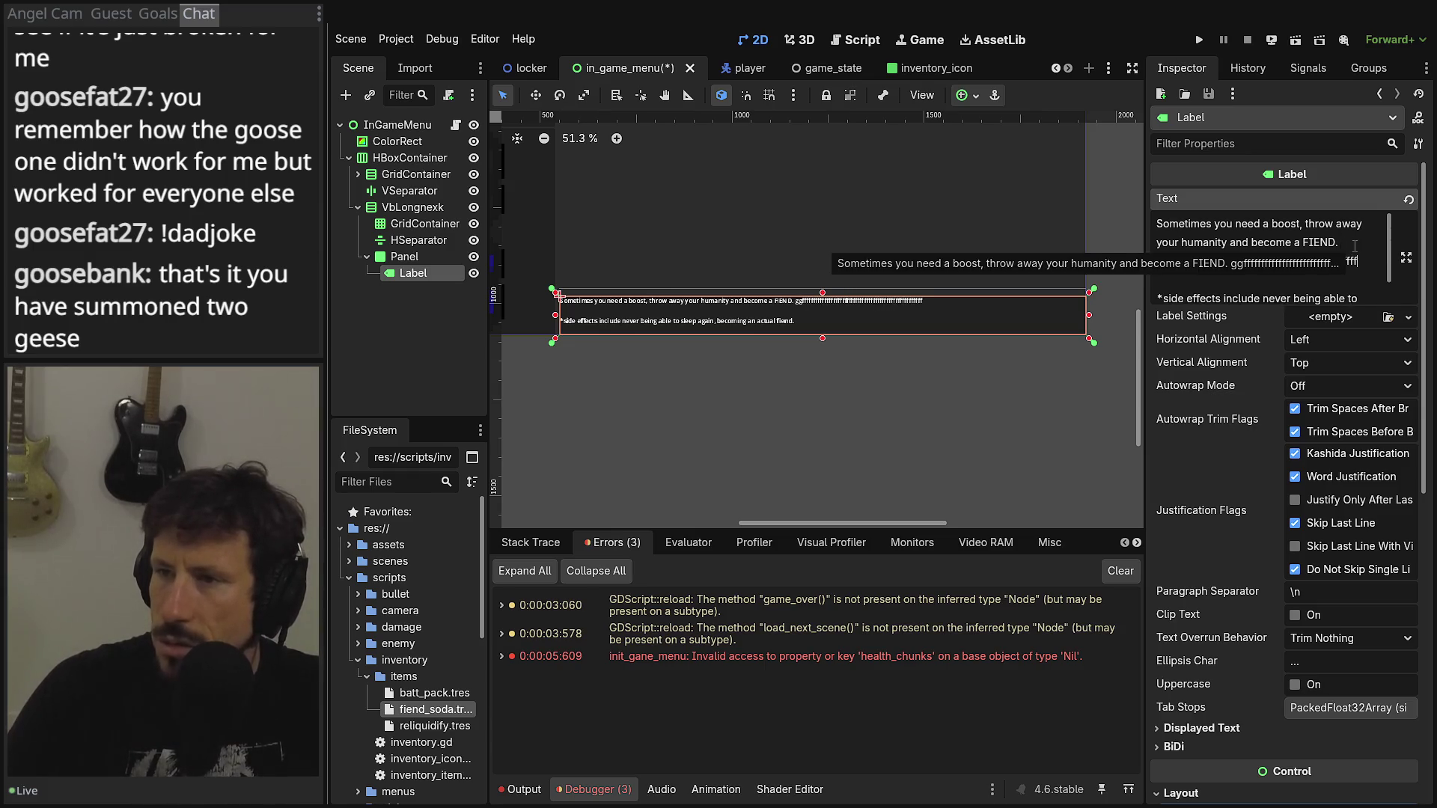
key(BackSpace)
key(BackSpace)
key(BackSpace)
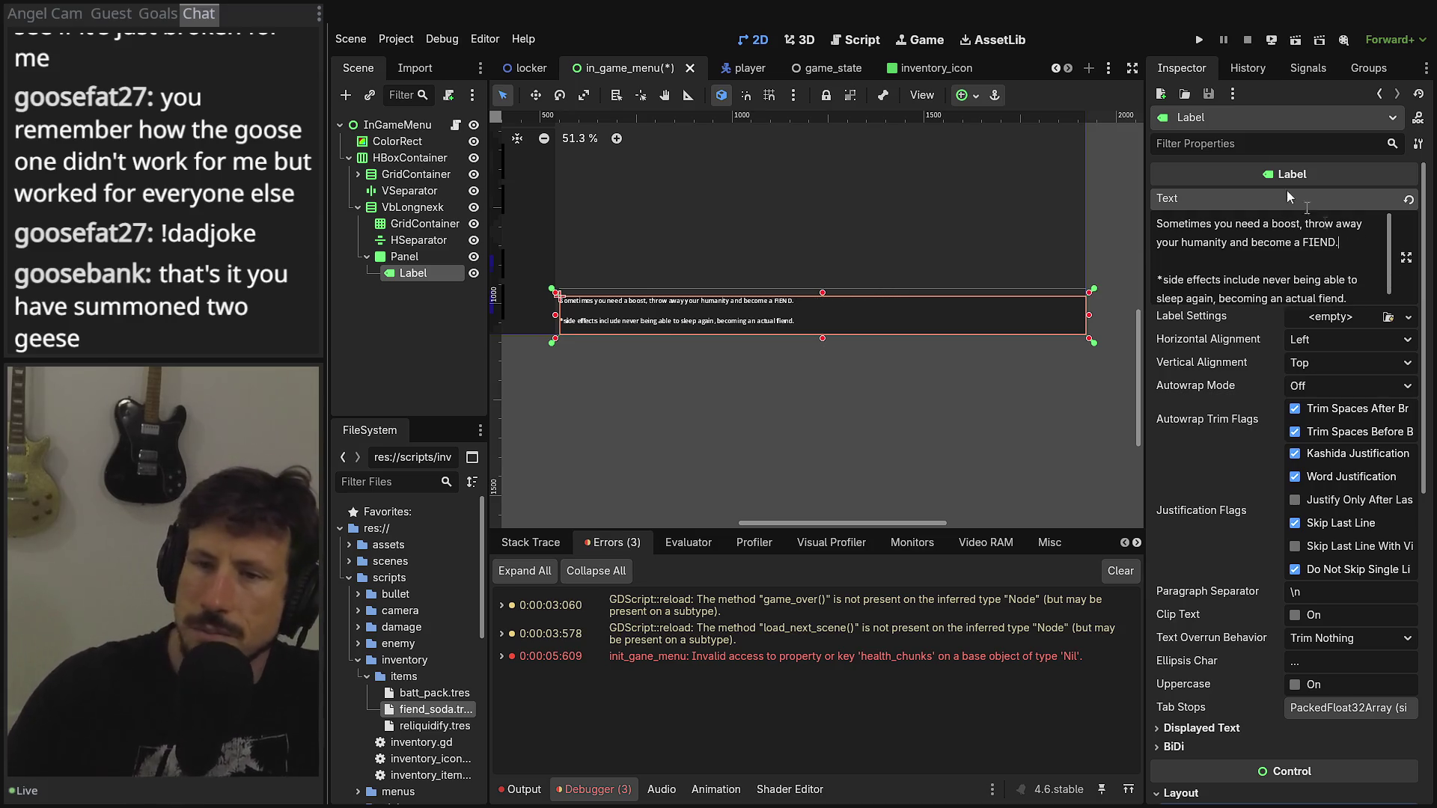
click(652, 404)
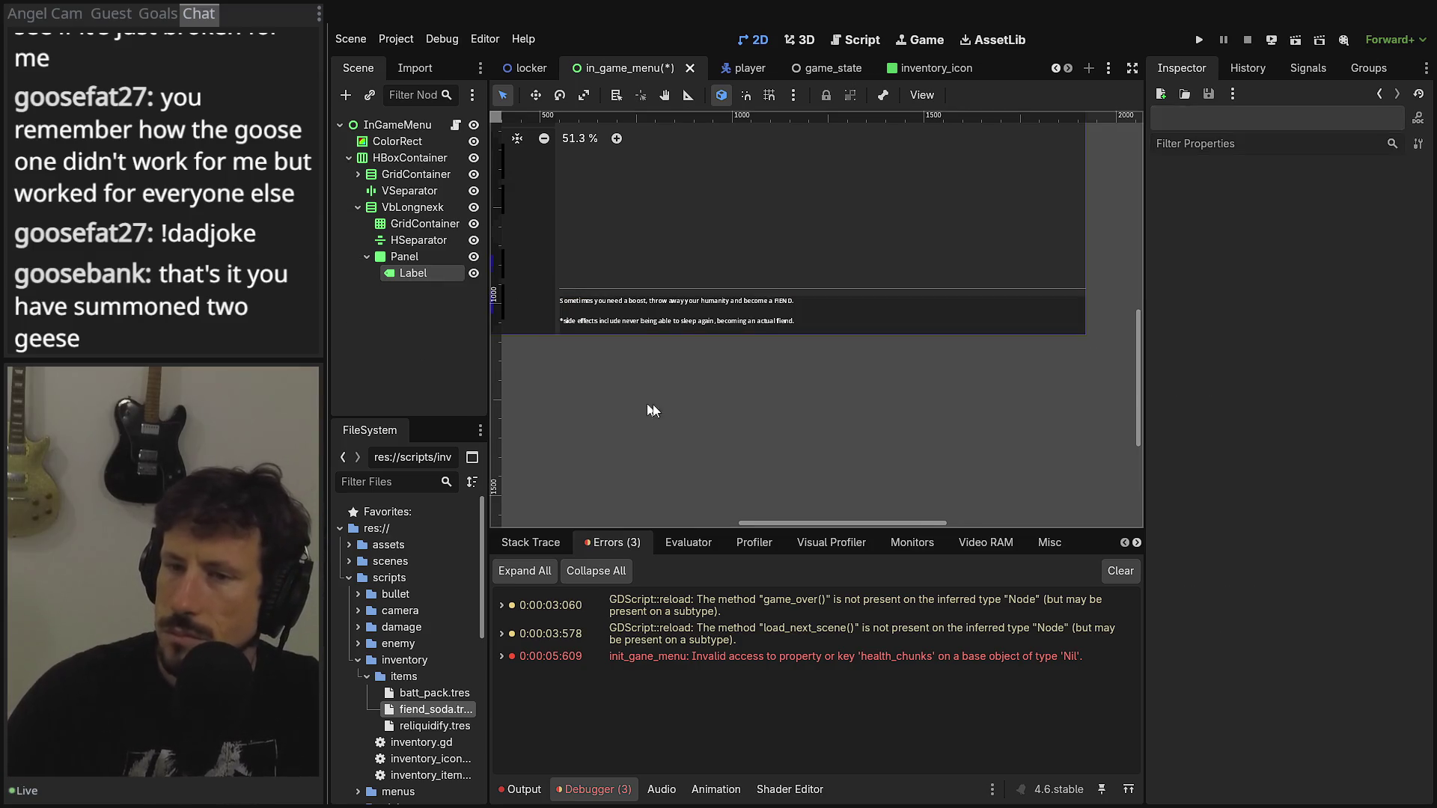
scroll(675, 353, up, 2)
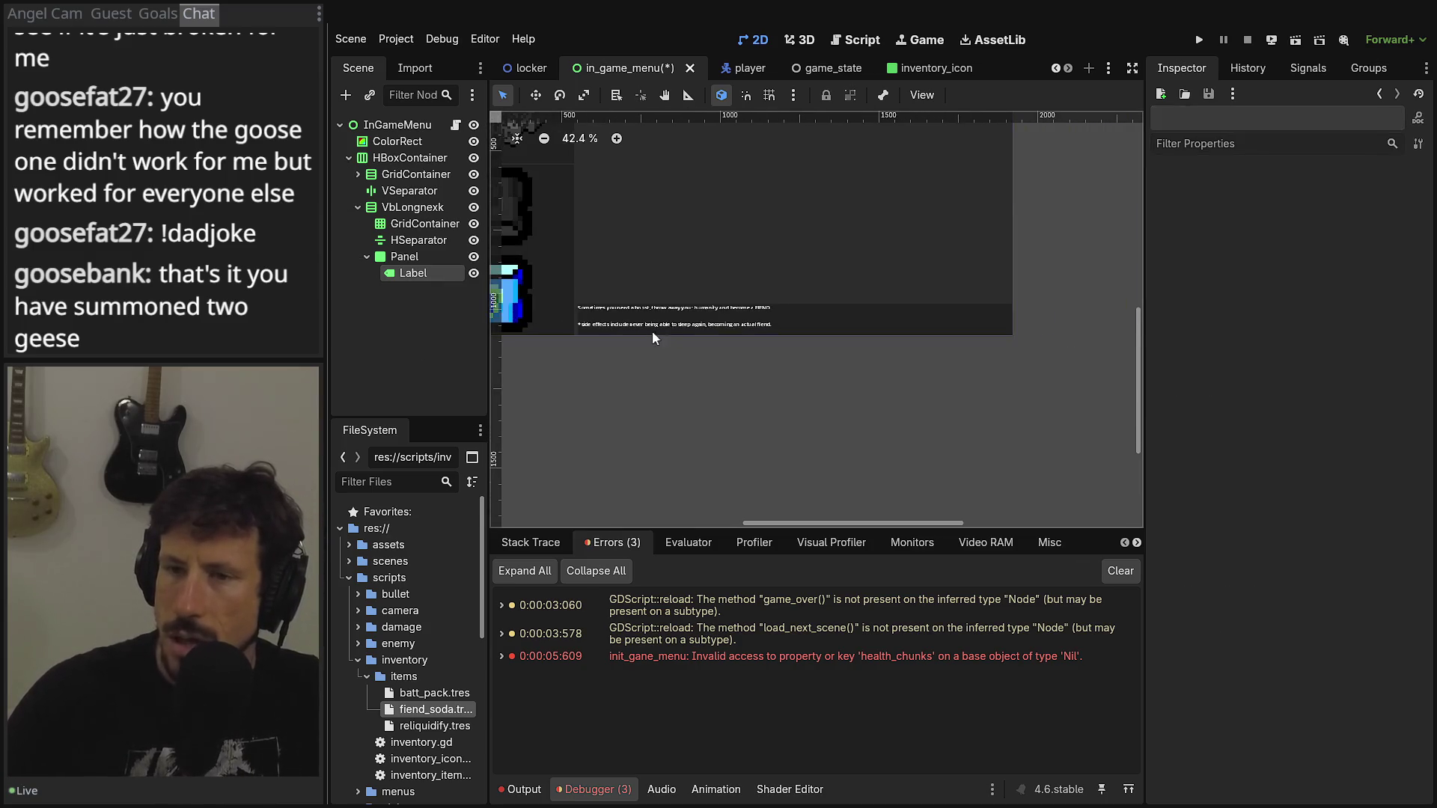
click(424, 271)
scroll(1264, 484, down, 5)
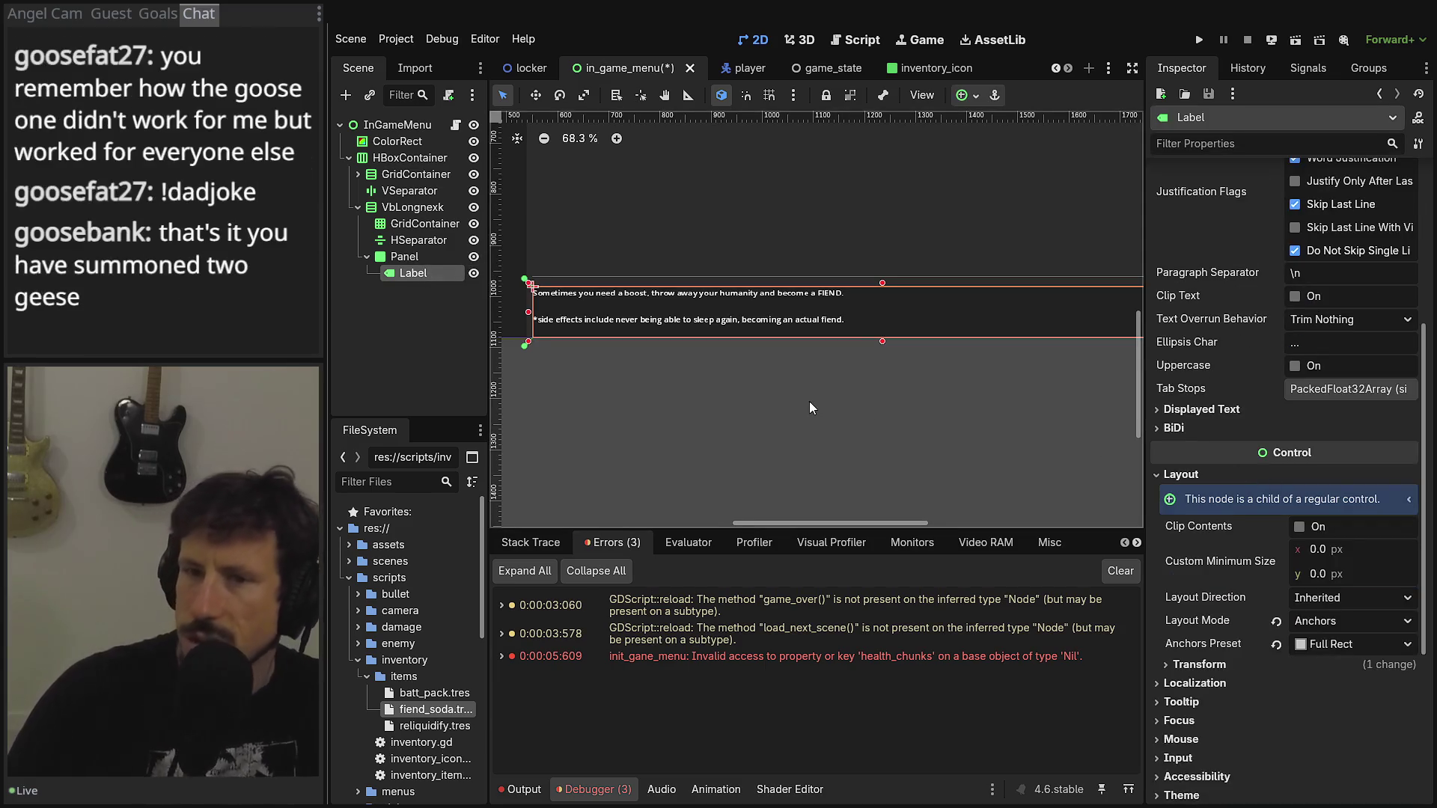
scroll(810, 401, down, 2)
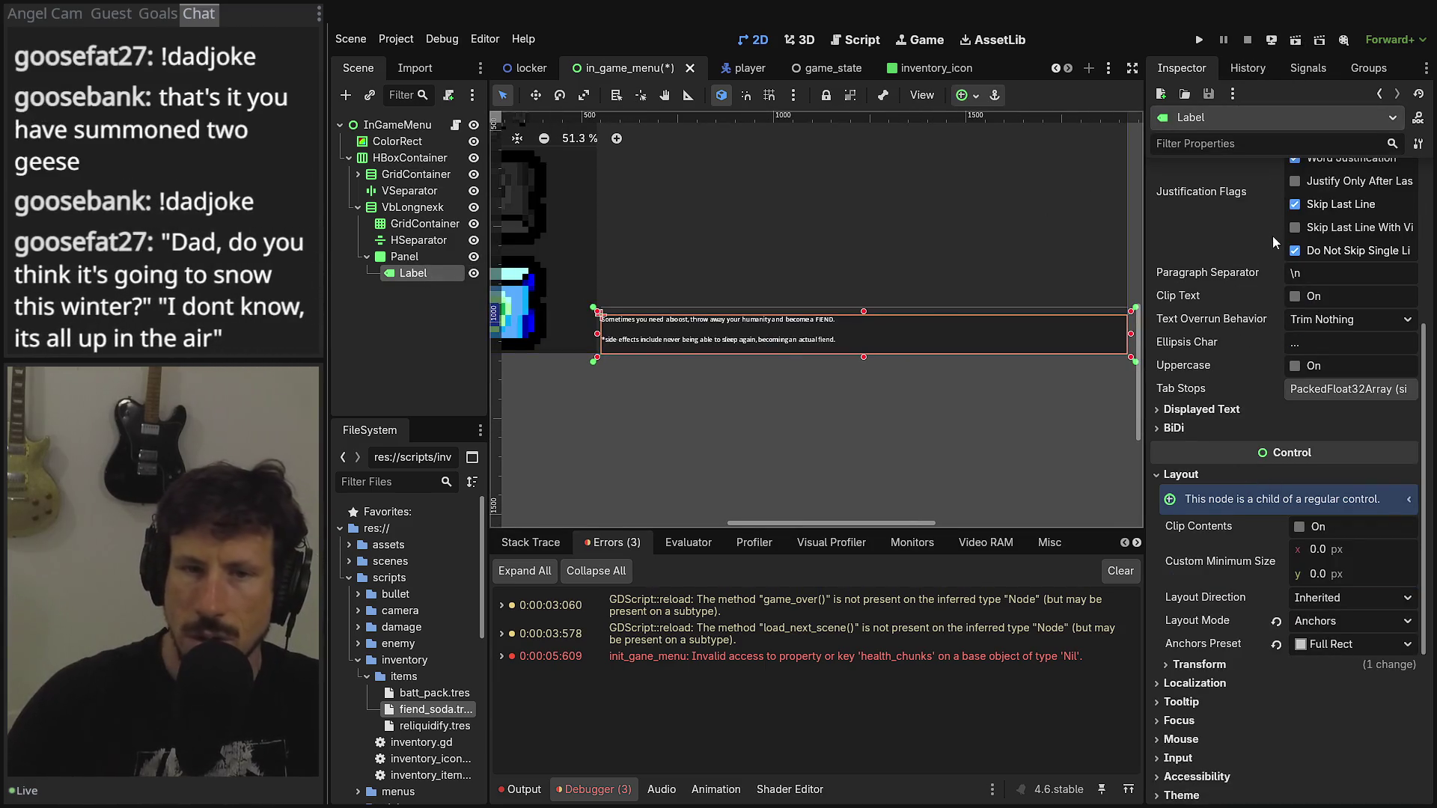
mouse_move(1267, 253)
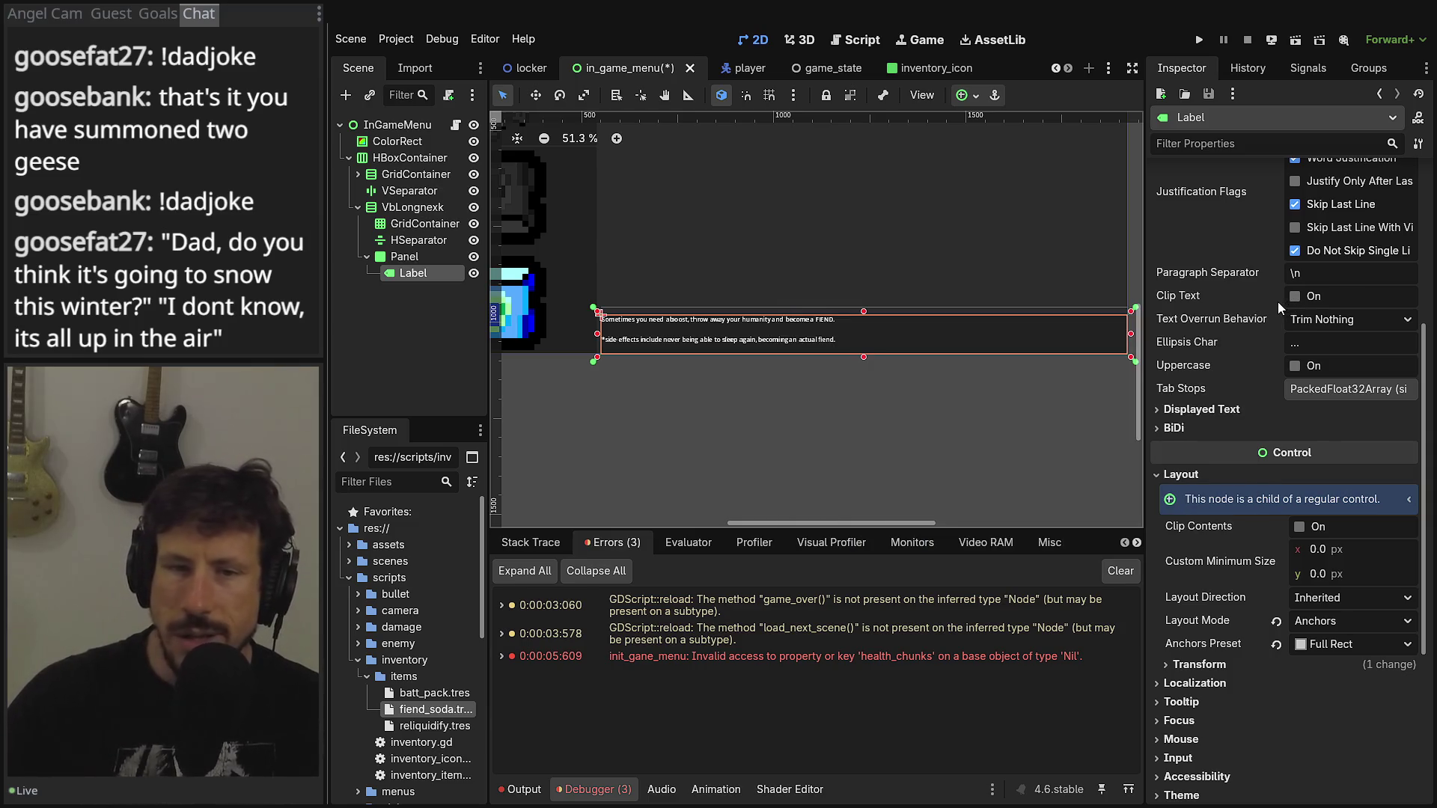
mouse_move(1269, 304)
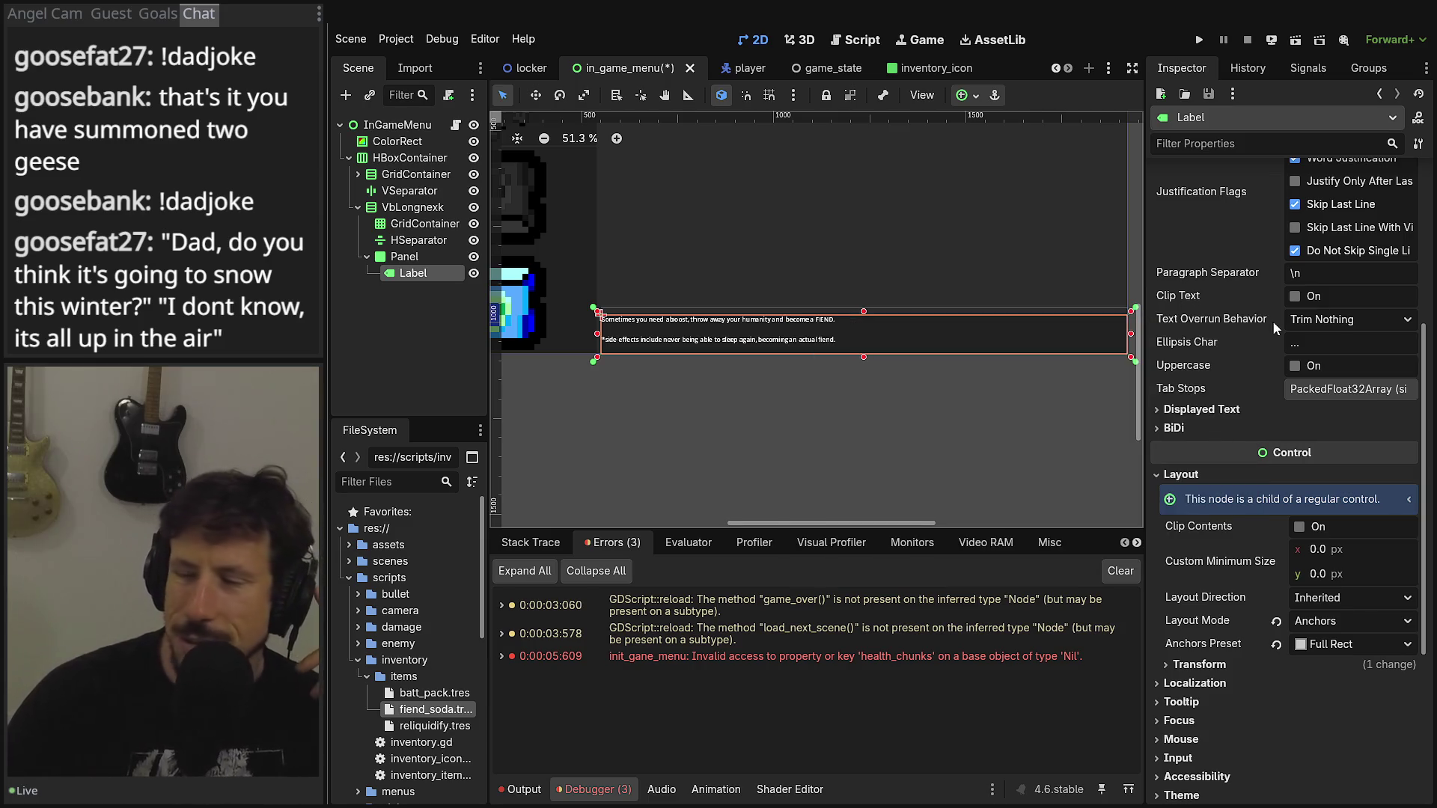
scroll(1278, 321, down, 5)
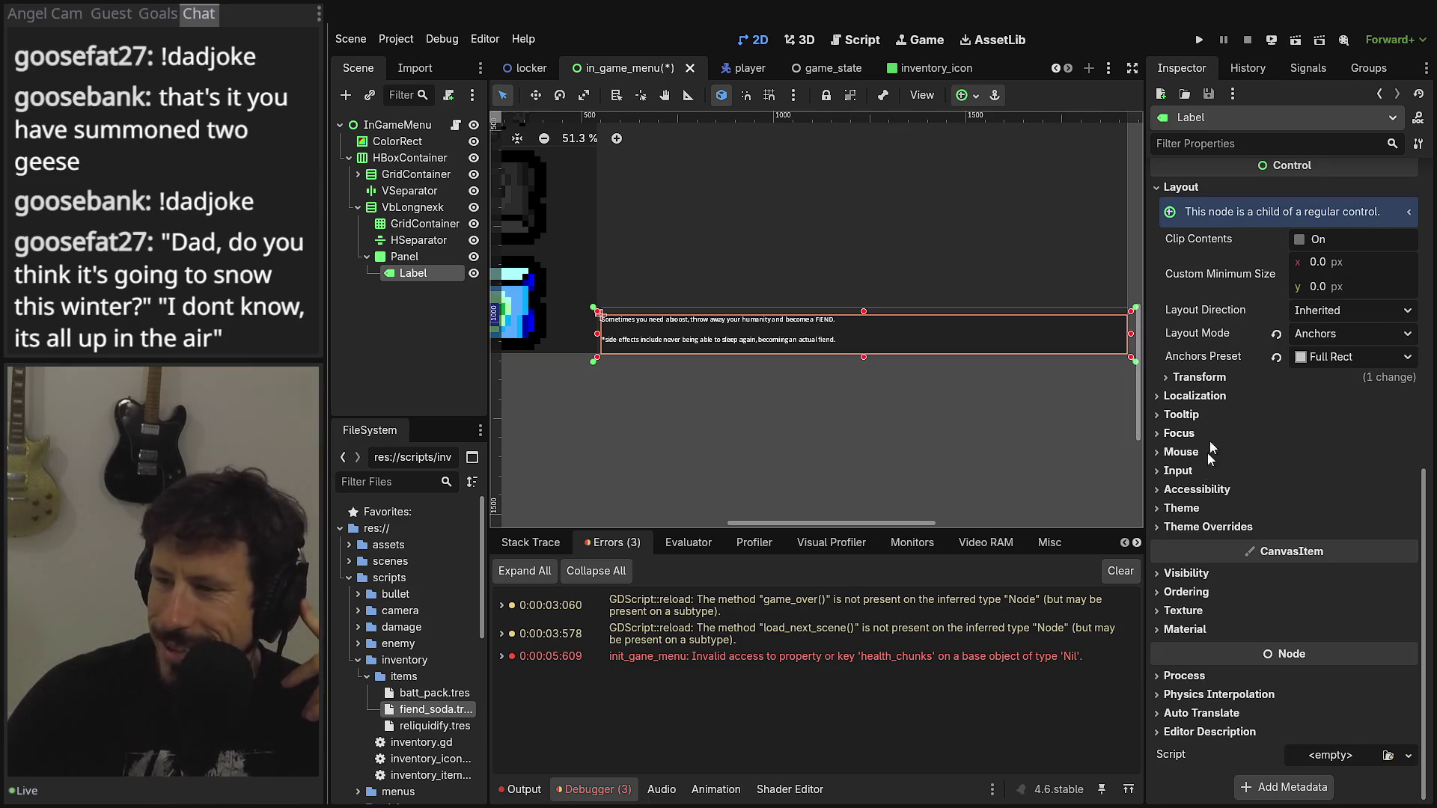
click(1224, 527)
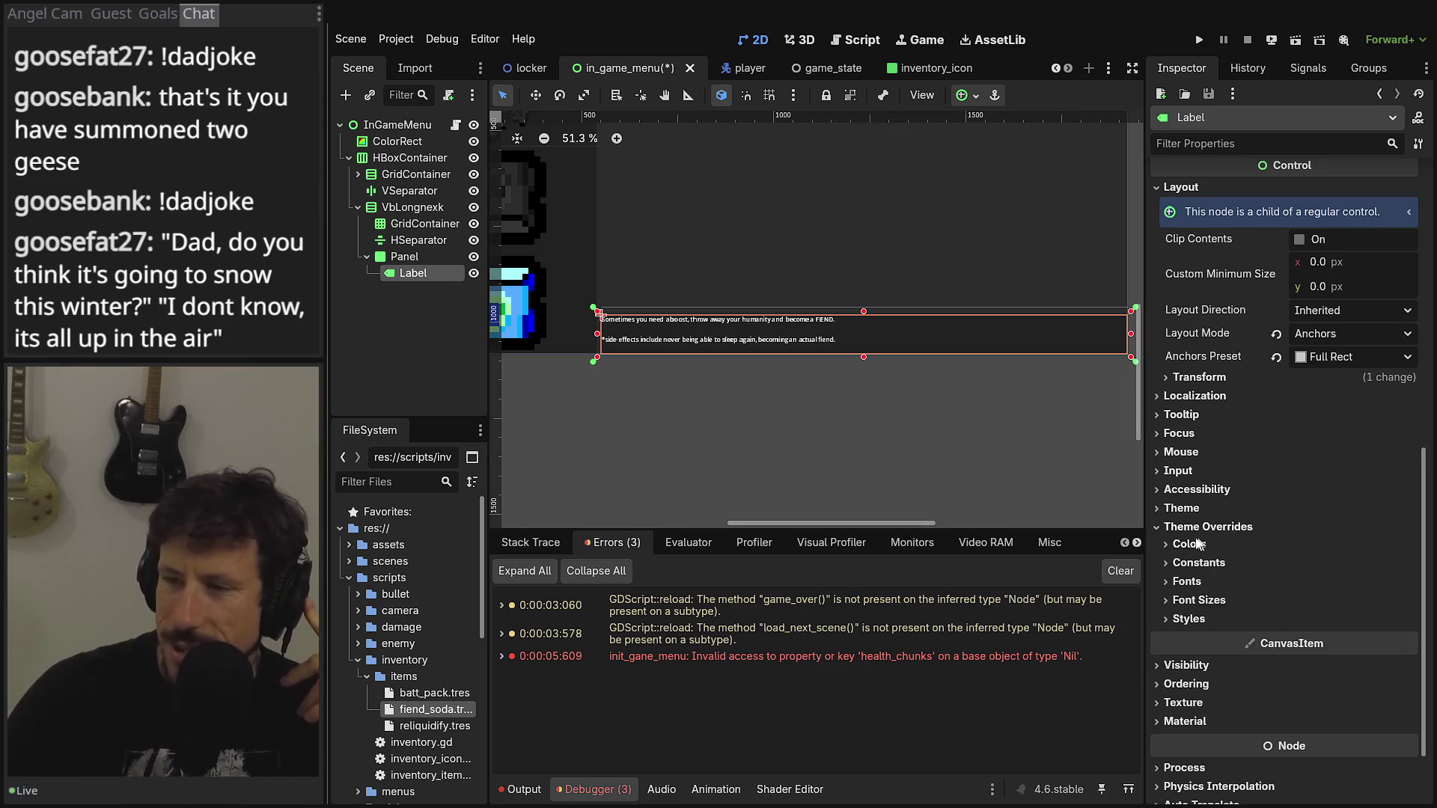
- Enable the Label's Font Size theme override and set it to about 36 px
click(1201, 599)
click(1187, 624)
mouse_move(1356, 615)
mouse_down()
mouse_move(1384, 615)
mouse_move(1358, 615)
mouse_up()
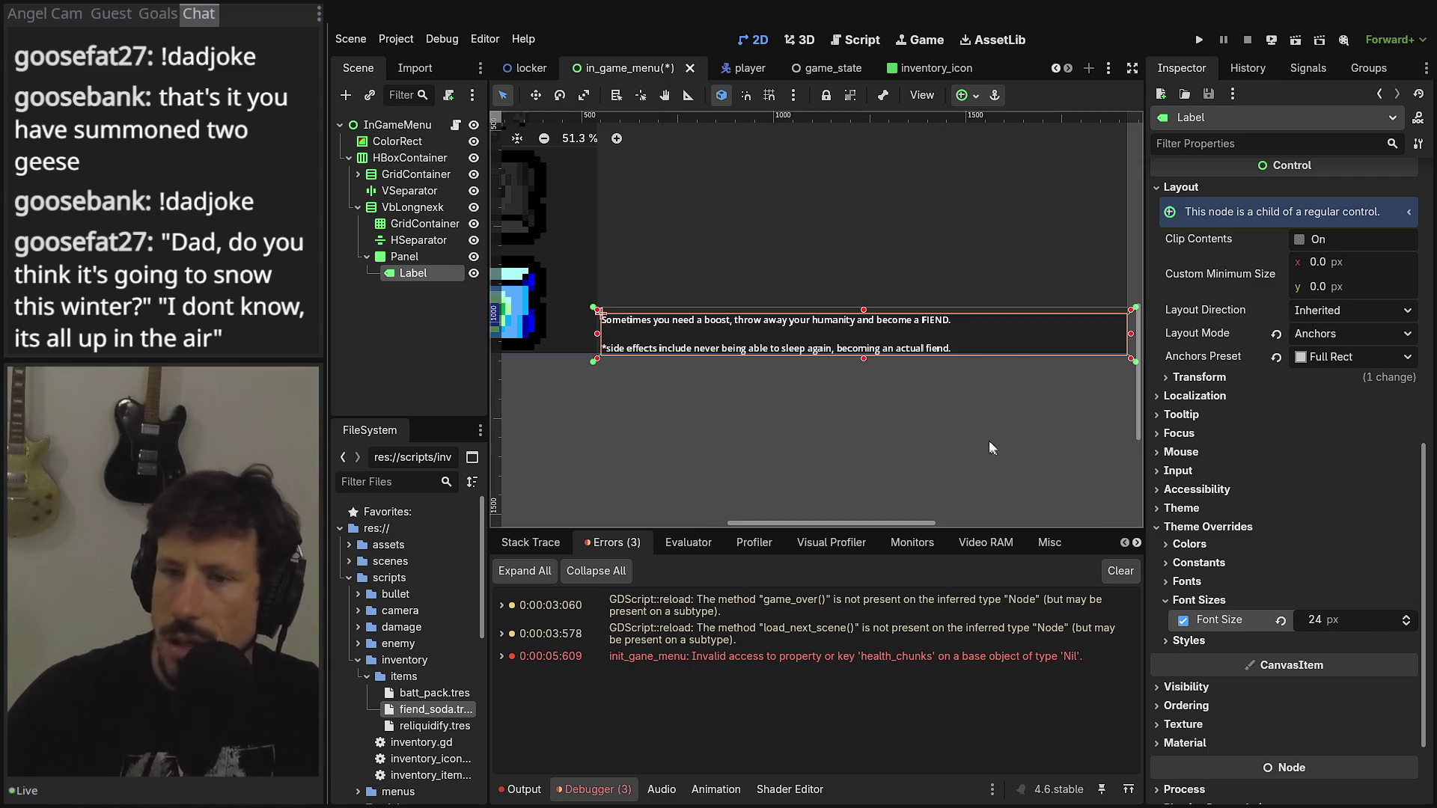
drag(1323, 617, 1346, 617)
- Set the Label's Autowrap Mode to Word
scroll(1303, 415, up, 10)
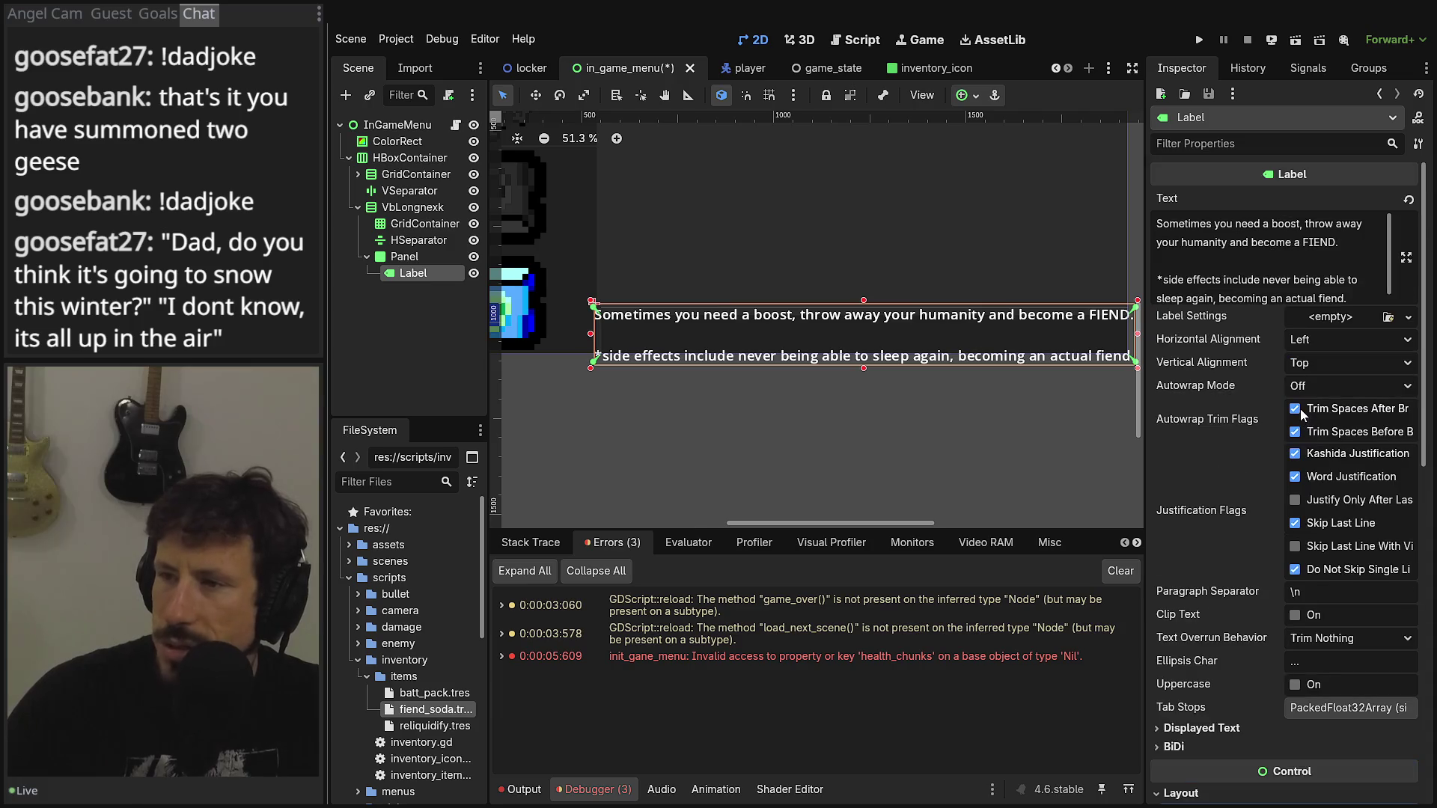
click(1315, 383)
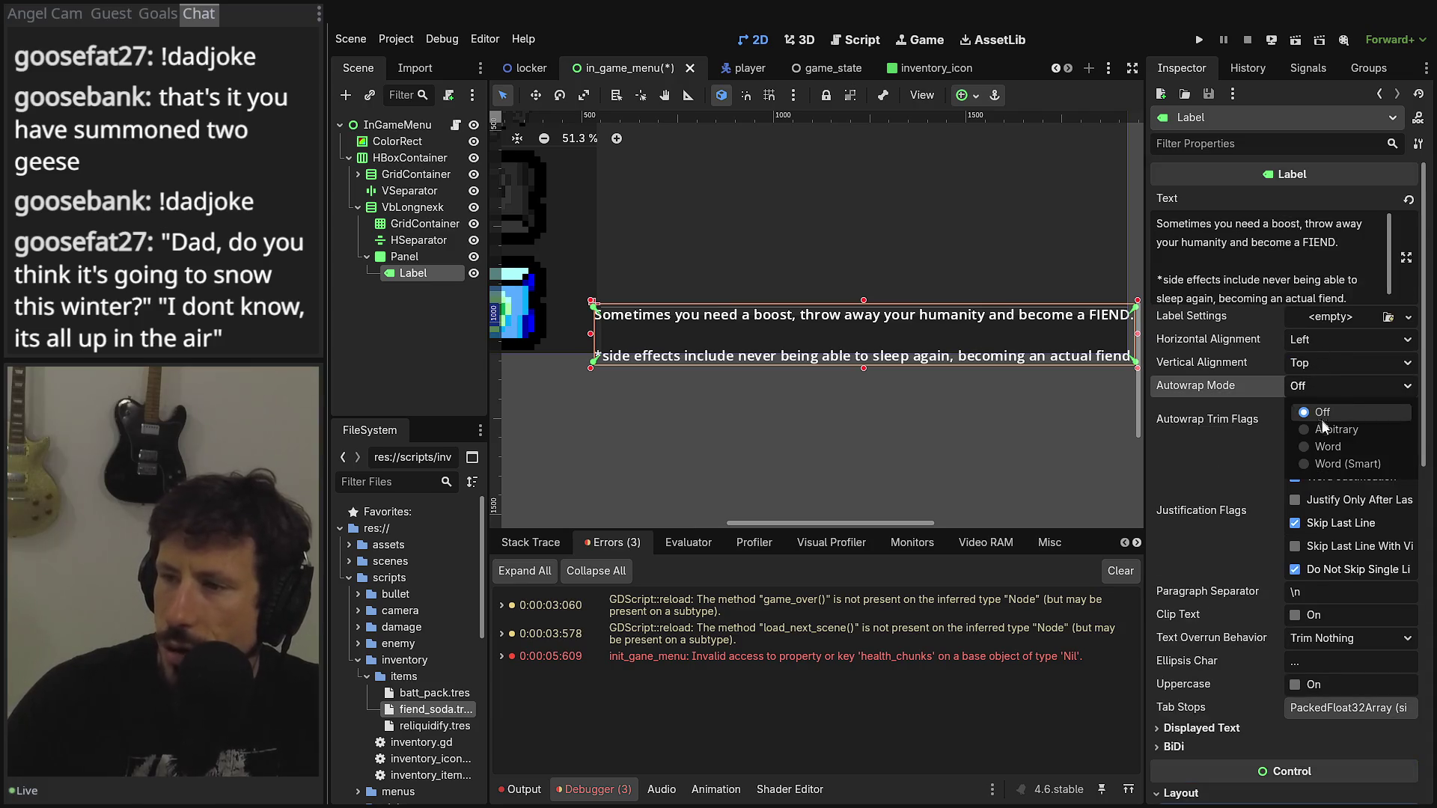
click(1323, 447)
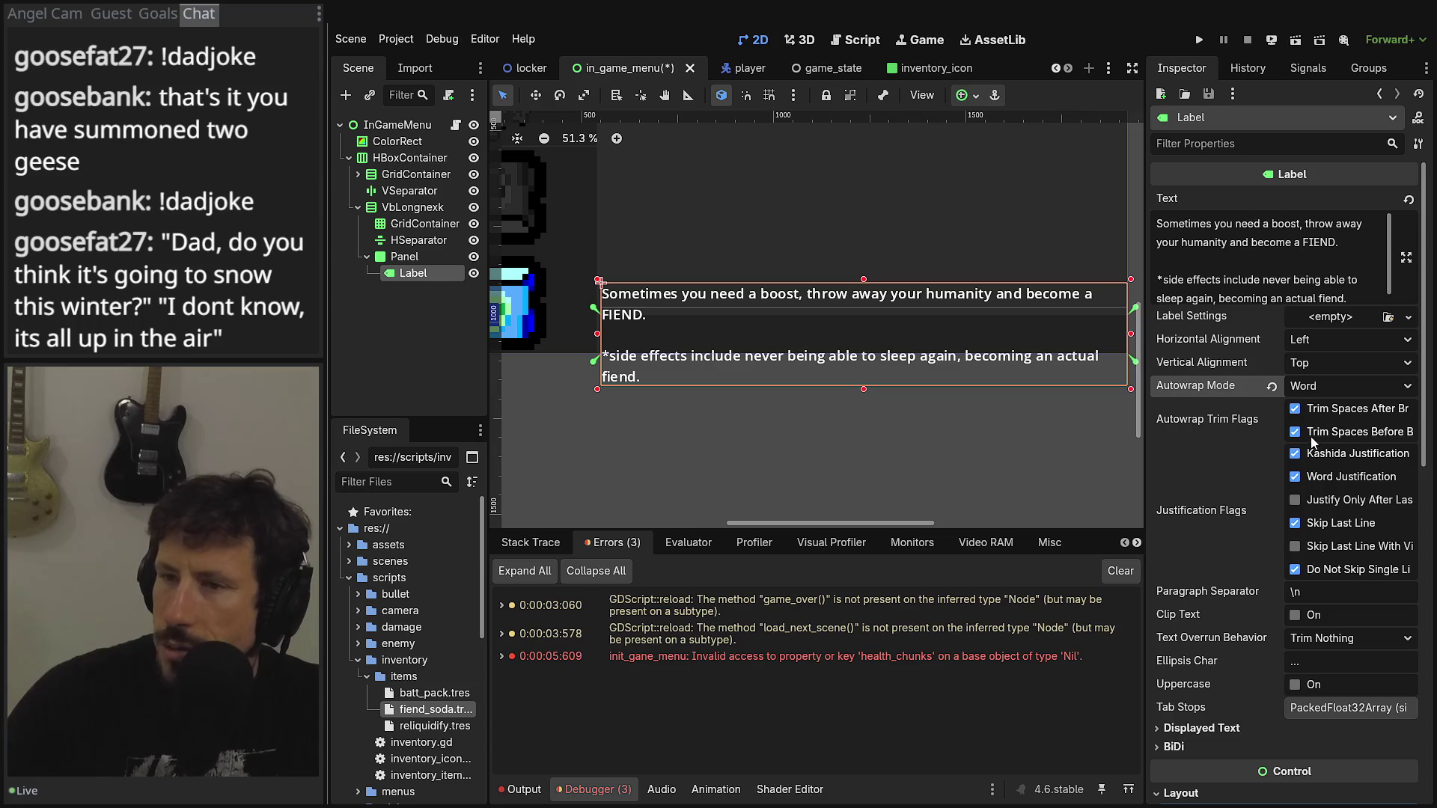
- Raise the font size override to 84 px, then reduce it to 56 px
scroll(1310, 437, down, 2)
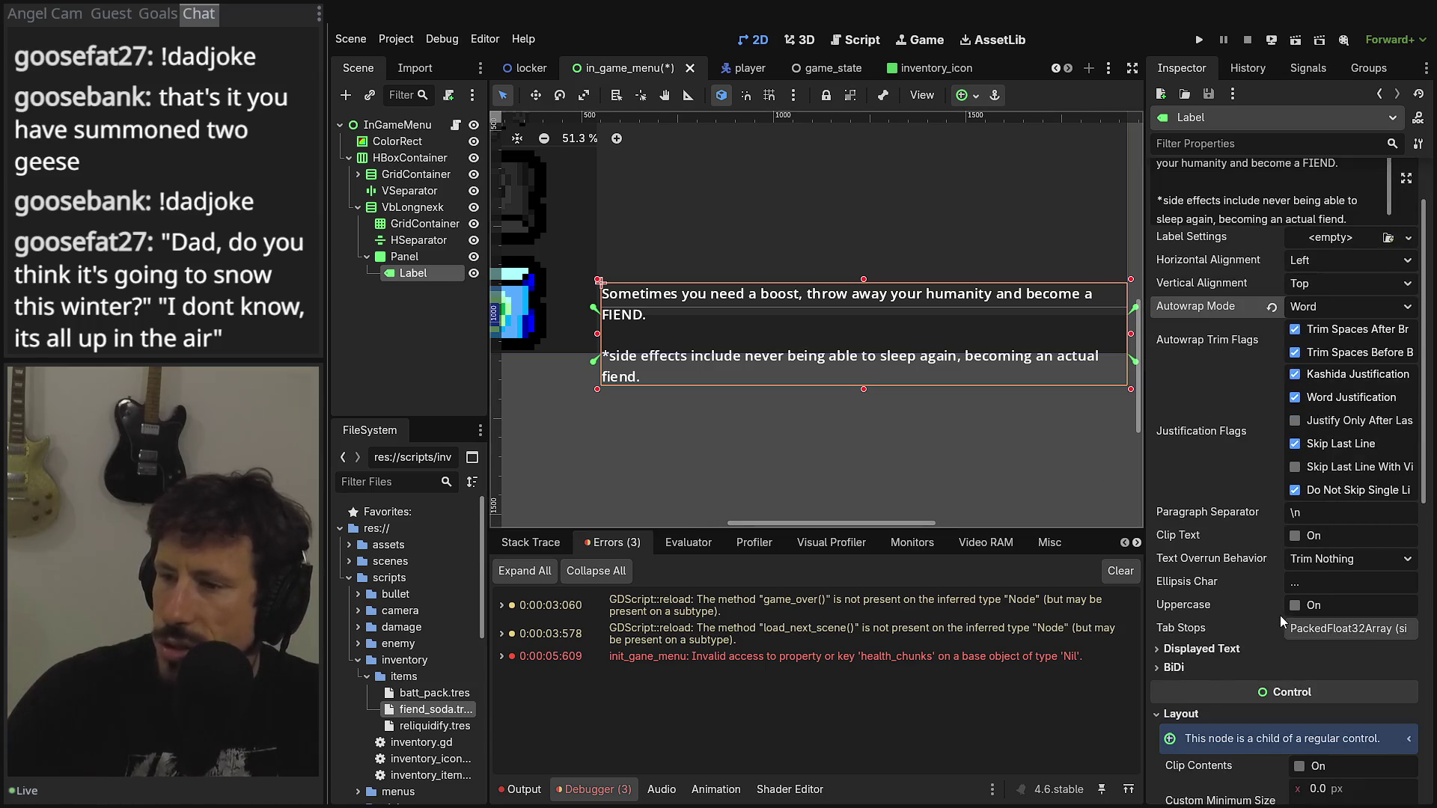
scroll(1280, 615, down, 8)
scroll(1323, 563, down, 8)
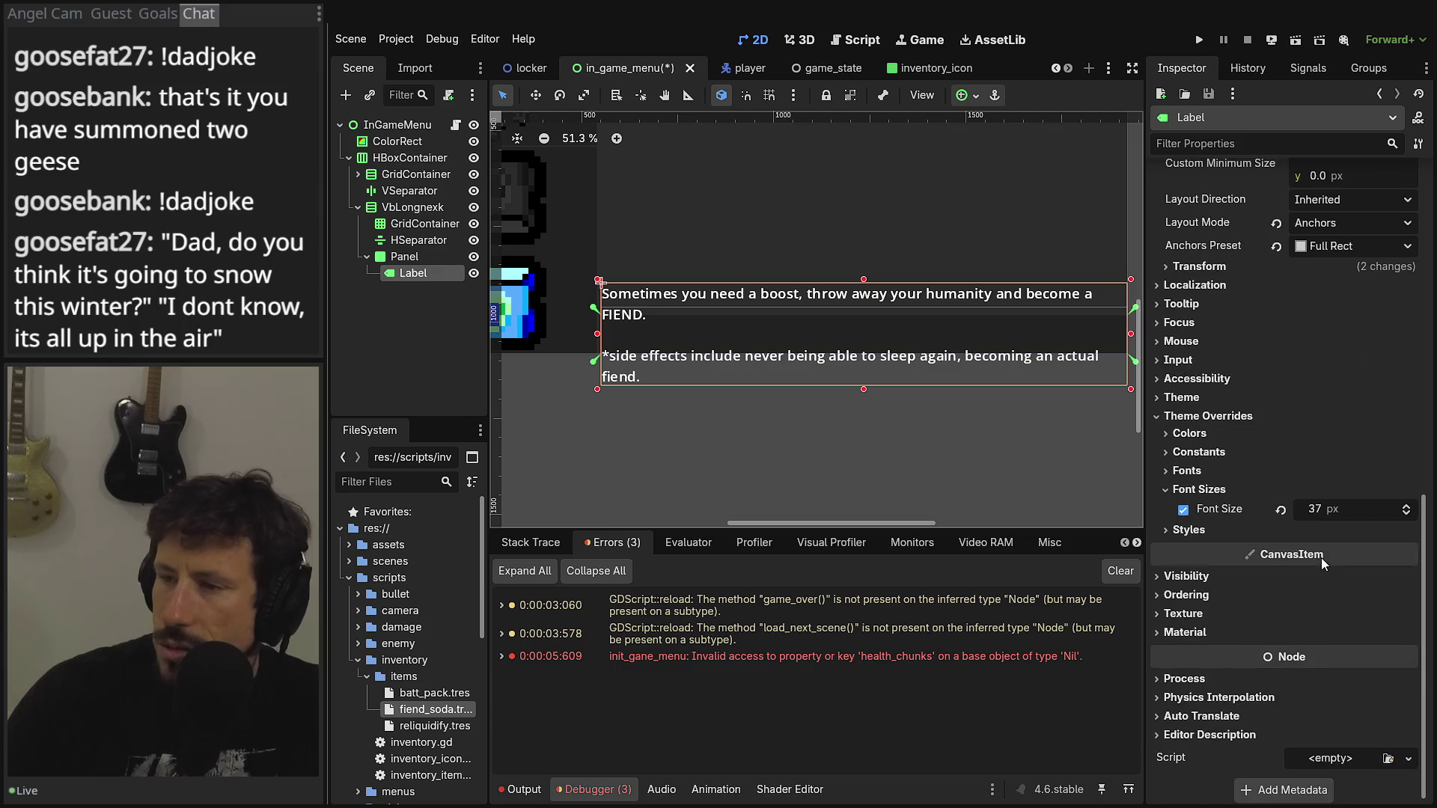
drag(1322, 517, 1377, 517)
scroll(901, 436, down, 2)
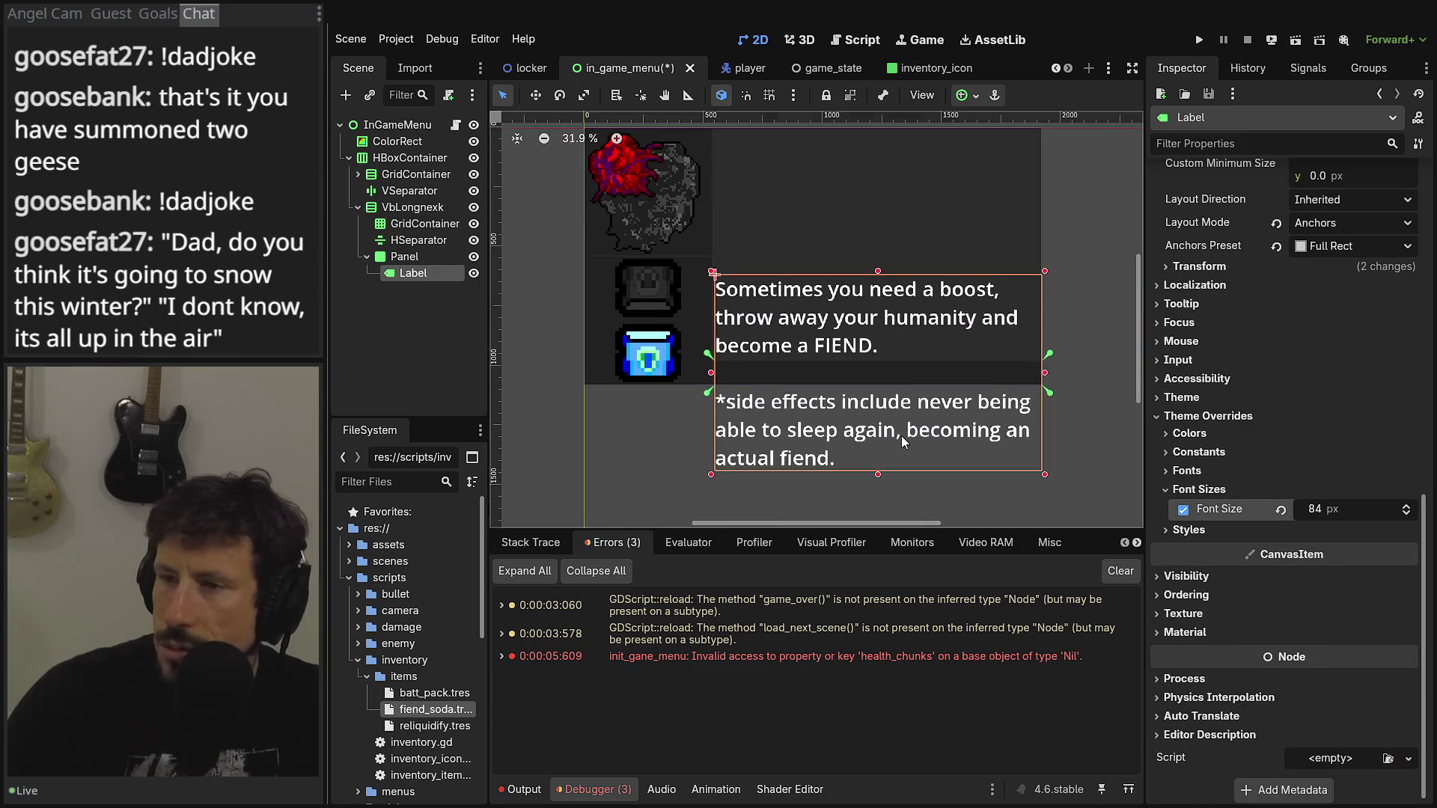
scroll(925, 297, up, 2)
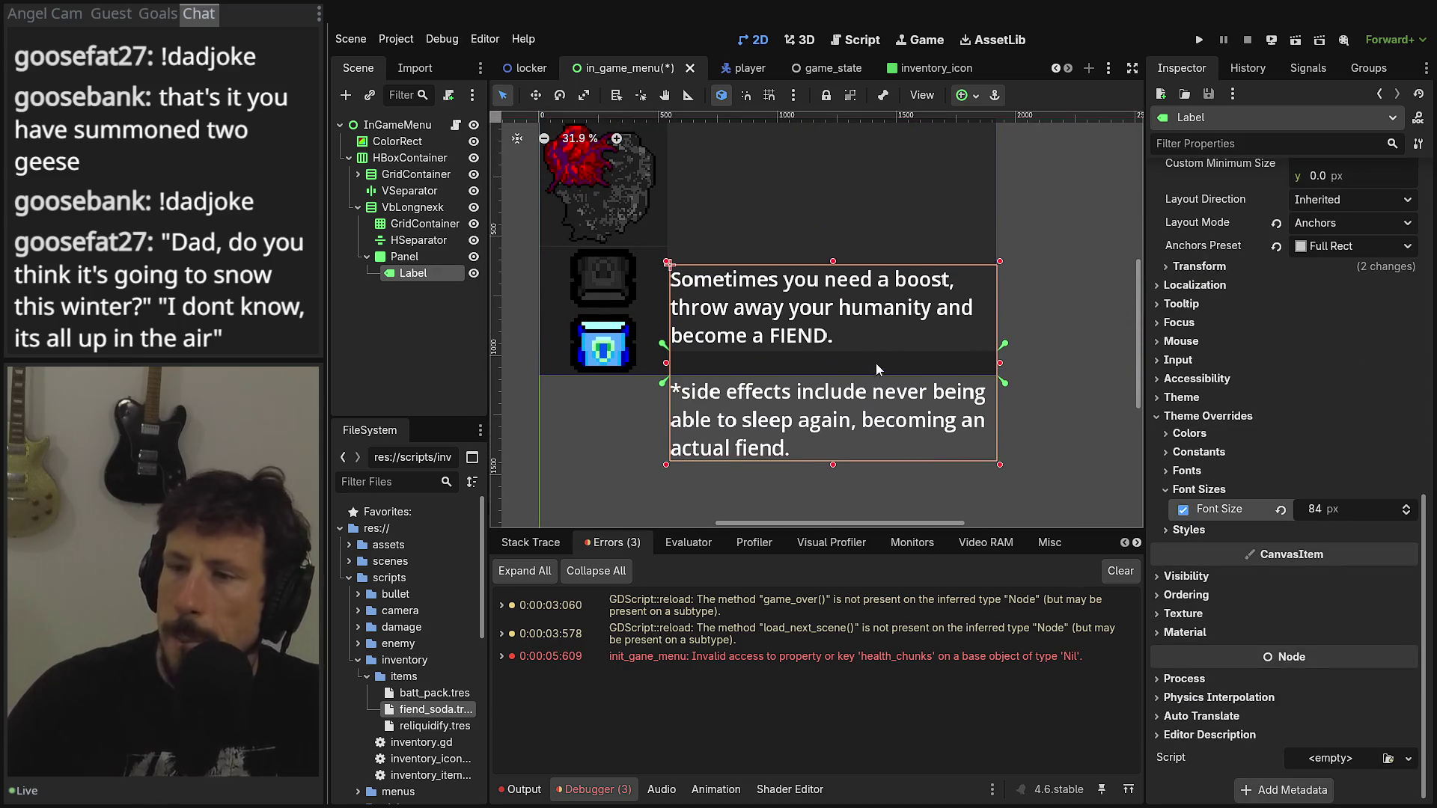
scroll(876, 365, right, 1)
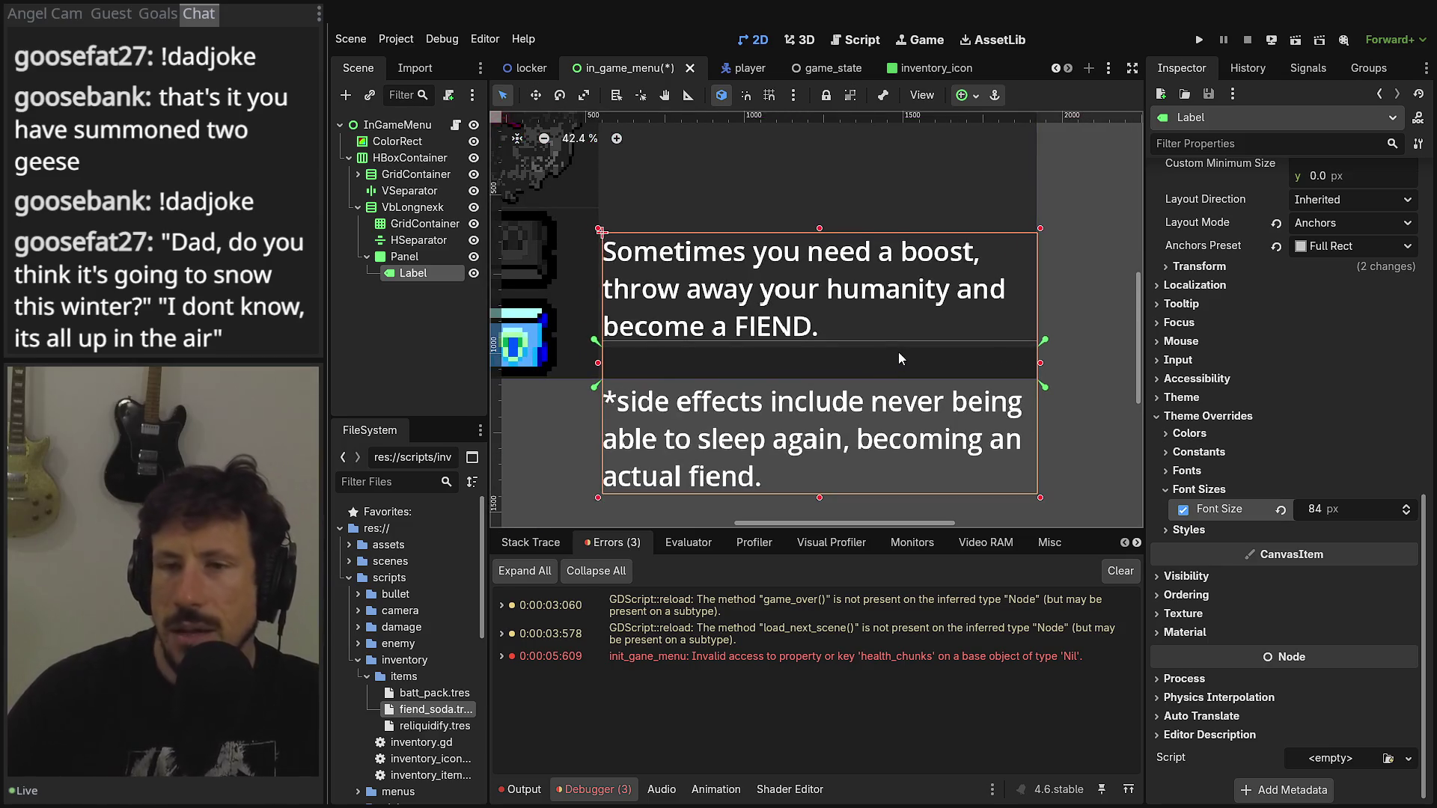
mouse_move(1309, 510)
mouse_down()
mouse_move(1242, 510)
mouse_move(1279, 511)
mouse_up()
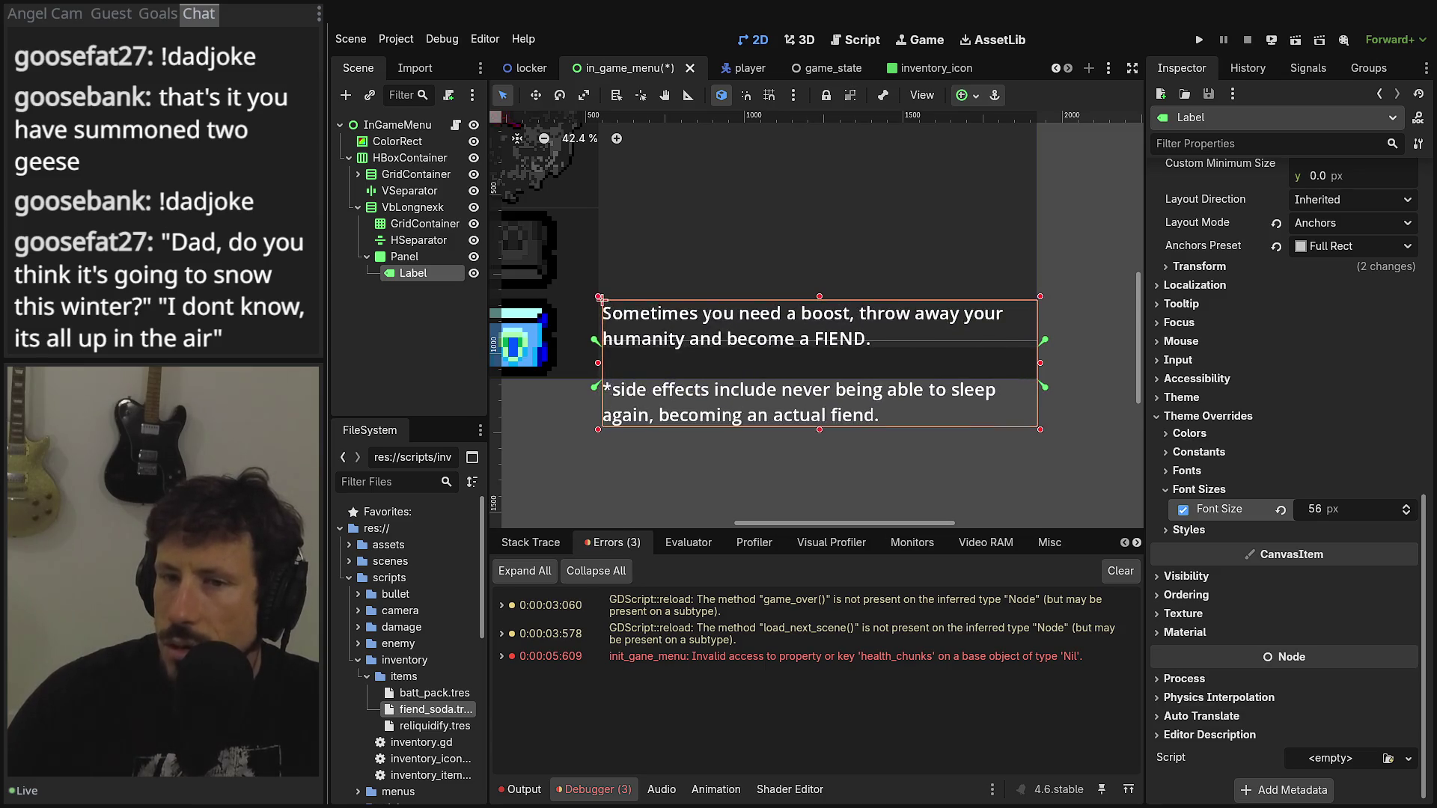
click(424, 254)
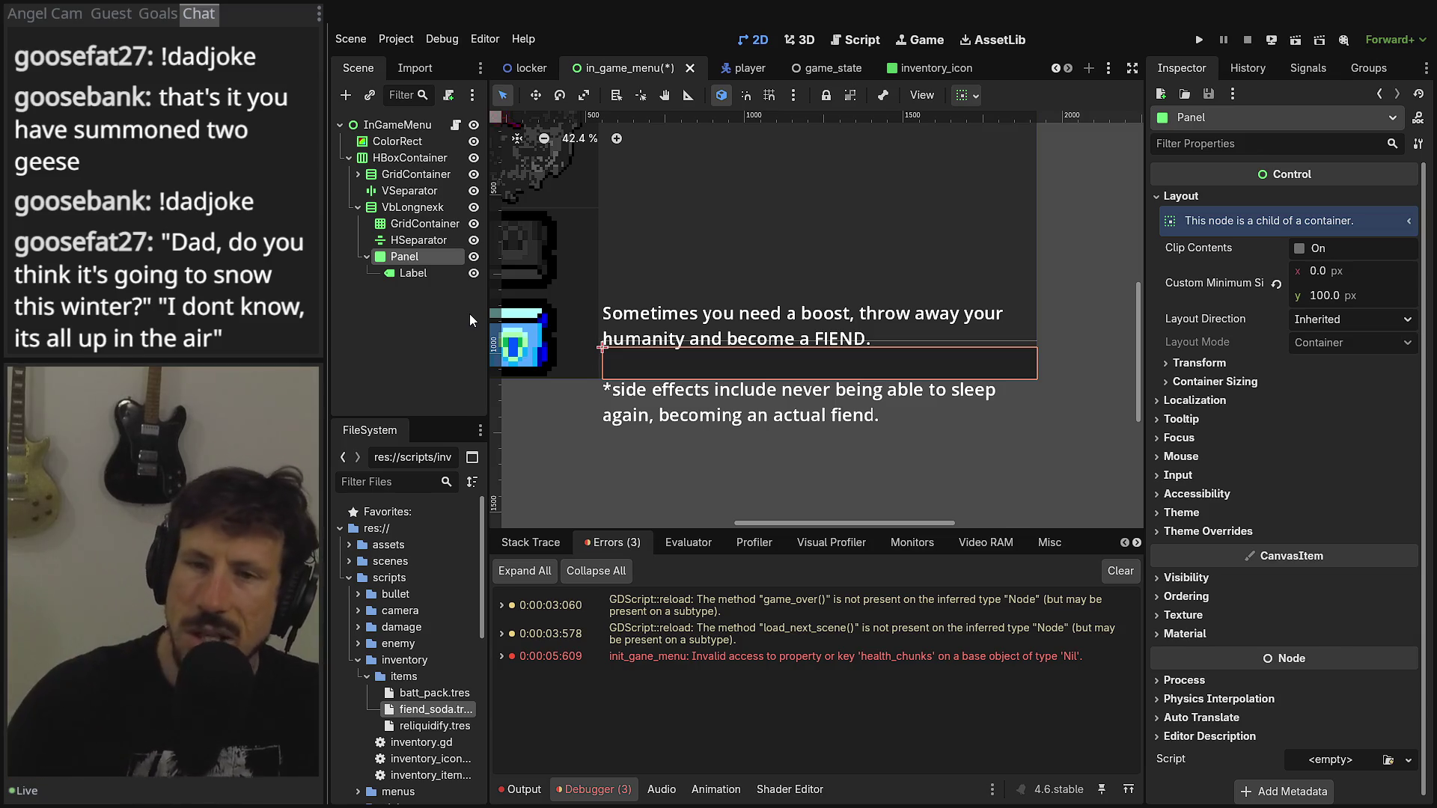
- Turn on Expand in the Panel's vertical container sizing
right_click(392, 257)
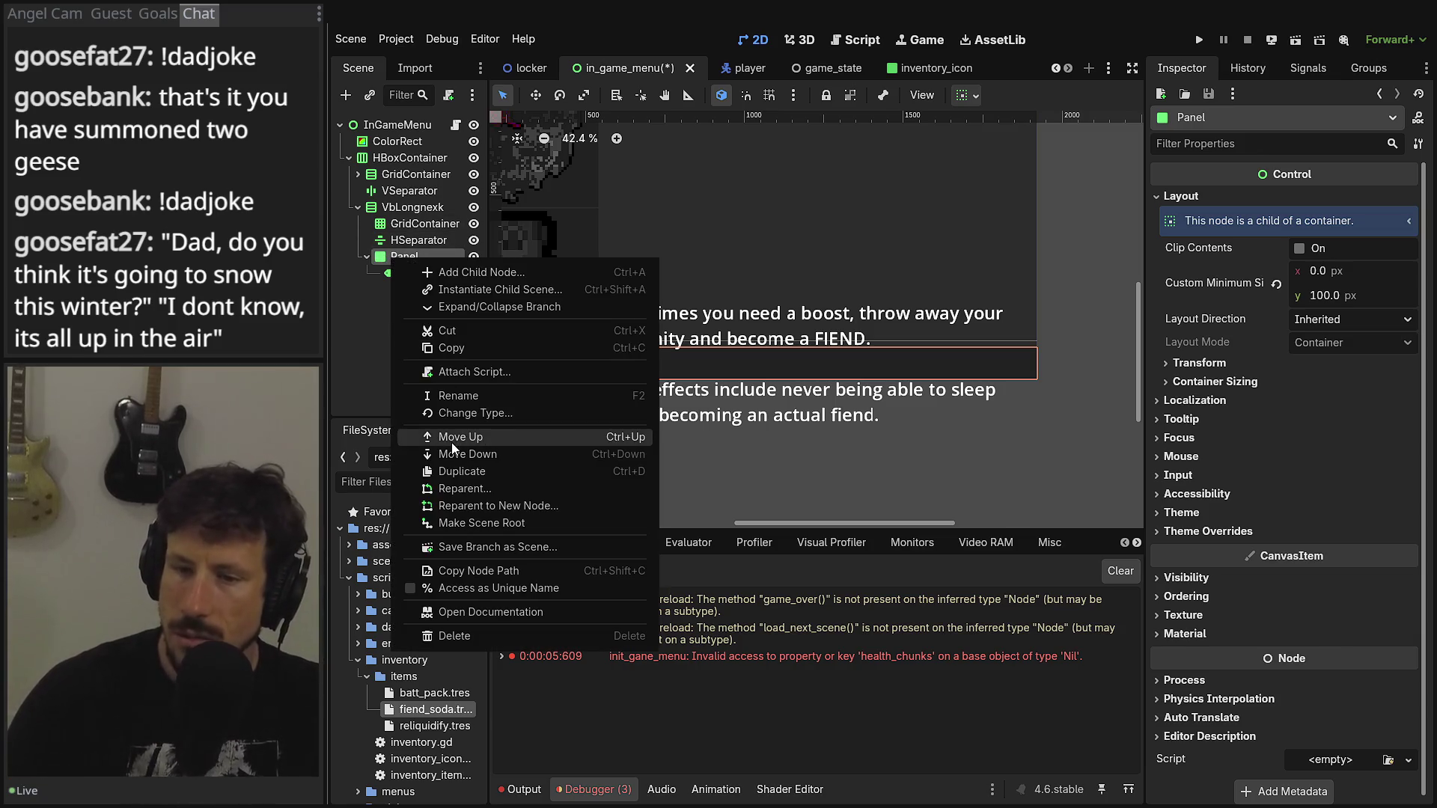
click(364, 286)
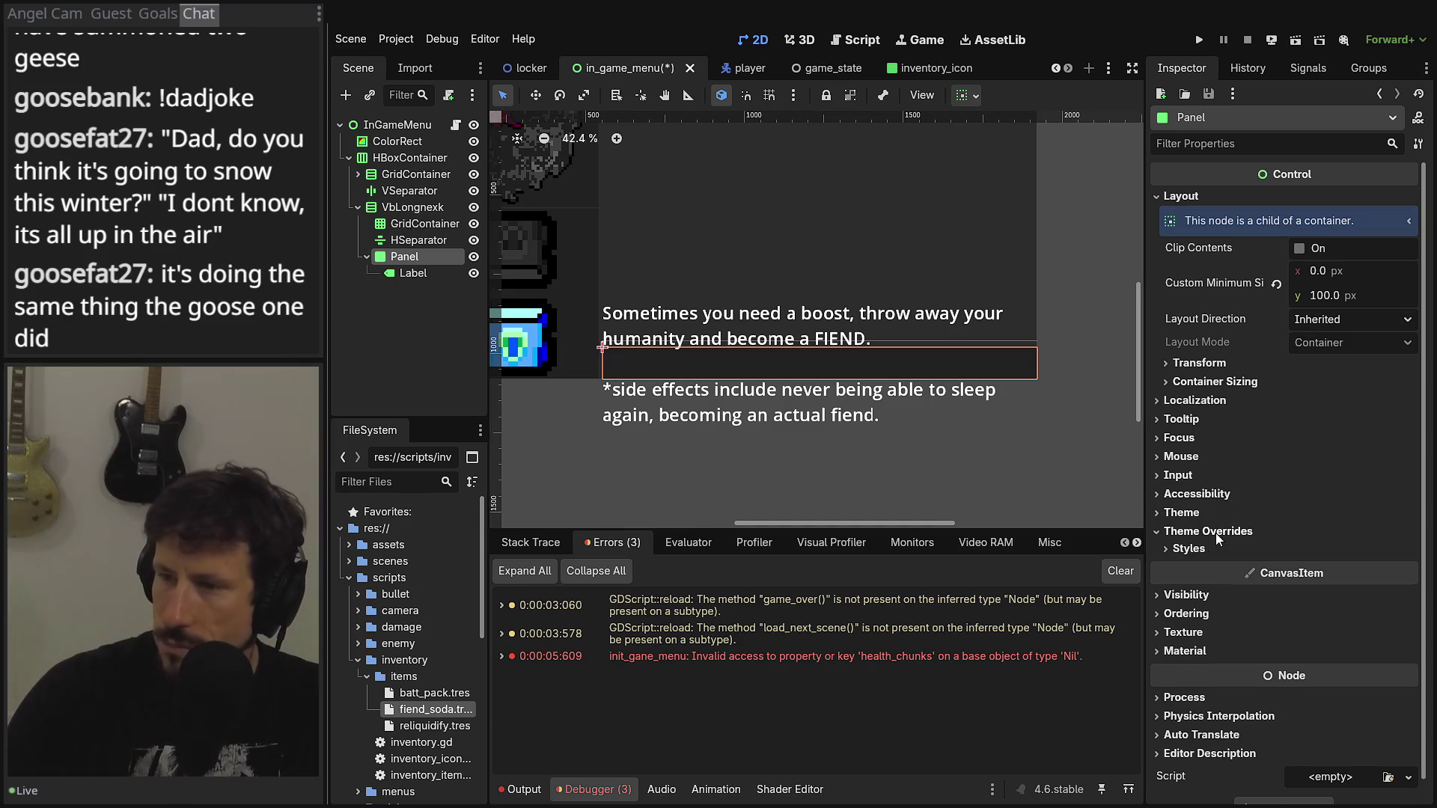
click(1214, 382)
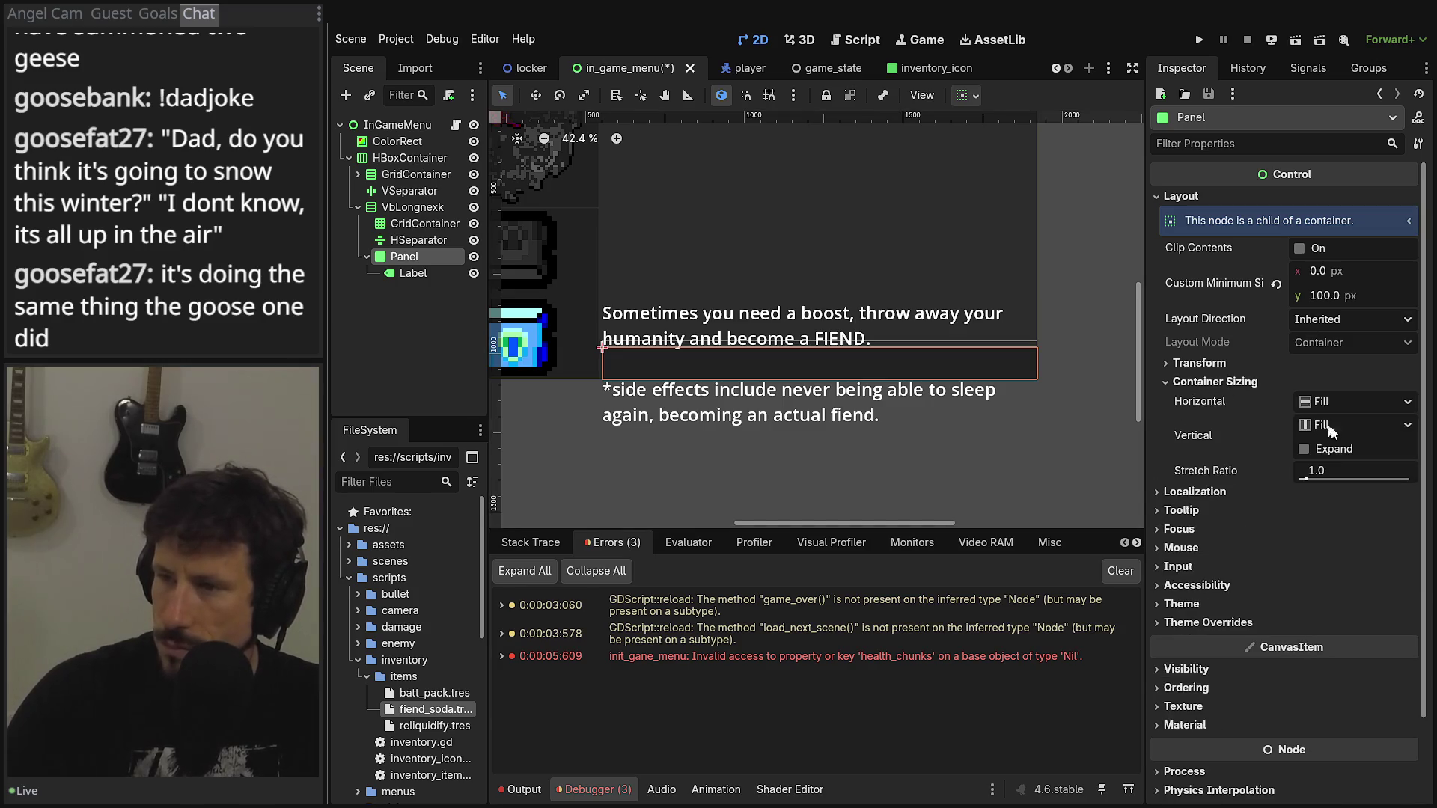
click(1332, 448)
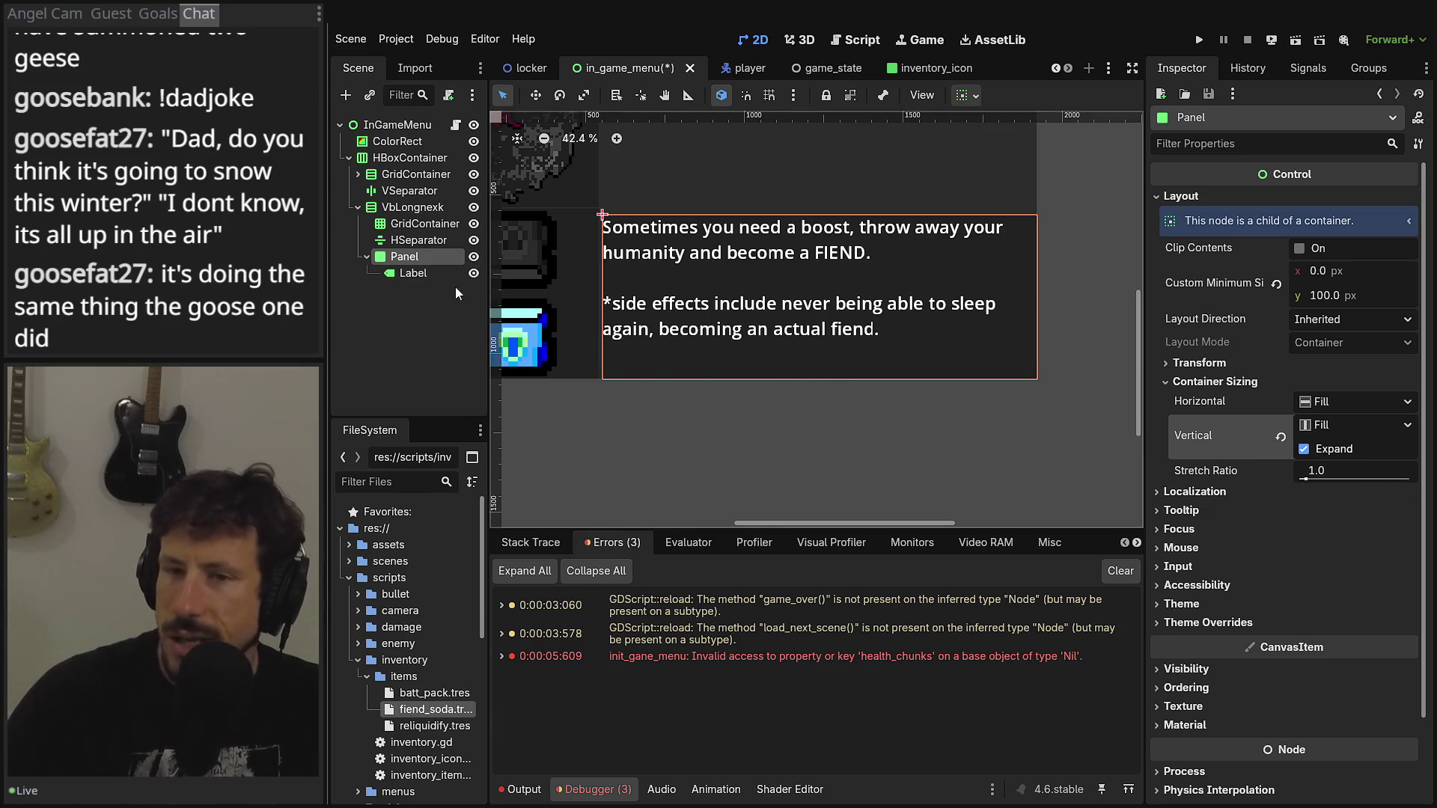
- Drag the description Label's font size override down to 44 px
click(438, 272)
drag(1318, 516, 1296, 513)
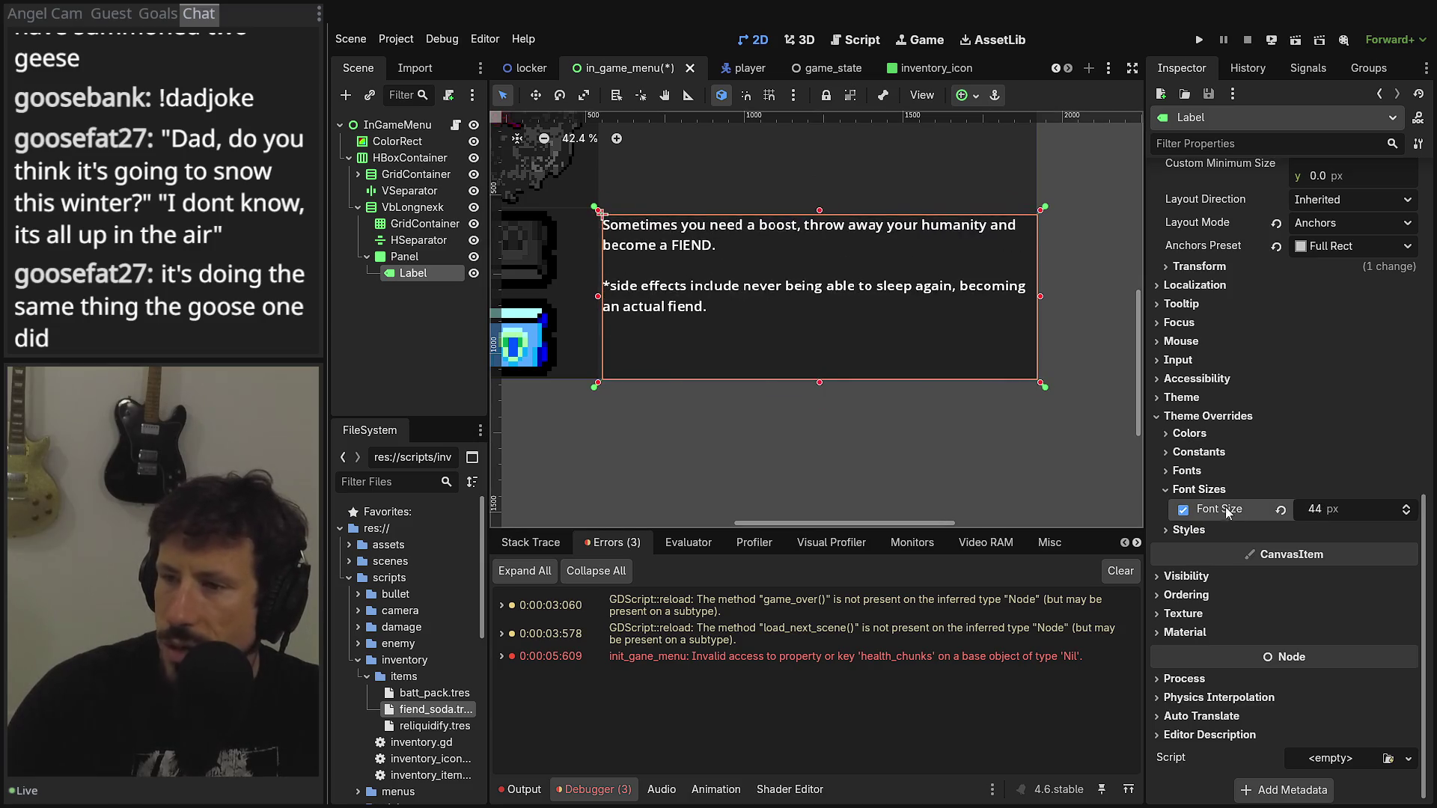
click(1297, 509)
- Set the Label's font size to 32 px and drag its top edge down
mouse_move(750, 318)
mouse_down()
mouse_move(758, 353)
mouse_move(834, 423)
mouse_up()
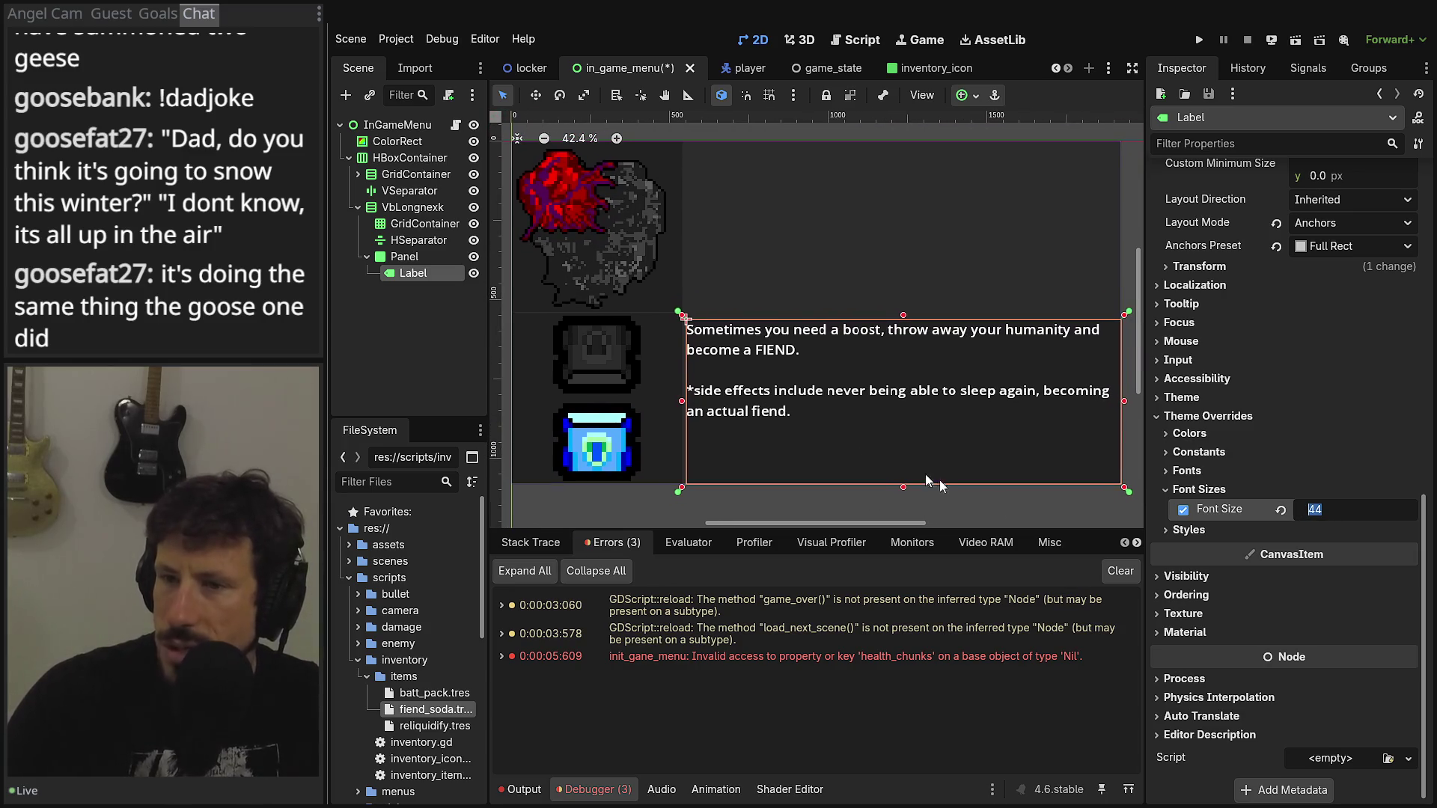
text(32)
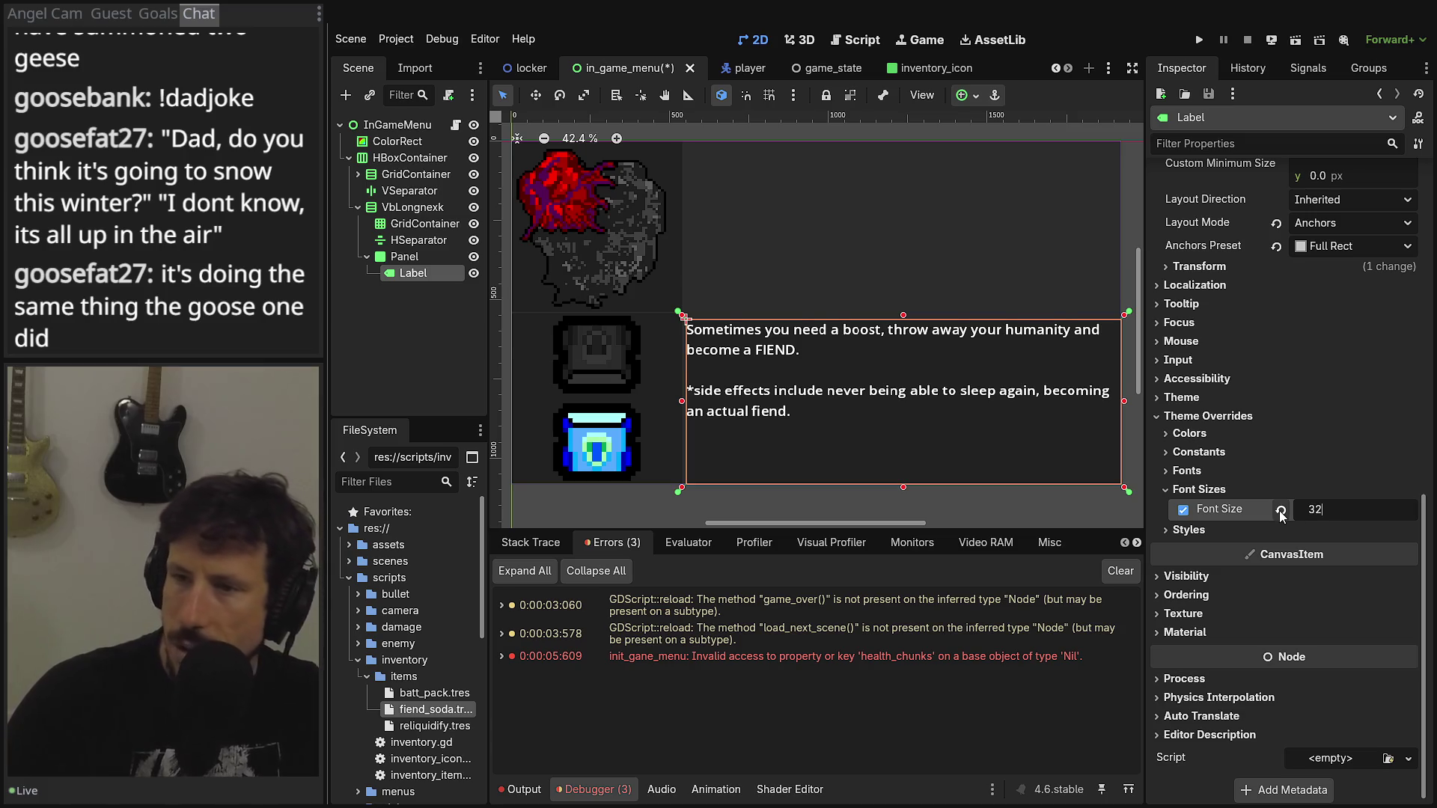
key(Return)
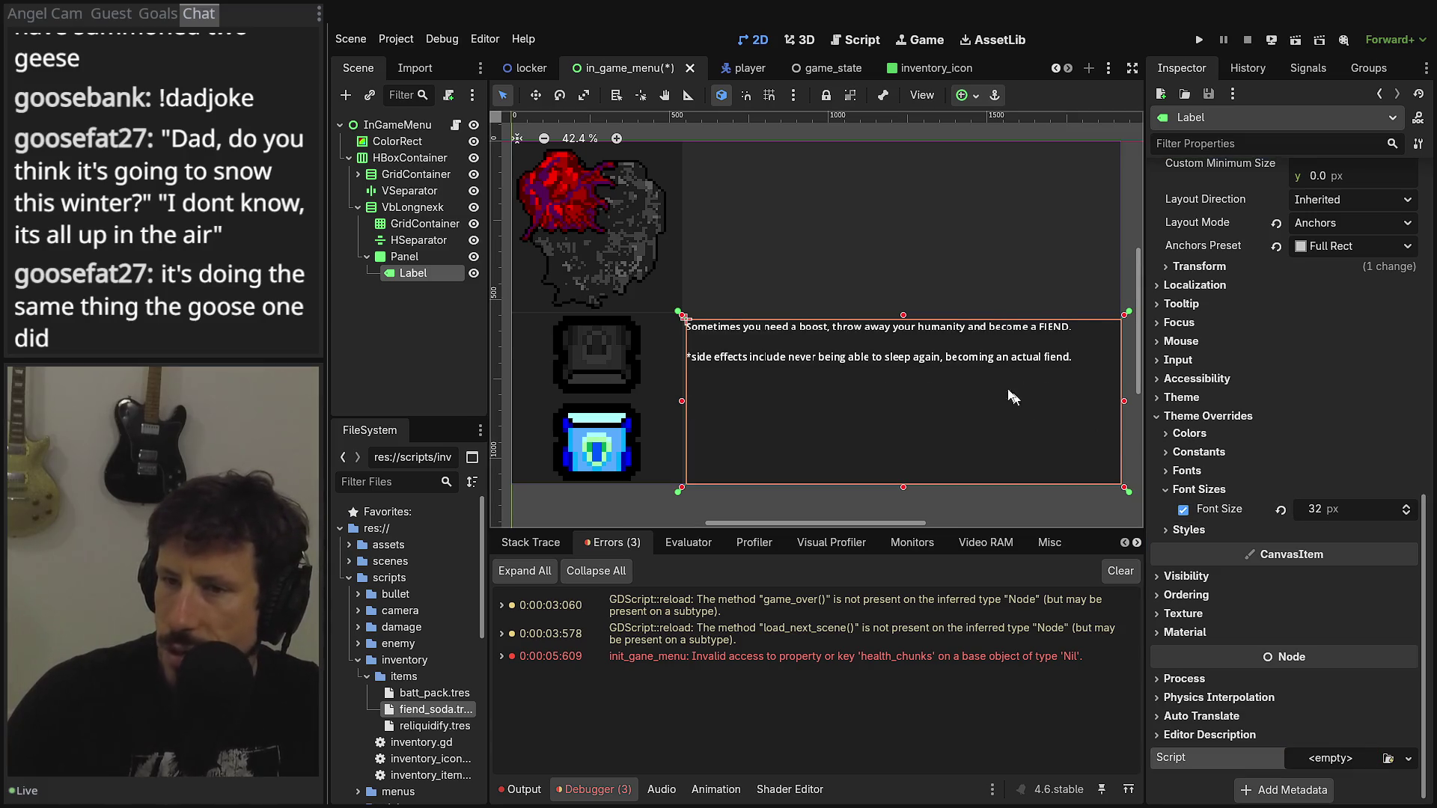
drag(902, 317, 908, 370)
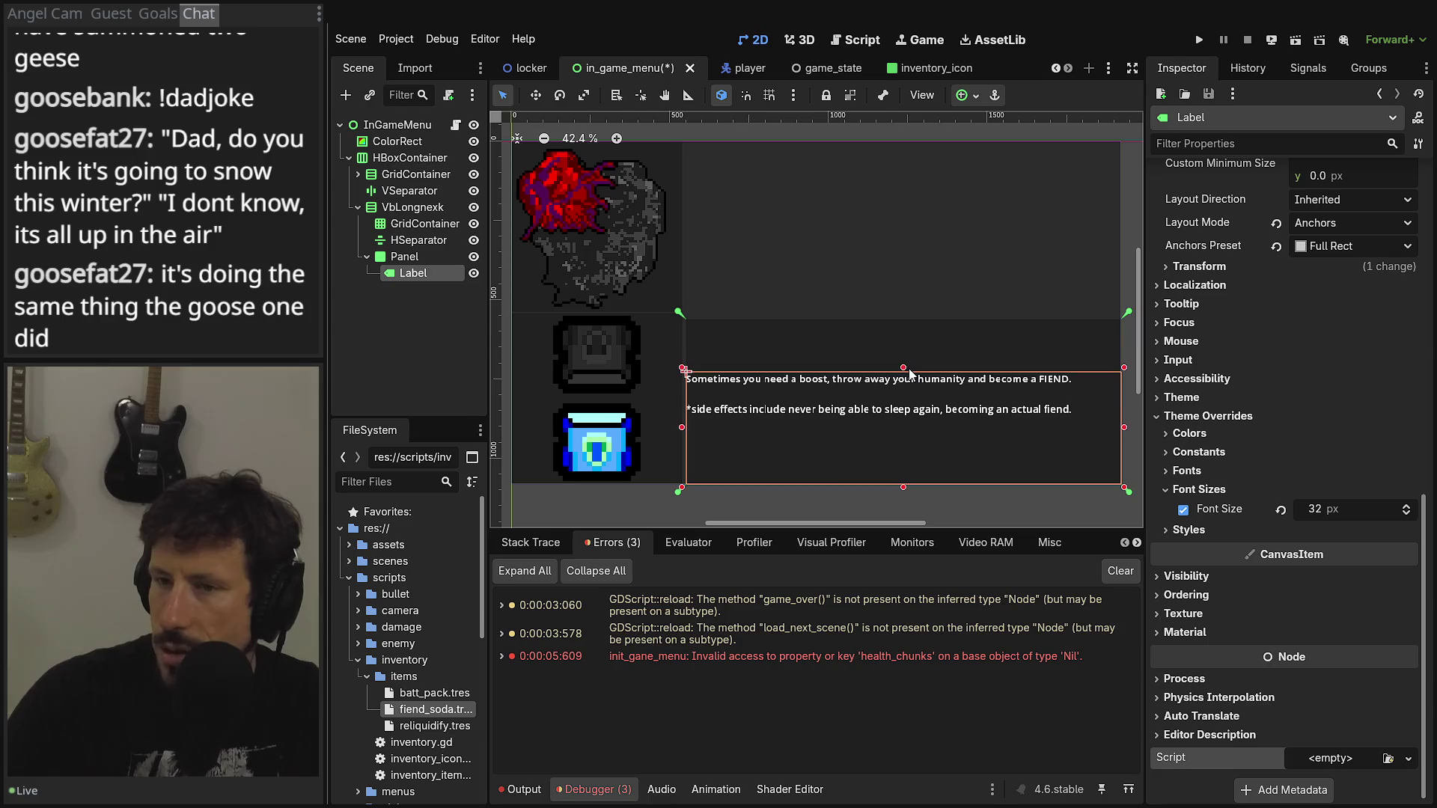
- Set the Panel's Custom Minimum Size y to 100, keep vertical Expand on, reselect Label
click(416, 258)
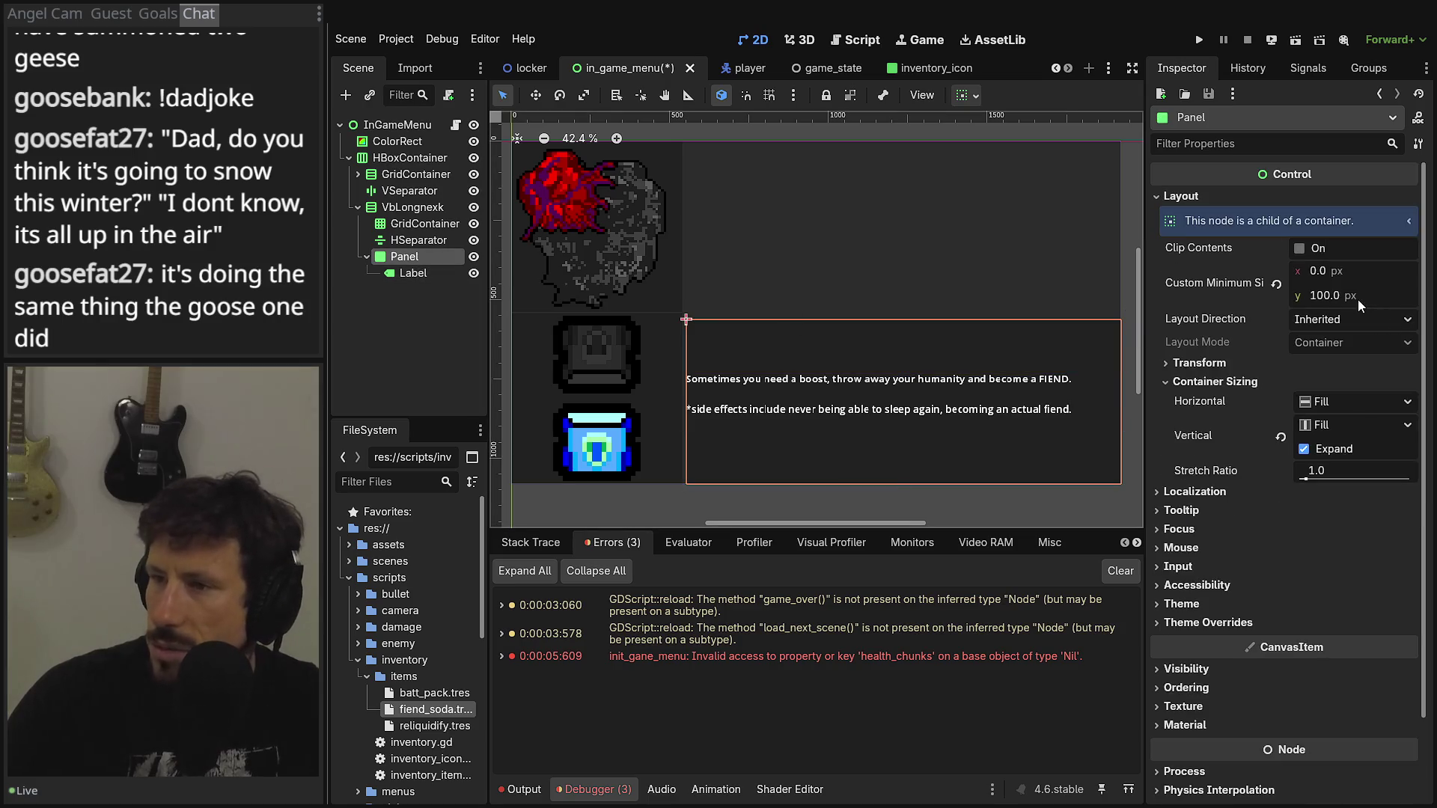
click(1275, 284)
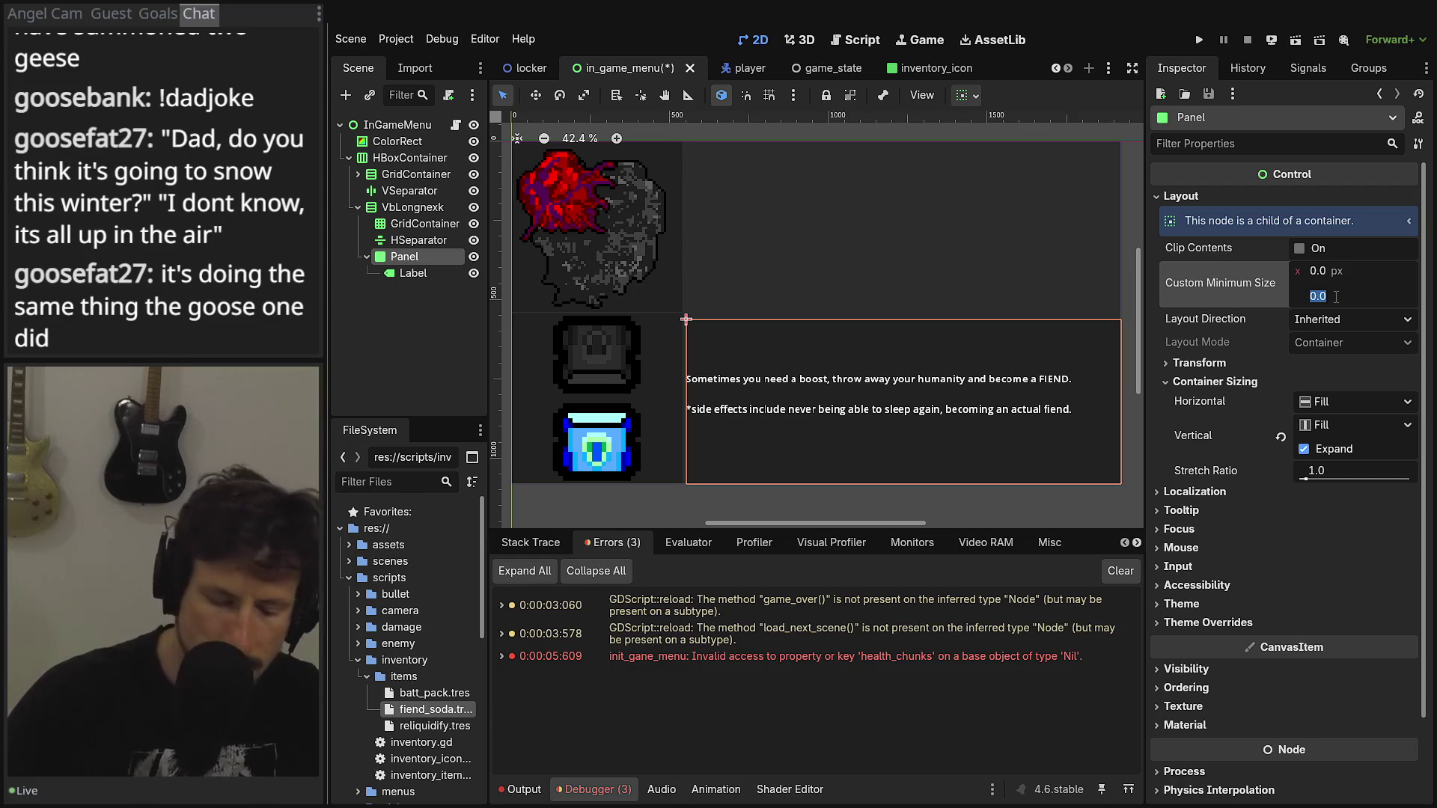
text(10)
key(Tab)
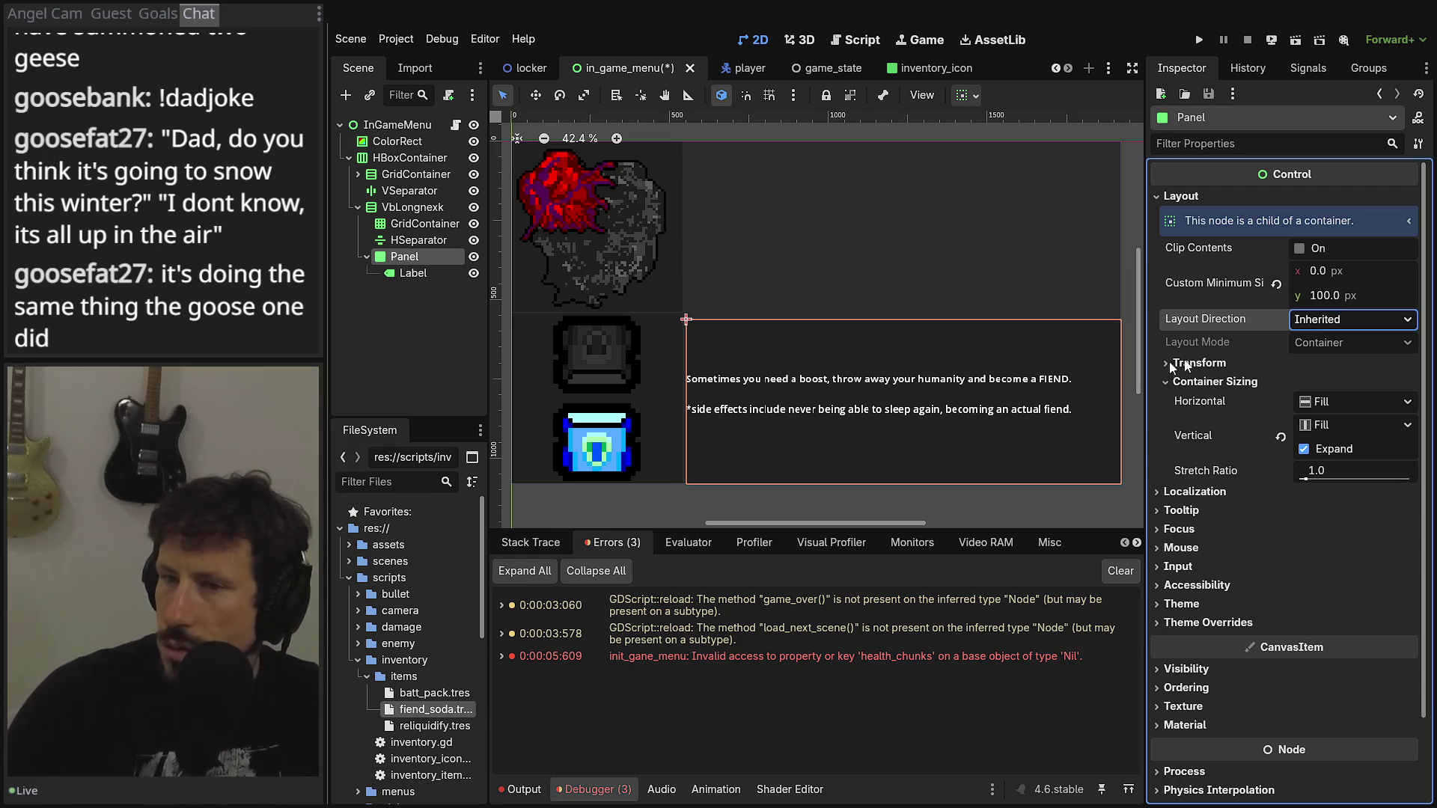
scroll(971, 365, down, 1)
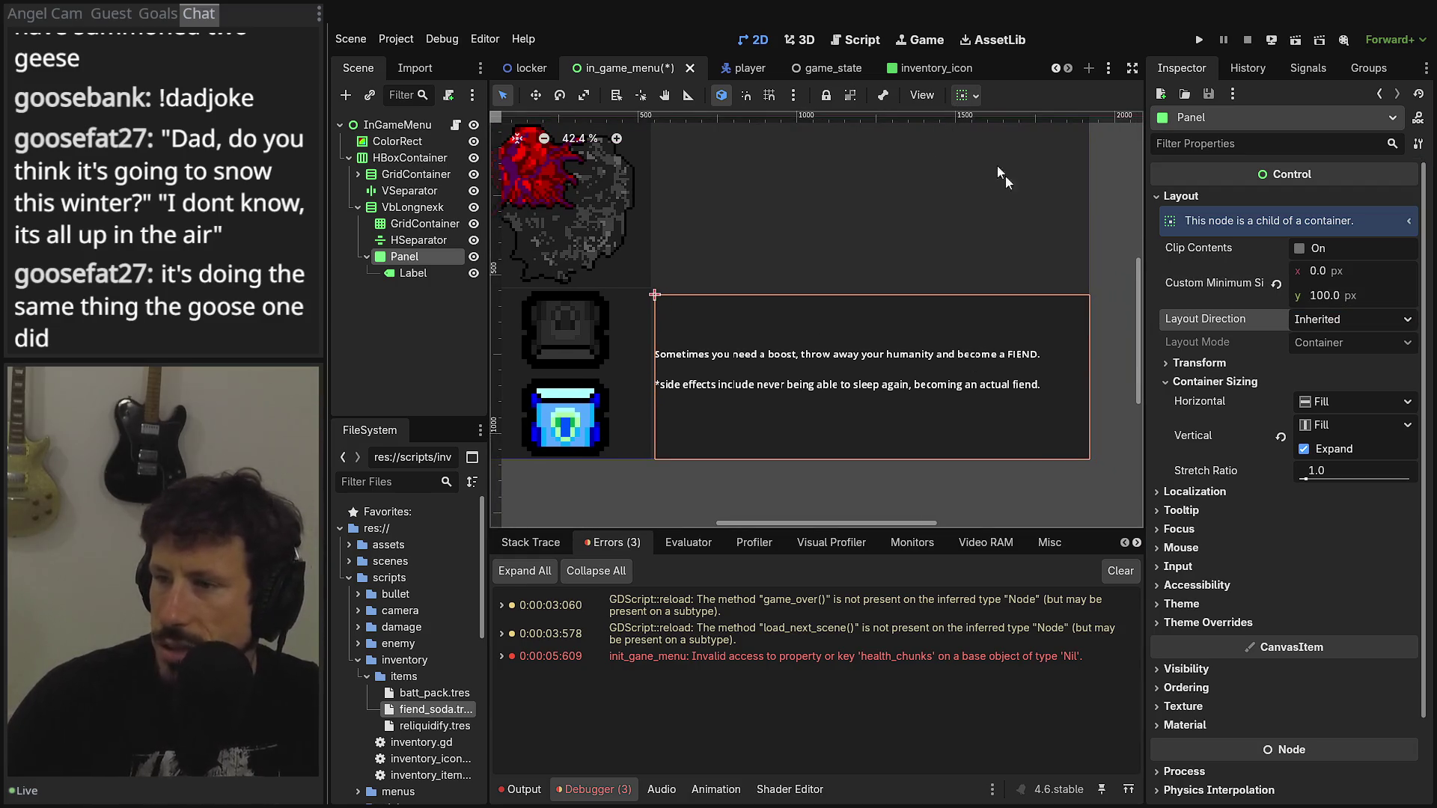
click(1309, 446)
click(1309, 446)
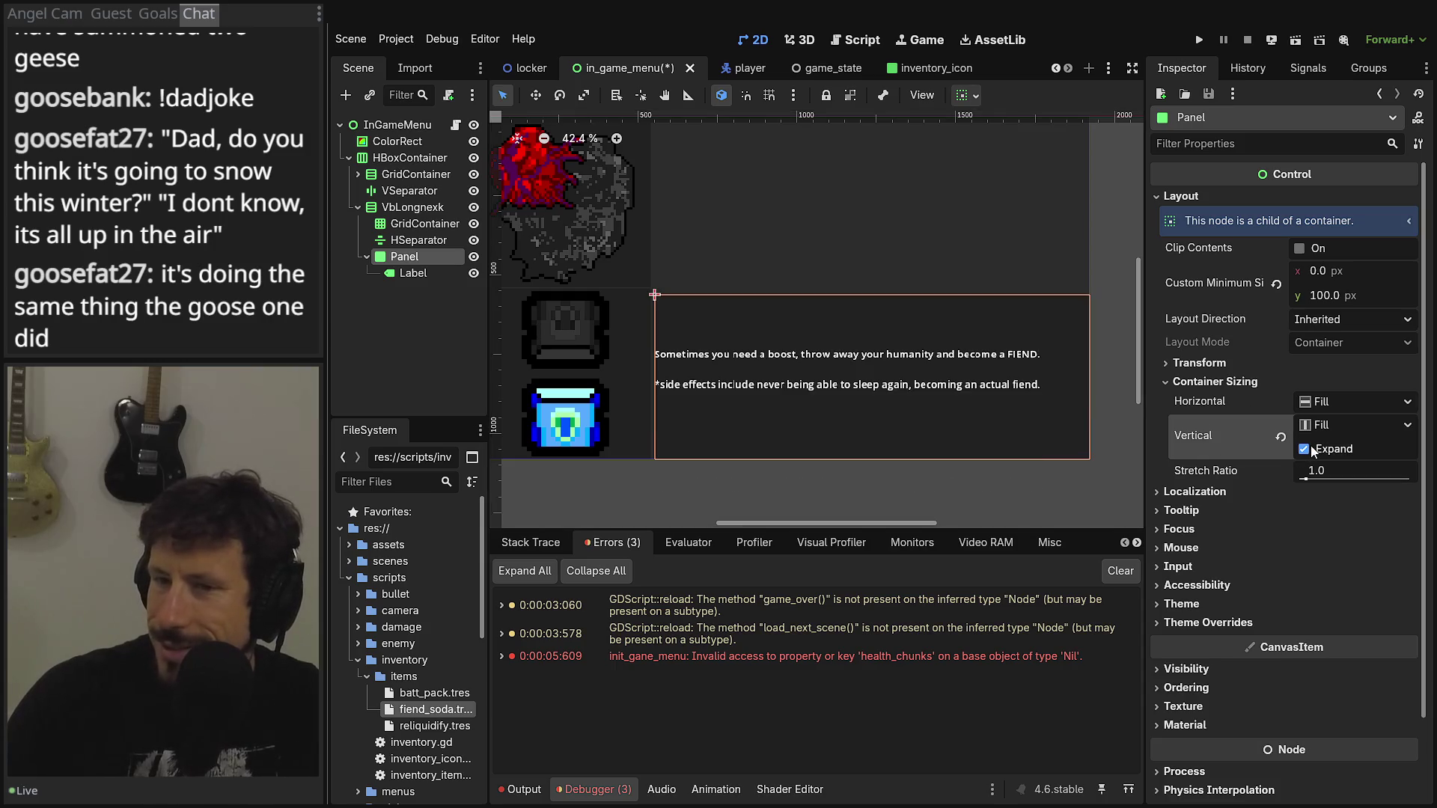
click(413, 272)
scroll(1286, 299, up, 10)
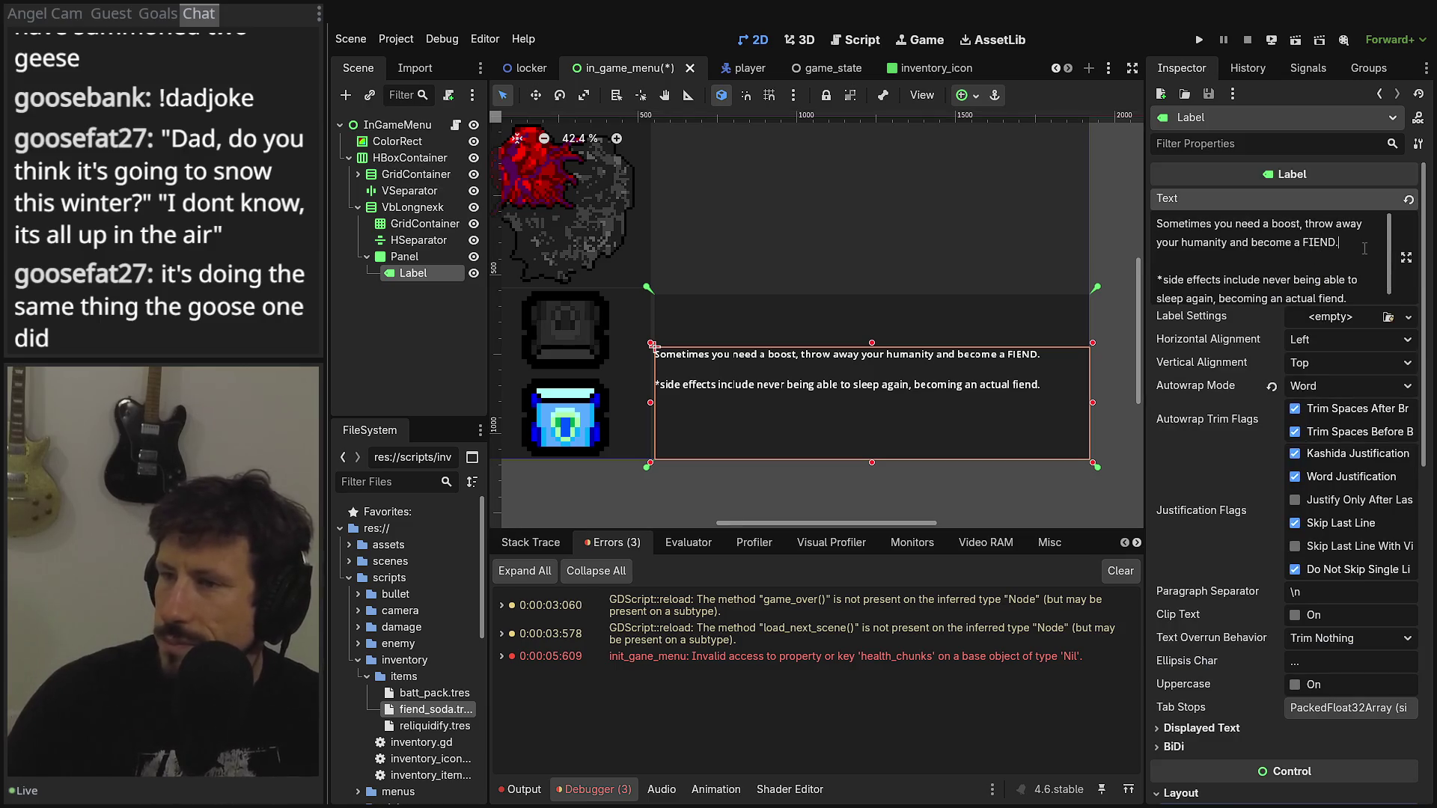
- Try several anchor presets on the Label, settling on Full Rect
scroll(1345, 257, down, 4)
scroll(1341, 253, up, 4)
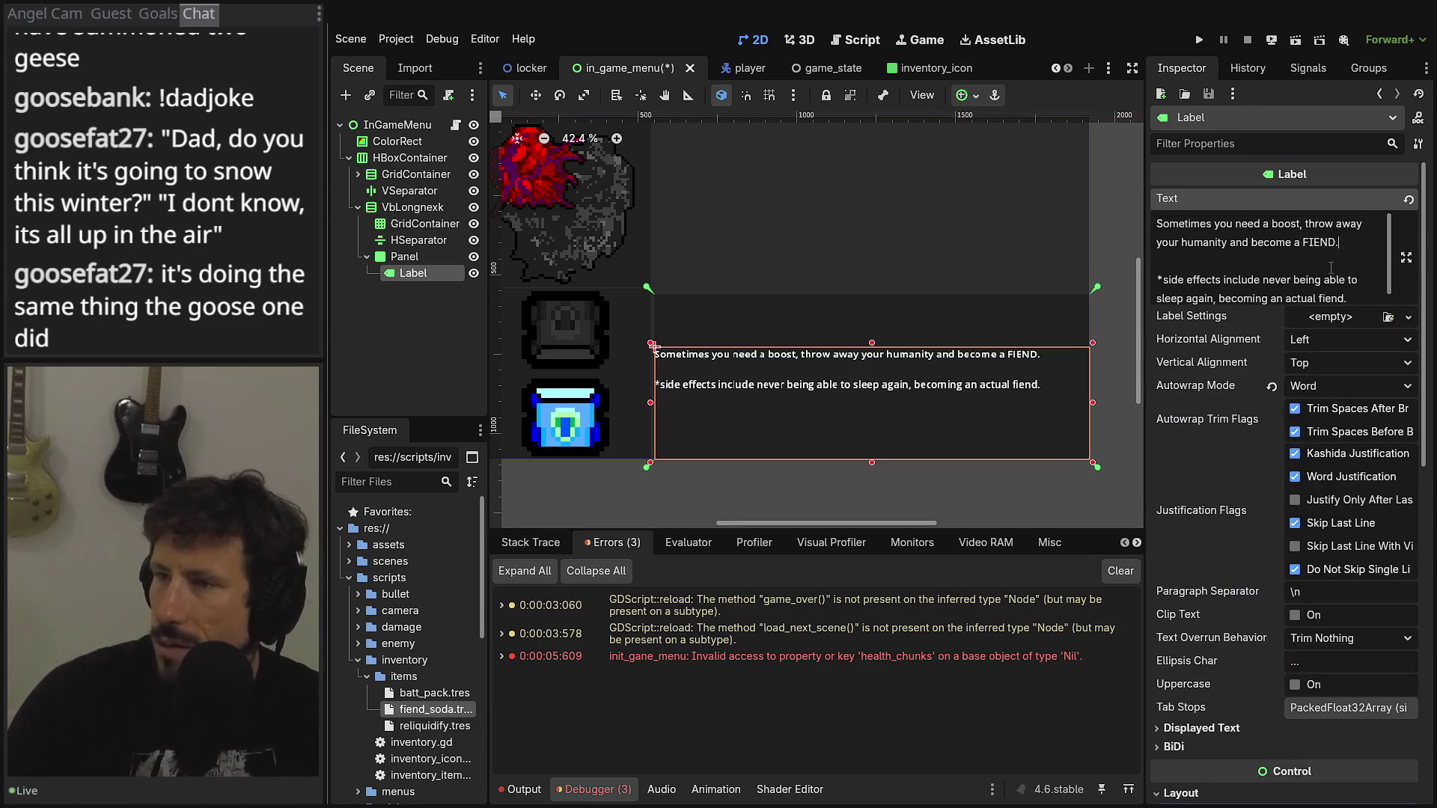
click(964, 96)
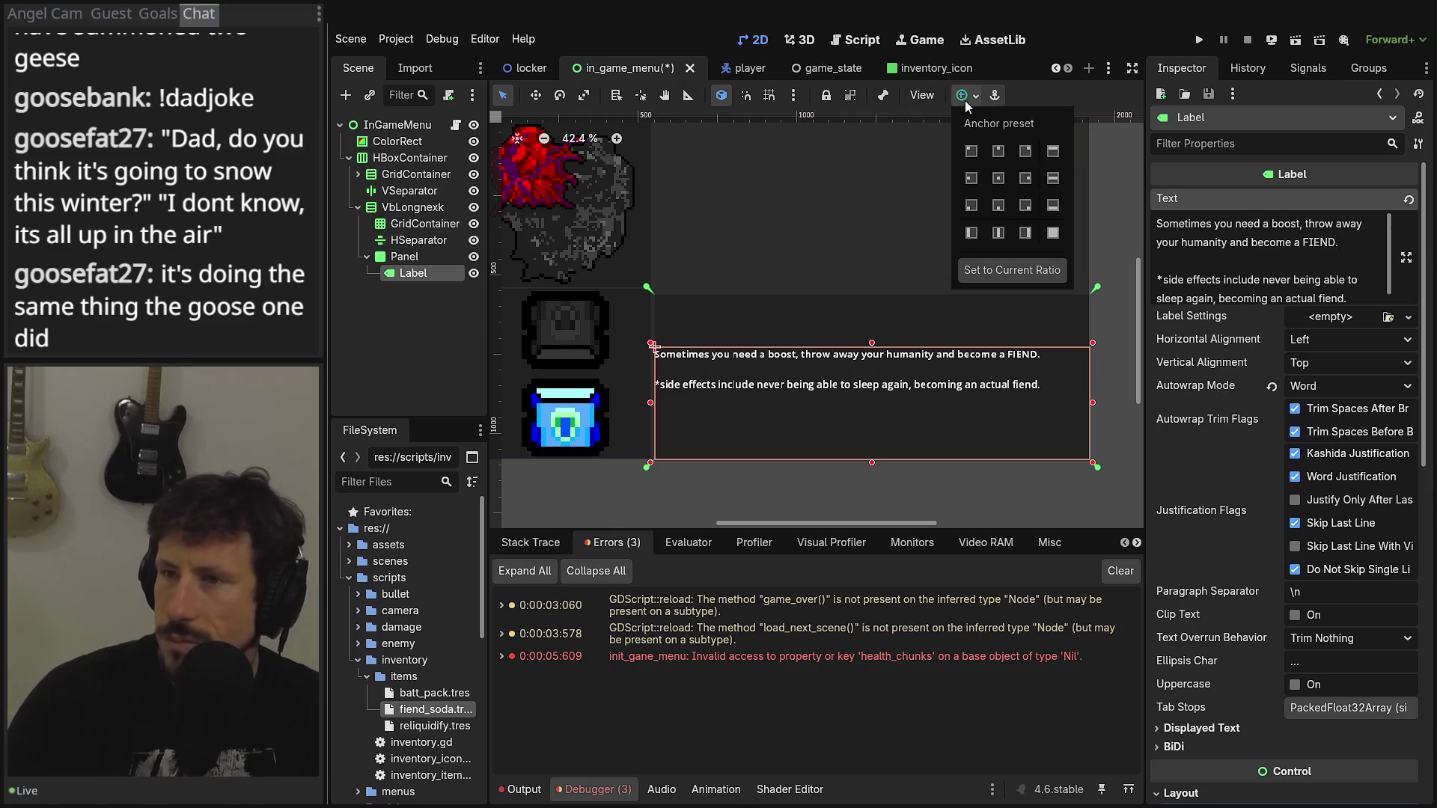
click(1044, 233)
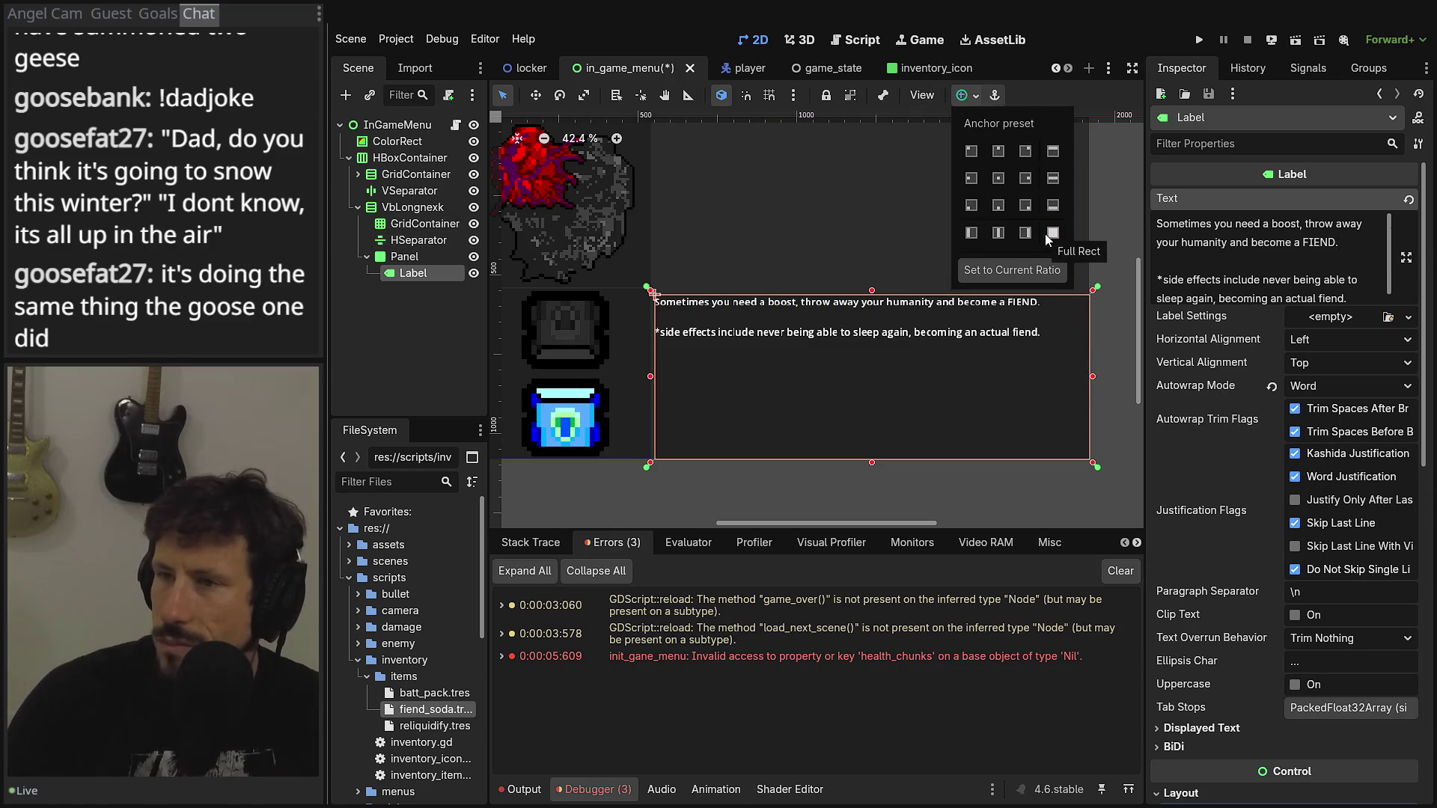
click(970, 208)
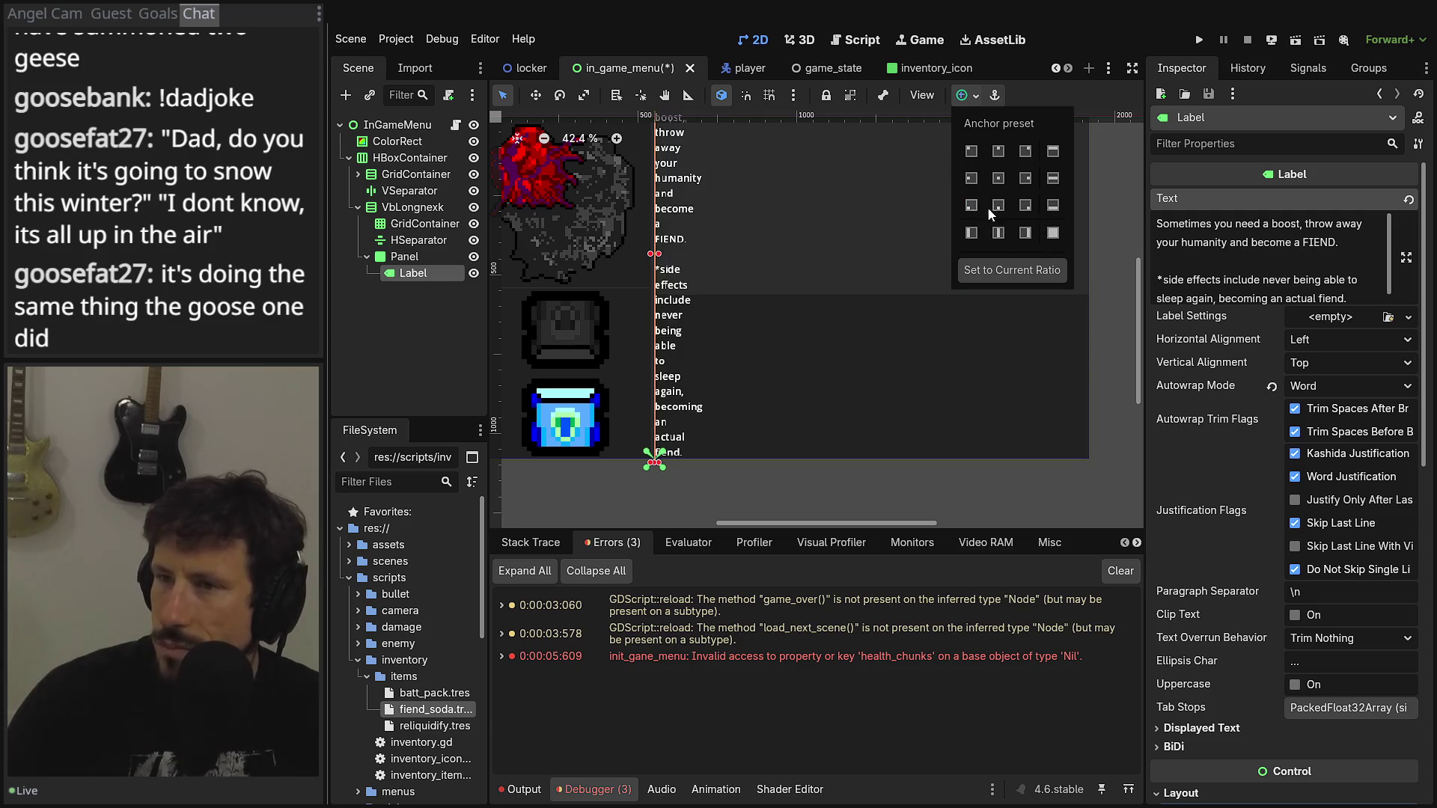
click(999, 204)
click(970, 151)
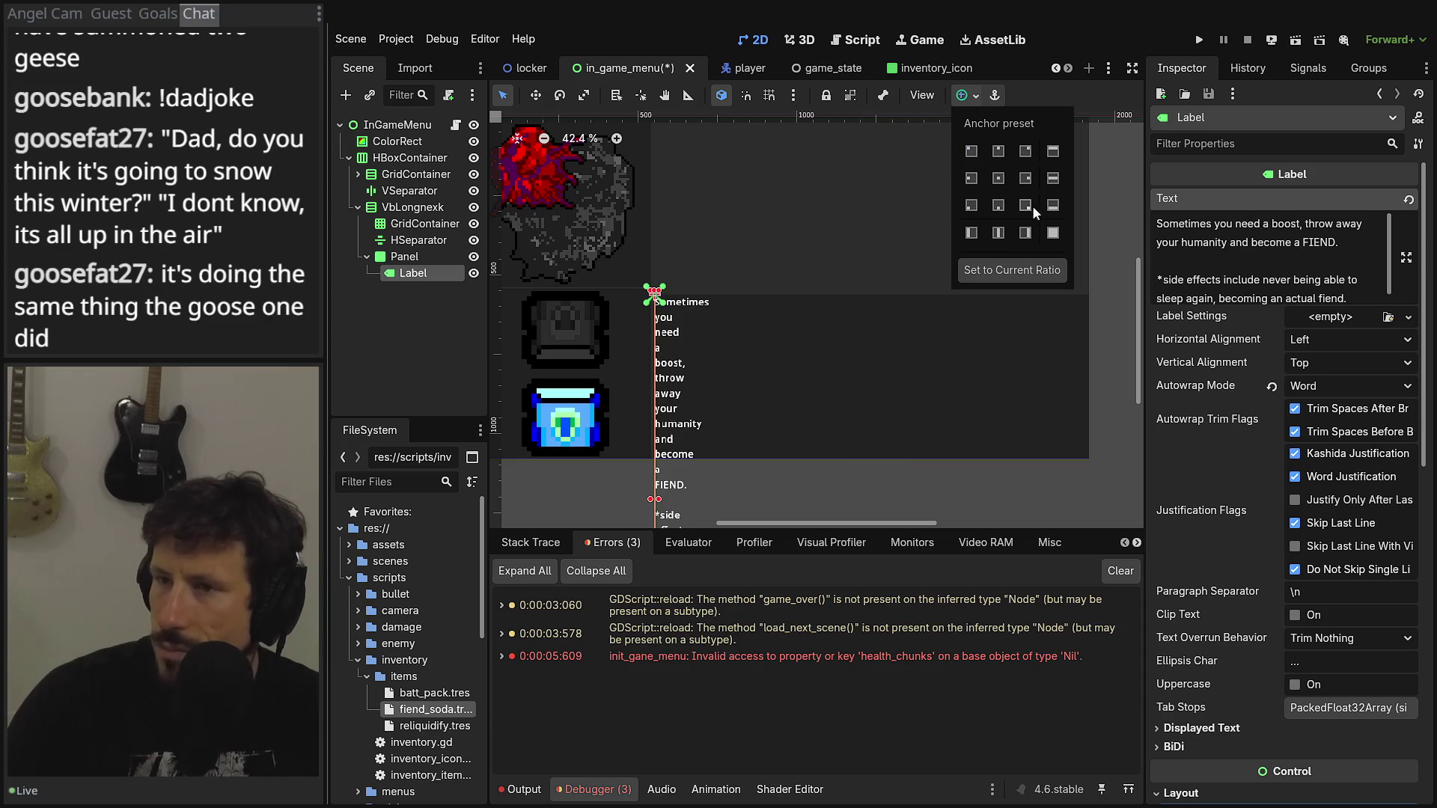
click(1052, 231)
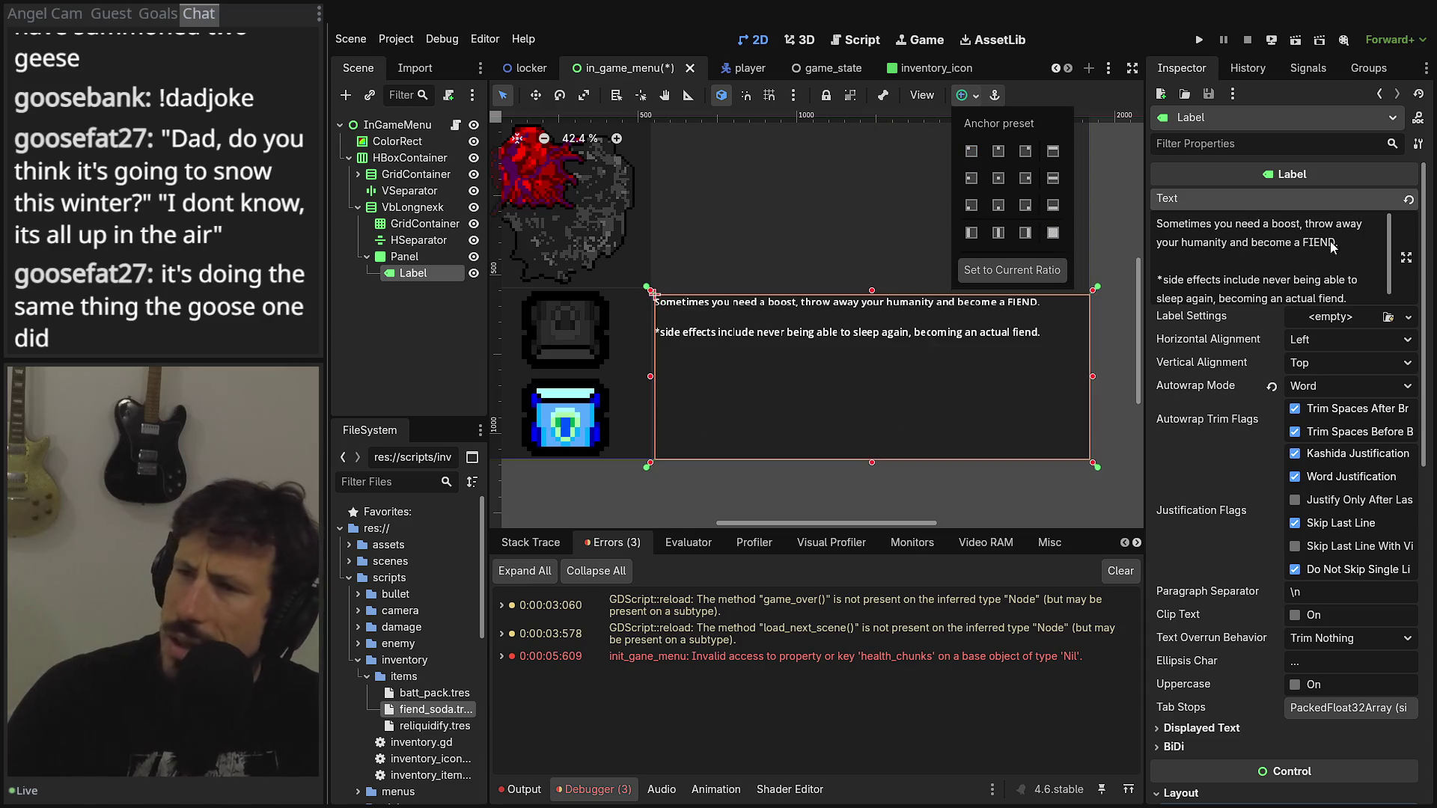
click(1313, 366)
- Keep the text's vertical alignment at Top and set horizontal alignment to Center
click(1314, 366)
click(1326, 405)
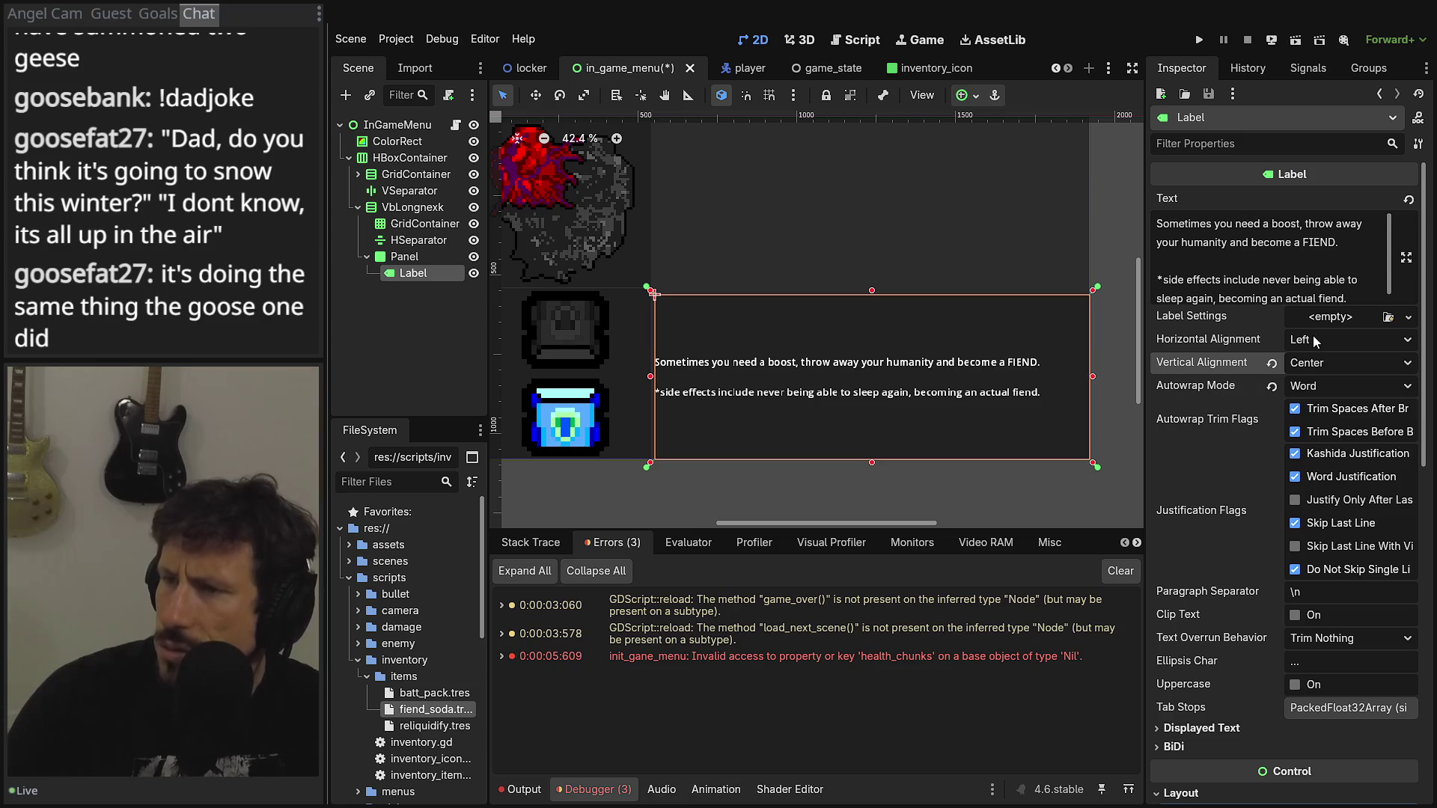
click(1315, 363)
click(1340, 392)
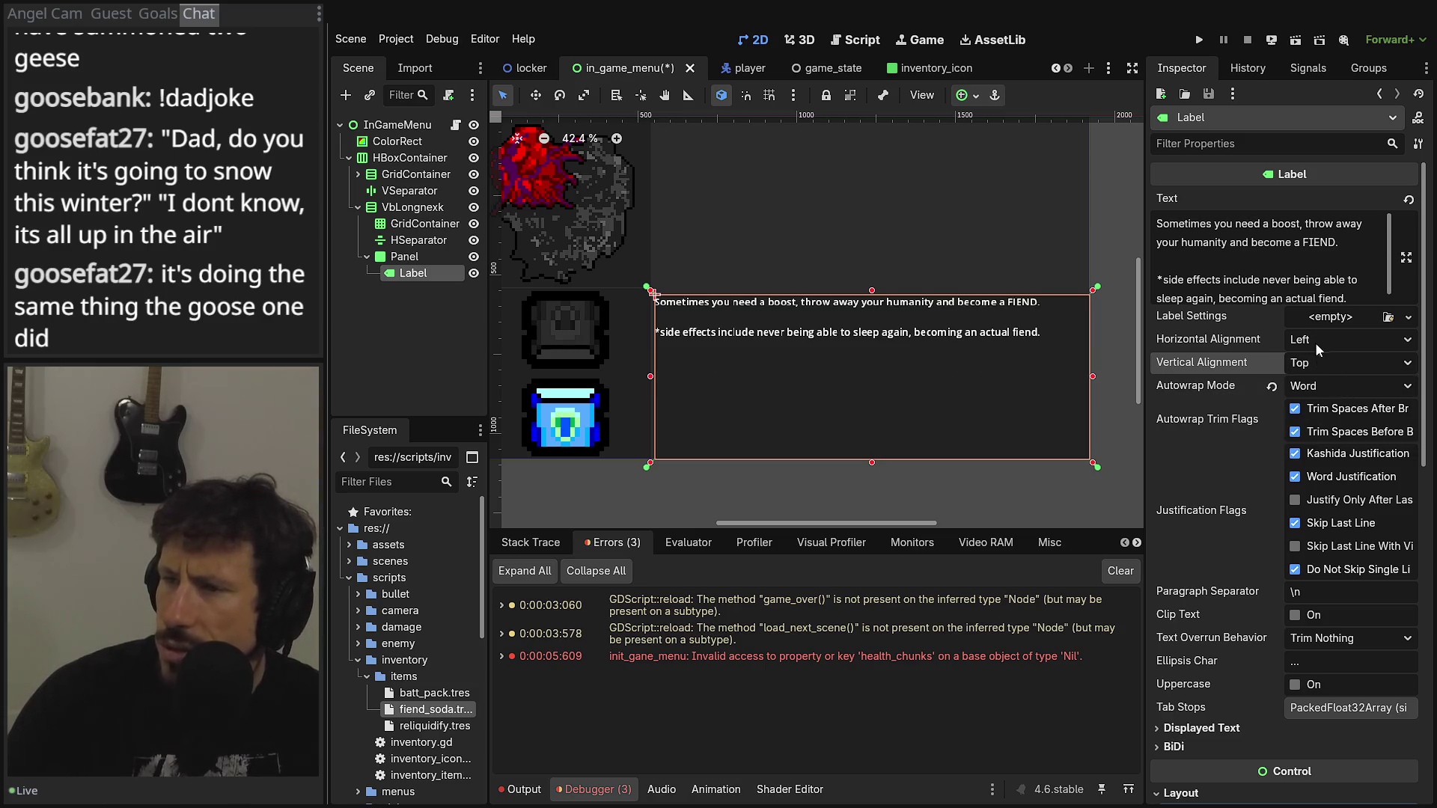
click(1314, 343)
click(1335, 380)
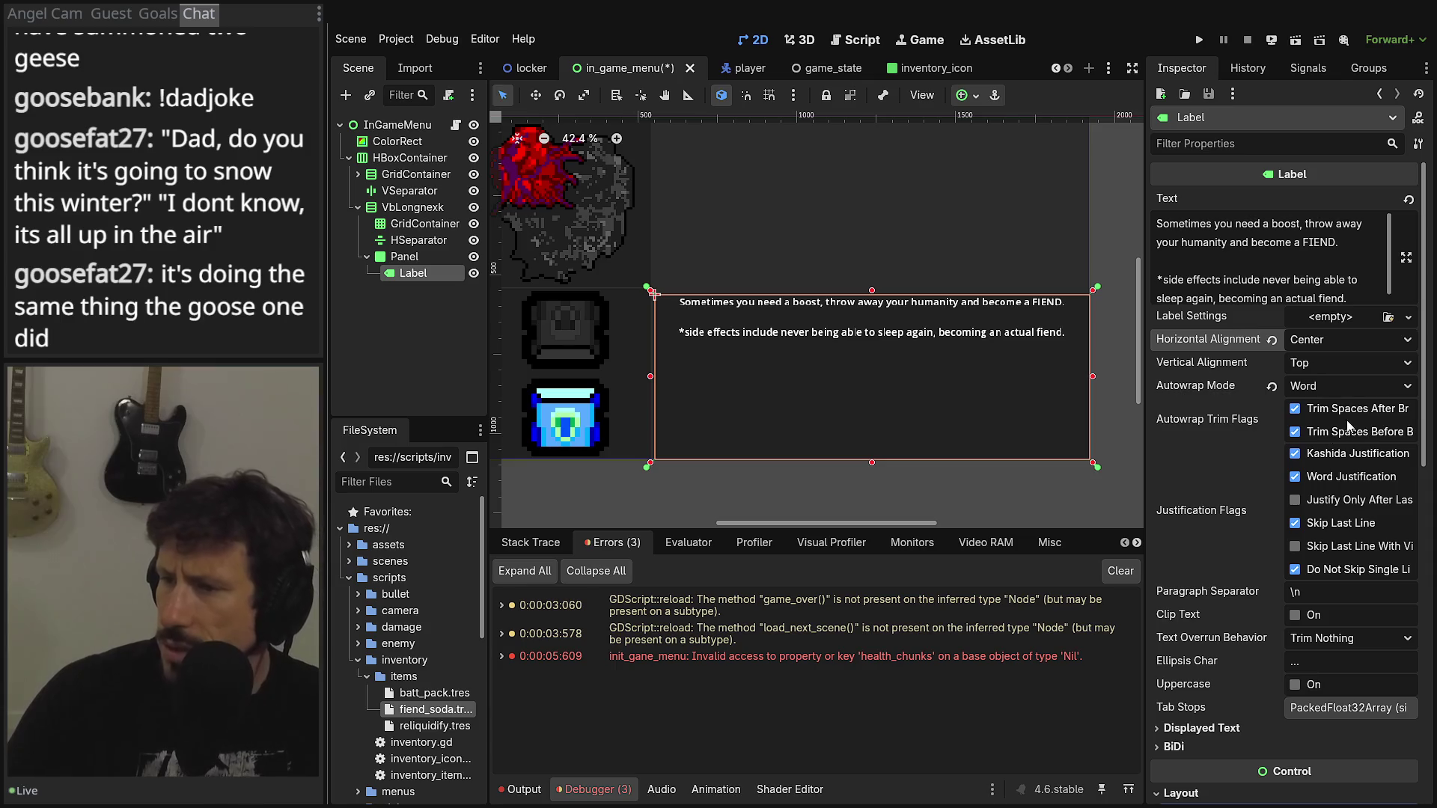
scroll(1346, 425, down, 2)
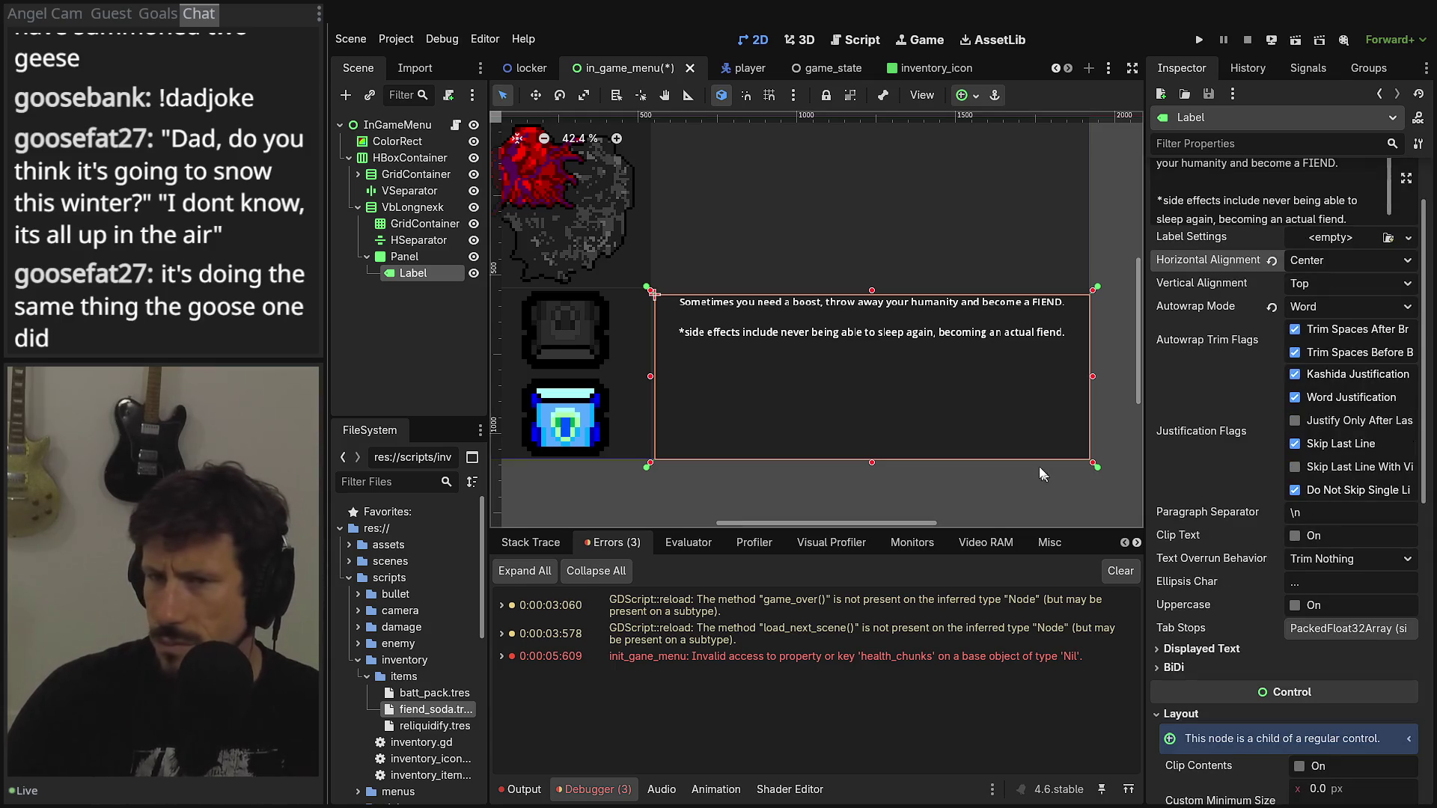
click(788, 295)
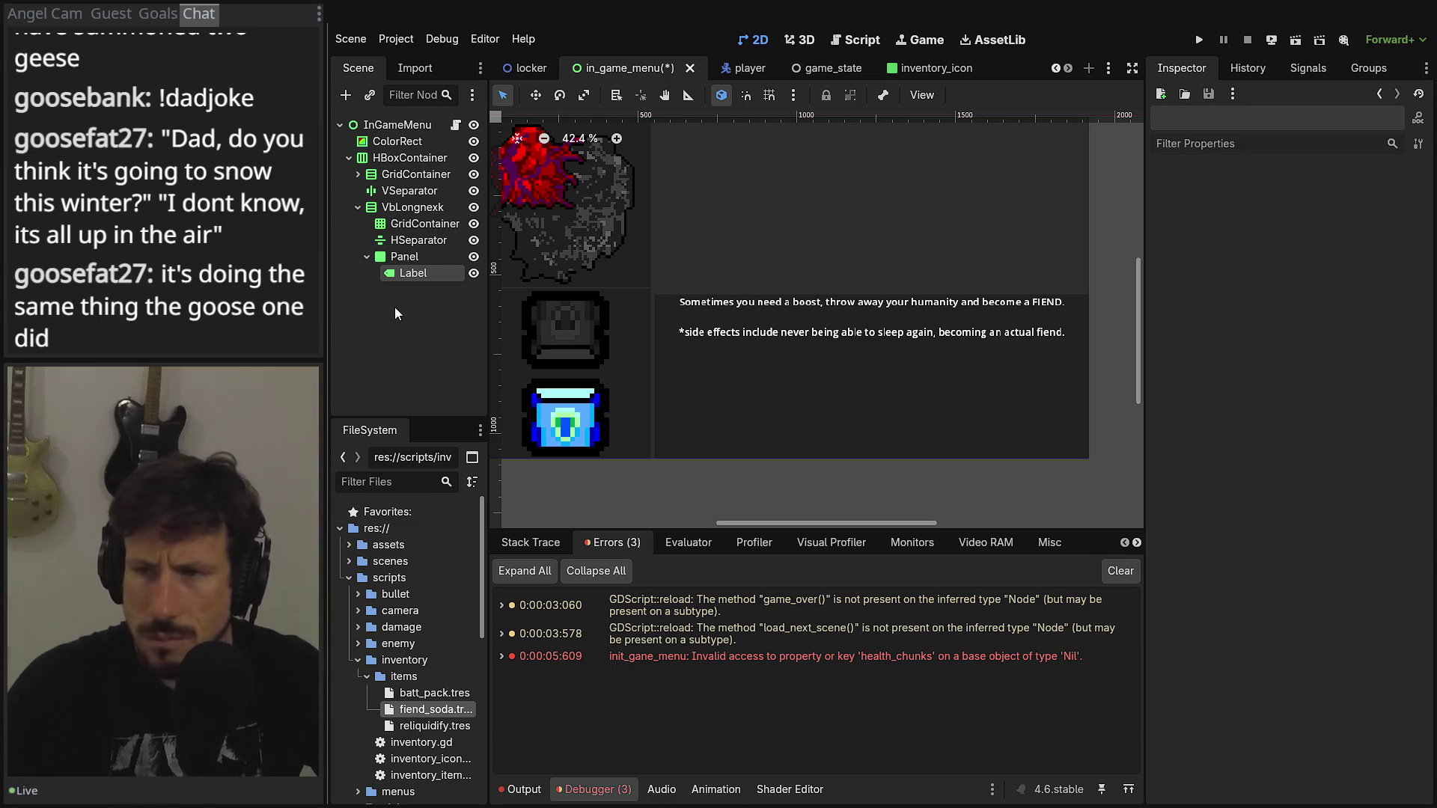
click(430, 223)
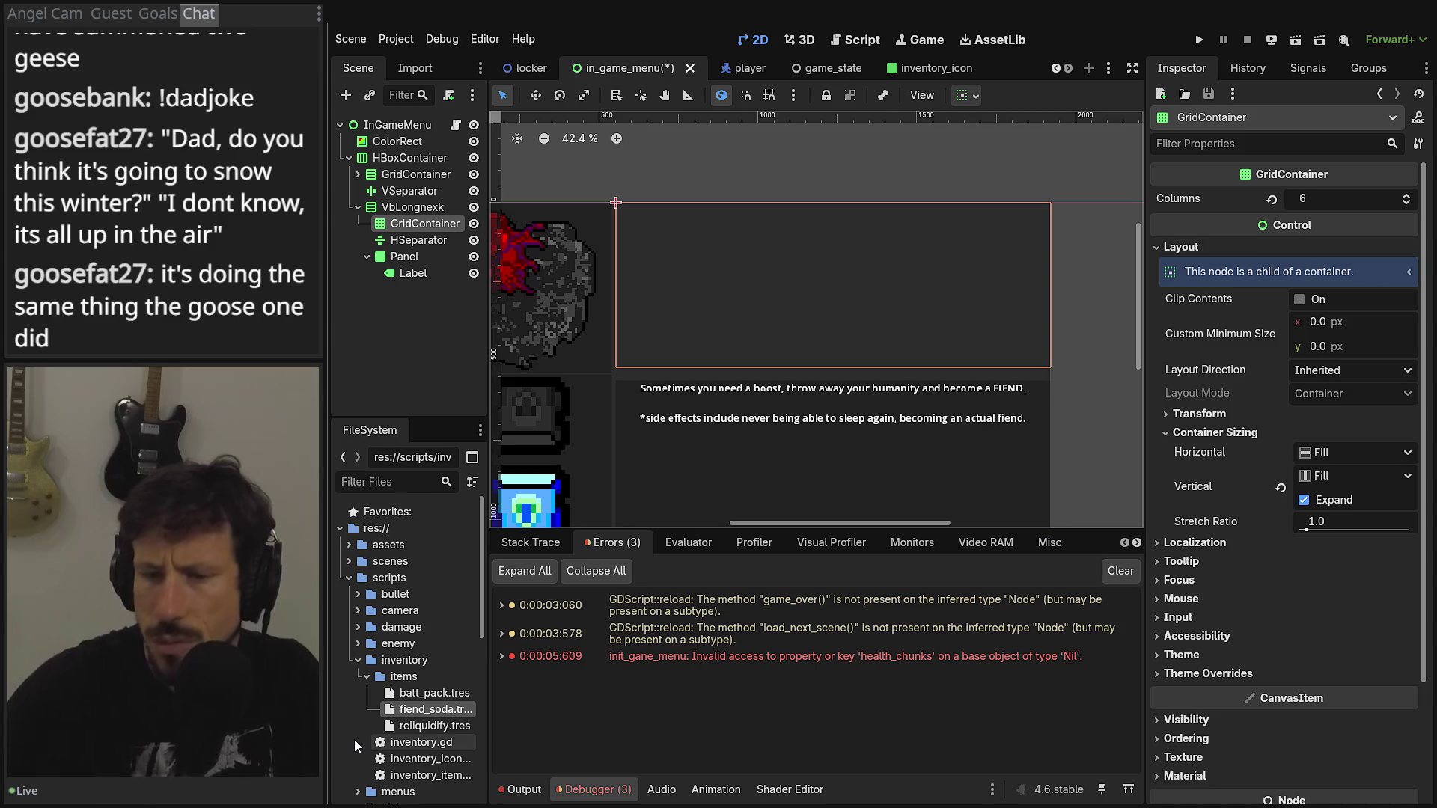
scroll(817, 270, down, 2)
scroll(818, 269, left, 2)
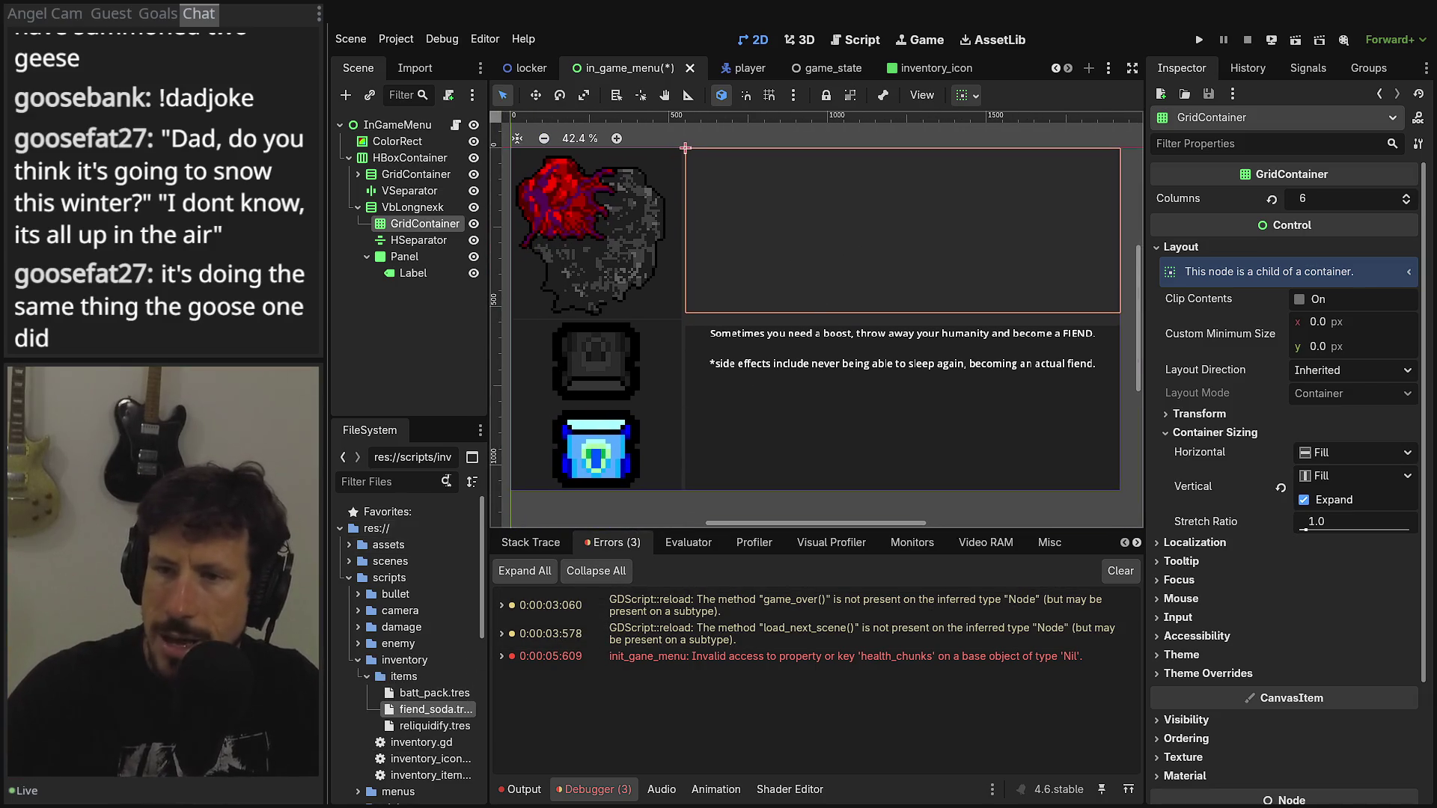
scroll(674, 333, up, 6)
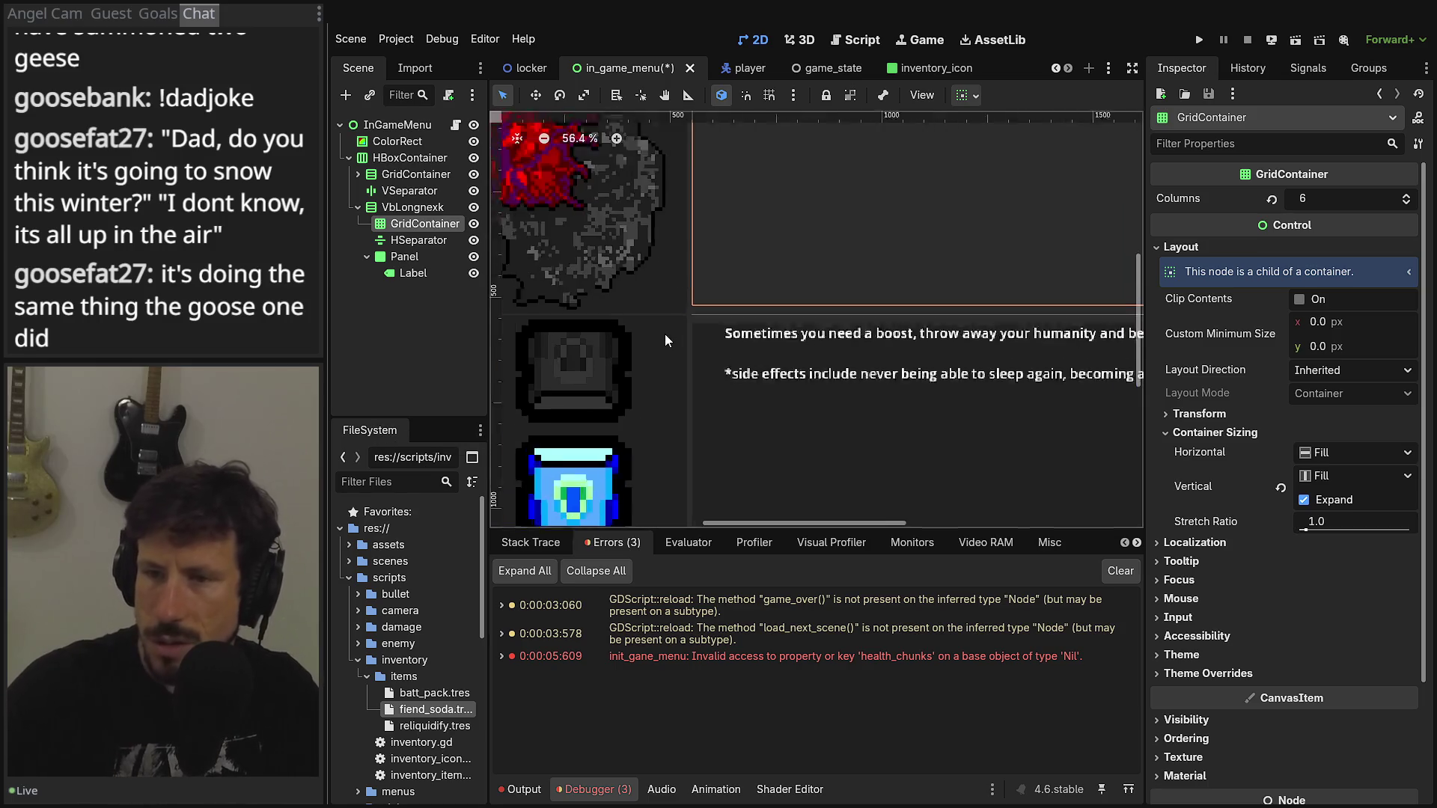
scroll(674, 333, up, 2)
scroll(755, 370, down, 8)
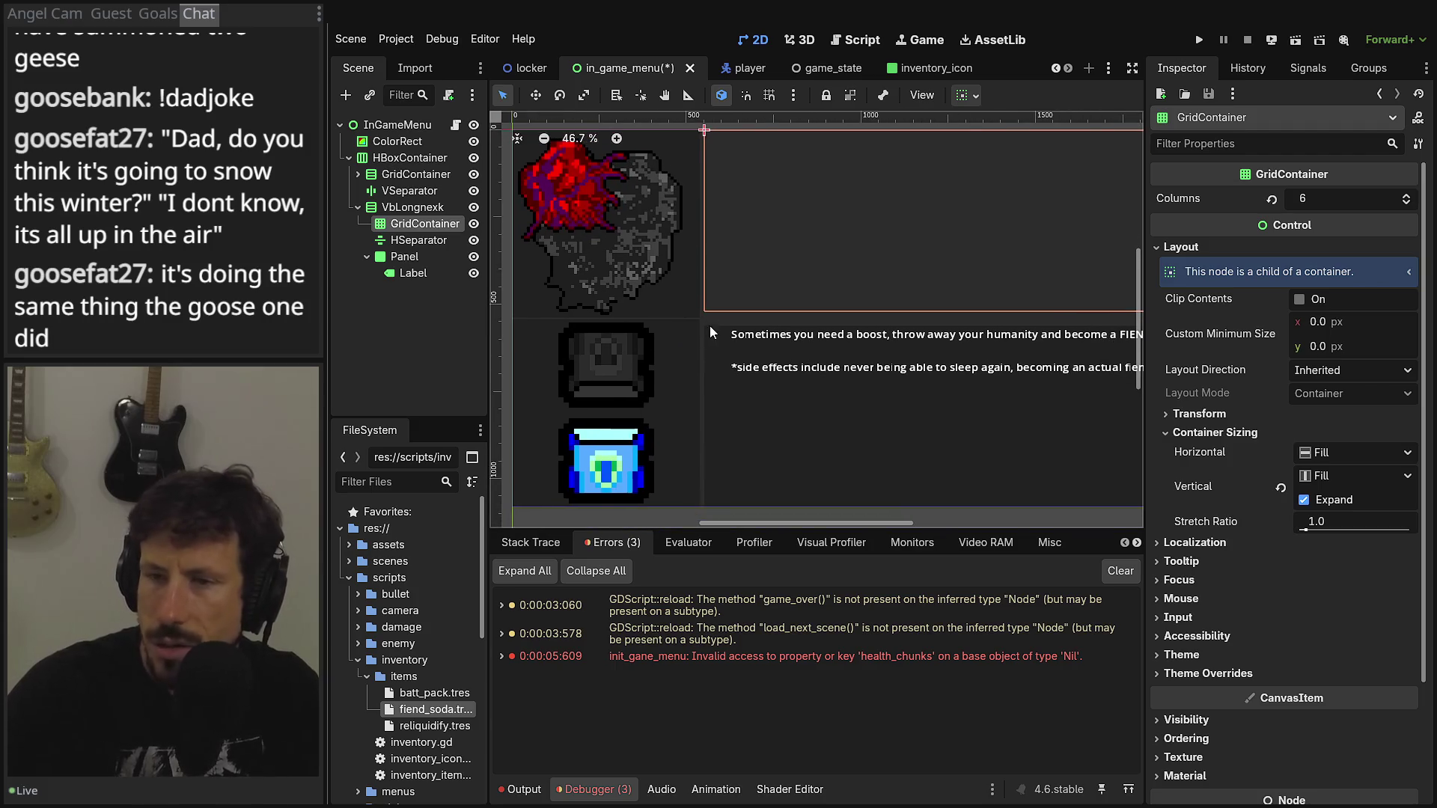
click(384, 189)
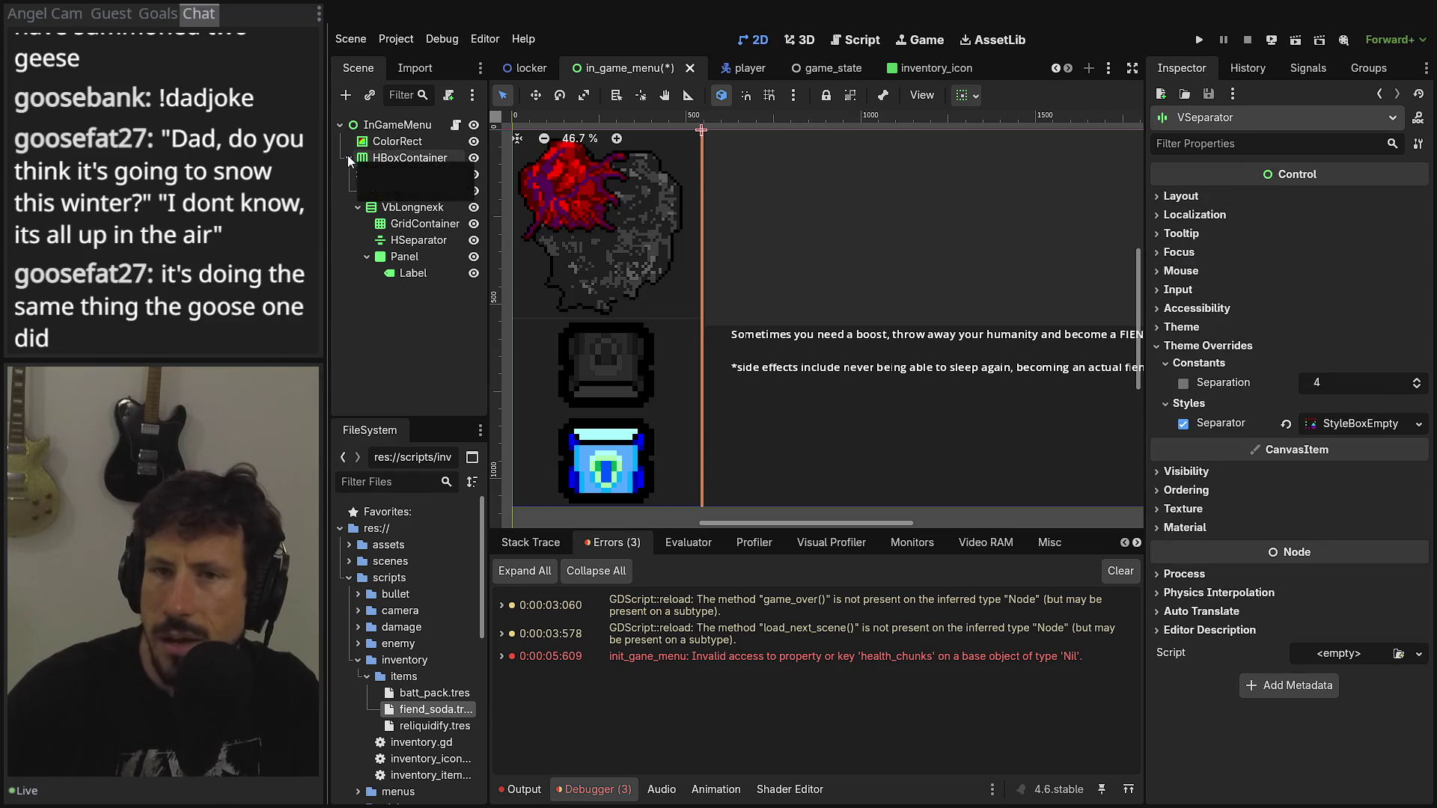
- Inspect the GridContainer's CenterContainers, then drag an HSeparator copy between them
click(357, 173)
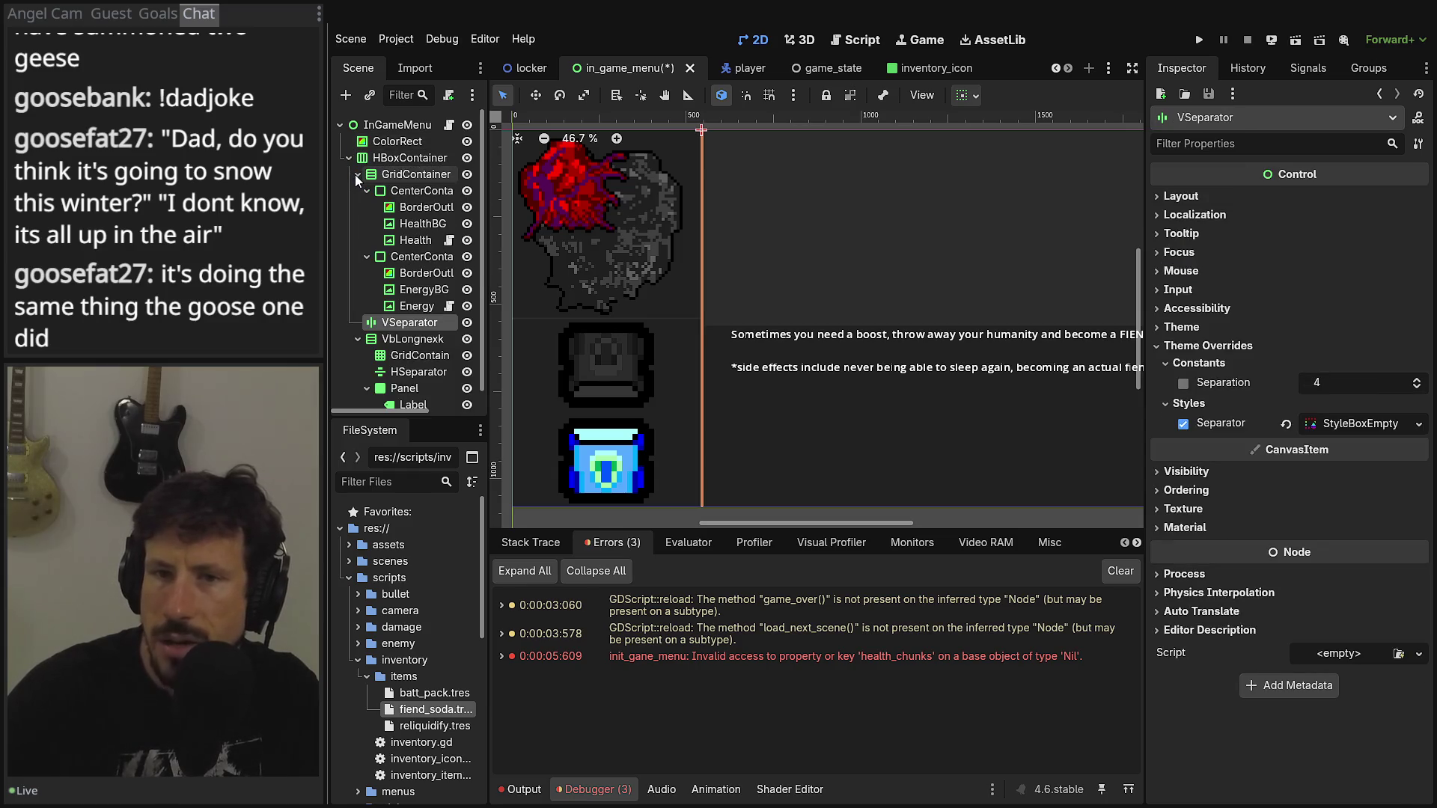
click(419, 256)
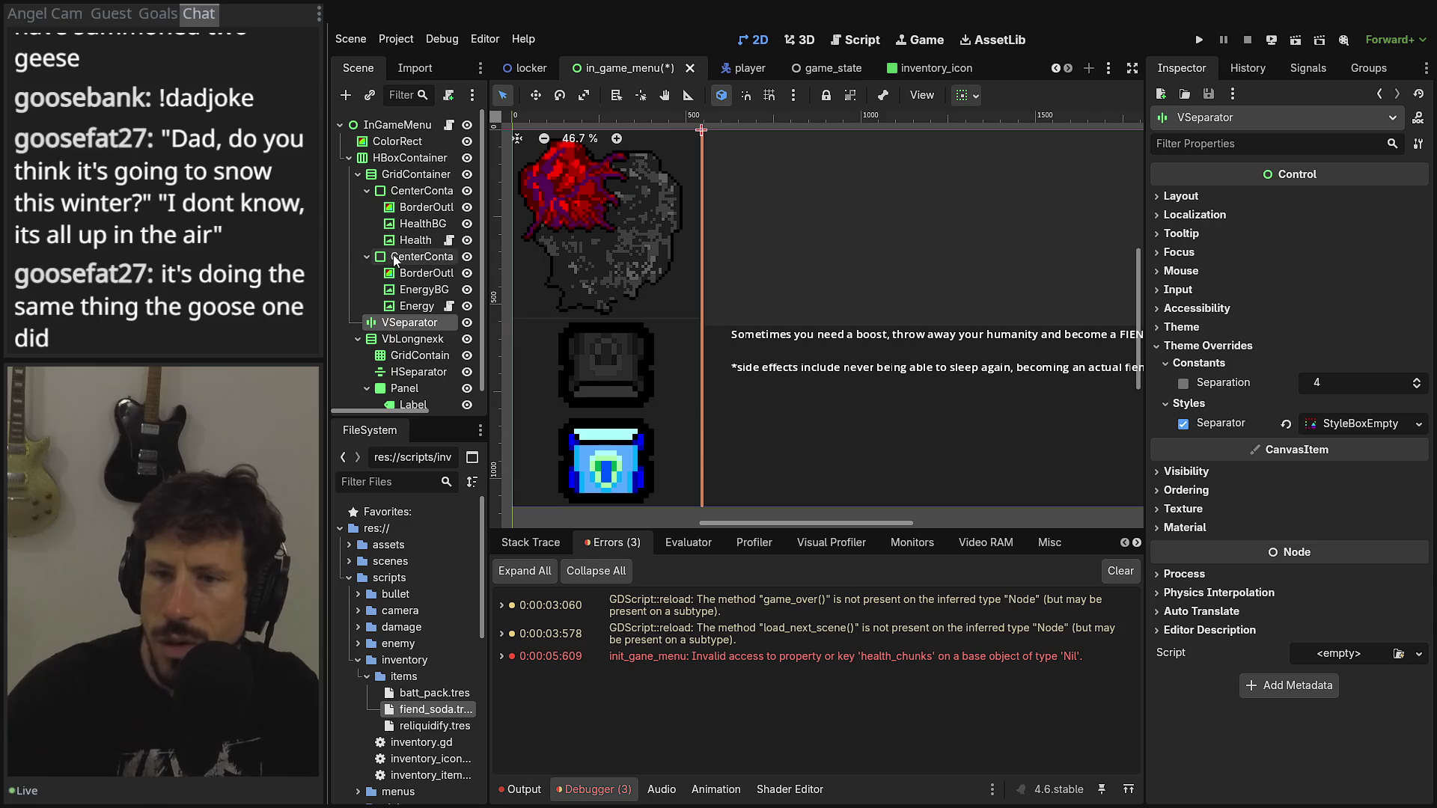
click(397, 191)
click(366, 192)
click(366, 207)
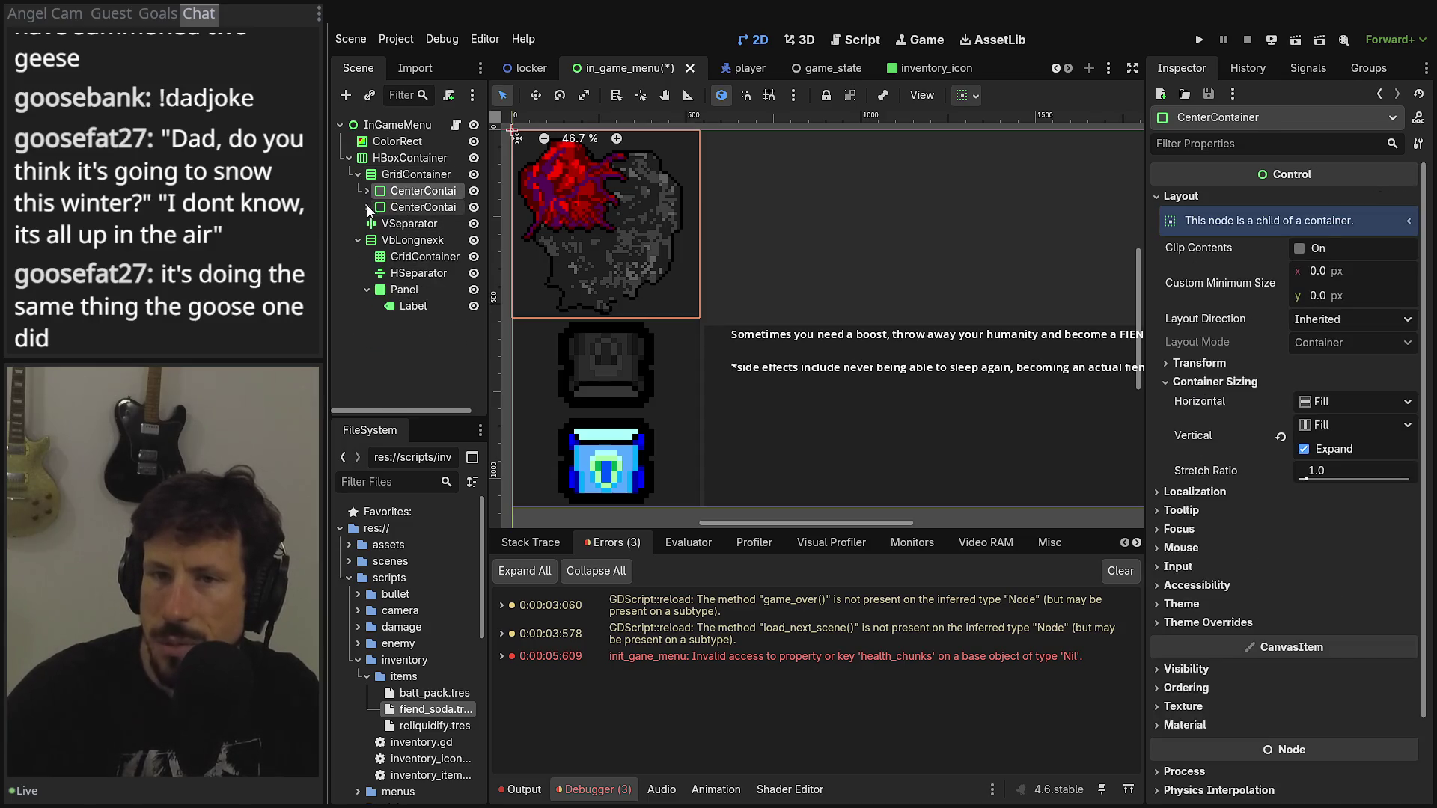
click(415, 272)
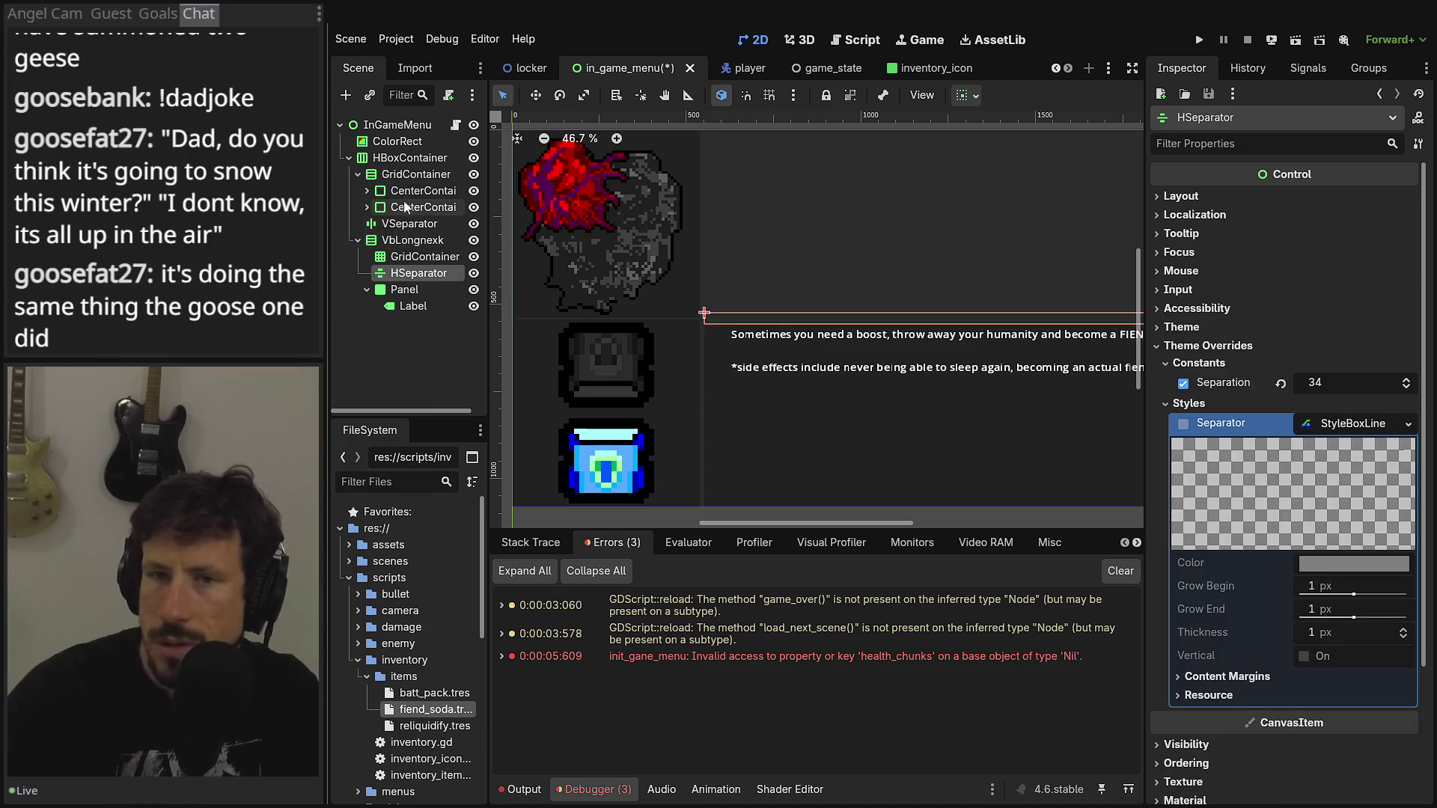
click(402, 191)
click(367, 190)
click(427, 256)
mouse_move(404, 256)
mouse_down()
mouse_move(389, 176)
mouse_move(389, 251)
mouse_up()
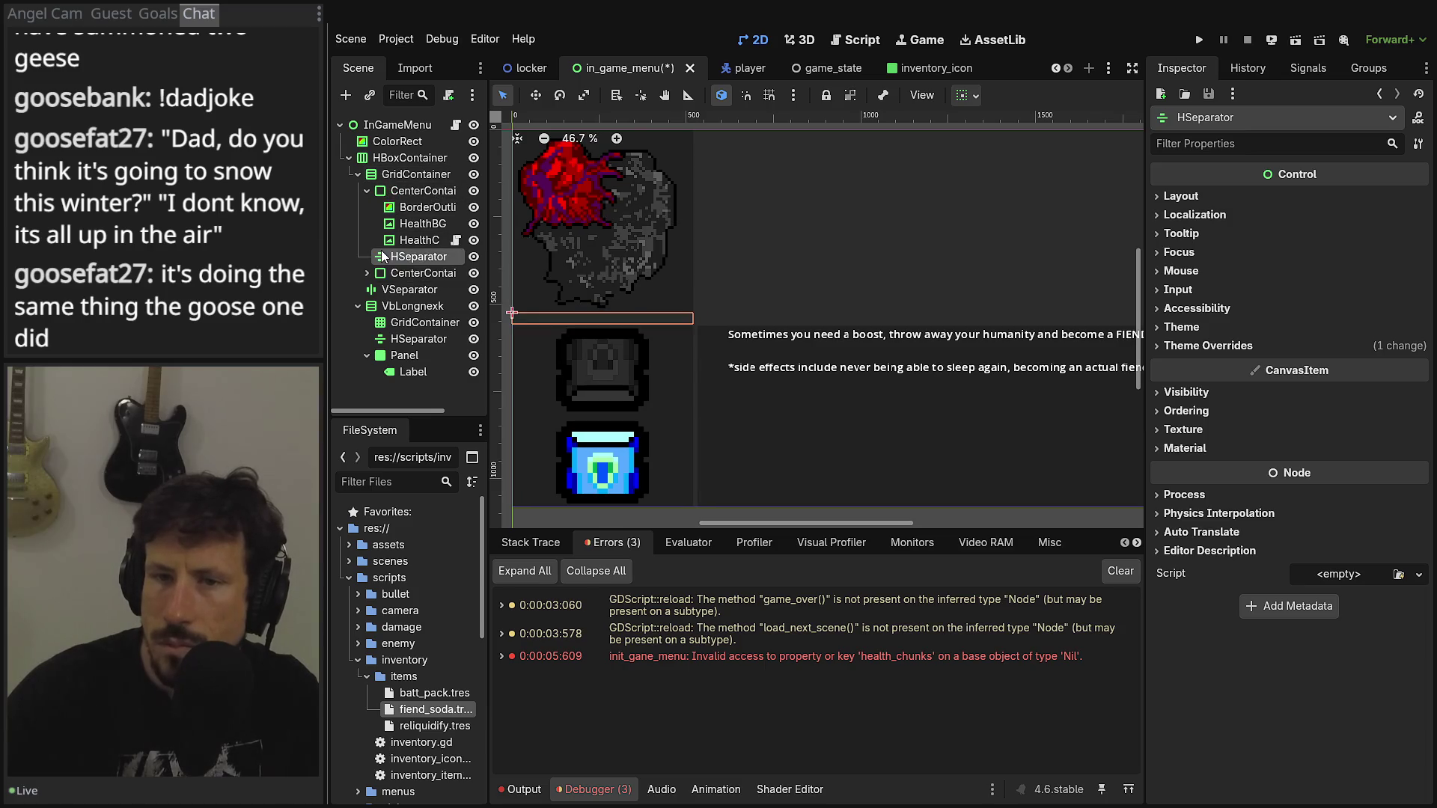
- Collapse the expanded branches and check the new HSeparator, GridContainer and Panel
click(367, 191)
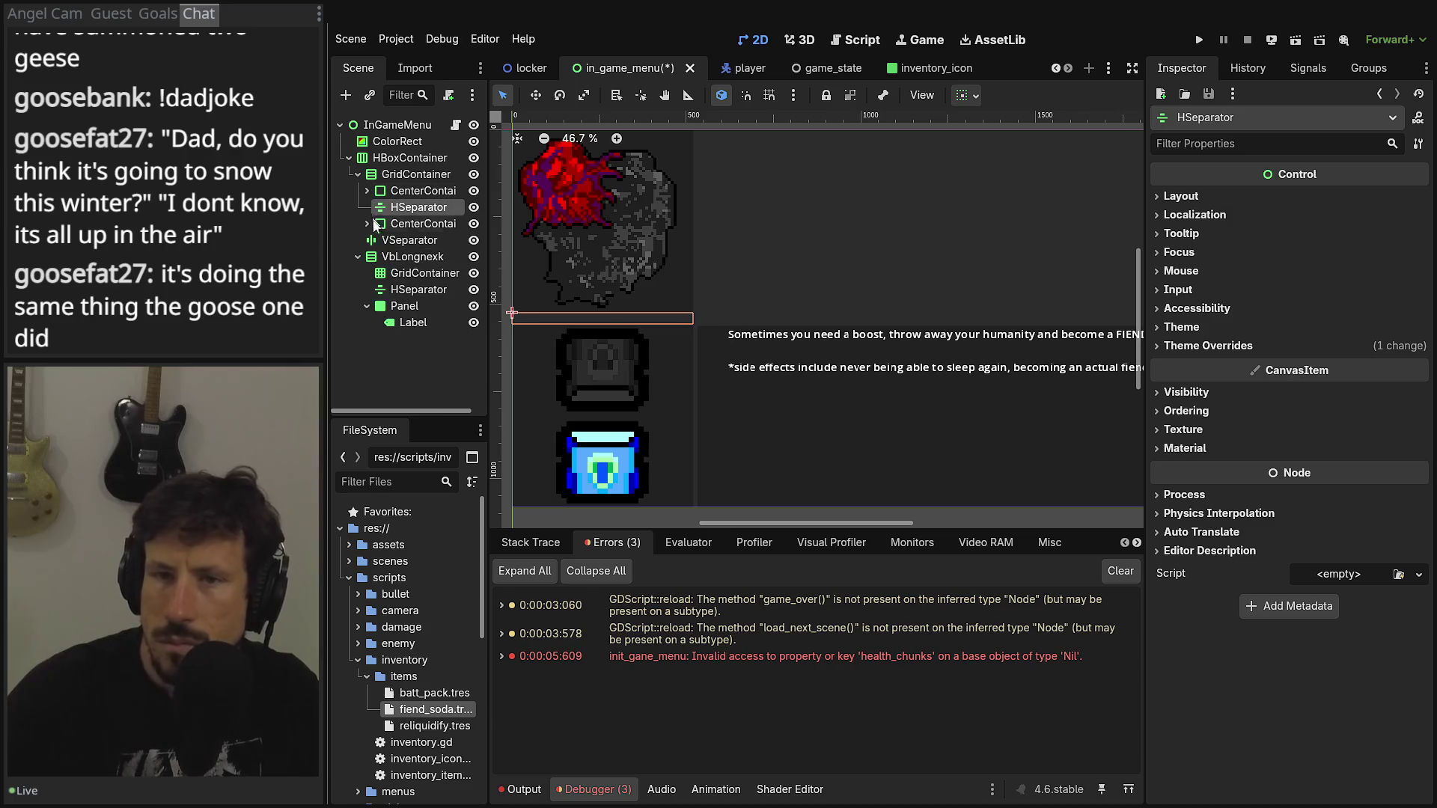
click(366, 305)
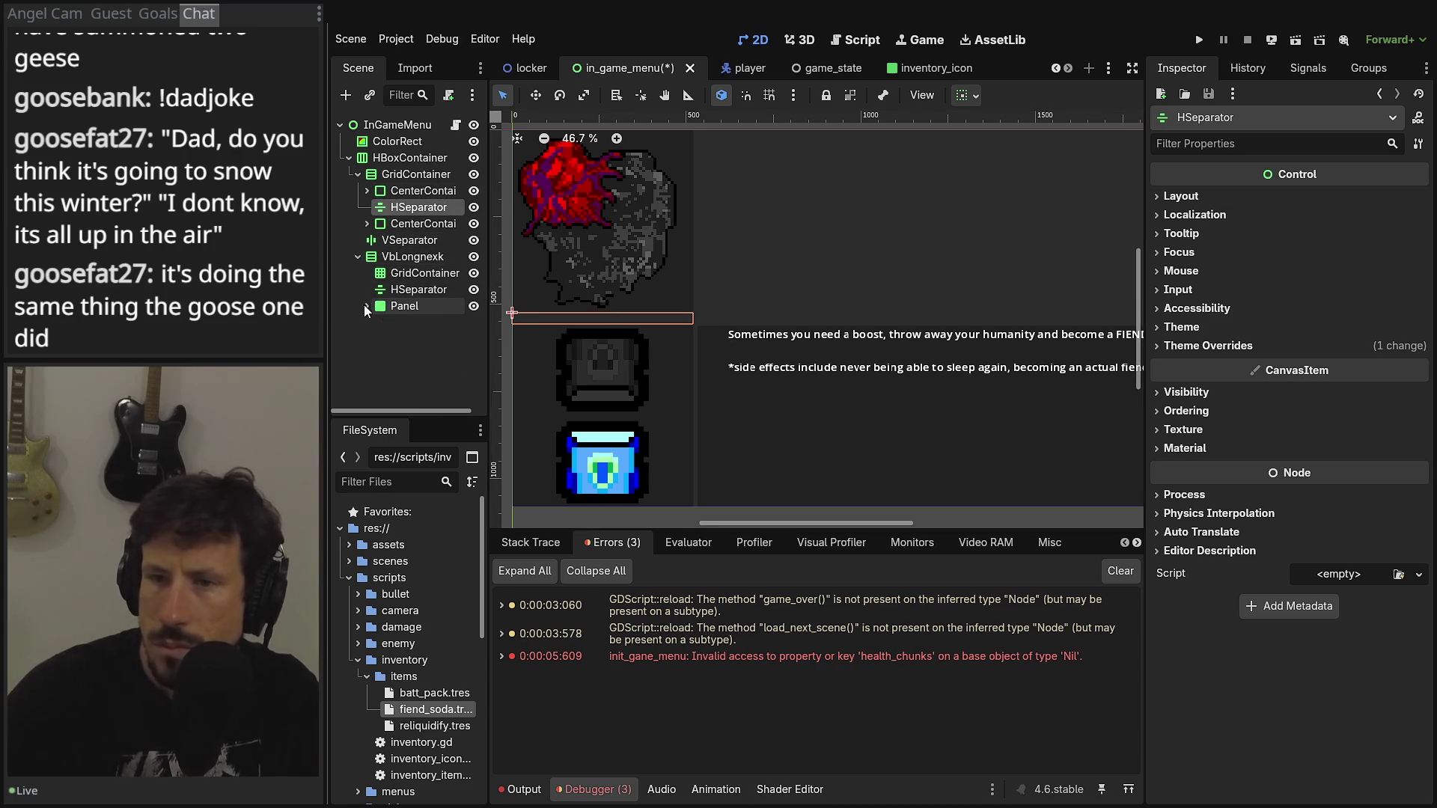
click(888, 303)
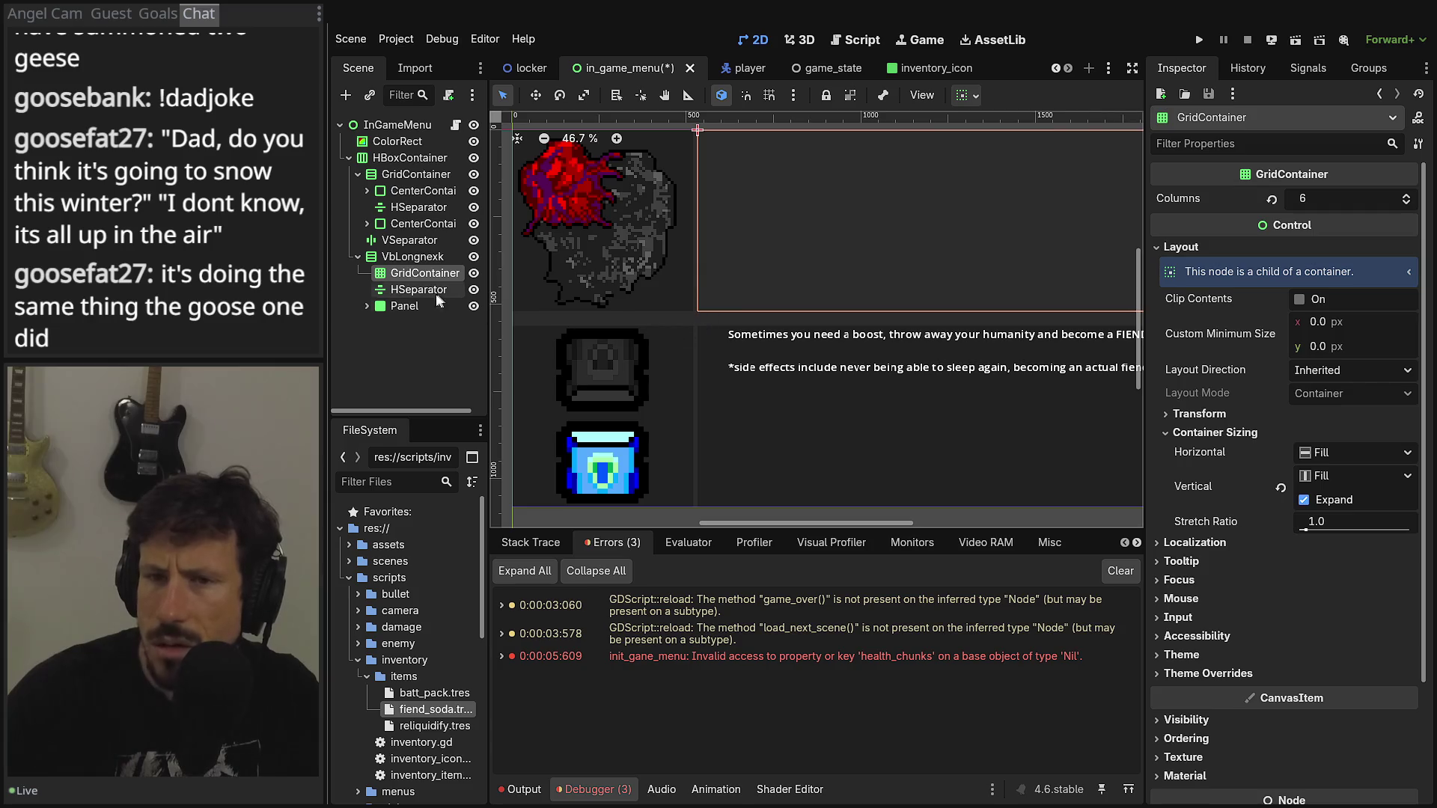
click(401, 209)
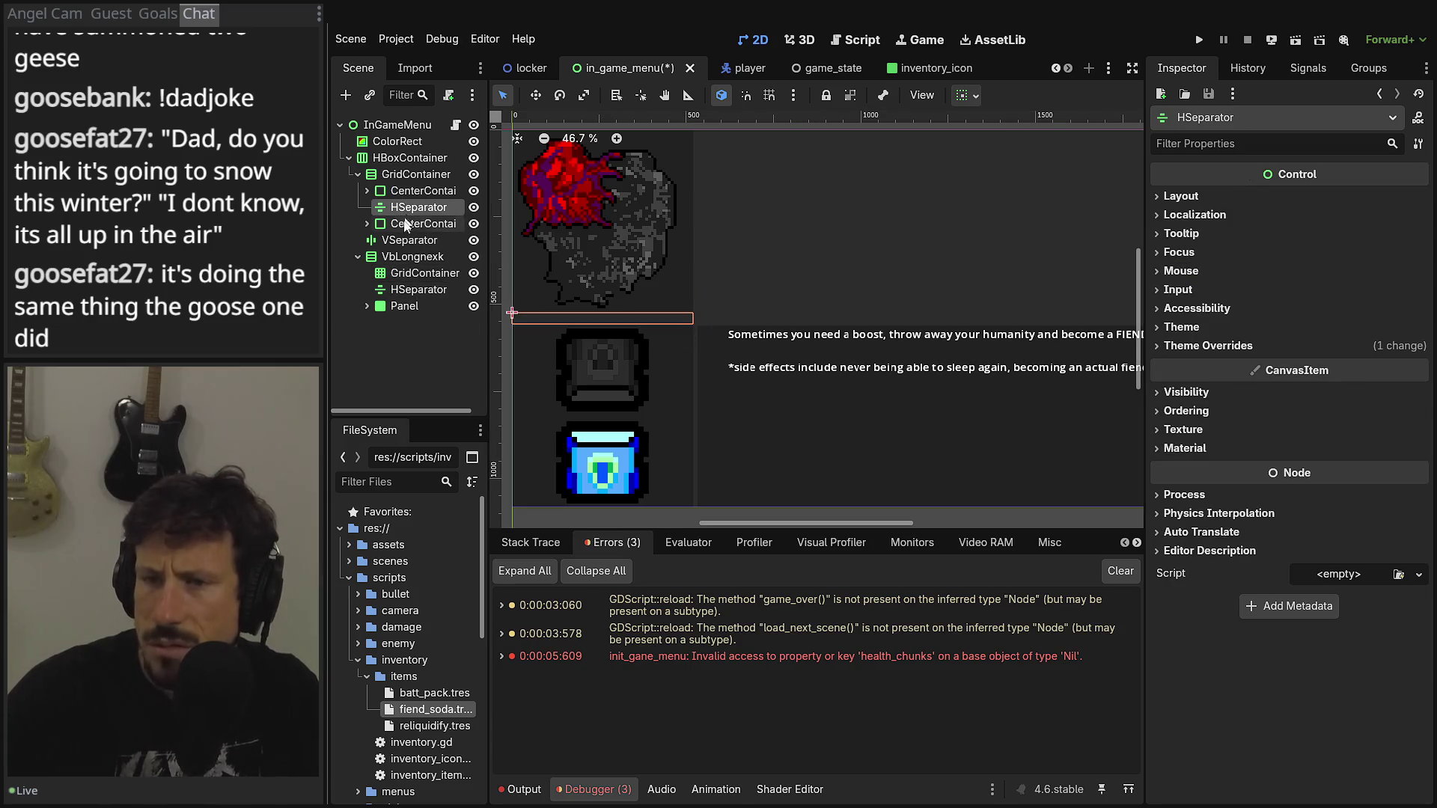
click(446, 292)
click(441, 306)
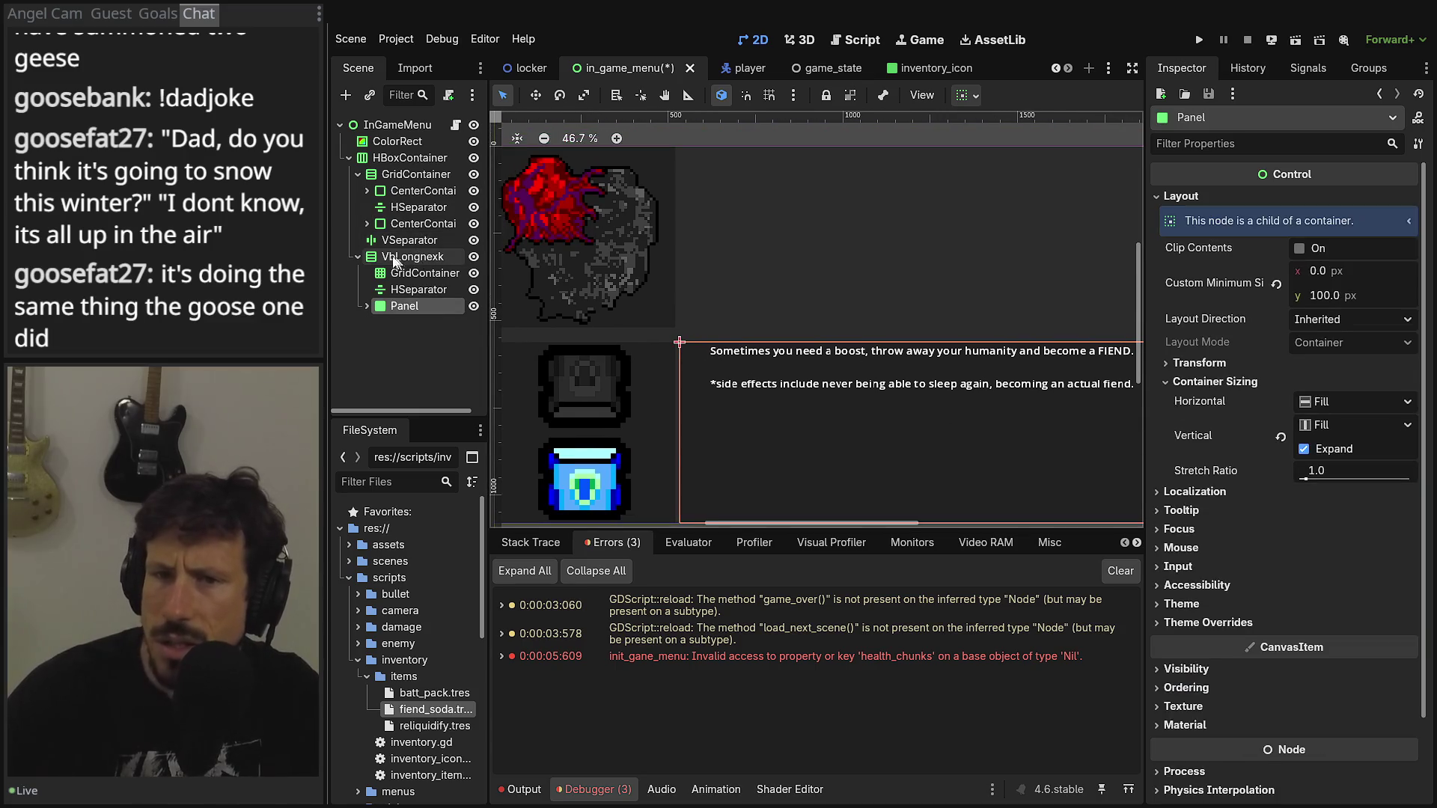
- Drag inventory_icon.tscn from scenes/Inventory onto the GridContainer under VbLongnexk
key(f)
click(424, 273)
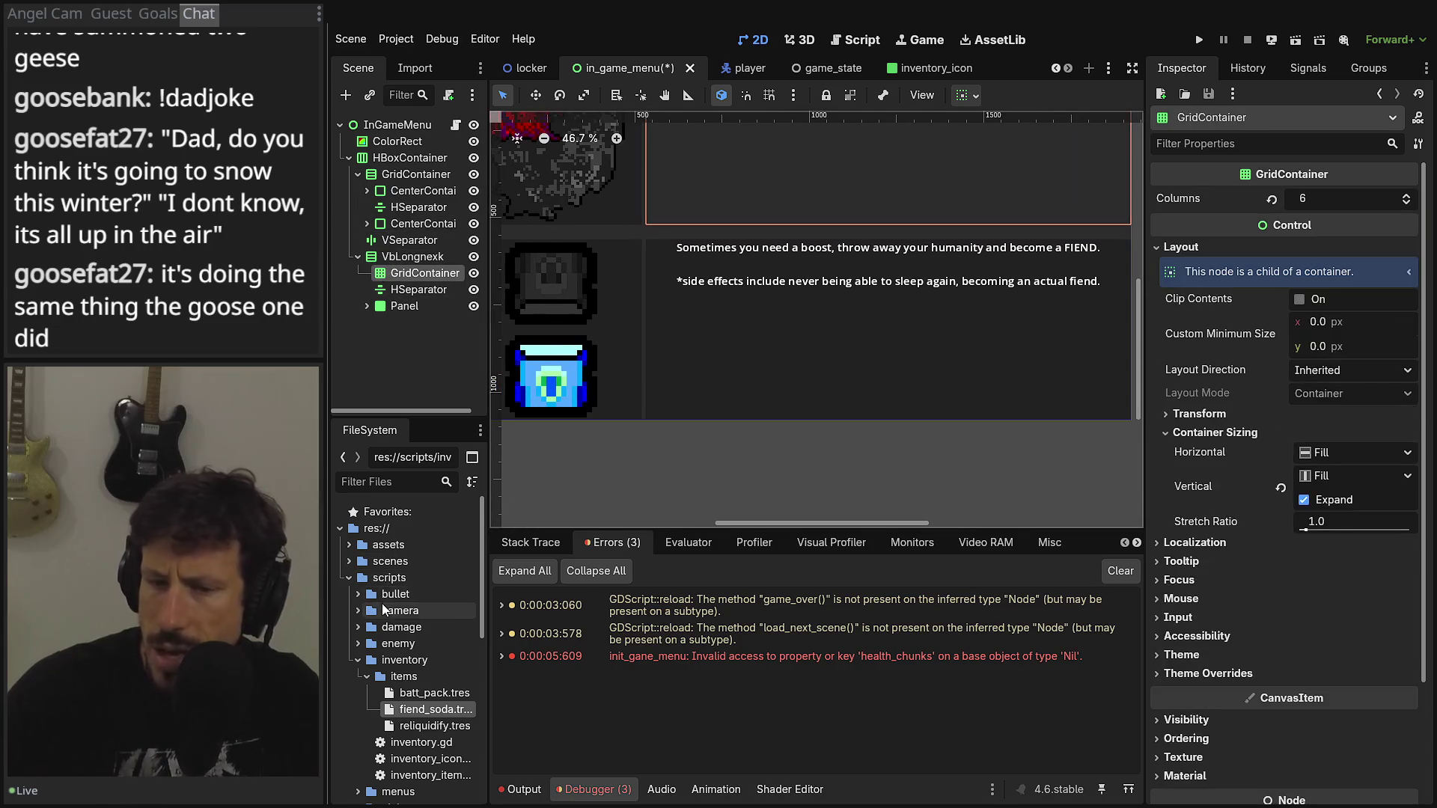
scroll(412, 599, down, 3)
scroll(396, 546, up, 3)
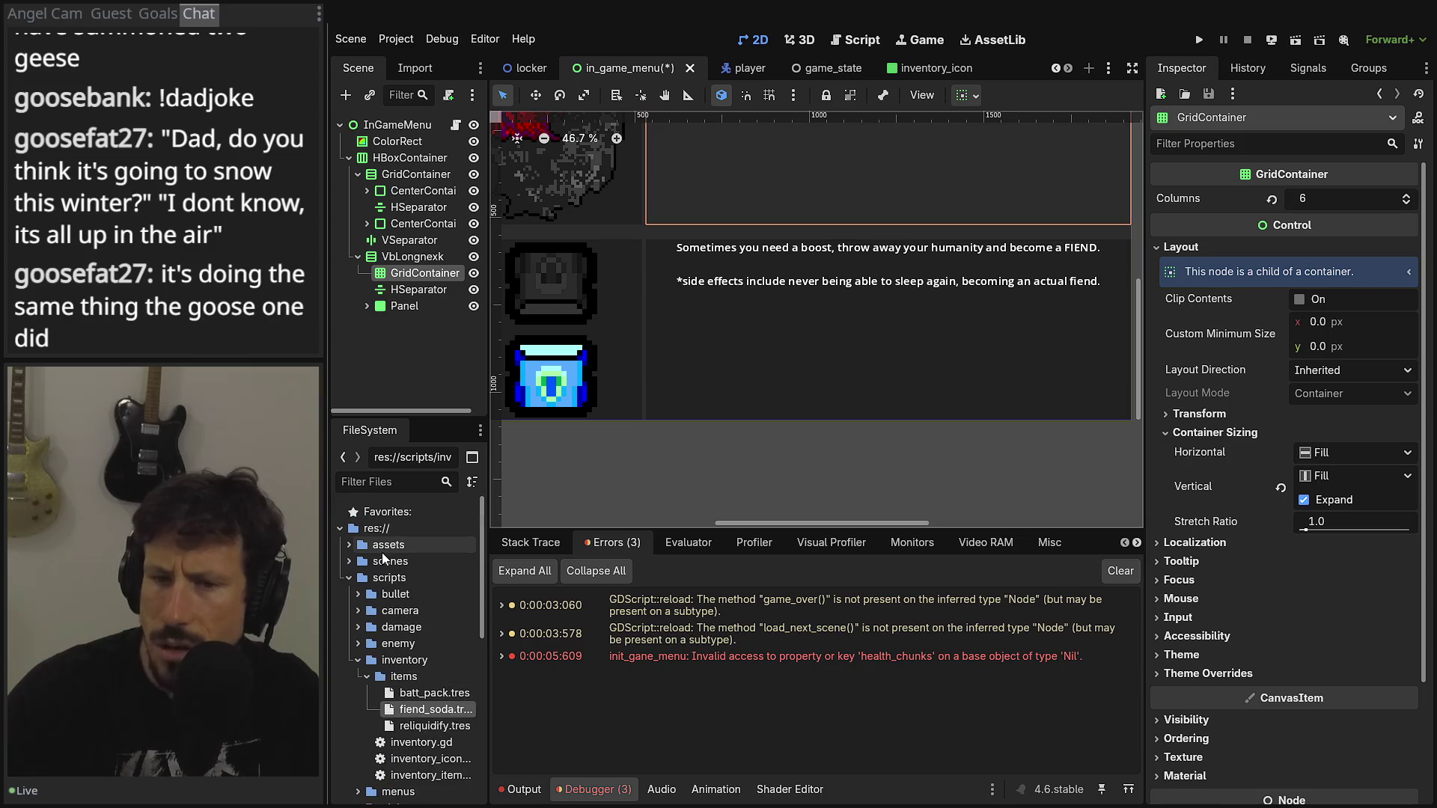
click(349, 578)
click(348, 561)
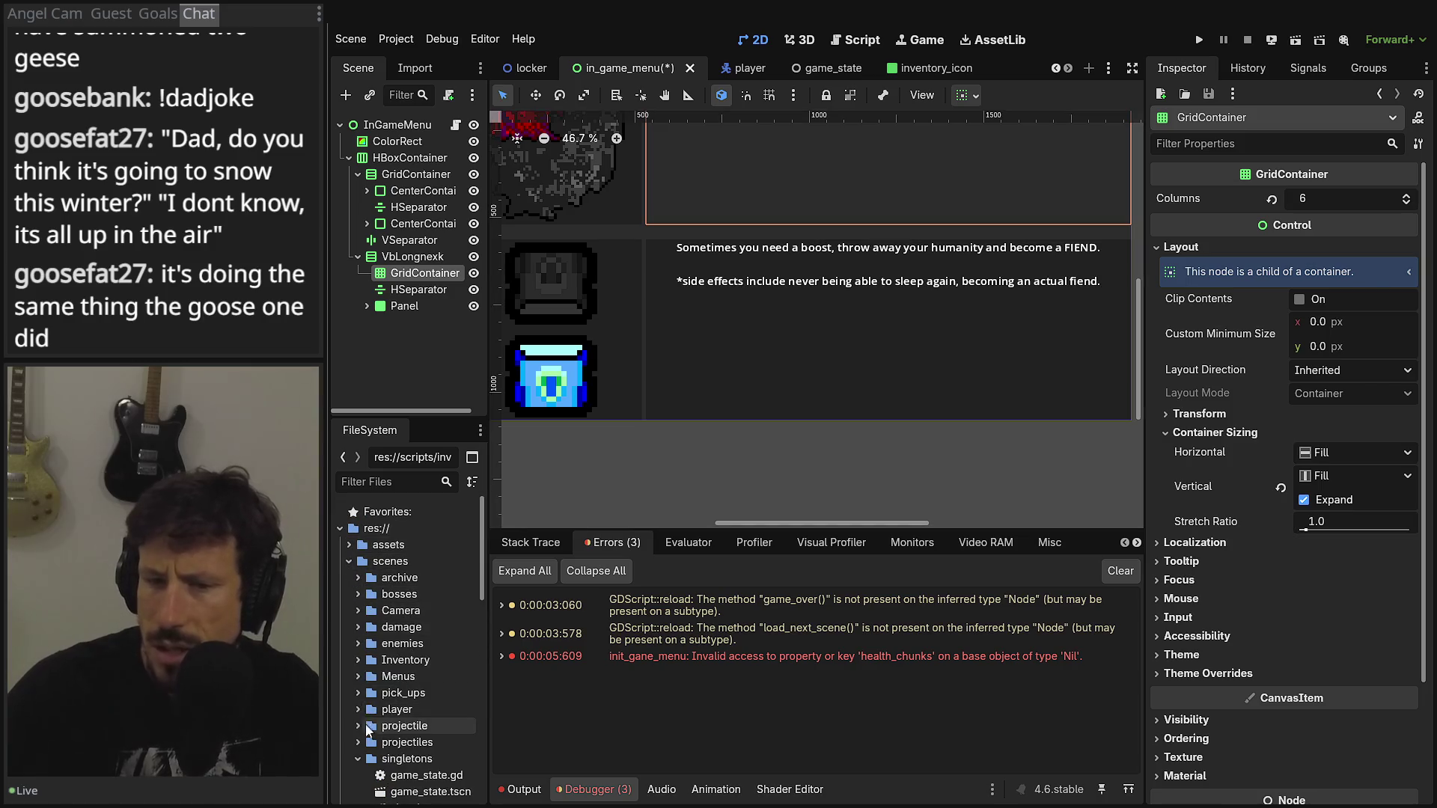
click(358, 660)
mouse_move(367, 675)
mouse_down()
mouse_move(371, 277)
mouse_move(418, 272)
mouse_up()
- Scroll and pan the viewport back to the item icons and description panel
scroll(630, 205, up, 5)
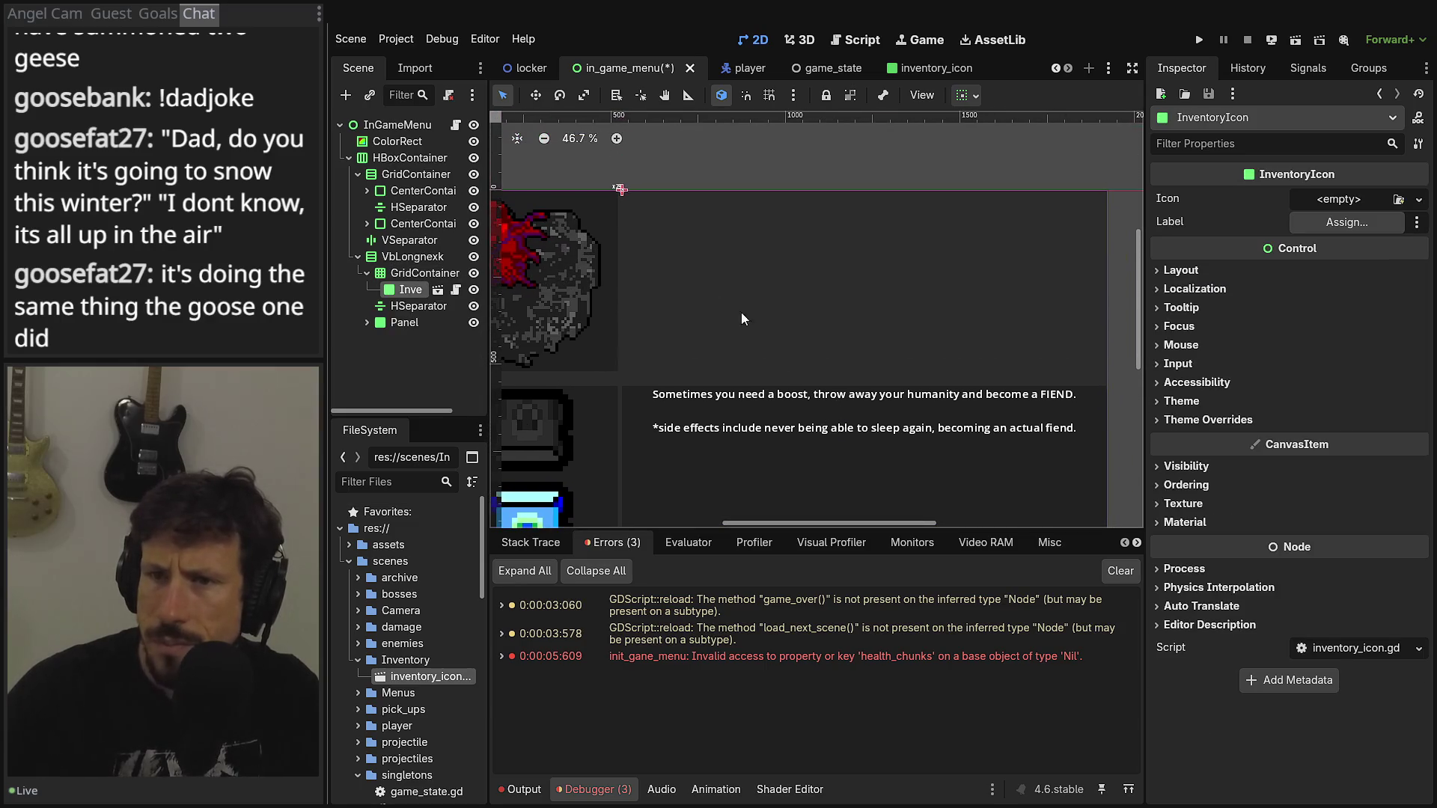
scroll(626, 192, up, 1)
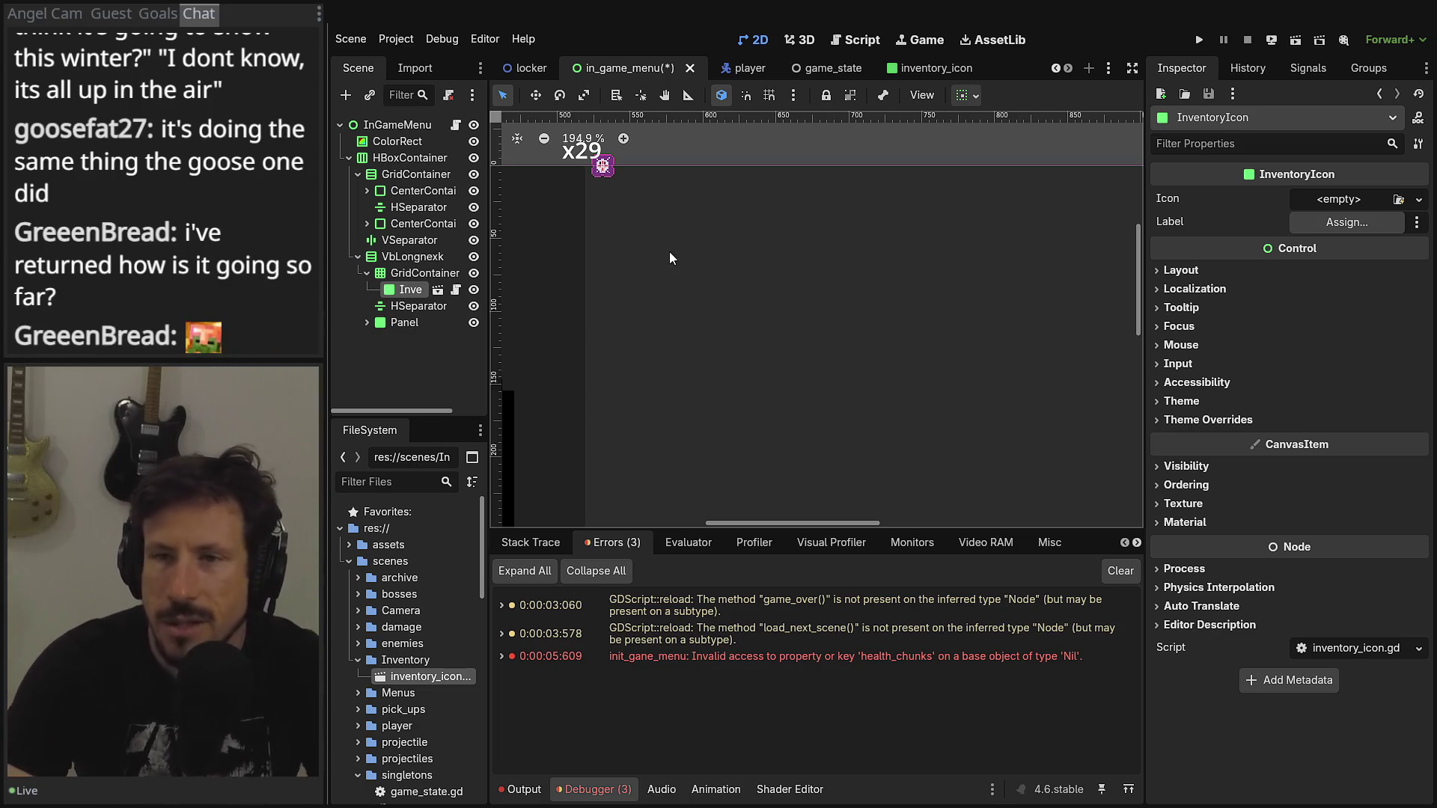
scroll(676, 276, down, 1)
scroll(678, 284, down, 5)
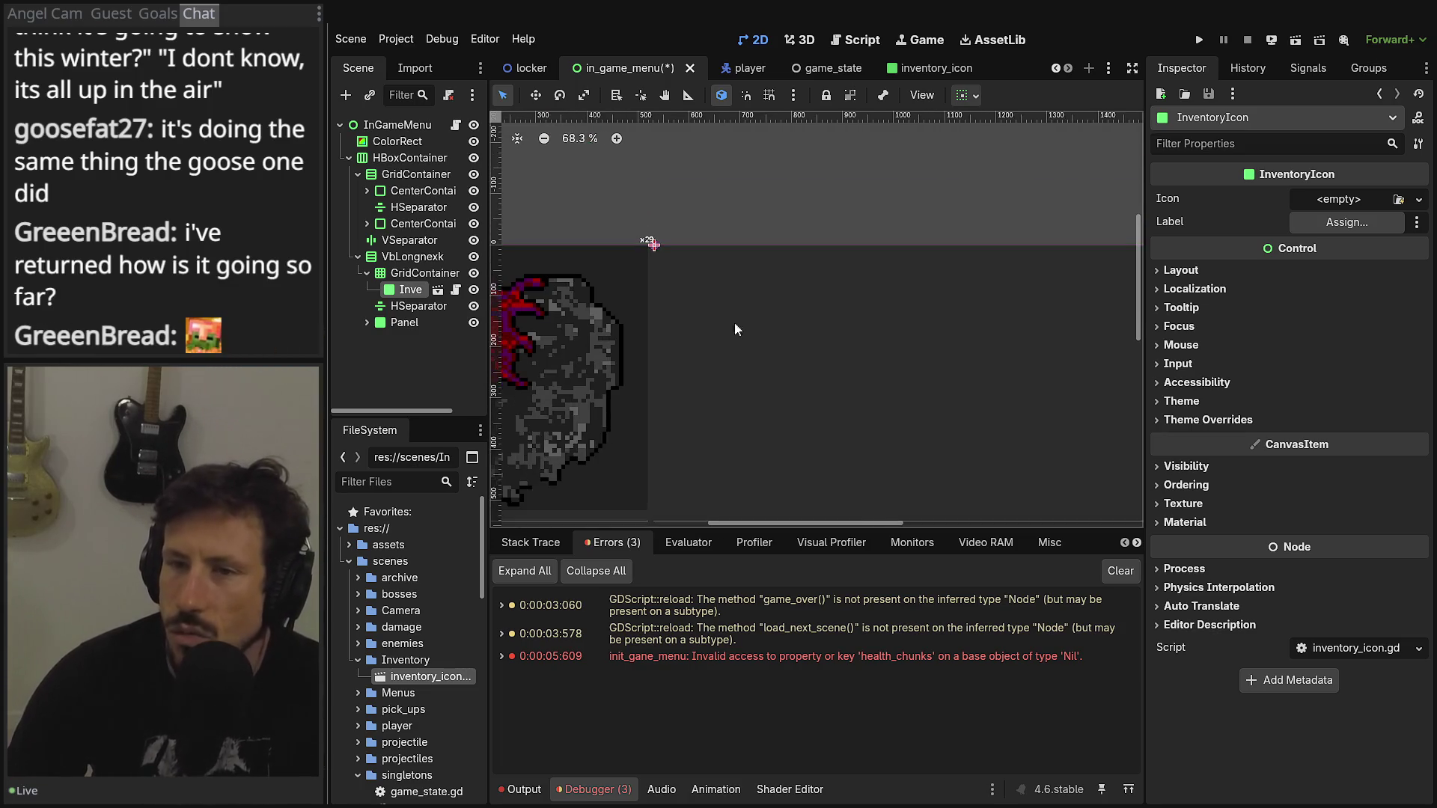
scroll(624, 254, down, 1)
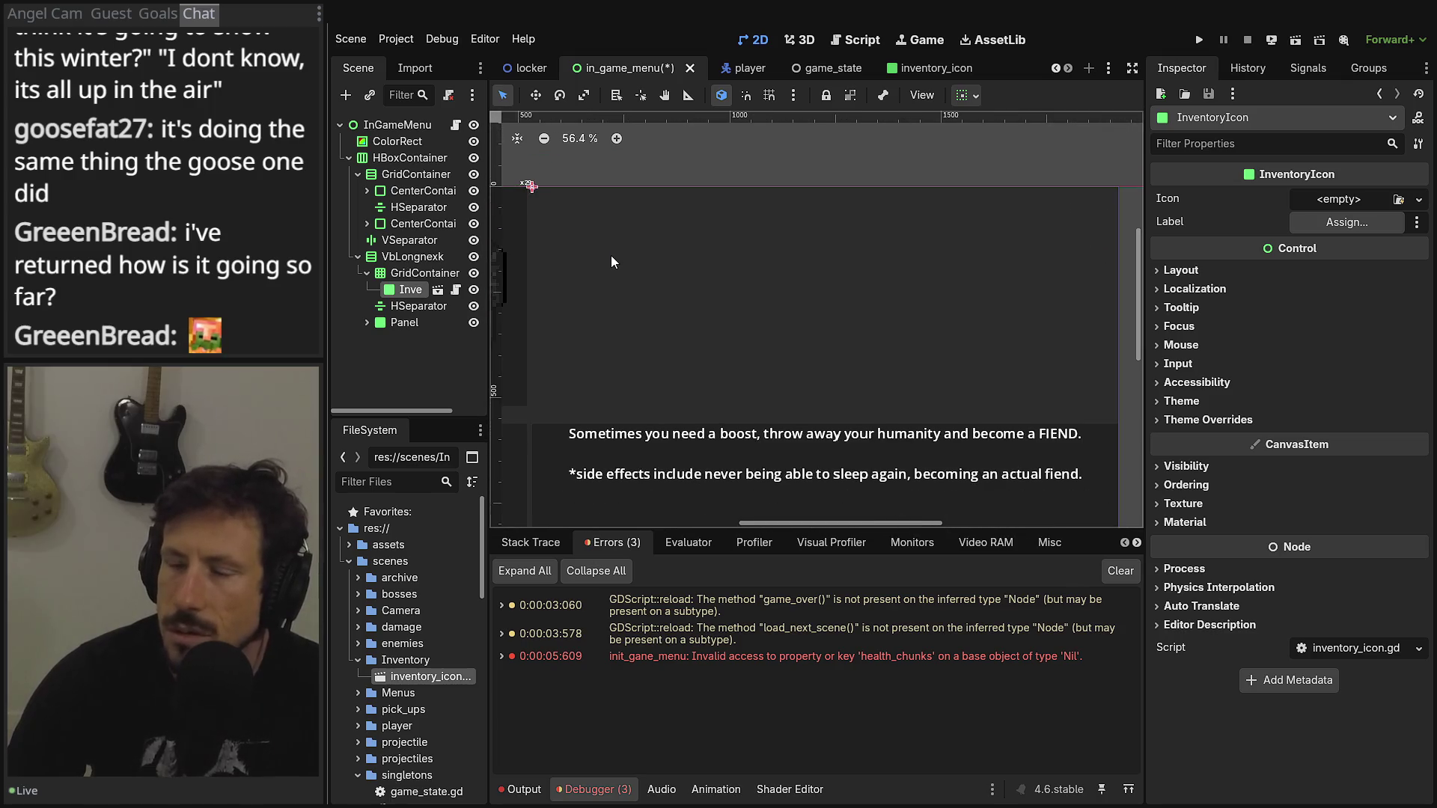
scroll(534, 190, up, 10)
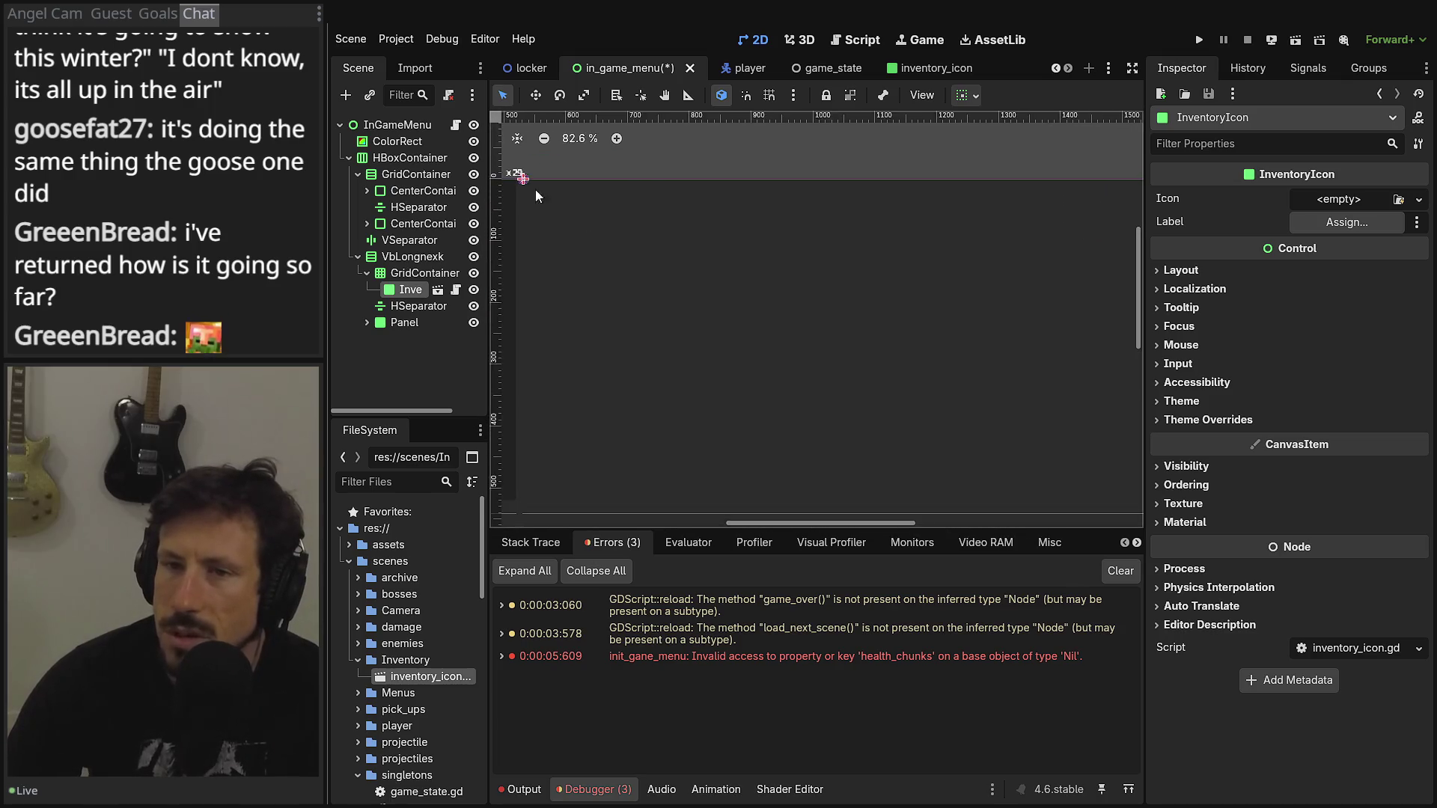
scroll(587, 231, up, 4)
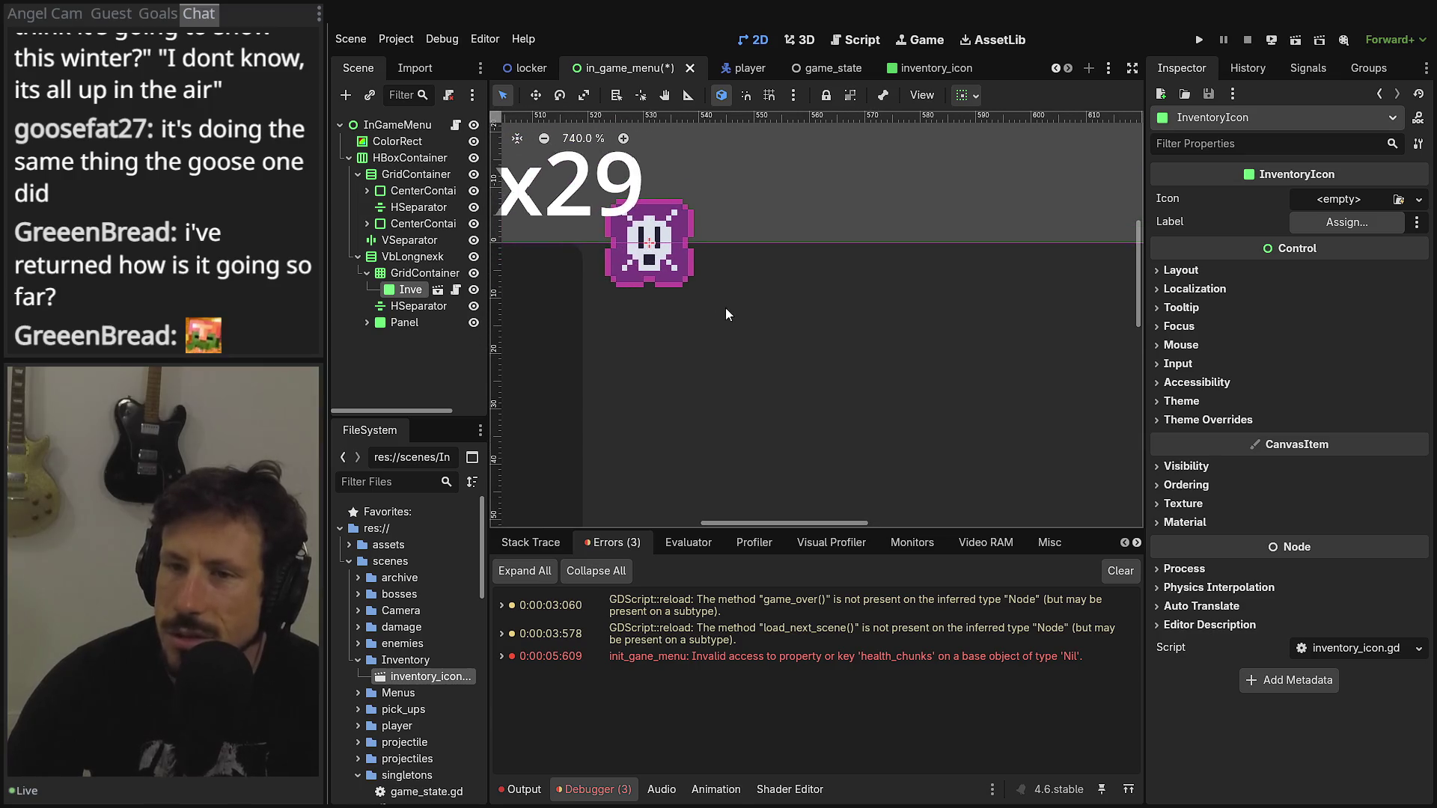
scroll(587, 231, down, 1)
scroll(587, 231, down, 12)
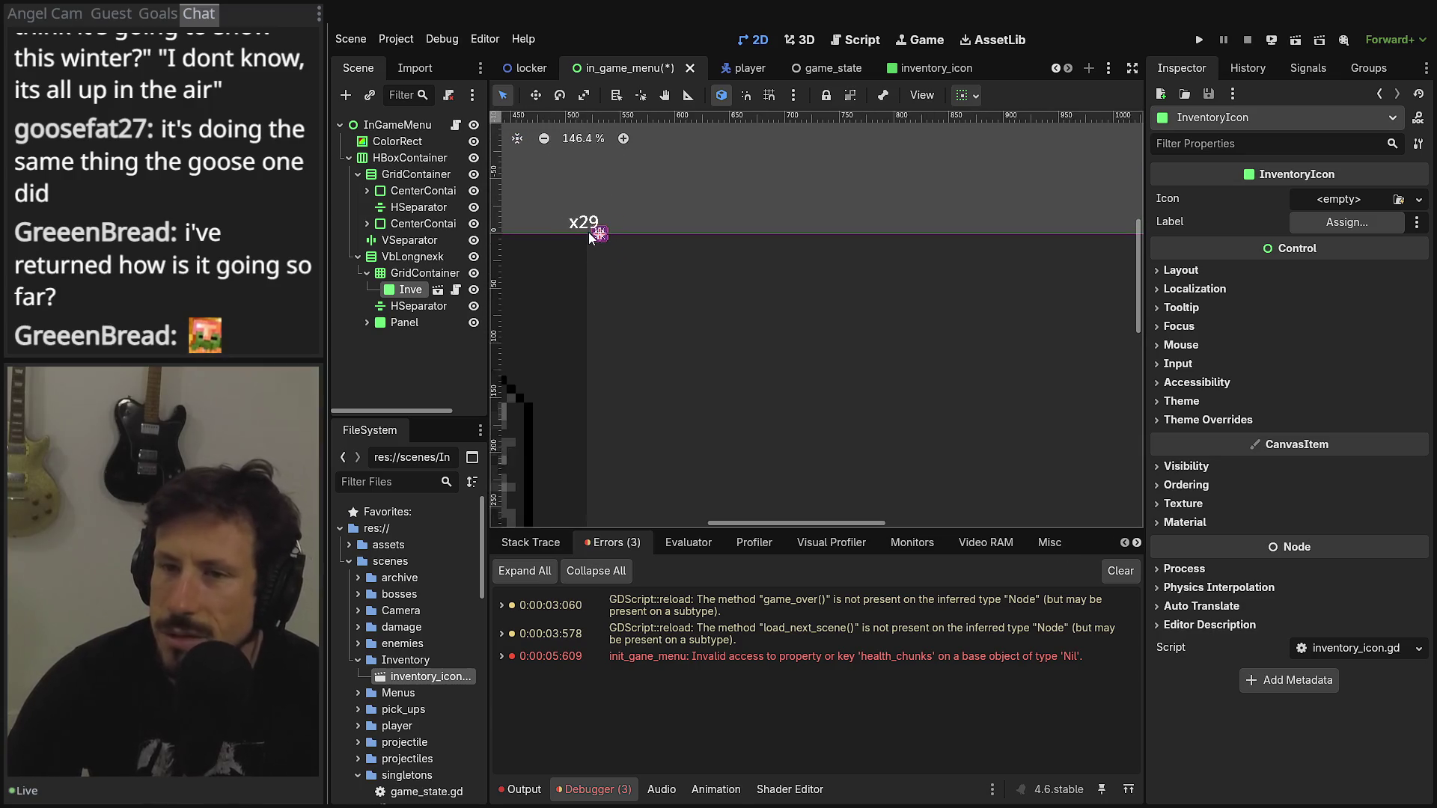
scroll(606, 266, down, 1)
mouse_move(685, 284)
mouse_down()
mouse_move(715, 207)
mouse_move(744, 193)
mouse_move(708, 229)
mouse_up()
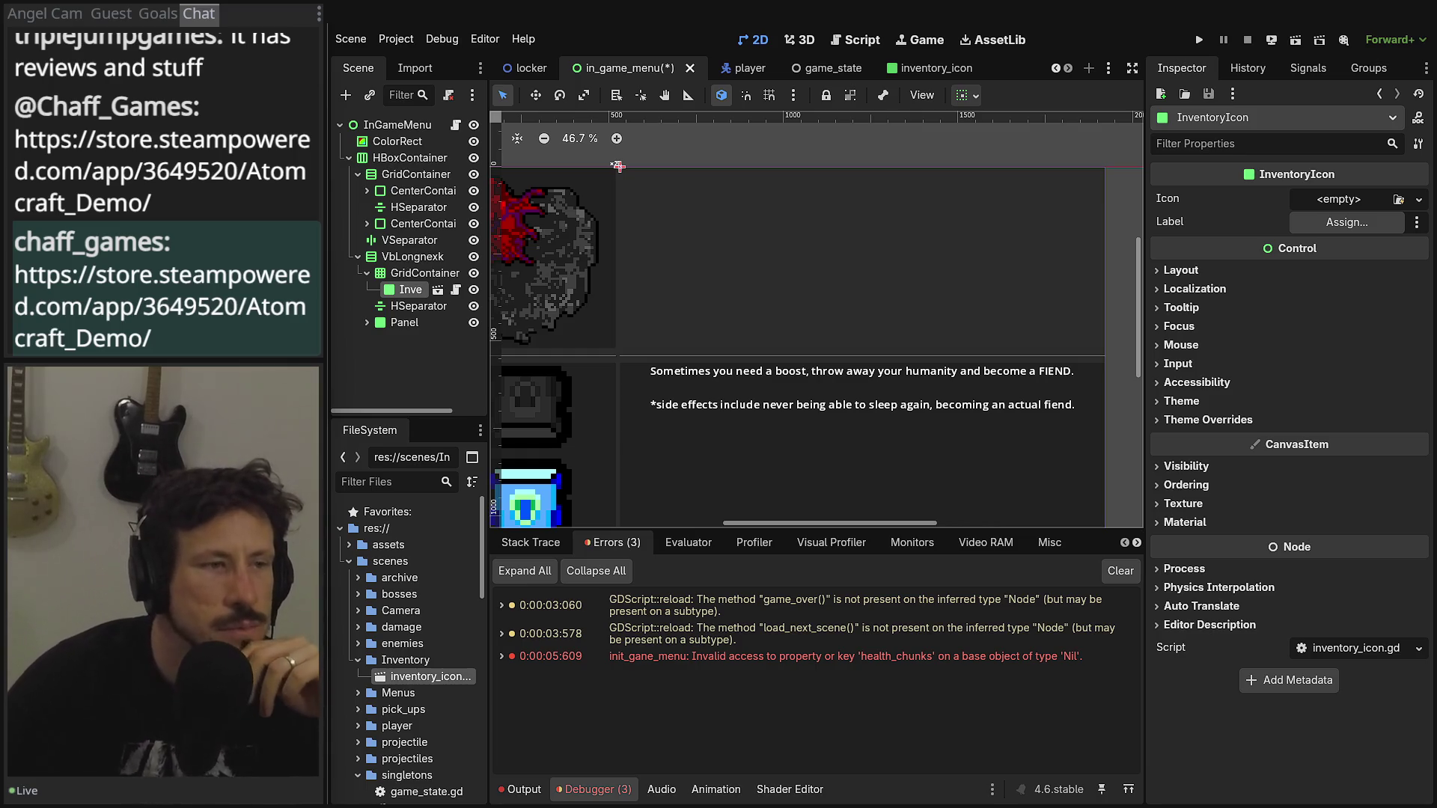
- In Chrome, browse the Atomcraft Demo screenshot gallery, including the cave, element table and shop menu shots
key(alt+Tab)
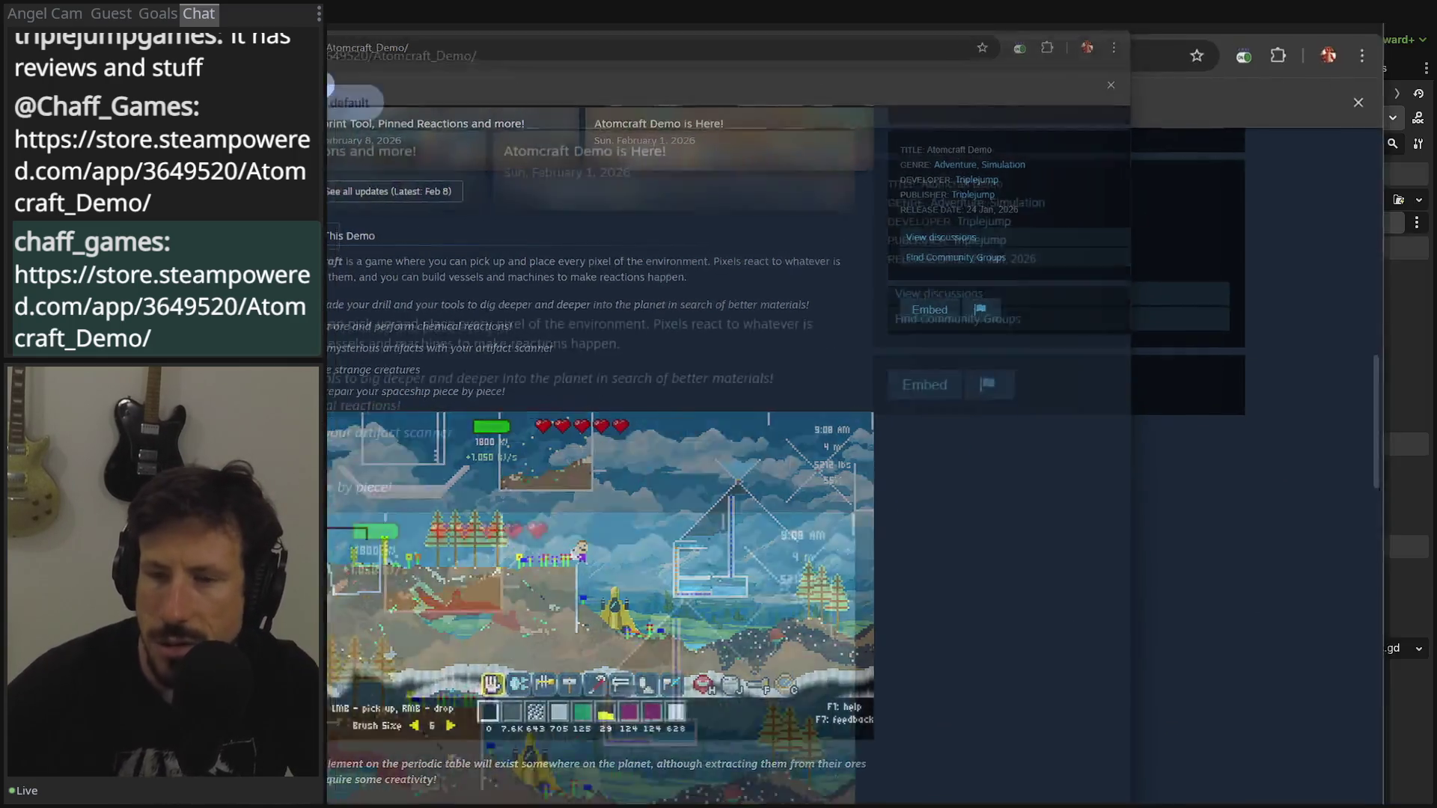
scroll(670, 362, up, 7)
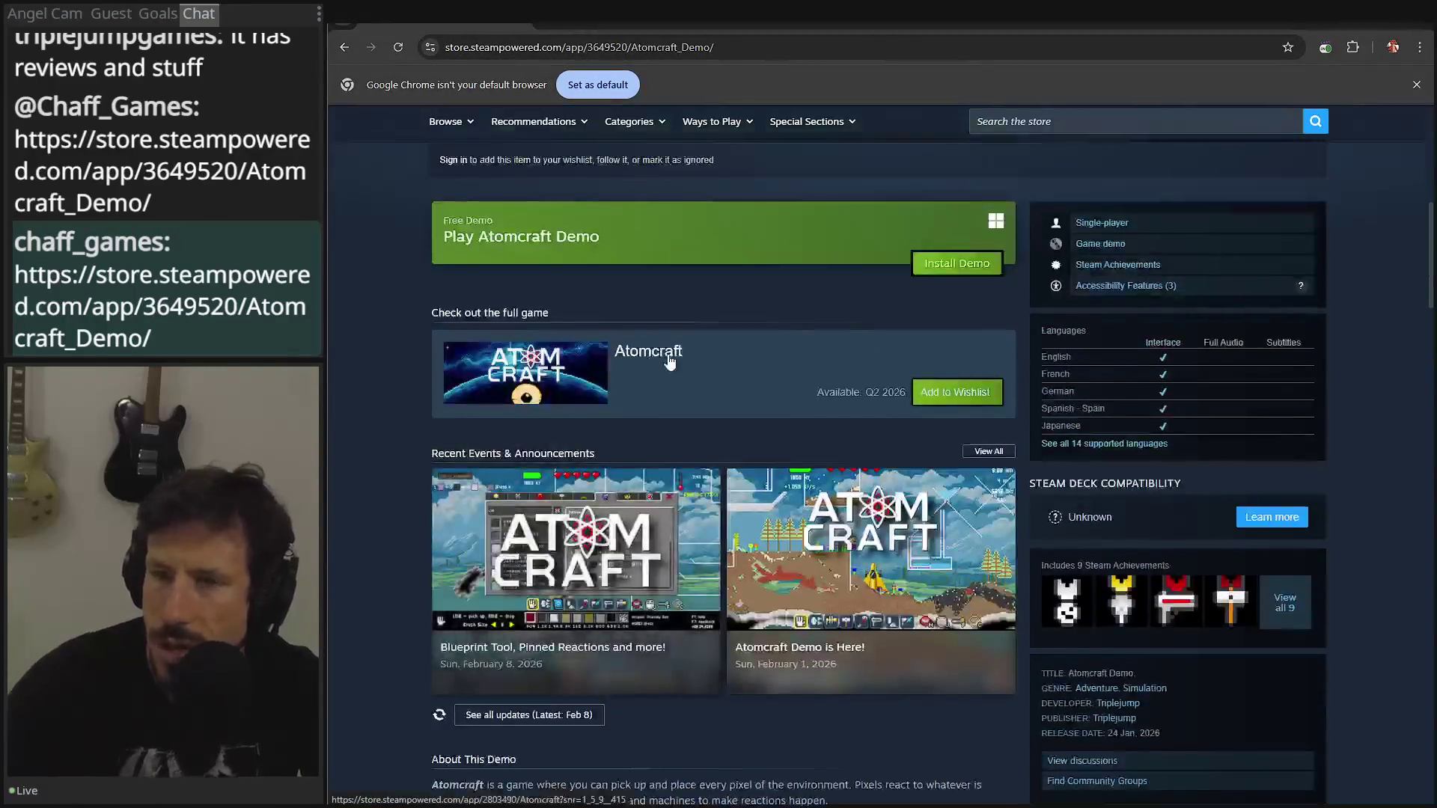
scroll(669, 362, up, 8)
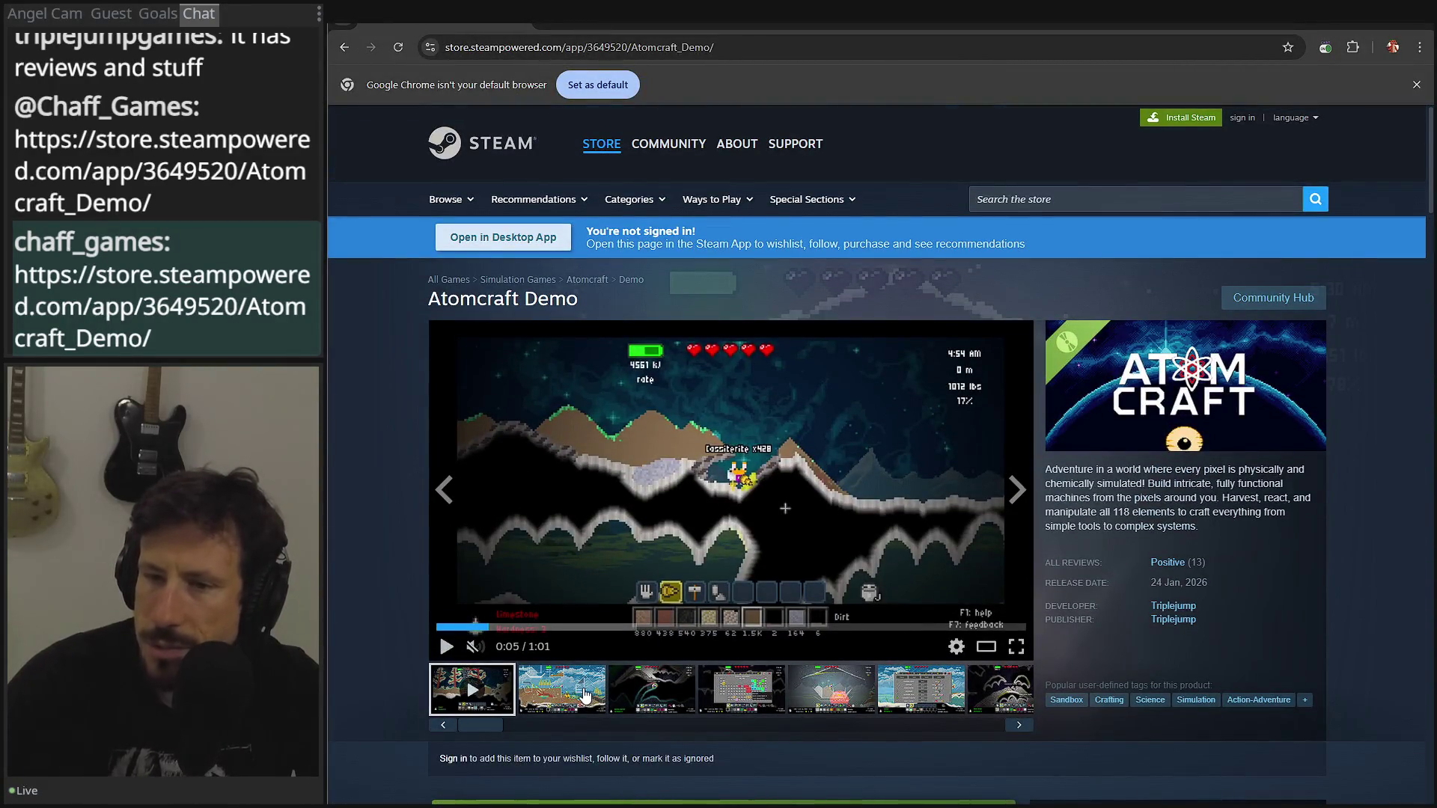
click(584, 695)
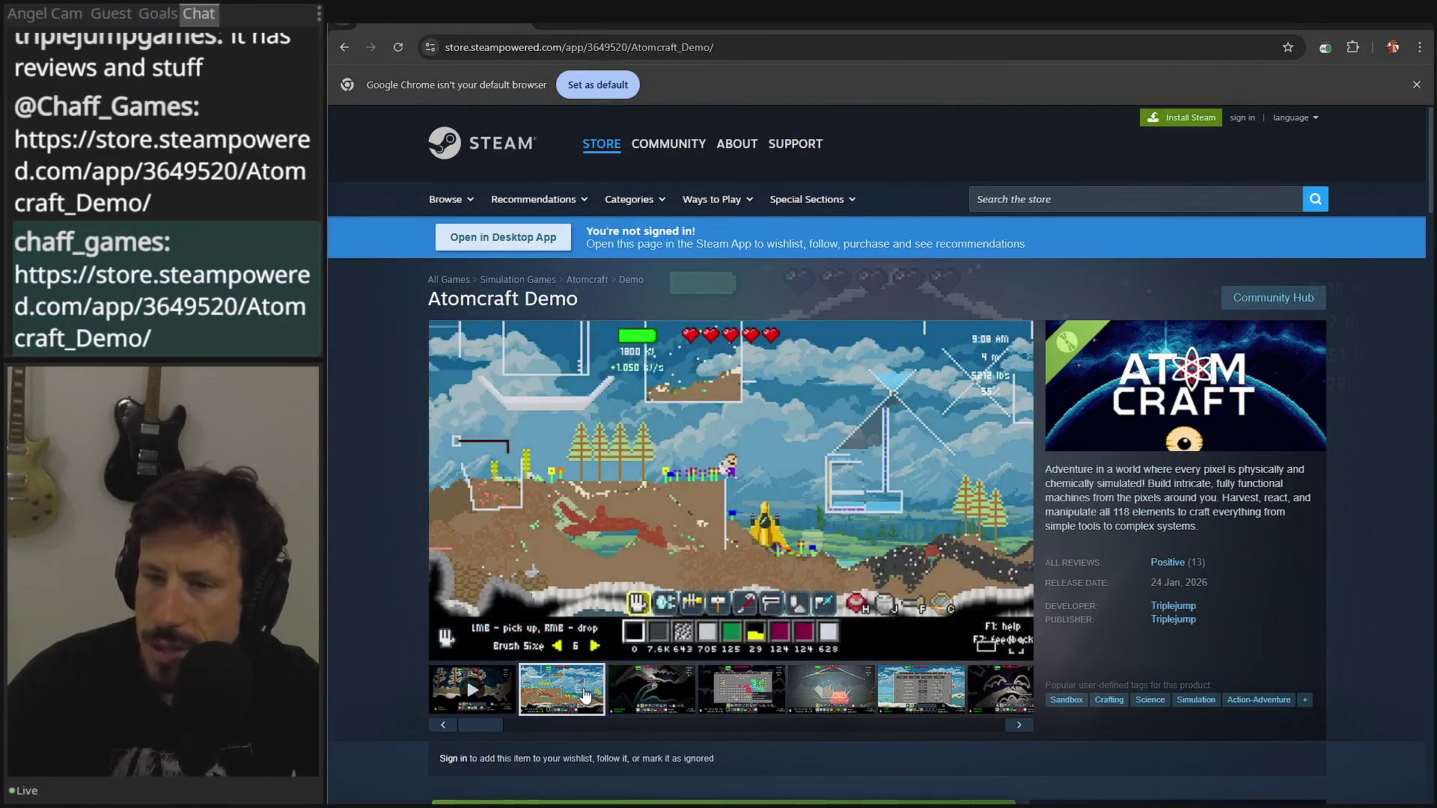
click(632, 687)
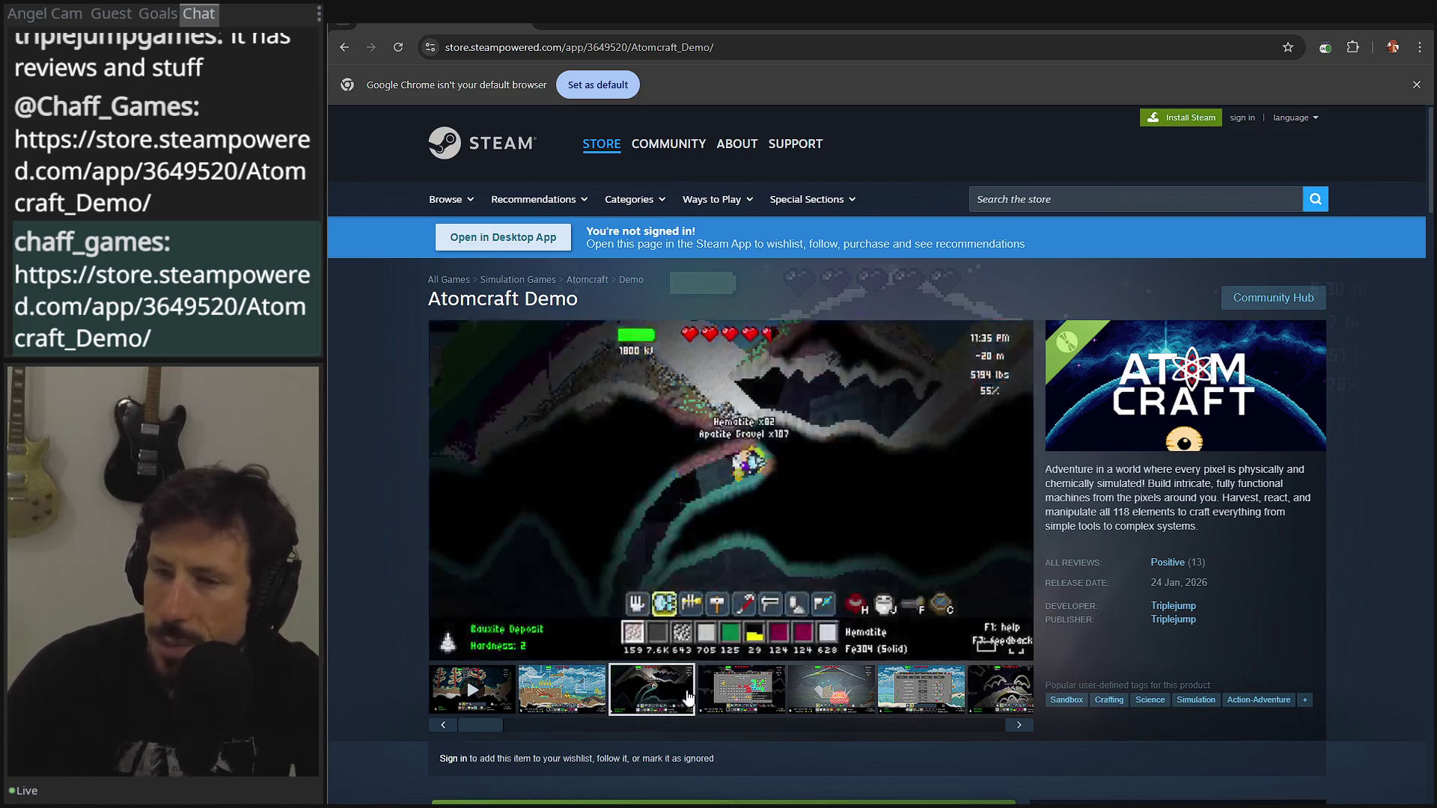
click(743, 688)
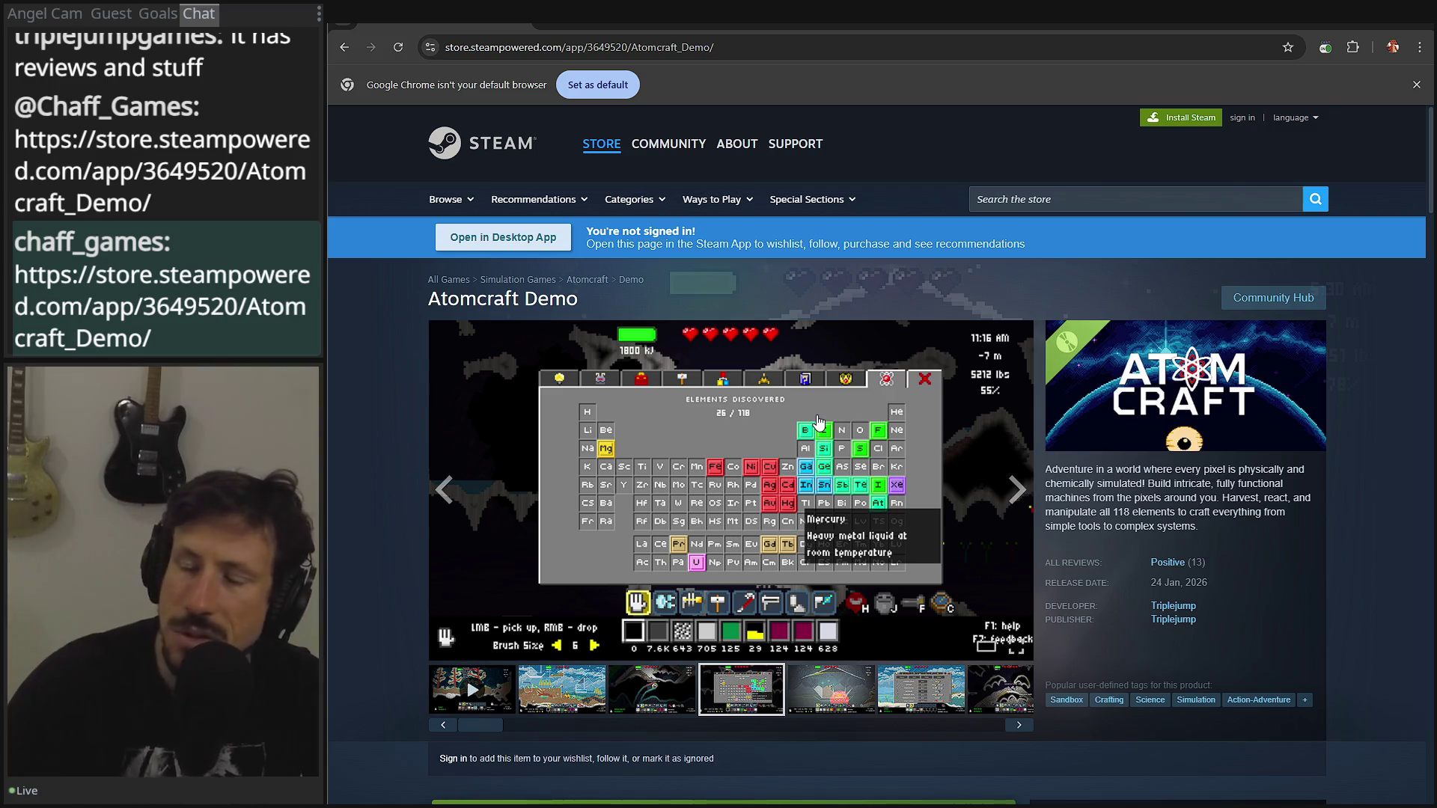
click(849, 671)
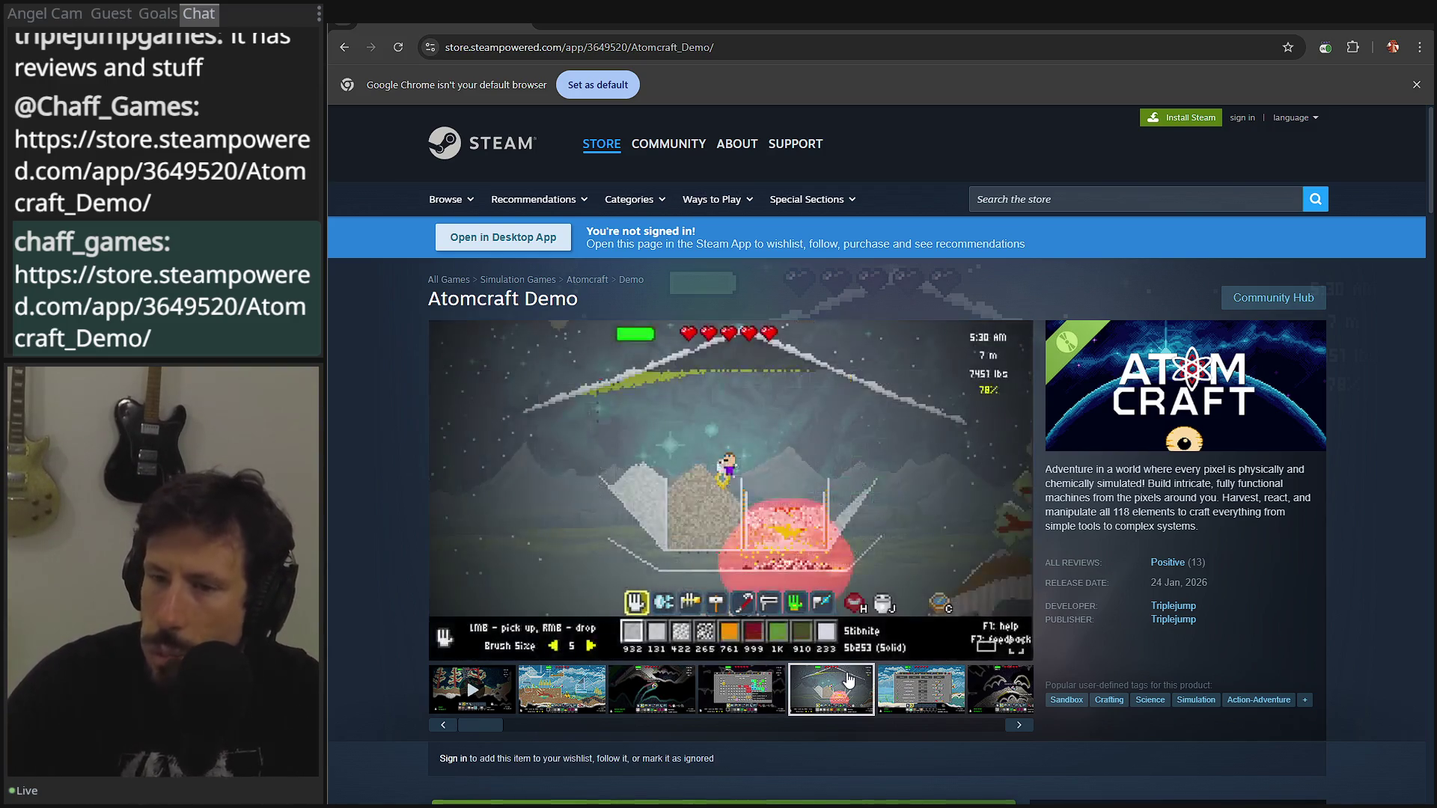
click(915, 687)
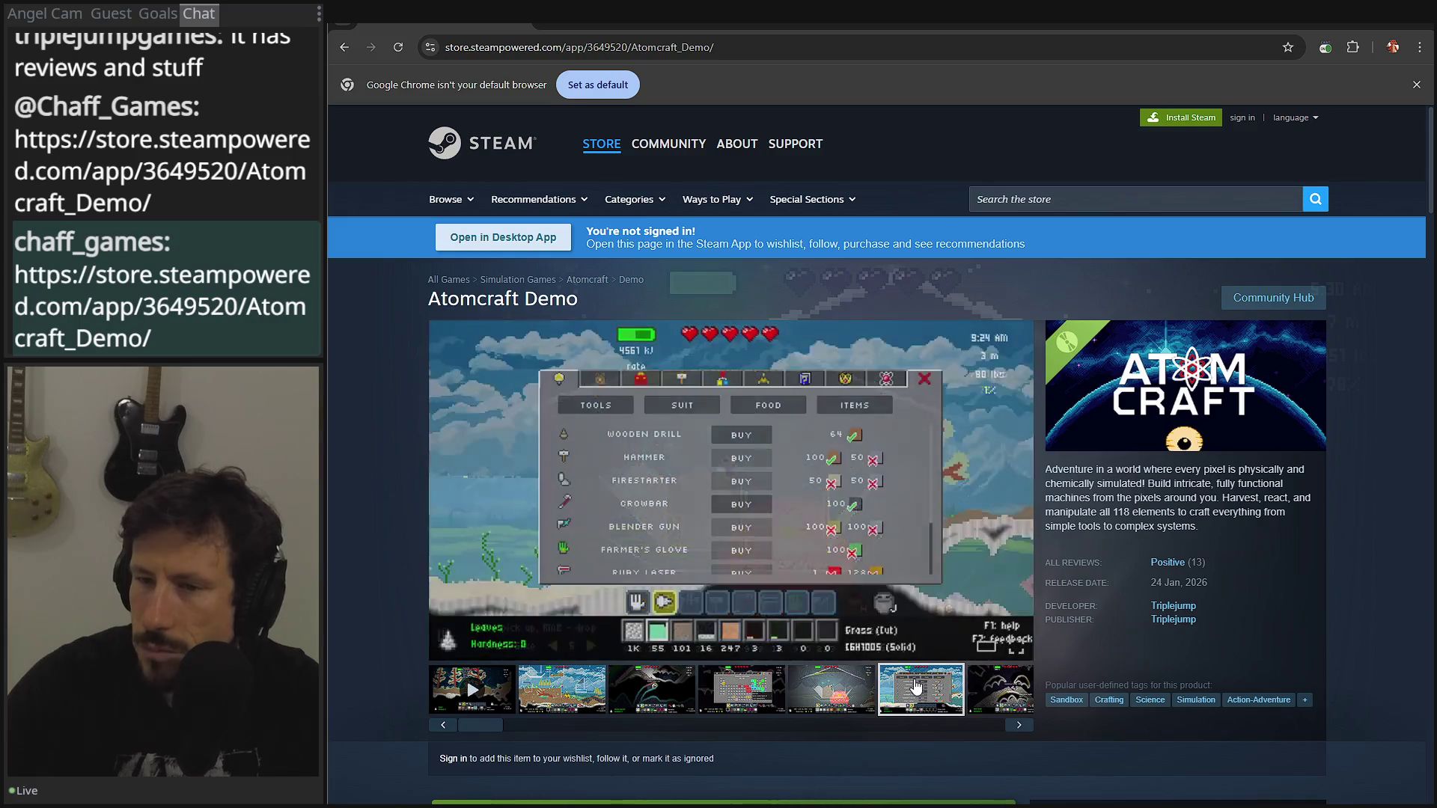
- Scroll down through About This Demo and System Requirements, back to the top, then return to Godot
scroll(905, 678, down, 10)
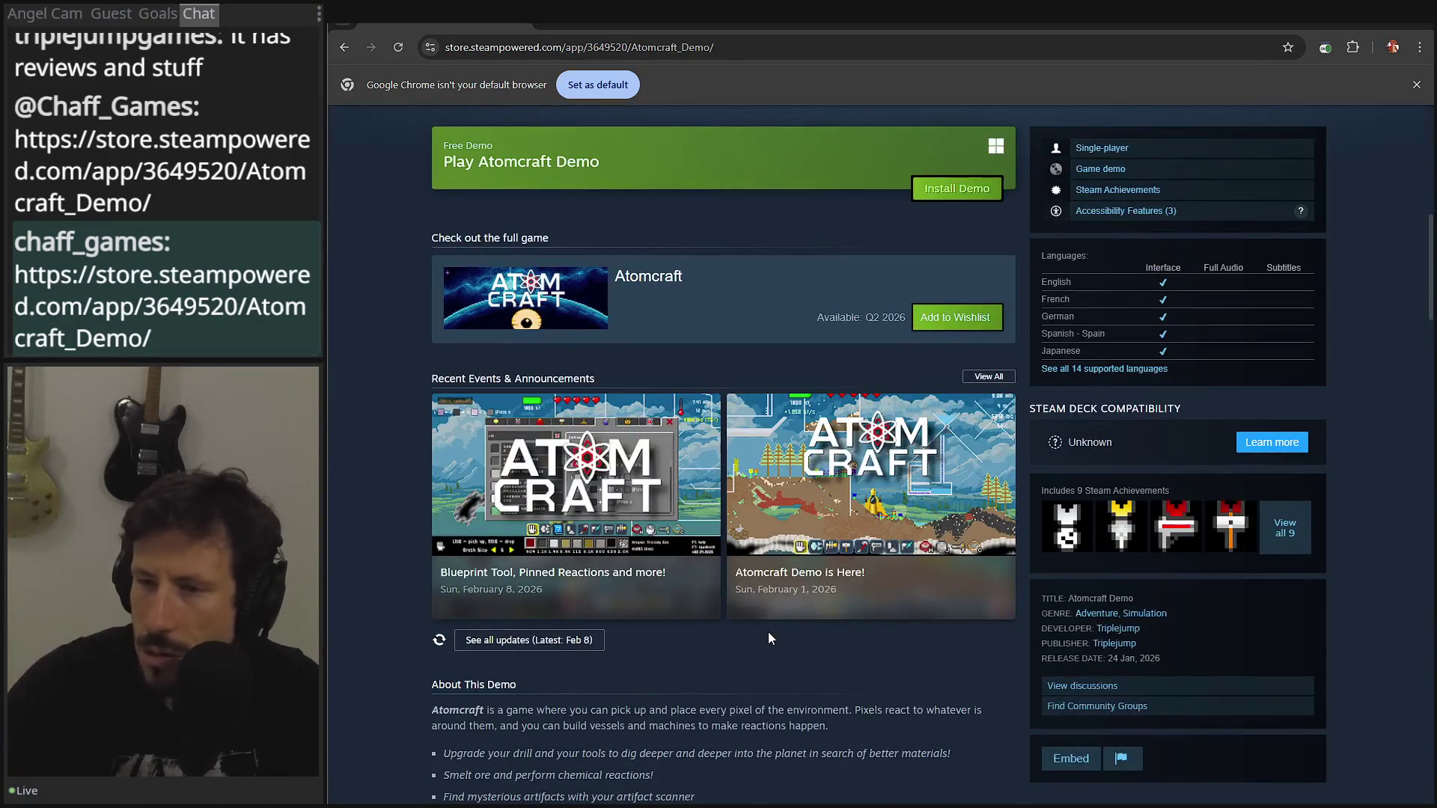
scroll(768, 632, down, 3)
scroll(768, 632, down, 7)
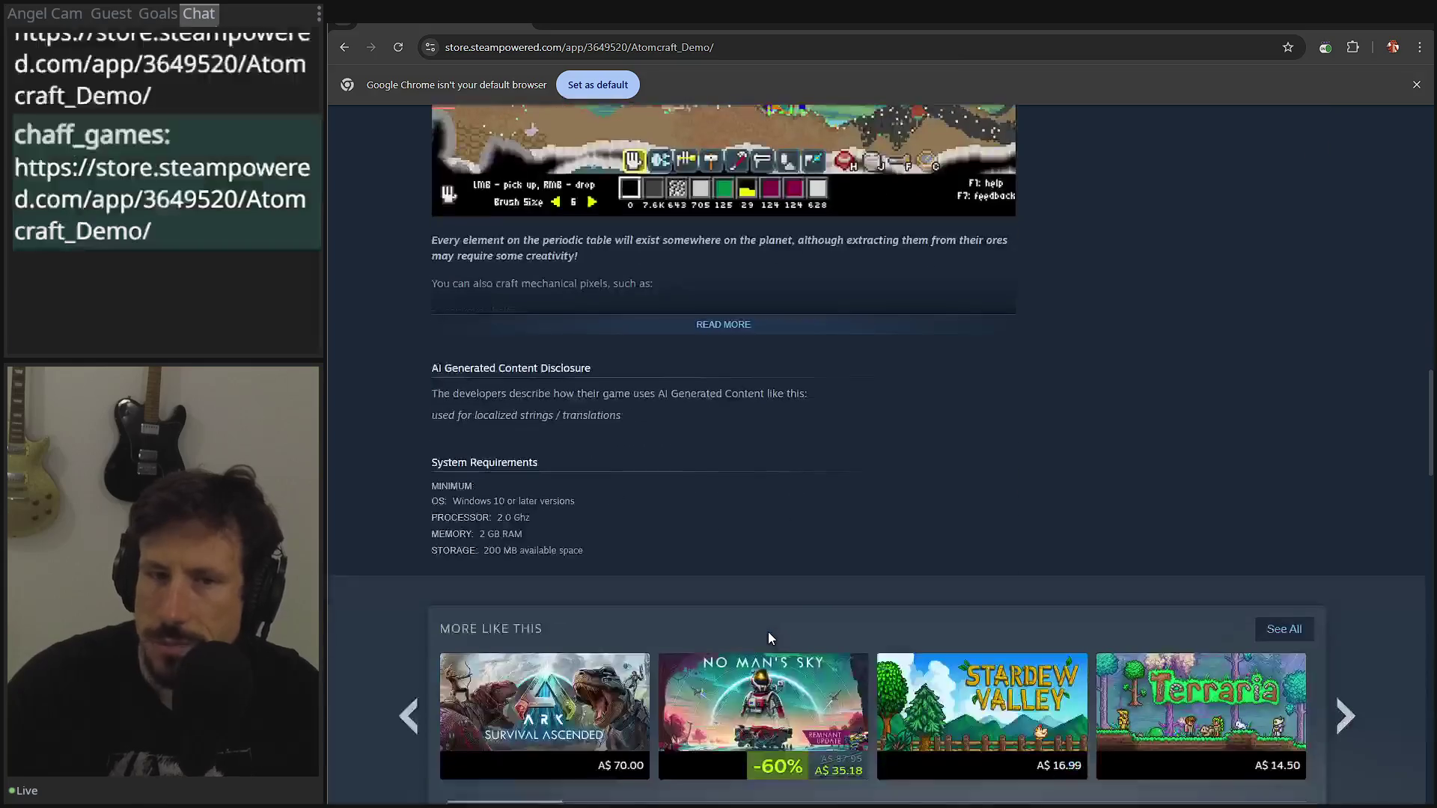
scroll(796, 599, down, 3)
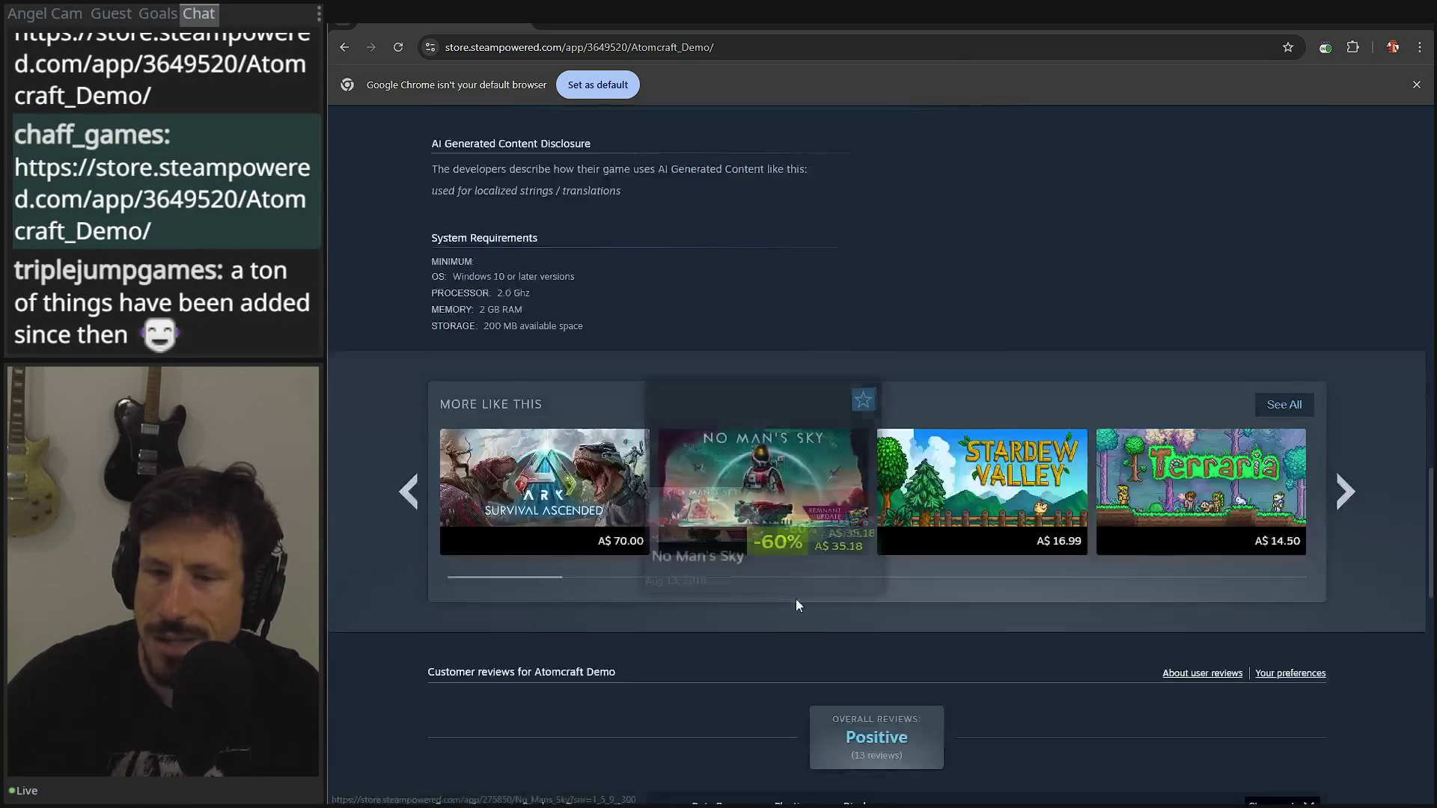
scroll(796, 599, up, 6)
scroll(796, 605, up, 20)
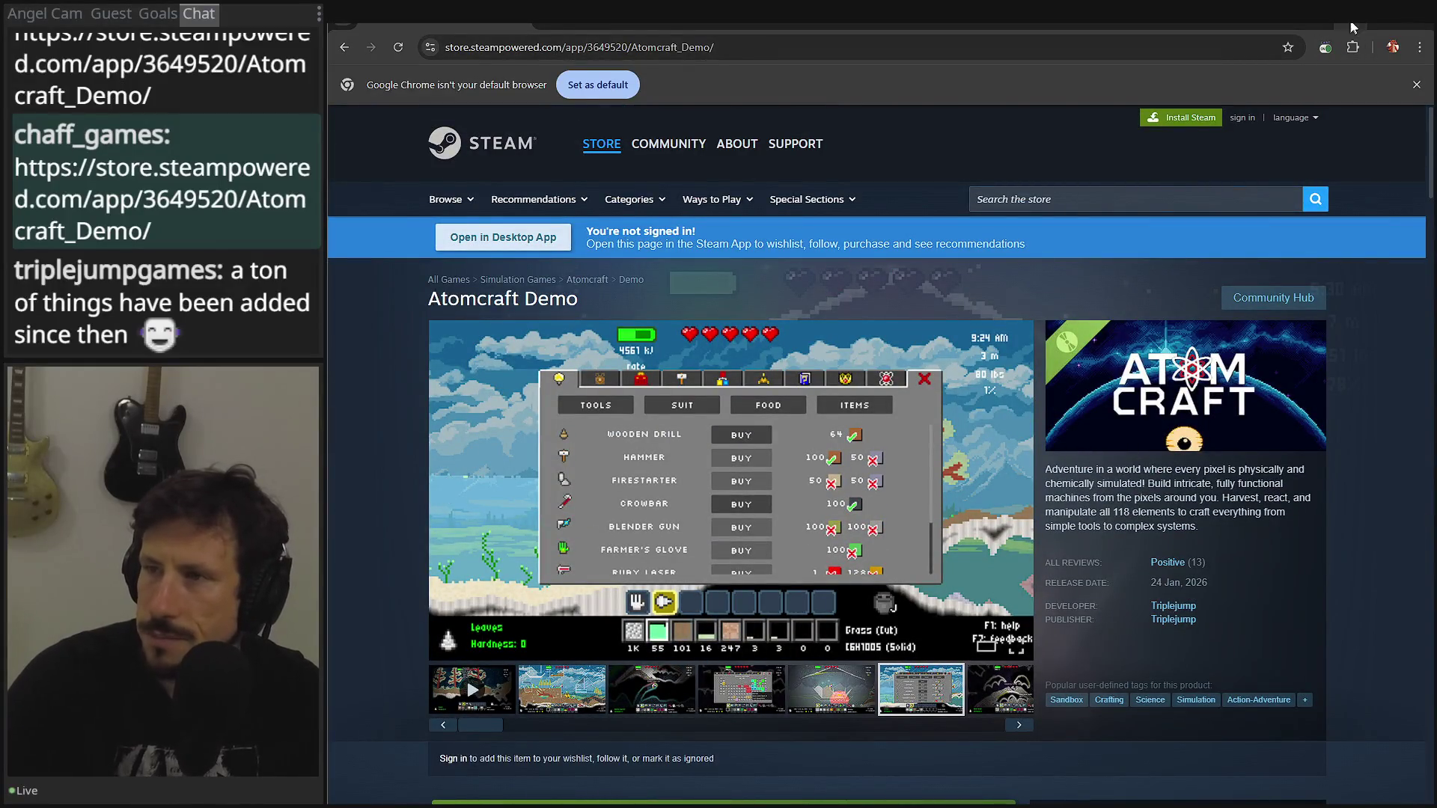
key(alt+Tab)
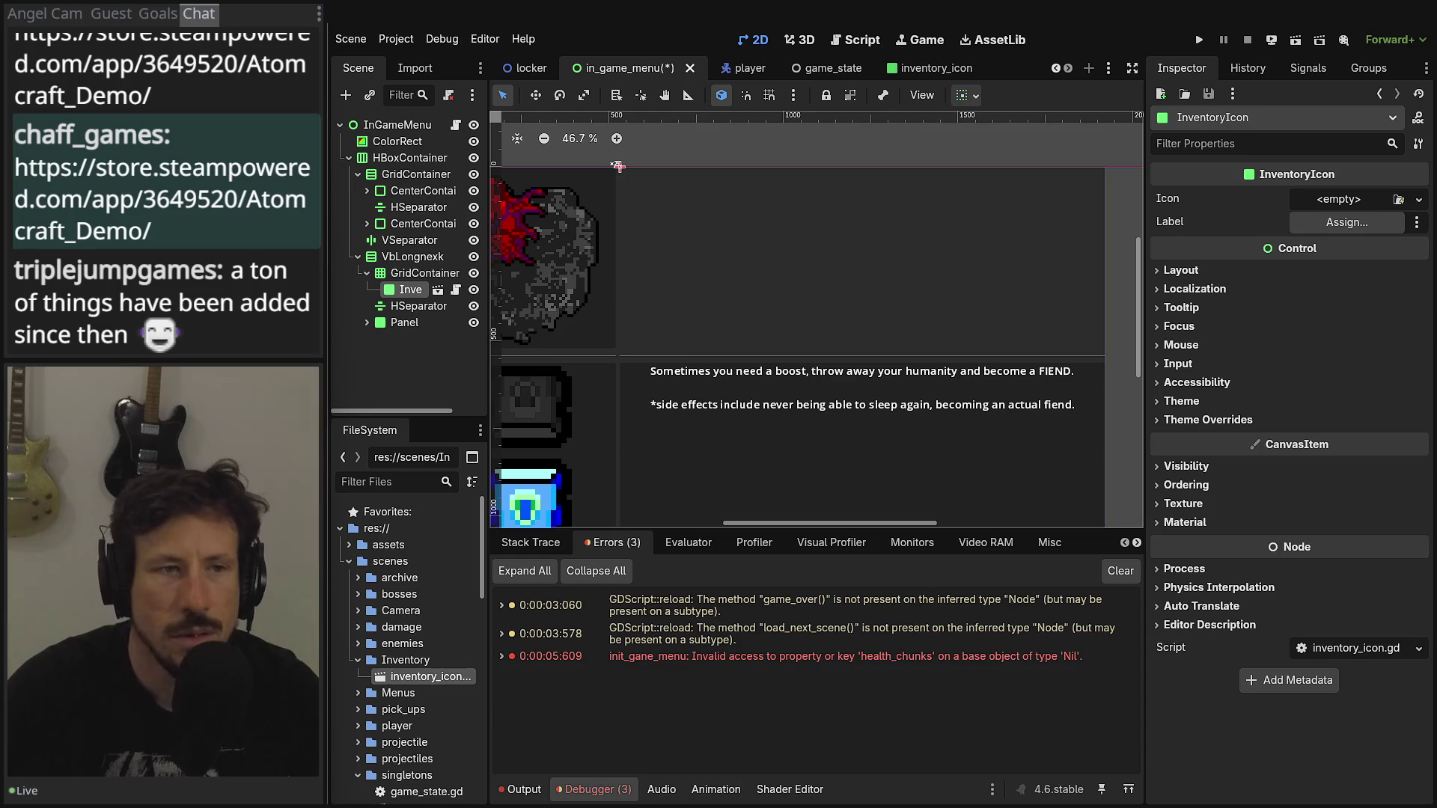
- Zoom the 2D viewport in on the x29 InventoryIcon in the item grid, then back out and pan right
scroll(652, 151, up, 8)
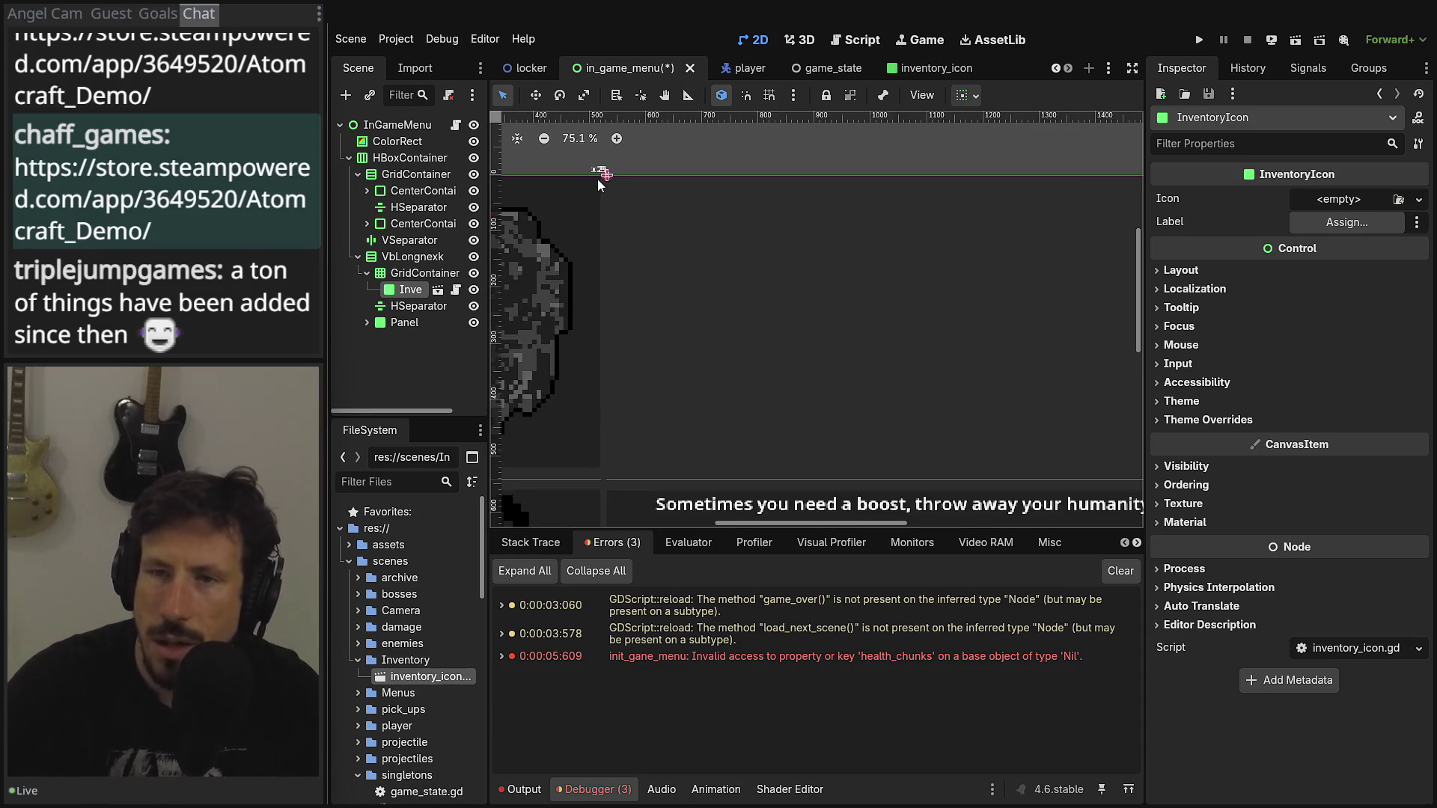
scroll(599, 173, down, 6)
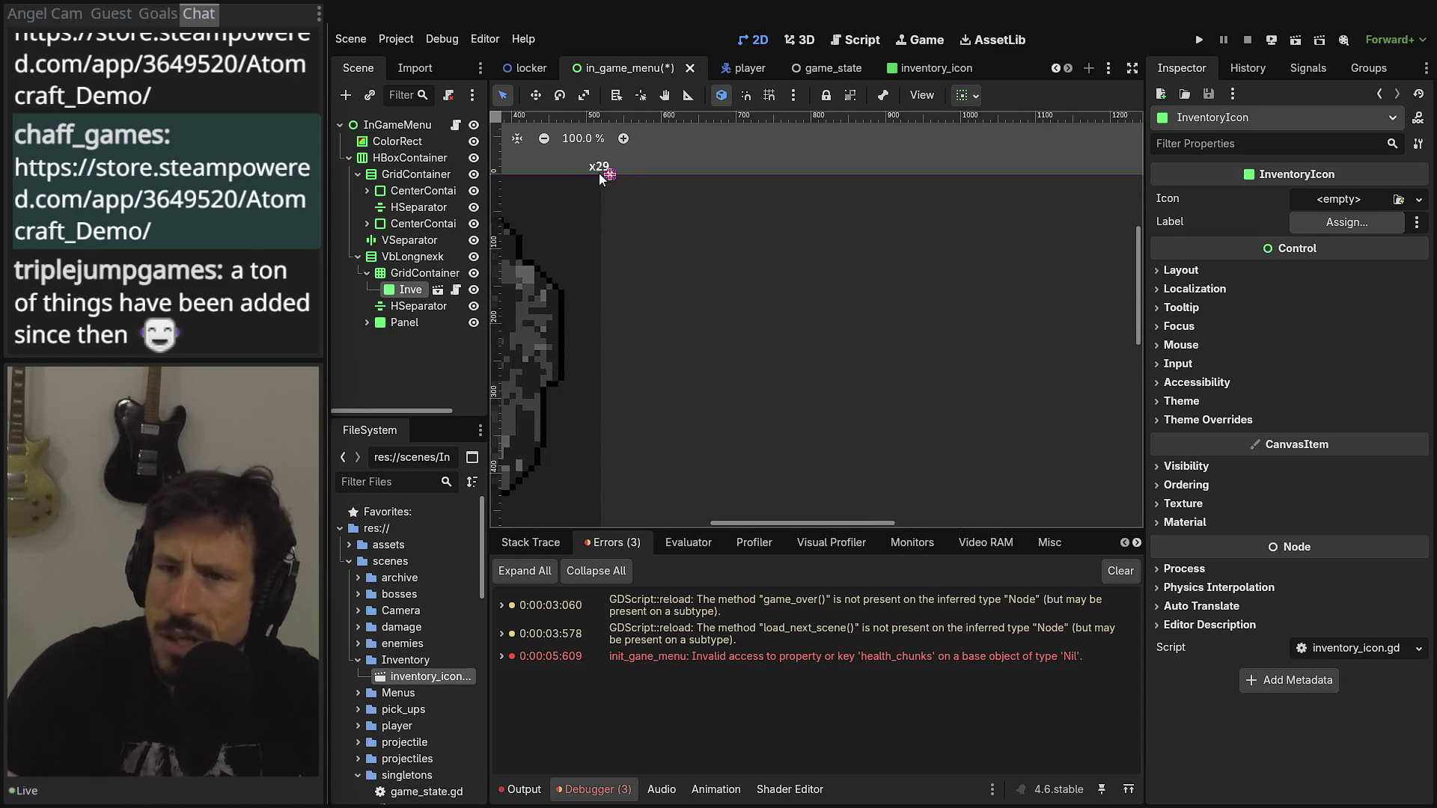
scroll(599, 173, up, 6)
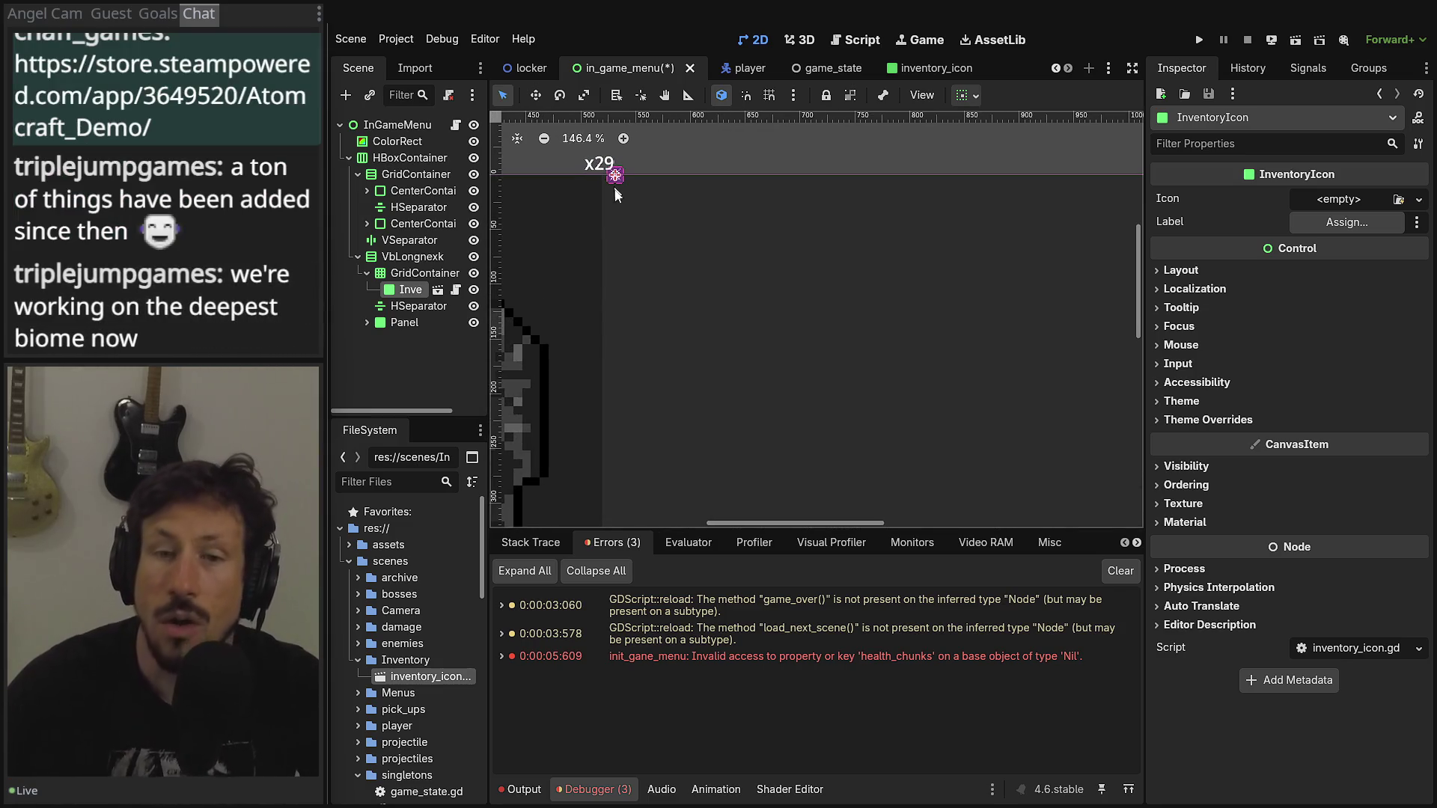
scroll(673, 195, up, 3)
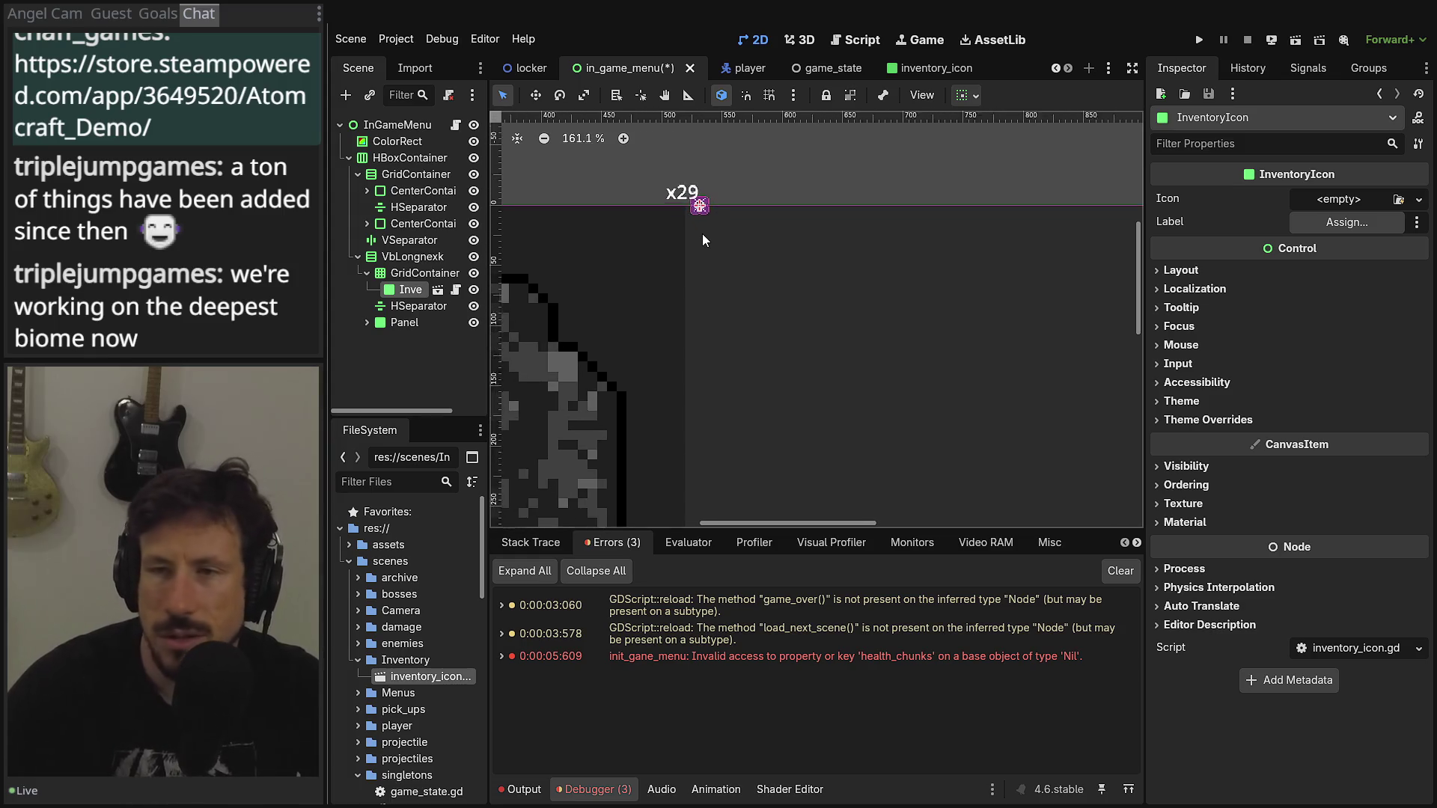
scroll(702, 239, up, 8)
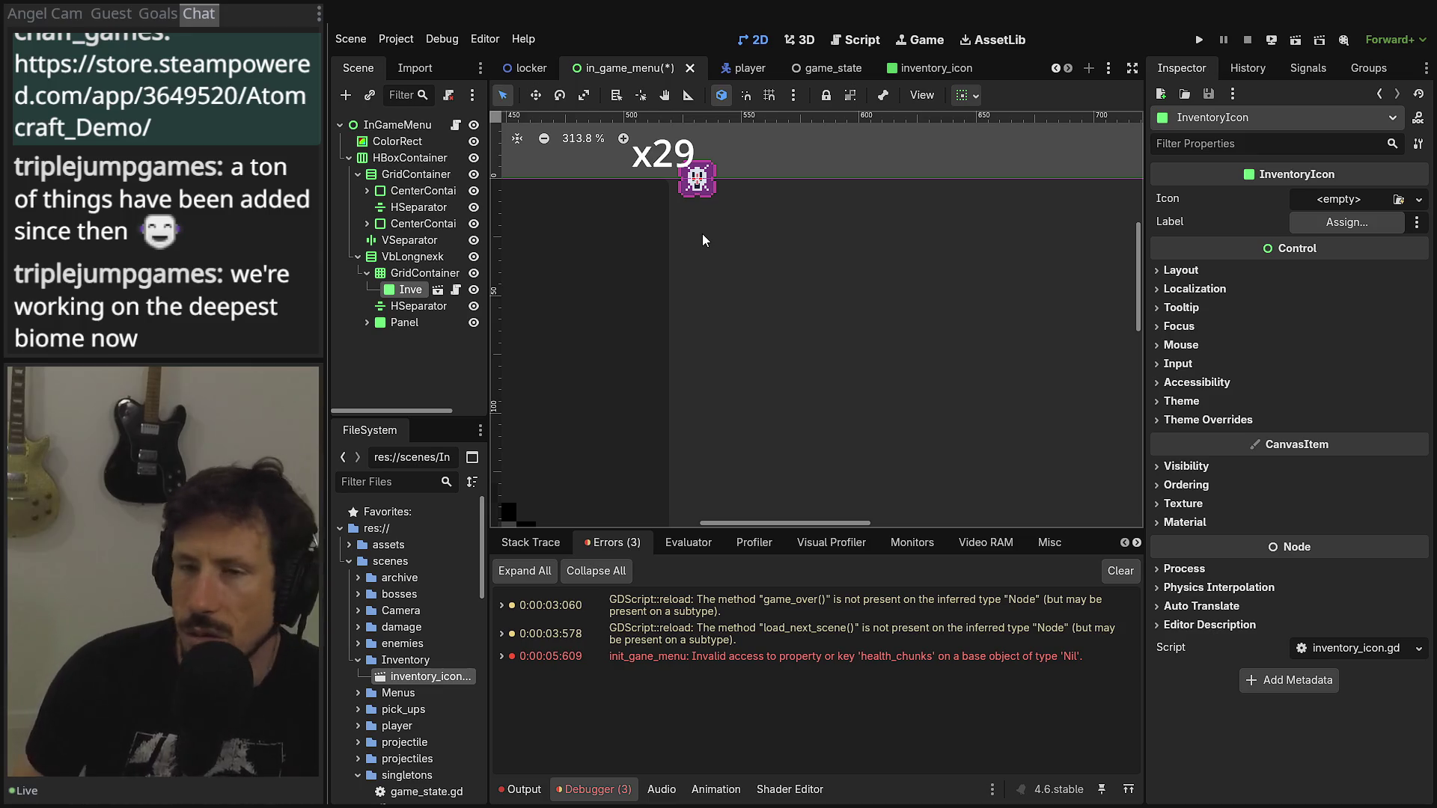
scroll(712, 246, down, 8)
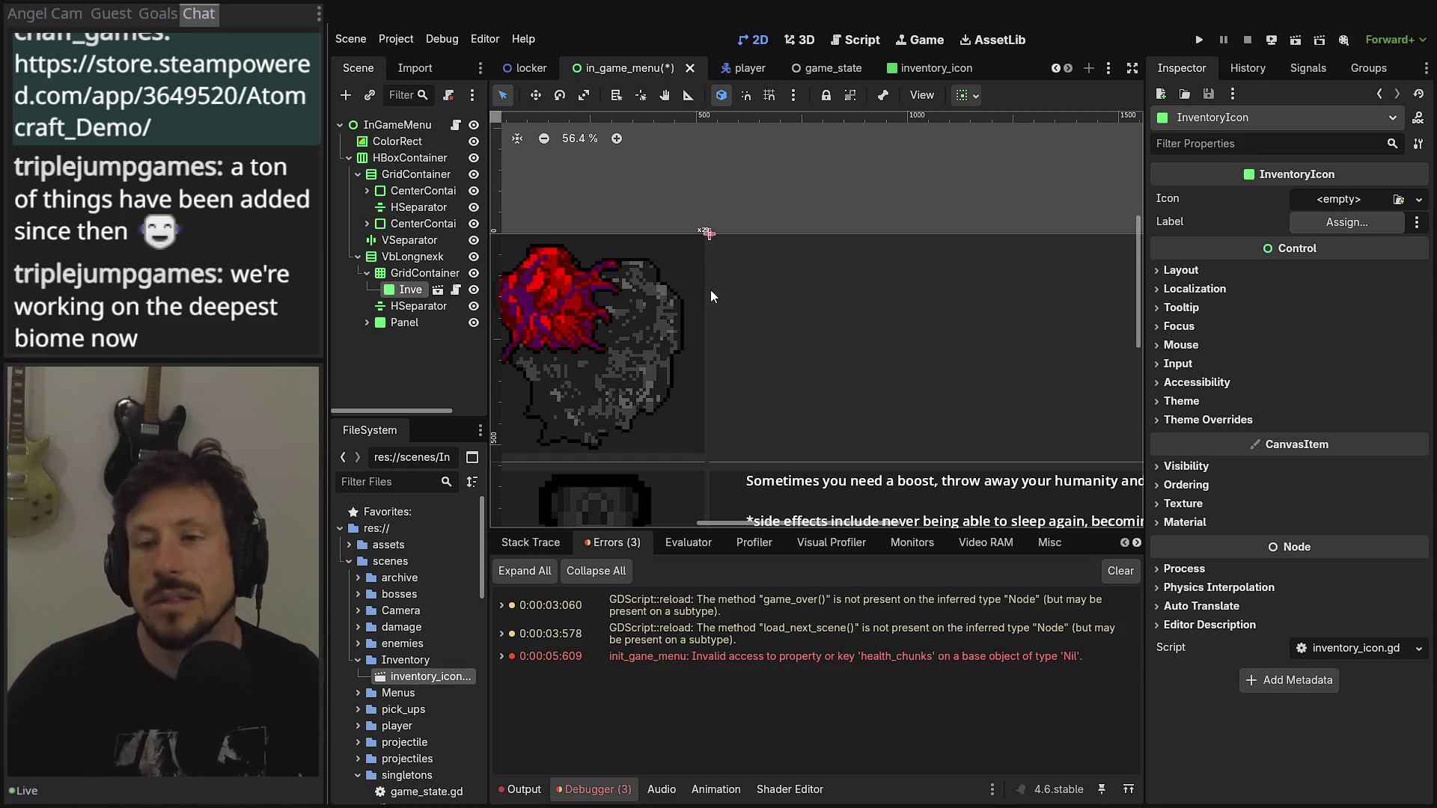
scroll(748, 337, down, 4)
scroll(748, 337, right, 3)
scroll(779, 375, right, 1)
scroll(950, 341, down, 3)
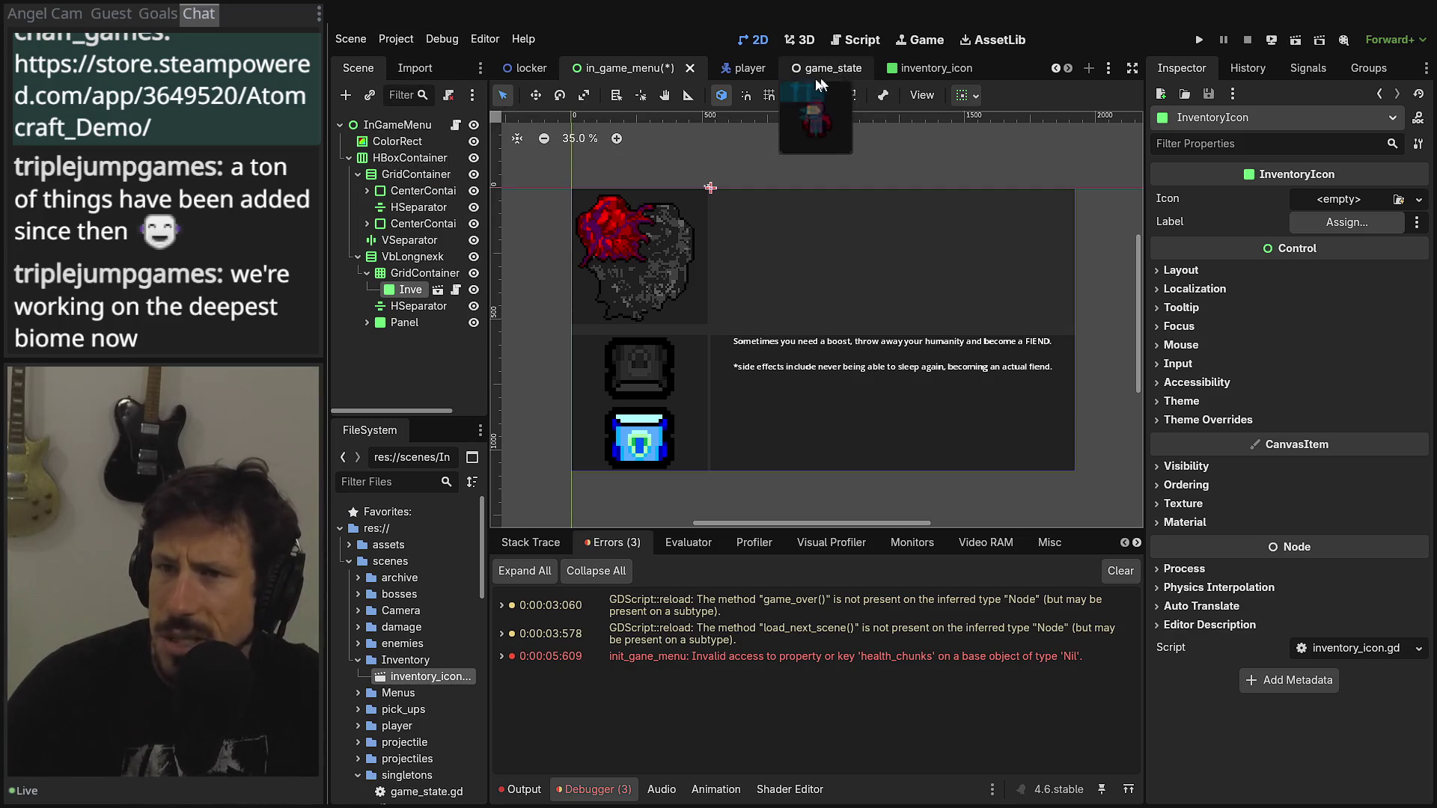
- From the locker scene, open camera_rig.tscn from the FileSystem's Camera folder
click(514, 69)
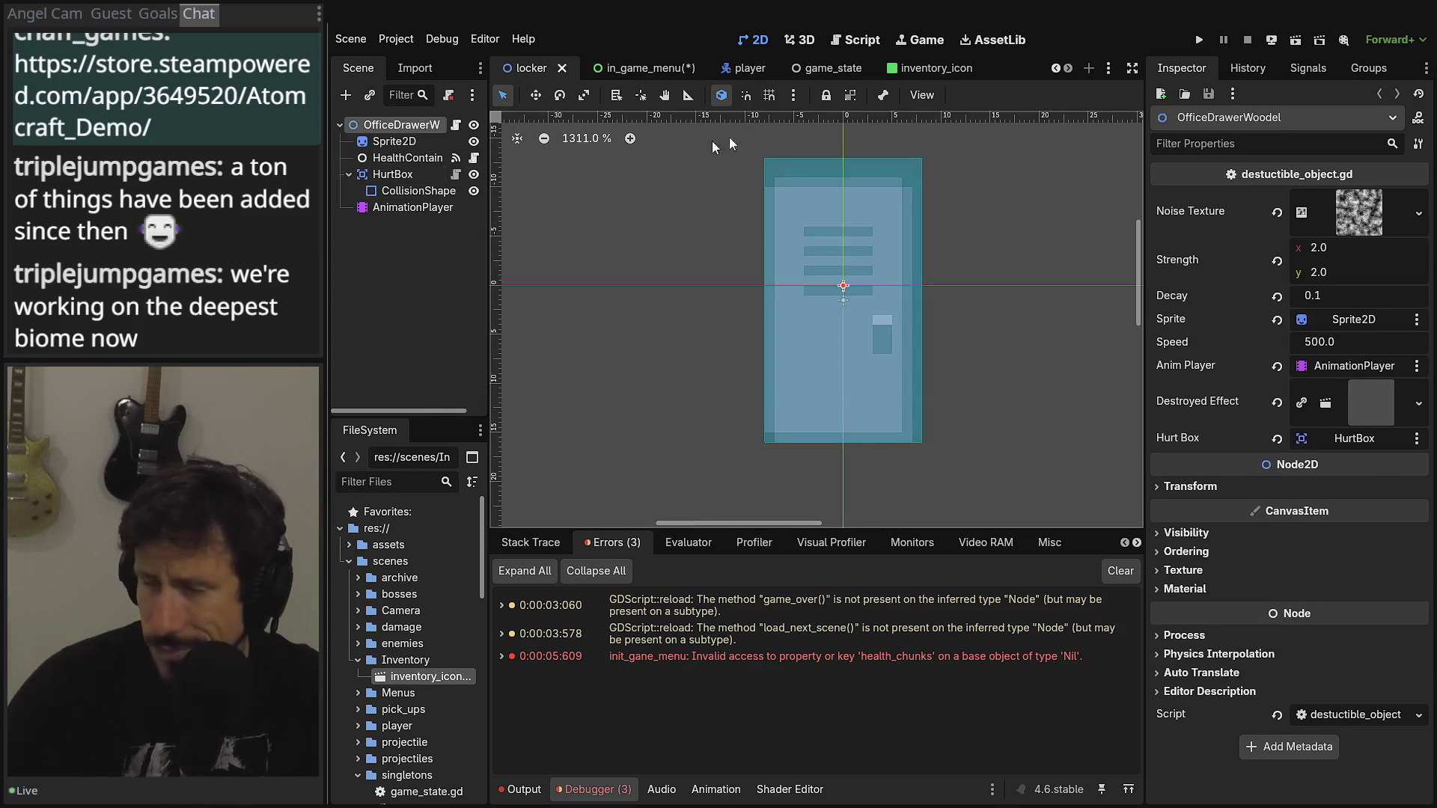
click(1055, 68)
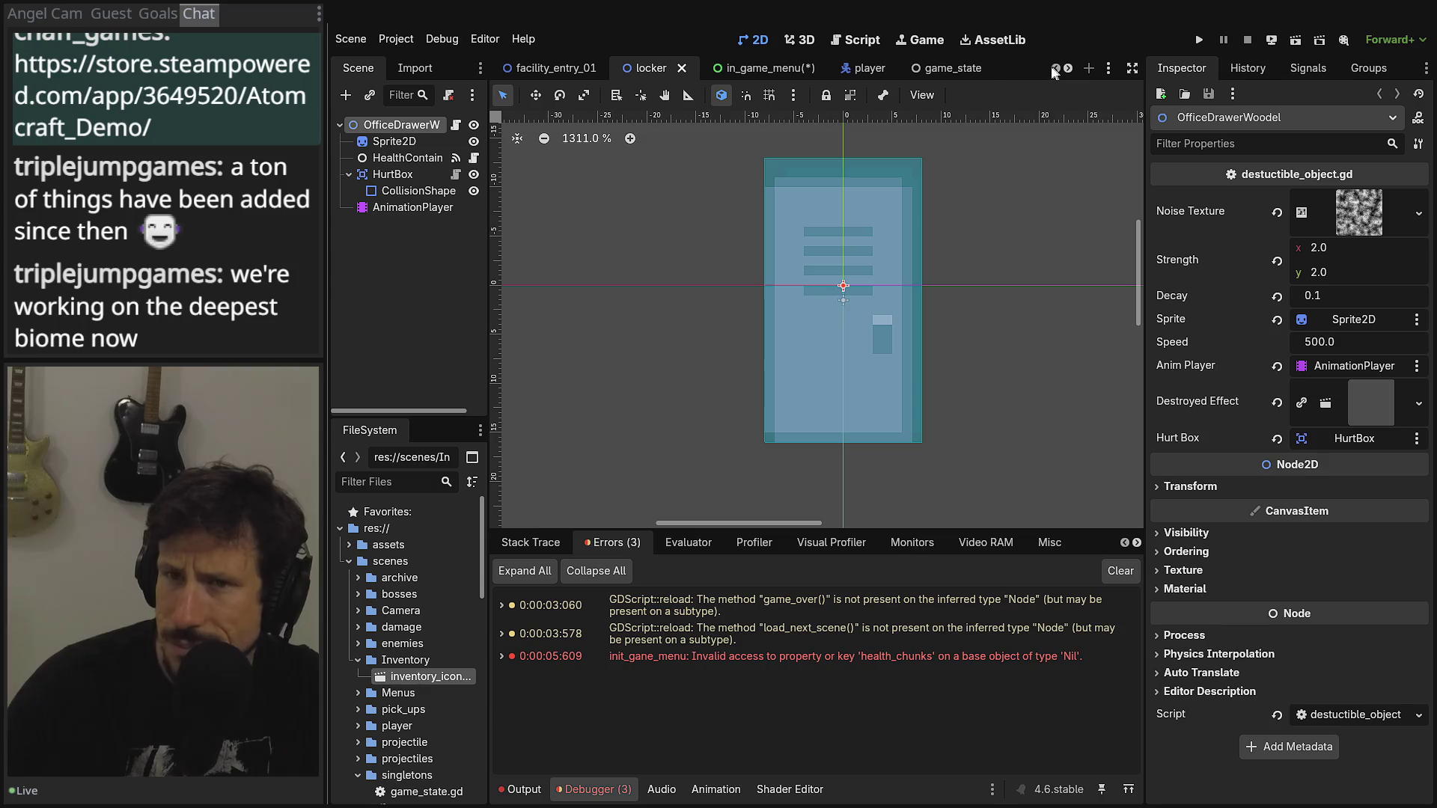
click(382, 481)
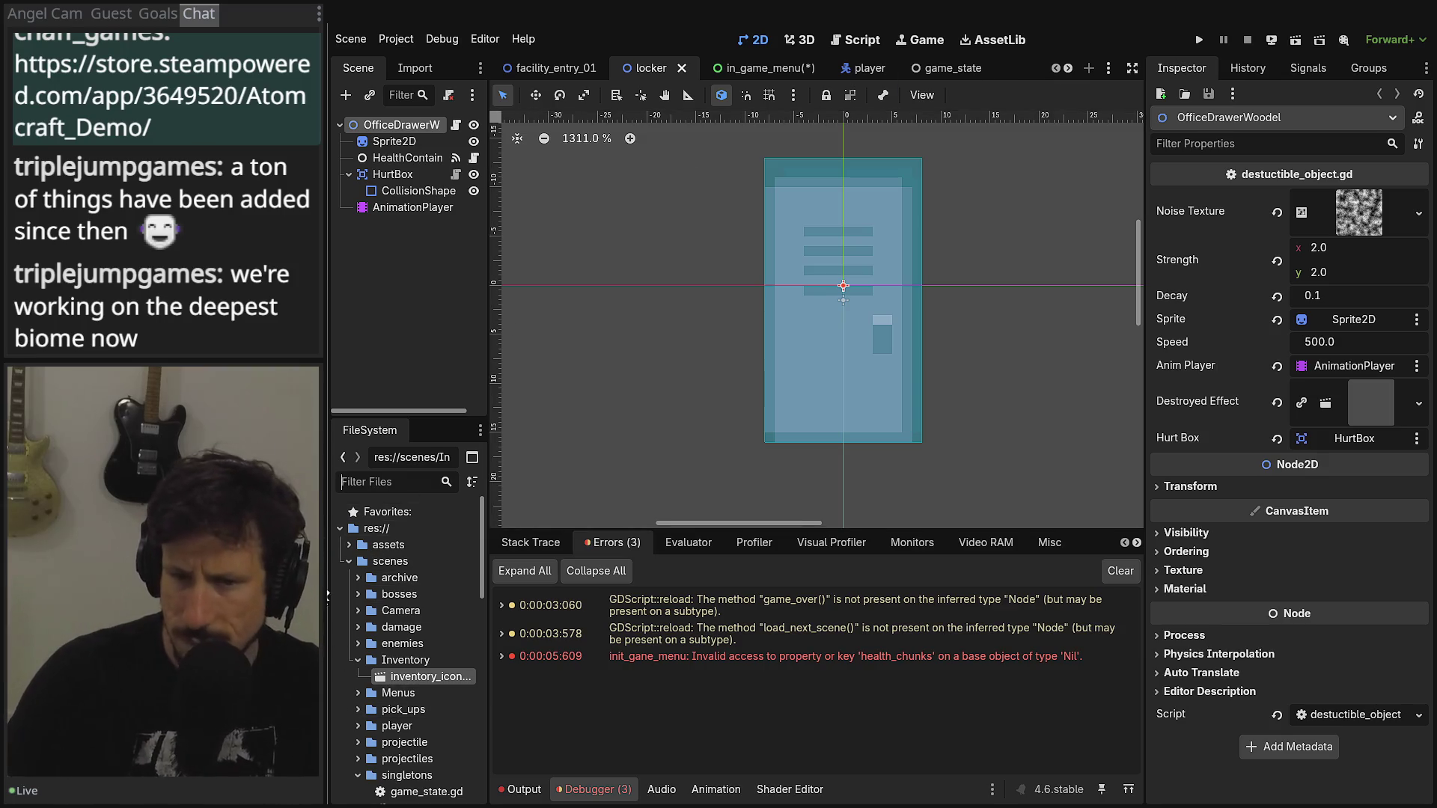
click(359, 610)
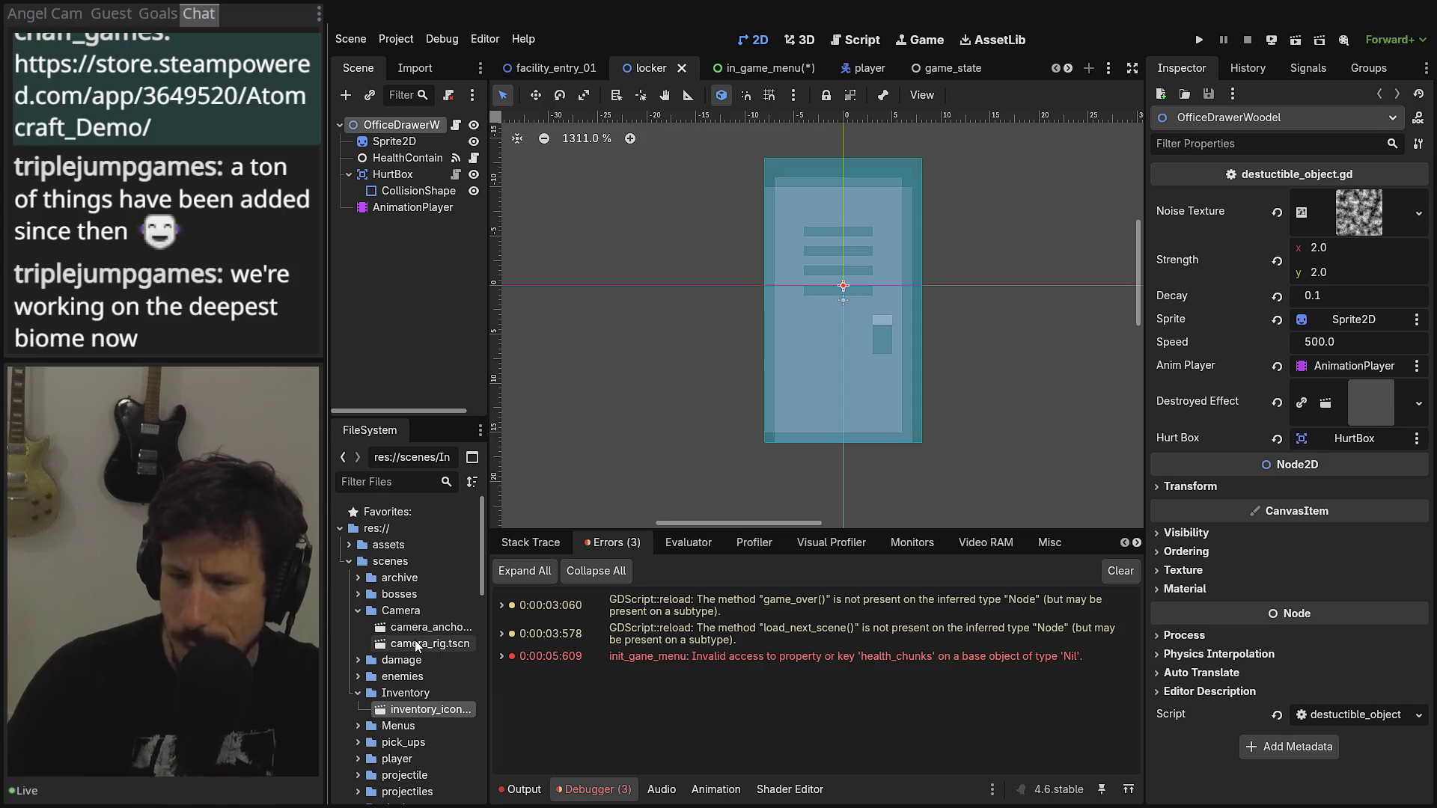
double_click(430, 643)
- Open the CameraRig node's script in the Script workspace with a narrower inspector
click(455, 158)
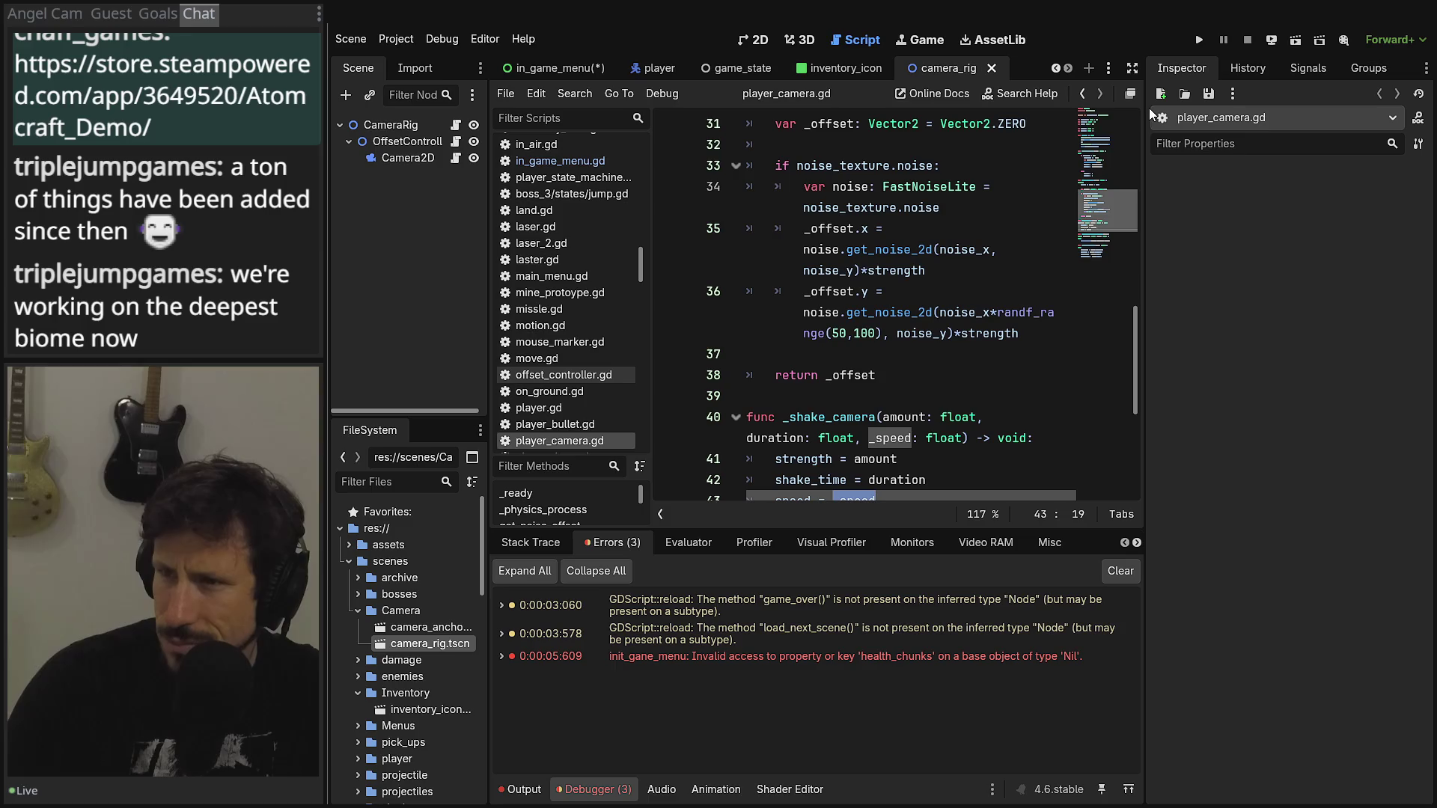
drag(1148, 108, 1269, 112)
scroll(1019, 263, up, 8)
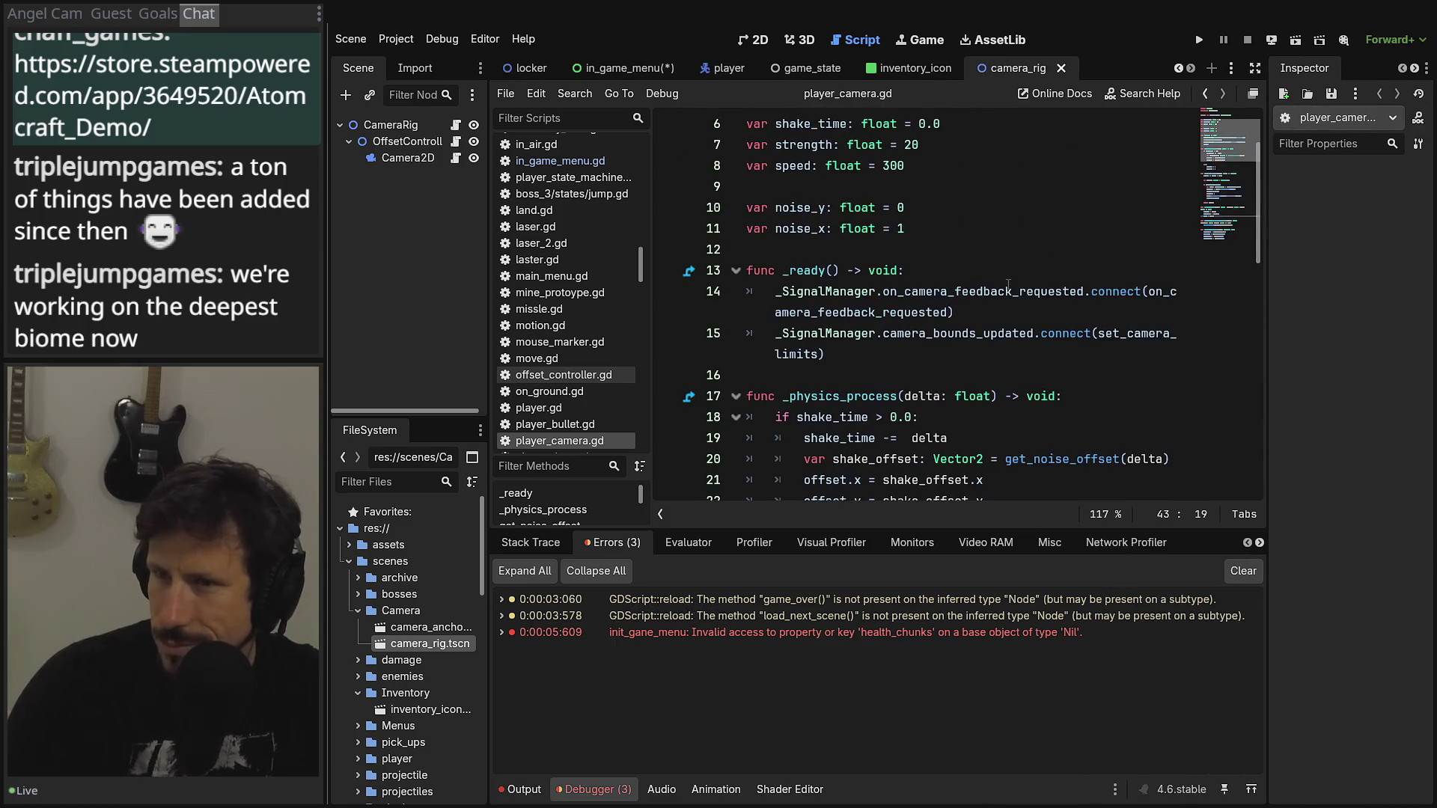
scroll(1008, 284, up, 2)
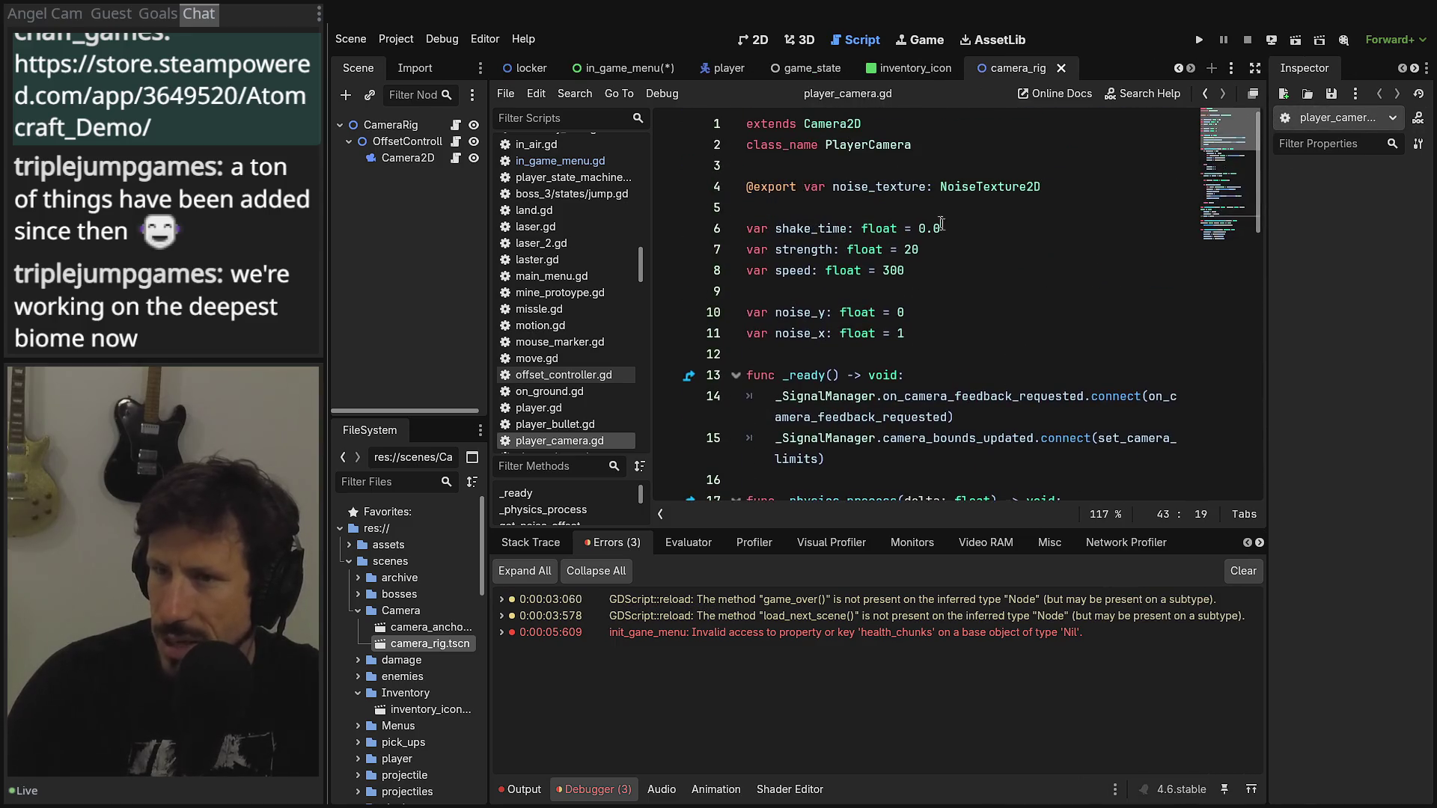
click(455, 125)
scroll(937, 250, up, 15)
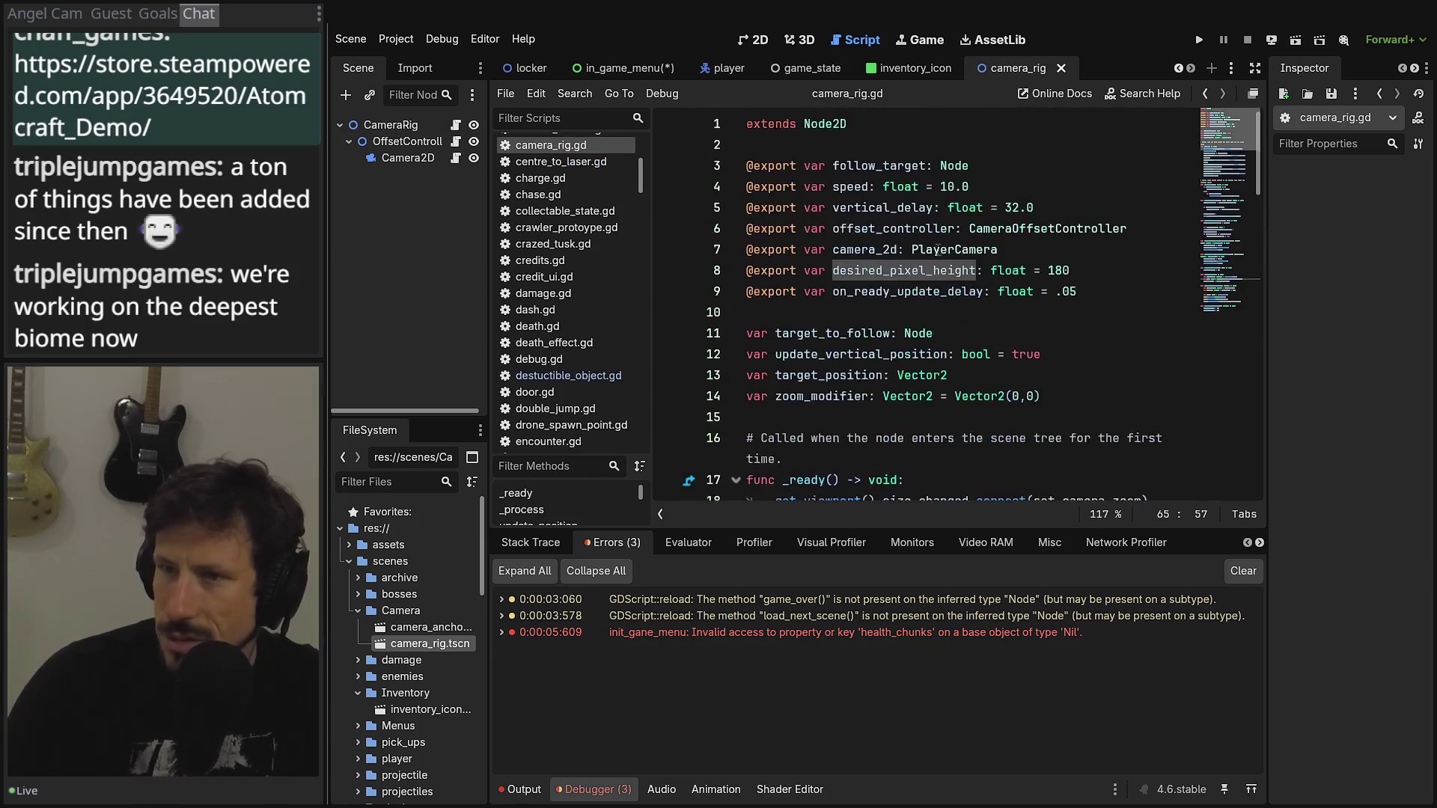
- Review camera_rig's desired_pixel_height 180, camera_2d and offset_controller lines, then show inventory_icon.gd
double_click(1057, 270)
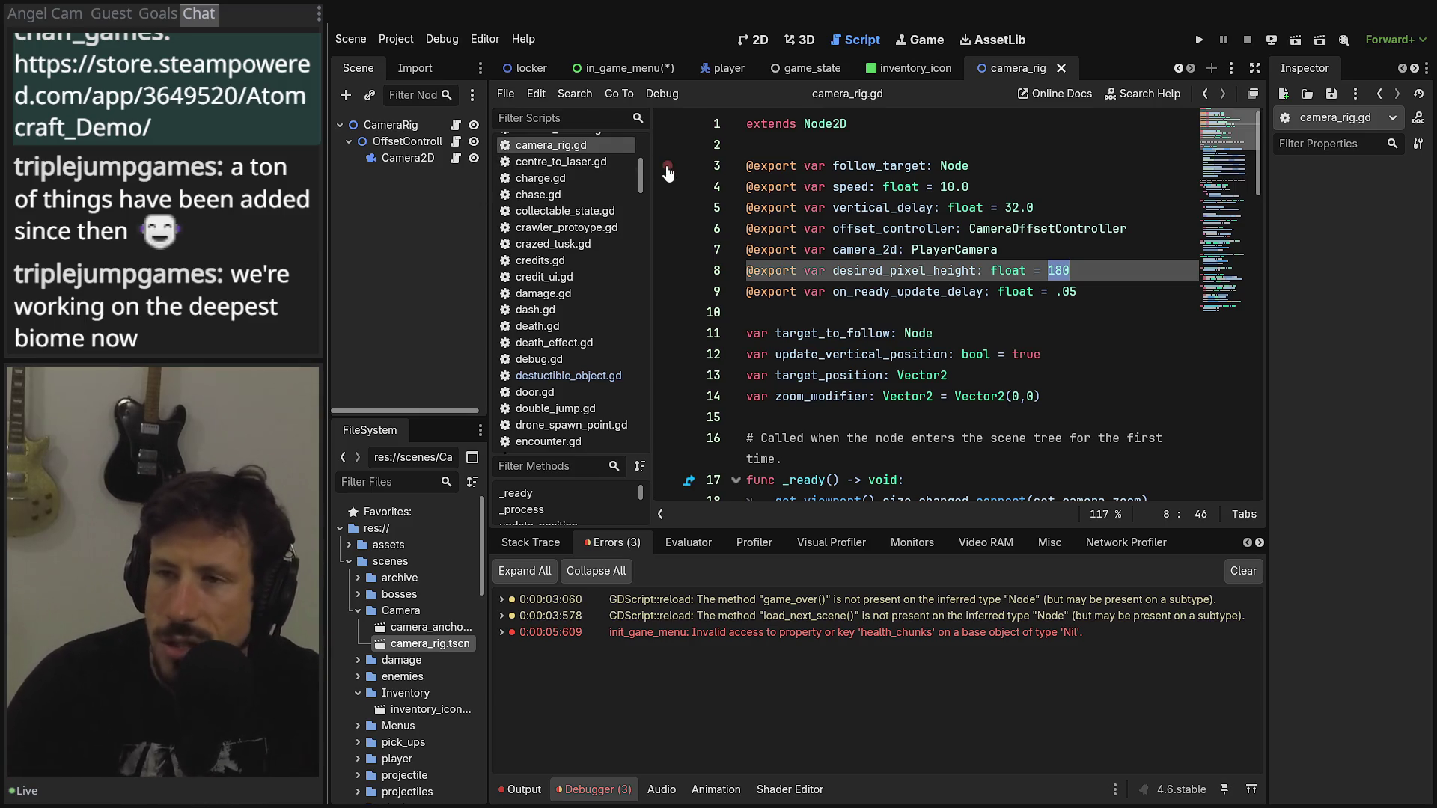
click(1062, 253)
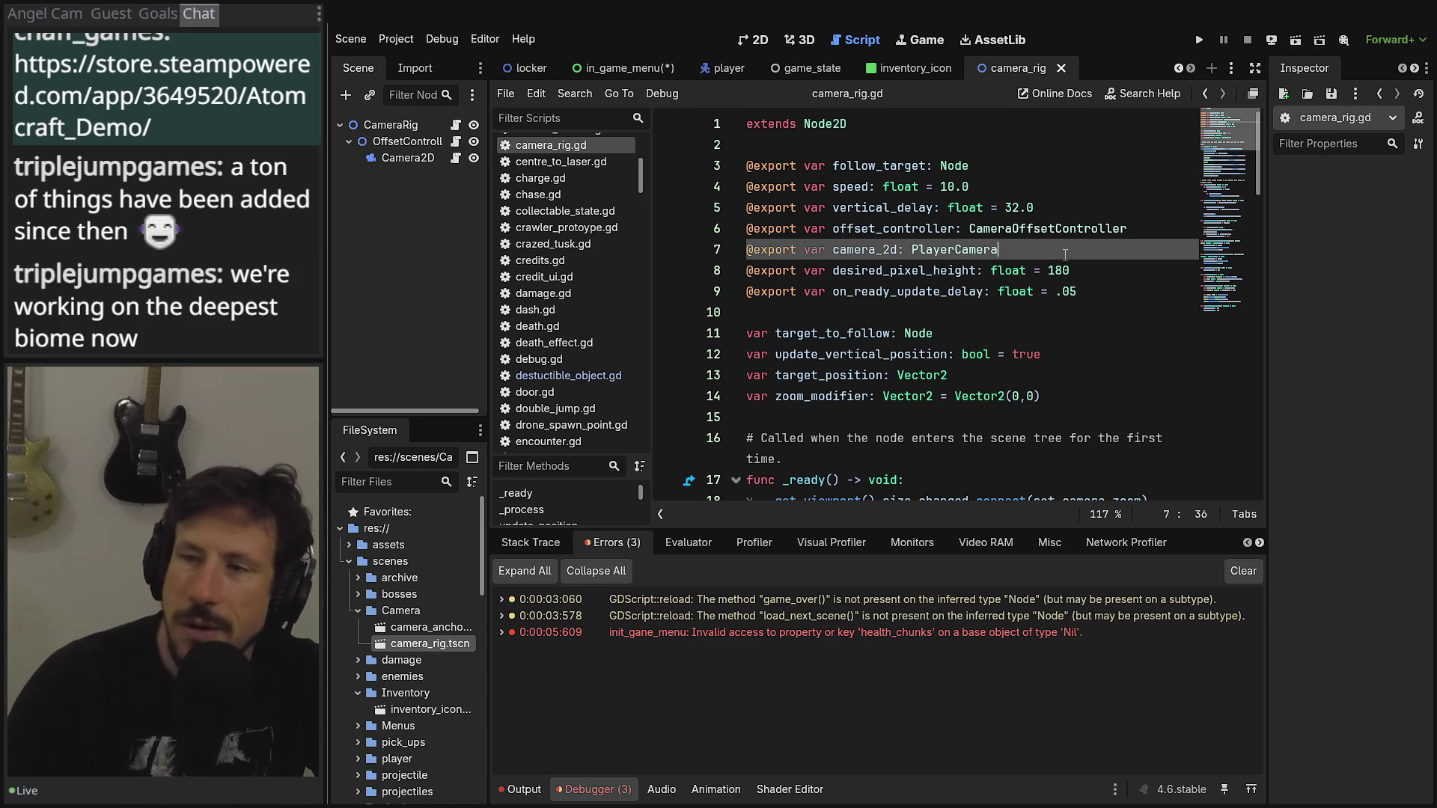
click(1153, 229)
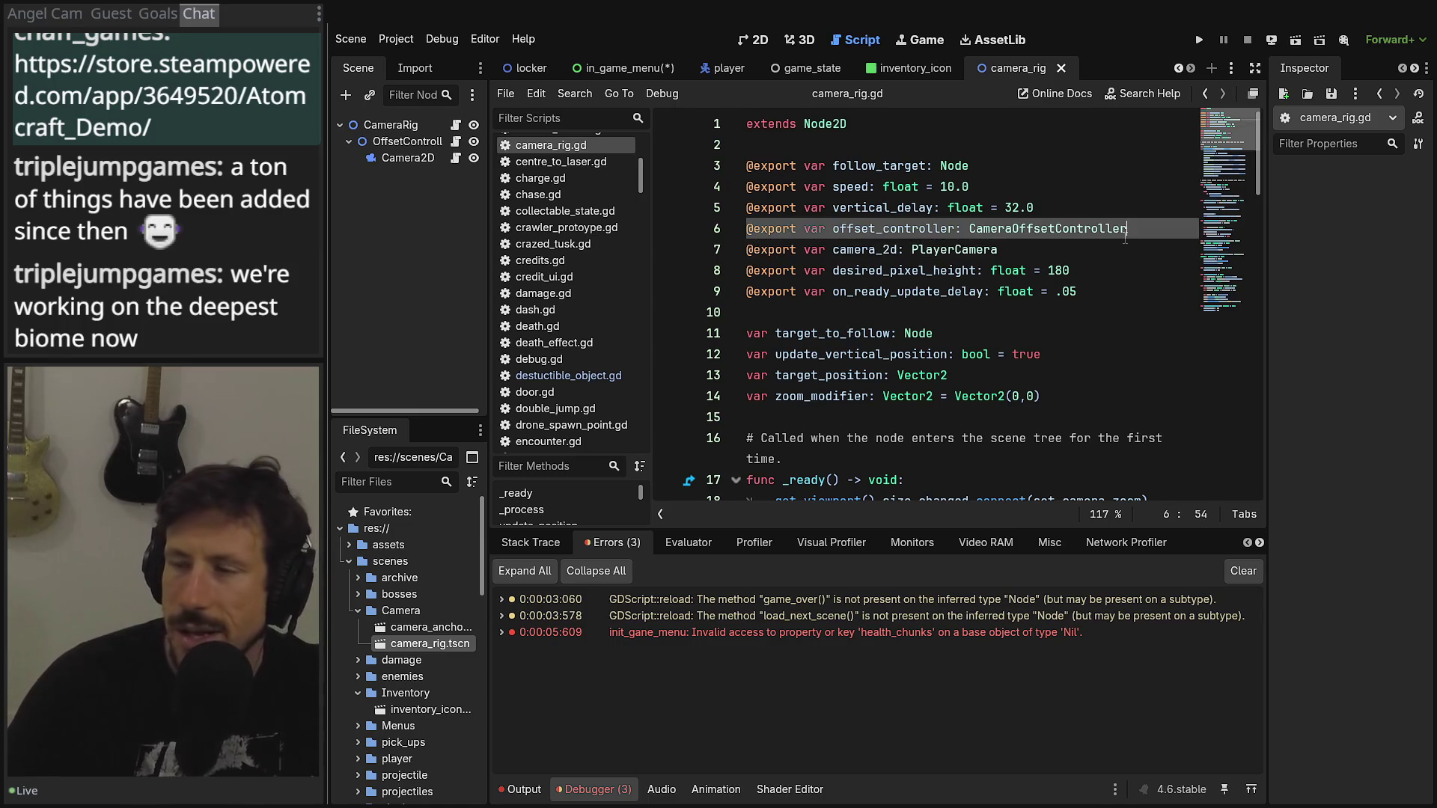
click(1019, 254)
click(1087, 268)
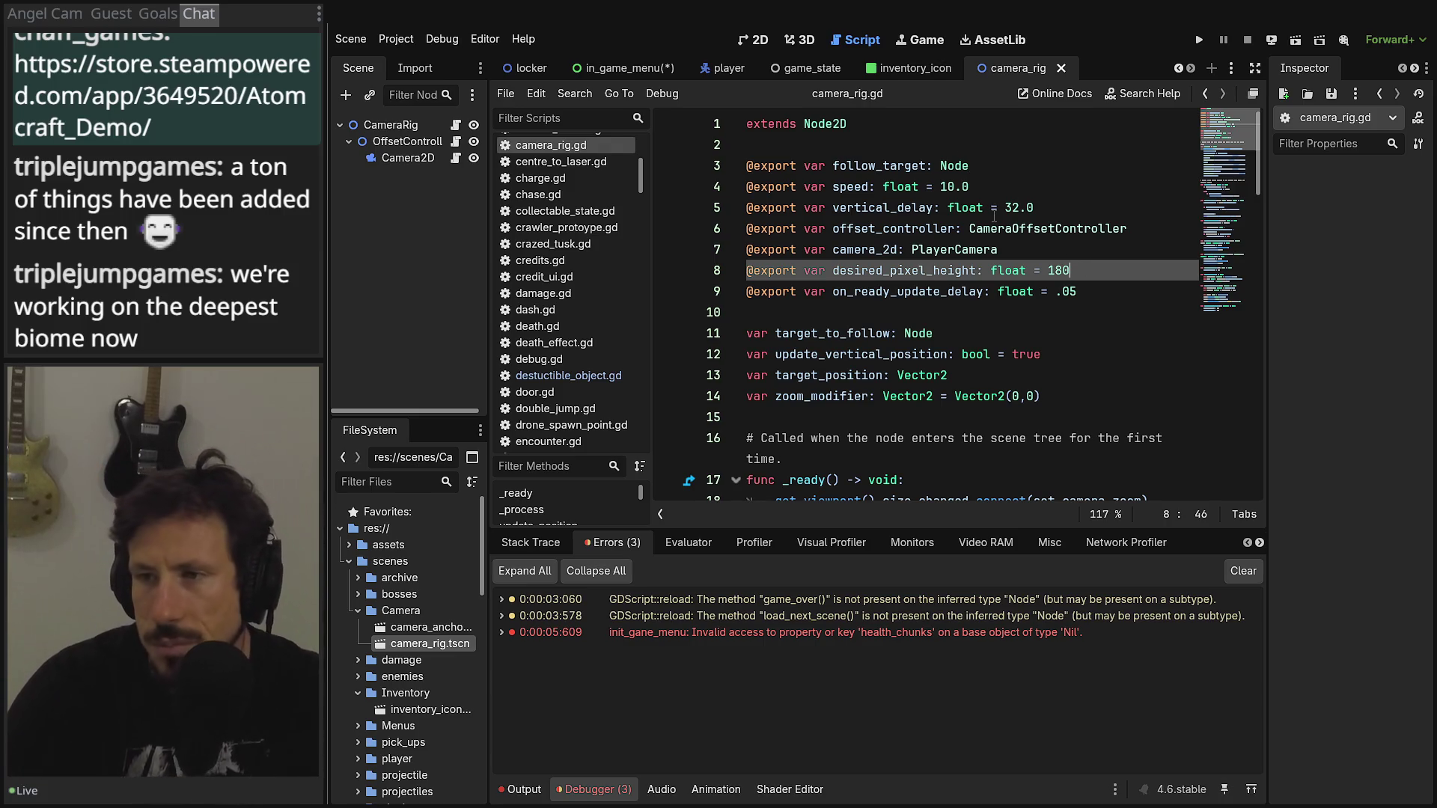
scroll(994, 215, down, 3)
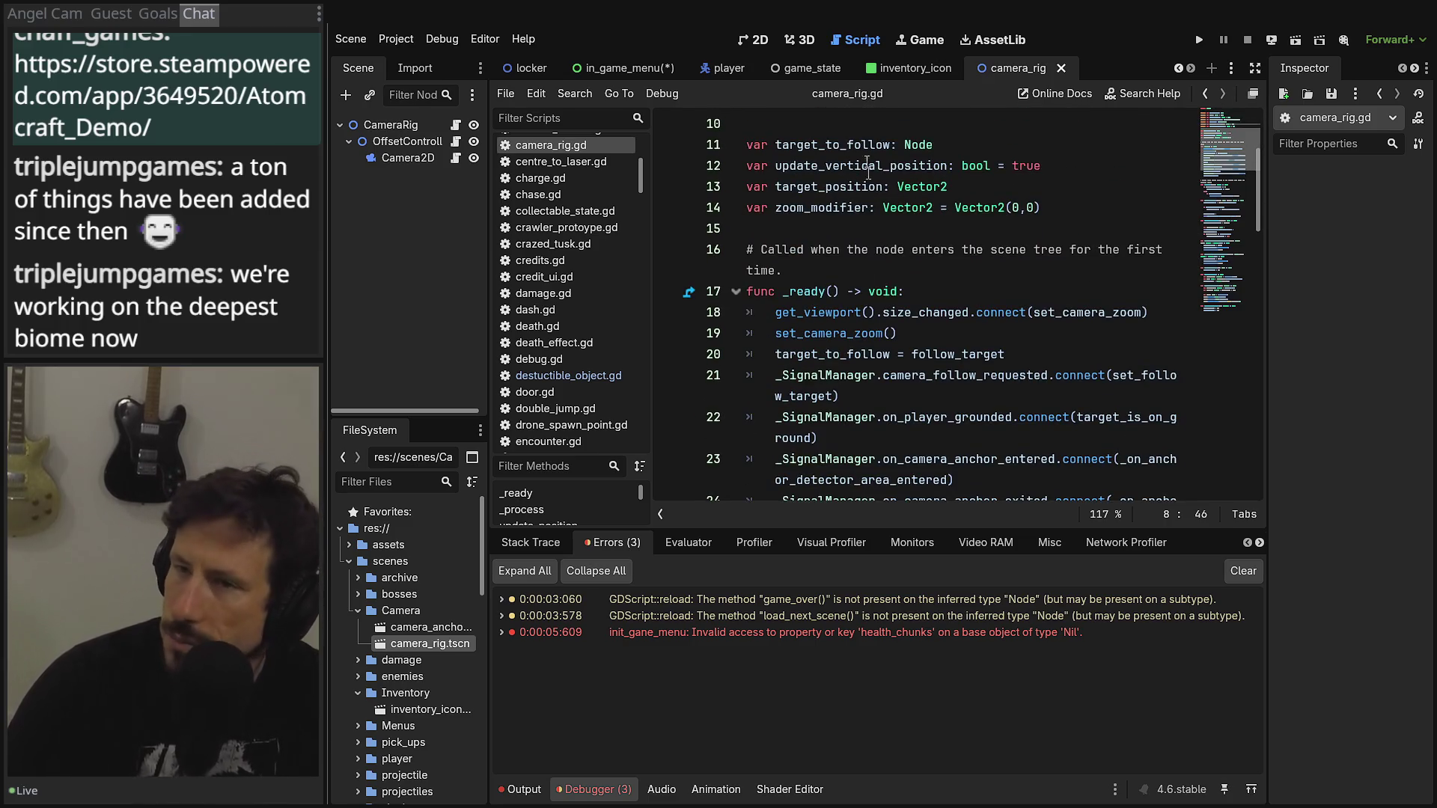
click(902, 70)
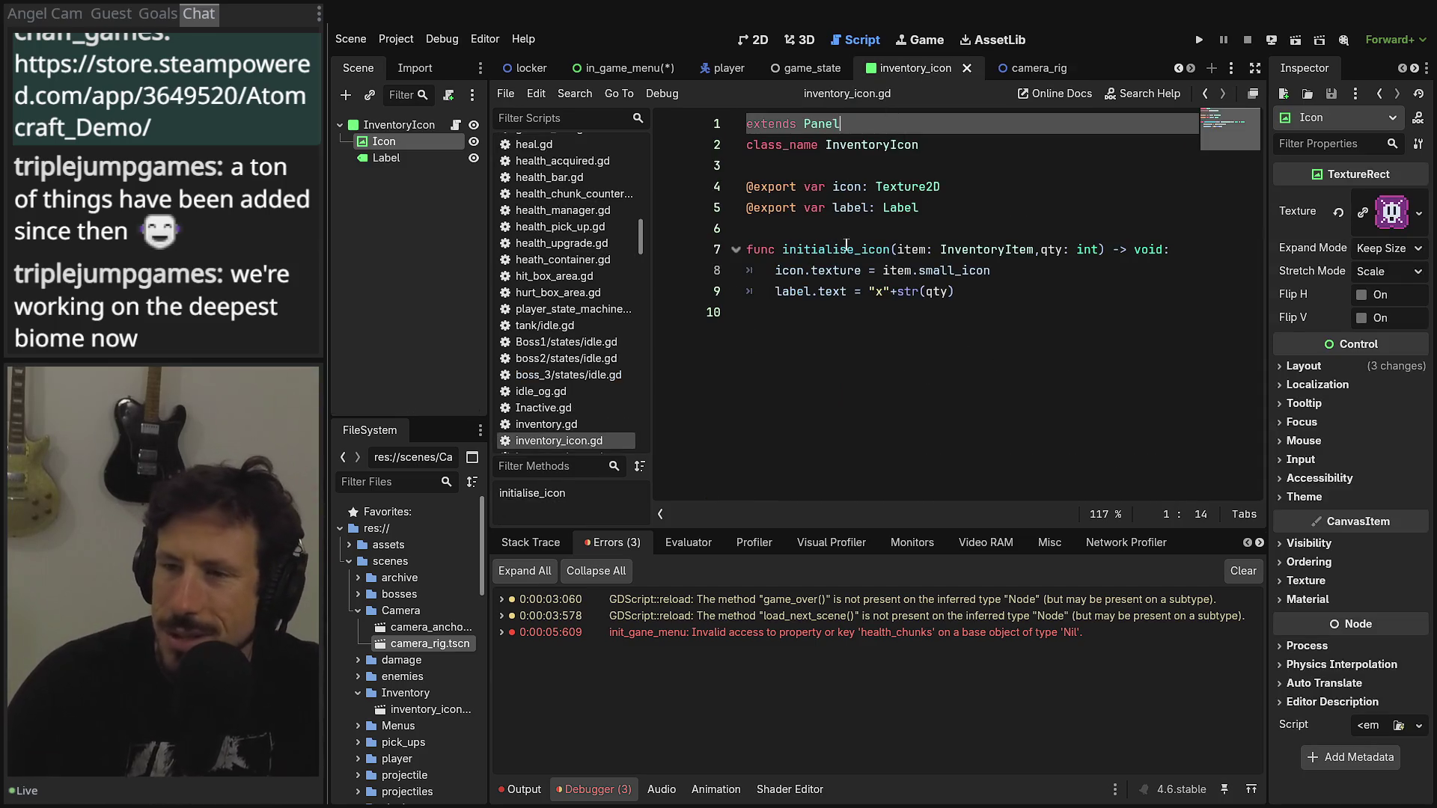
- Review inventory_icon.gd's initialise_icon with a wider inspector, then select the Label node to inspect it
click(814, 63)
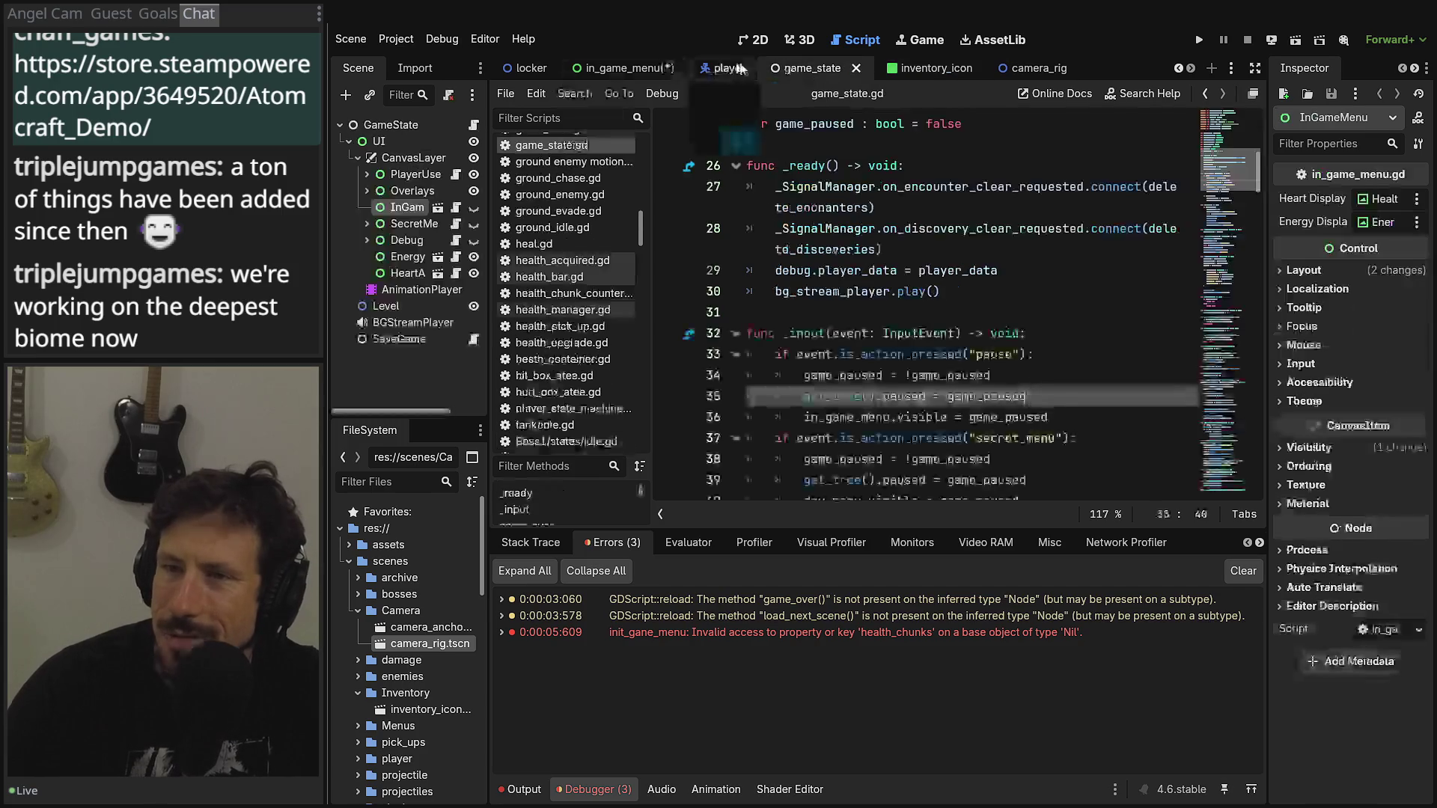
click(722, 65)
click(641, 64)
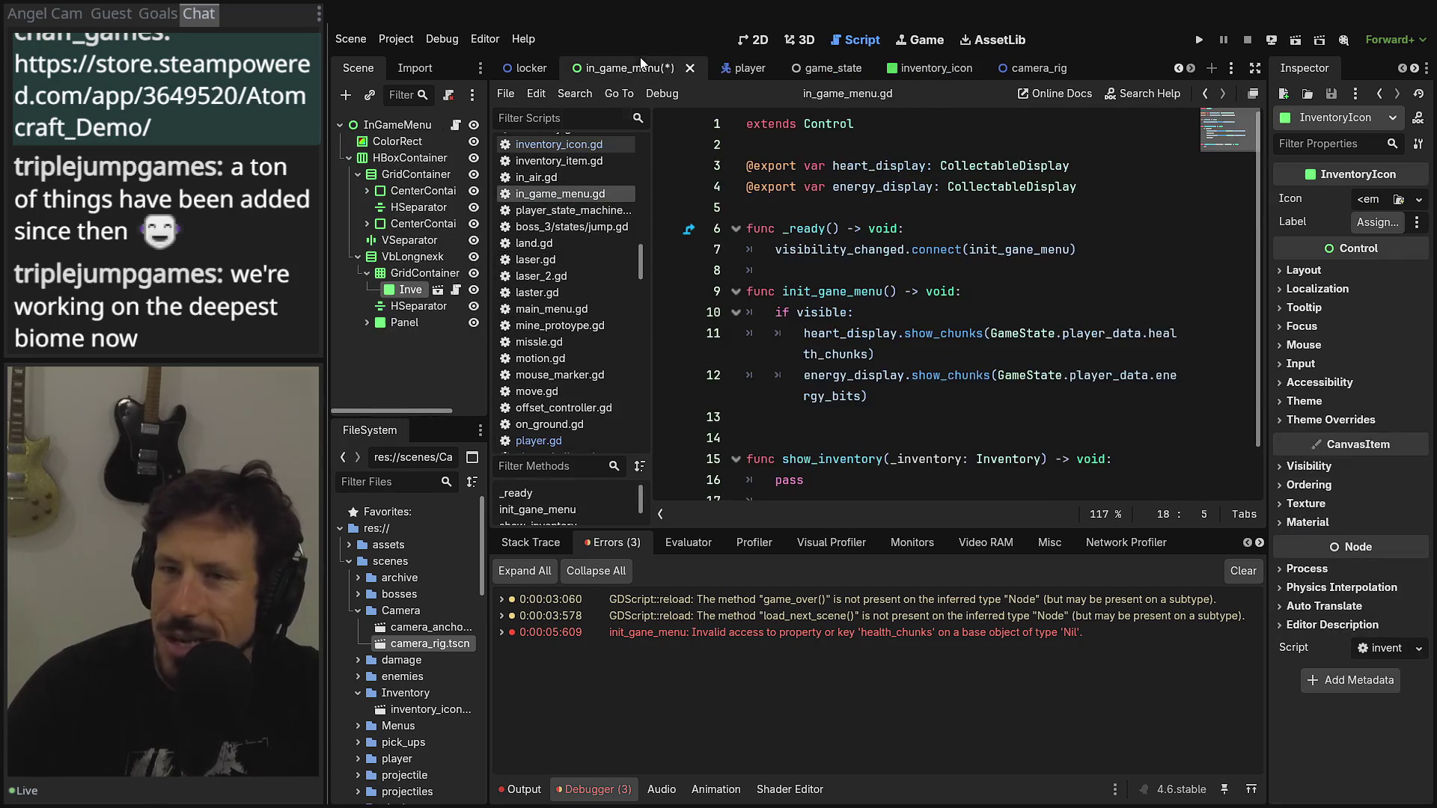
click(930, 70)
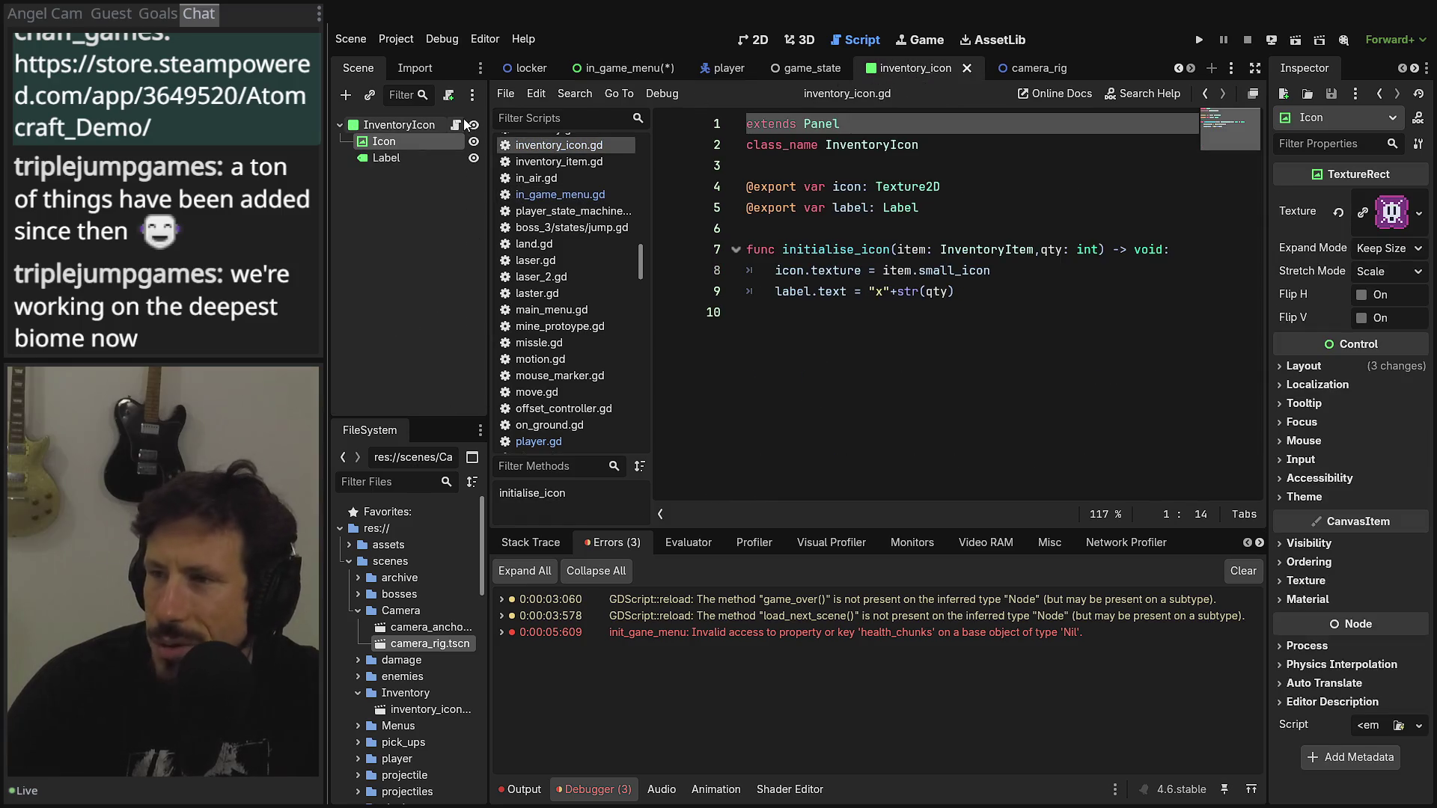
drag(1265, 200, 1181, 201)
mouse_move(1215, 278)
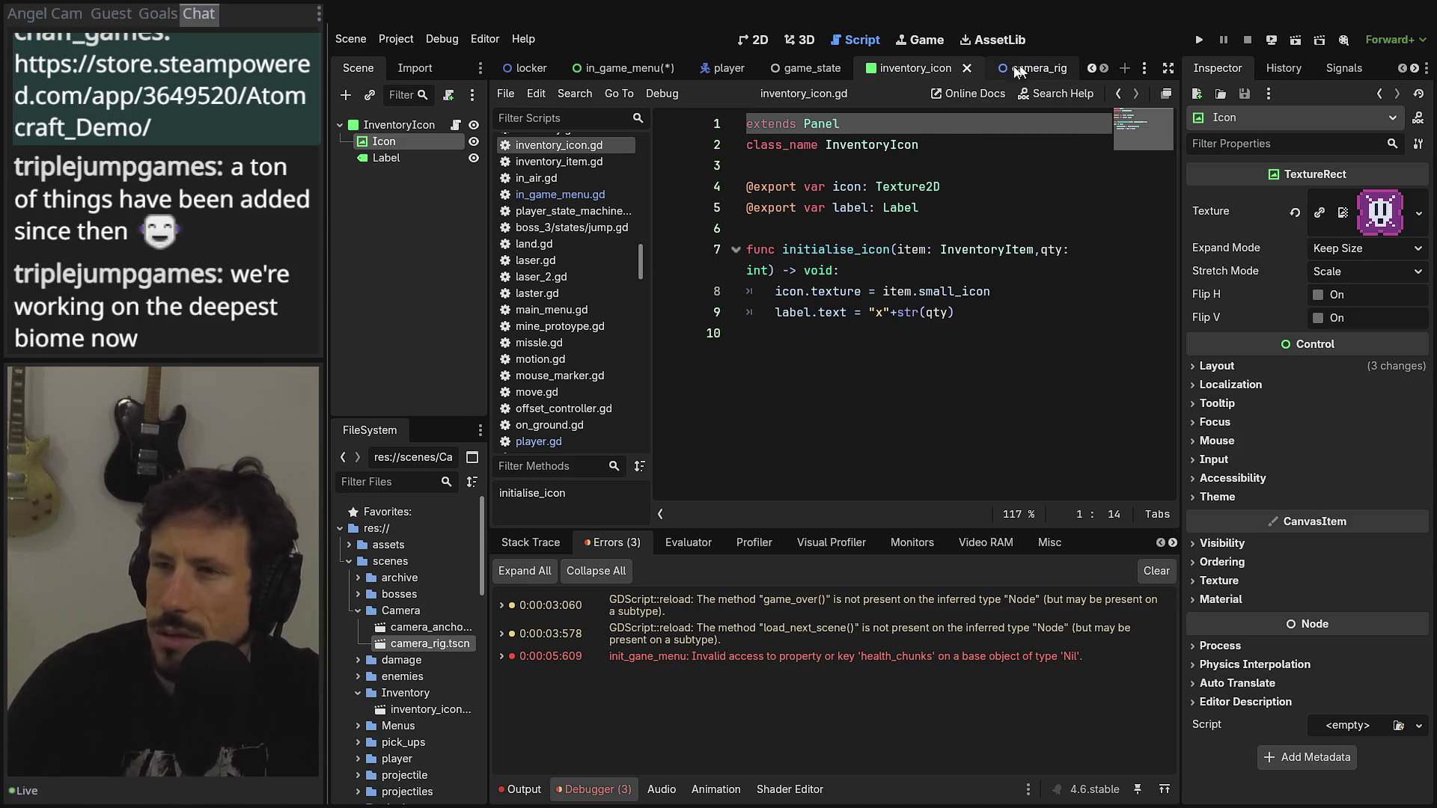
click(385, 157)
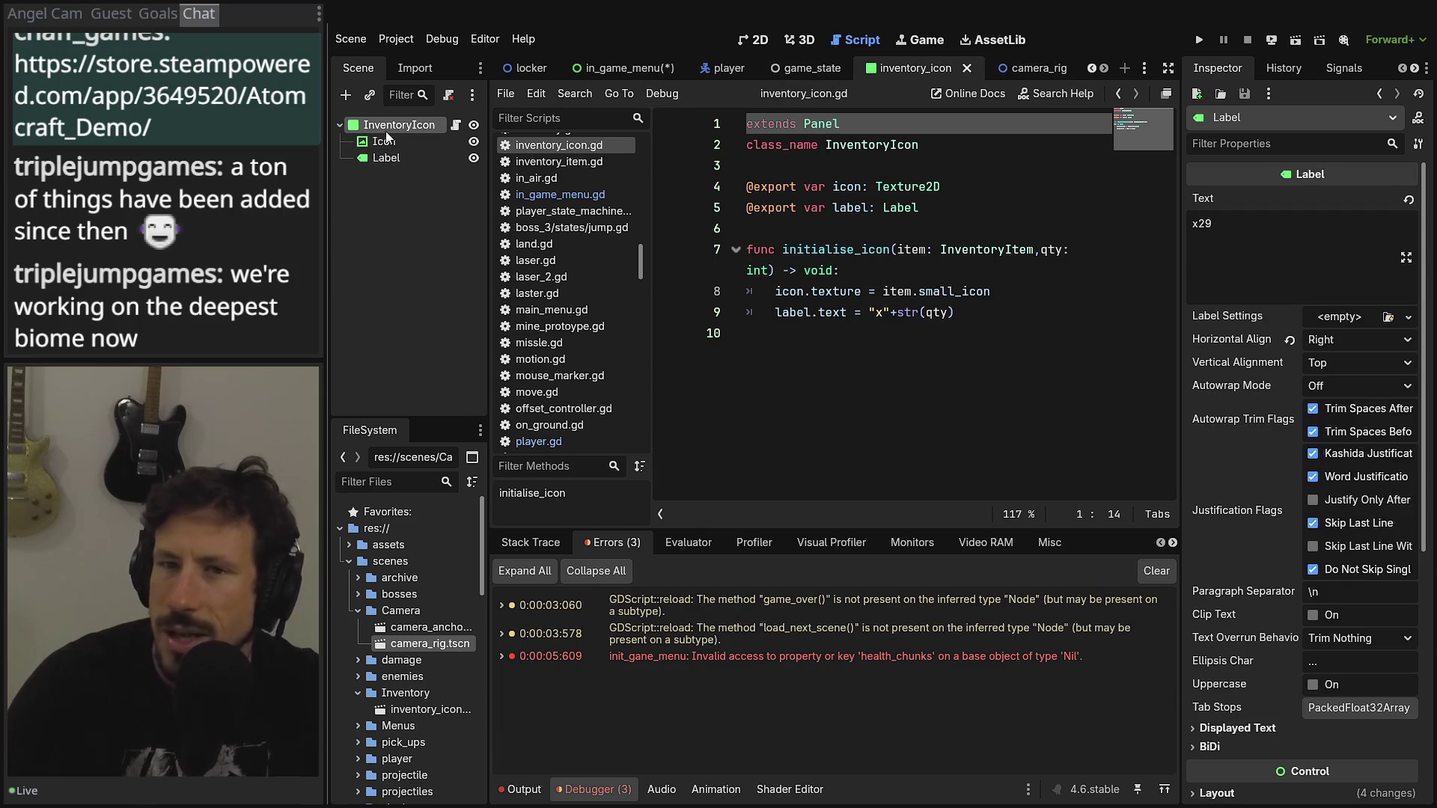
- Give the root InventoryIcon node a 96×96 px Custom Minimum Size
click(384, 129)
click(1270, 273)
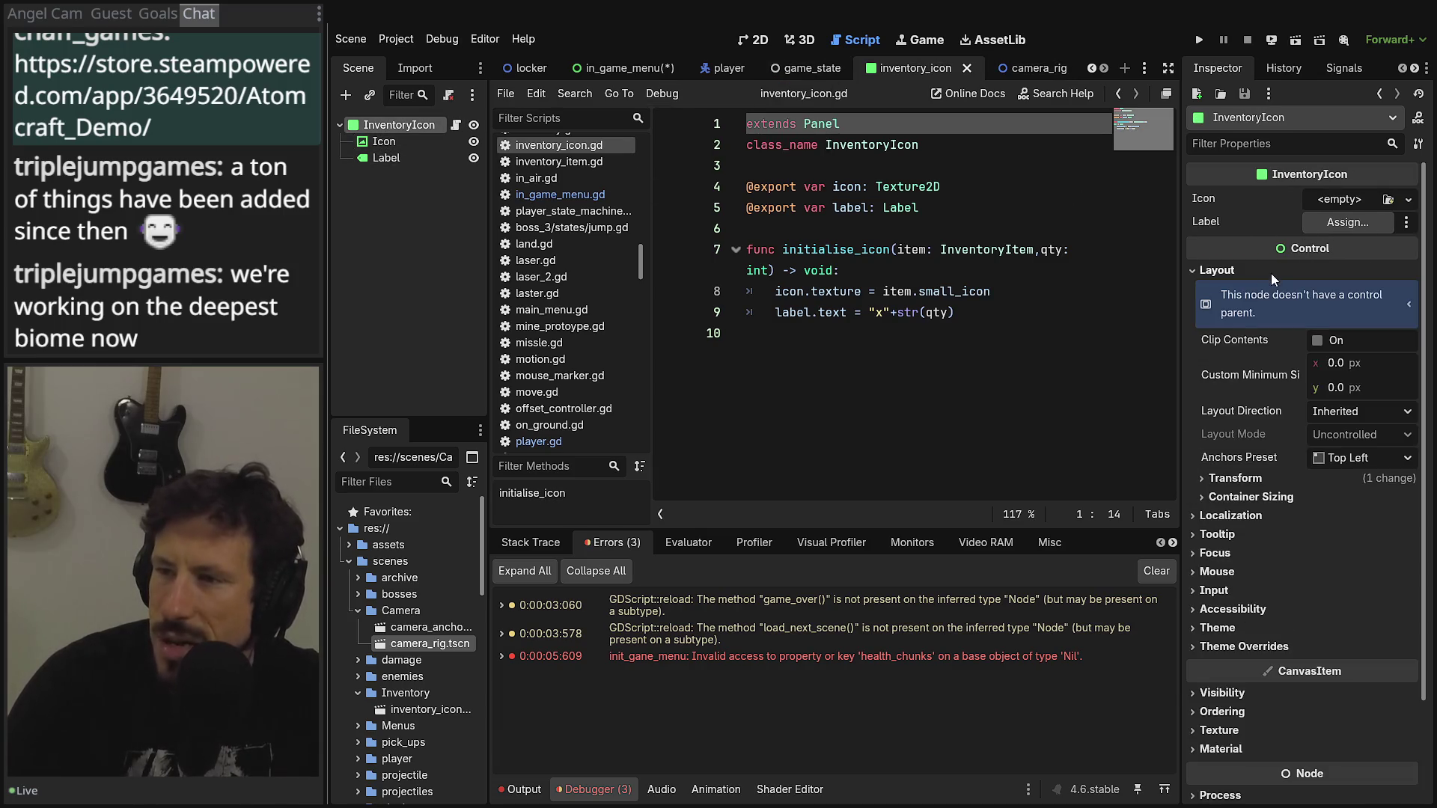
click(1355, 366)
text(16)
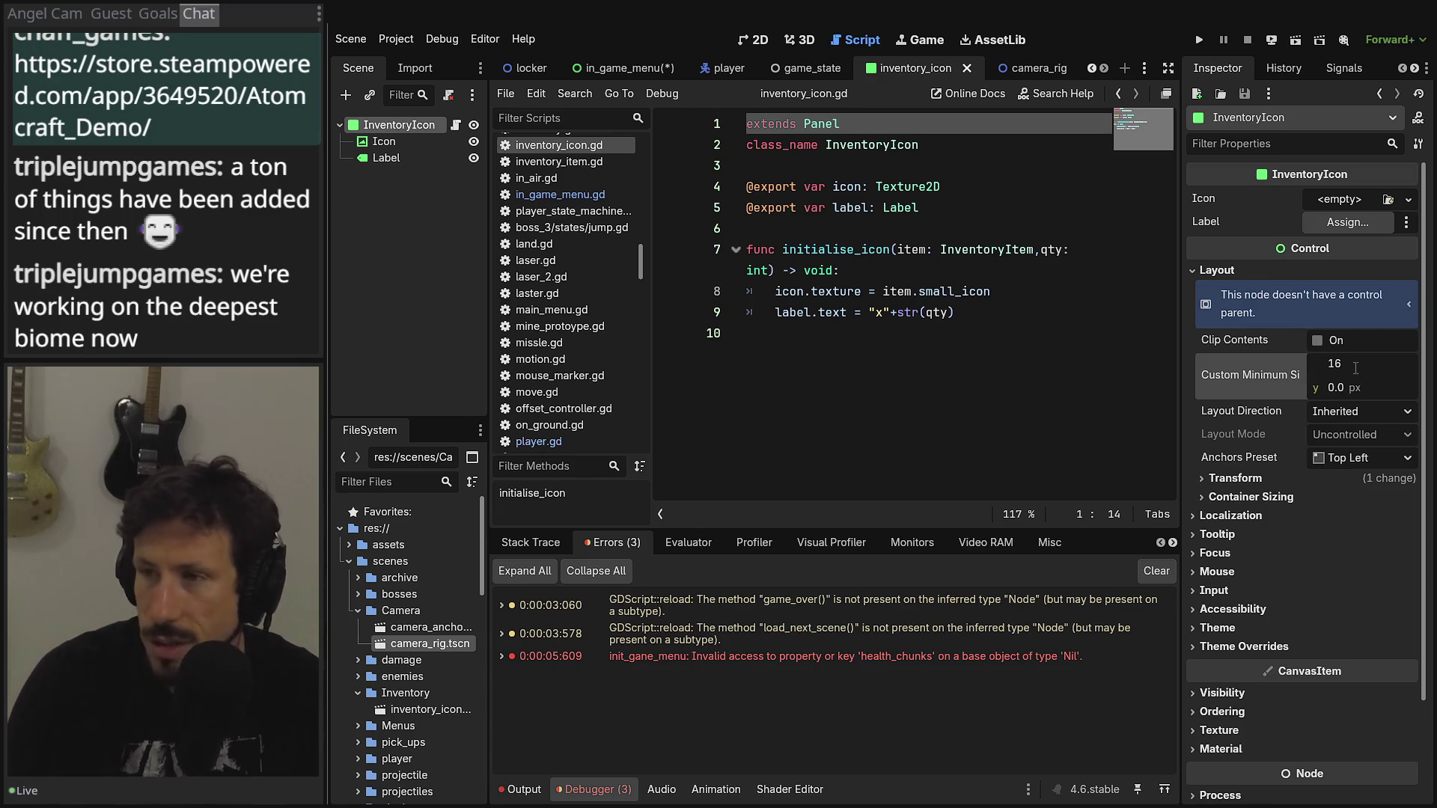
text(*)
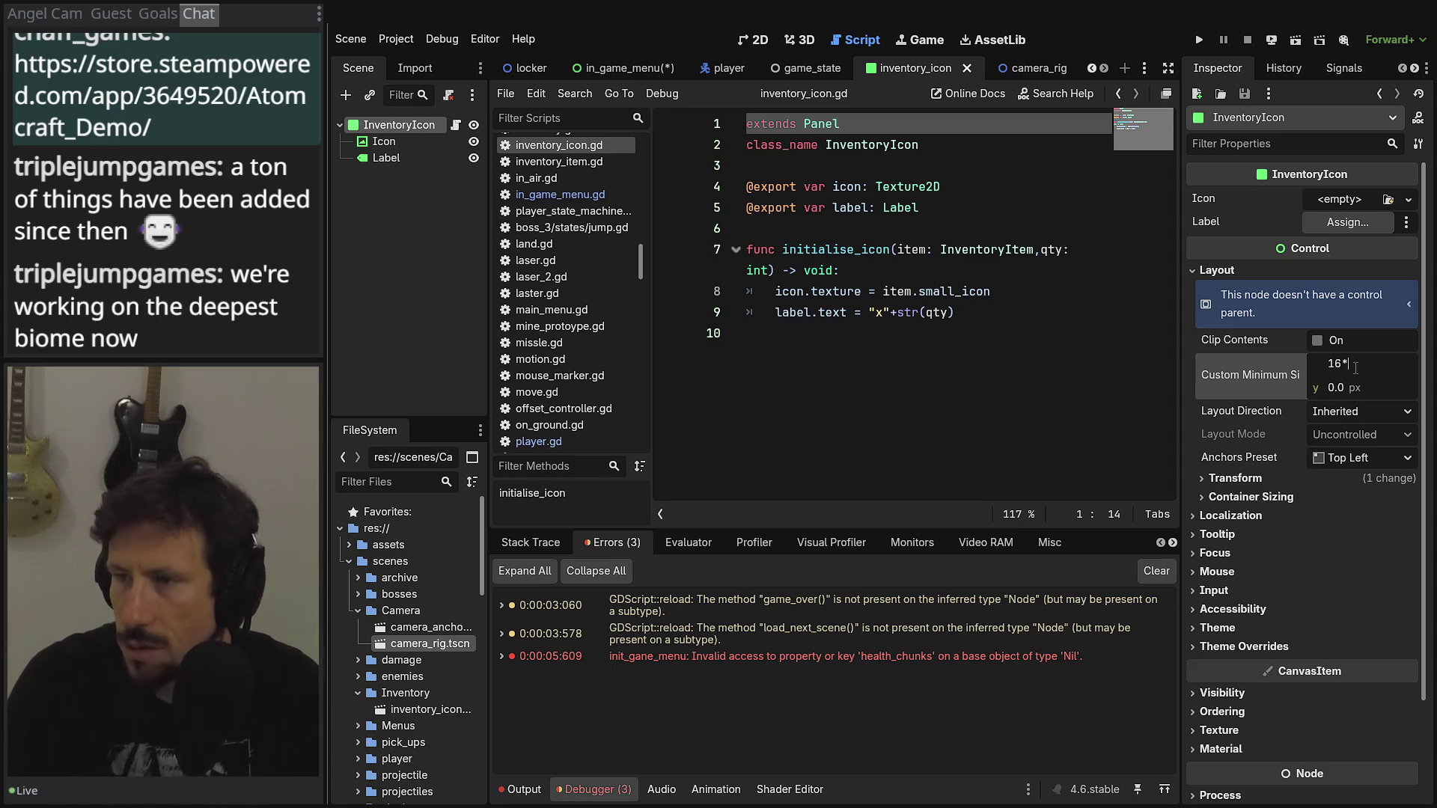
text(6)
key(Tab)
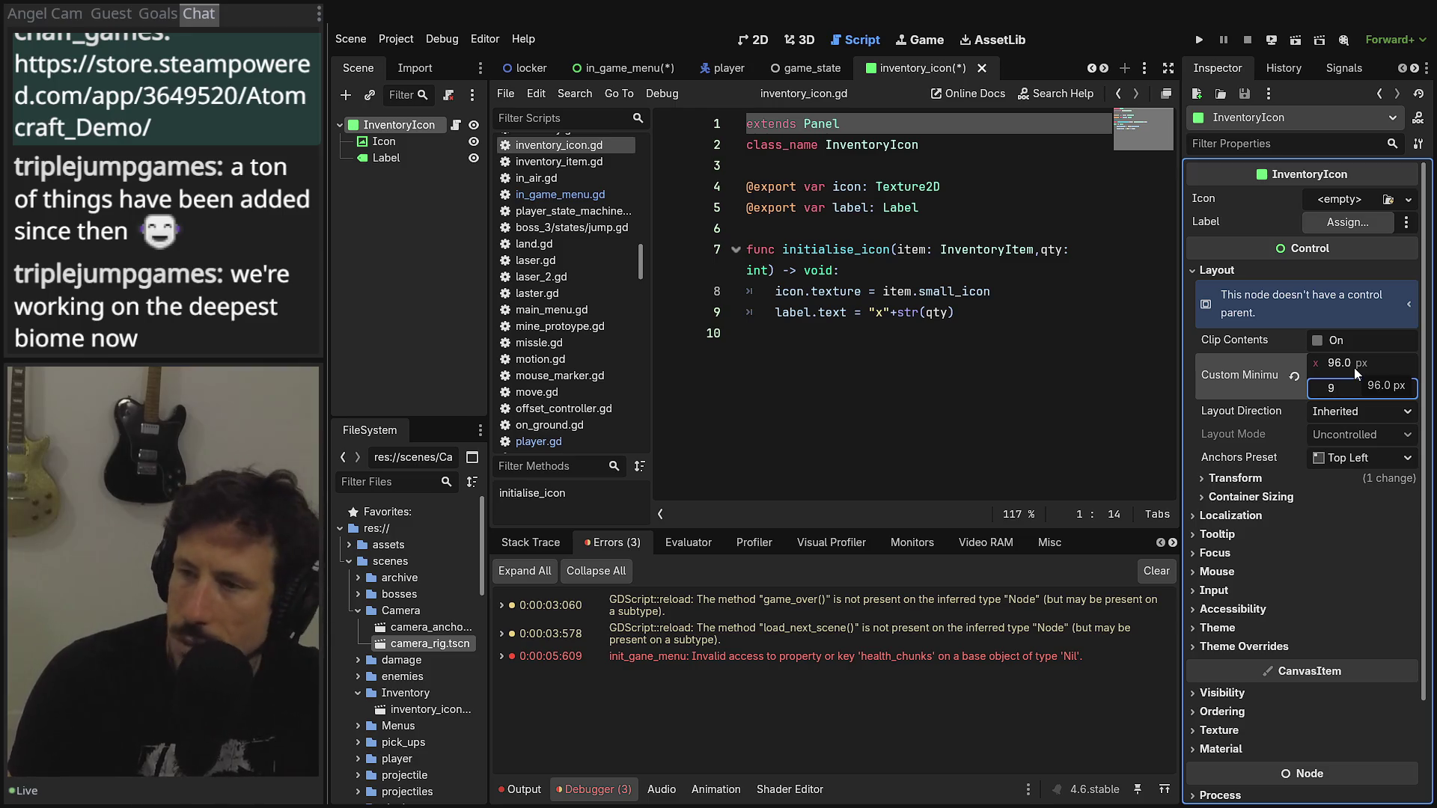
text(6)
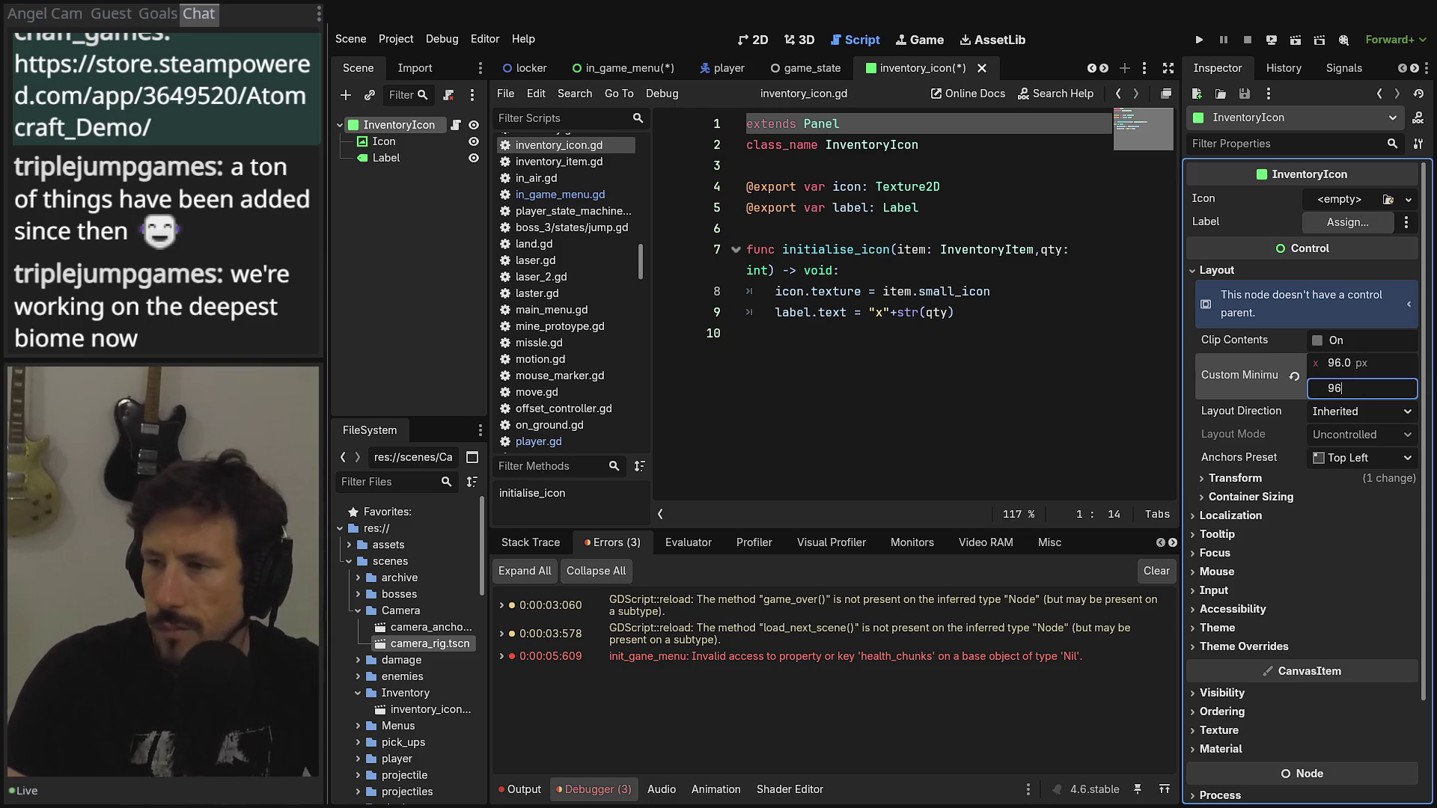
key(Tab)
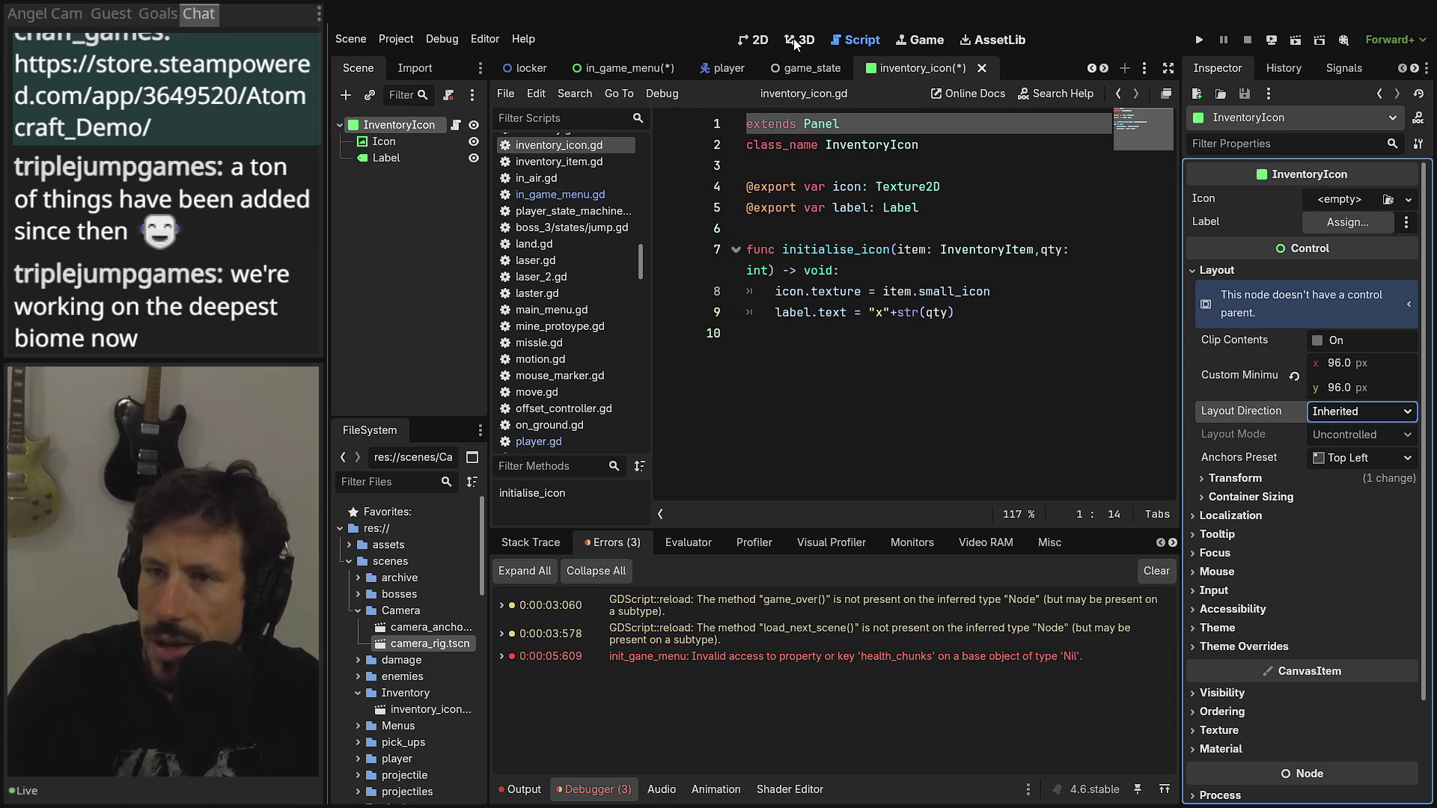
- On the 2D canvas, set the Icon texture's expand mode to Fit Width
click(800, 40)
click(761, 40)
scroll(806, 227, down, 5)
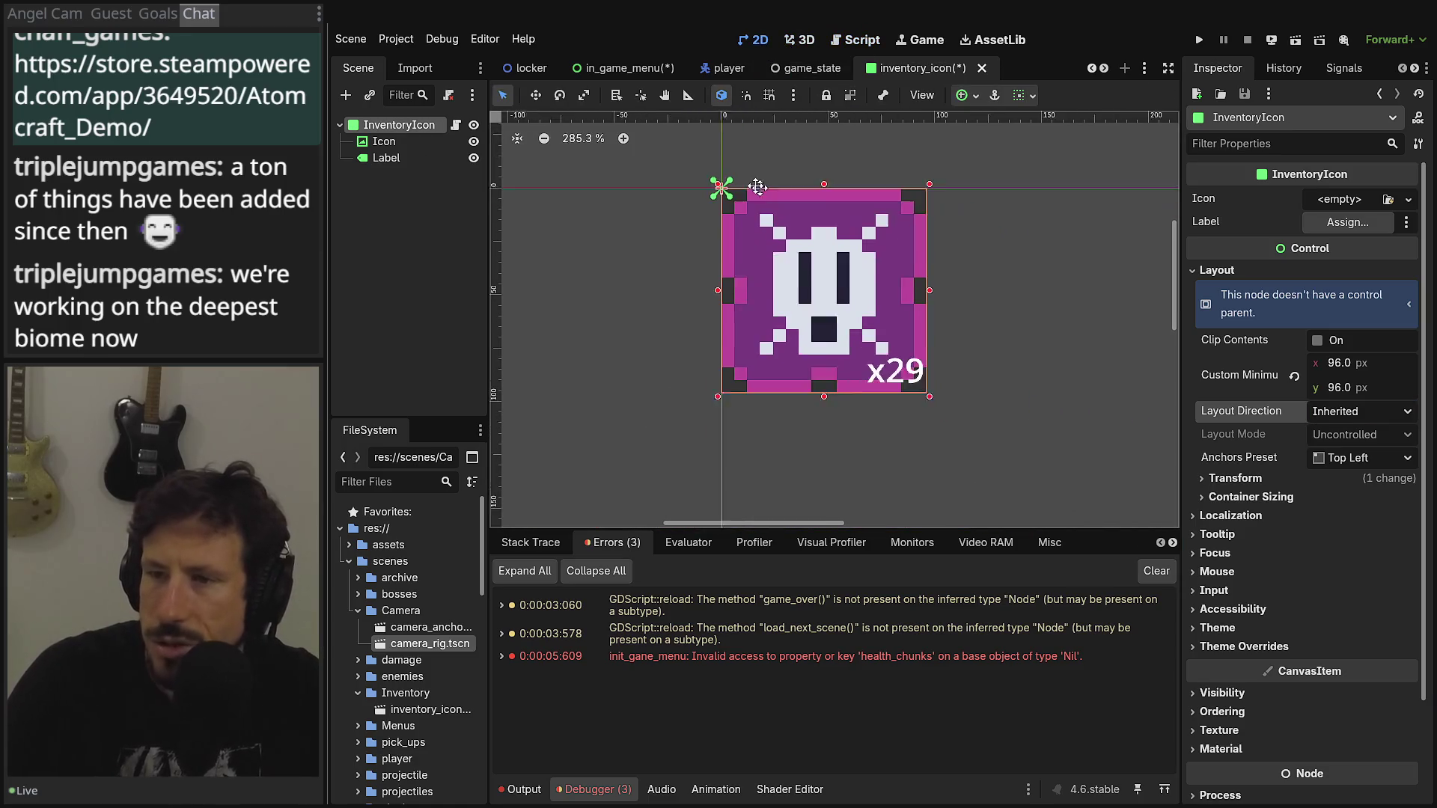
click(386, 141)
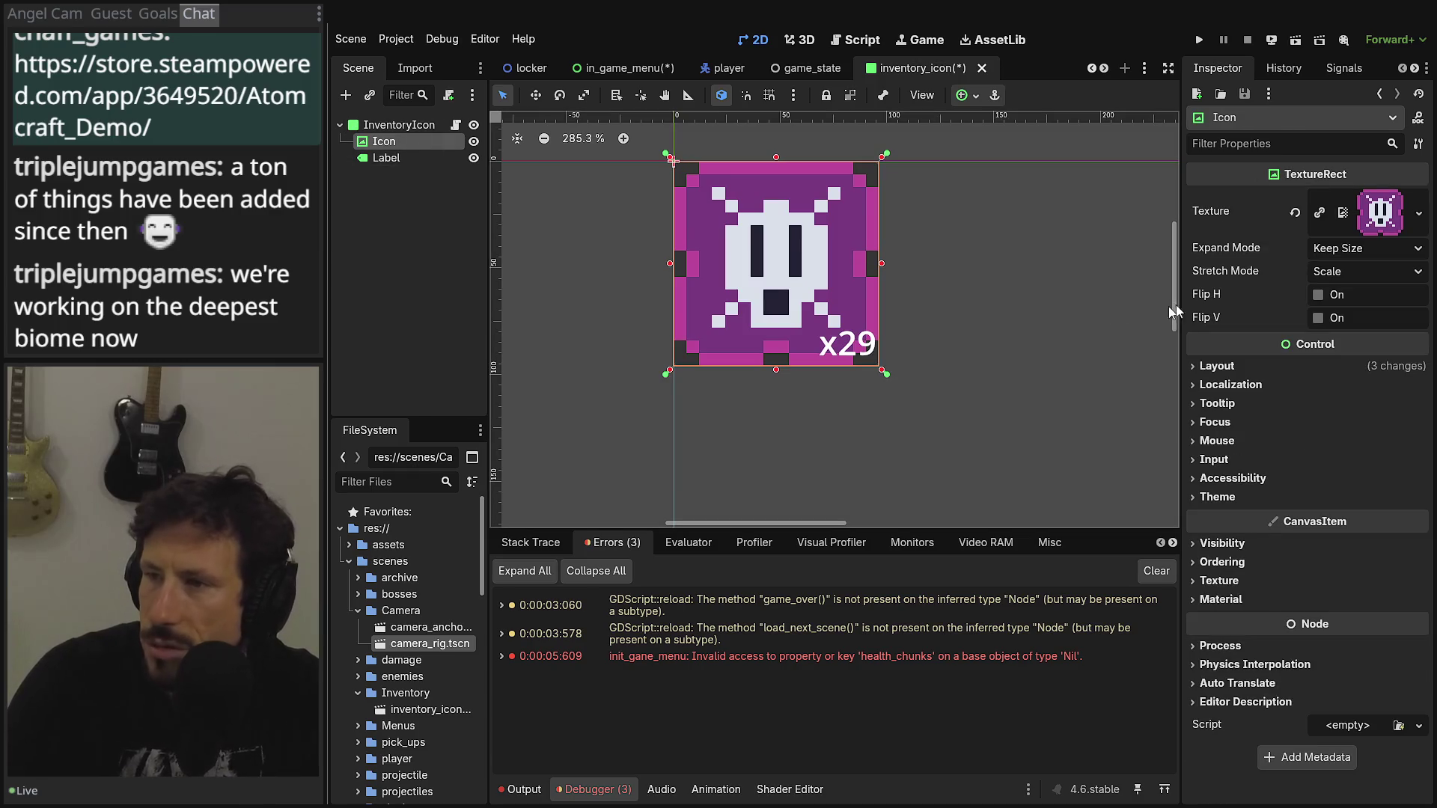
click(1356, 251)
click(1356, 255)
click(1356, 253)
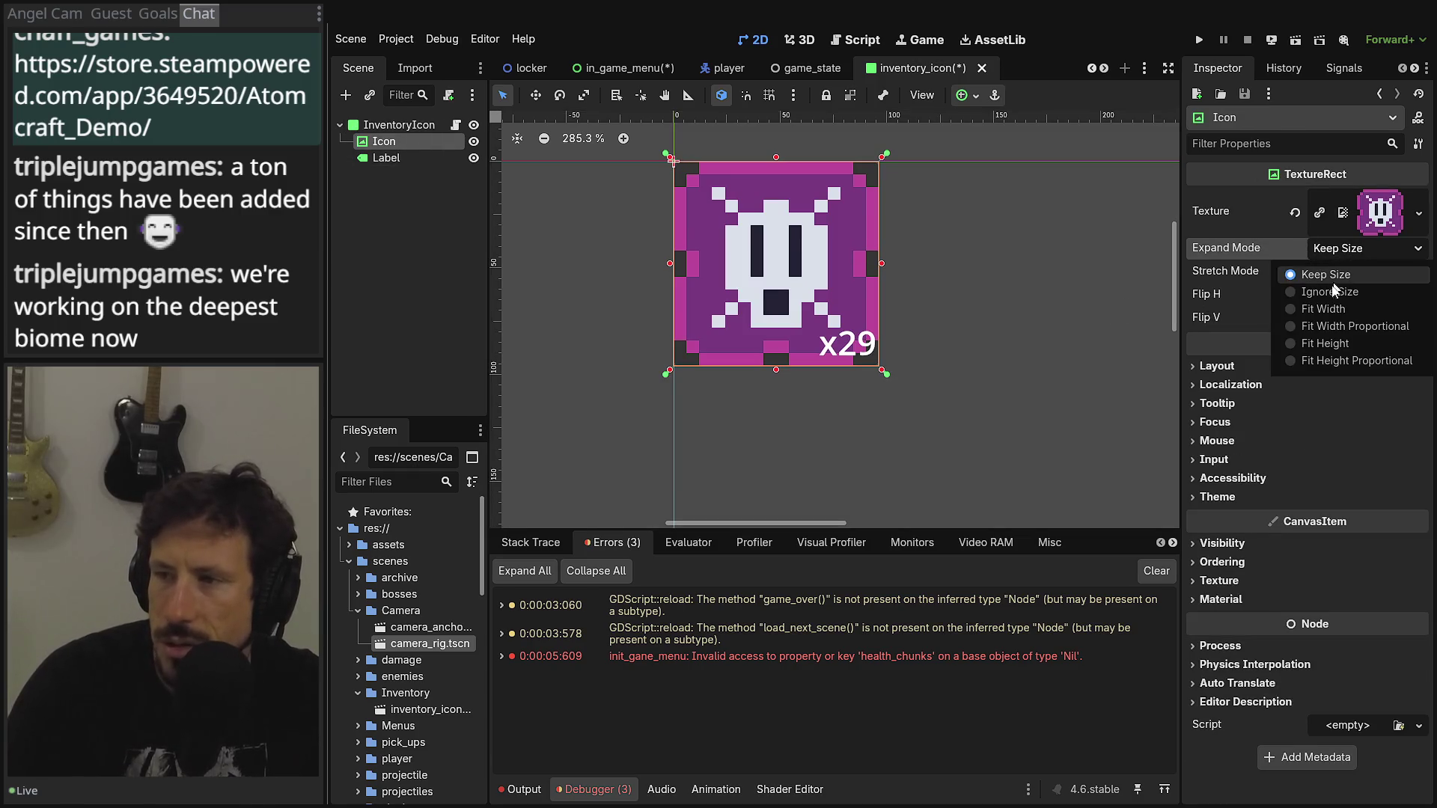
click(1322, 318)
- Try Fit Height and Keep stretch, revert Icon to Keep Size and Scale, and save the icon scene
click(1340, 255)
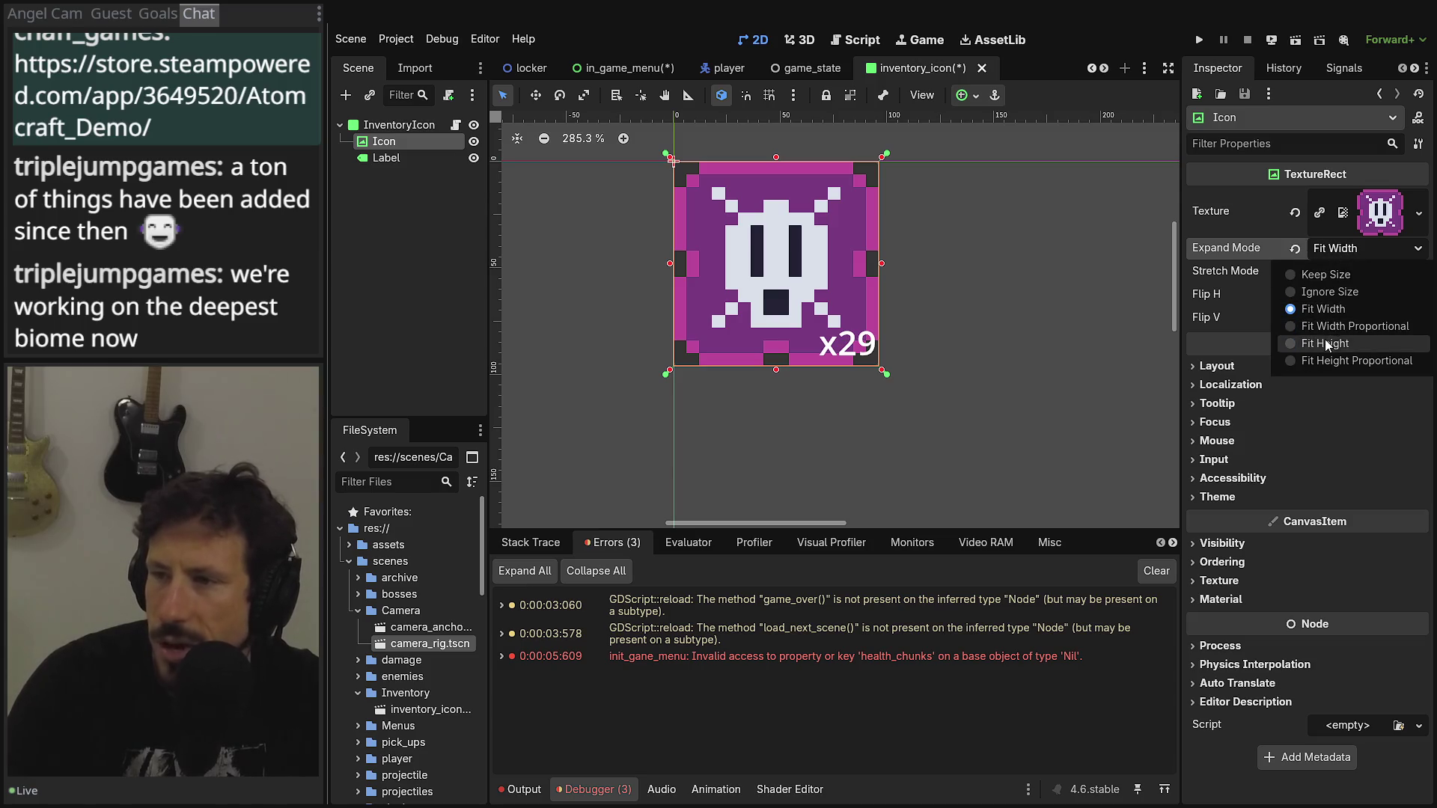
click(1328, 347)
click(1360, 274)
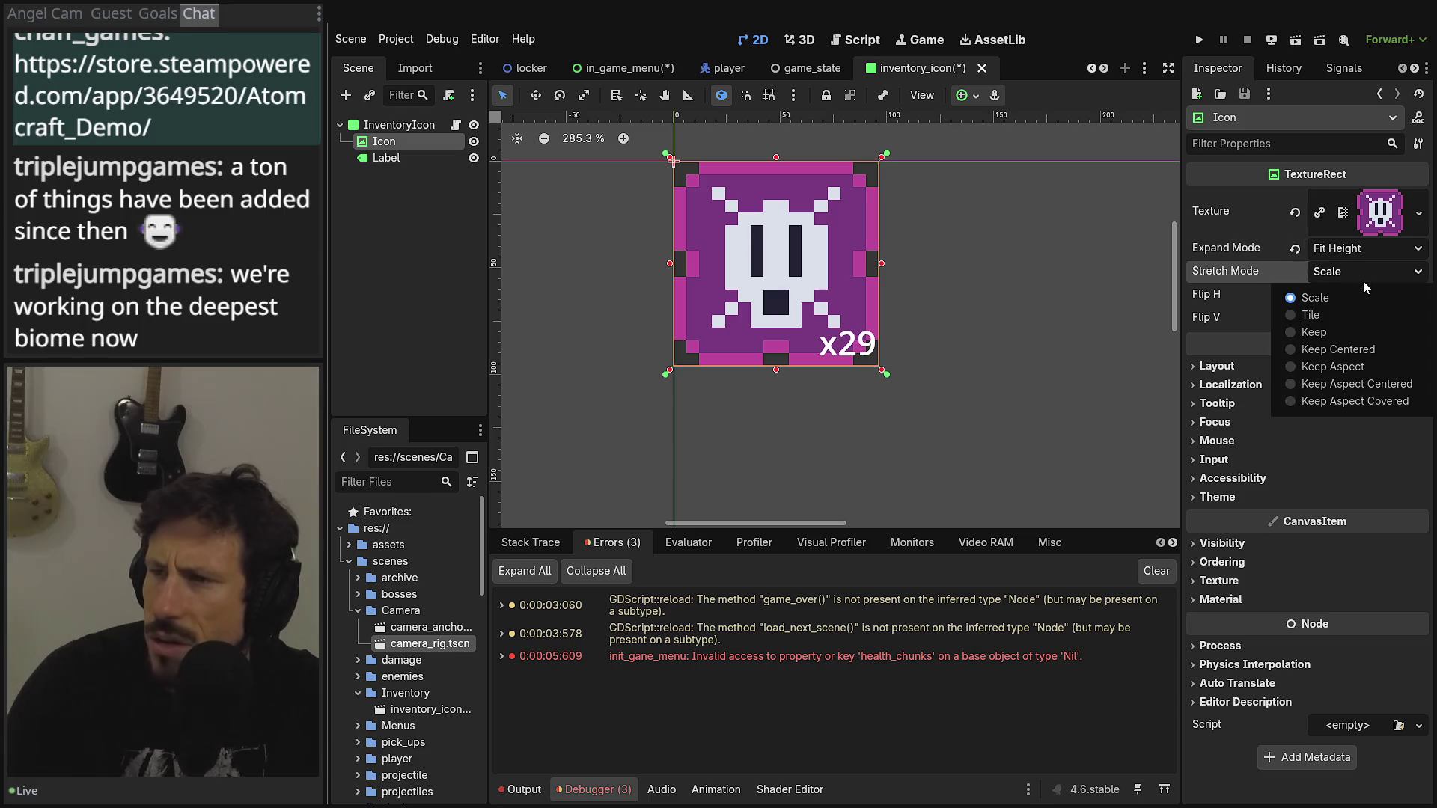
click(1325, 334)
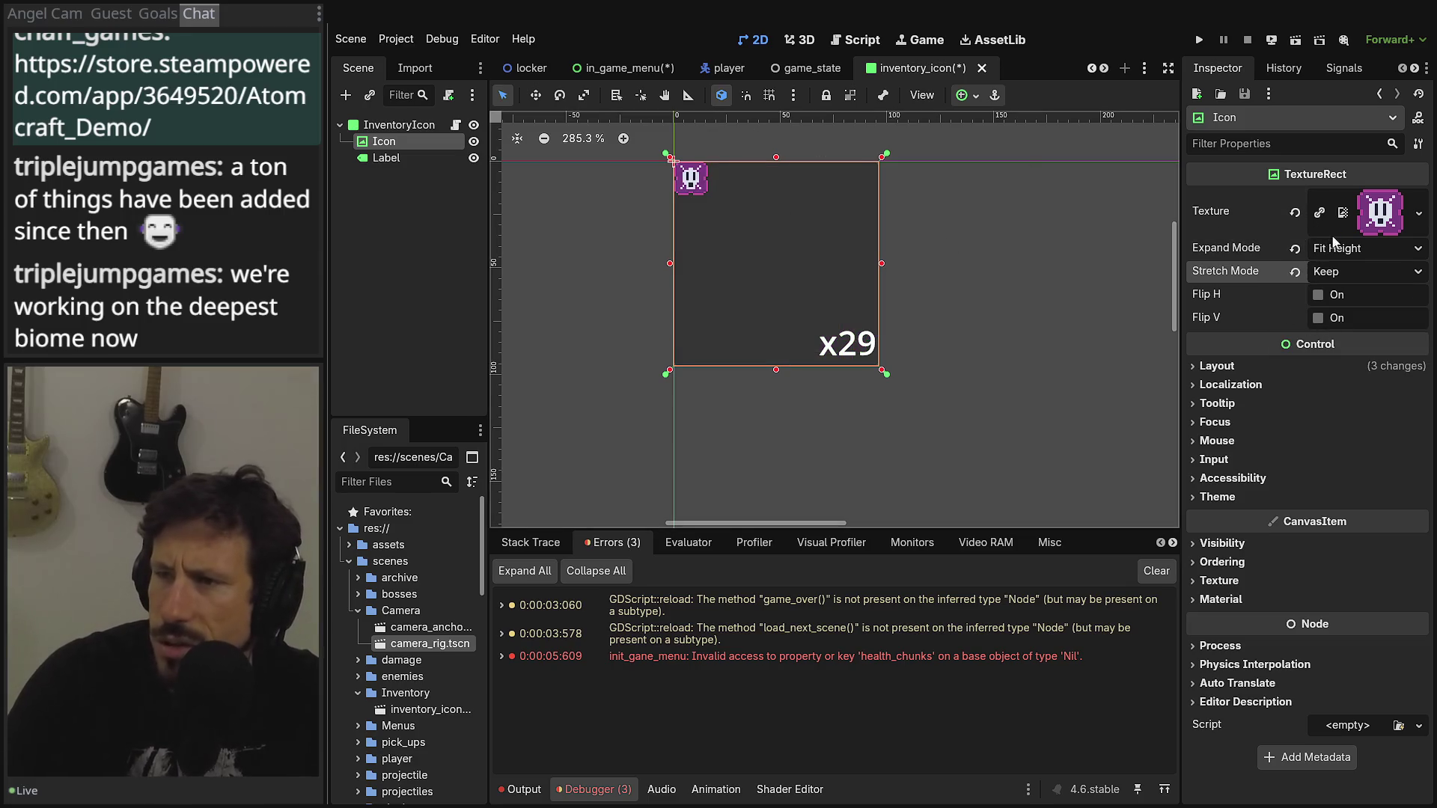
click(1295, 272)
click(1295, 249)
key(ctrl+s)
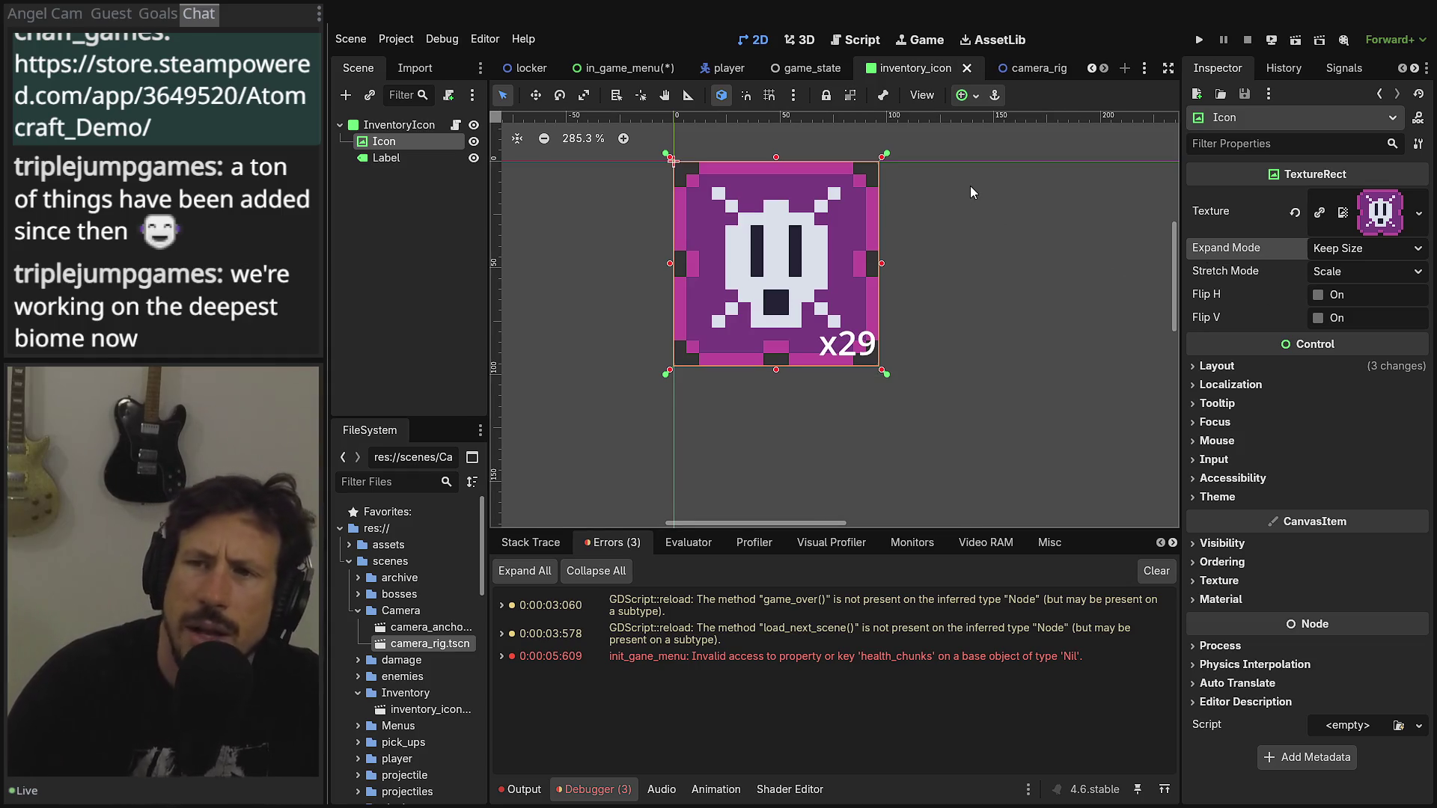
click(642, 69)
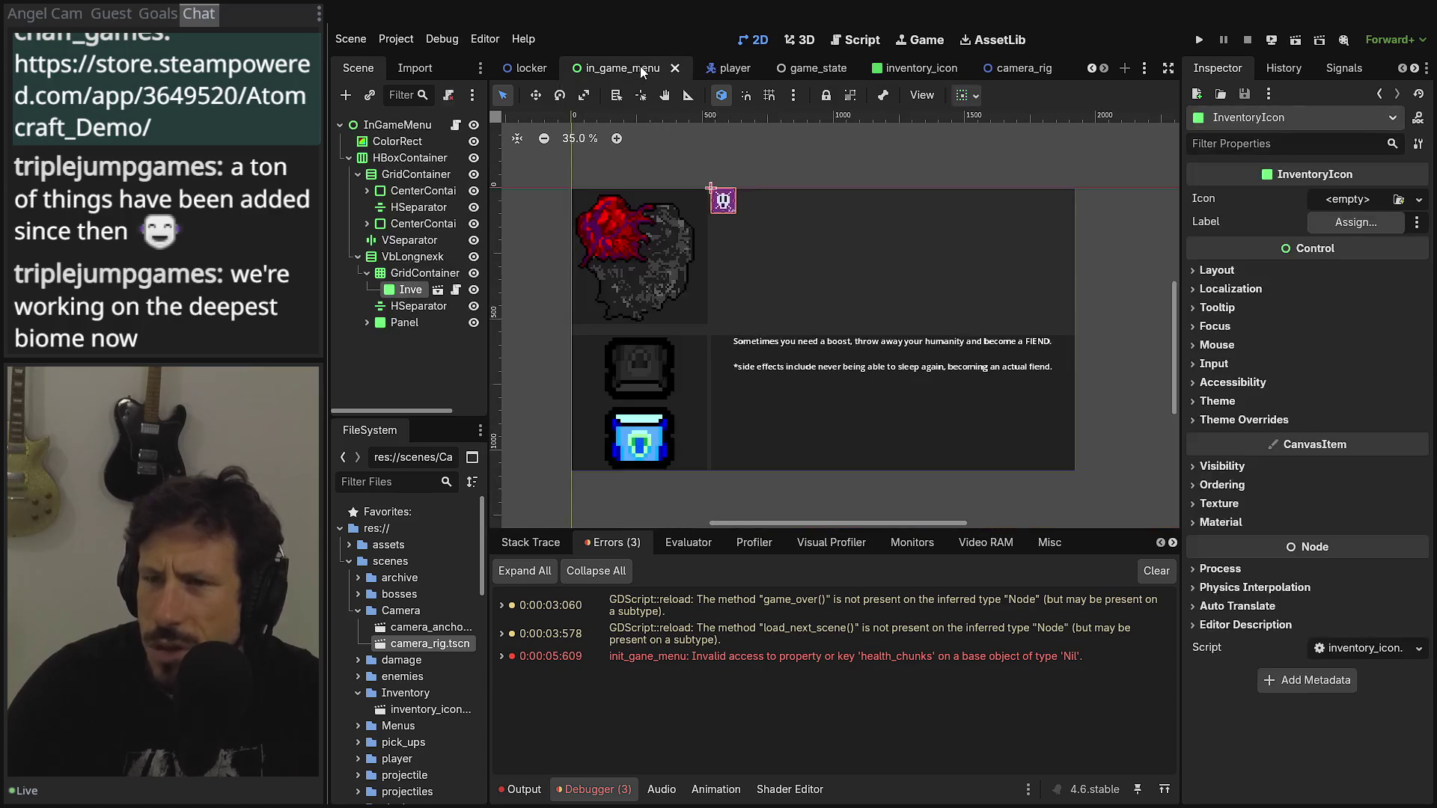
- Frame the menu, duplicate the grid's InventoryIcon into eight copies, and select the GridContainer
scroll(703, 210, up, 4)
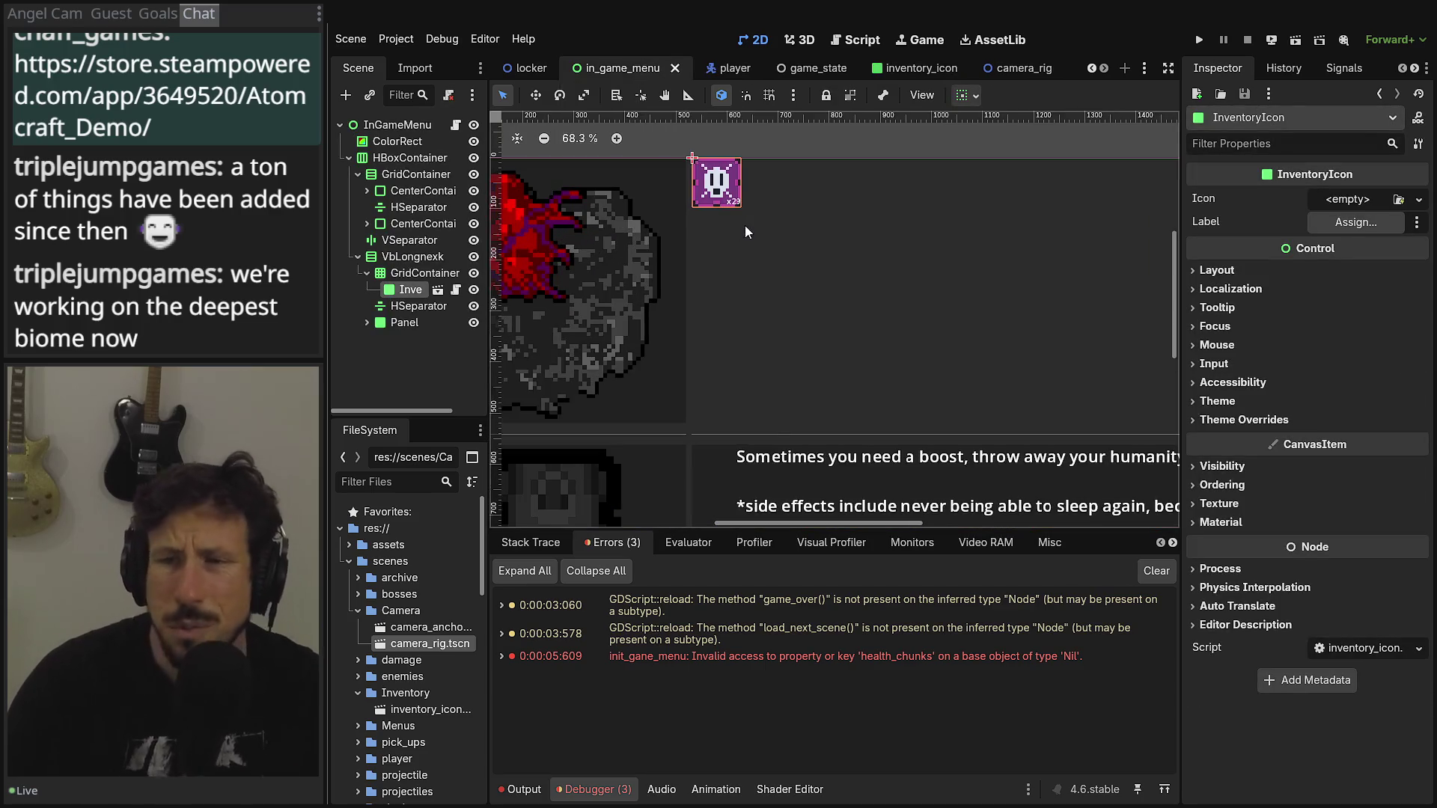
drag(750, 221, 658, 208)
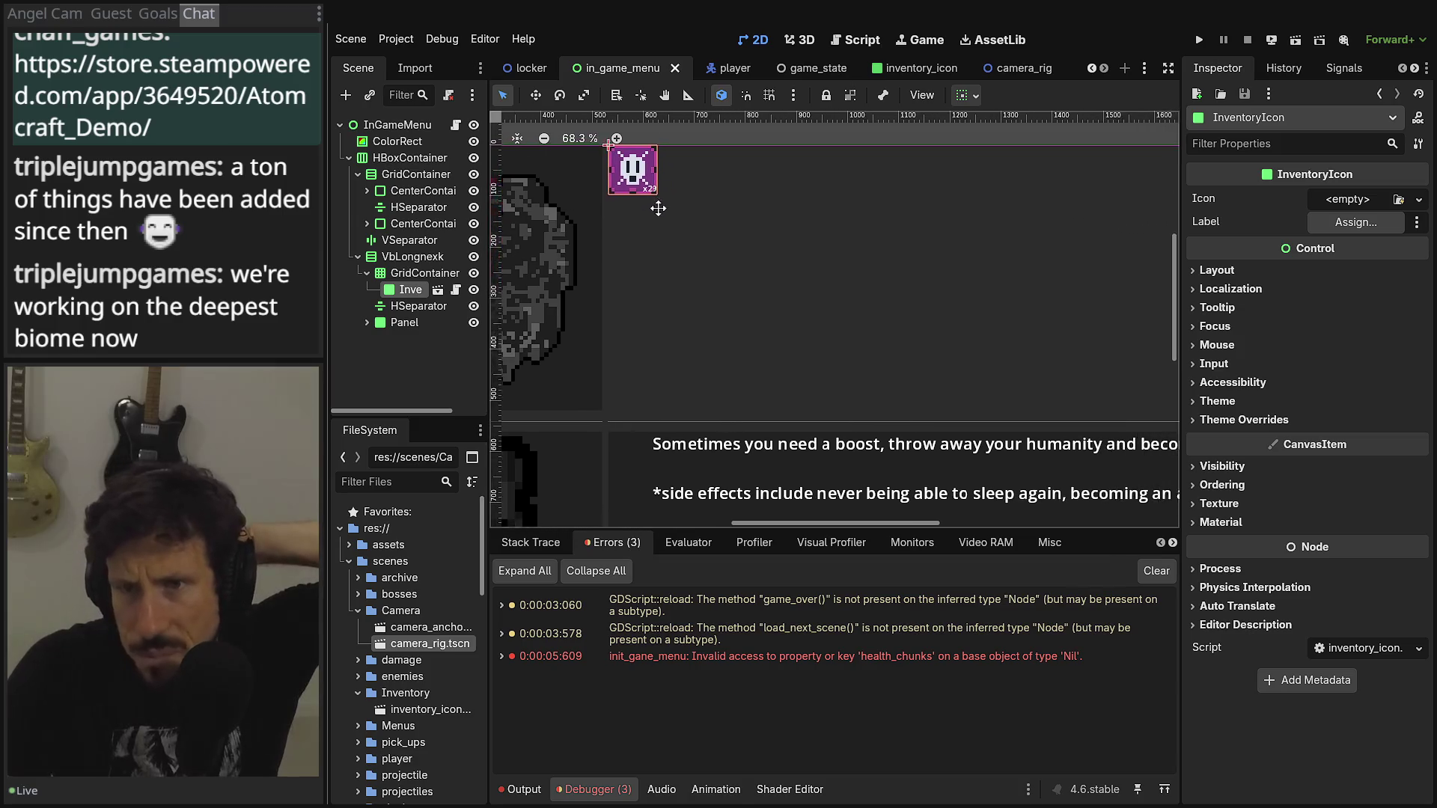
scroll(651, 211, down, 2)
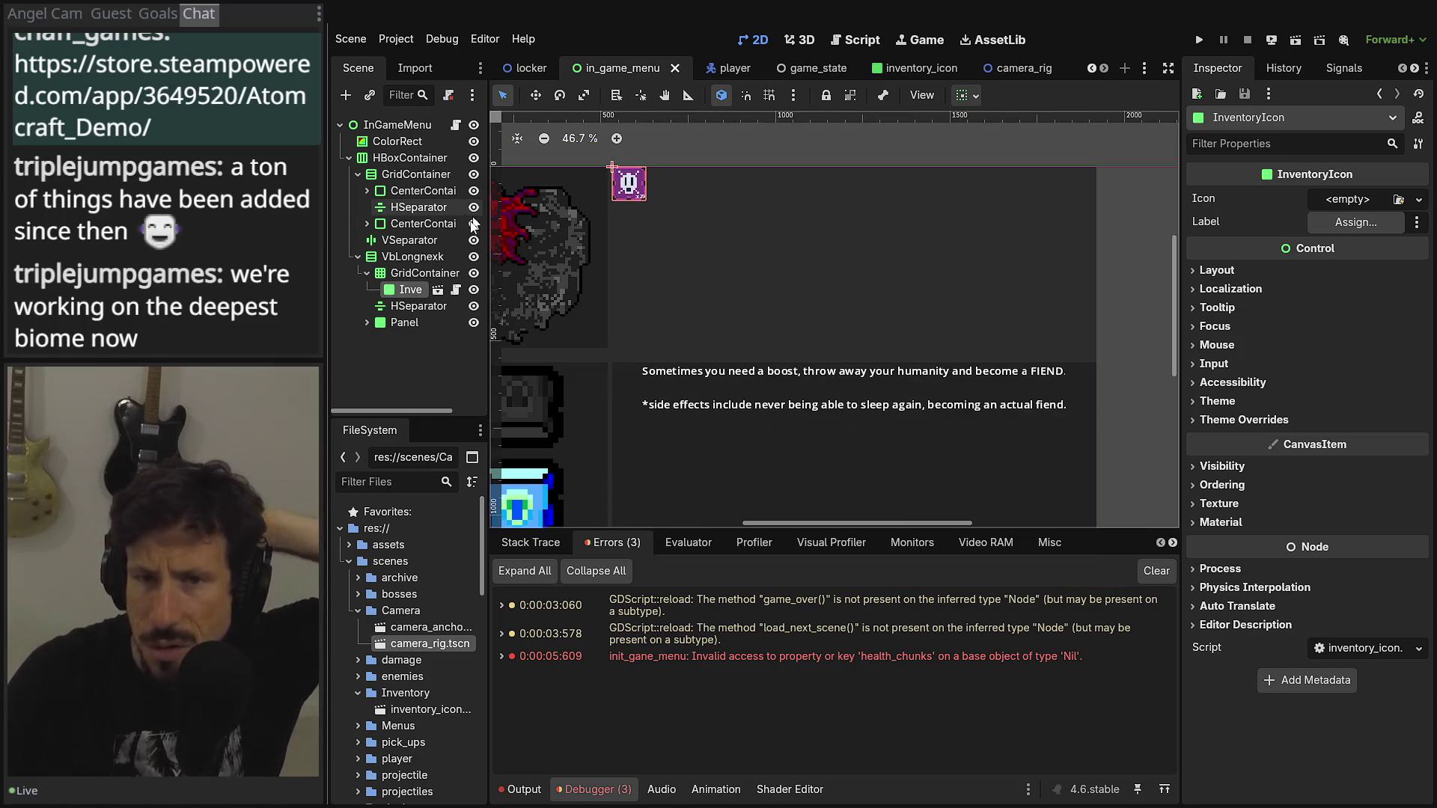
key(ctrl+d)
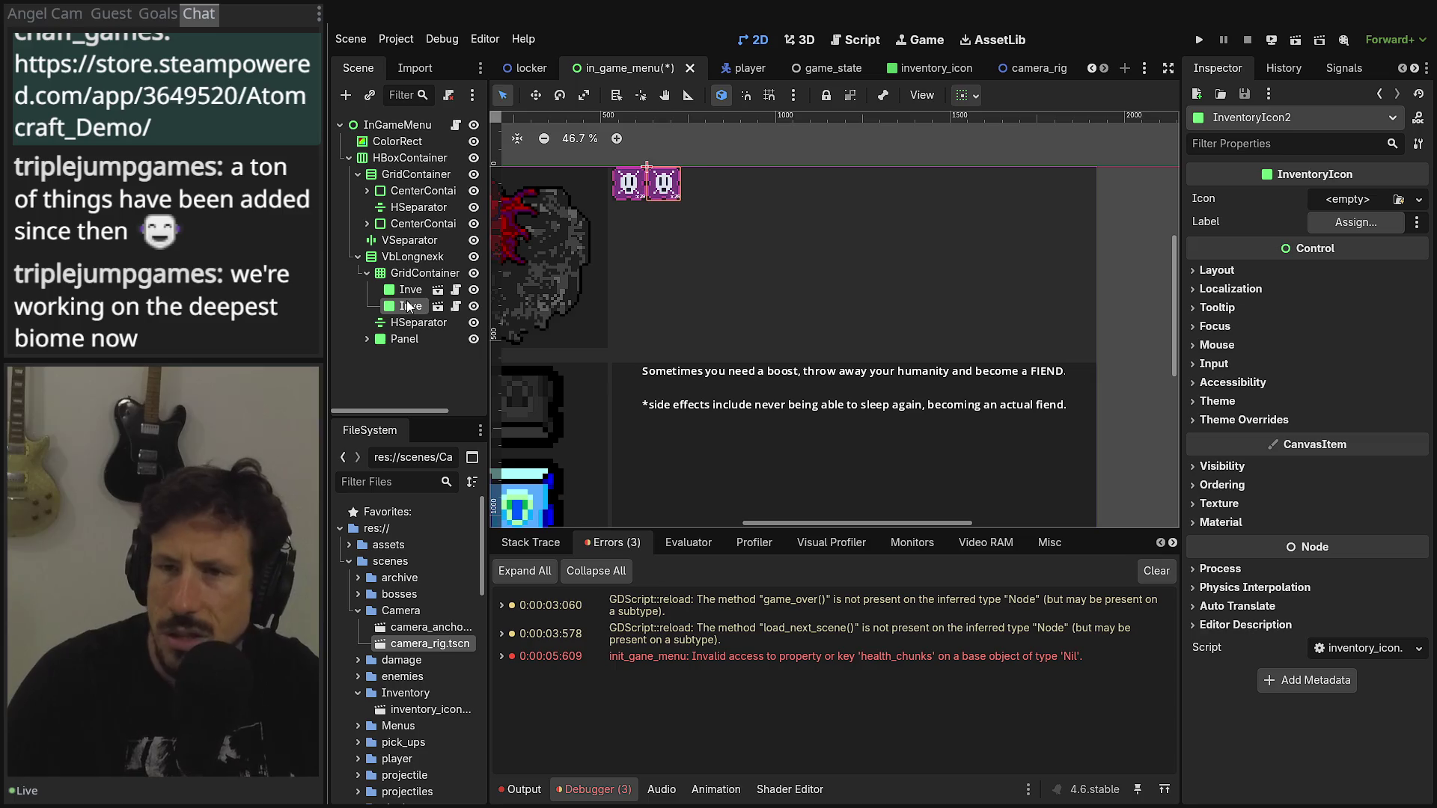
key(ctrl+d)
key(ctrl+d)
key(ctrl+d)
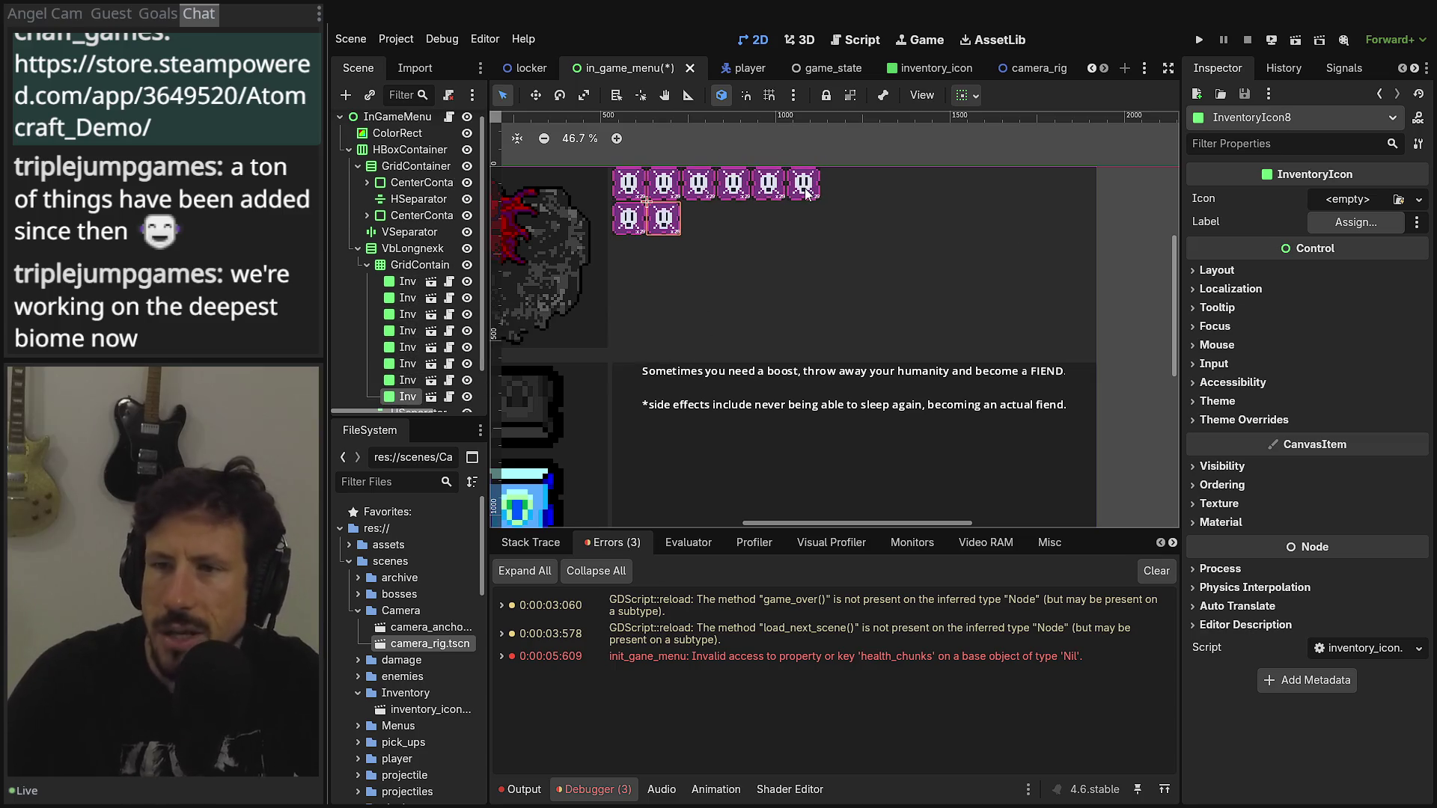
click(420, 265)
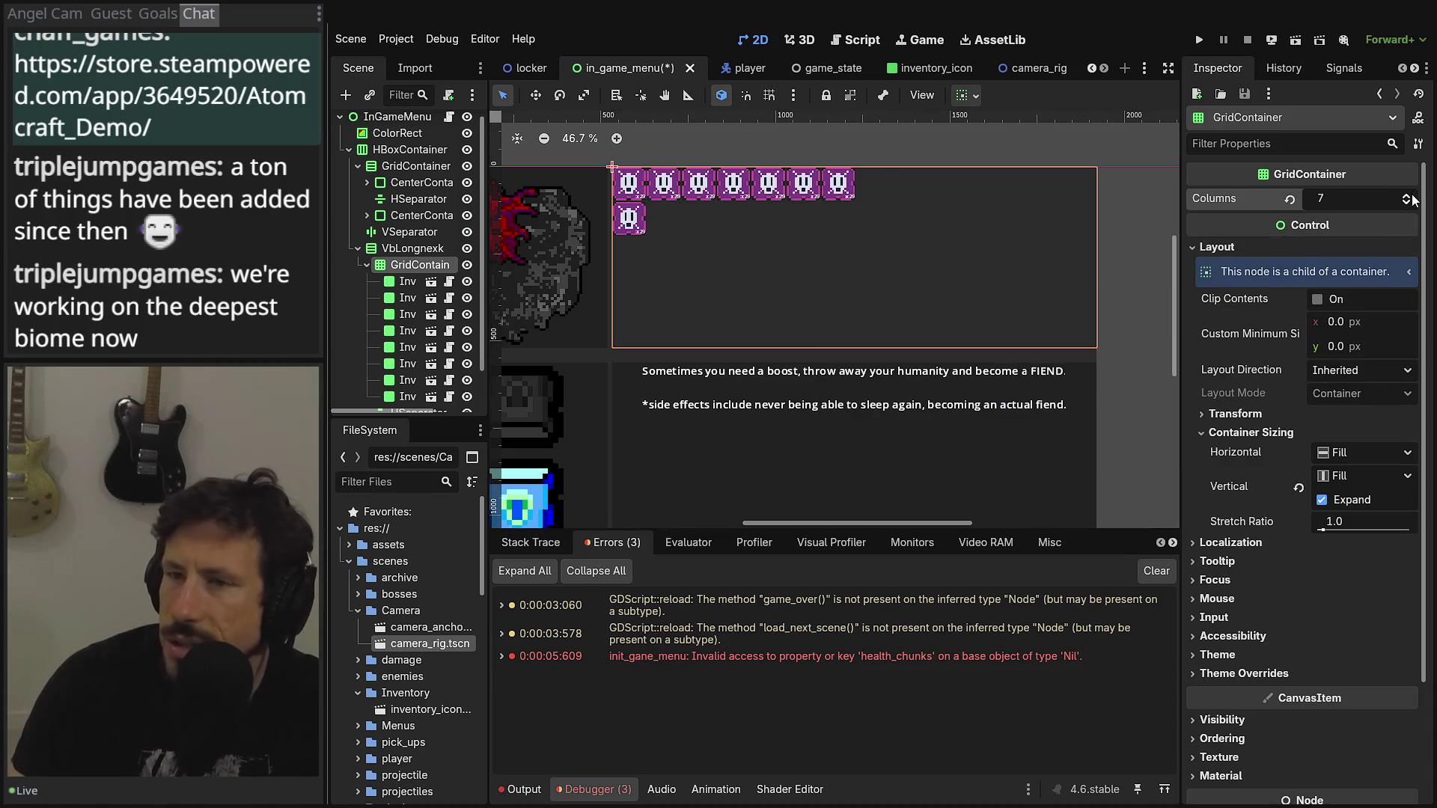
scroll(1411, 198, up, 3)
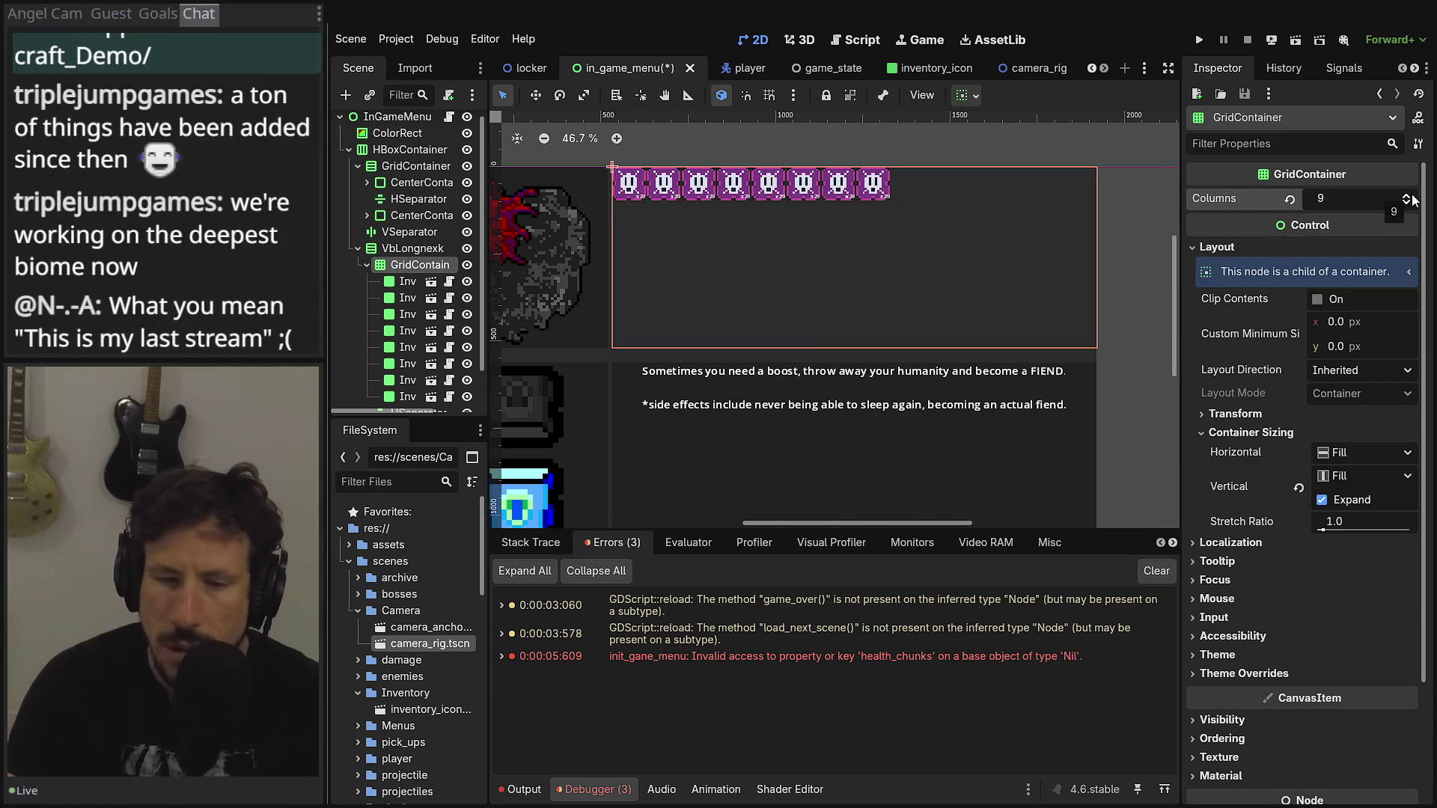
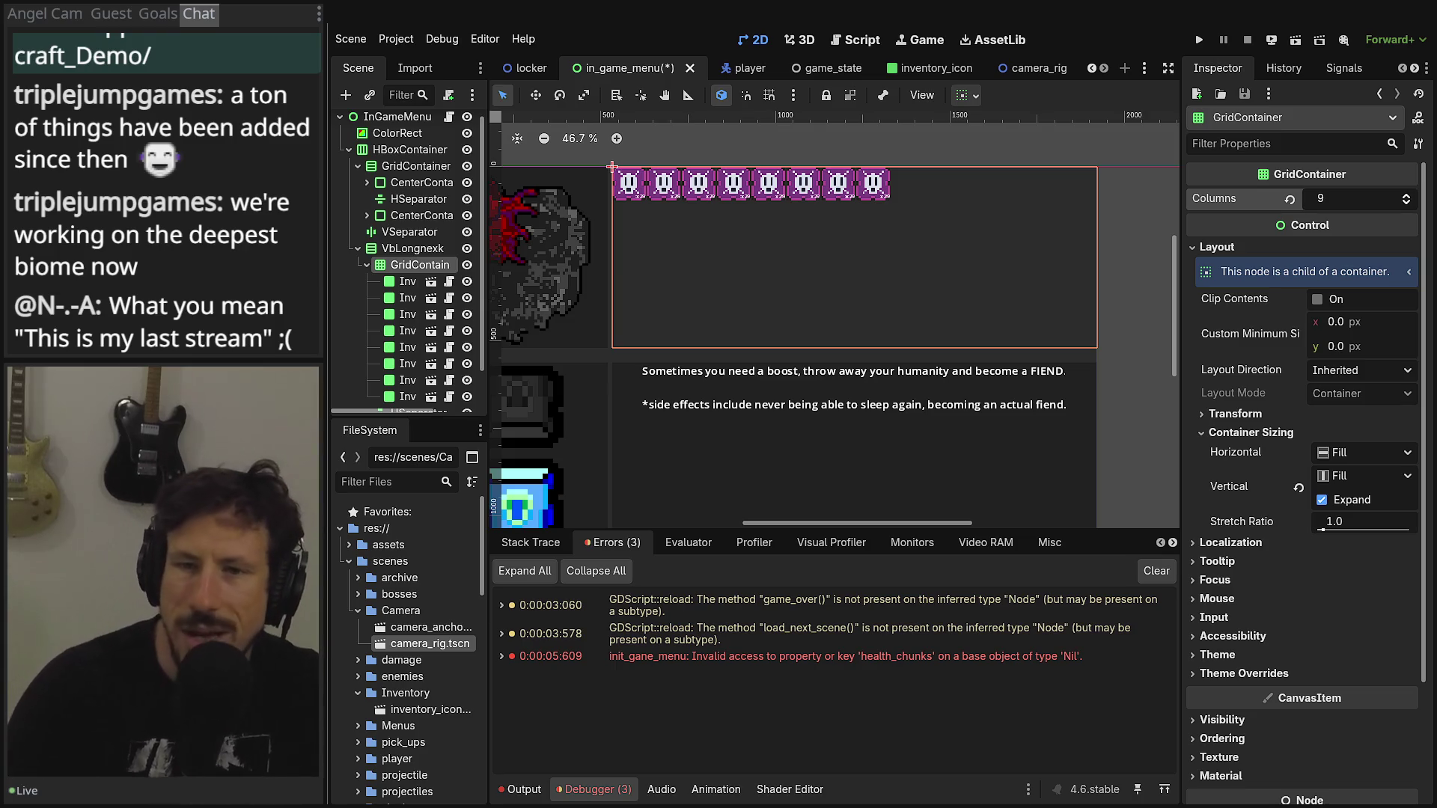
- Duplicate the last InventoryIcon repeatedly to fill the grid with 17 icons
scroll(506, 273, down, 1)
scroll(416, 334, down, 2)
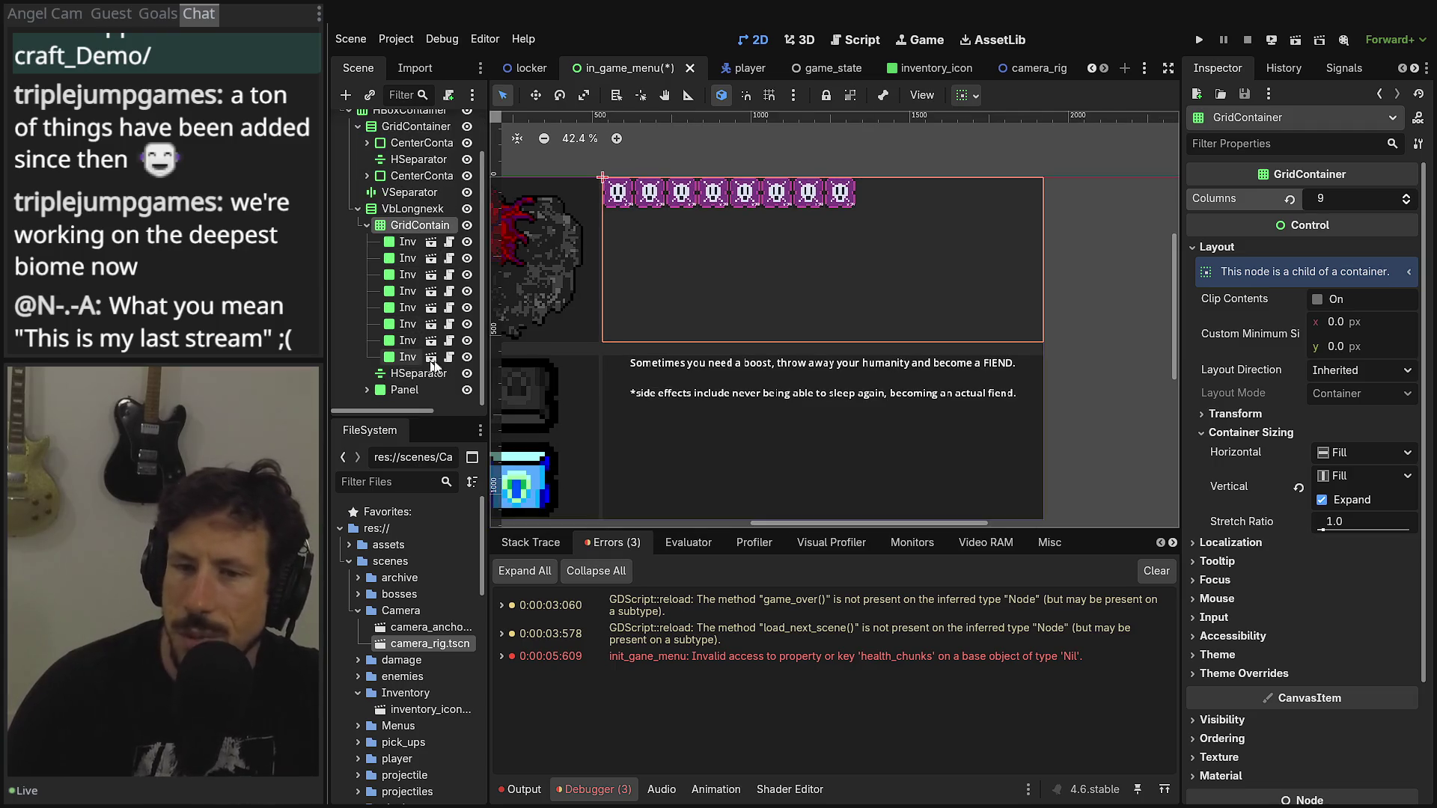
click(438, 358)
key(ctrl+d)
key(ctrl+d)
key(ctrl+d)
key(ctrl+d)
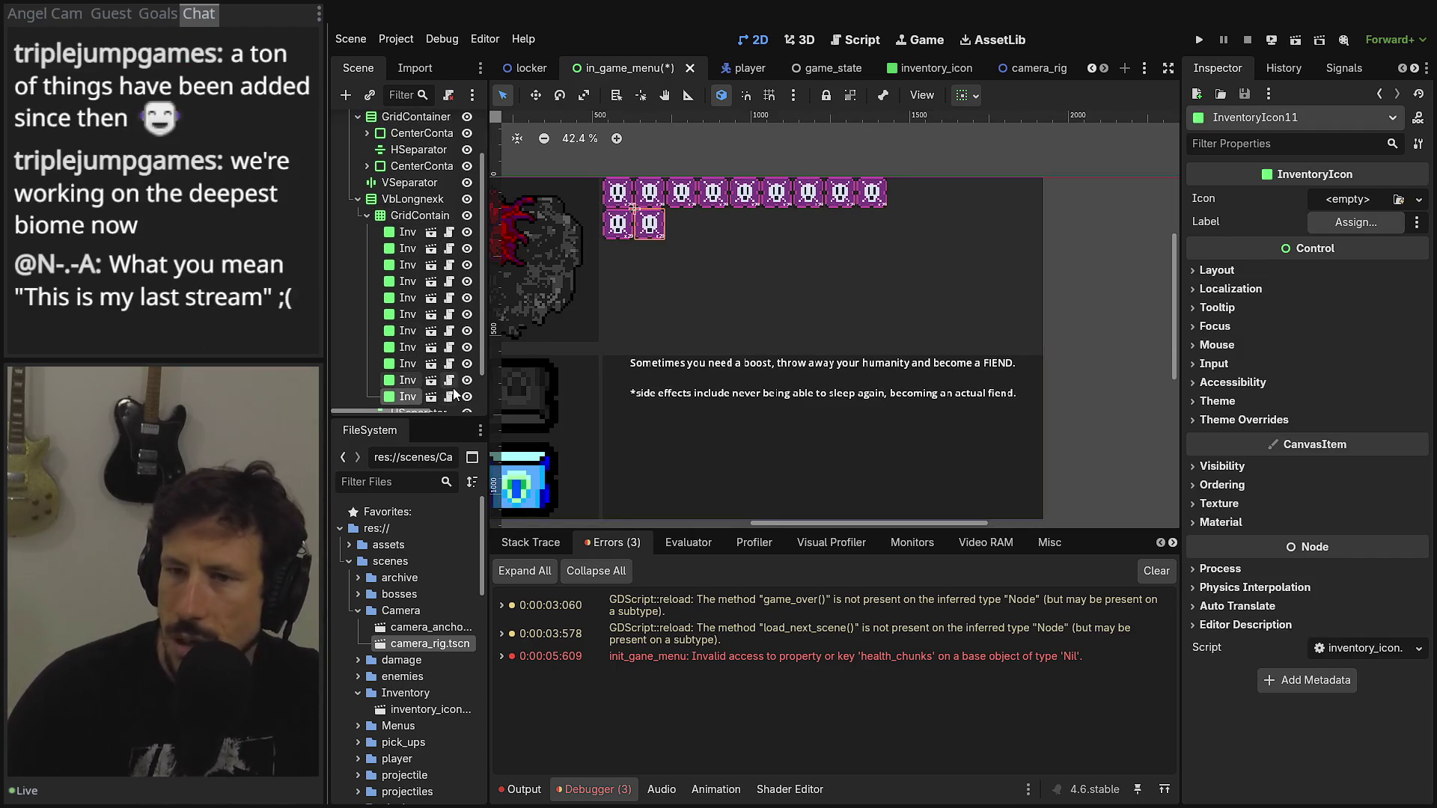
key(ctrl+d)
- Set the GridContainer to 8 columns, revert Stretch Ratio to 1.0, and expand Theme Overrides
click(443, 165)
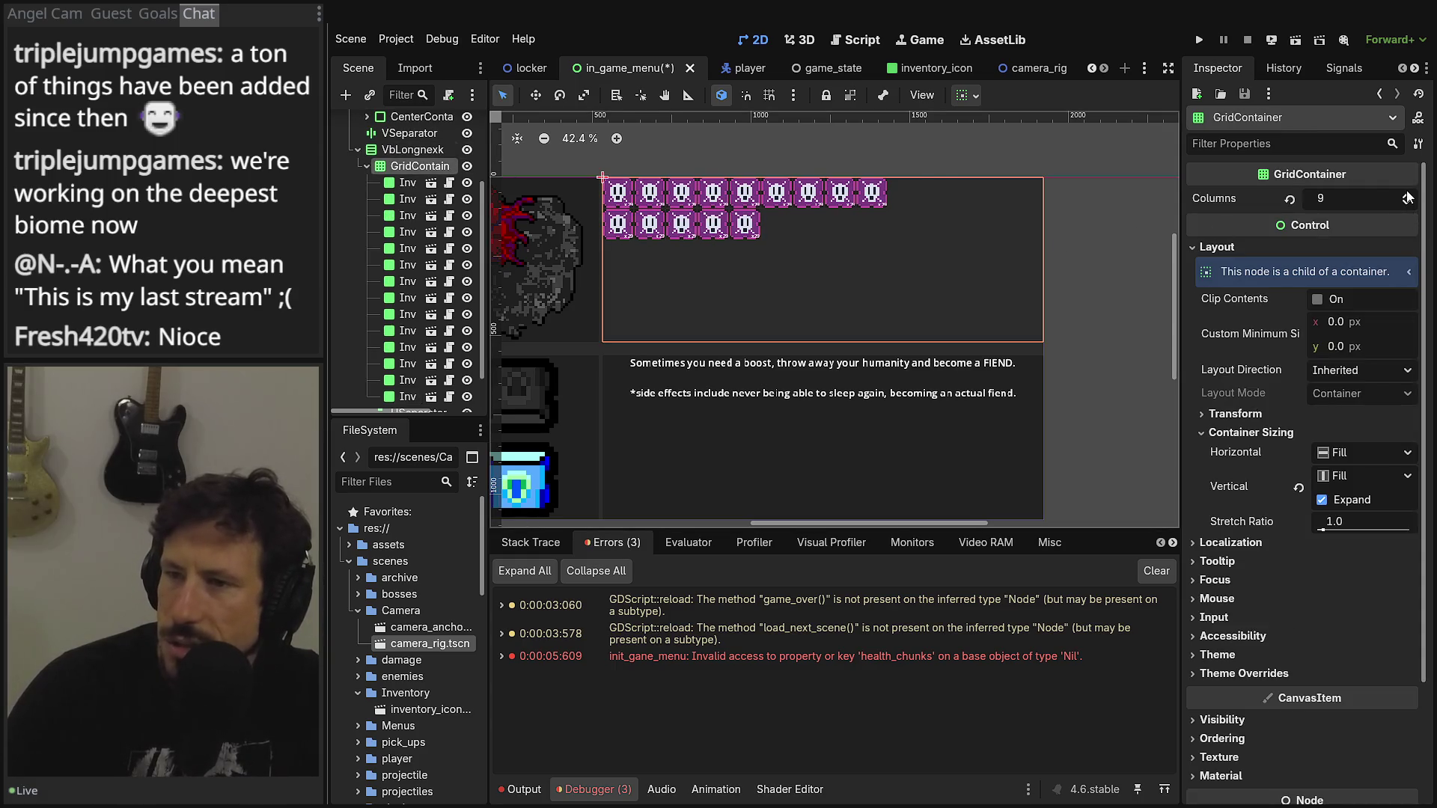
click(1407, 195)
click(1406, 194)
click(1406, 195)
click(1407, 194)
click(1407, 194)
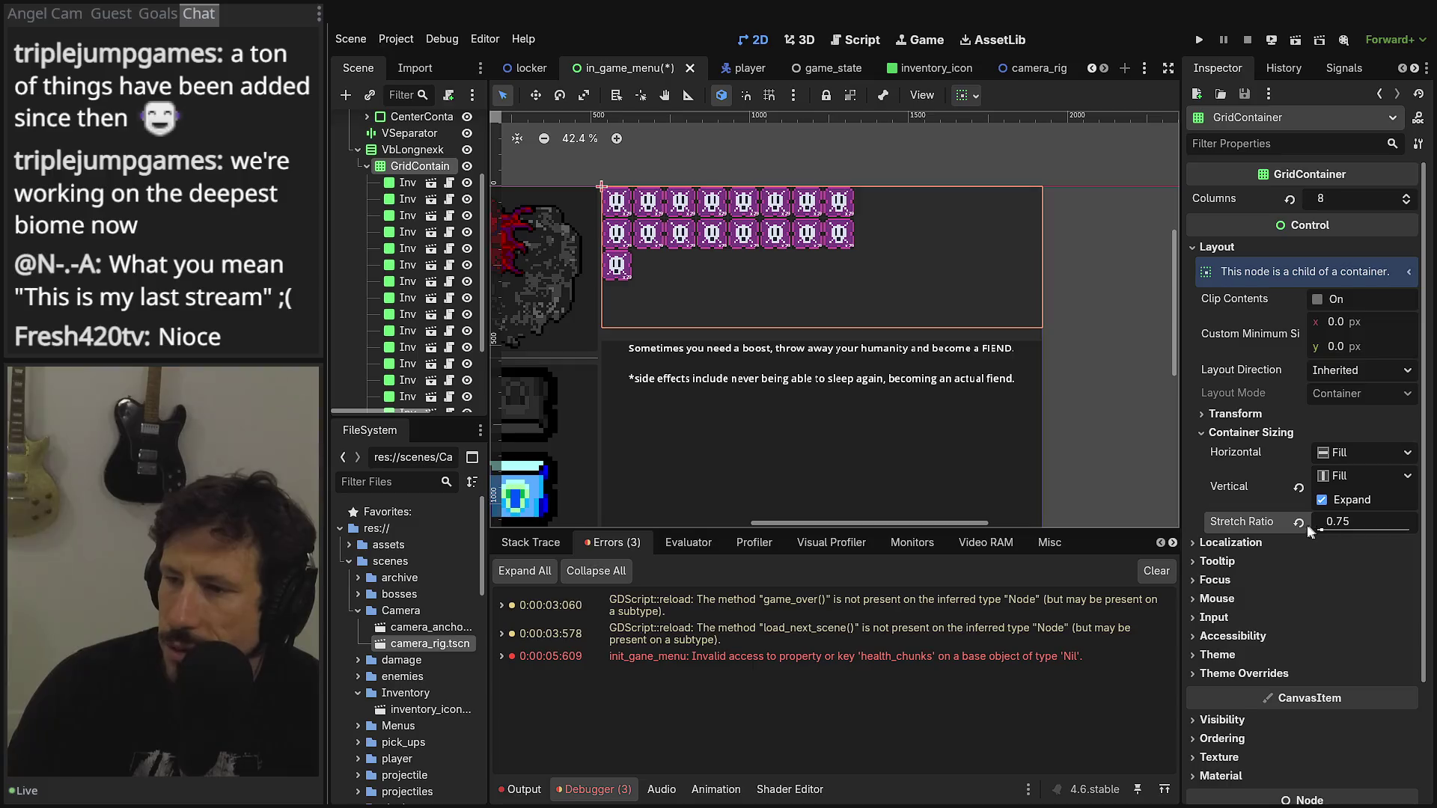
click(1299, 522)
click(1249, 652)
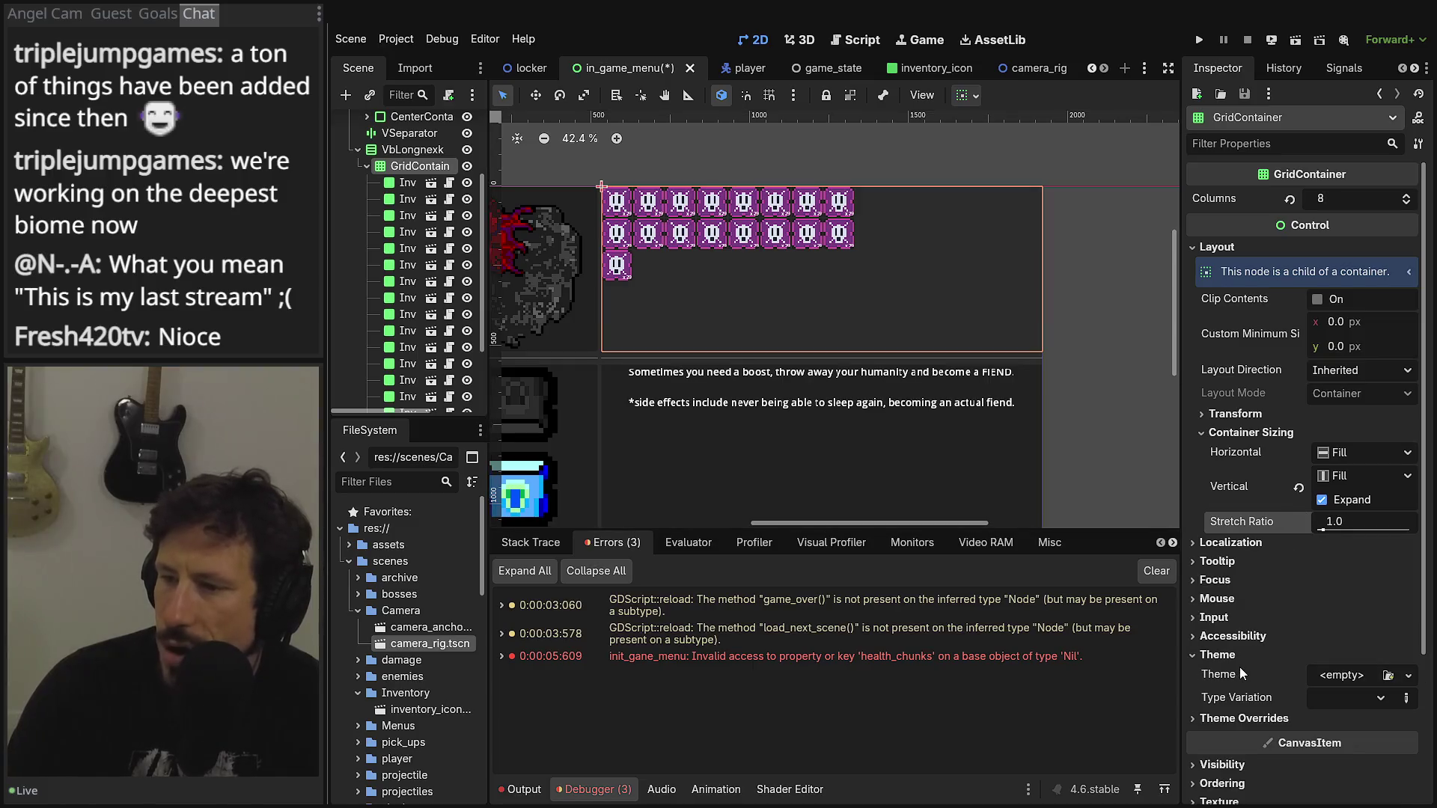
click(1242, 717)
- Enable the grid's H Separation and V Separation constant overrides, each set to 10
scroll(1242, 717, down, 2)
click(1245, 654)
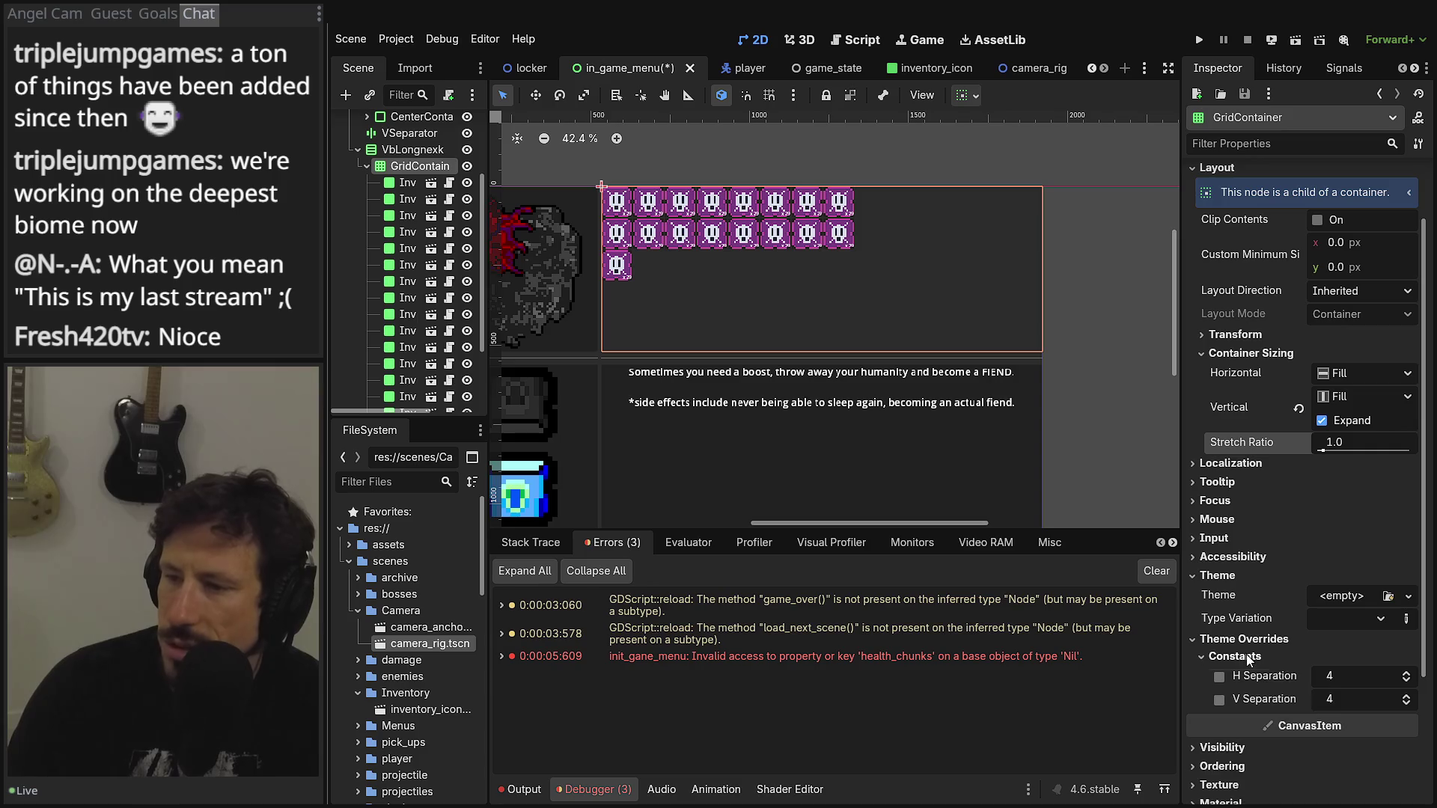
click(1219, 677)
mouse_move(1321, 676)
mouse_down()
mouse_move(1388, 676)
mouse_move(1325, 677)
mouse_up()
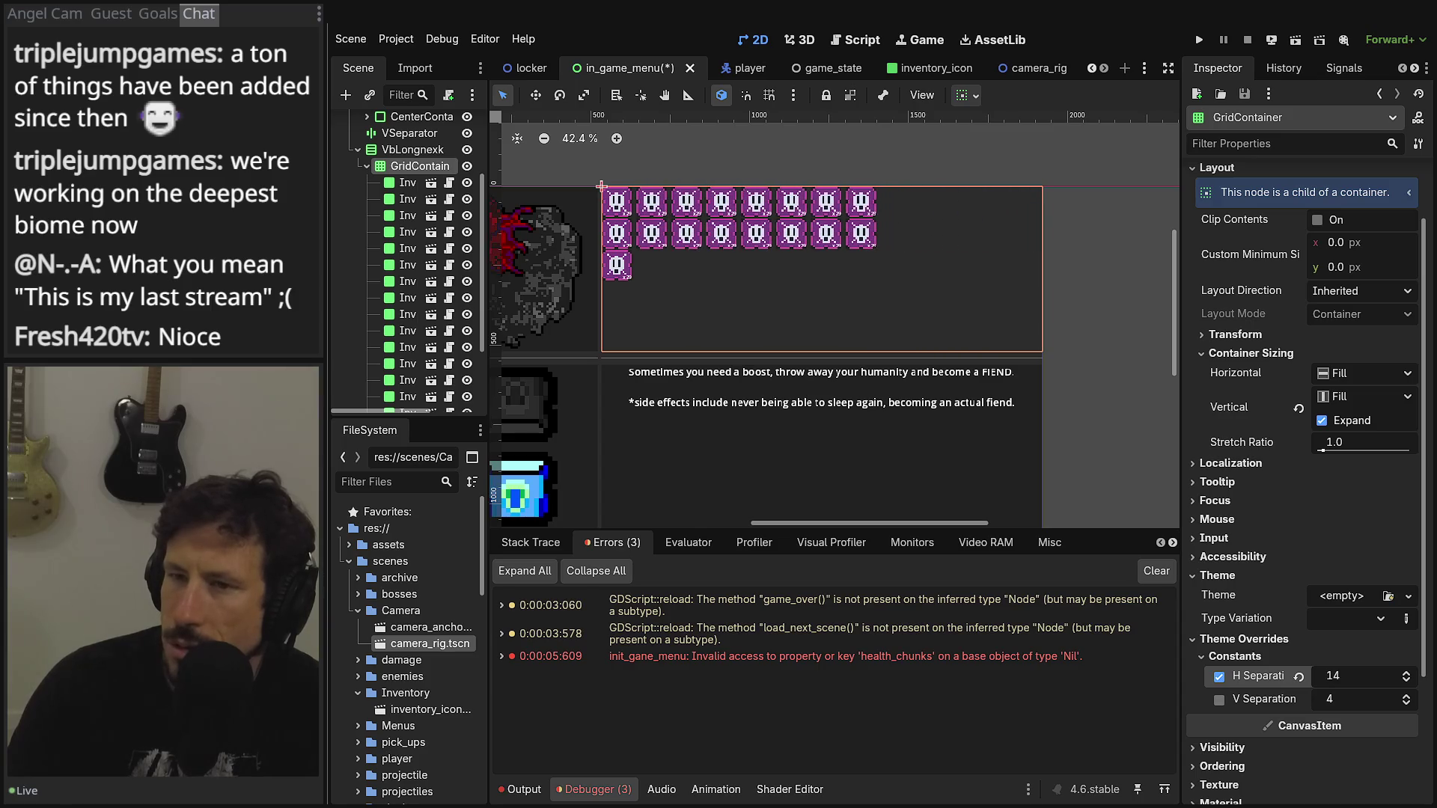
click(1330, 676)
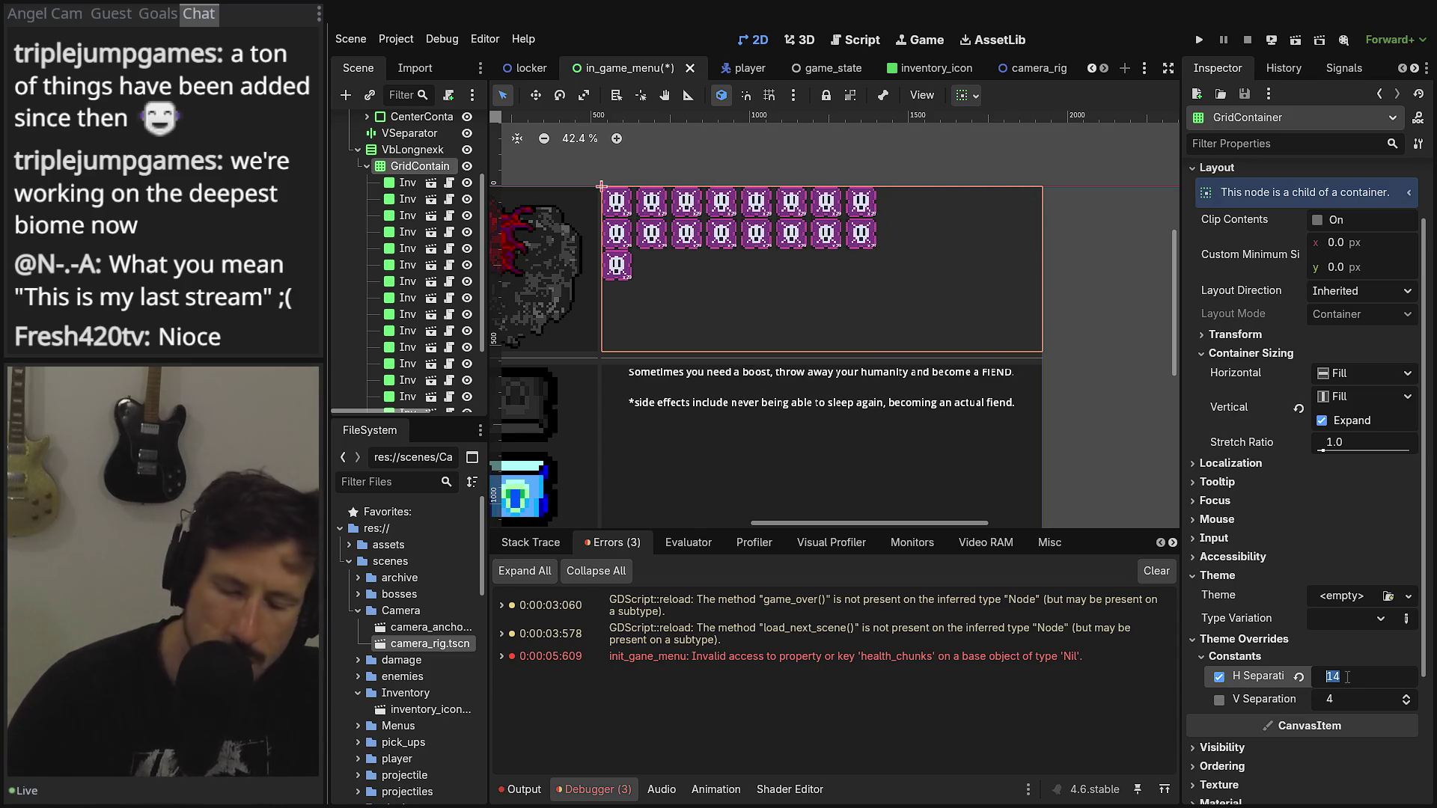
text(10)
key(Tab)
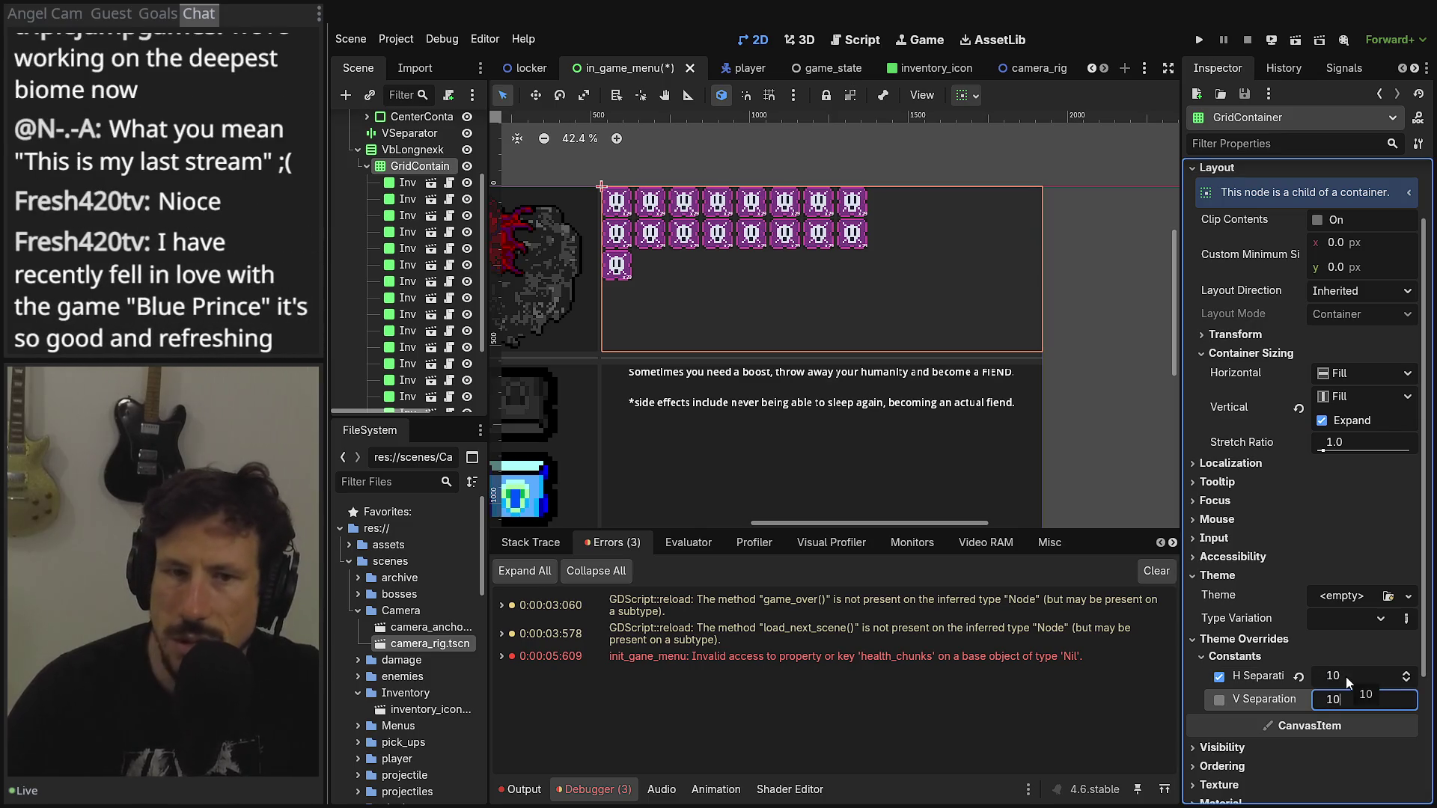
key(Tab)
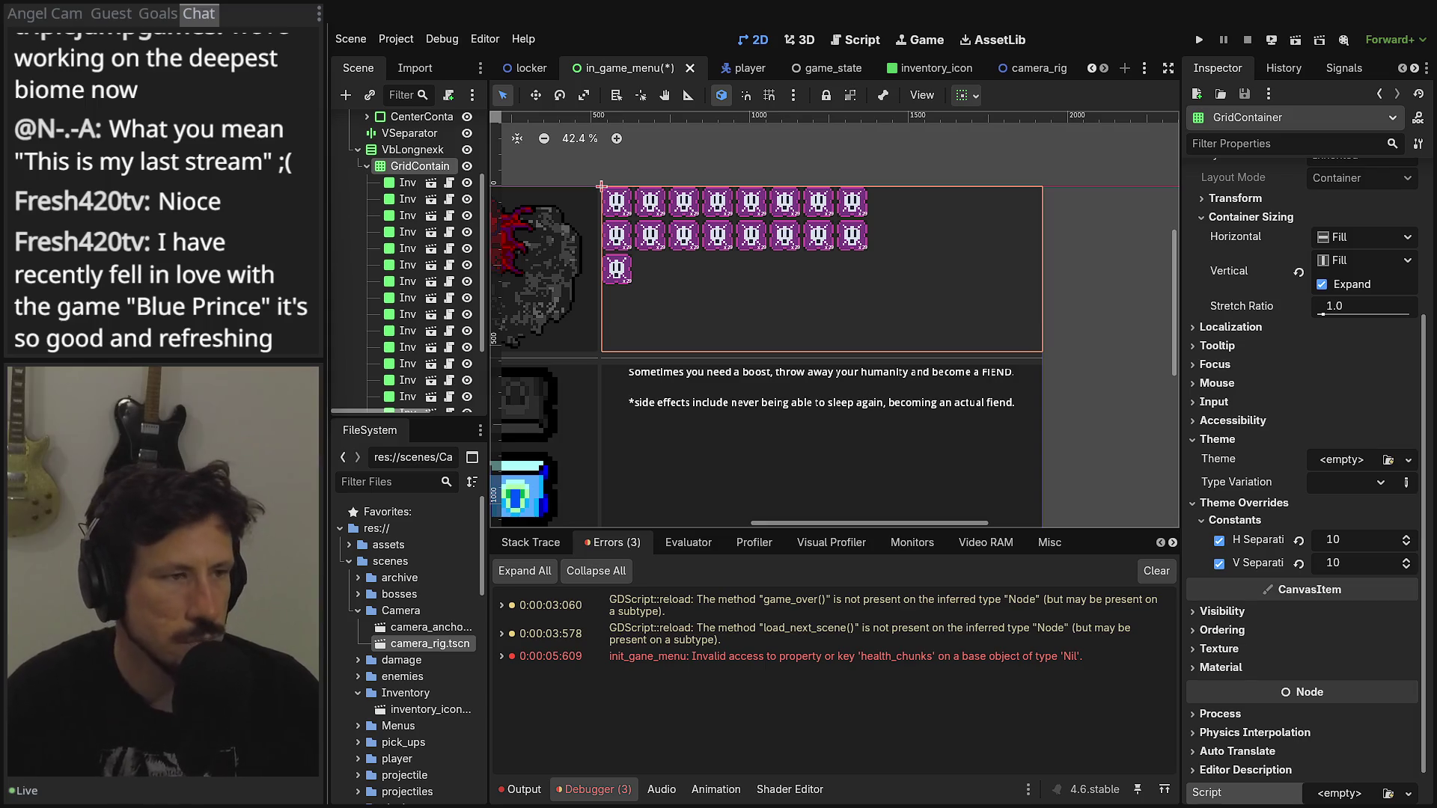
key(alt+Tab)
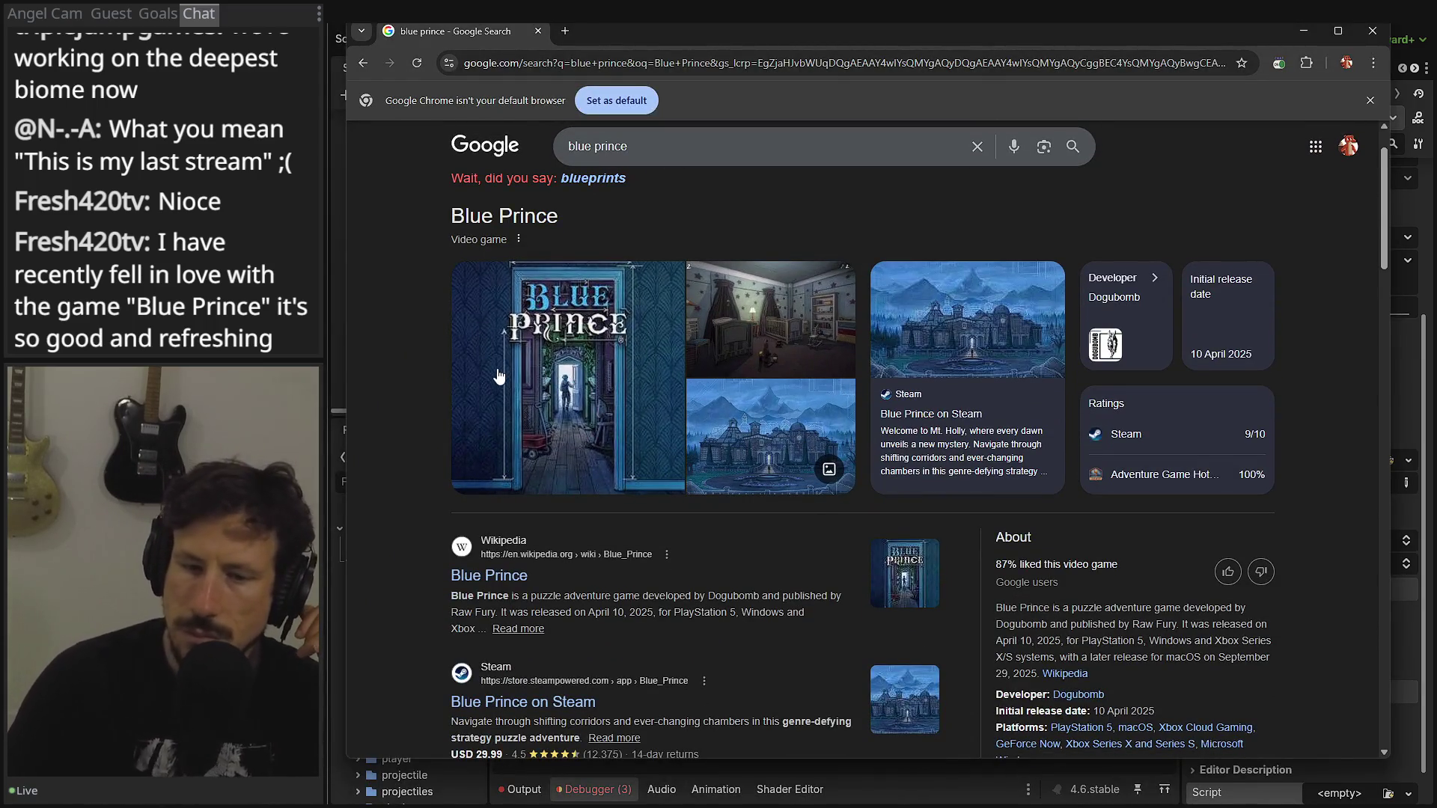
- Look at the blueprints suggestion, return to the Blue Prince results, then close Chrome
click(594, 181)
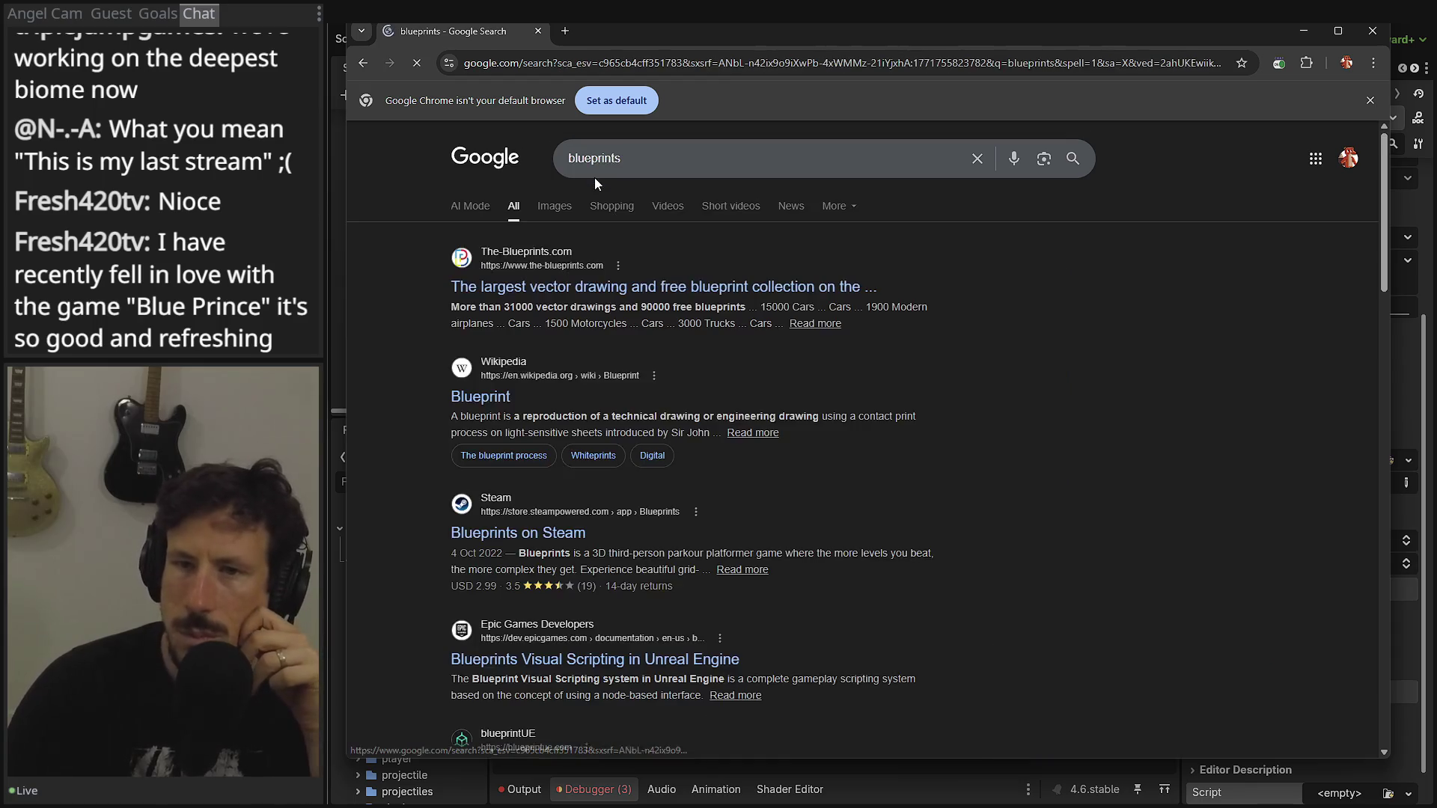
click(363, 63)
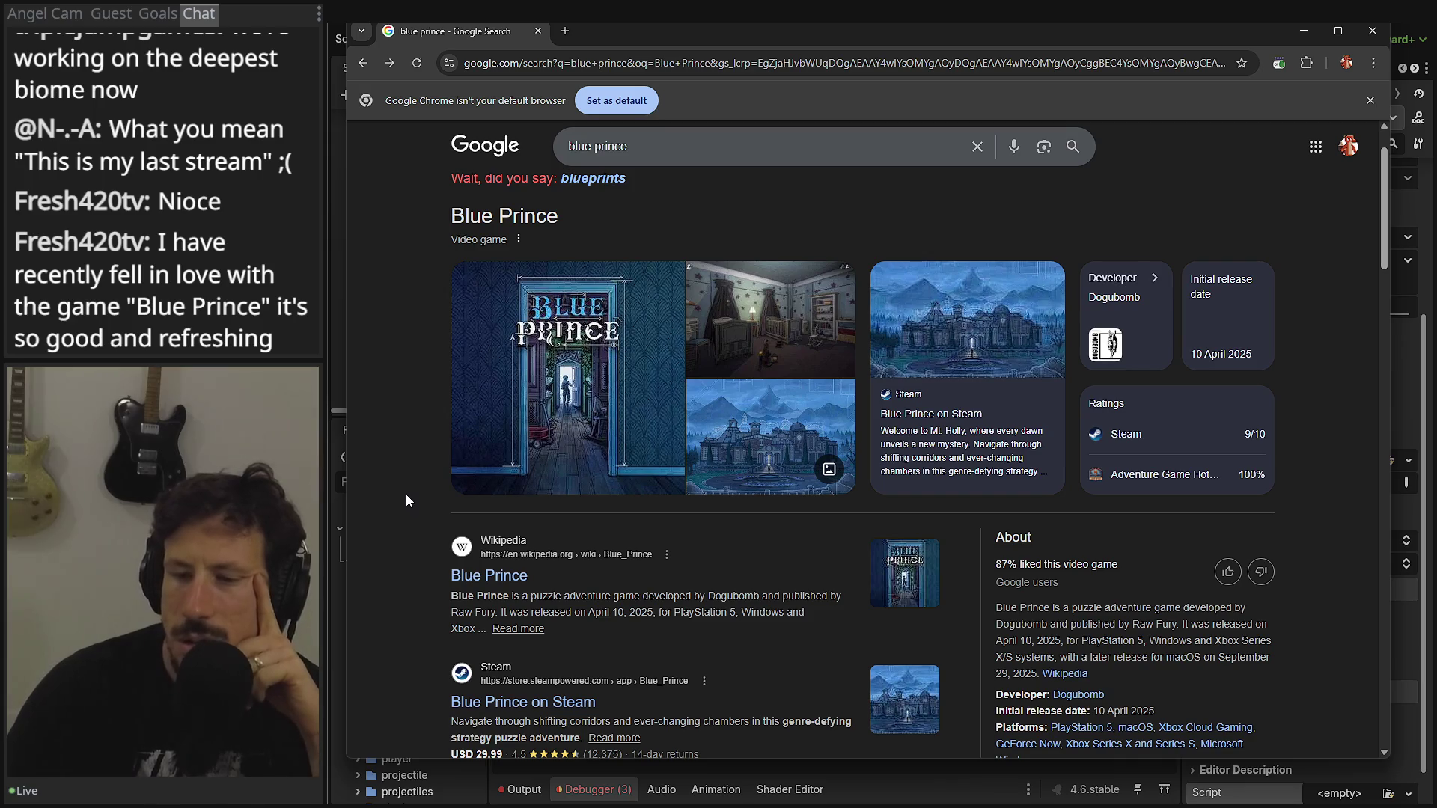
scroll(405, 497, down, 2)
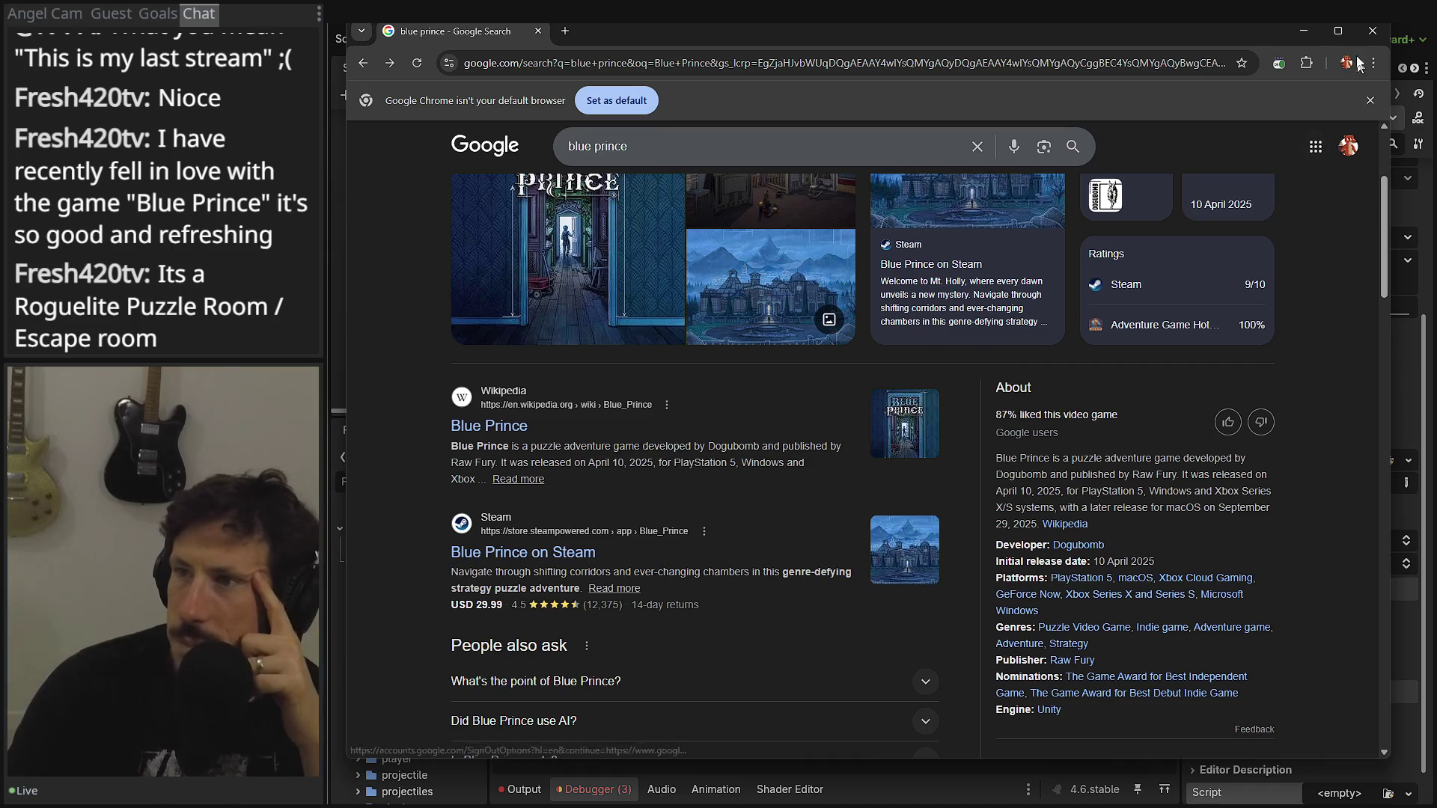
click(1372, 31)
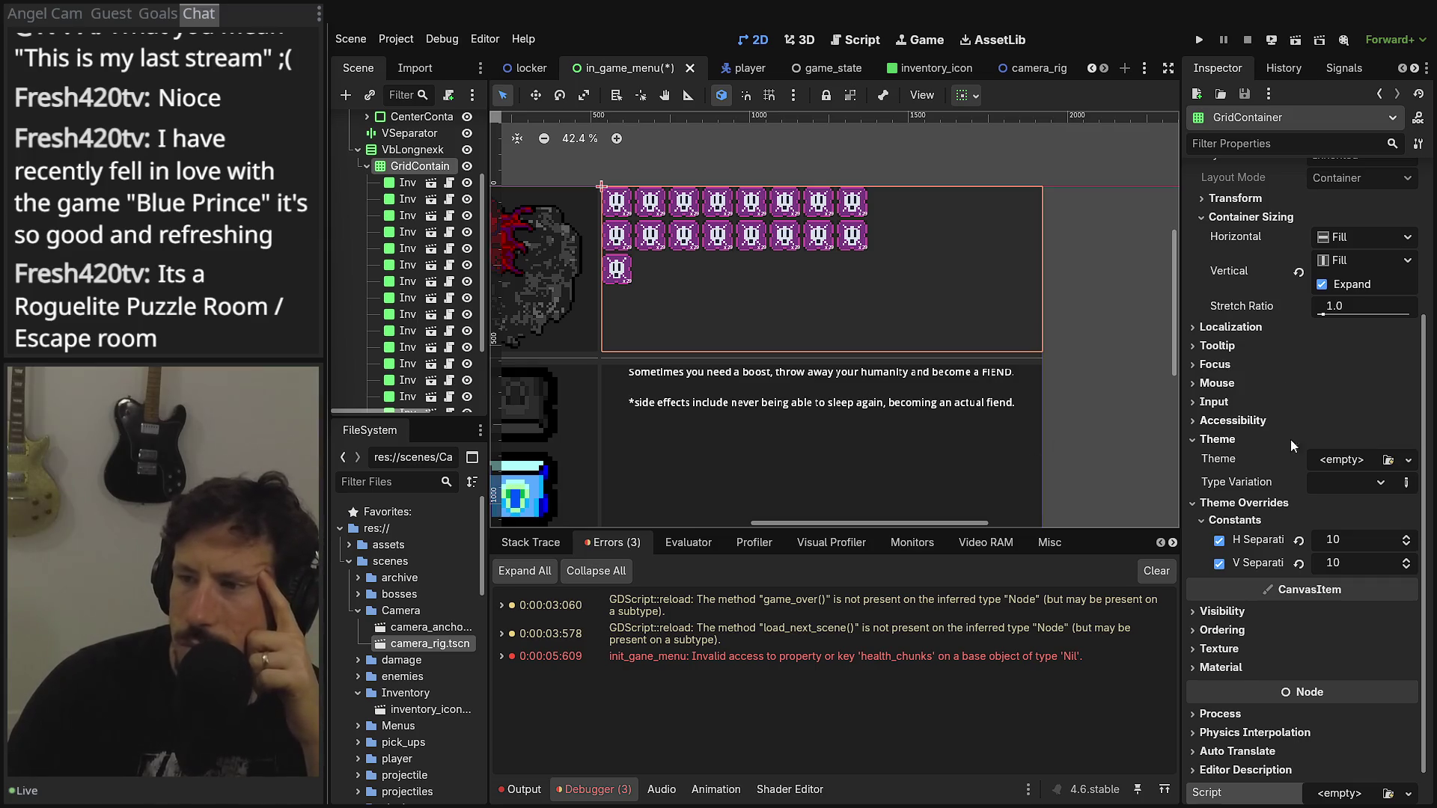
- Raise the grid's H Separation and V Separation from 10 to 16
click(1362, 538)
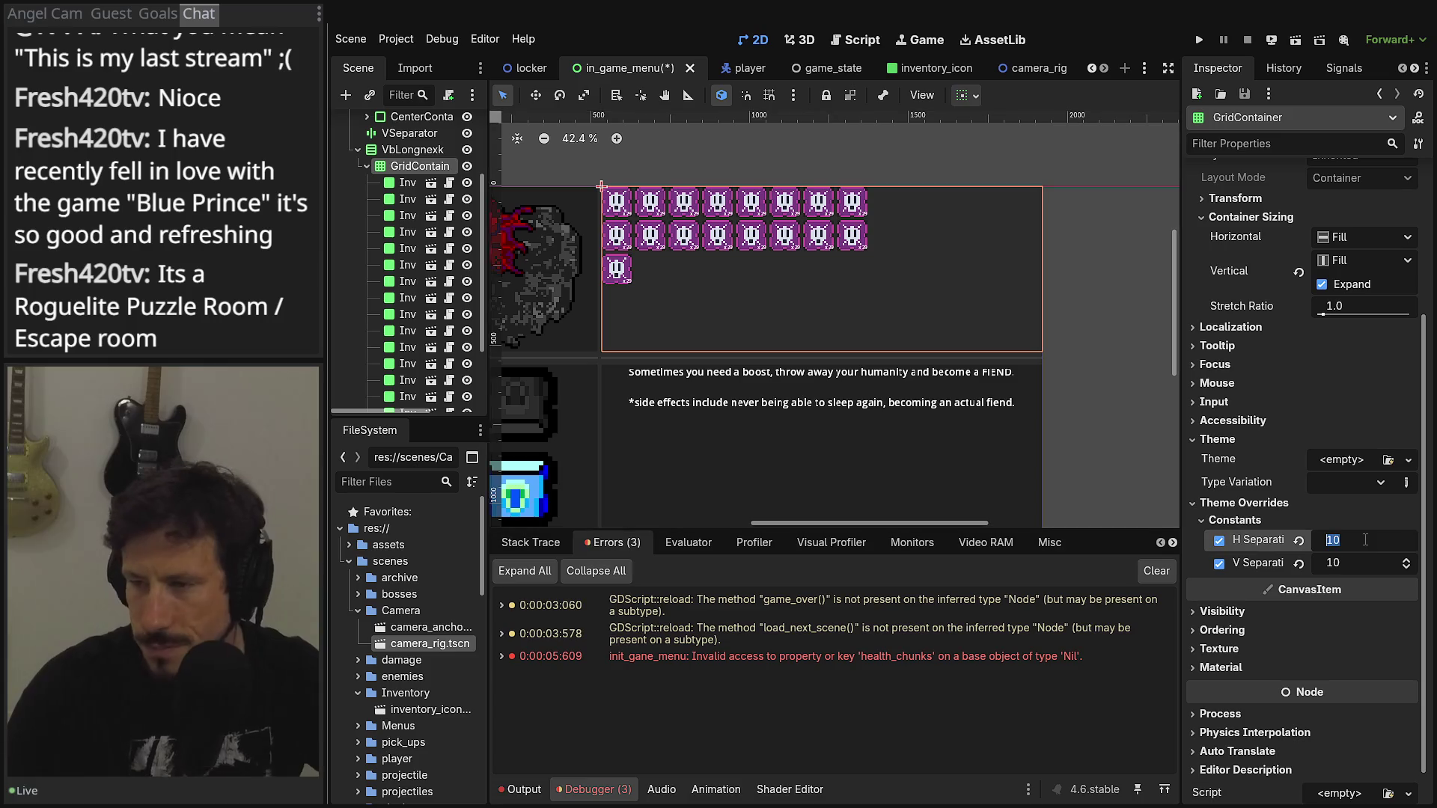
text(16)
key(Return)
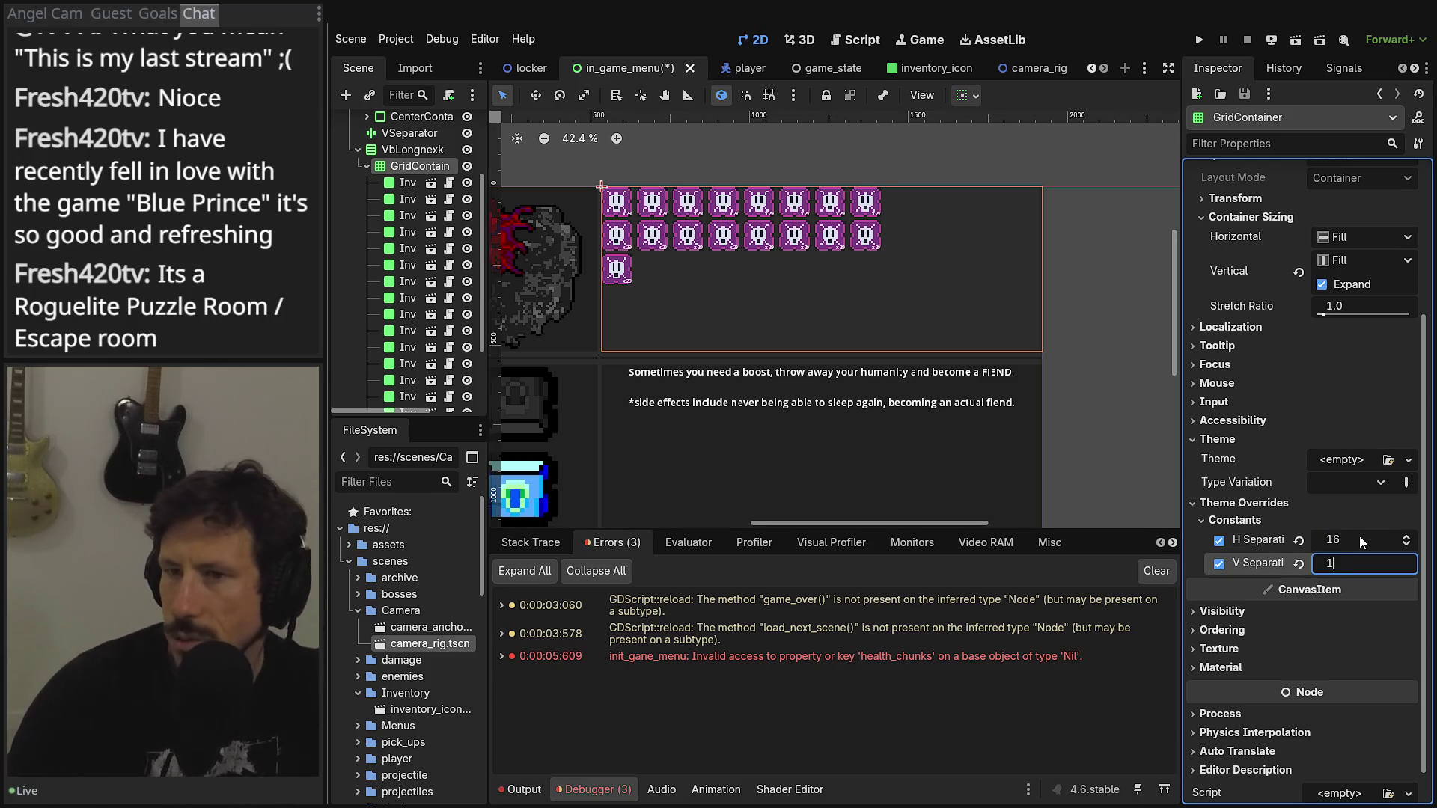
scroll(791, 250, up, 3)
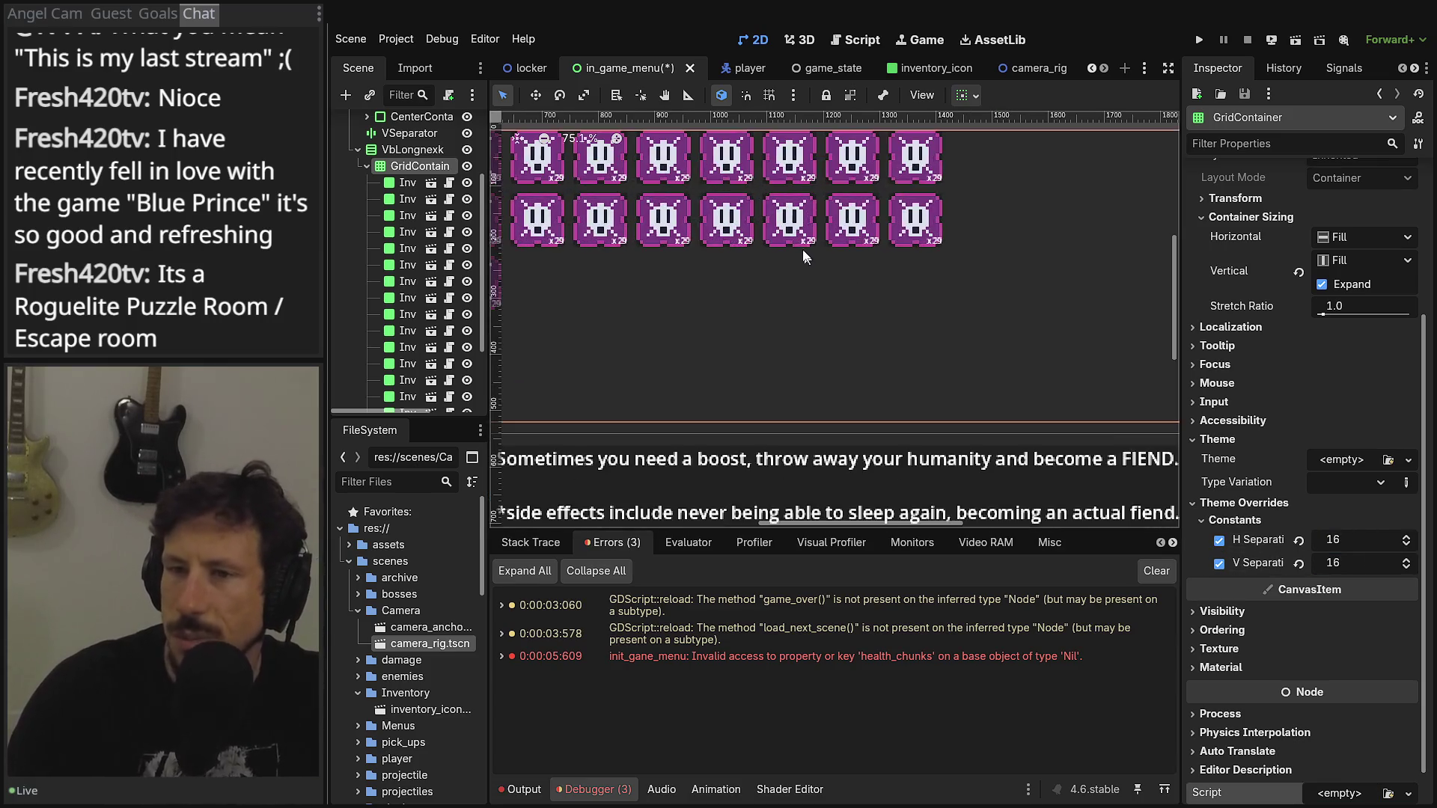
scroll(787, 241, down, 2)
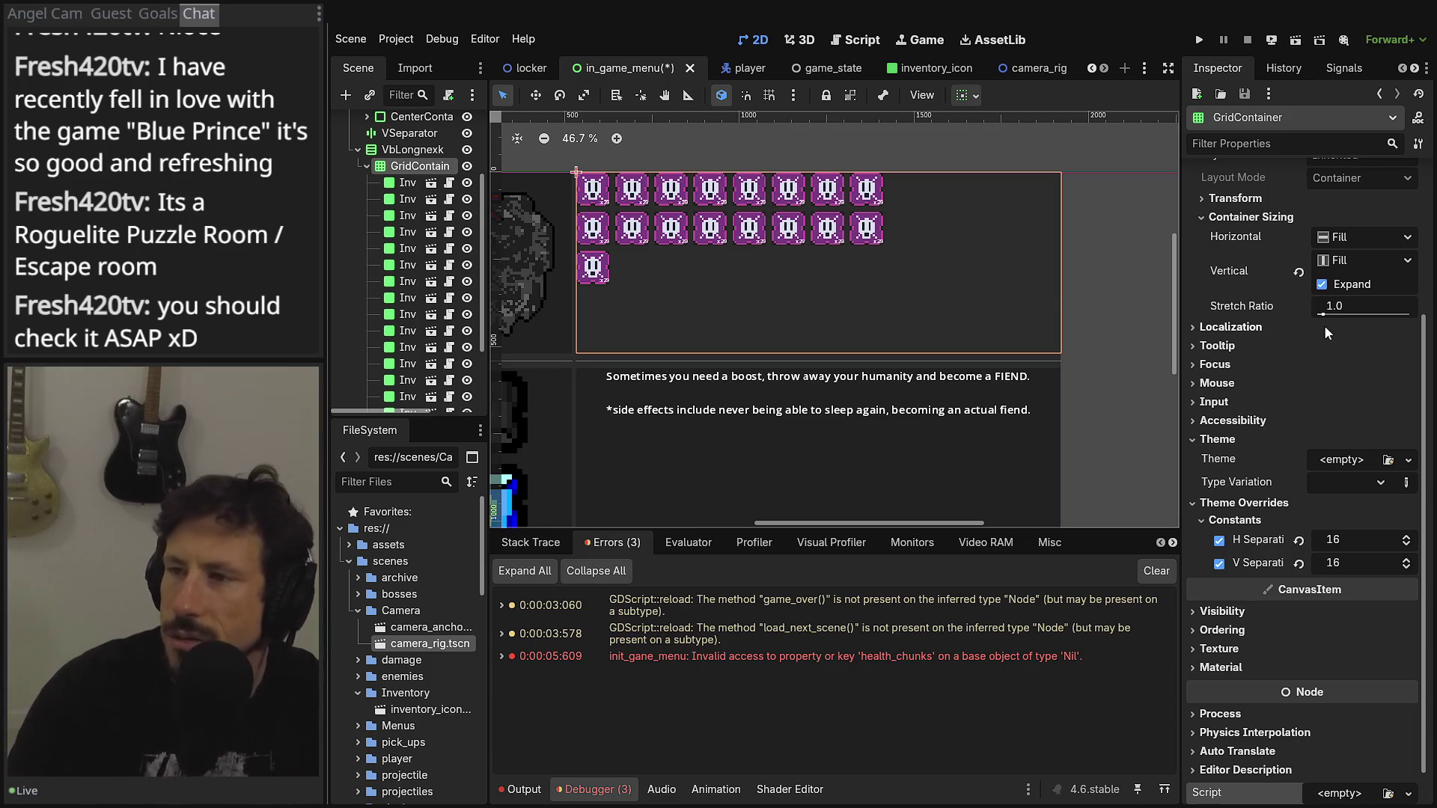
scroll(1329, 326, up, 3)
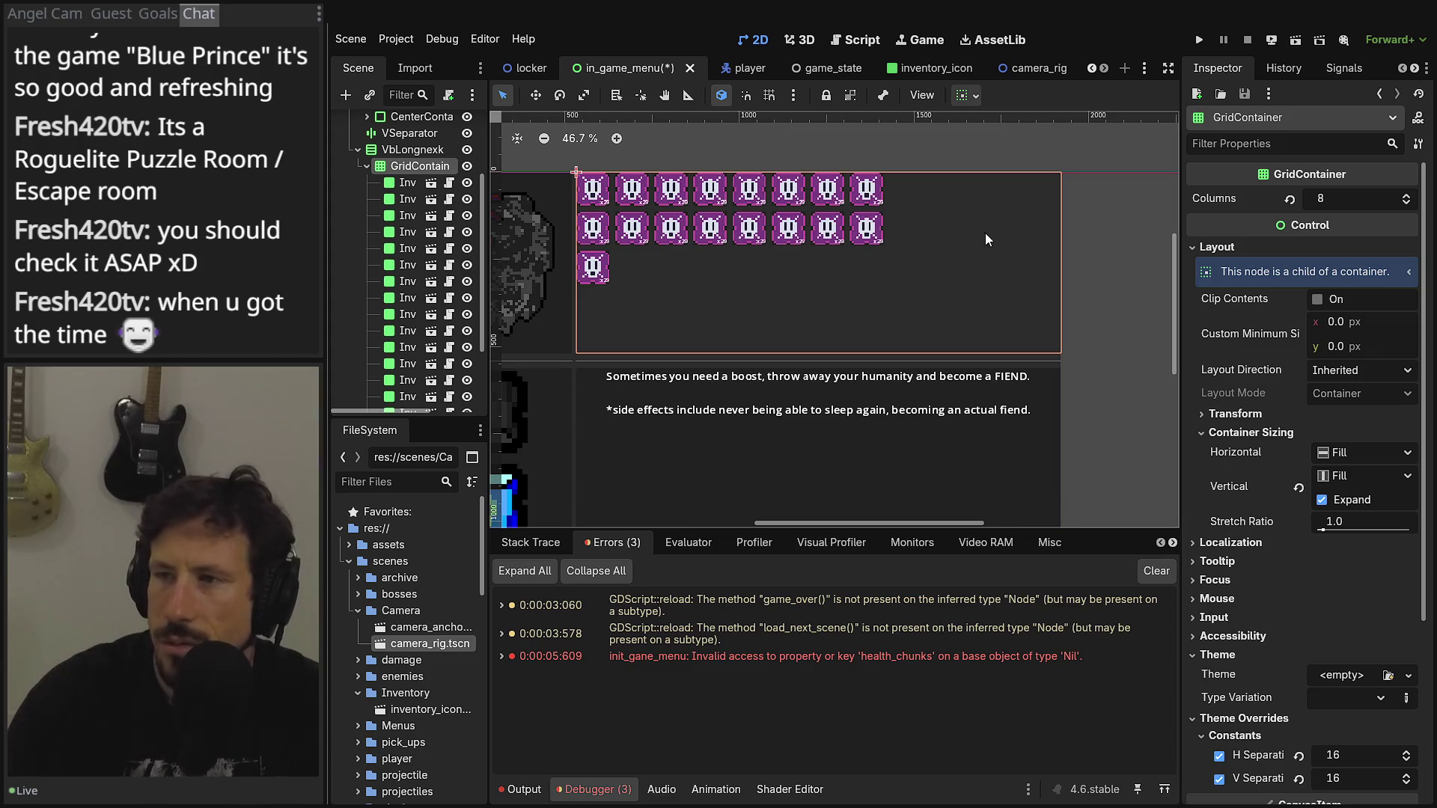
scroll(853, 260, down, 2)
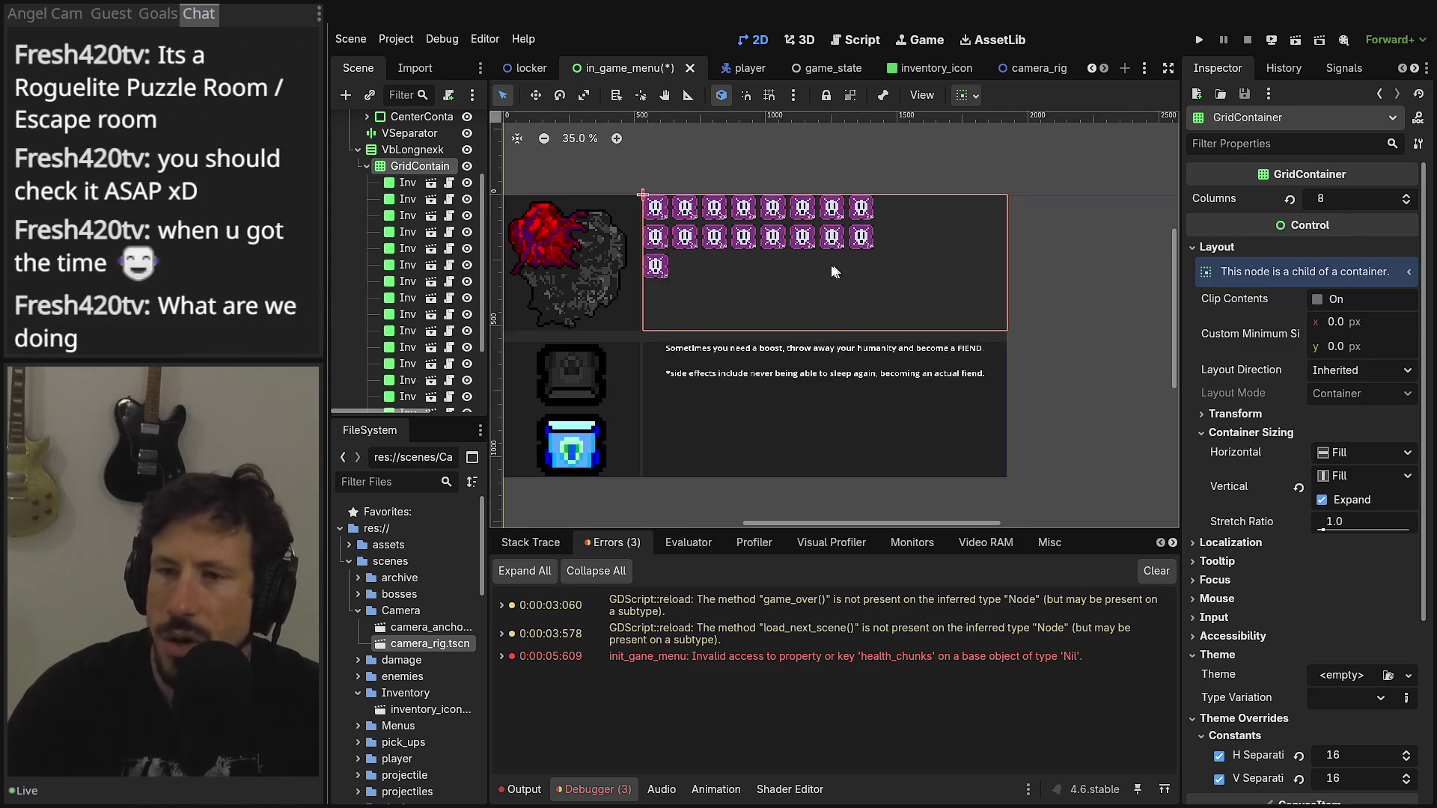
scroll(835, 270, up, 2)
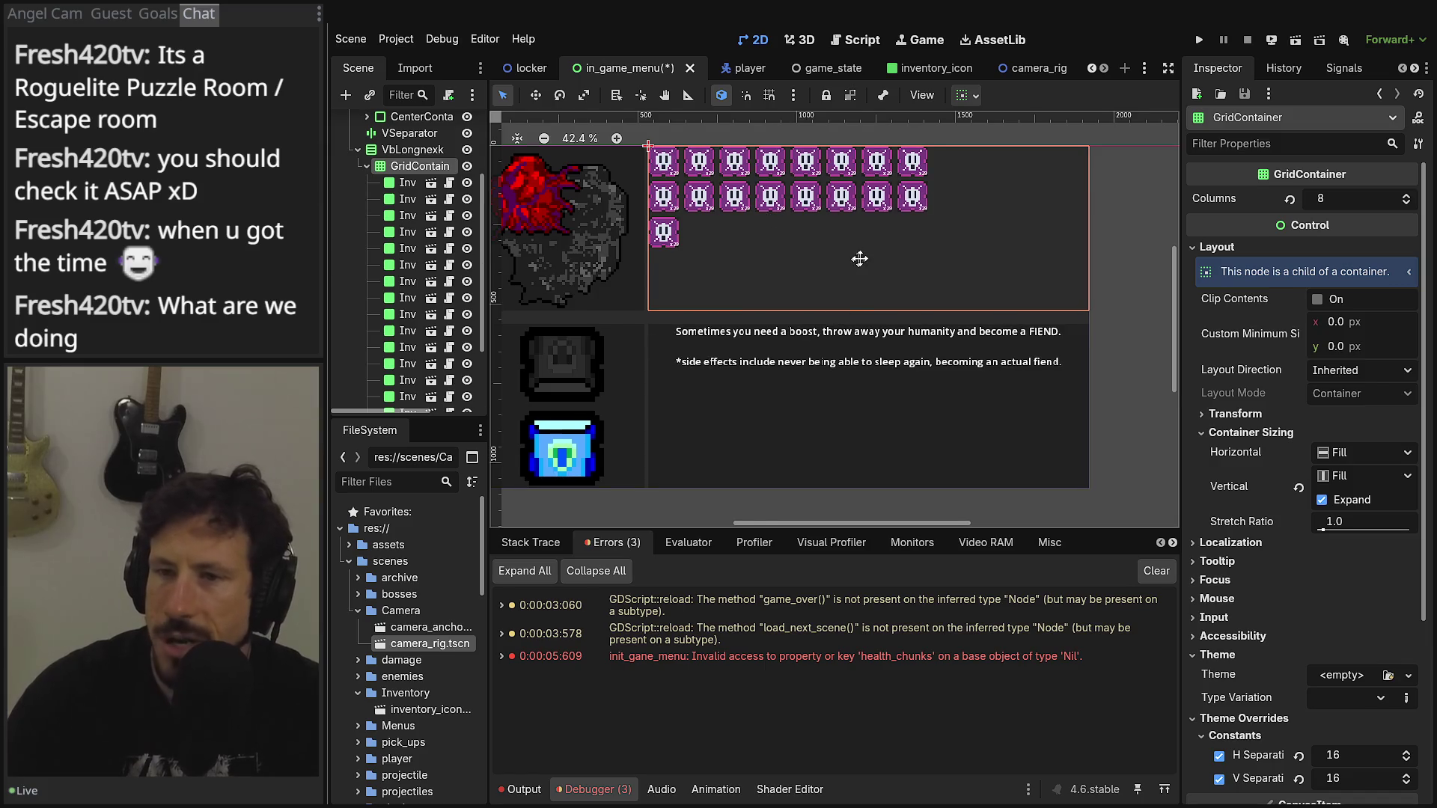
scroll(823, 247, up, 2)
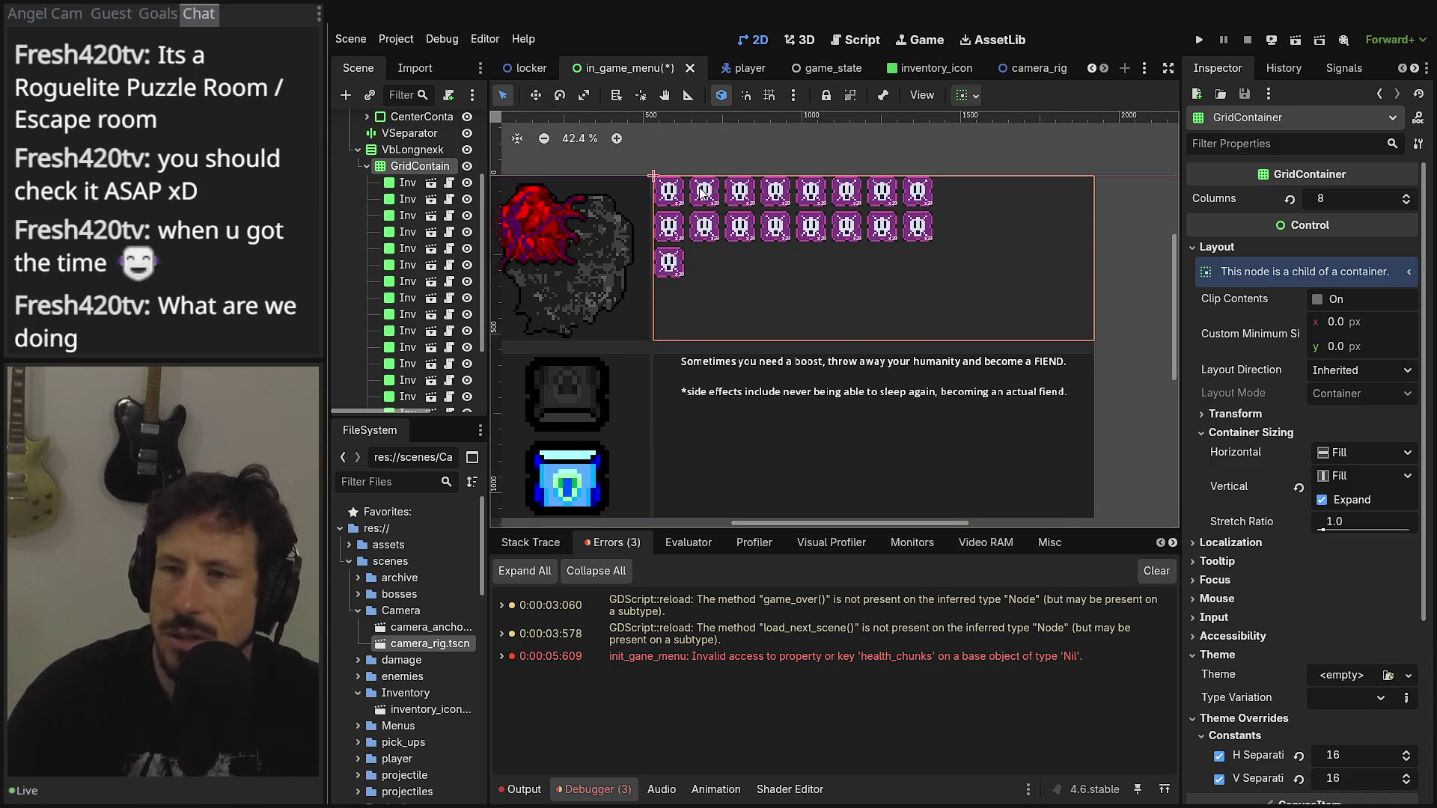
scroll(702, 191, up, 2)
scroll(778, 299, down, 1)
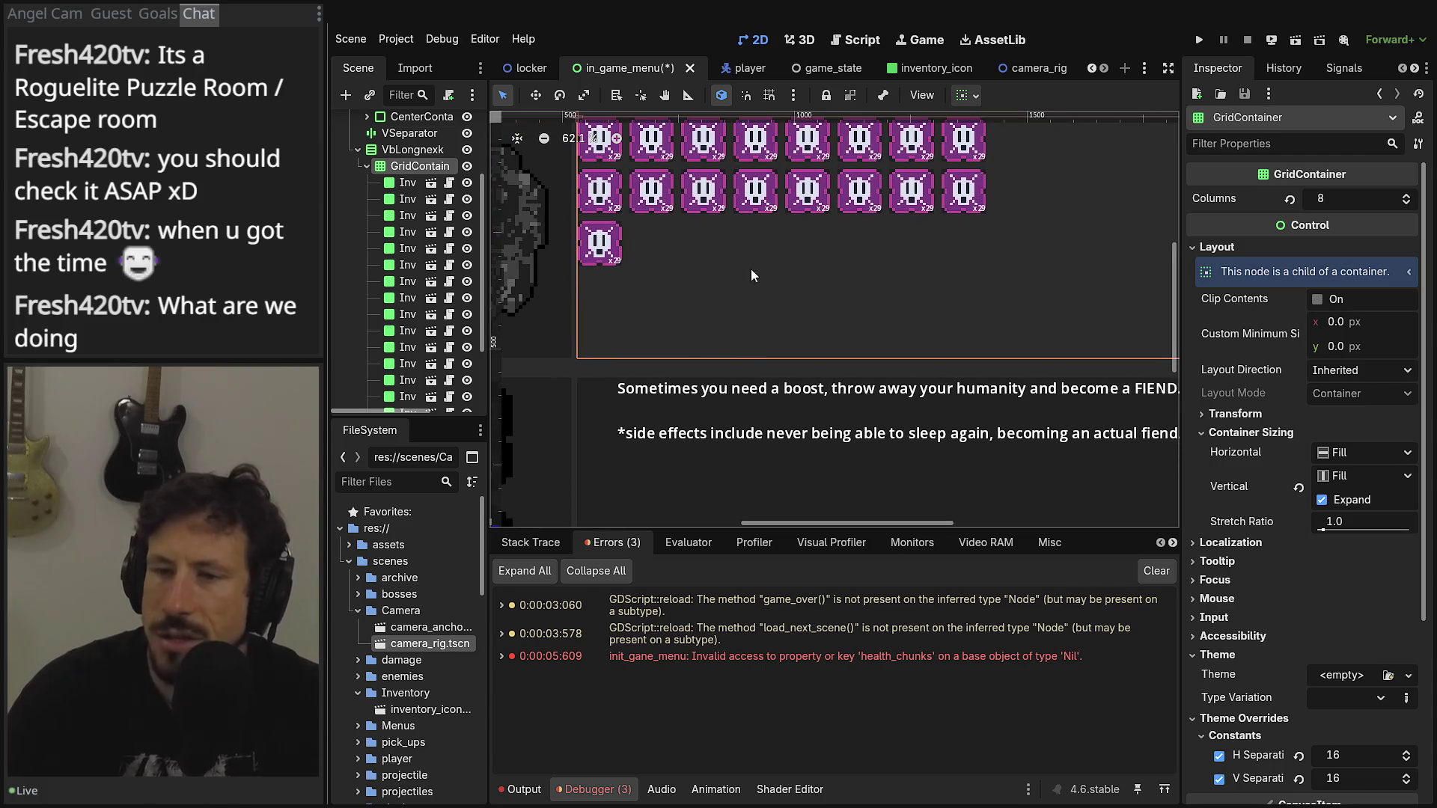
scroll(801, 411, down, 1)
scroll(823, 389, down, 1)
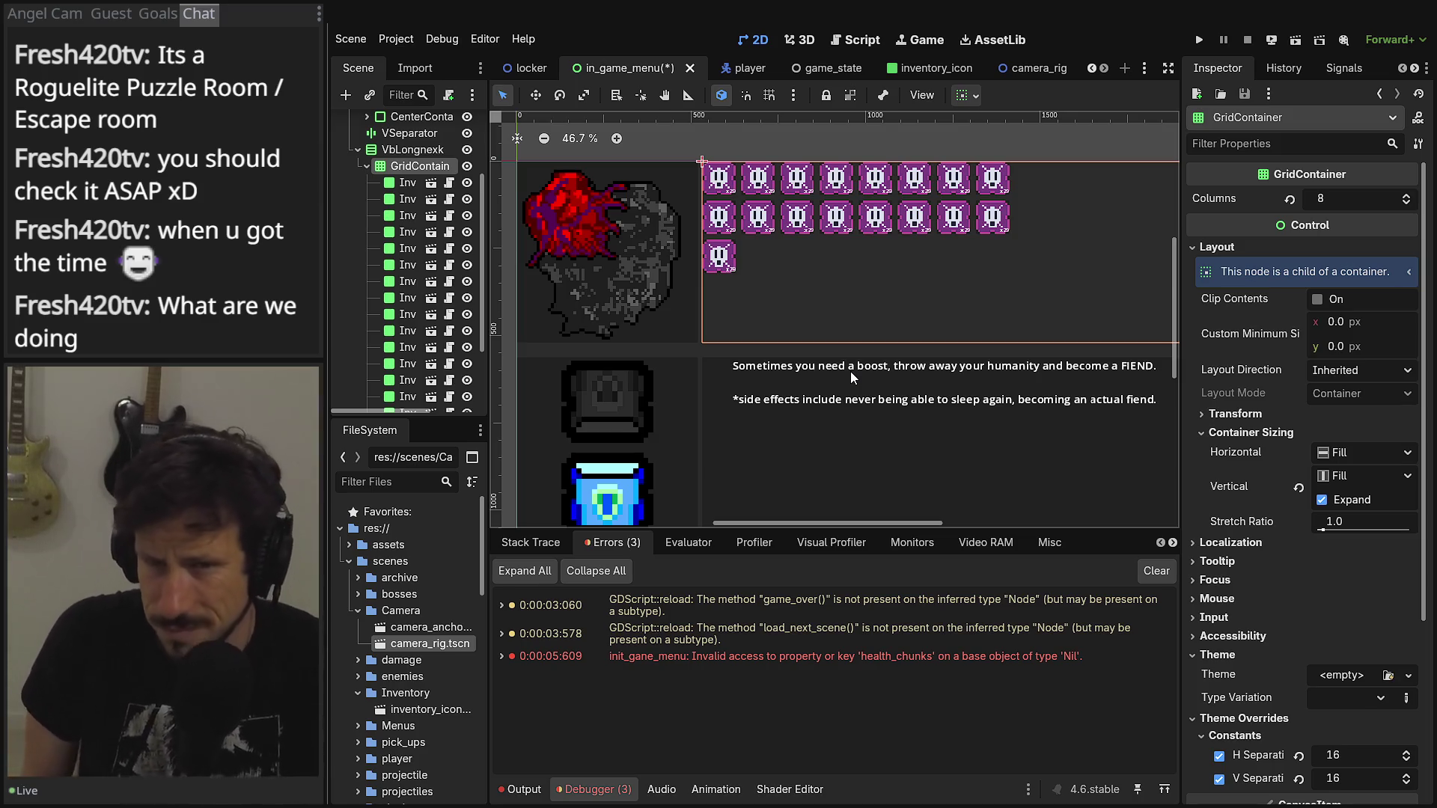
scroll(850, 371, down, 2)
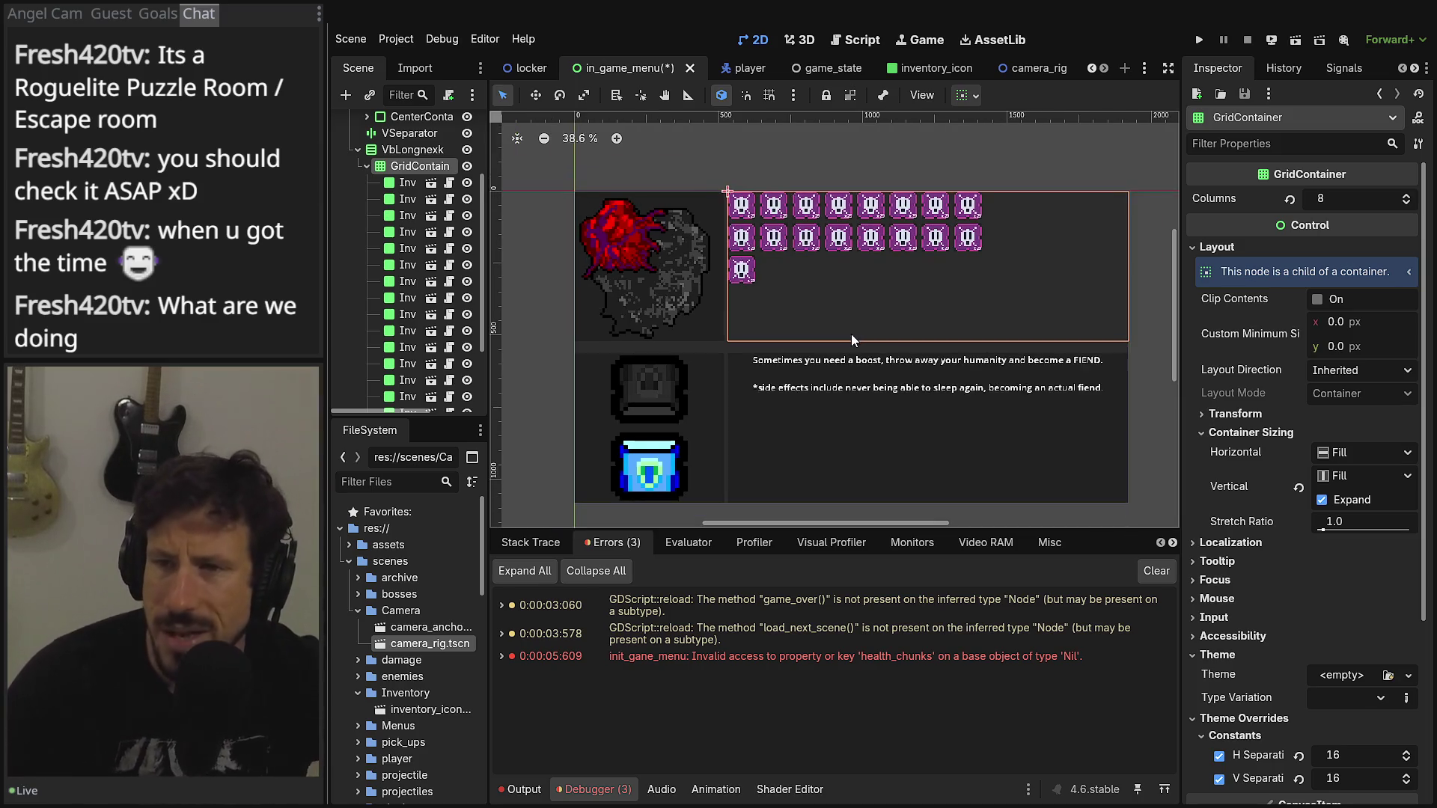
- Step the grid's Columns down to 3, then back up through 4 and 5 to 6
scroll(813, 171, up, 4)
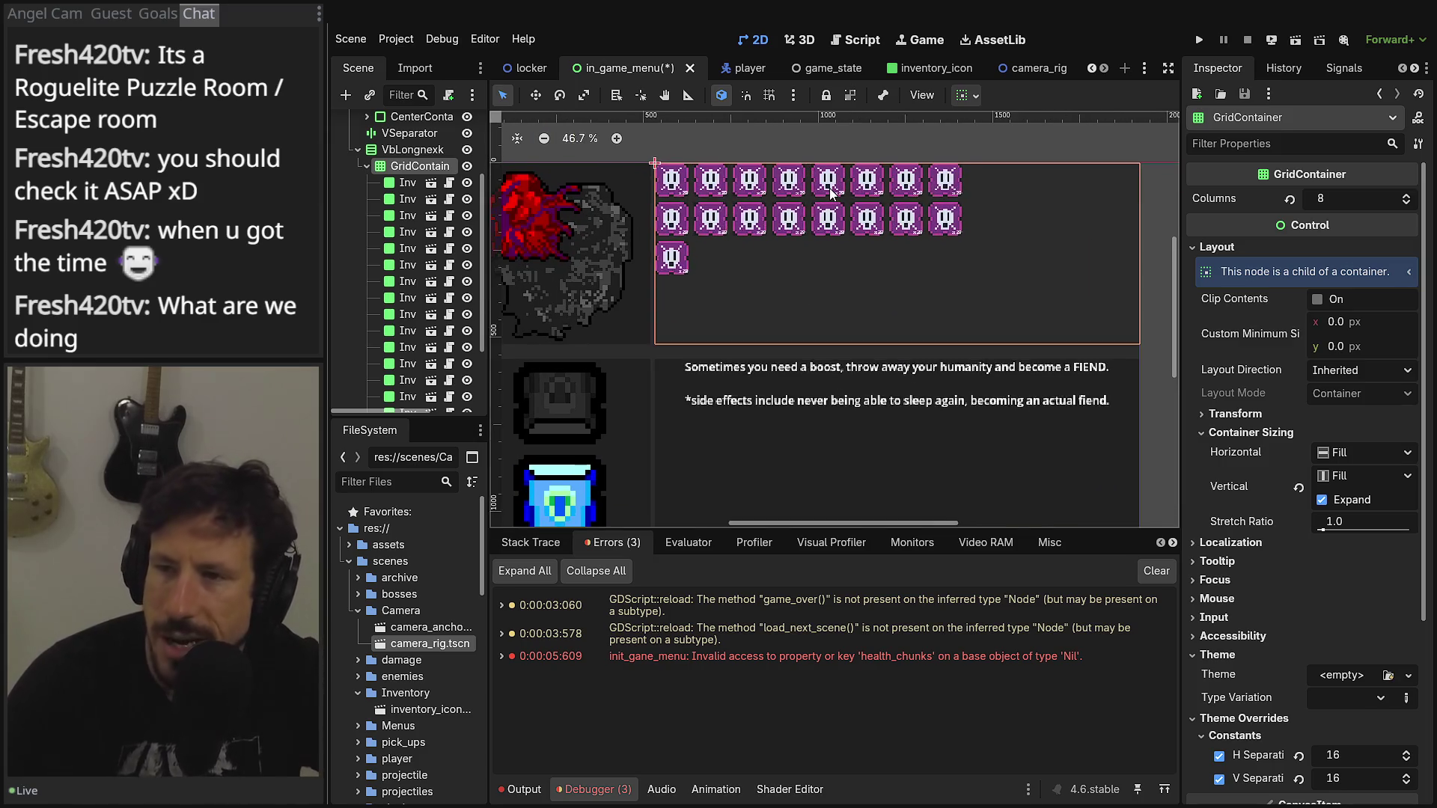
click(1406, 203)
click(1407, 203)
click(1406, 203)
click(1406, 203)
click(1412, 203)
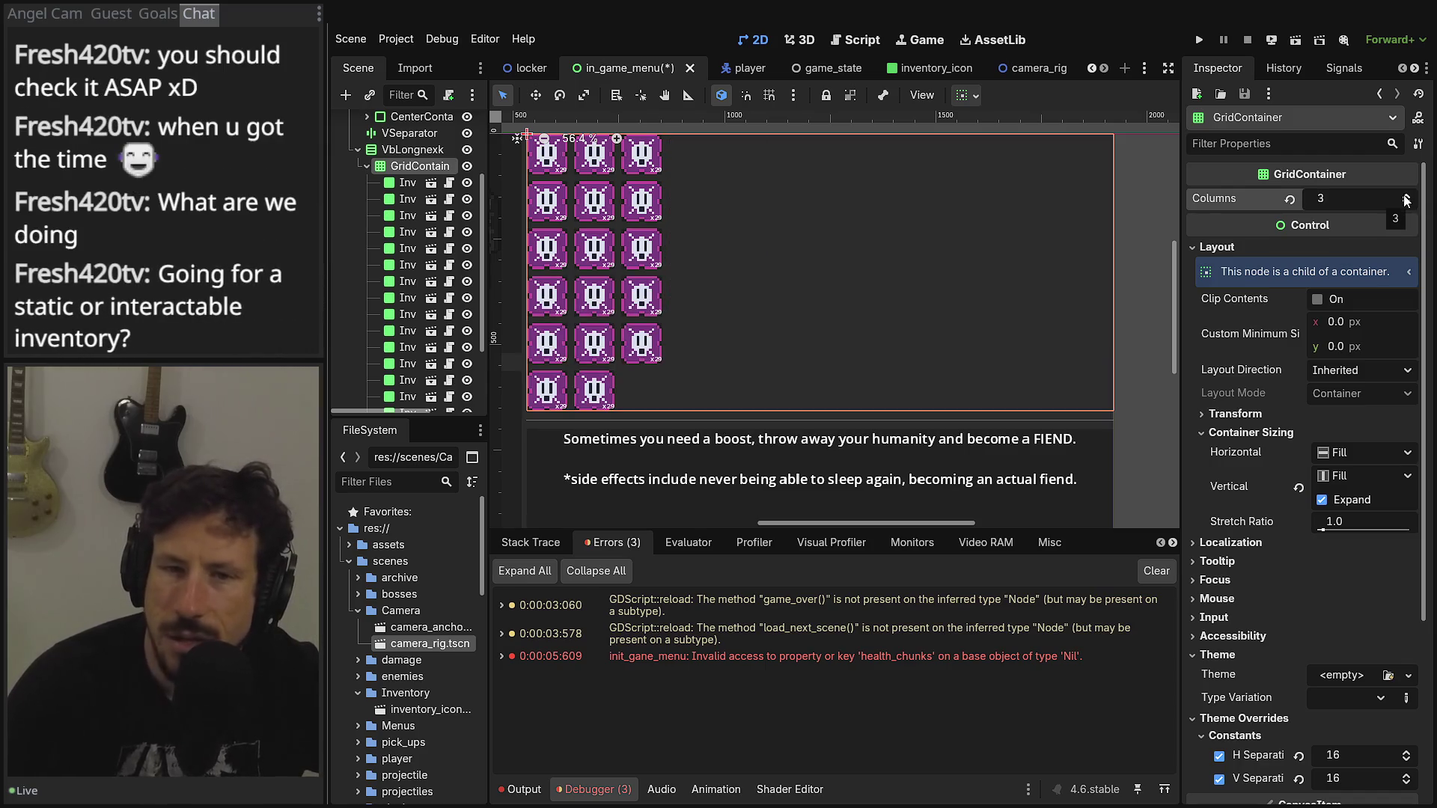
click(1406, 196)
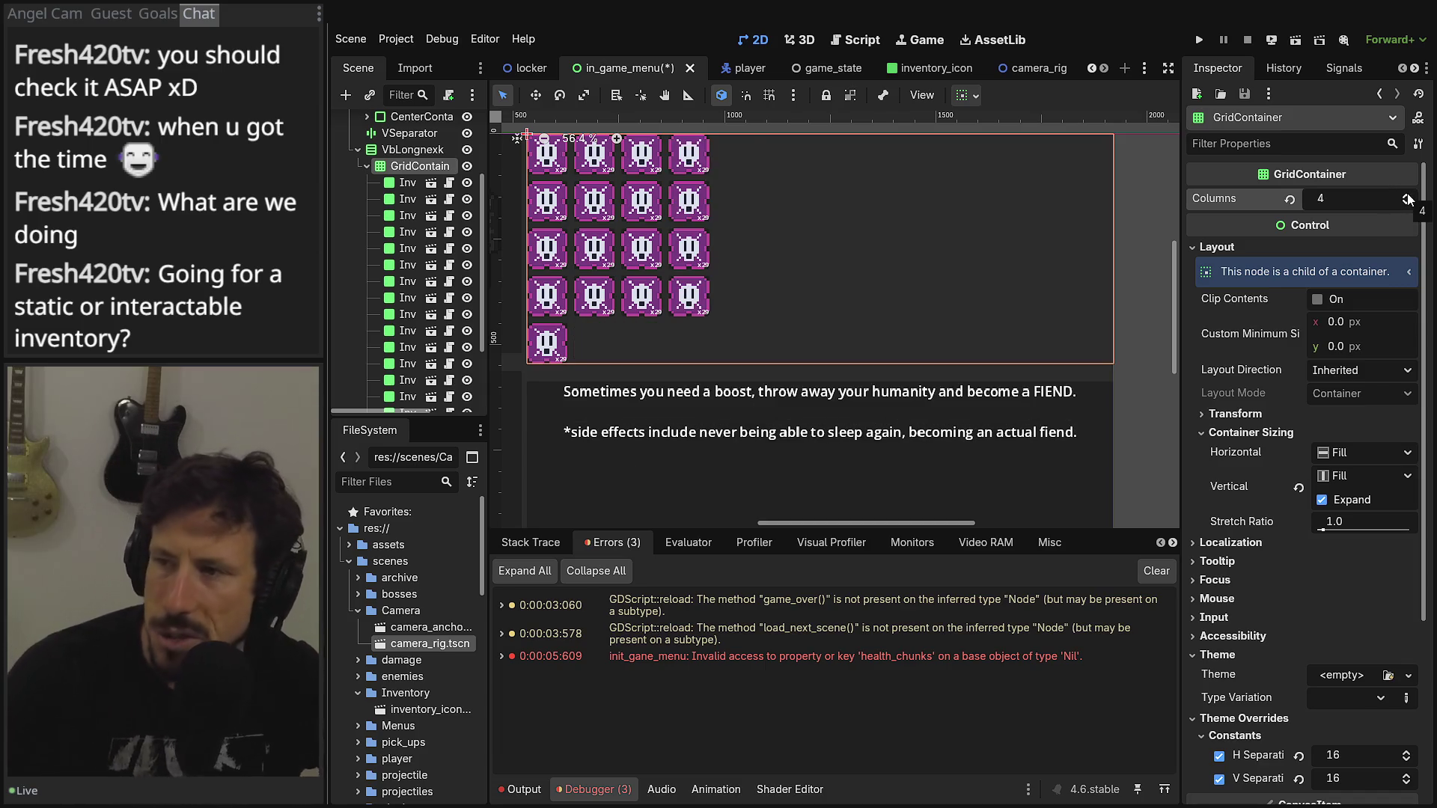
click(1406, 197)
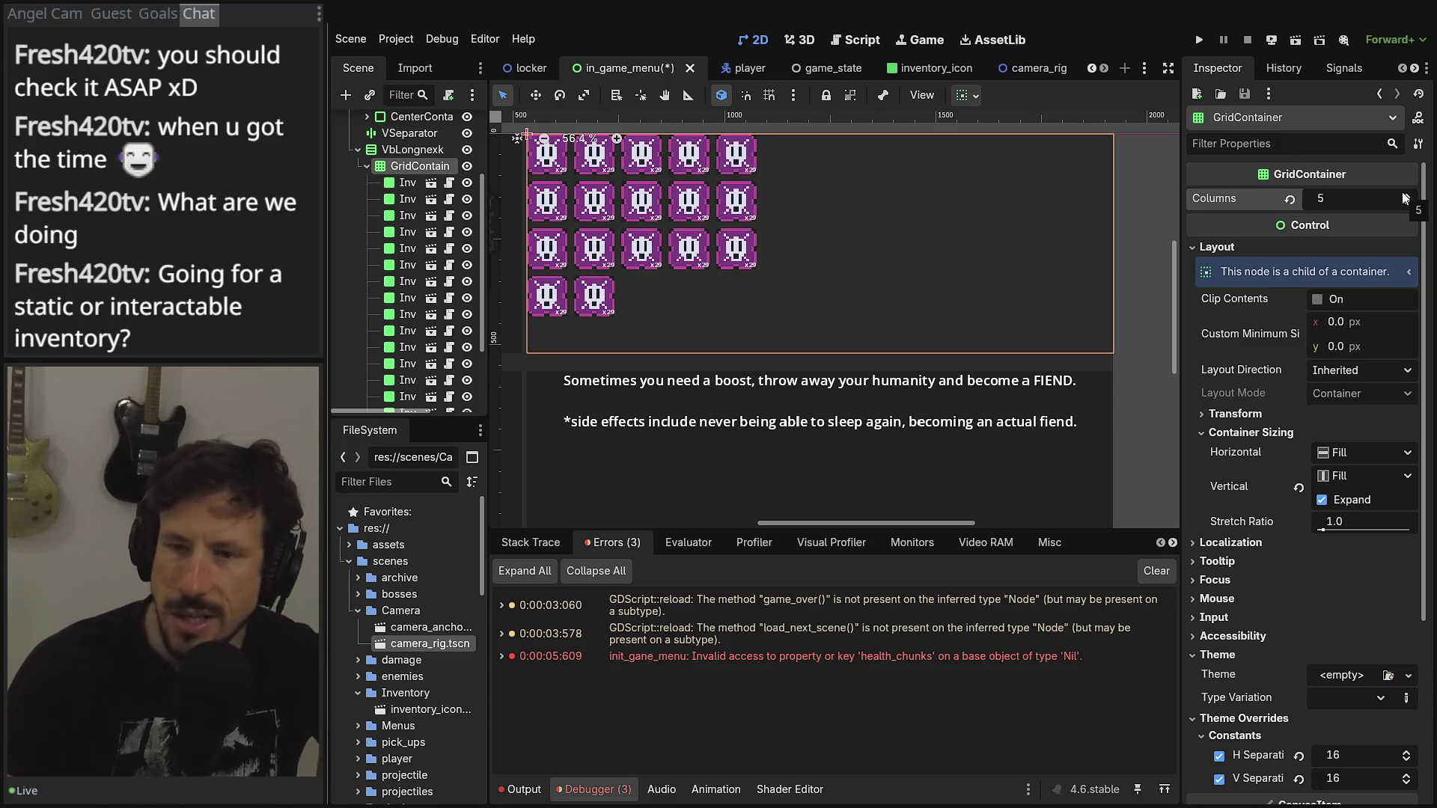
click(1405, 196)
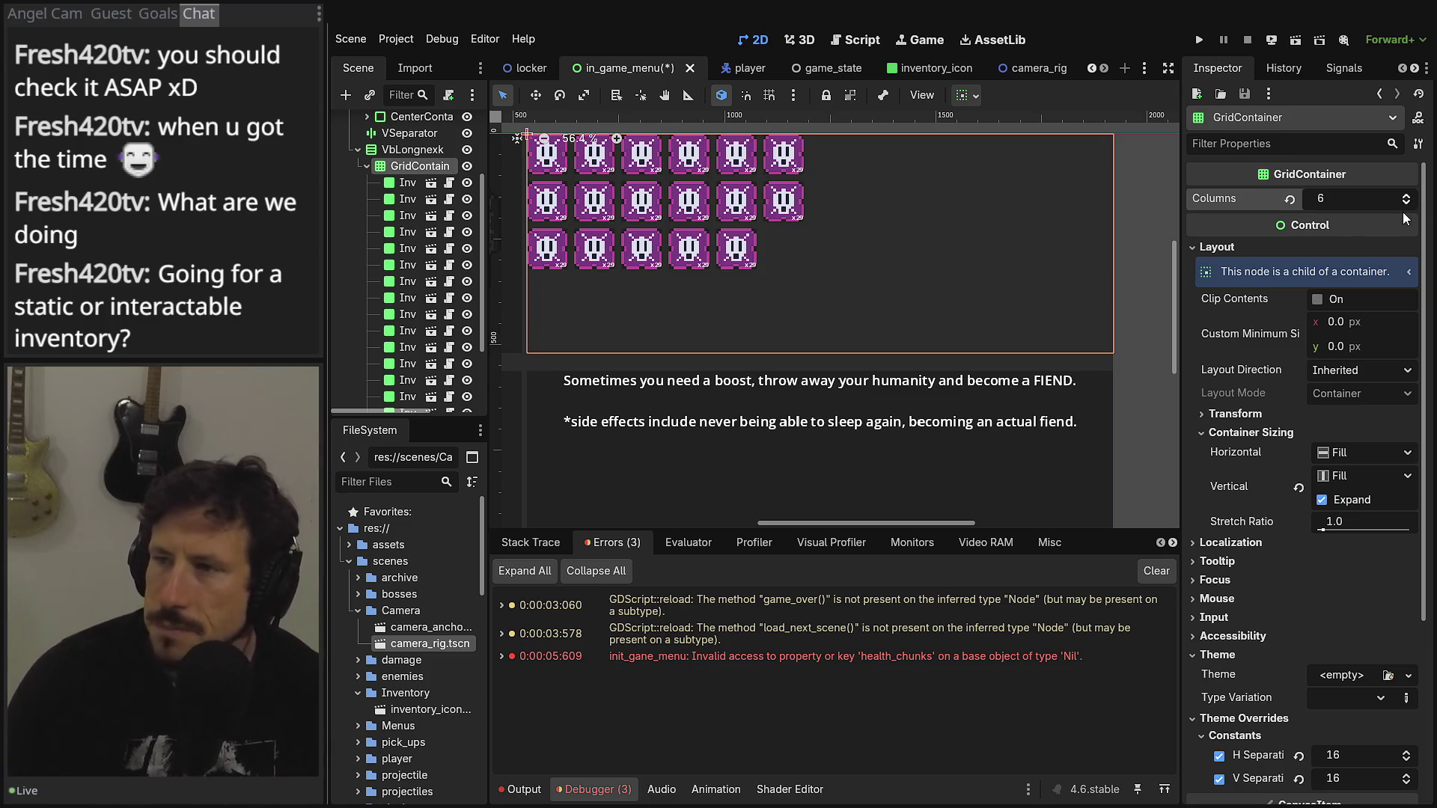
- Keep adjusting the column count up and down, settling on 8 columns
scroll(824, 223, down, 1)
scroll(823, 218, down, 3)
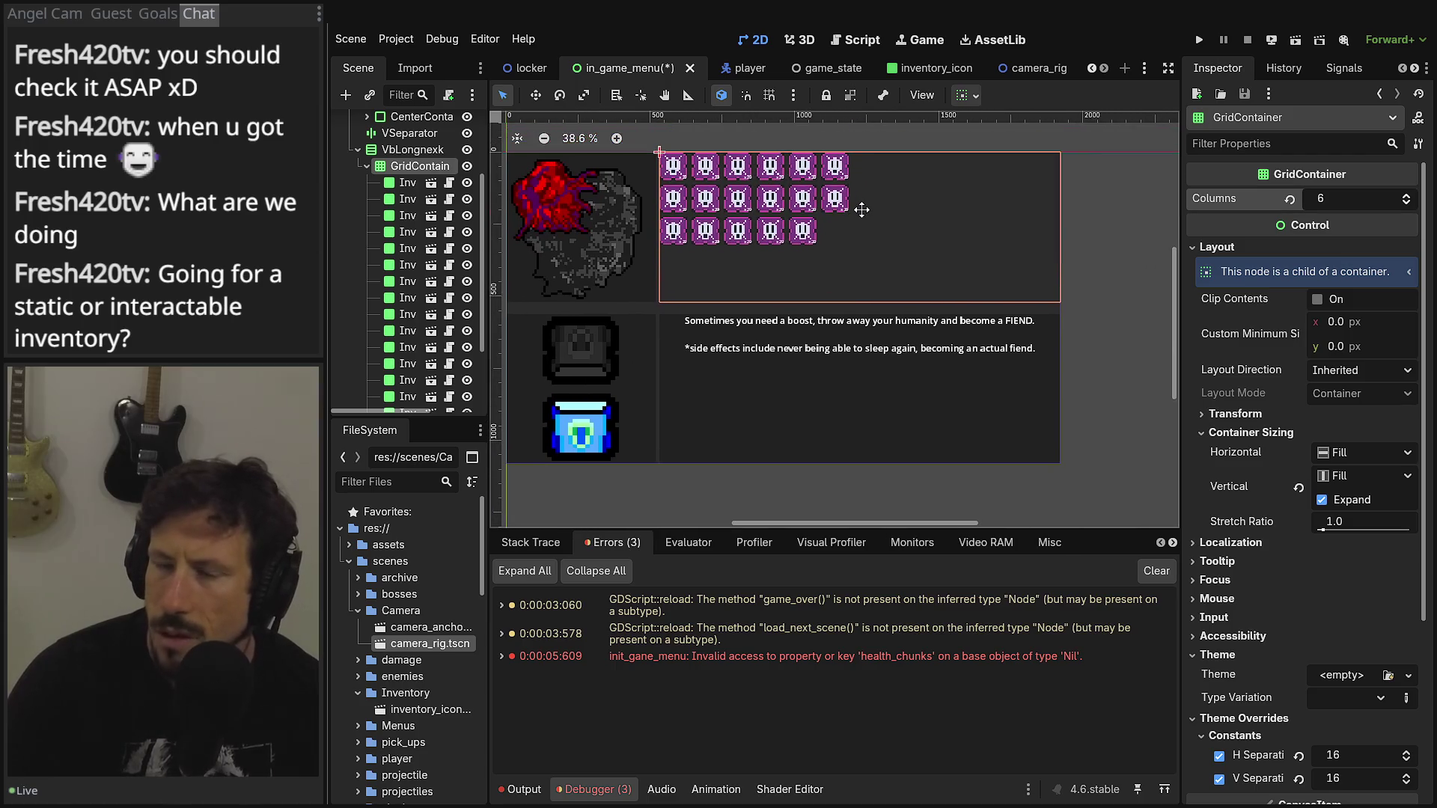
click(1405, 196)
click(1406, 197)
click(1405, 197)
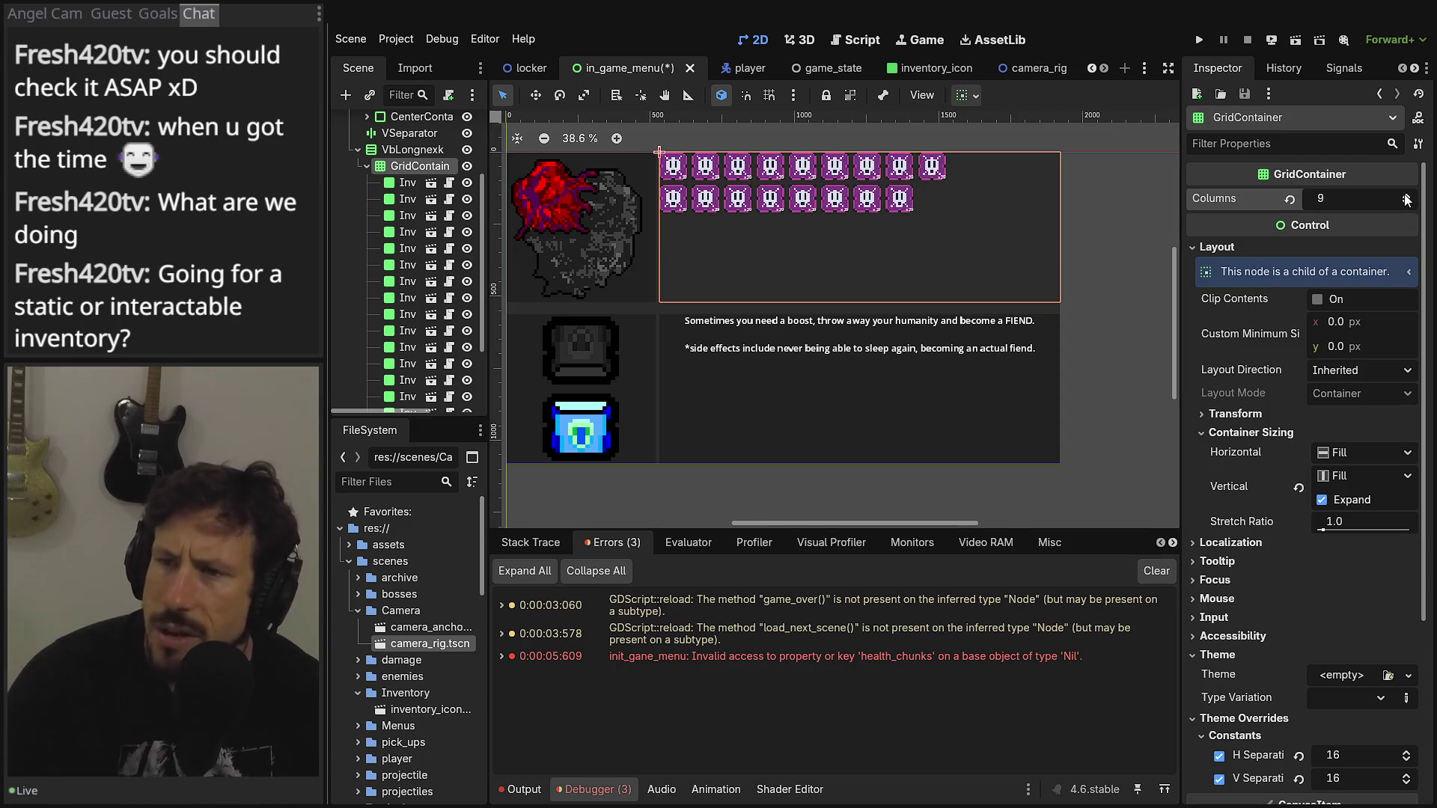
click(1405, 197)
click(1406, 197)
click(1406, 196)
click(1405, 197)
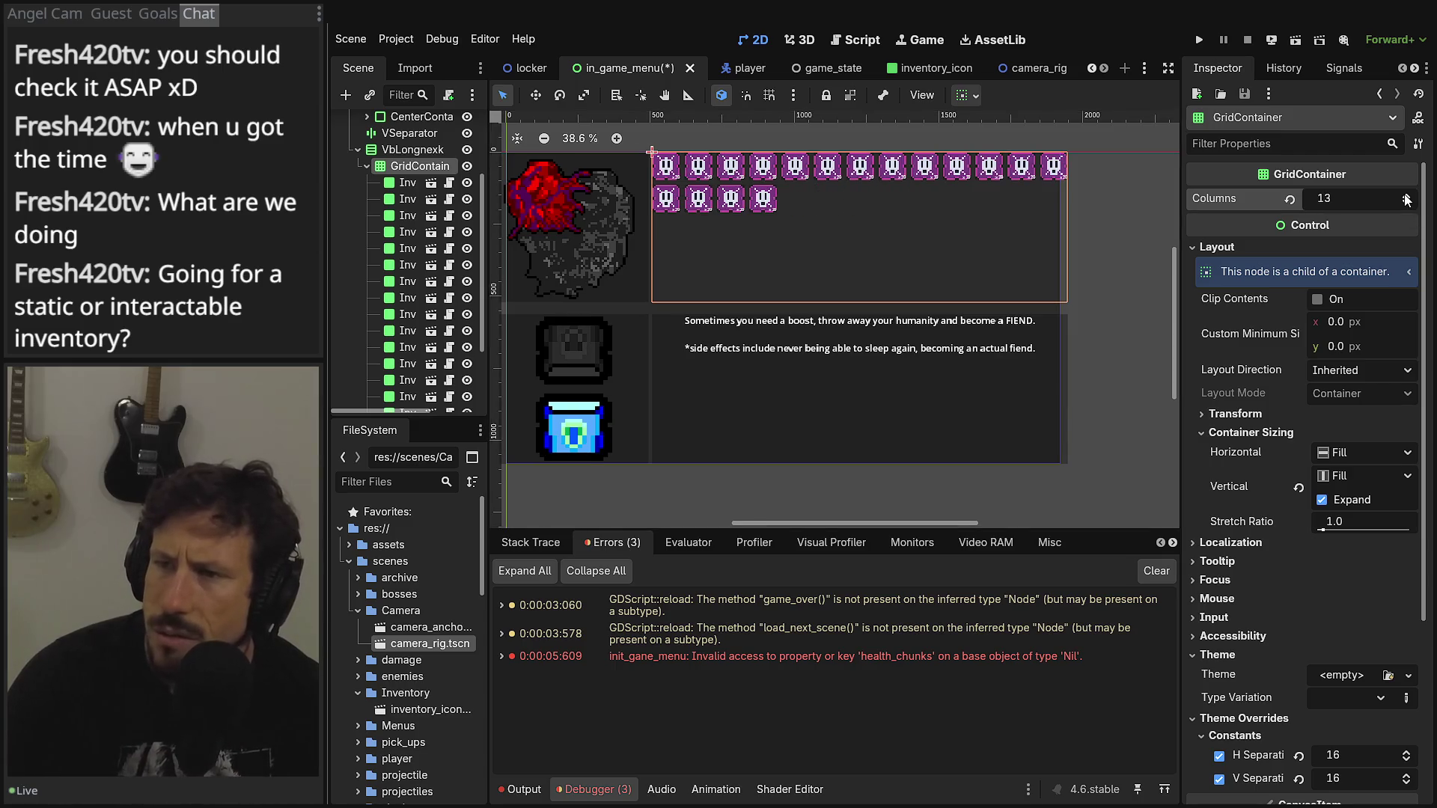
click(1405, 204)
click(1405, 204)
click(1405, 204)
click(1405, 205)
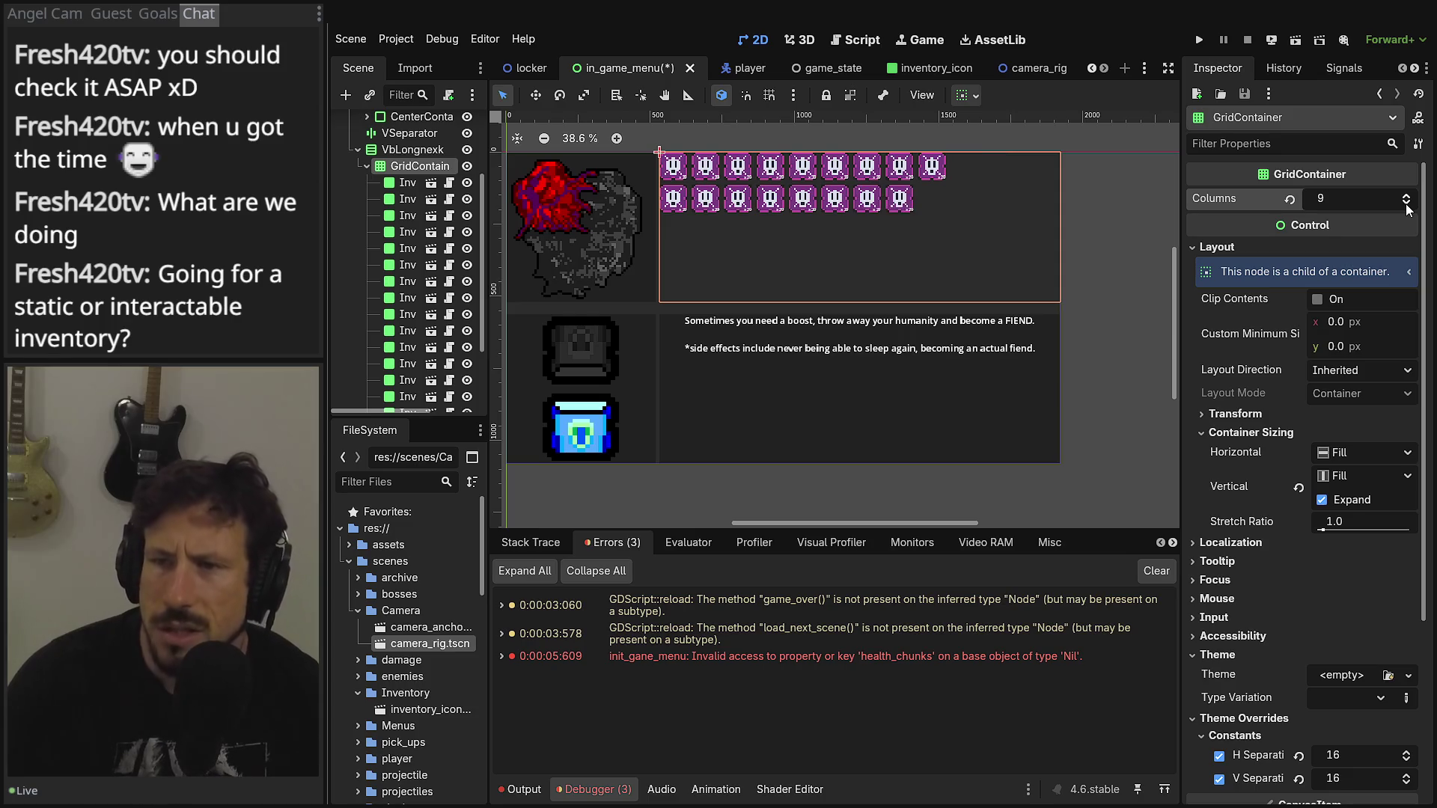
click(1405, 204)
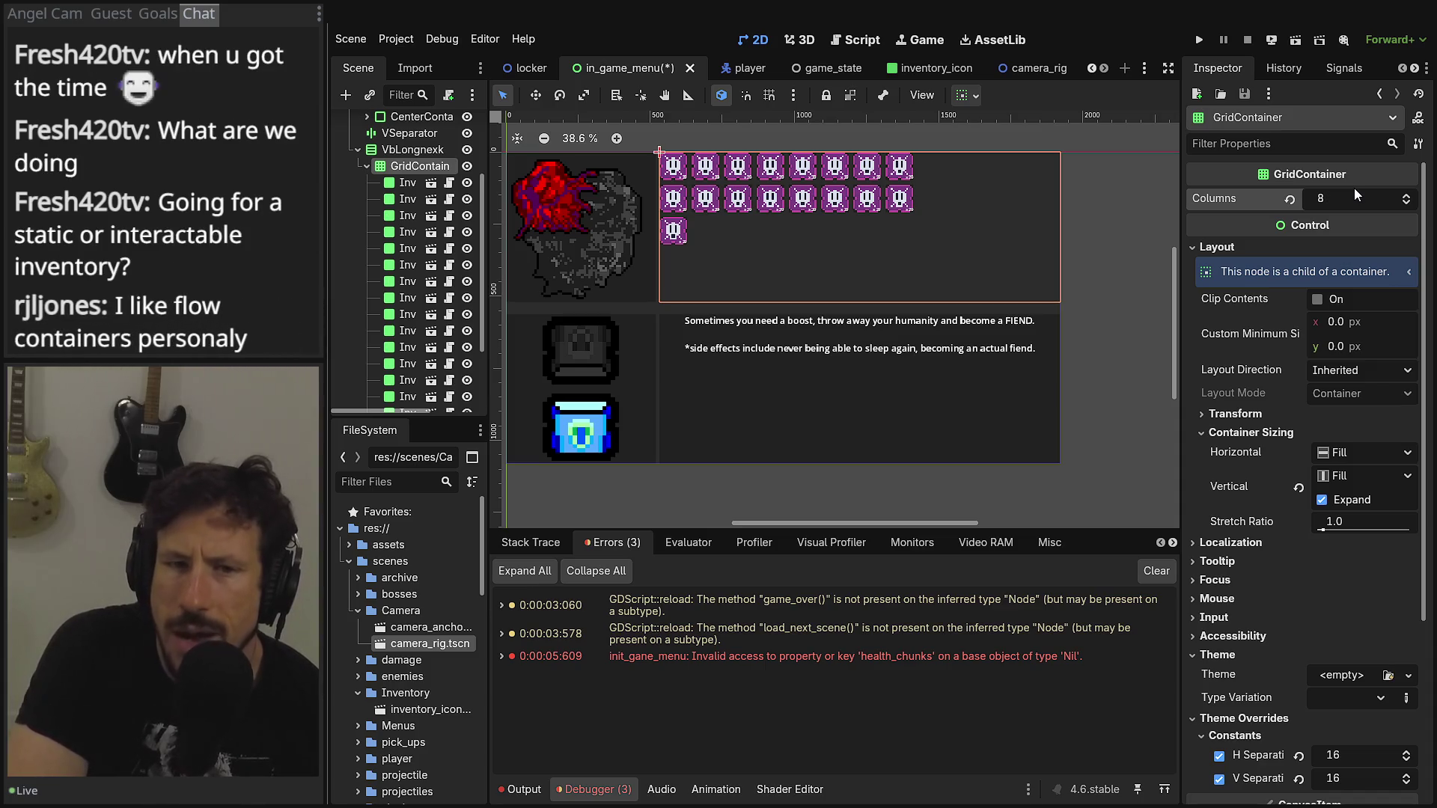
right_click(417, 165)
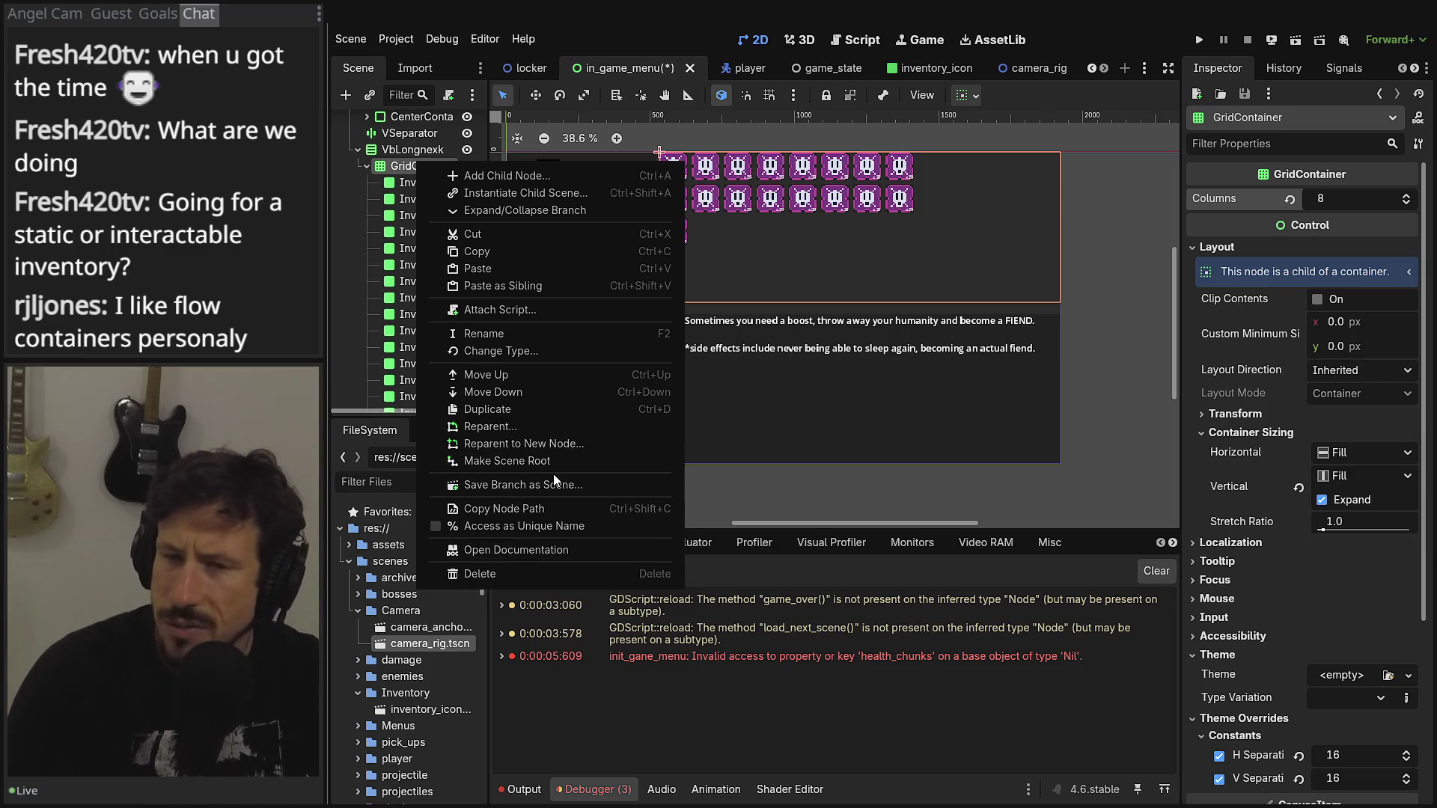
- Change the GridContainer's type to HFlowContainer and expand its Layout > Container Sizing properties
click(460, 351)
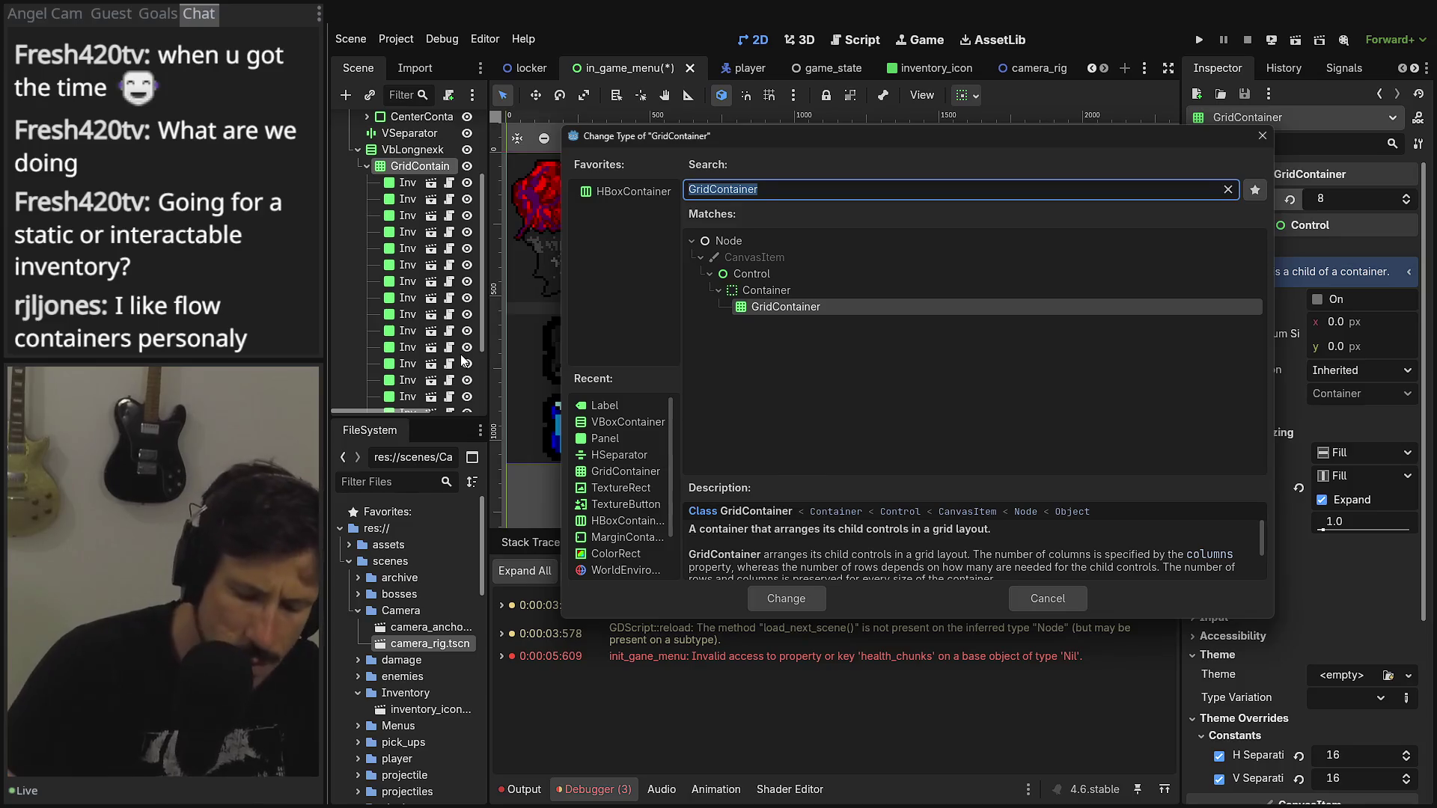
text(flow)
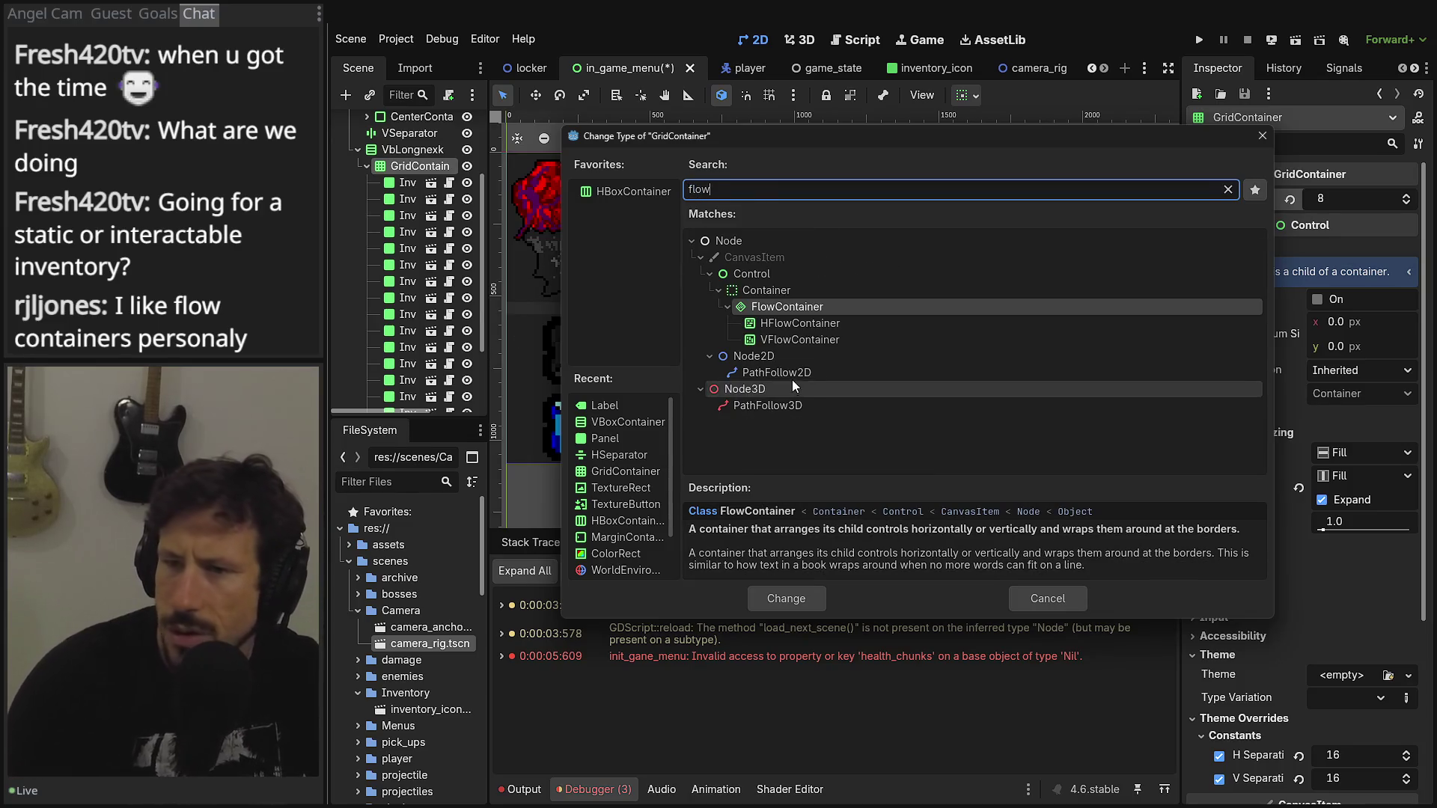
double_click(780, 326)
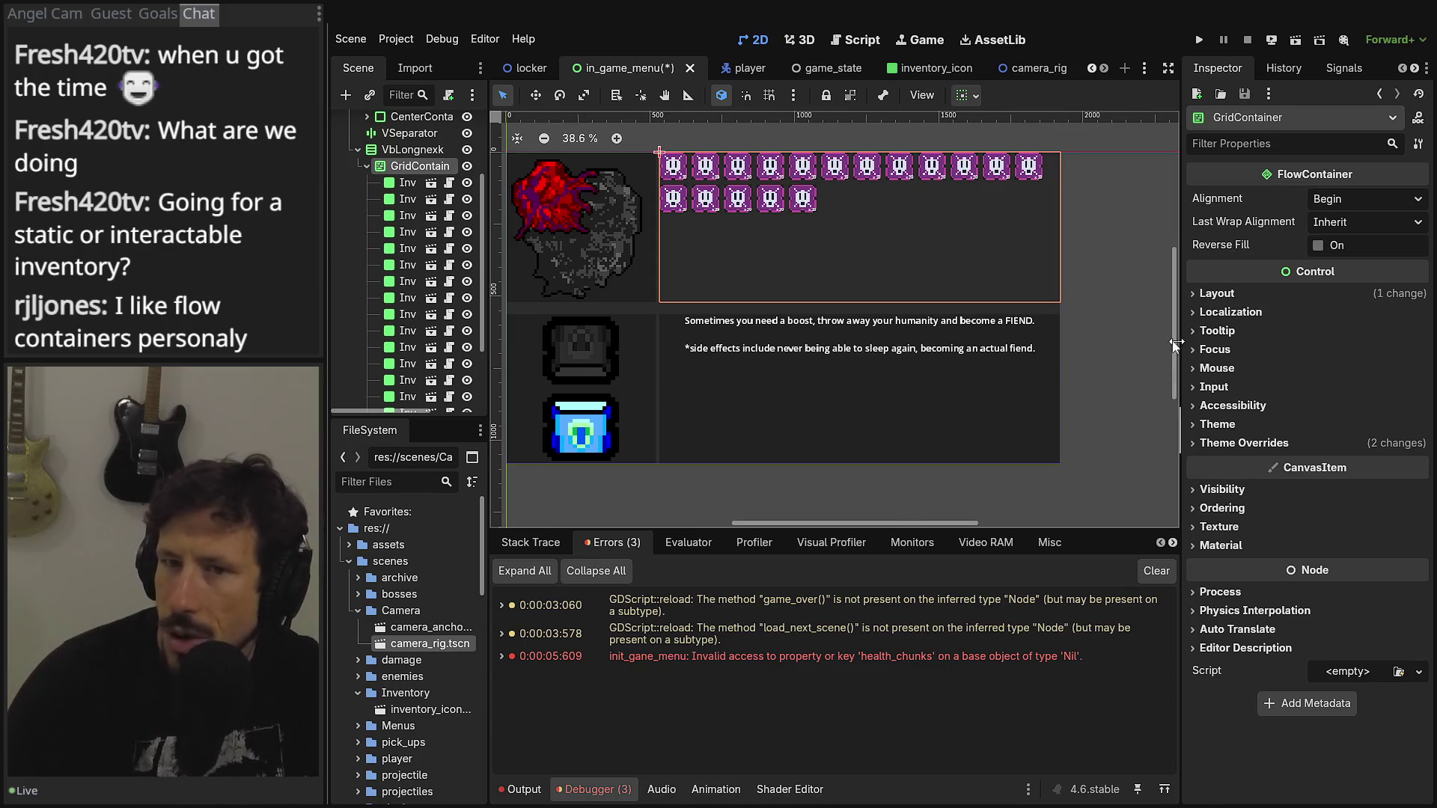
click(1260, 296)
click(1277, 461)
click(1275, 461)
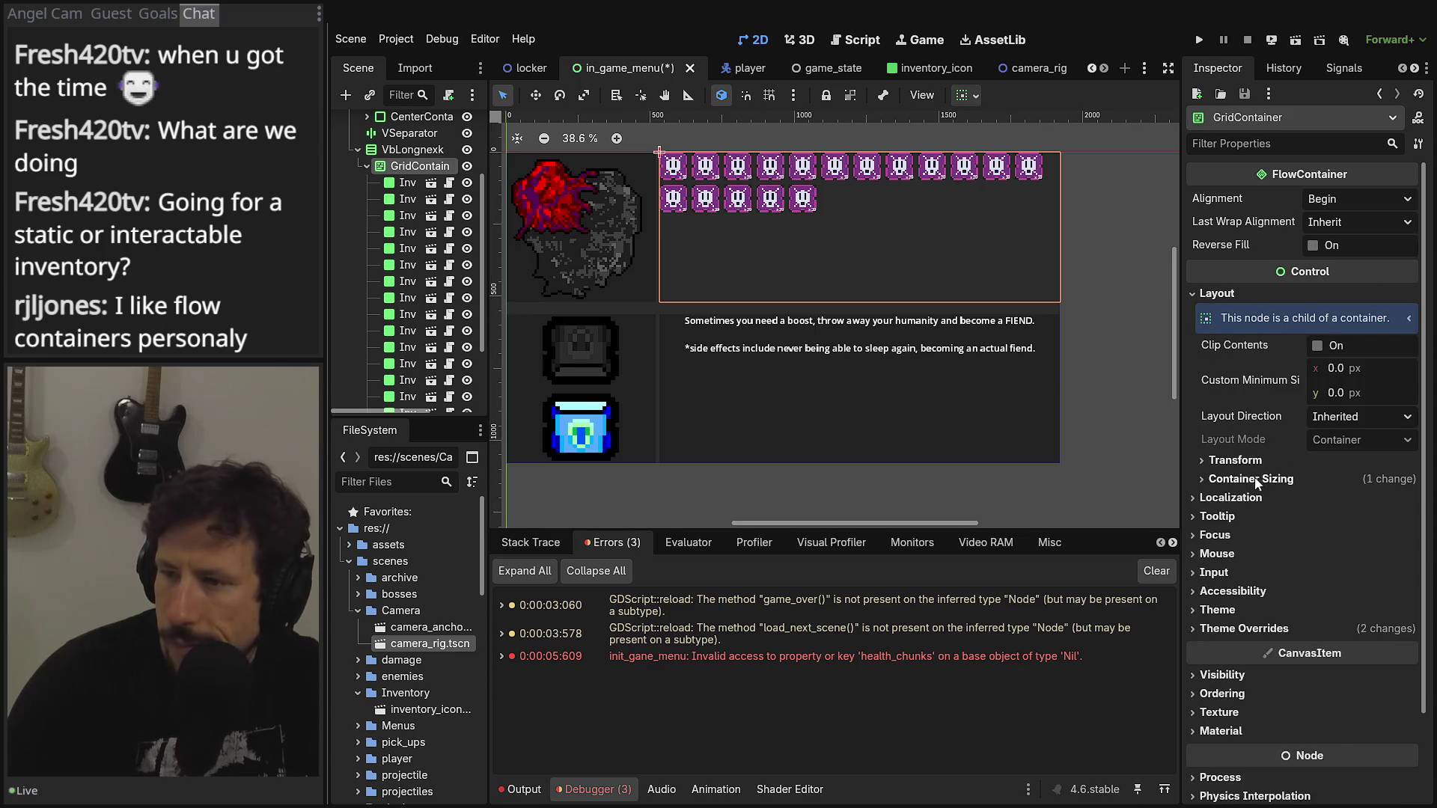
click(1257, 480)
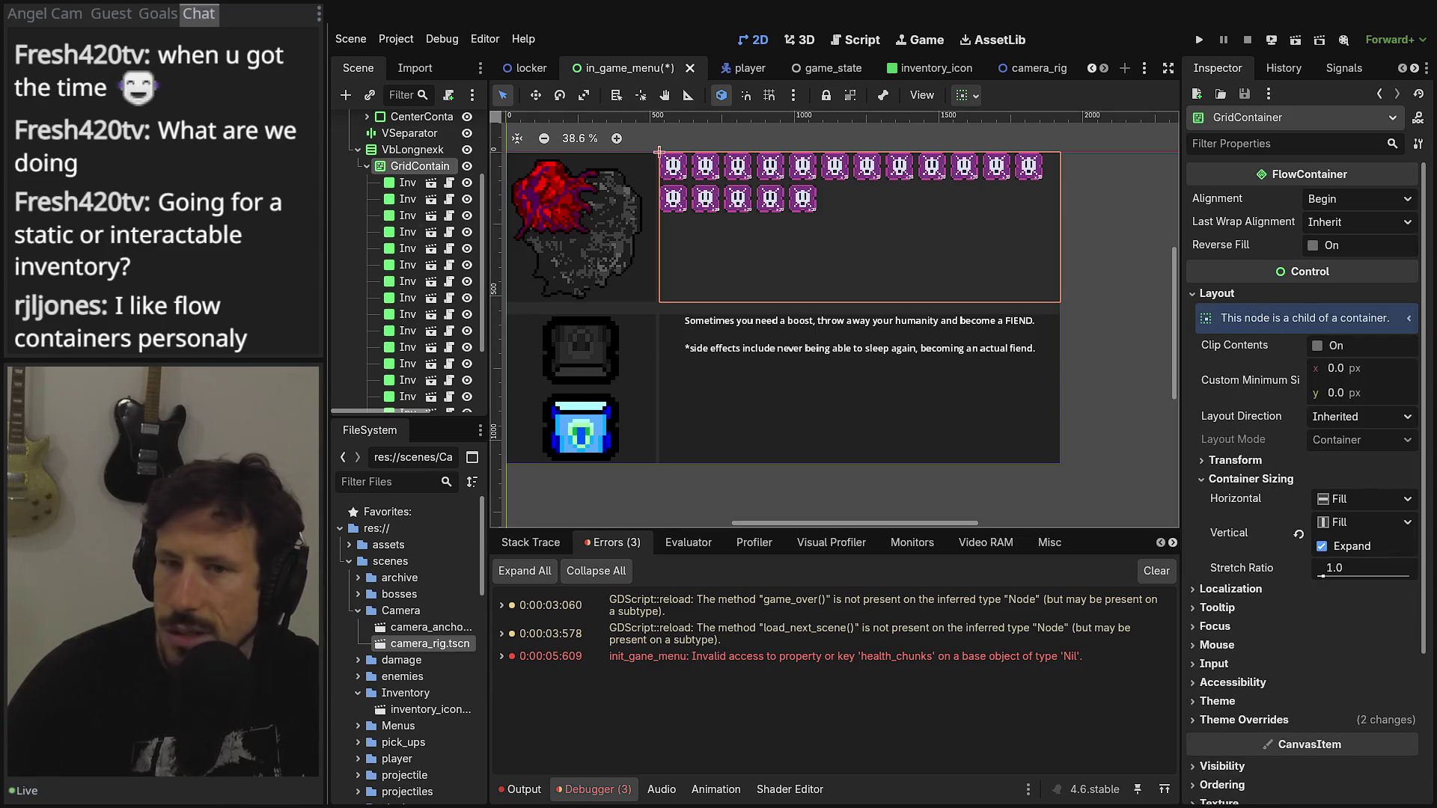
- Duplicate an inventory icon several more times, growing the container to 26 icons
scroll(438, 307, down, 3)
click(407, 359)
key(ctrl+d)
key(ctrl+d)
key(ctrl+d)
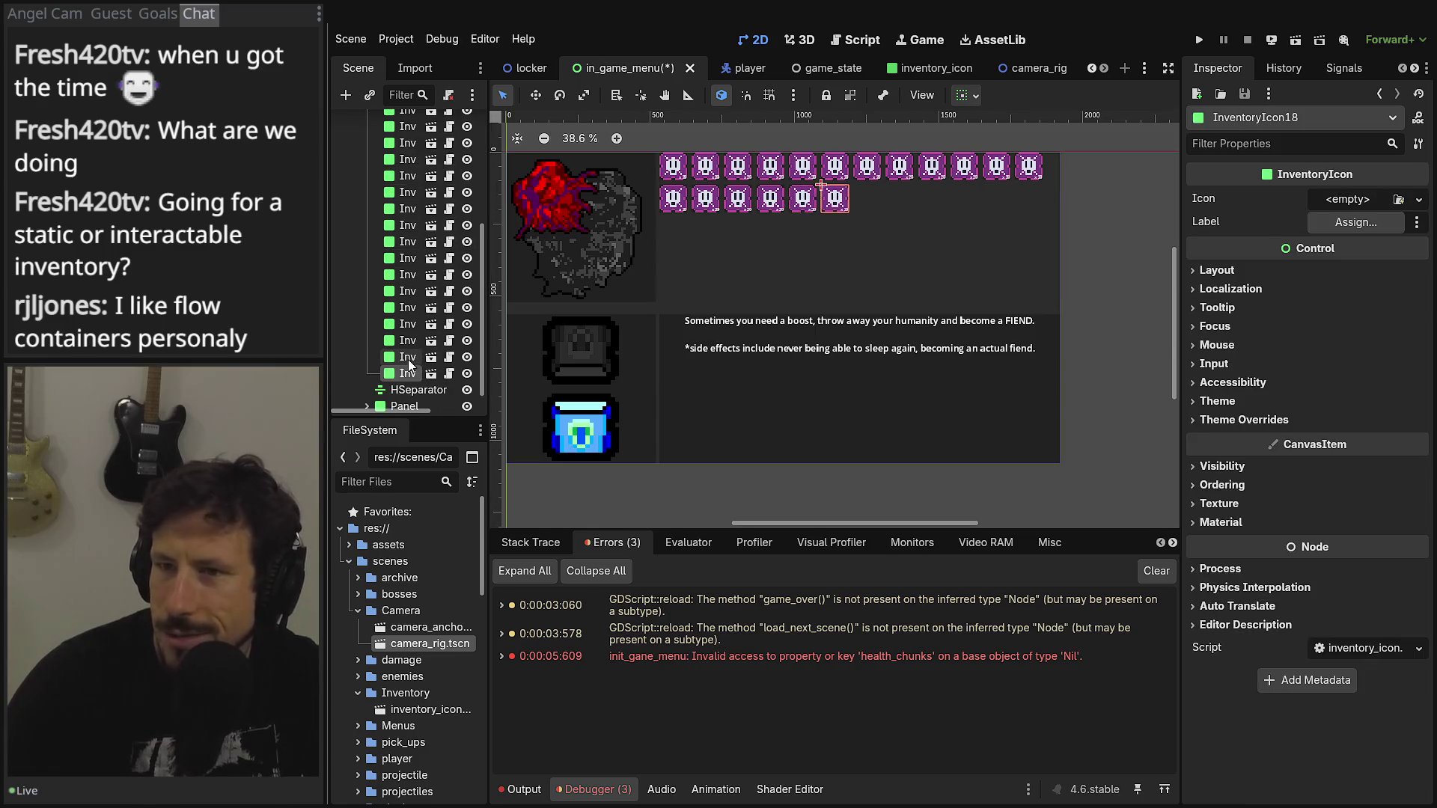
key(ctrl+d)
key(ctrl+d)
key(ctrl+d)
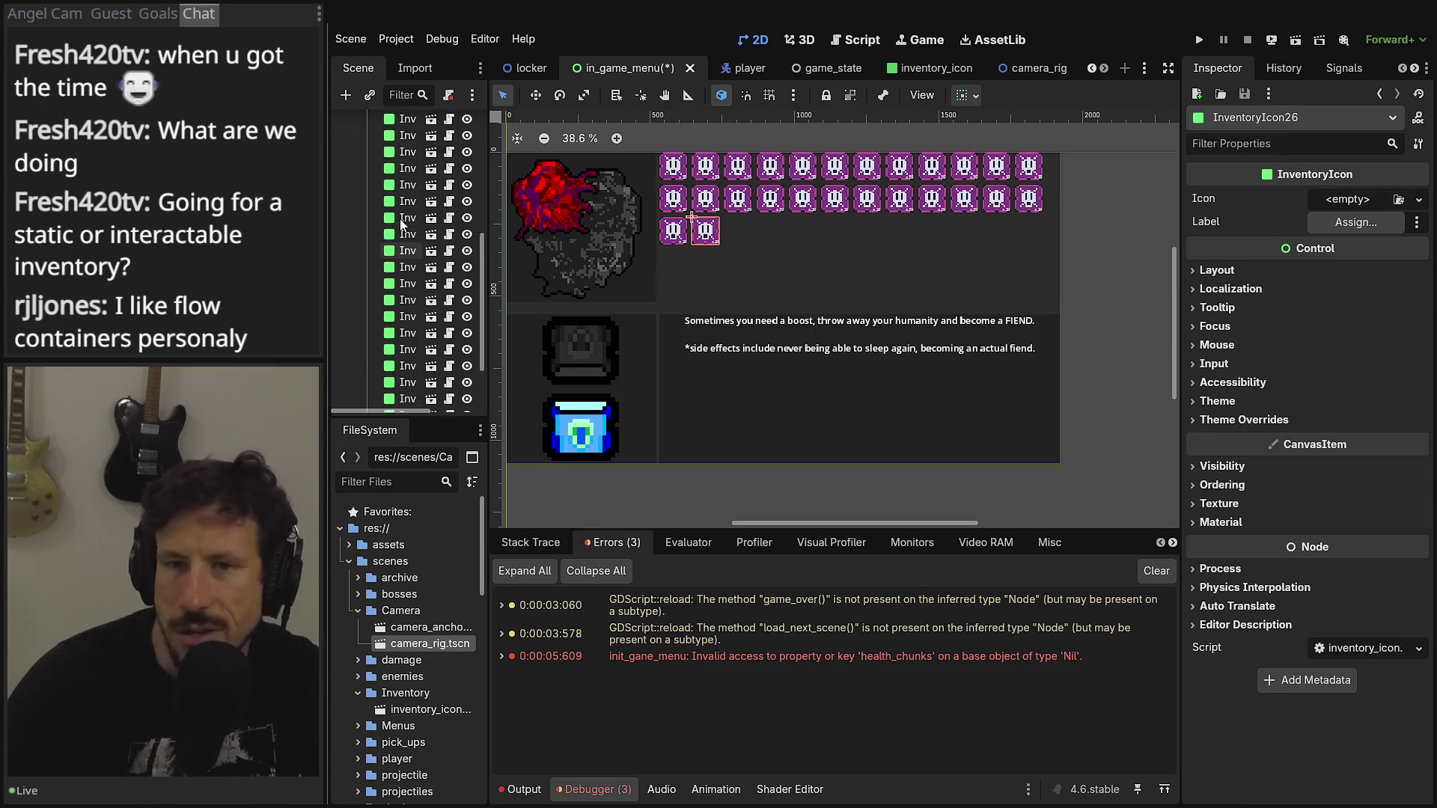
- Select InventoryIcon15 through the last icon and delete those 21 nodes, leaving 5
scroll(399, 219, up, 5)
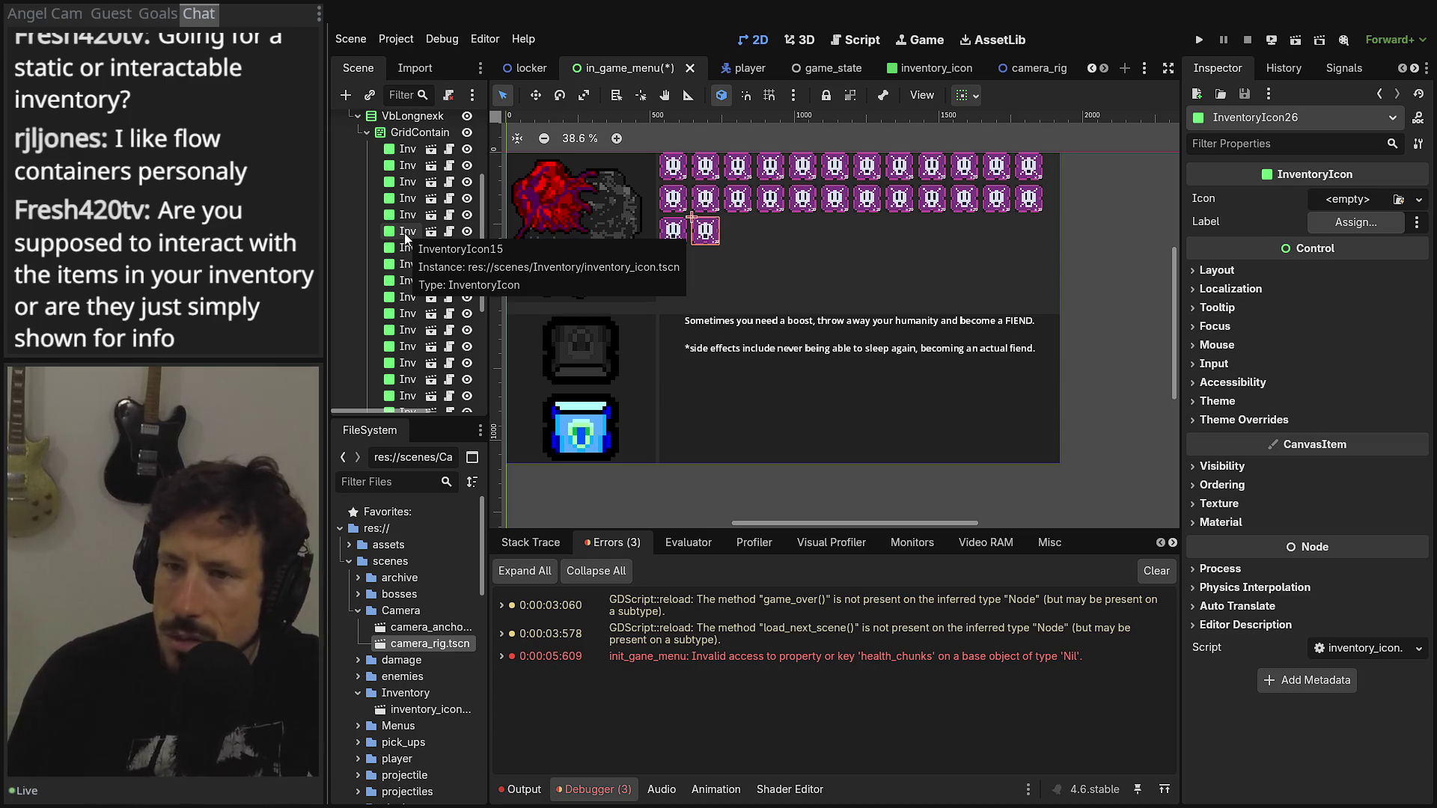
scroll(378, 231, up, 1)
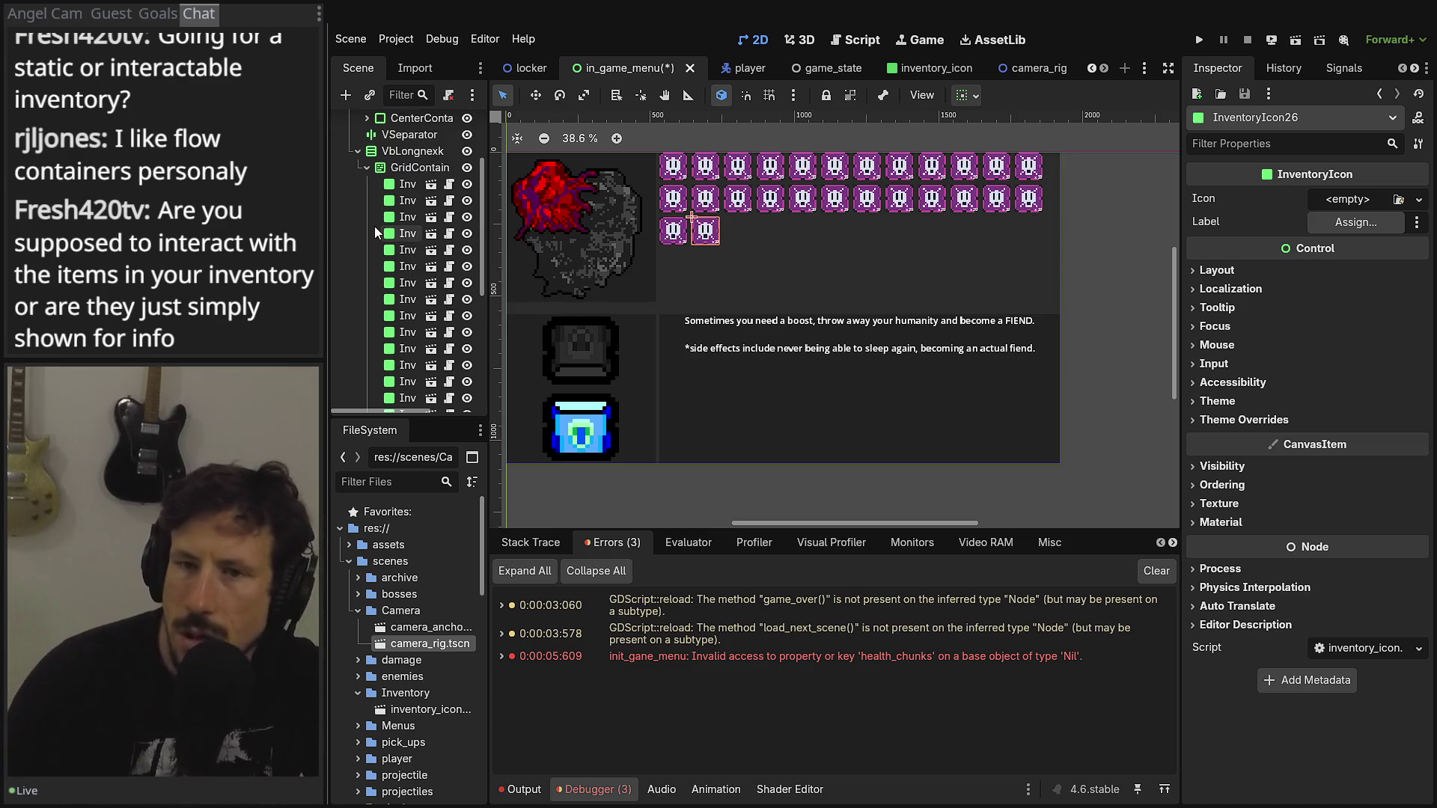
scroll(381, 236, down, 5)
click(400, 247)
scroll(419, 315, down, 2)
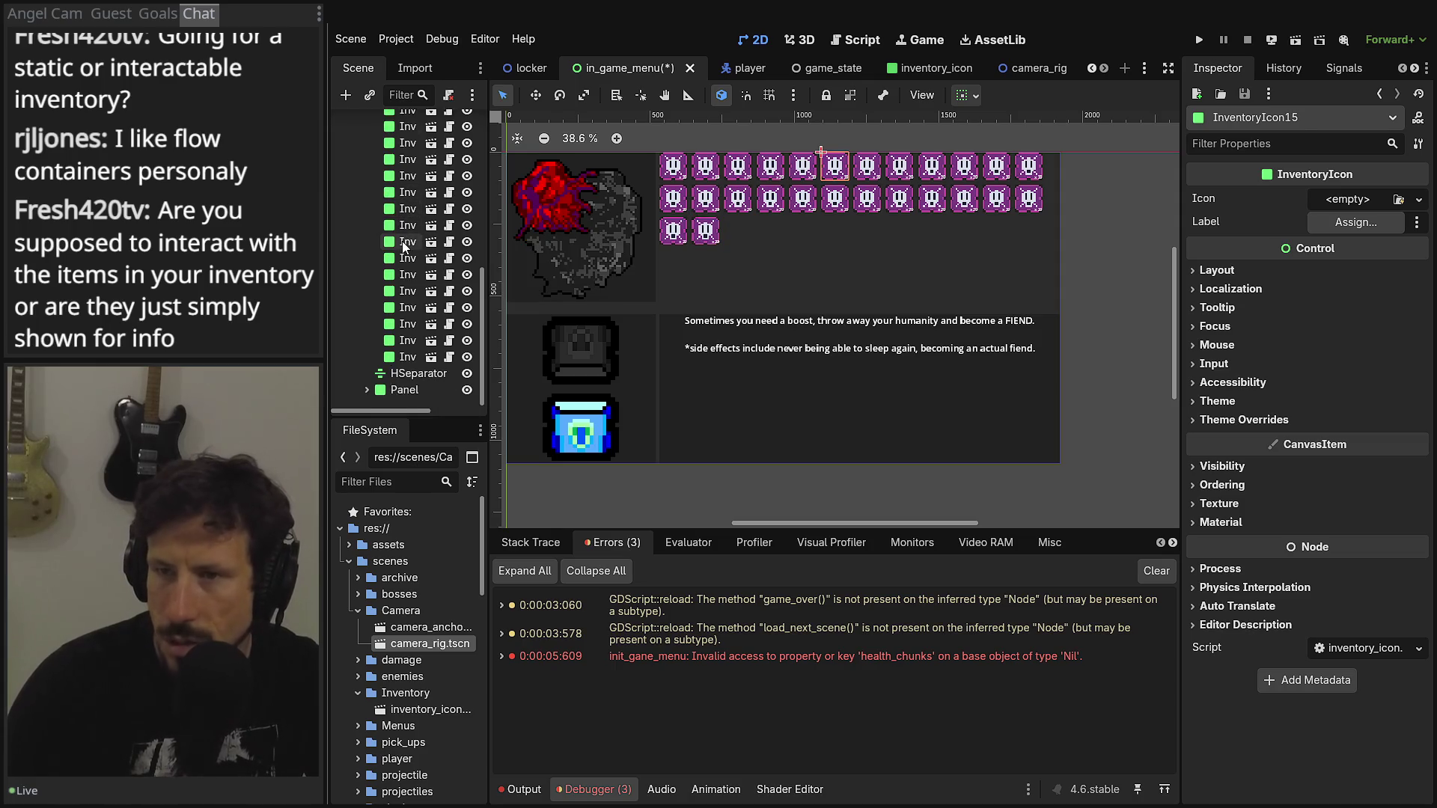
shift+click(408, 357)
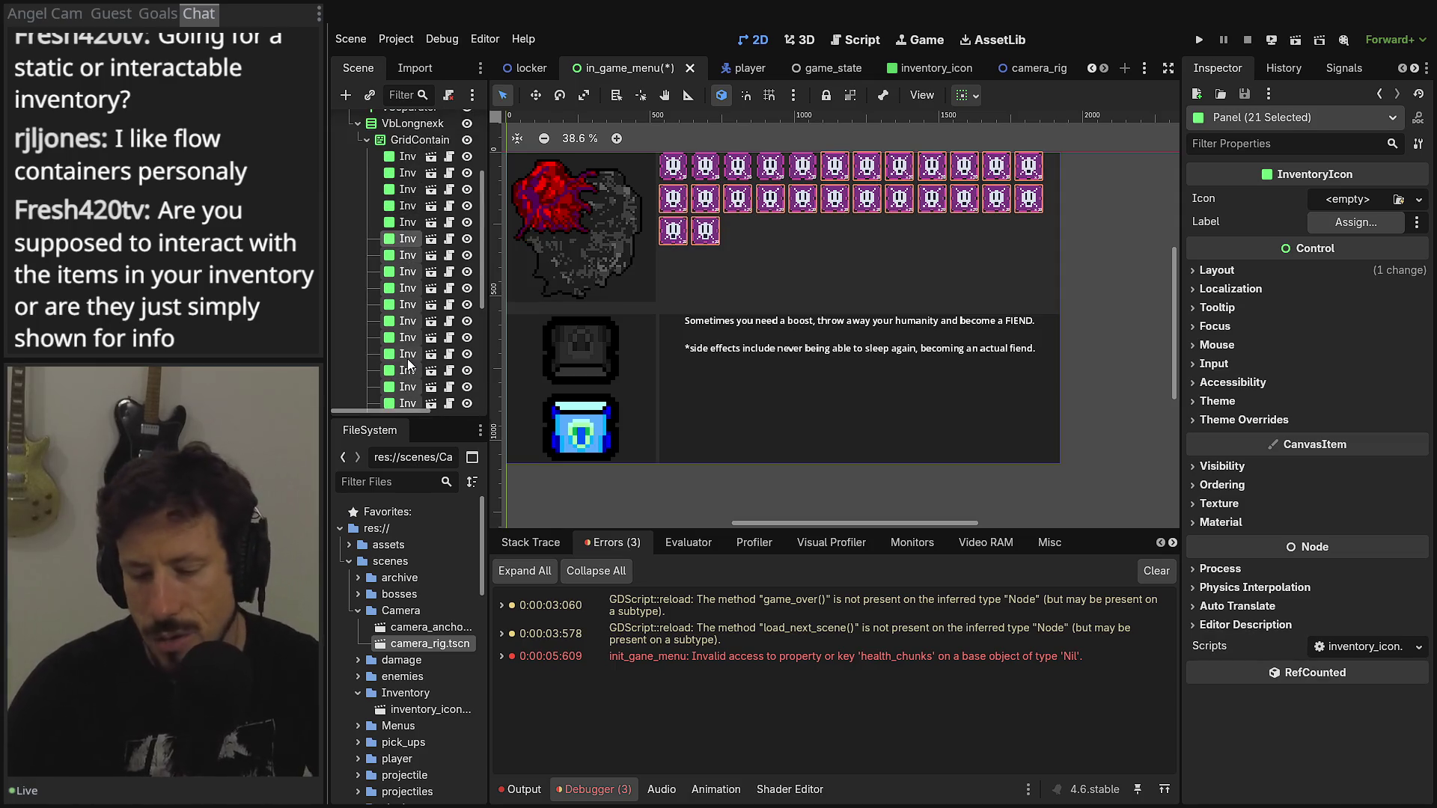
key(Delete)
click(693, 414)
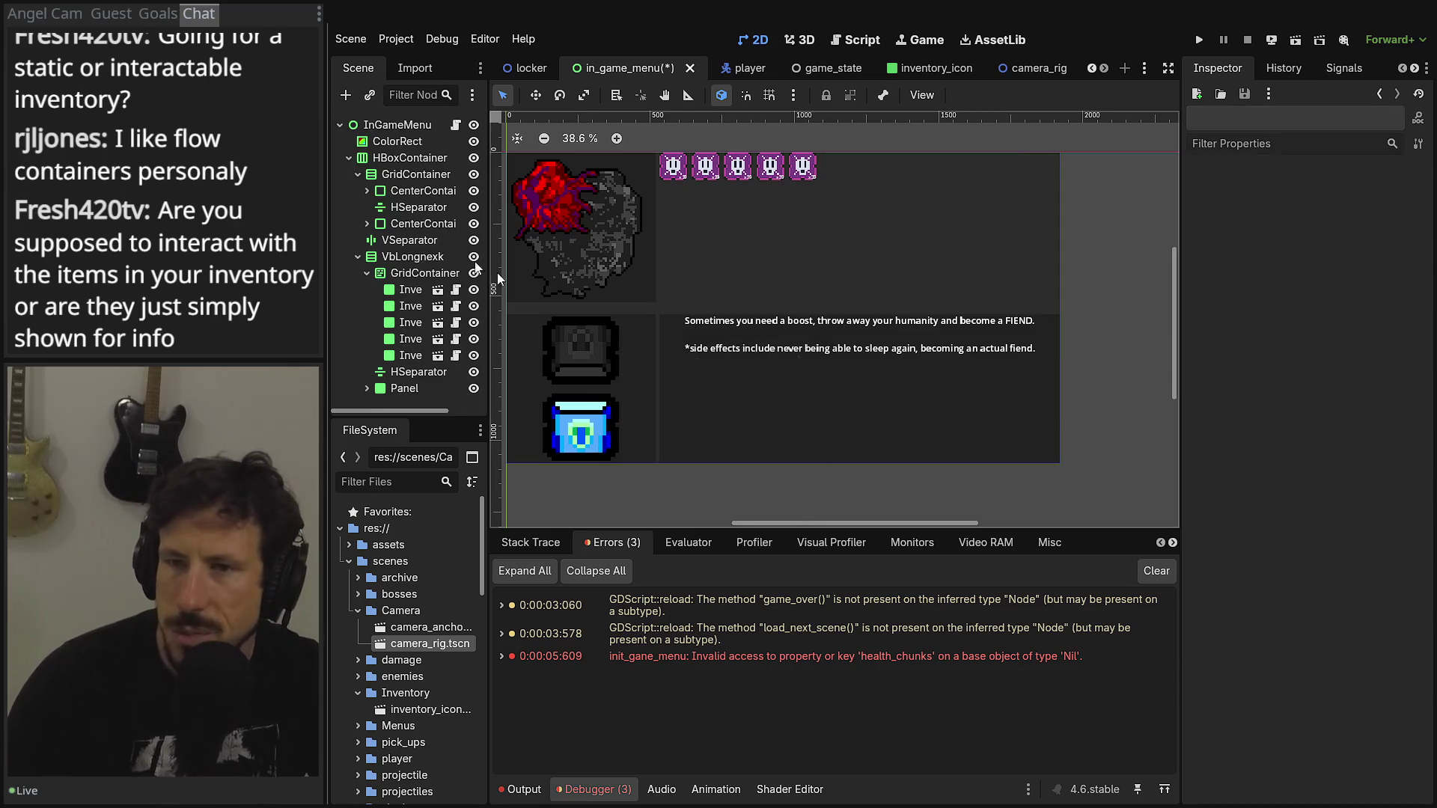
scroll(648, 233, up, 5)
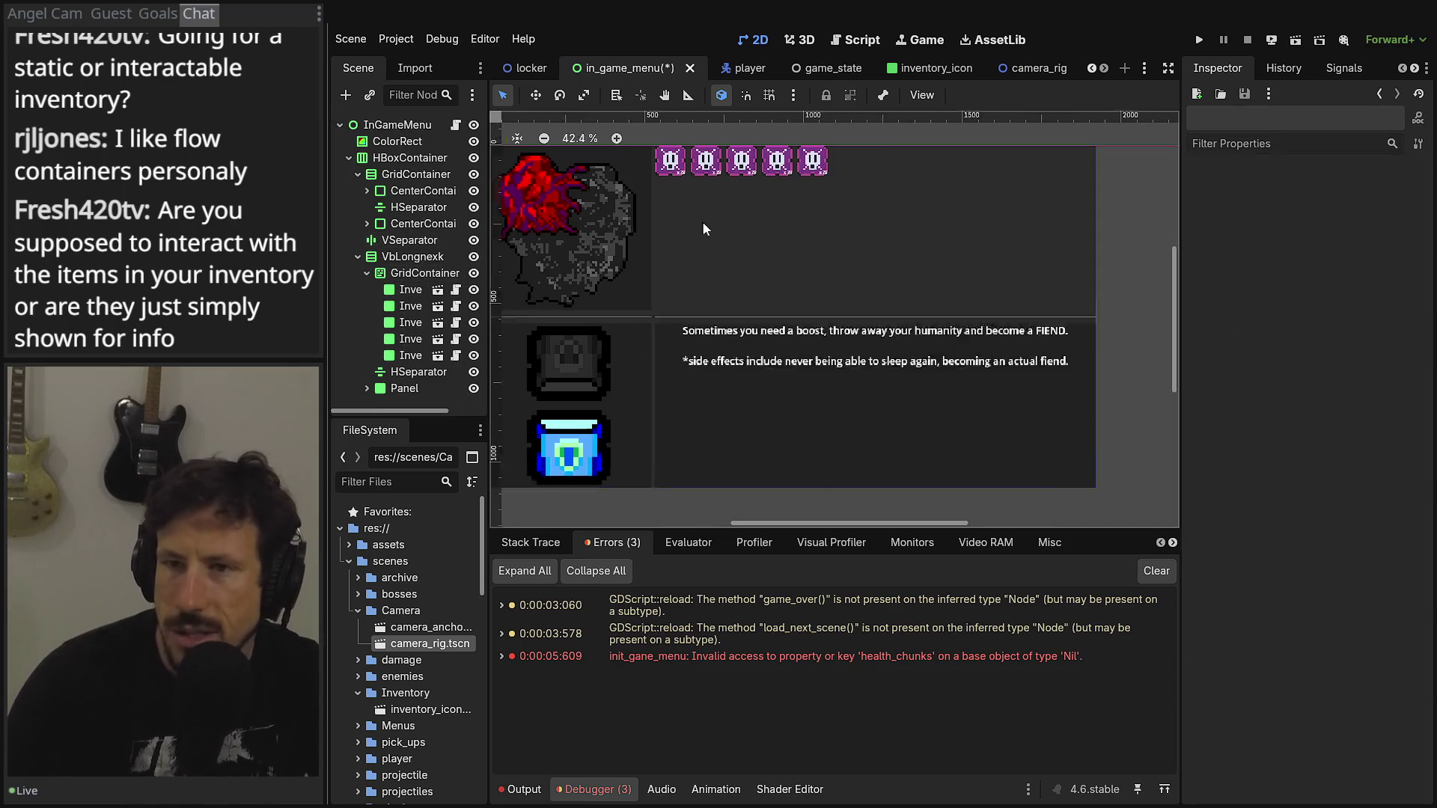
scroll(693, 254, down, 5)
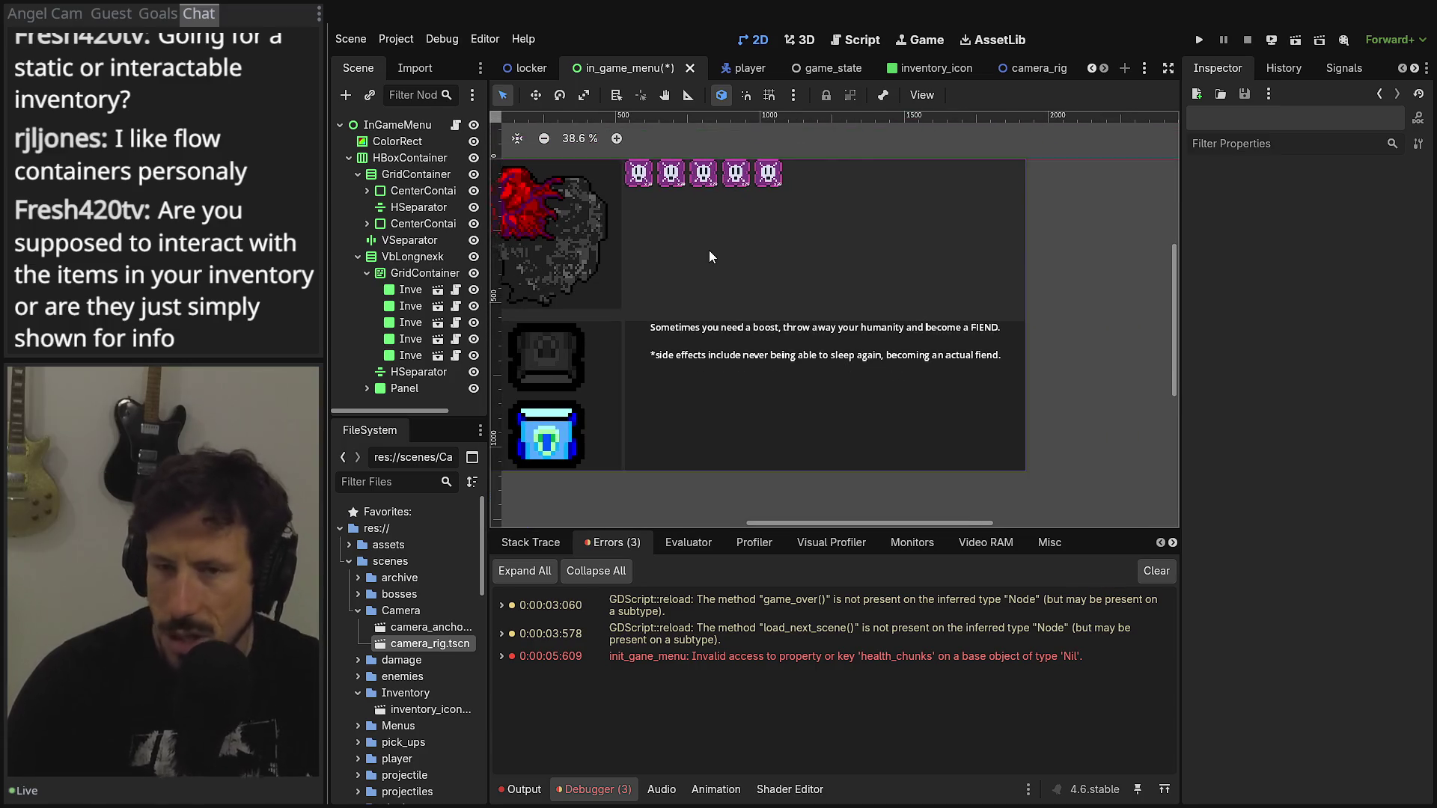
- Open inventory_icon.gd and insert blank lines above the export variables
click(436, 288)
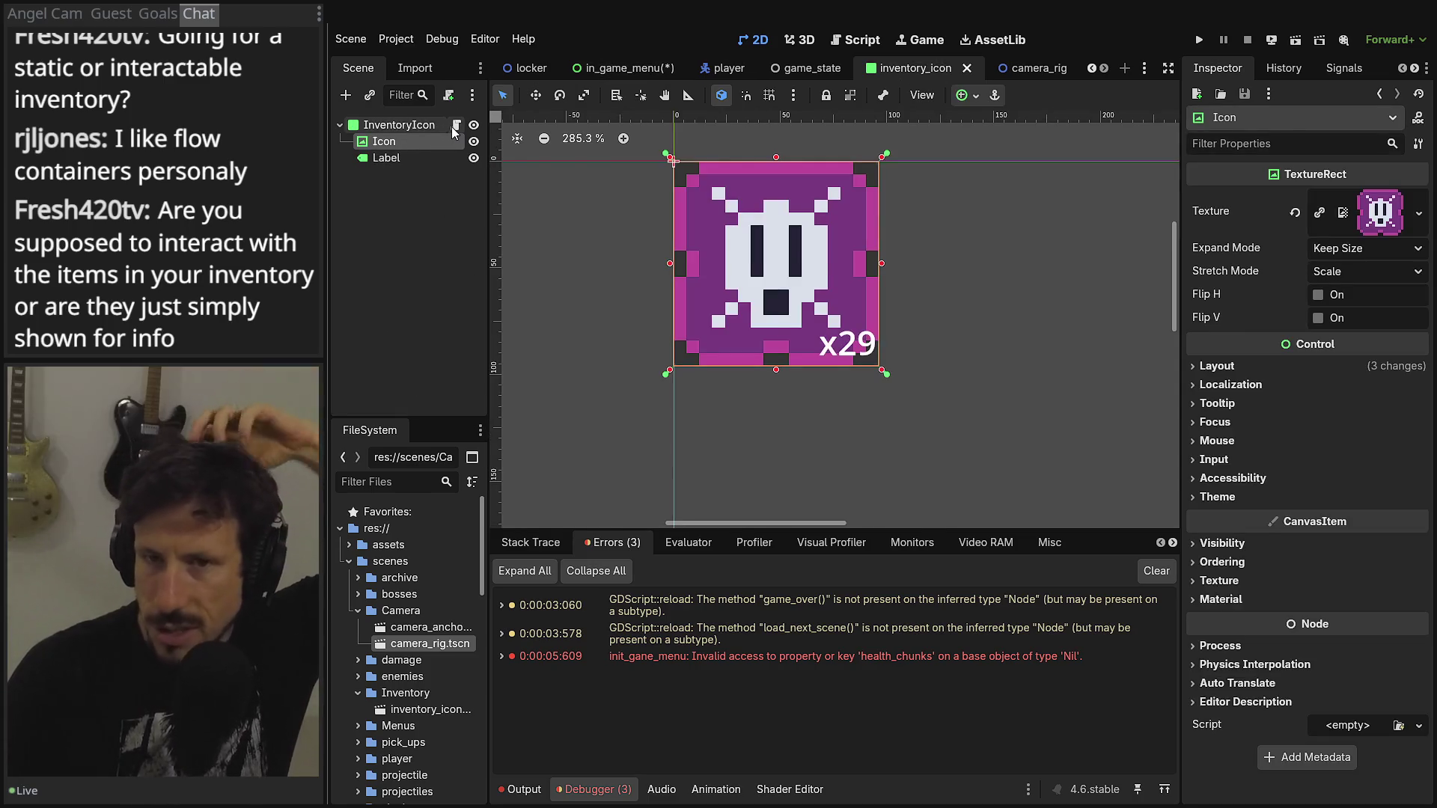
click(455, 125)
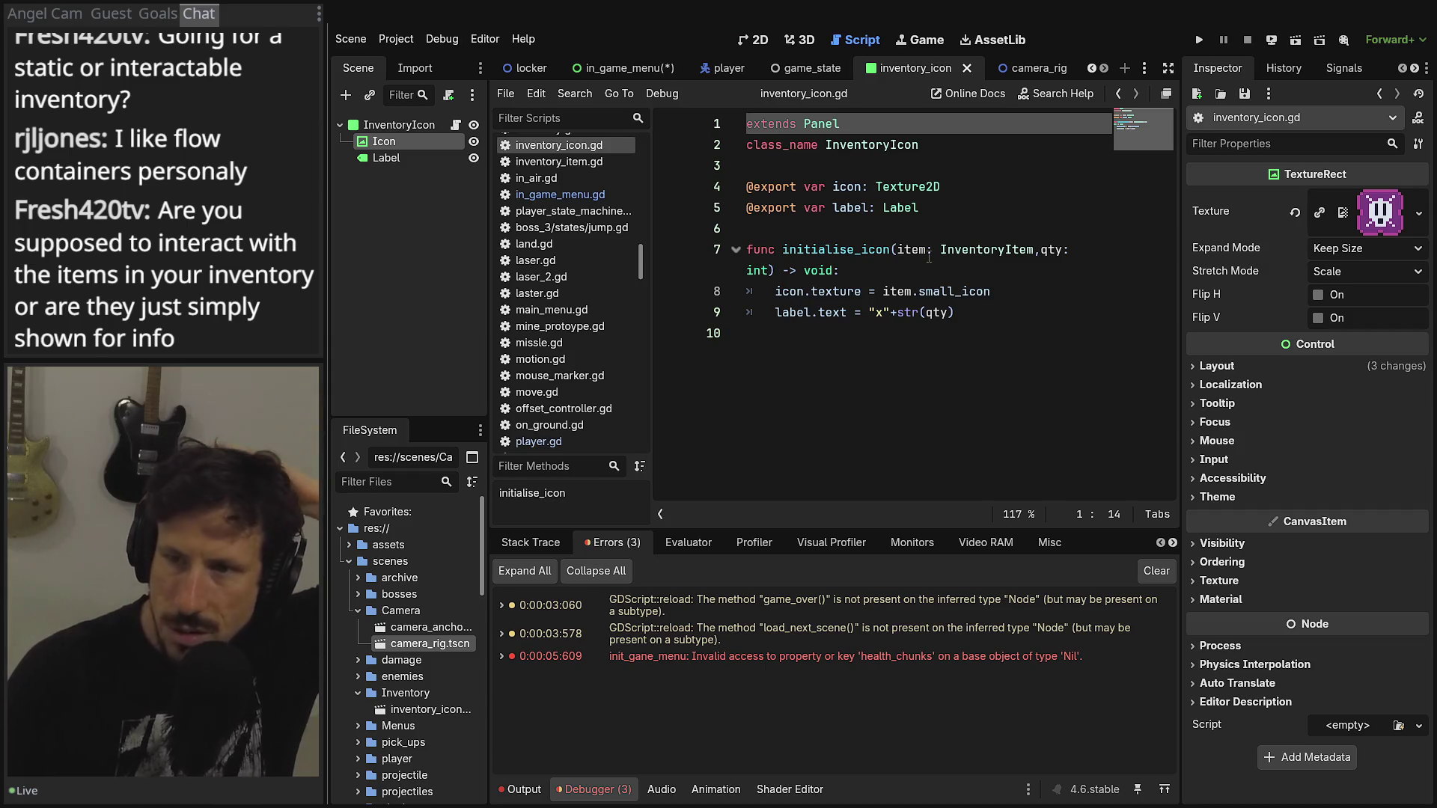
click(947, 226)
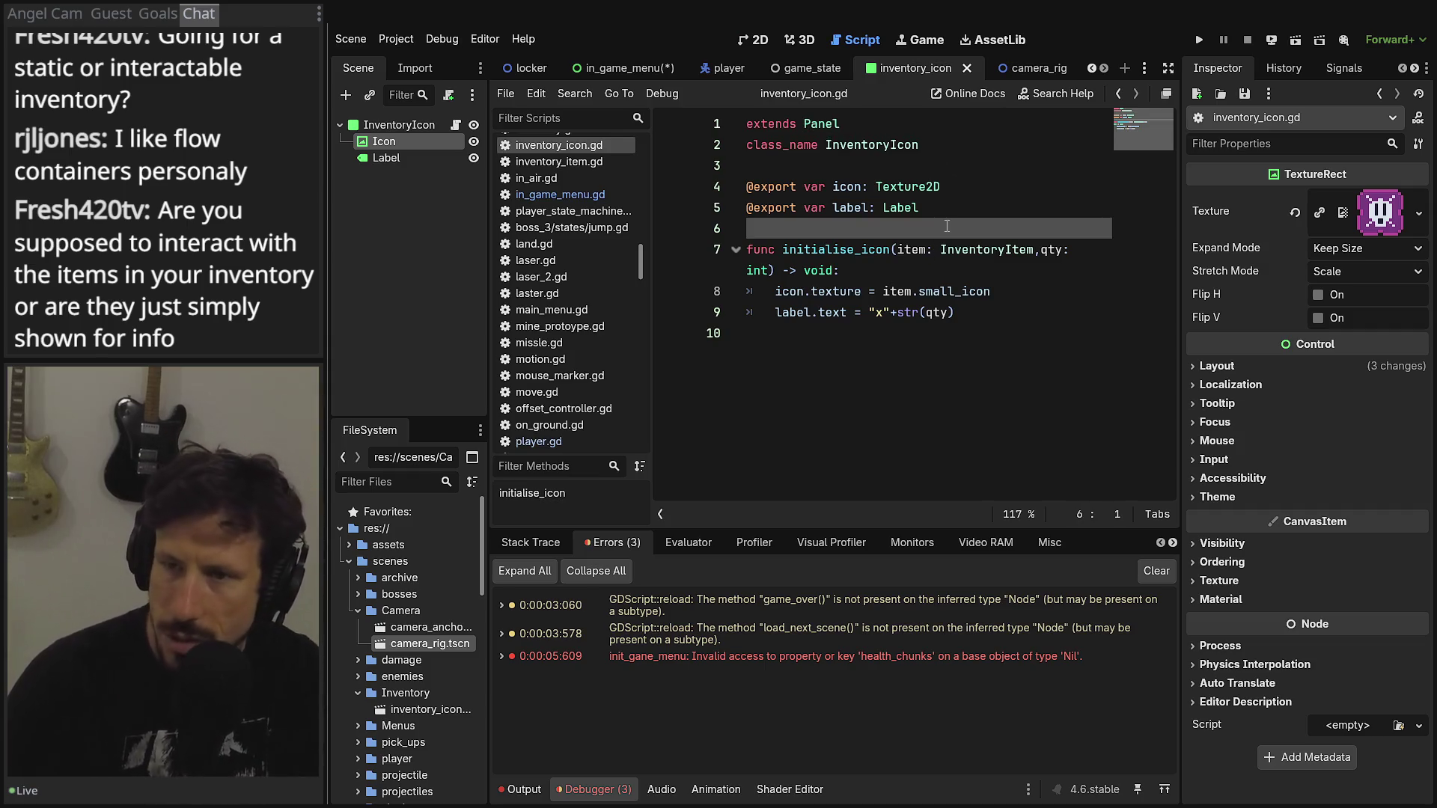
key(Up)
key(Up)
key(Return)
key(Return)
key(Up)
key(Up)
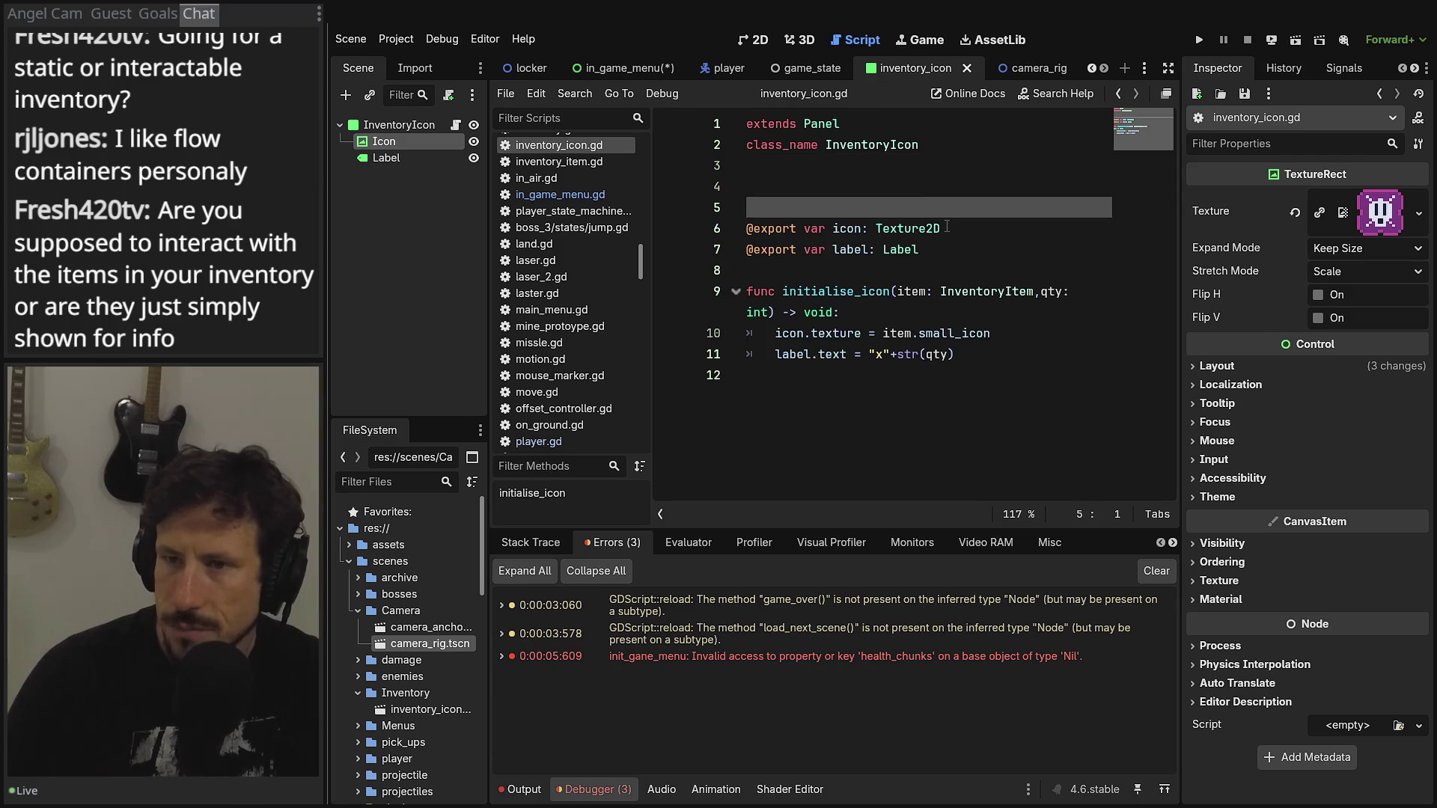
- Declare 'signal item_selected' on line 4 and open a blank line after the label export
text(S)
key(BackSpace)
text(S)
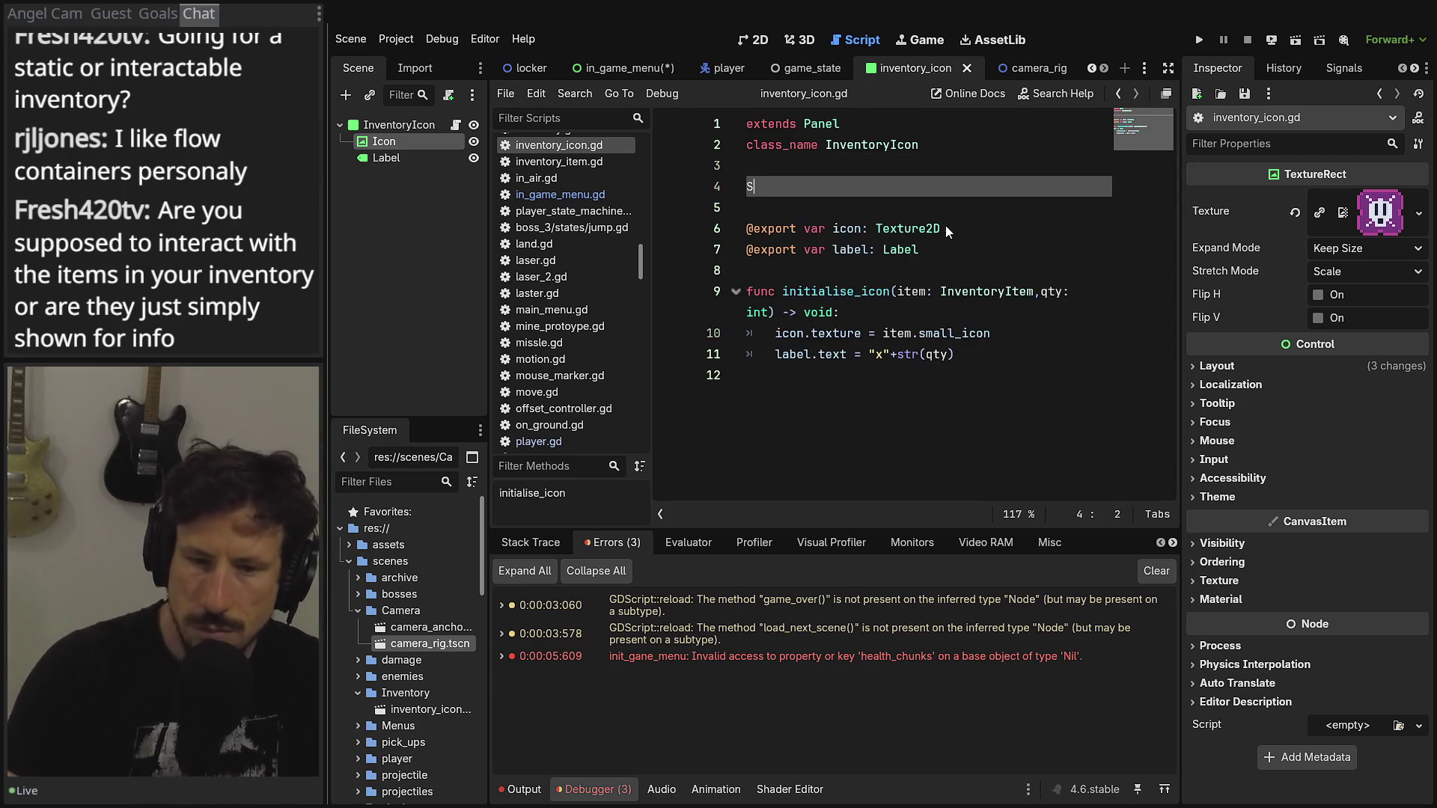
text(cr)
key(BackSpace)
key(BackSpace)
key(BackSpace)
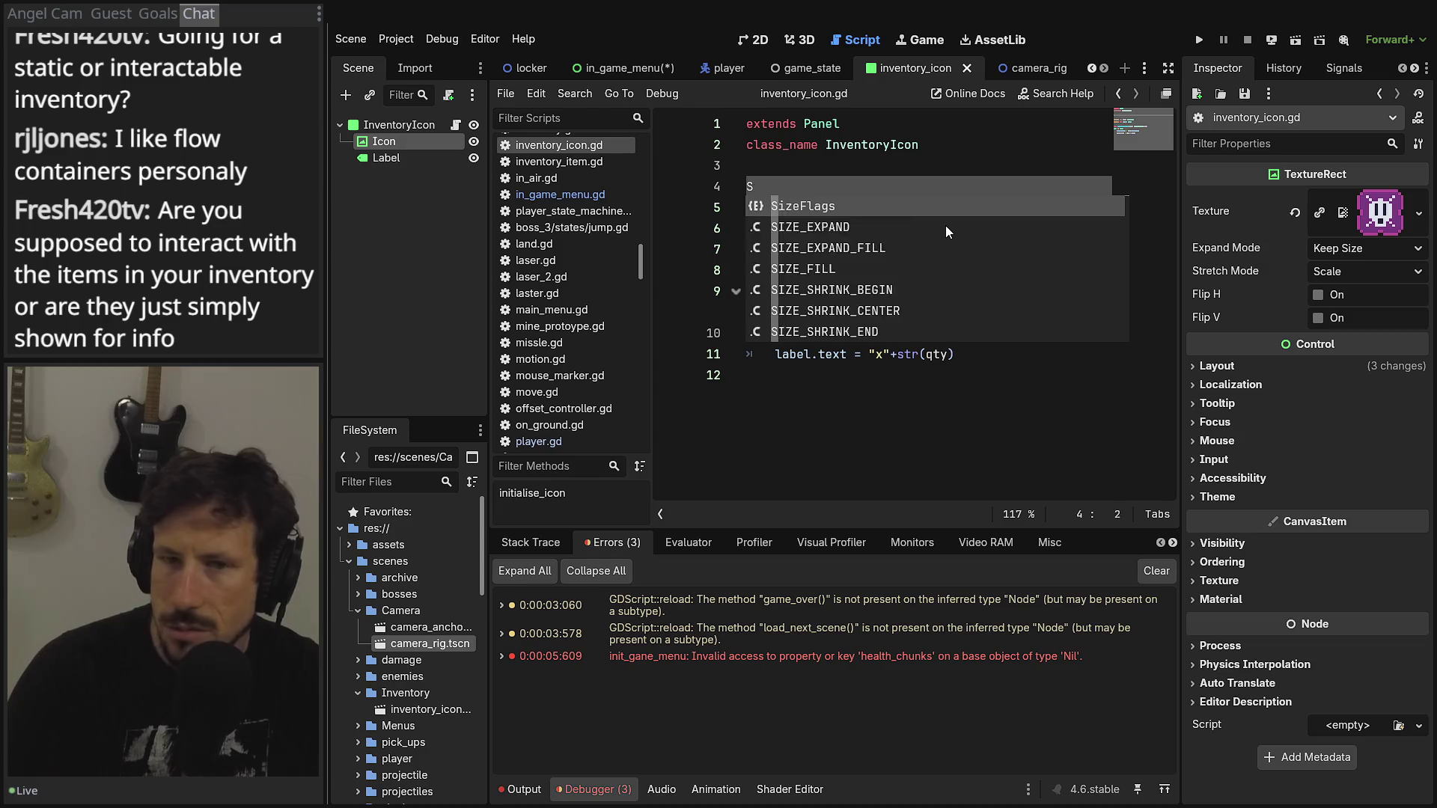
text(signal)
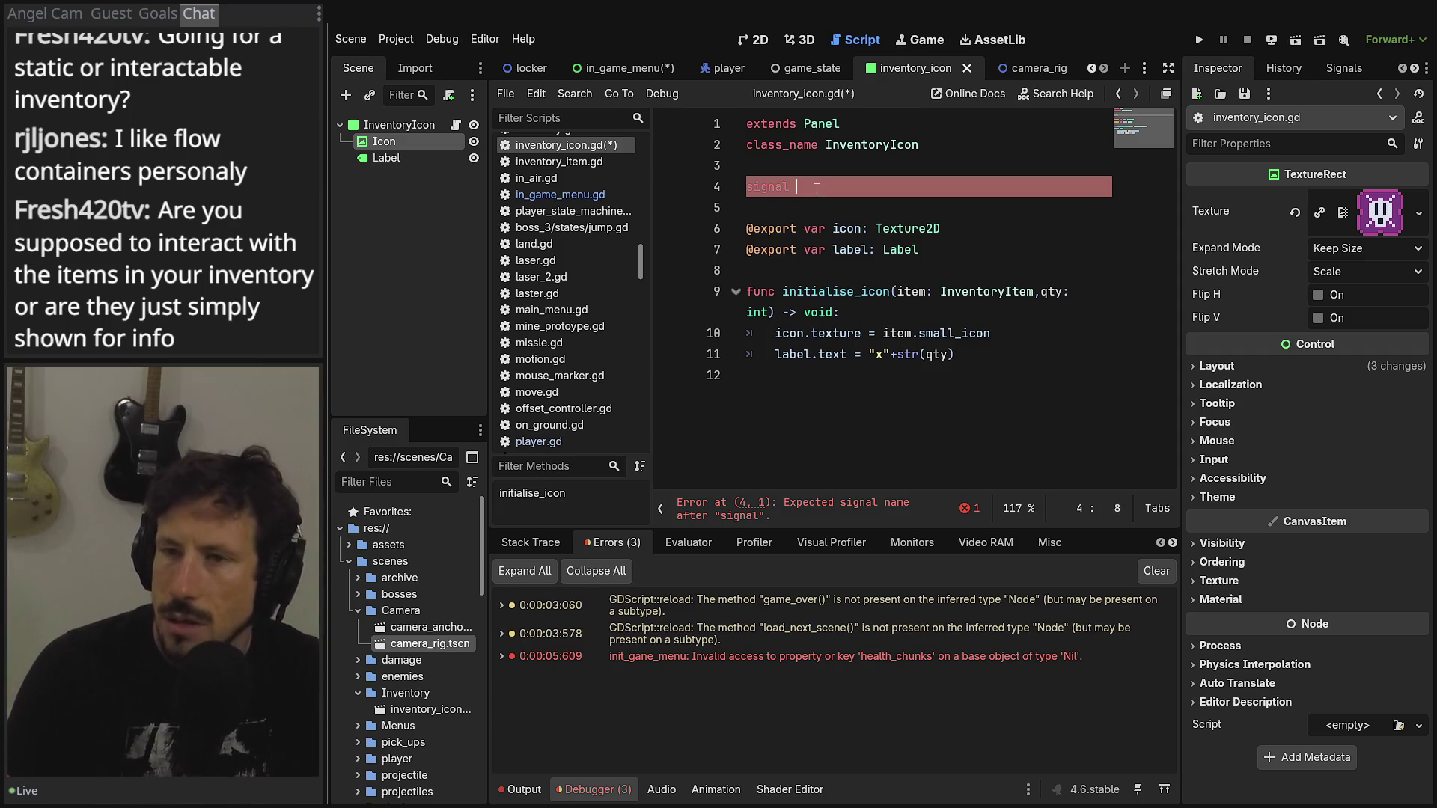
text(s)
key(BackSpace)
text(item_)
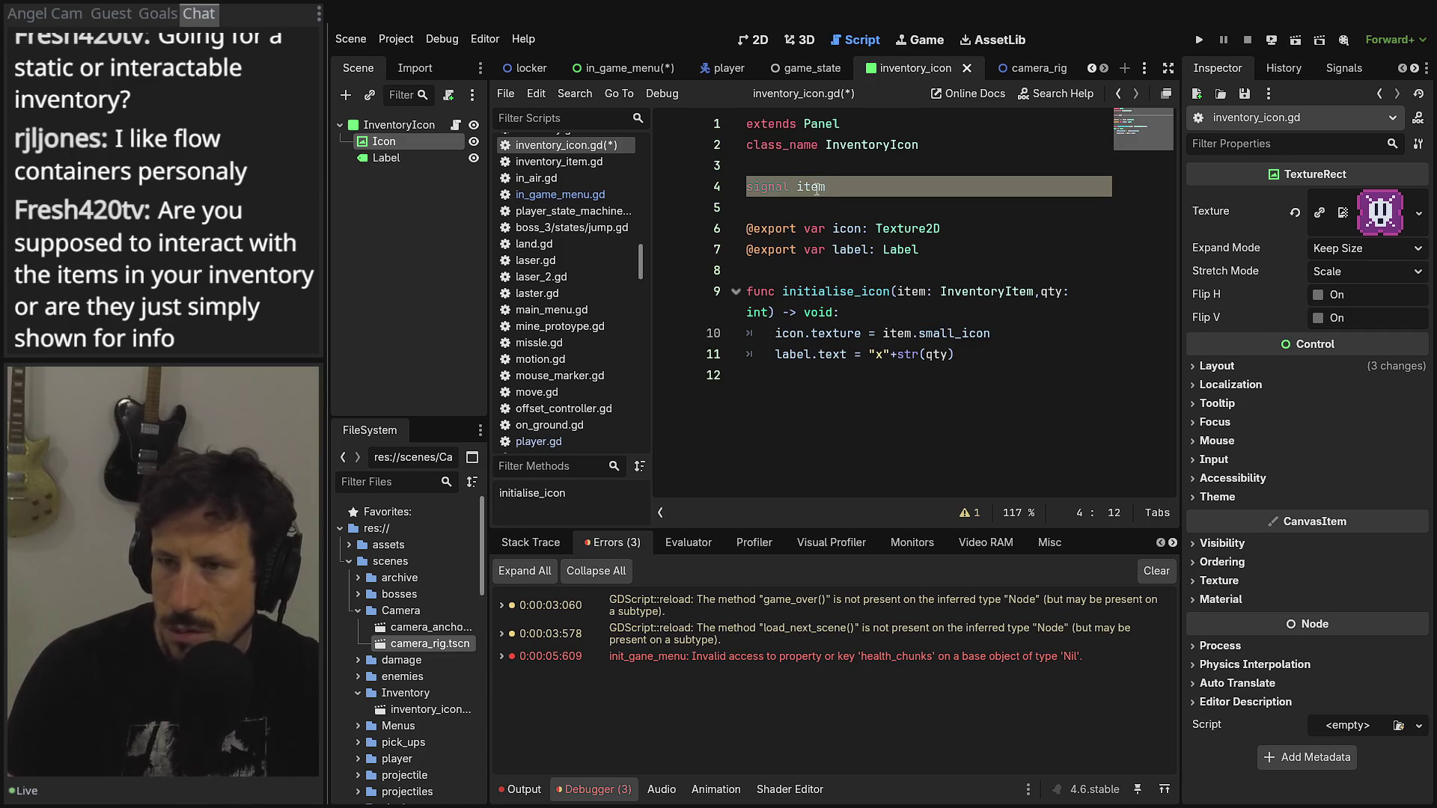
text(selecte)
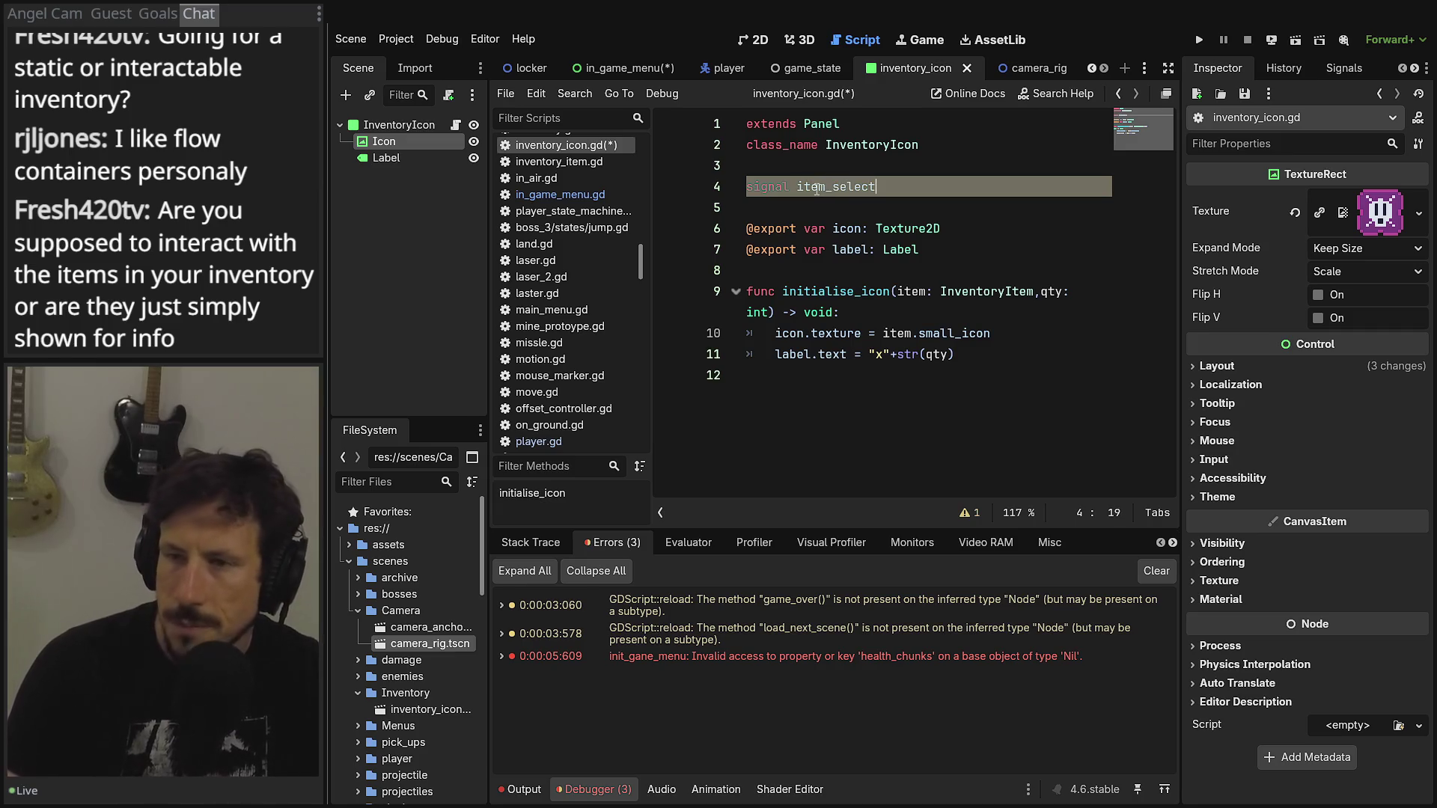
text(d)
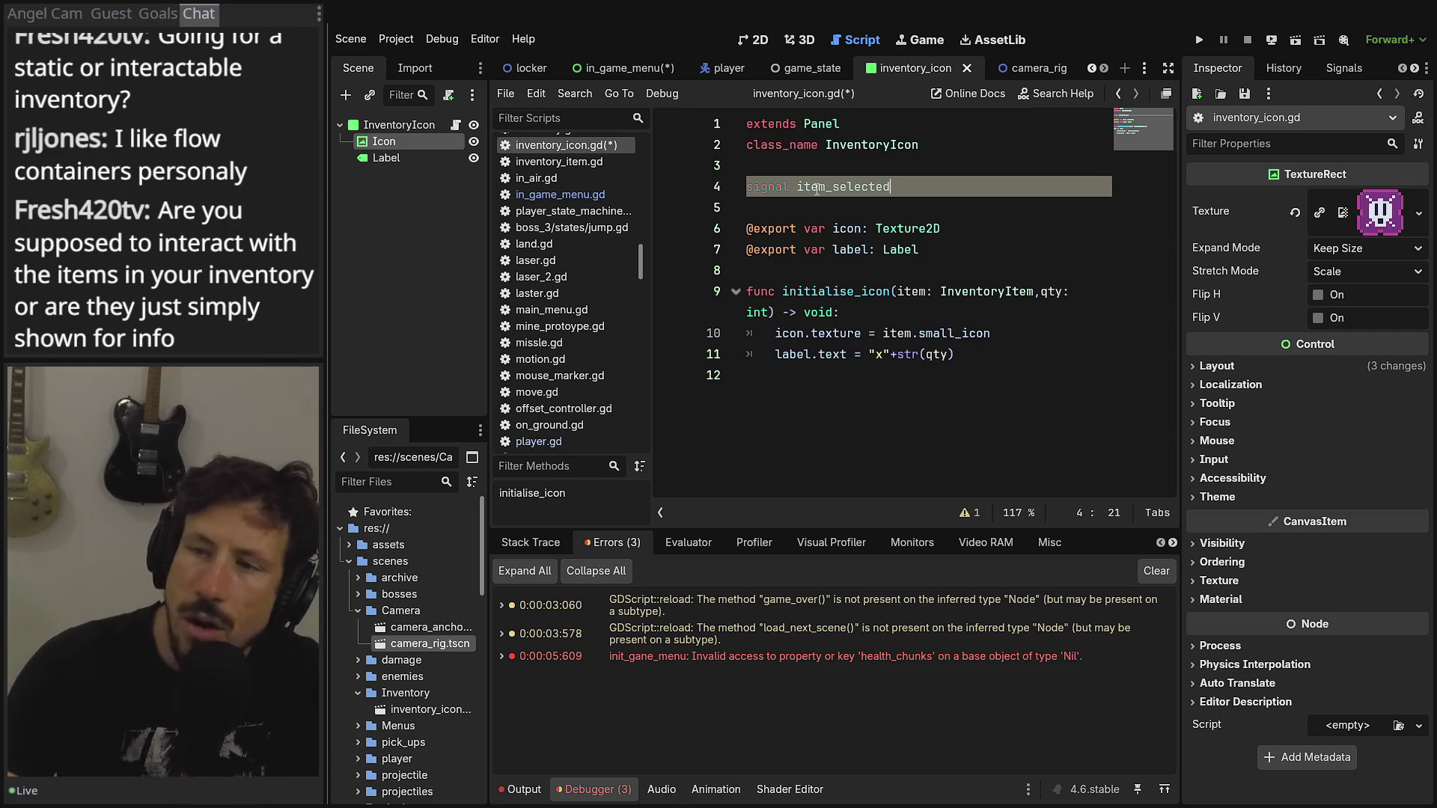
click(984, 245)
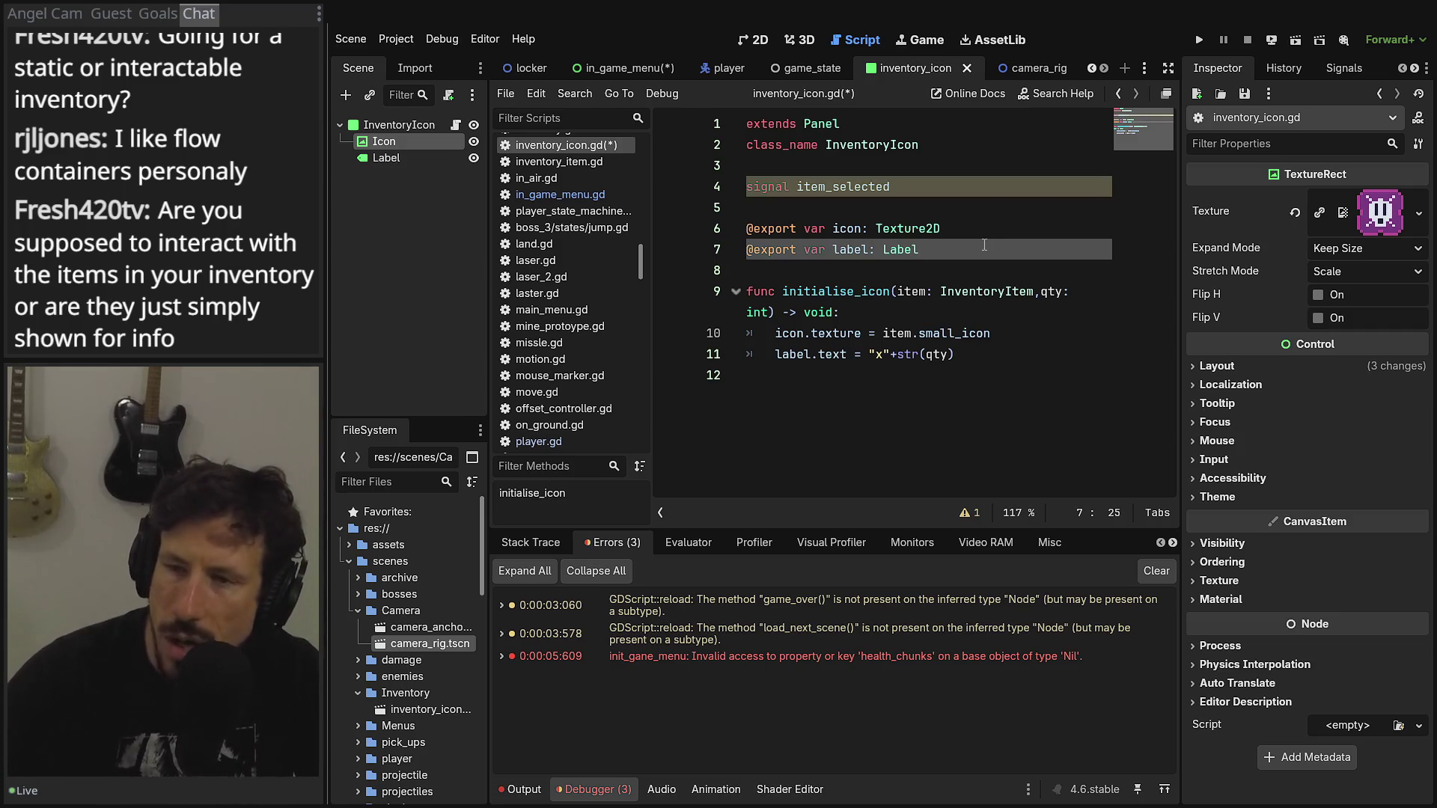
key(Return)
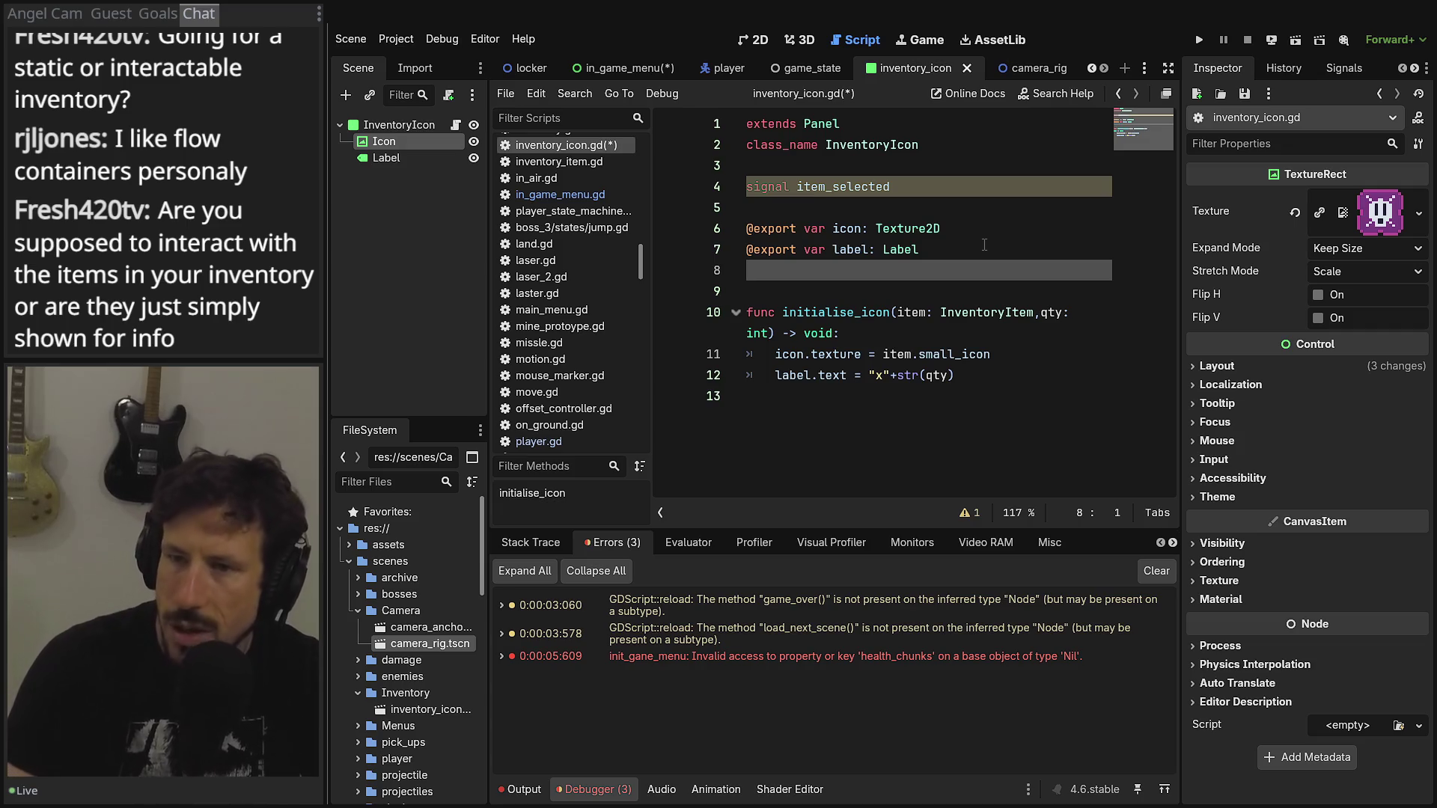
- Add 'var item: InventoryItem' and have initialise_icon assign its renamed _item parameter to it
text(var item: Inve)
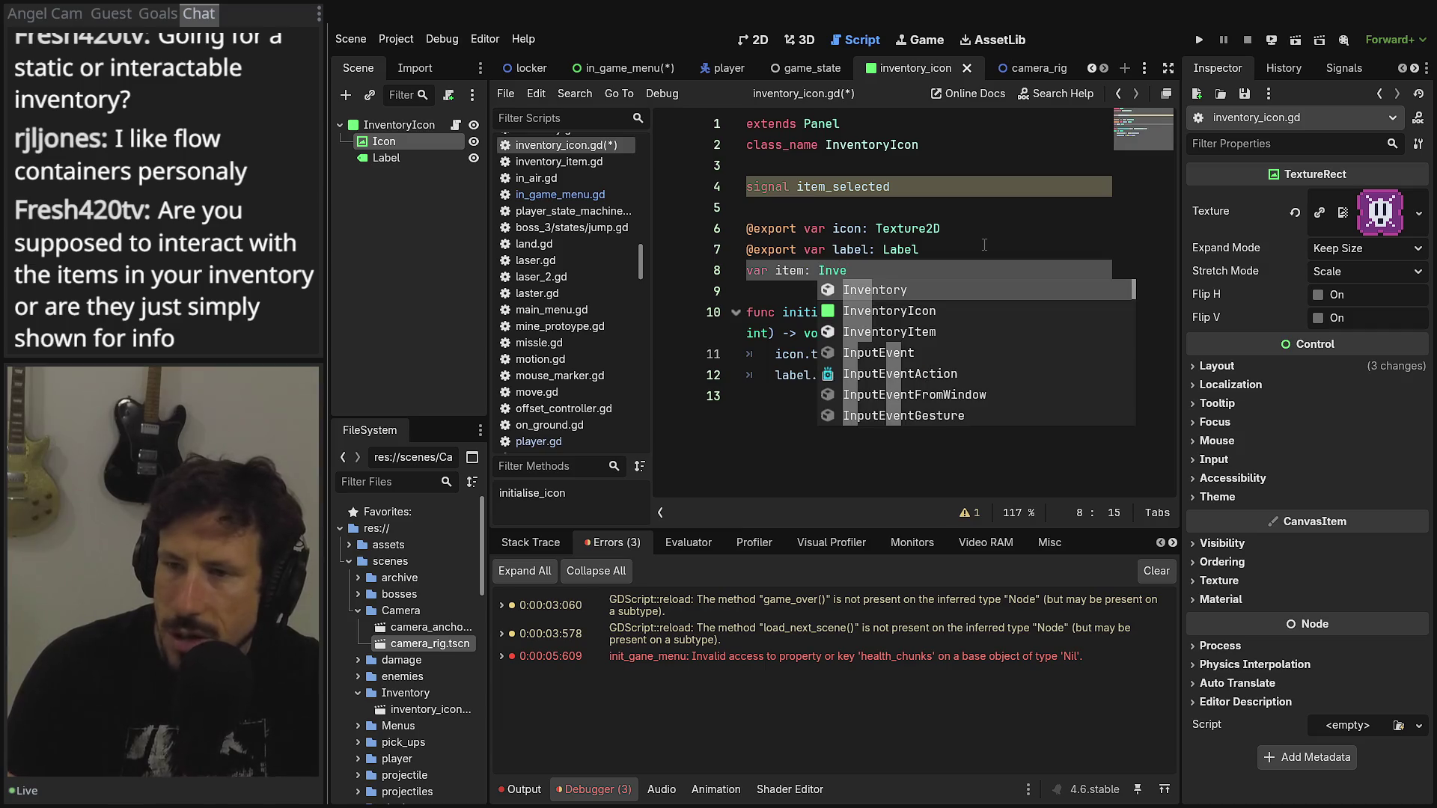
key(Down)
key(Down)
key(Return)
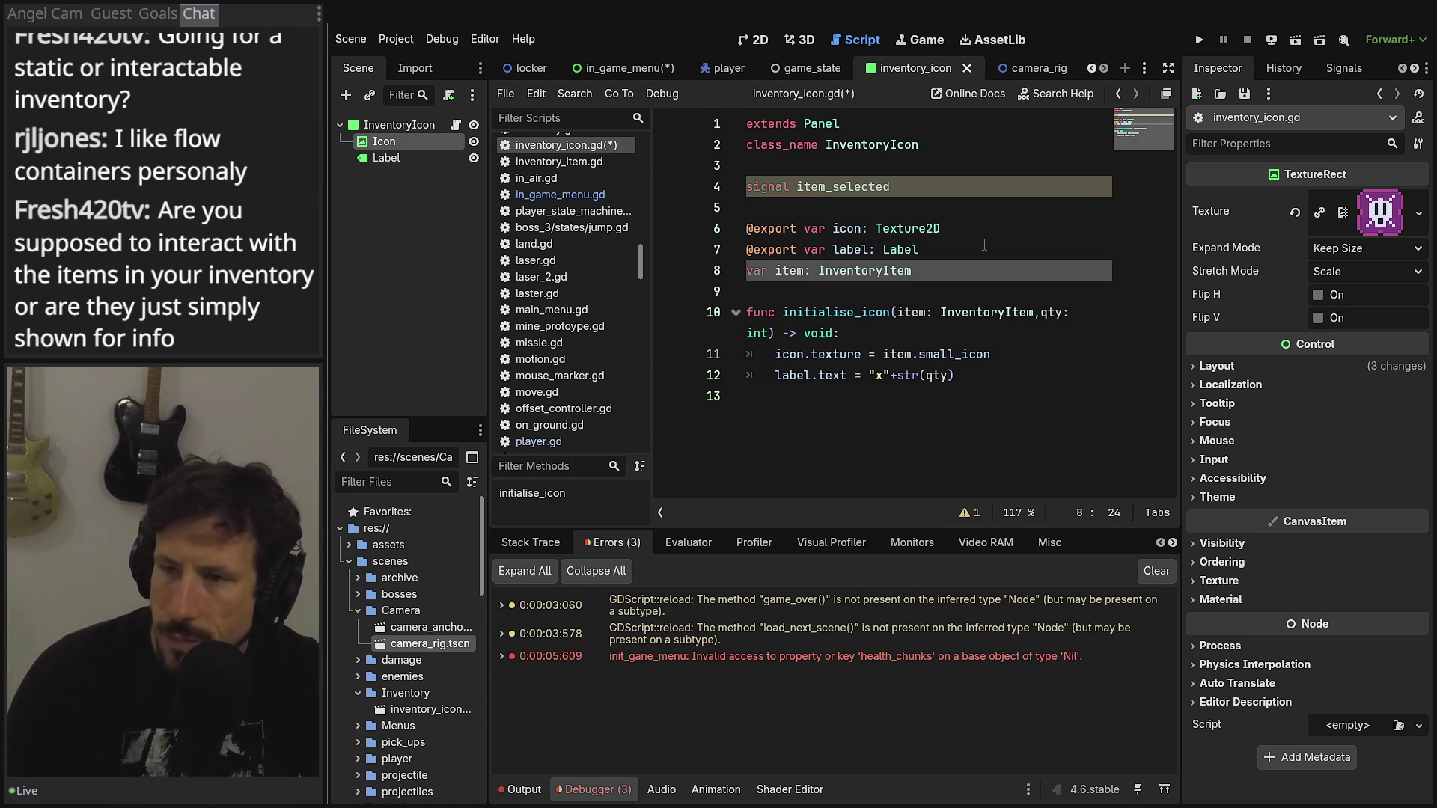
click(871, 335)
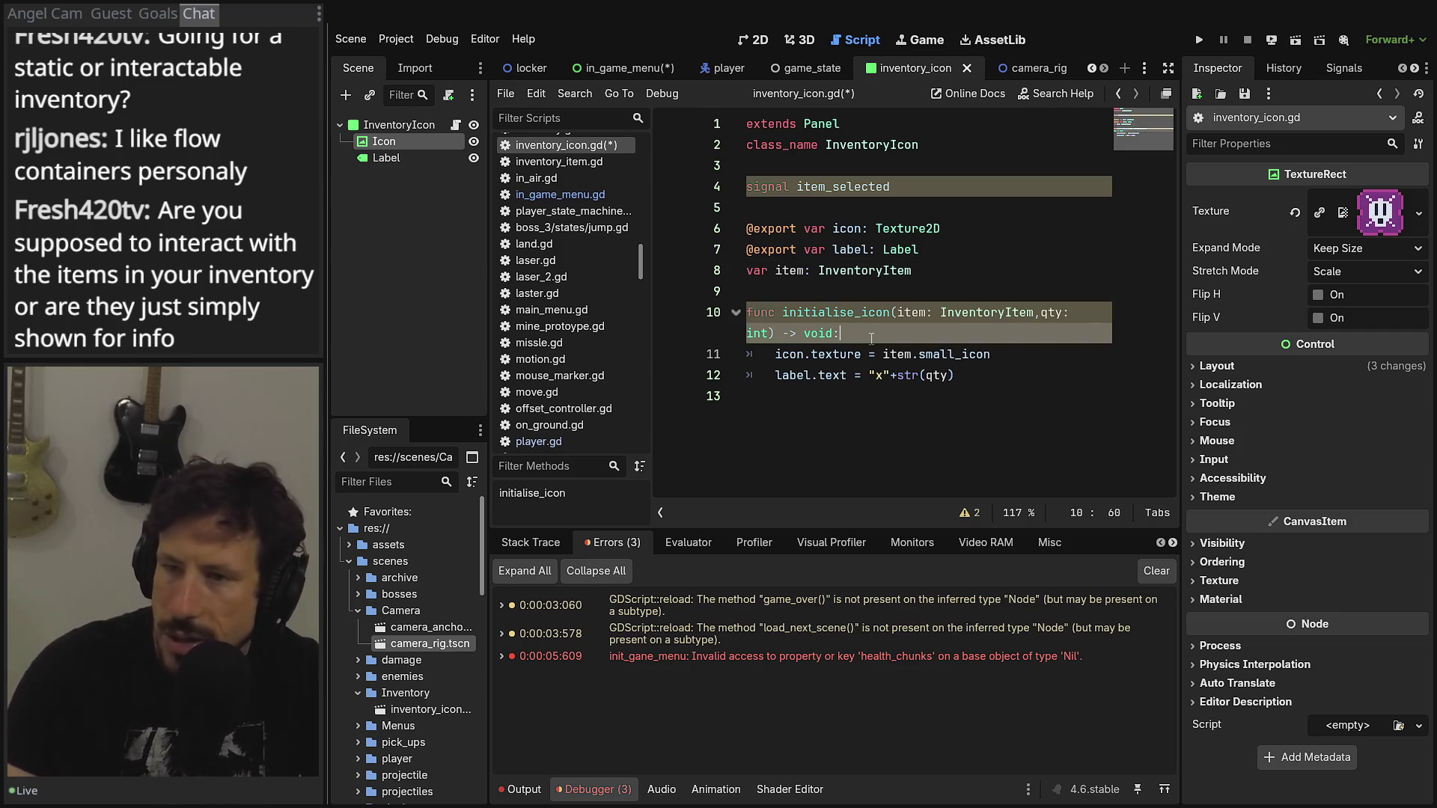
key(Return)
text(ite)
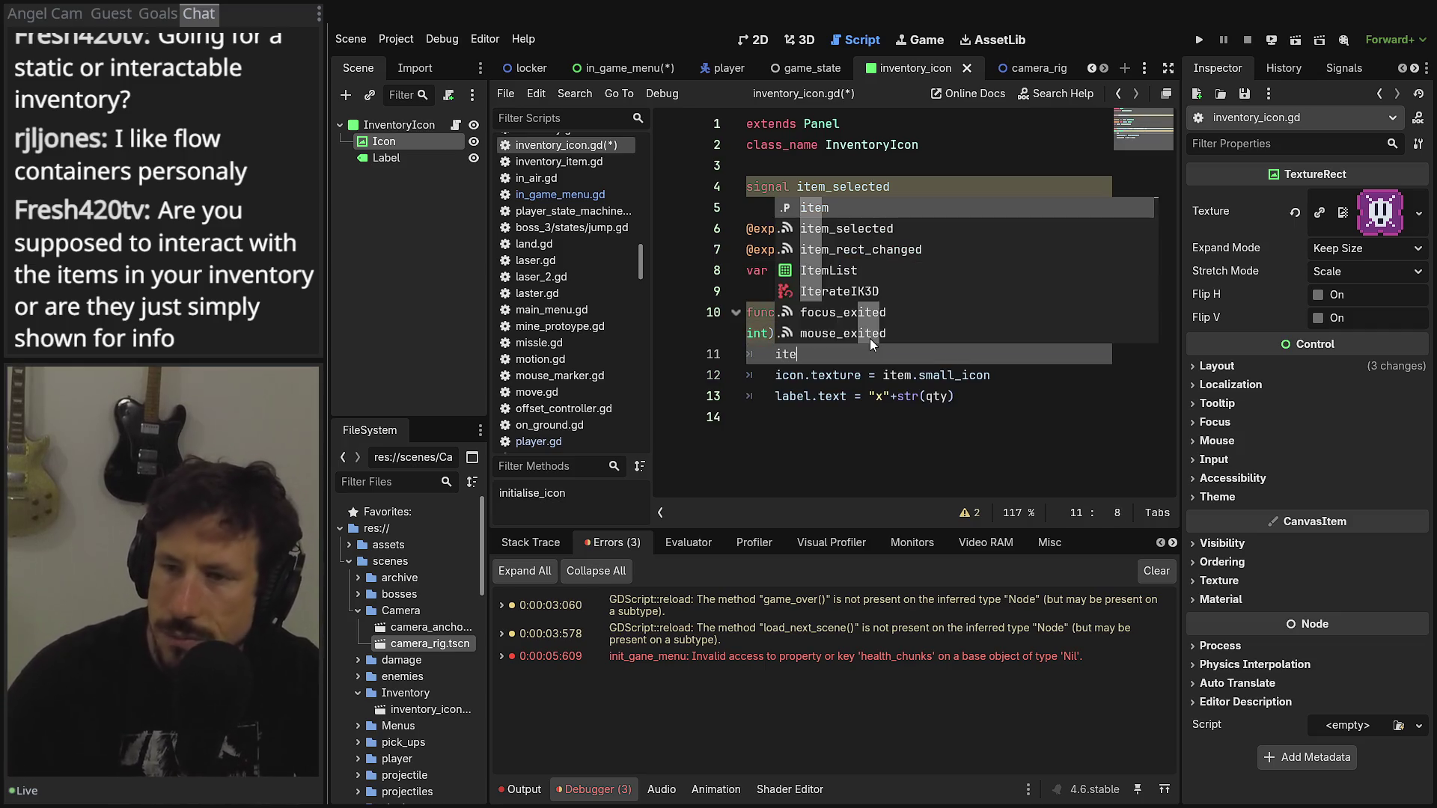
text(m =)
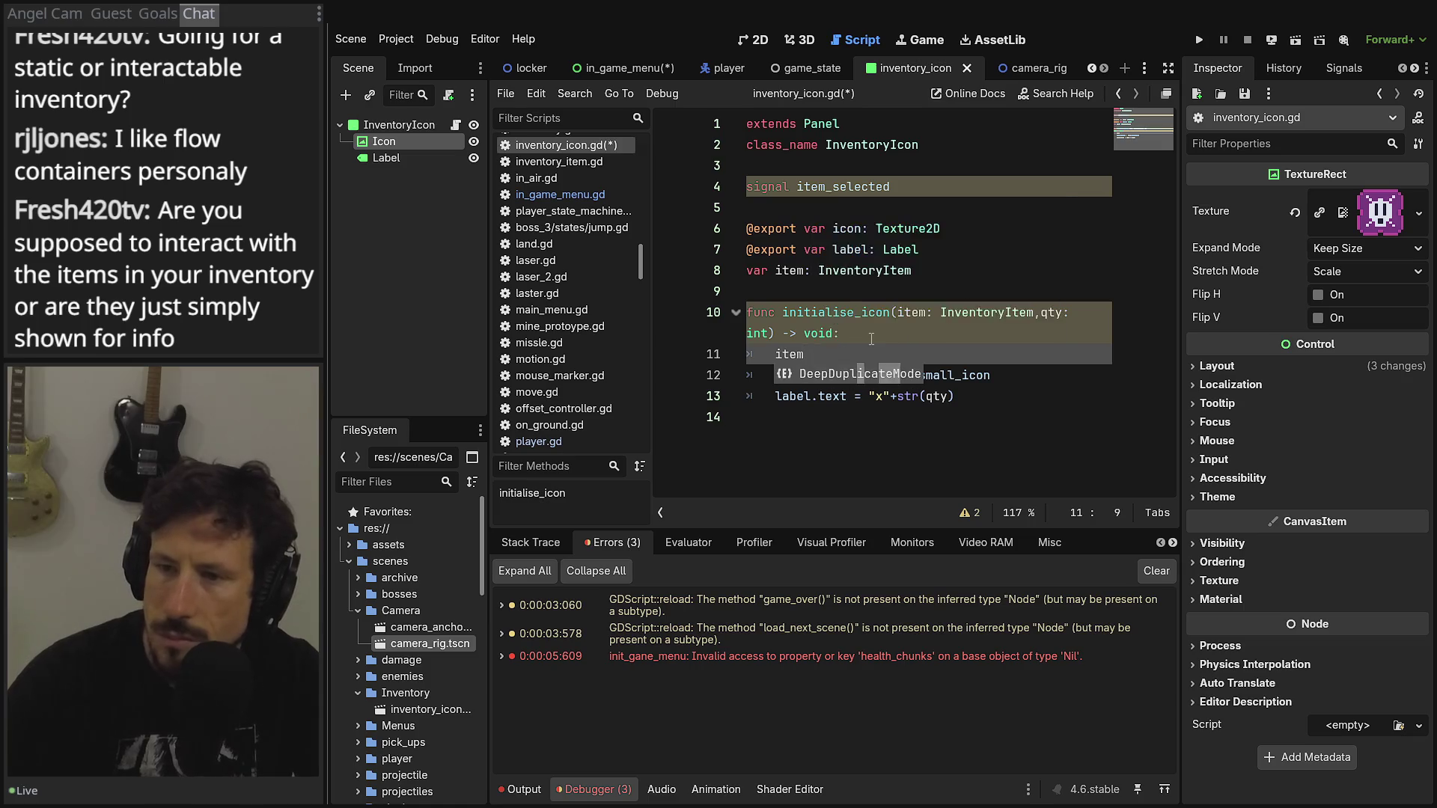
text( ite)
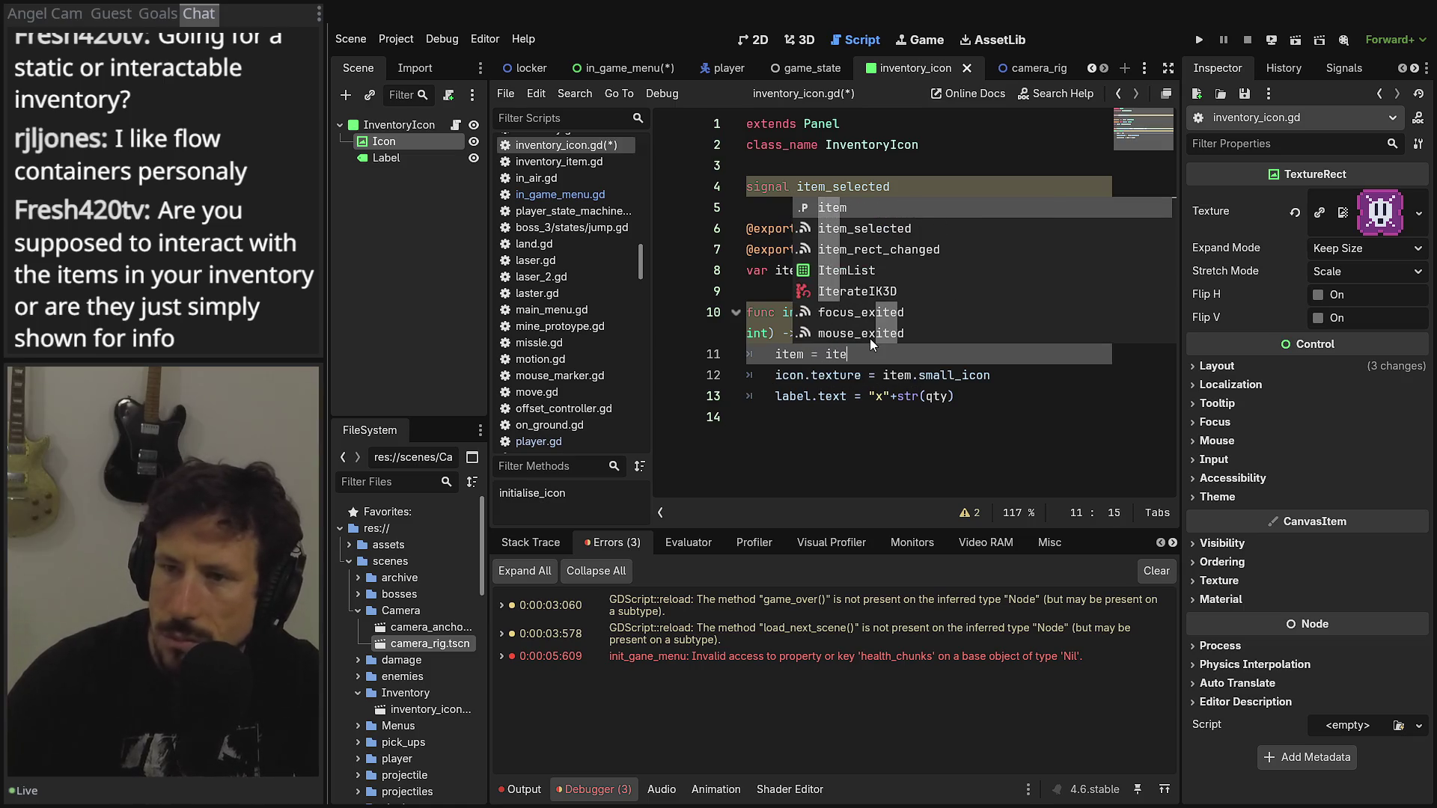
key(Return)
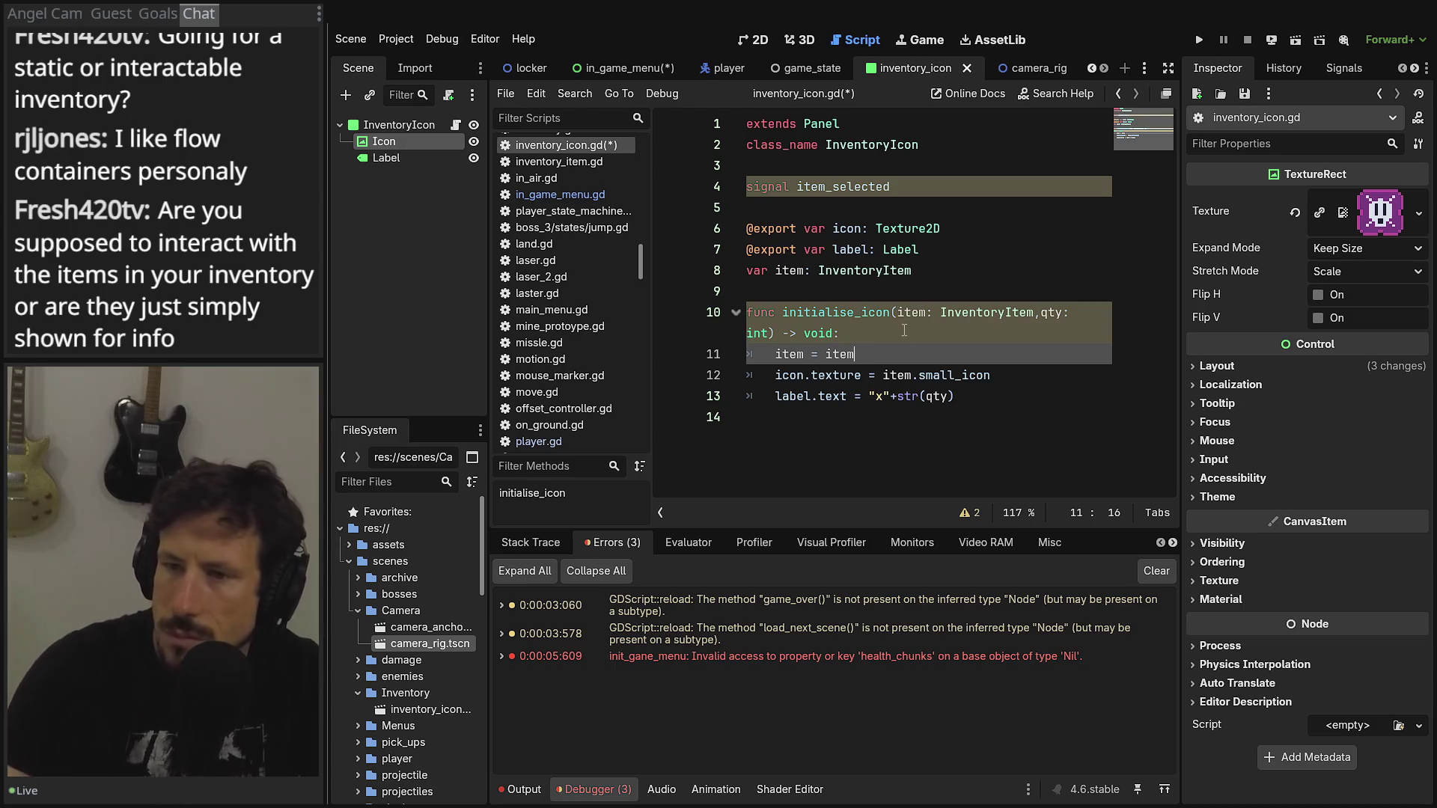
click(775, 270)
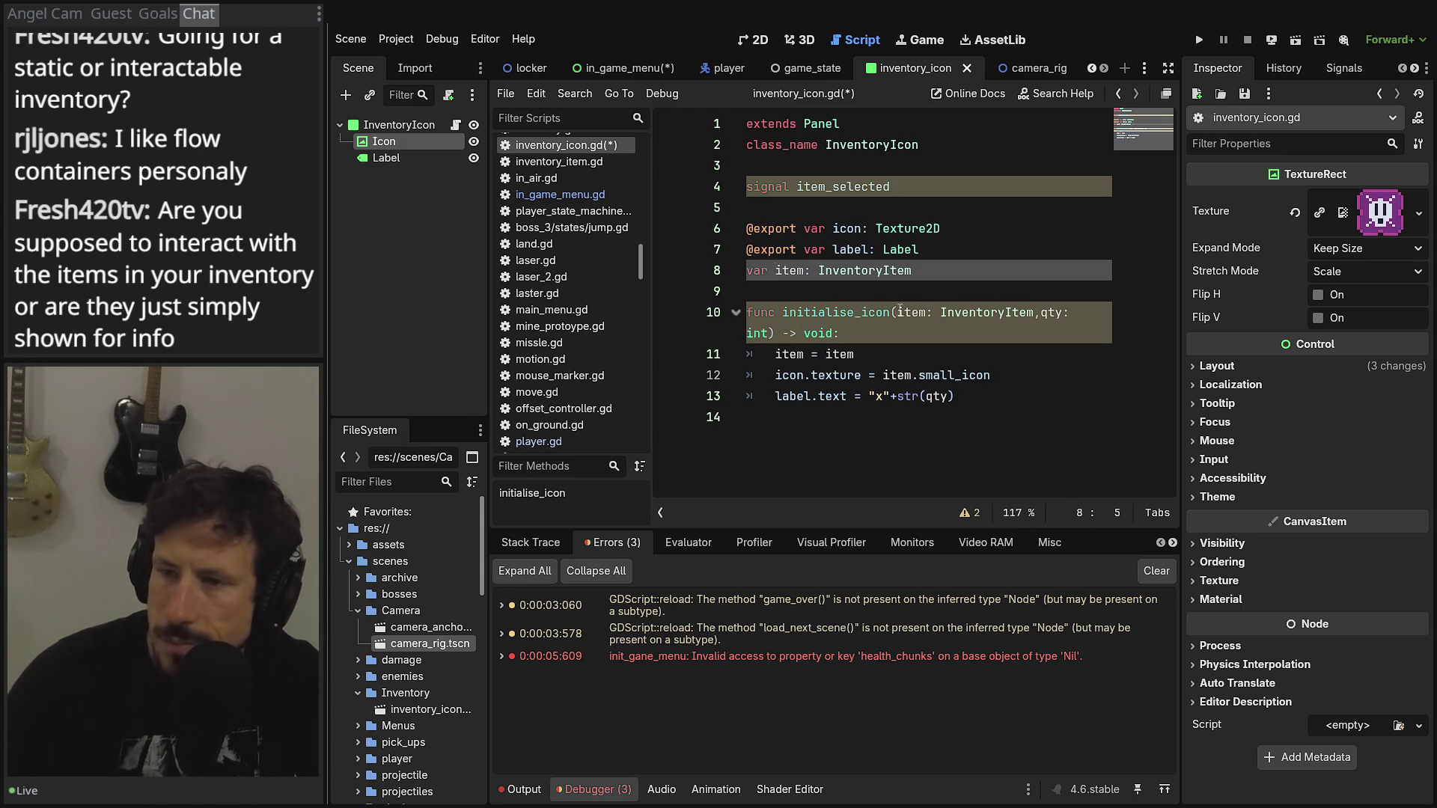
click(900, 312)
text(_)
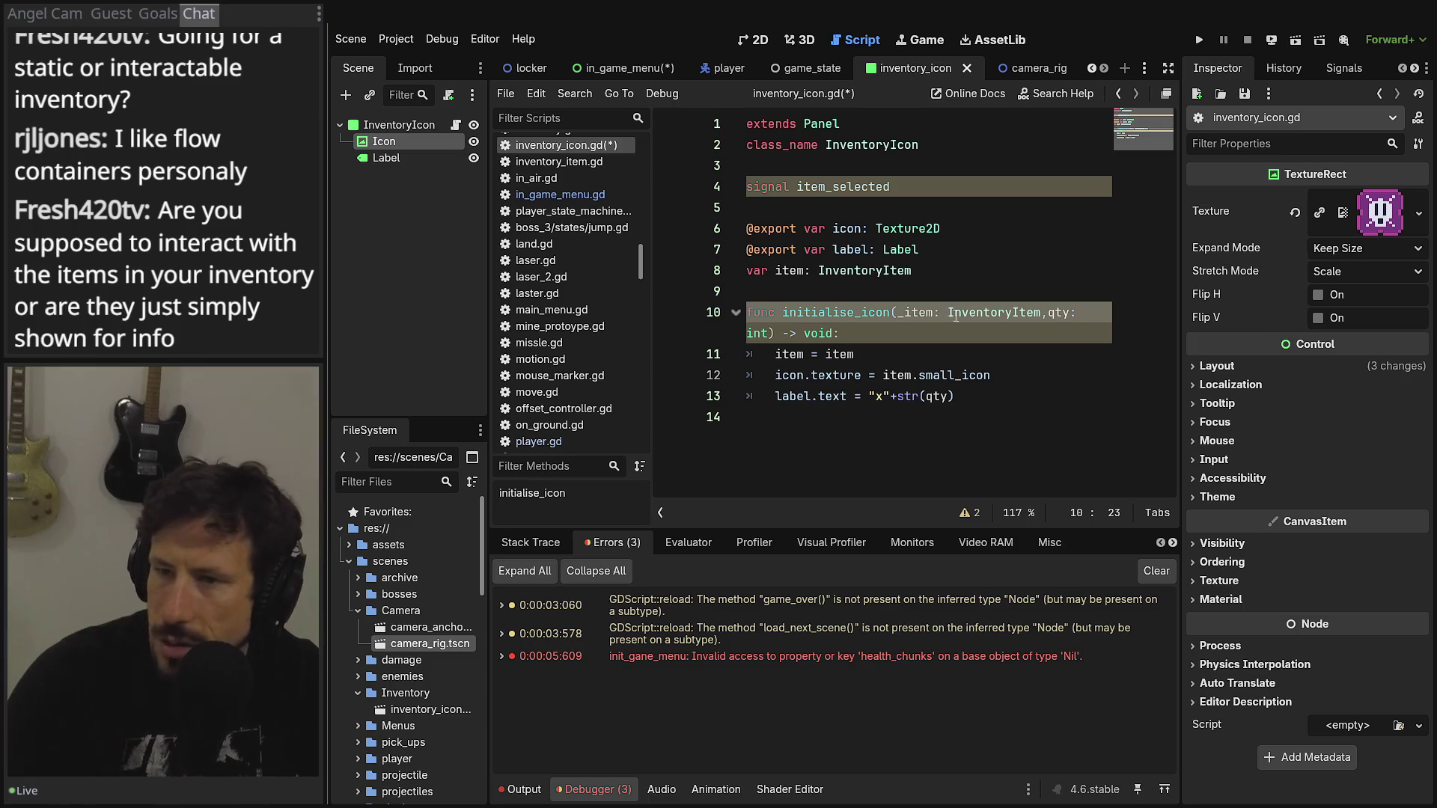
double_click(838, 356)
text(_item)
- Give the item_selected signal an '_item: InventoryItem' argument, widen the script editor, and view the warning
click(958, 232)
click(898, 166)
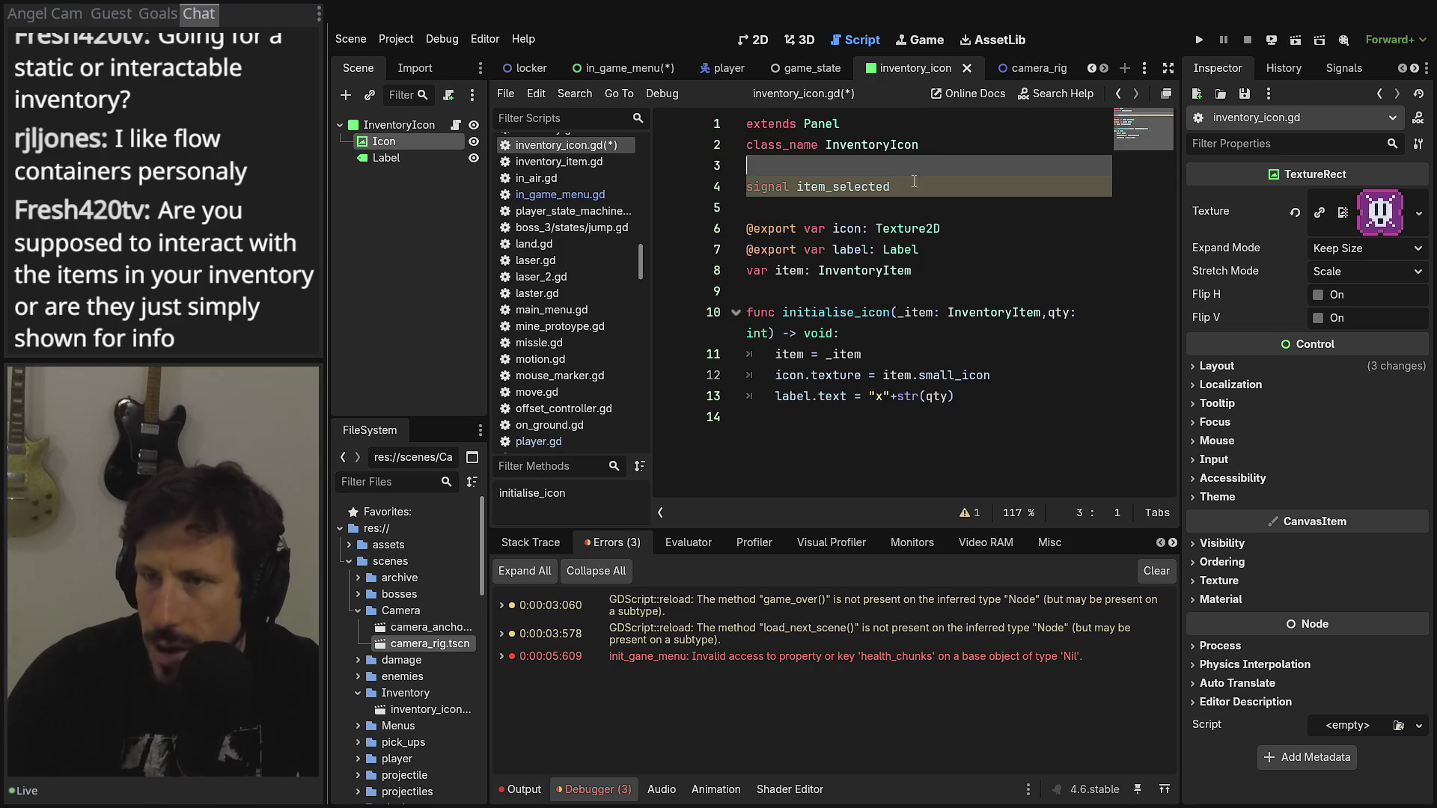
click(914, 182)
text((ute)
key(BackSpace)
key(BackSpace)
key(BackSpace)
text(item)
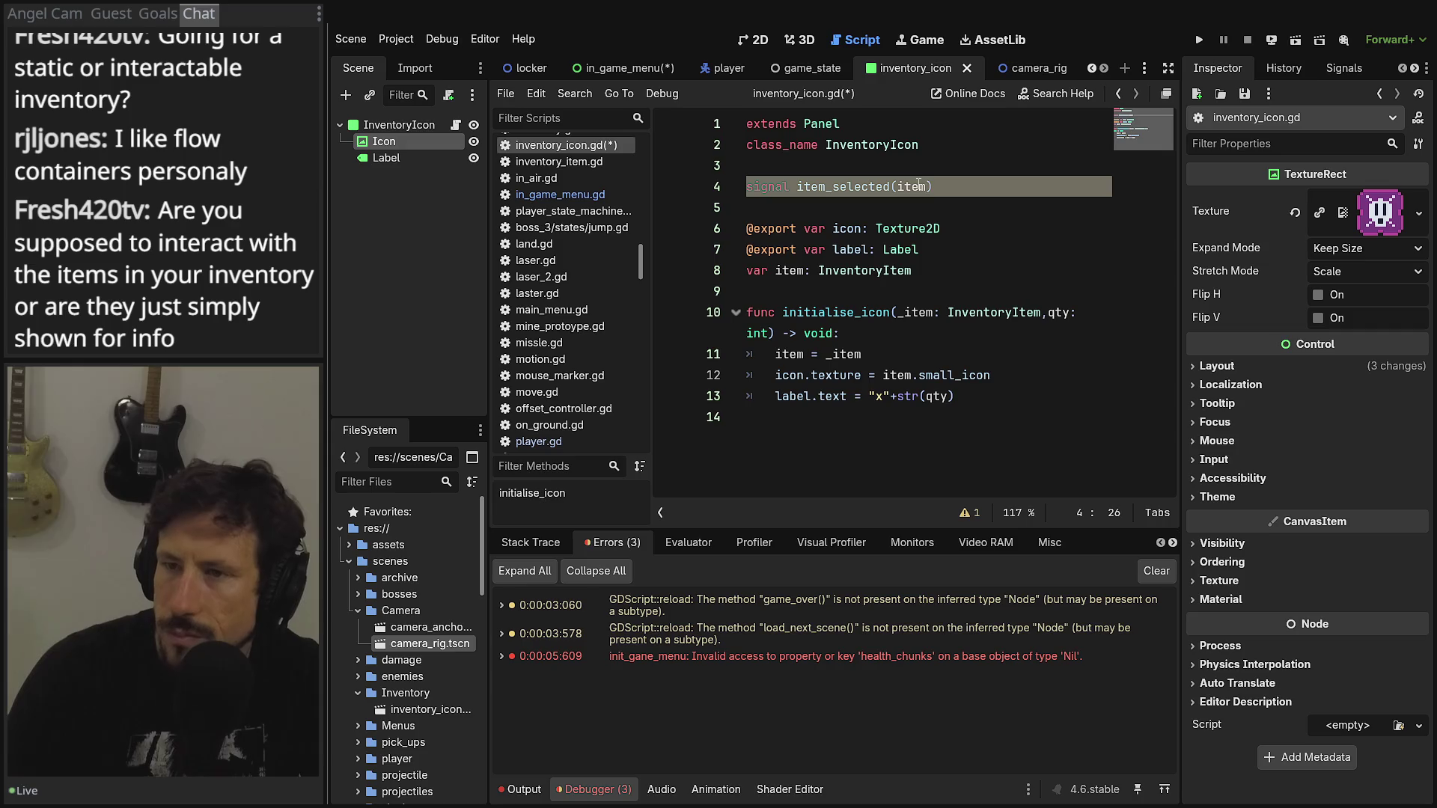
key(BackSpace)
key(BackSpace)
key(BackSpace)
text(_item: In)
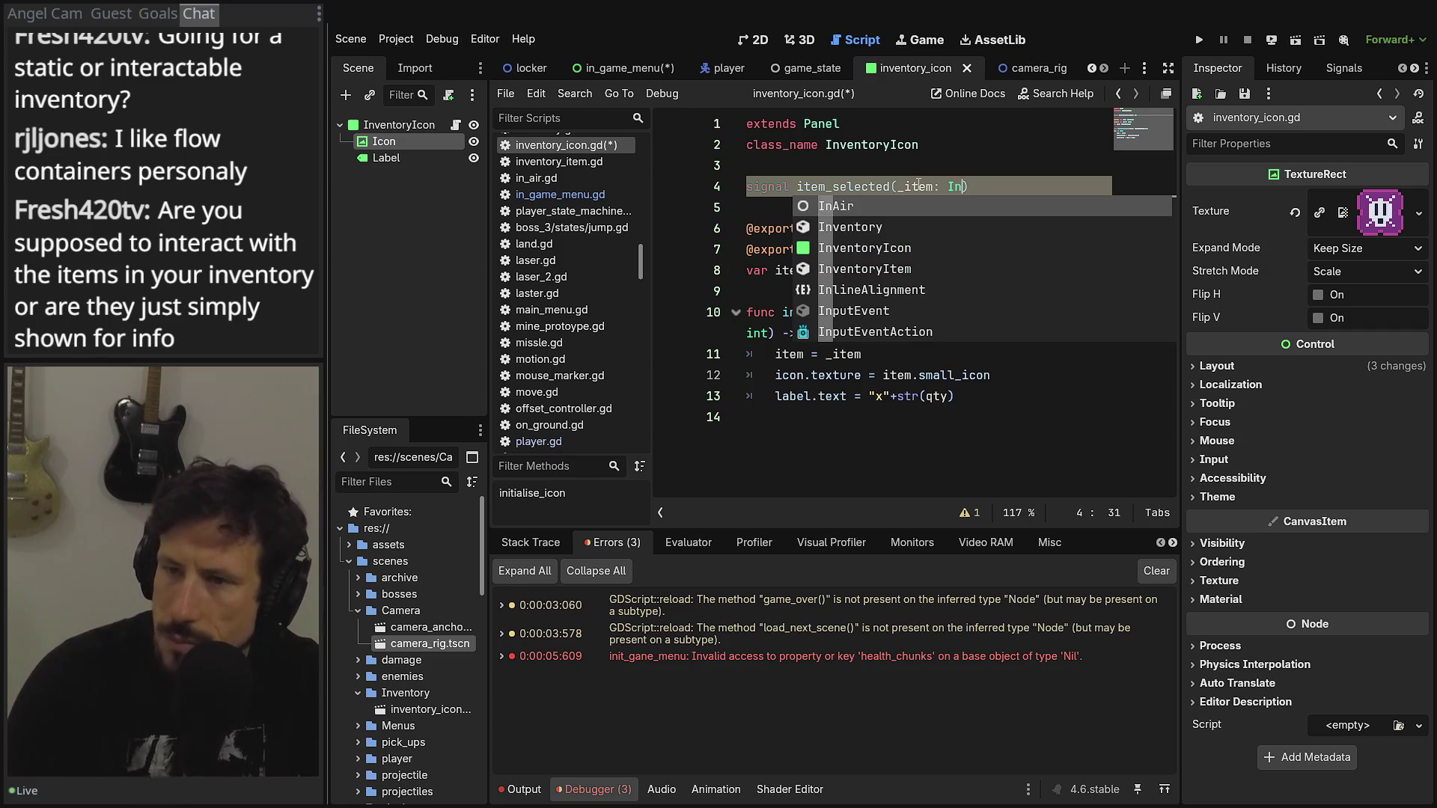
key(Down)
key(Down)
key(Down)
key(Return)
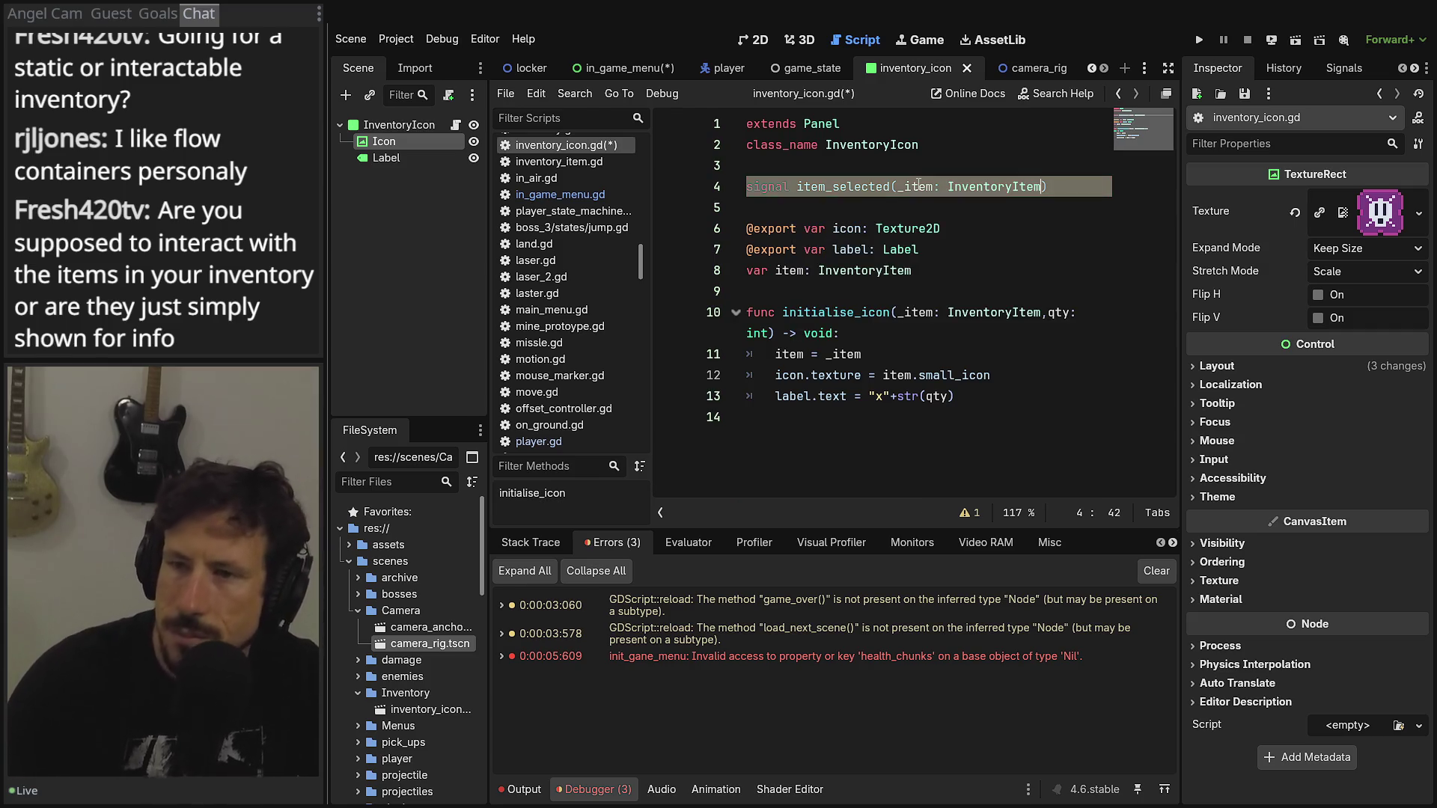
click(781, 482)
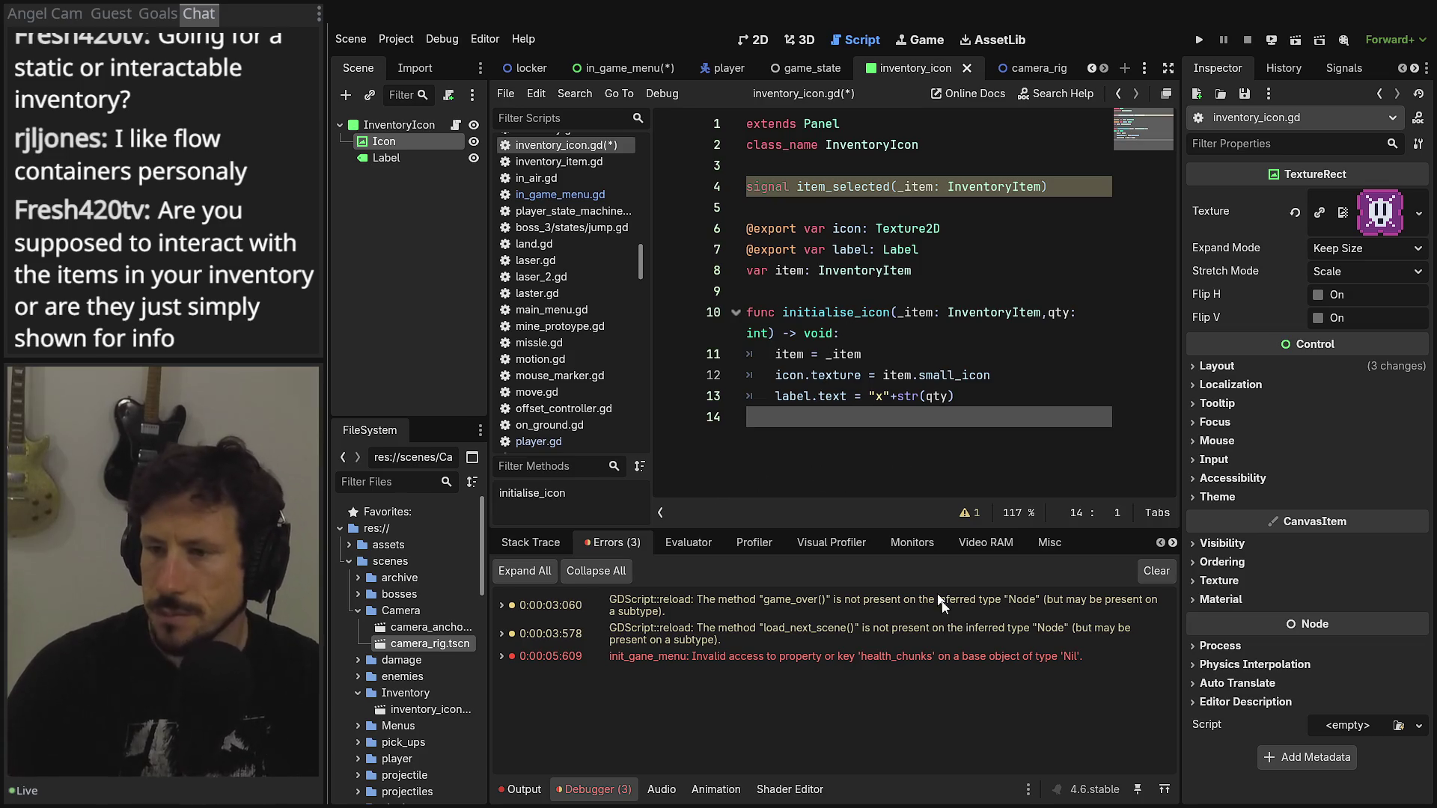
drag(1177, 196, 1266, 196)
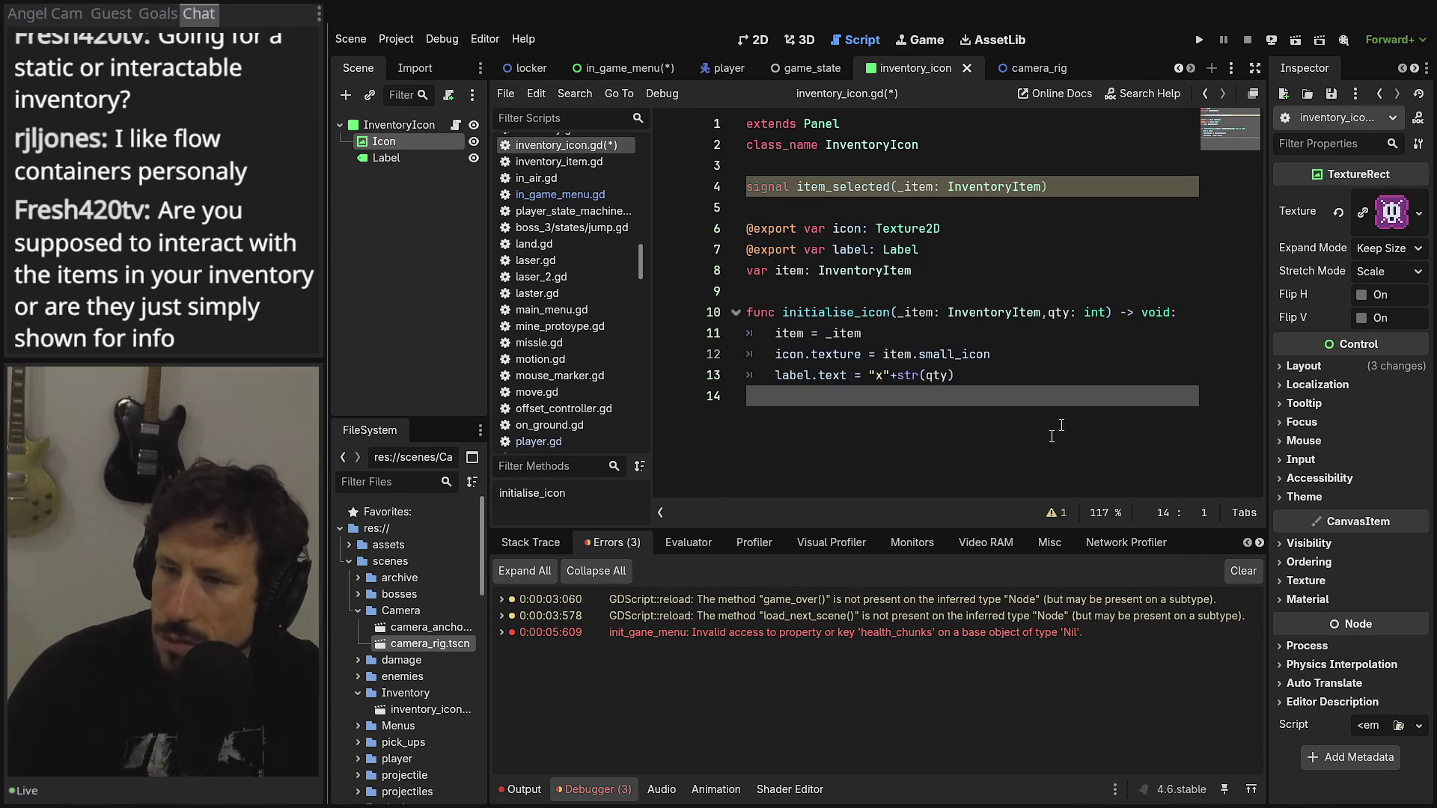
click(1061, 512)
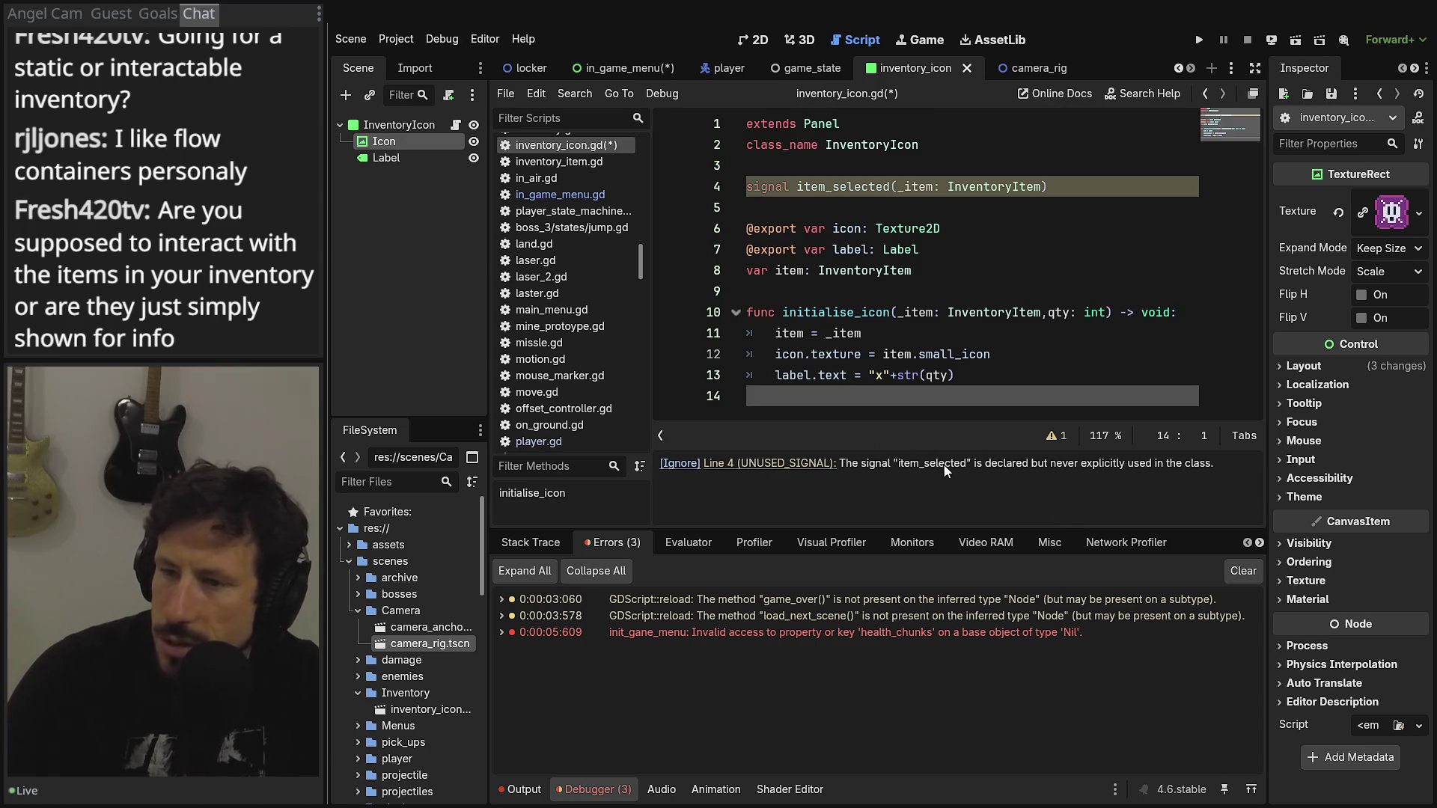
- Hide the unused-signal warning and begin typing 'func' on a new line 15
click(1071, 440)
key(Return)
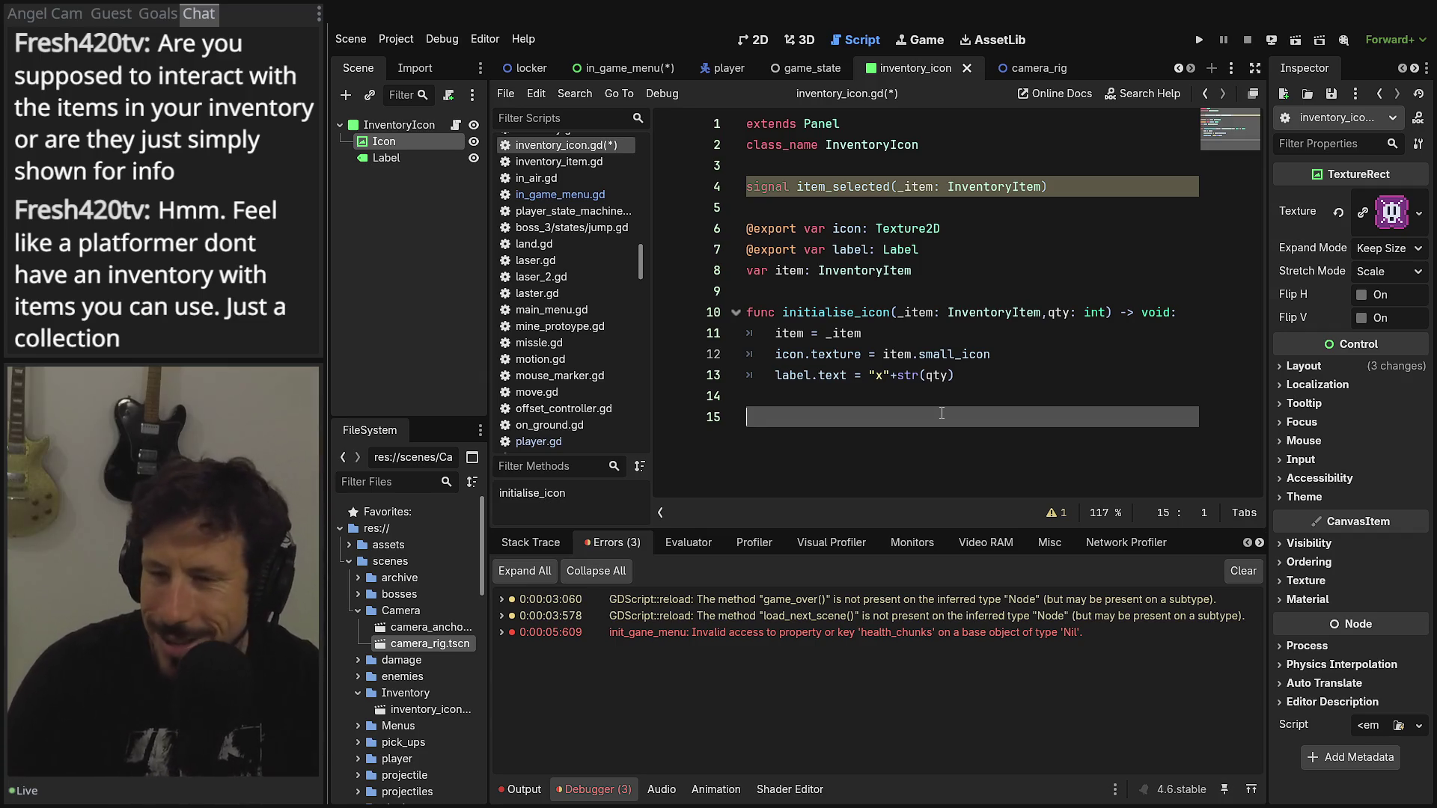
text(fun)
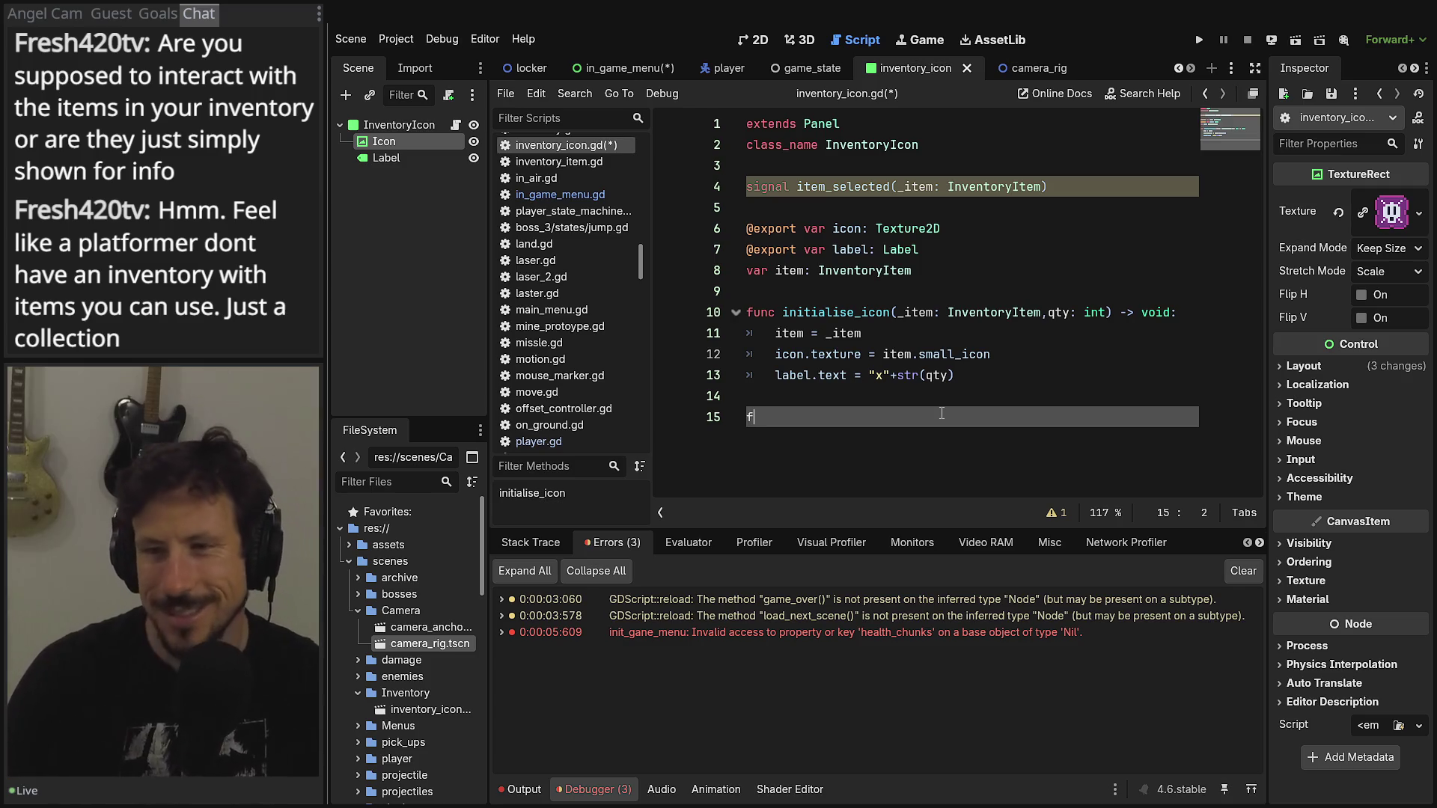
text(c)
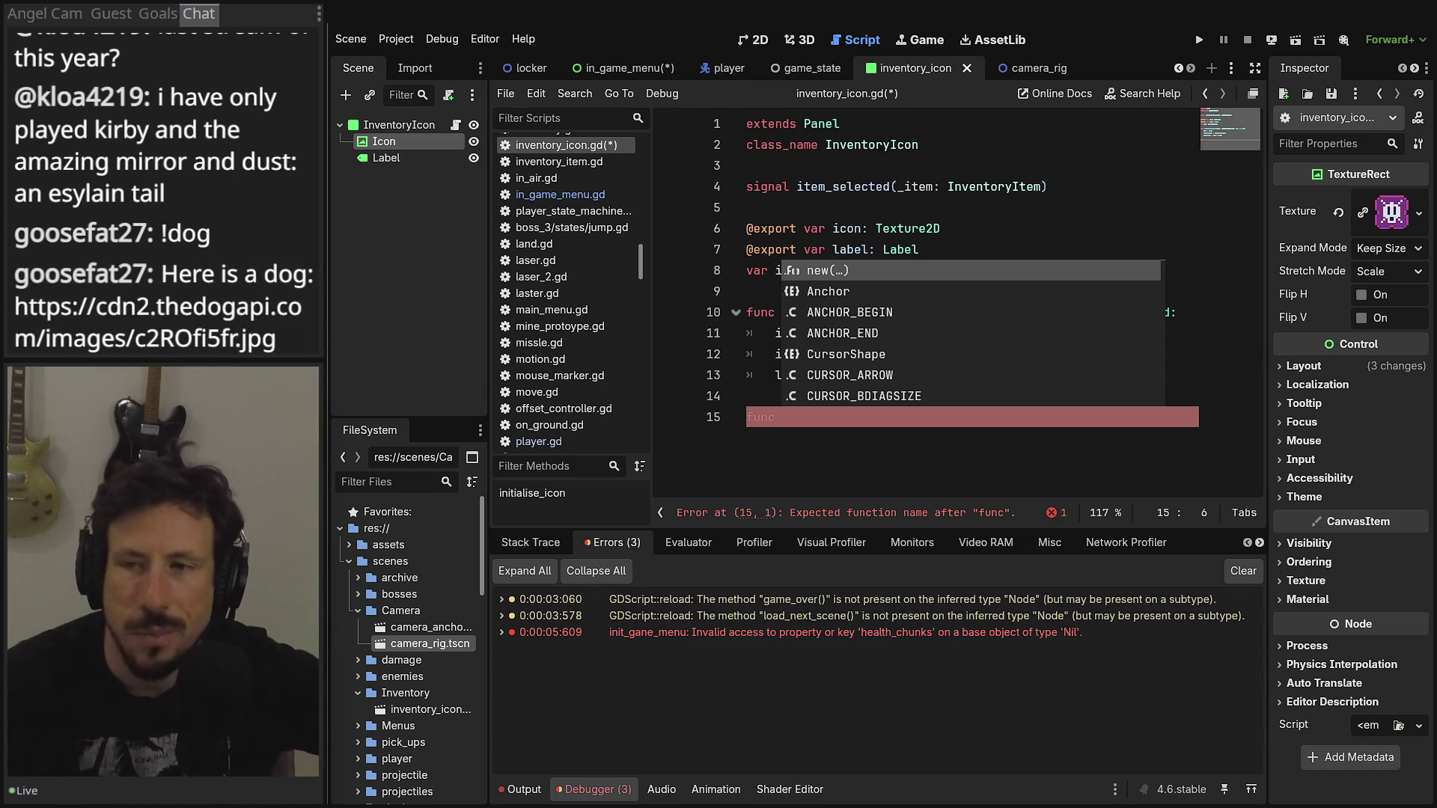
- Dismiss the autocomplete popup, leaving the unfinished 'func' on line 15
key(Escape)
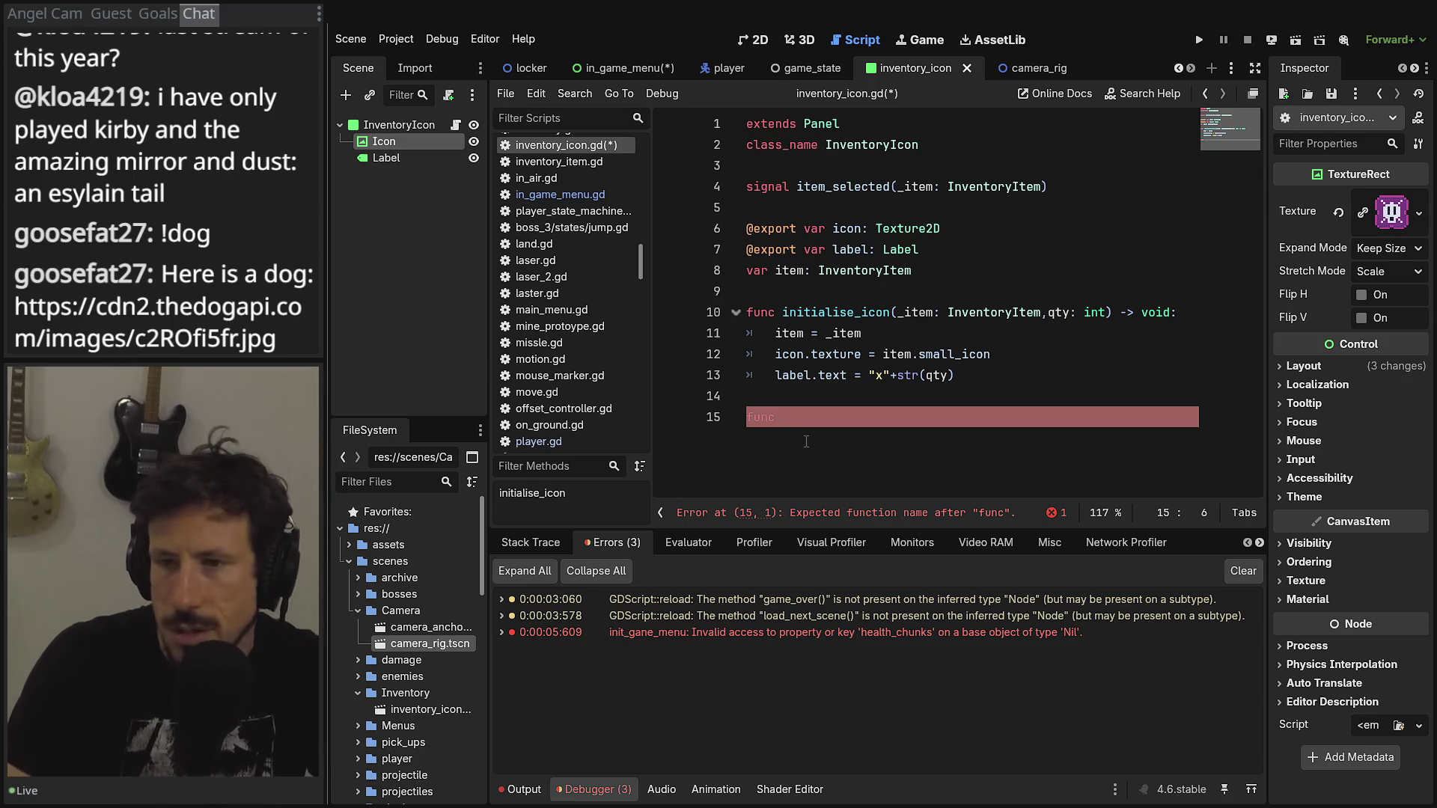
- Delete the unfinished 'func' line 15 to clear the error
text(s)
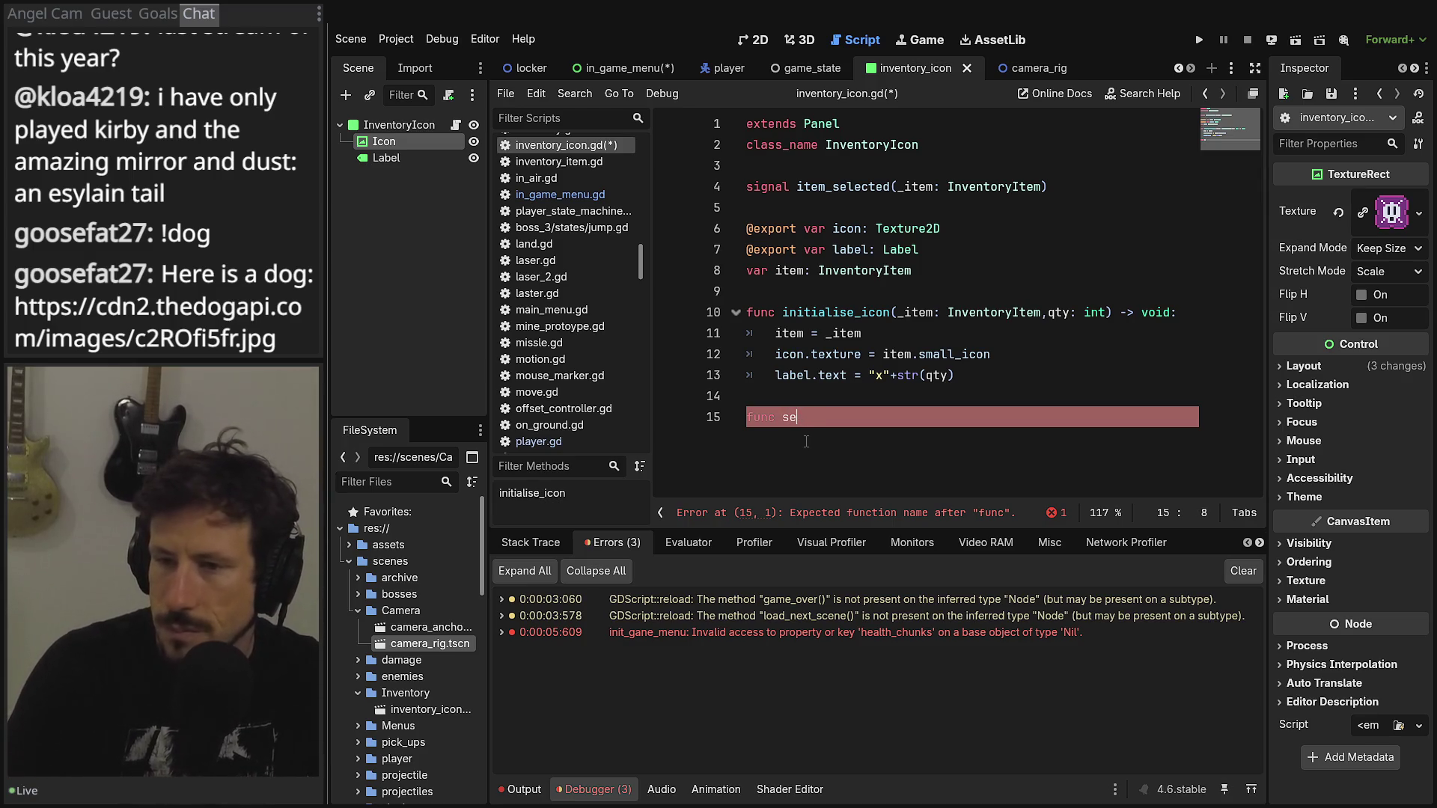
key(BackSpace)
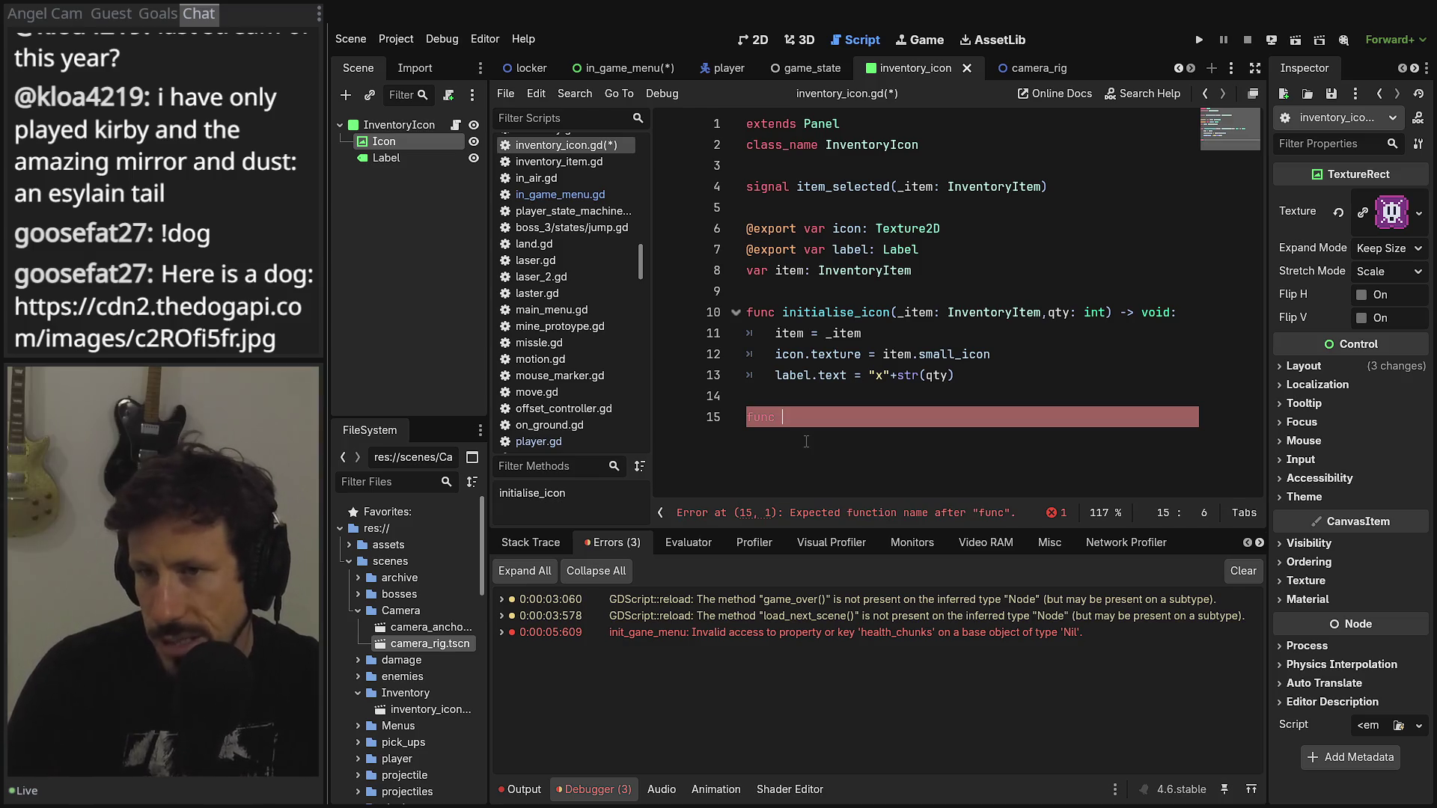
key(BackSpace)
key(BackSpace)
key(BackSpace)
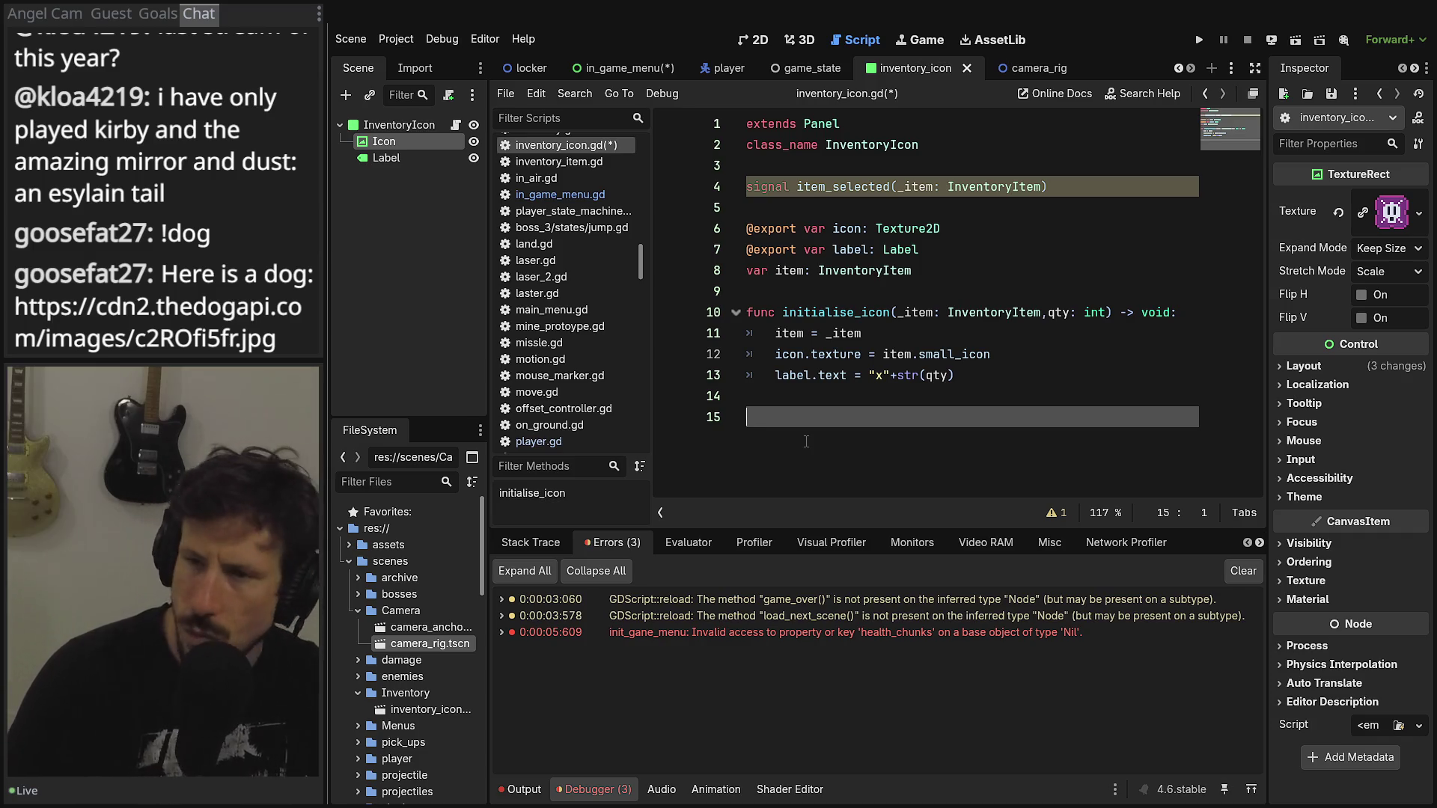
- Add an empty indented line after line 13 and show the node's signals list
click(1037, 375)
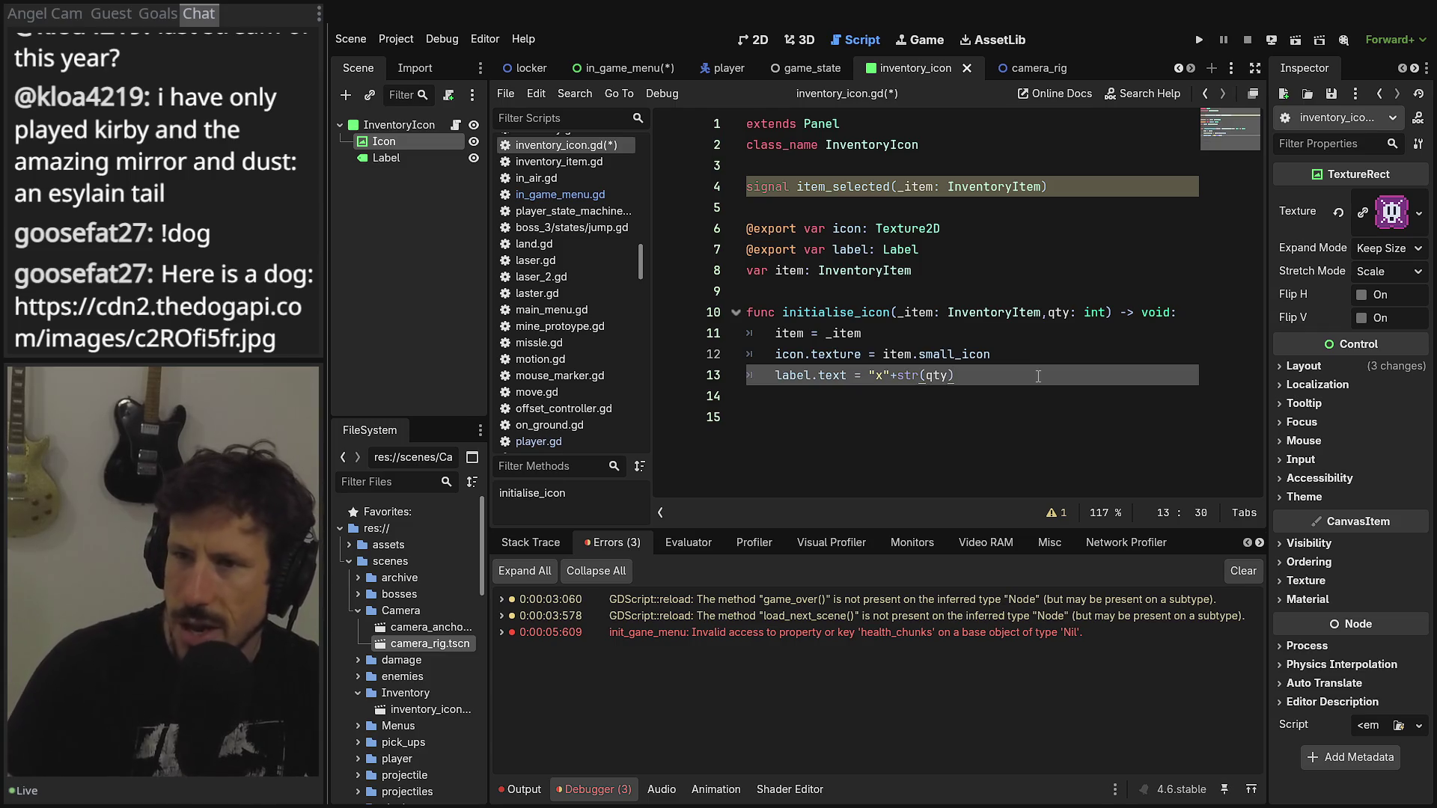
key(Return)
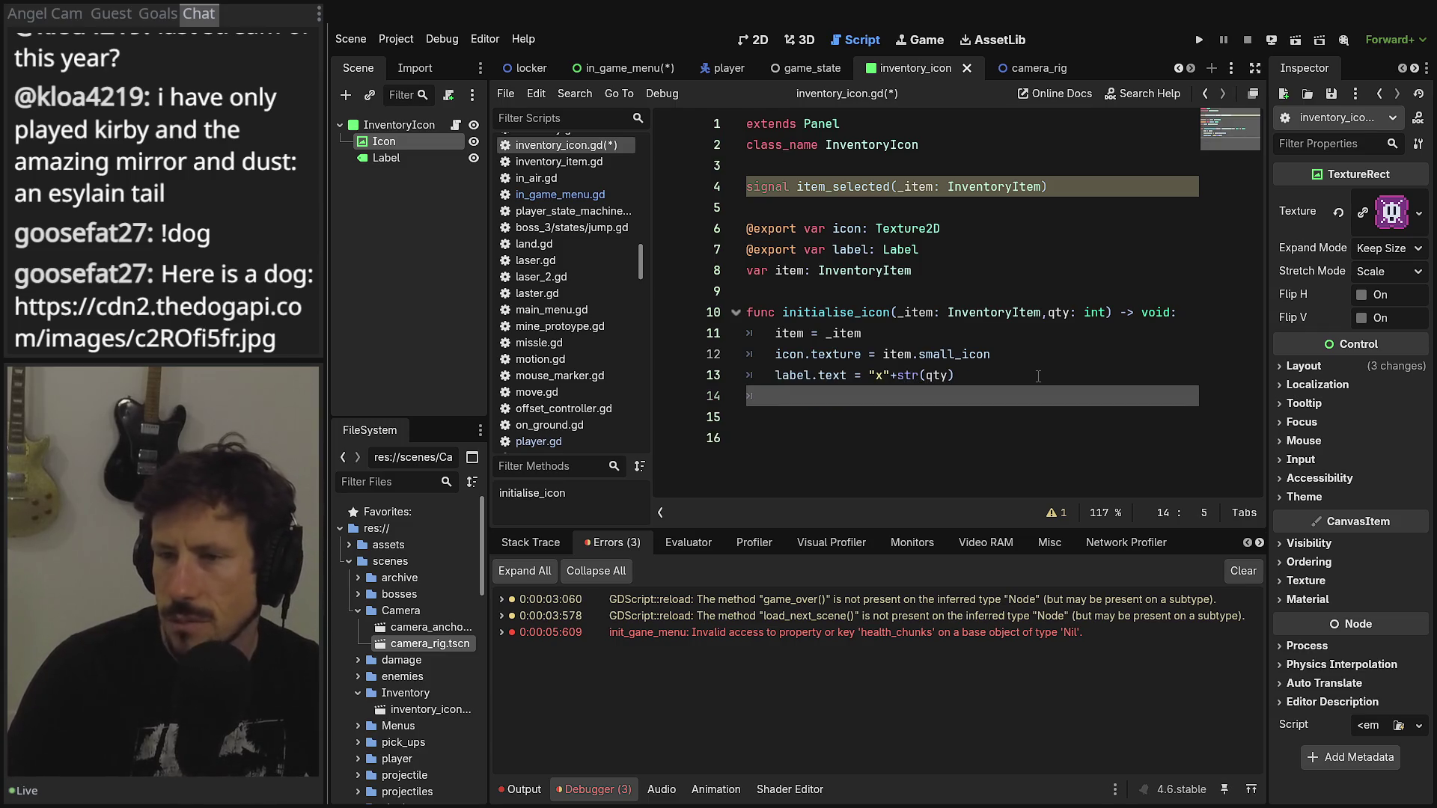
text(si)
key(BackSpace)
key(BackSpace)
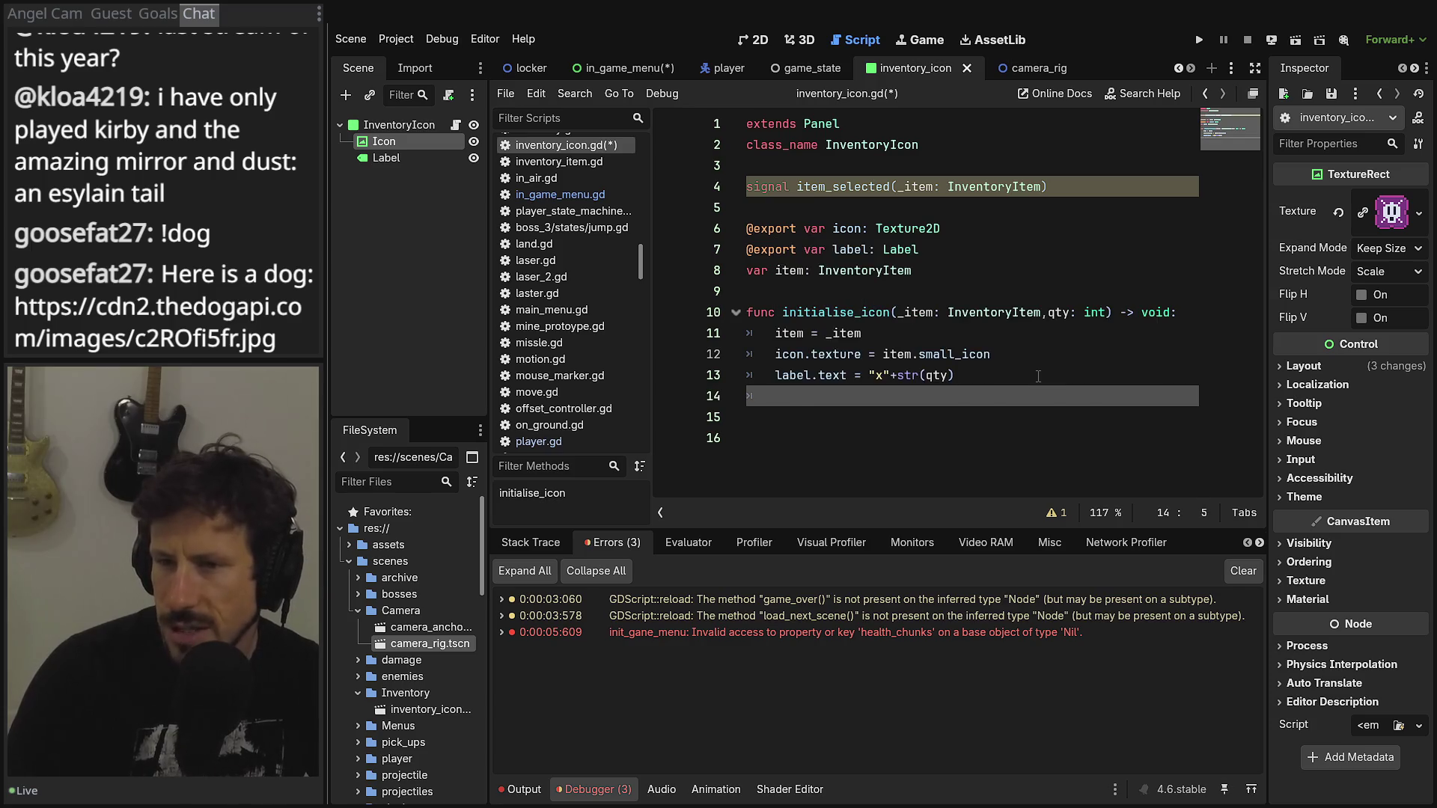
click(1417, 69)
click(1287, 68)
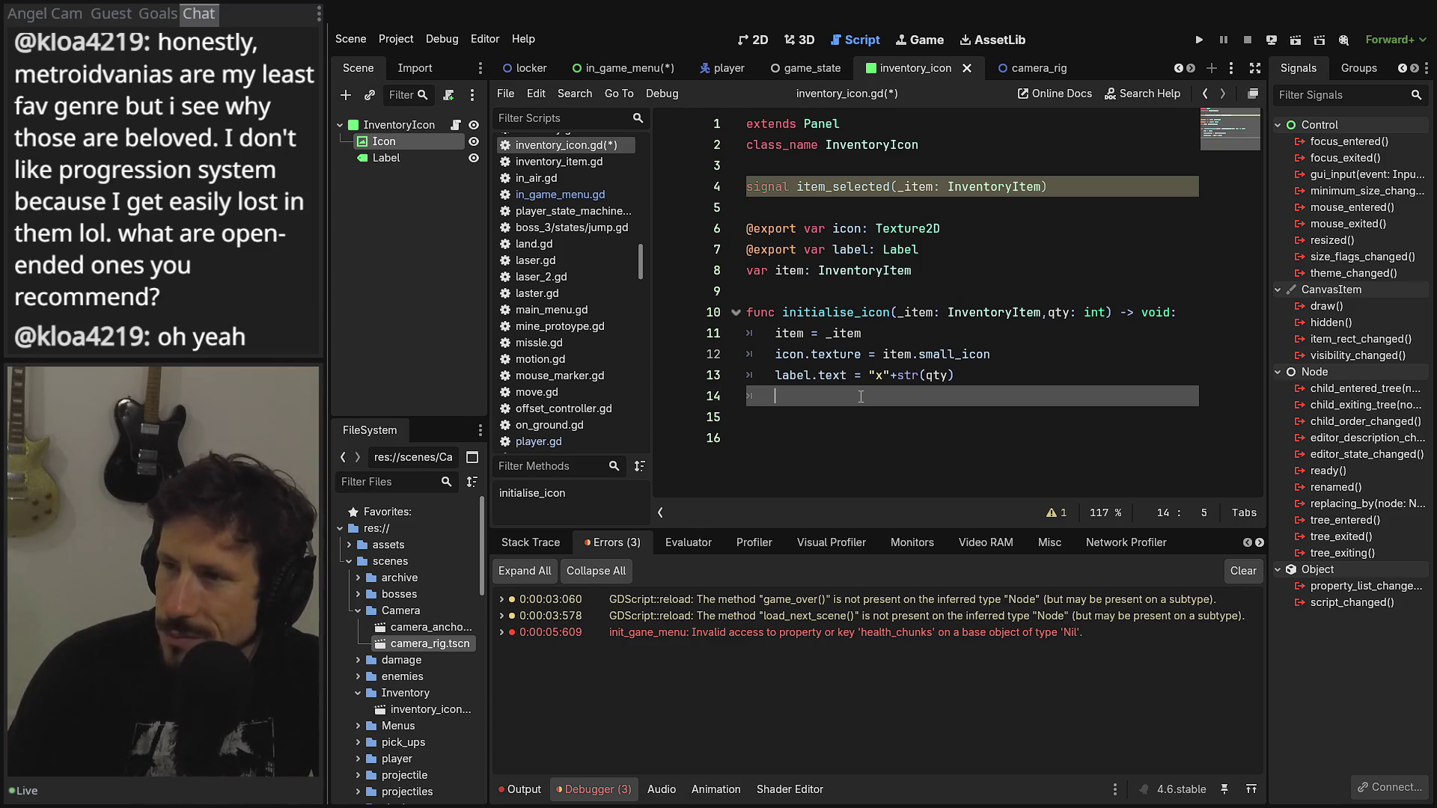
- Start 'focus_entered.connect(' on line 14 of initialise_icon
text(foc)
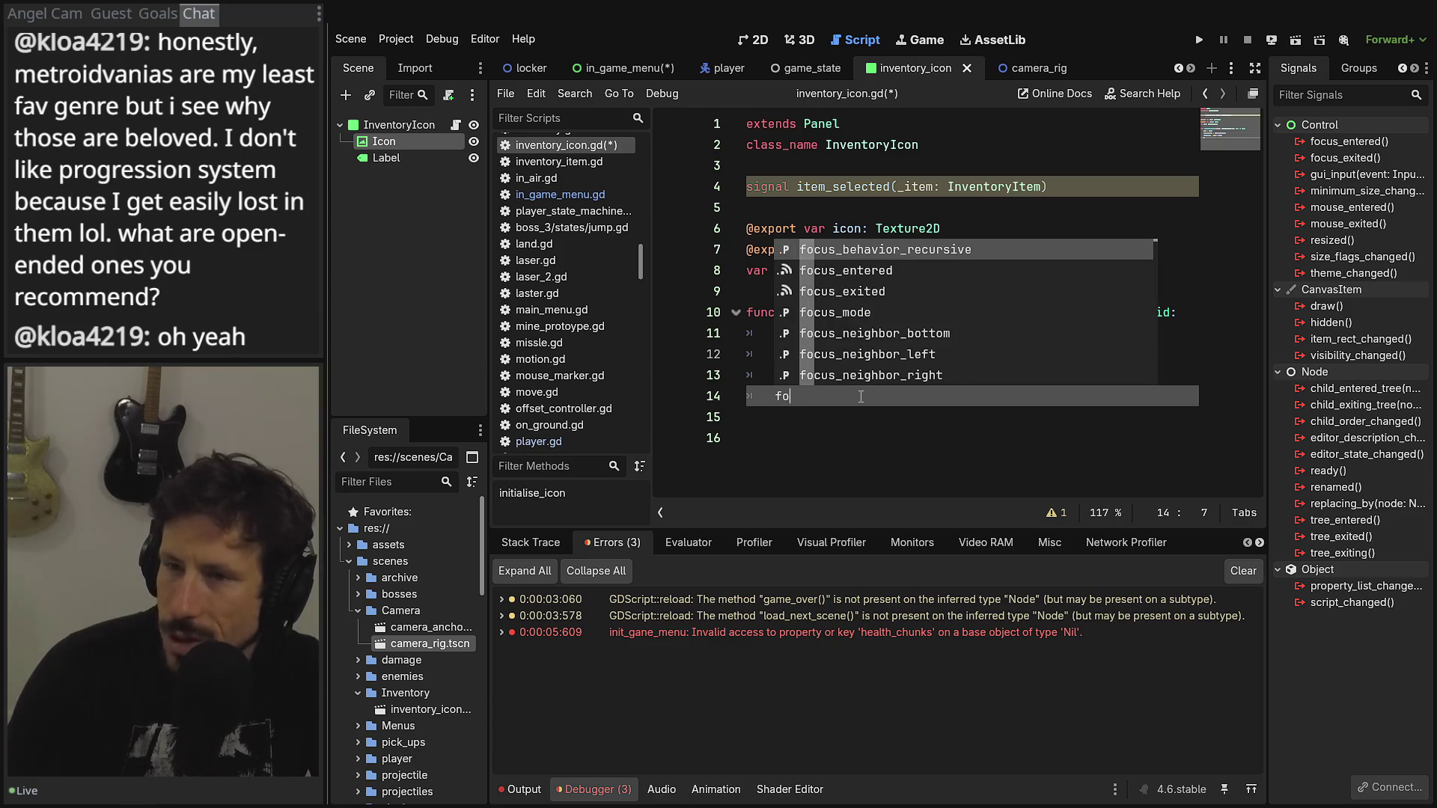
key(Down)
key(Return)
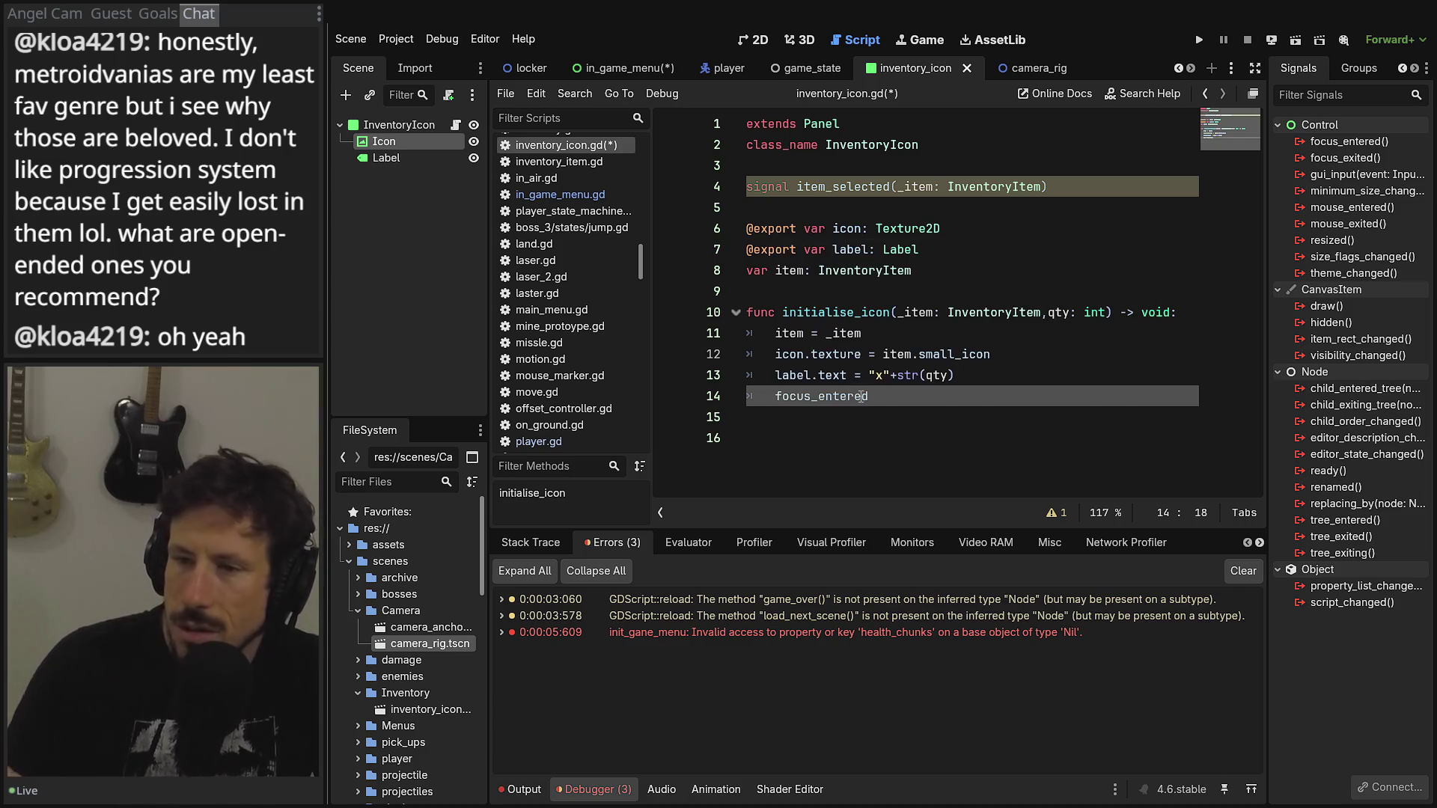
text(.get_connections()
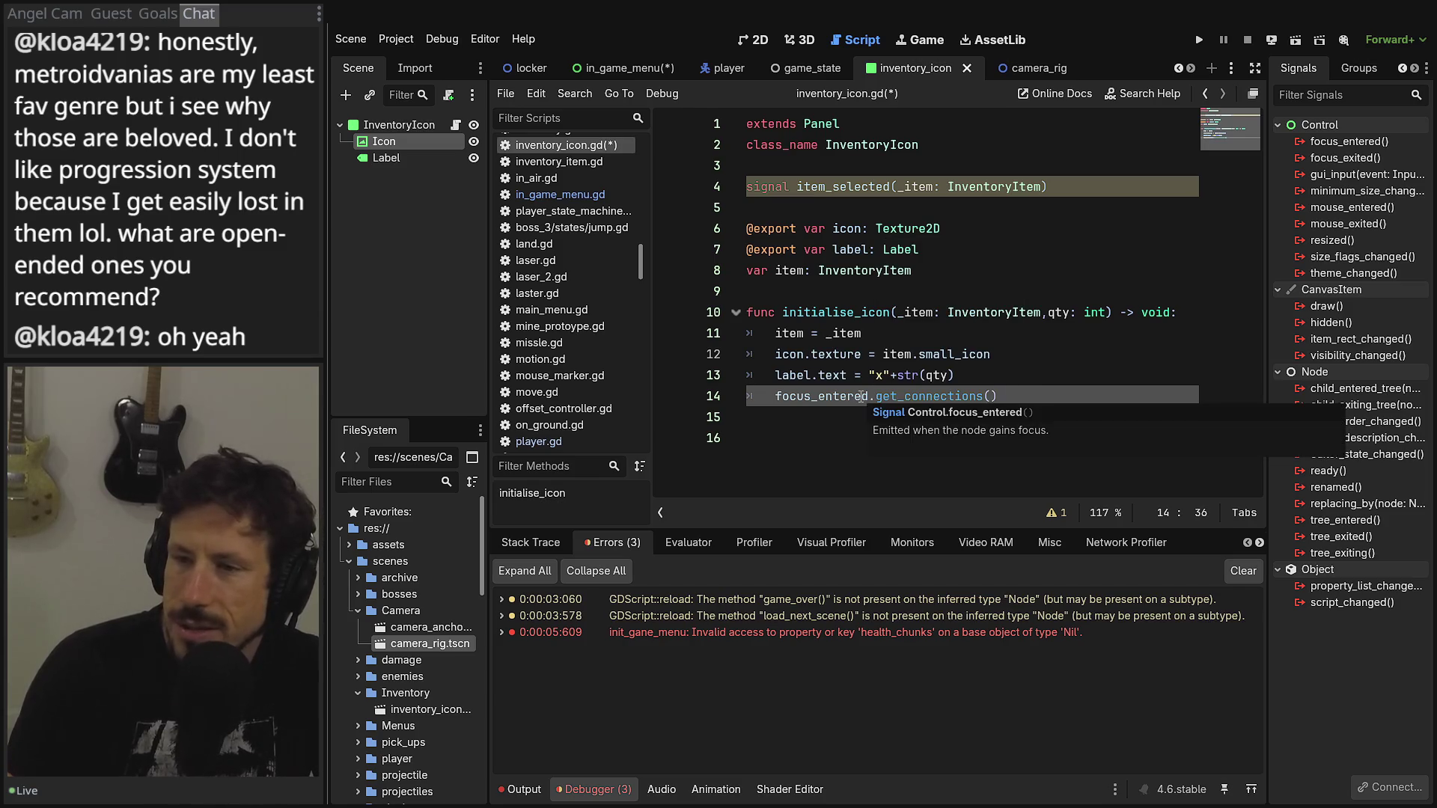
key(BackSpace)
key(BackSpace)
key(BackSpace)
text(connect)
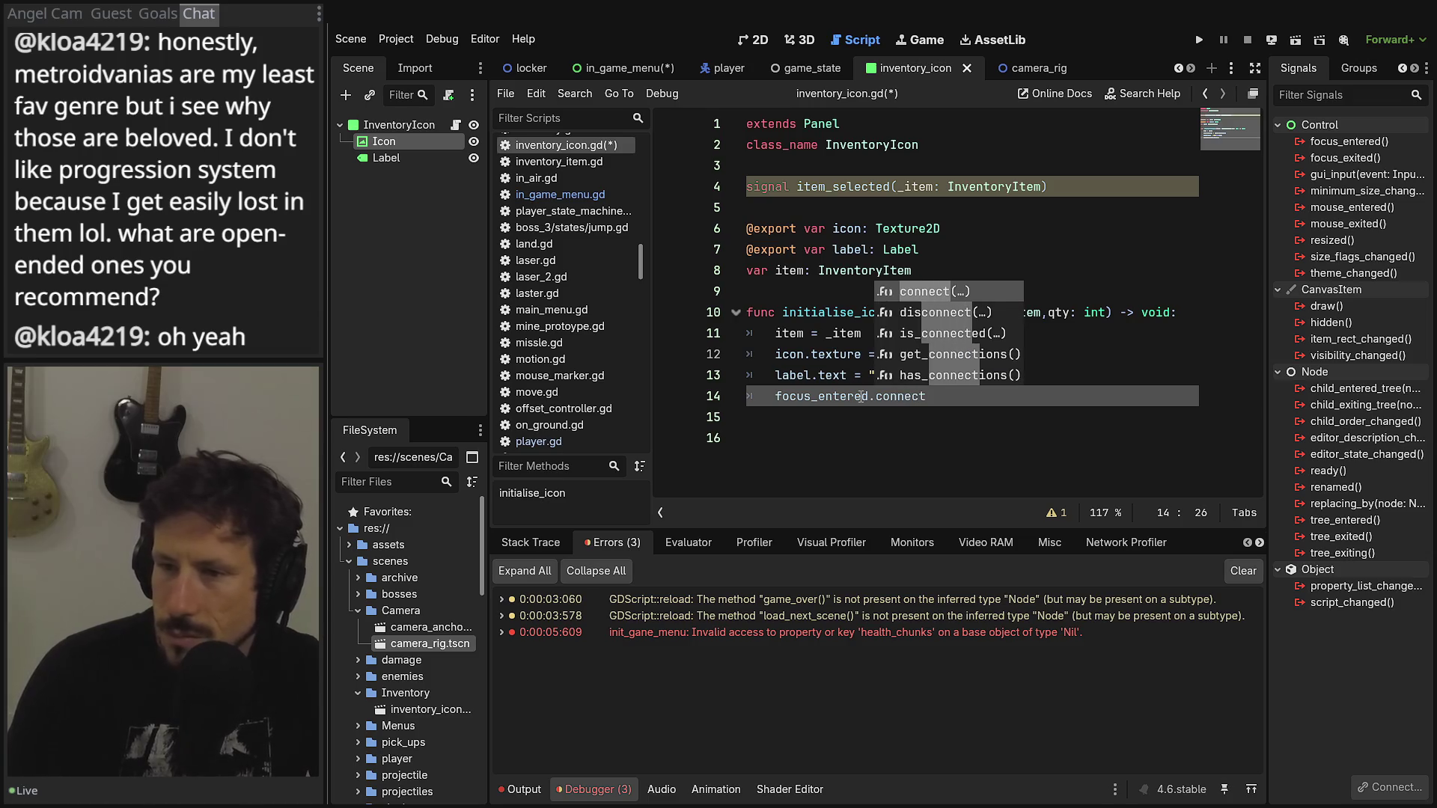
text(()
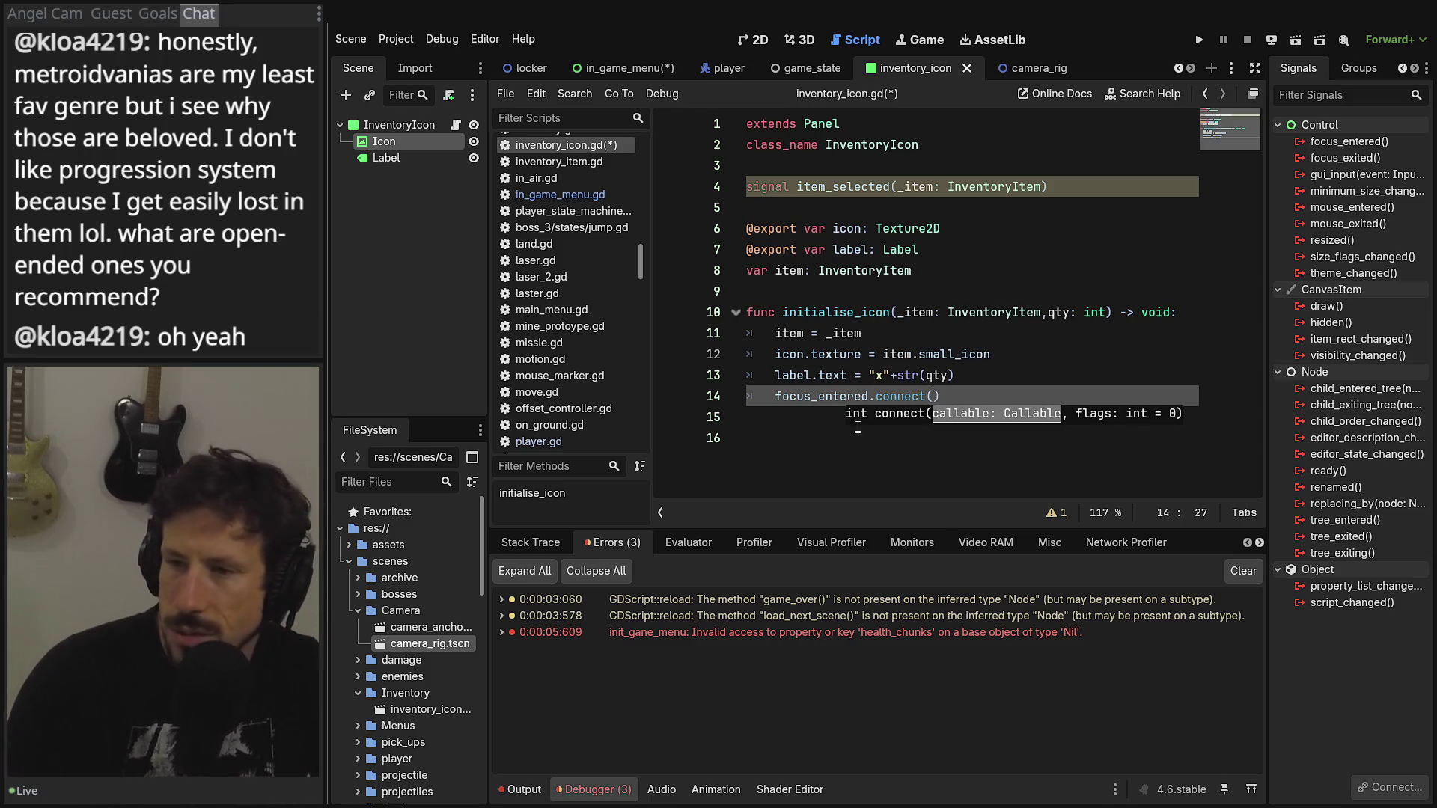
- Write a new 'func item_select() -> void:' whose body emits item_selected
click(799, 437)
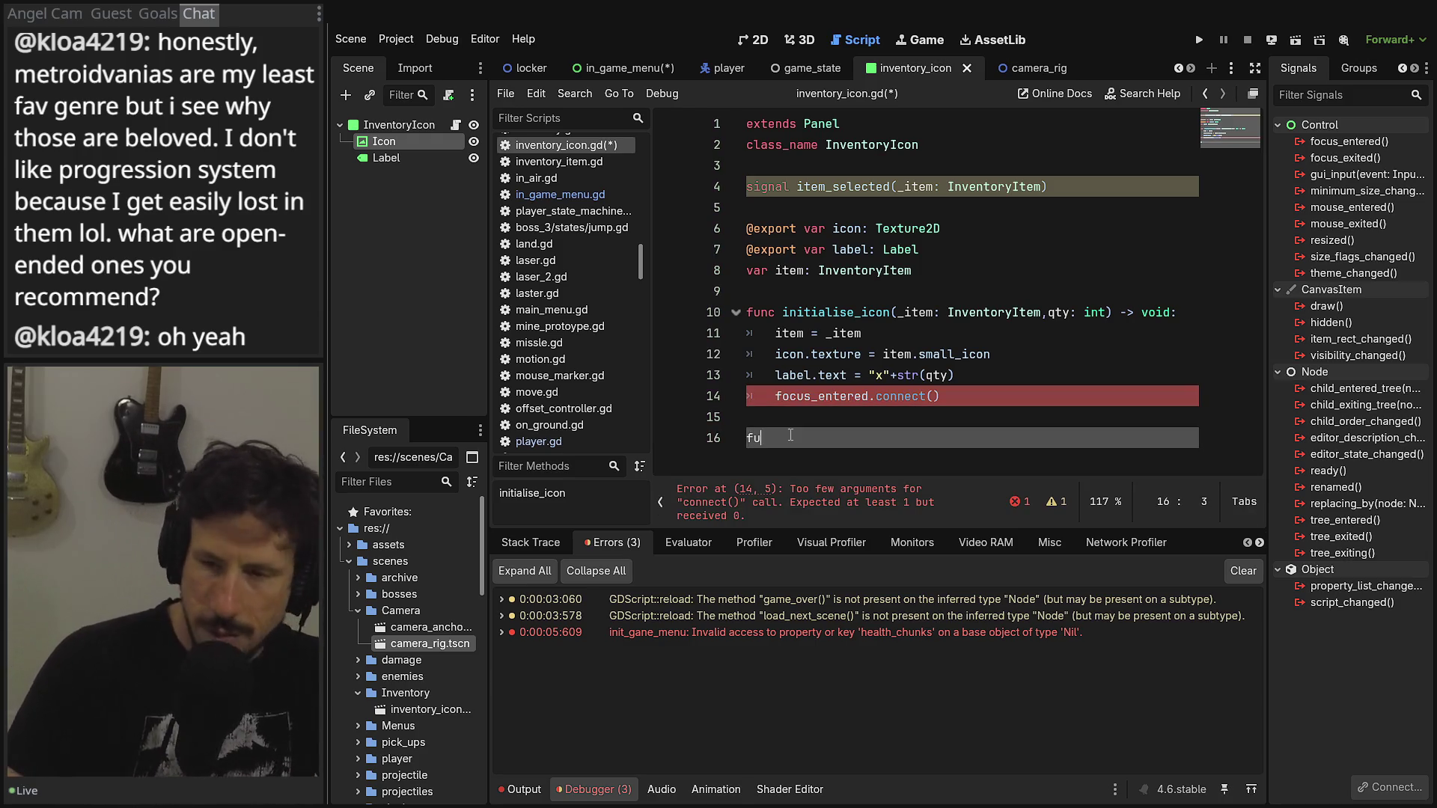
text(func item_sel)
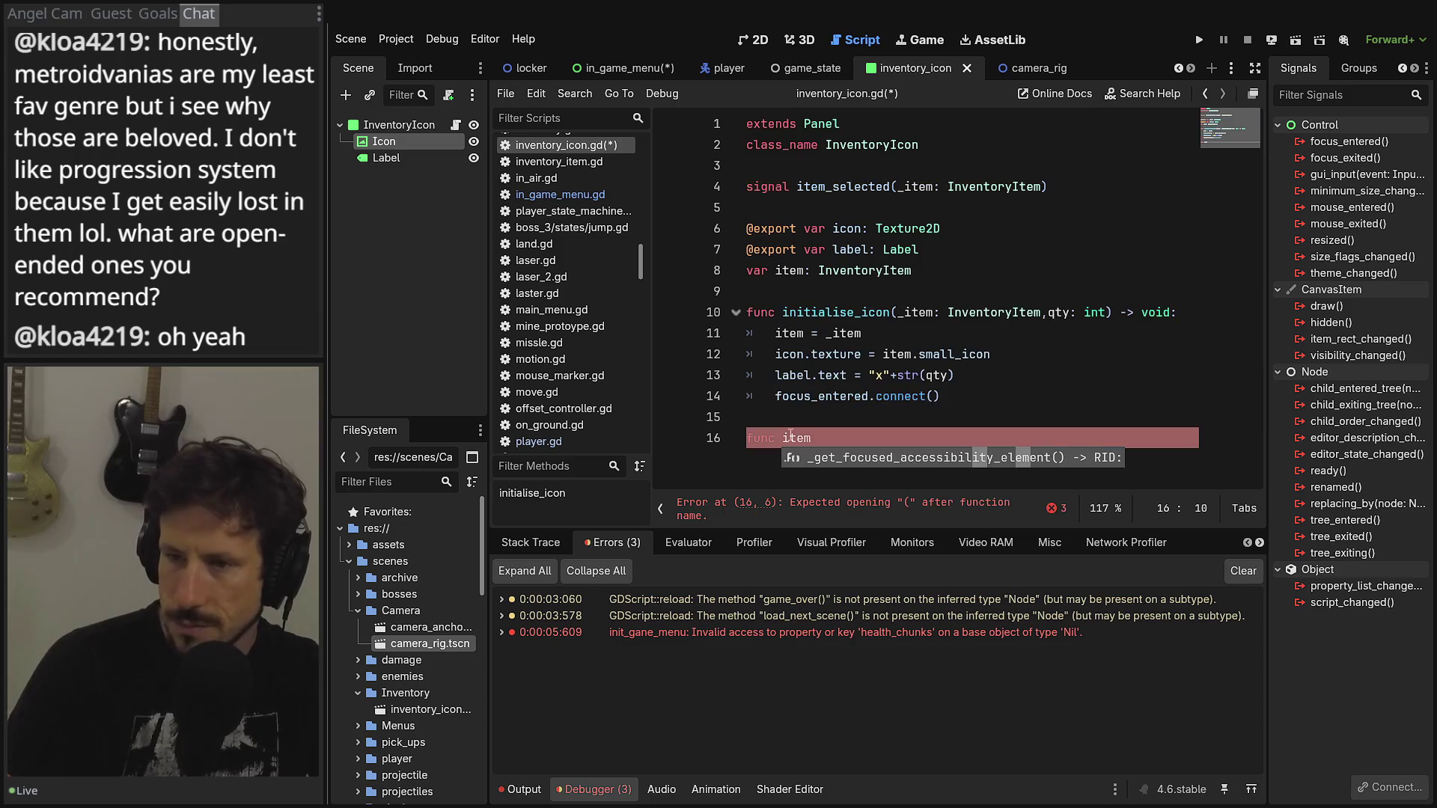
text(ect)
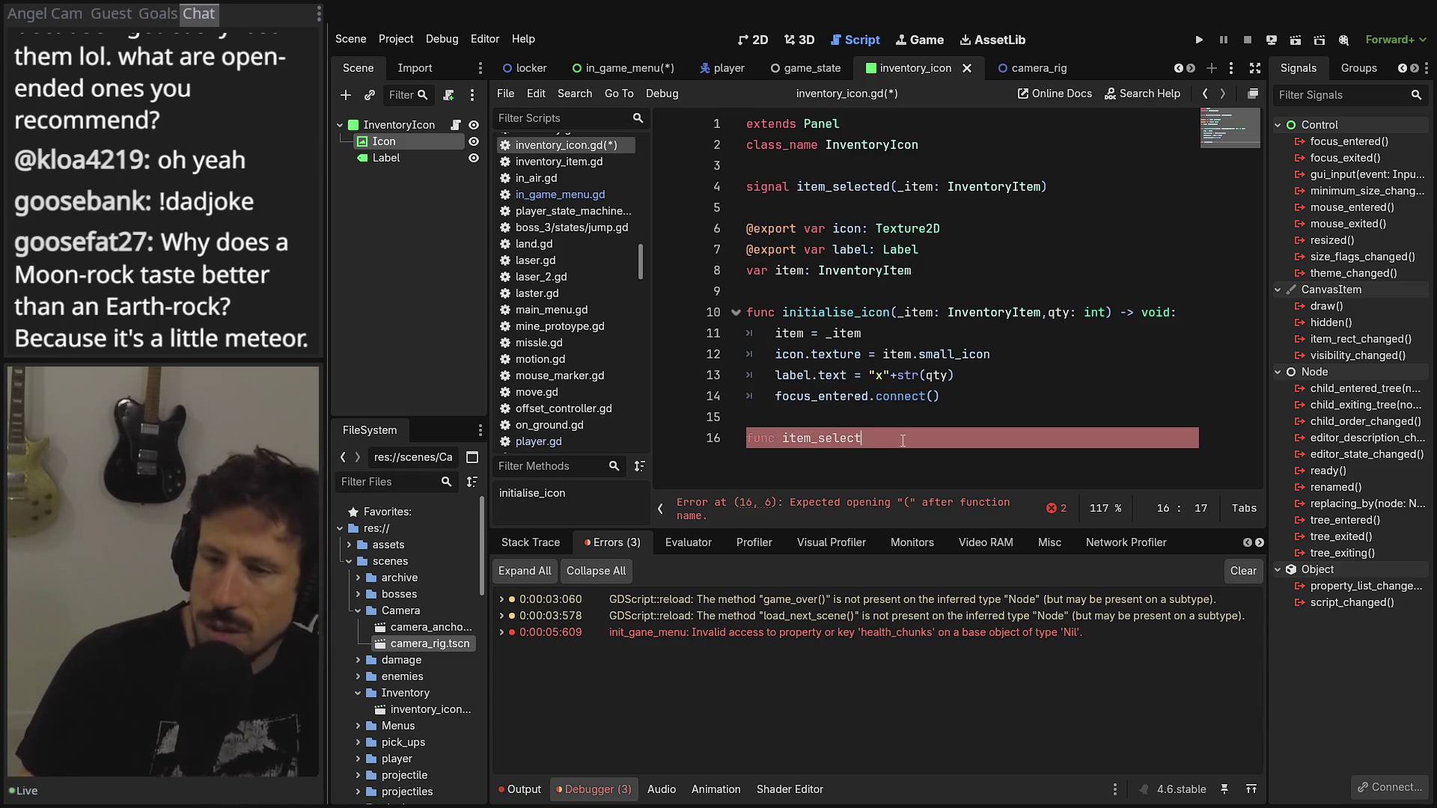
text(()
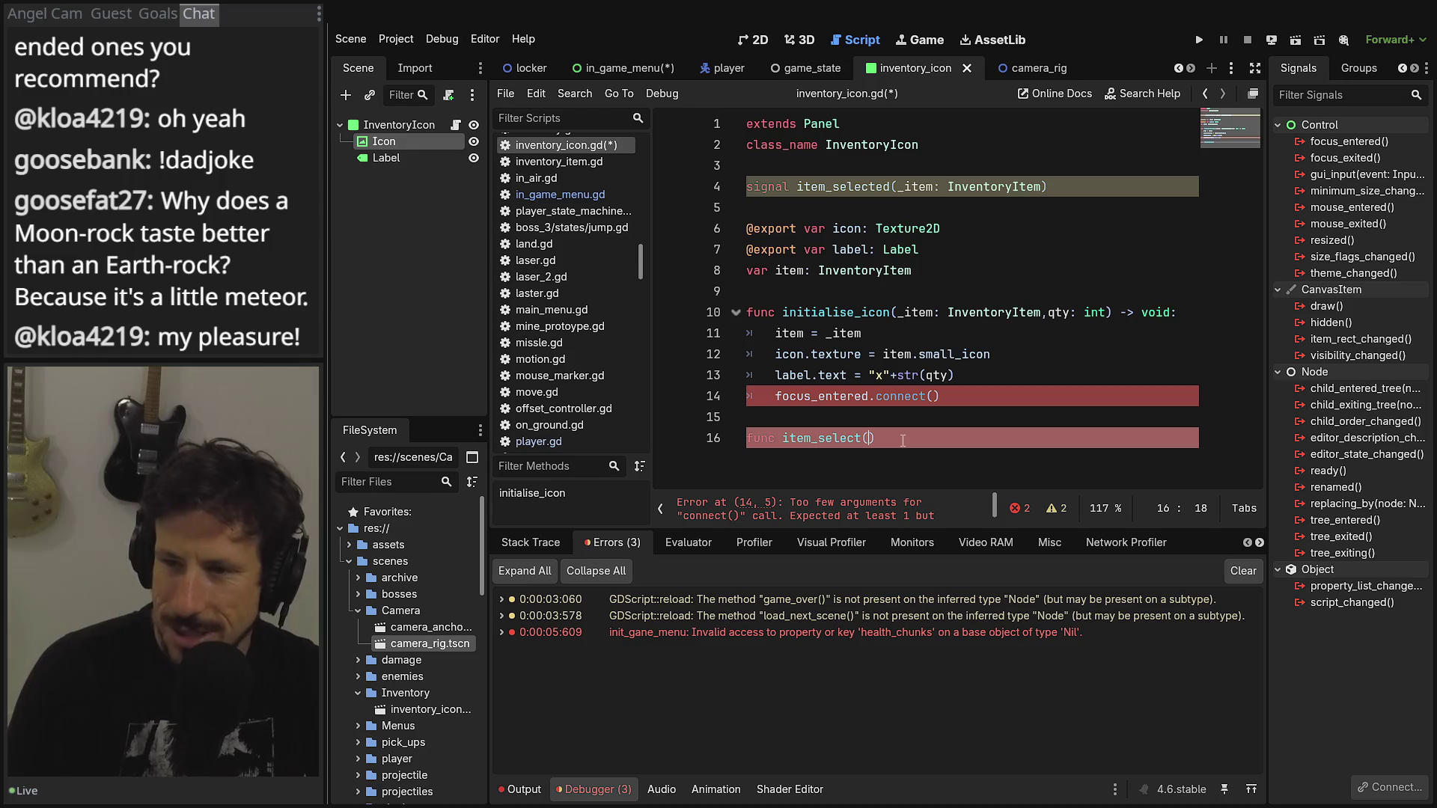
text() ->)
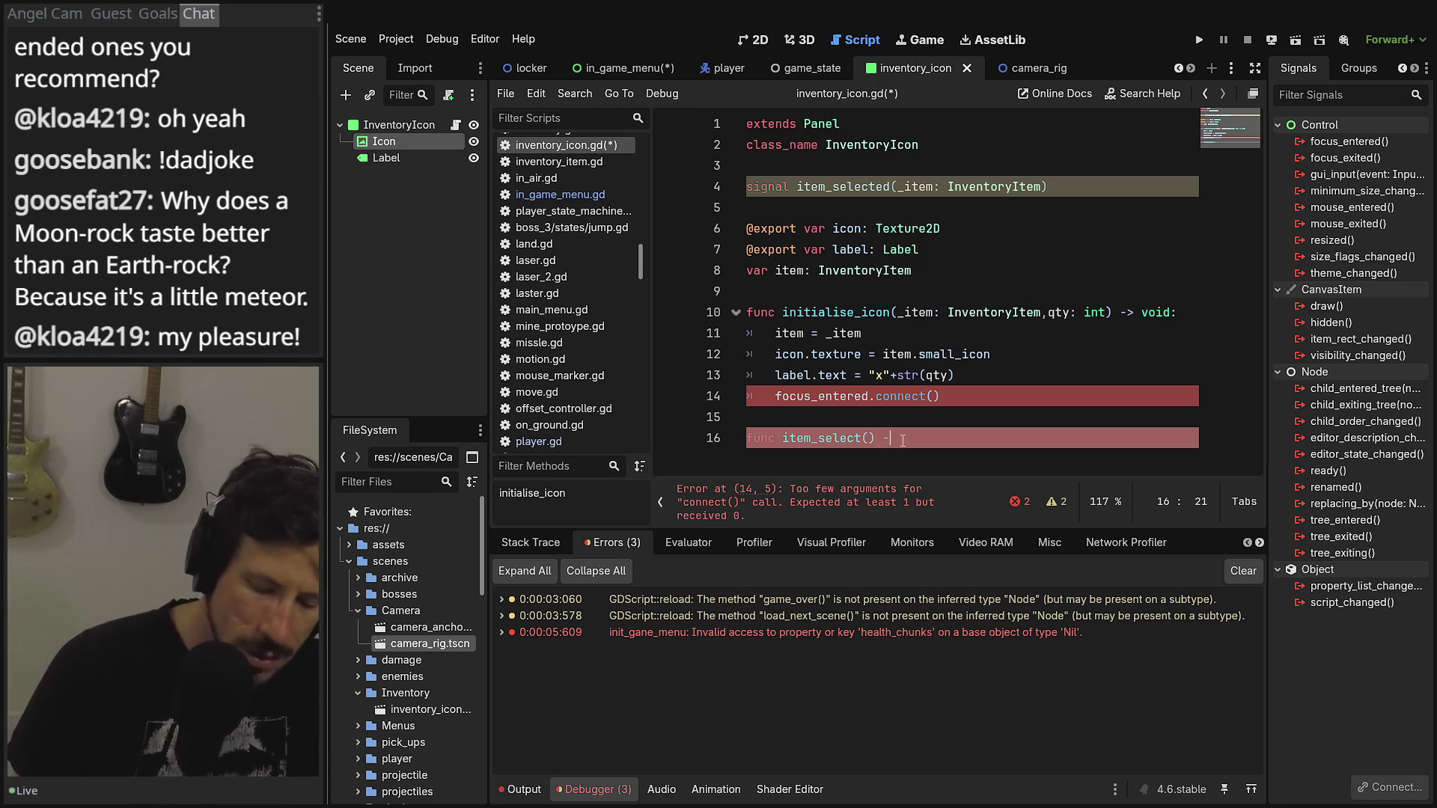
text( void:)
key(Return)
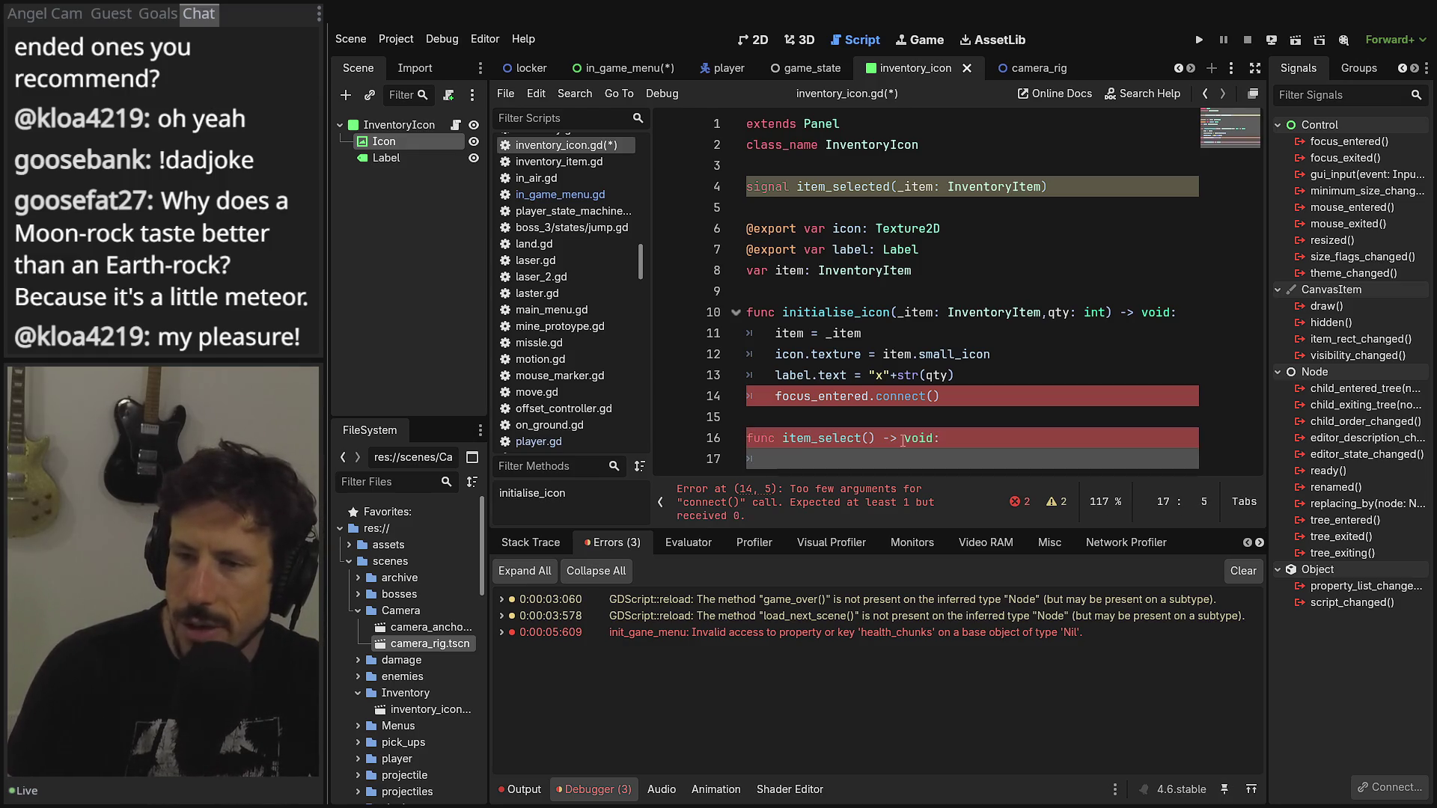
text(item)
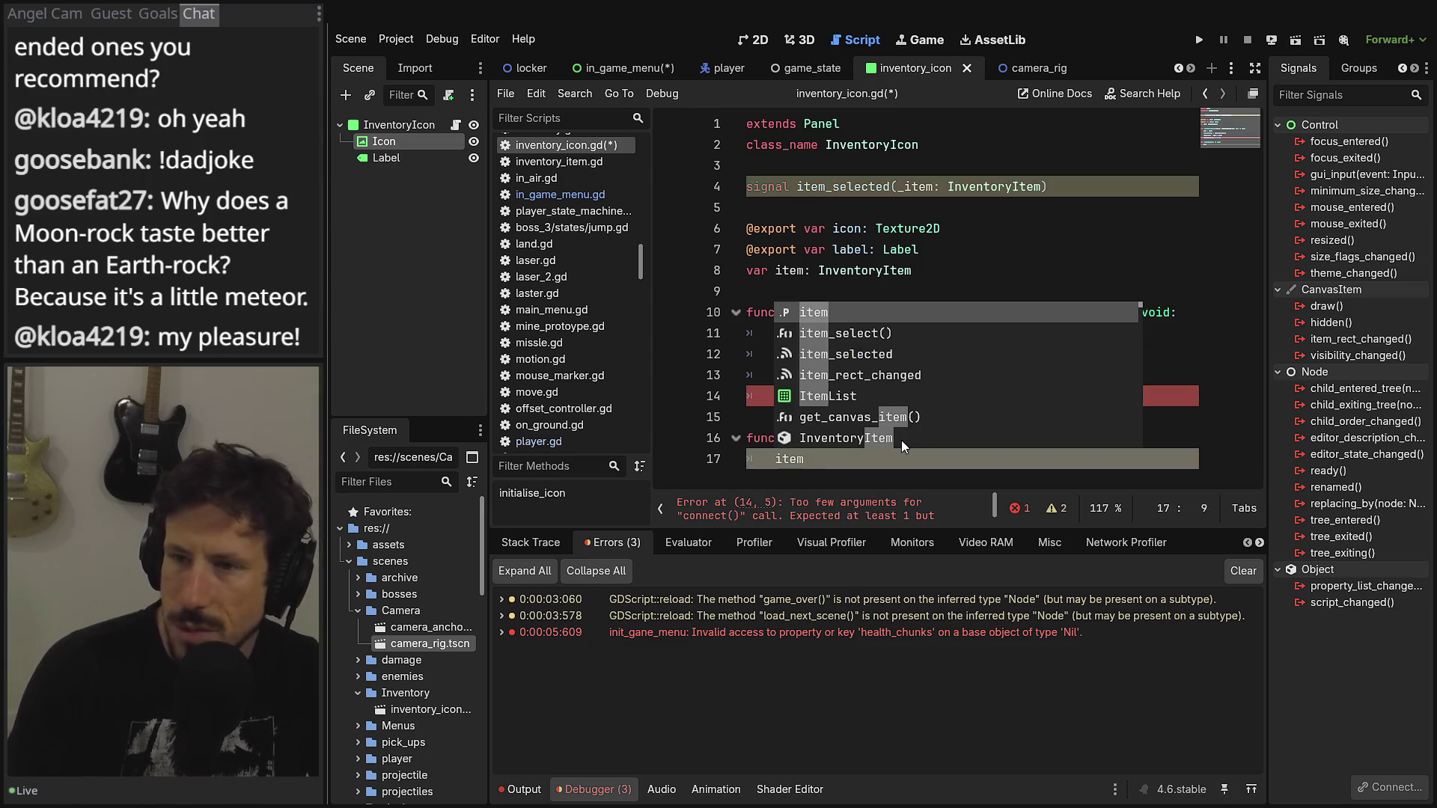
text(_selected.em)
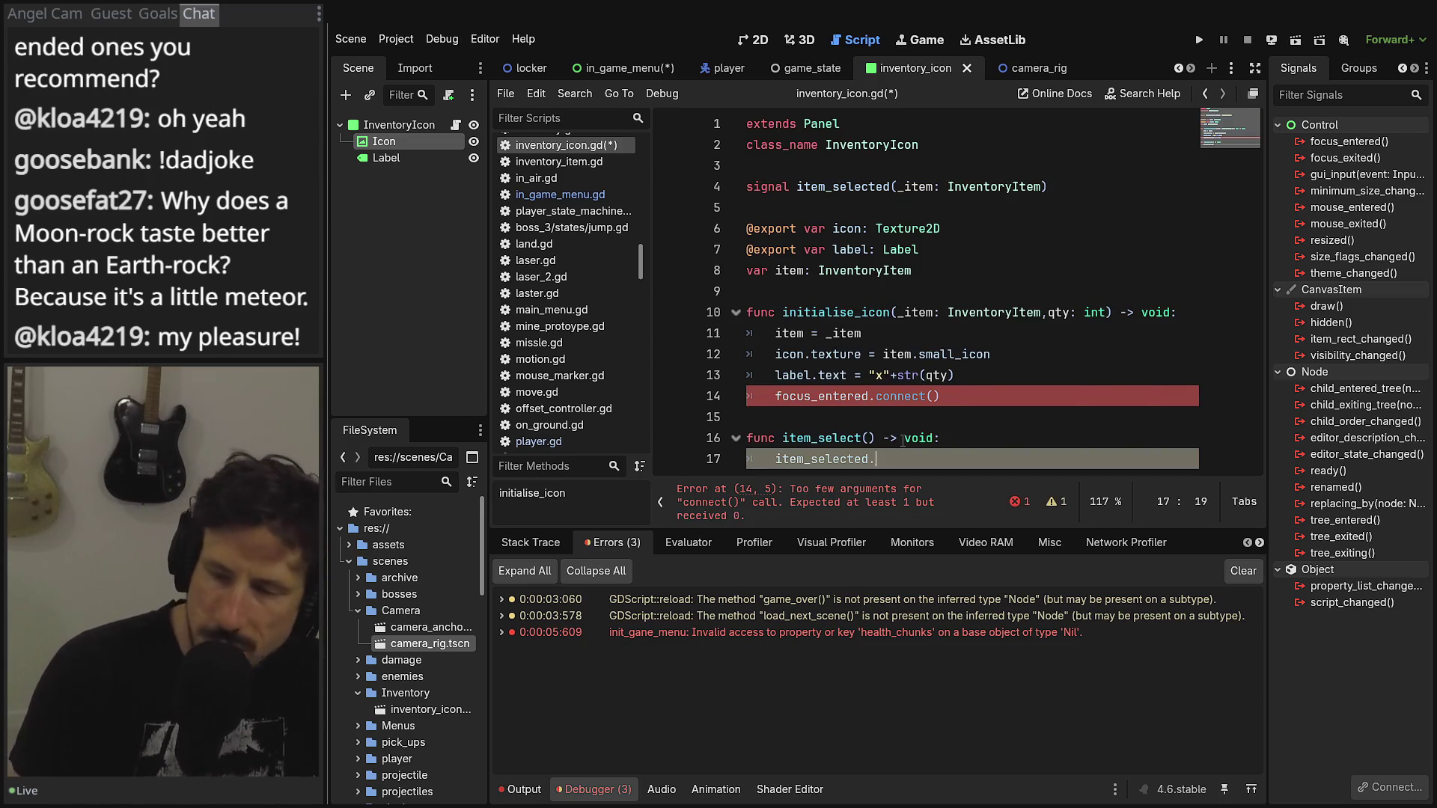
text(it()
key(Return)
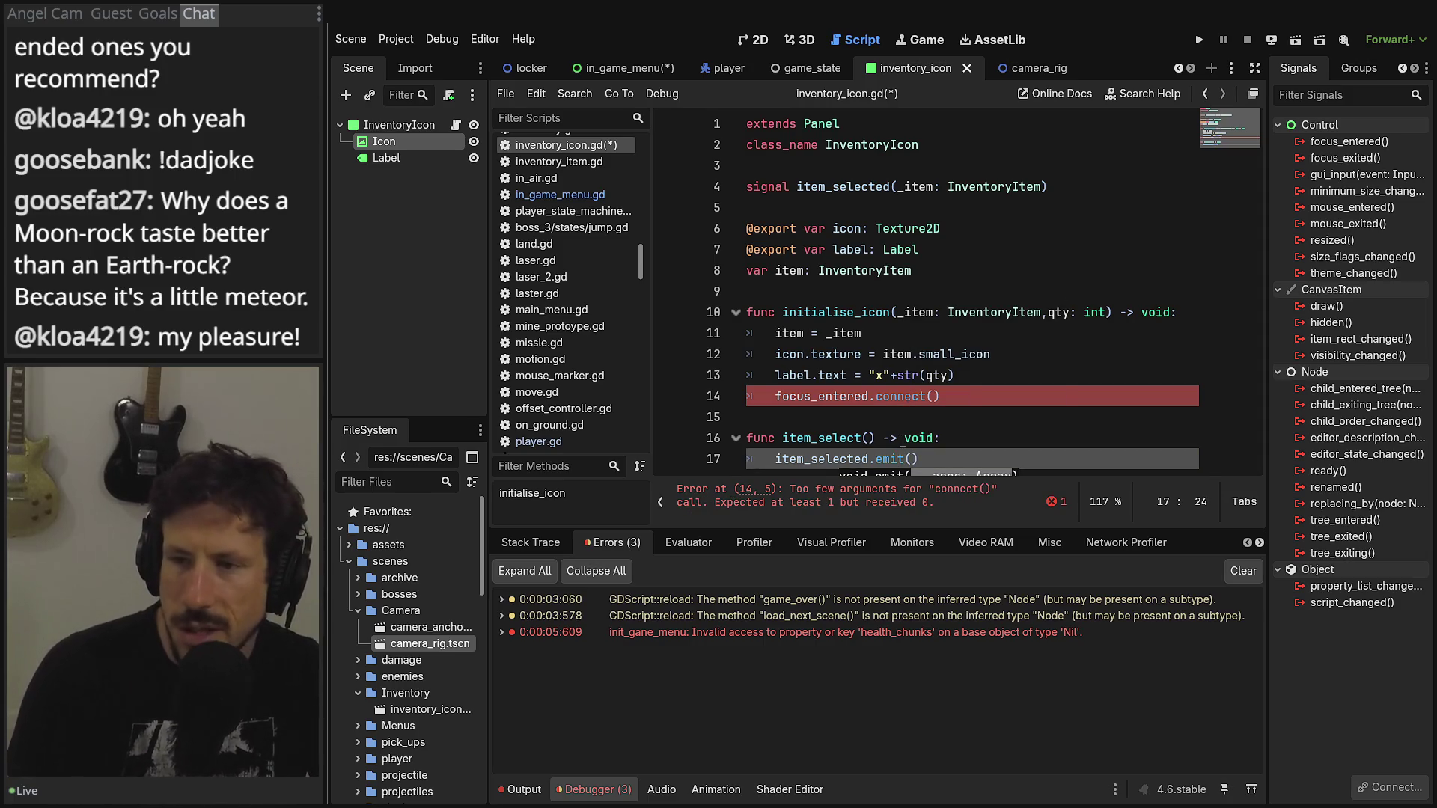
text(item)
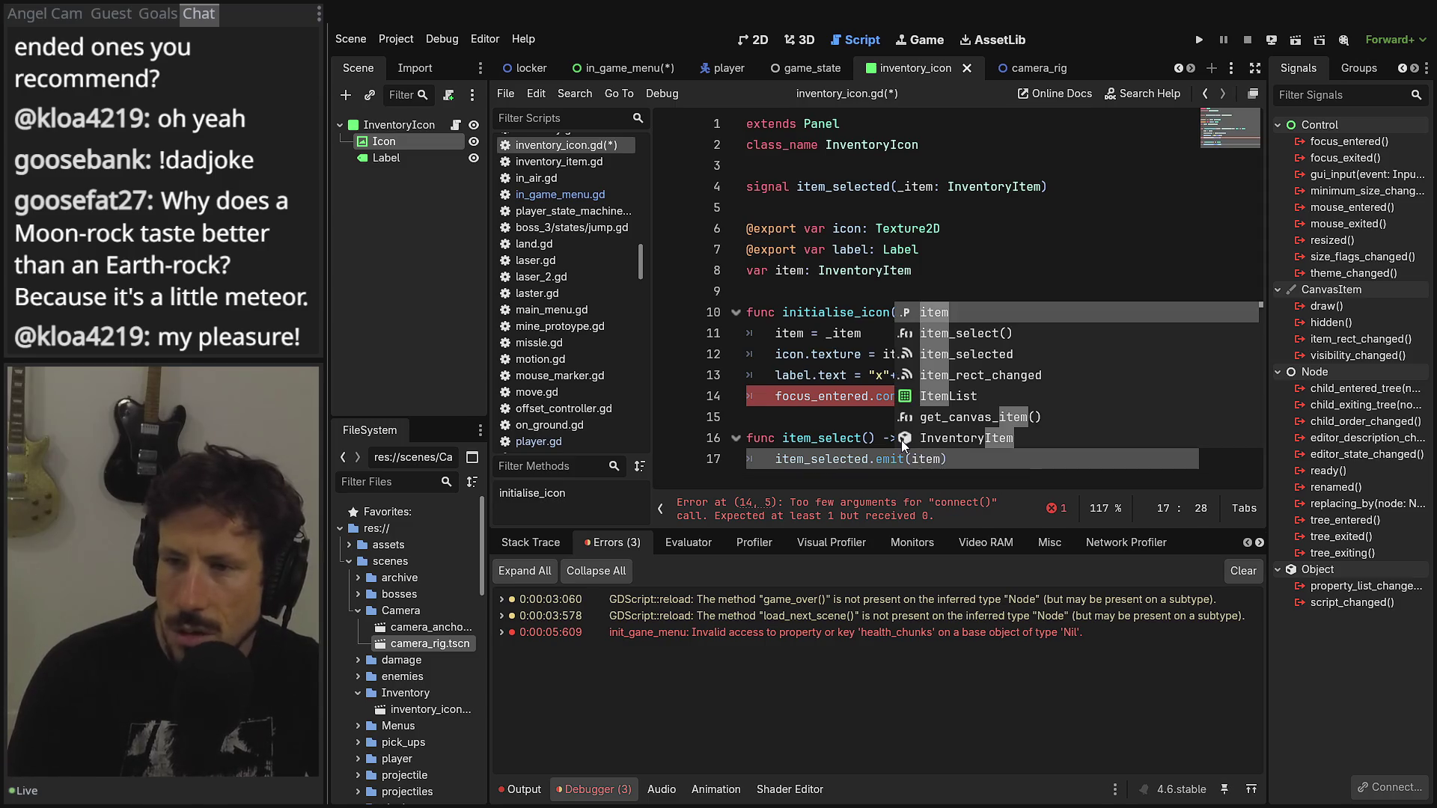
text(_selected)
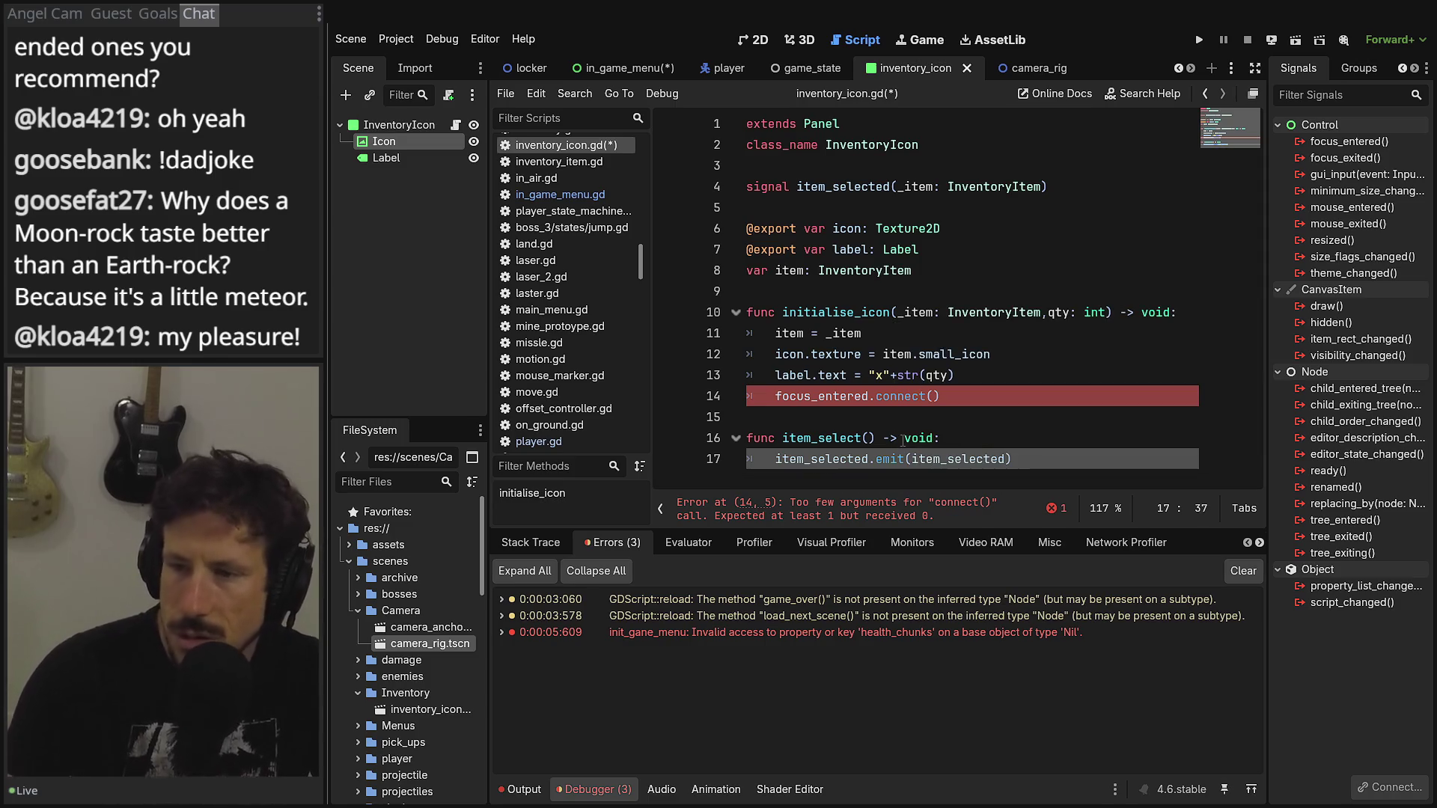
- Pass item_select as the focus_entered.connect callback and save inventory_icon.gd
click(940, 396)
double_click(833, 438)
key(ctrl+c)
click(932, 396)
key(ctrl+v)
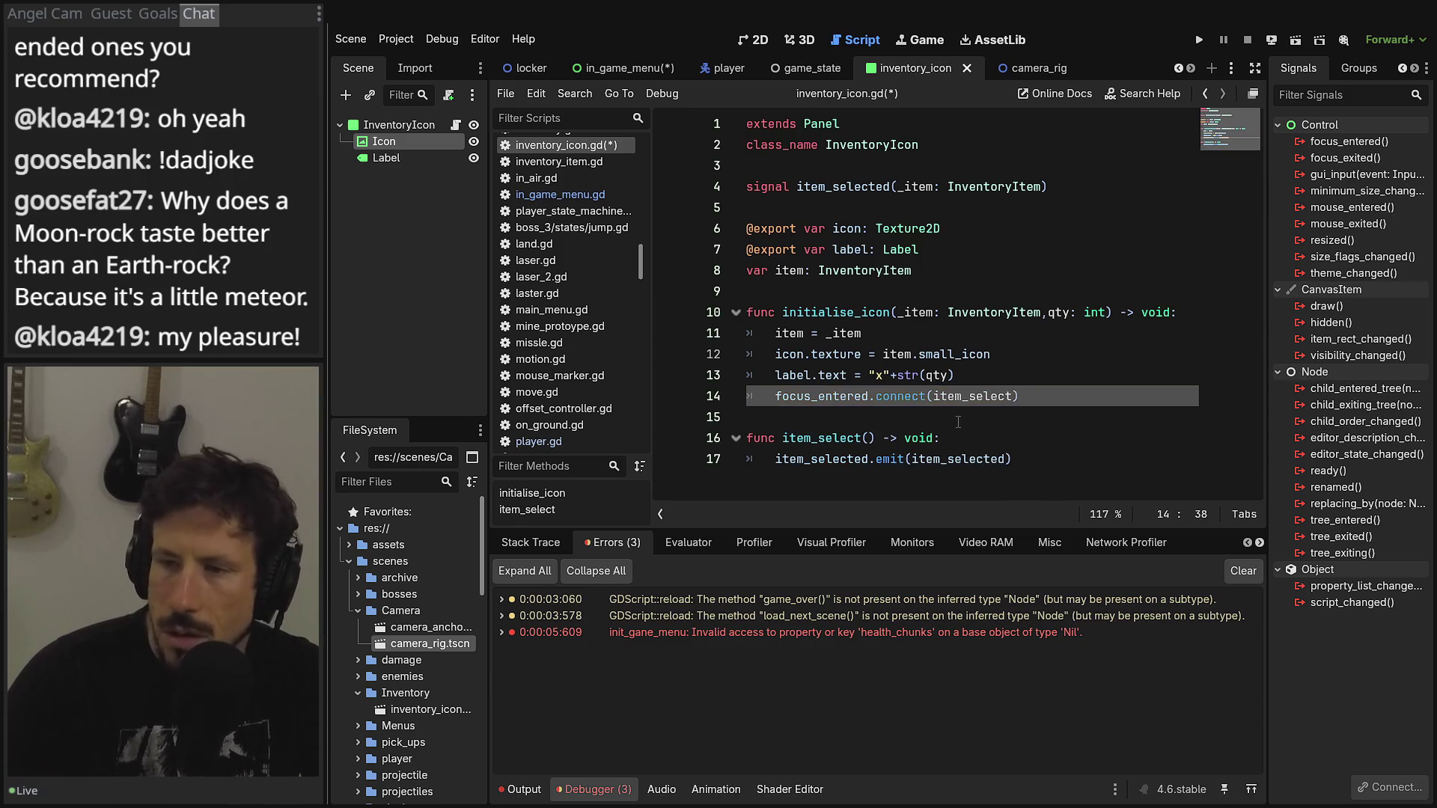
click(958, 421)
key(ctrl+s)
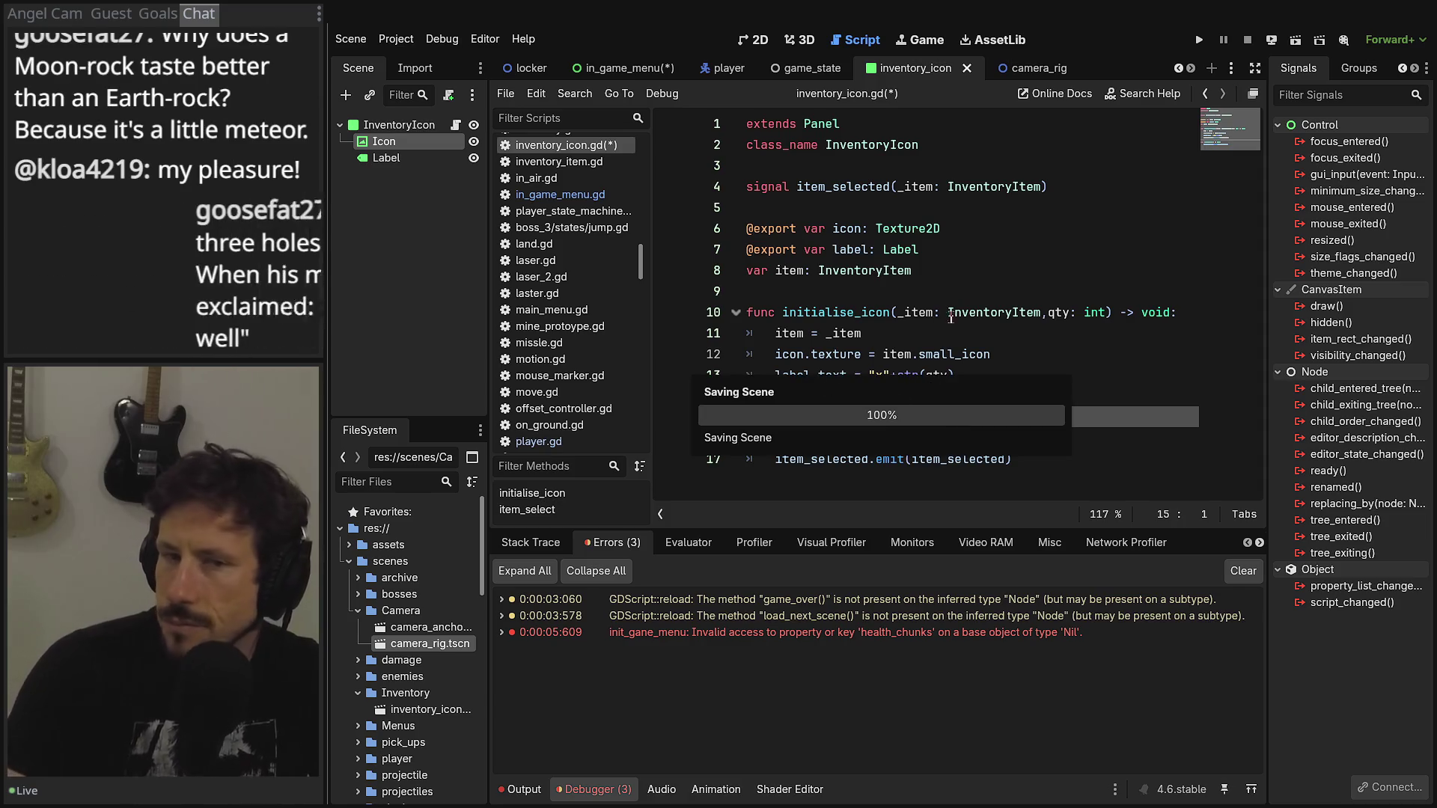
- Review inventory_icon.gd's initialise_icon code, then open in_game_menu.gd from the game_state scene
click(960, 314)
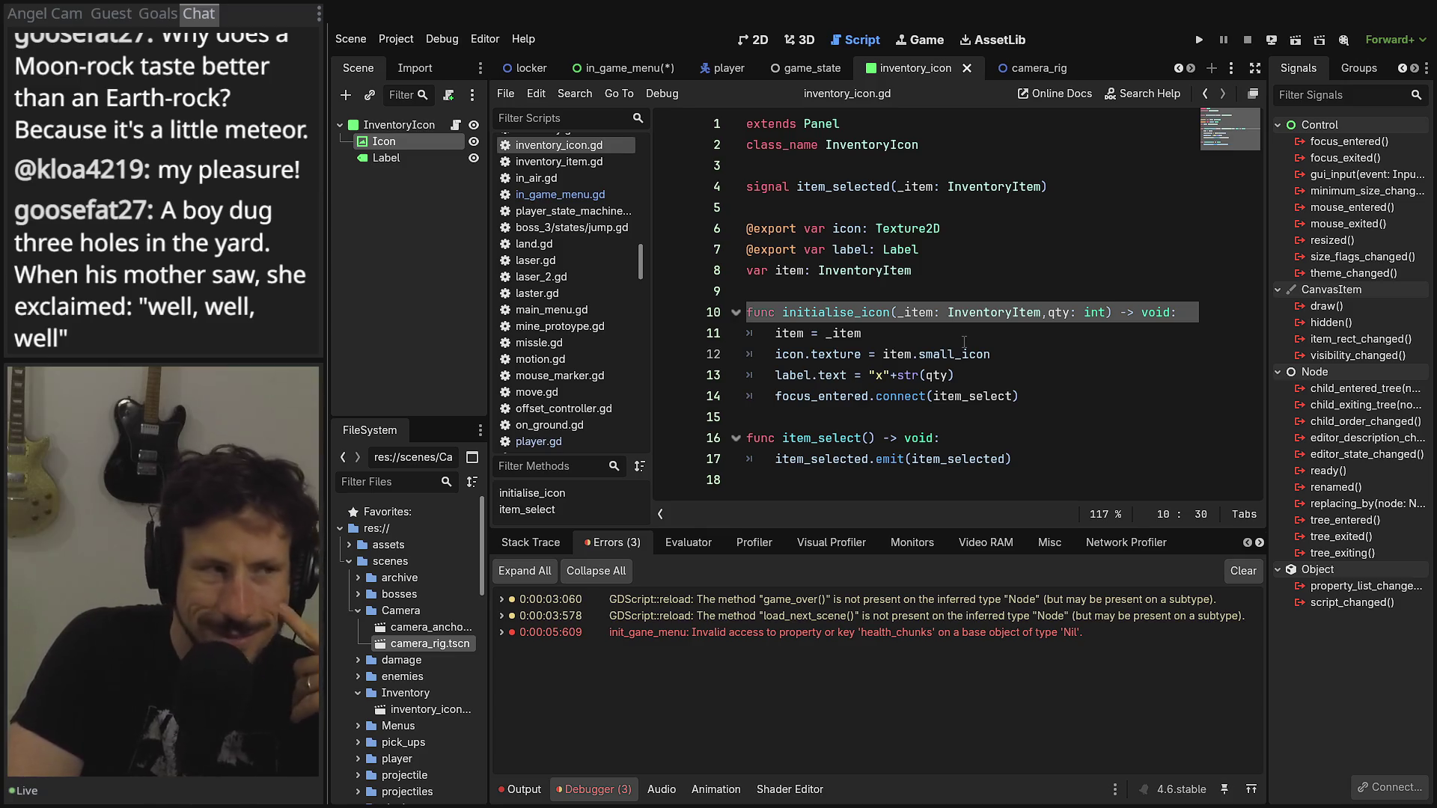
click(940, 349)
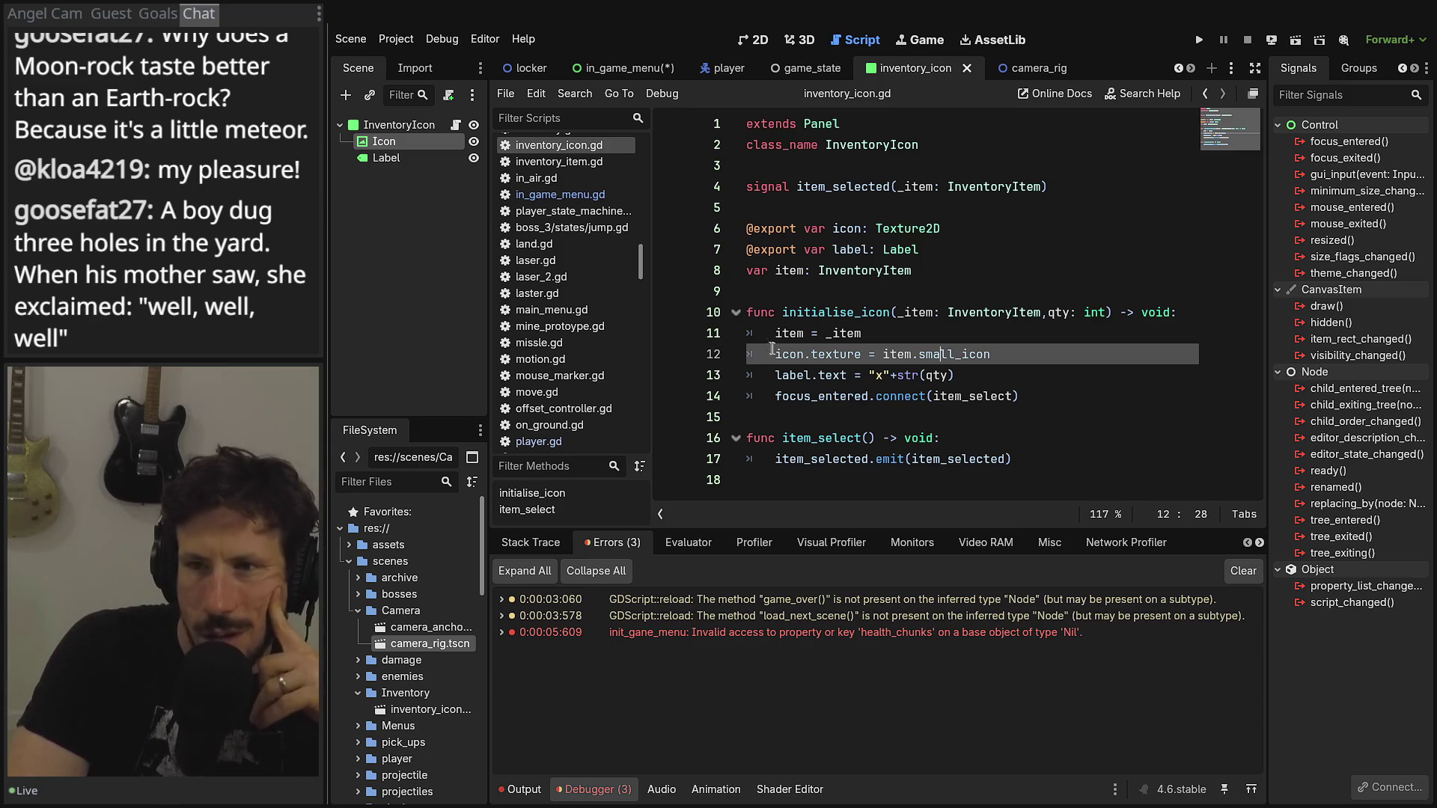
click(1024, 460)
click(897, 312)
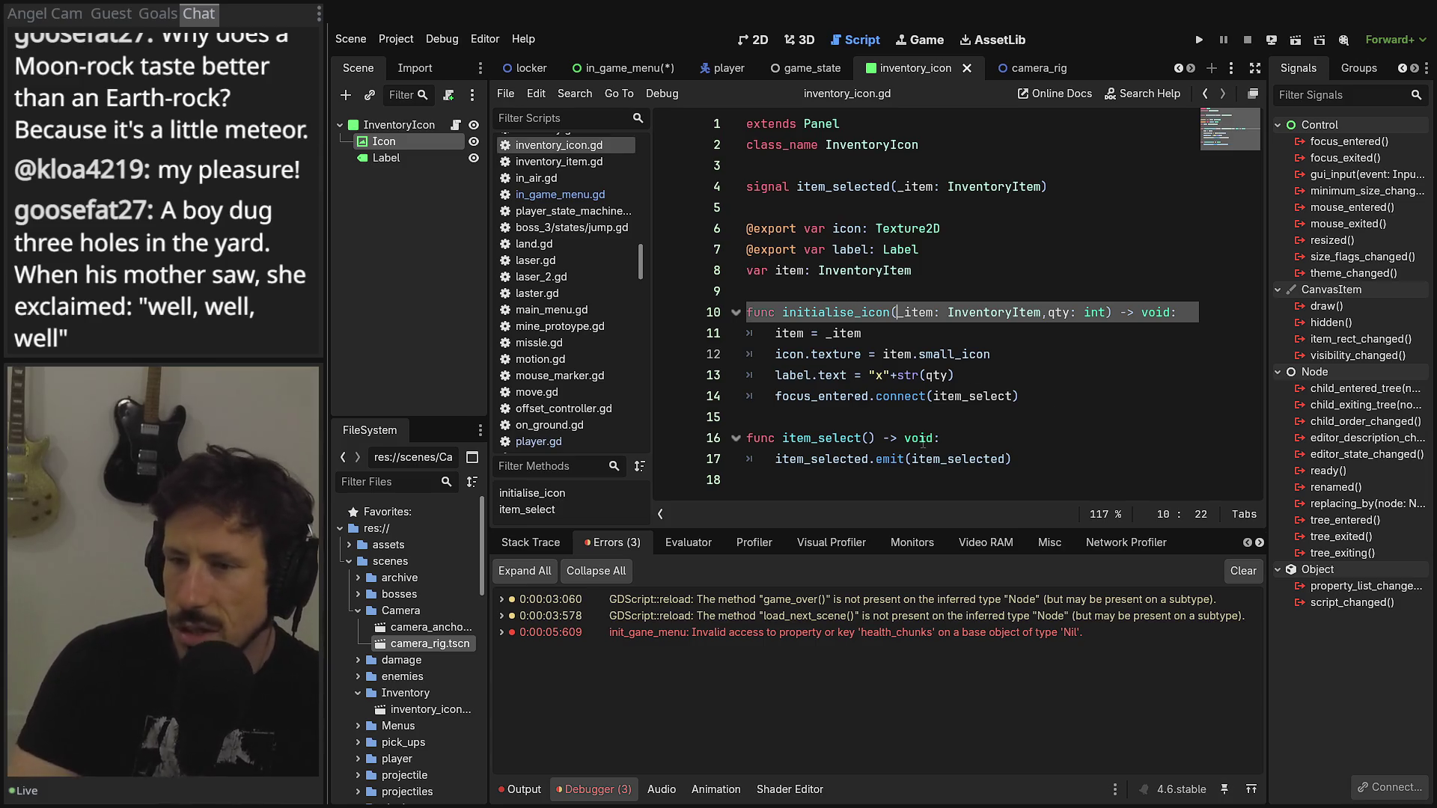
key(Down)
key(Down)
key(Down)
key(Up)
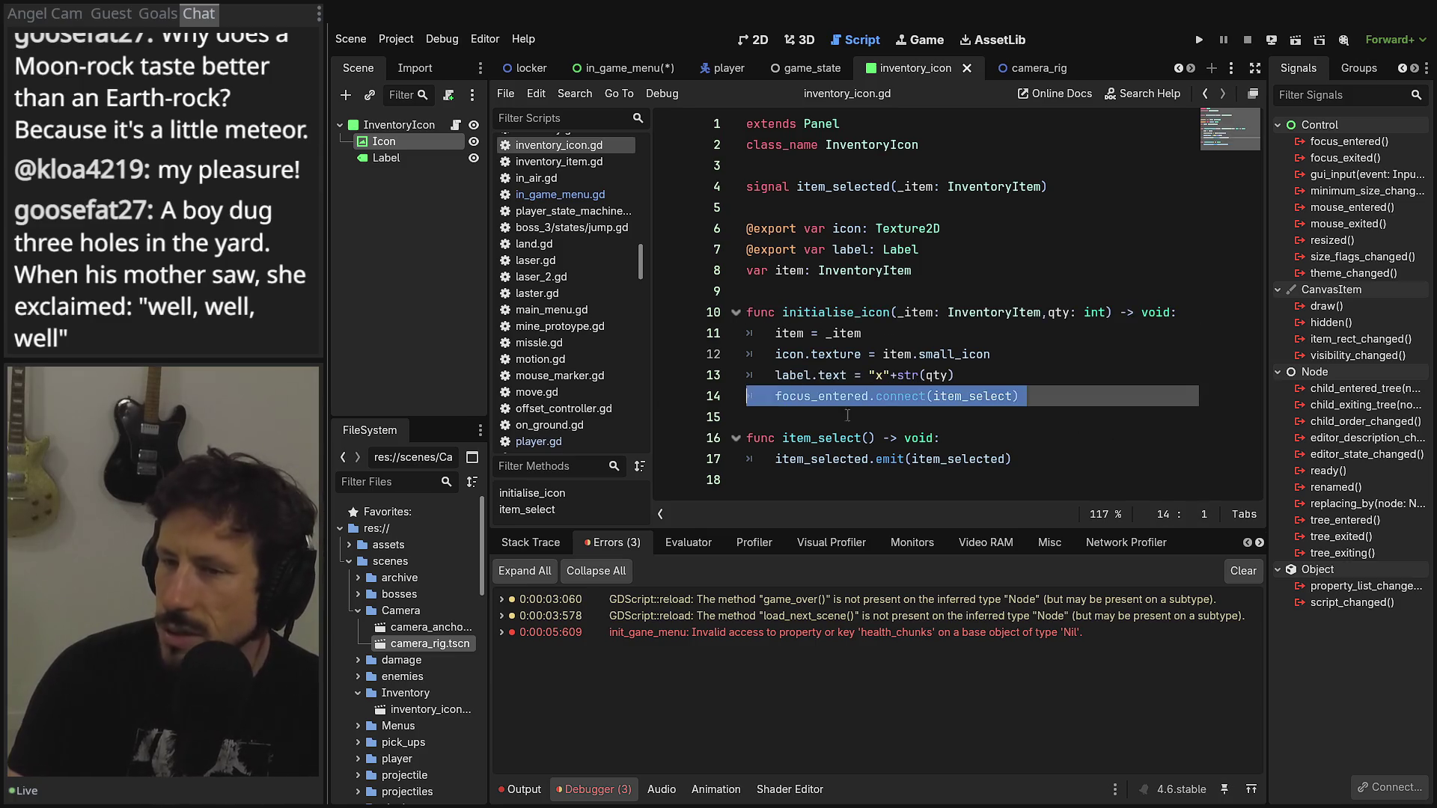
drag(954, 458, 976, 459)
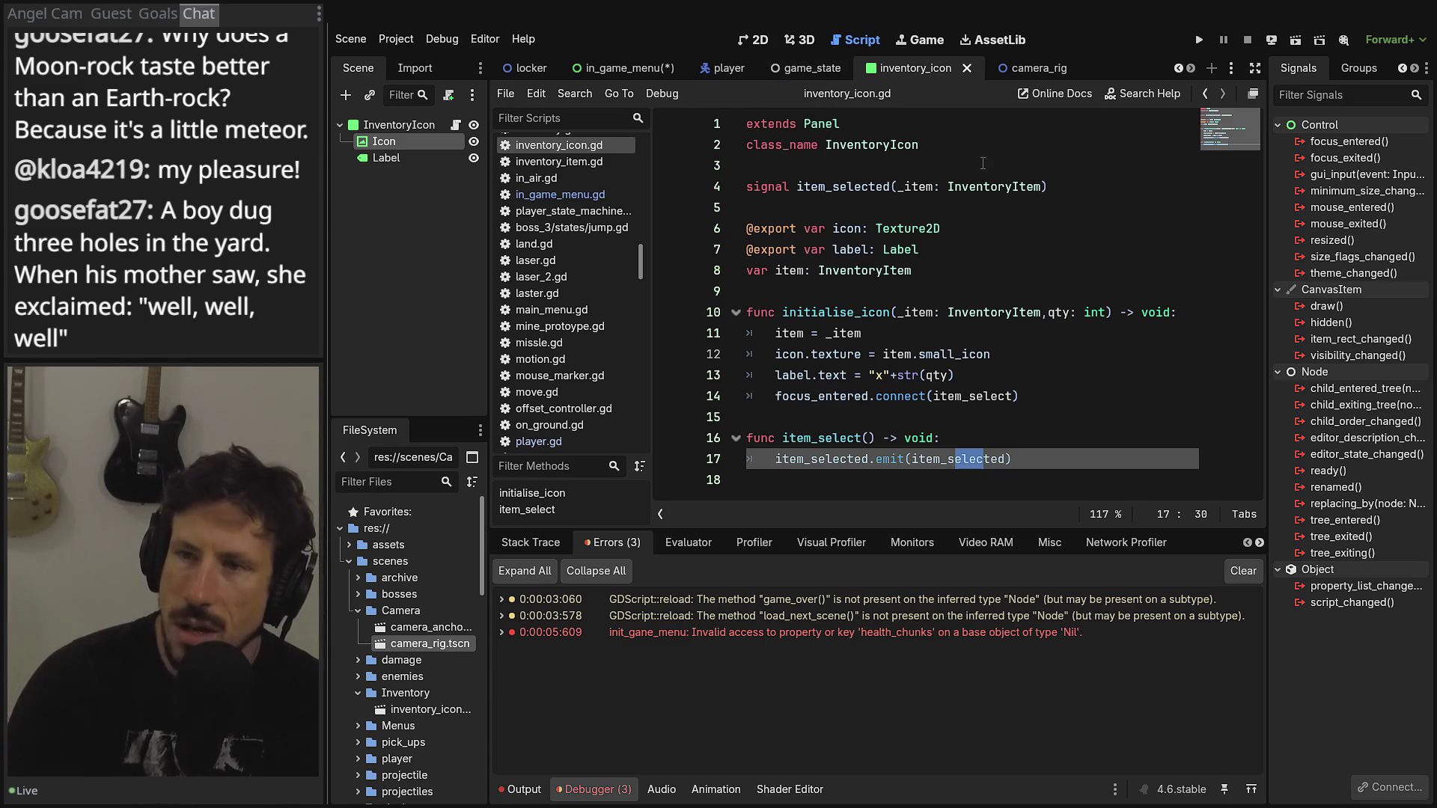
click(778, 69)
click(456, 207)
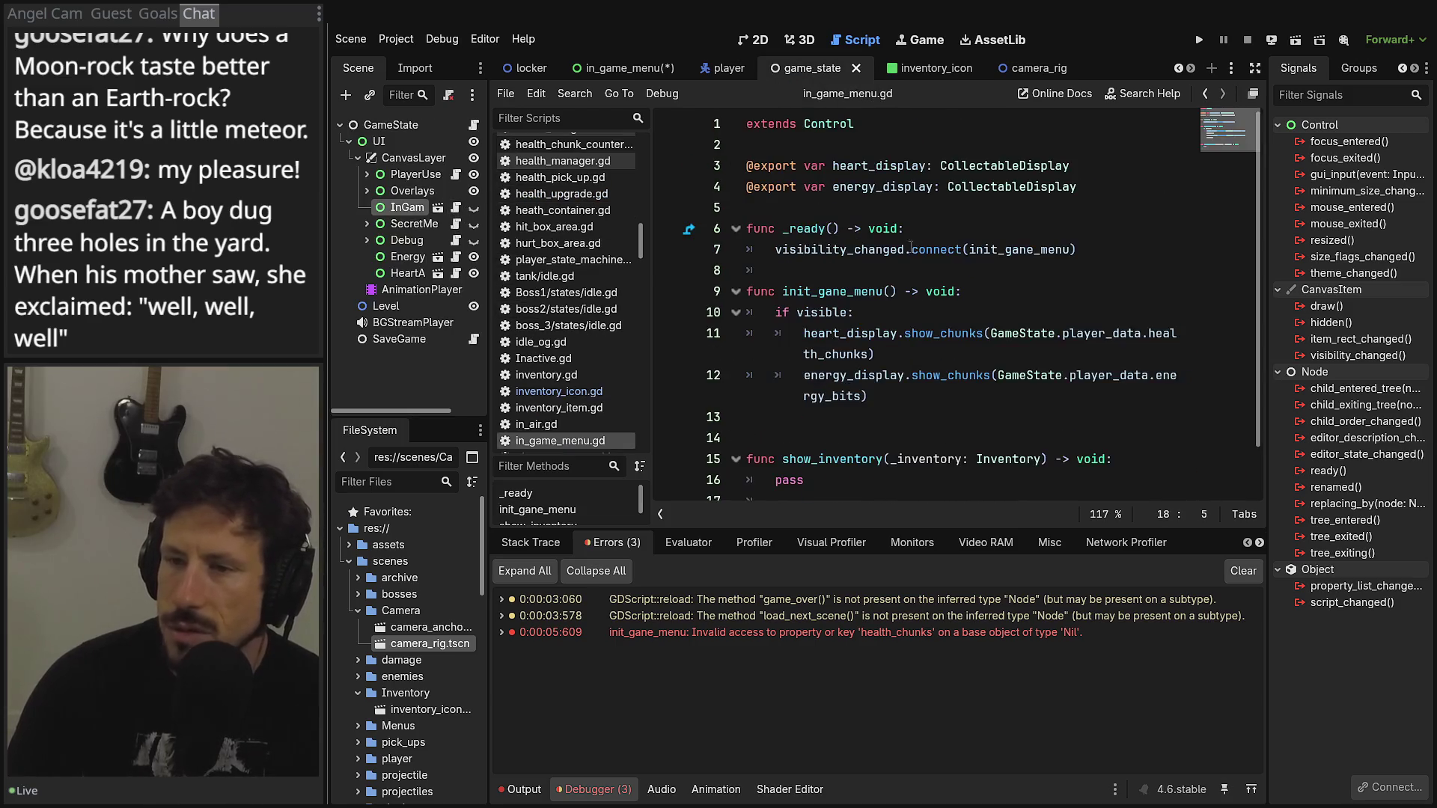
- Check the Inventory class's items property and select the pass placeholder in show_inventory
scroll(919, 247, down, 1)
click(834, 446)
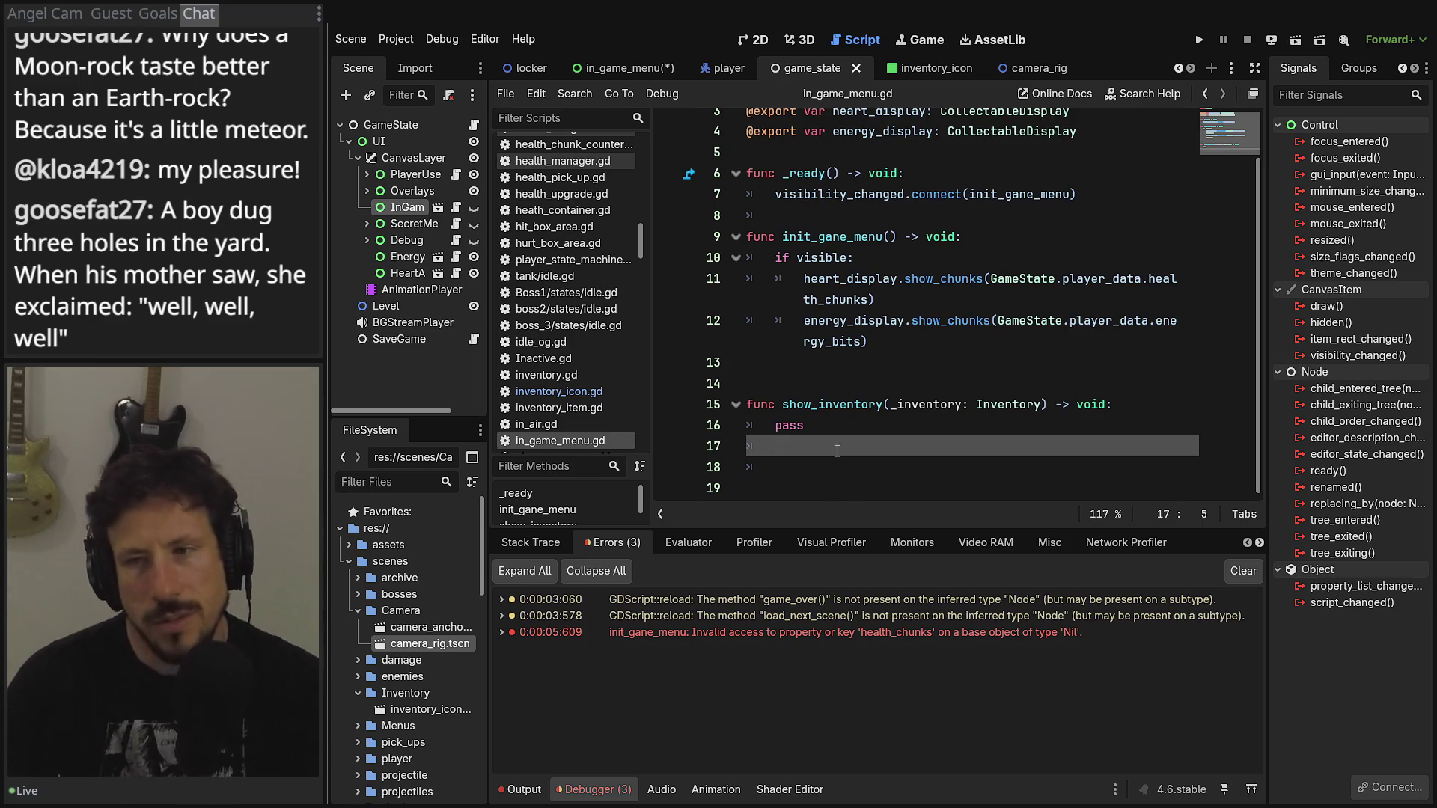
click(831, 424)
double_click(1007, 404)
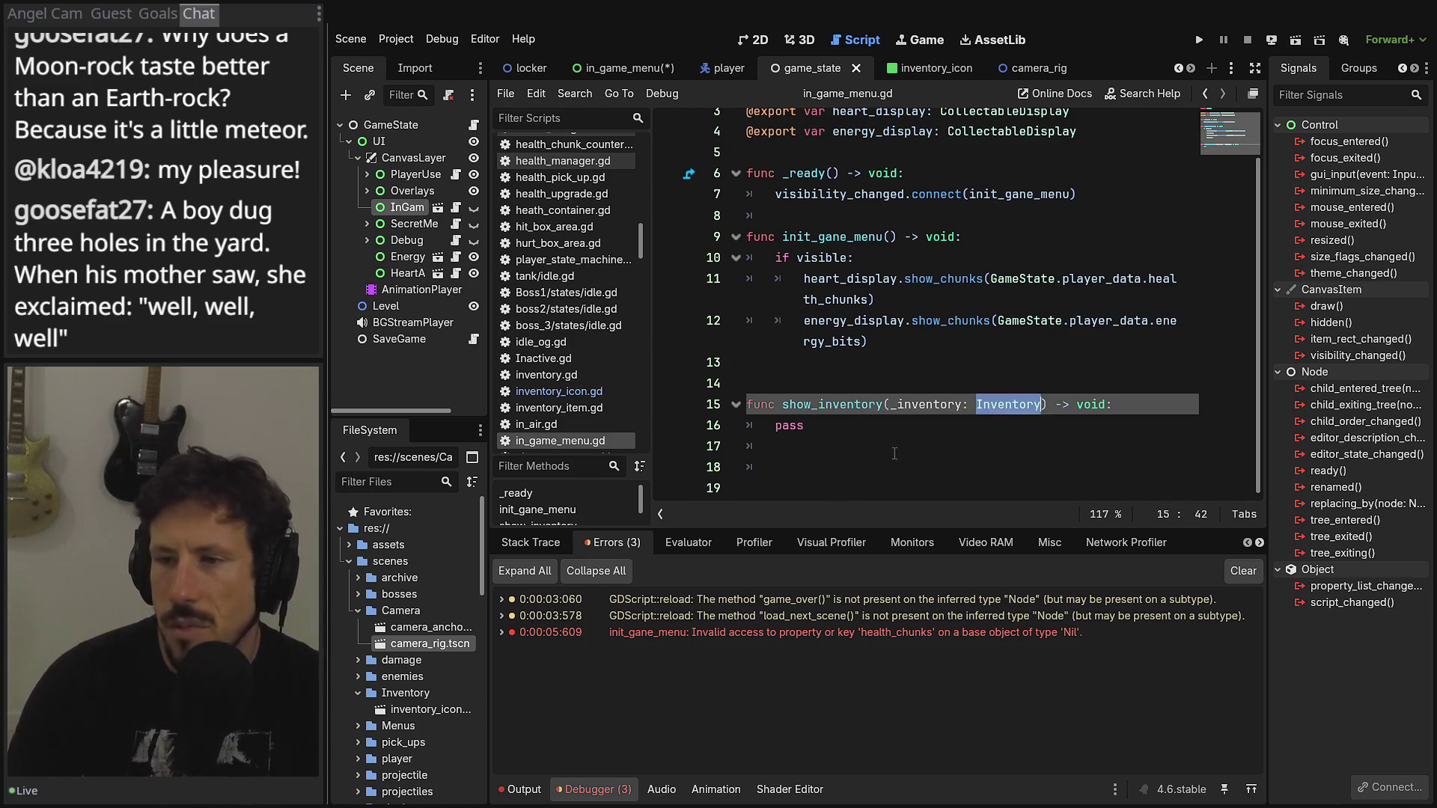
drag(776, 425, 890, 437)
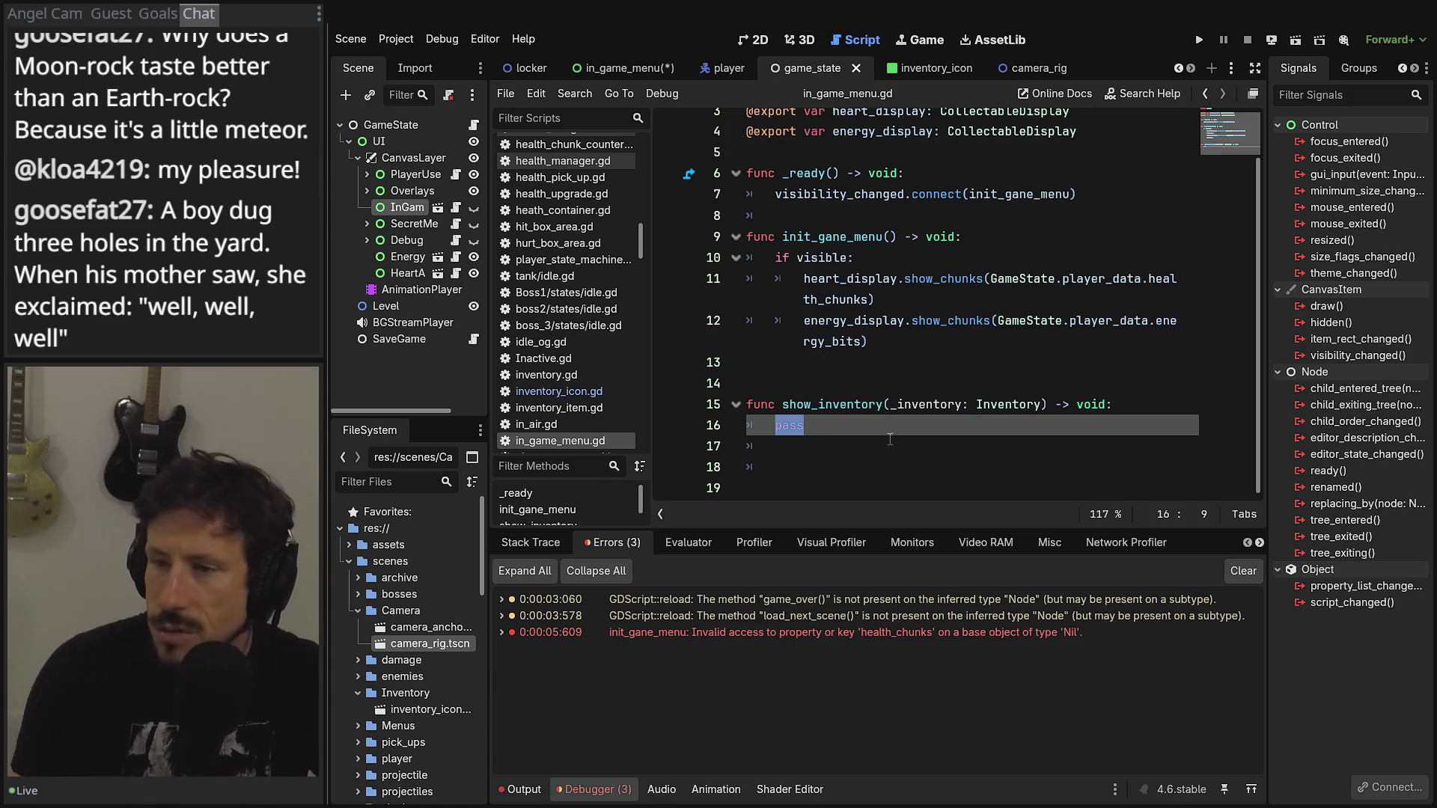
ctrl+click(1002, 405)
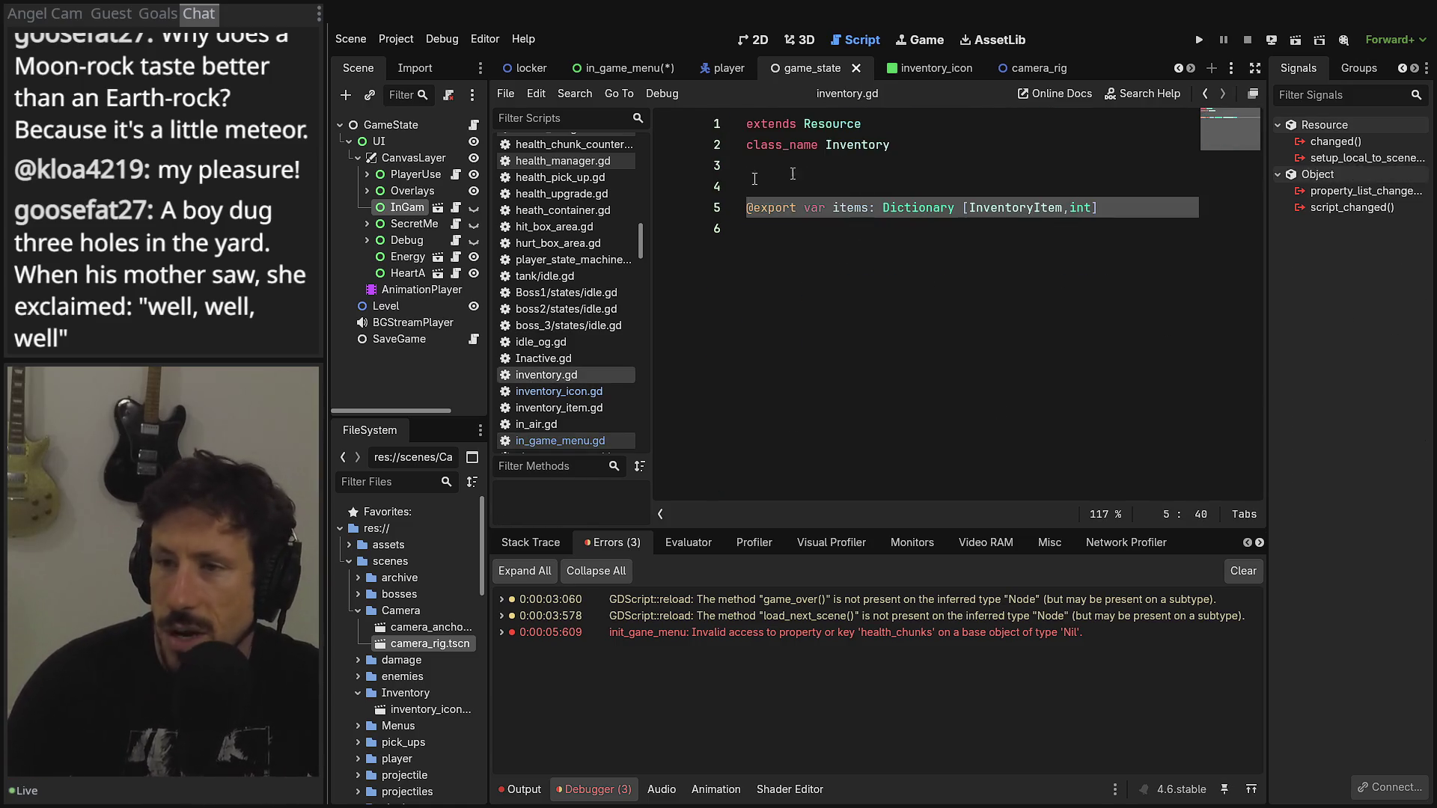
double_click(859, 209)
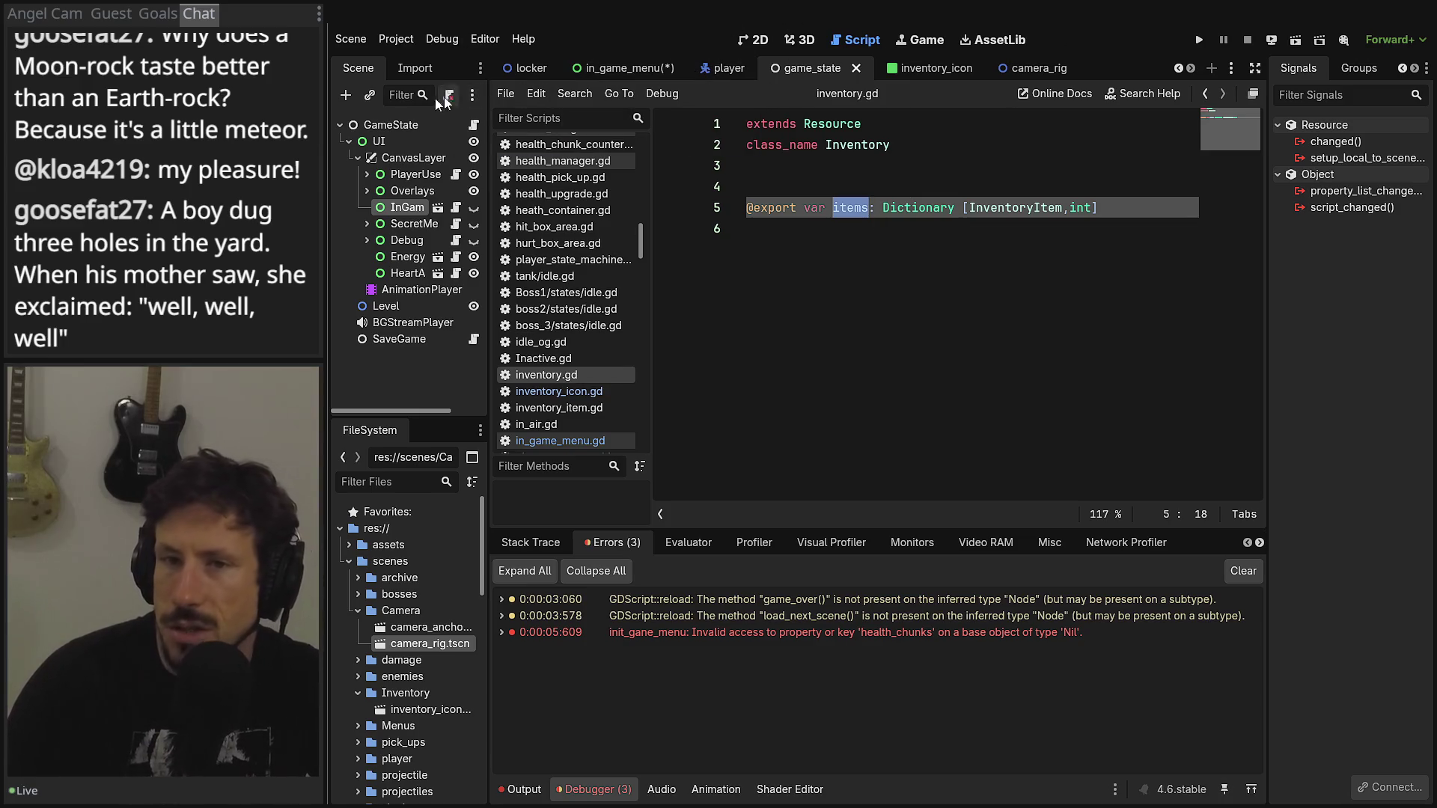
click(1205, 94)
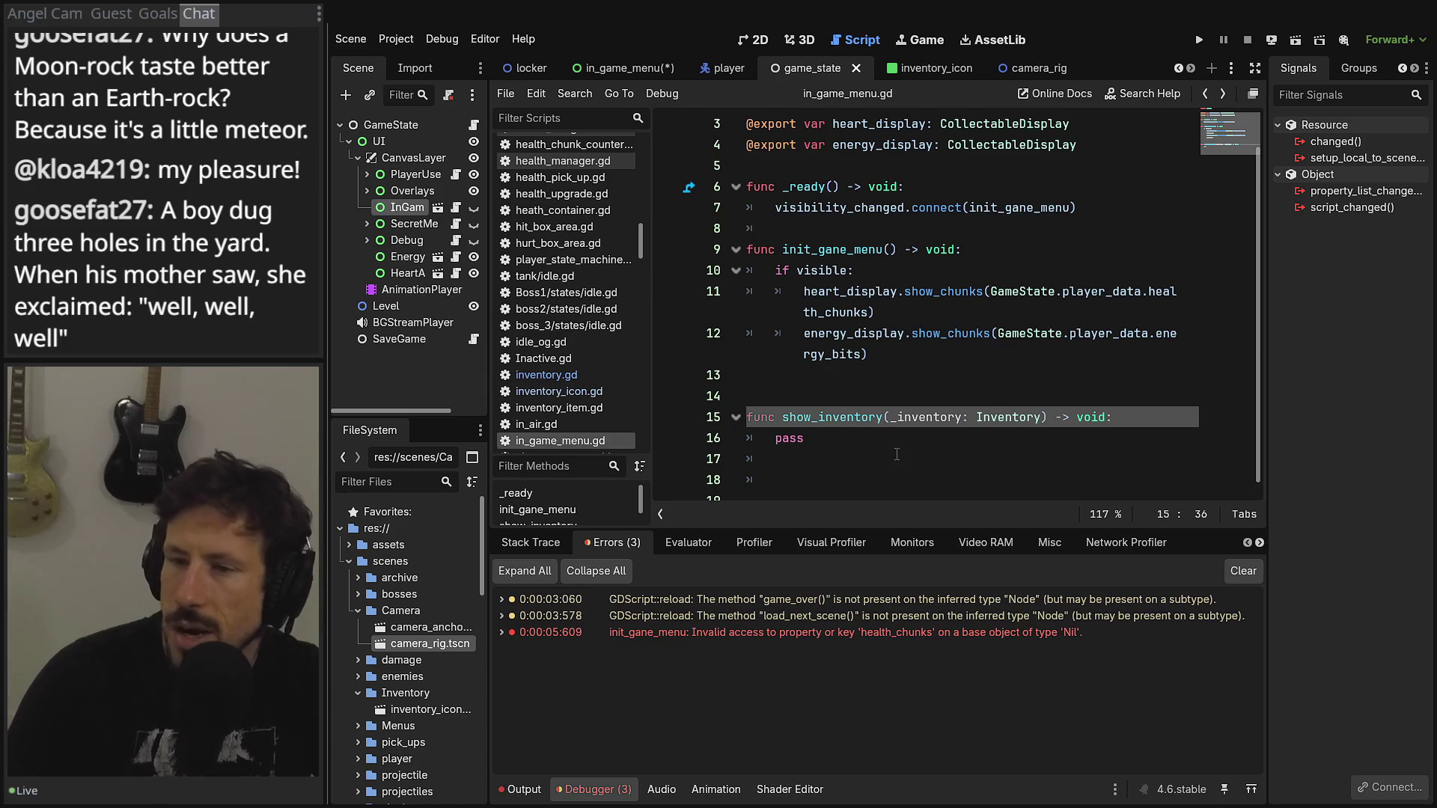
double_click(885, 435)
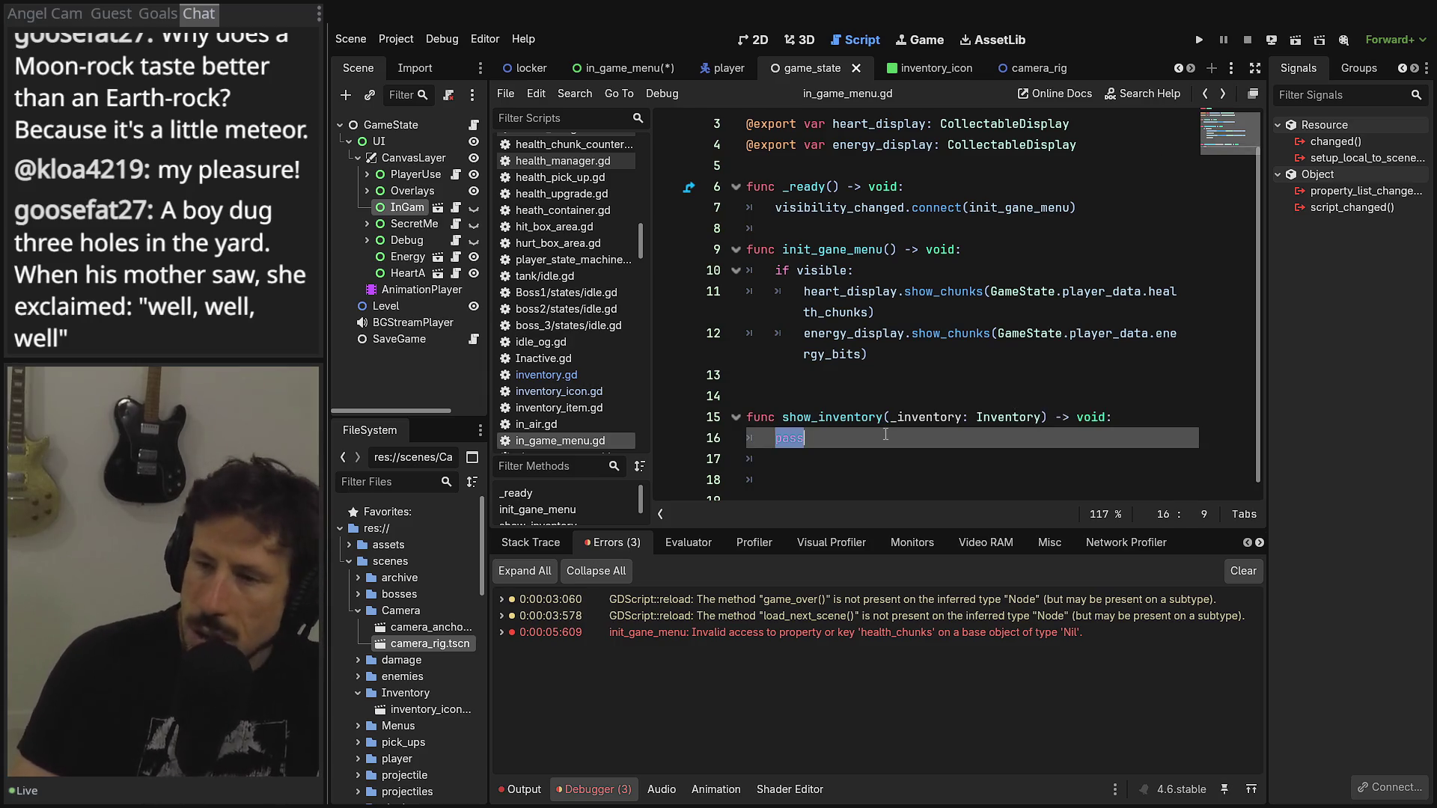
- Replace pass with 'for i in _inventory.items:' and open an indented loop body line
text(for i in )
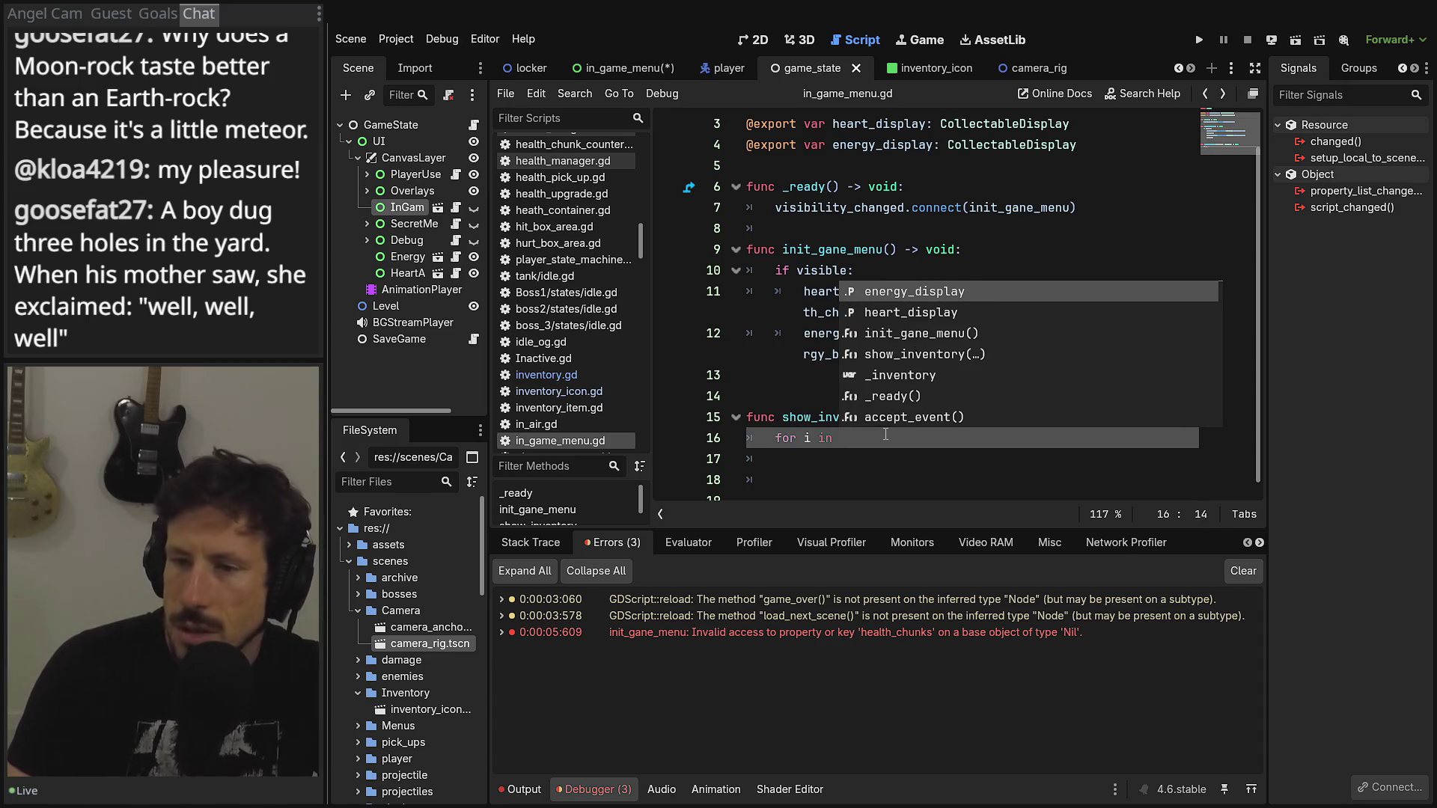
text(i)
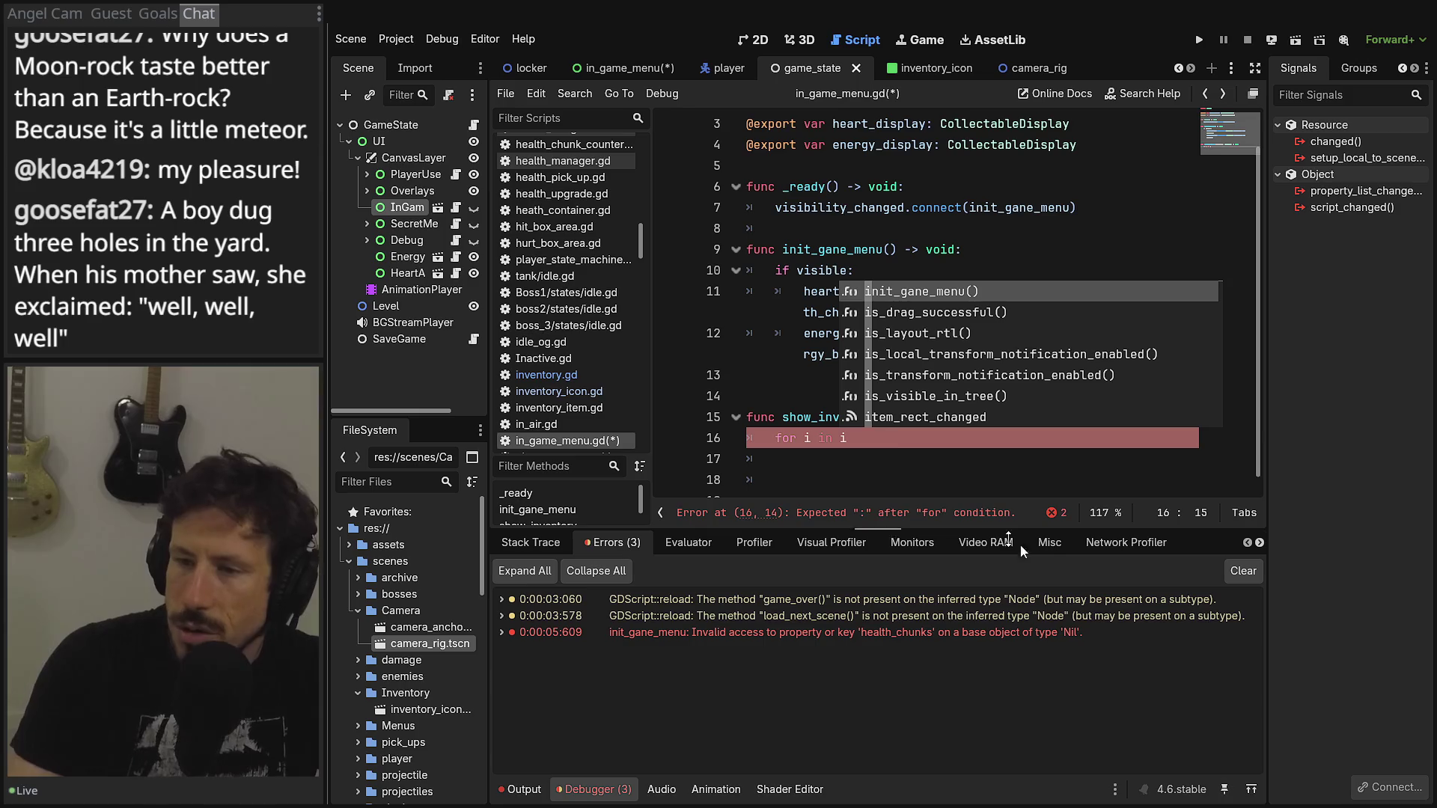
key(BackSpace)
key(Escape)
double_click(927, 423)
key(ctrl+c)
click(888, 440)
key(ctrl+v)
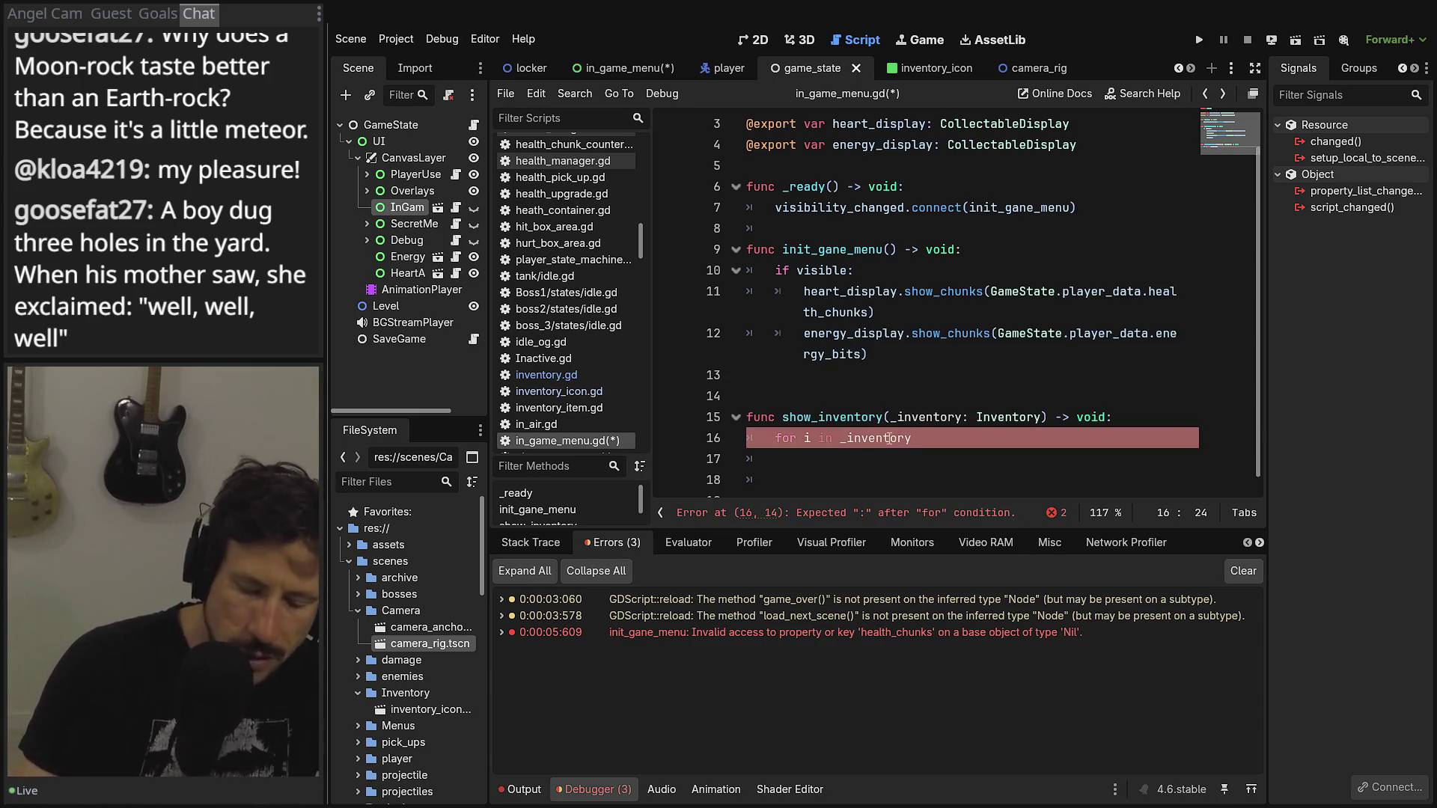
text(.ite)
key(Return)
text(:)
key(Return)
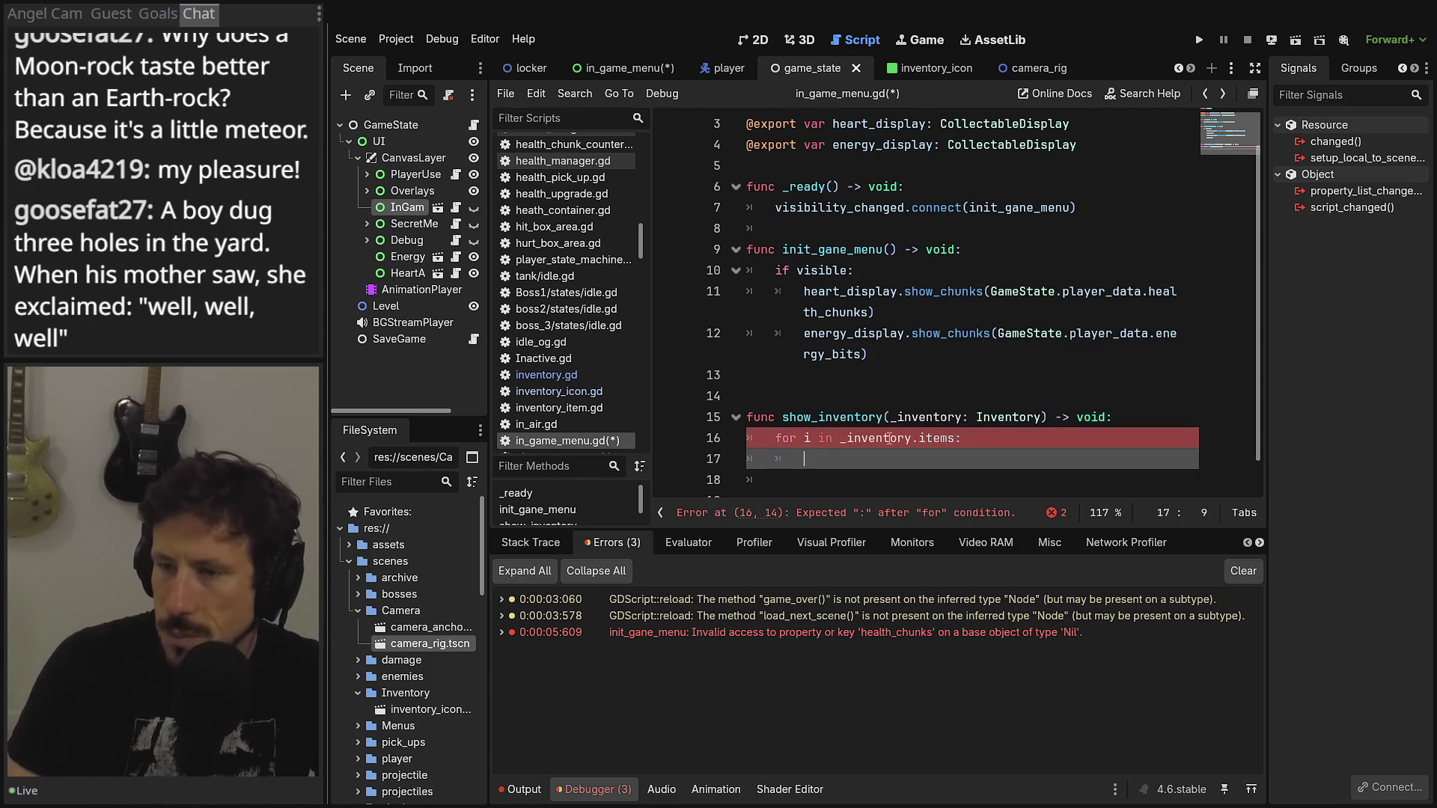
- Put pass in the loop body and preload inventory_icon.tscn as INVENTORY_ICON below 'extends Control'
text(pass)
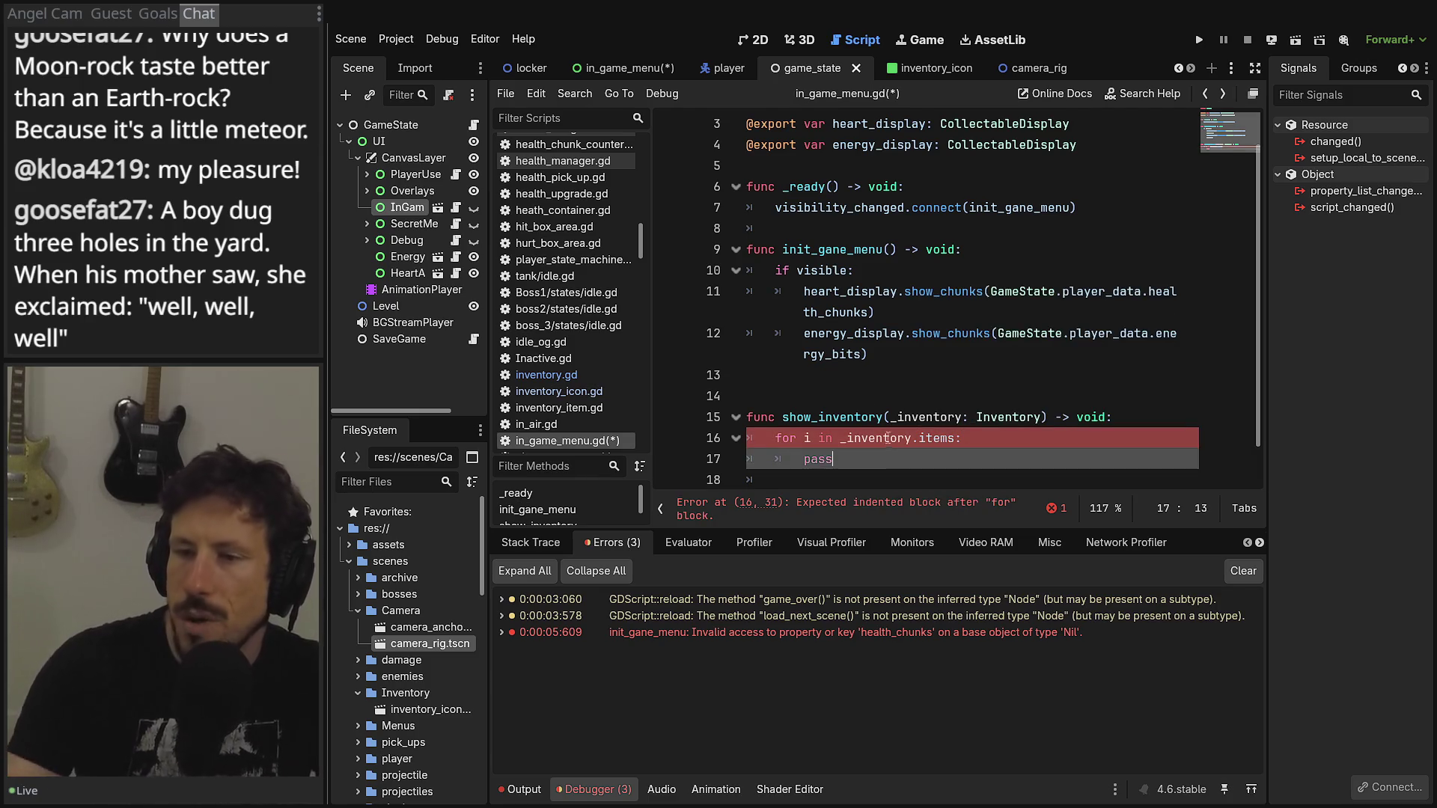
scroll(862, 186, up, 1)
click(861, 186)
click(1030, 131)
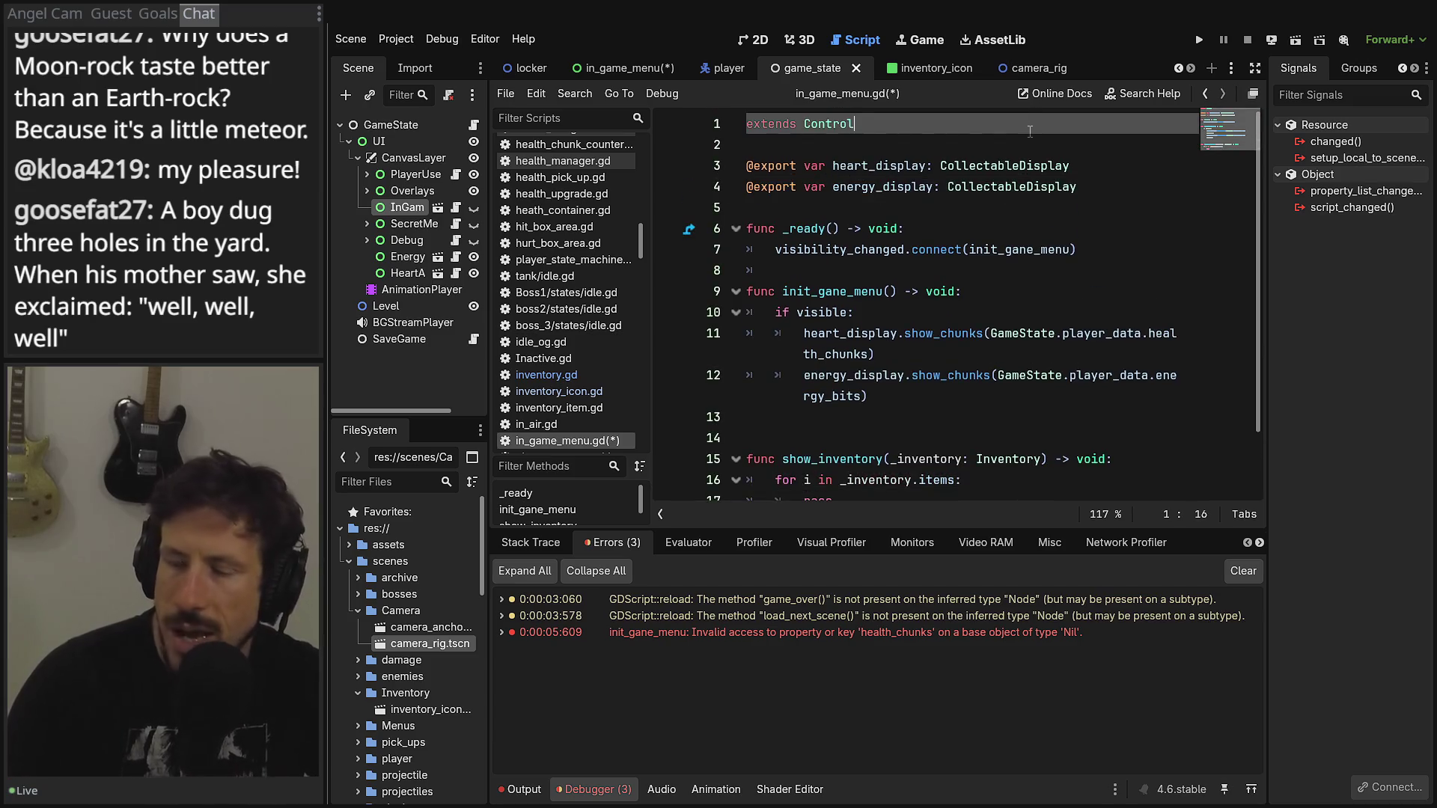
key(Return)
key(Return)
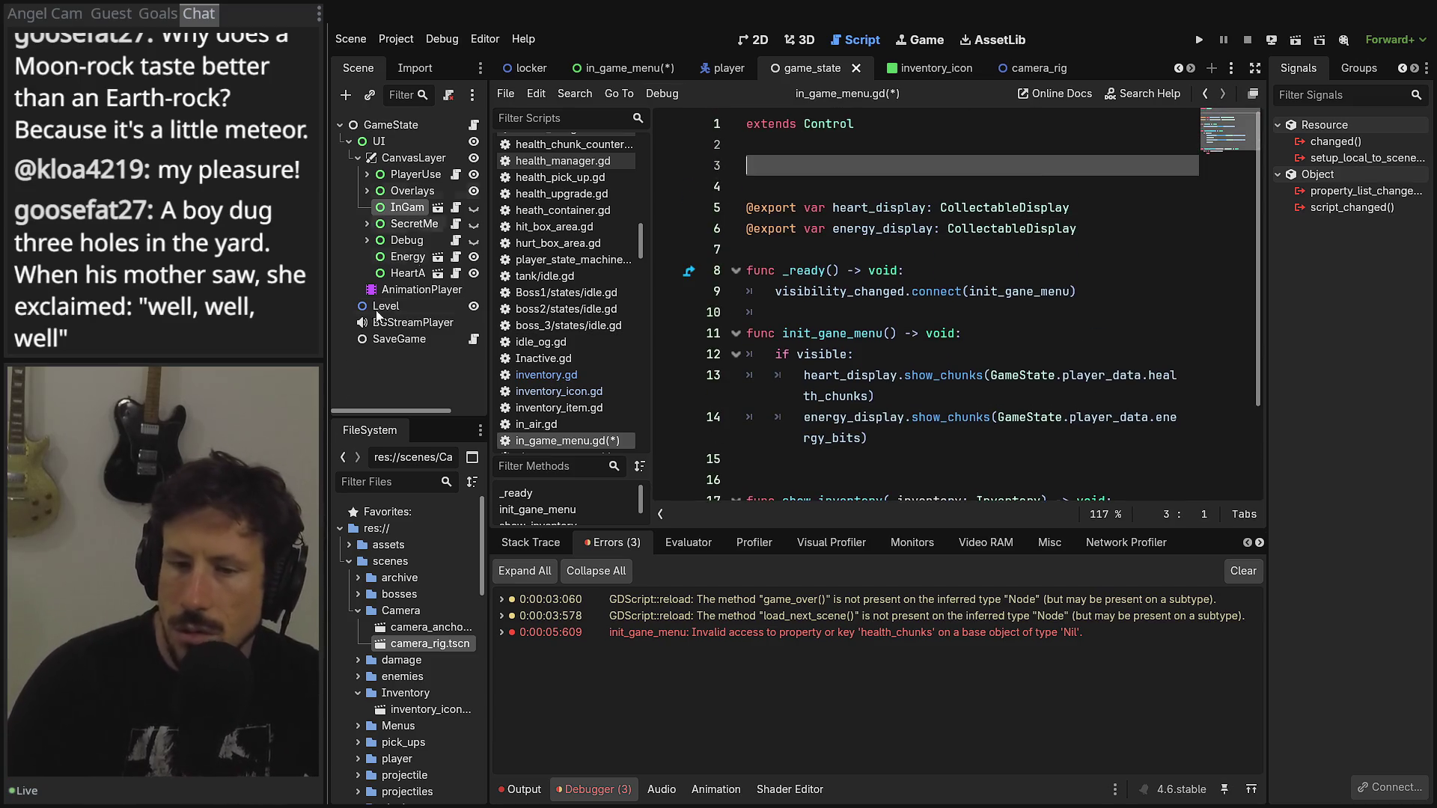
scroll(425, 649, down, 4)
mouse_move(414, 559)
mouse_down()
mouse_move(678, 418)
mouse_move(856, 178)
mouse_move(823, 181)
mouse_up()
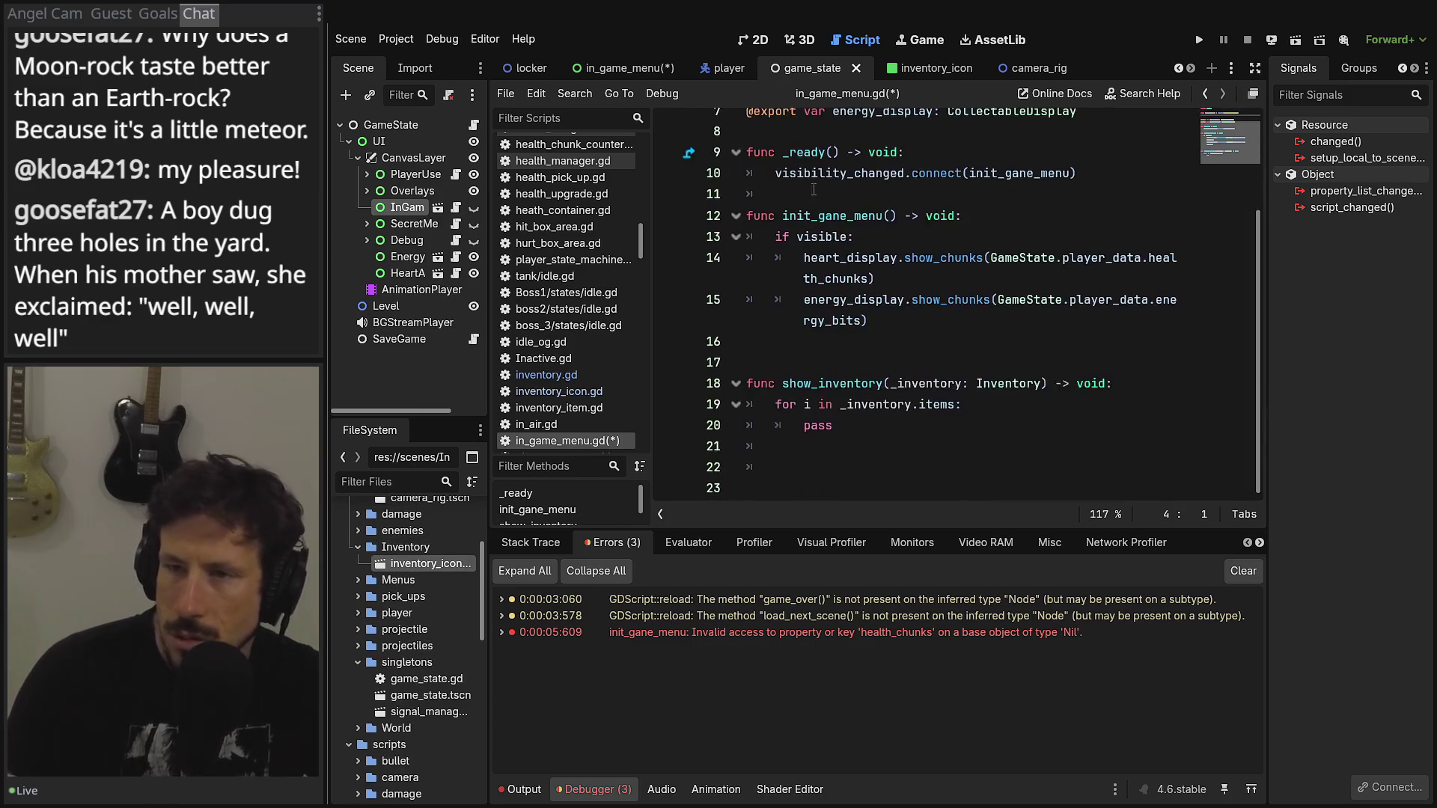
- Declare 'var invetory_icon: InventoryIcon = INVENTORY_ICON.instantiate()' at the start of show_inventory
scroll(861, 337, down, 2)
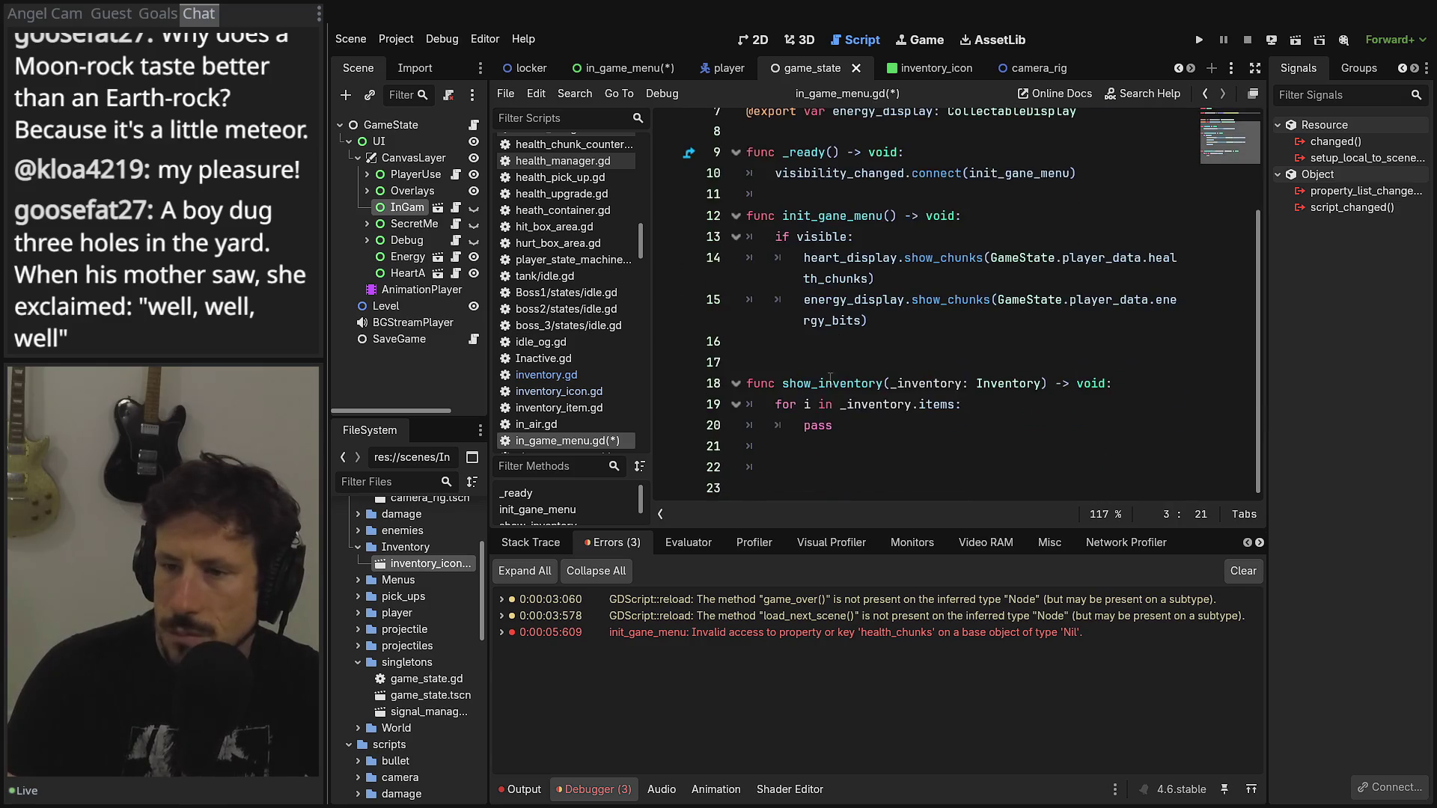
double_click(869, 423)
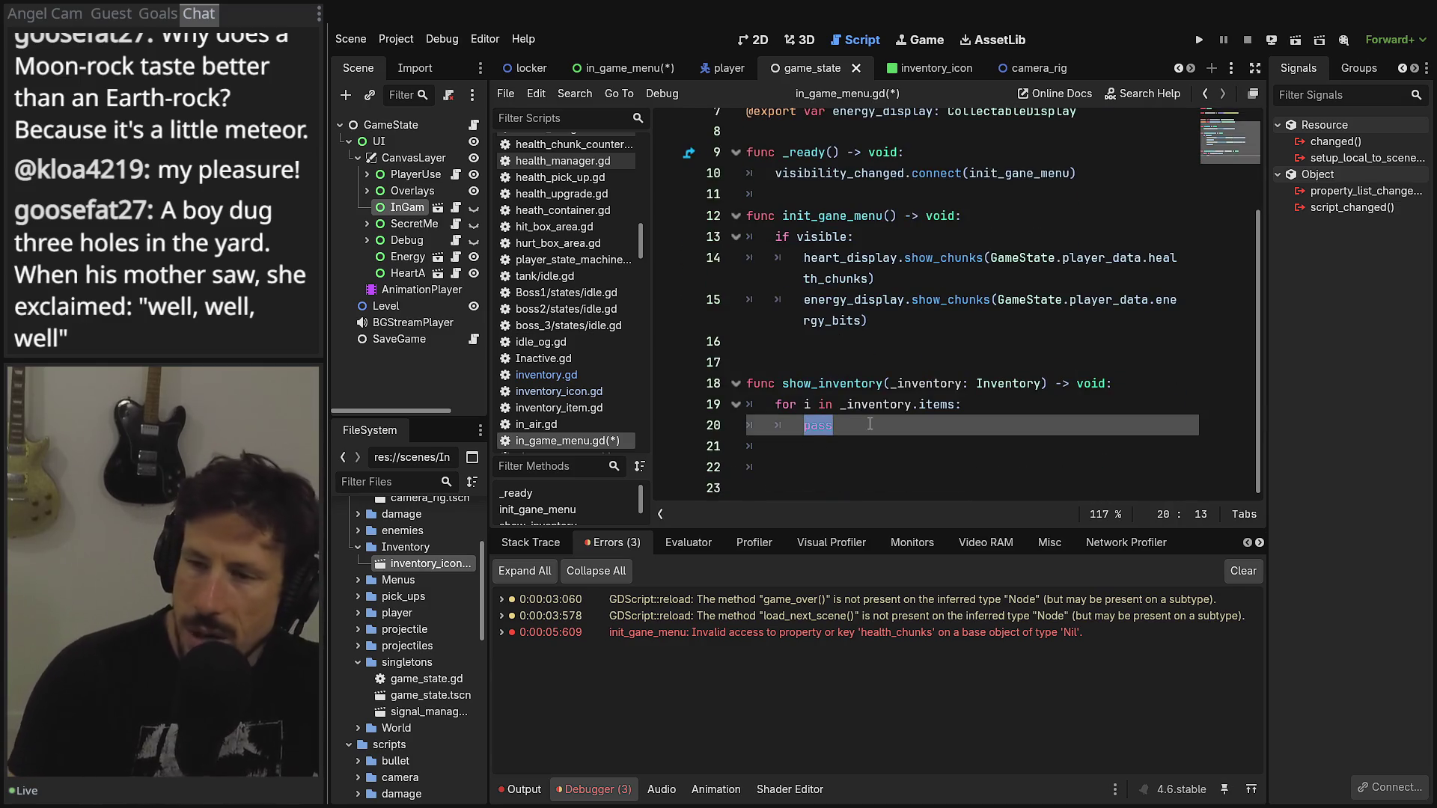
click(1197, 387)
key(Return)
text(var )
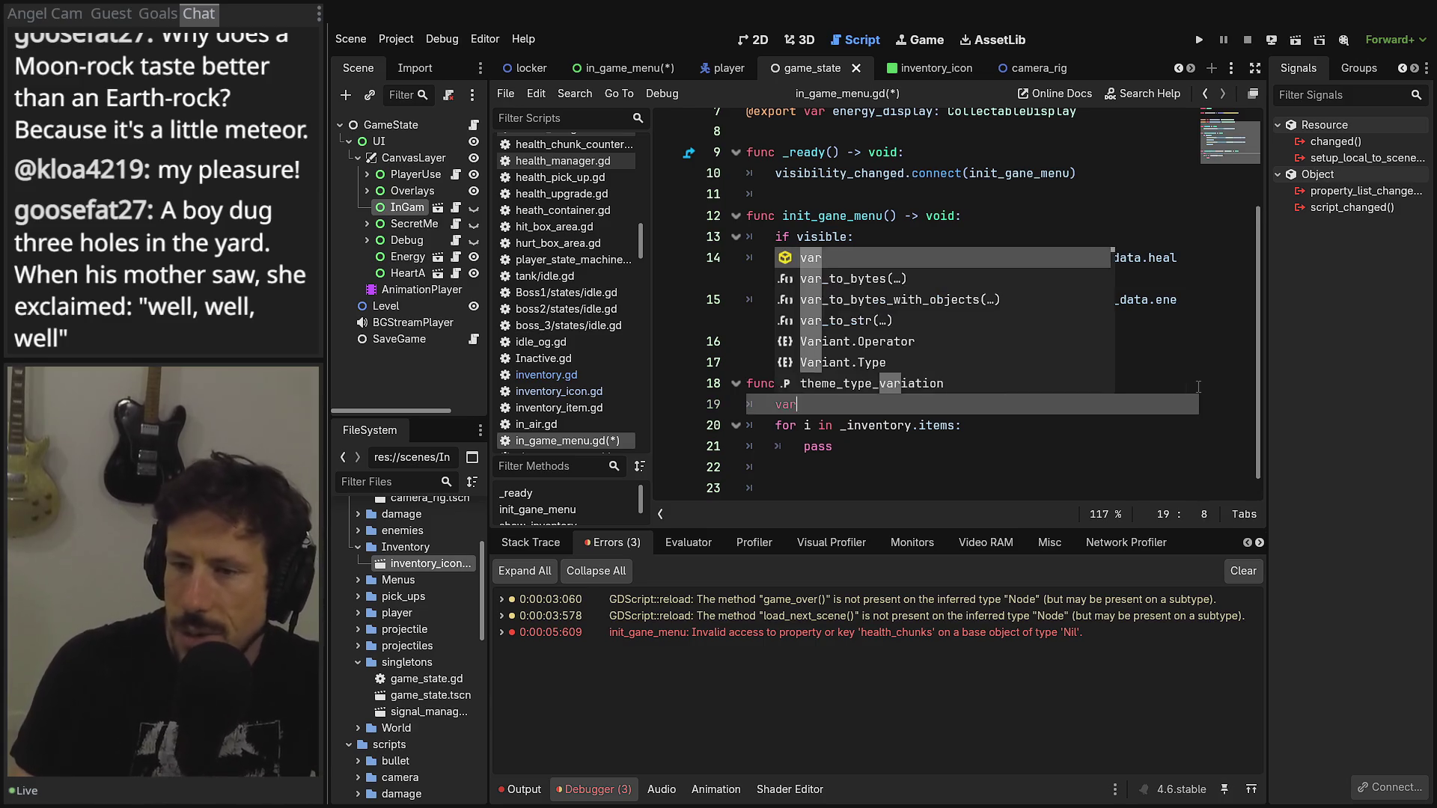
text(inve)
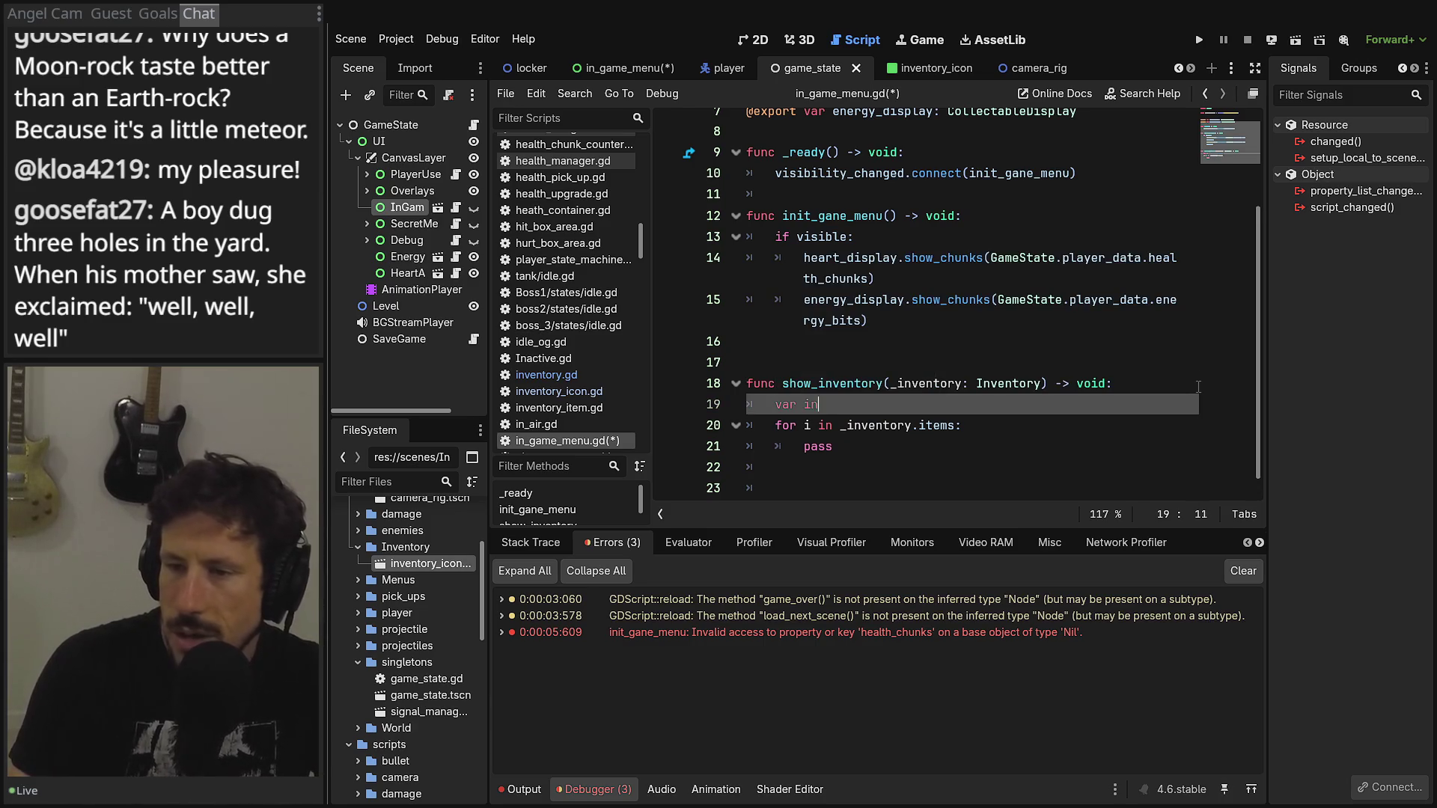
text(tory)
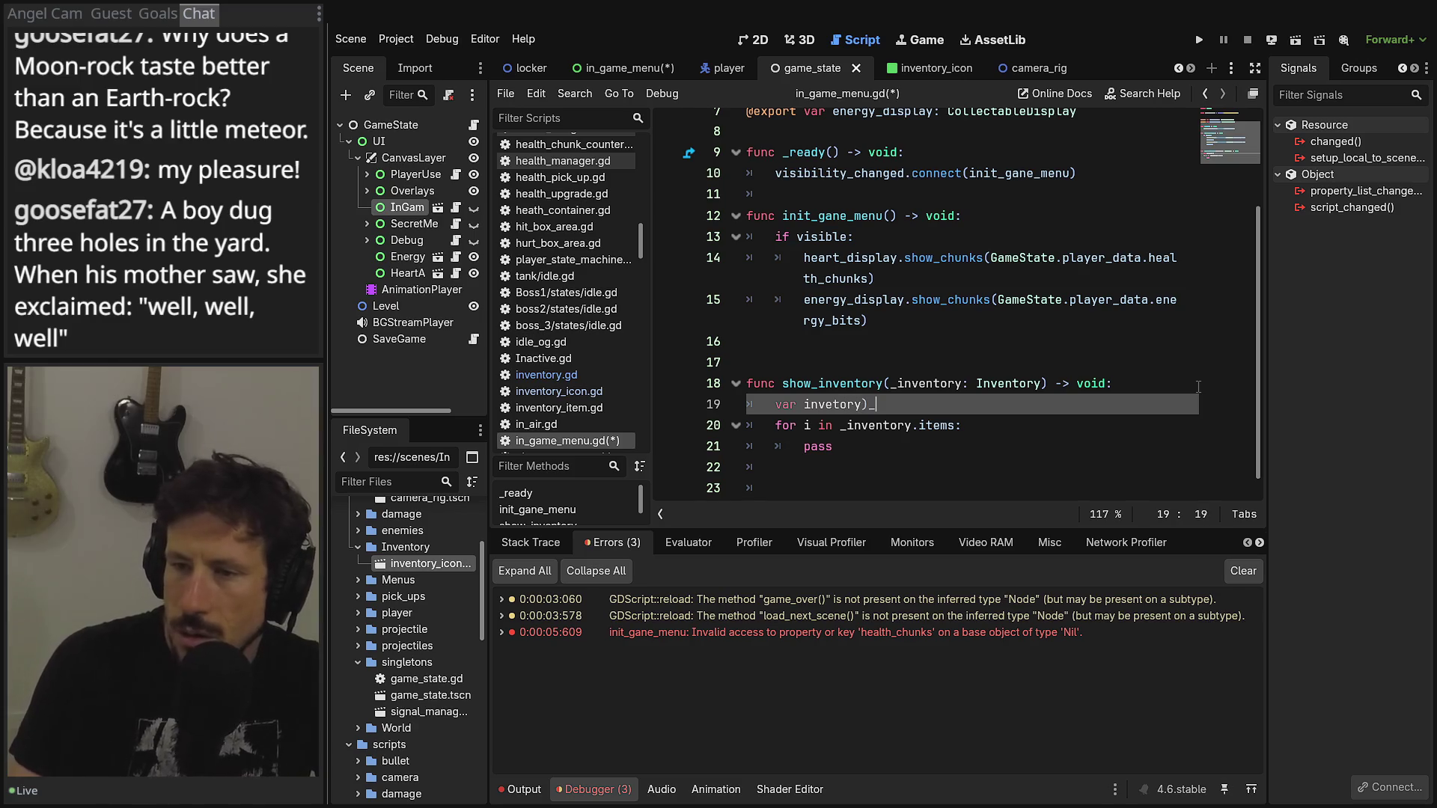
text(_icon)
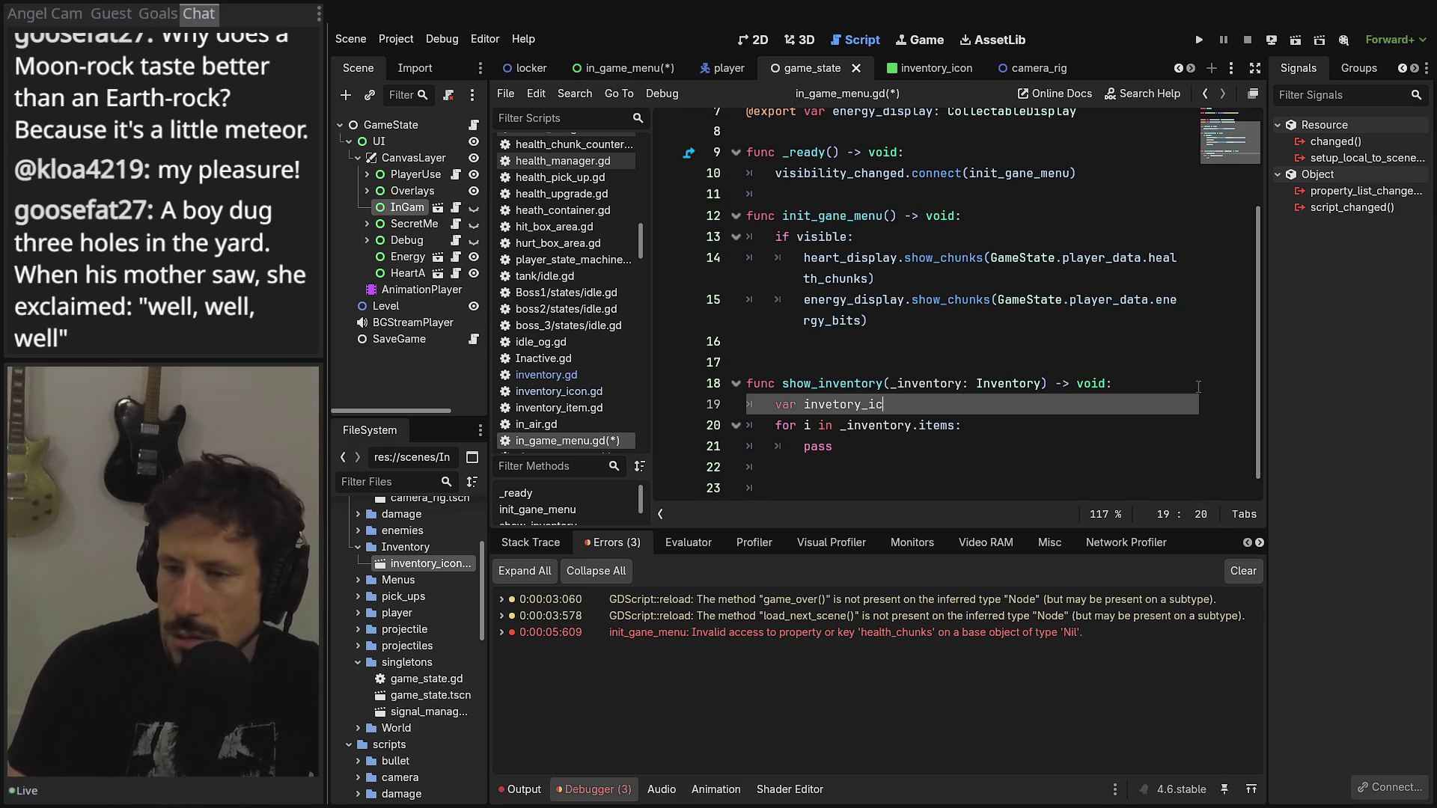
text(: Inv)
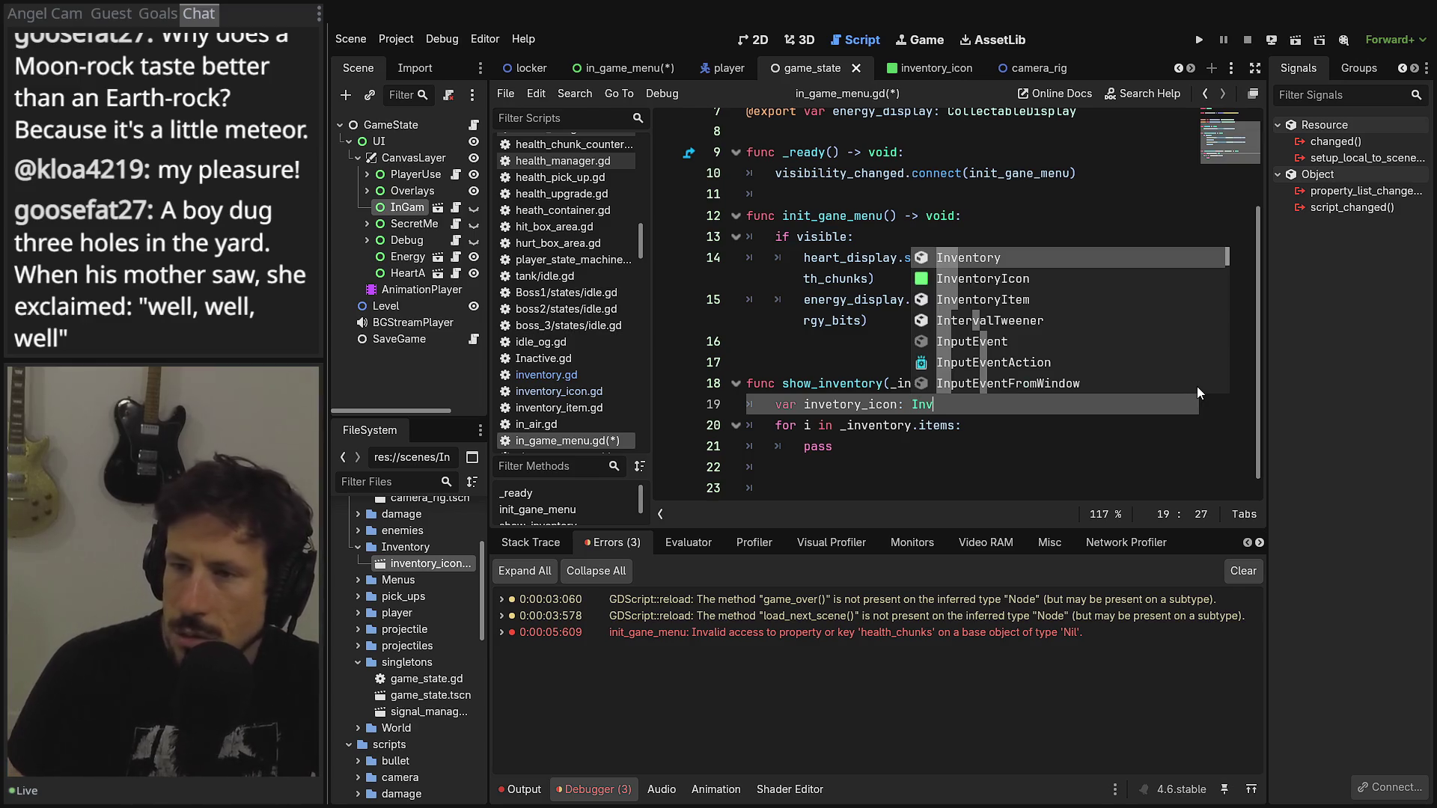
key(Down)
key(Return)
text(-)
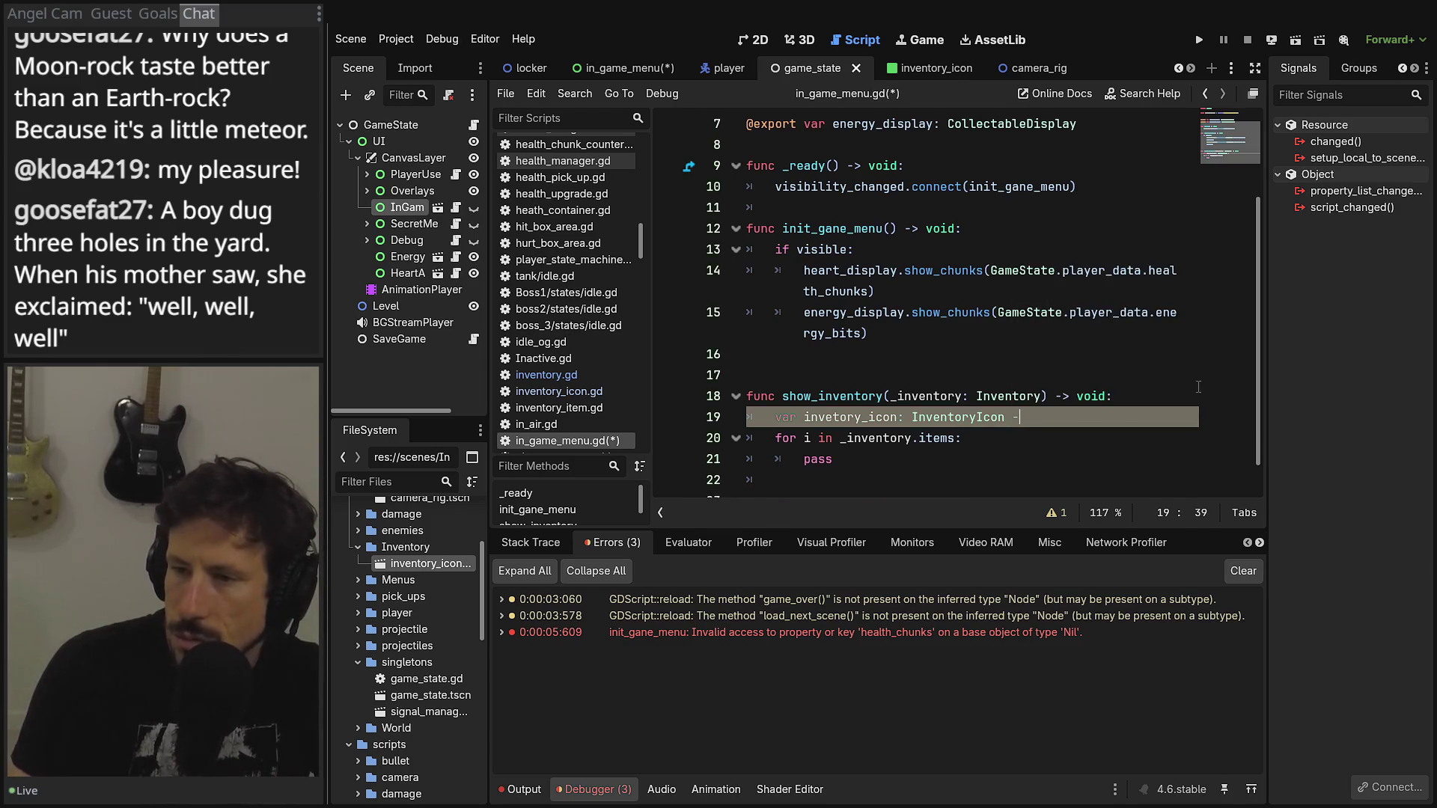
text(= INVENTORY_ICON.ins)
key(Return)
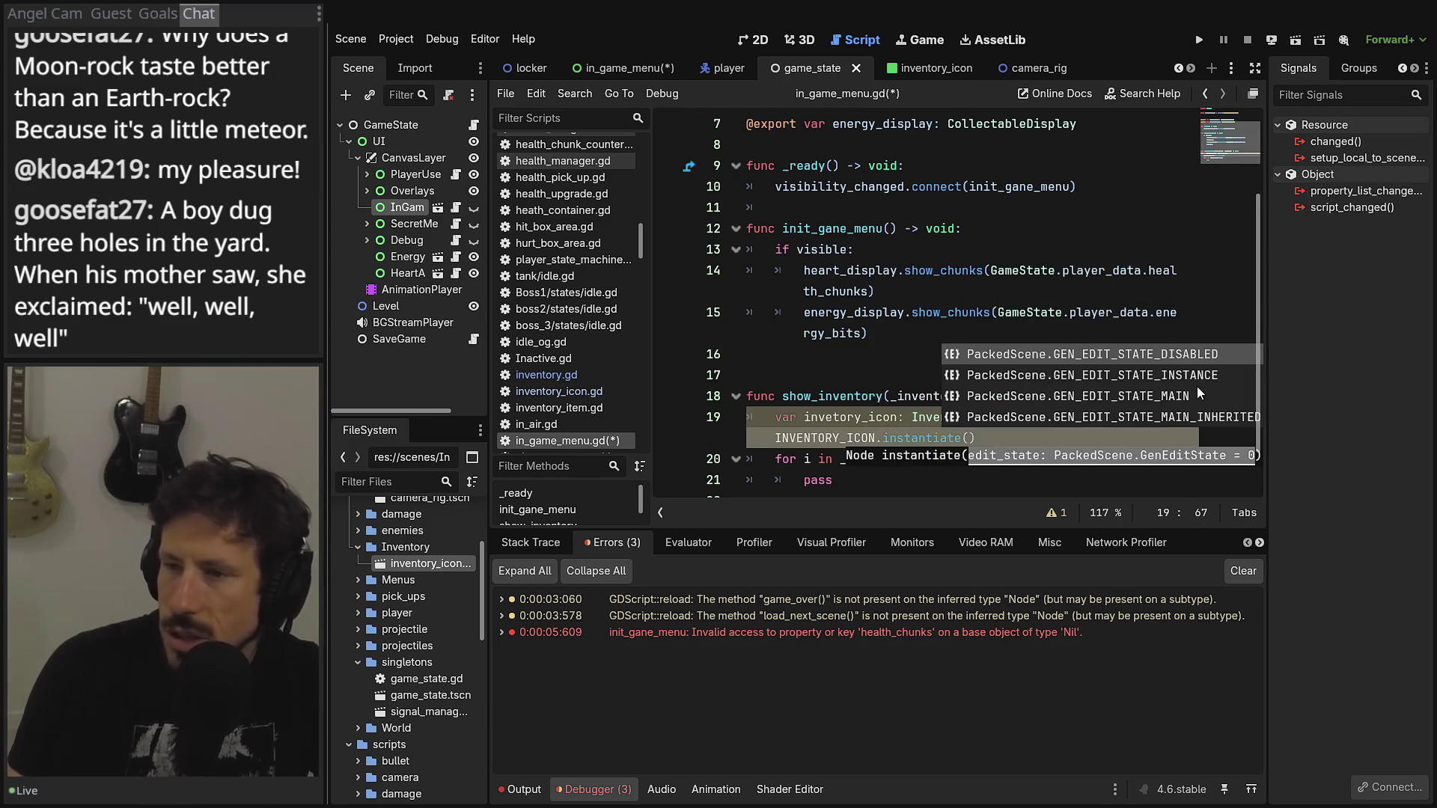
key(Escape)
scroll(744, 483, down, 1)
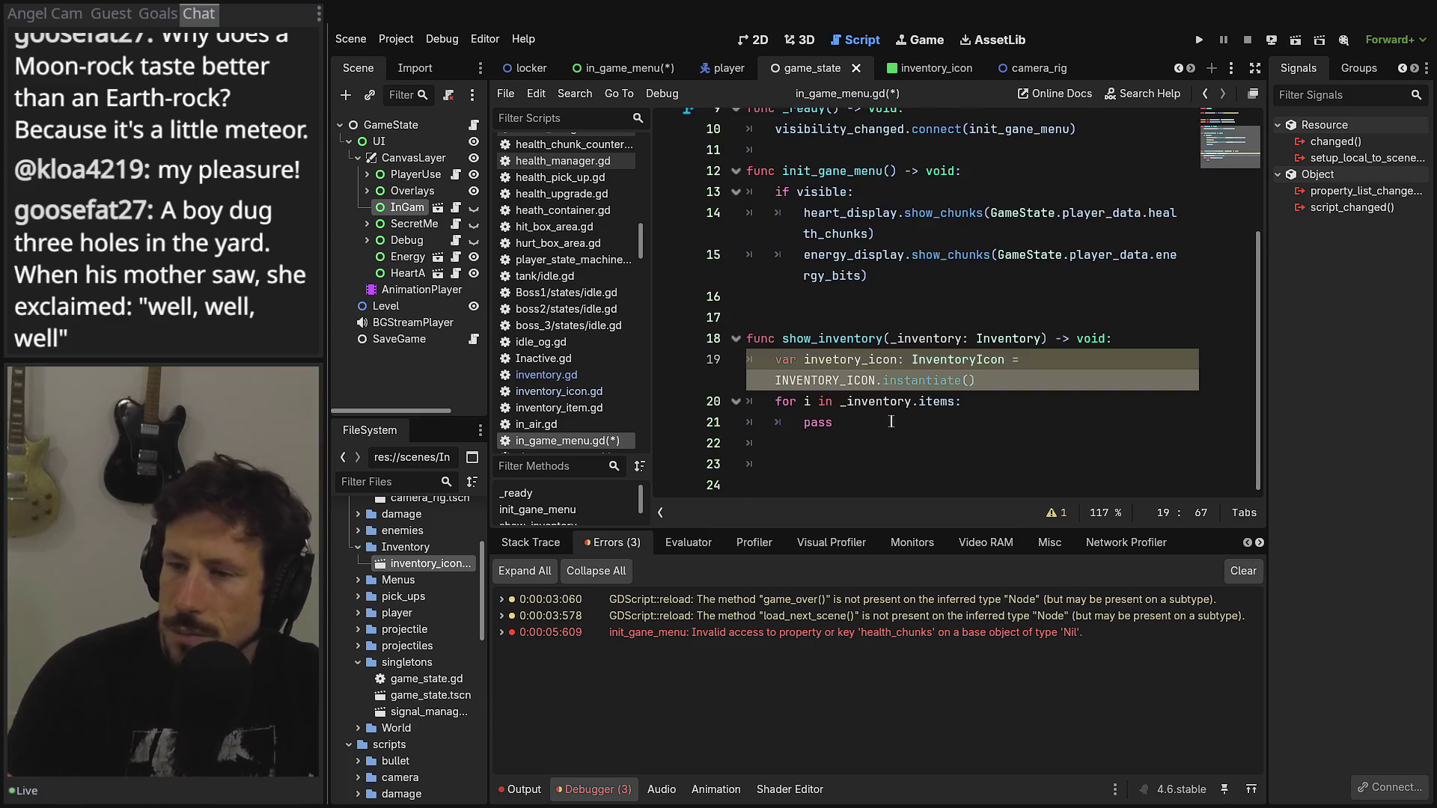
double_click(838, 359)
- Replace the loop's pass with 'var icon ='
key(ctrl+c)
double_click(831, 422)
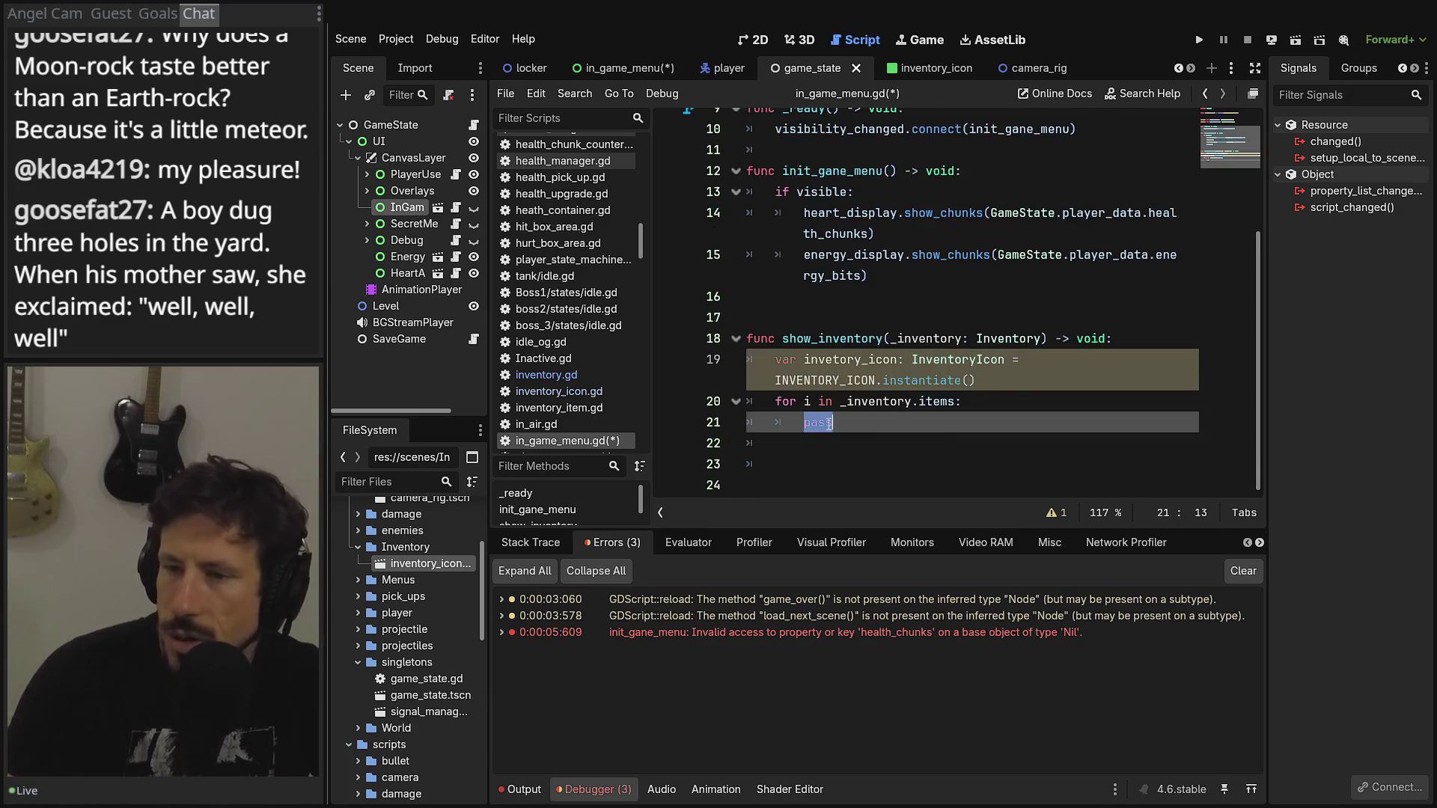
key(ctrl+v)
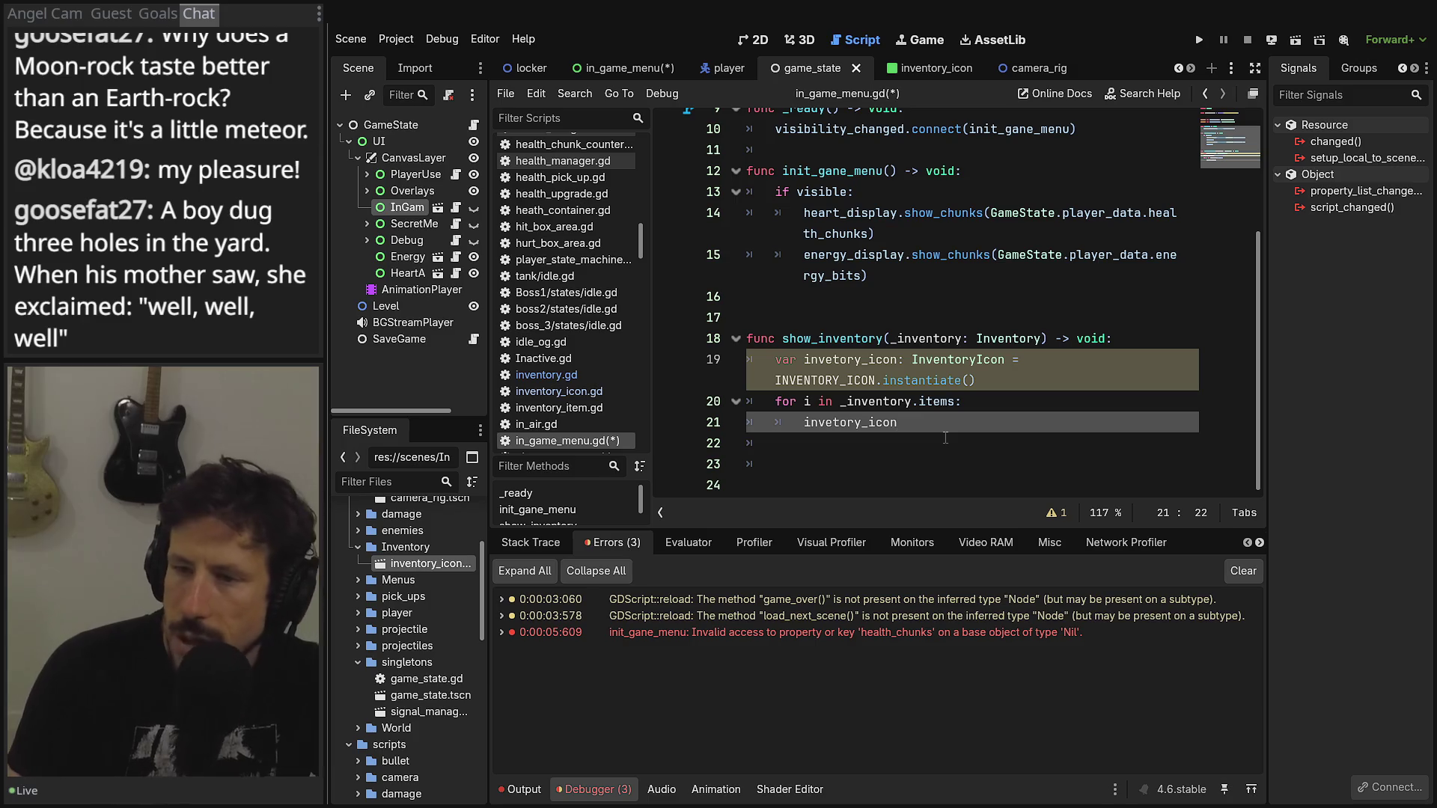
key(BackSpace)
key(BackSpace)
key(BackSpace)
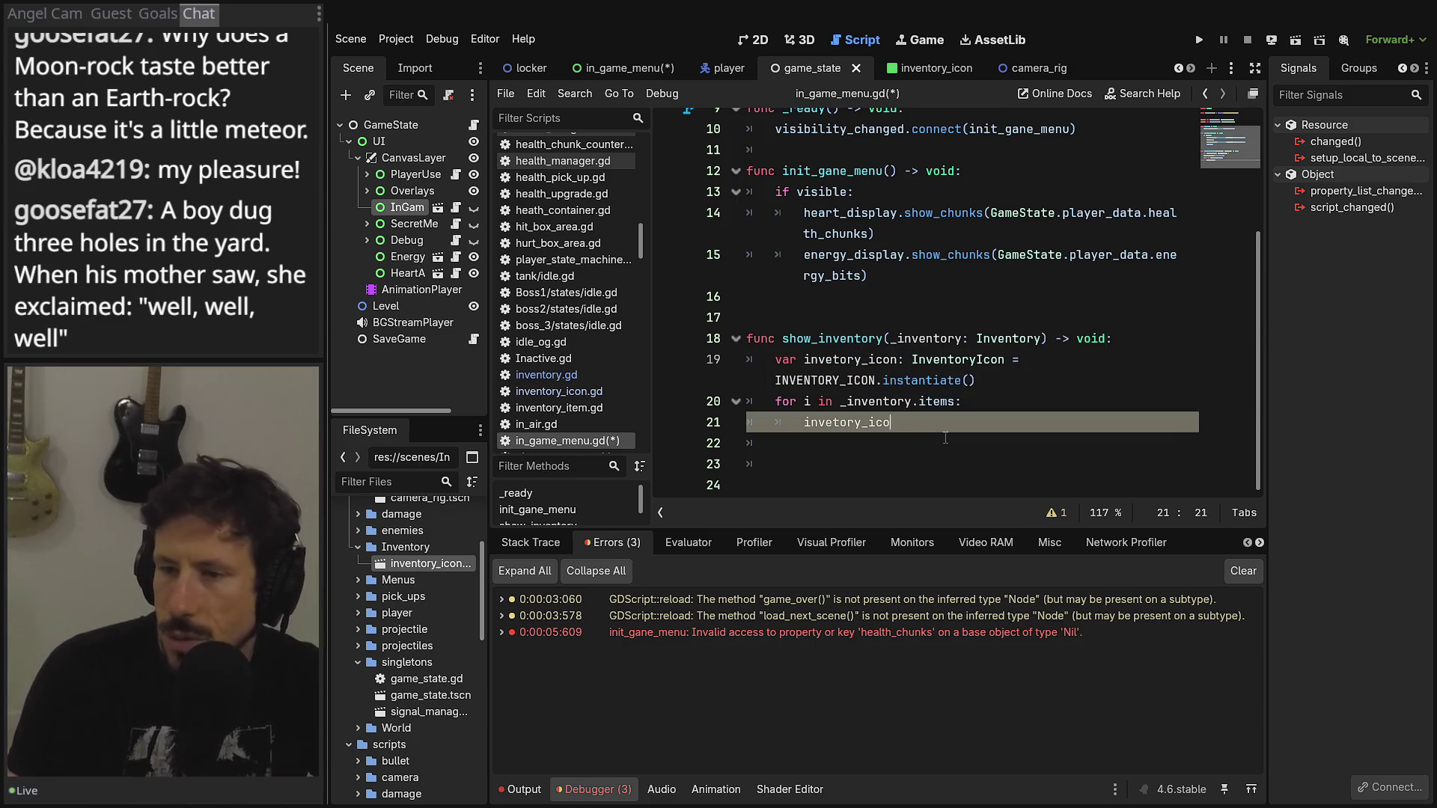
text(var icon)
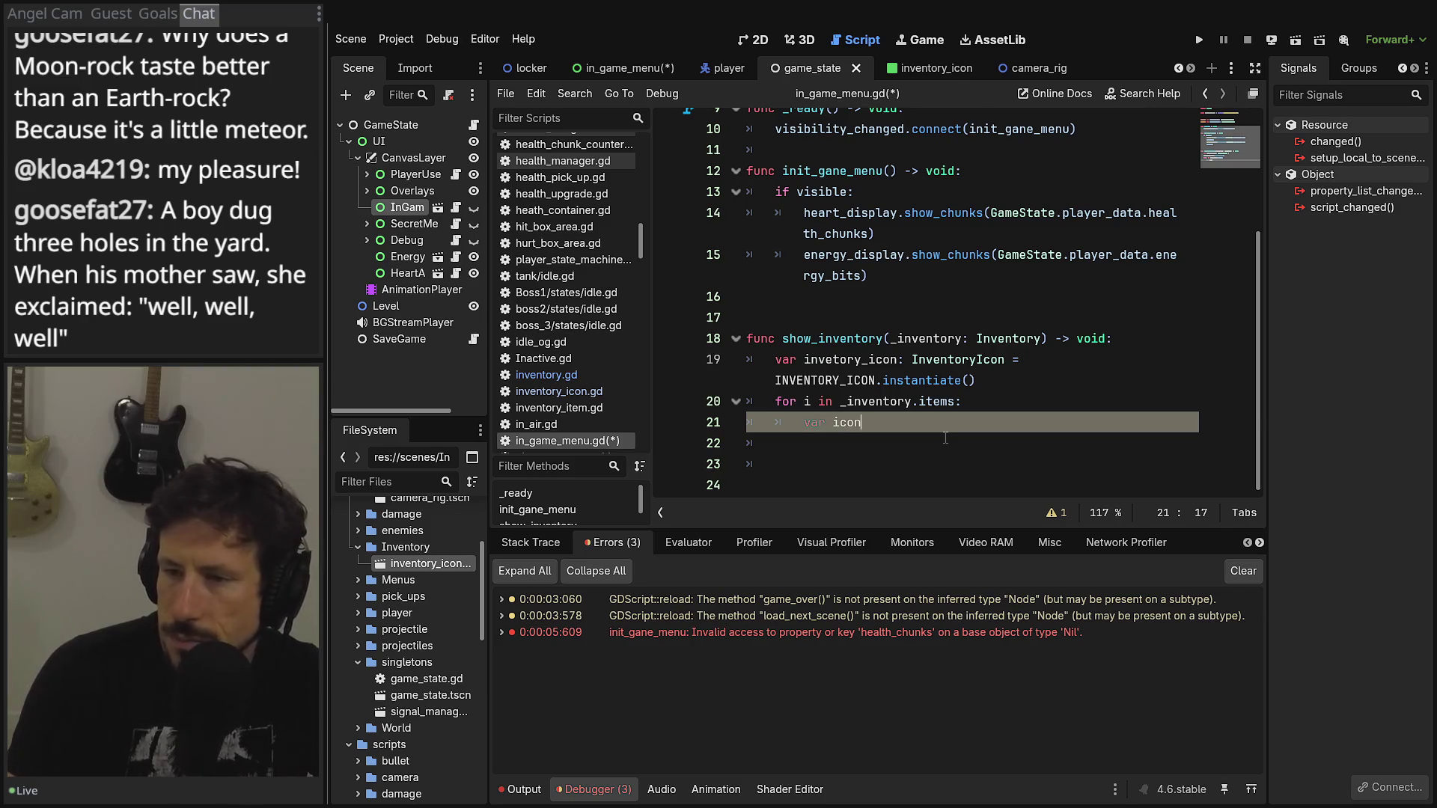
text( =)
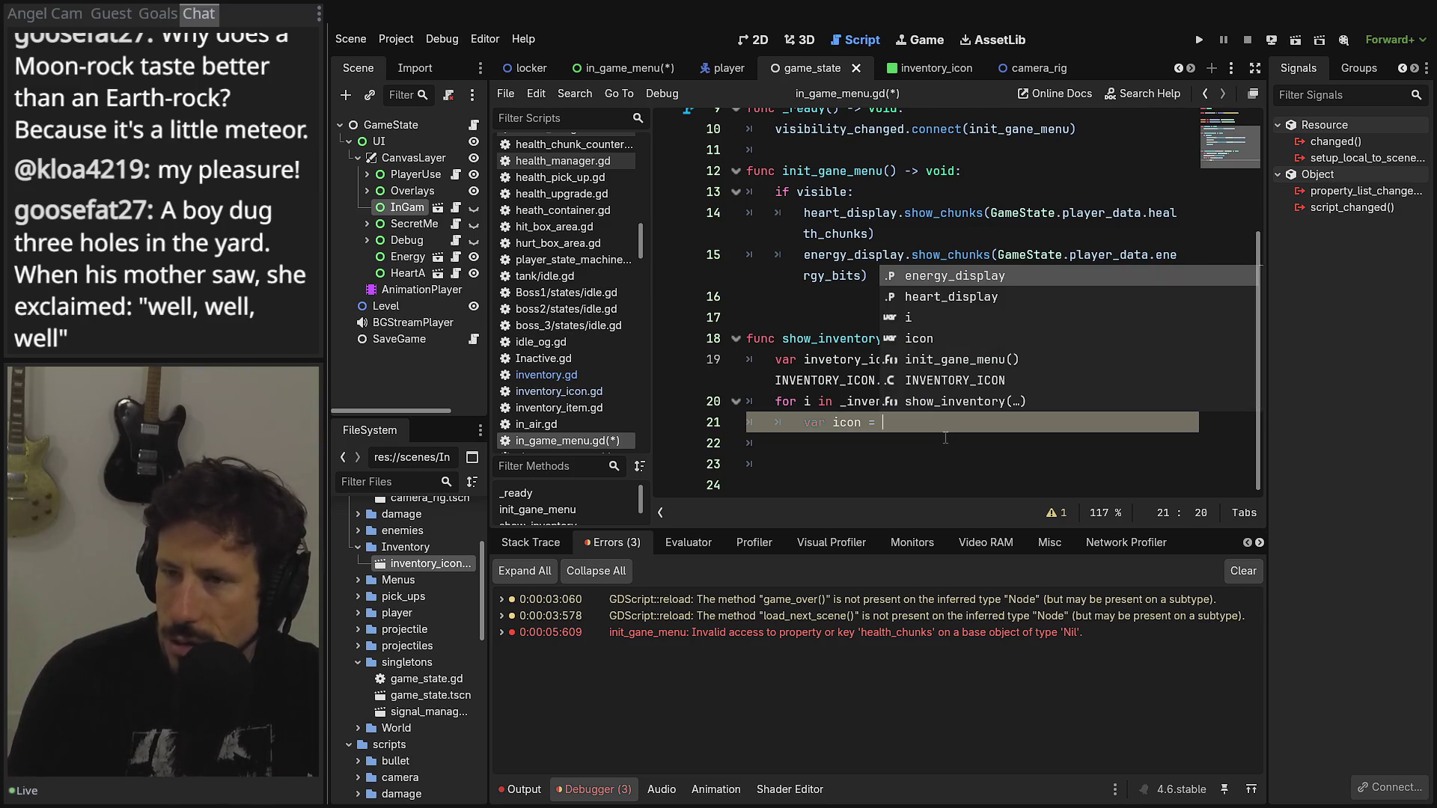
key(Down)
key(Down)
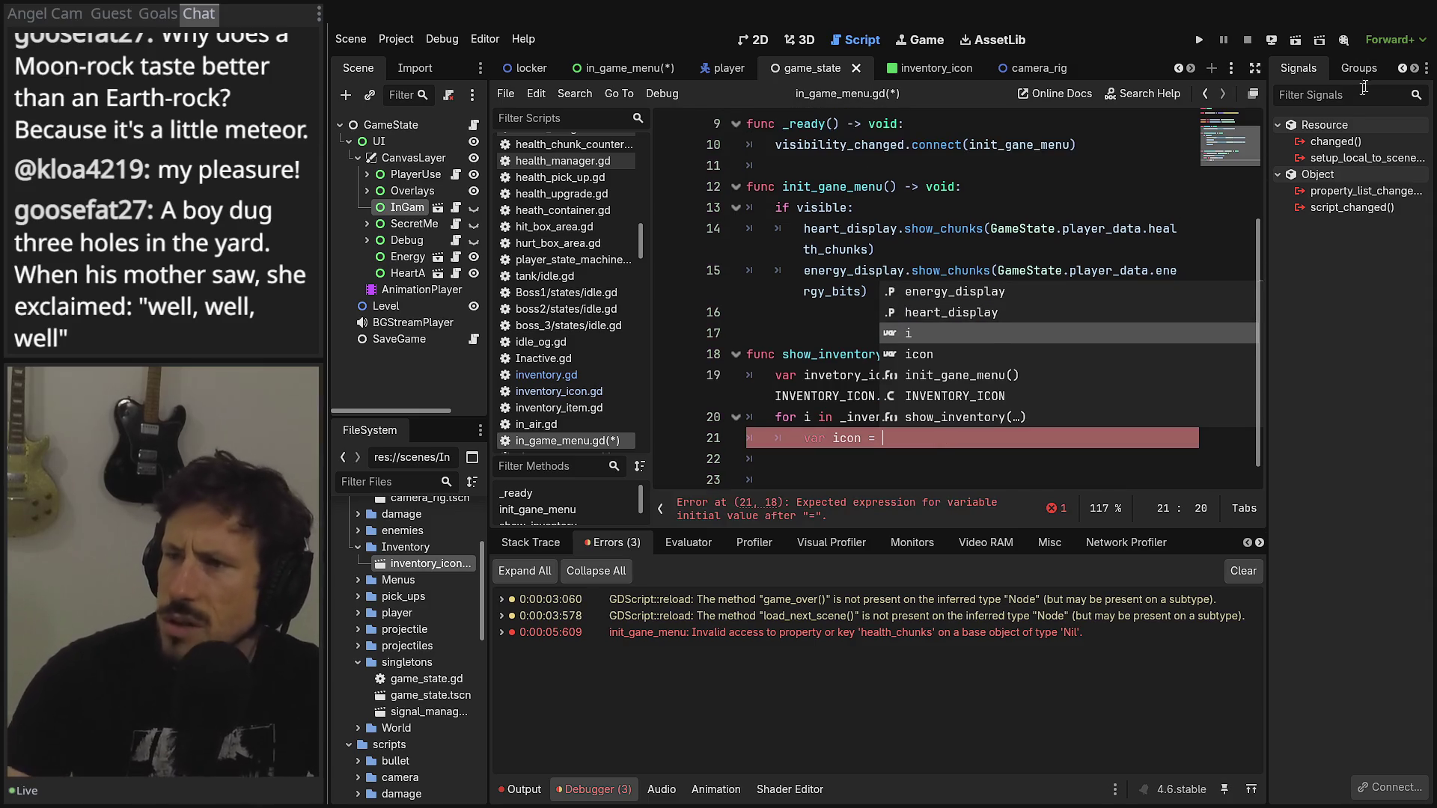
click(1254, 96)
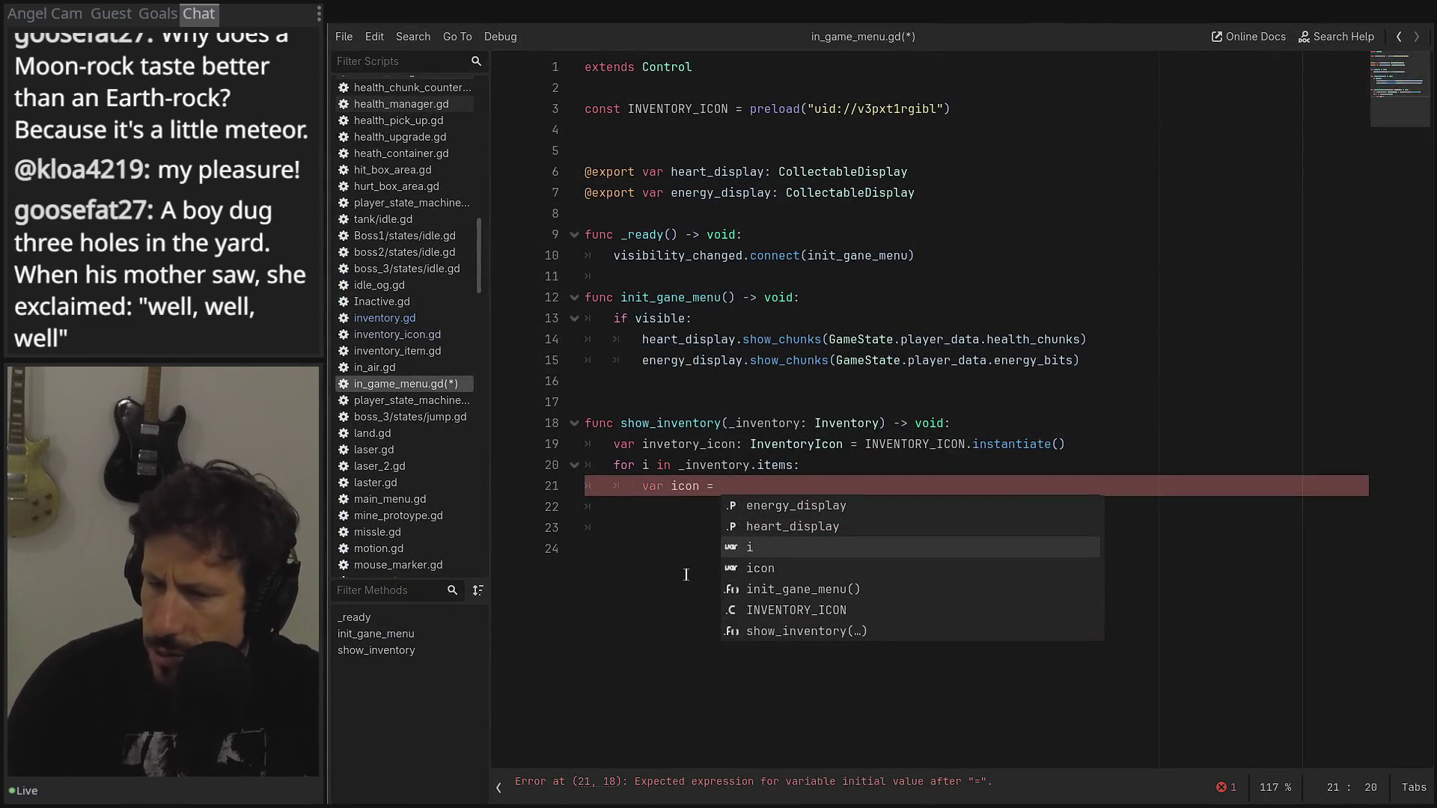
key(Escape)
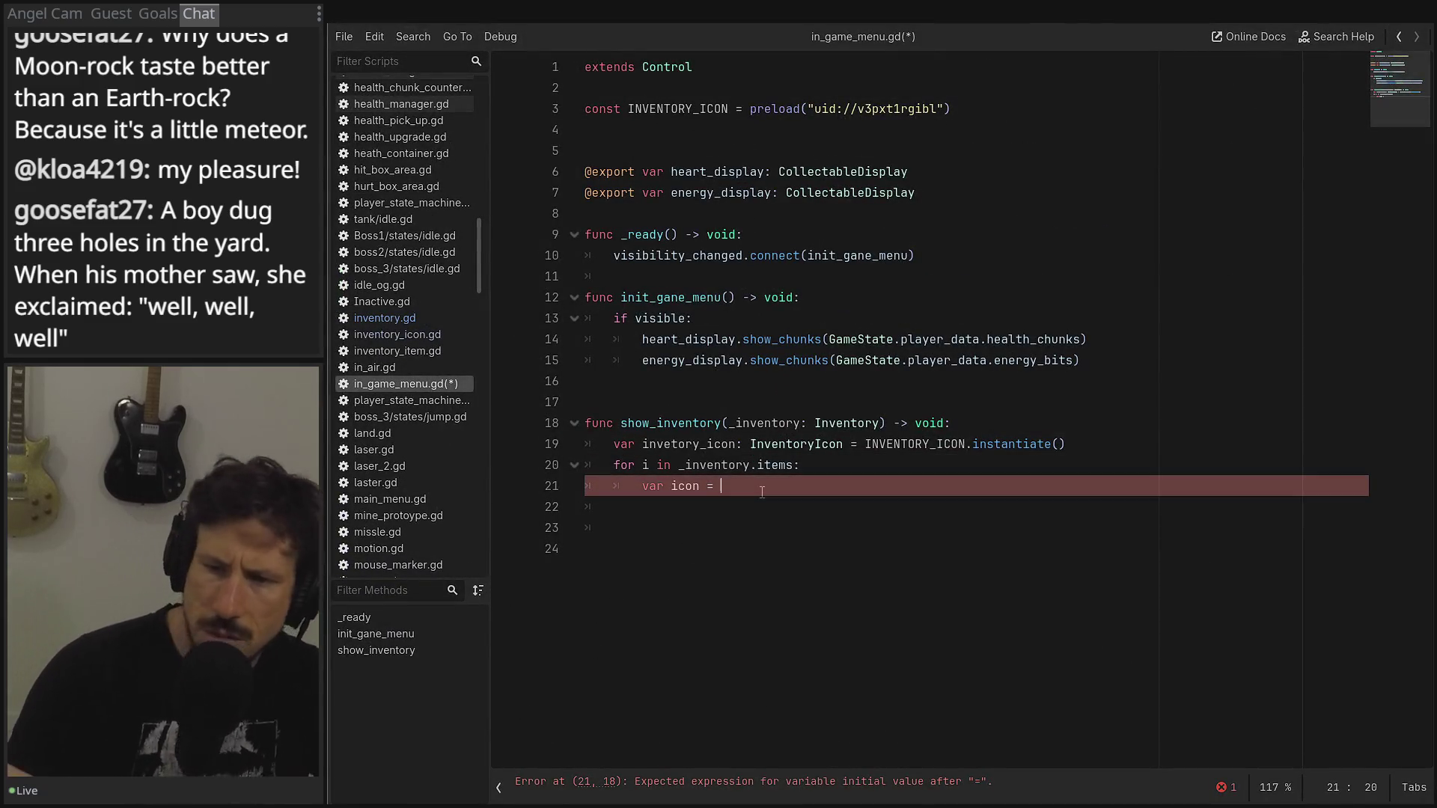
- Complete it as 'invetory_icon.duplicate()' and begin the next line with 'icon'
double_click(689, 443)
key(ctrl+c)
click(743, 487)
key(ctrl+v)
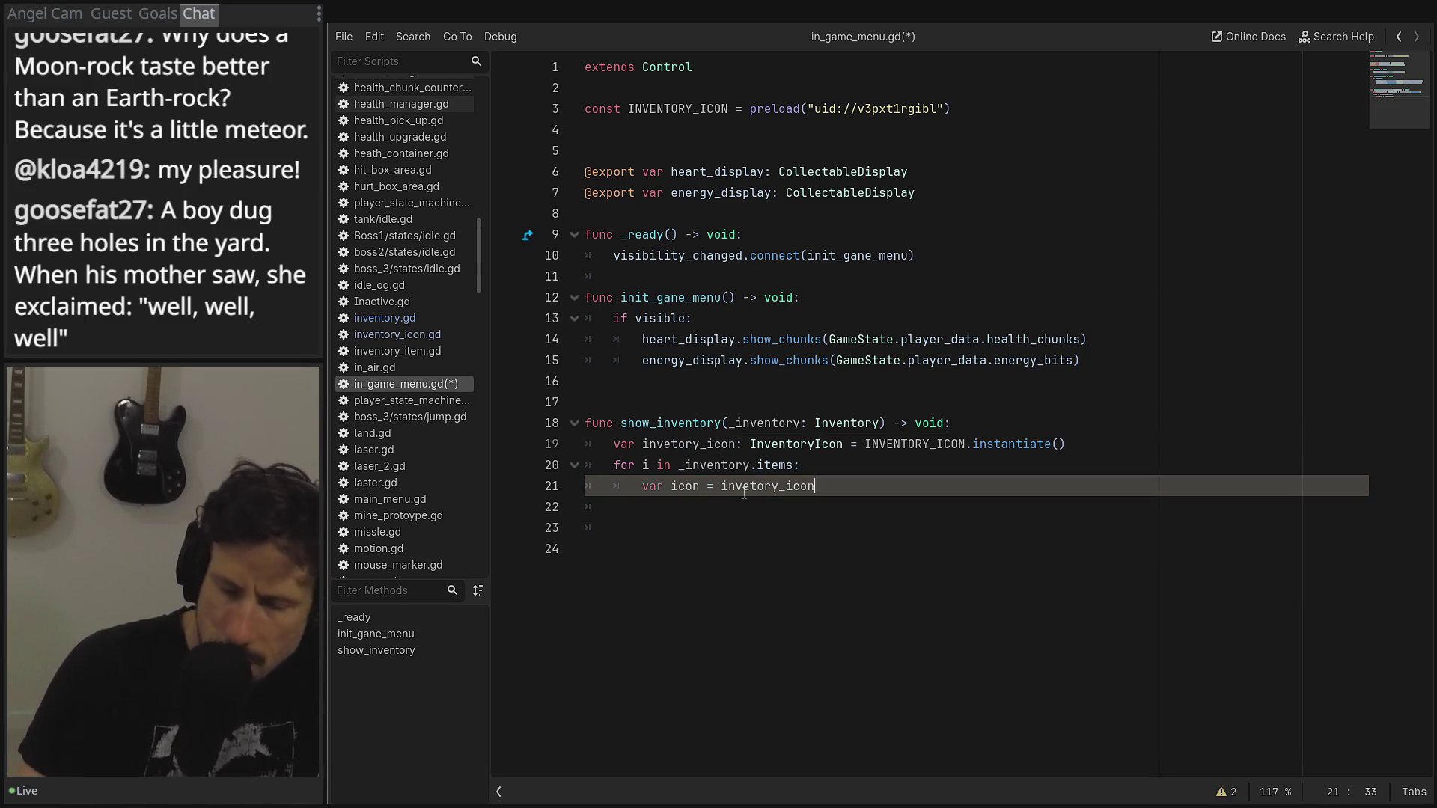
text(.)
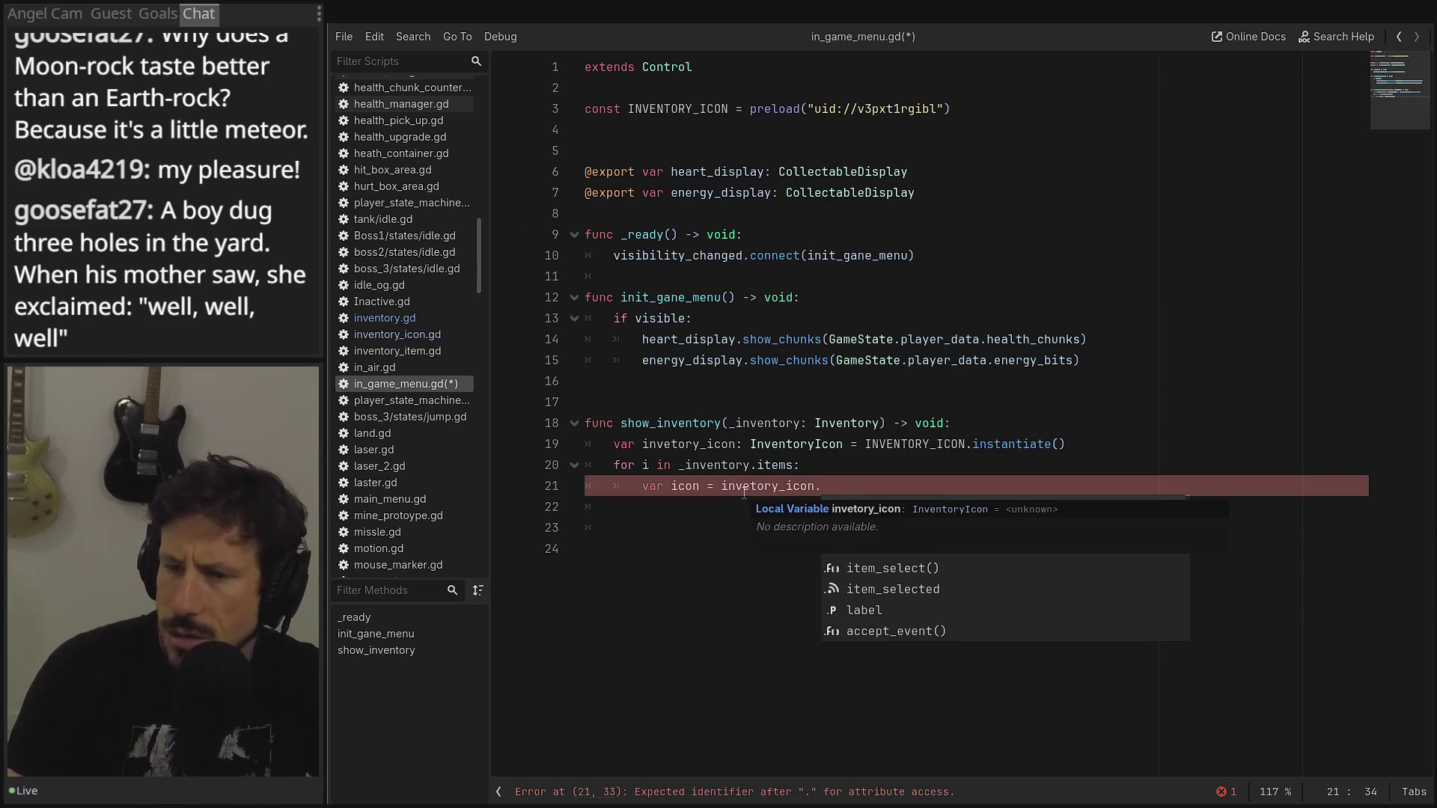
text(dup)
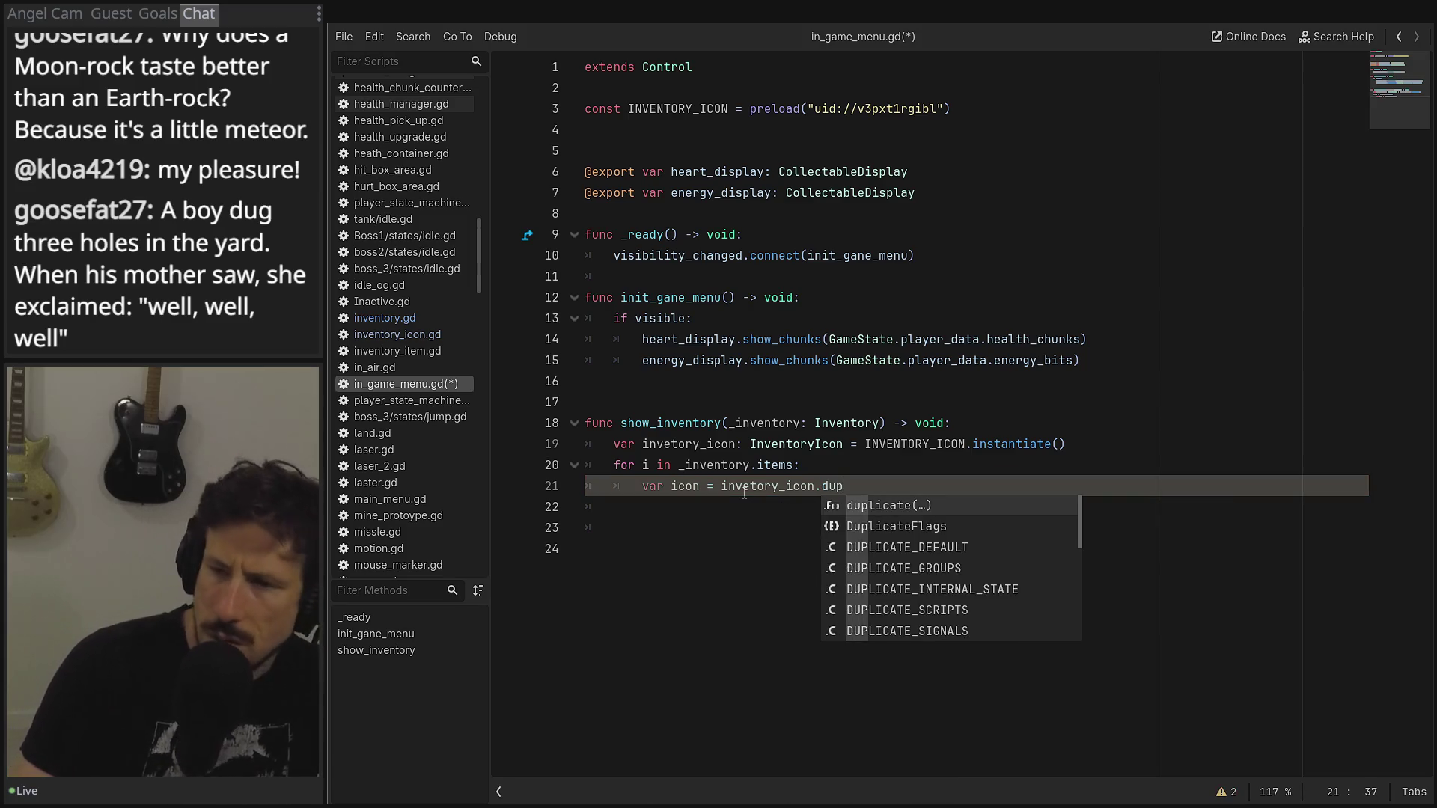
key(Return)
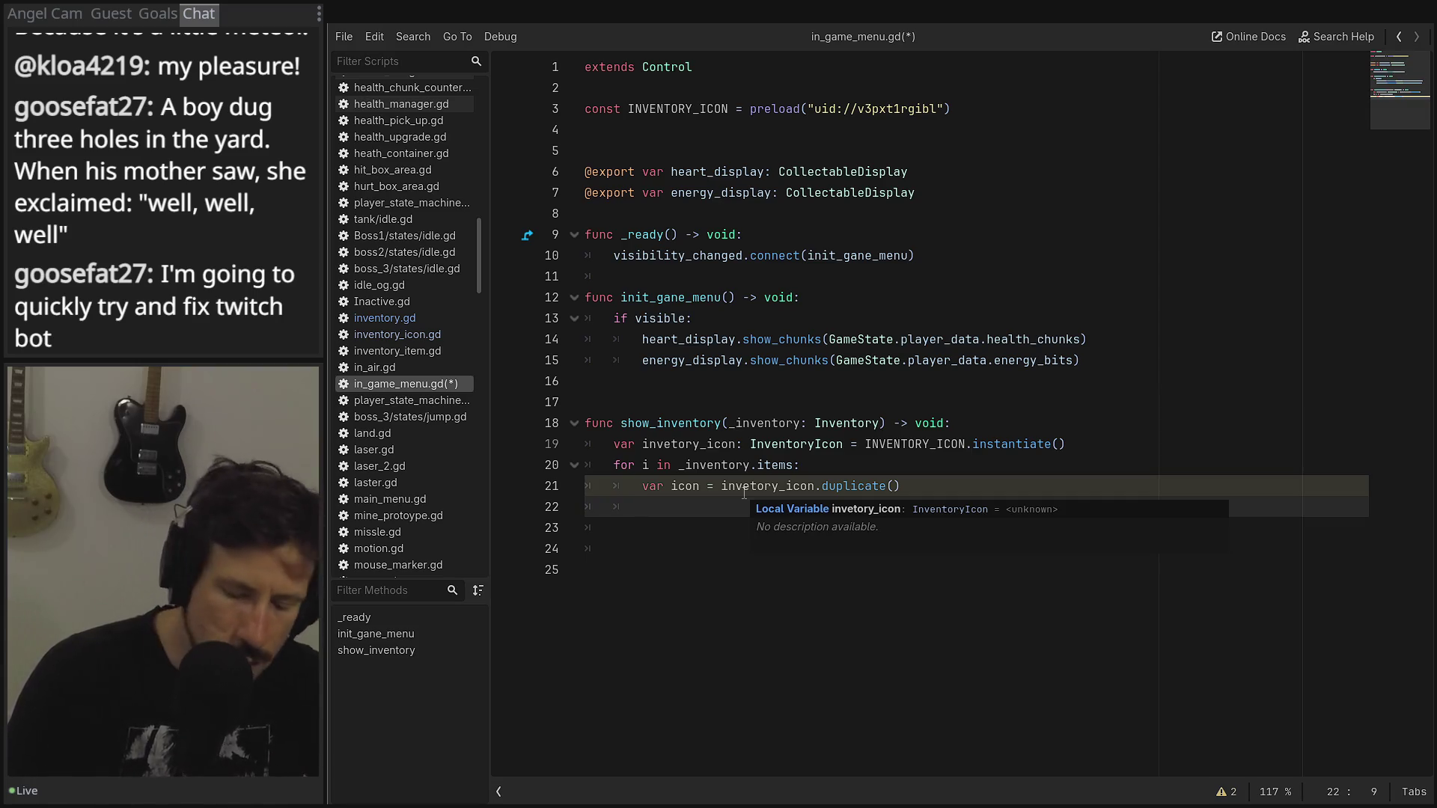
text(icon)
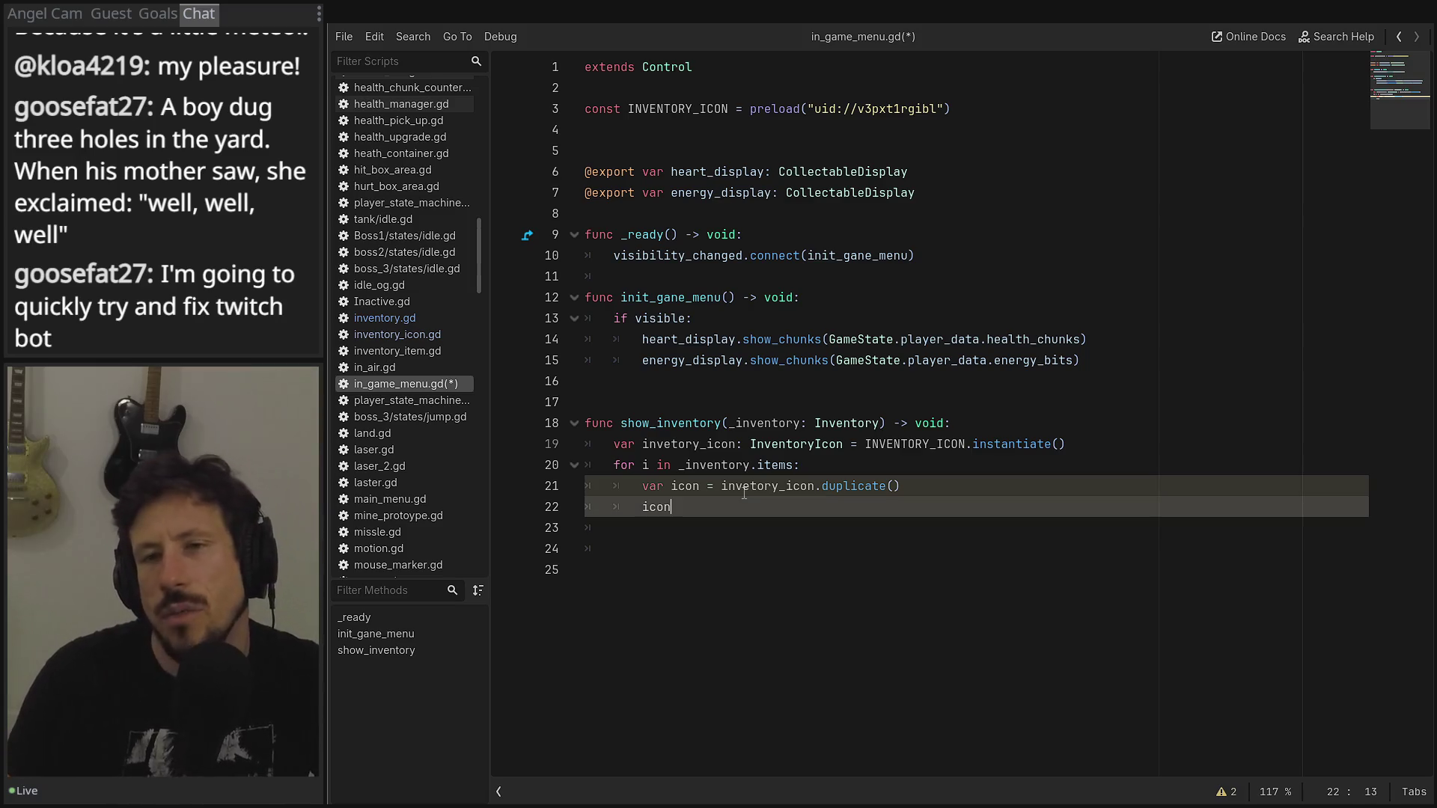
key(ctrl+shift+F11)
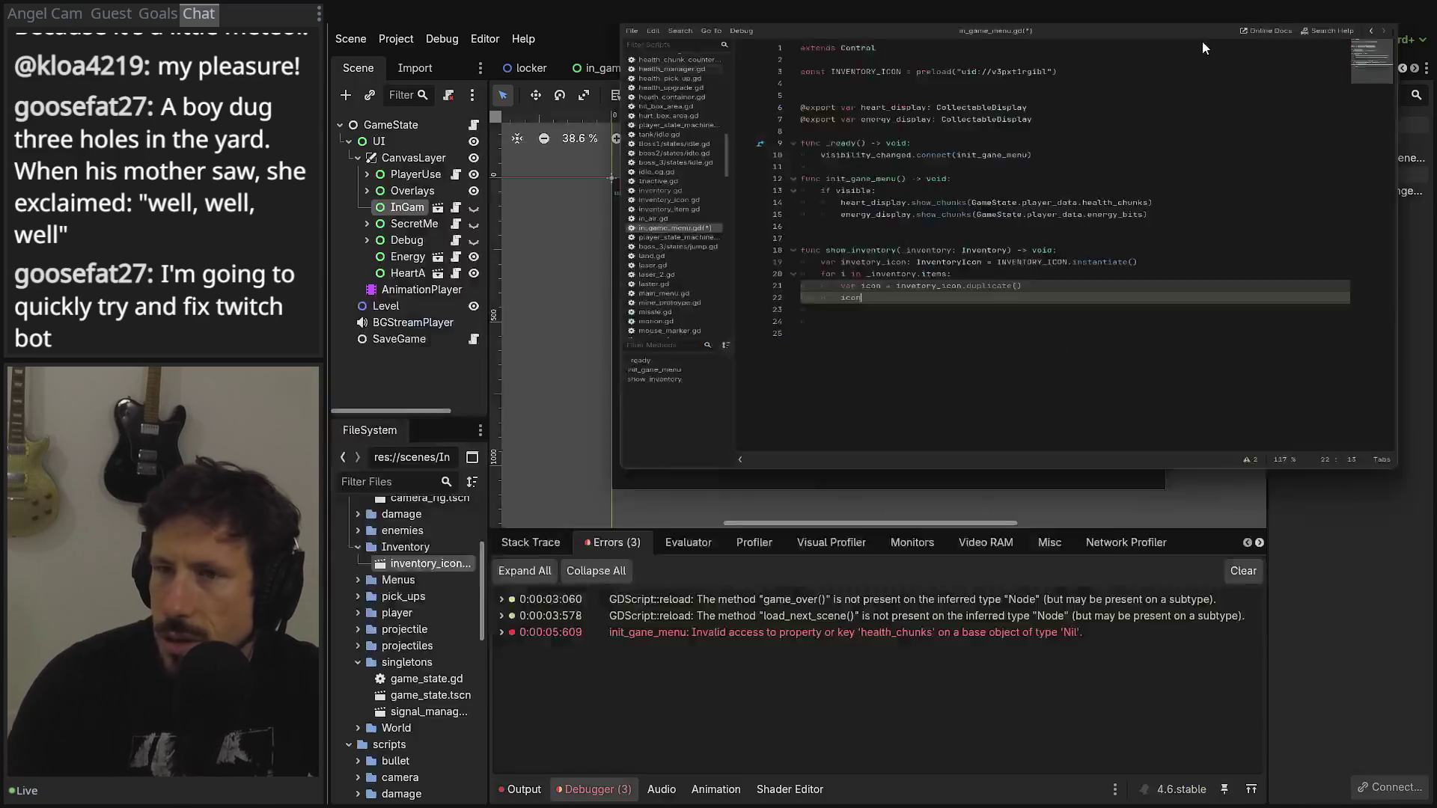
- Open the in_game_menu scene and rename its GridContainer node to InventoryContainer
key(ctrl+F1)
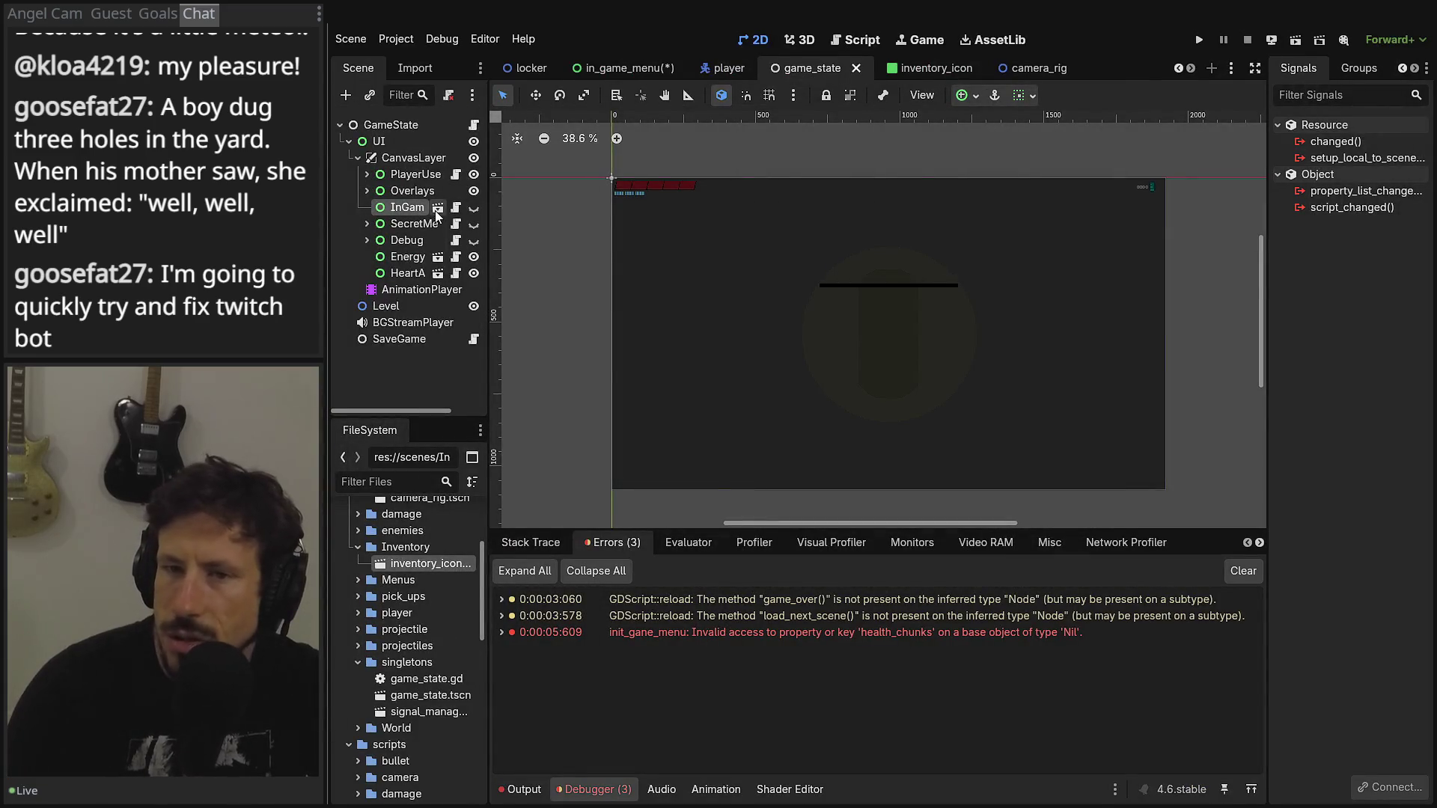
click(438, 207)
click(412, 127)
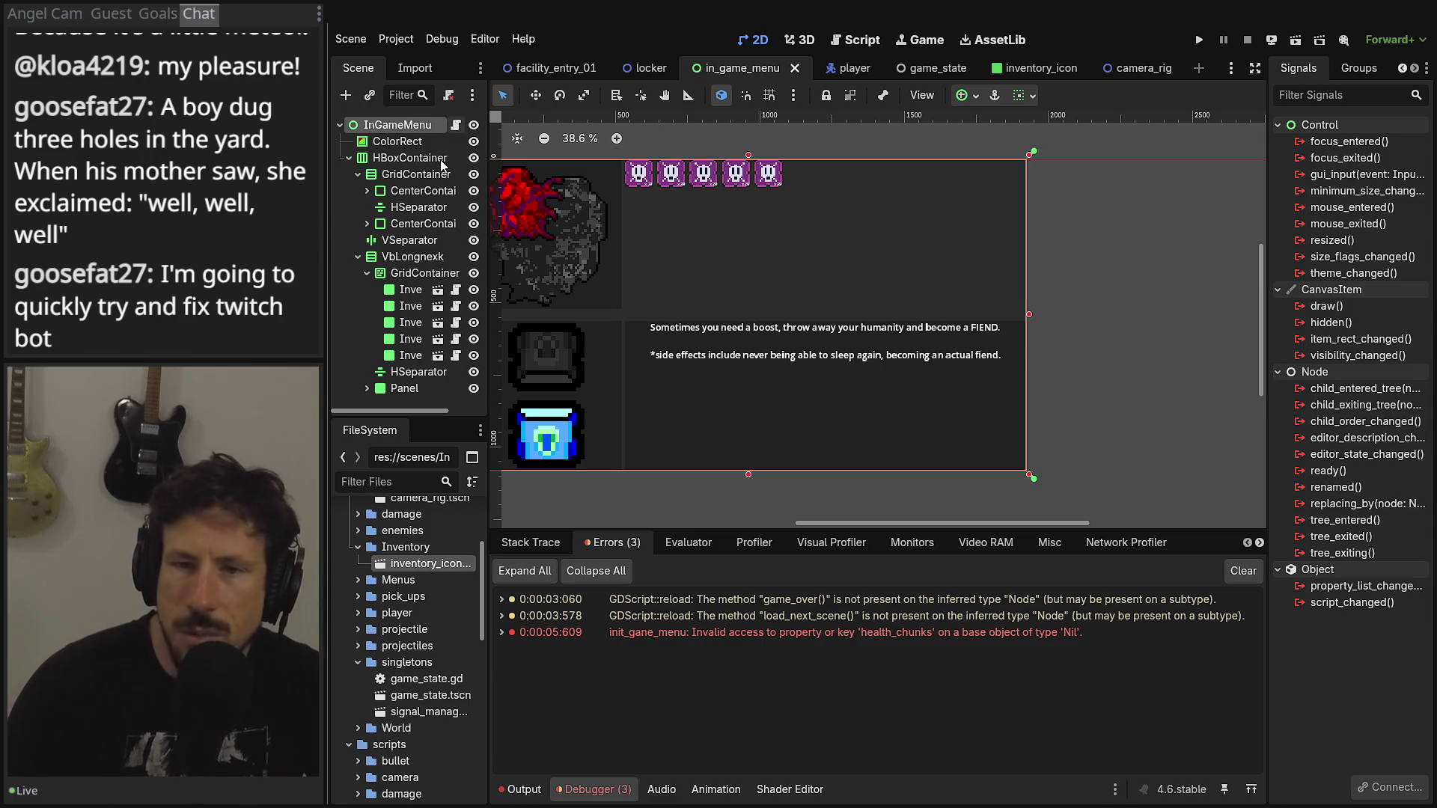
double_click(421, 273)
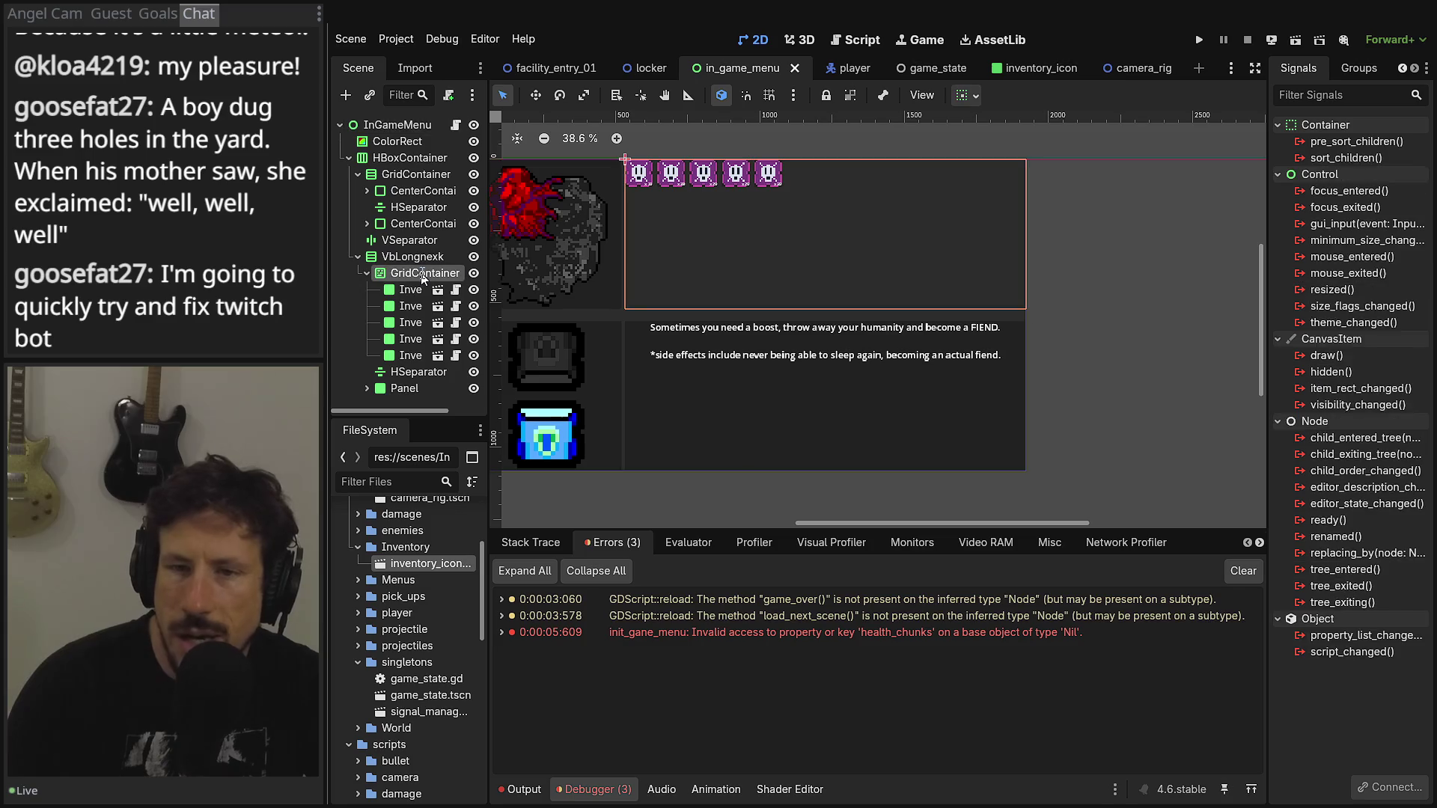
text(Inventory)
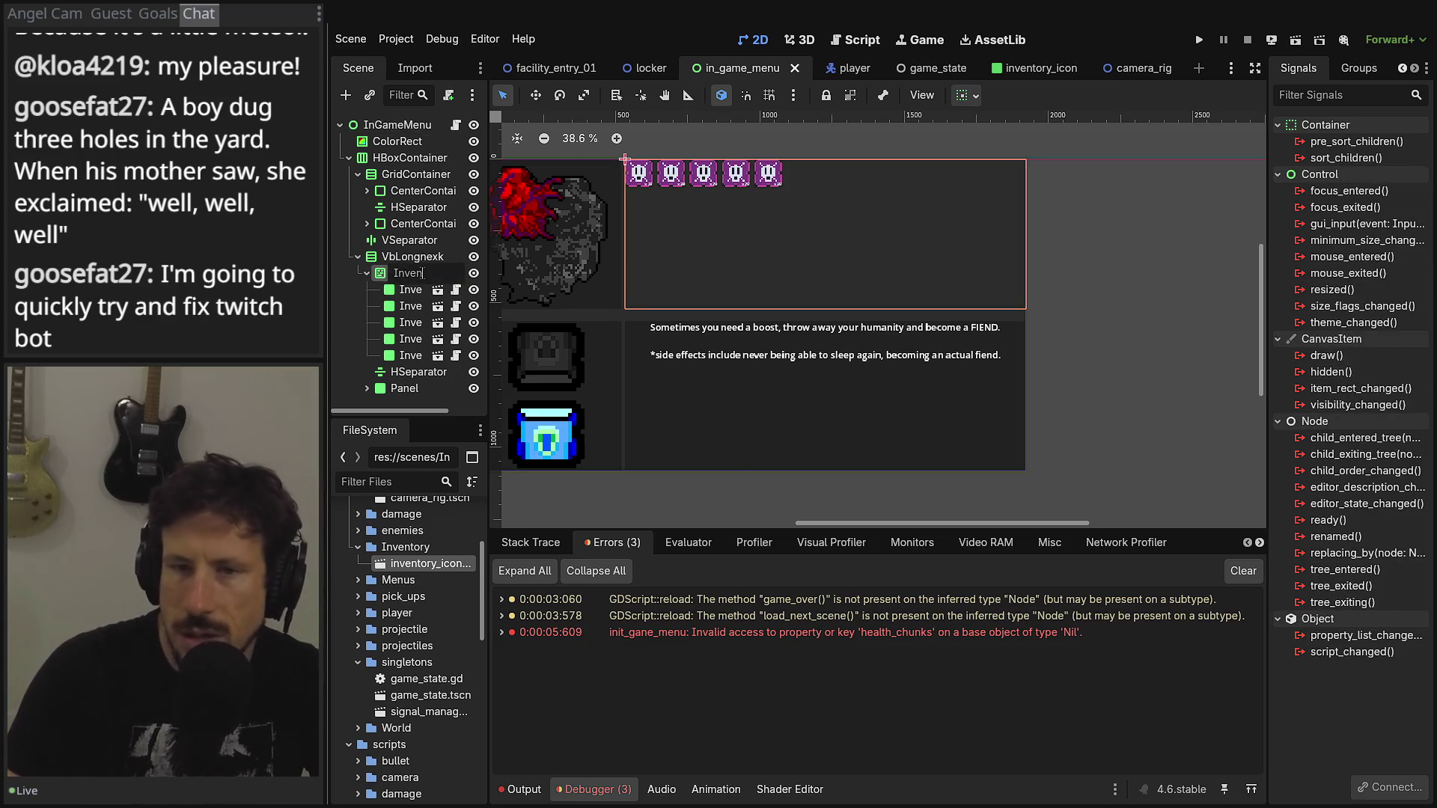
text(Container)
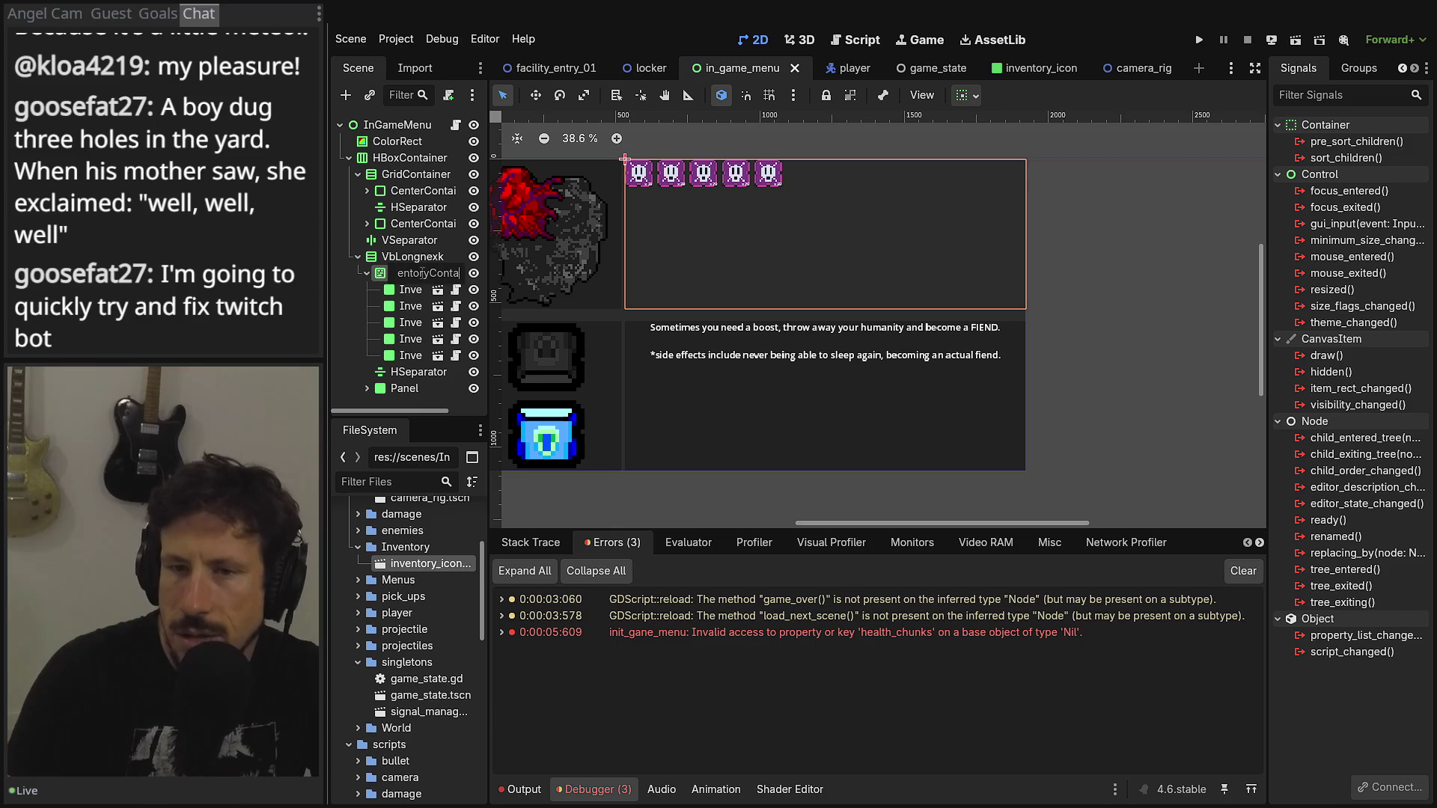
key(Return)
click(455, 124)
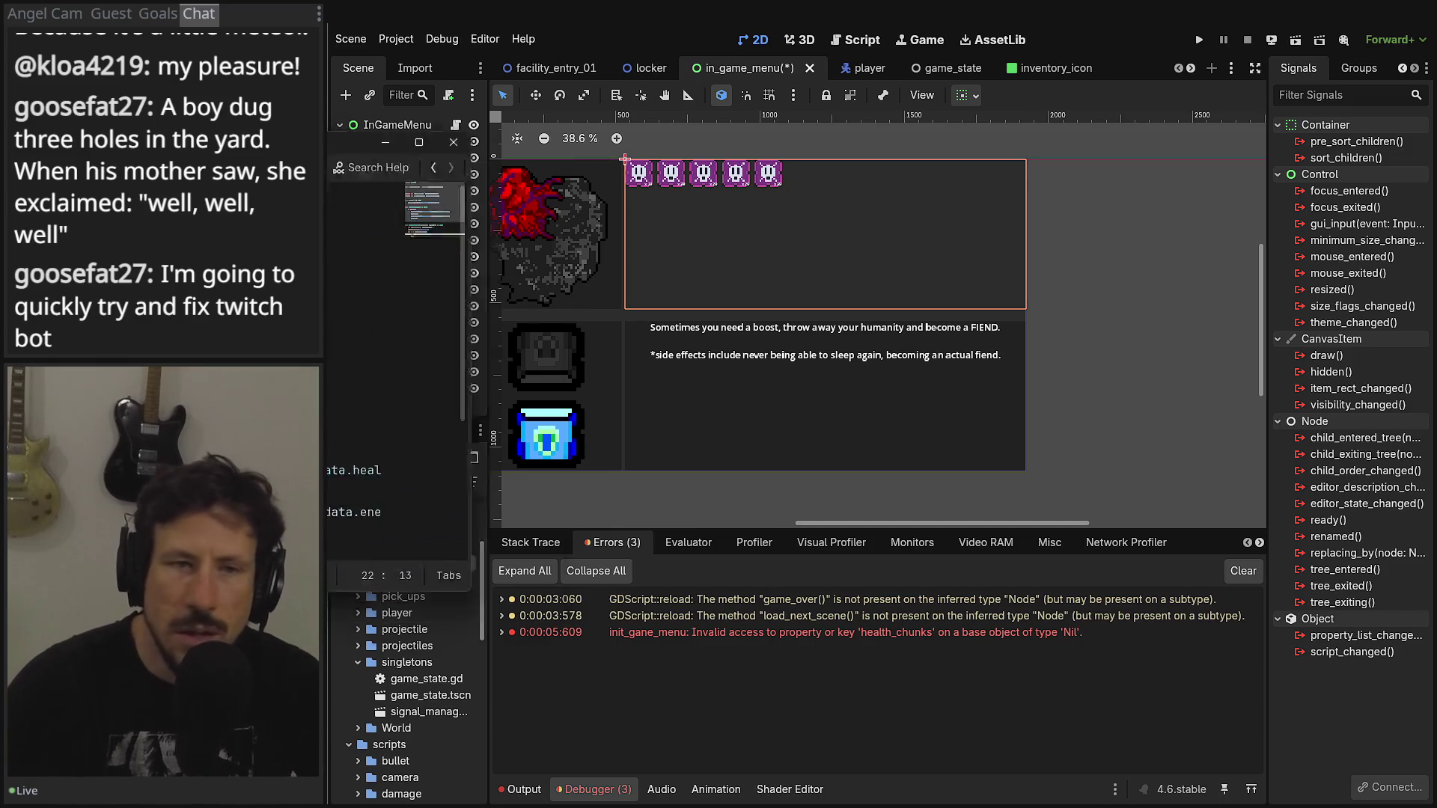
double_click(895, 180)
click(778, 444)
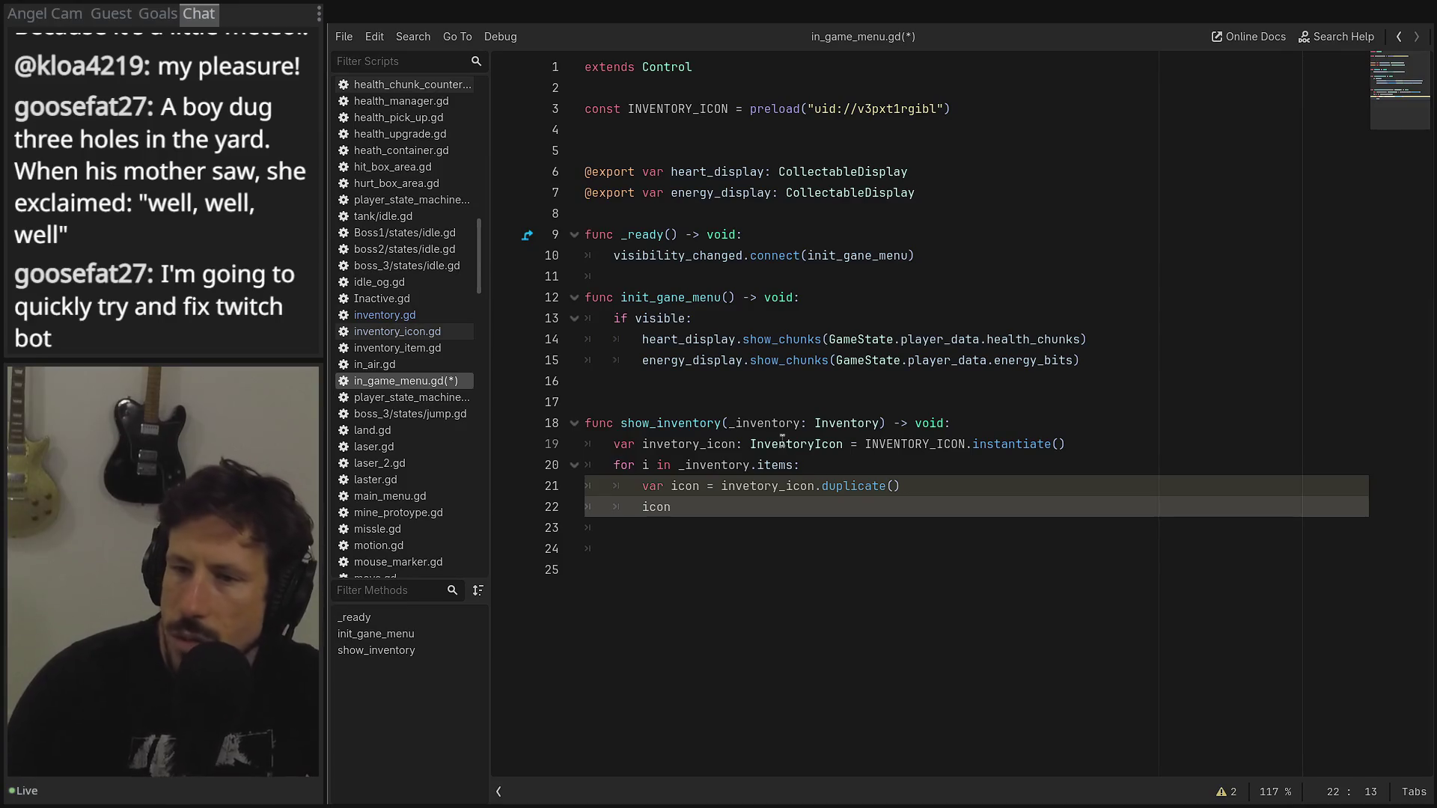
click(872, 129)
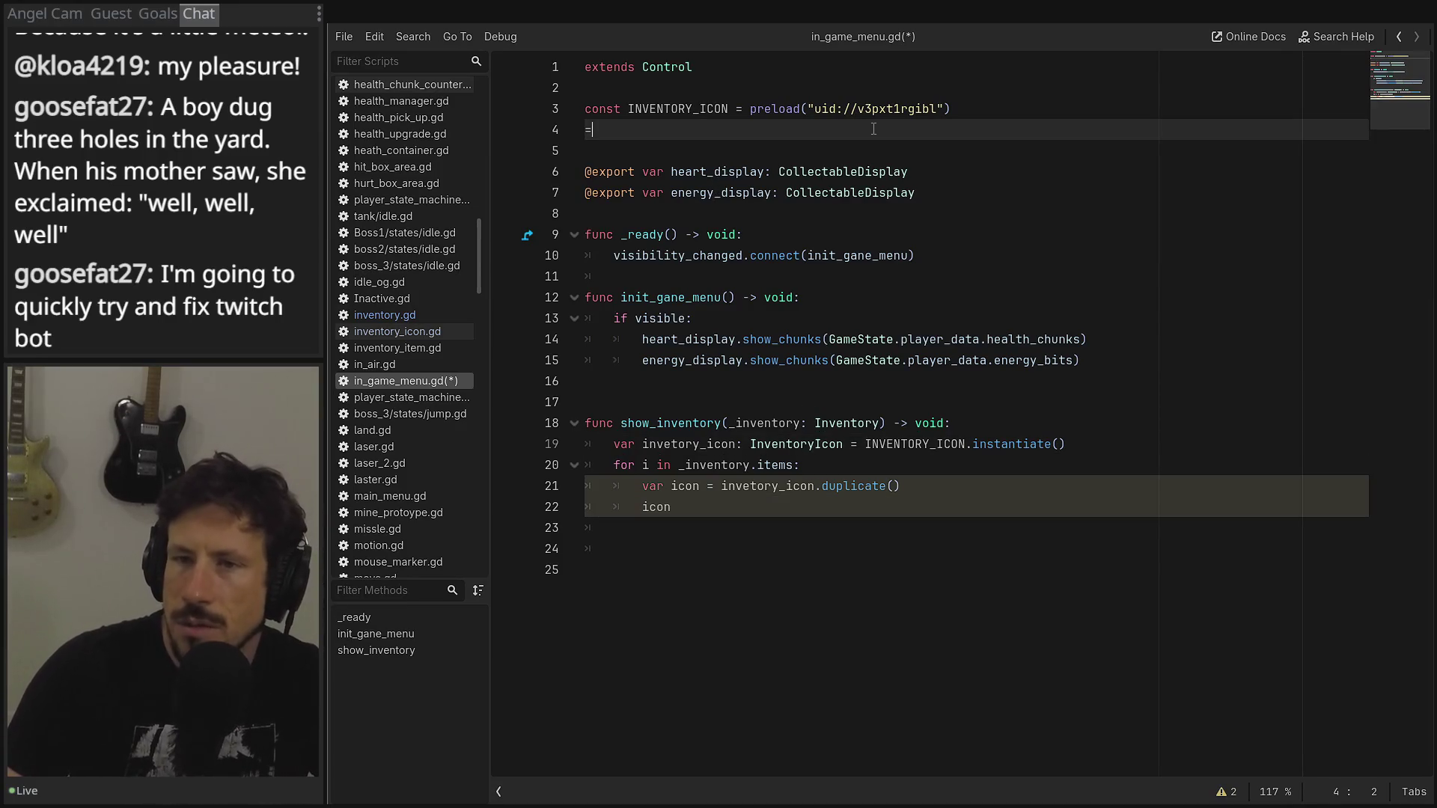
key(BackSpace)
click(1038, 187)
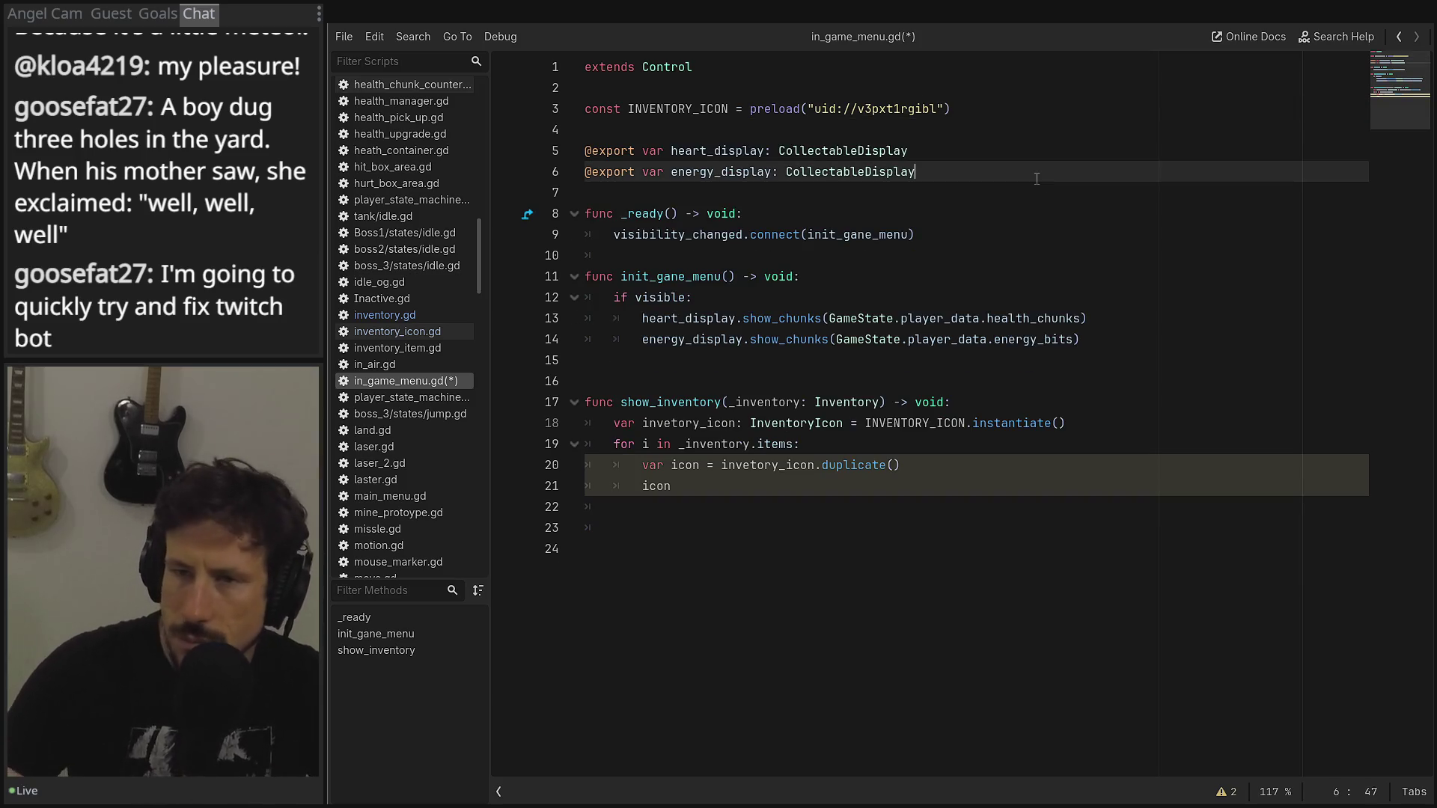
key(Return)
text(@export var in)
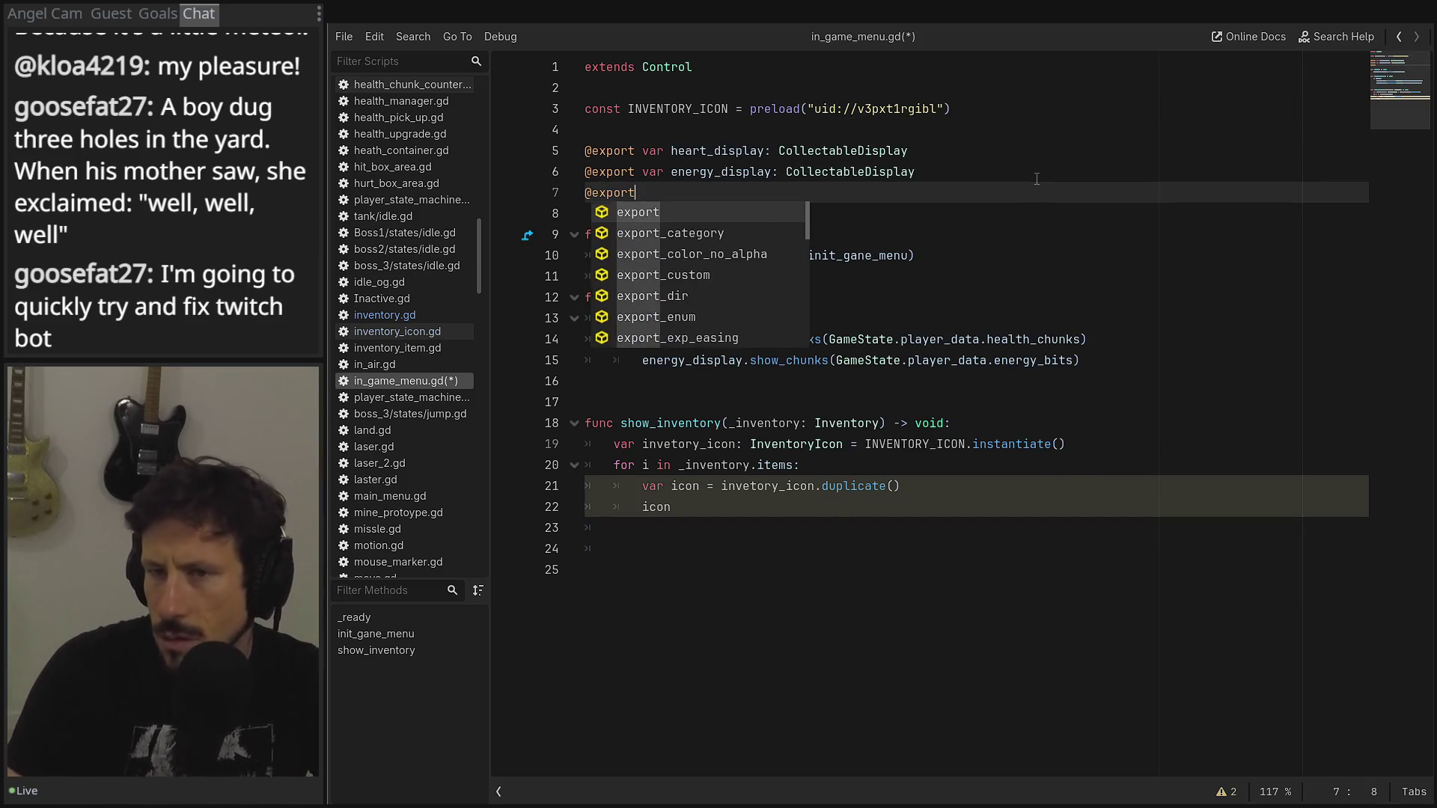
text(ventory_con)
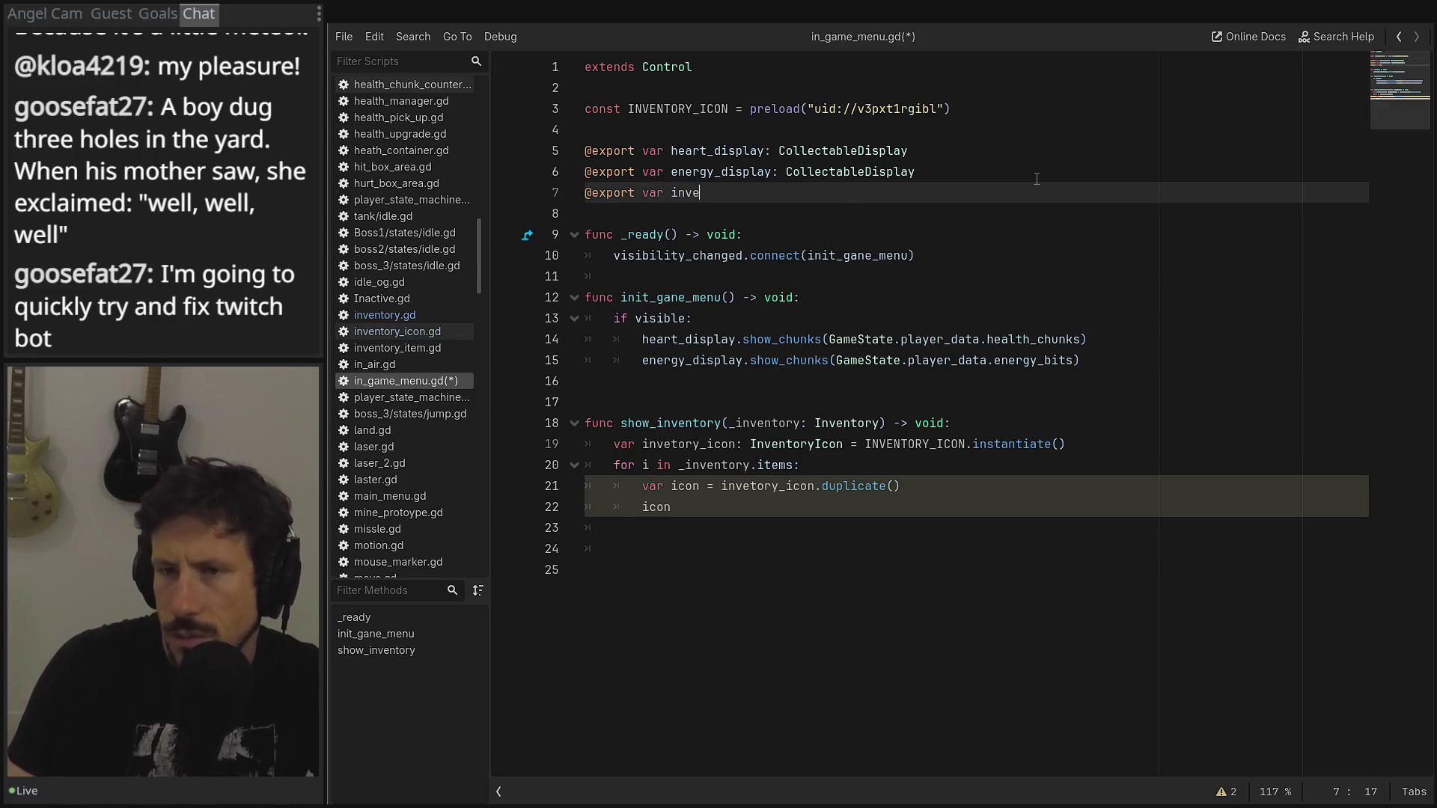
text(tainer: )
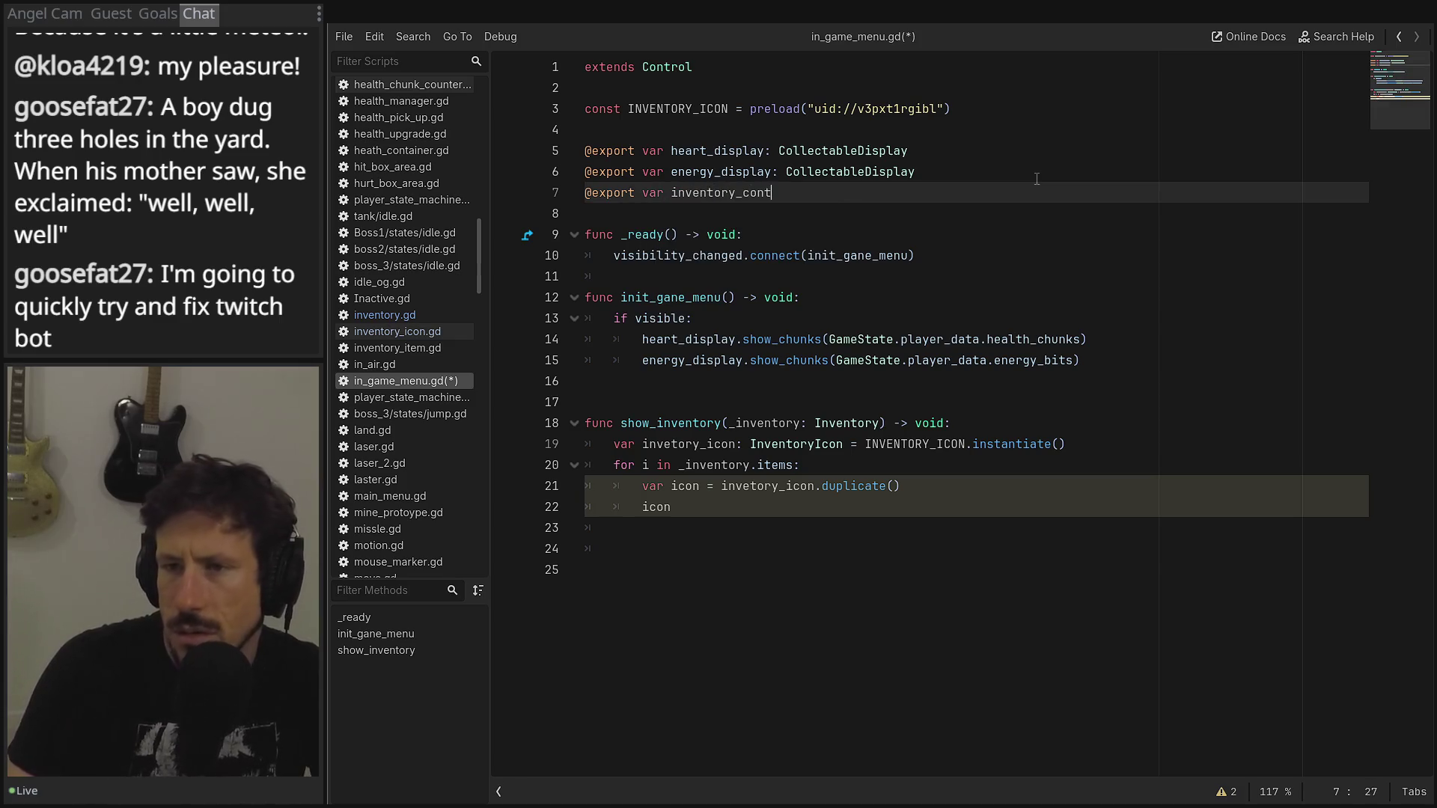
text(Flow)
key(Return)
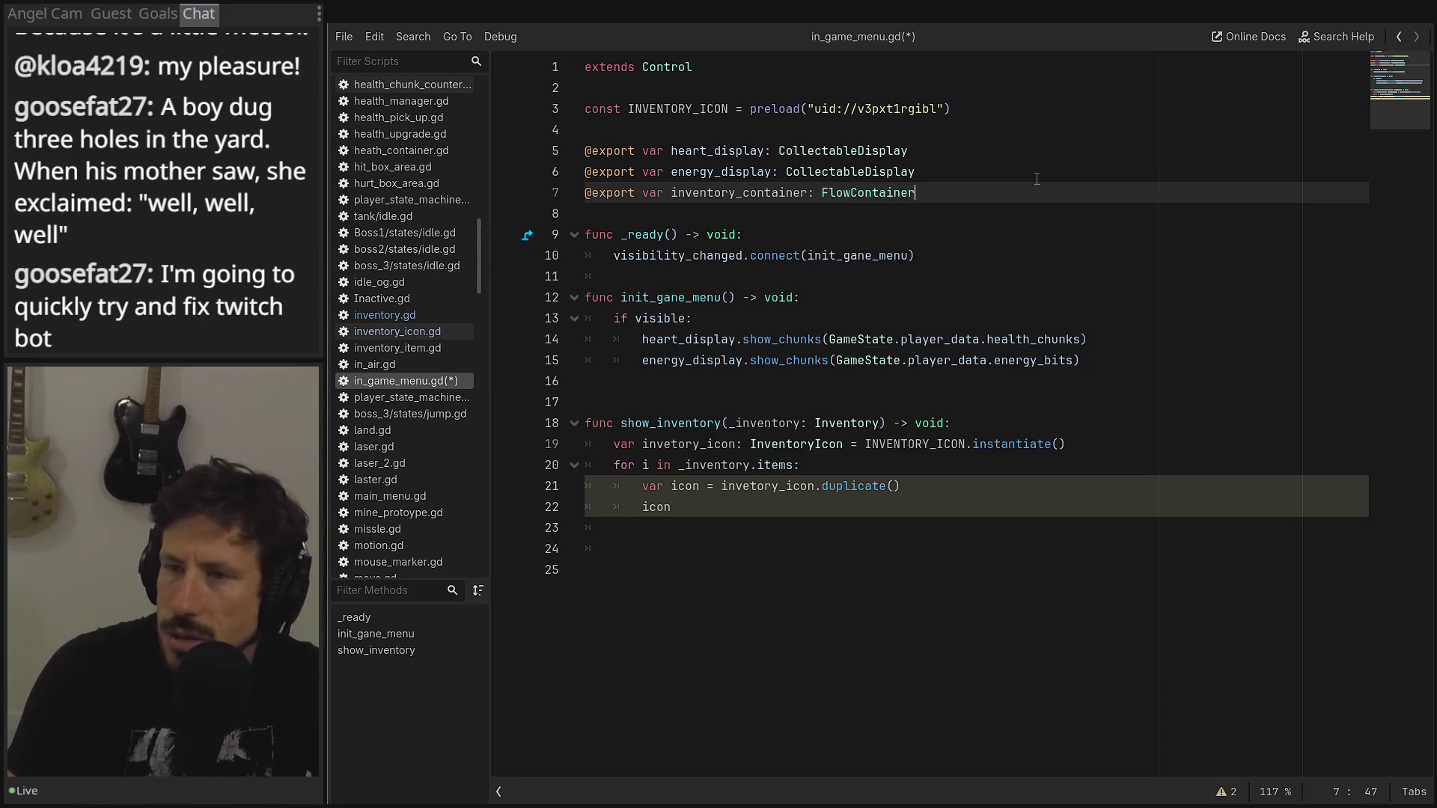
double_click(890, 27)
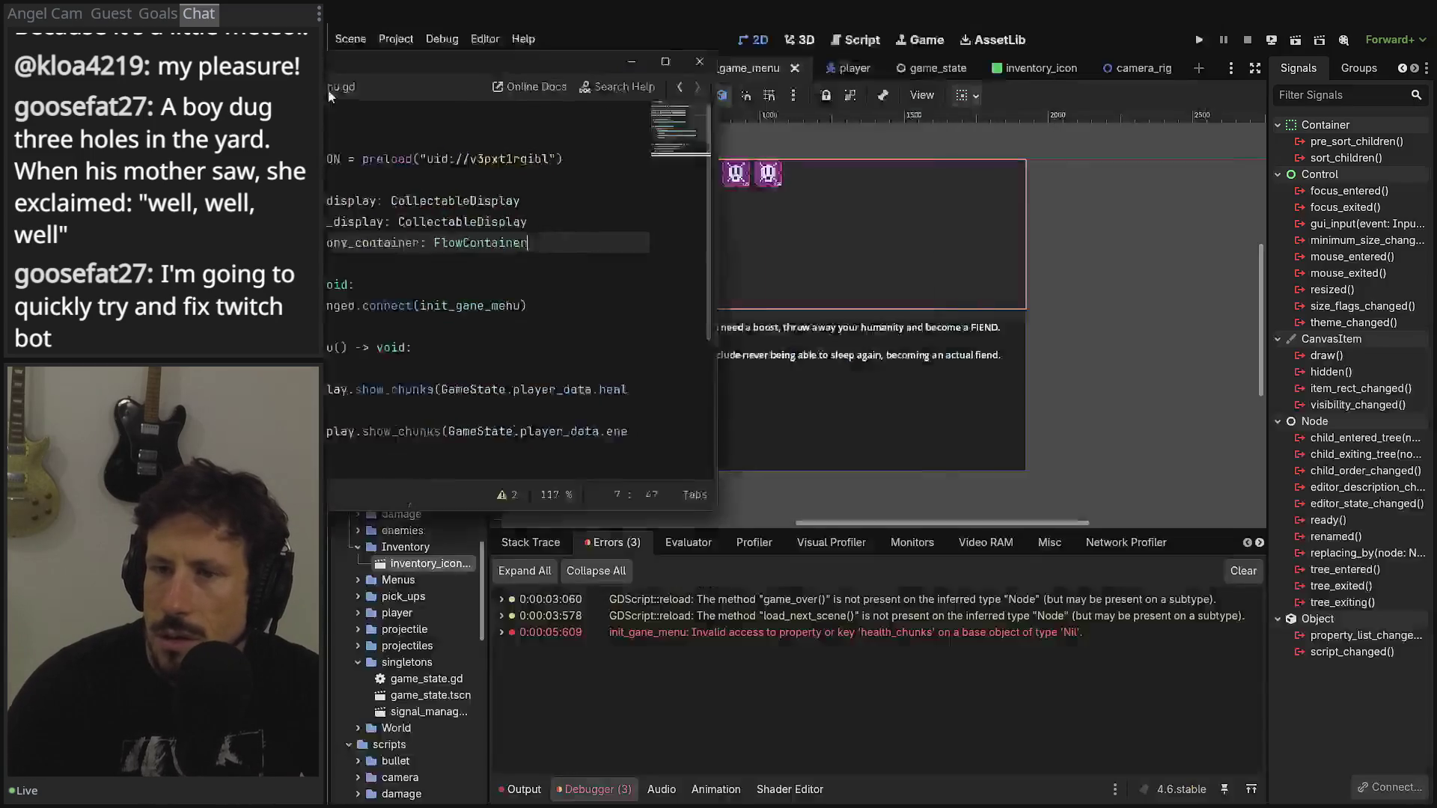
click(330, 95)
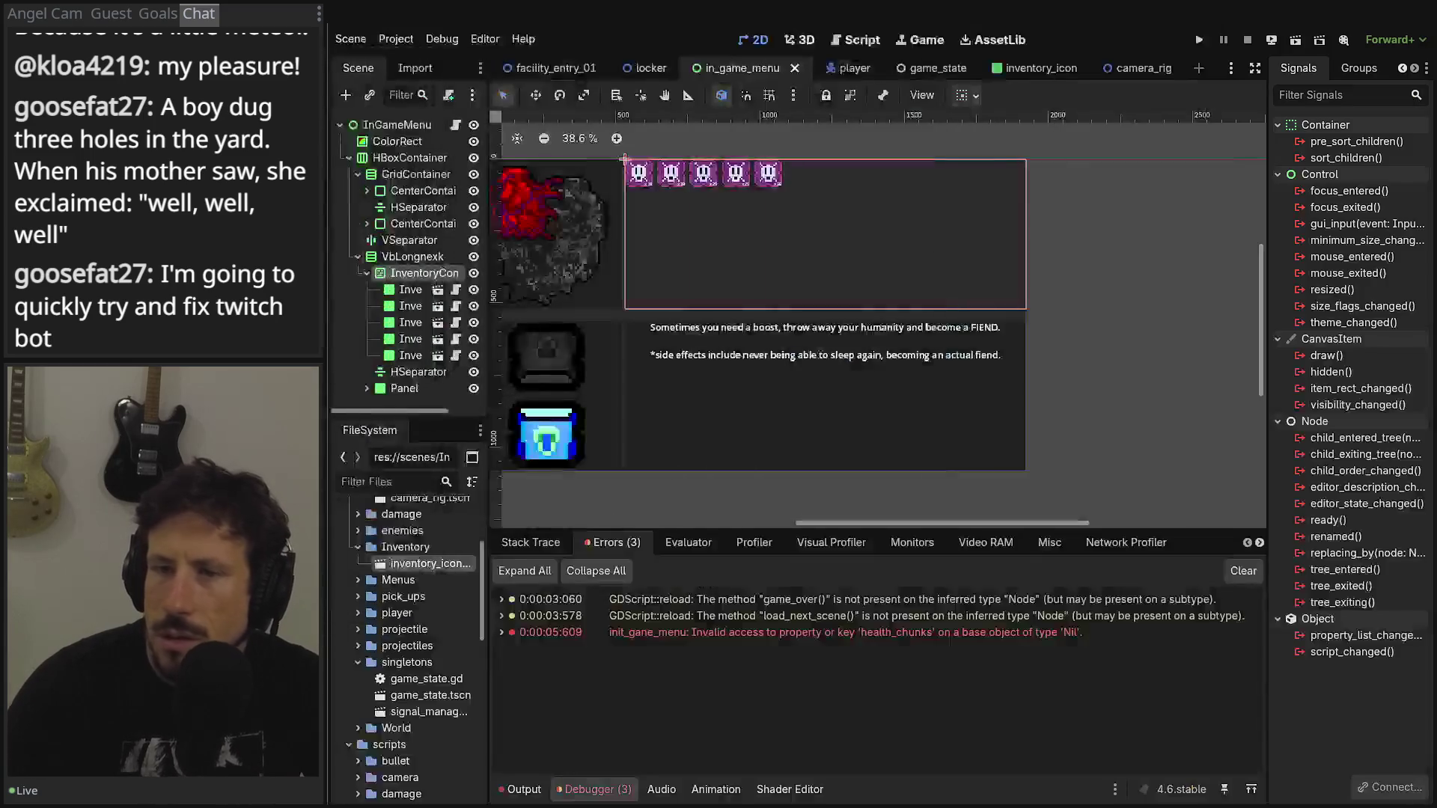
- Assign the InventoryContainer node to InGameMenu's Inventory Container export in the Inspector
click(379, 127)
click(1401, 68)
click(1300, 69)
click(1373, 245)
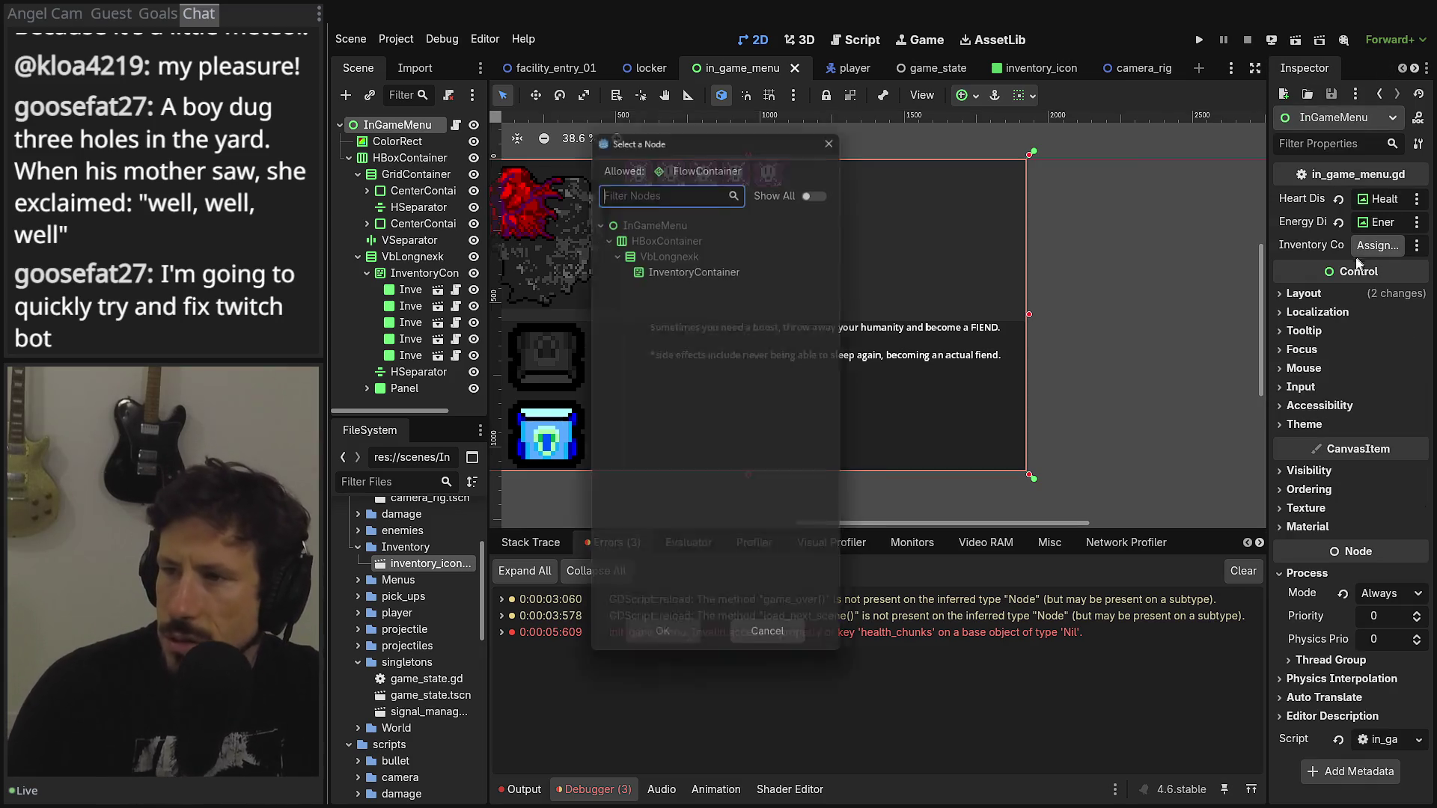
double_click(677, 272)
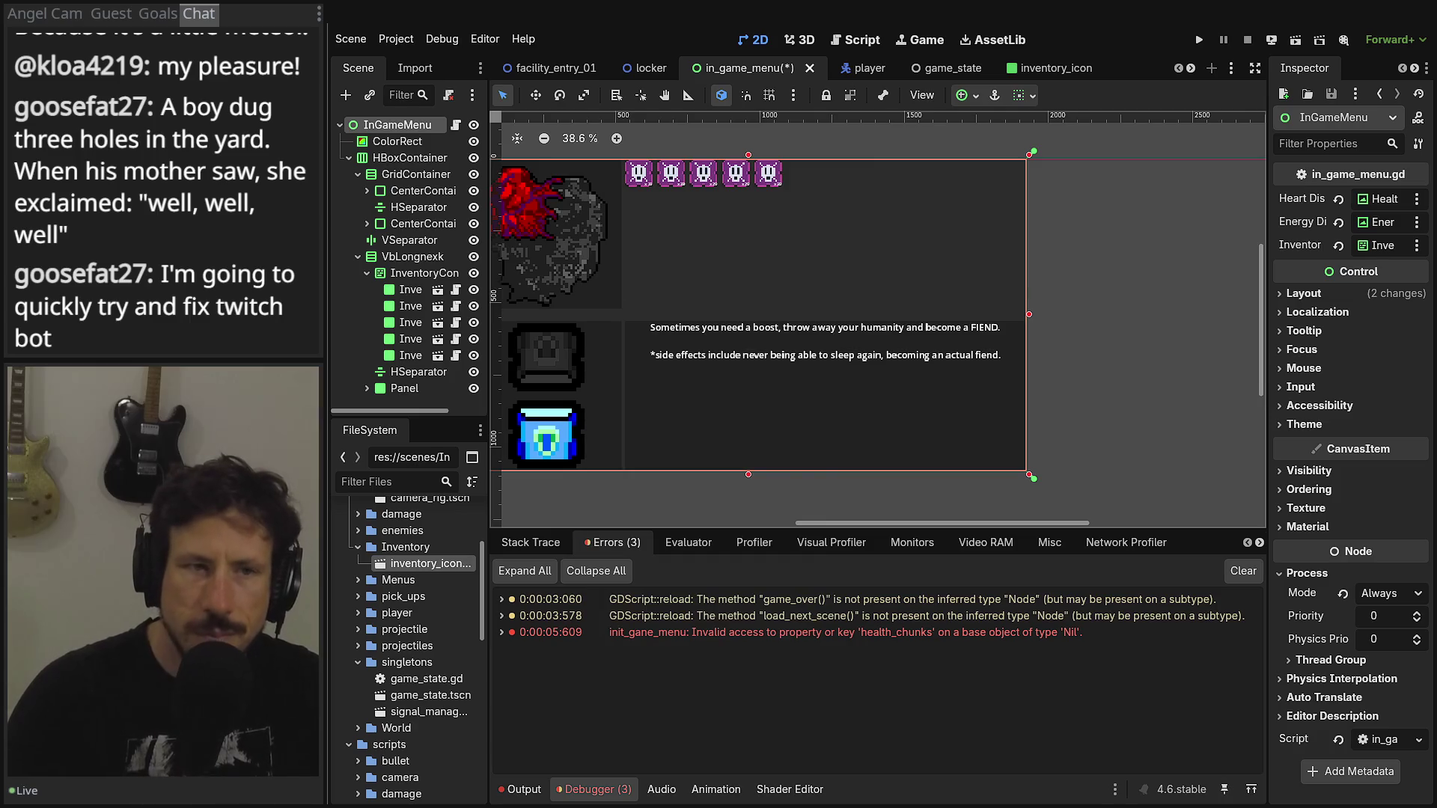
key(ctrl+F3)
double_click(601, 87)
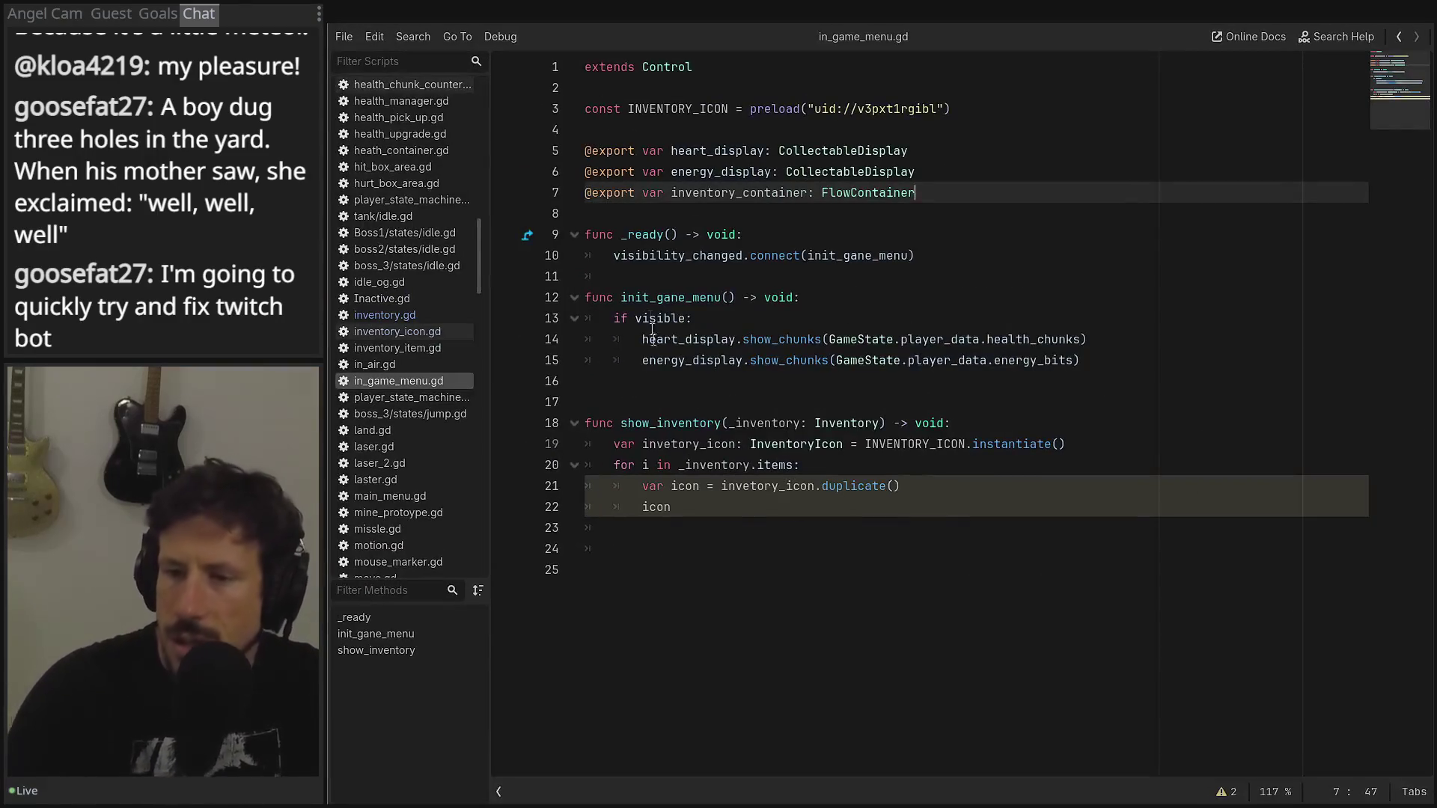
- Make line 22 call icon.initialise_icon(), picking it from the autocomplete list
double_click(677, 508)
click(704, 513)
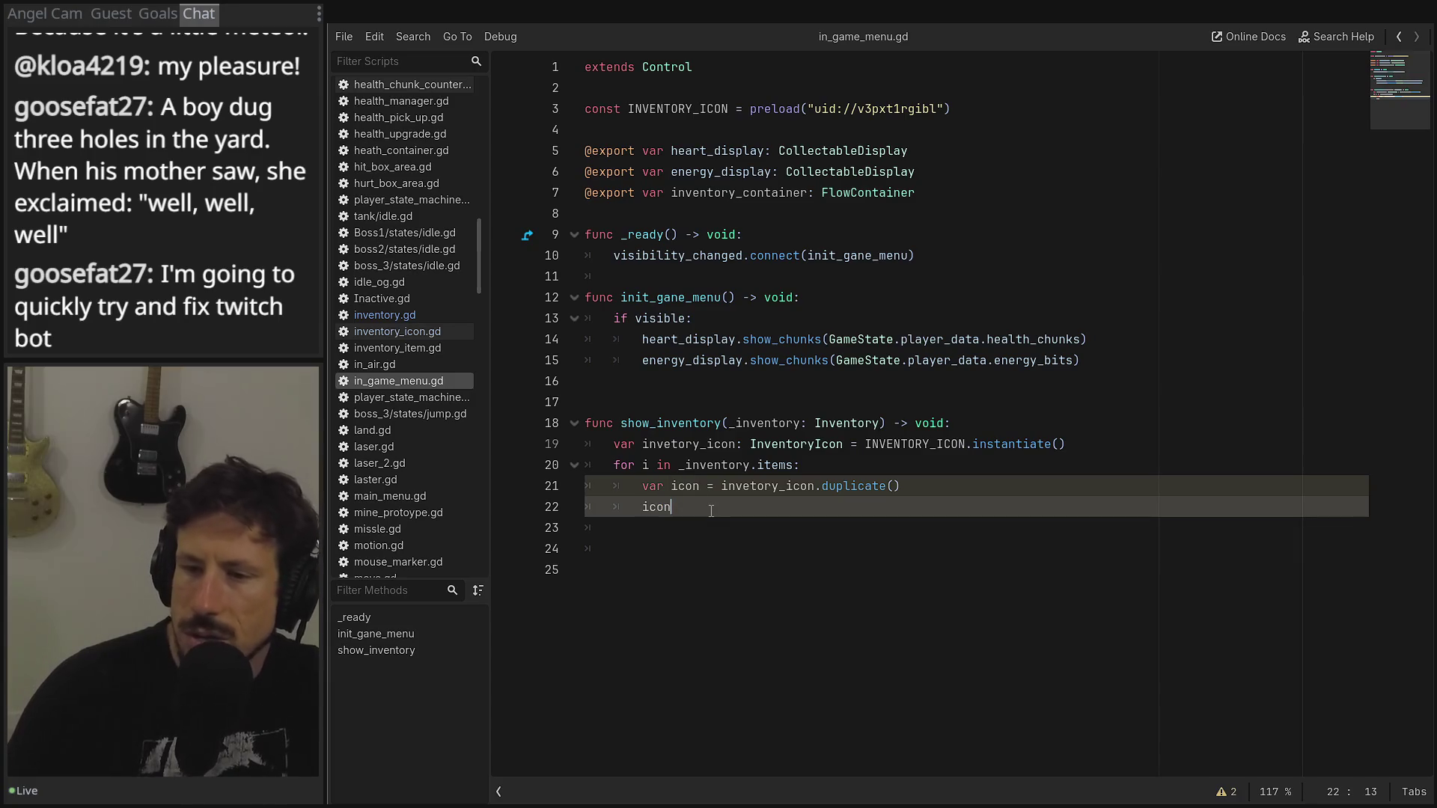
key(BackSpace)
key(BackSpace)
key(BackSpace)
text(con)
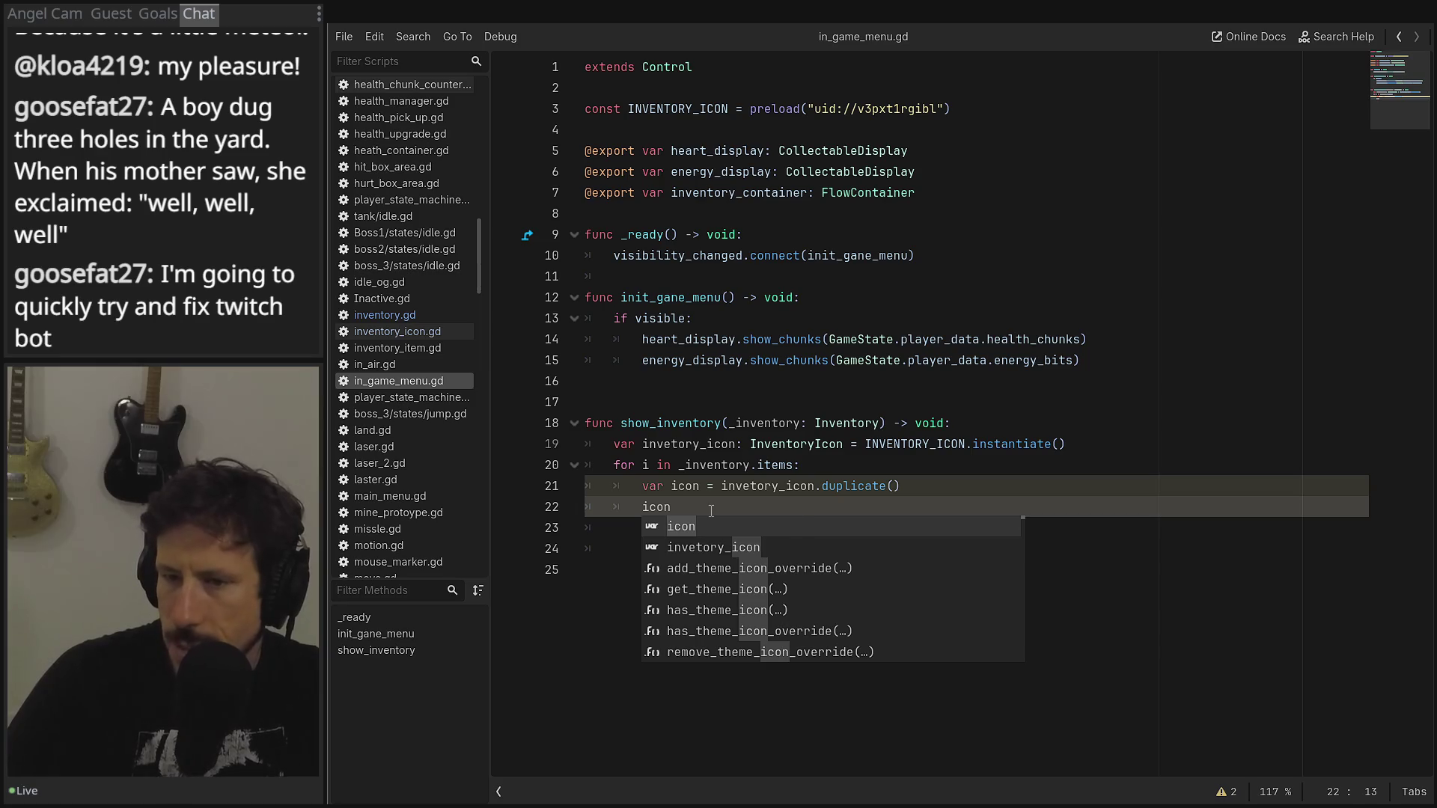
text(.)
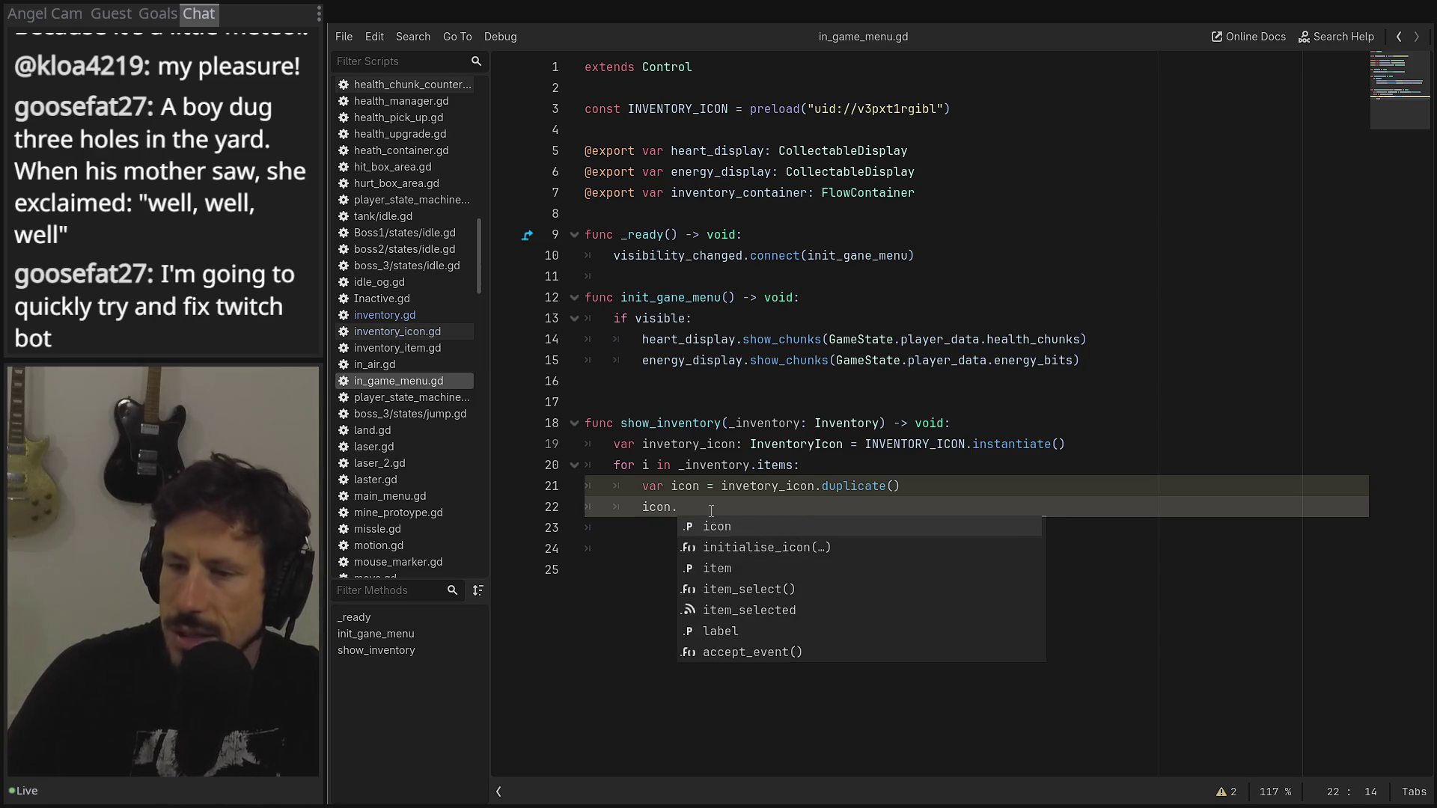
key(Down)
key(Return)
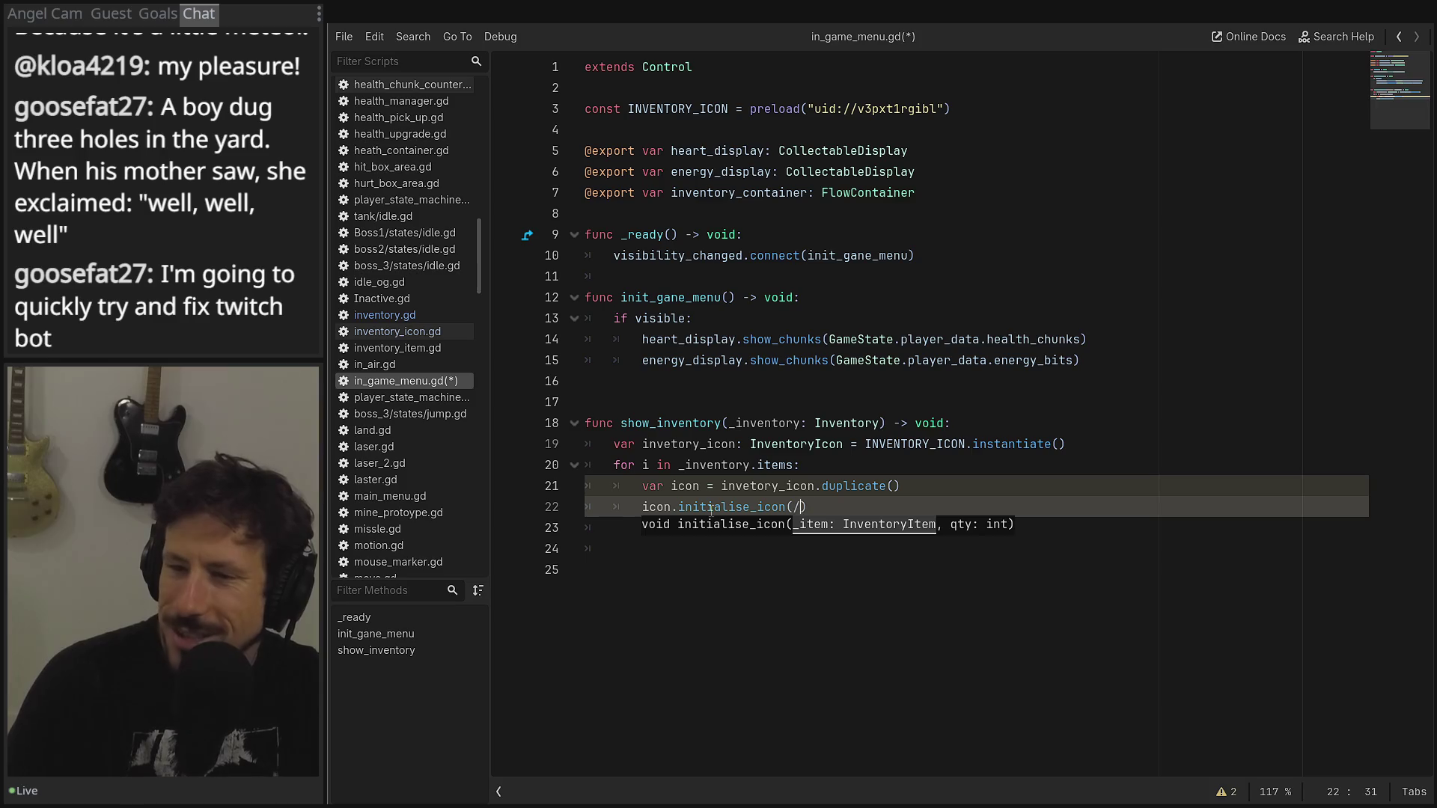
key(Escape)
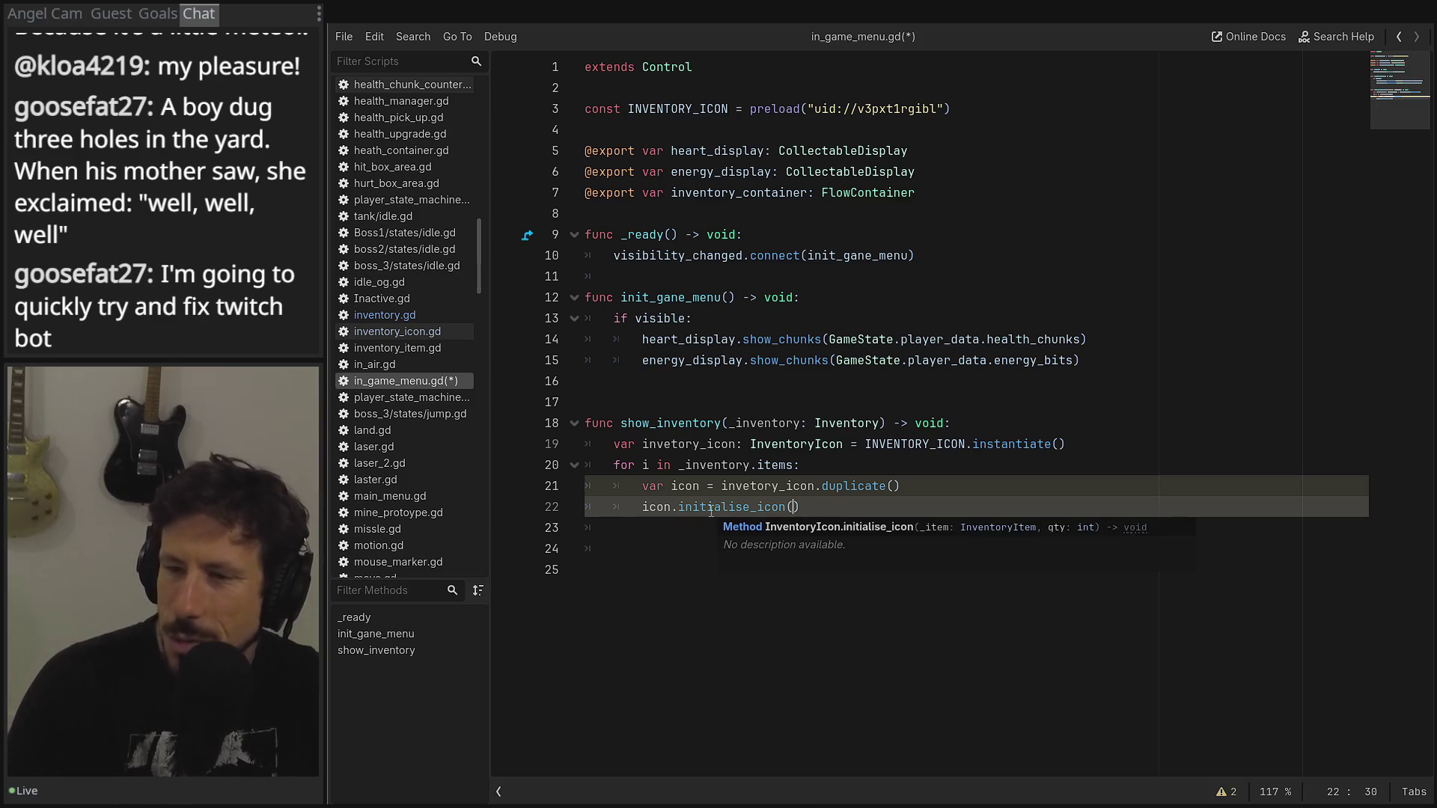
- Pass i as the first argument, then open the Inventory class definition
text(i.)
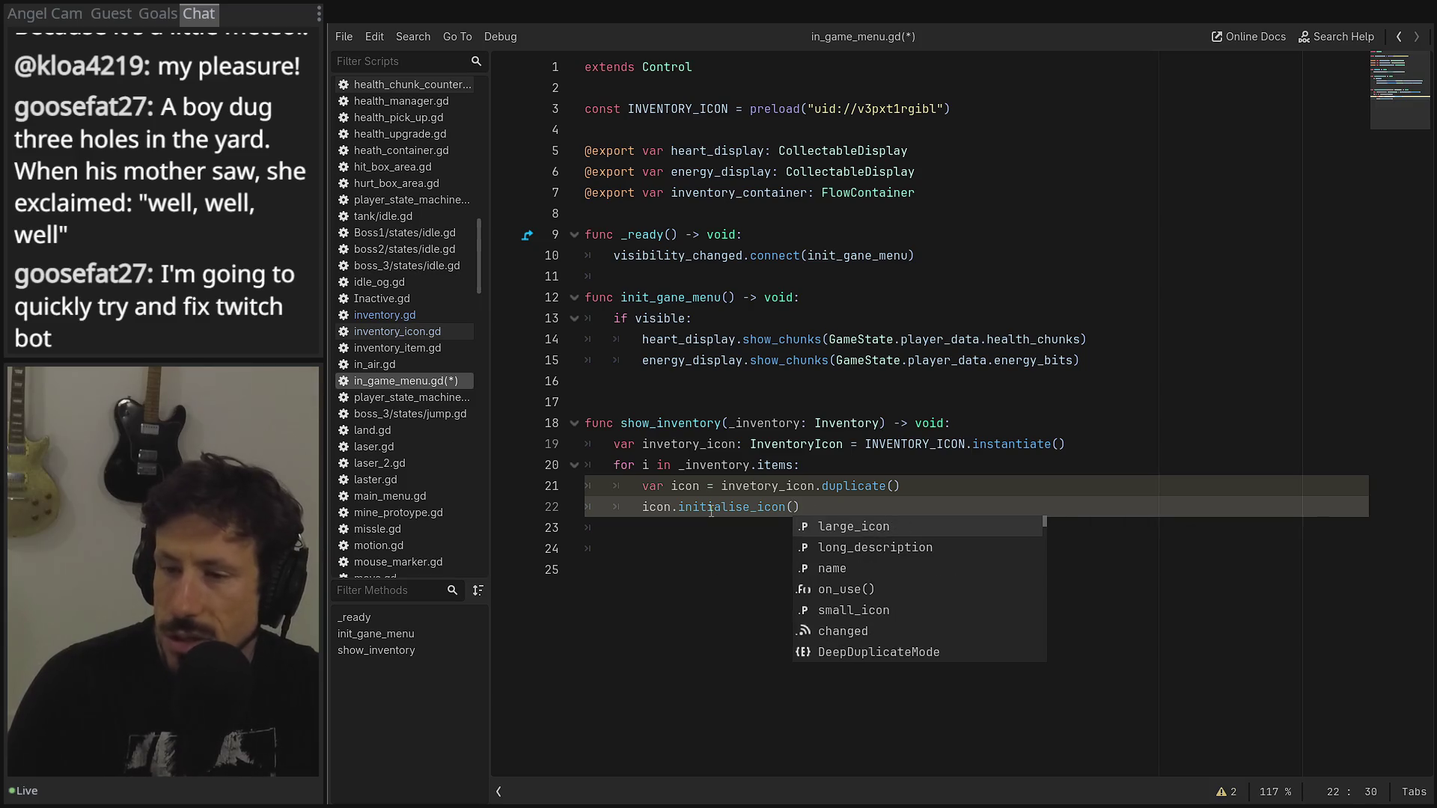
key(BackSpace)
key(BackSpace)
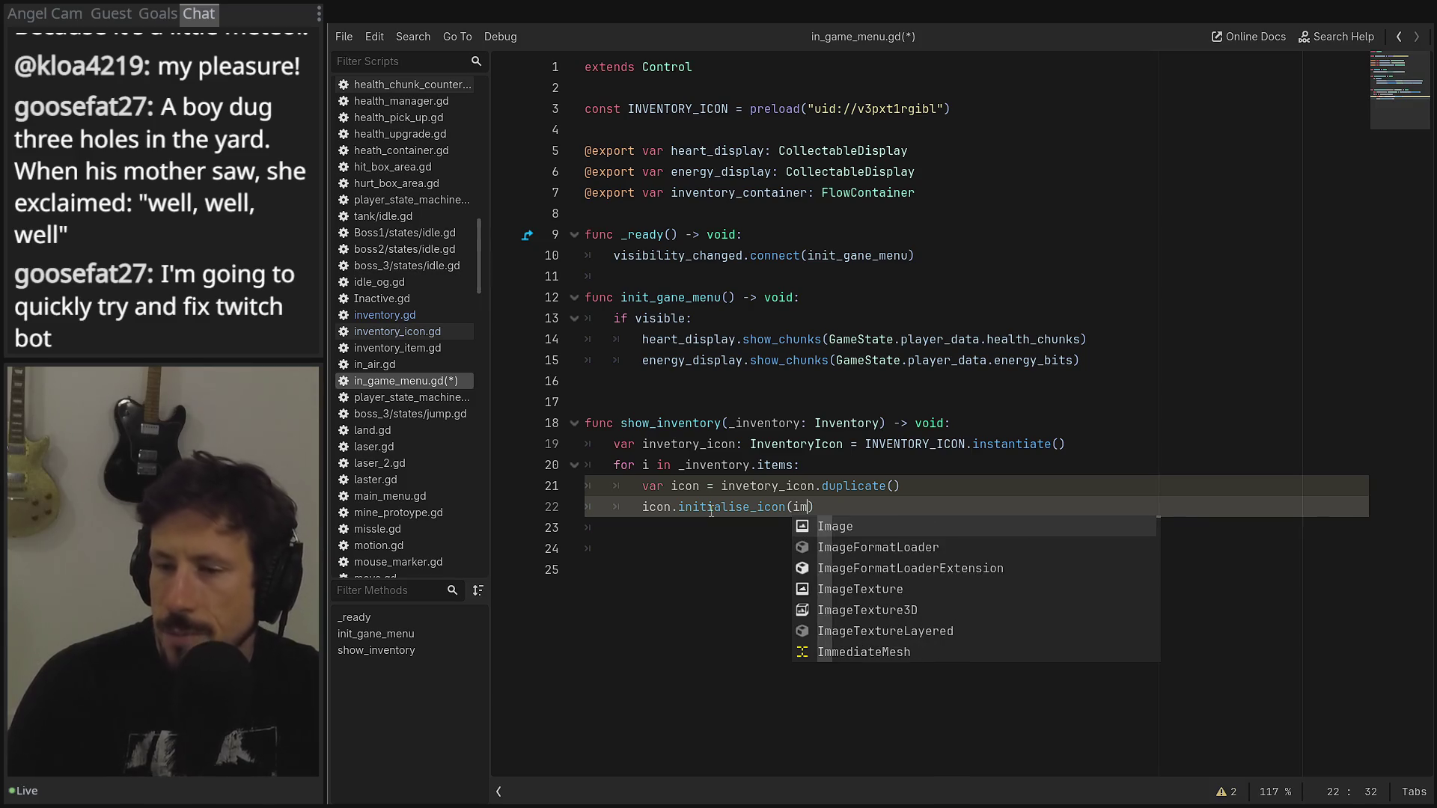
text(,)
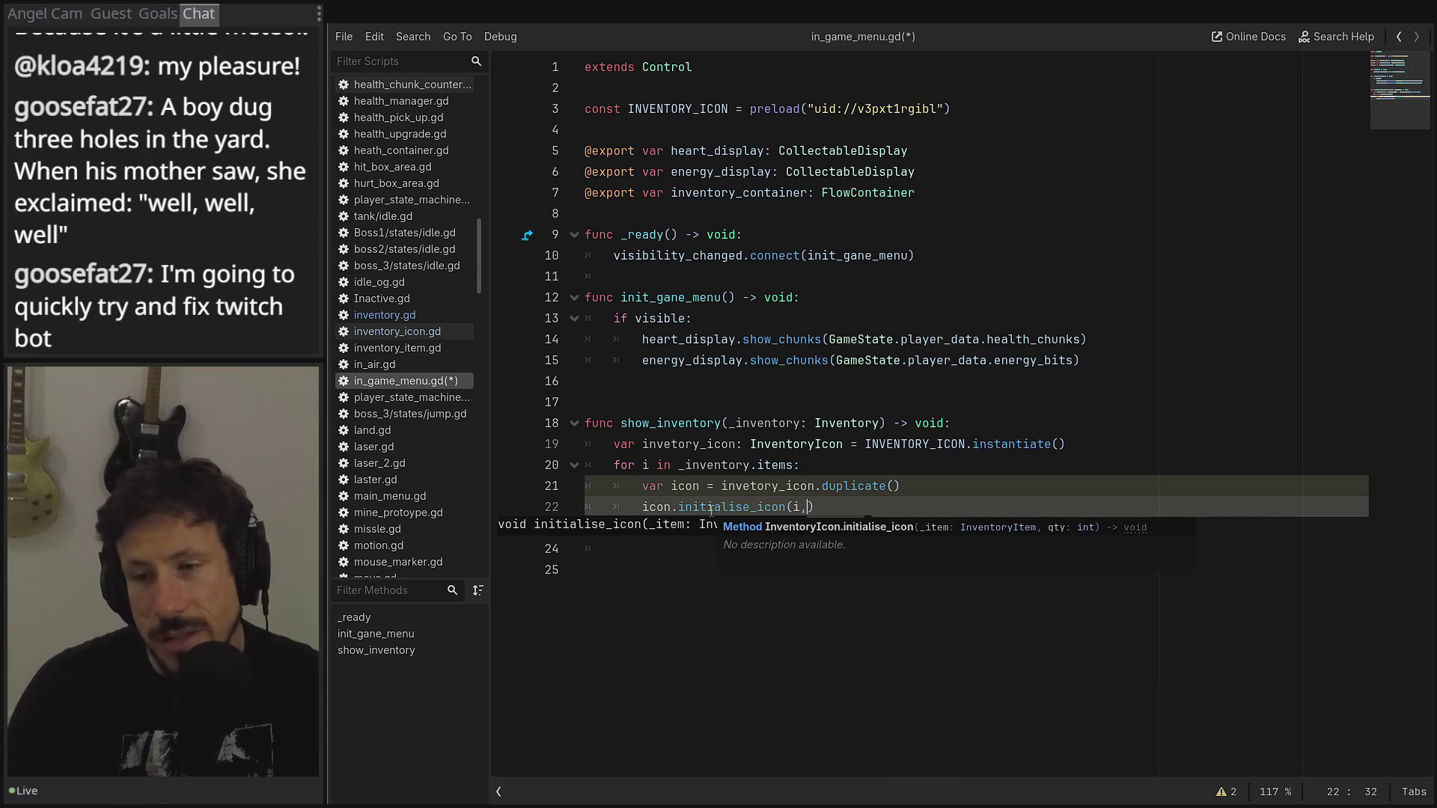
ctrl+click(826, 423)
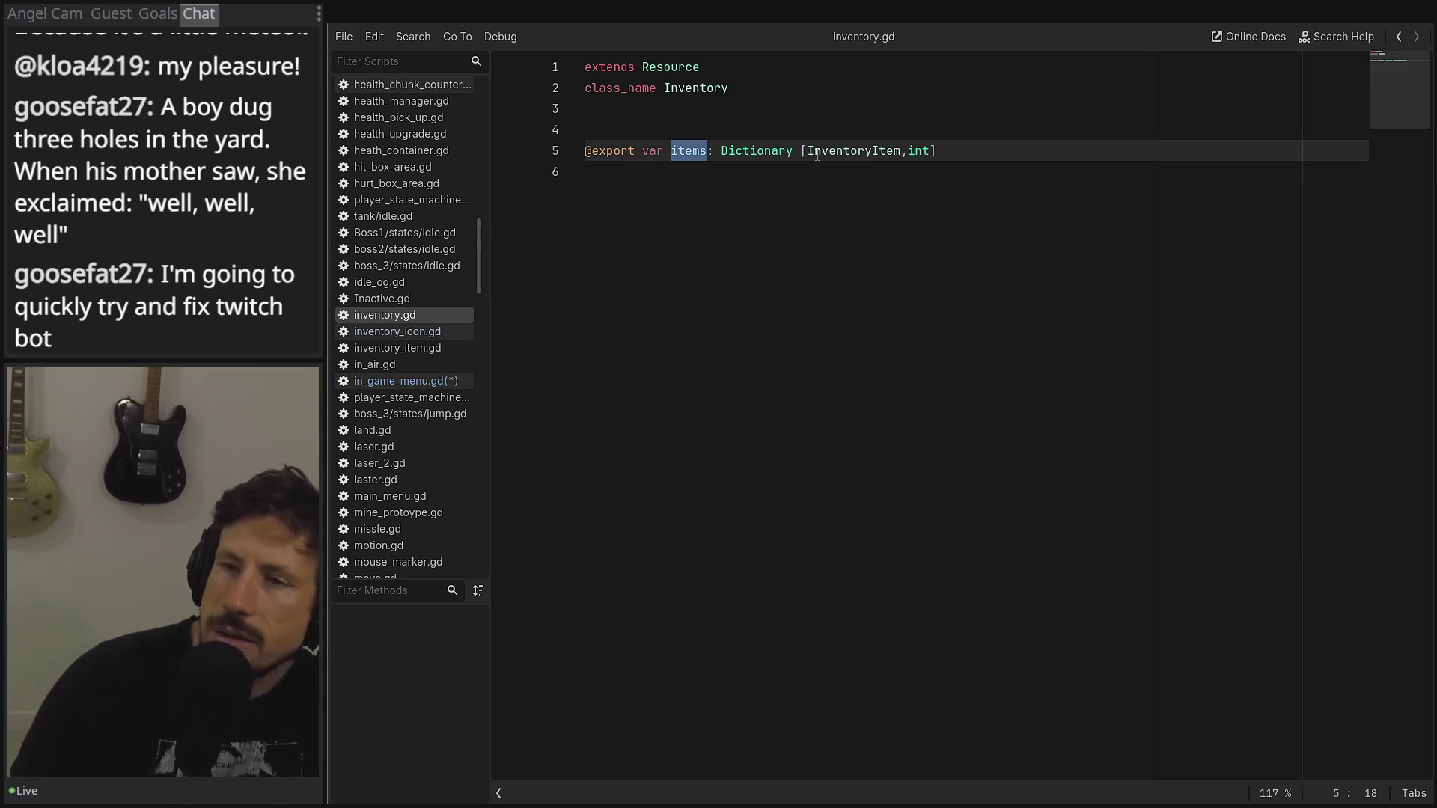
- Return to in_game_menu.gd and check the loop variable i used in line 22's call
click(1398, 36)
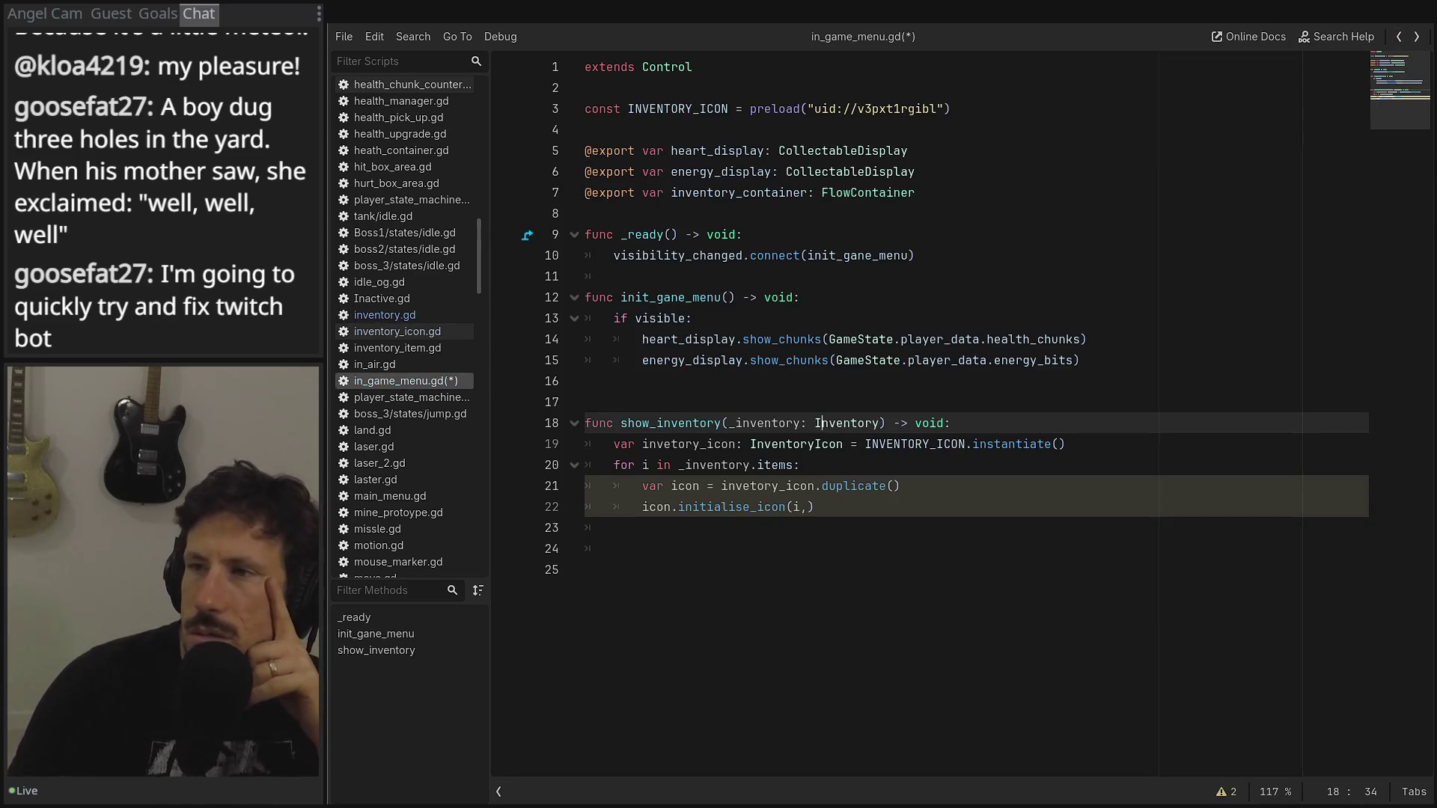
click(799, 507)
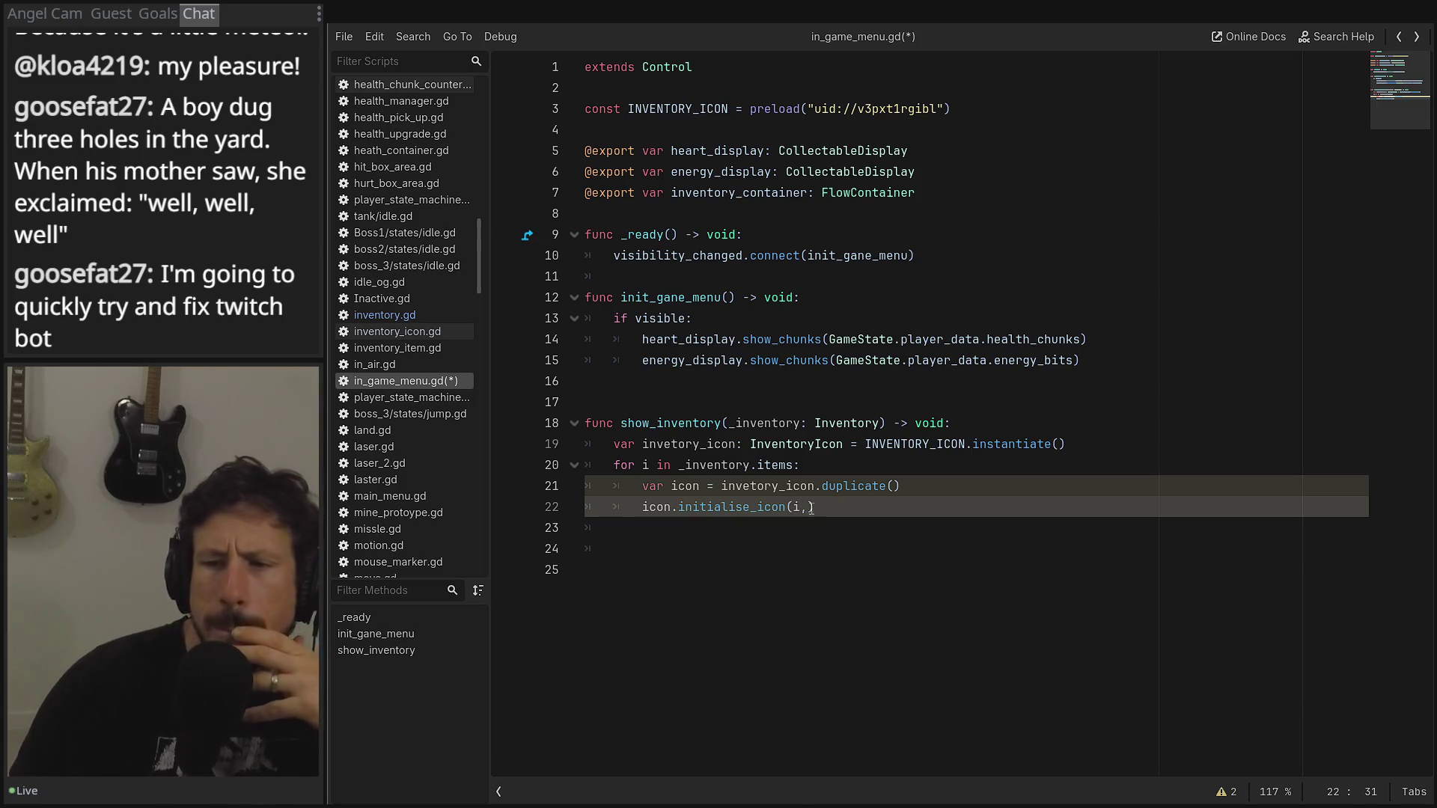
key(Right)
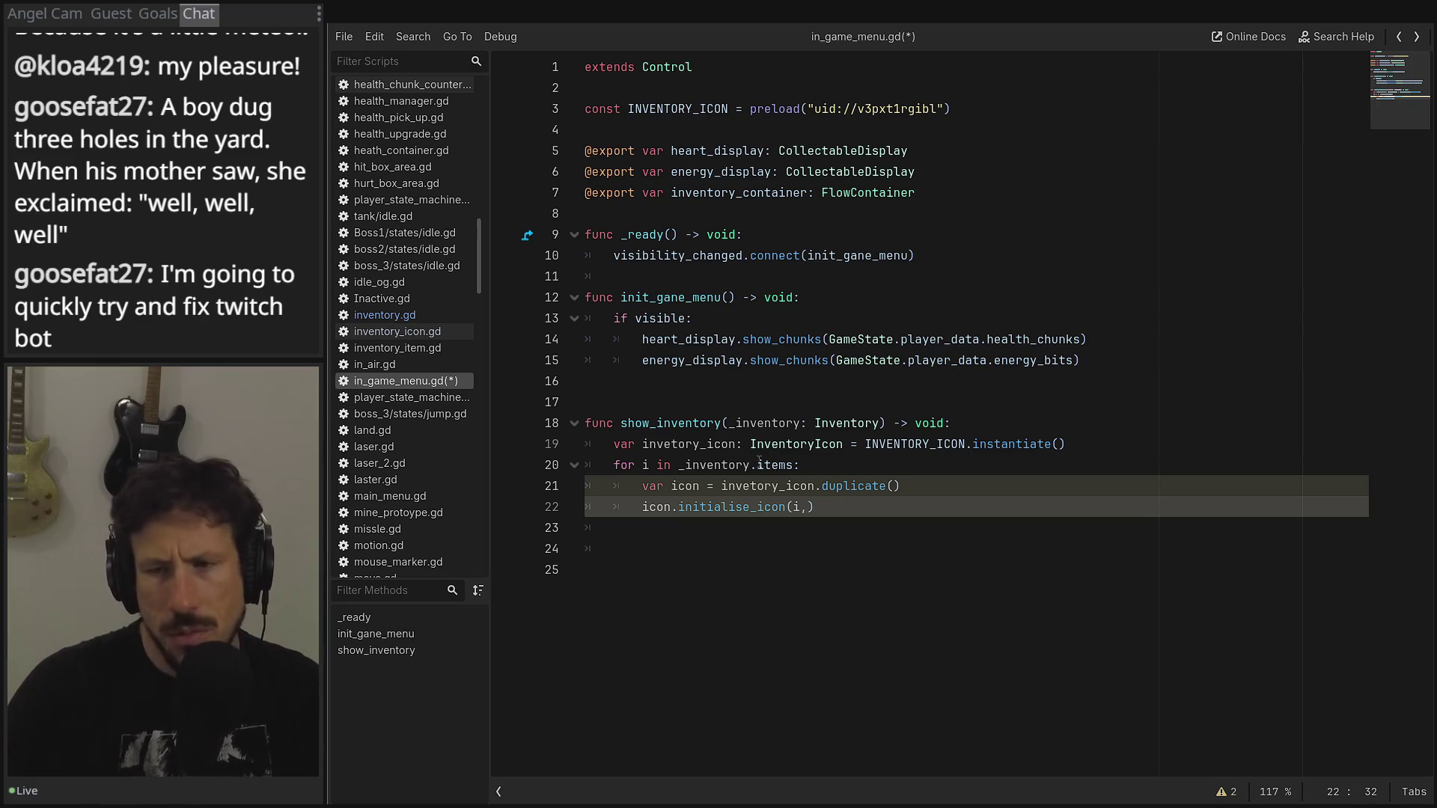
double_click(645, 465)
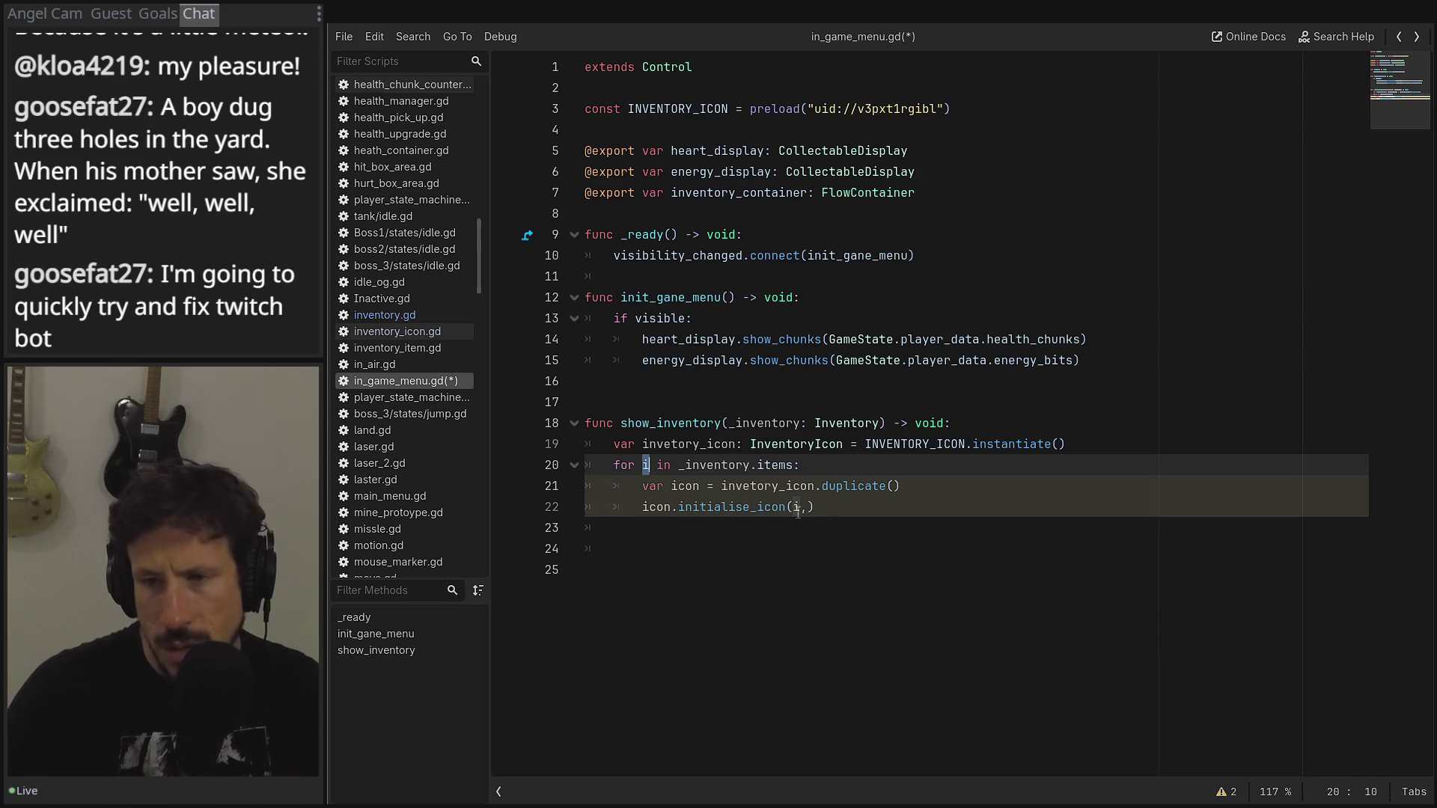
- Add _inventory[i] as the second argument of the initialise_icon call
click(849, 502)
key(Right)
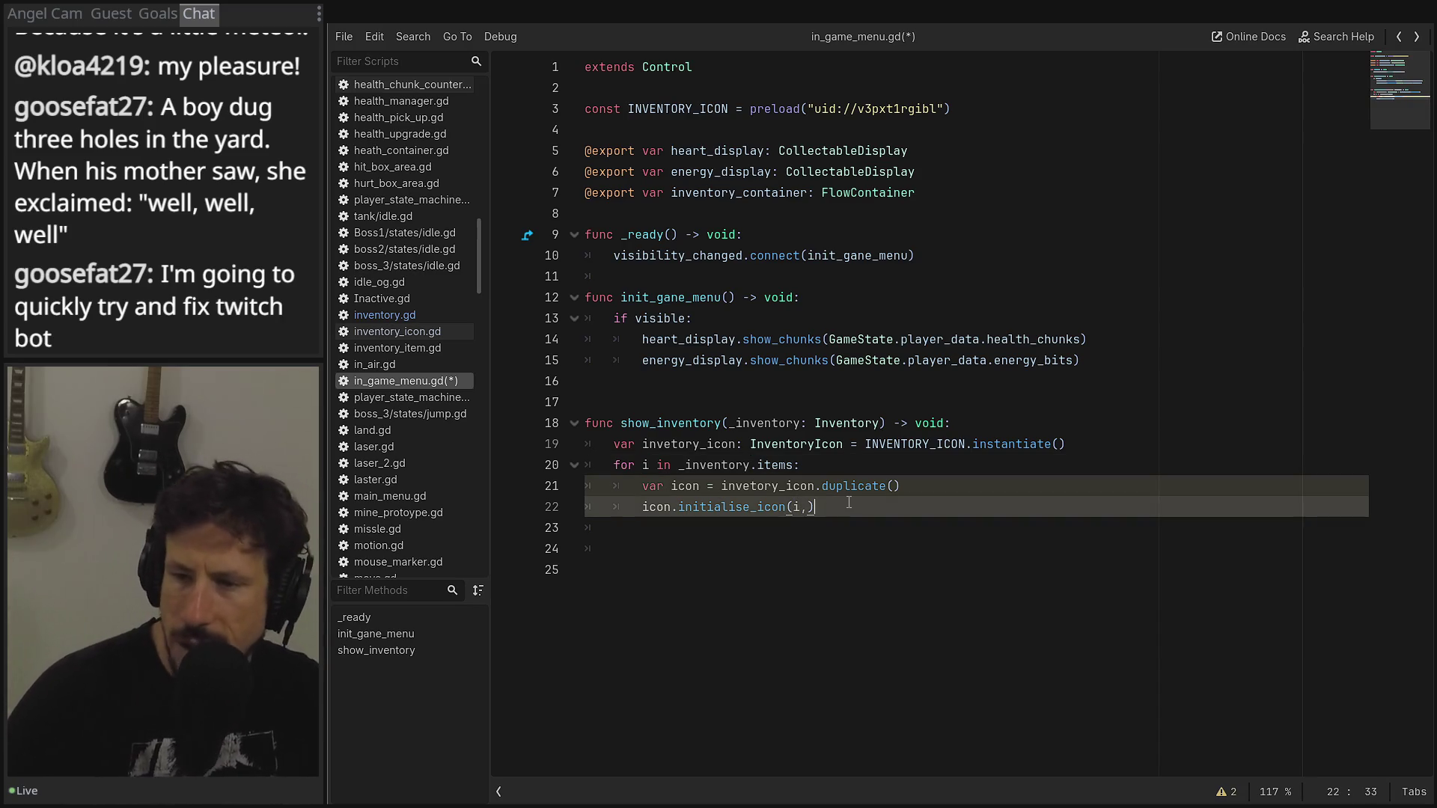
key(Left)
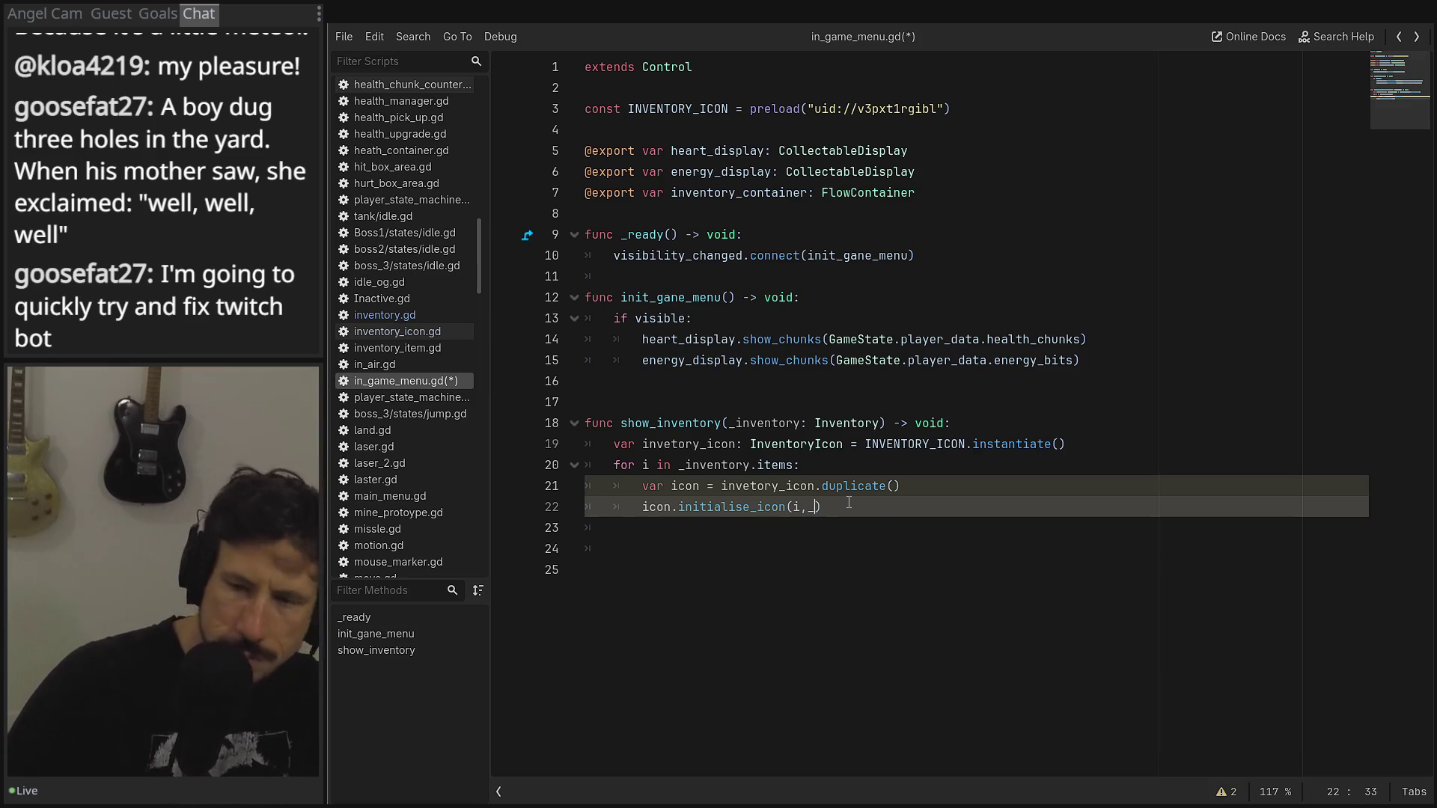
text(in)
key(Return)
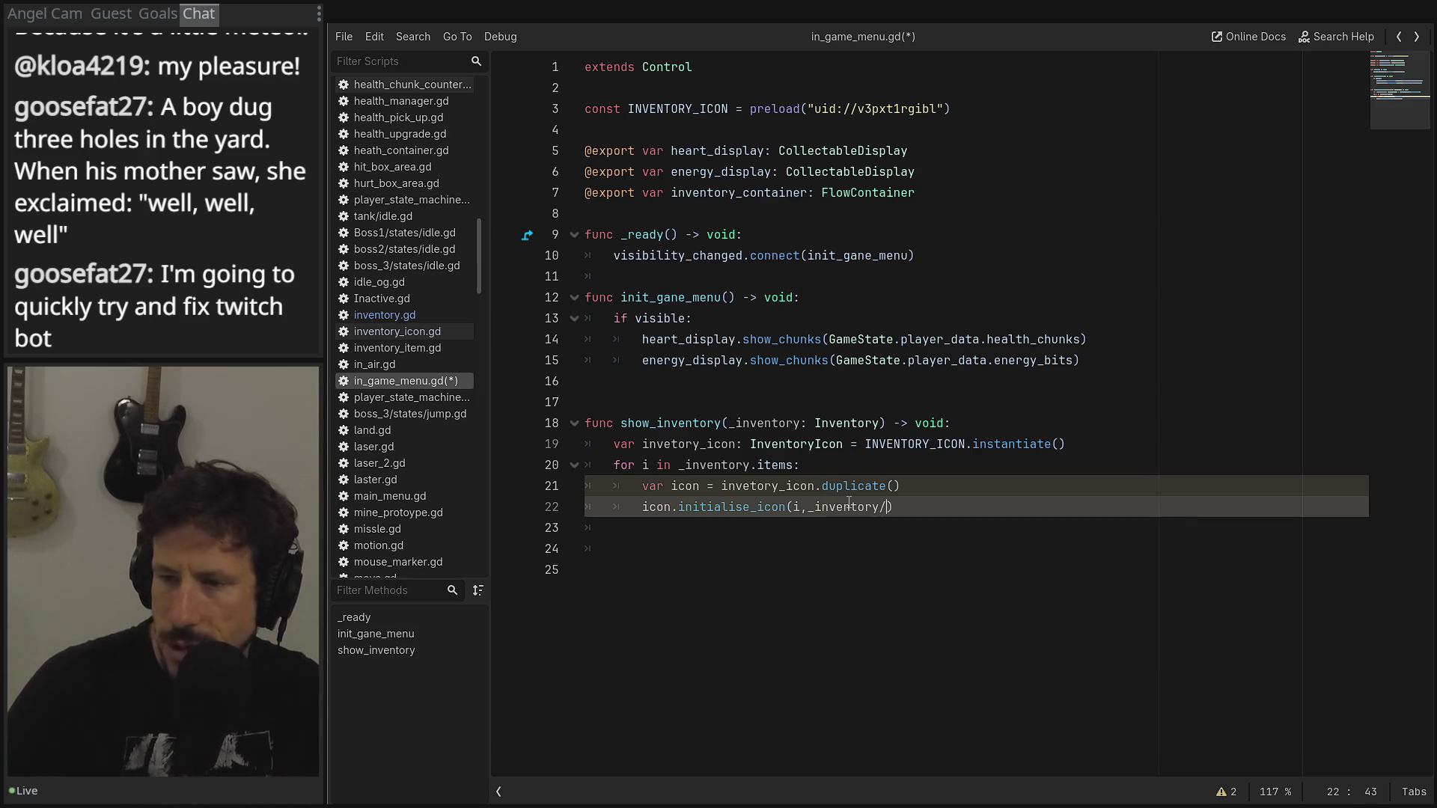
text(.i)
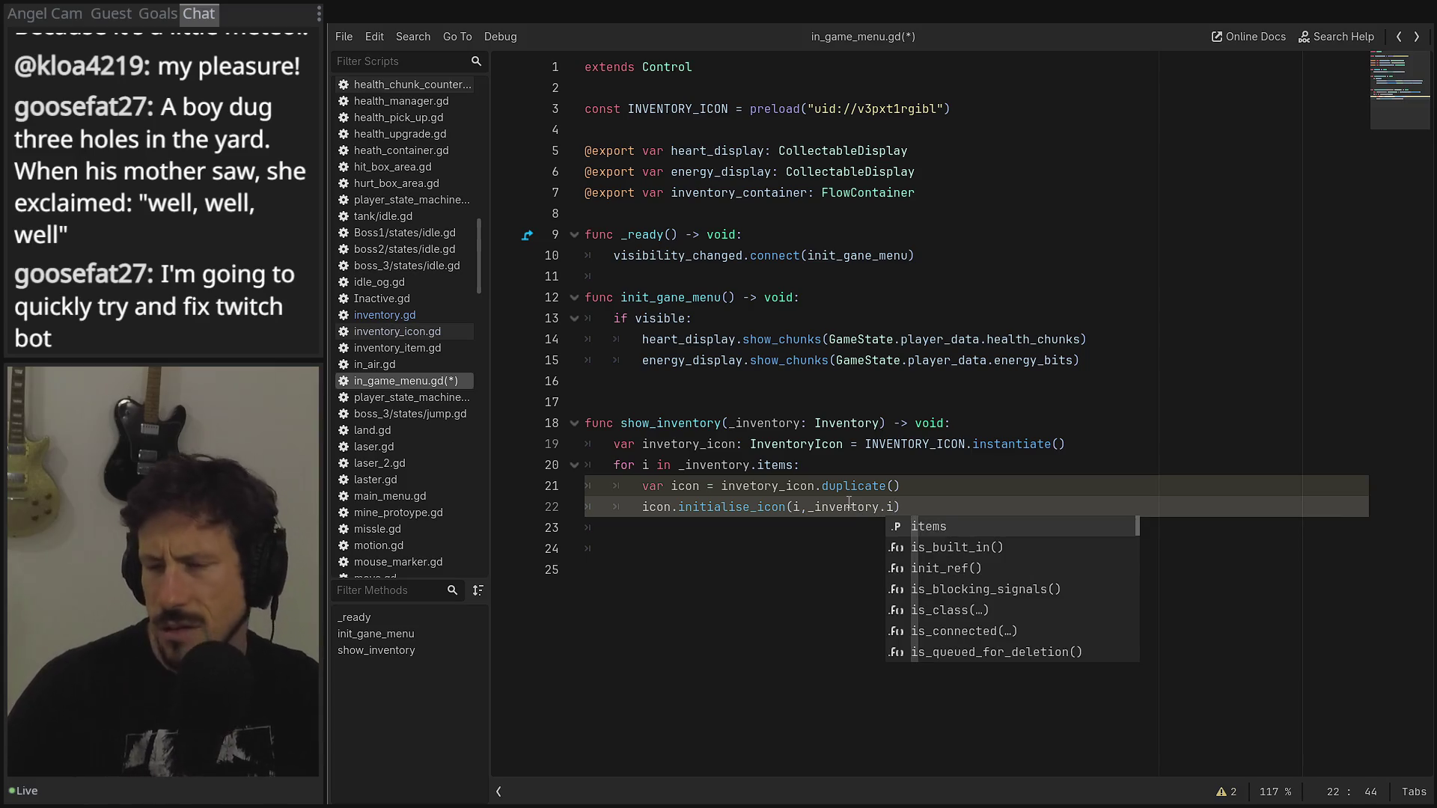
key(Left)
key(BackSpace)
text([i])
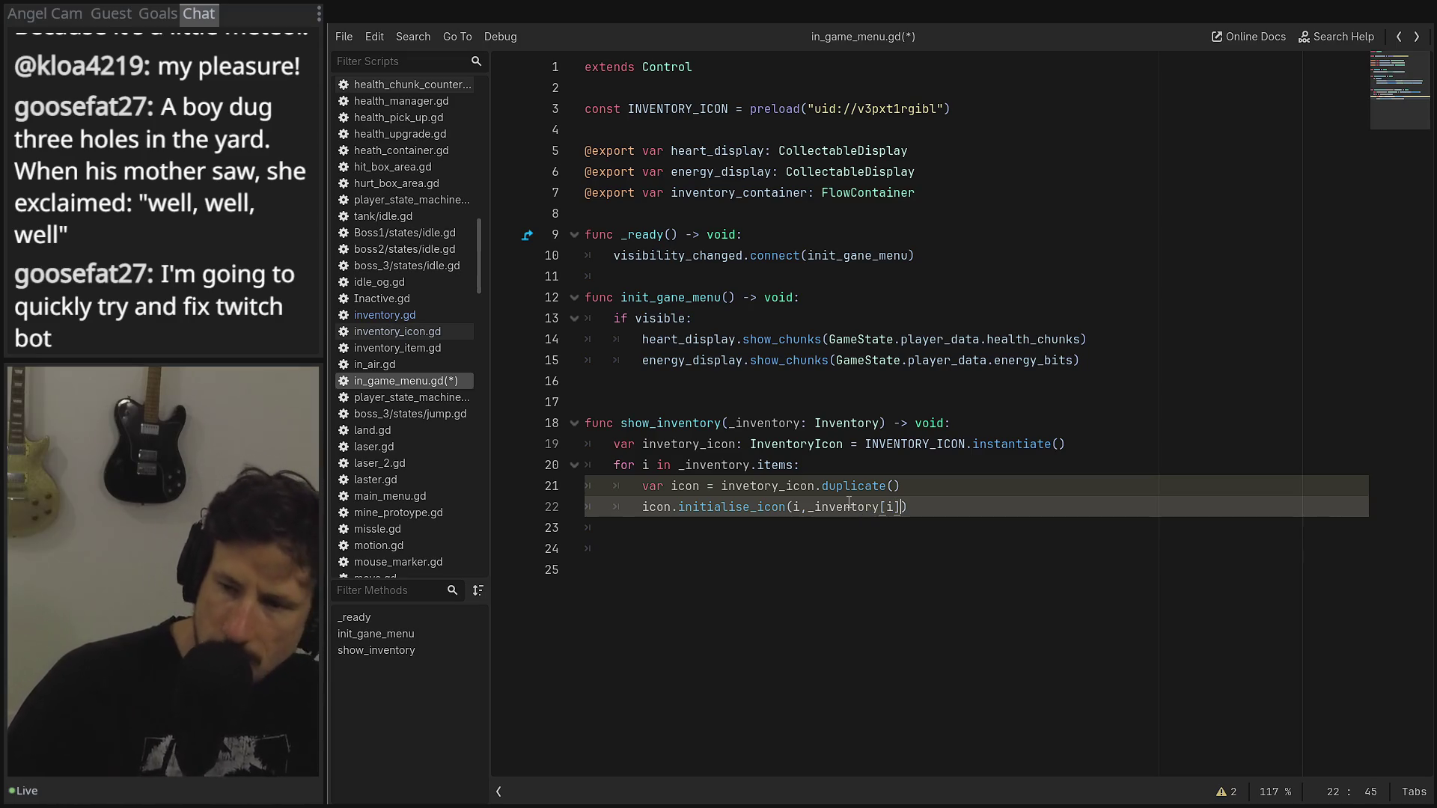
key(Up)
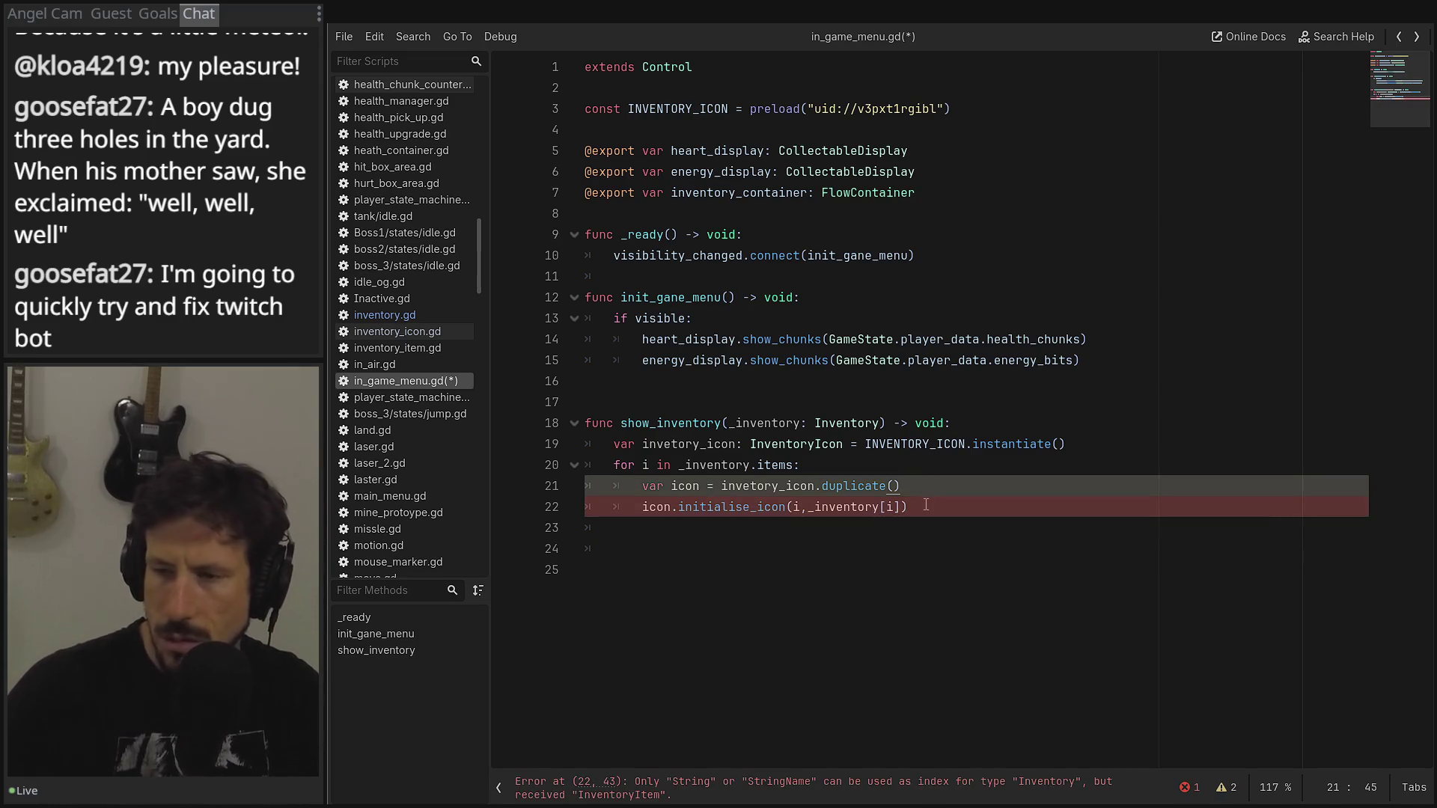
- Change the second argument from _inventory[i] to _inventory.i and save the script
key(ctrl+s)
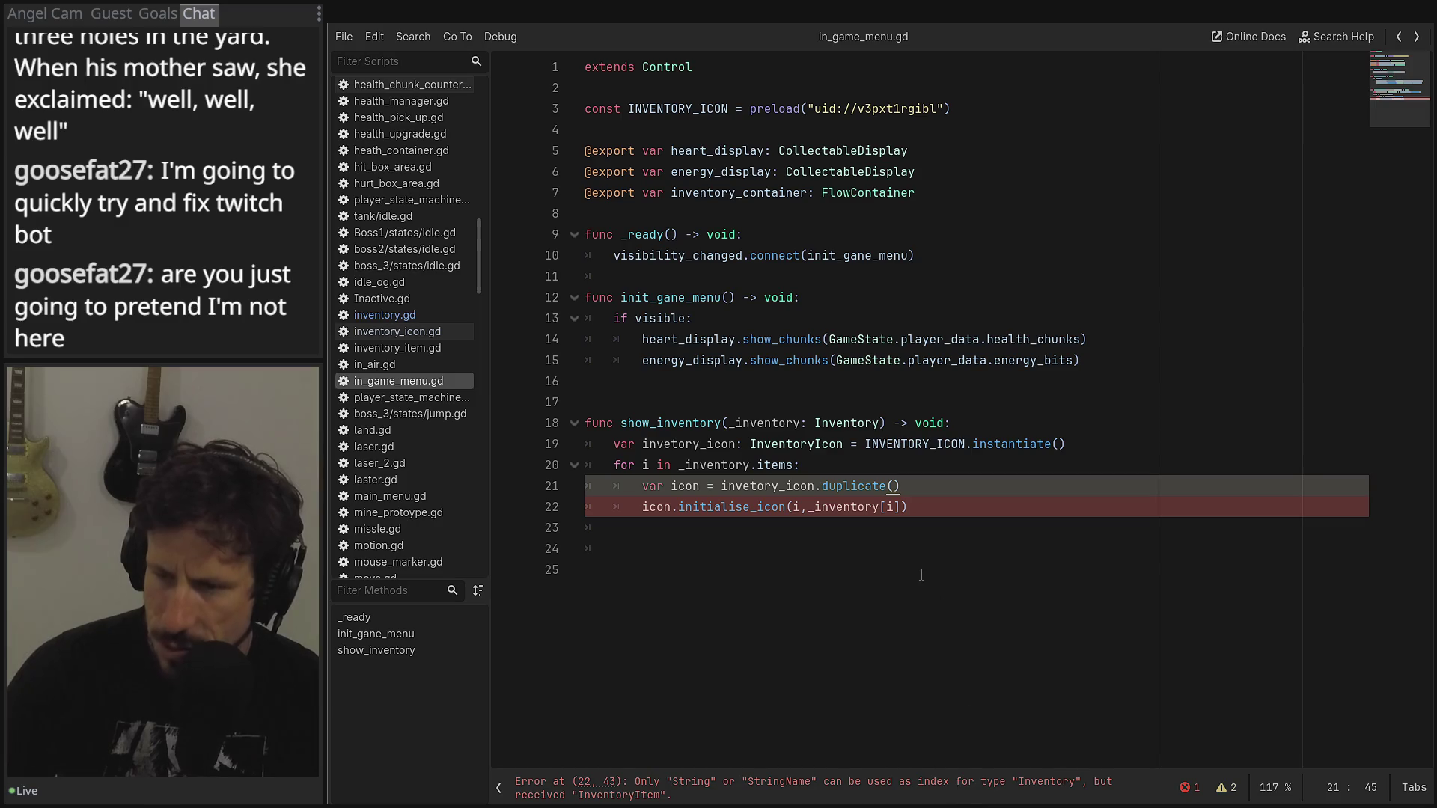
click(896, 507)
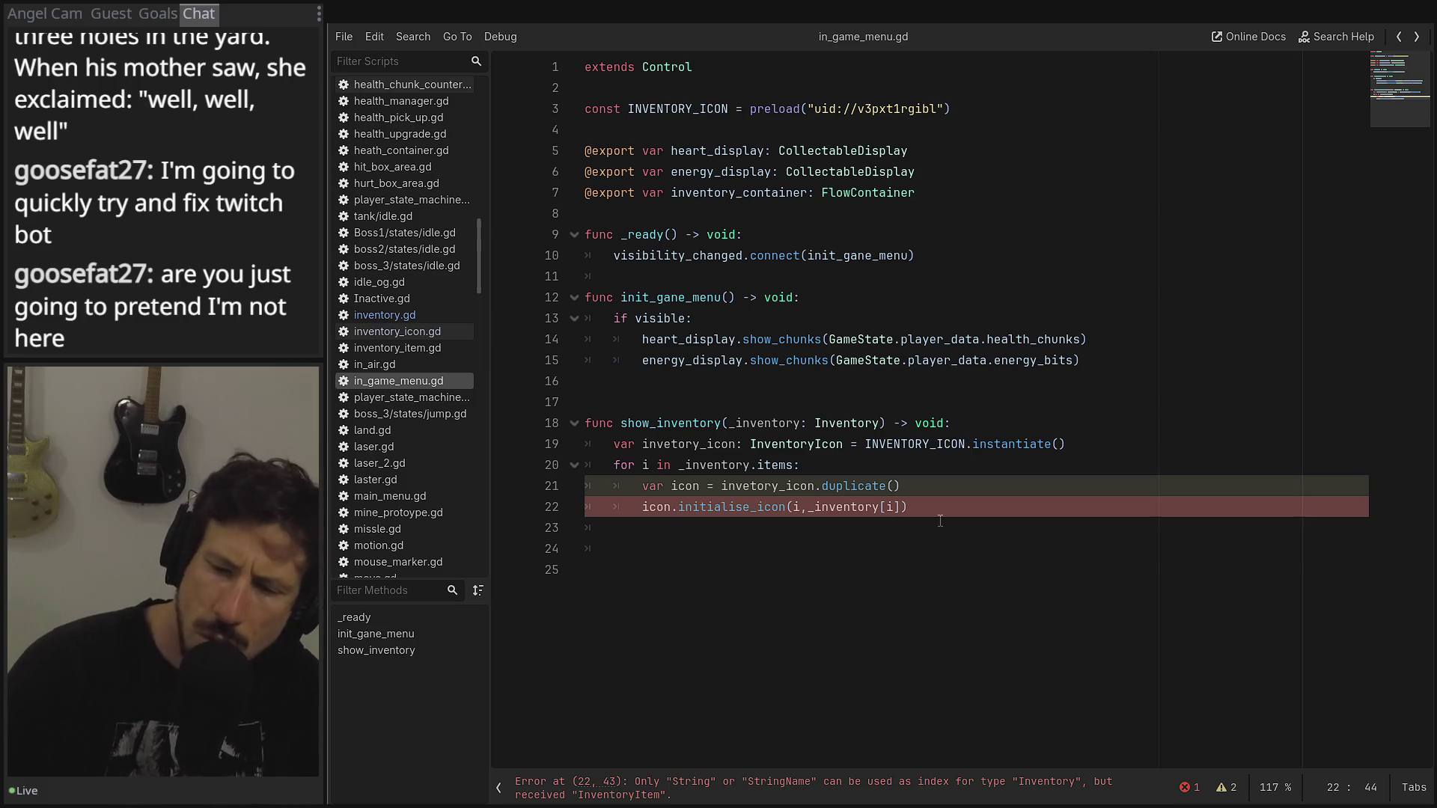
key(BackSpace)
key(BackSpace)
text(.i)
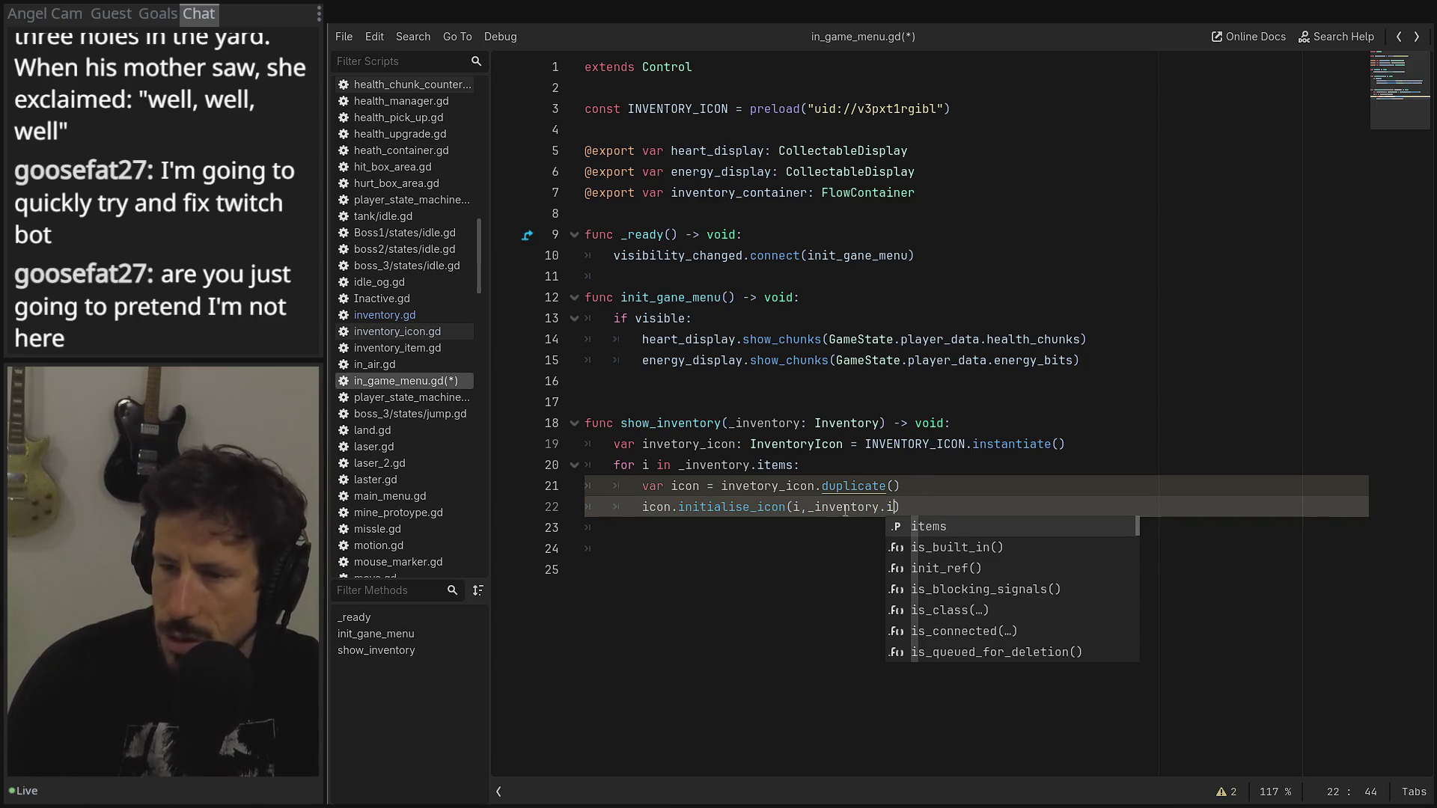
click(844, 508)
key(ctrl+s)
click(845, 570)
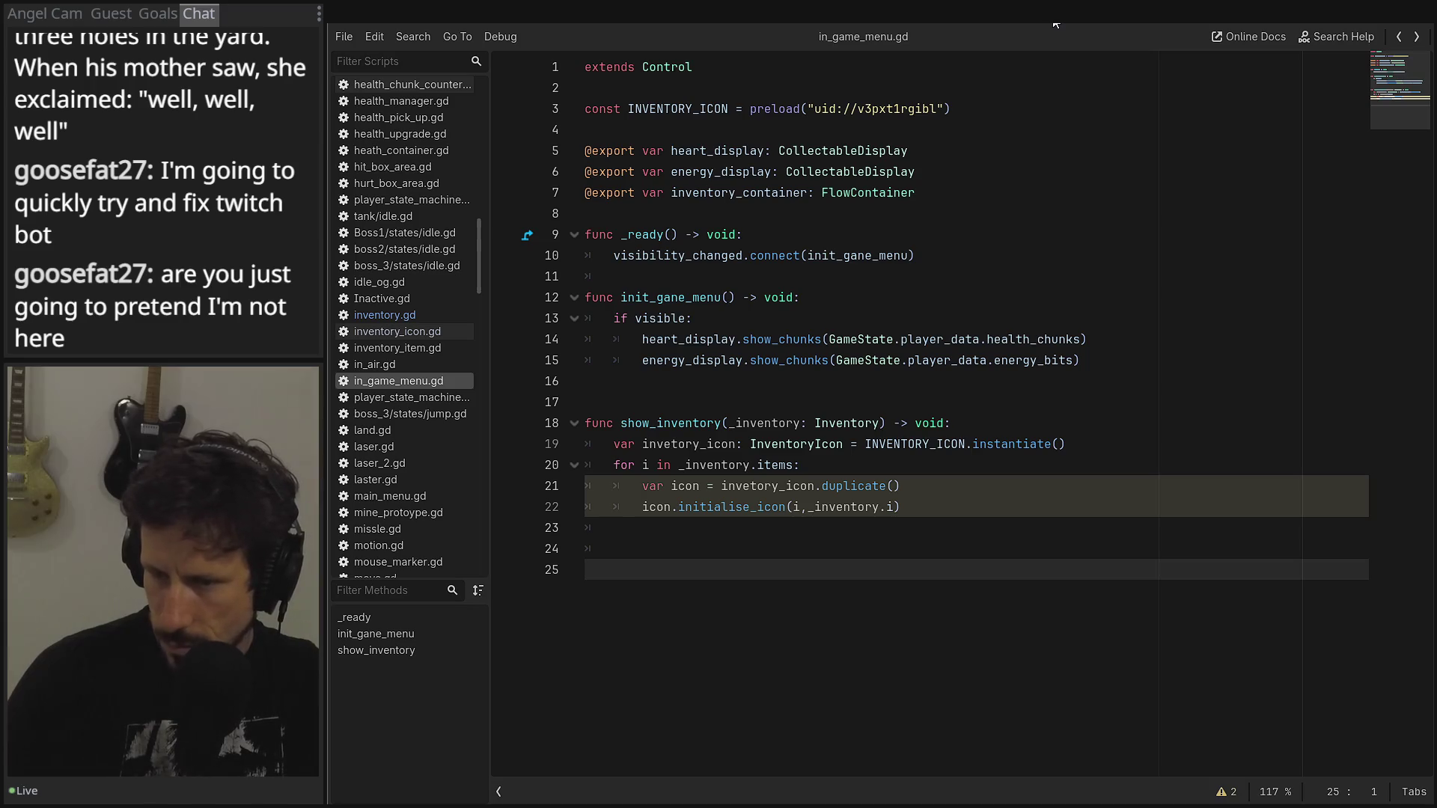
- Restore and re-maximize the script window, then open the initialise_icon definition
double_click(1057, 25)
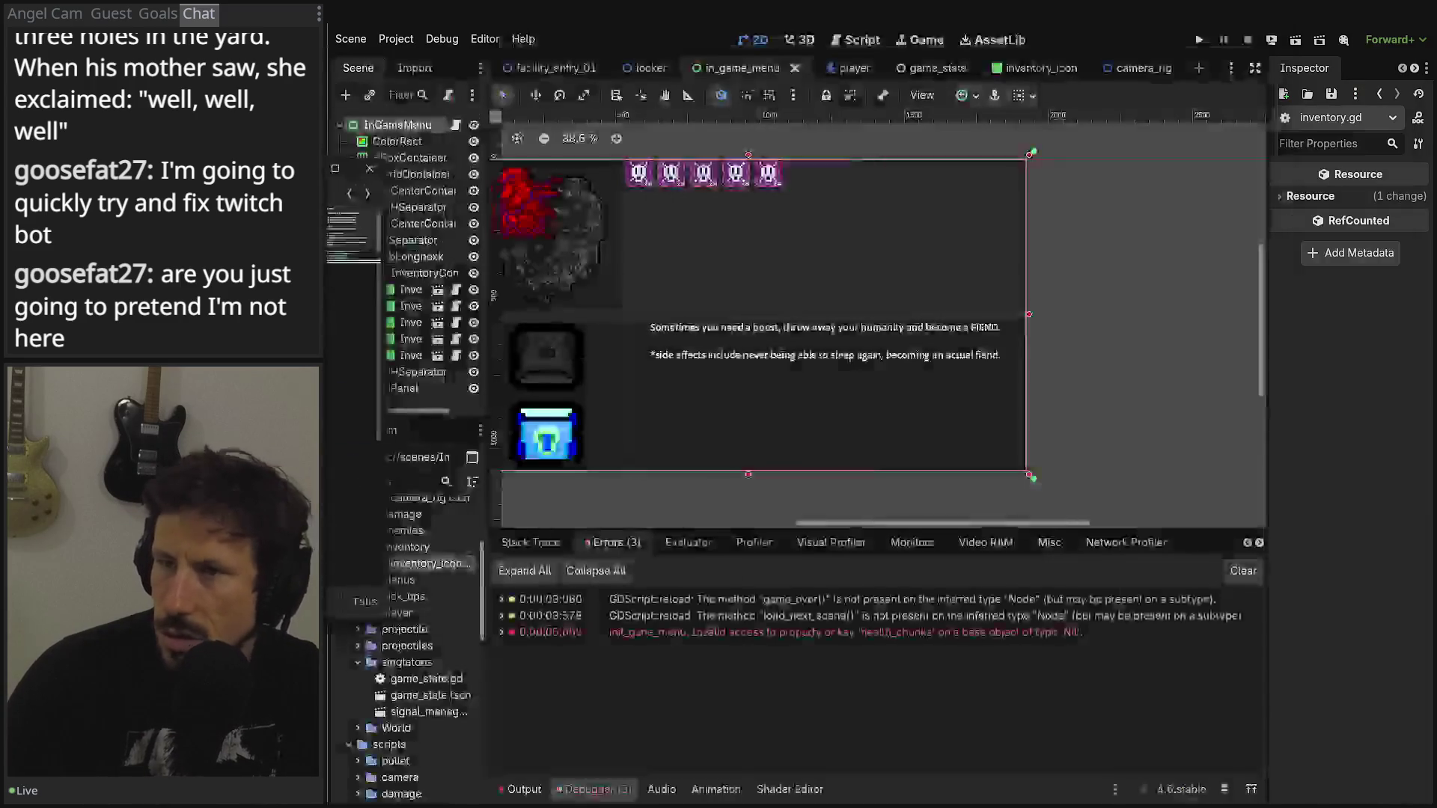
drag(814, 238, 1192, 227)
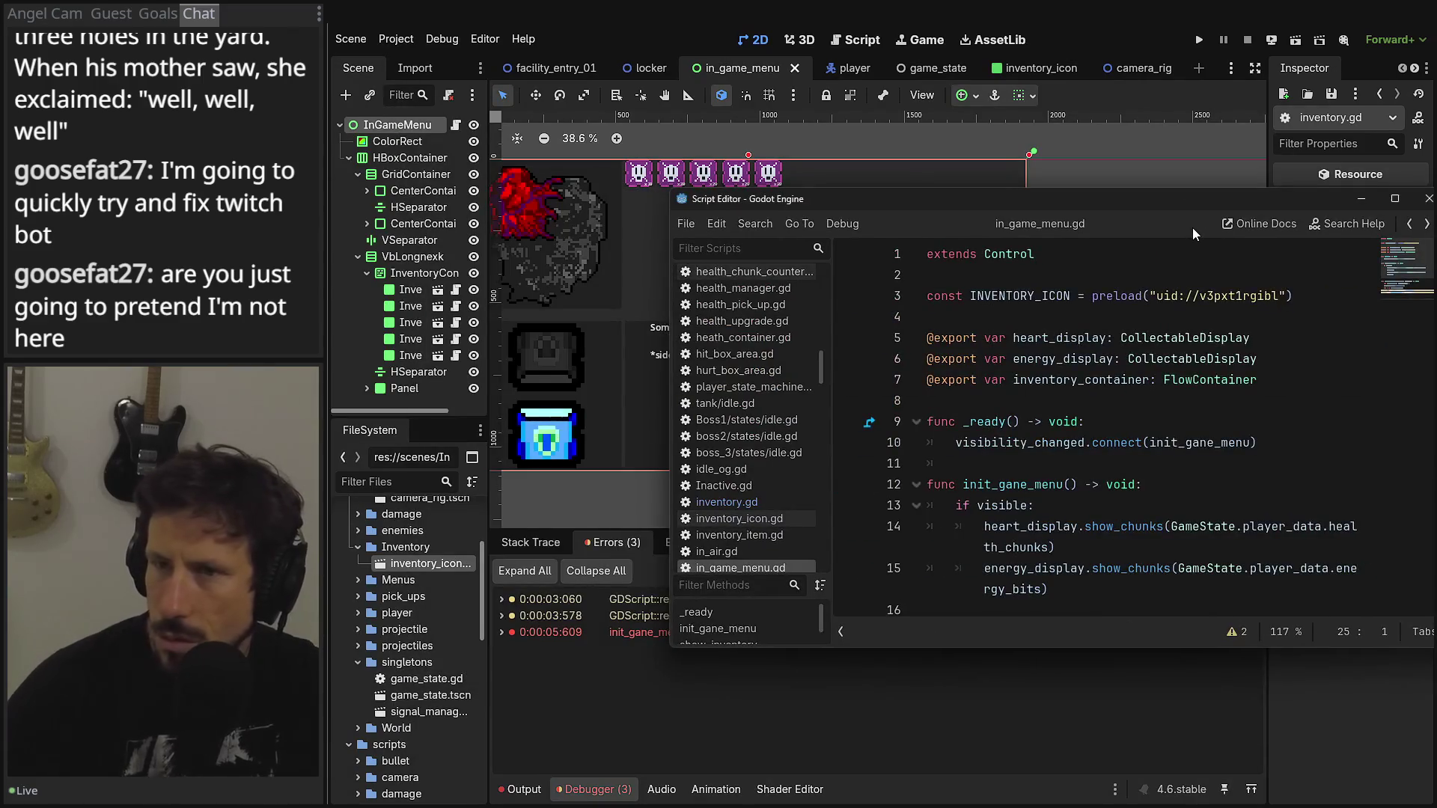
double_click(1192, 228)
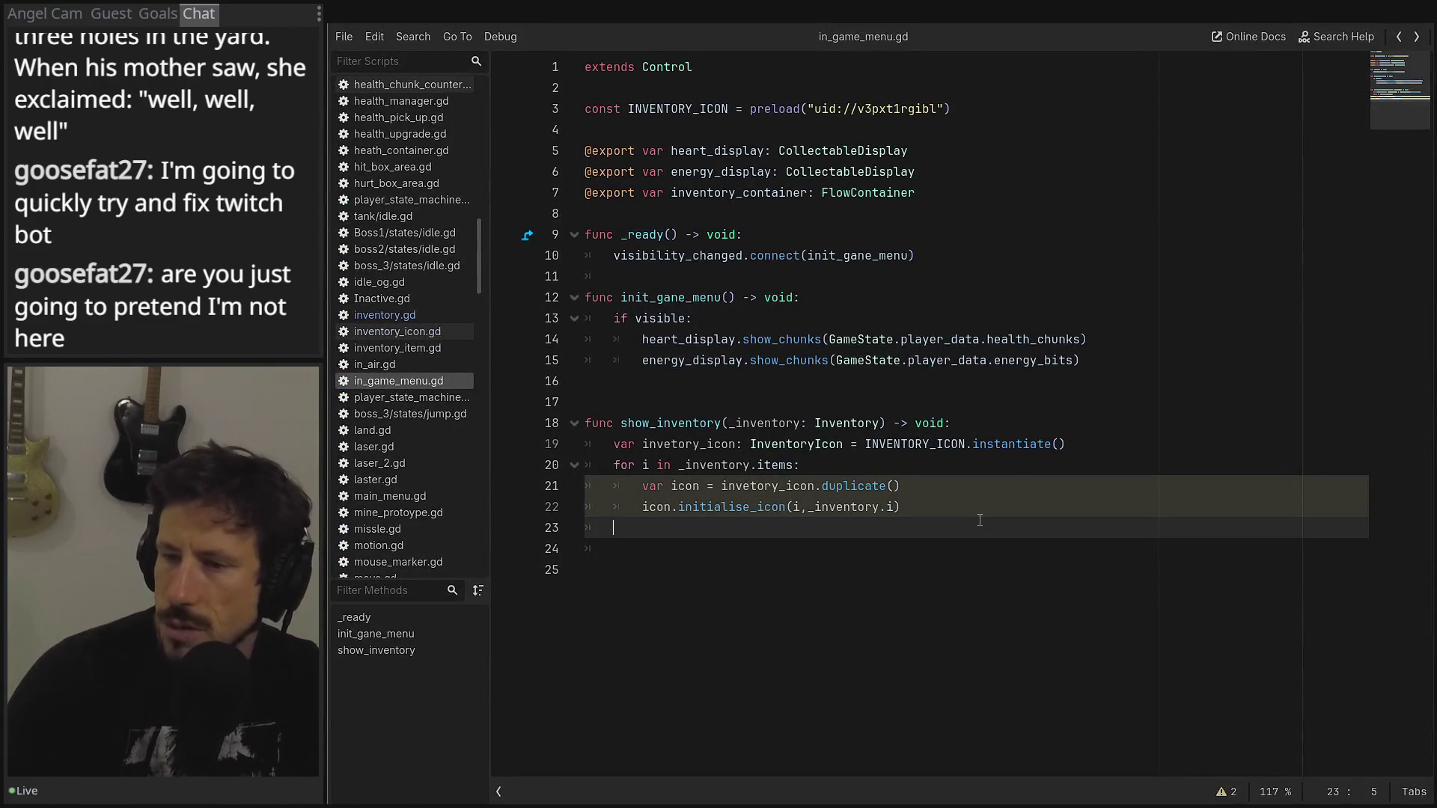
click(938, 499)
ctrl+click(697, 513)
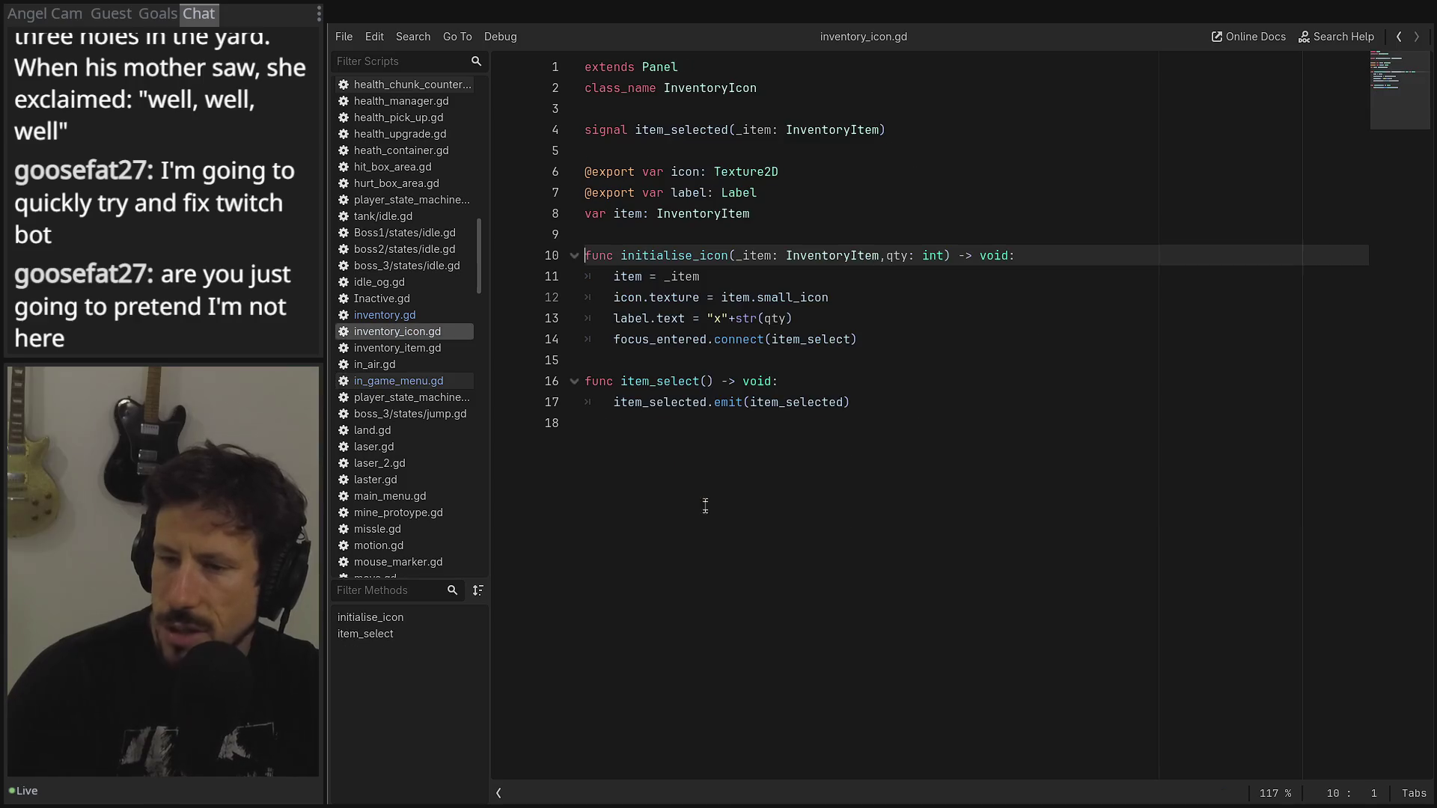
- Inspect item_select and item_selected in inventory_icon.gd, then switch to the 2D workspace
double_click(658, 381)
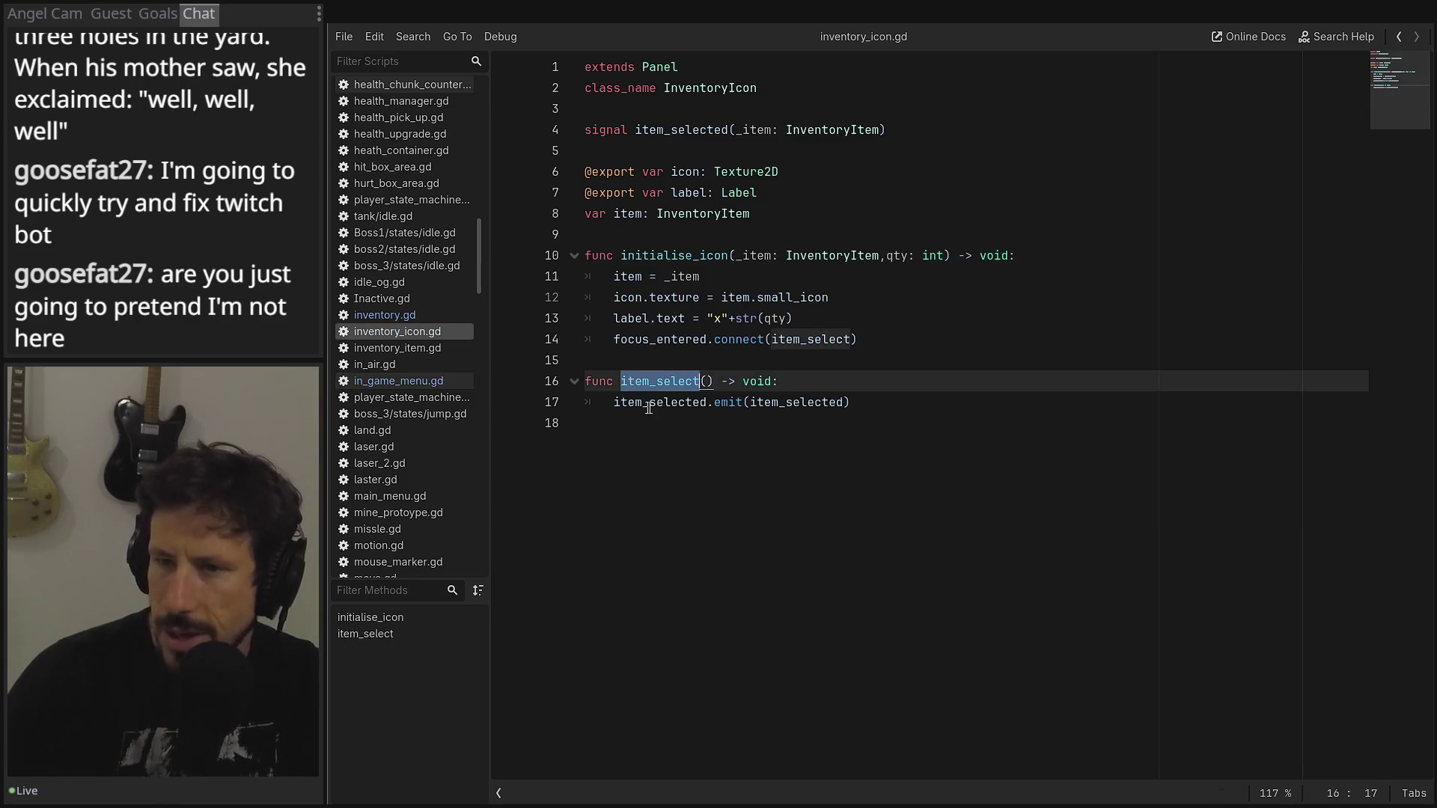
click(895, 334)
click(807, 340)
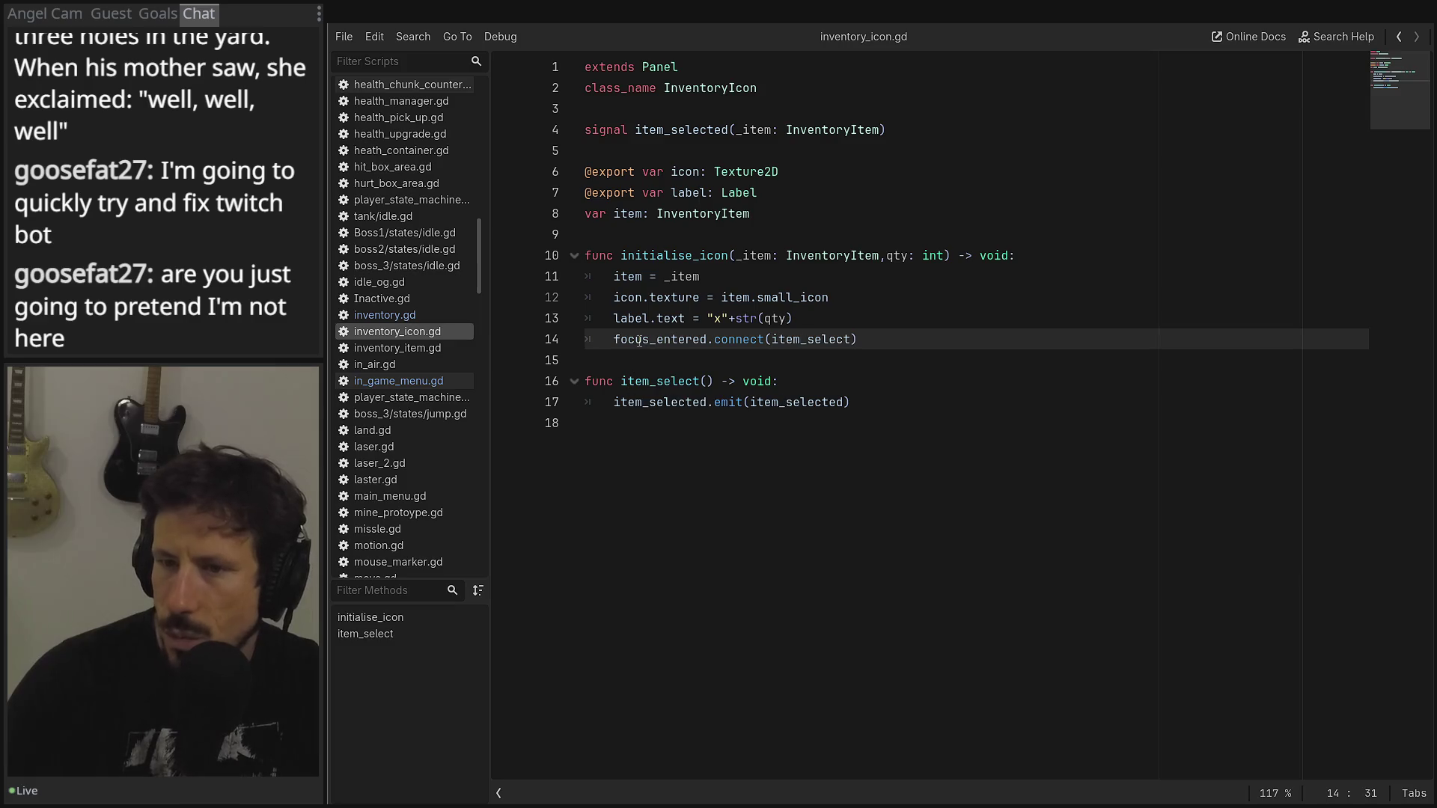
double_click(681, 130)
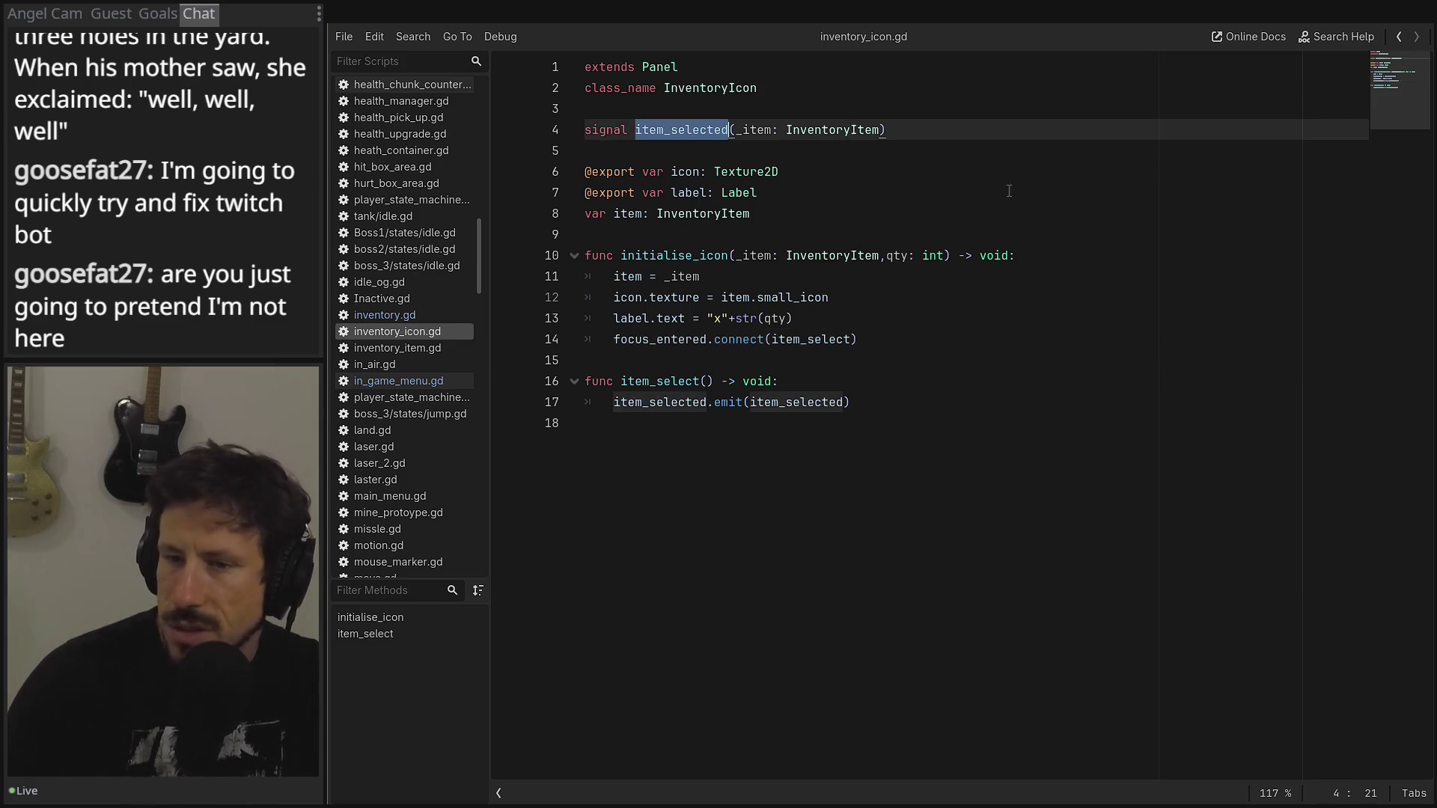
key(ctrl+F1)
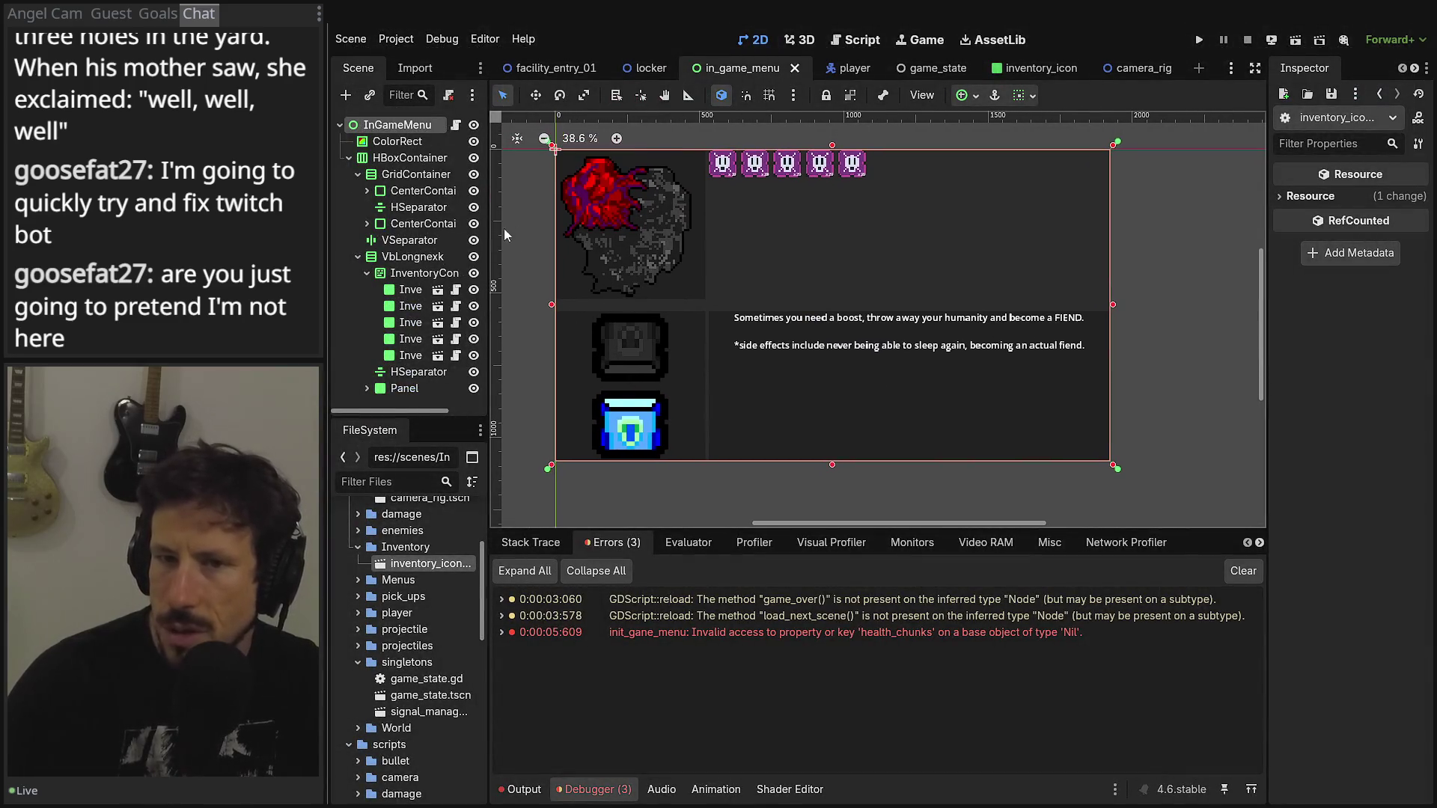
- Select the five inventory icon nodes and browse the inventory_icon, game_state and in_game_menu scenes
click(410, 290)
shift+click(410, 355)
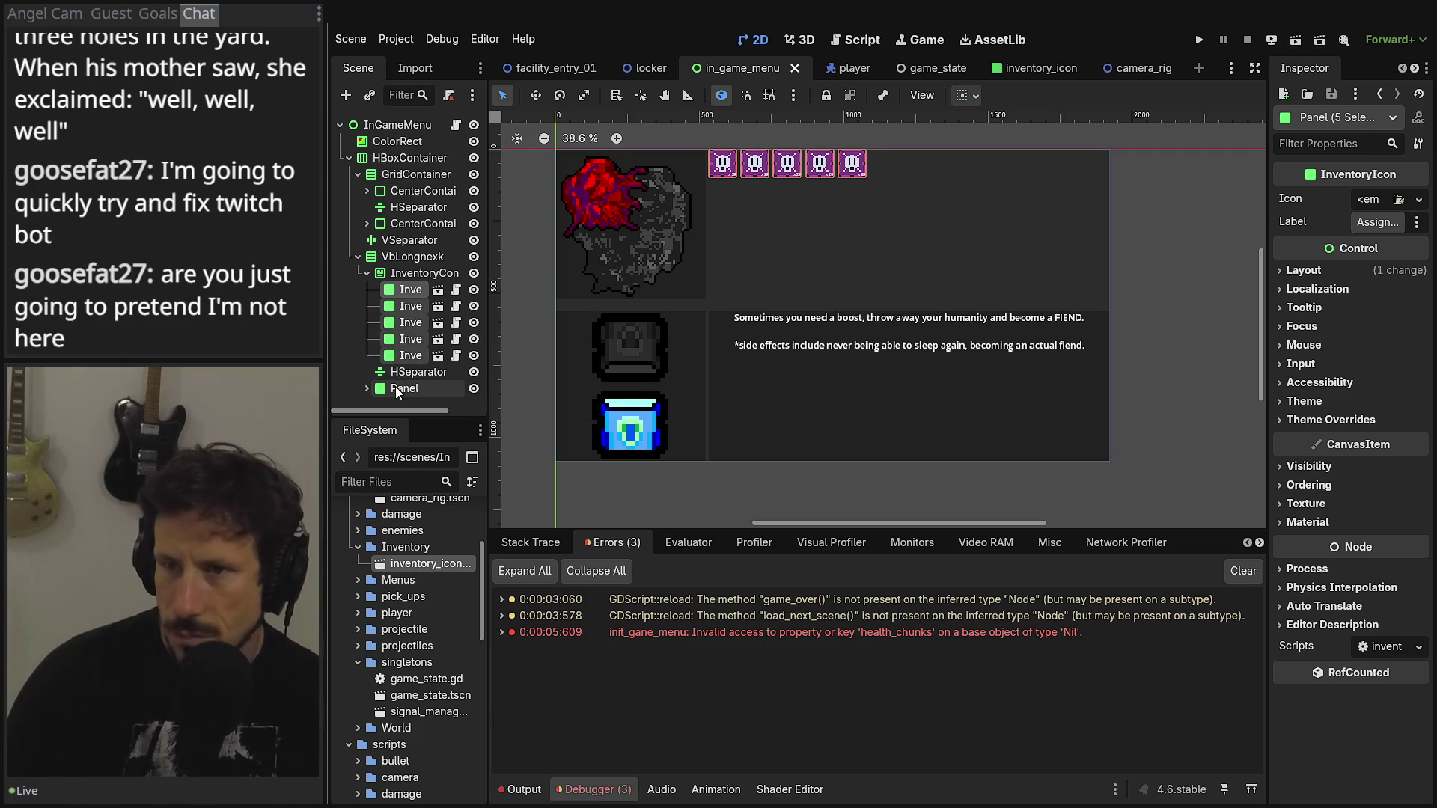
click(438, 289)
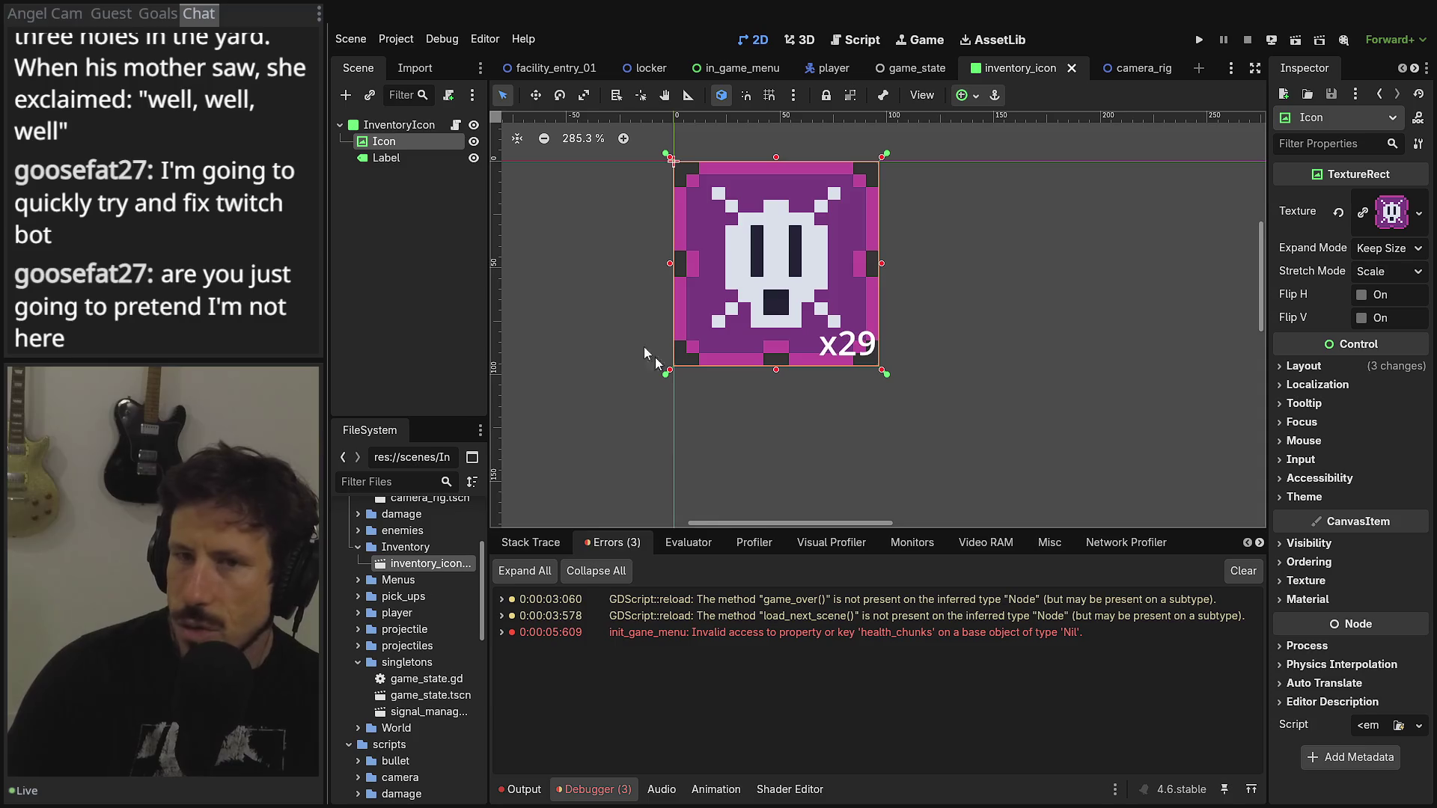
click(928, 72)
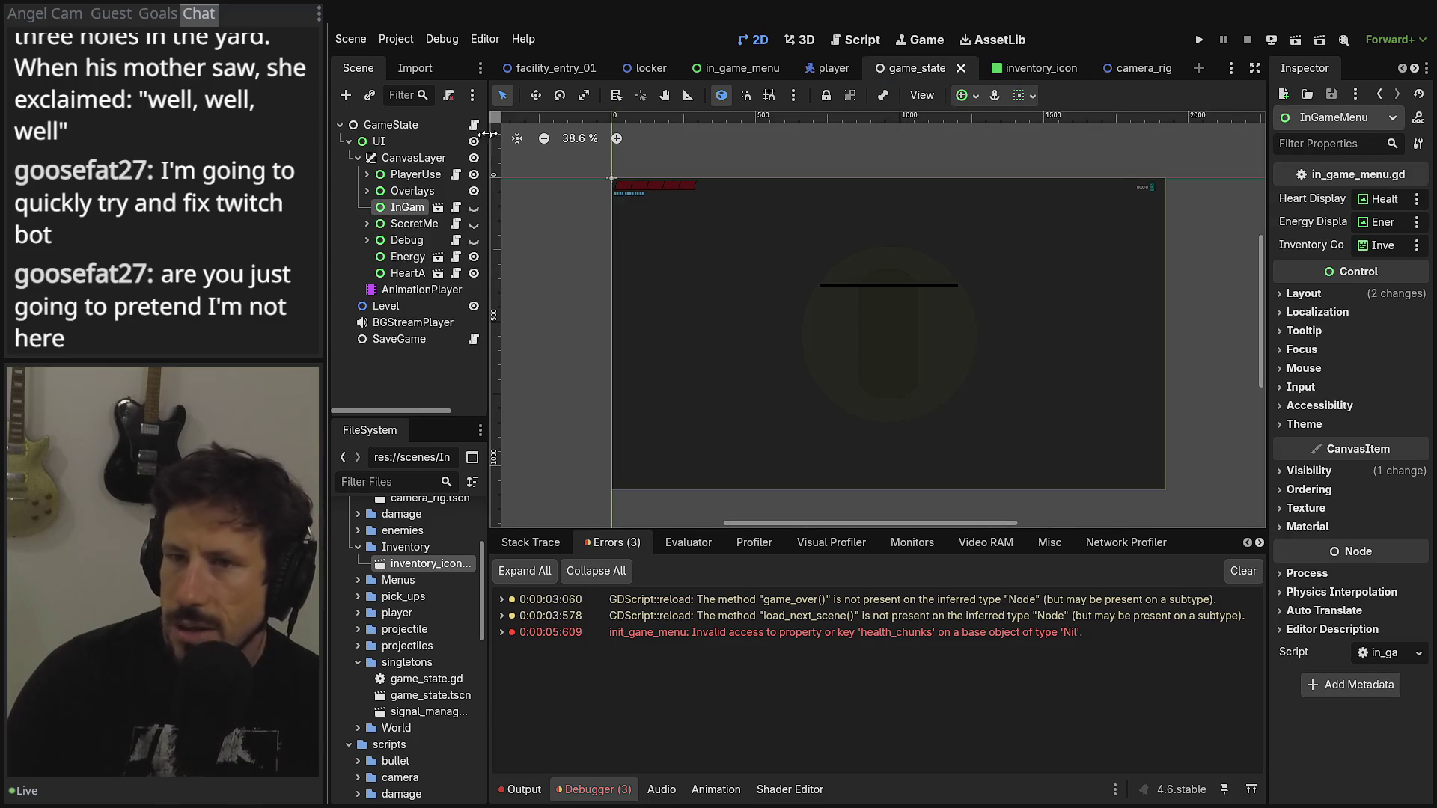
click(438, 208)
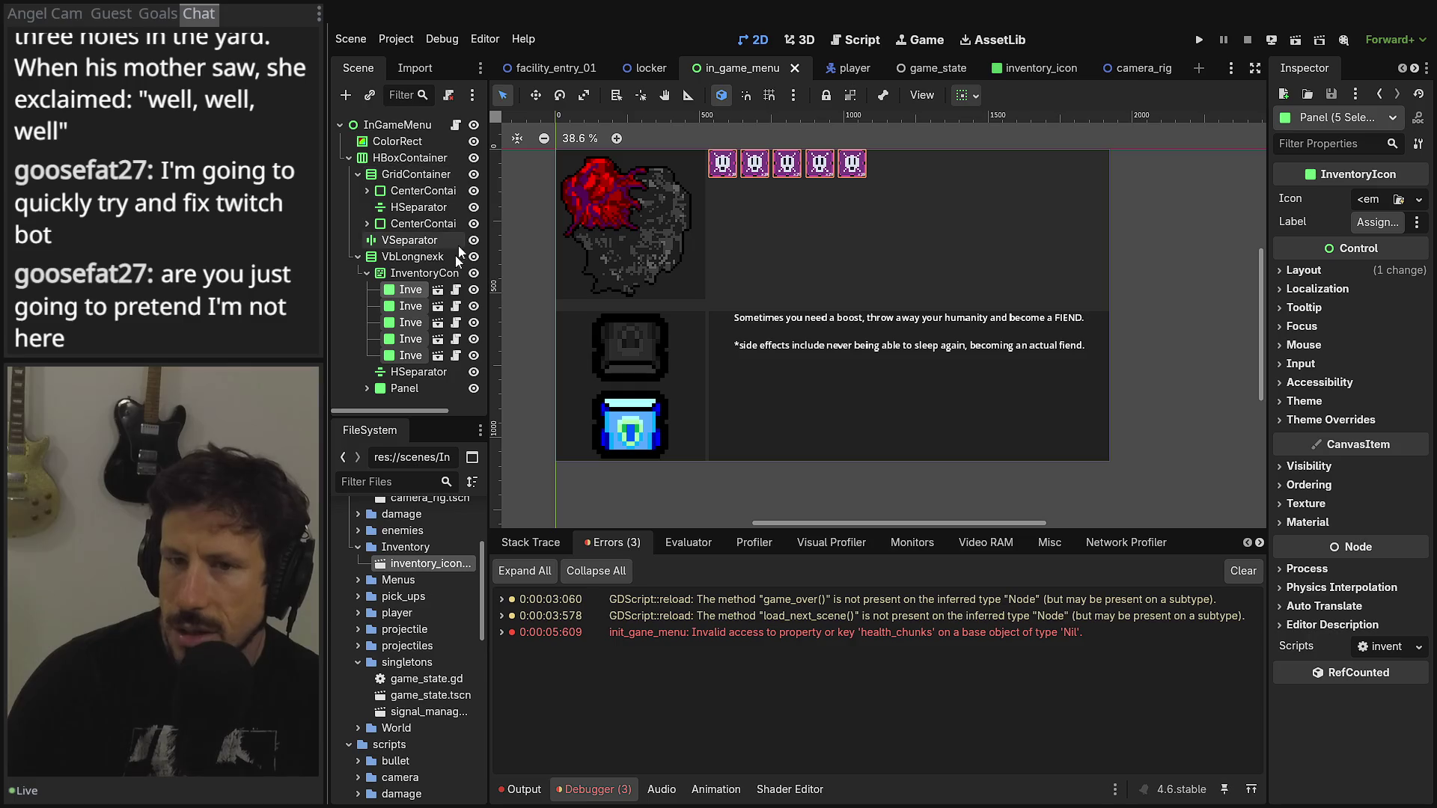
- Open in_game_menu.gd and start a new func on line 24 below the show_inventory loop
click(455, 291)
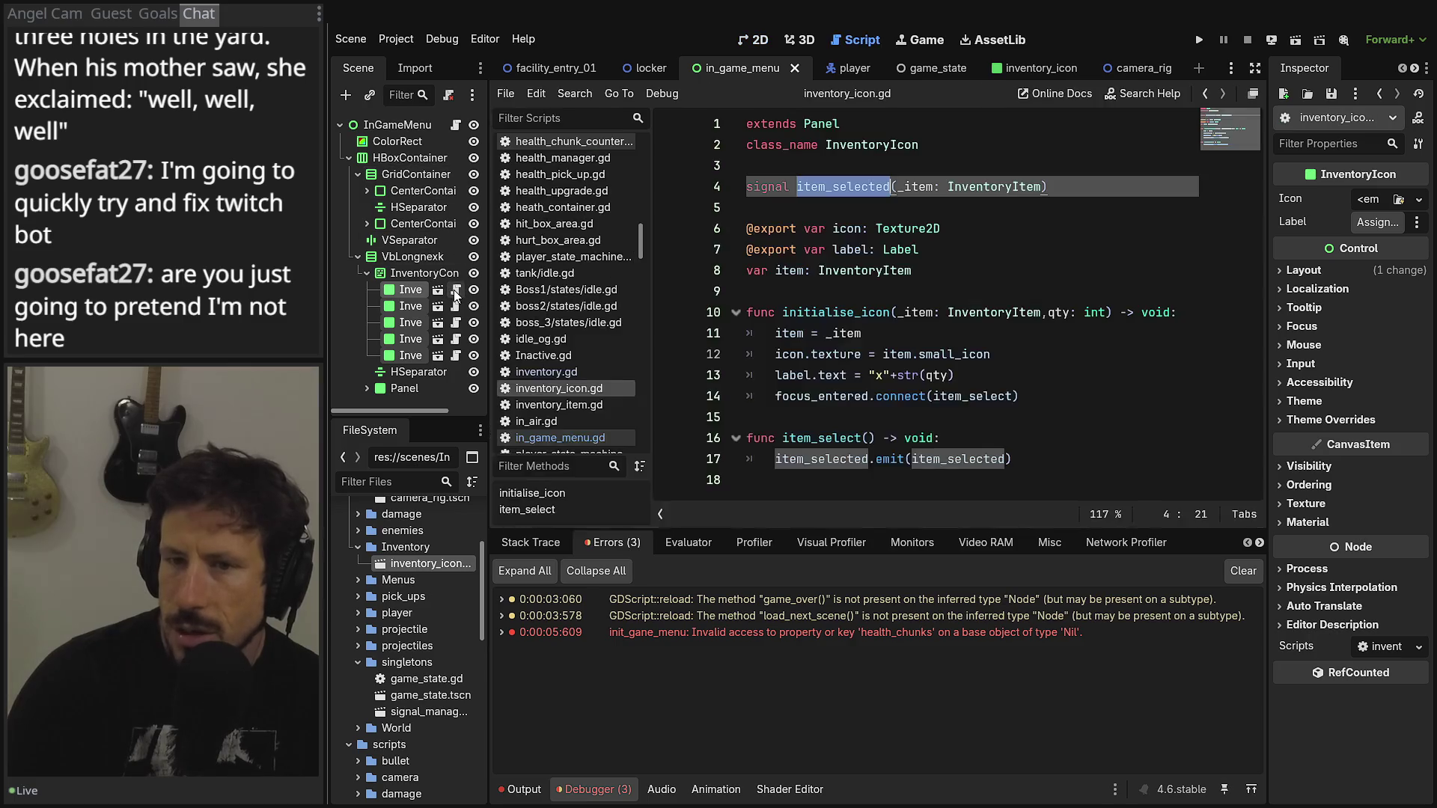
click(455, 124)
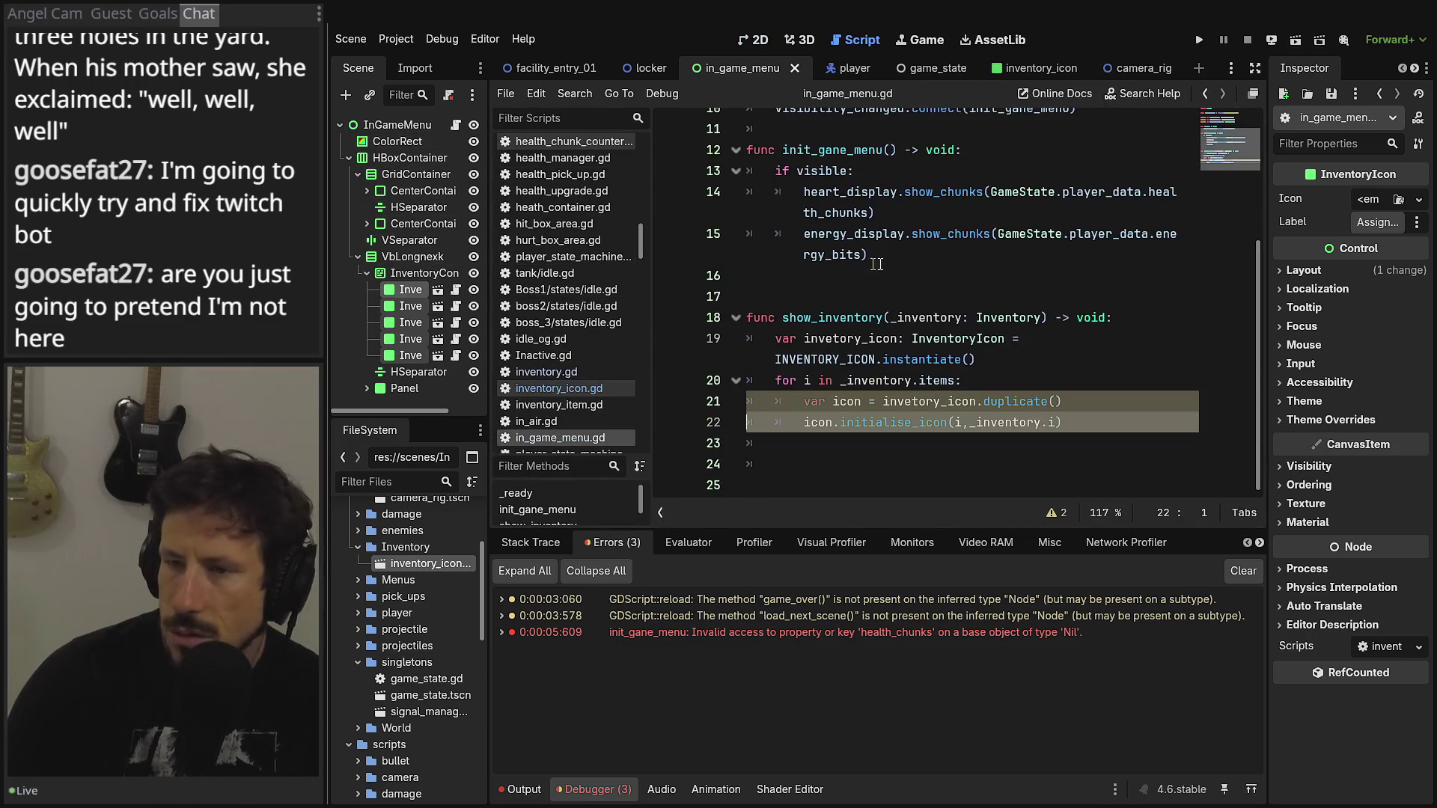
click(823, 465)
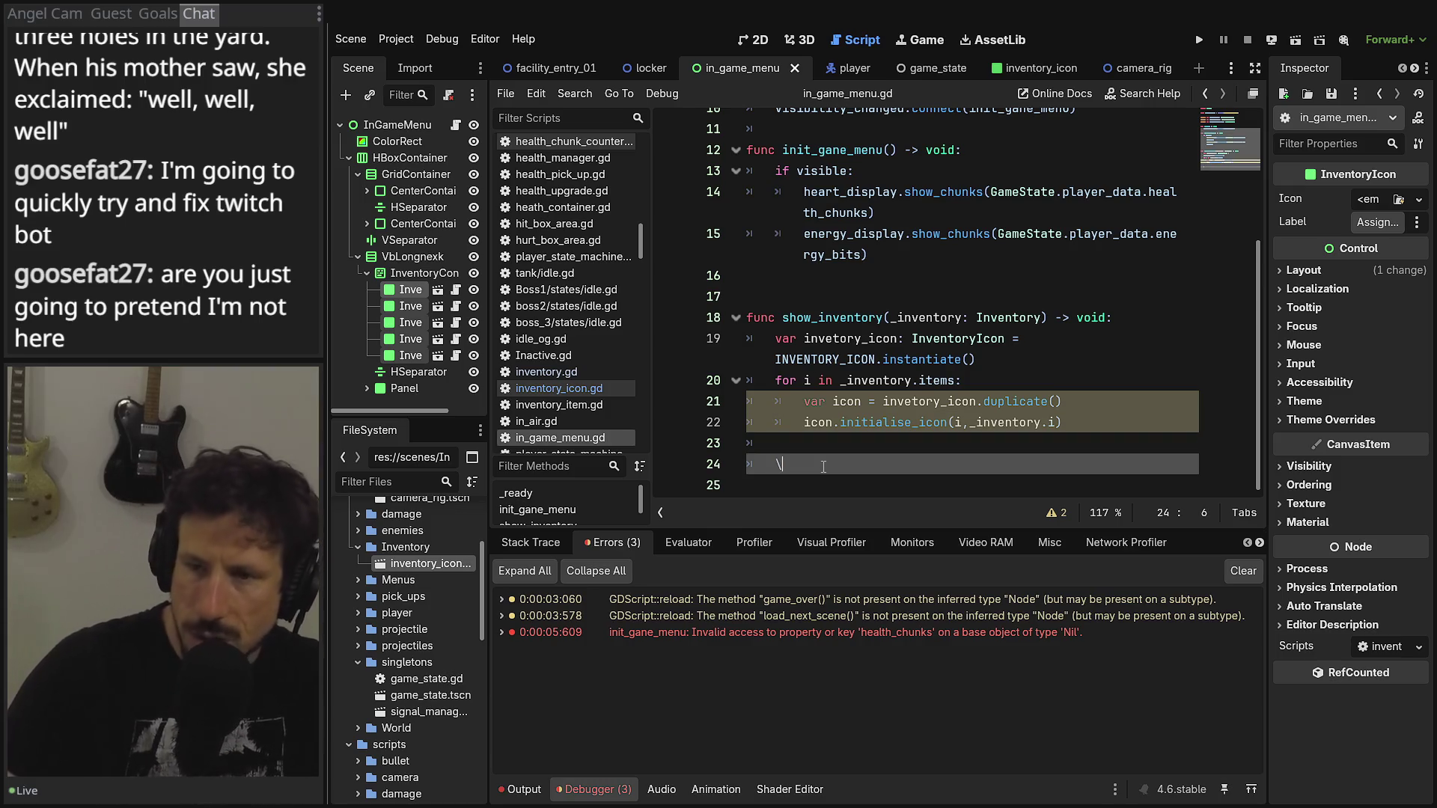
text(func _)
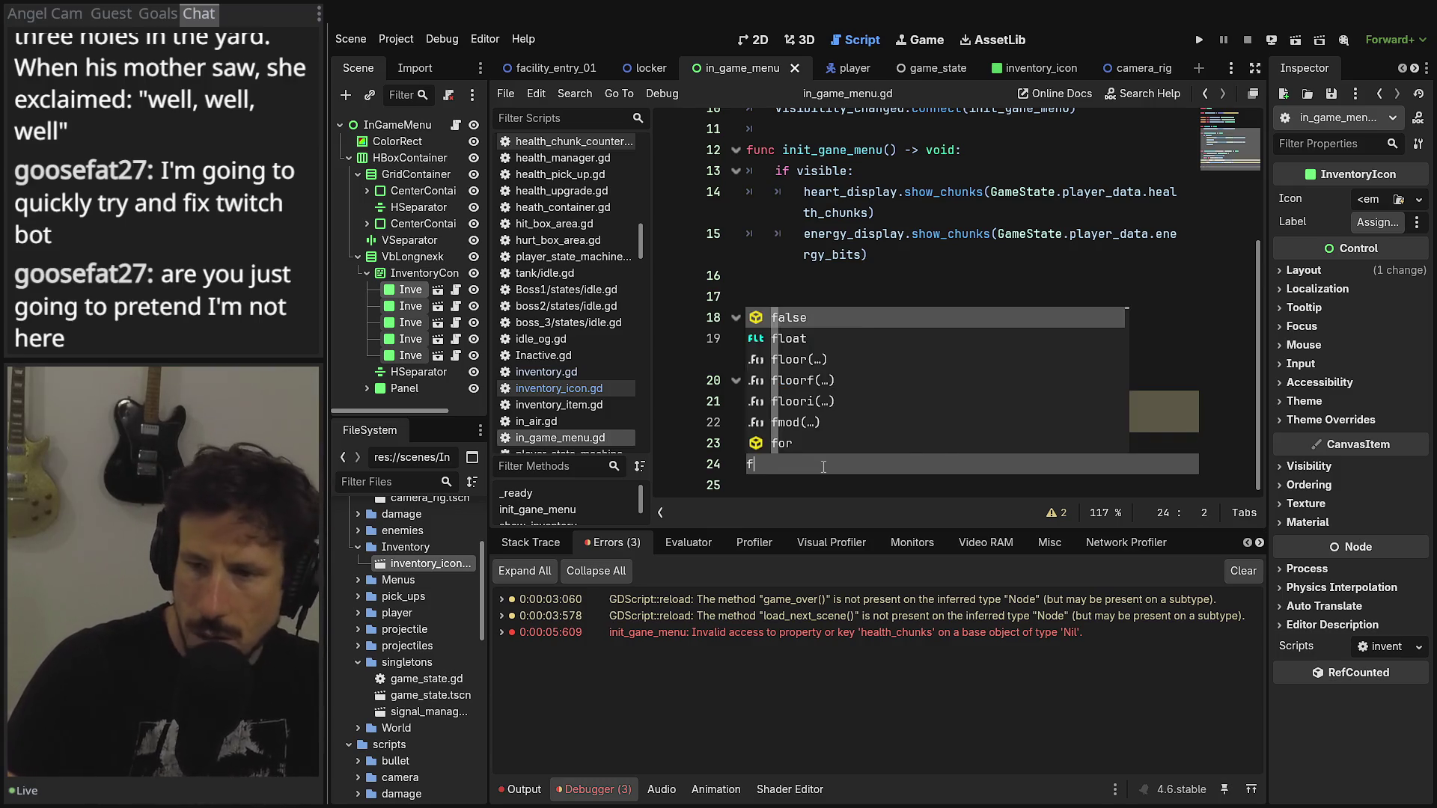
text(clear)
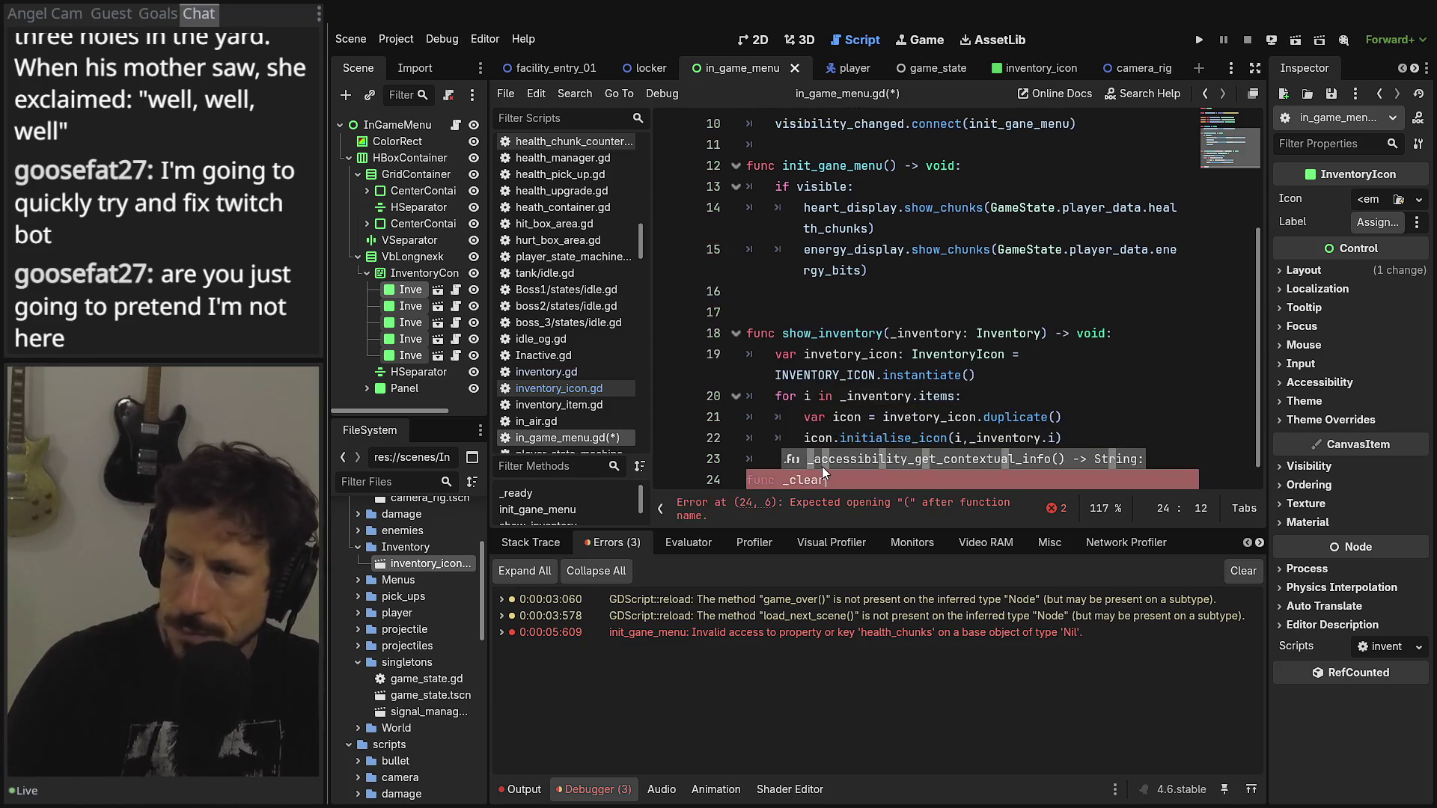
- Declare the new function as clear_inventory() -> void
key(BackSpace)
key(BackSpace)
key(BackSpace)
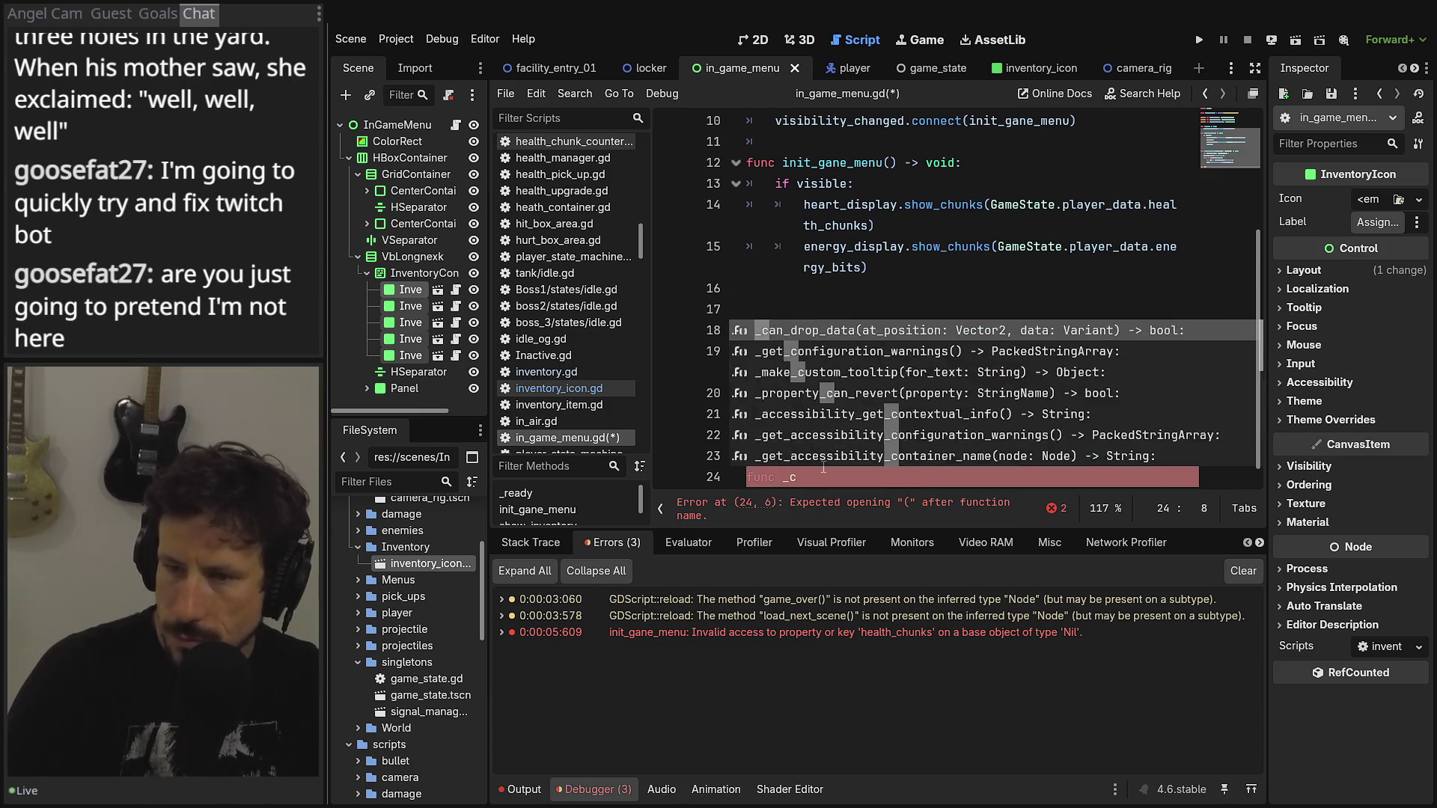
key(BackSpace)
key(BackSpace)
text(clear_inv)
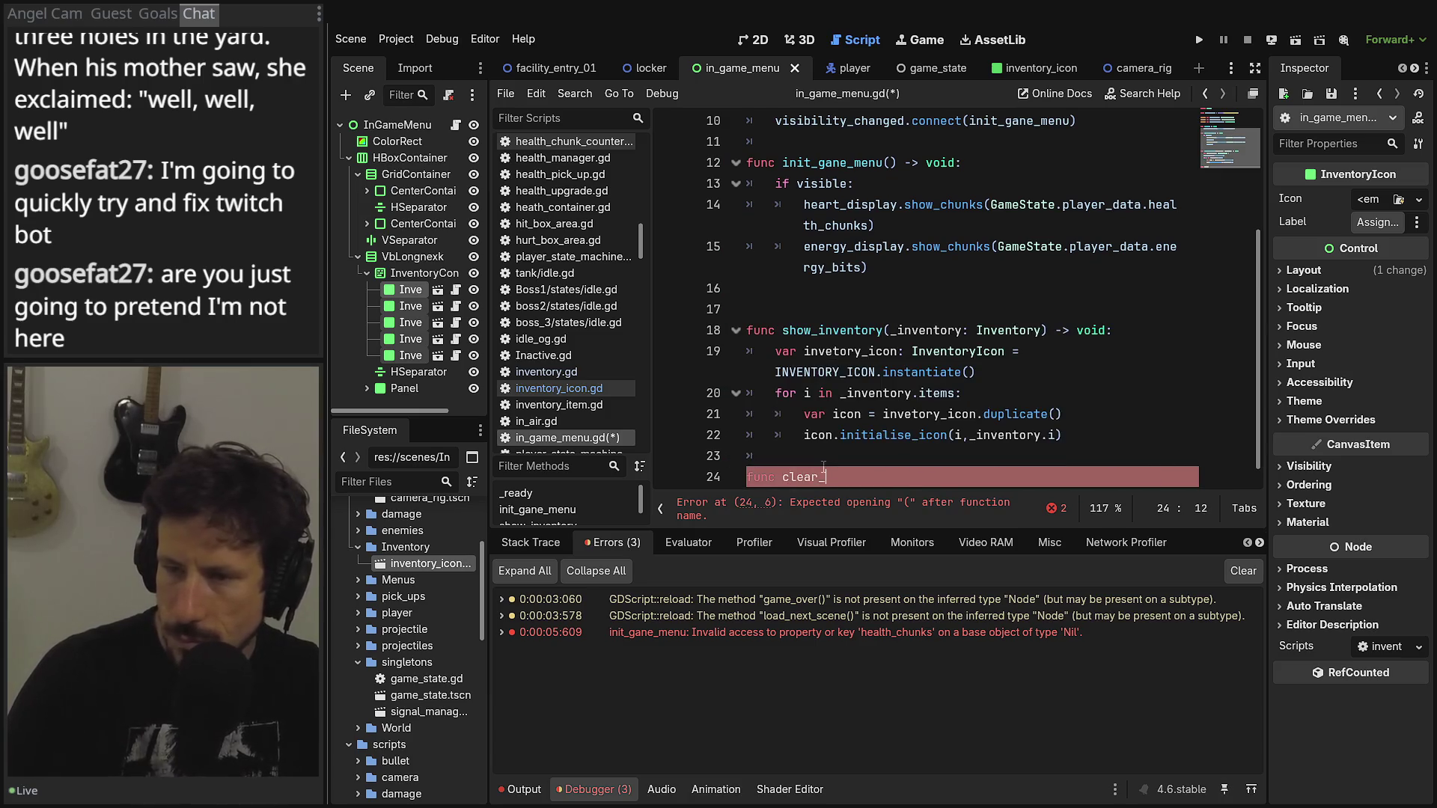
text(entory()
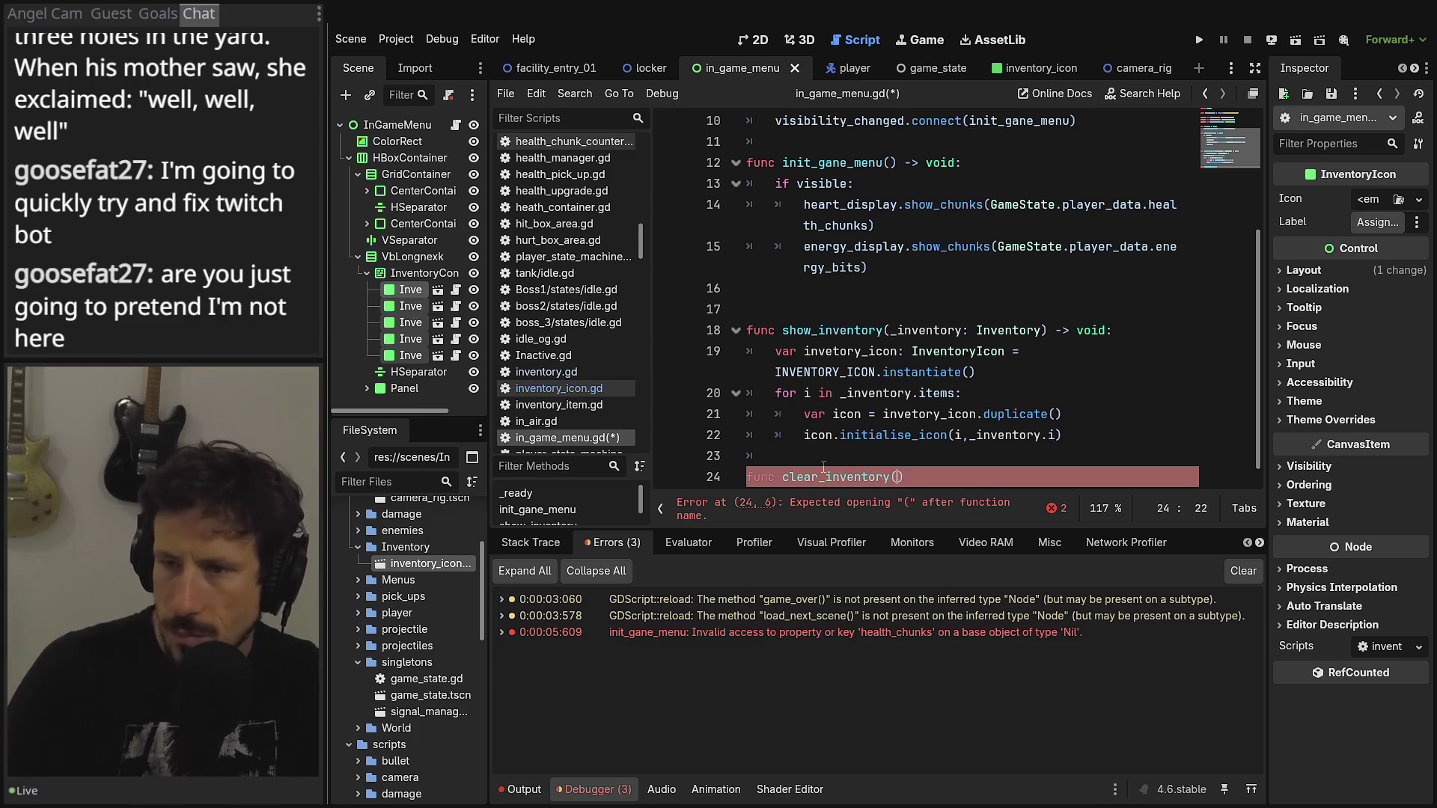
text() -> vodio)
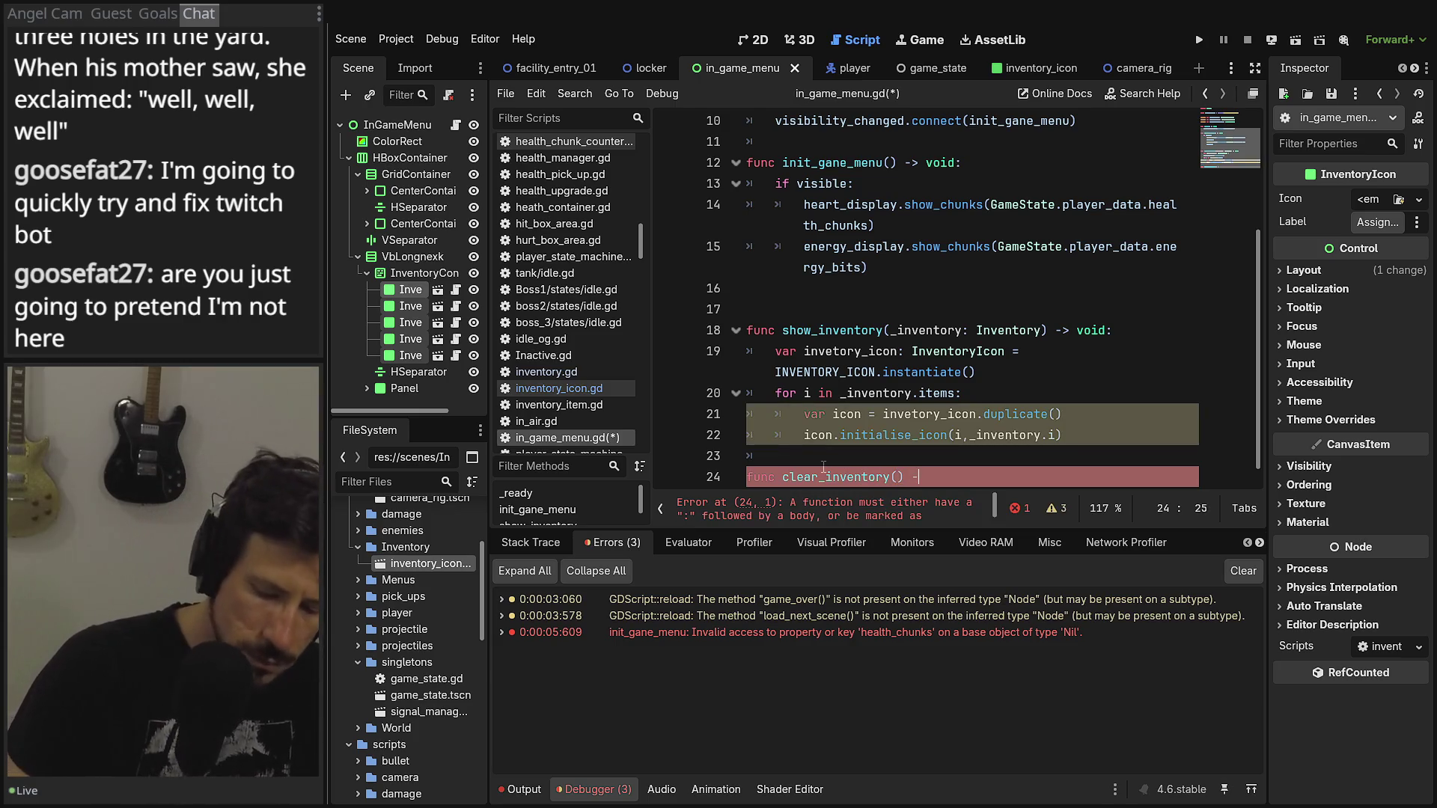
key(BackSpace)
key(BackSpace)
key(BackSpace)
text(id:)
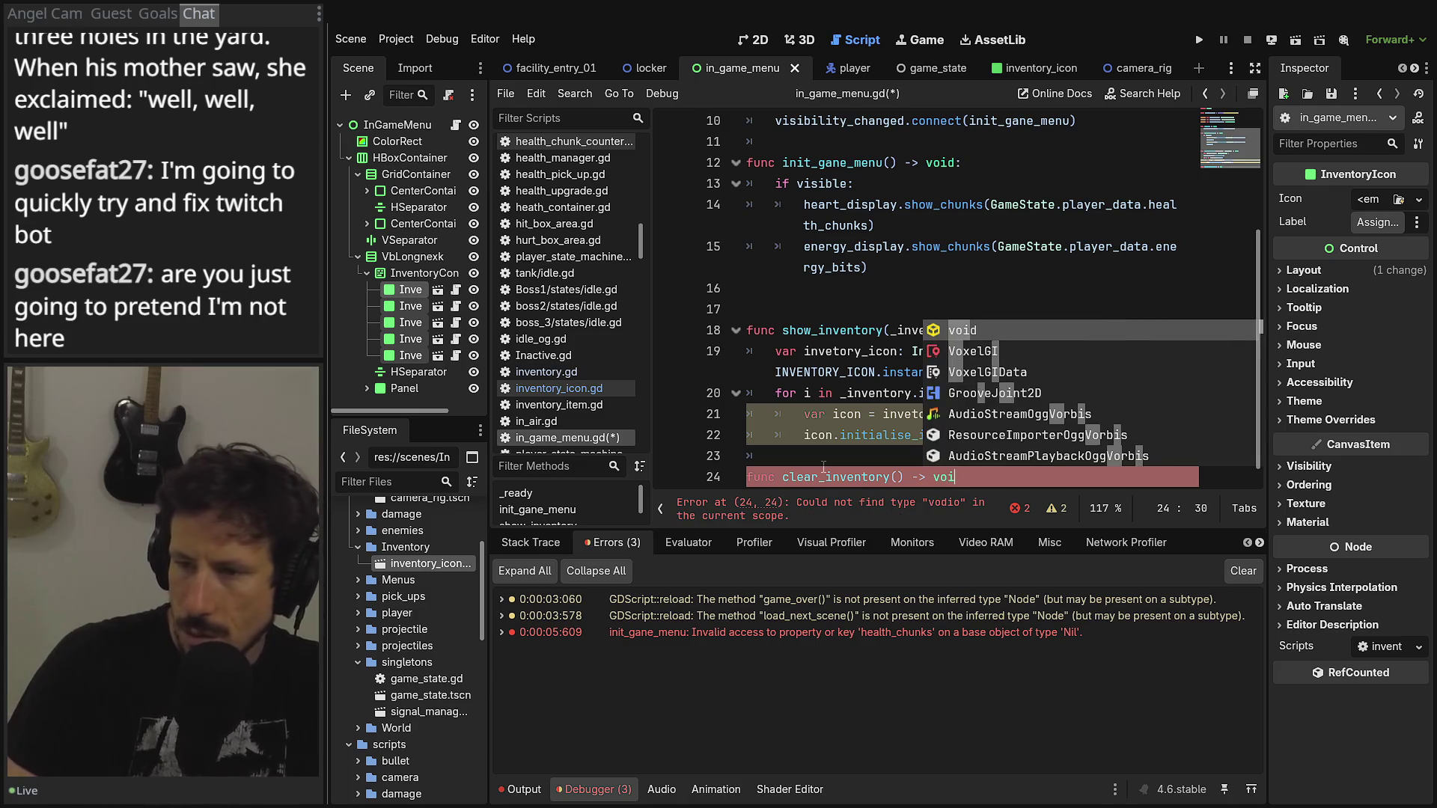
key(Return)
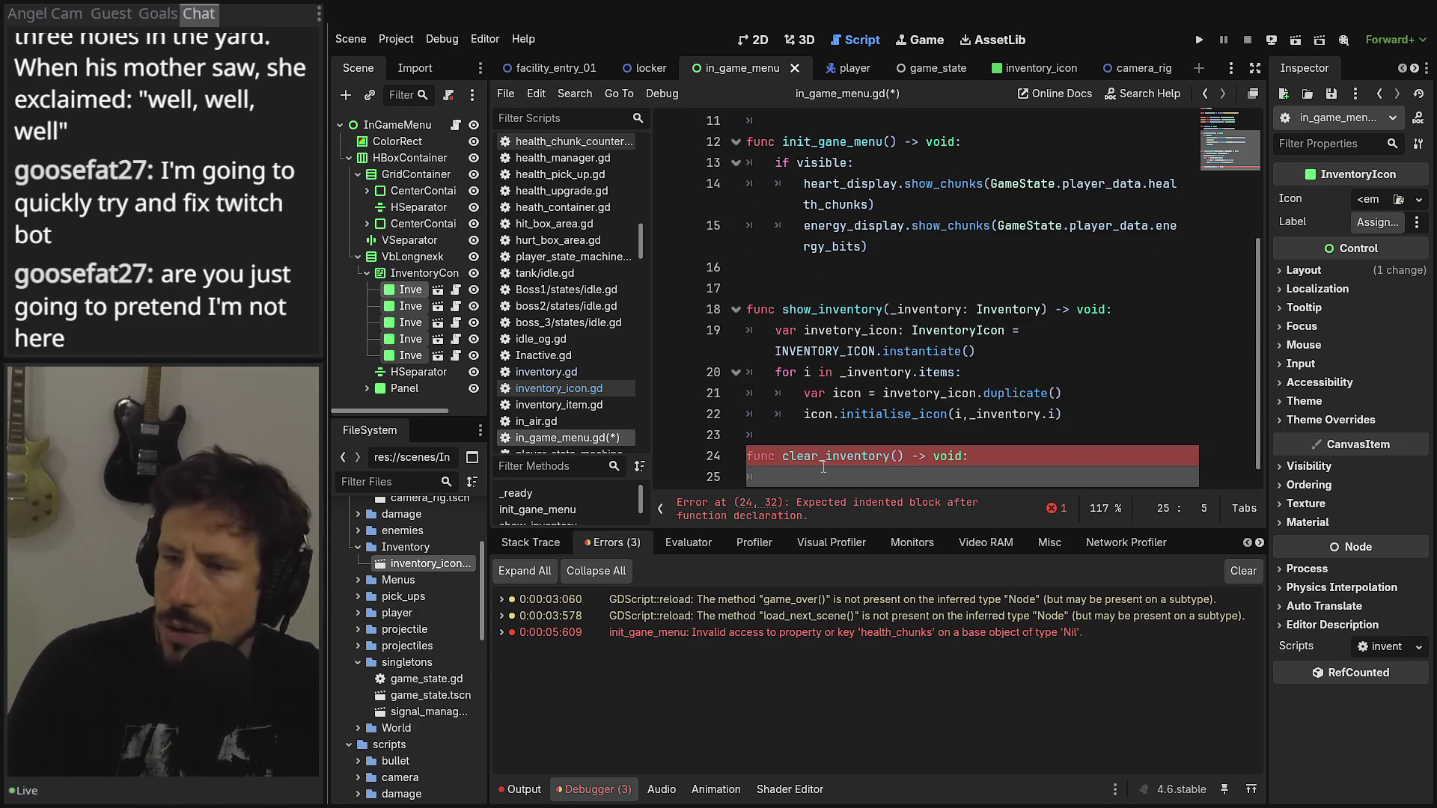
- Add a for loop over inventory_container.get_children() in its body
text(for )
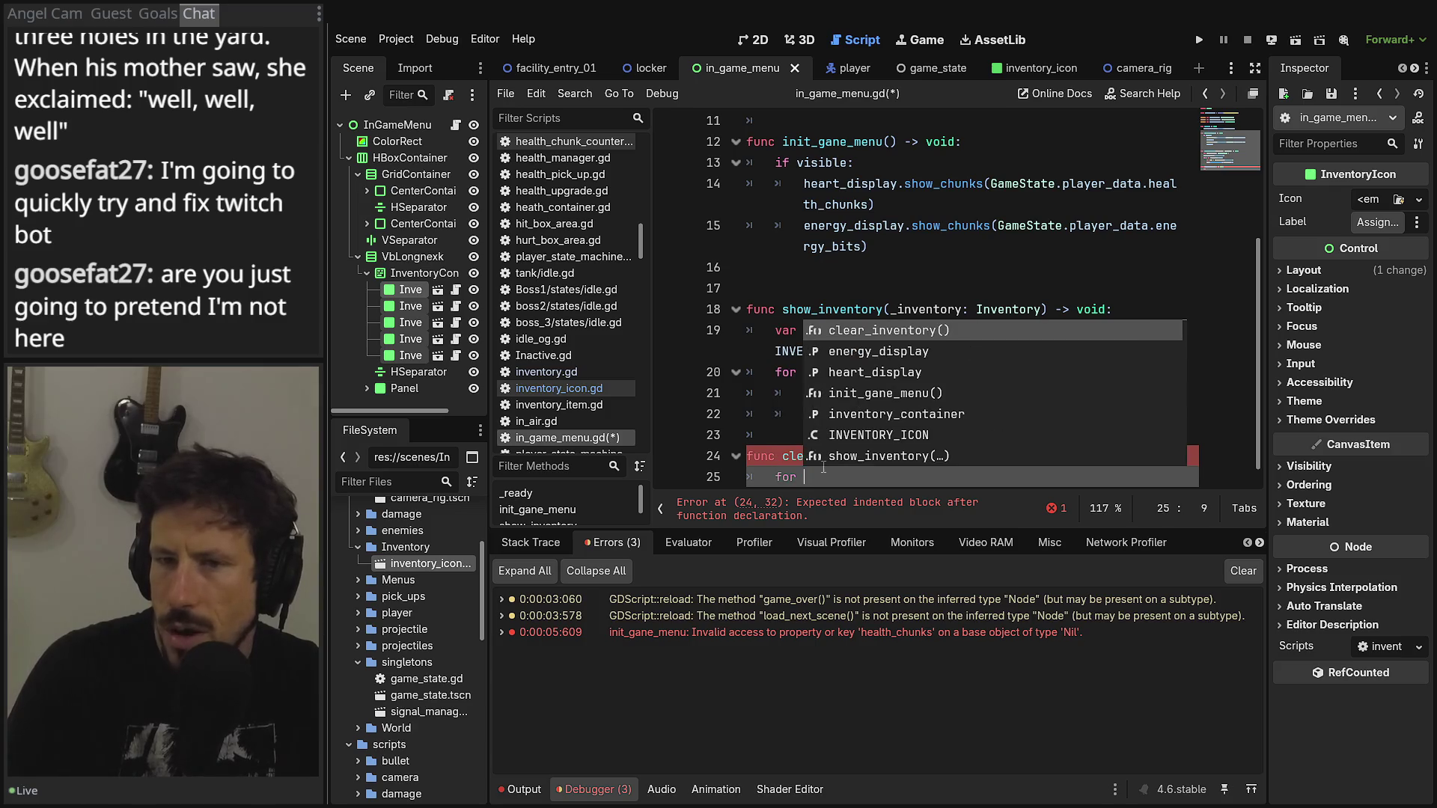
text(i in)
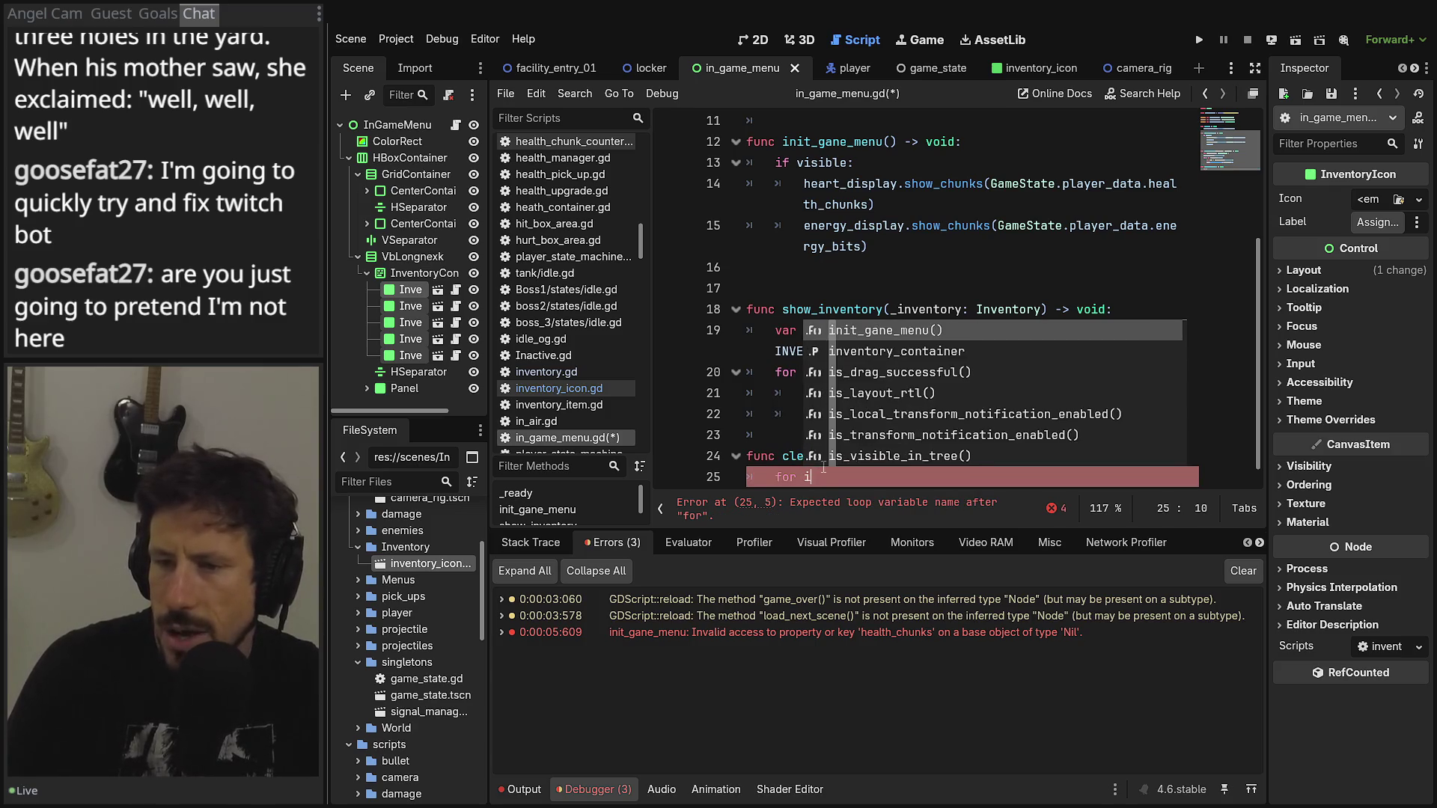
text( Inv)
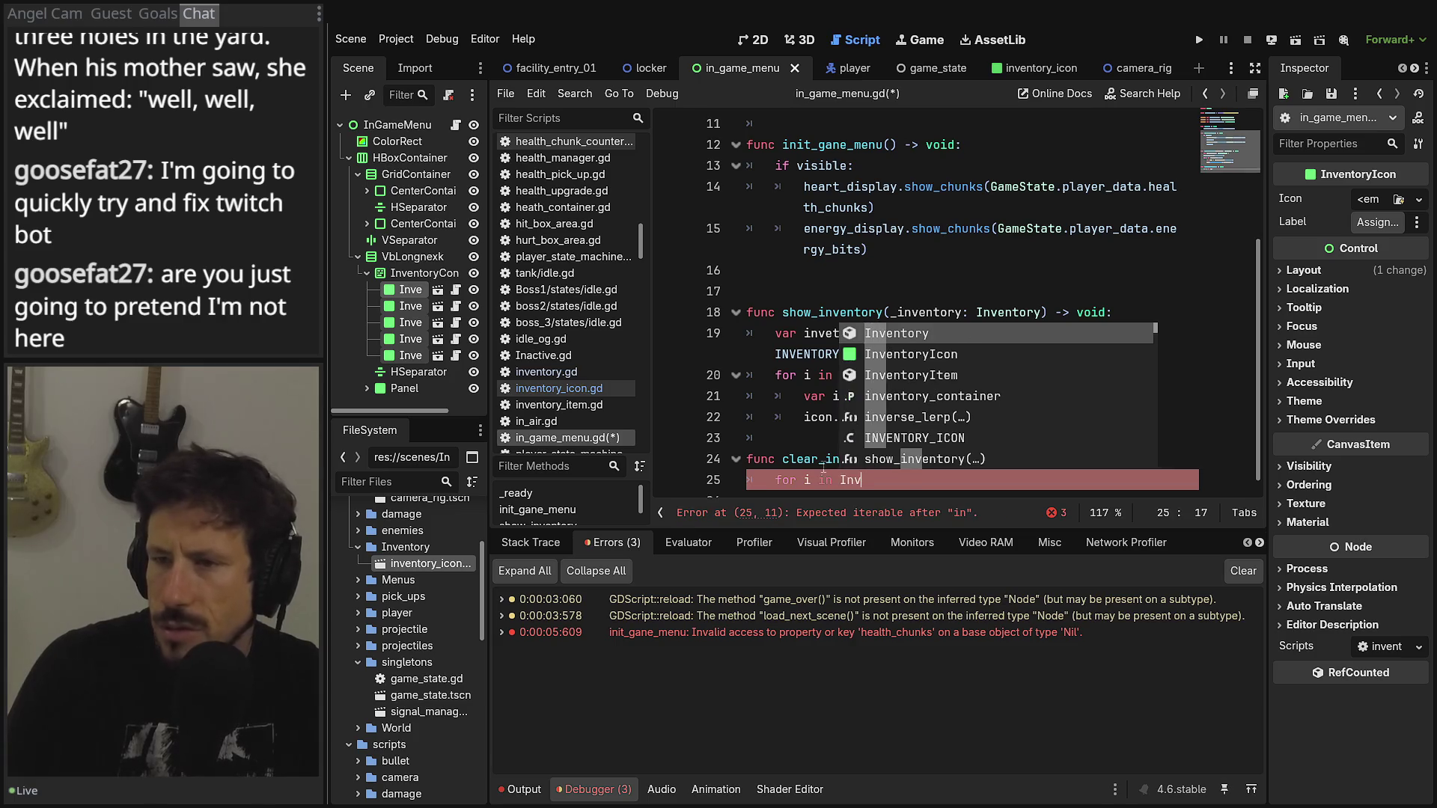
key(Down)
key(Down)
key(Down)
key(Return)
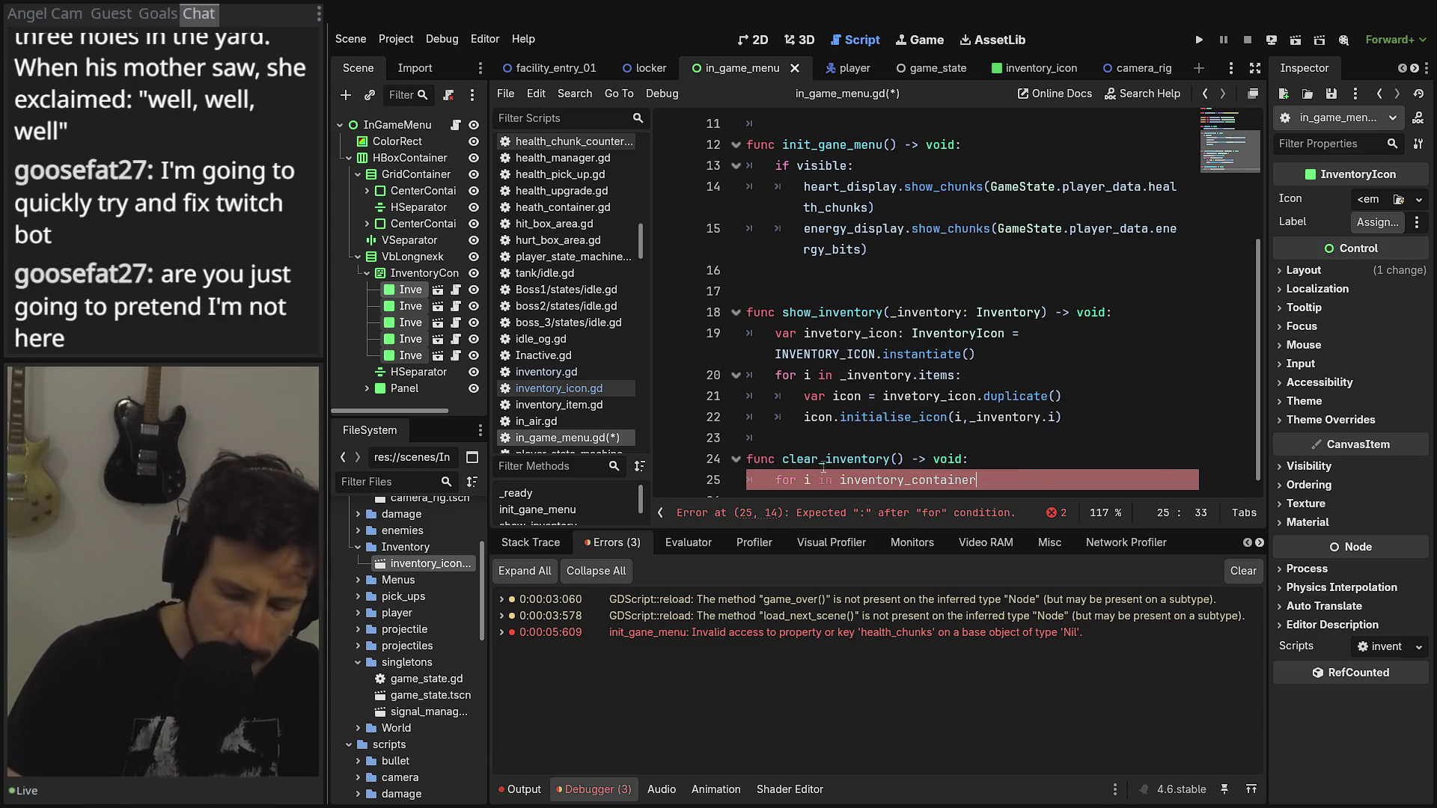
text(_ch)
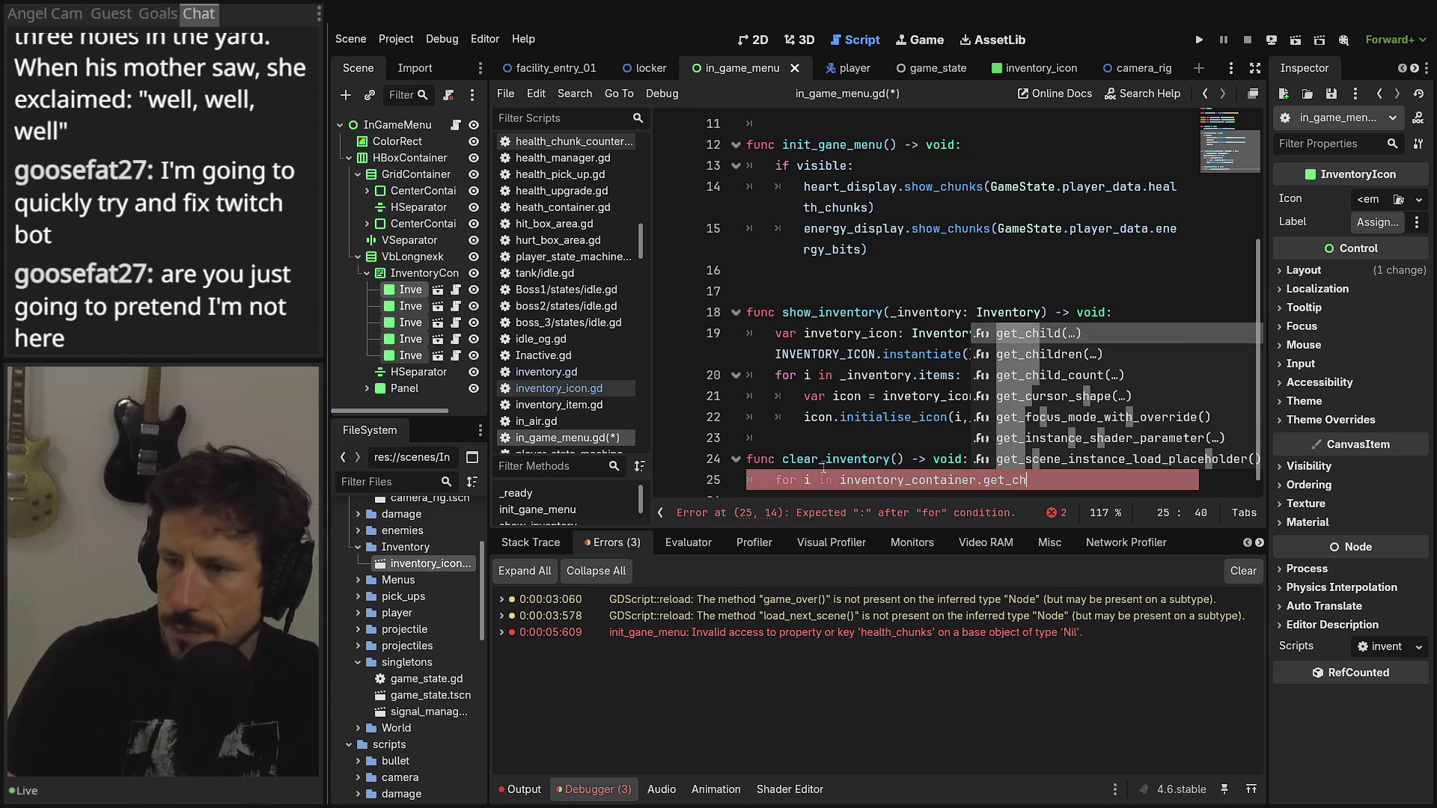
key(Return)
key(Return)
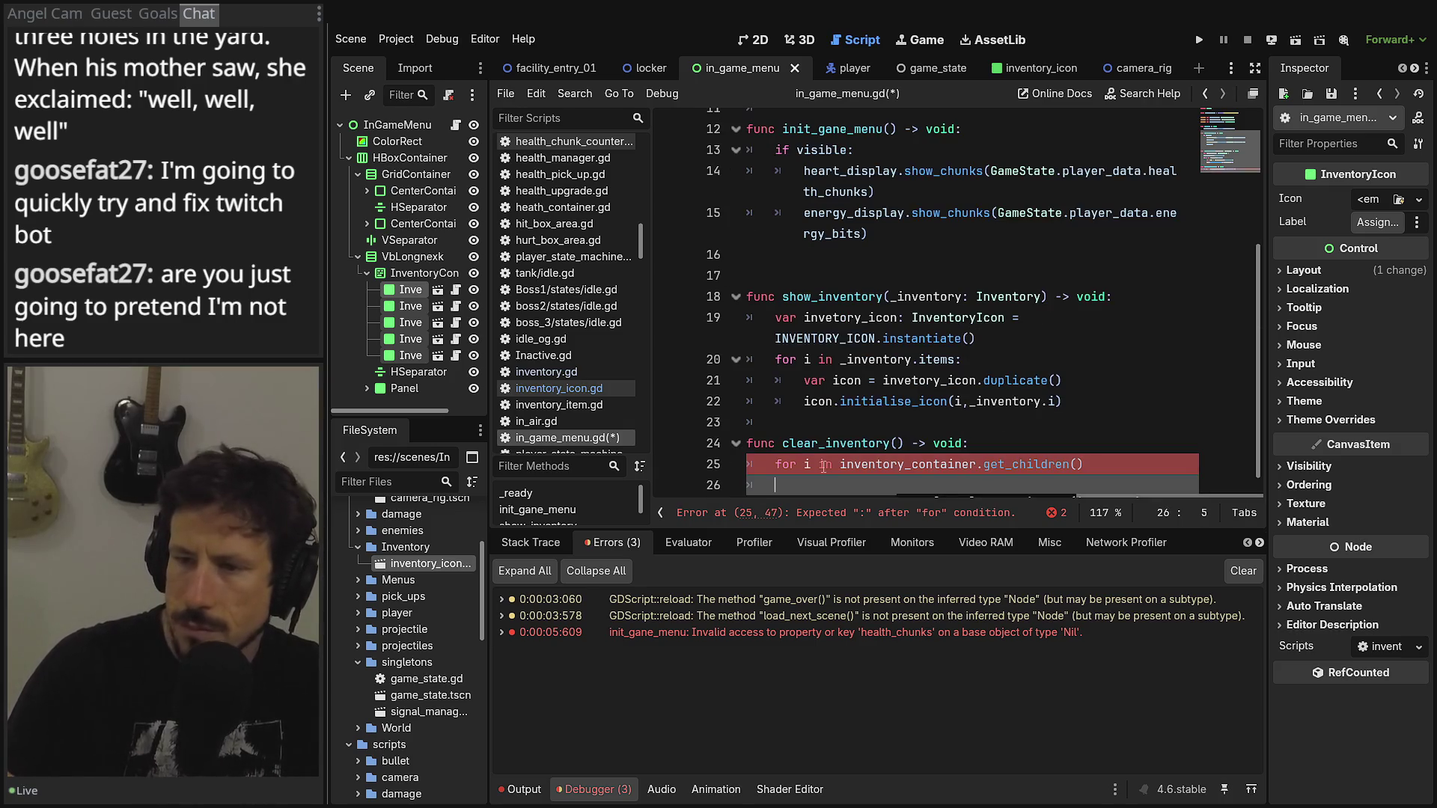
click(1117, 444)
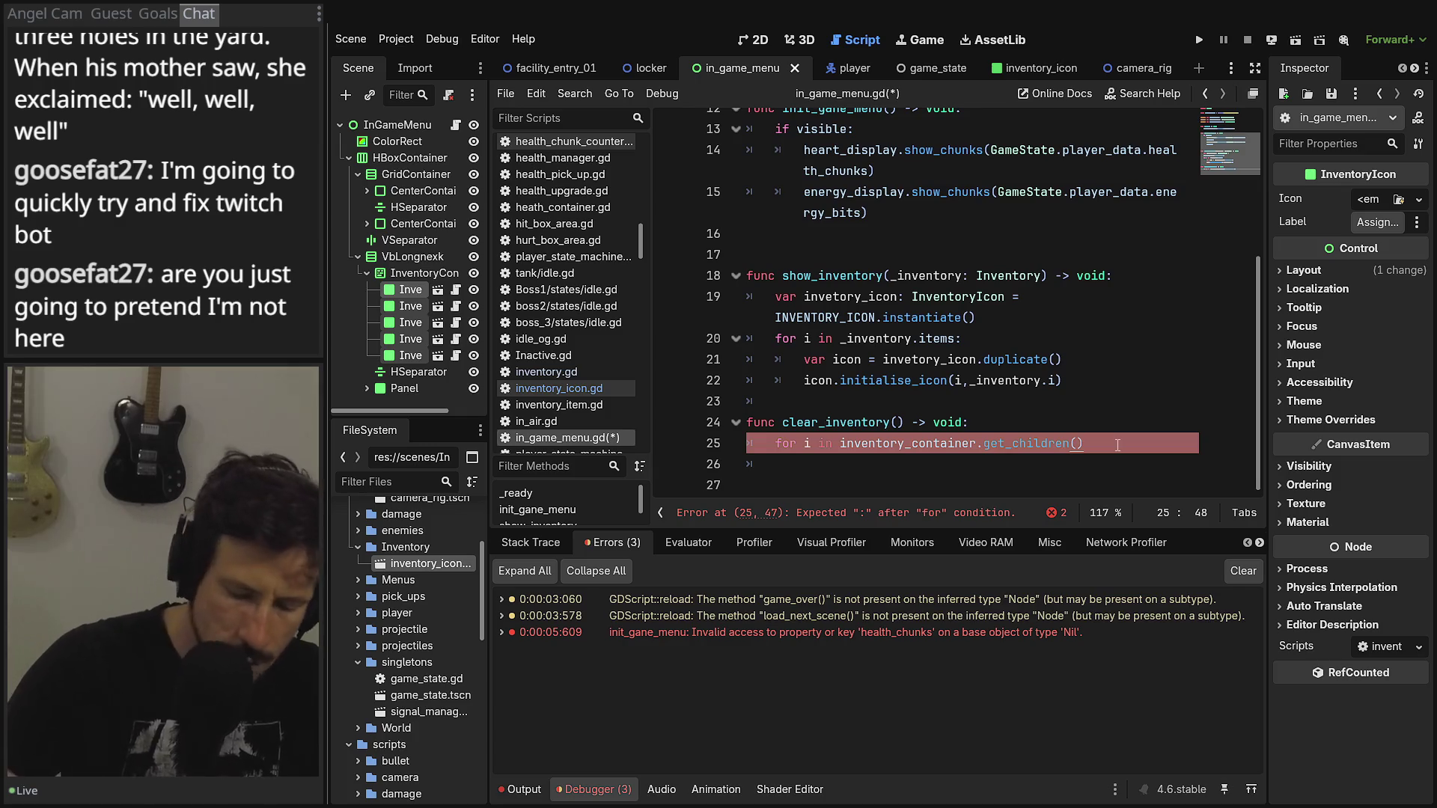
text(:)
- Call i.queue_free() on each child inside the loop
key(Return)
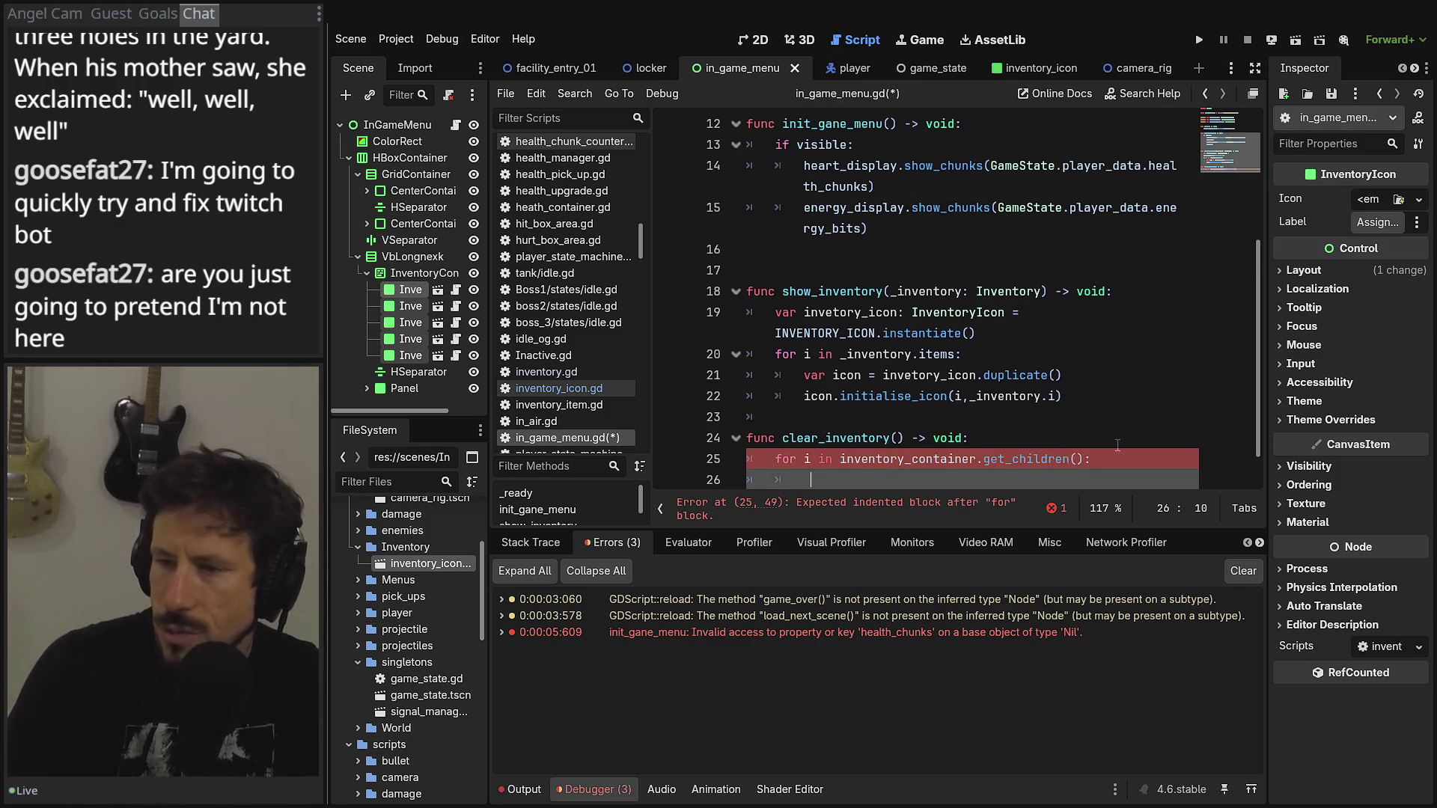
key(BackSpace)
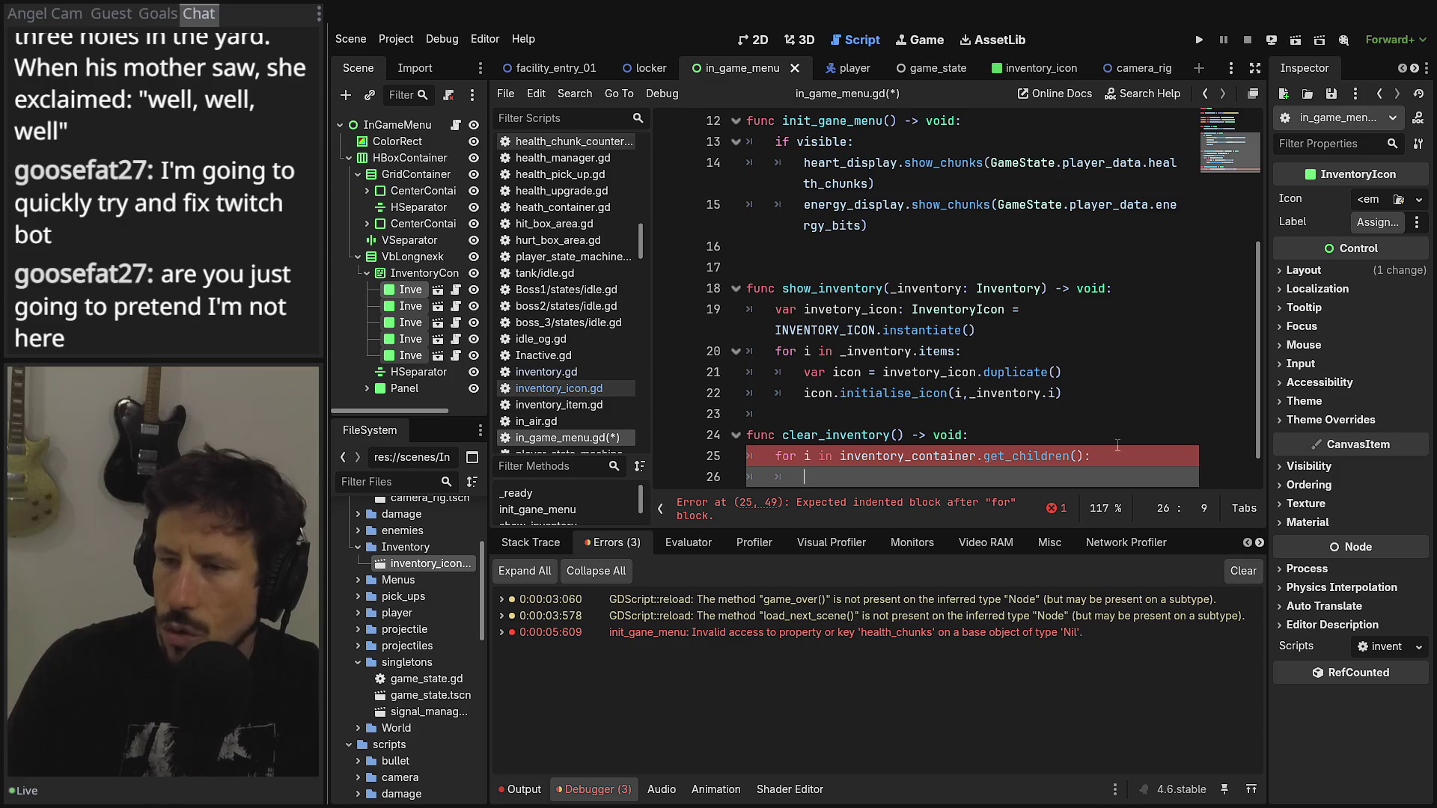
text(i,)
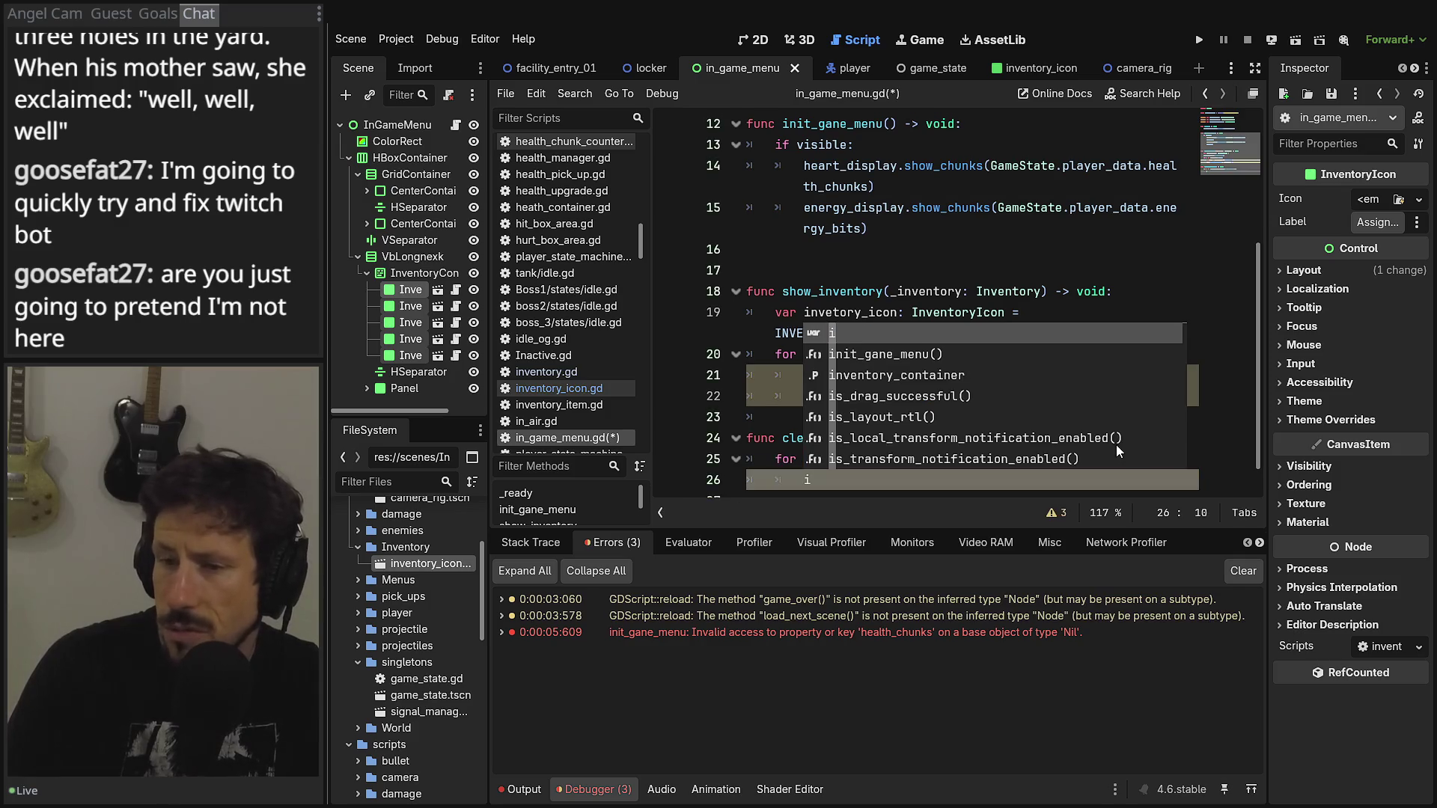
key(BackSpace)
text(.q)
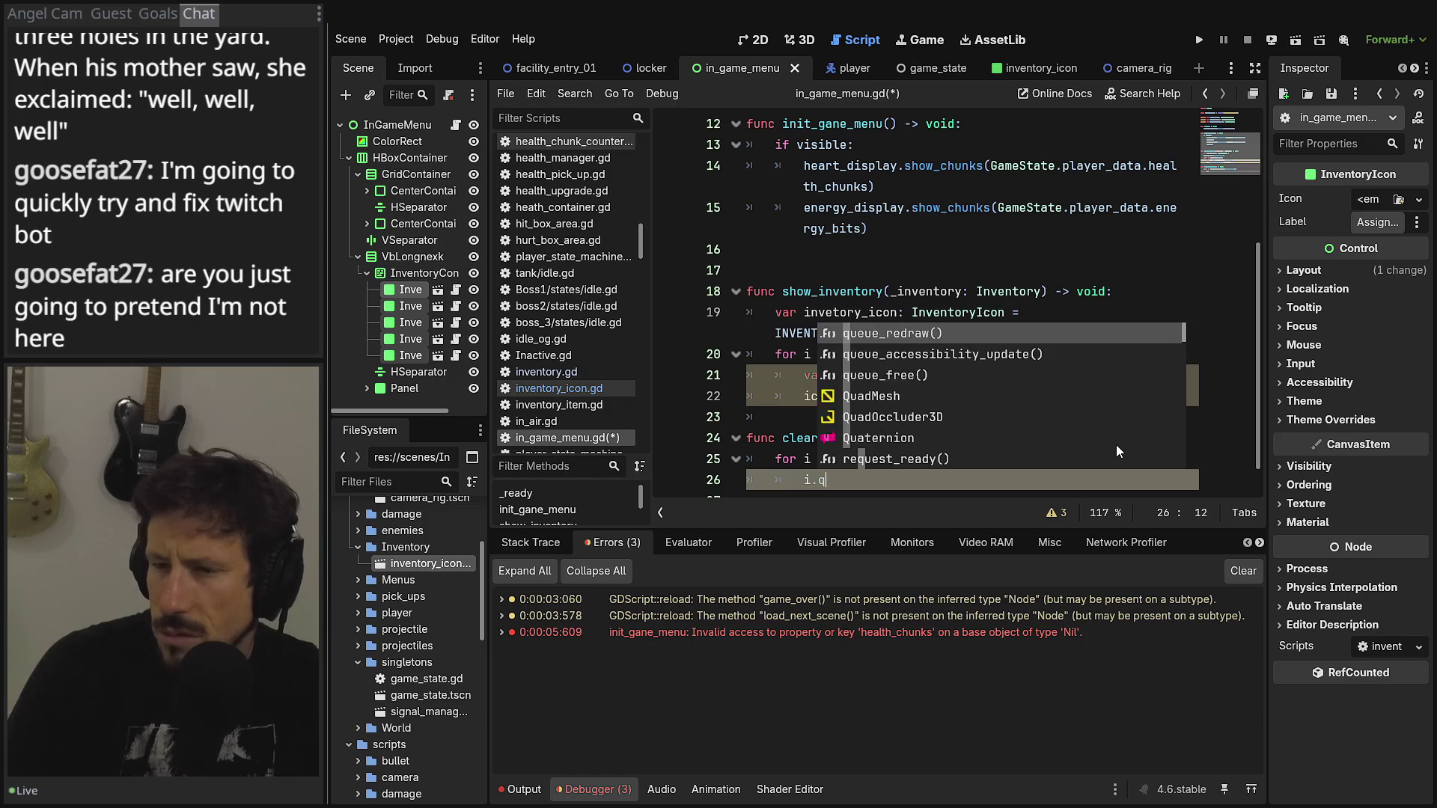
key(Down)
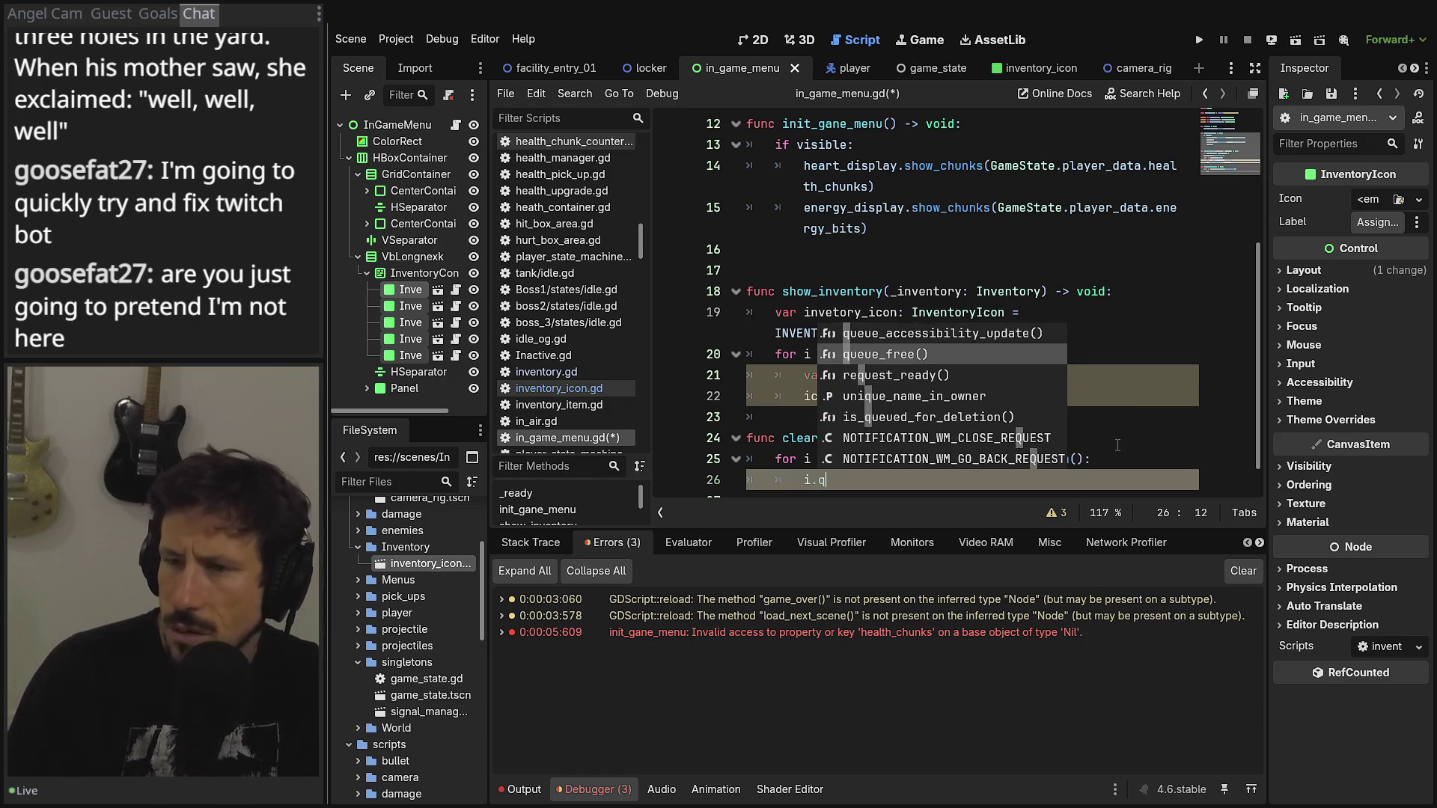
key(Return)
click(1003, 416)
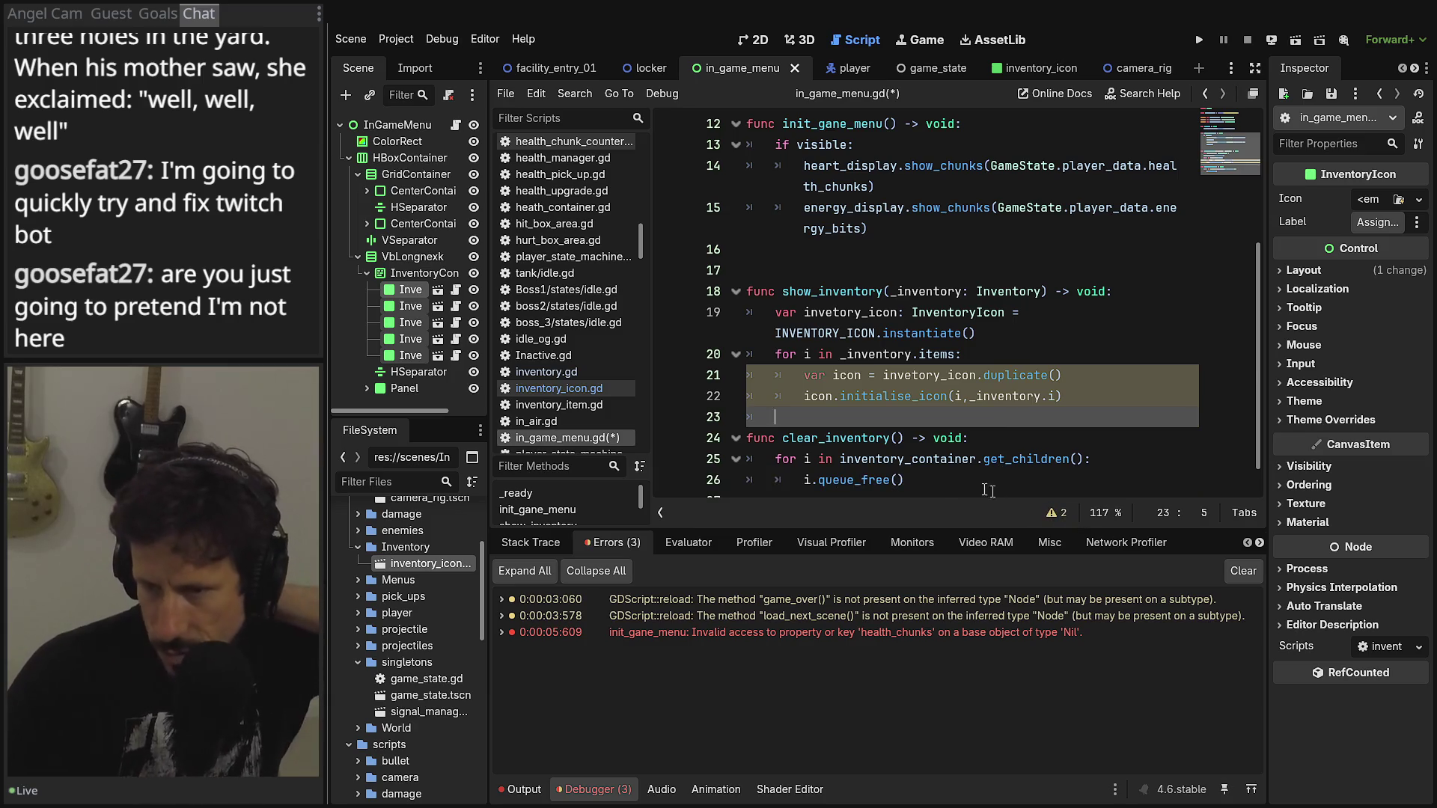
click(911, 486)
- Add a clear_inventory() call to init_game_menu on line 16
key(BackSpace)
key(BackSpace)
key(ctrl+z)
key(ctrl+z)
key(ctrl+z)
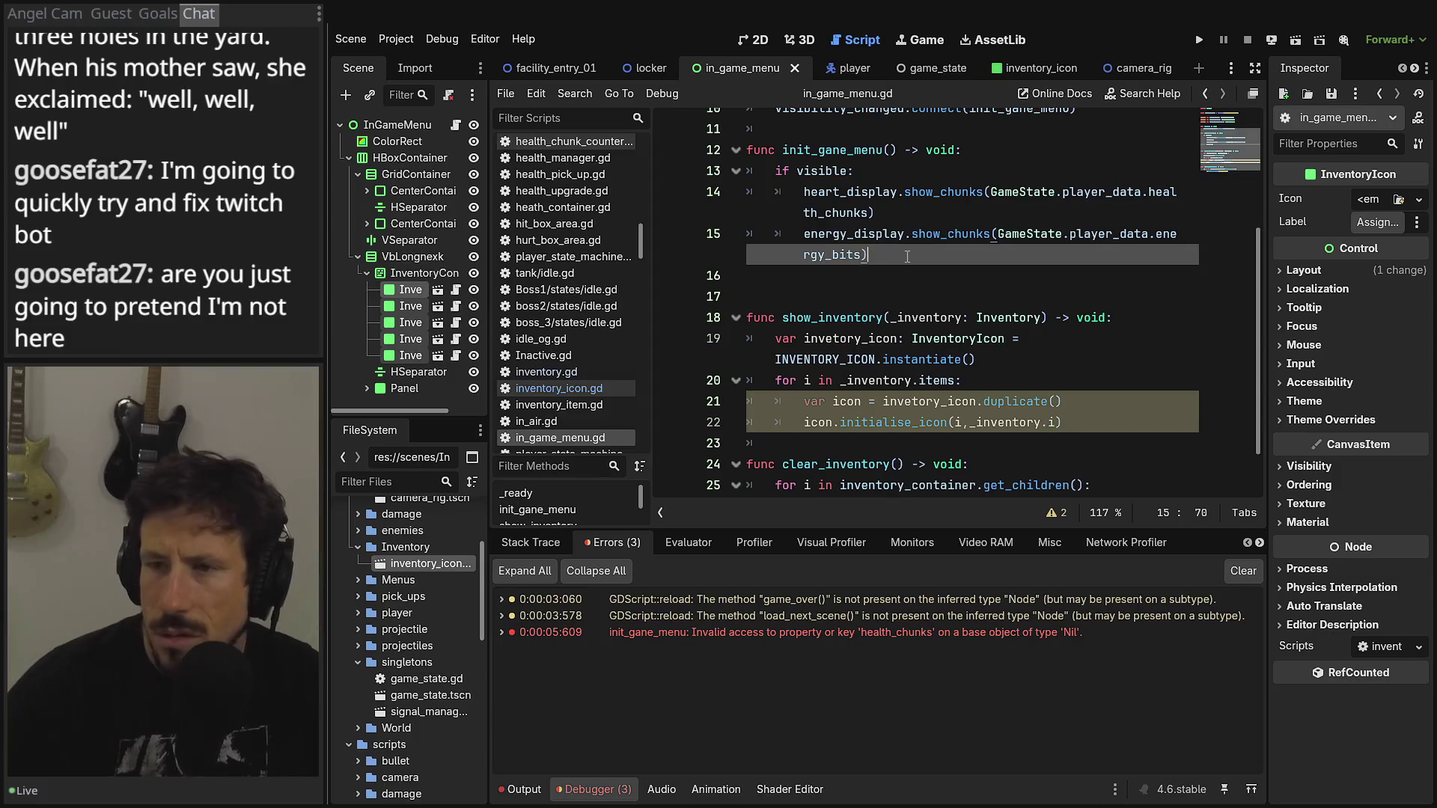
key(BackSpace)
text(sg)
key(BackSpace)
key(BackSpace)
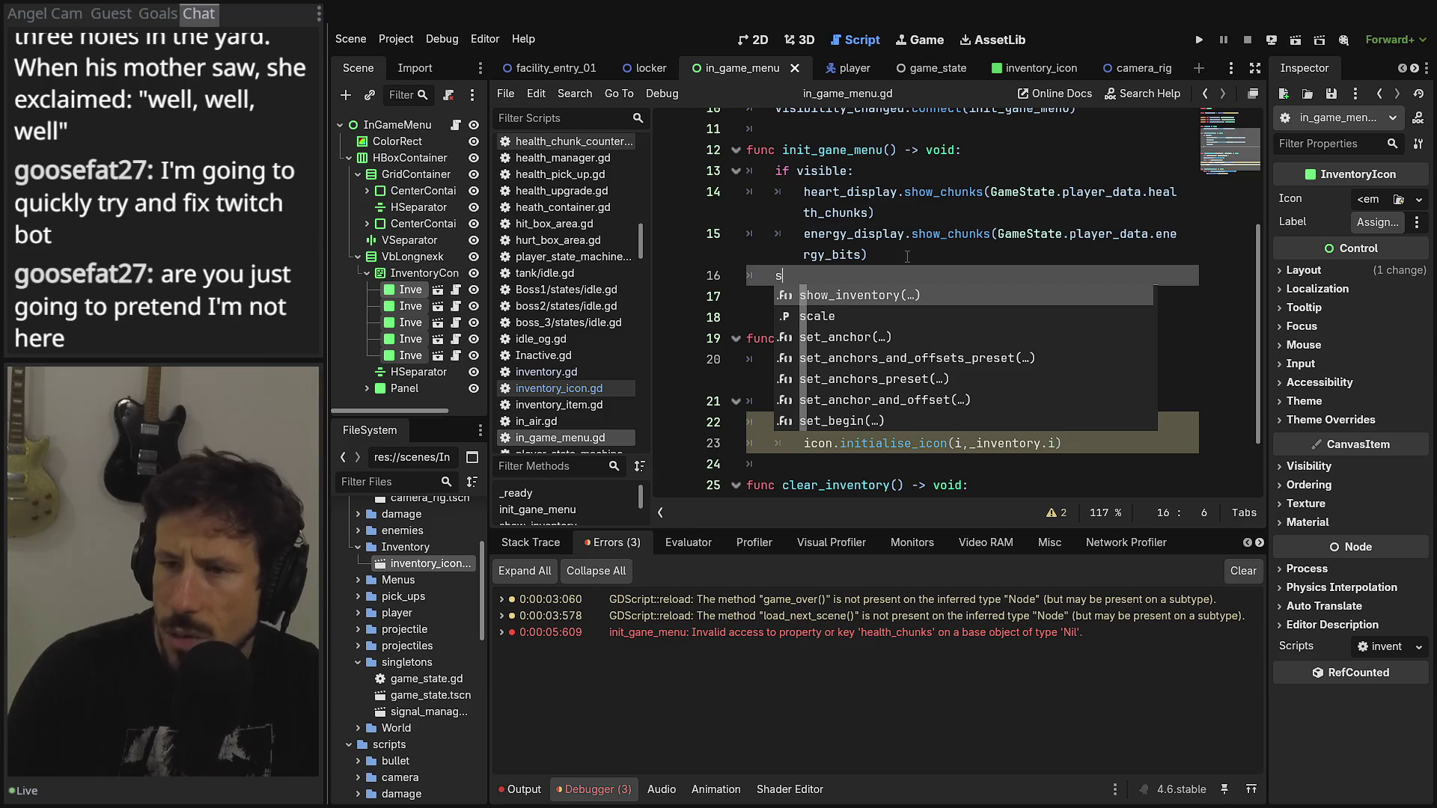
text(clear)
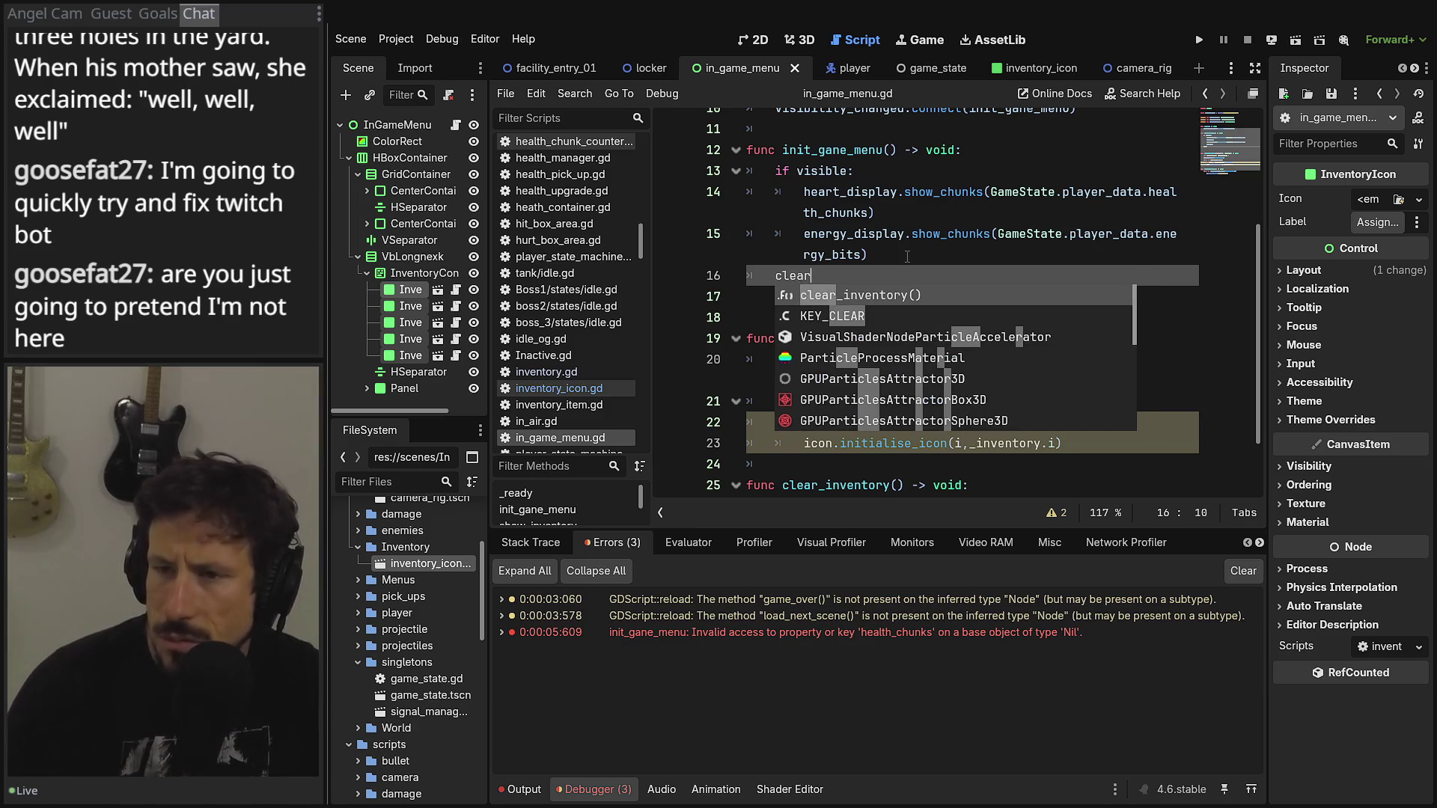
key(Return)
key(Return)
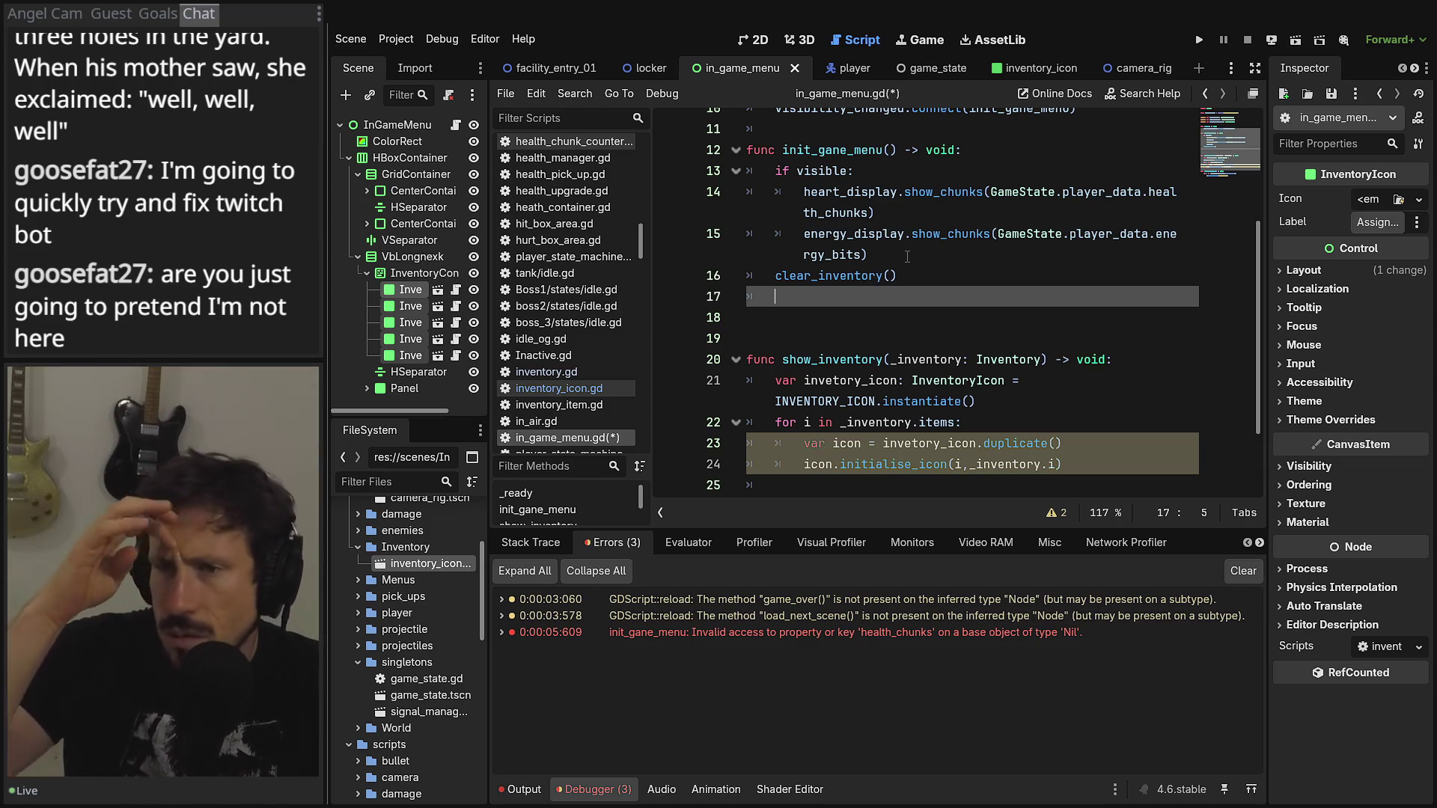
- Start a show_inventory(GameState.player_data.inv…) call on the following line
text(sho)
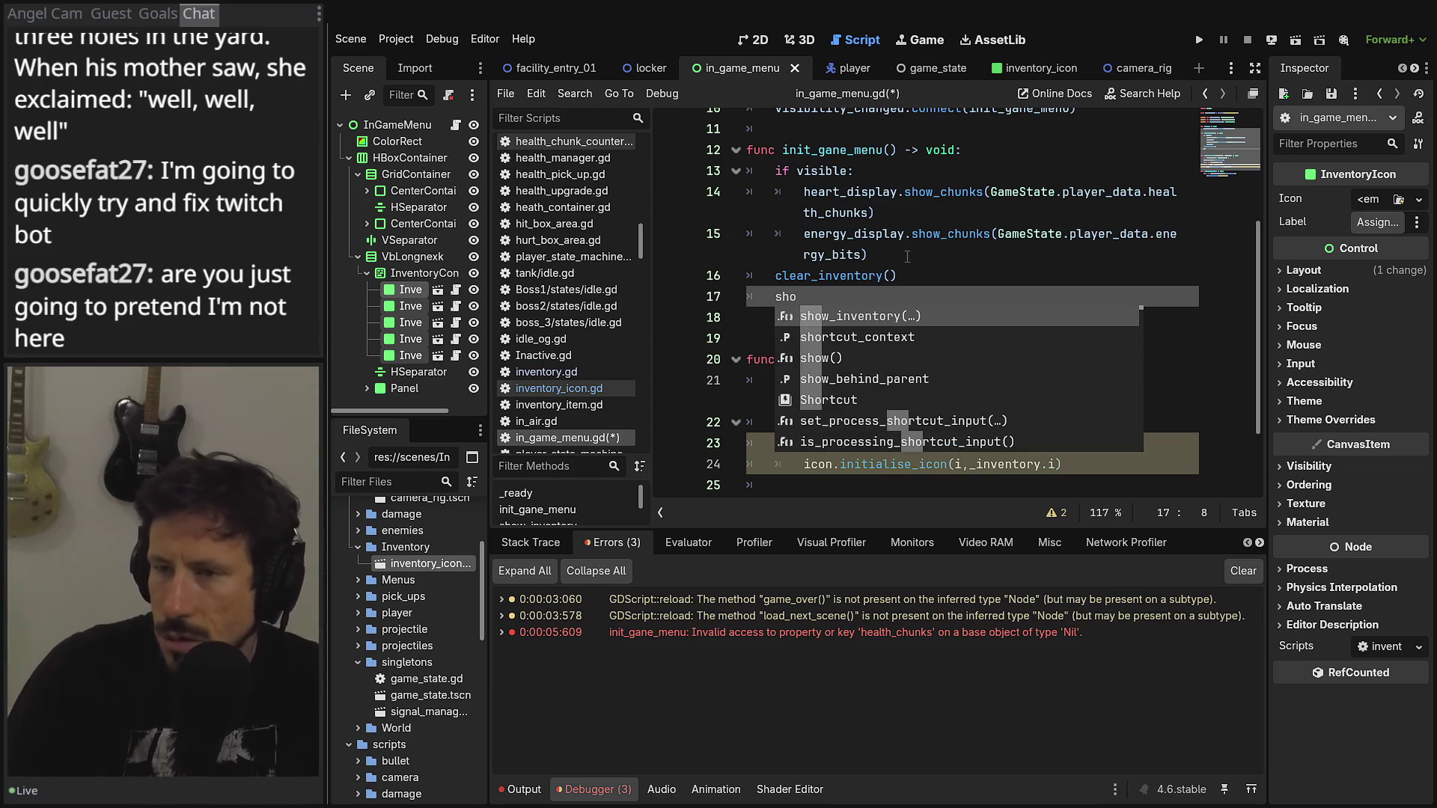
key(Return)
text(Game)
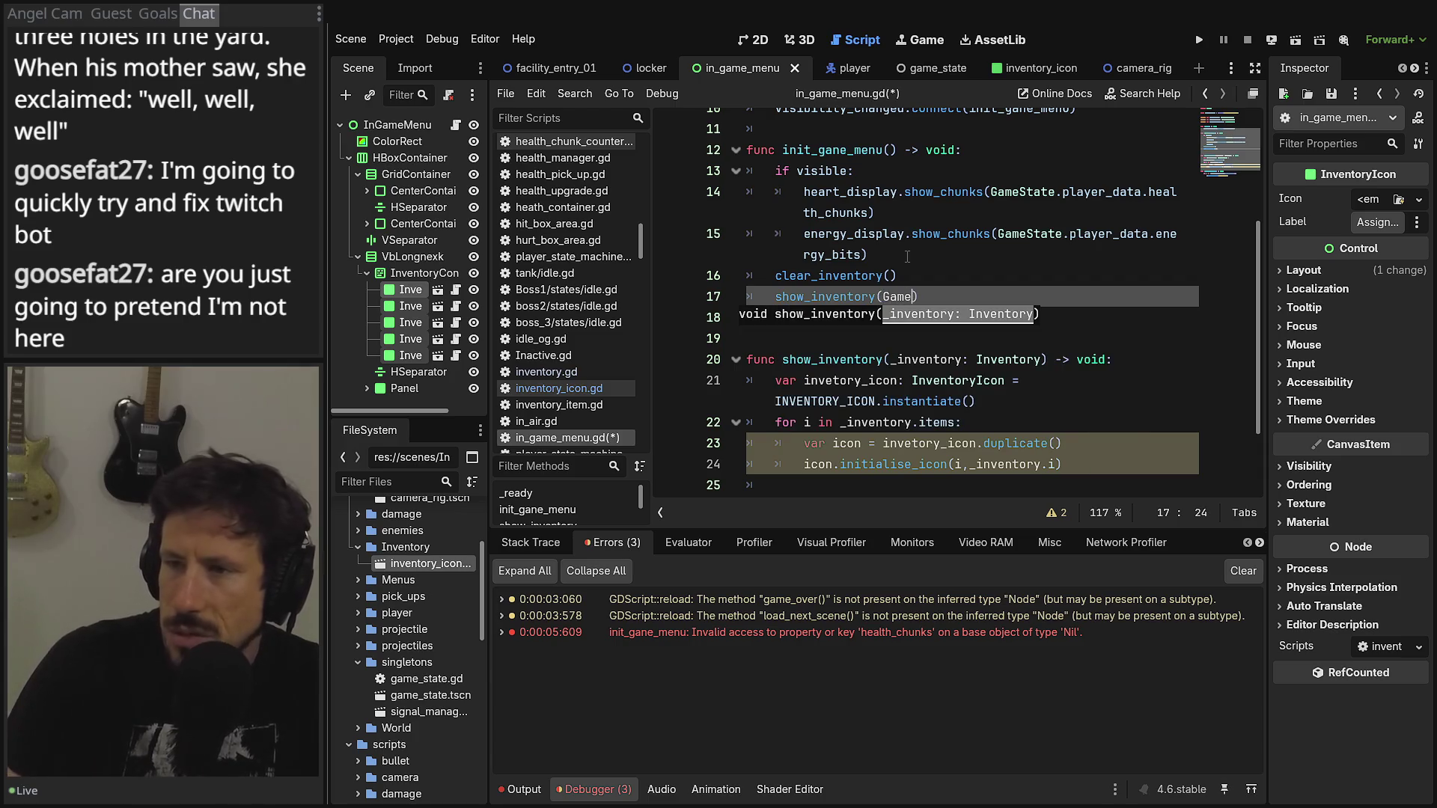
key(Return)
text(.pl)
key(Return)
text(.)
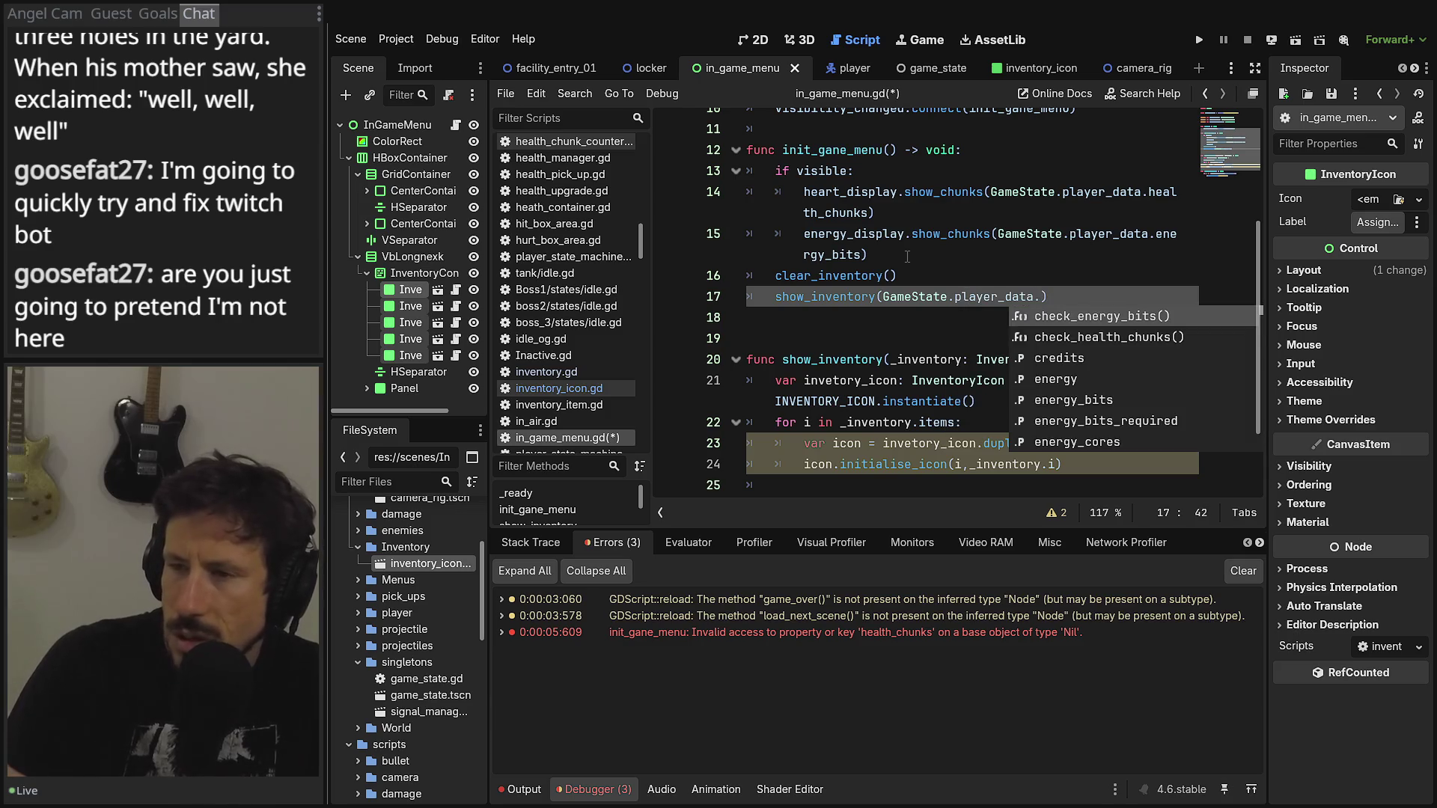
text(inv)
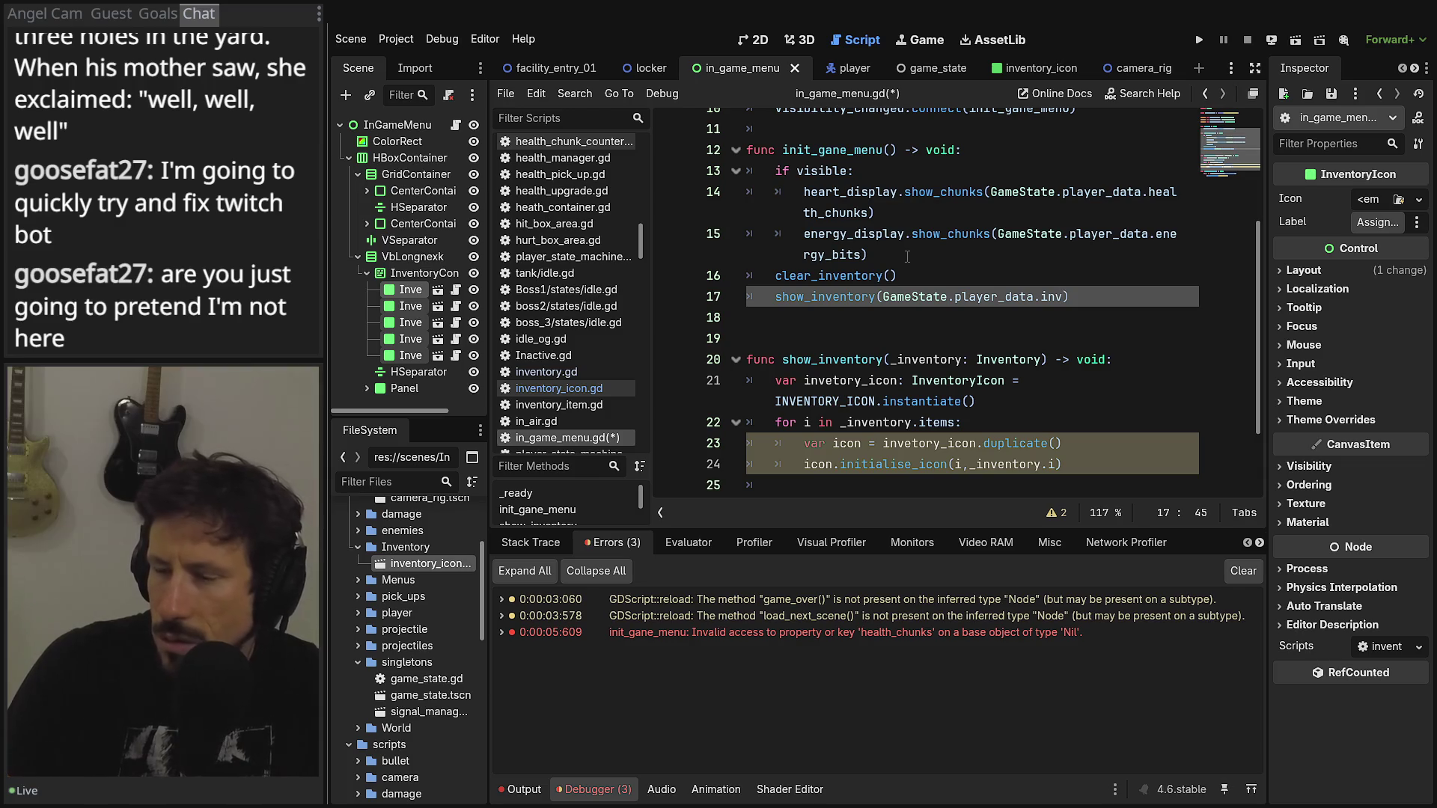
ctrl+click(977, 297)
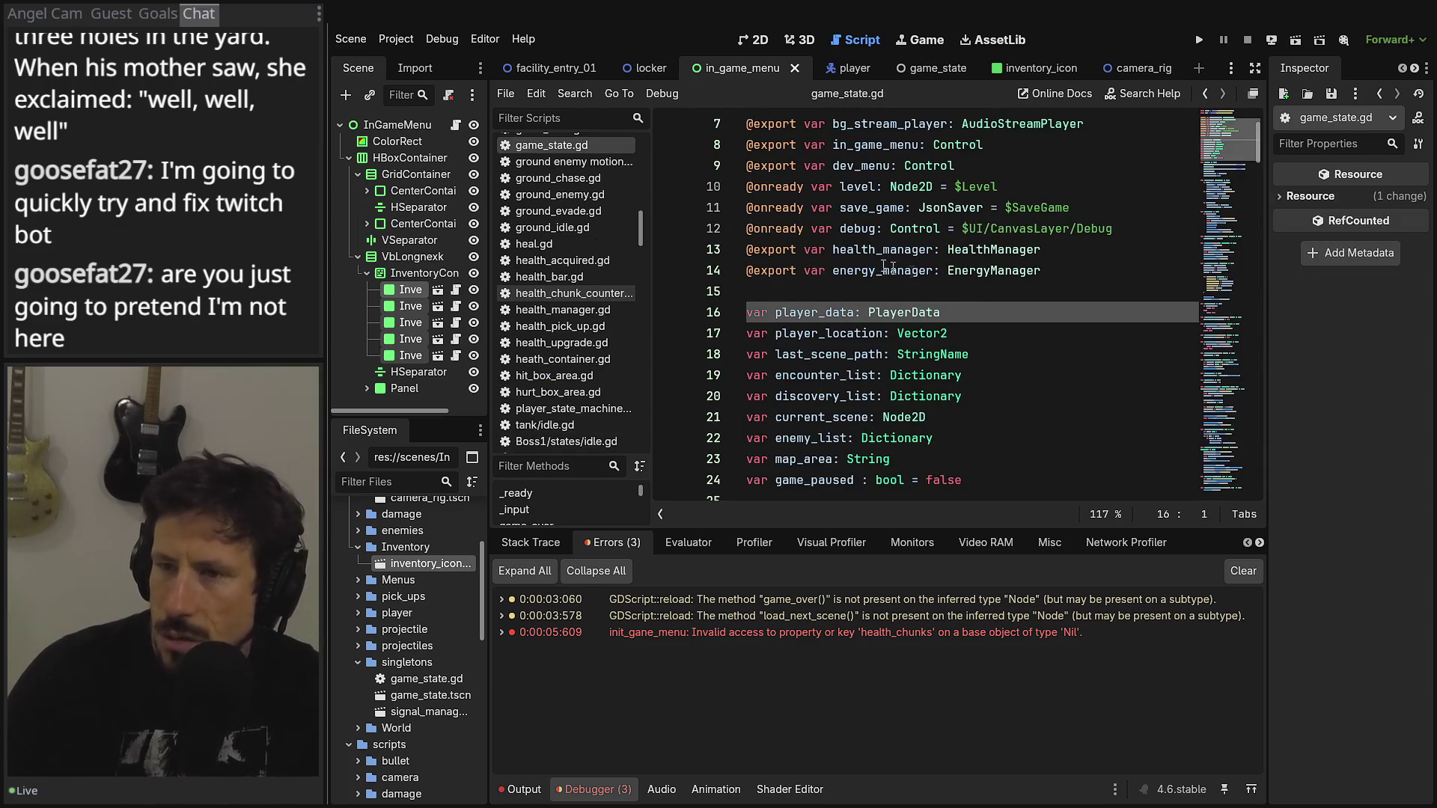
scroll(846, 202, up, 2)
scroll(849, 231, down, 3)
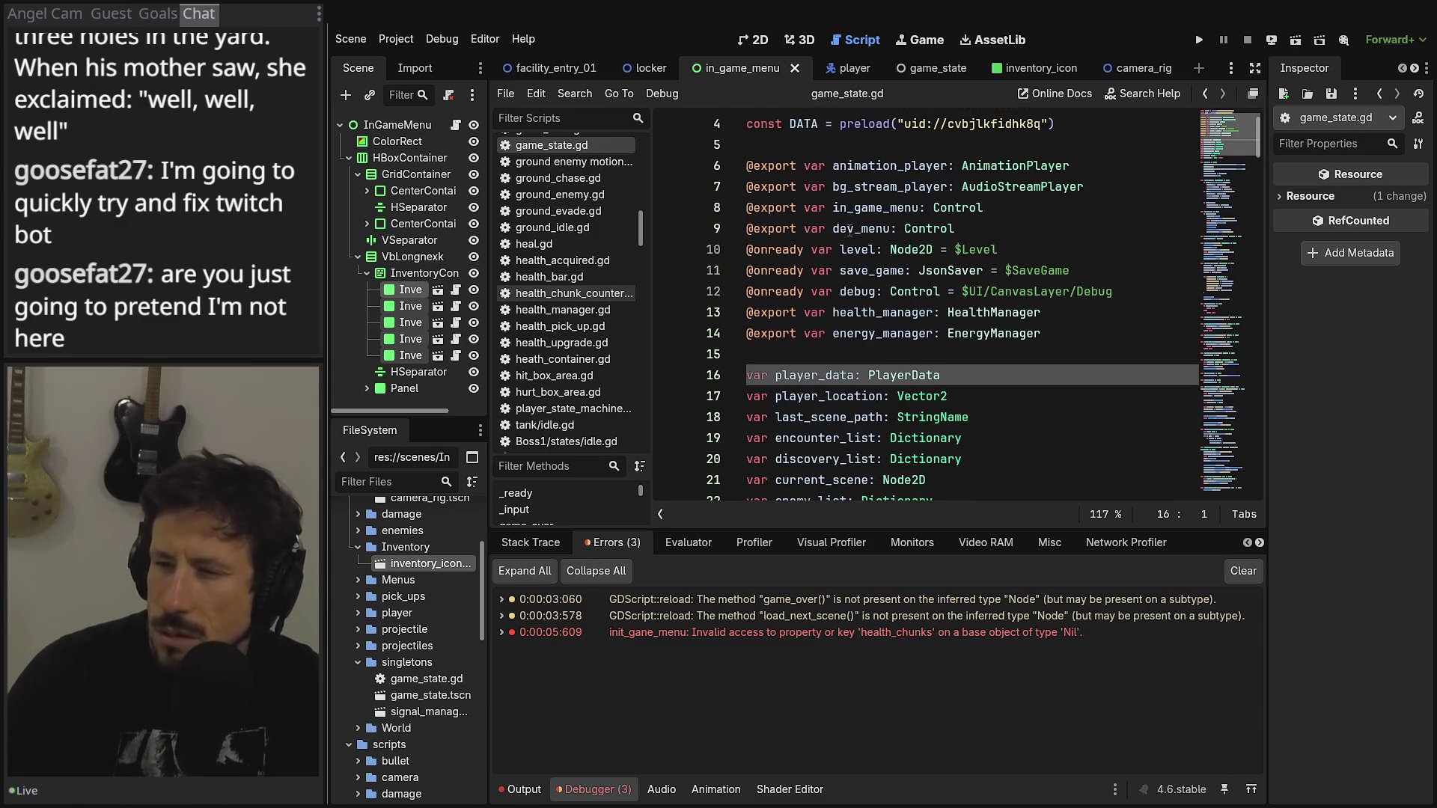
scroll(843, 333, up, 3)
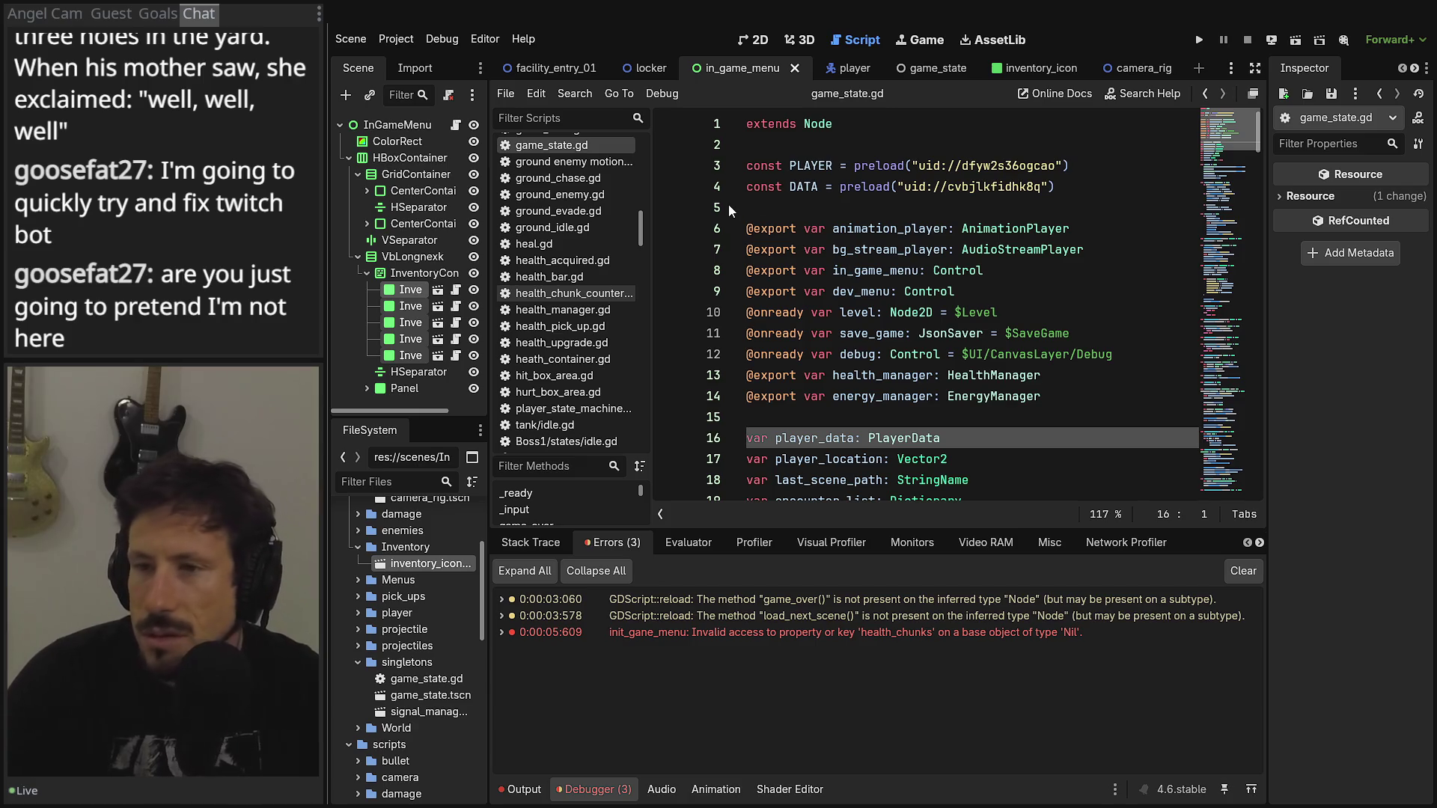
scroll(738, 214, down, 3)
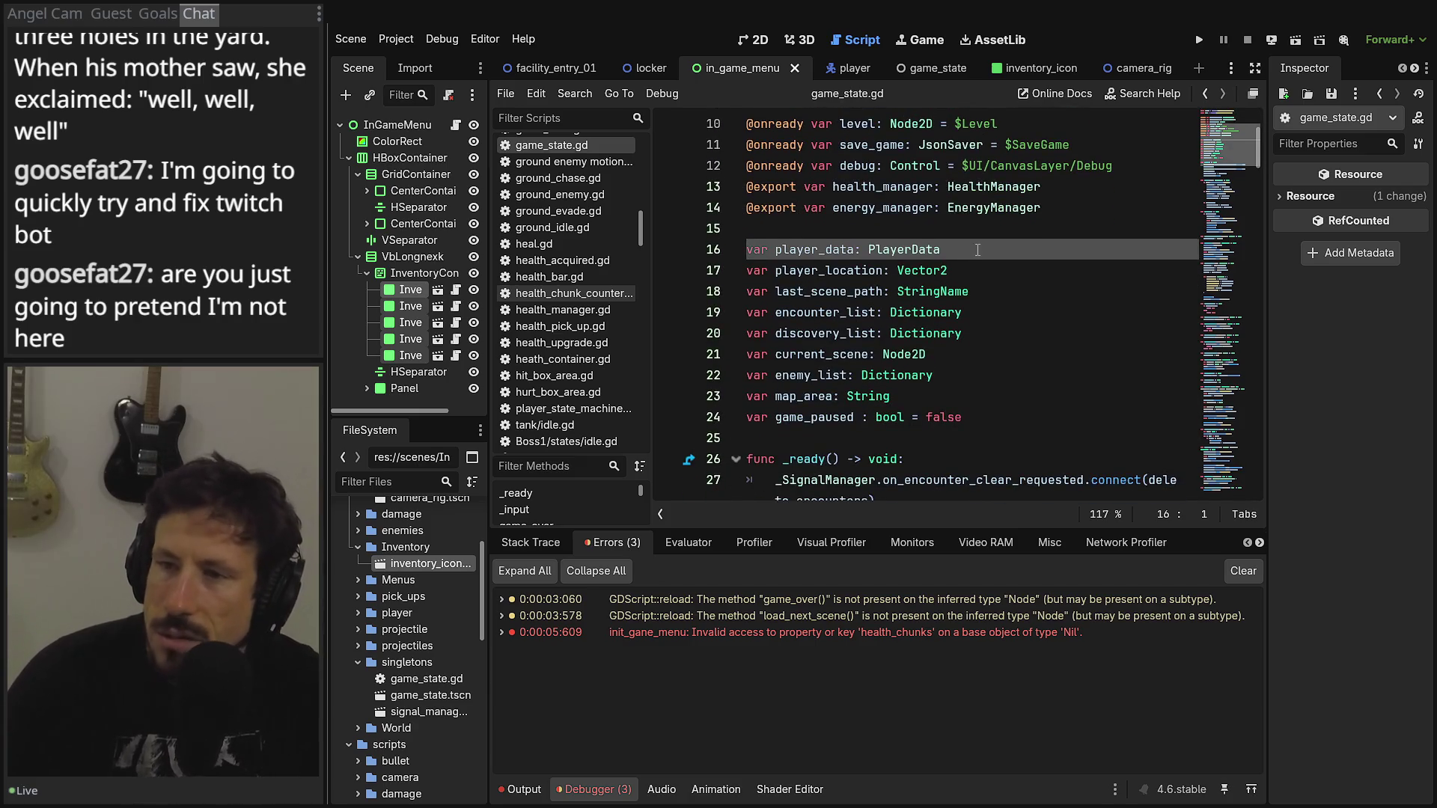
ctrl+click(903, 249)
scroll(882, 322, up, 2)
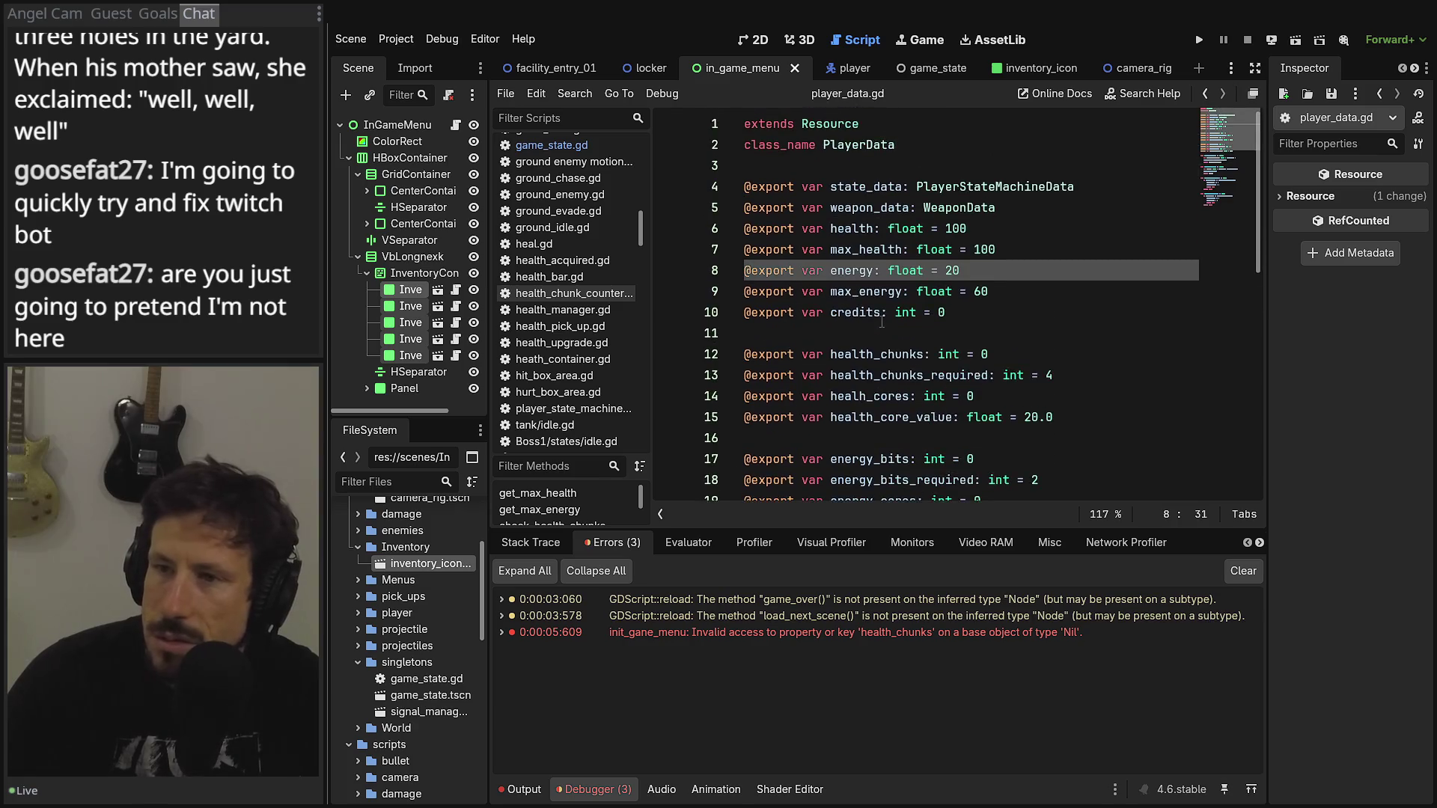
click(1035, 207)
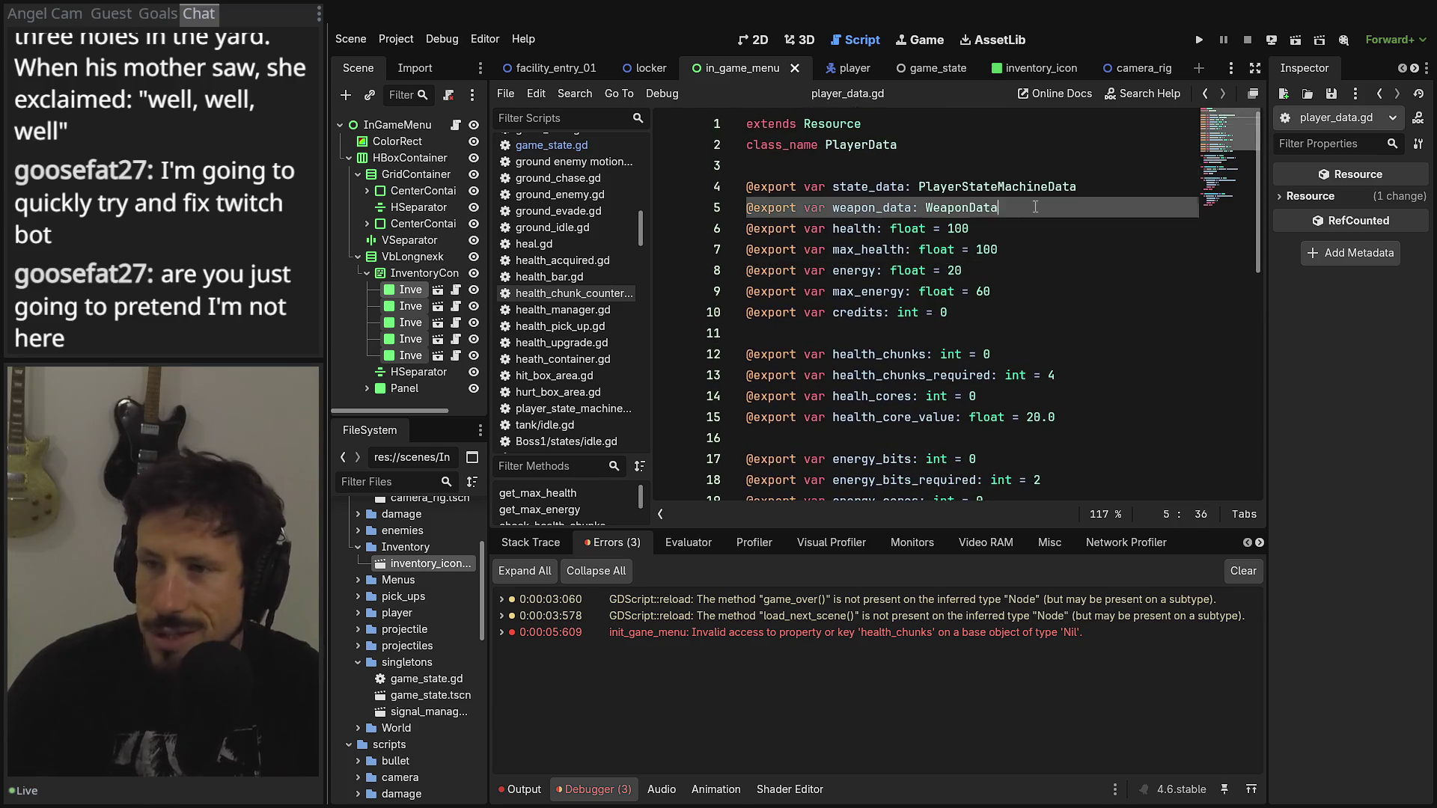
key(Return)
text(@)
key(Return)
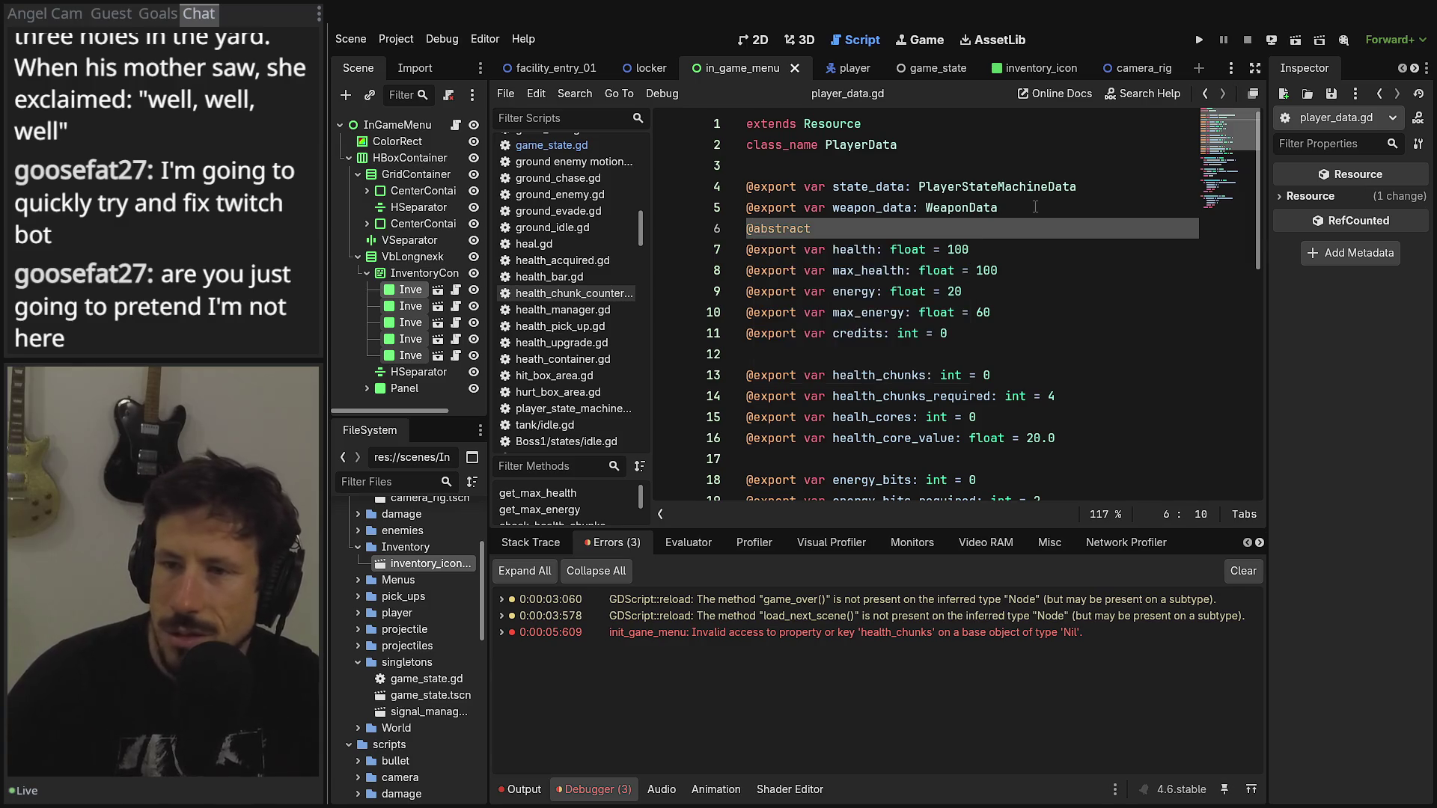
key(BackSpace)
key(BackSpace)
key(BackSpace)
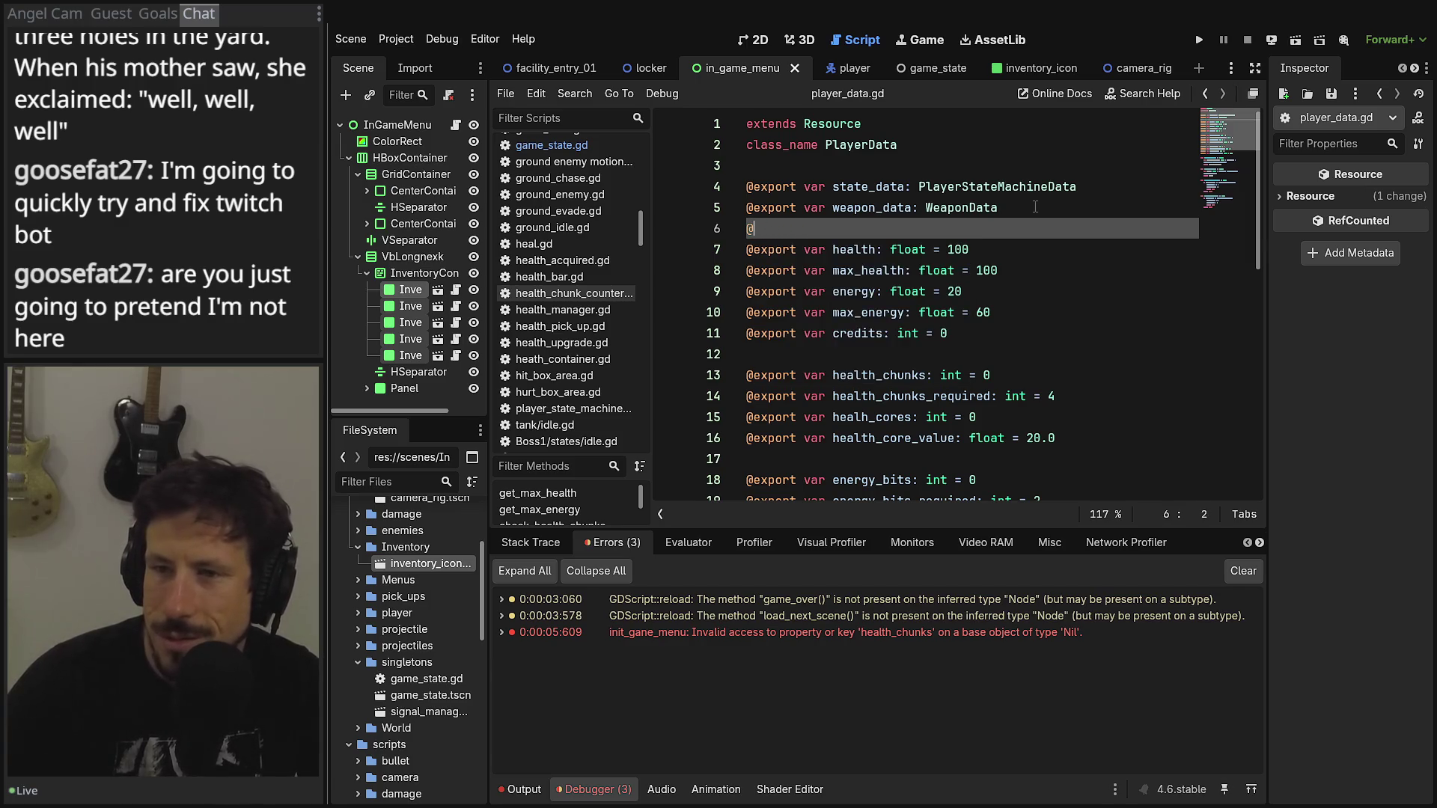
text(po)
key(Return)
- Complete it as var inventory: Inventory, save, and switch to the player scene
text(var )
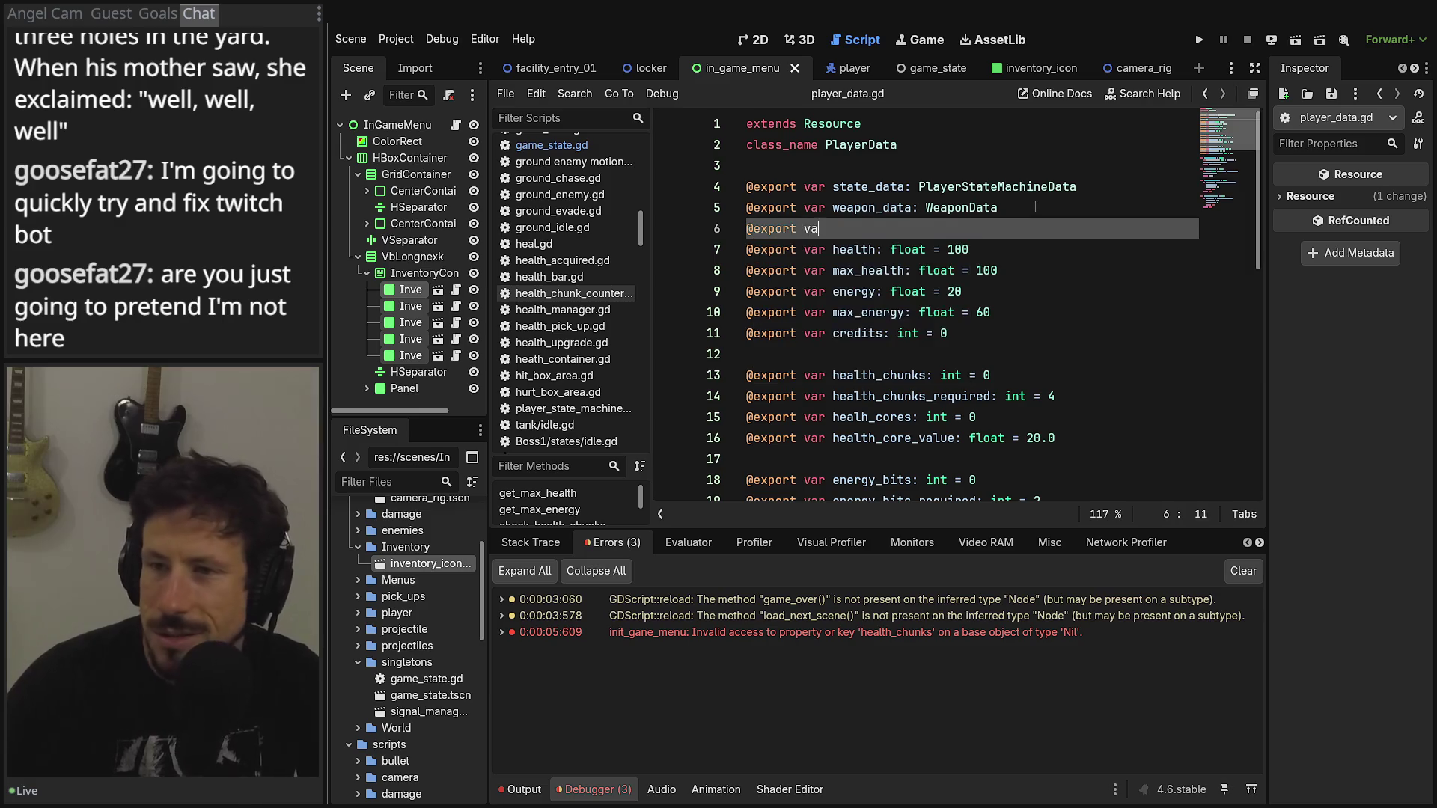
text(pl)
key(BackSpace)
key(BackSpace)
key(BackSpace)
text(inev)
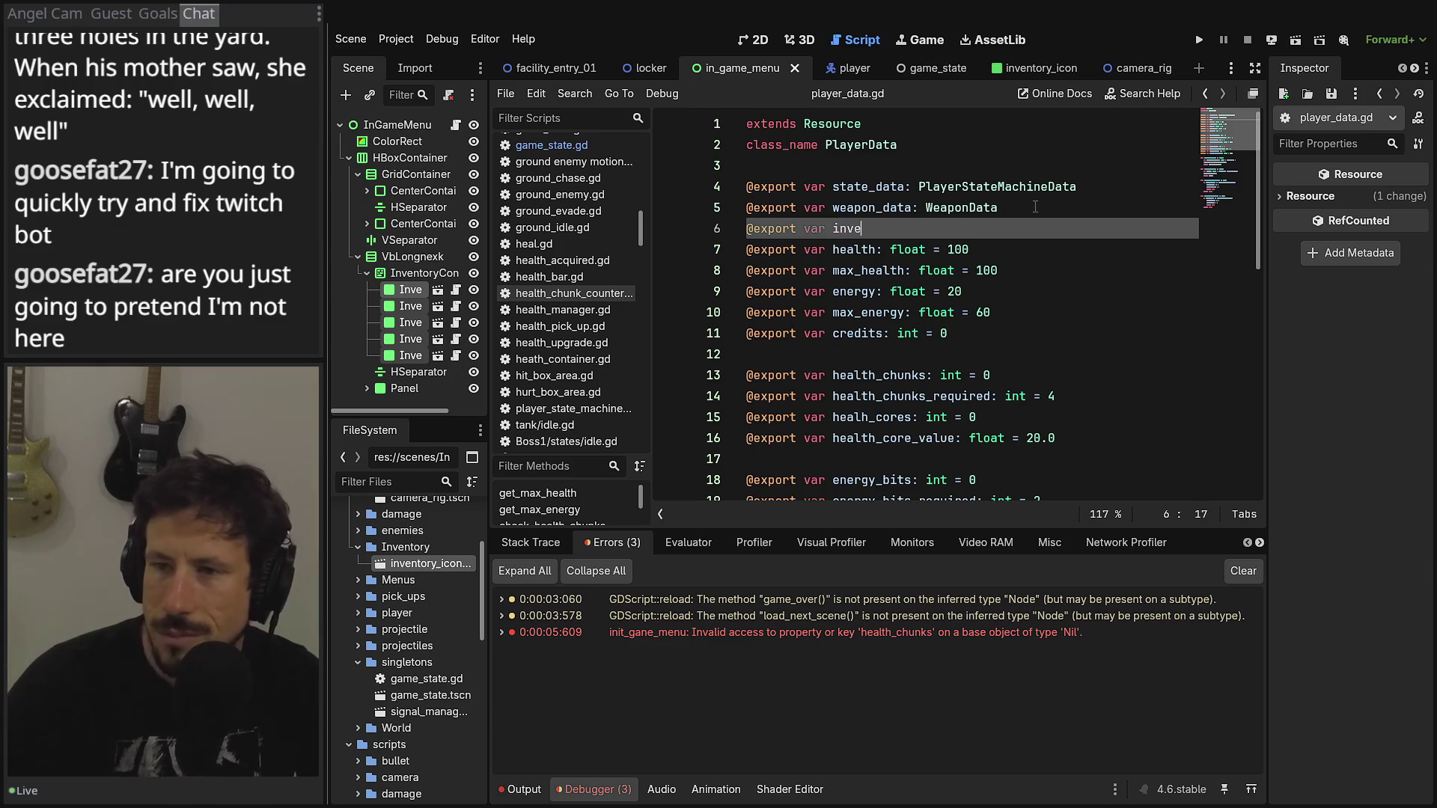
text(or)
key(BackSpace)
key(BackSpace)
key(BackSpace)
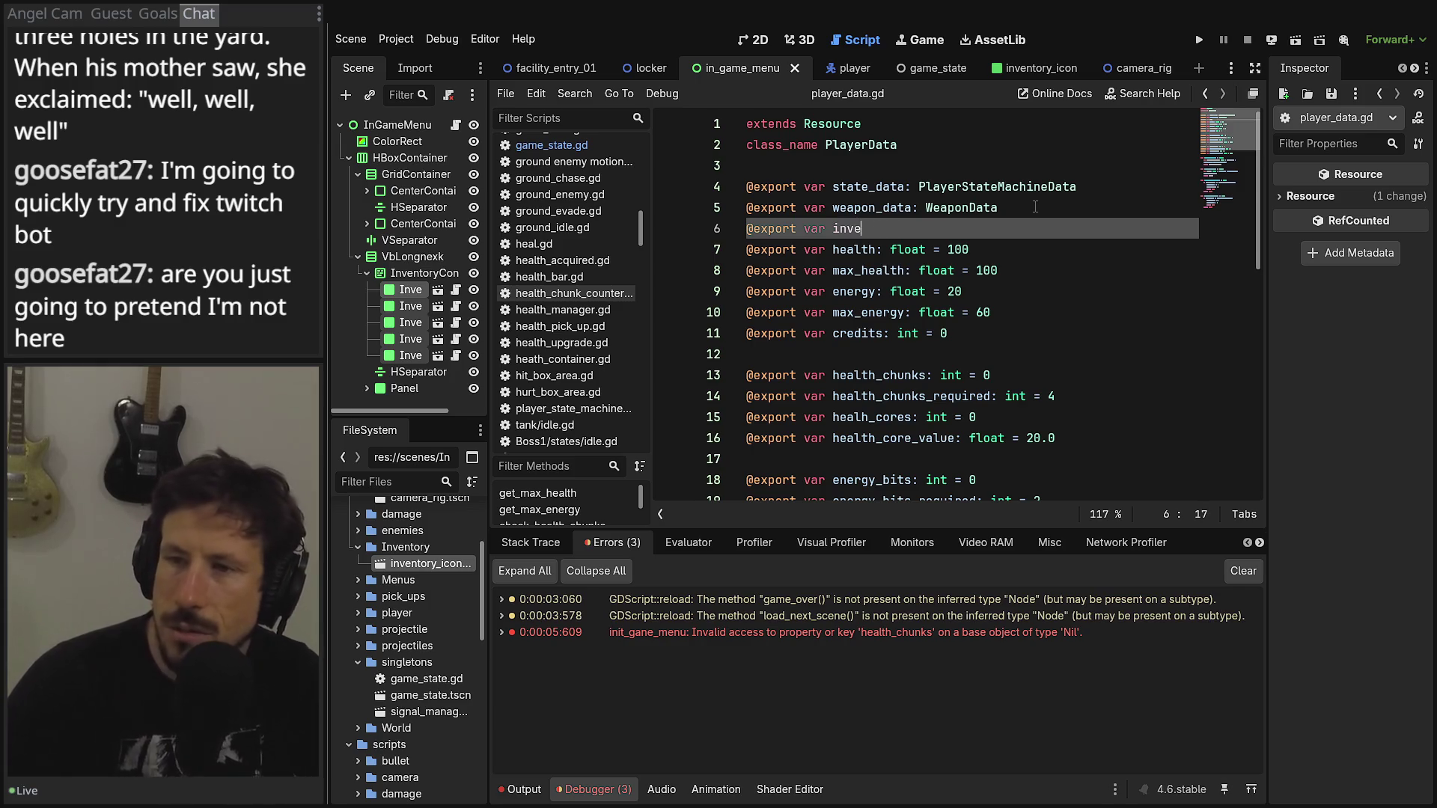
text(ntory: )
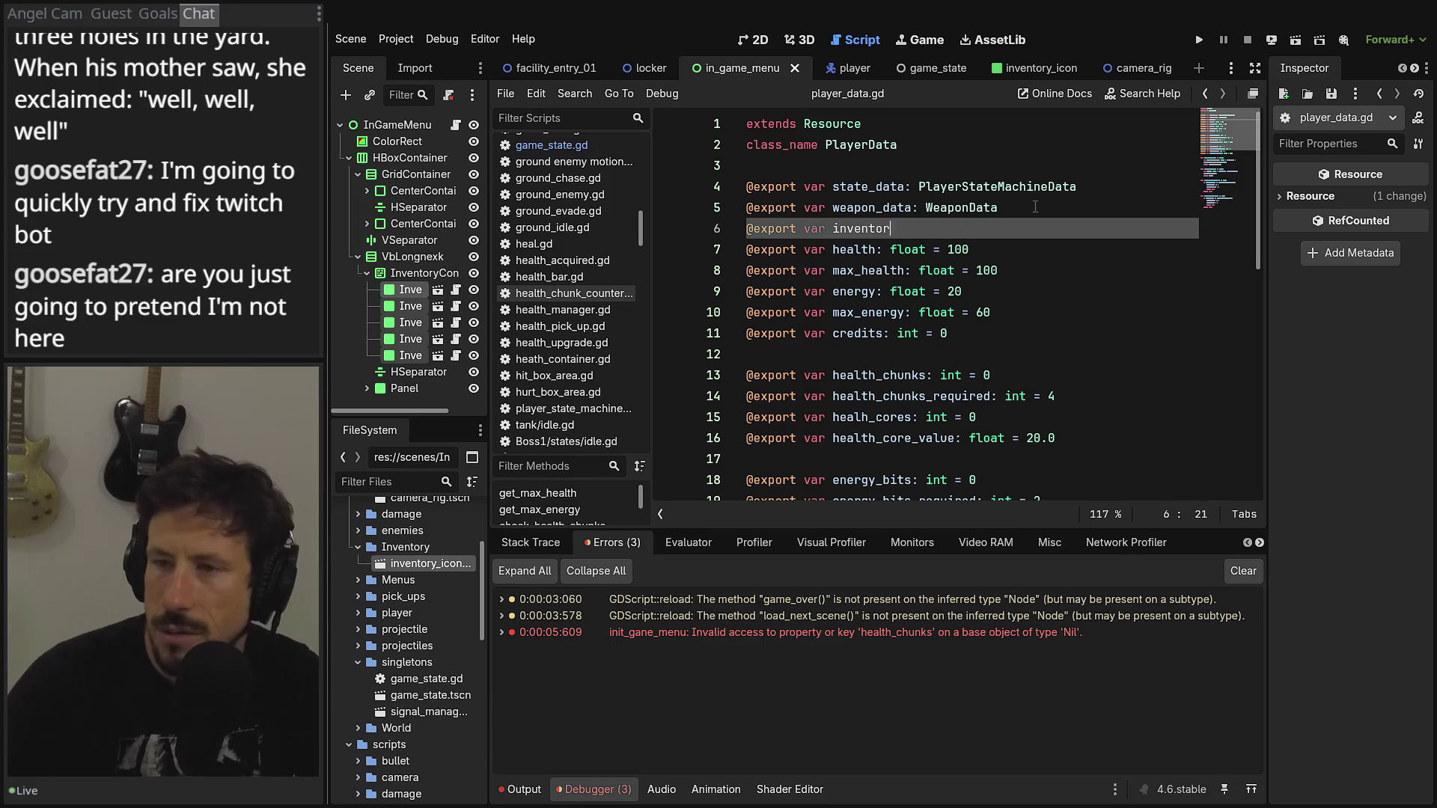
text(In)
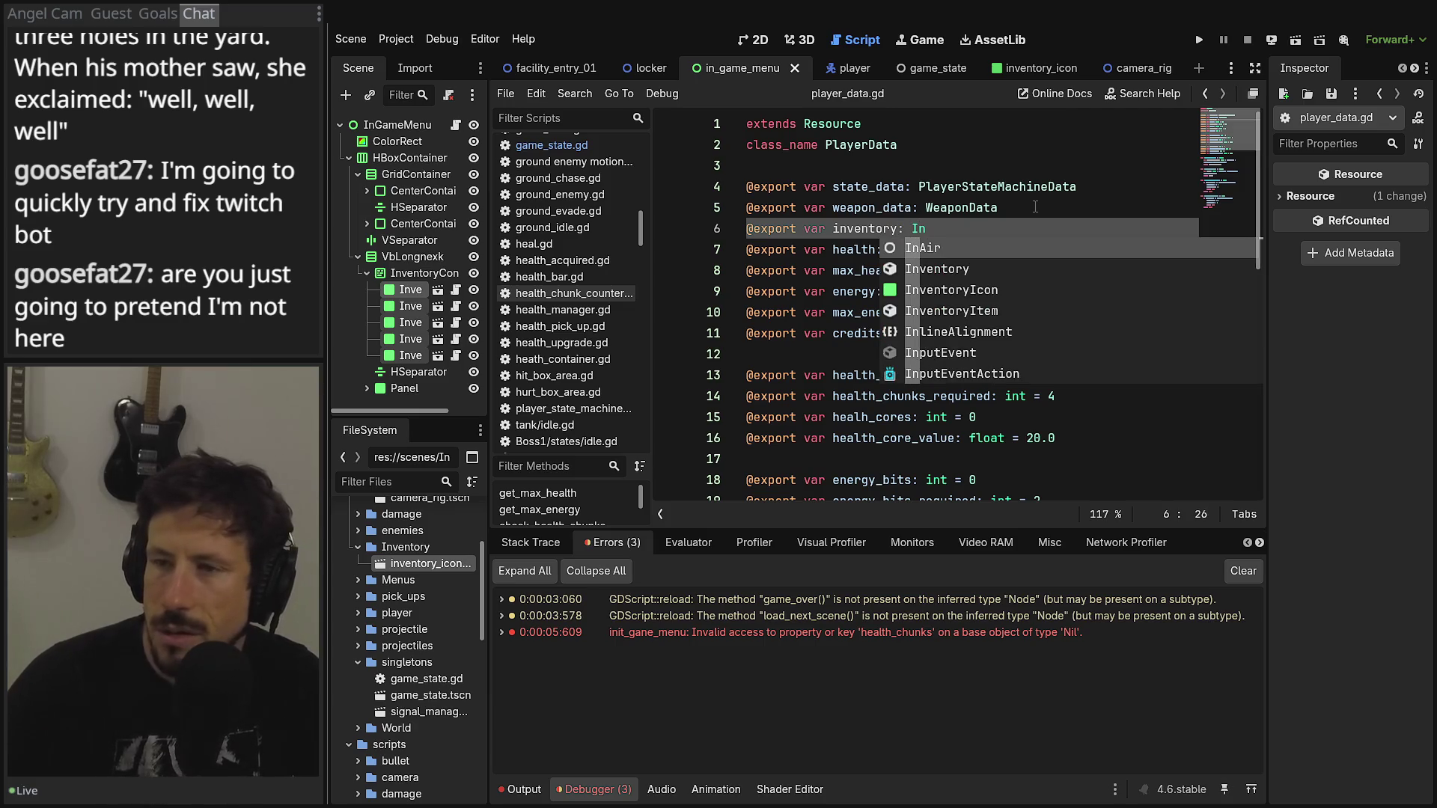
text(v)
key(Return)
key(ctrl+s)
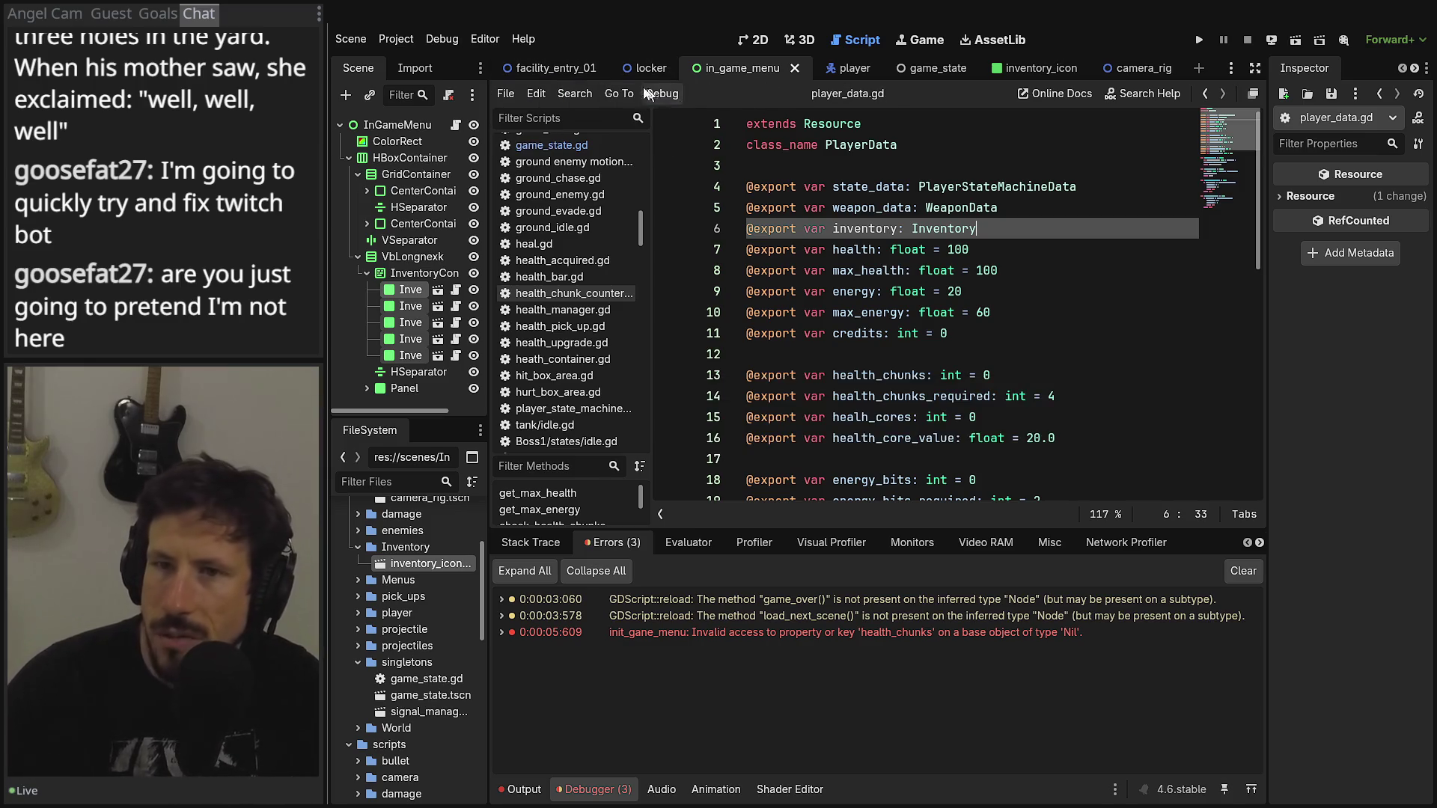
click(832, 58)
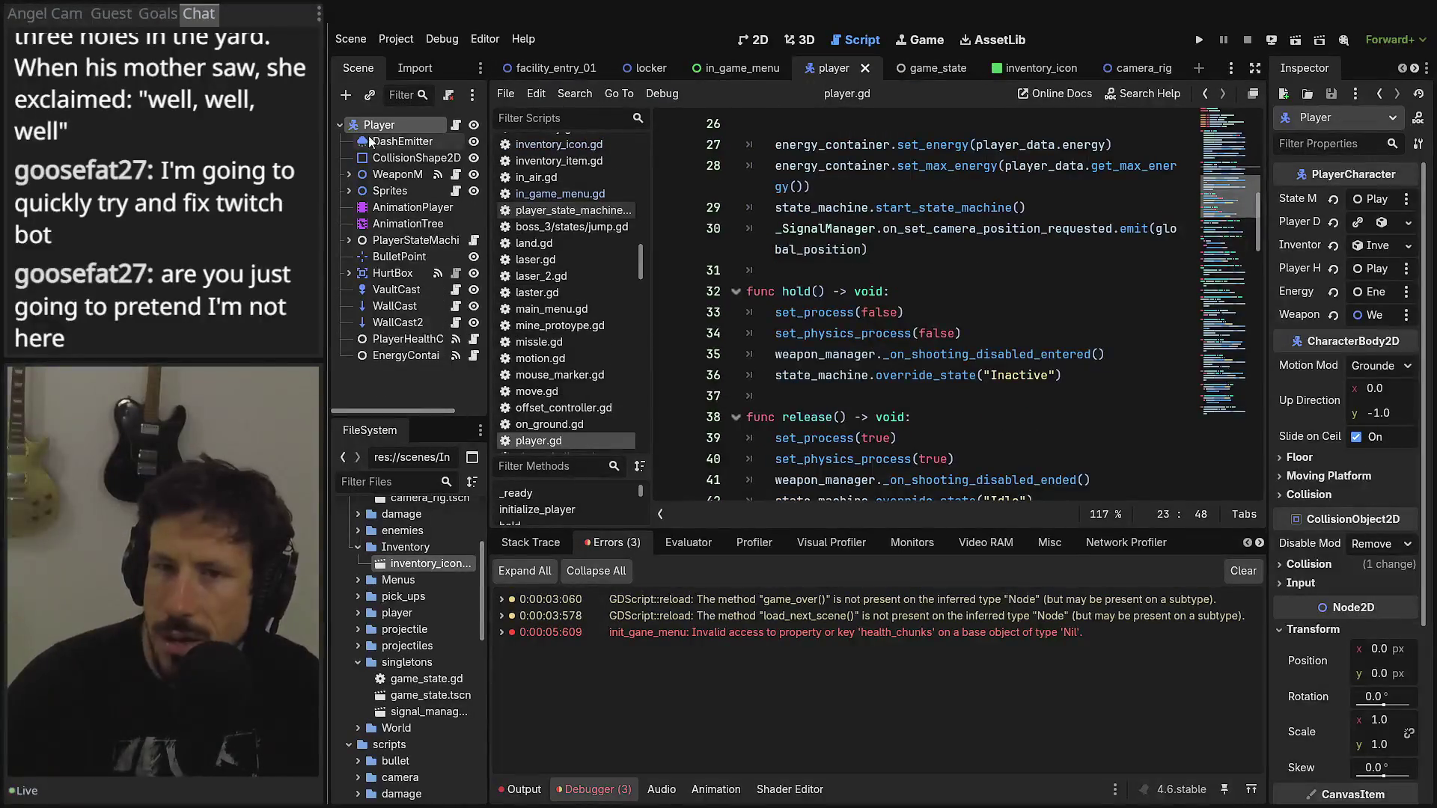
- Move the player's Inventory resource into Player Data's inventory slot and clear the old field
drag(1268, 217, 930, 225)
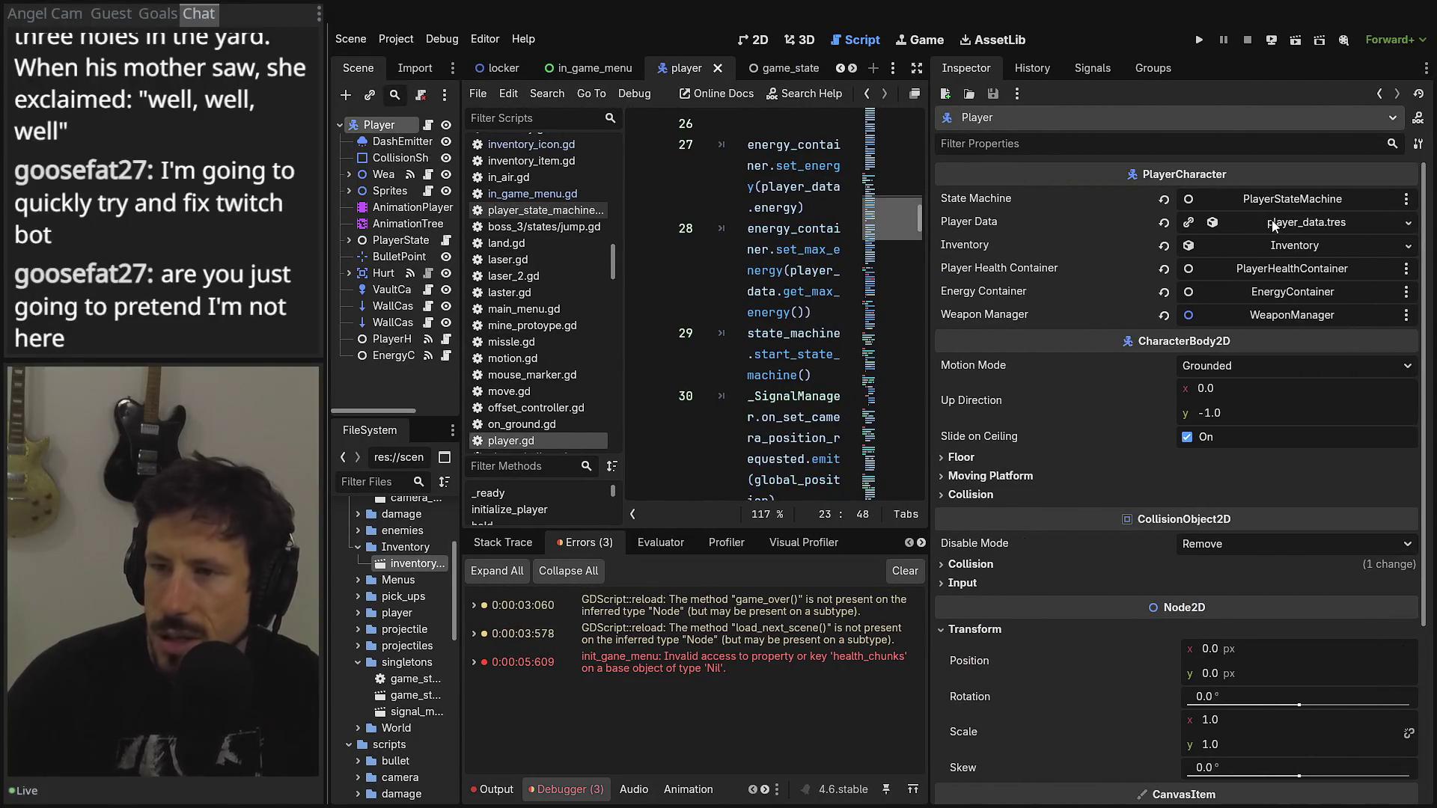
click(1272, 222)
drag(1277, 643, 1231, 294)
click(1163, 642)
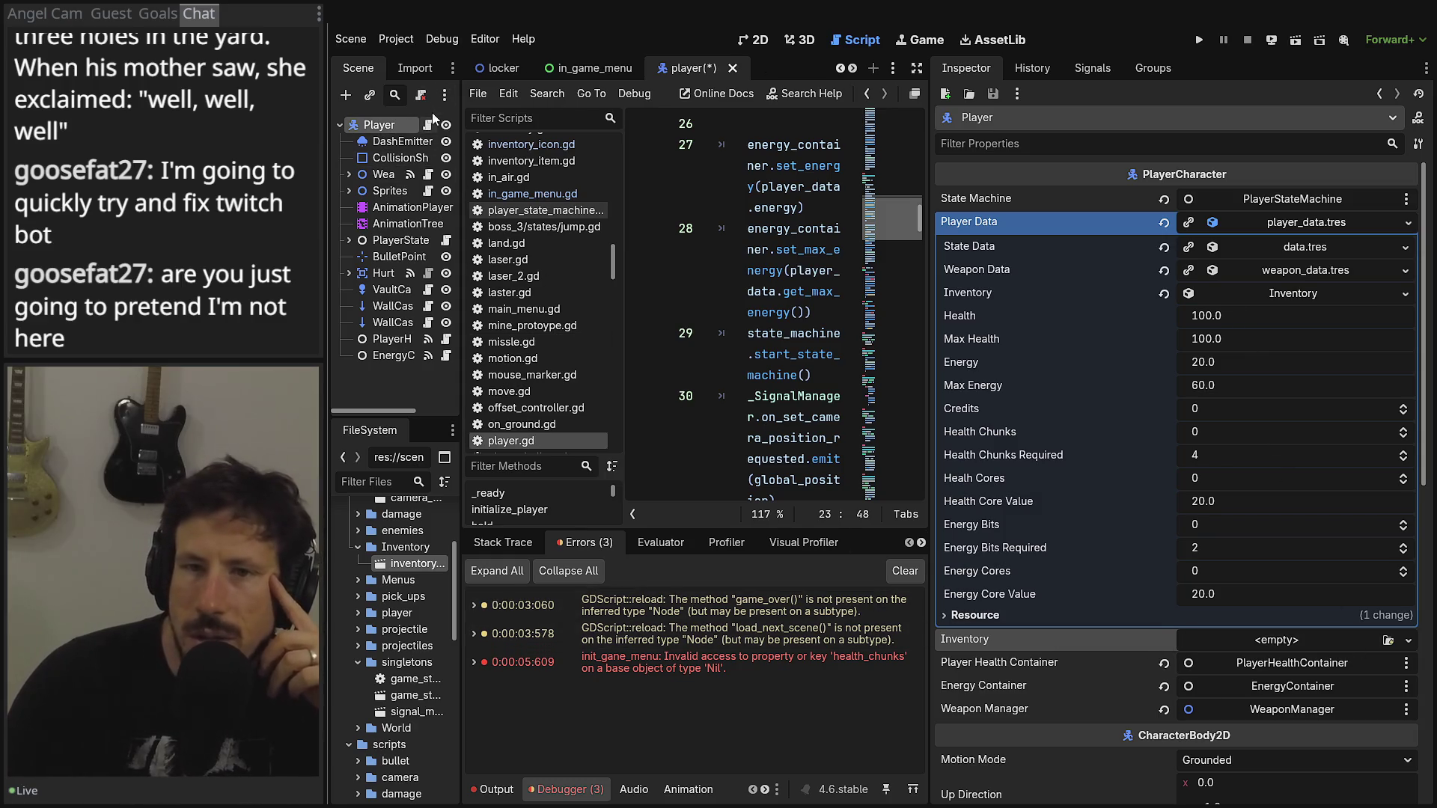
- Delete the inventory export line from player.gd and save the script
drag(928, 430, 1249, 225)
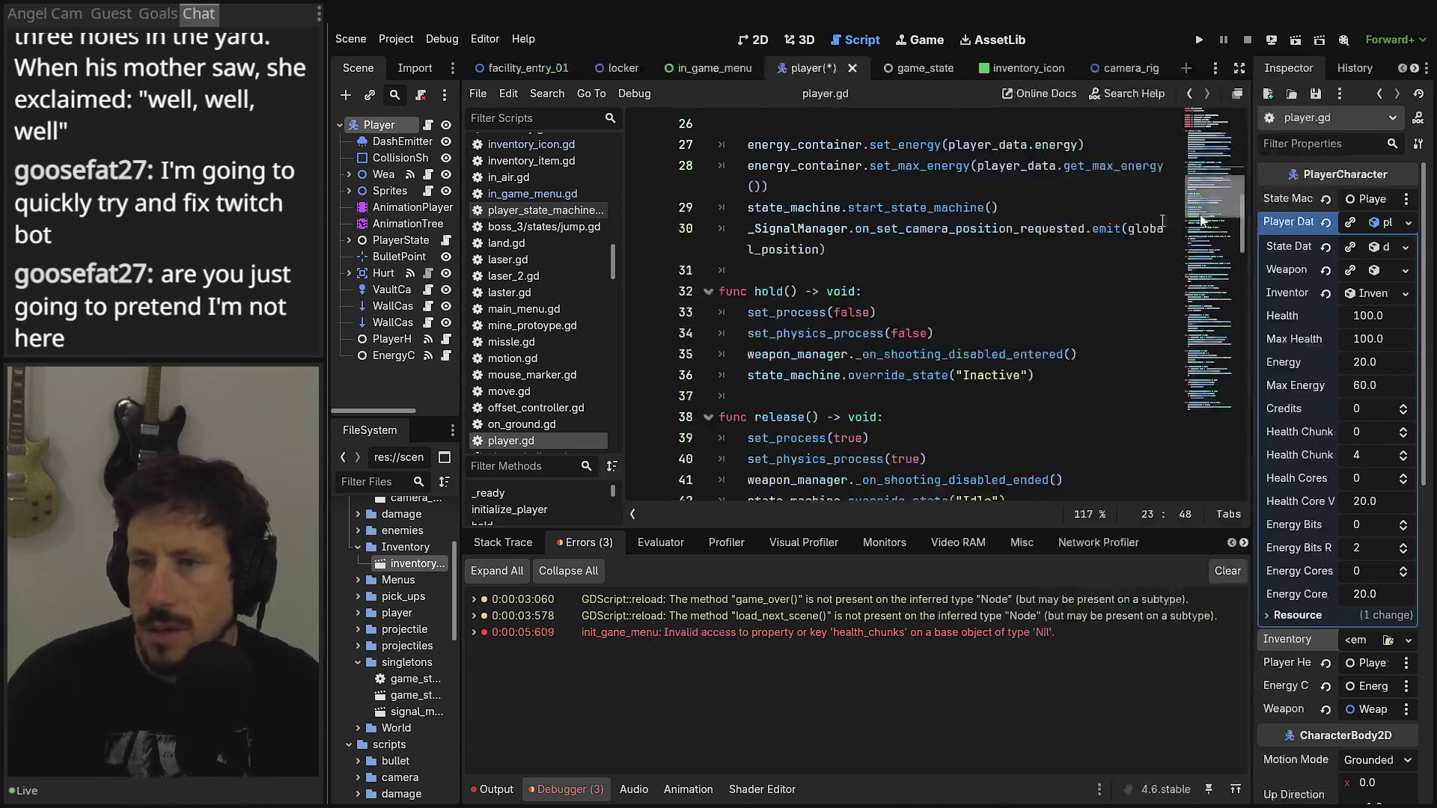
scroll(1201, 219, up, 10)
click(904, 229)
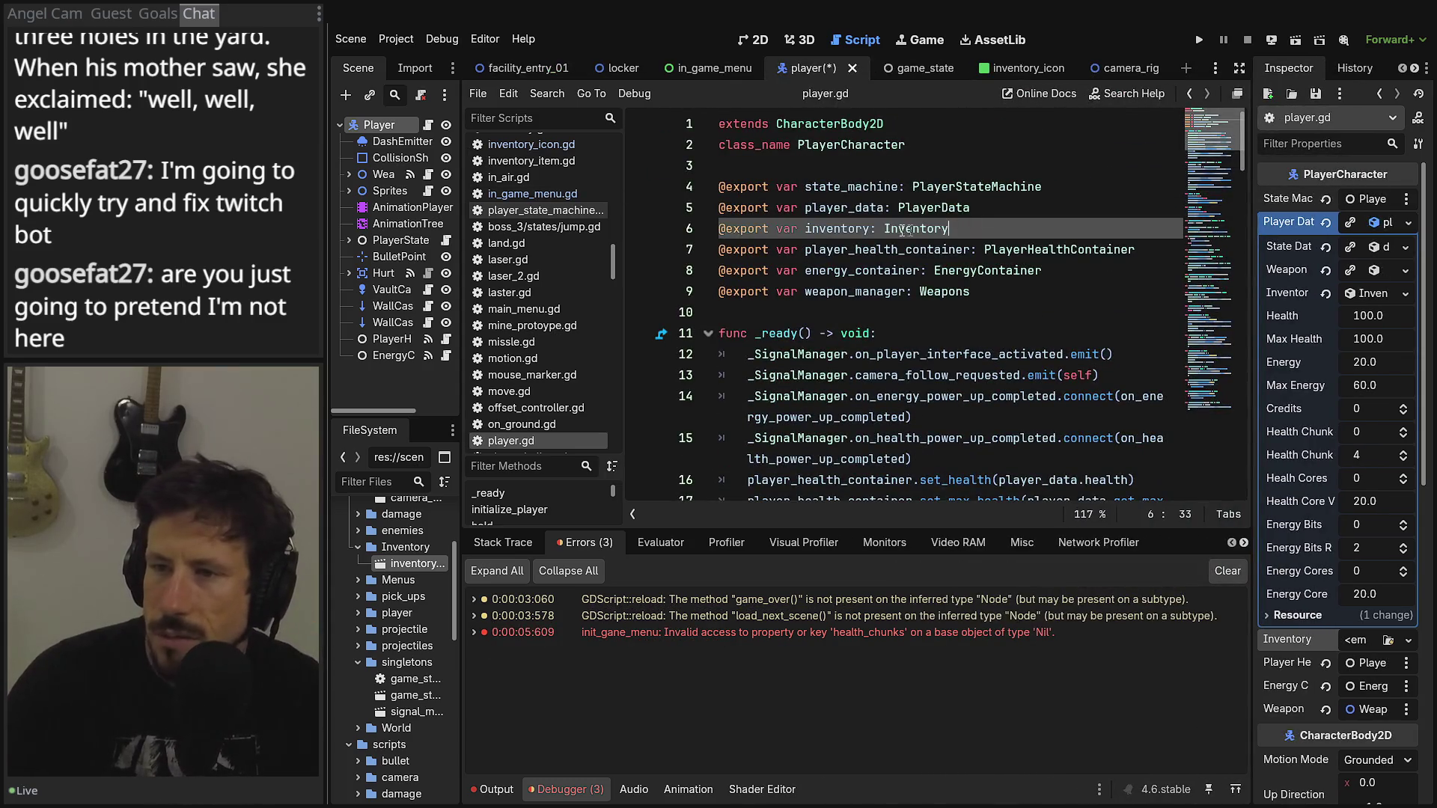
key(ctrl+shift+k)
key(ctrl+s)
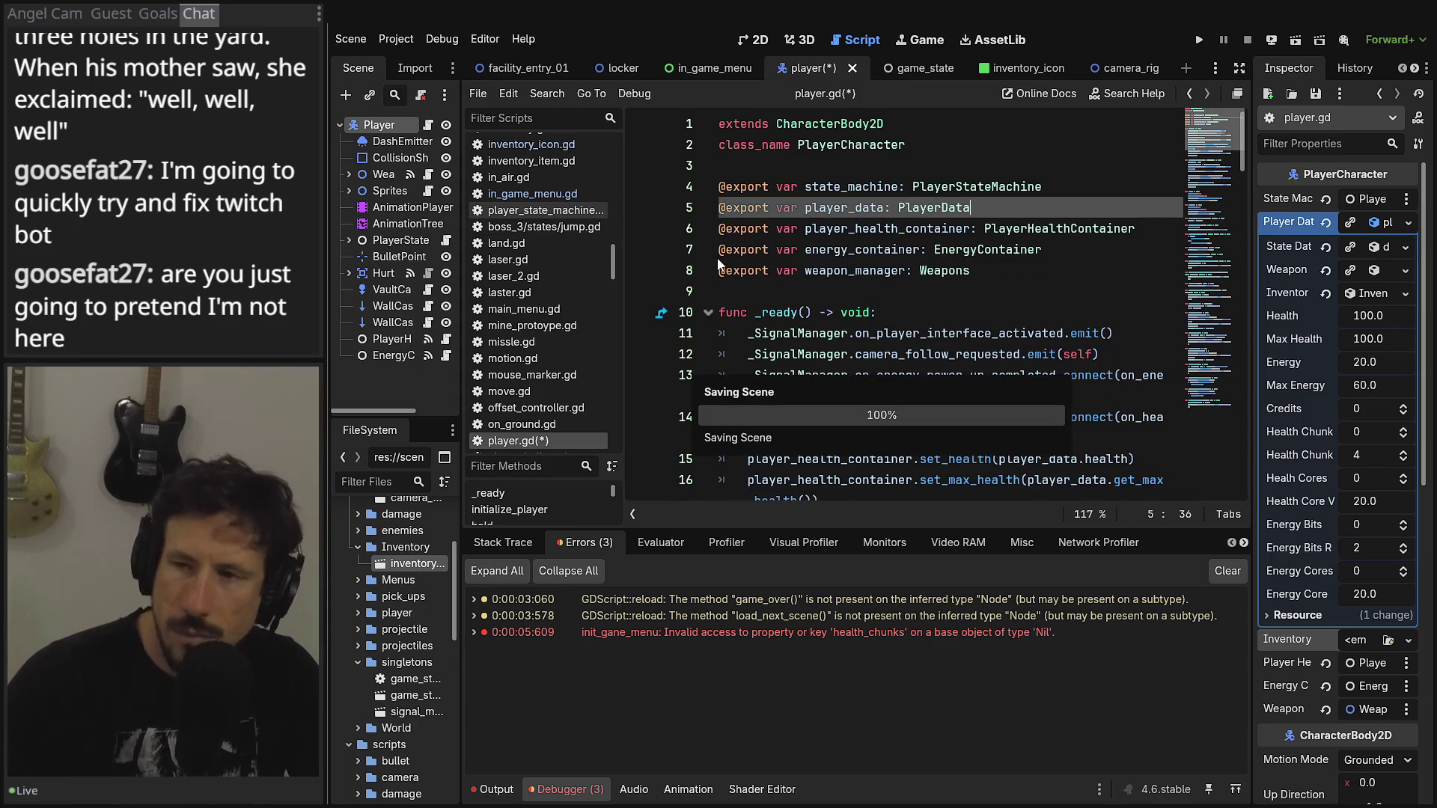
double_click(860, 209)
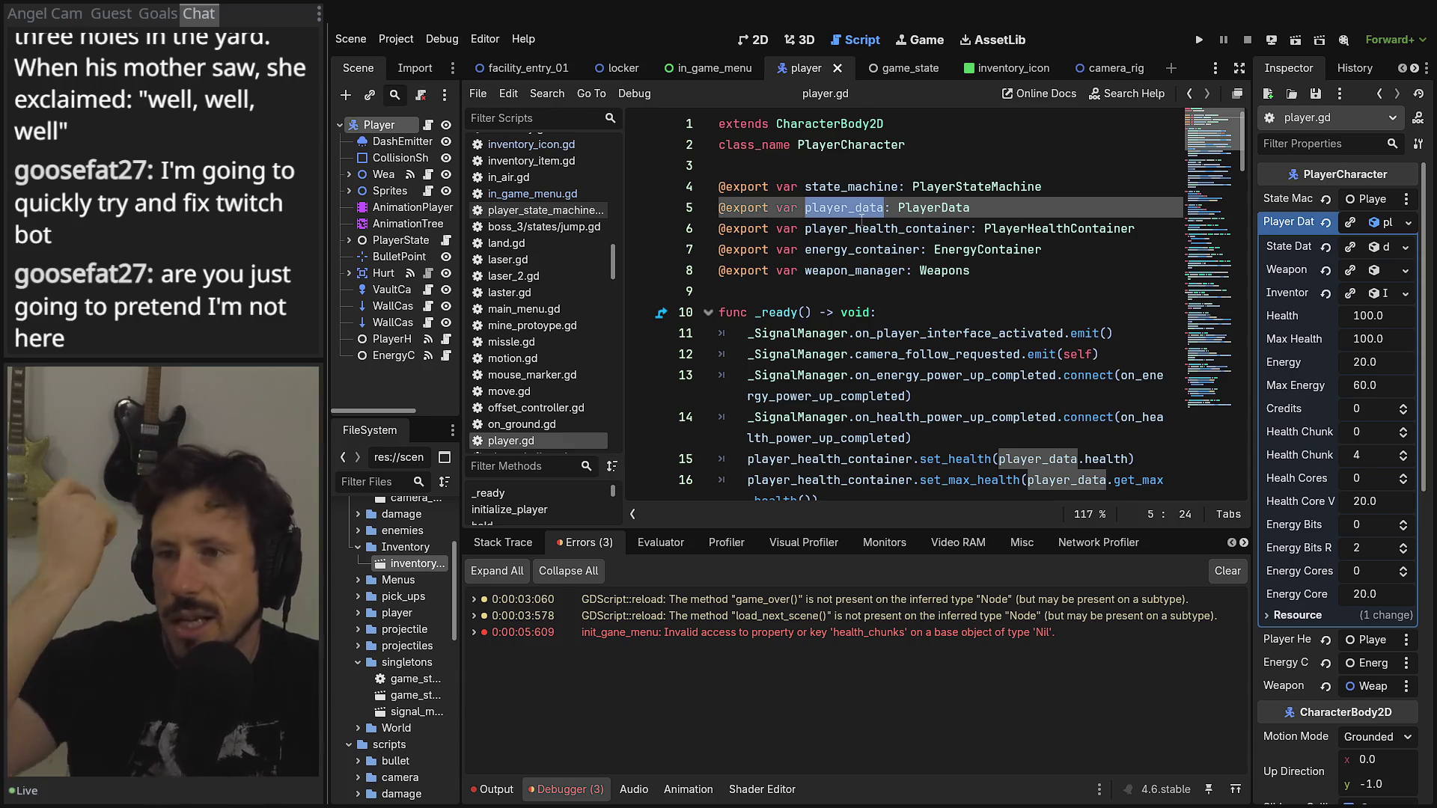
click(898, 71)
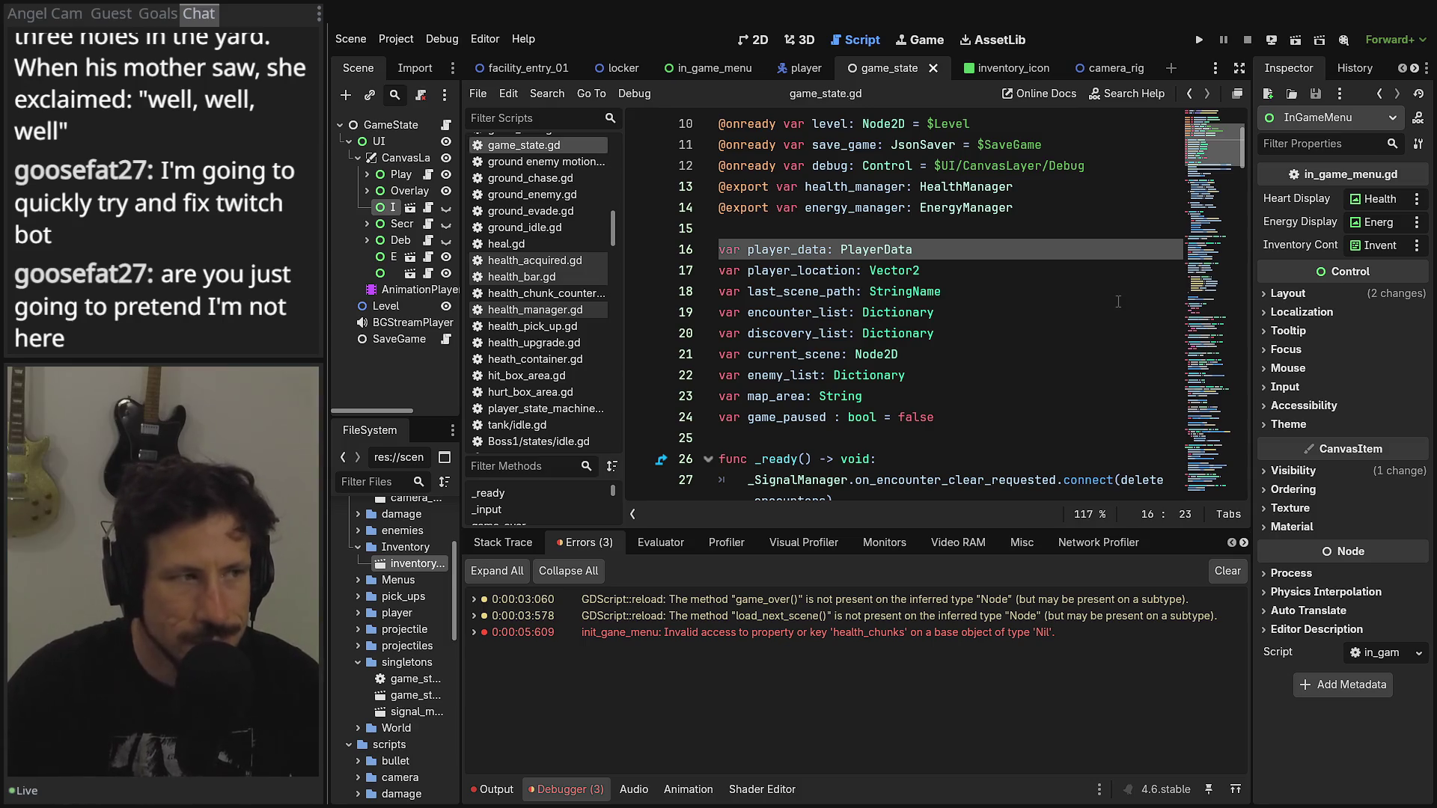
- Open the PlayerData script and look at its inventory variable
scroll(1116, 305, down, 1)
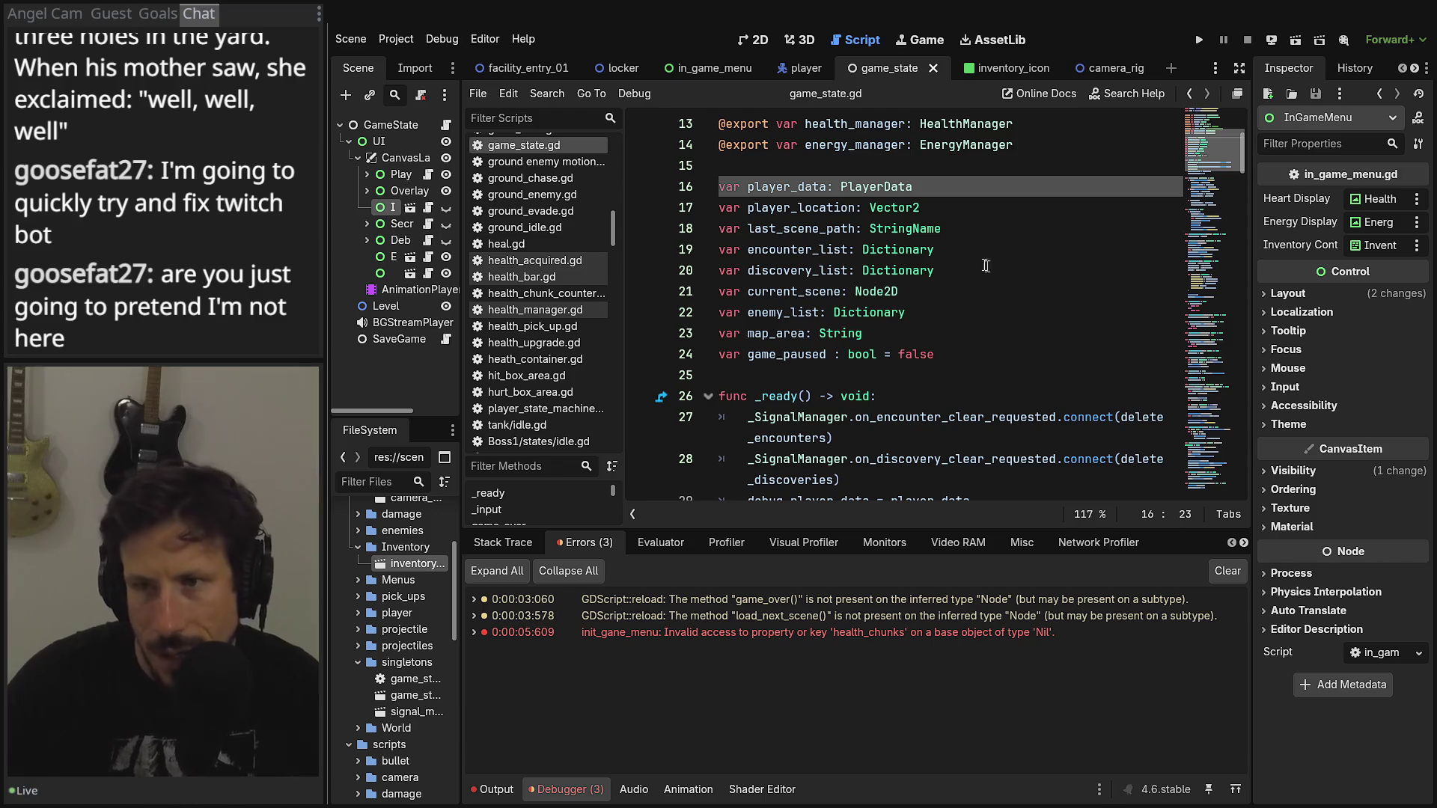
ctrl+click(857, 187)
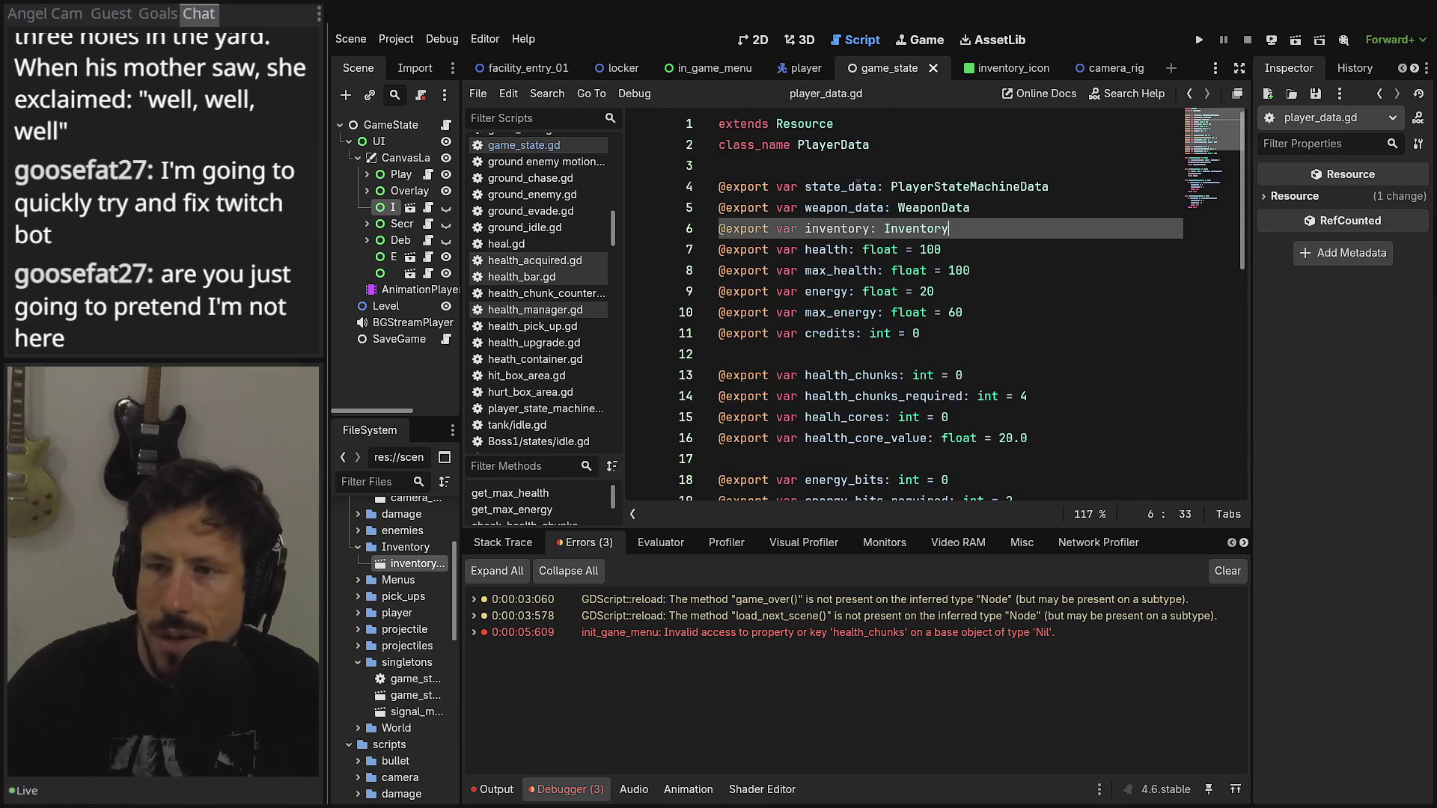
double_click(833, 227)
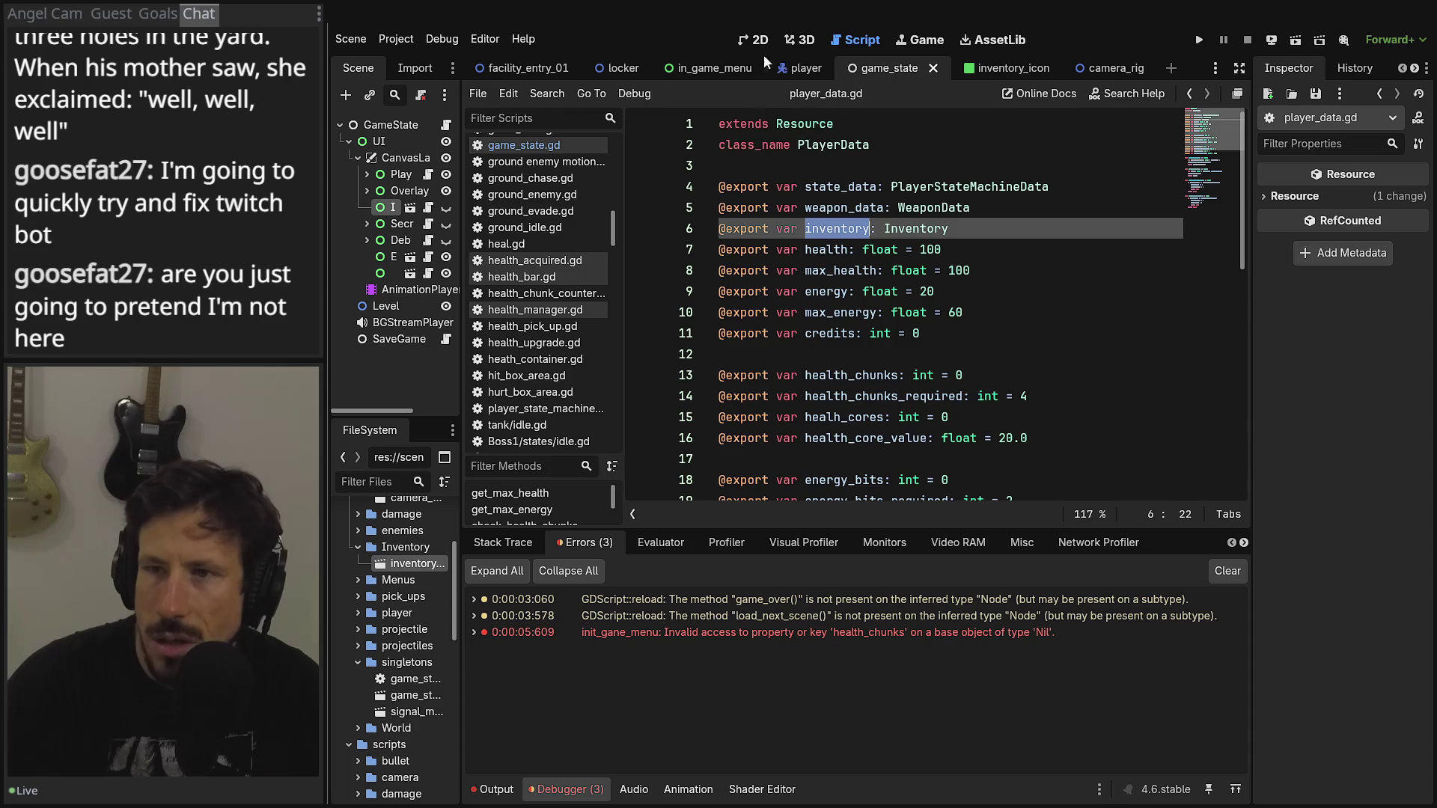
- Complete line 17 of the menu script to player_data.inventory and save it
click(677, 68)
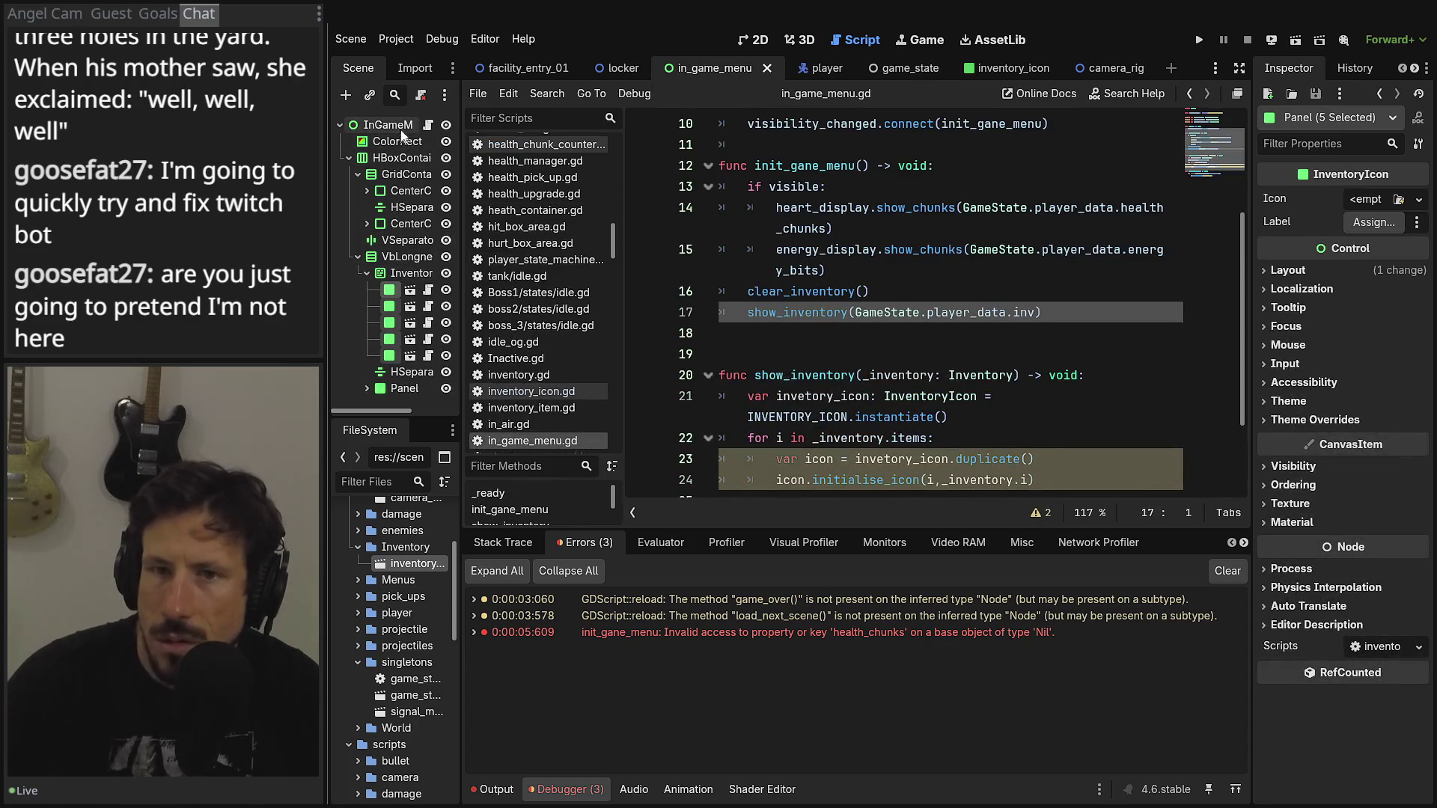
click(1035, 312)
text(entory)
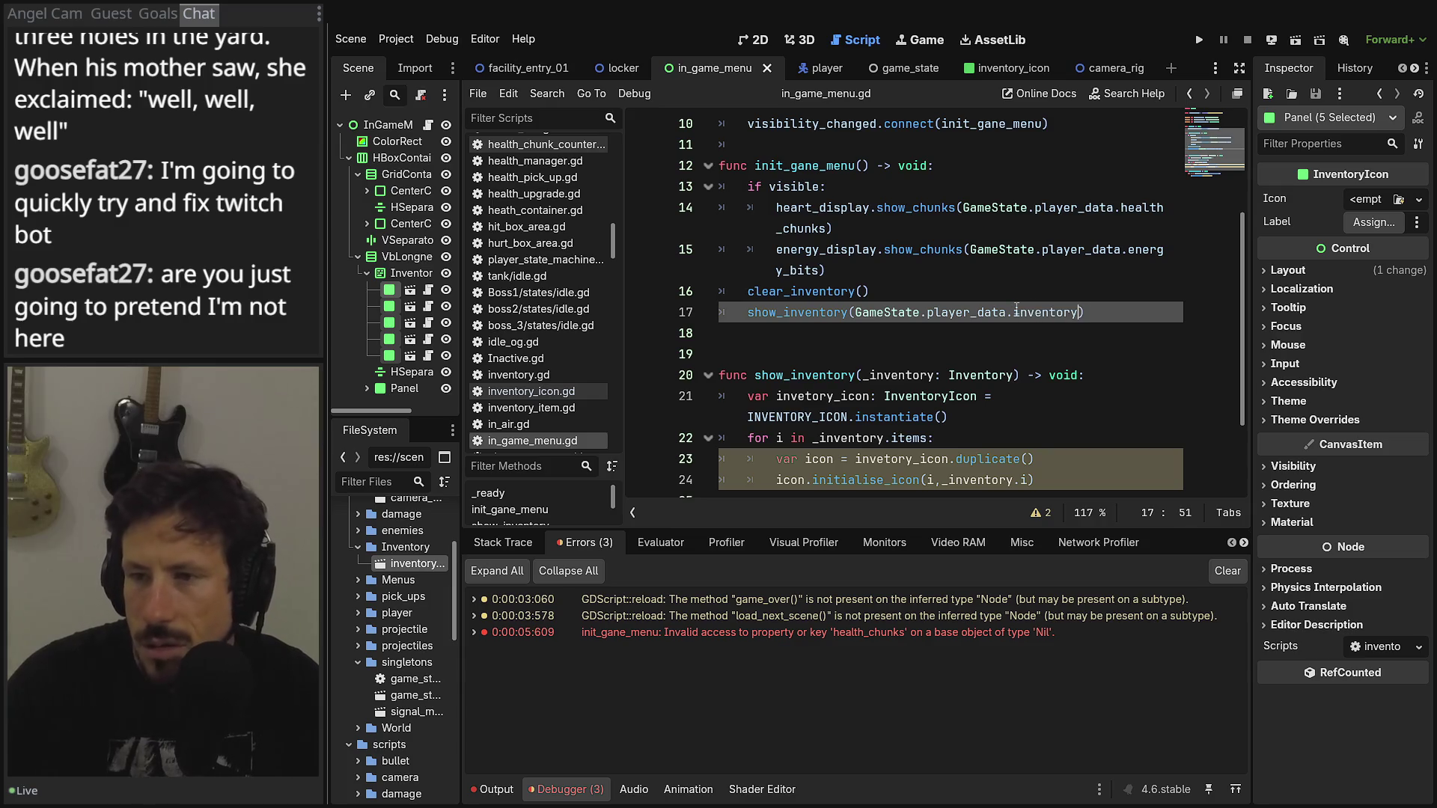
scroll(1016, 308, down, 2)
key(ctrl+s)
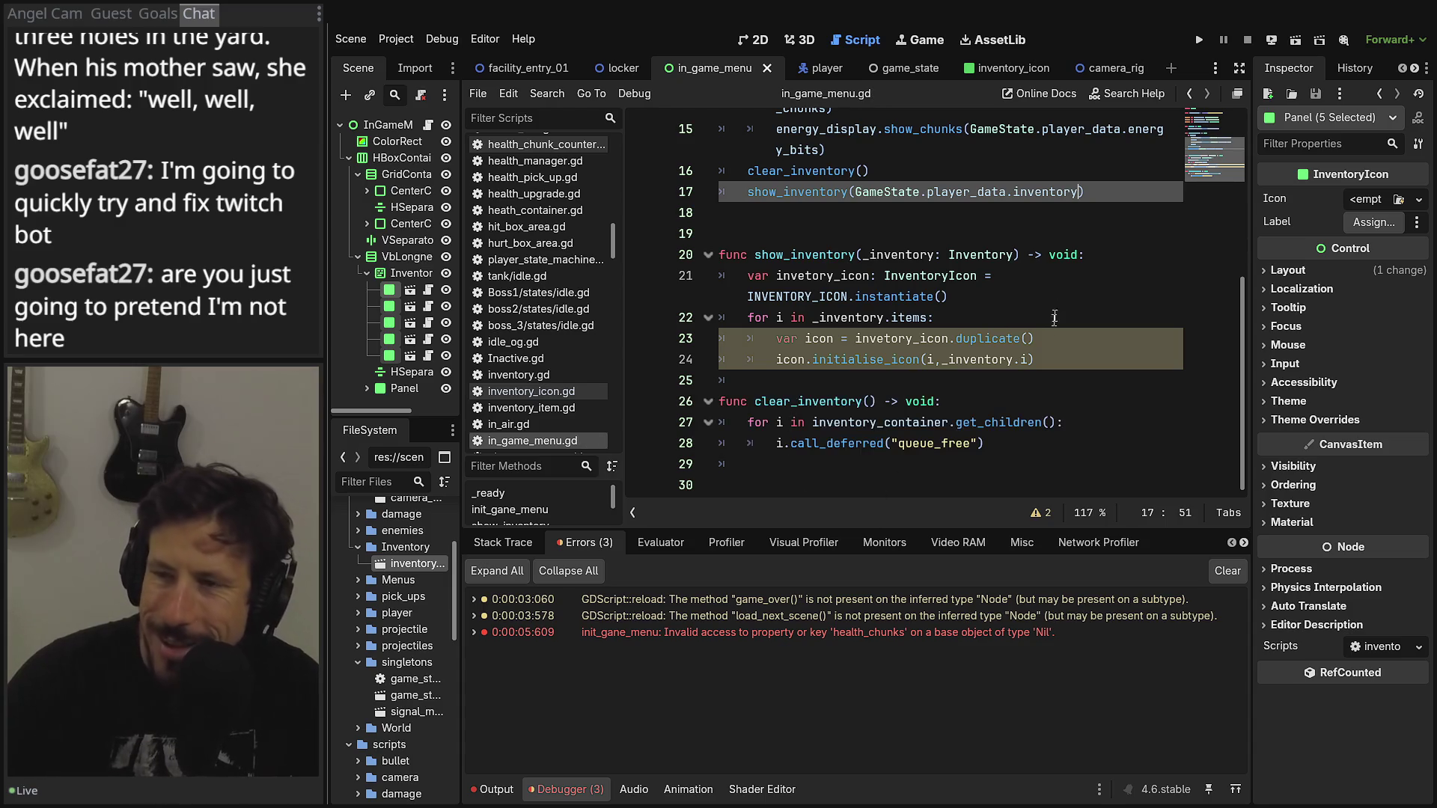
- Review the inventory declaration in PlayerData, save, and run the game to test the menu
ctrl+click(1040, 193)
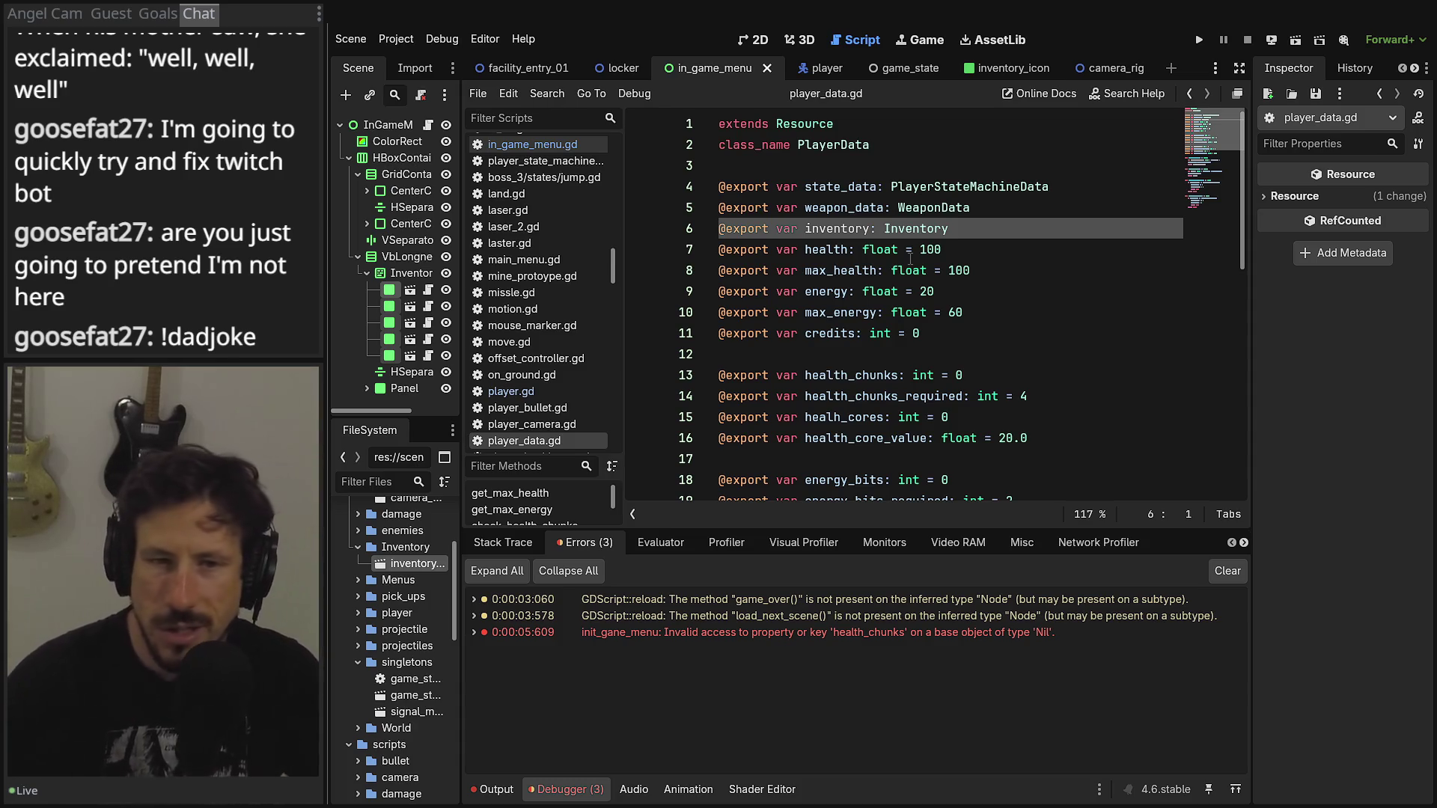
click(905, 267)
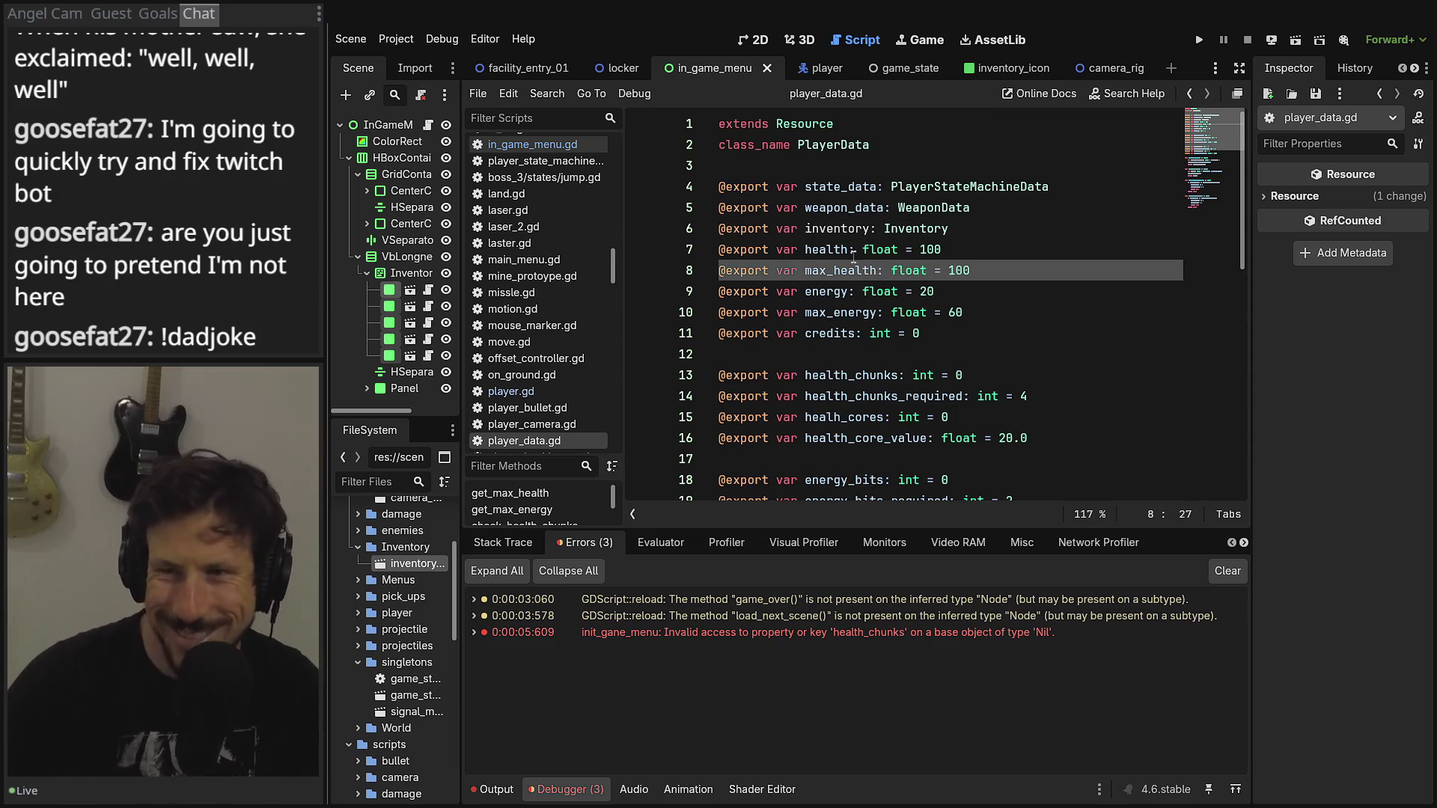
double_click(852, 230)
key(ctrl+s)
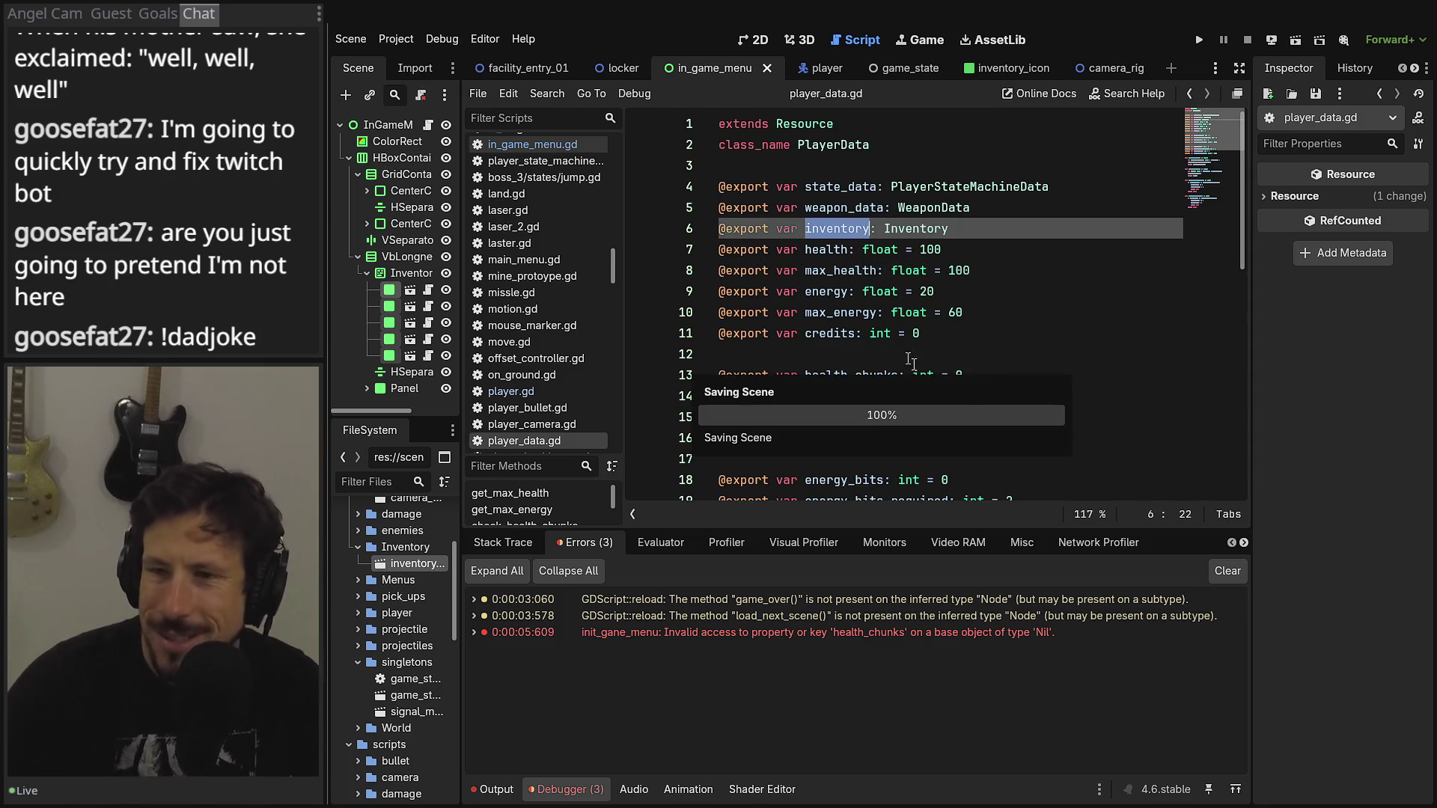
click(985, 312)
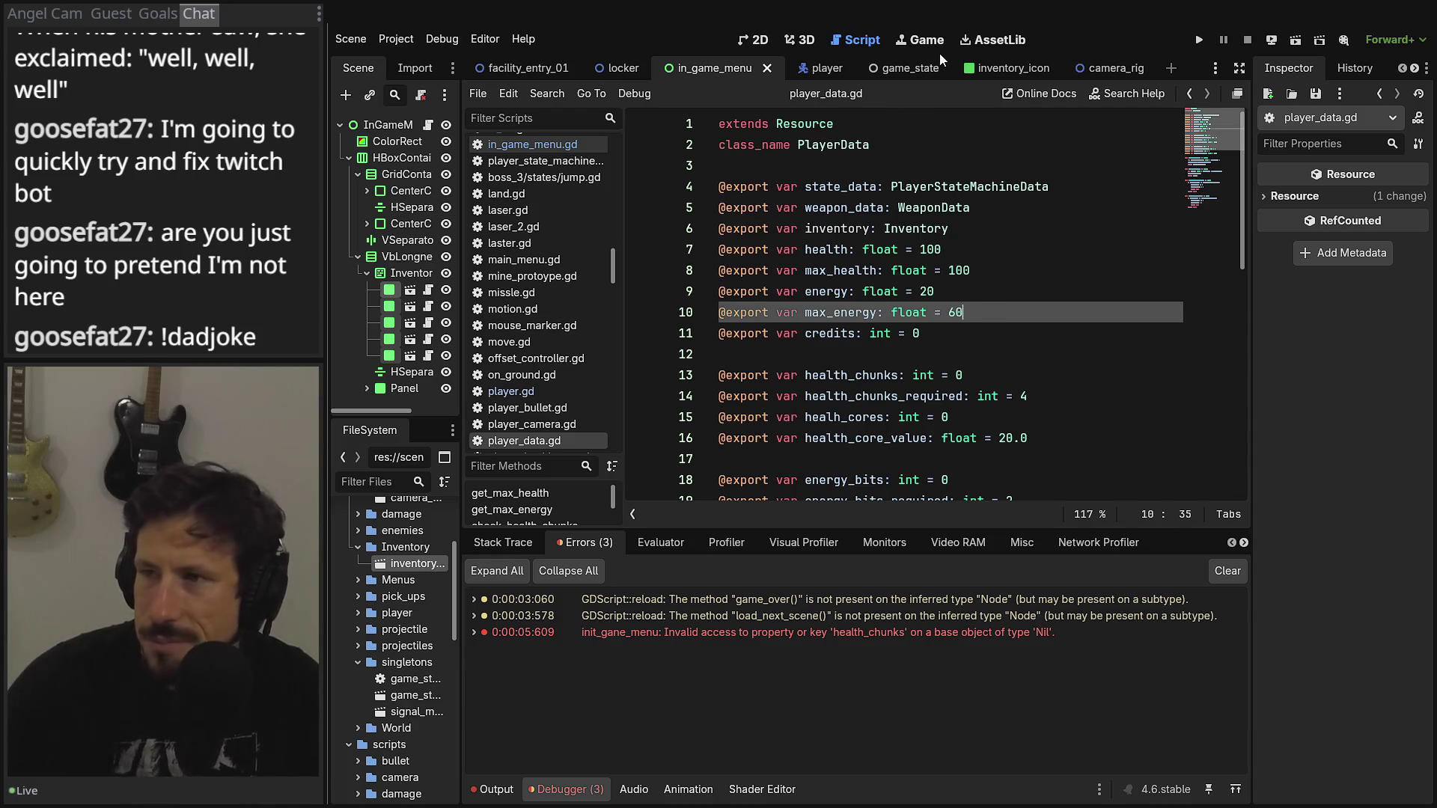
click(1199, 40)
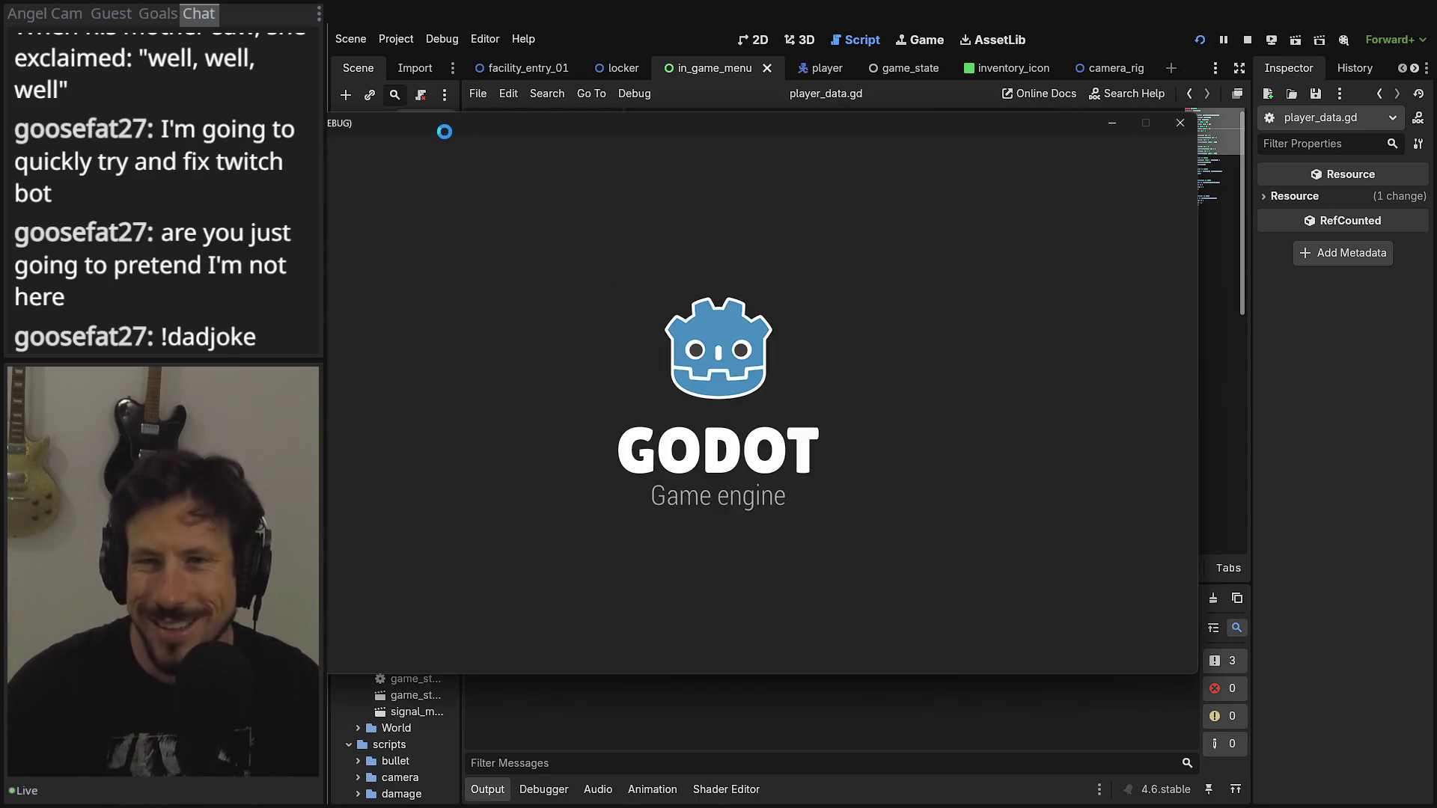
- Run the game and load save slot 1 to hit the invalid-key error on line 24
drag(443, 132, 568, 109)
click(639, 433)
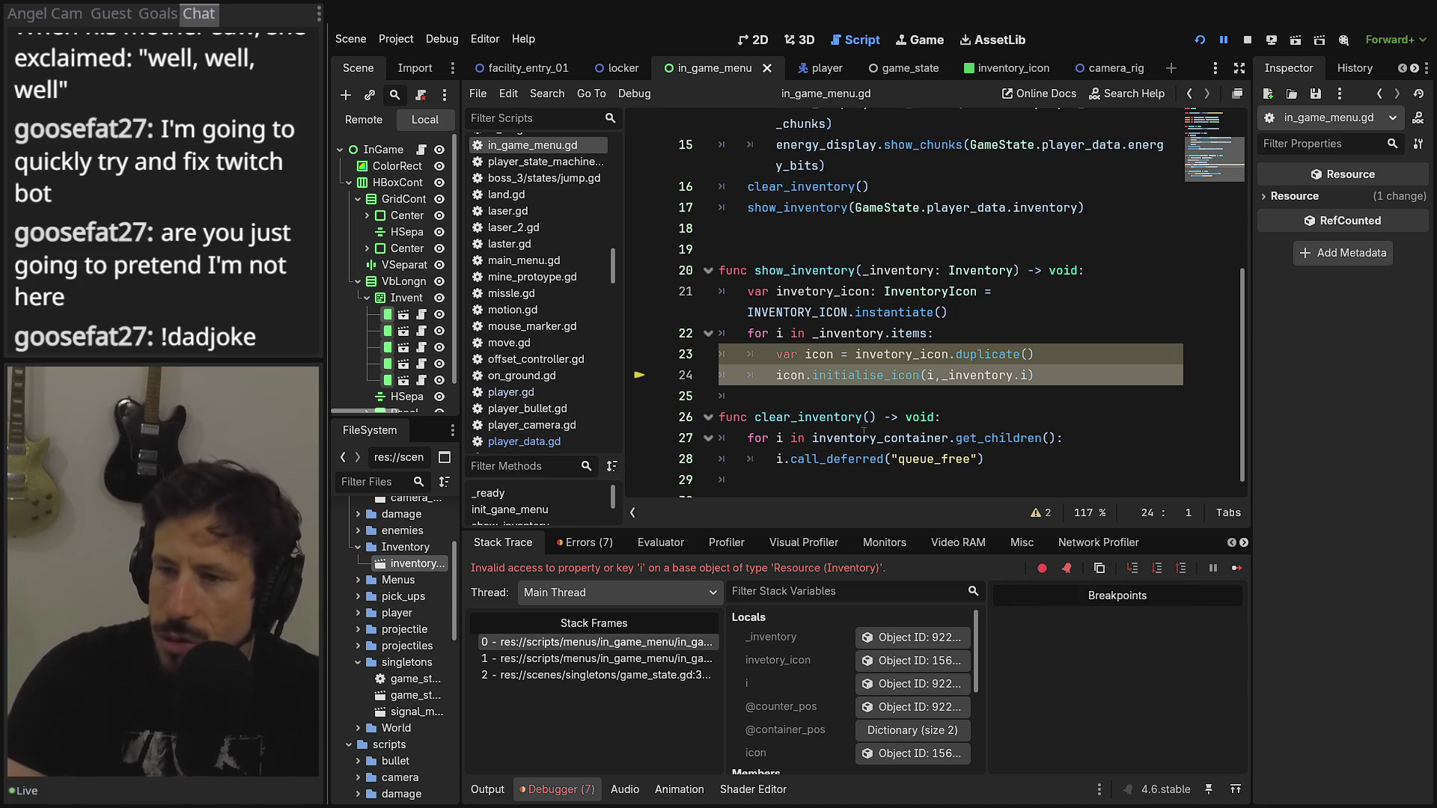
key(End)
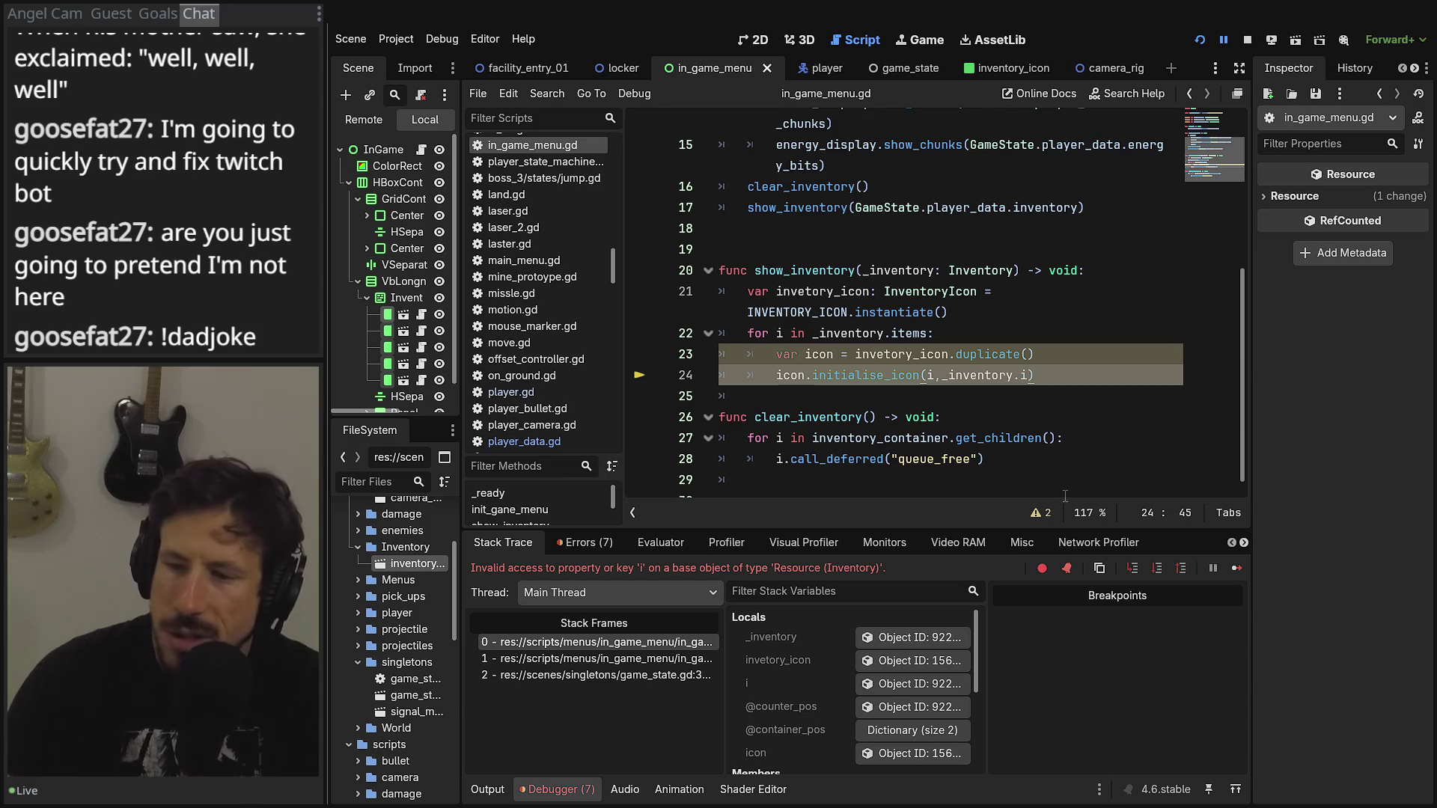
- Inspect the 'i' and '_inventory' locals and the Items entries, then stop the debug run
click(951, 681)
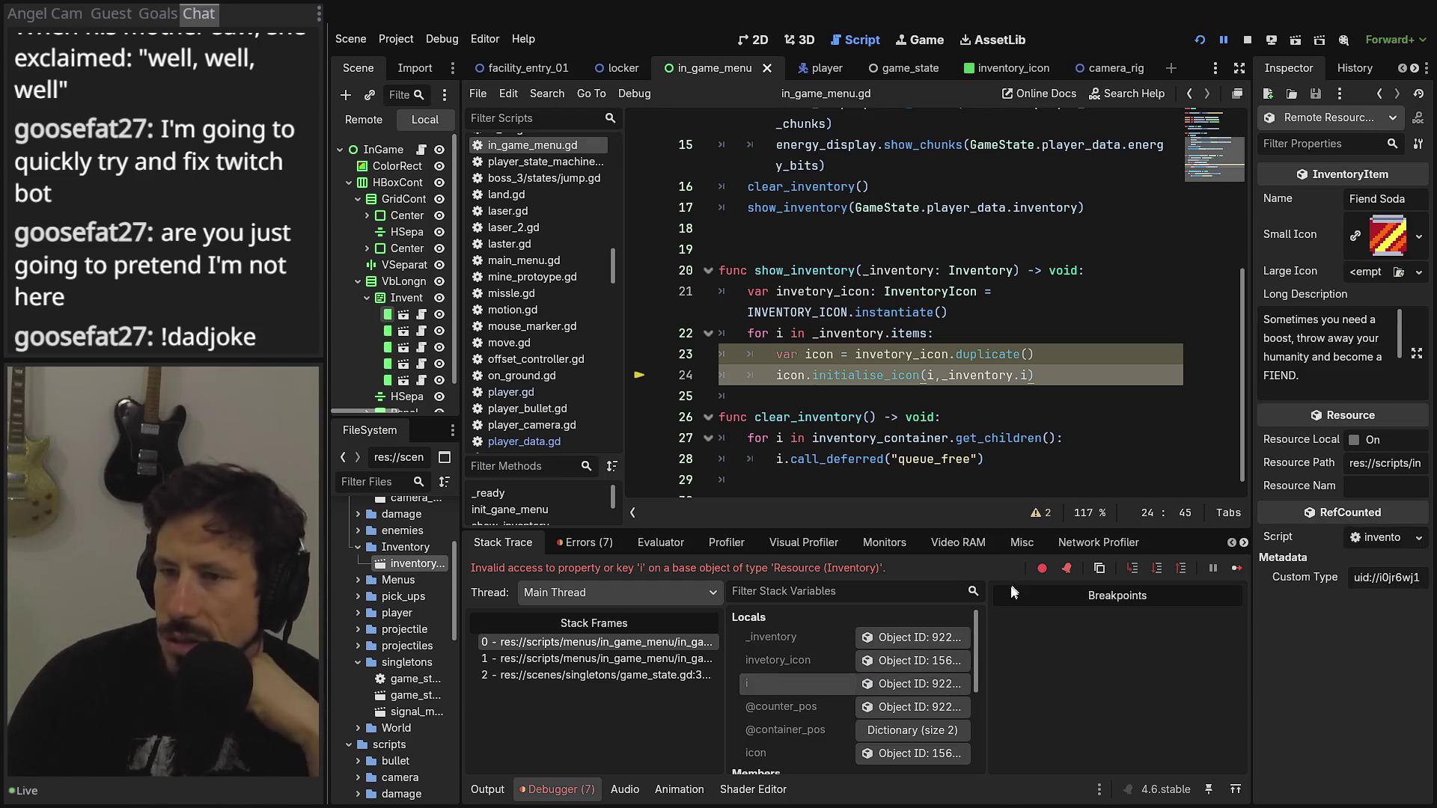
click(923, 643)
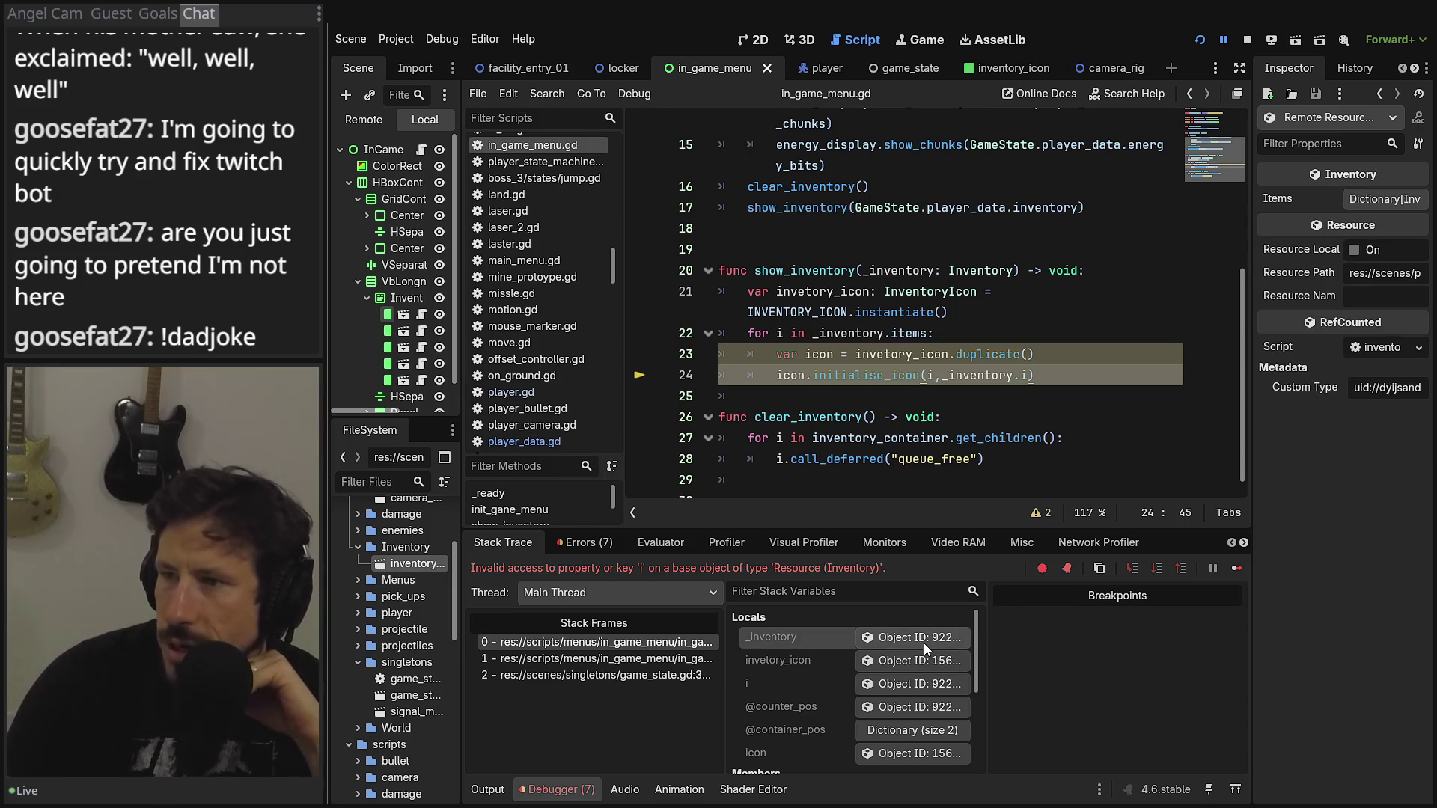
click(1384, 199)
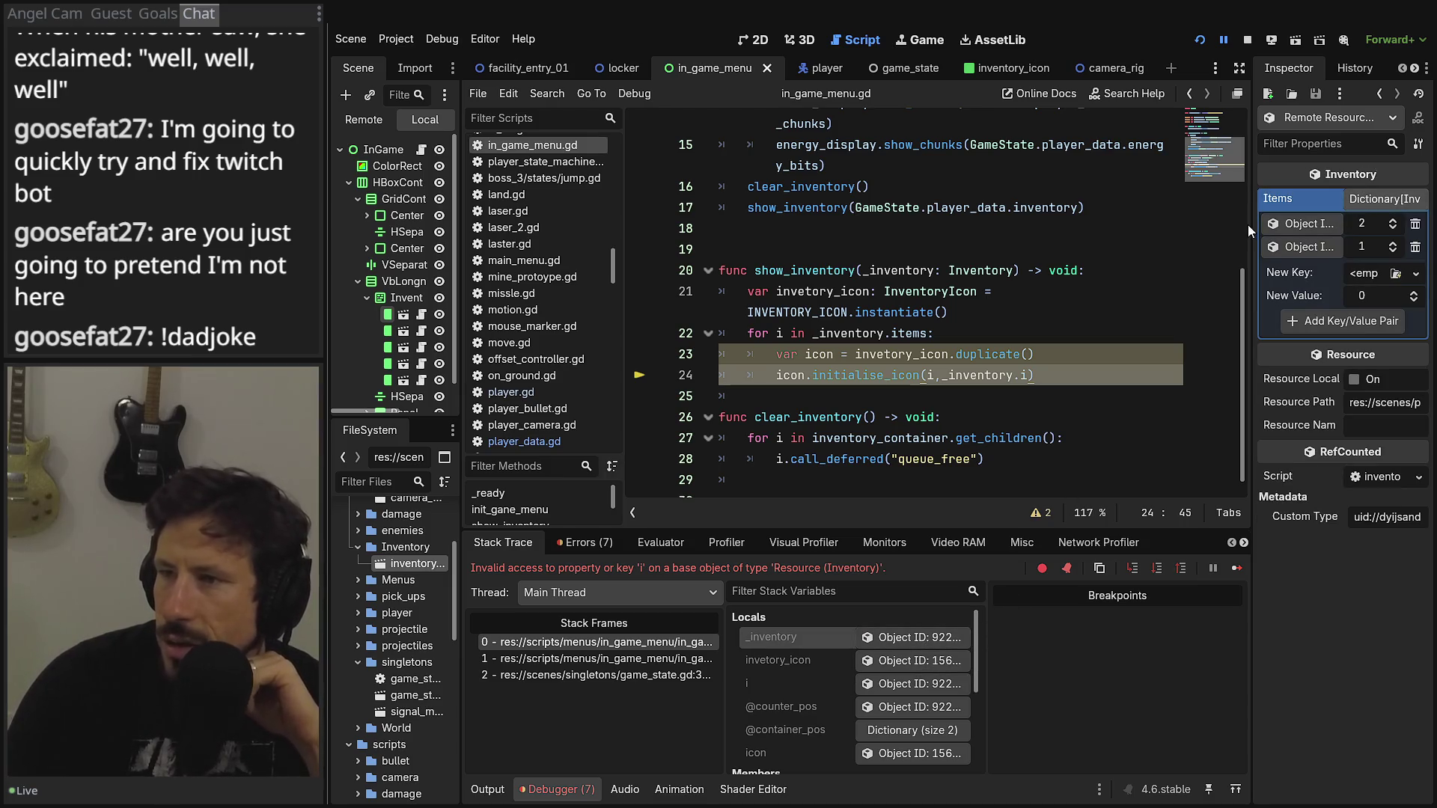
mouse_move(1248, 226)
mouse_down()
mouse_move(763, 292)
mouse_move(948, 318)
mouse_move(982, 305)
mouse_up()
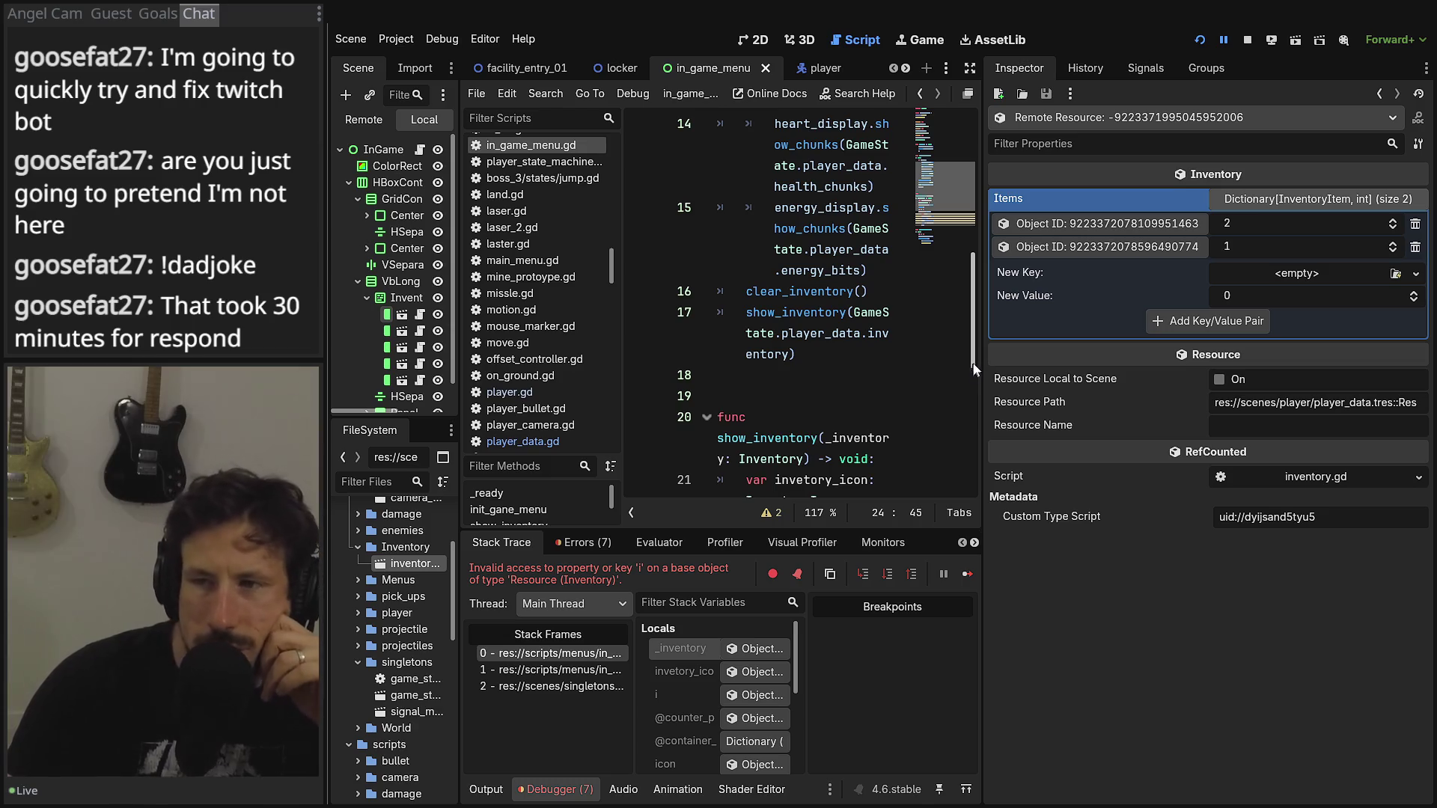
drag(981, 430, 1145, 430)
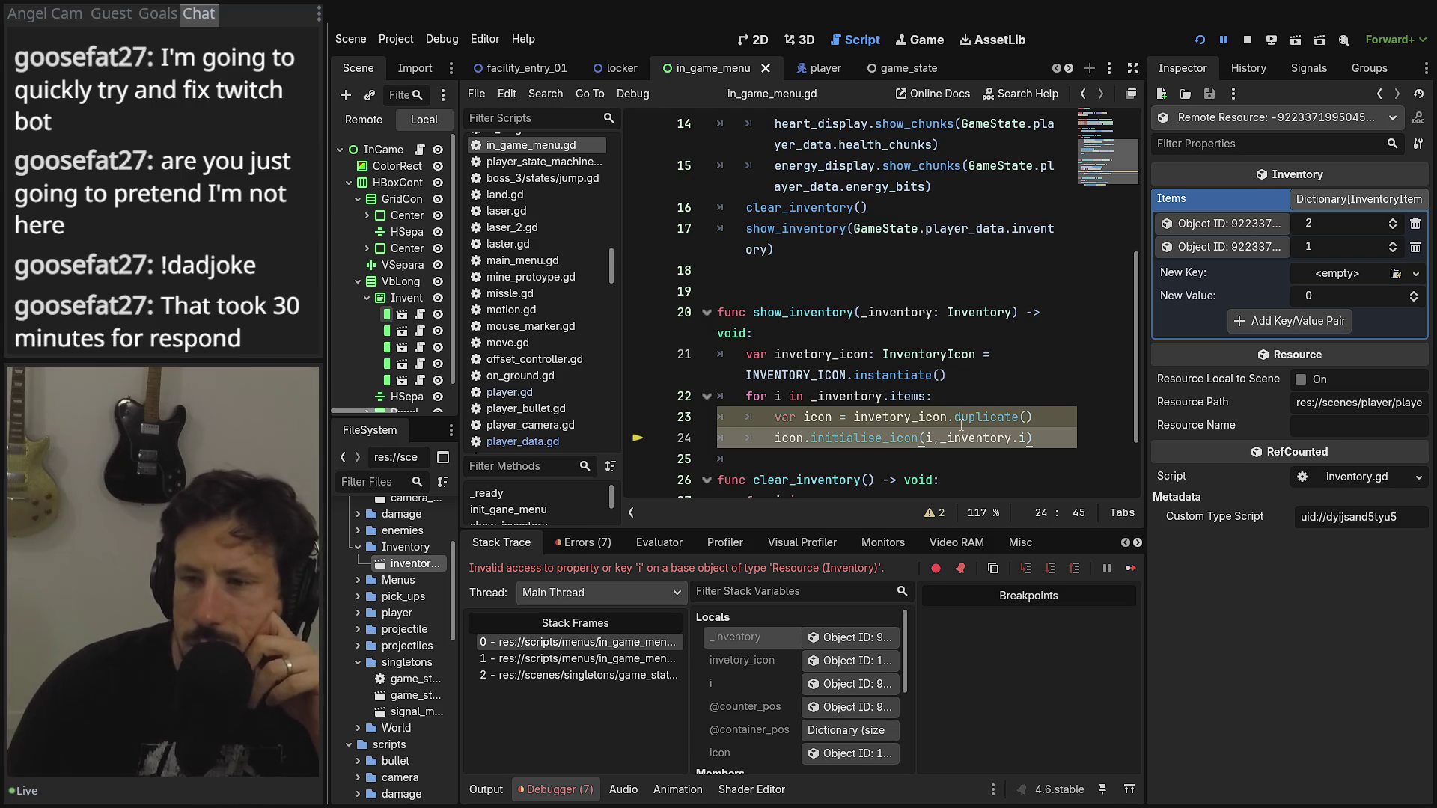
click(1246, 40)
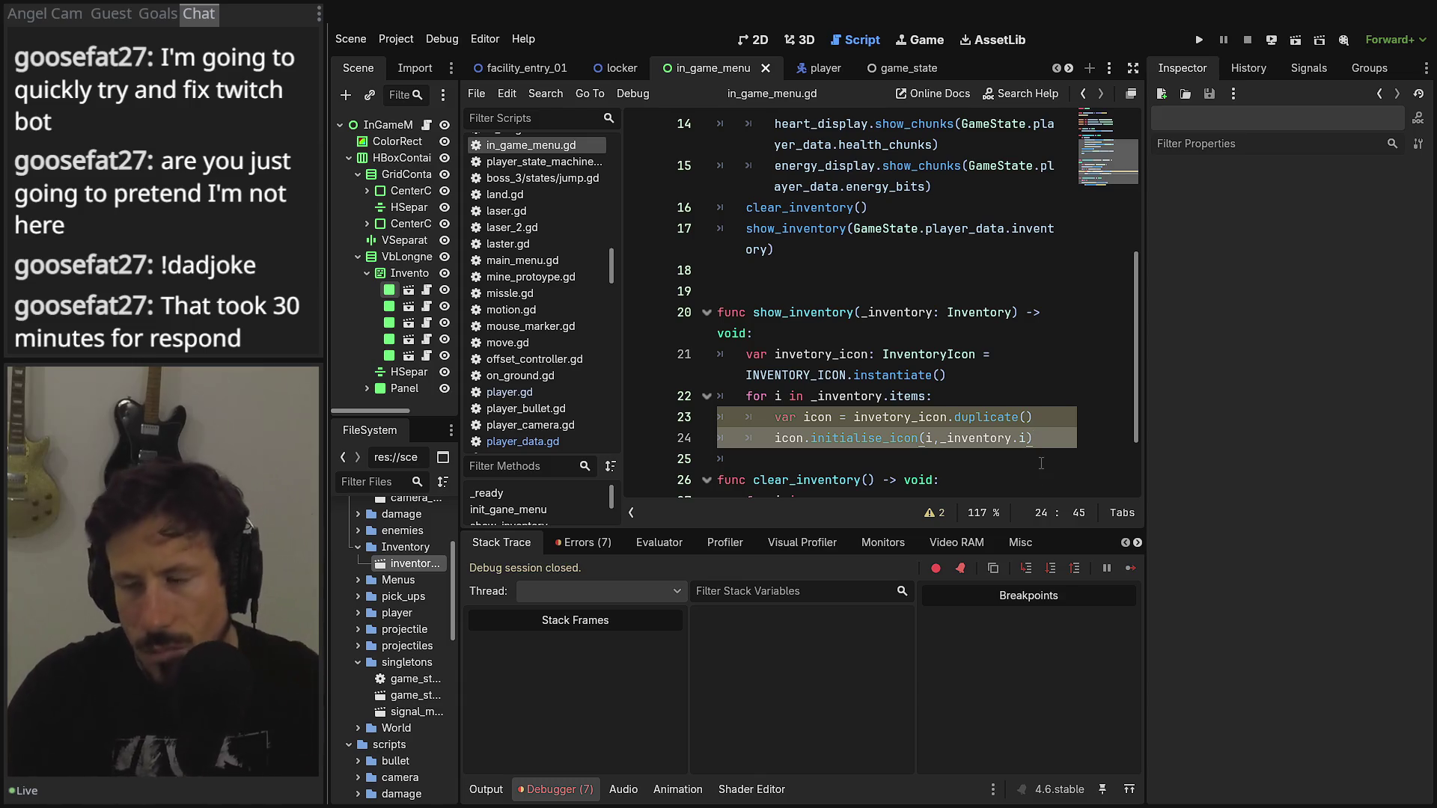
- Put the caret right after '_inventory.items' in the for loop on line 22
key(Left)
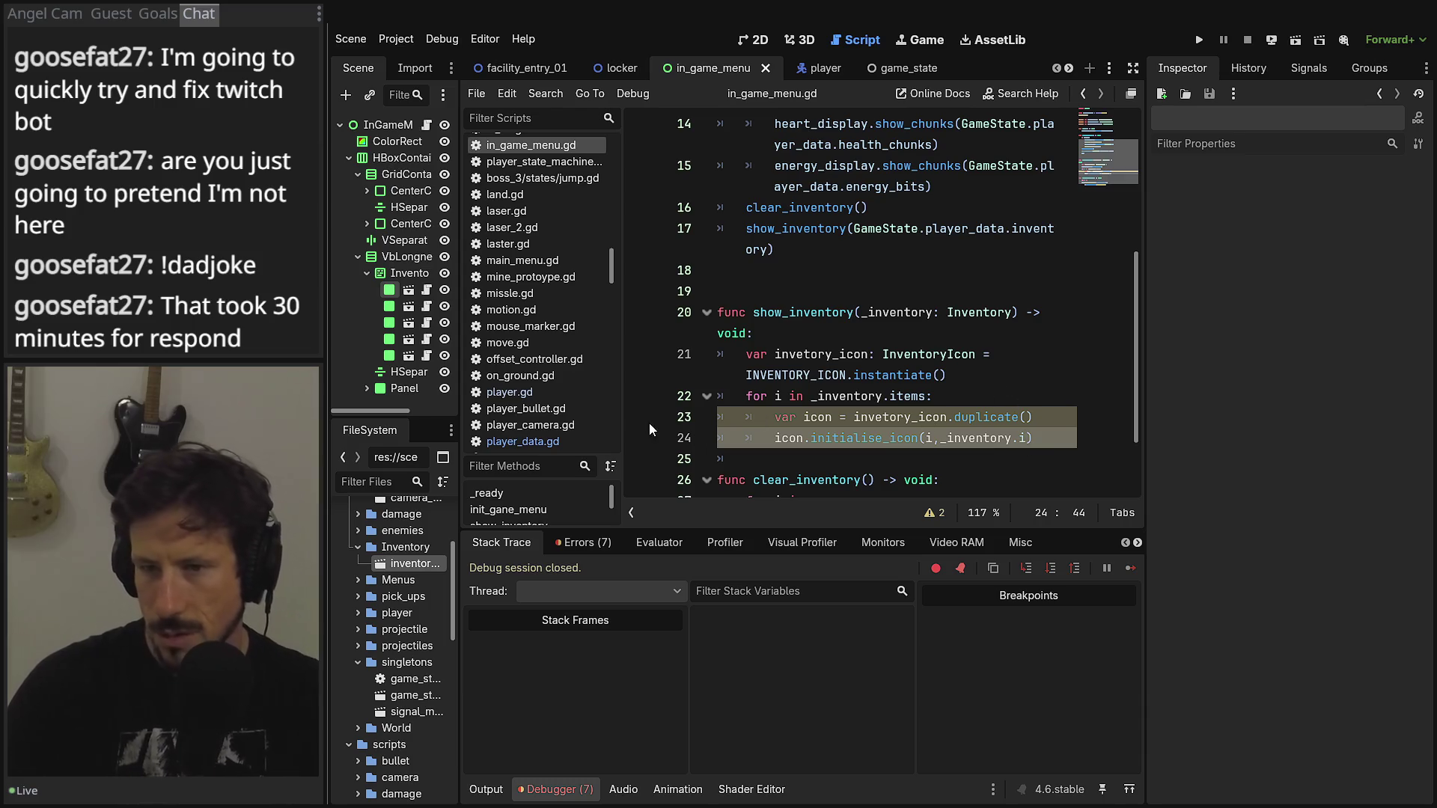
shift+click(1011, 390)
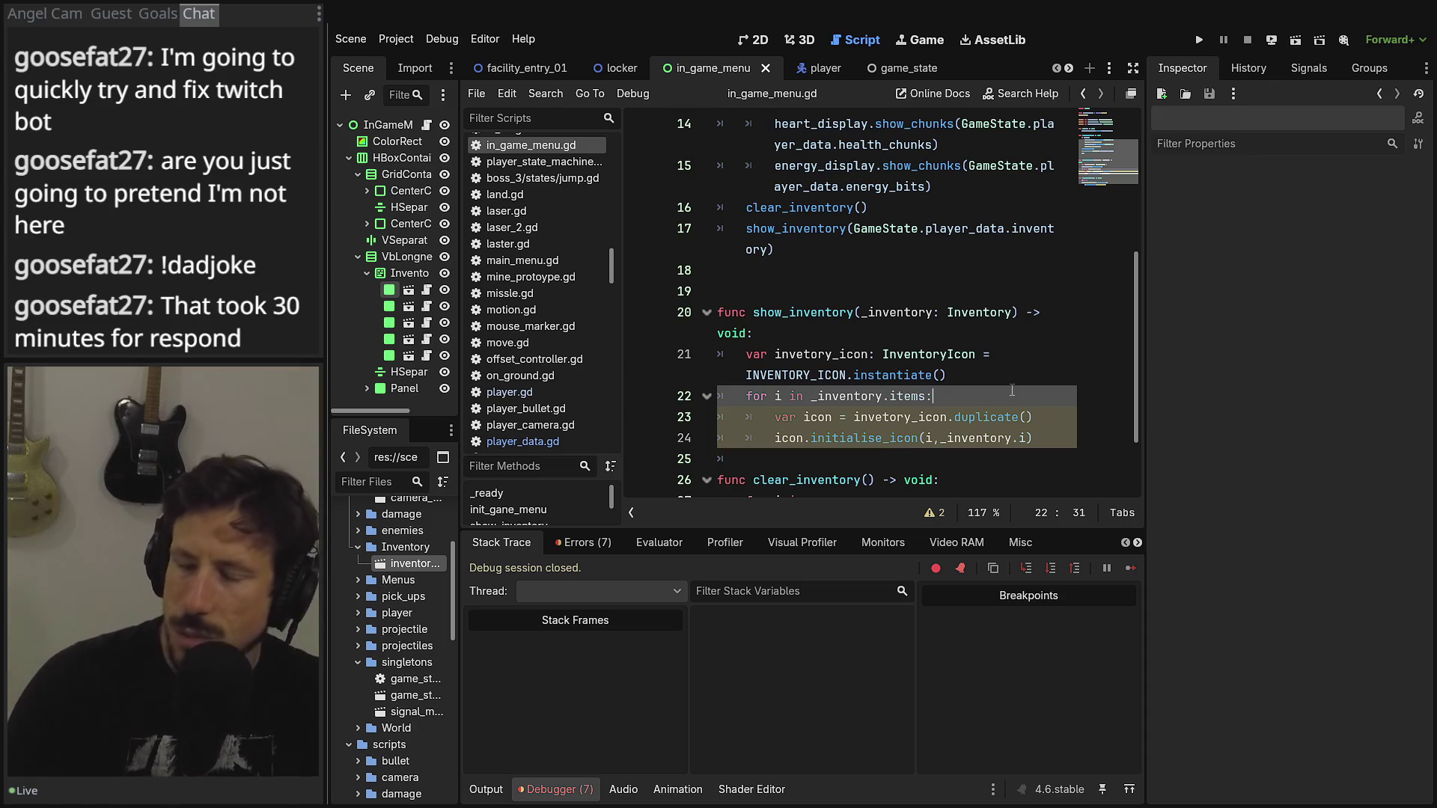
shift+click(1024, 440)
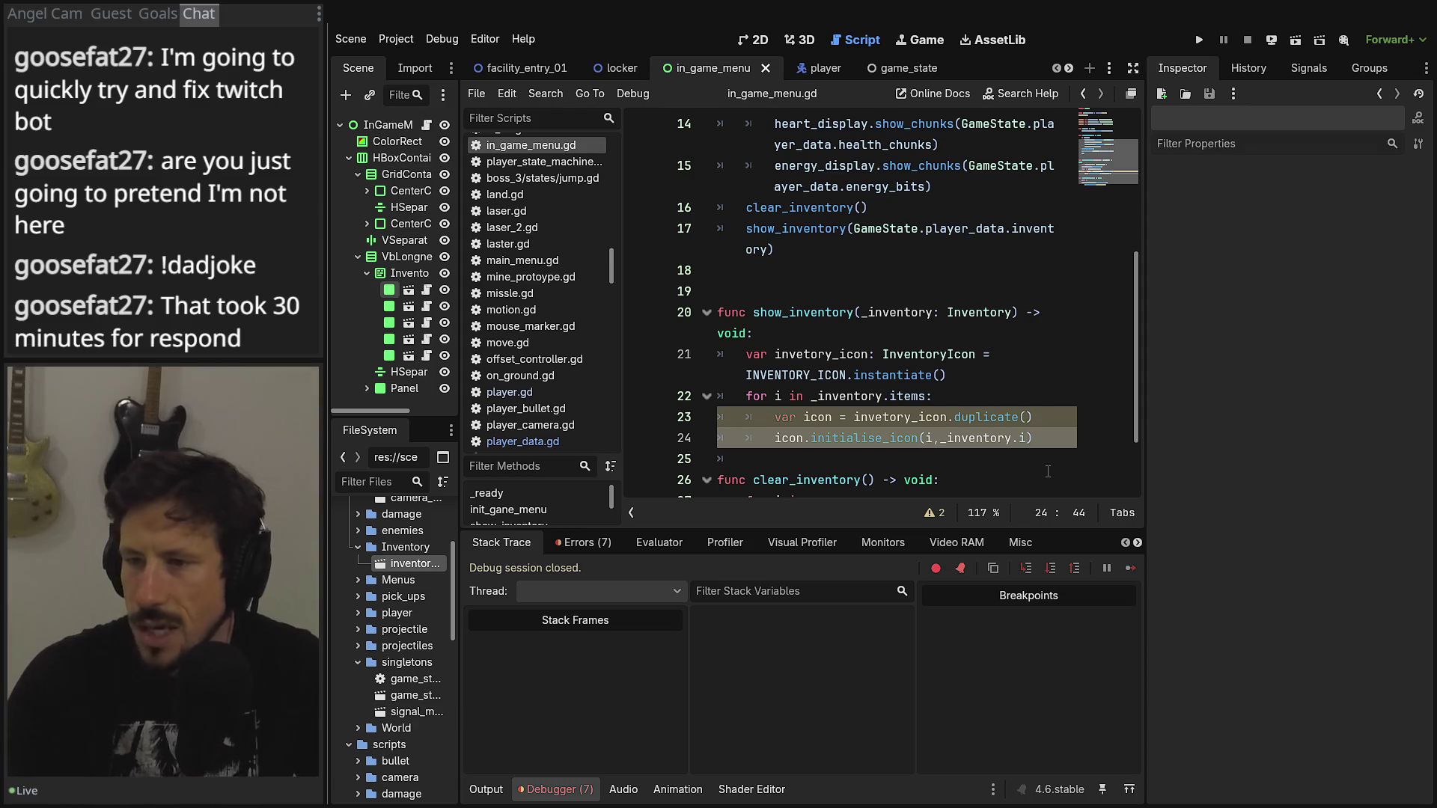
shift+click(1025, 398)
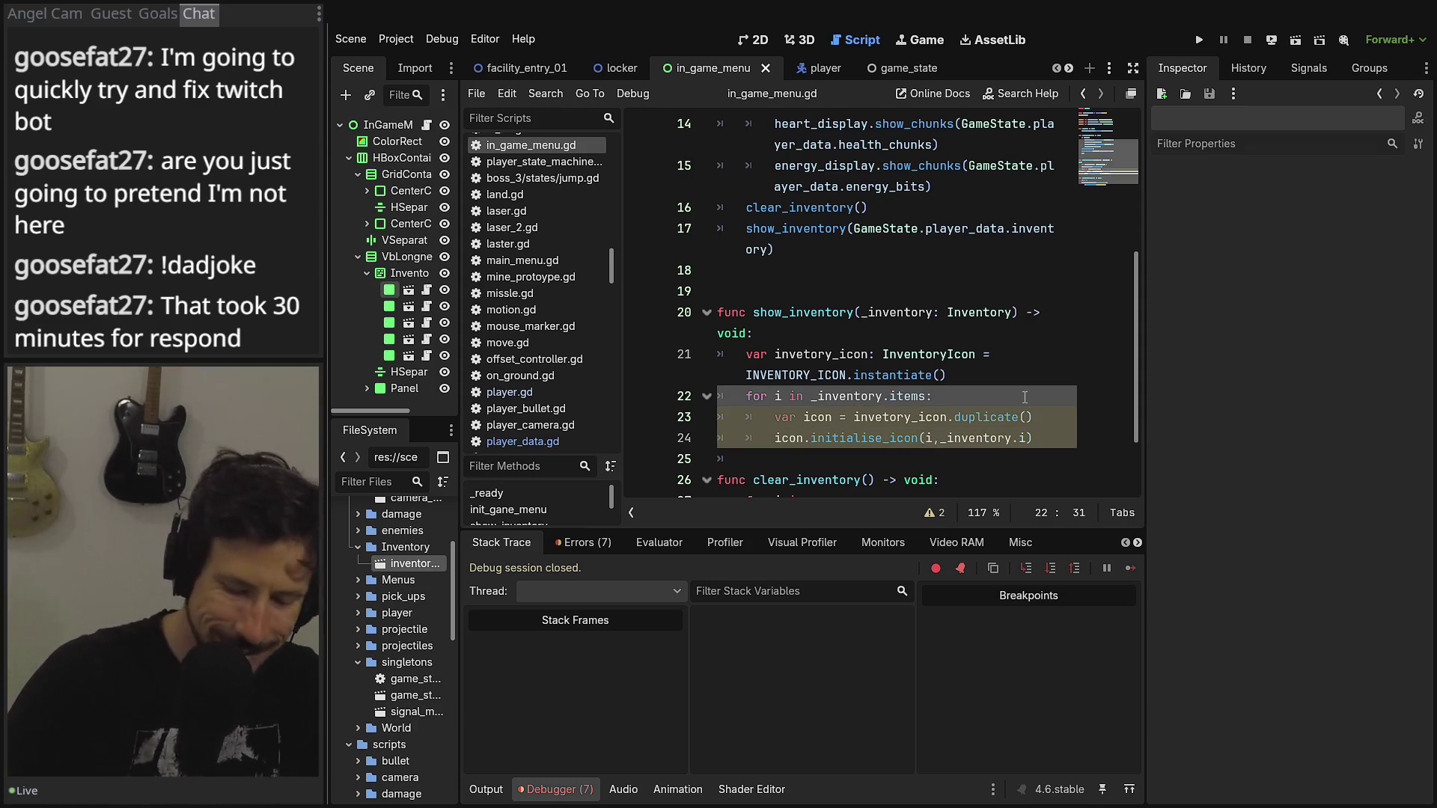
shift+click(1024, 440)
shift+click(1024, 397)
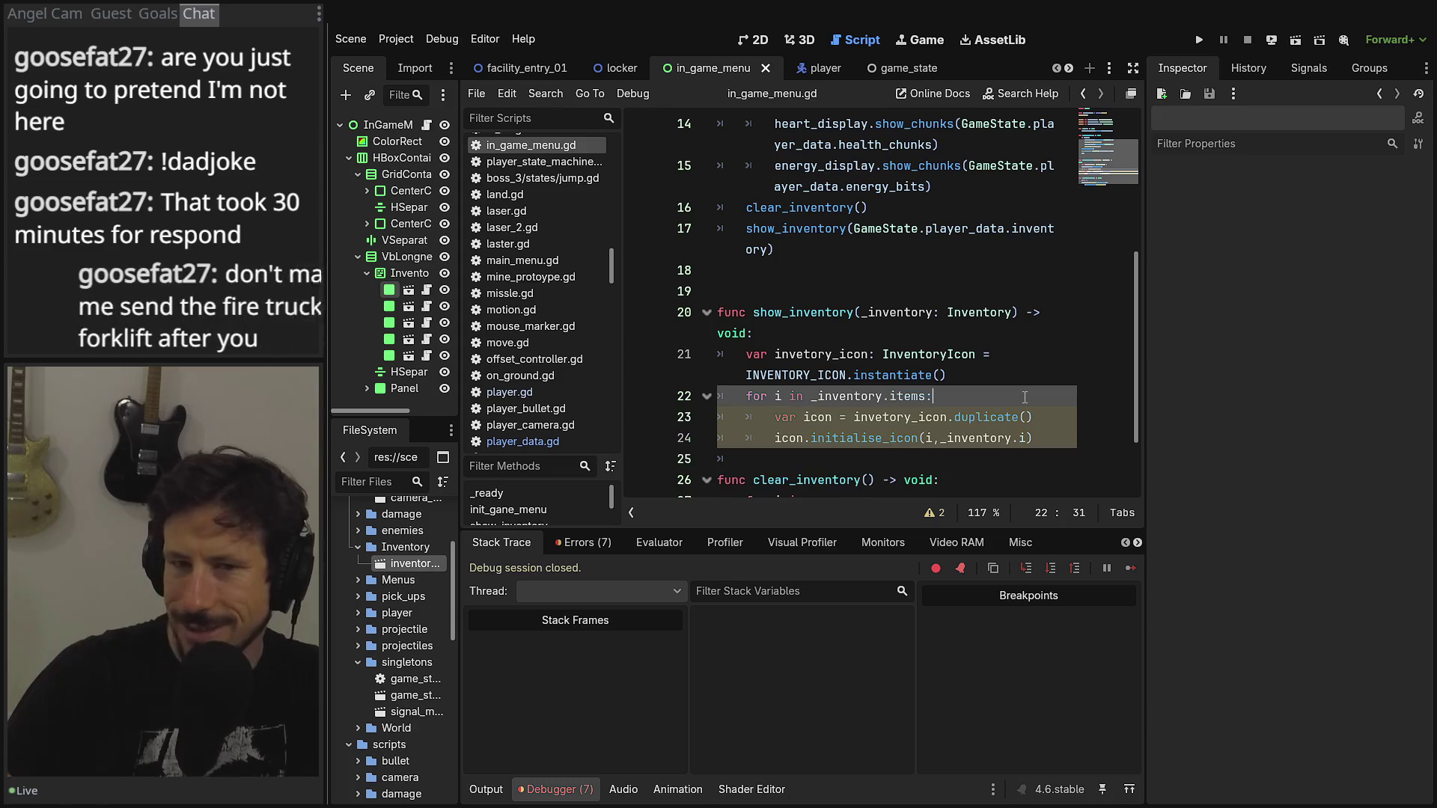
key(ctrl+v)
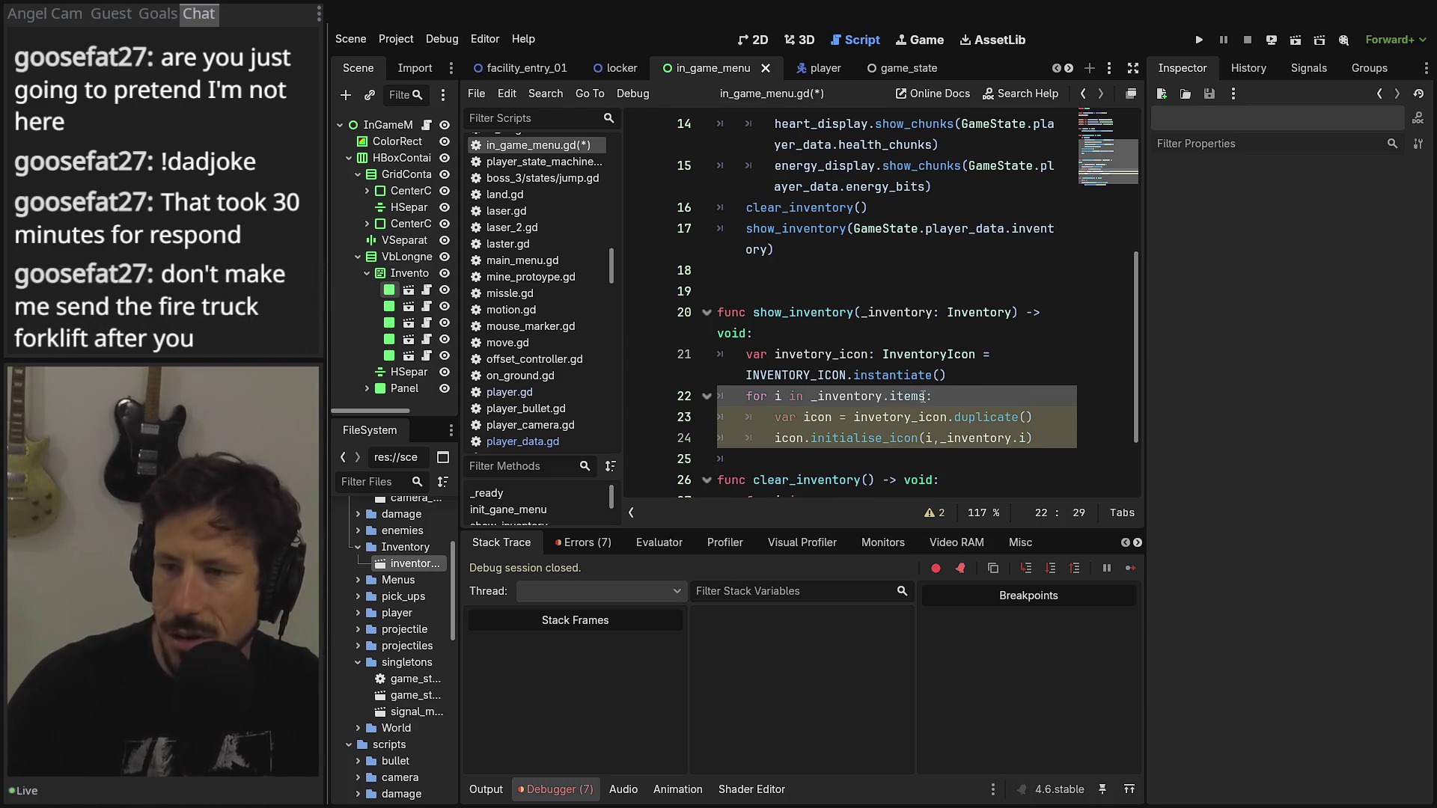
key(Right)
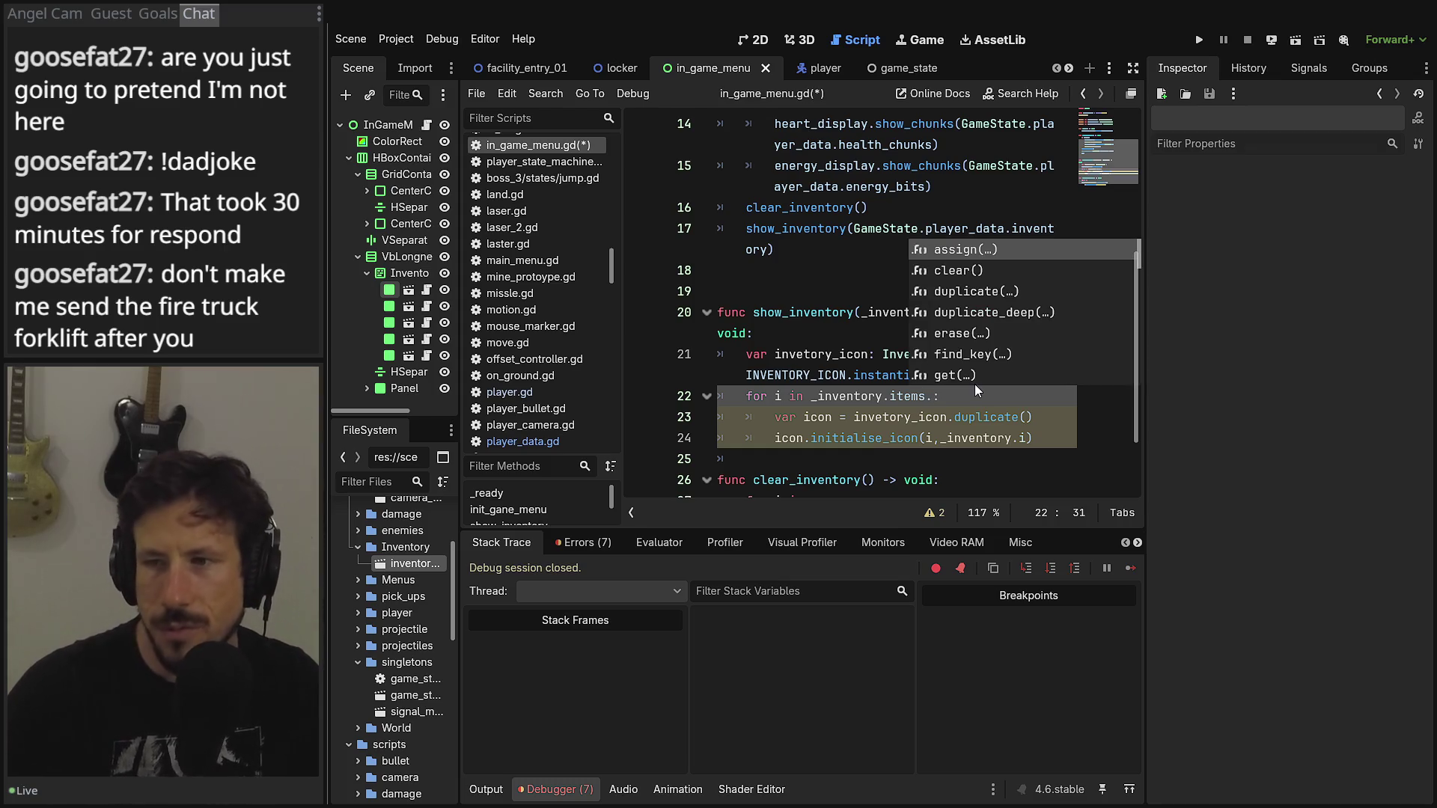
- Complete '.keys()' via autocomplete so the loop iterates over _inventory.items.keys()
text(g)
key(BackSpace)
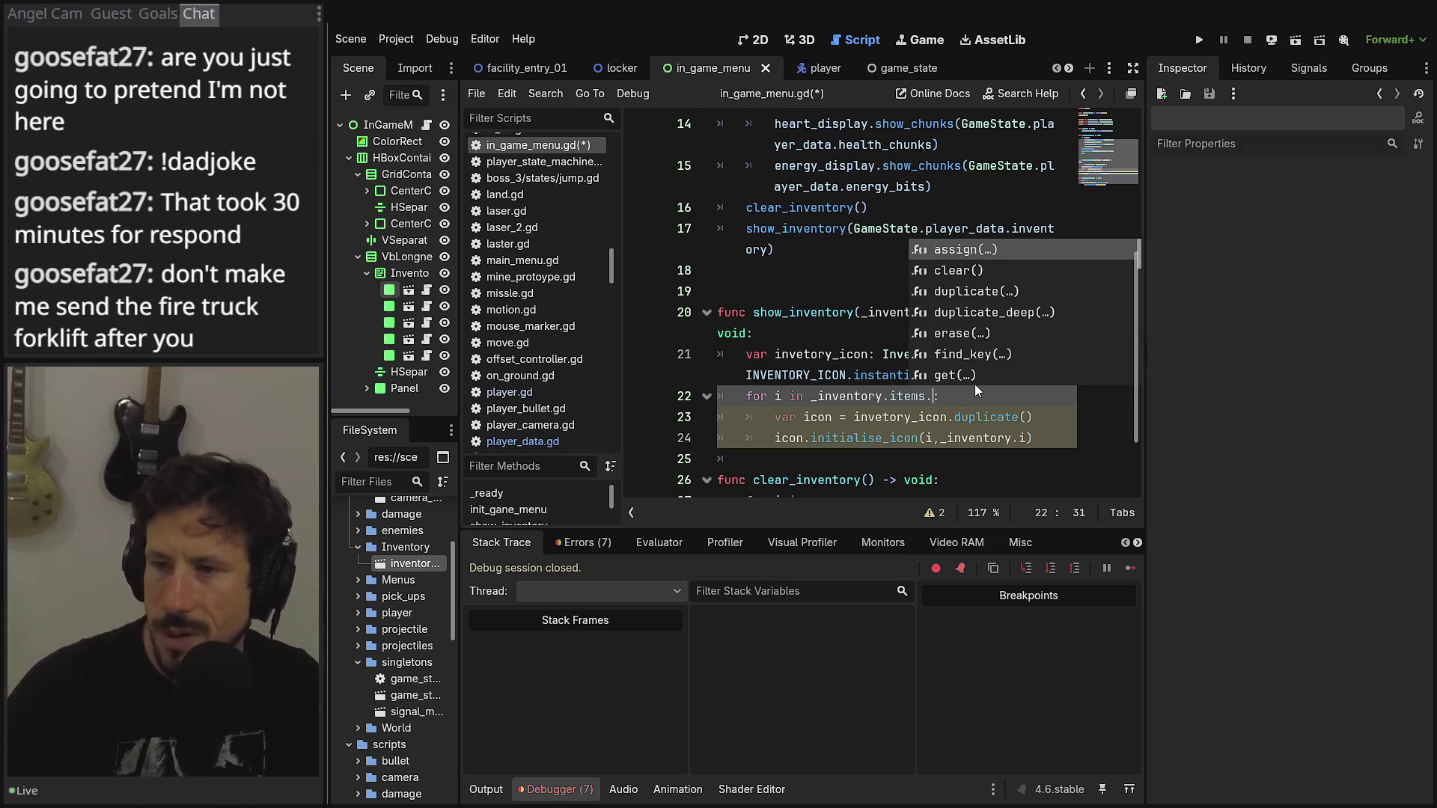
text(ke)
key(Return)
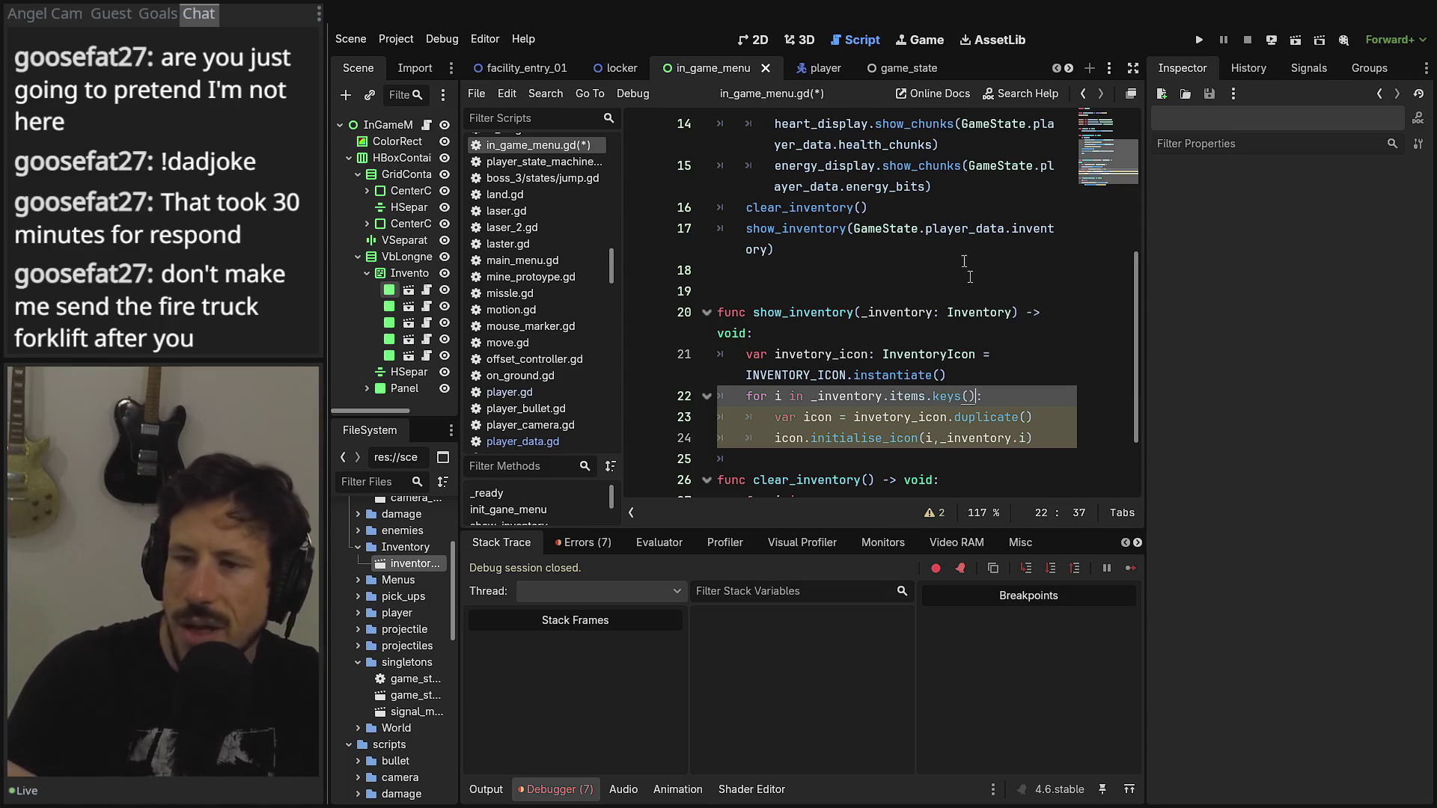
double_click(757, 396)
click(953, 419)
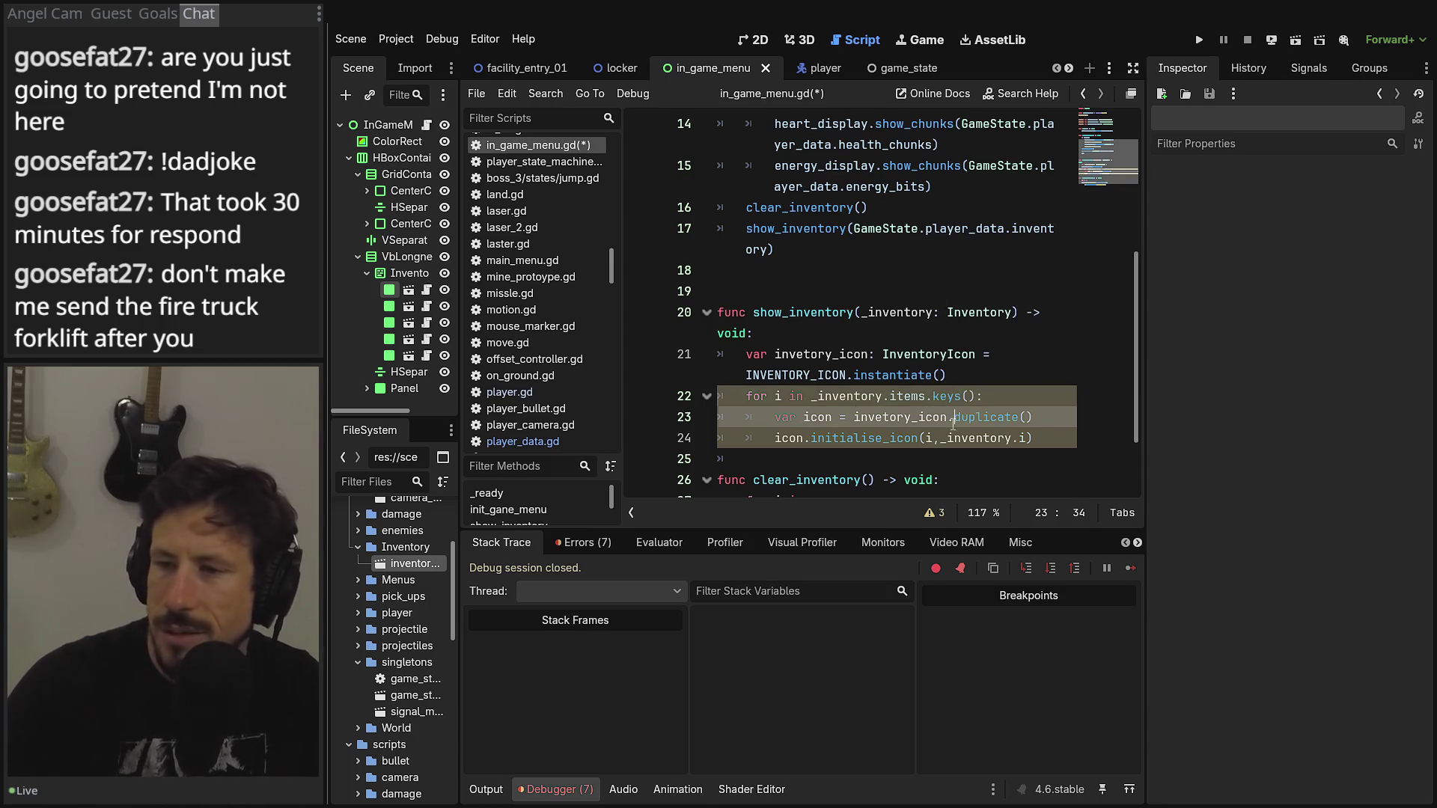
click(940, 438)
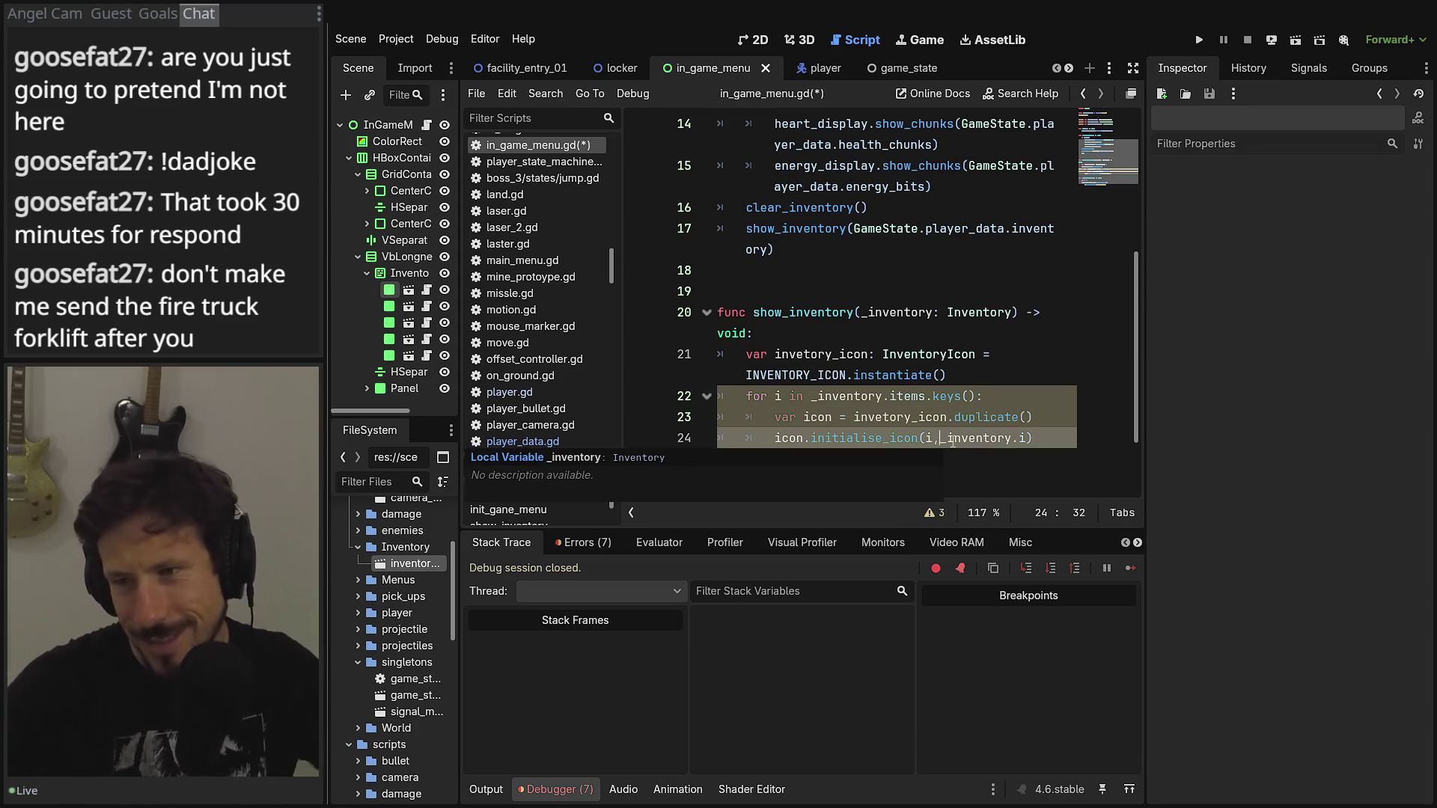
key(Left)
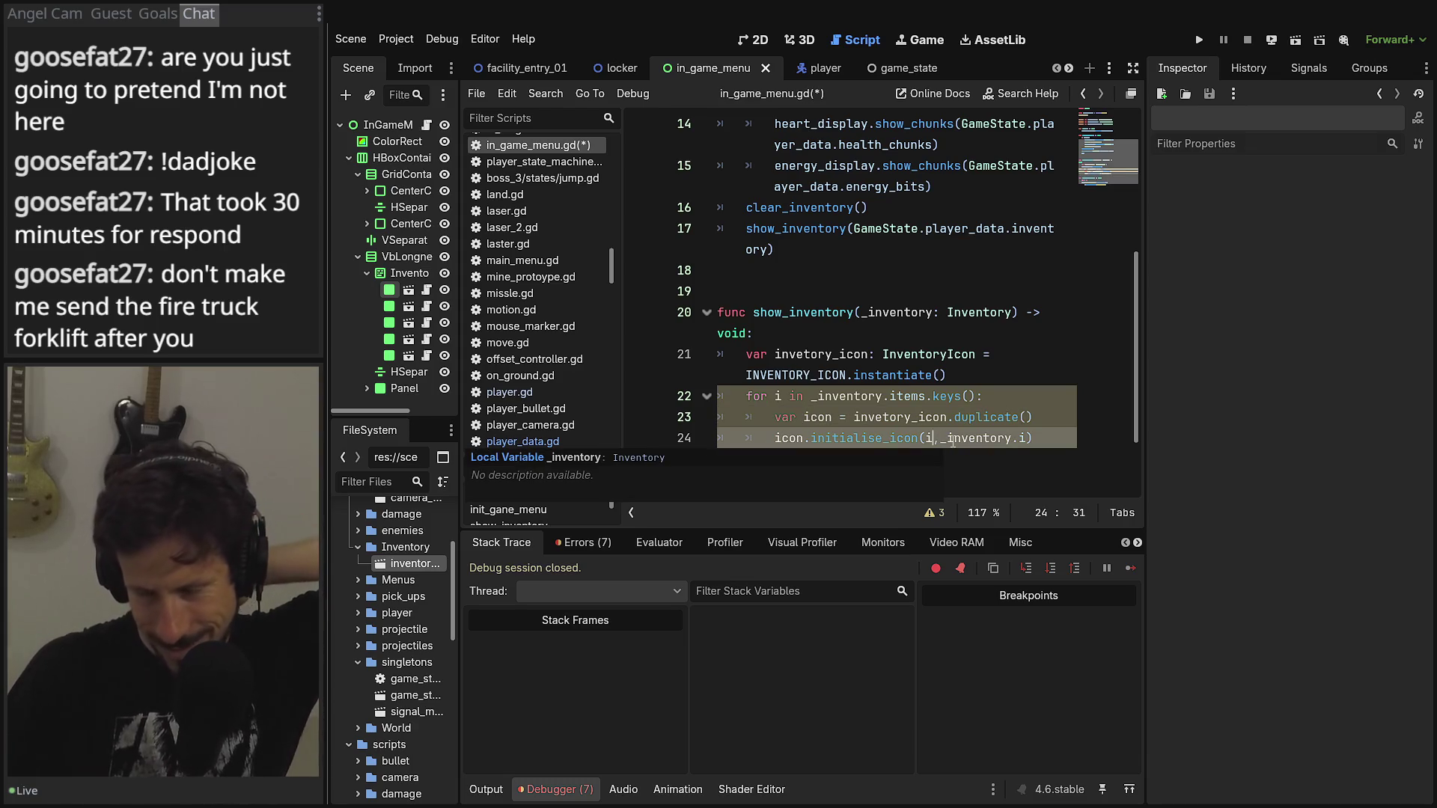
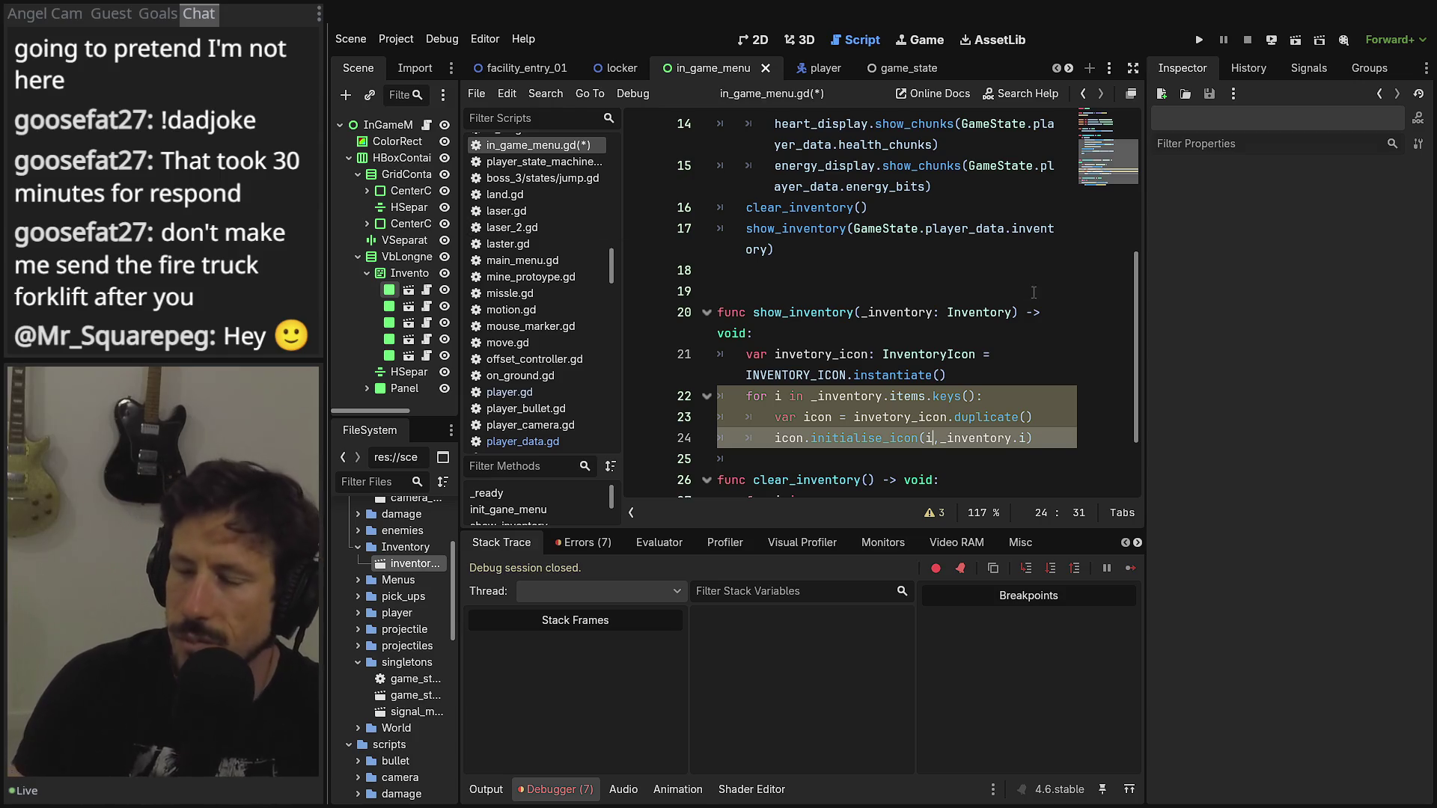
- Add .items to line 24's argument and drop .keys() from the line 22 for loop
drag(1144, 430, 1266, 430)
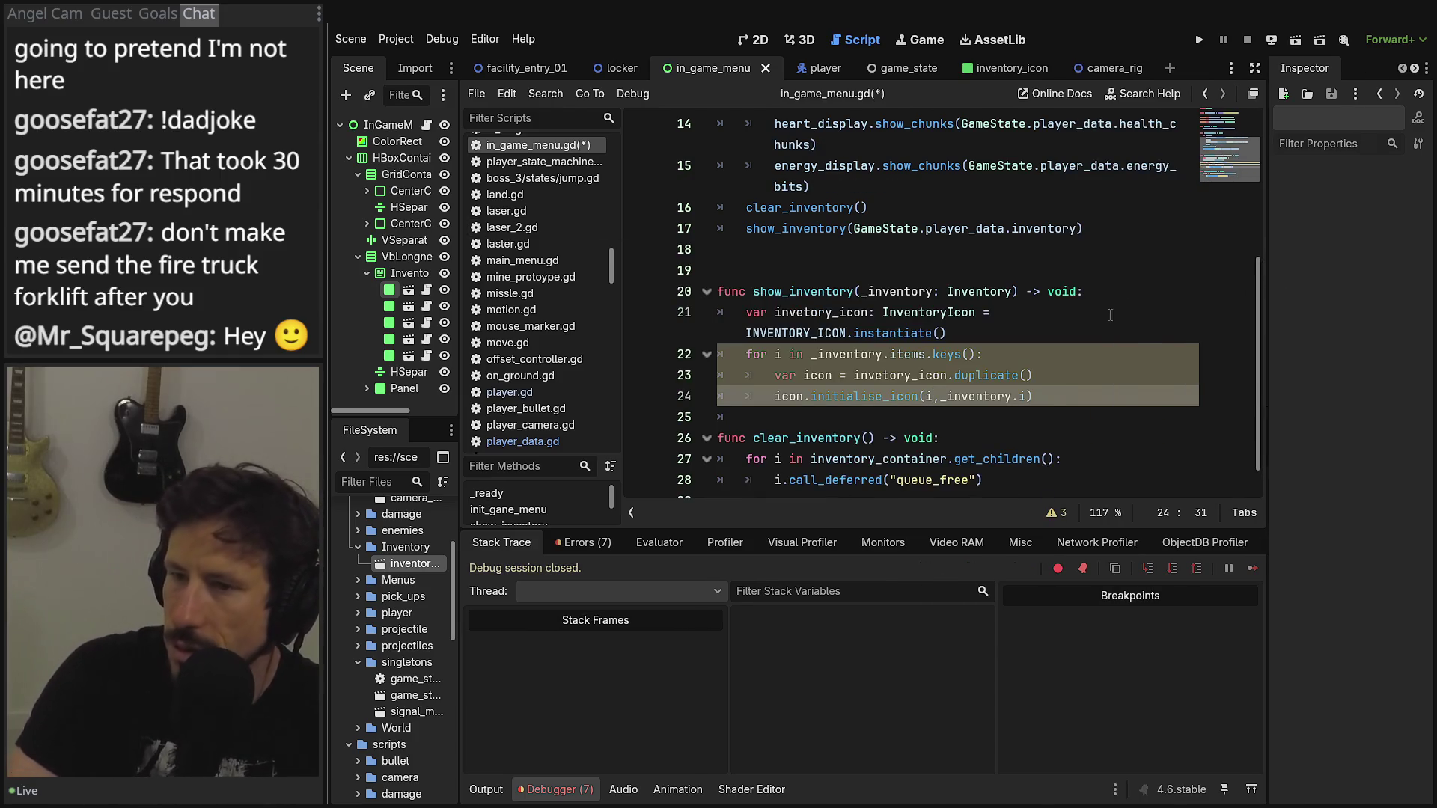
scroll(1110, 316, down, 1)
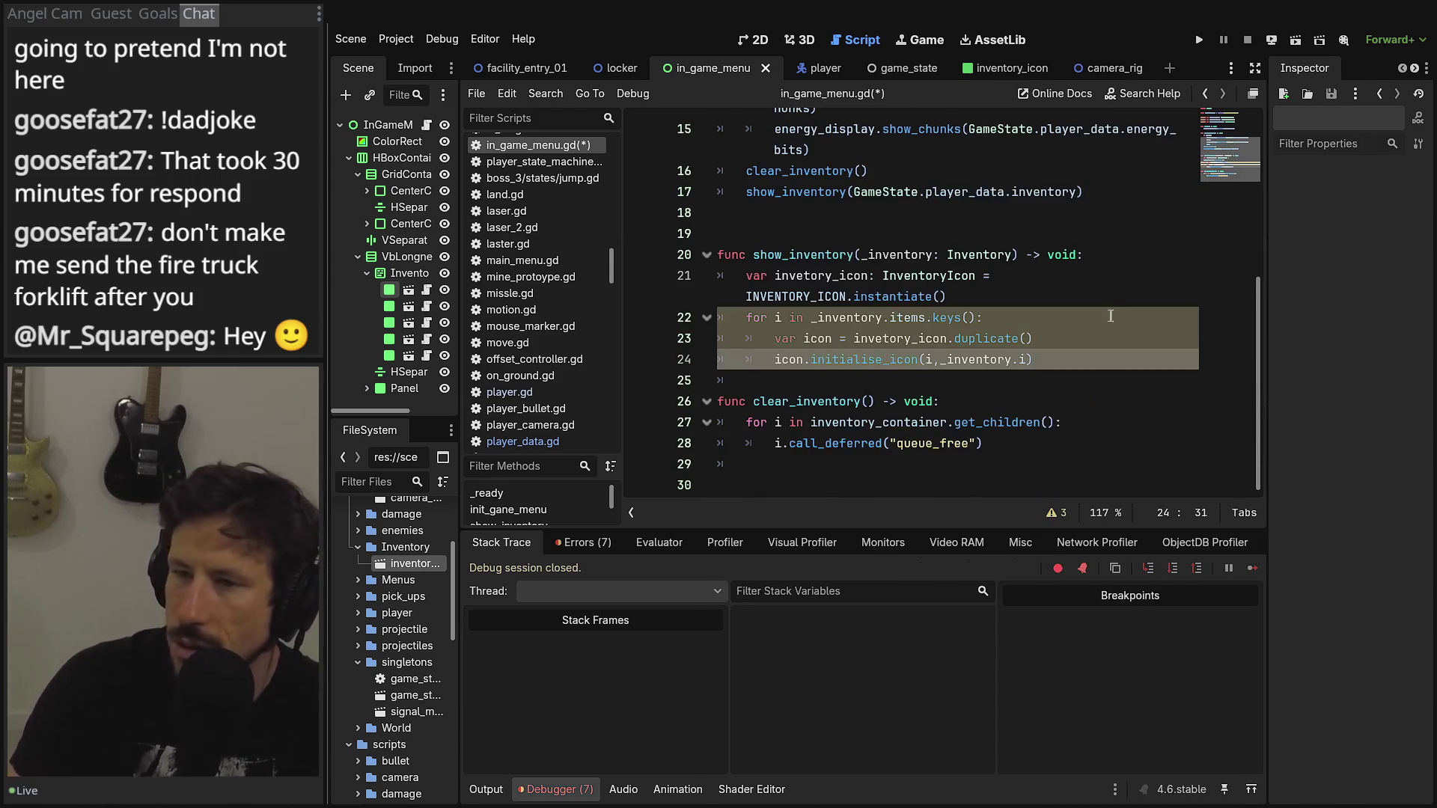
click(1019, 359)
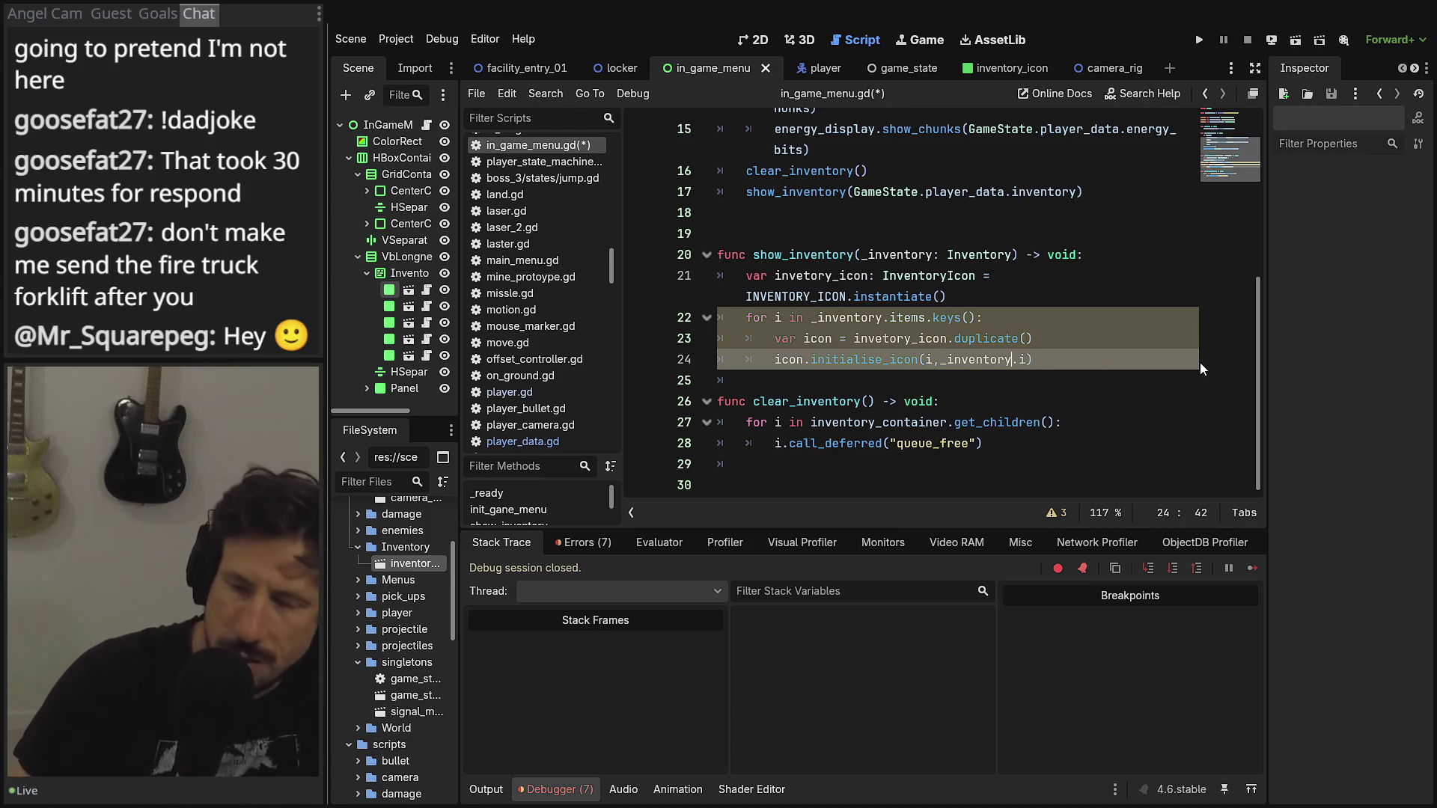
text(.items)
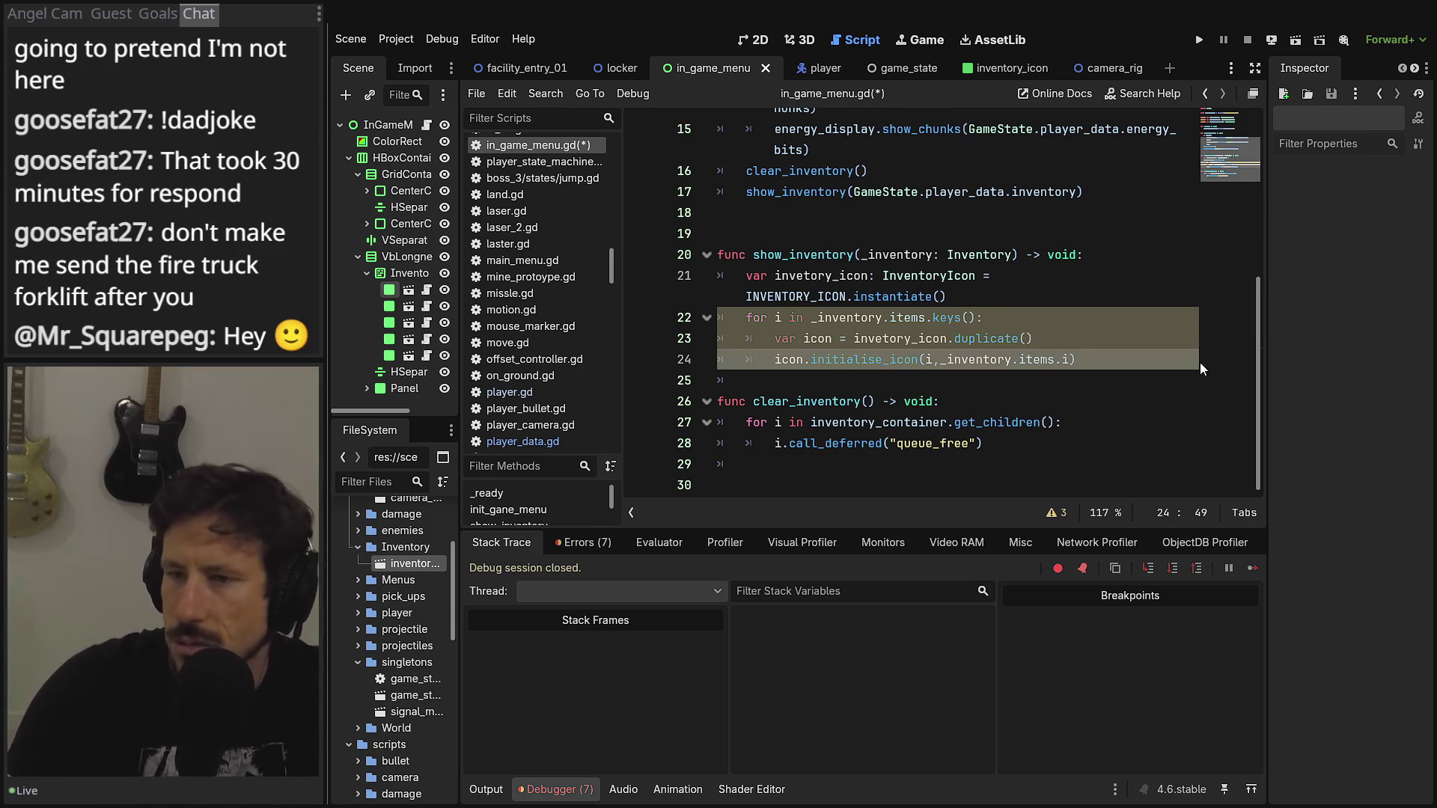
key(Right)
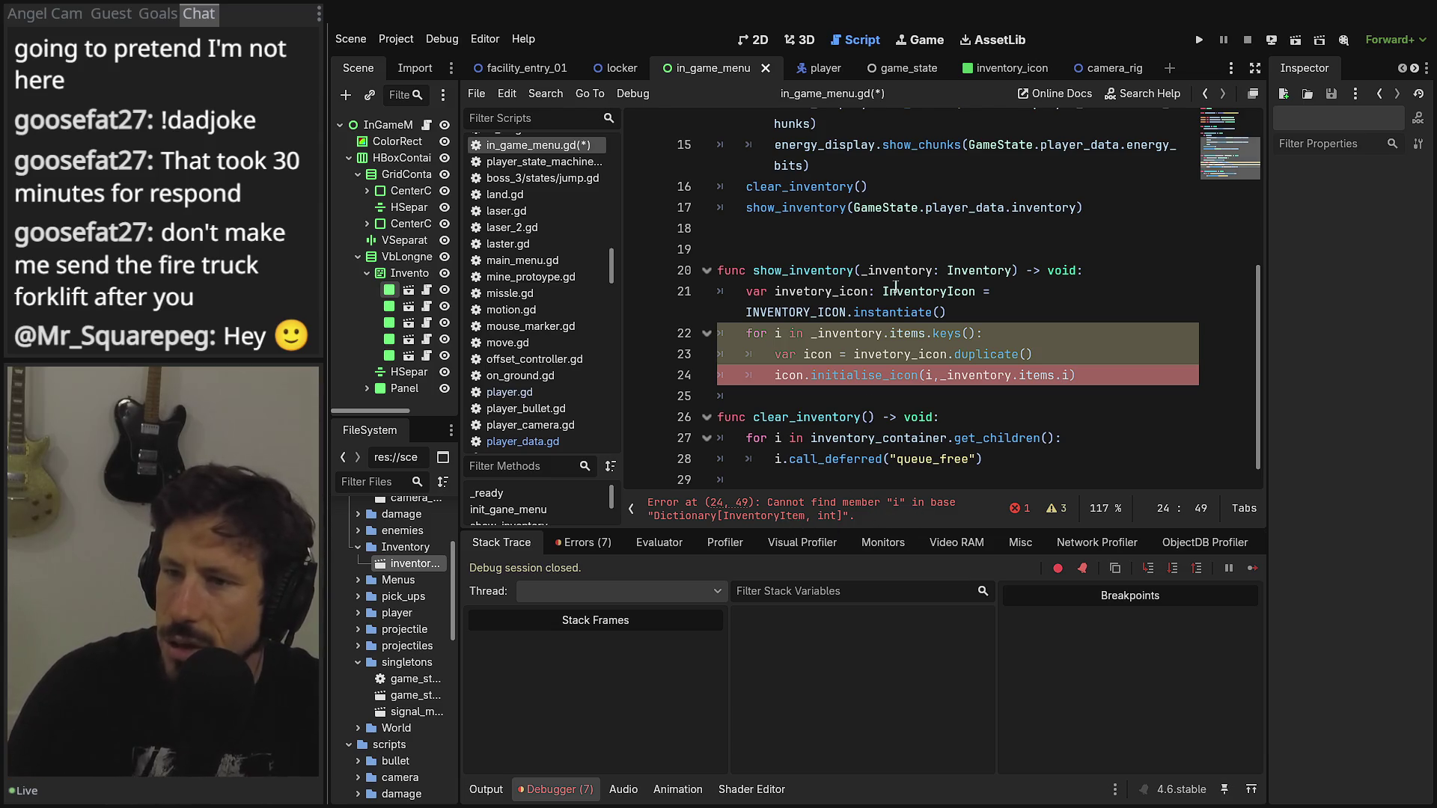
click(977, 332)
key(BackSpace)
key(BackSpace)
key(BackSpace)
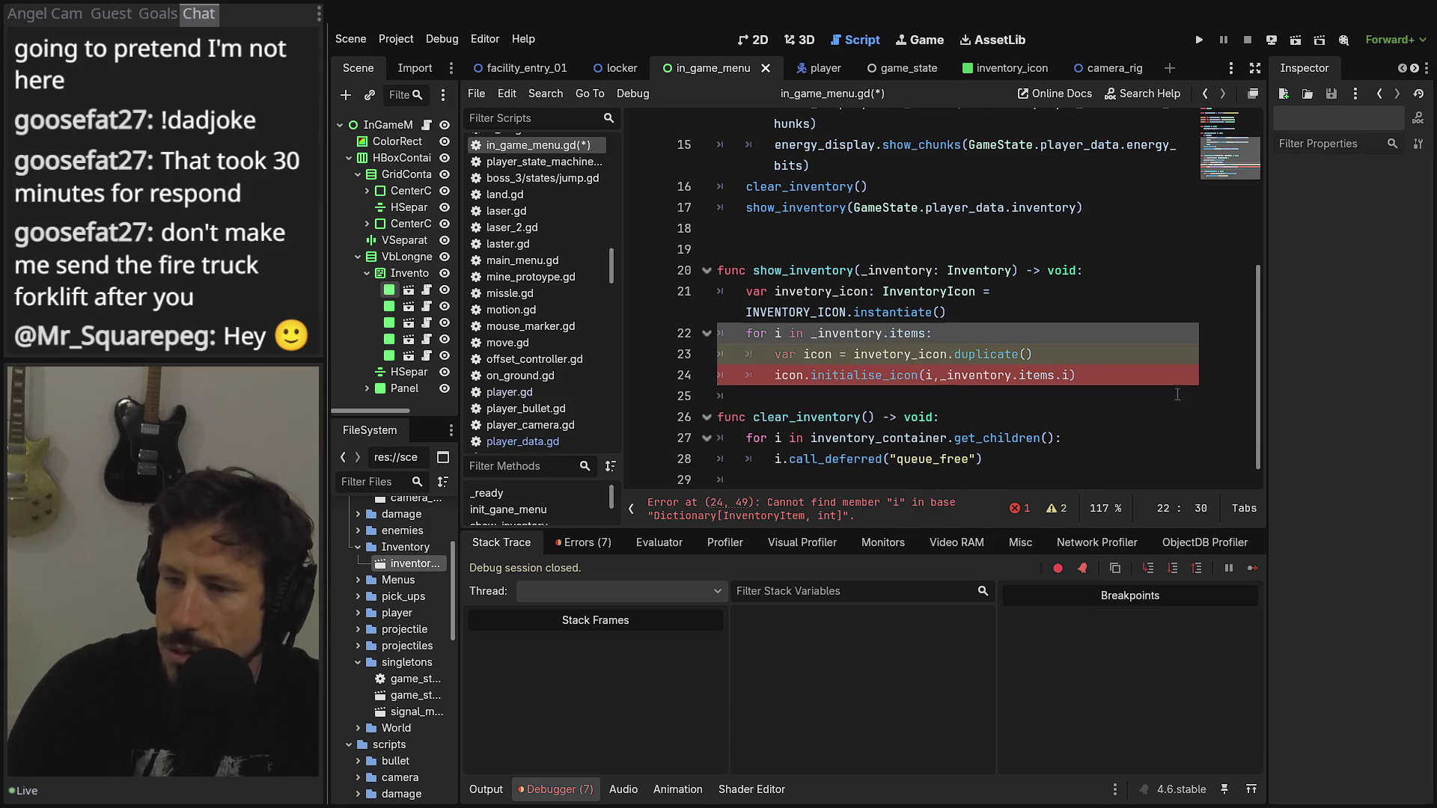
- Replace the trailing .i on line 24 so the argument starts _inventory.items[
click(993, 403)
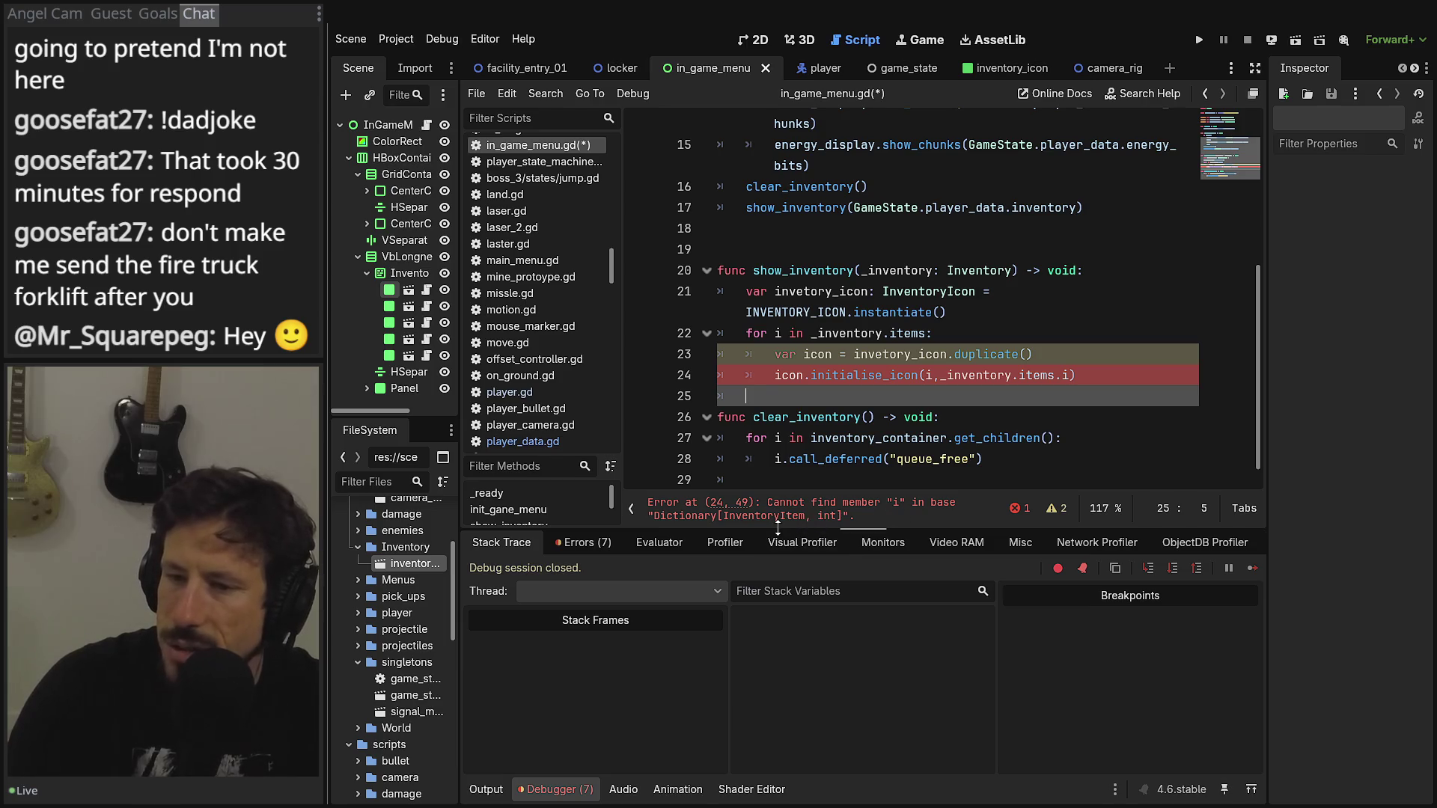
click(1065, 375)
click(1070, 375)
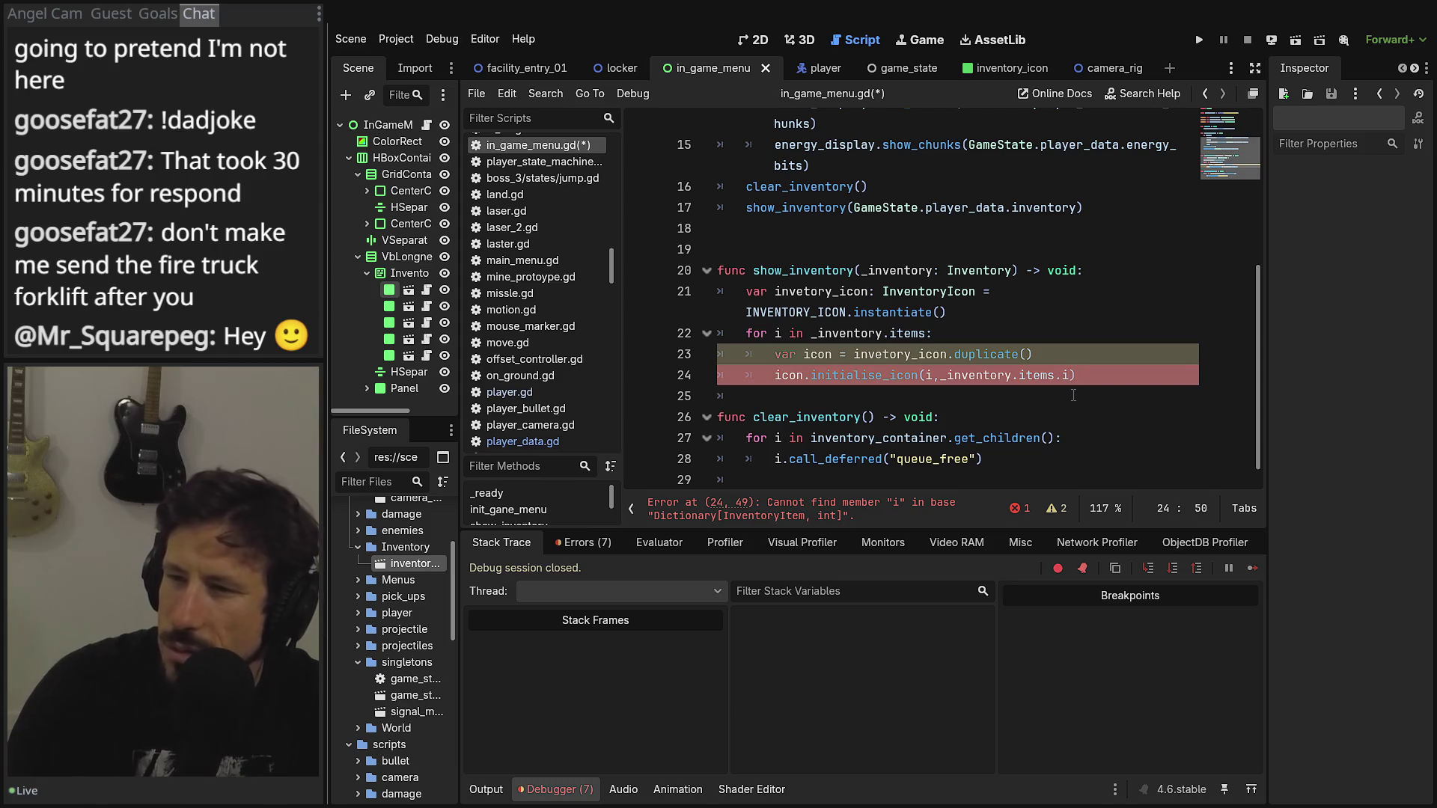
key(BackSpace)
key(BackSpace)
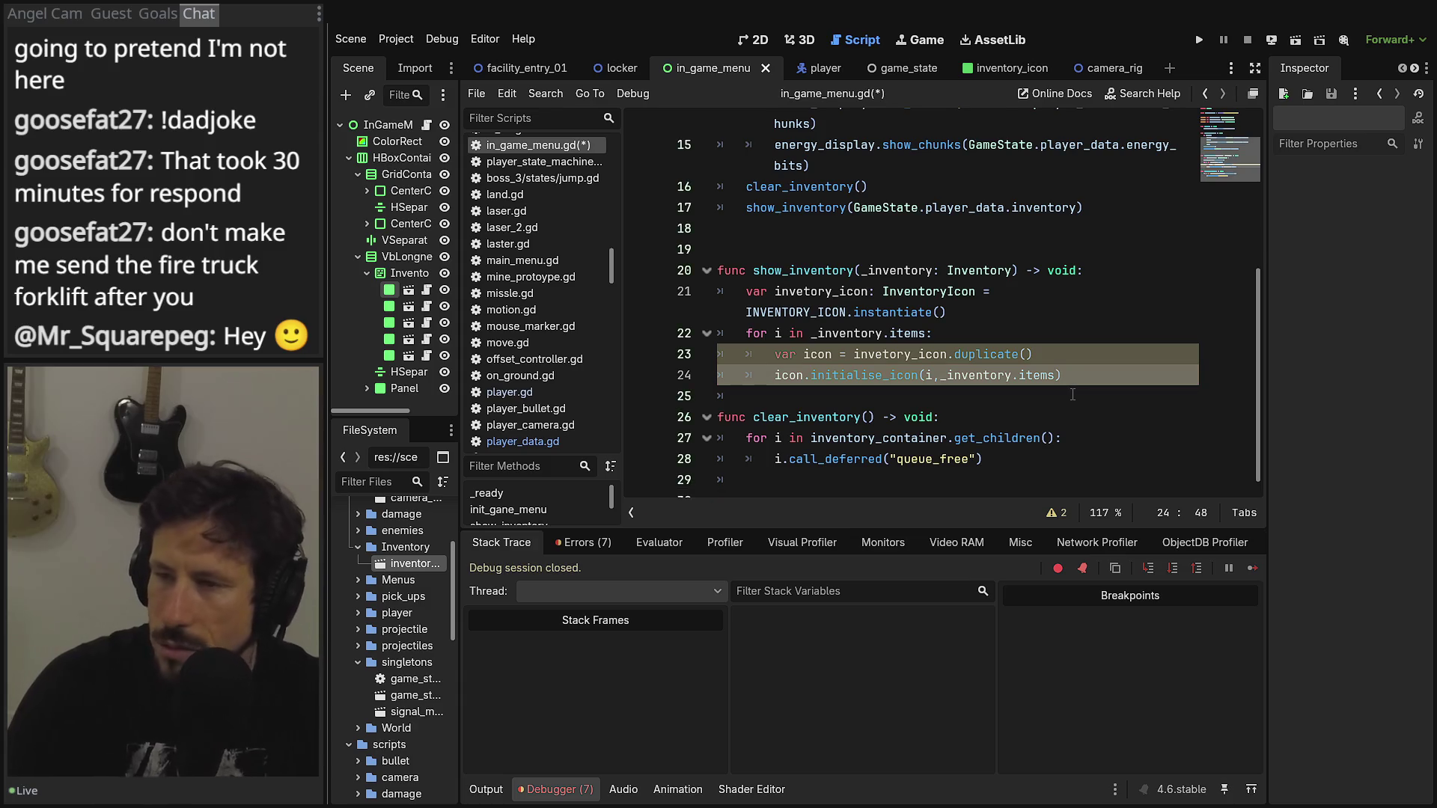
text(.)
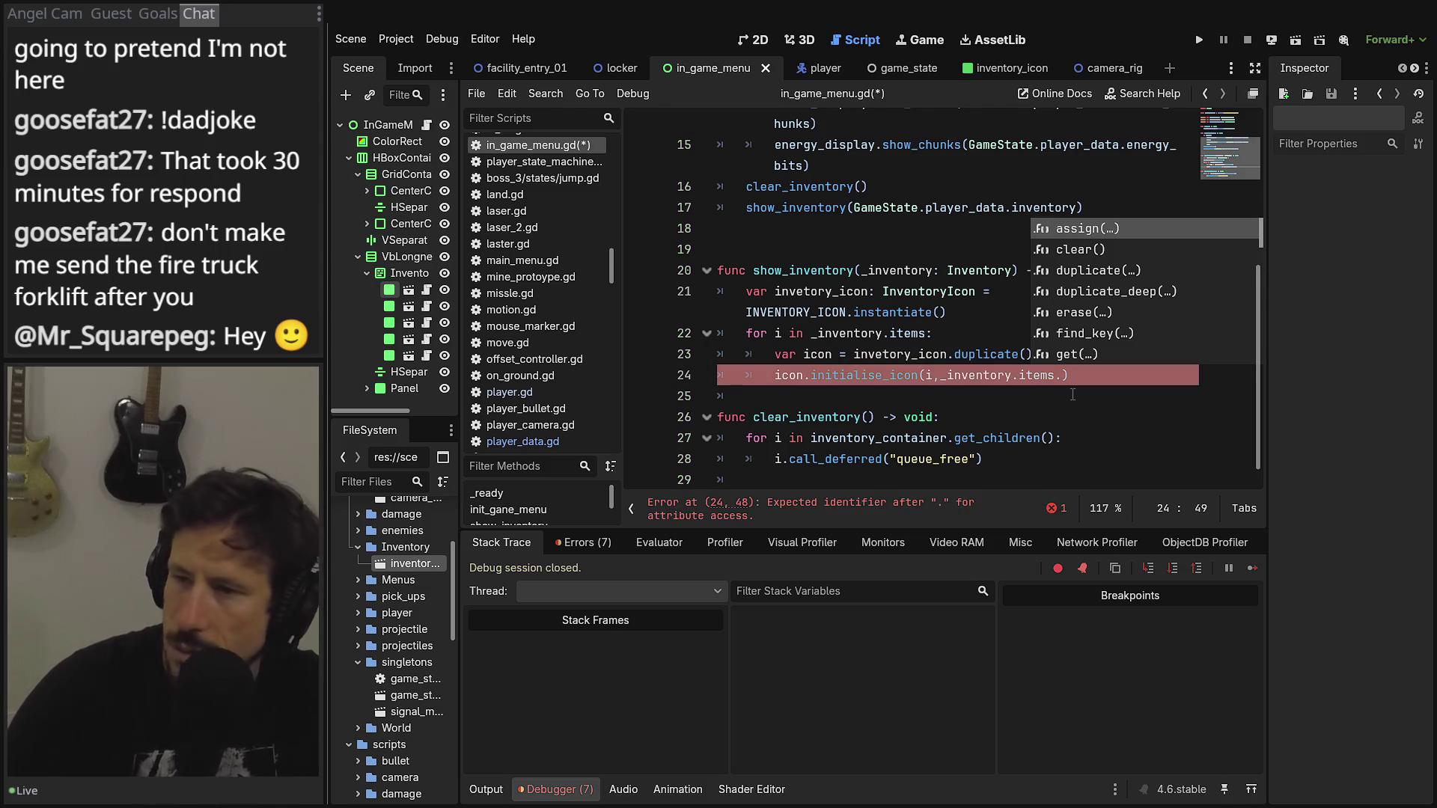
key(BackSpace)
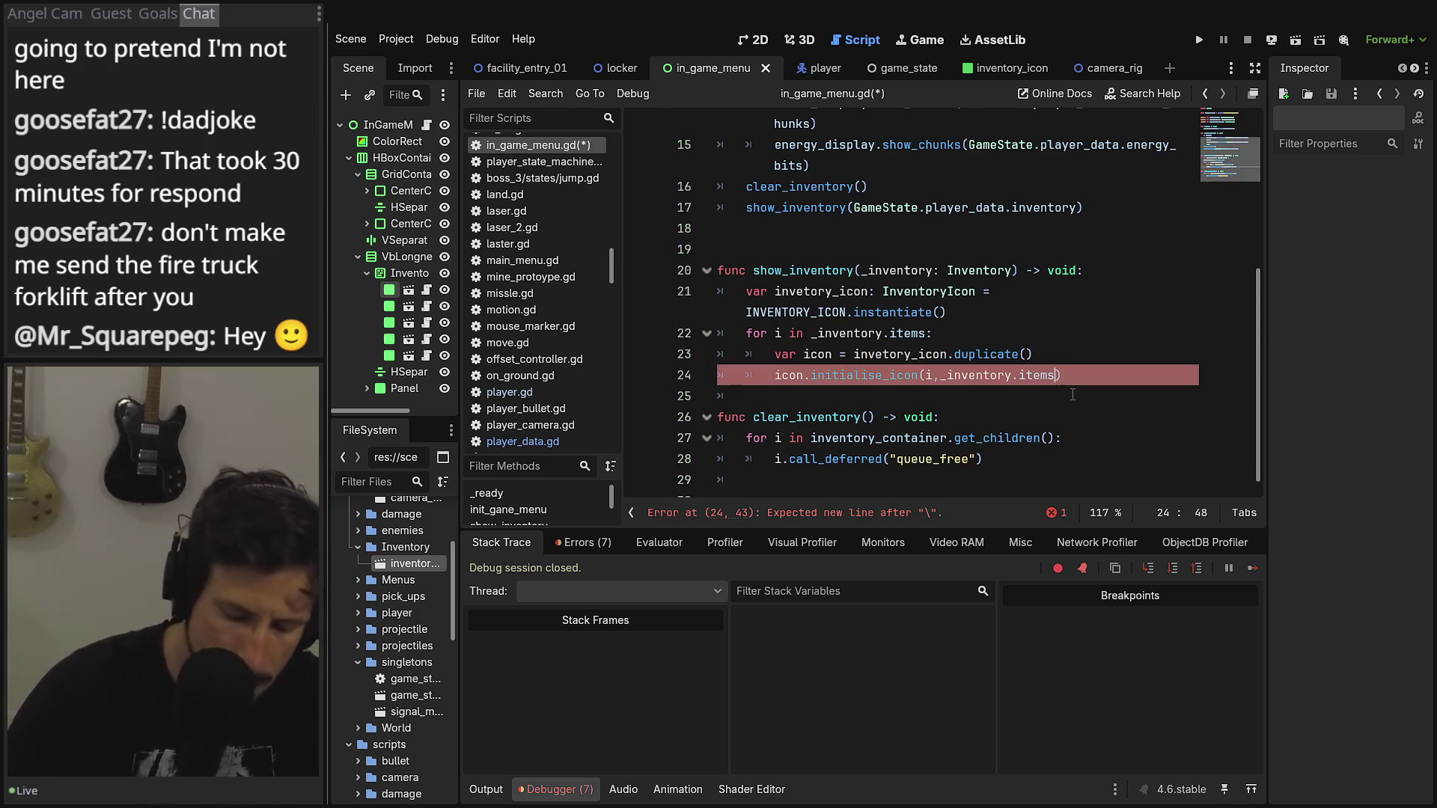
text([i)
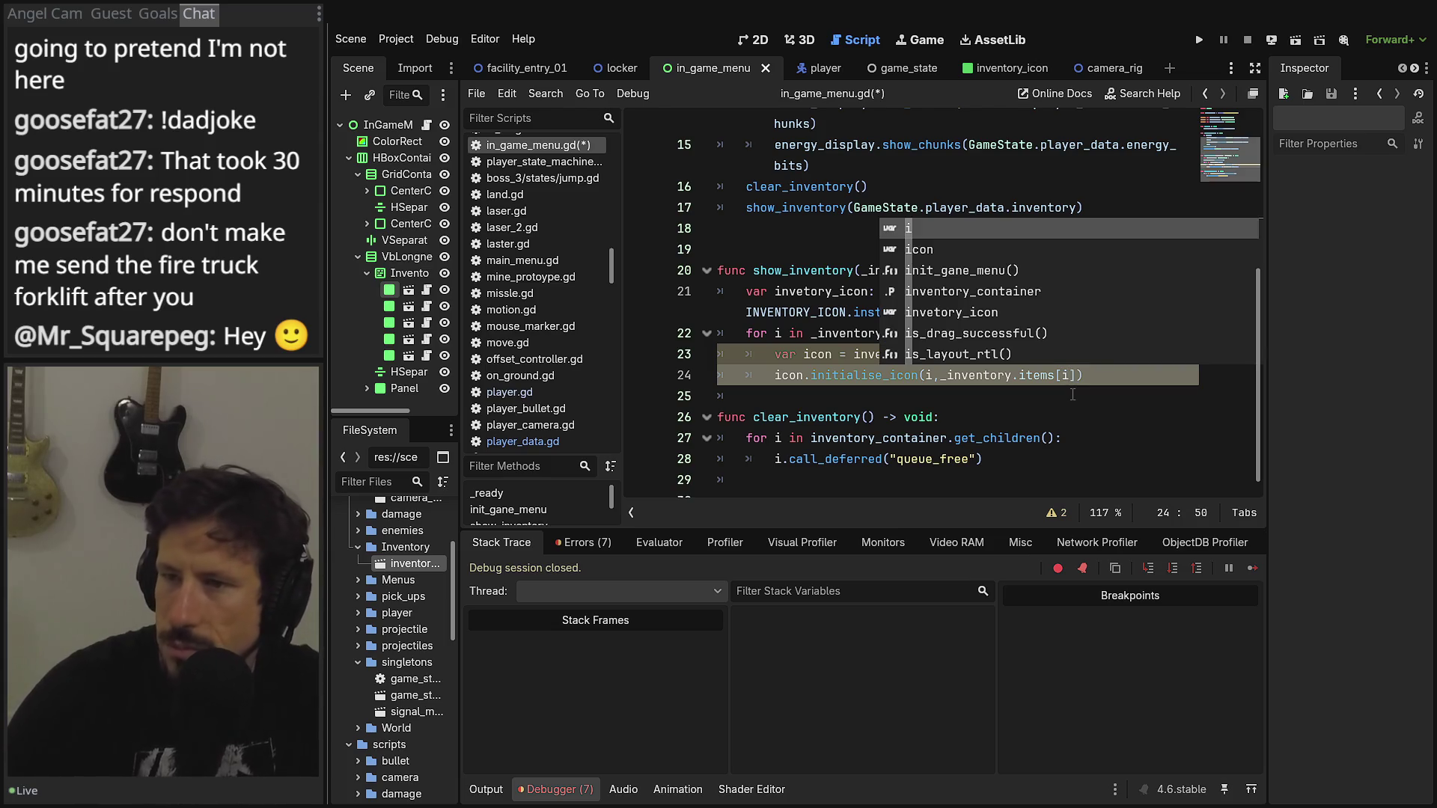
- Type the loop variable i as InventoryItem using autocomplete
click(979, 390)
click(784, 333)
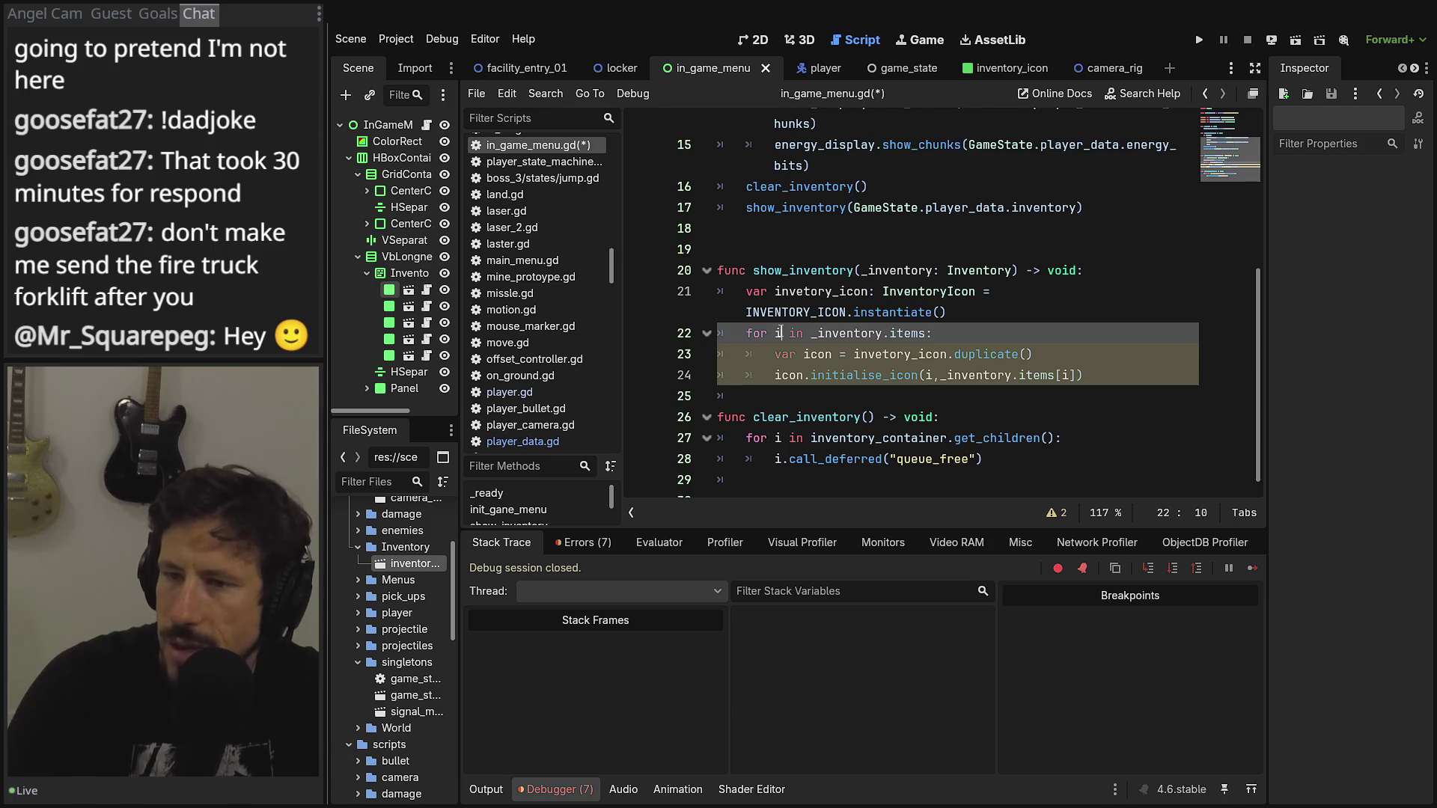
text(: Inve)
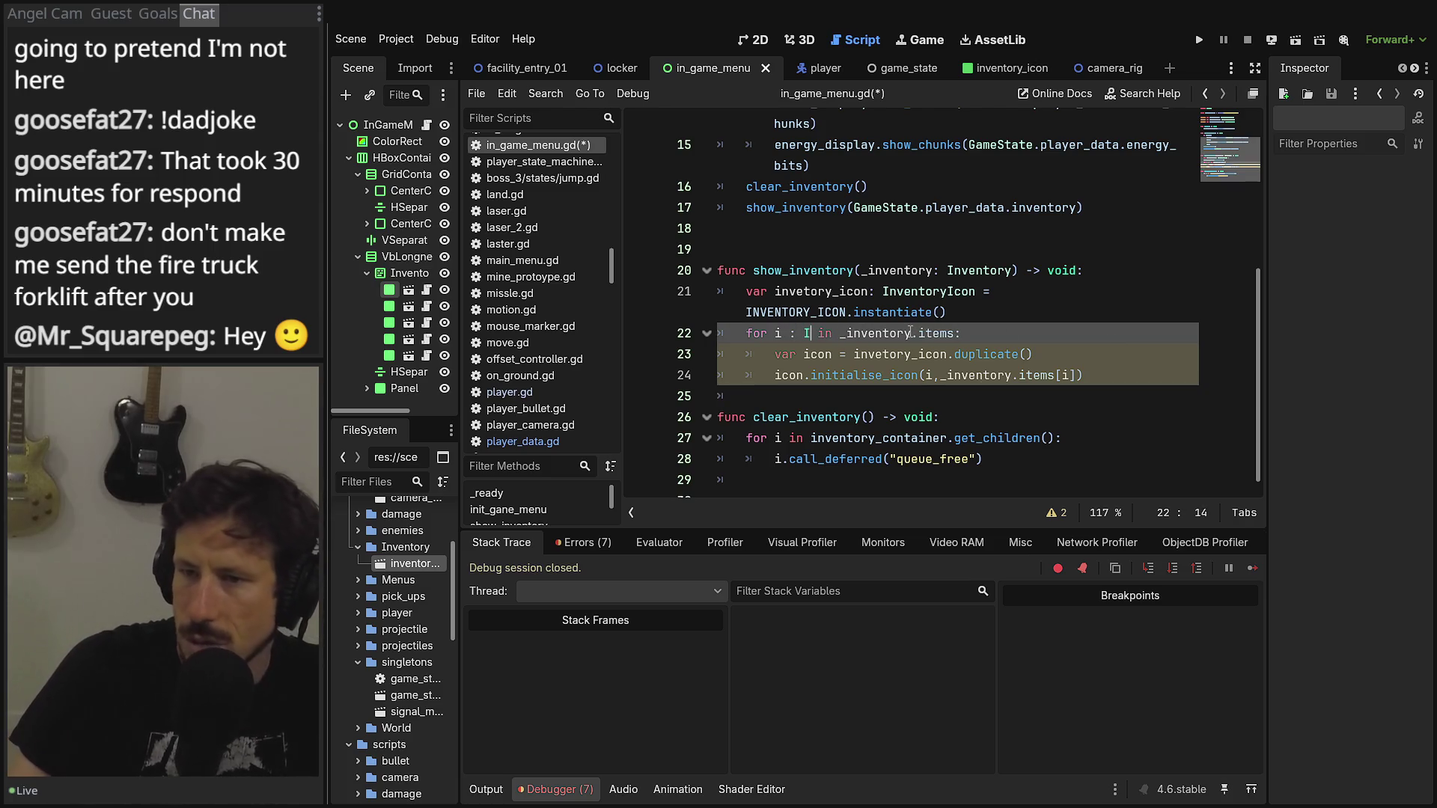
key(Down)
key(Down)
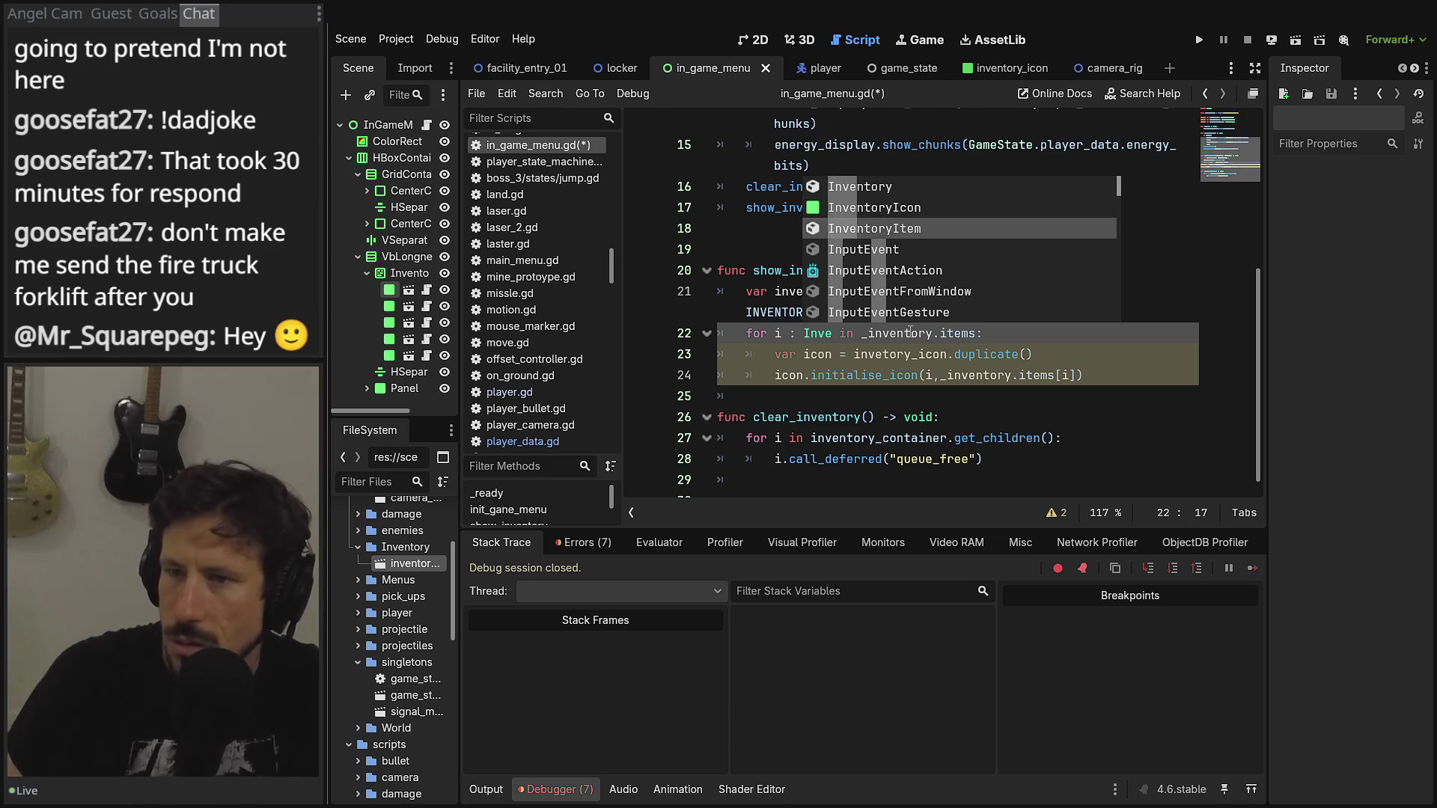
key(Down)
key(Up)
key(Return)
- Fix line 24's argument to _inventory.items[i] and save the script
click(1004, 271)
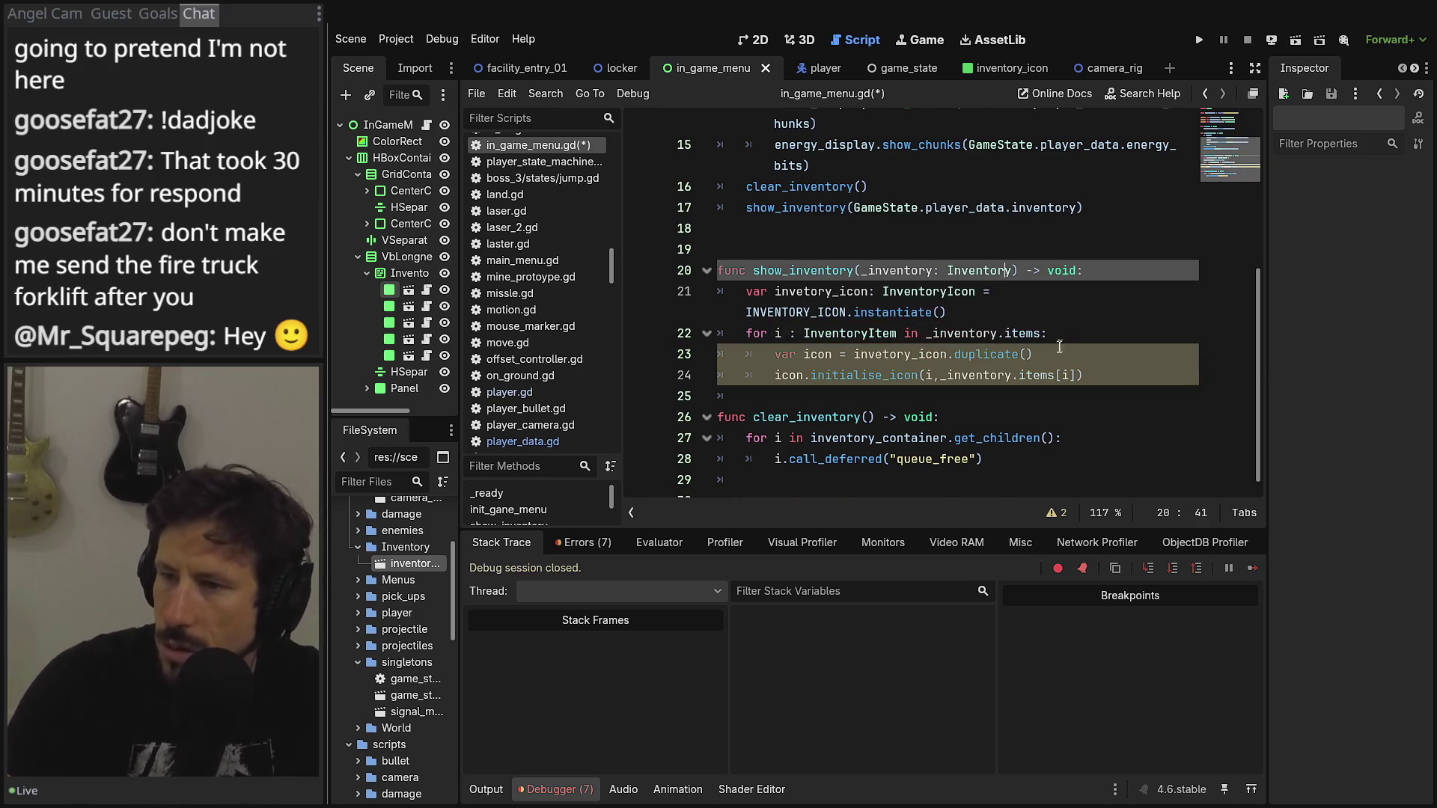
click(1073, 372)
key(BackSpace)
key(BackSpace)
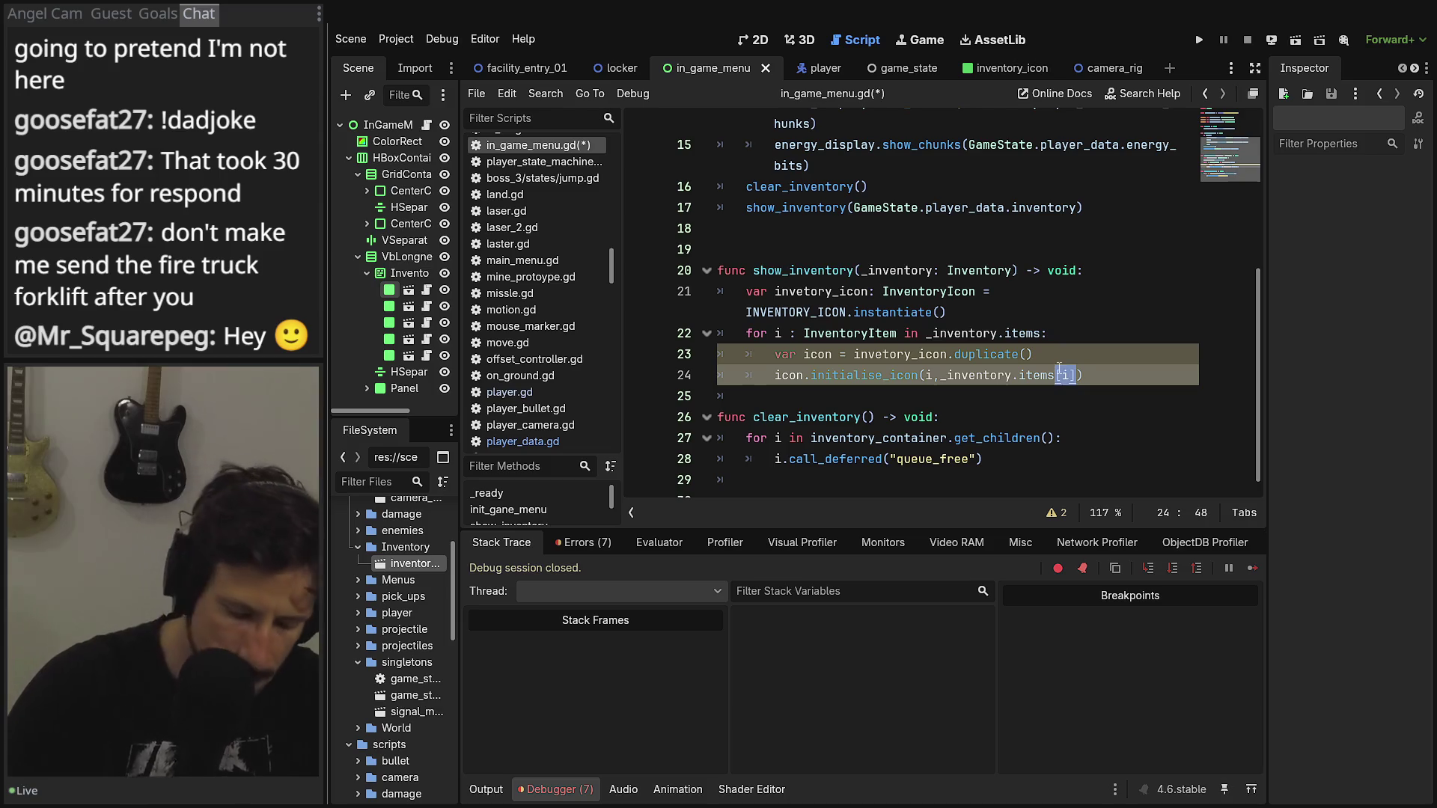
text(i)
click(1037, 395)
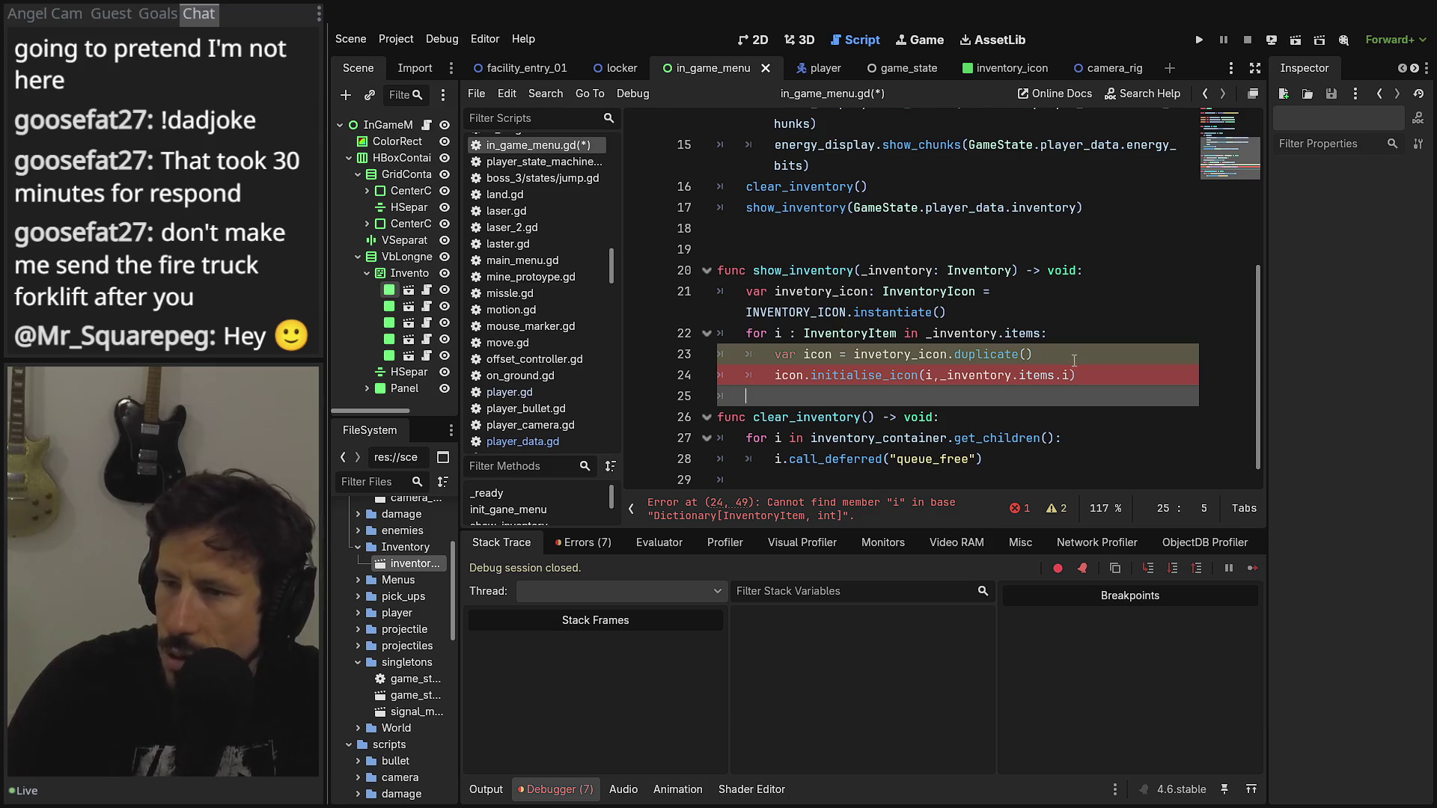
click(1153, 378)
key(BackSpace)
key(BackSpace)
text([)
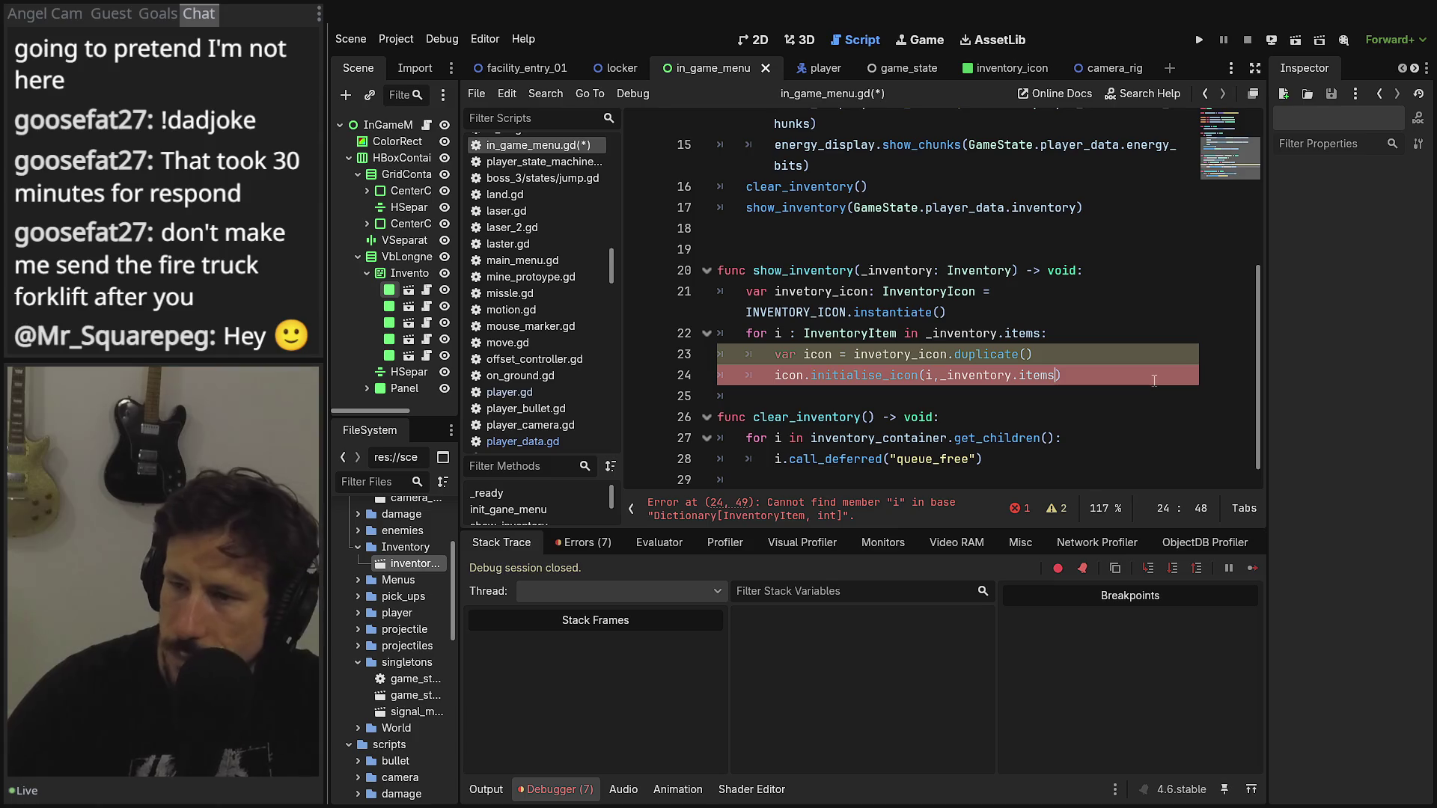
text(i)
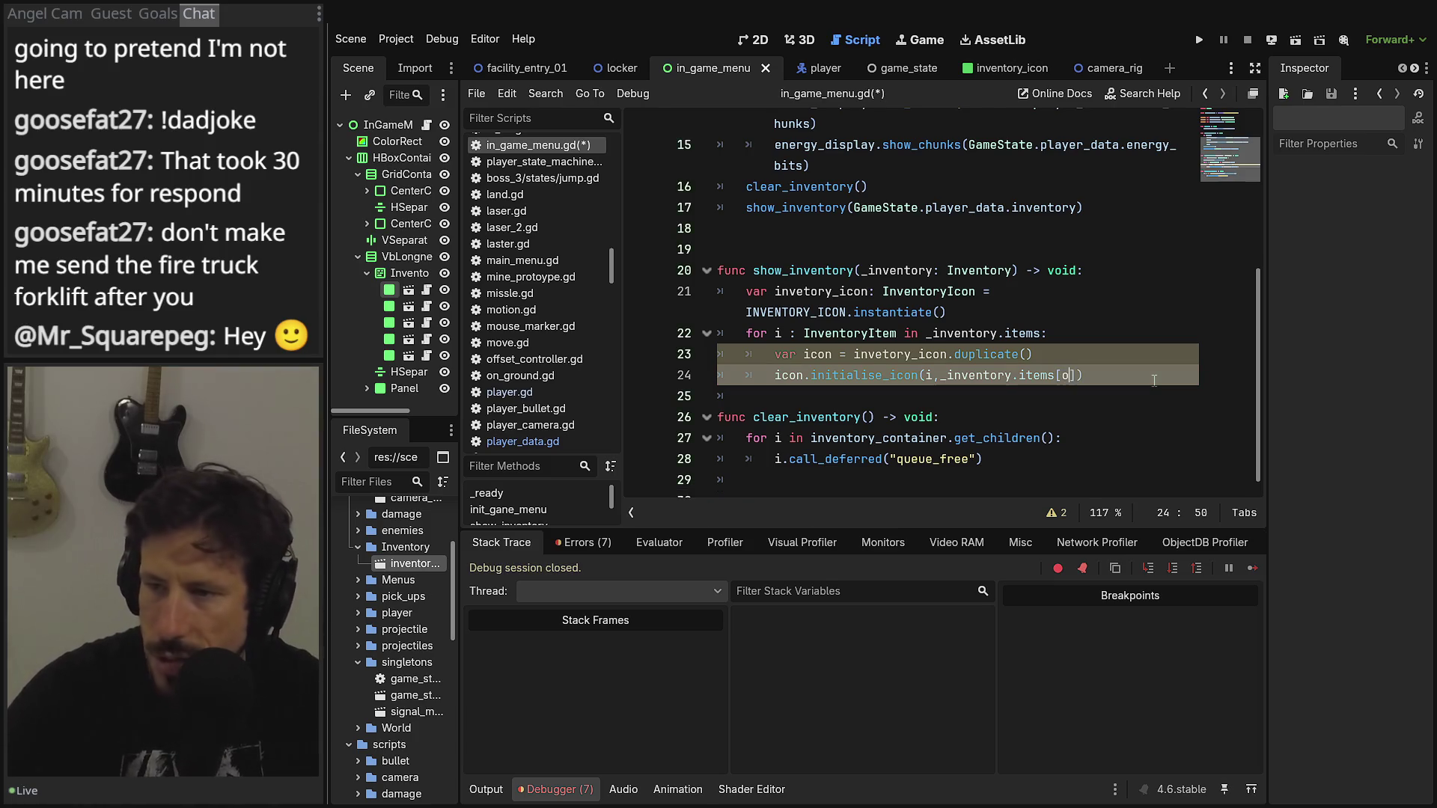
click(1086, 407)
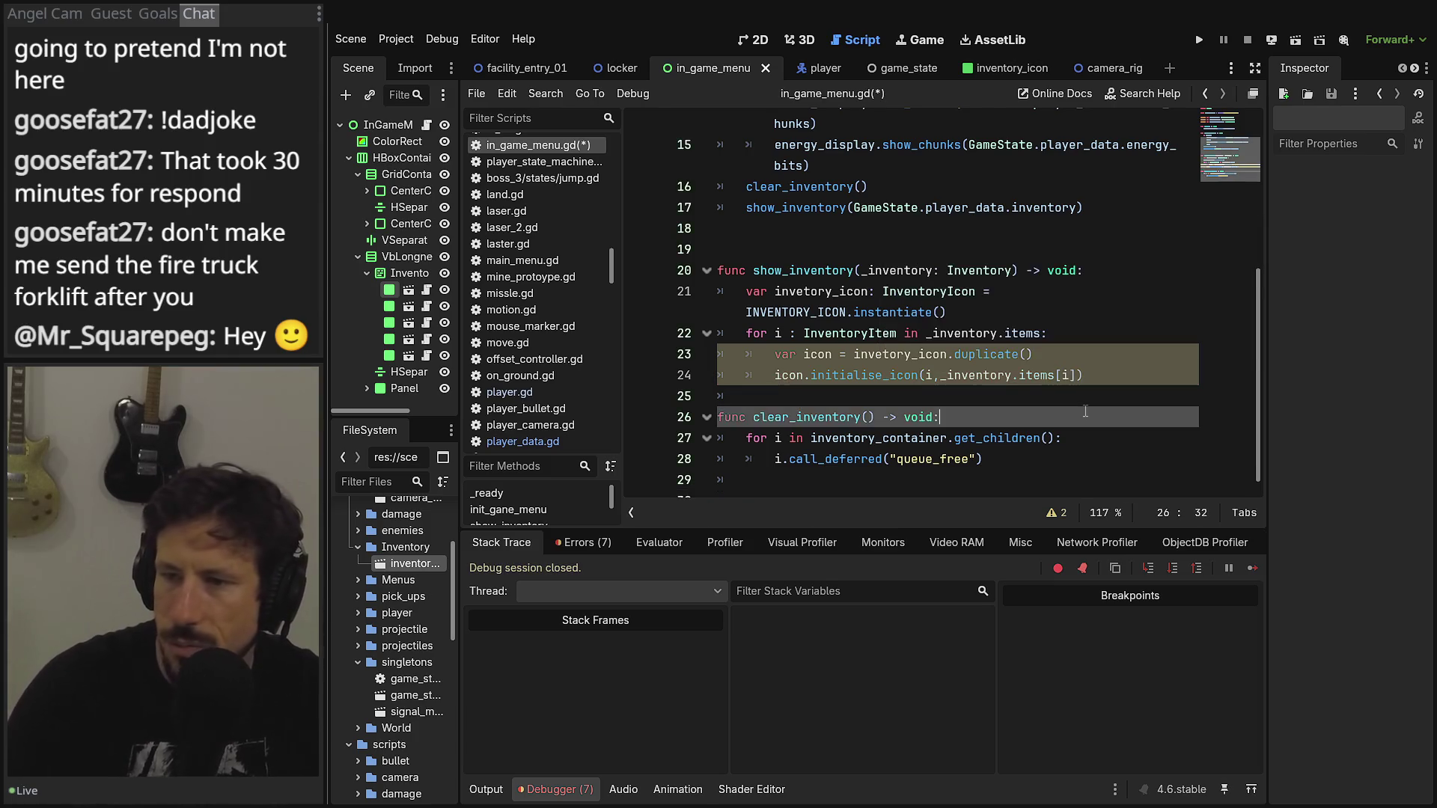
key(ctrl+s)
- Type var icon as InventoryIcon, save with Ctrl+S, and launch the game
click(1107, 355)
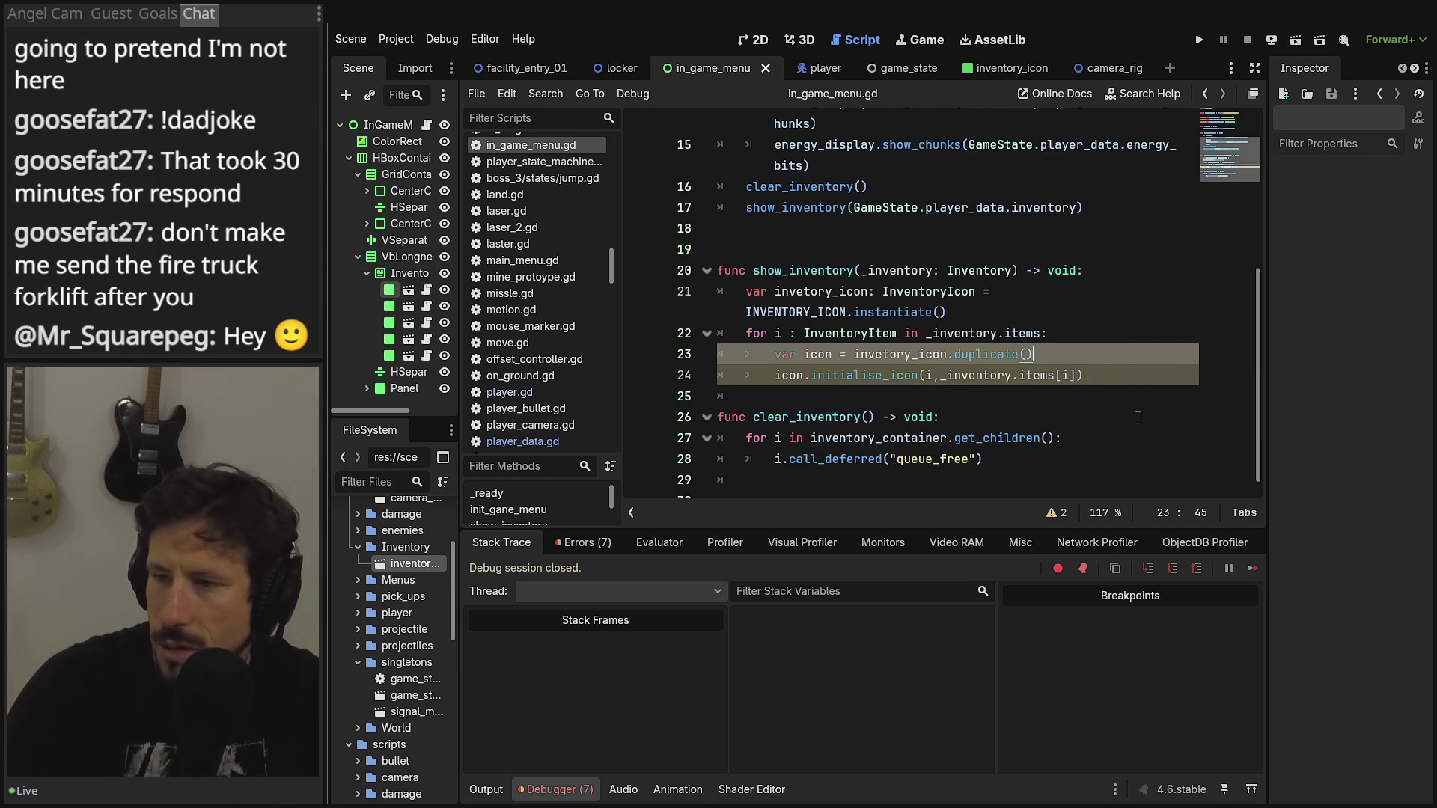
click(1071, 512)
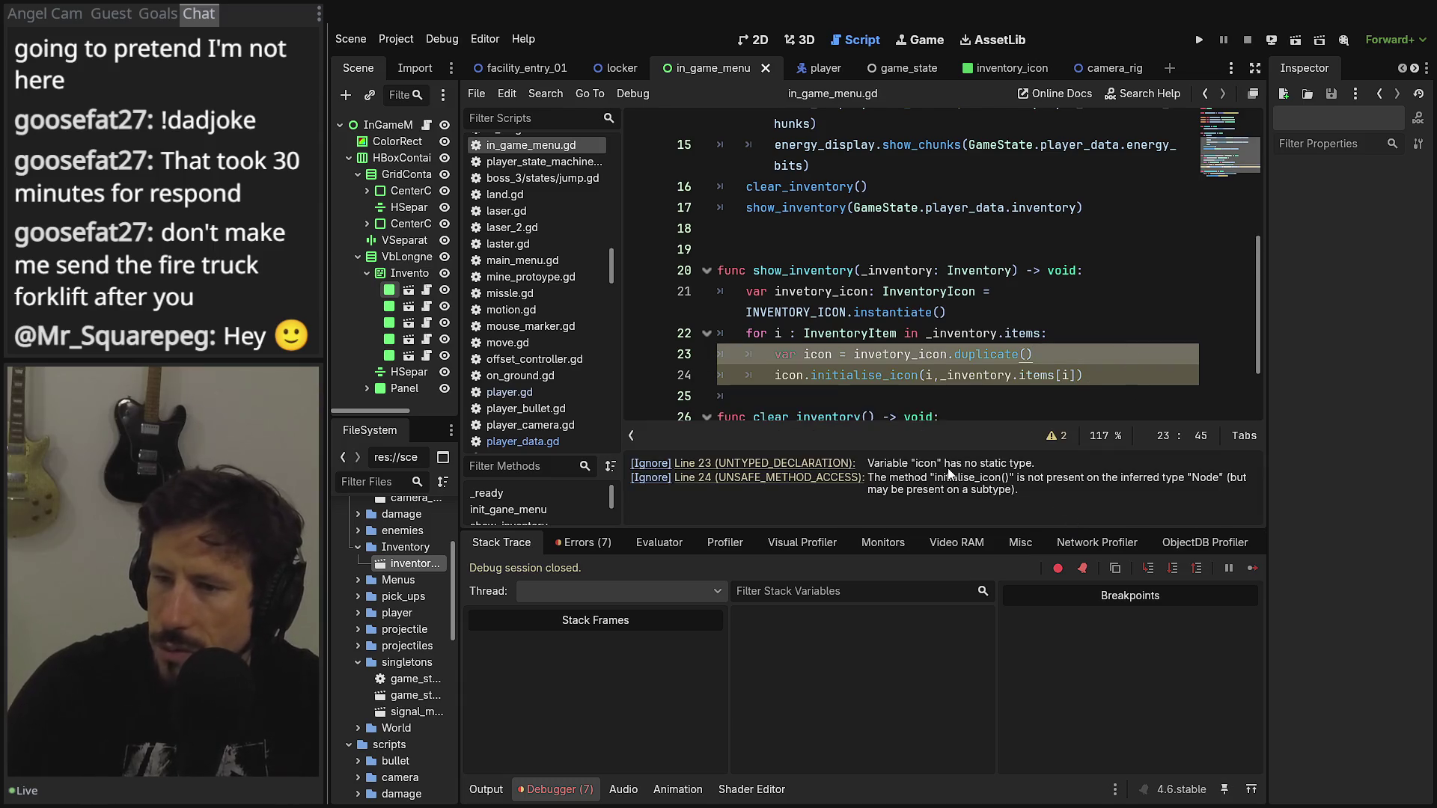
scroll(972, 308, down, 2)
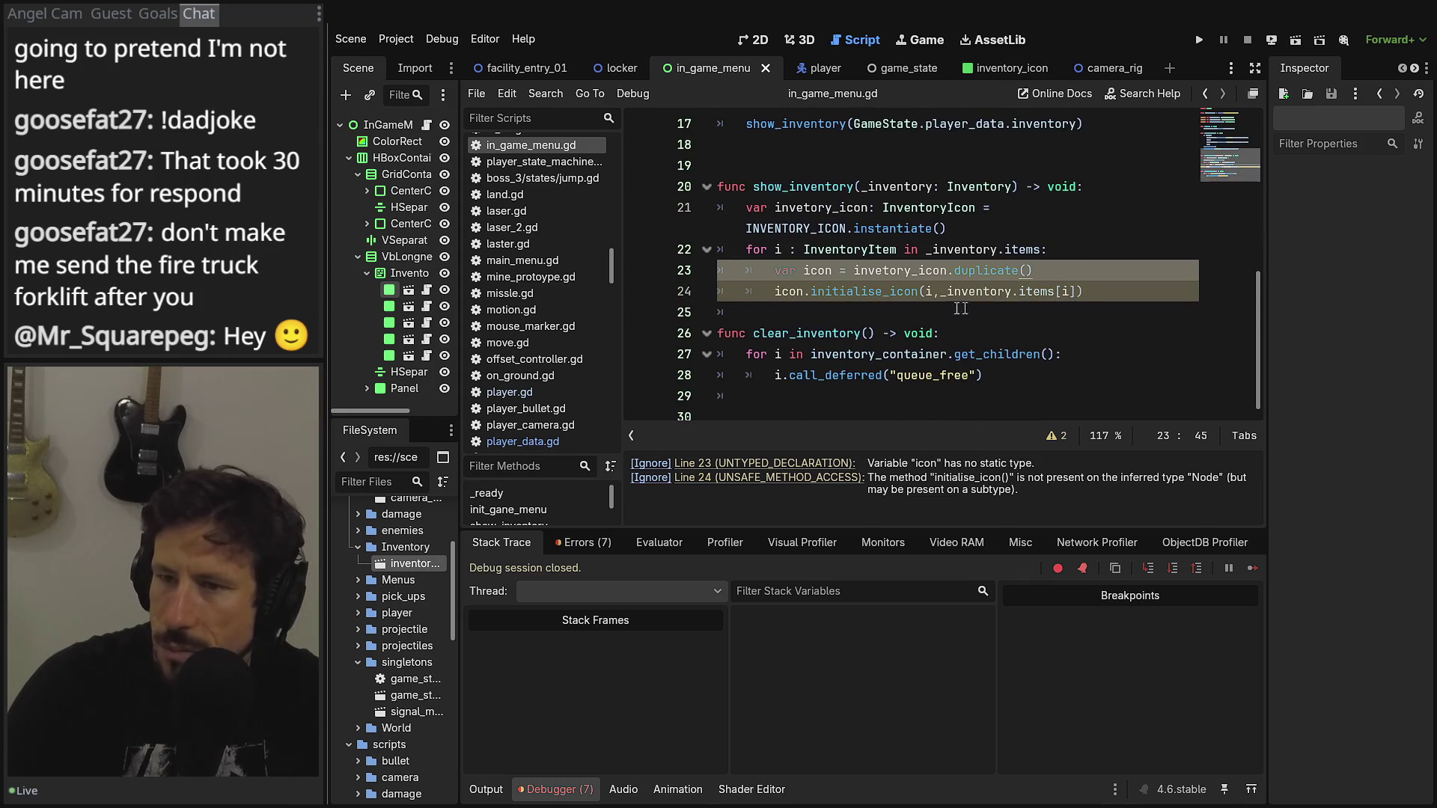
key(Home)
key(ctrl+Right)
key(ctrl+Right)
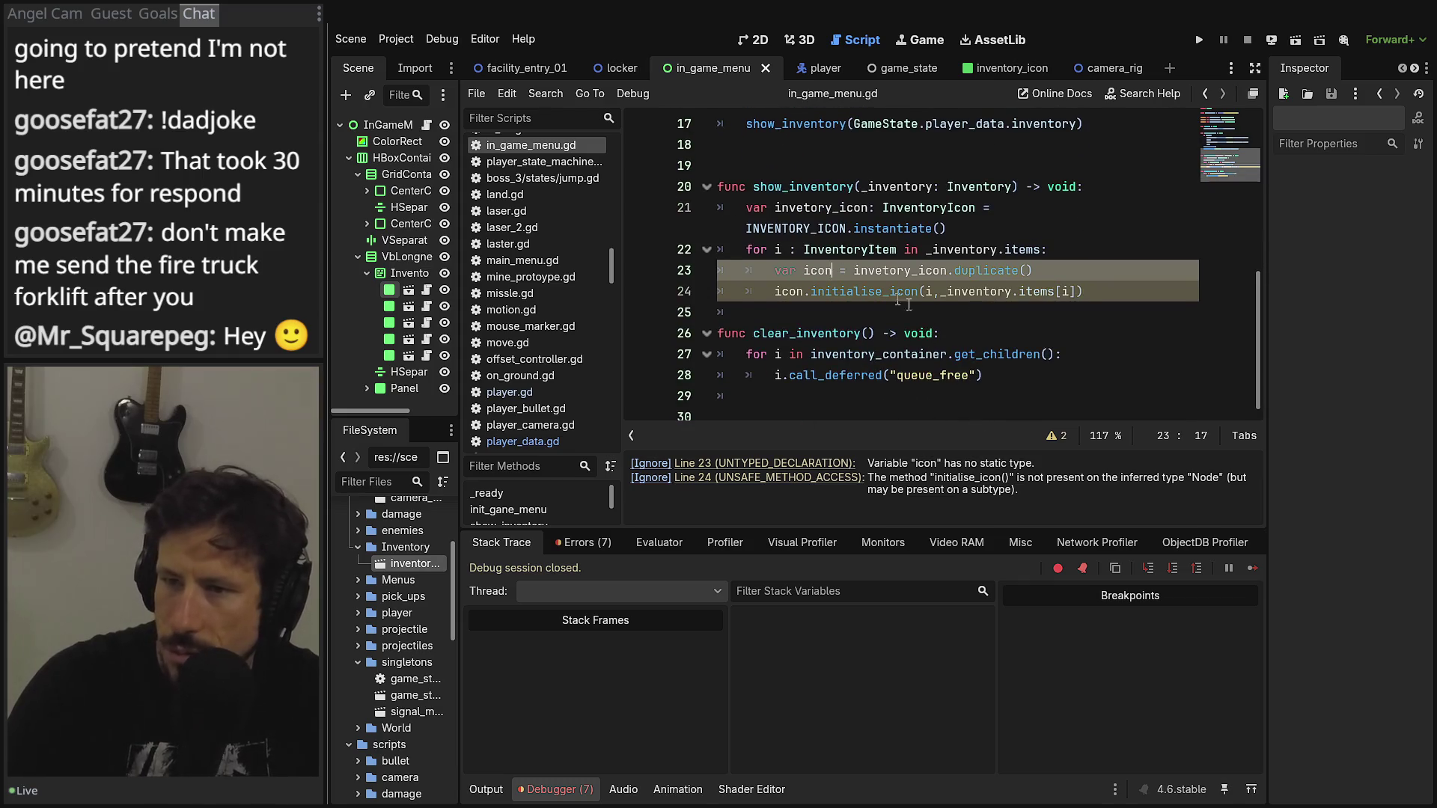
text(: I)
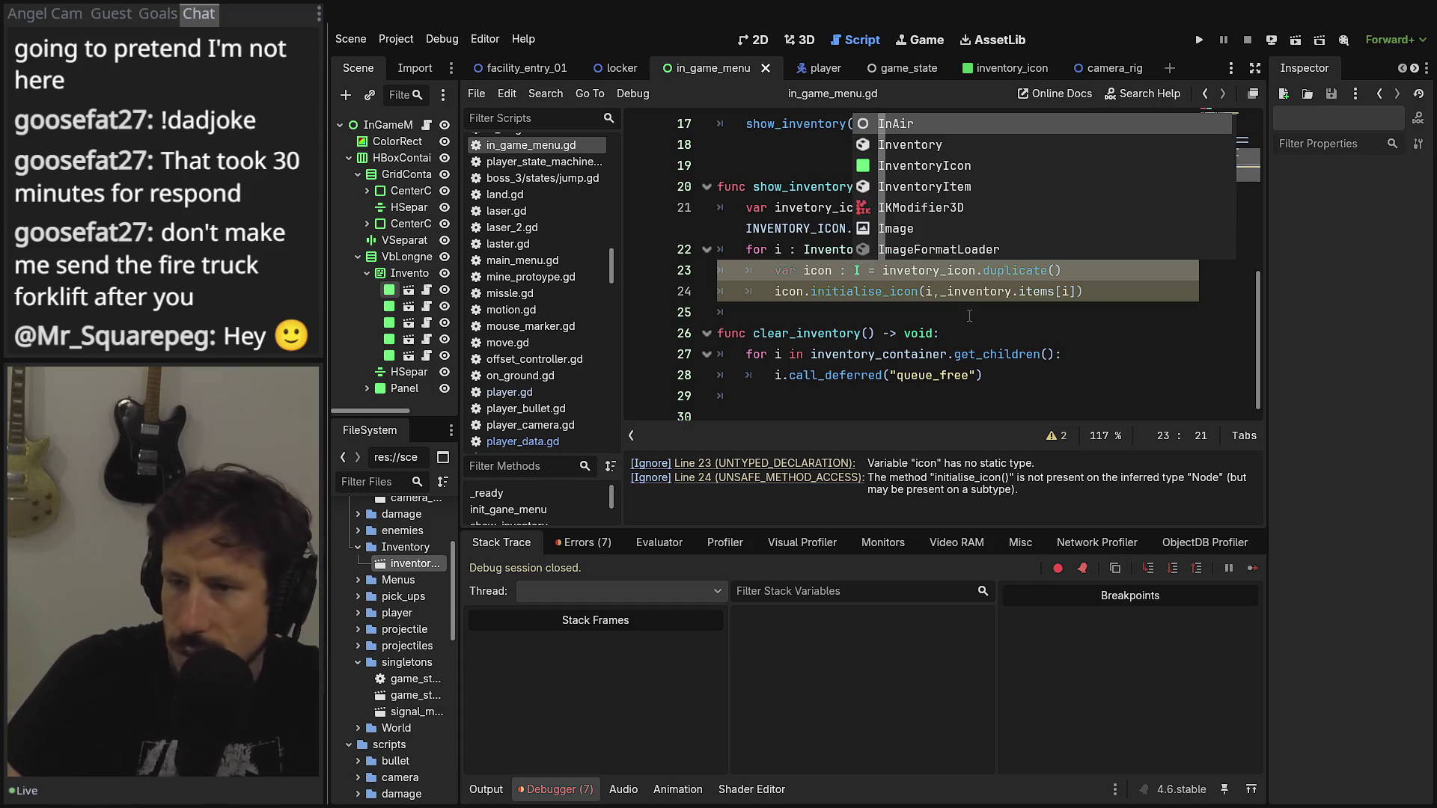
key(Down)
key(Down)
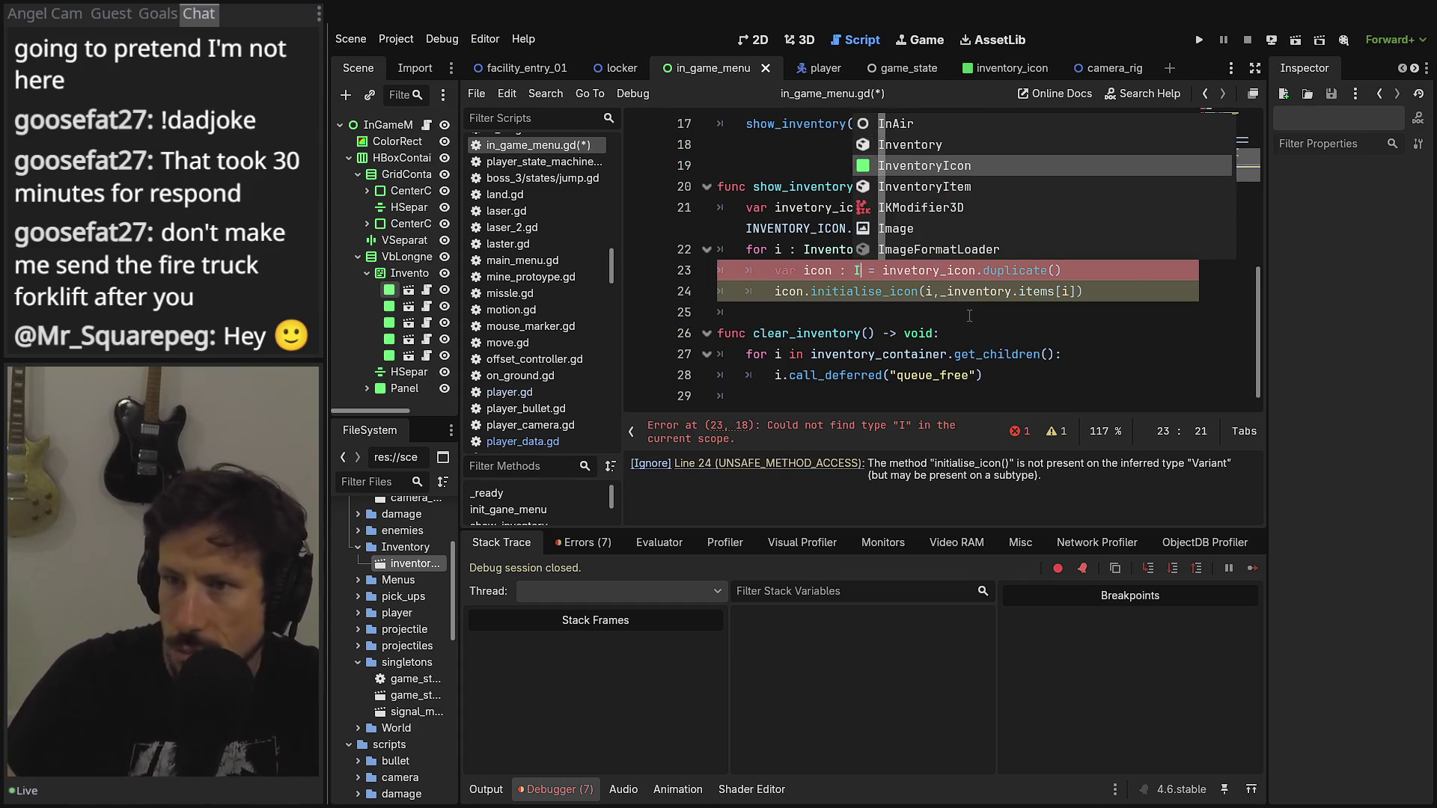
key(Return)
click(1094, 384)
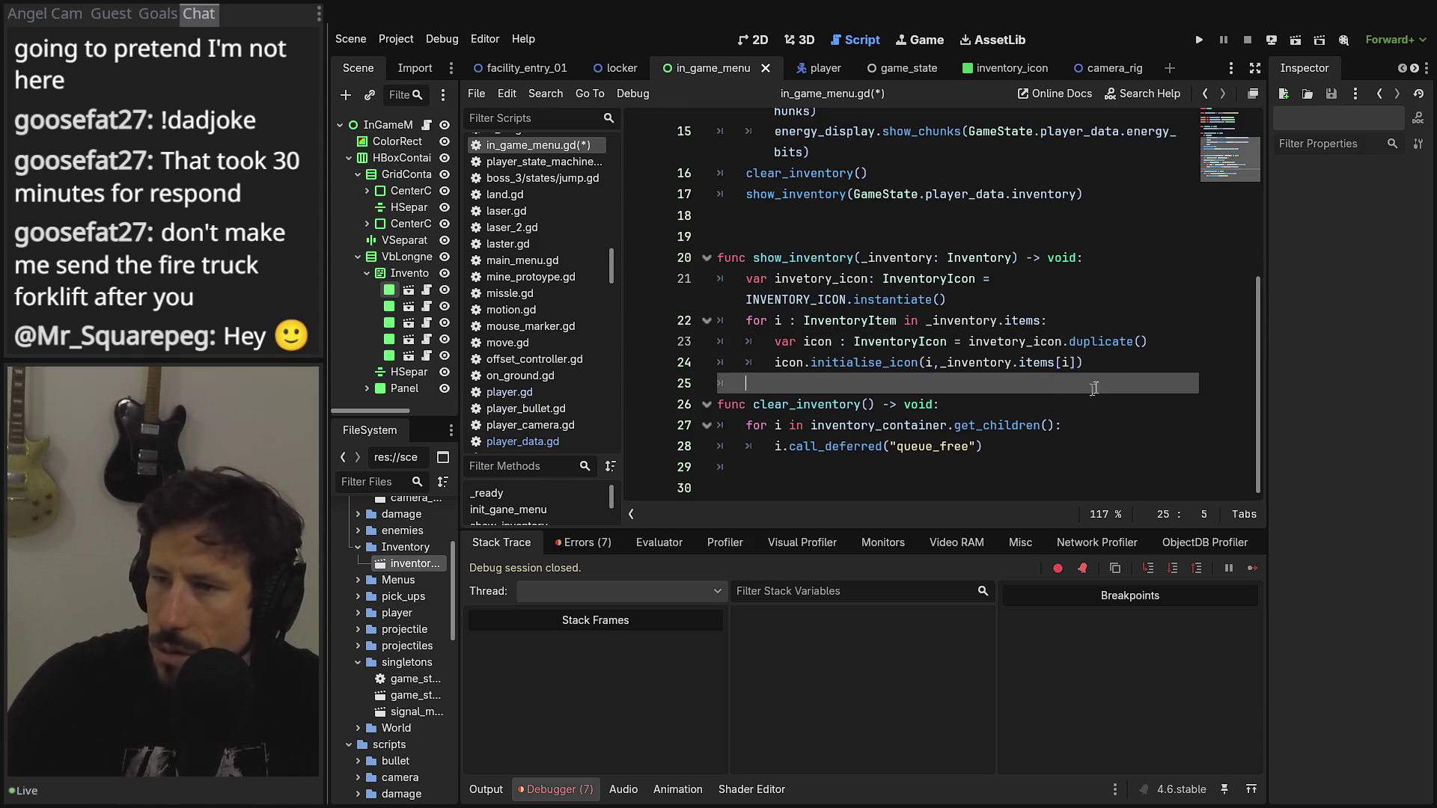
key(ctrl+s)
click(1198, 40)
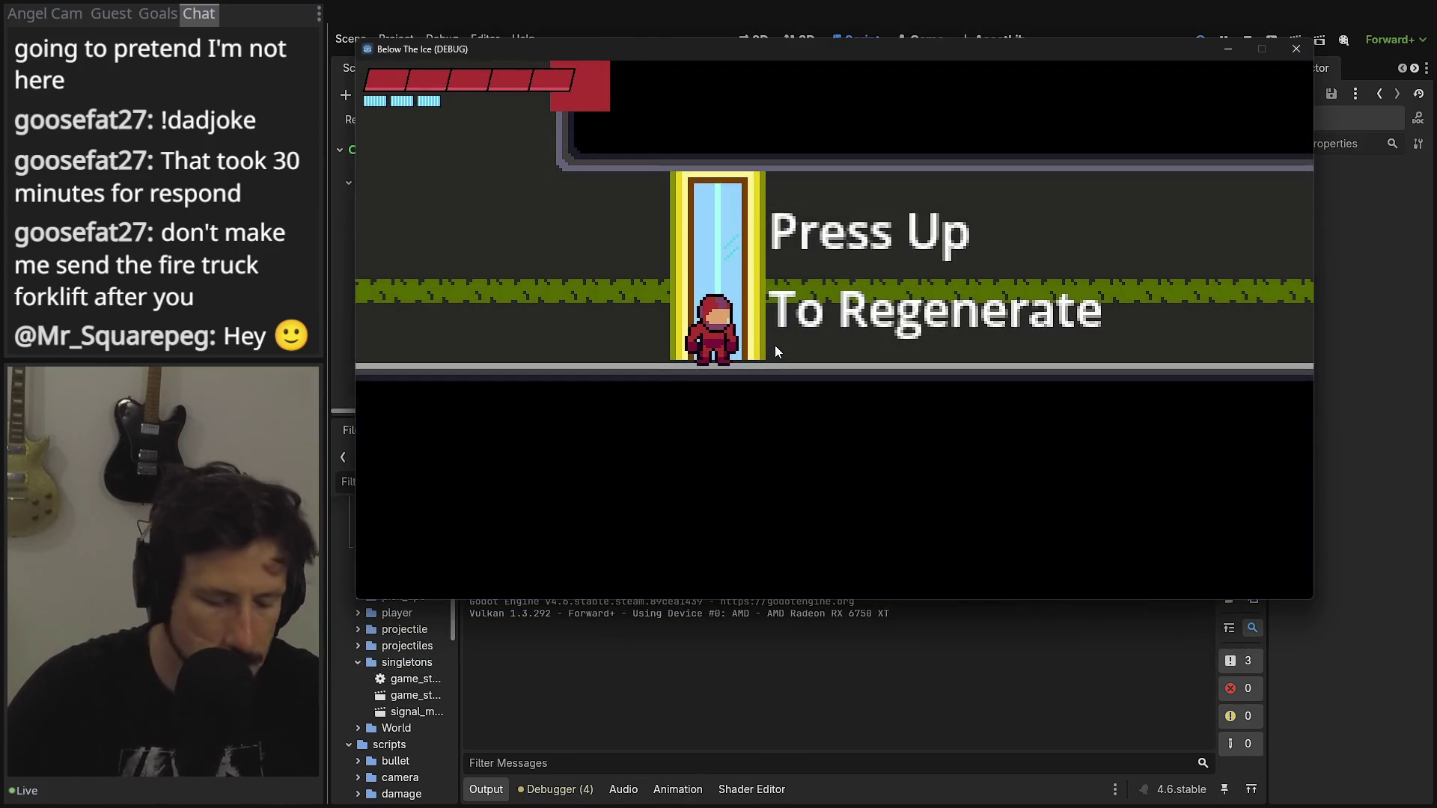
- Let the run break at line 12 of inventory_icon.gd, where assigning texture fails on a null icon
key(Up)
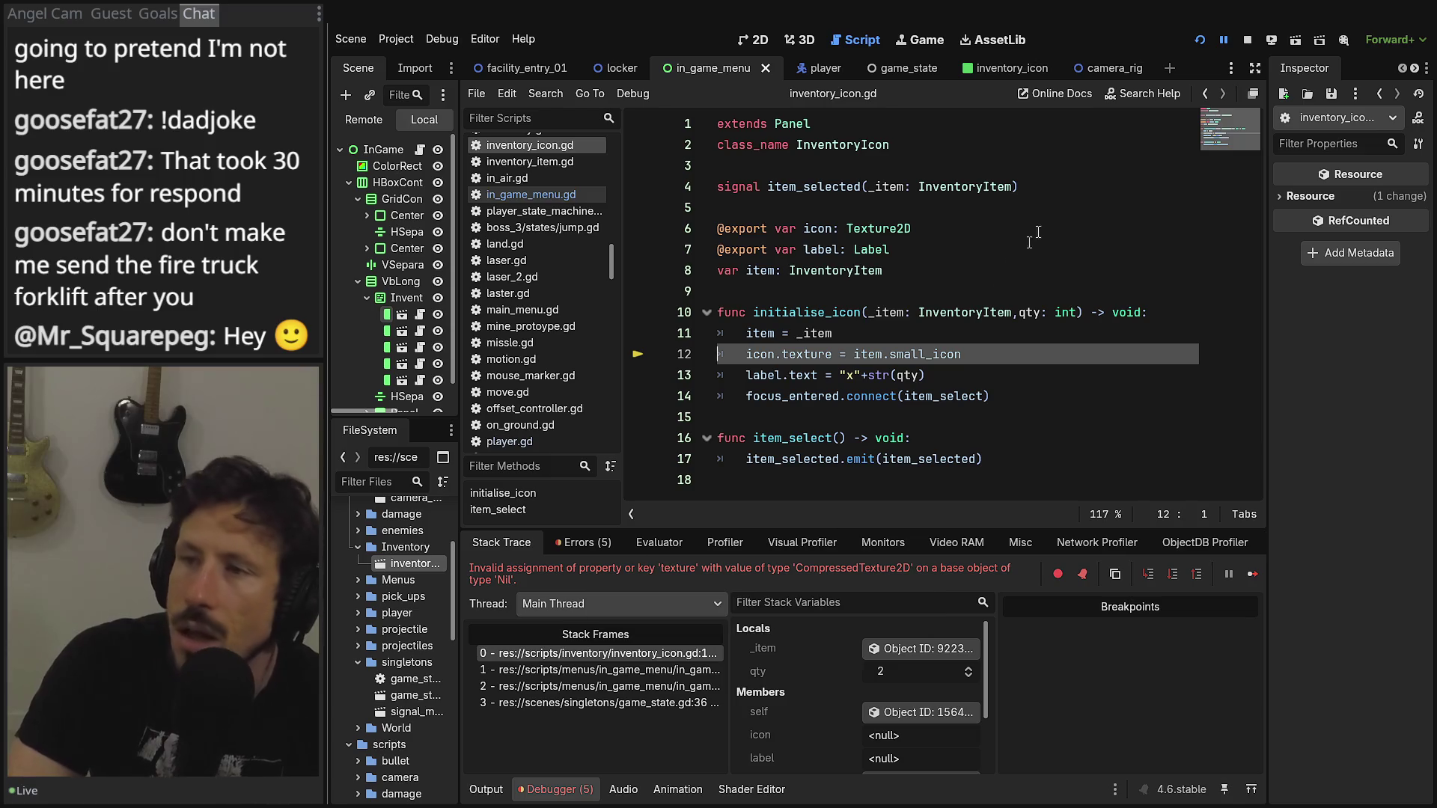
- Stop debugging, open the inventory_icon scene, and assign the Label node to its Label property
click(1246, 39)
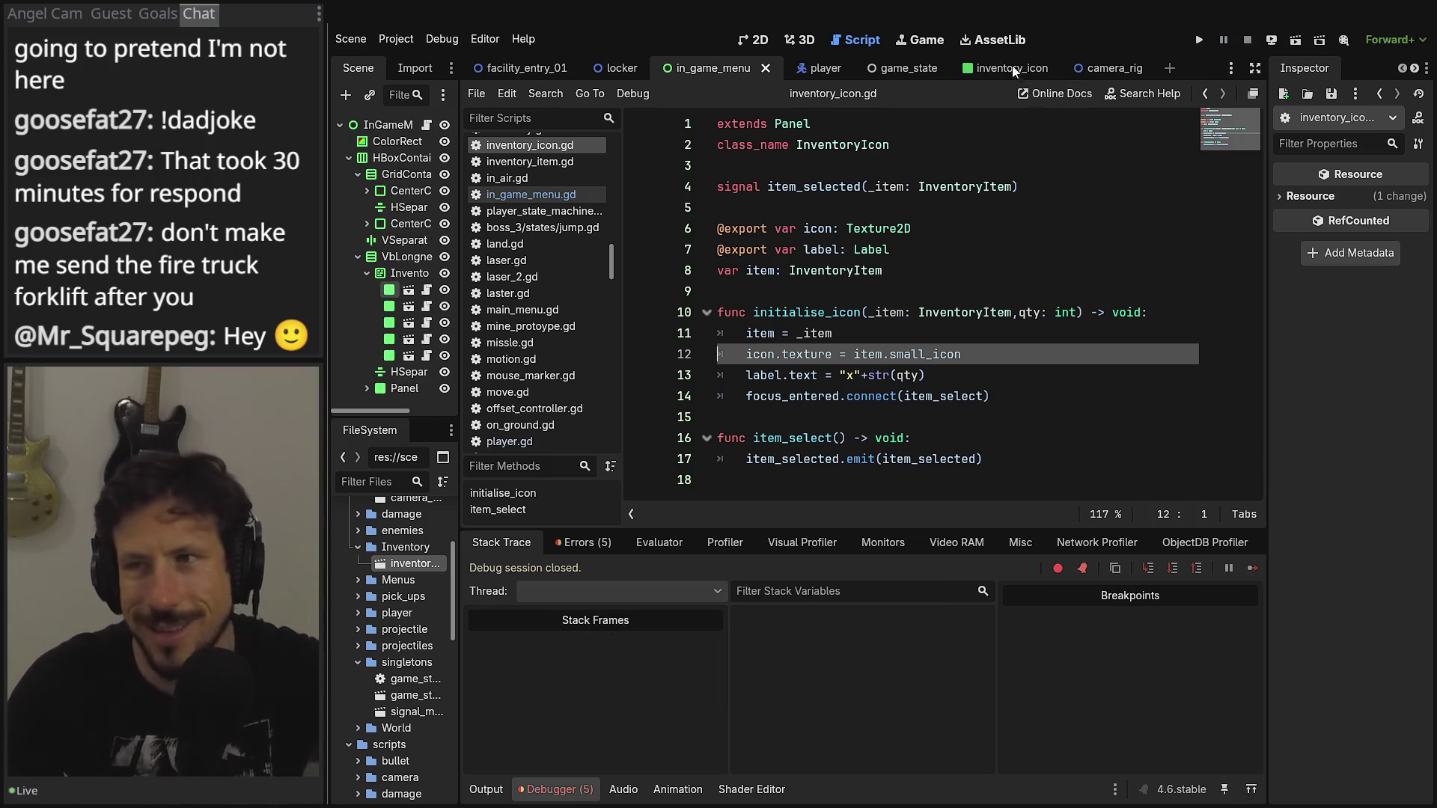
click(1002, 67)
click(374, 125)
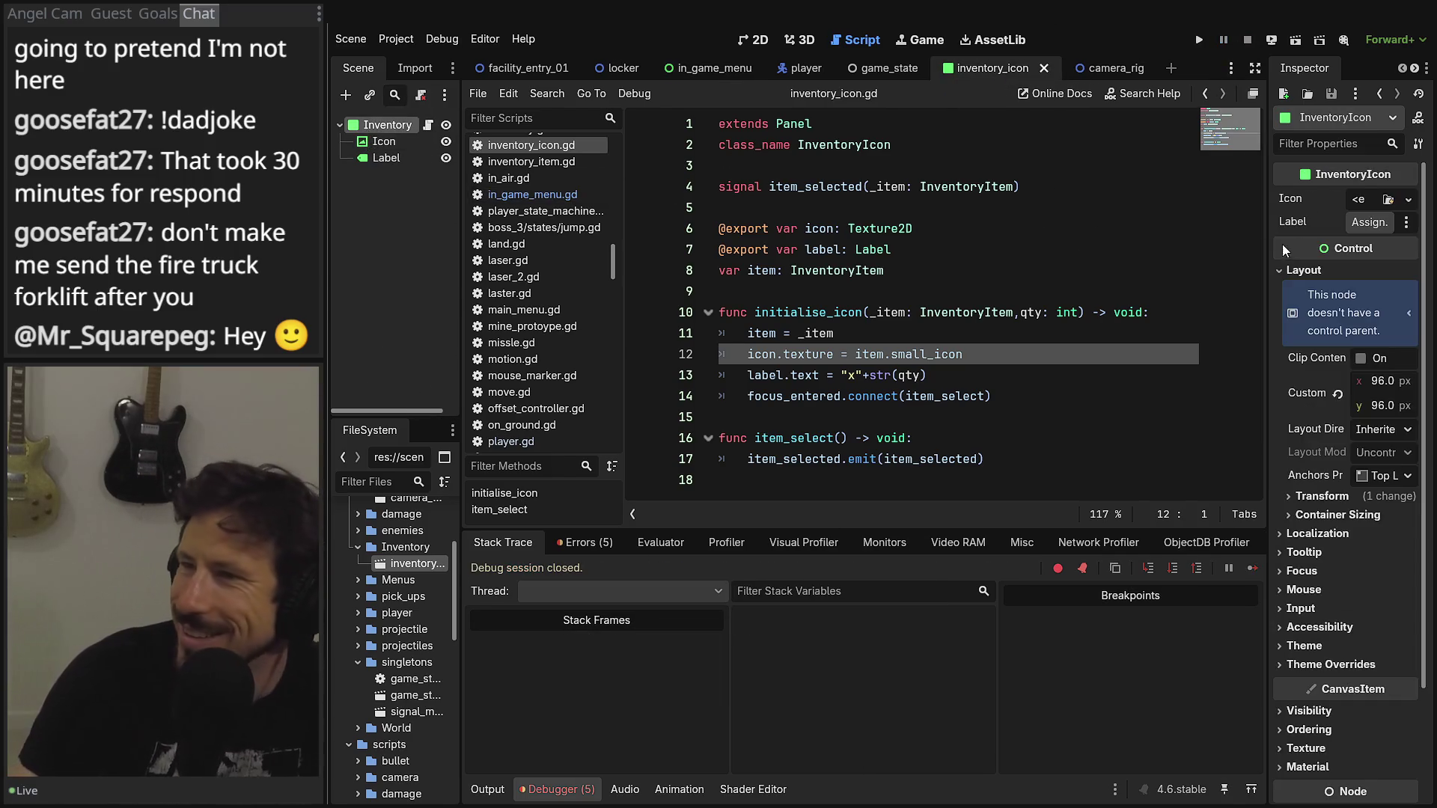
click(1369, 222)
click(662, 234)
double_click(662, 235)
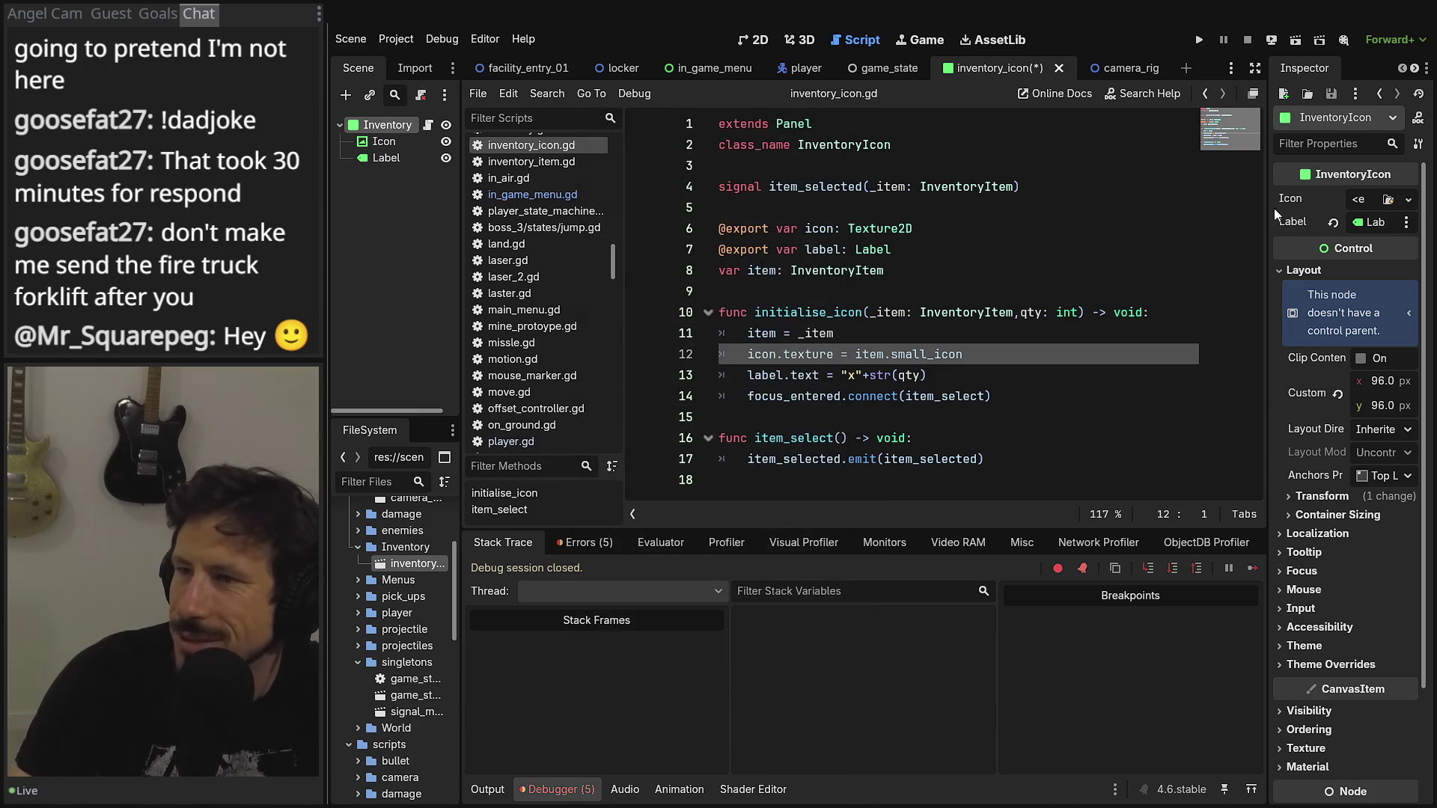
- Change the icon export's type on line 6 from Texture2D to TextureRect and save
click(1321, 204)
key(Escape)
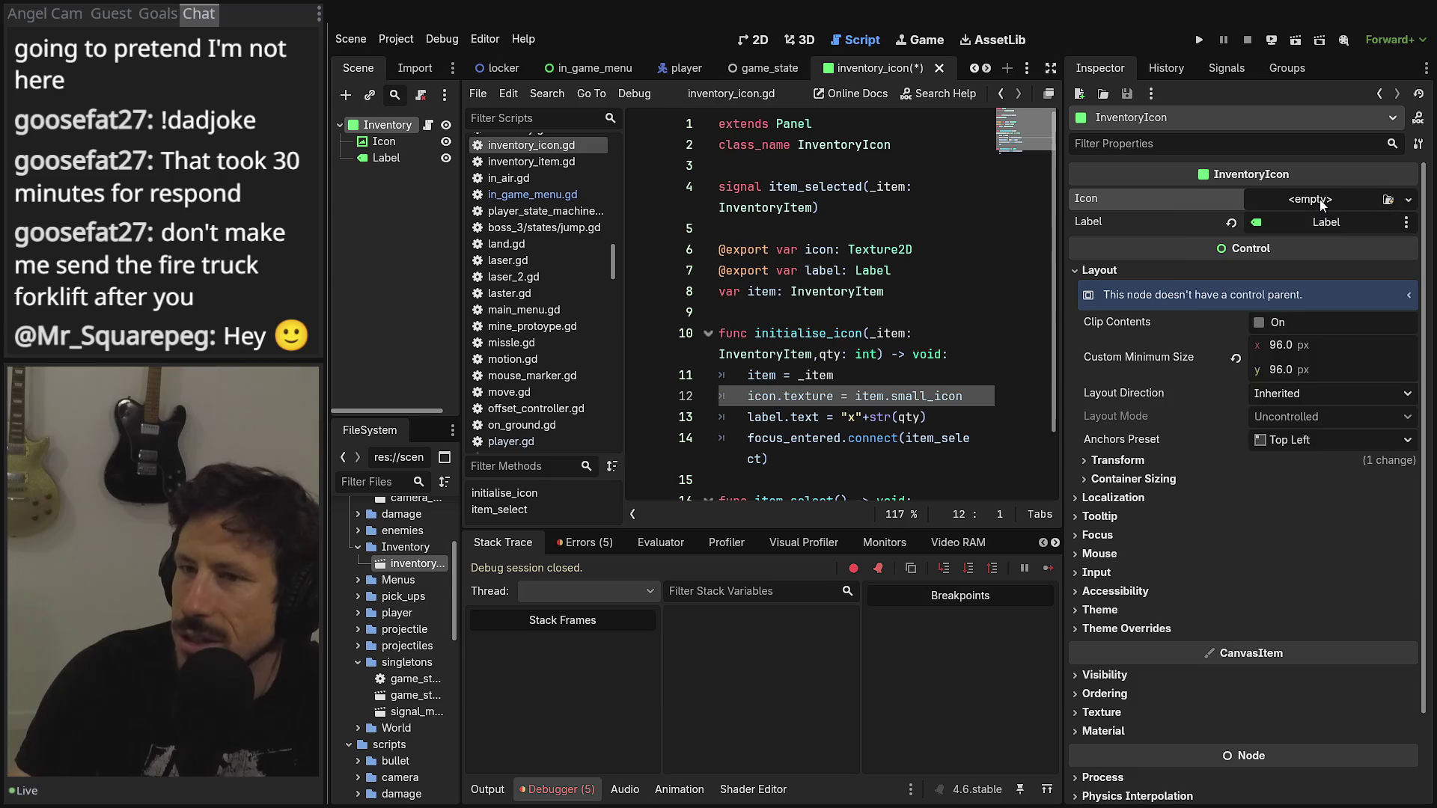
double_click(879, 249)
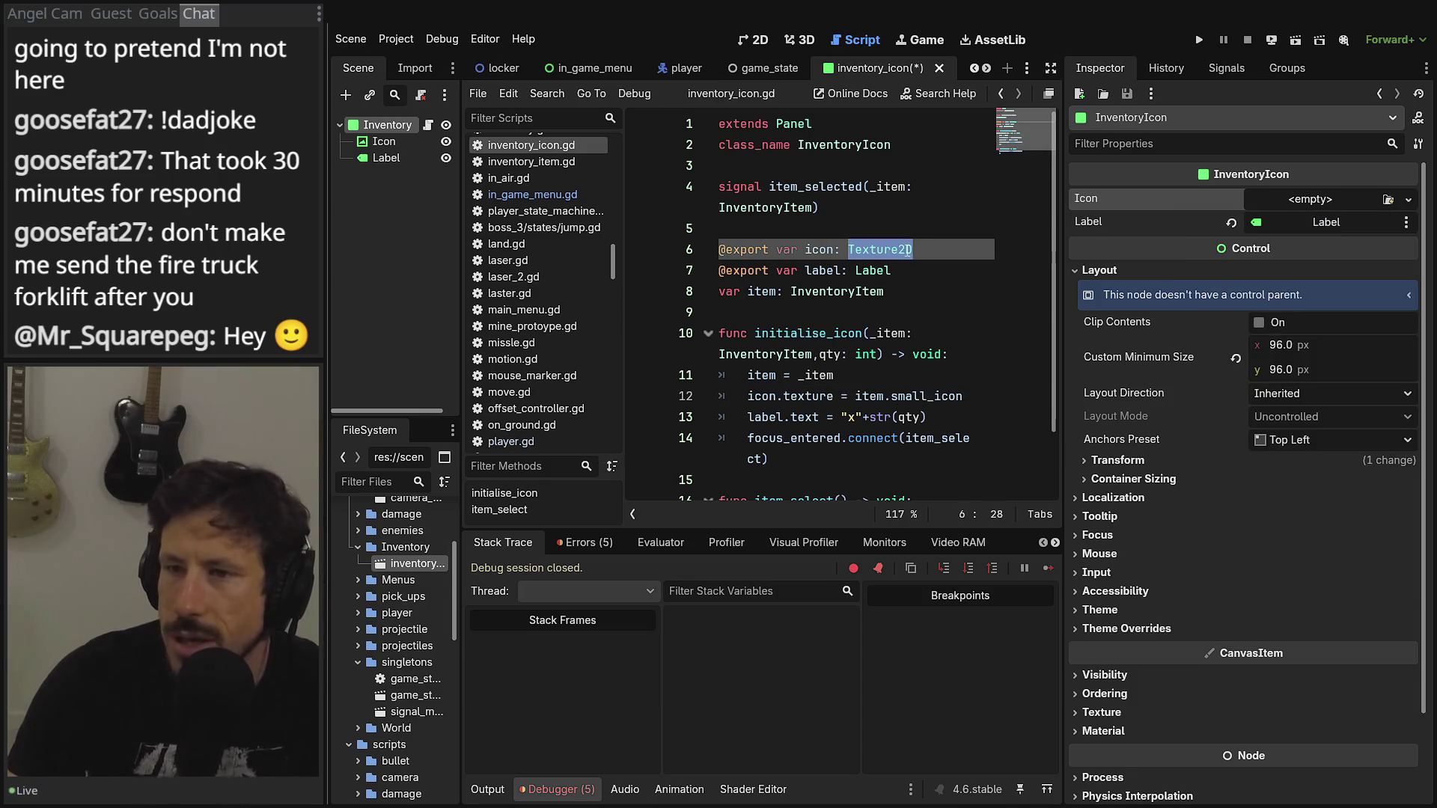
text(T)
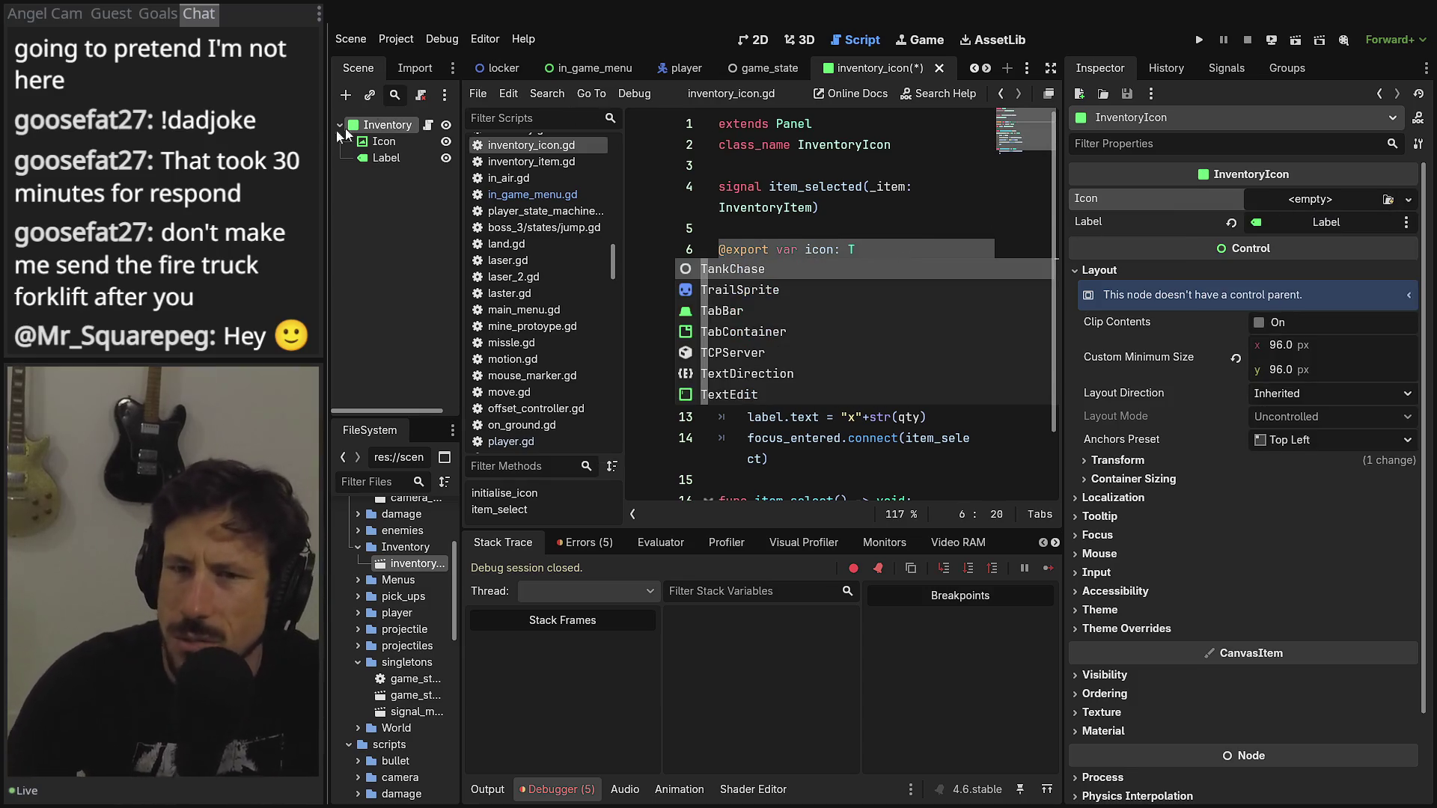
click(386, 142)
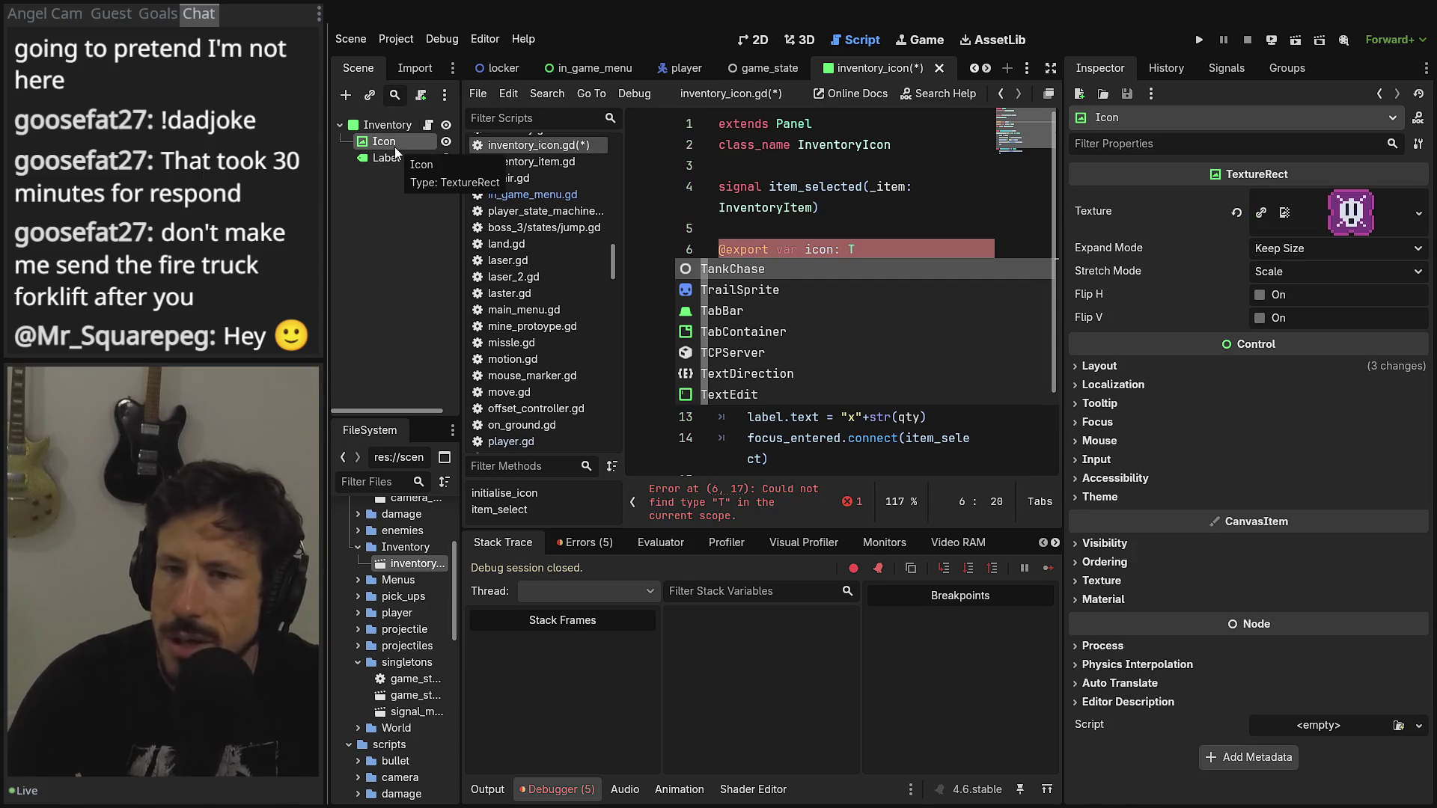
click(902, 254)
text(ex)
text(t)
text(ureR)
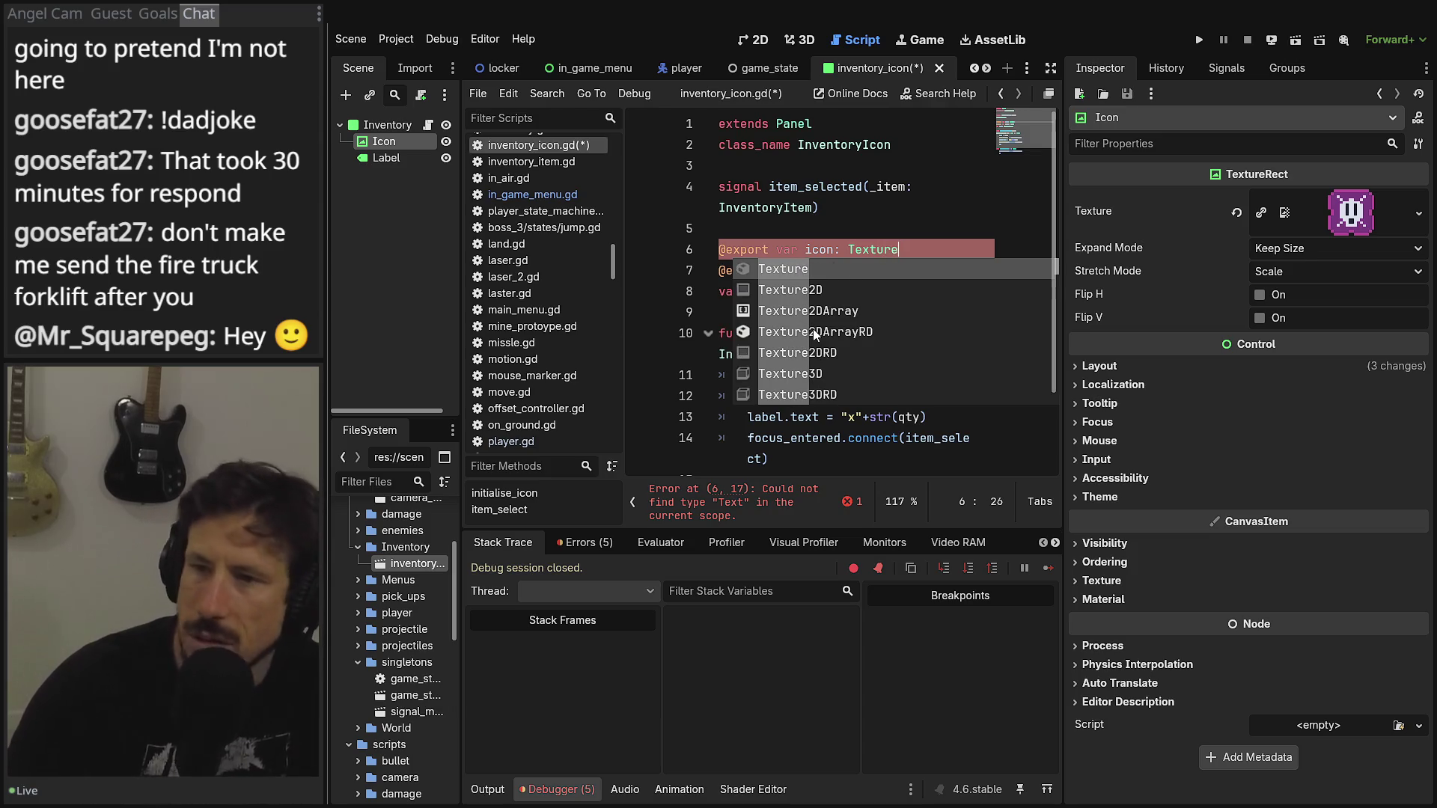
key(Return)
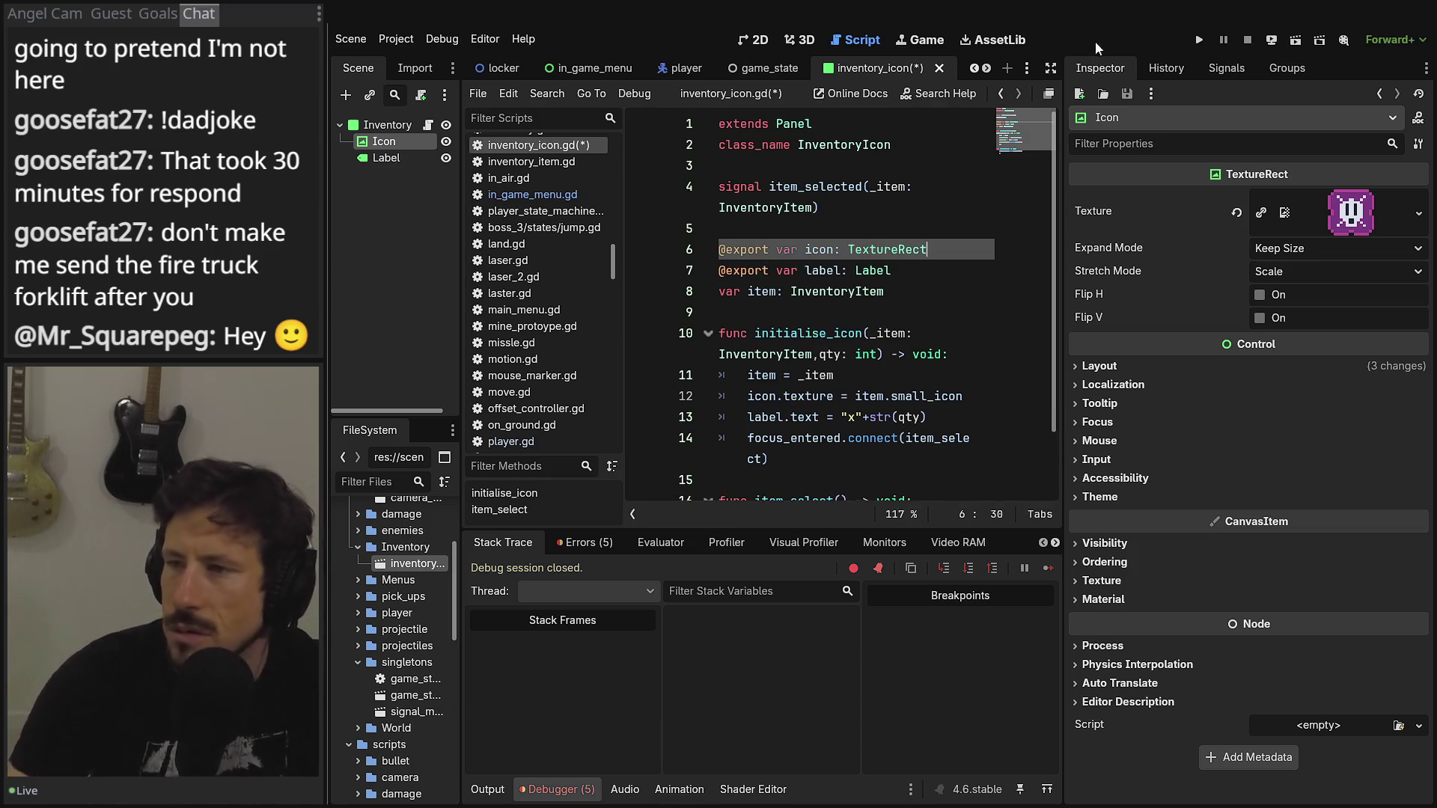
key(ctrl+s)
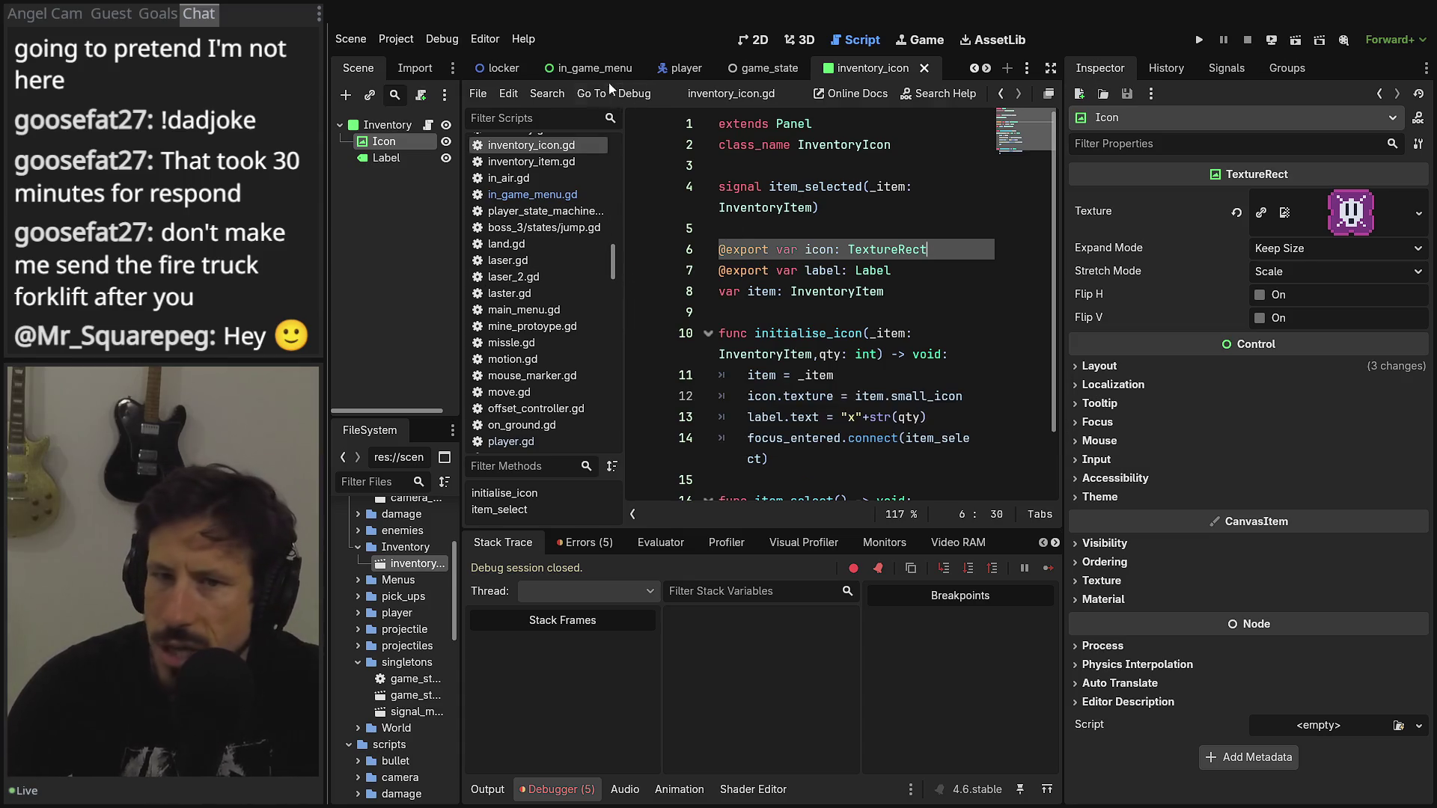
- Assign the Icon node to the root's Icon property and run the game
click(388, 126)
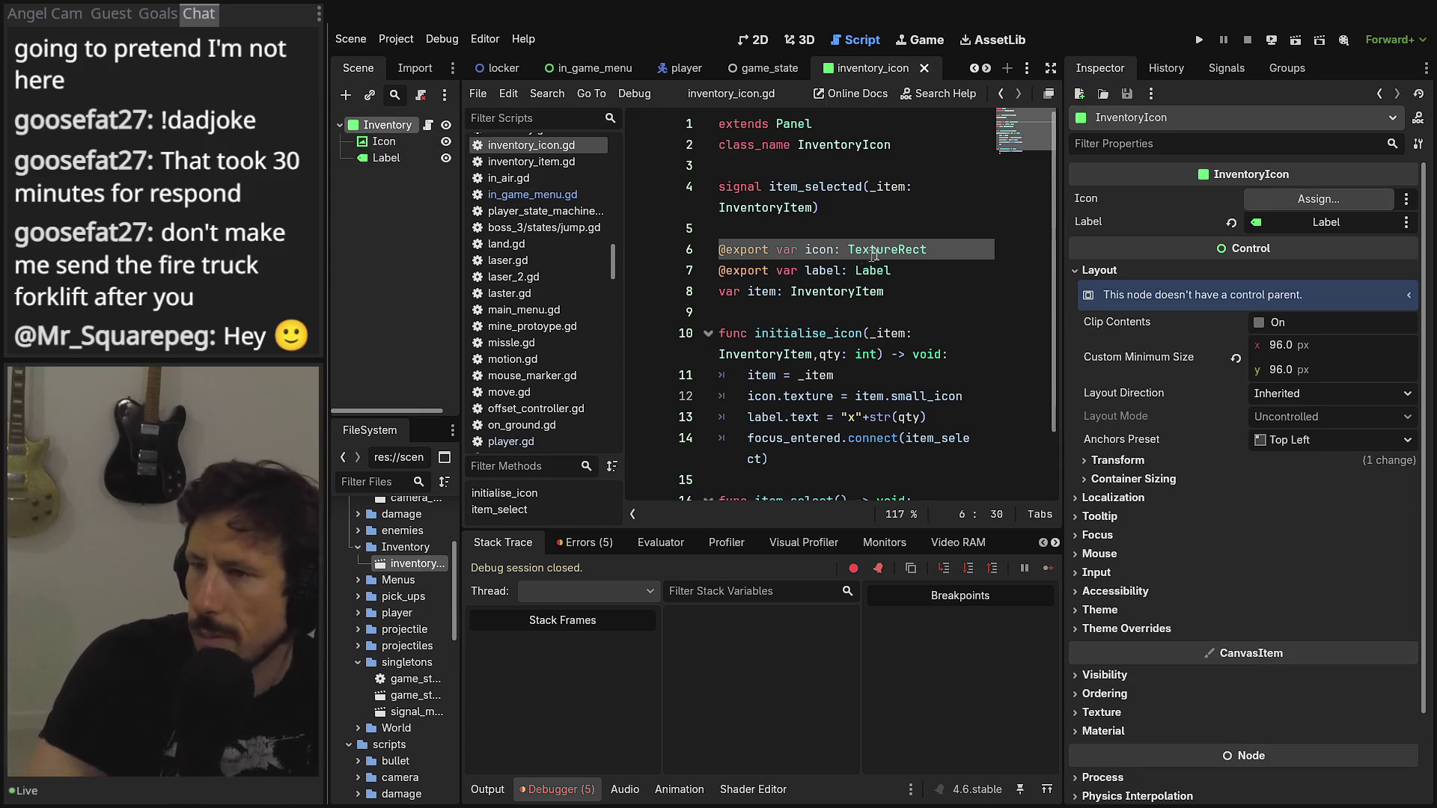
click(1290, 199)
double_click(672, 231)
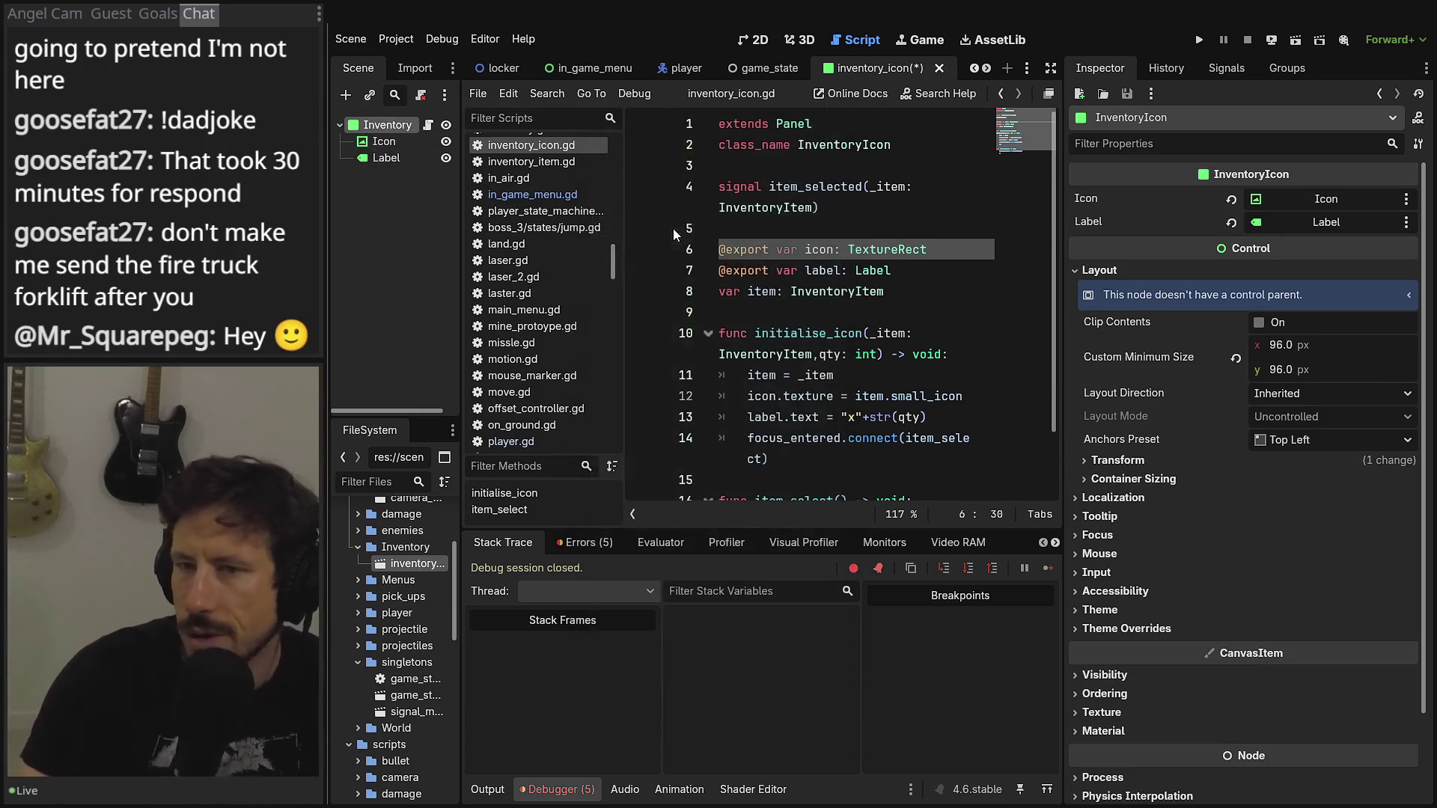
click(1199, 40)
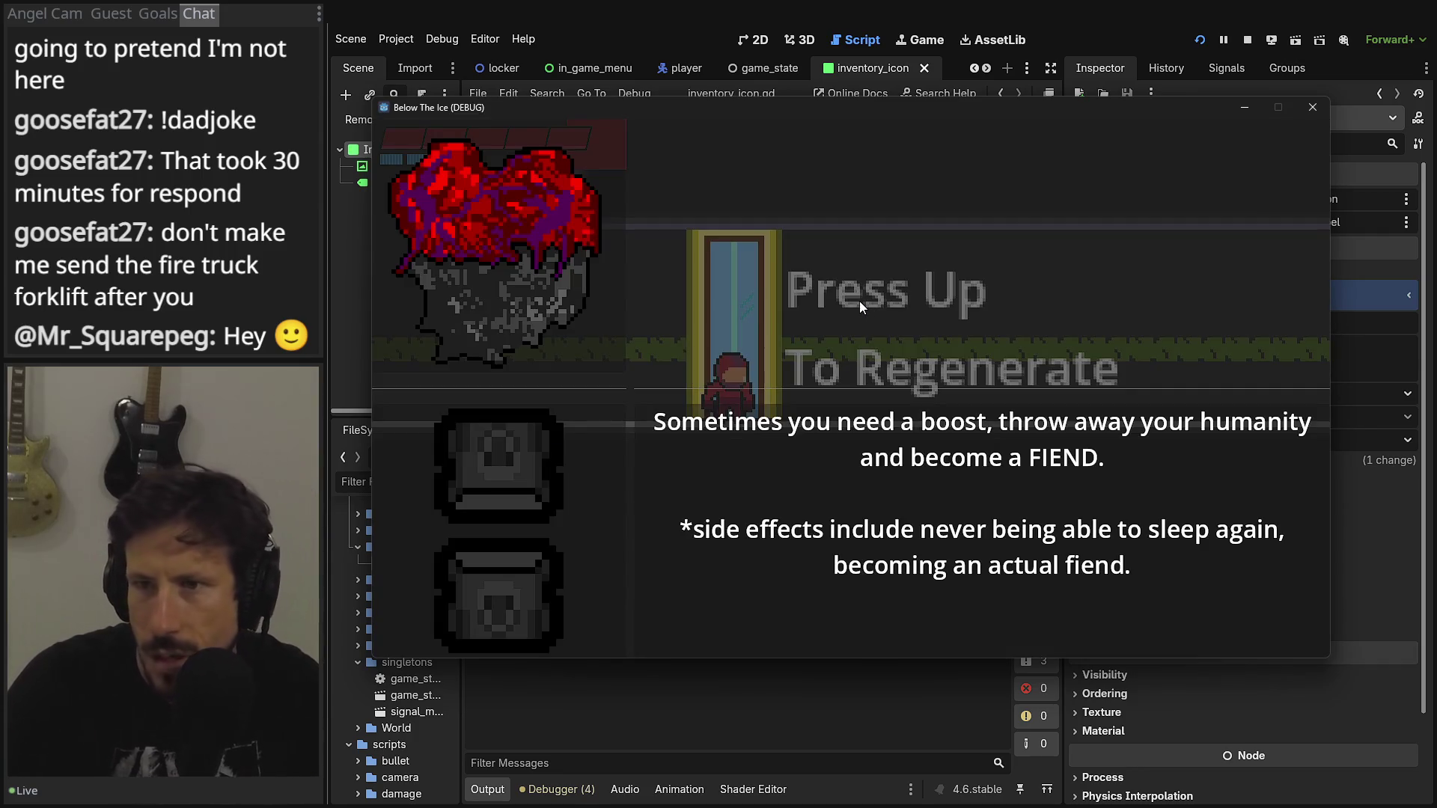
- Move and shrink the game window, close it, and switch to the in_game_menu scene
drag(679, 110, 676, 73)
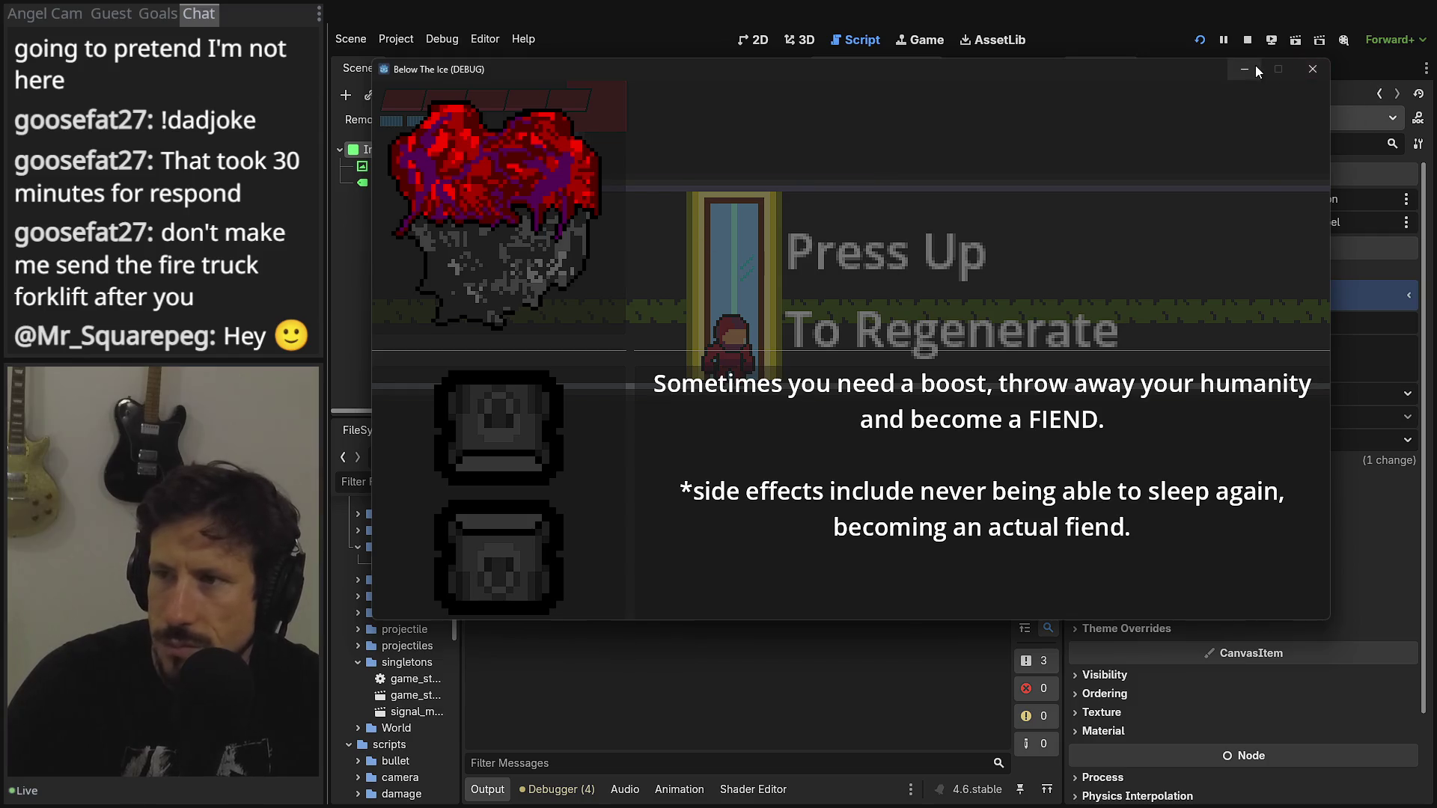
drag(791, 76, 741, 81)
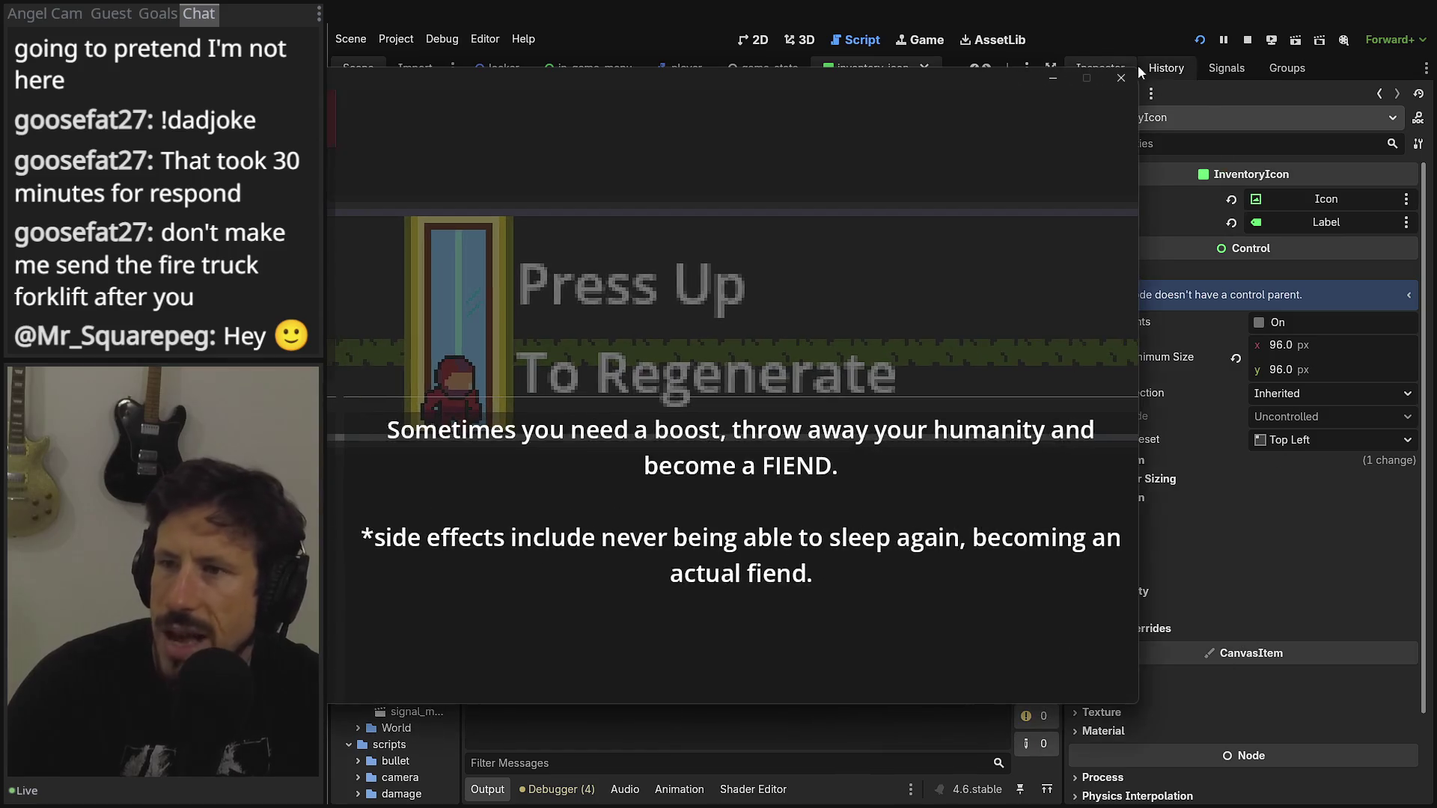
click(1124, 79)
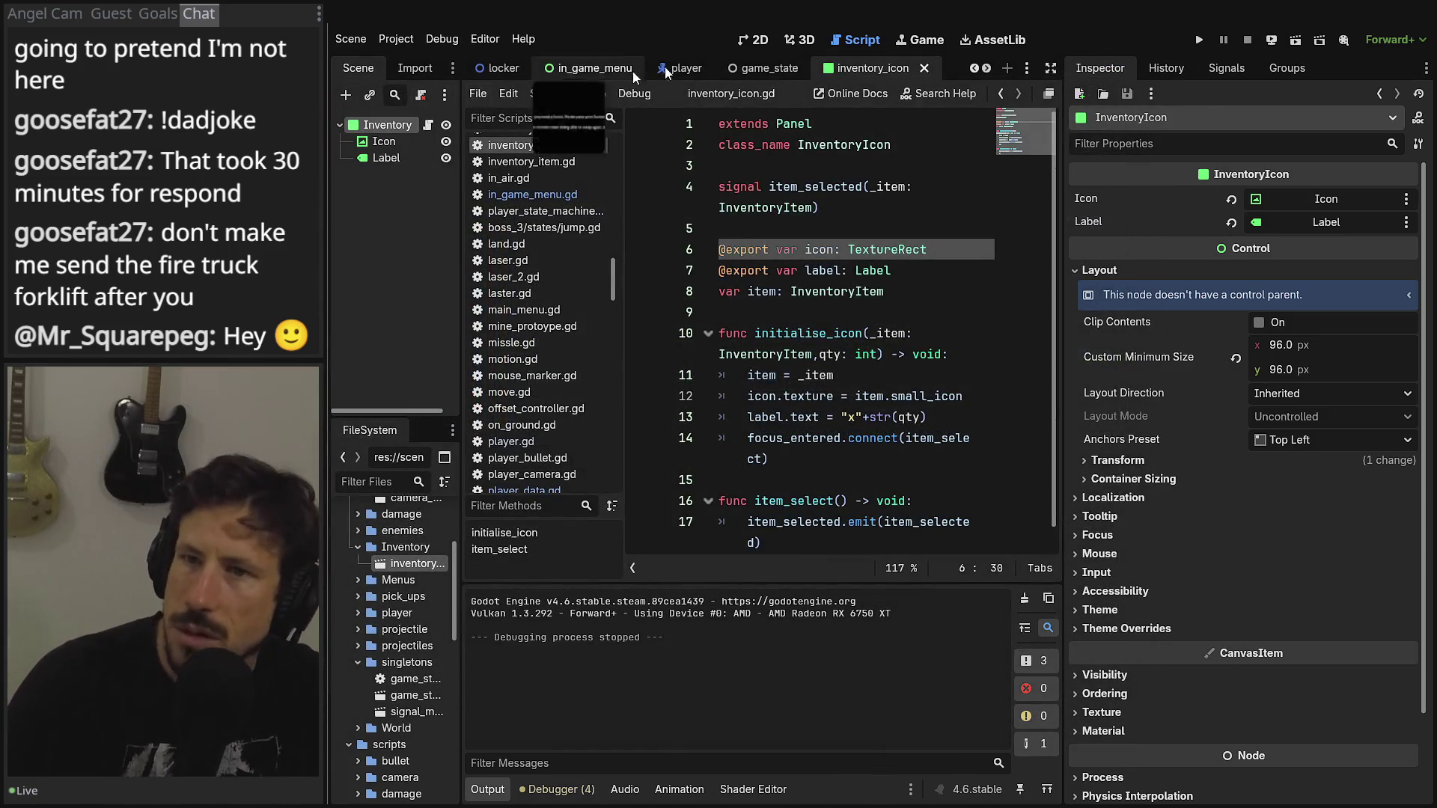
click(591, 68)
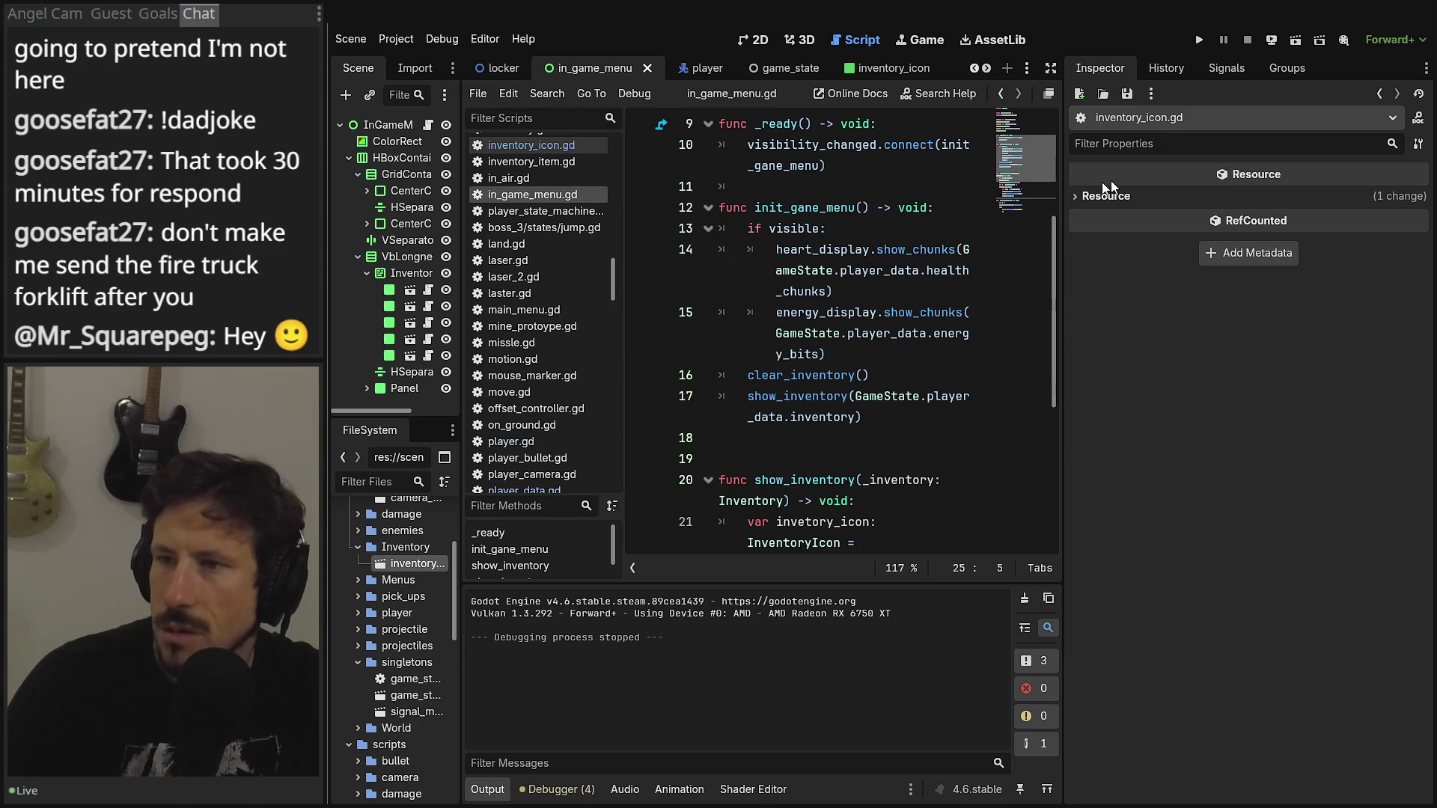
- Widen the code editor and put in_game_menu.gd in distraction-free mode
drag(1062, 430, 1267, 430)
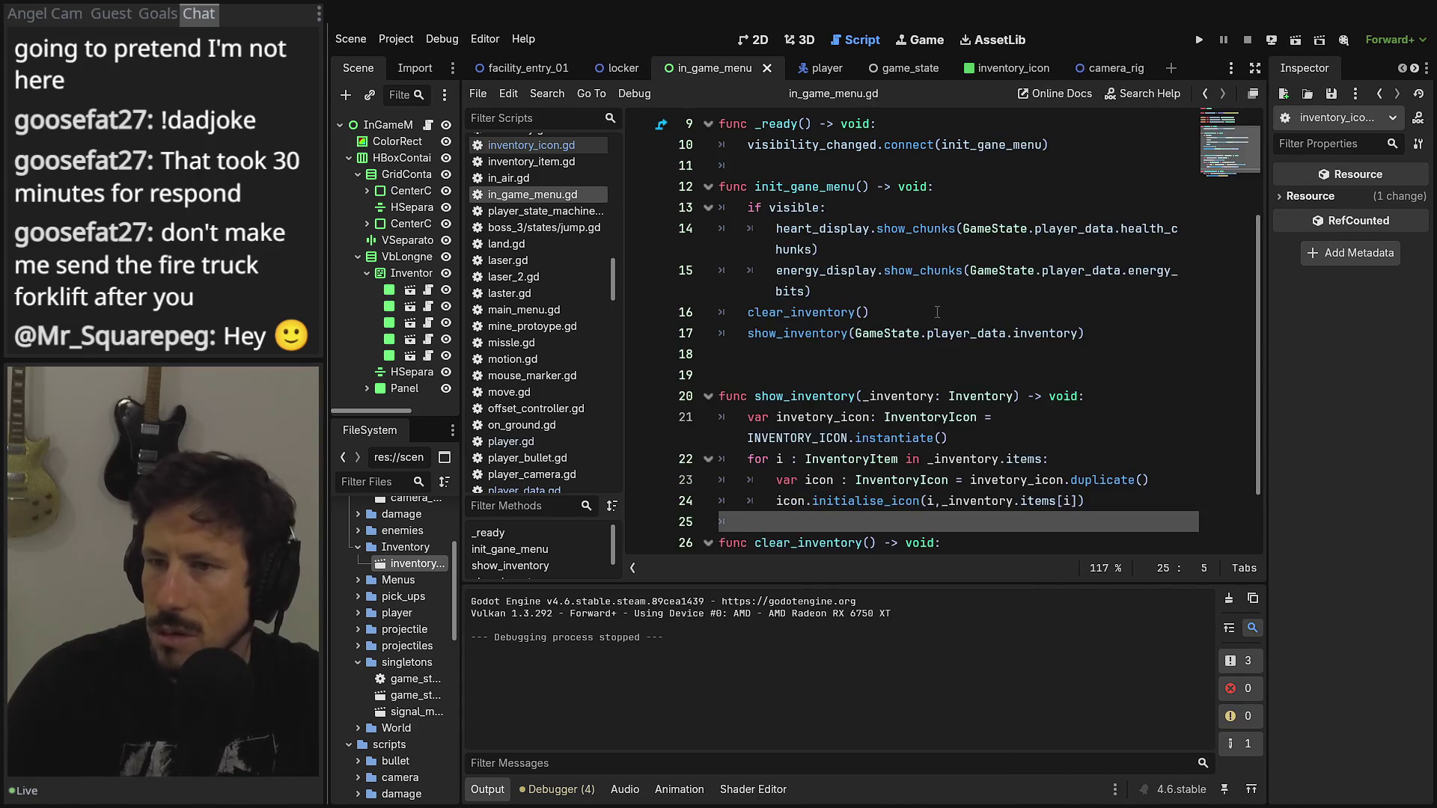
click(1032, 312)
click(1251, 94)
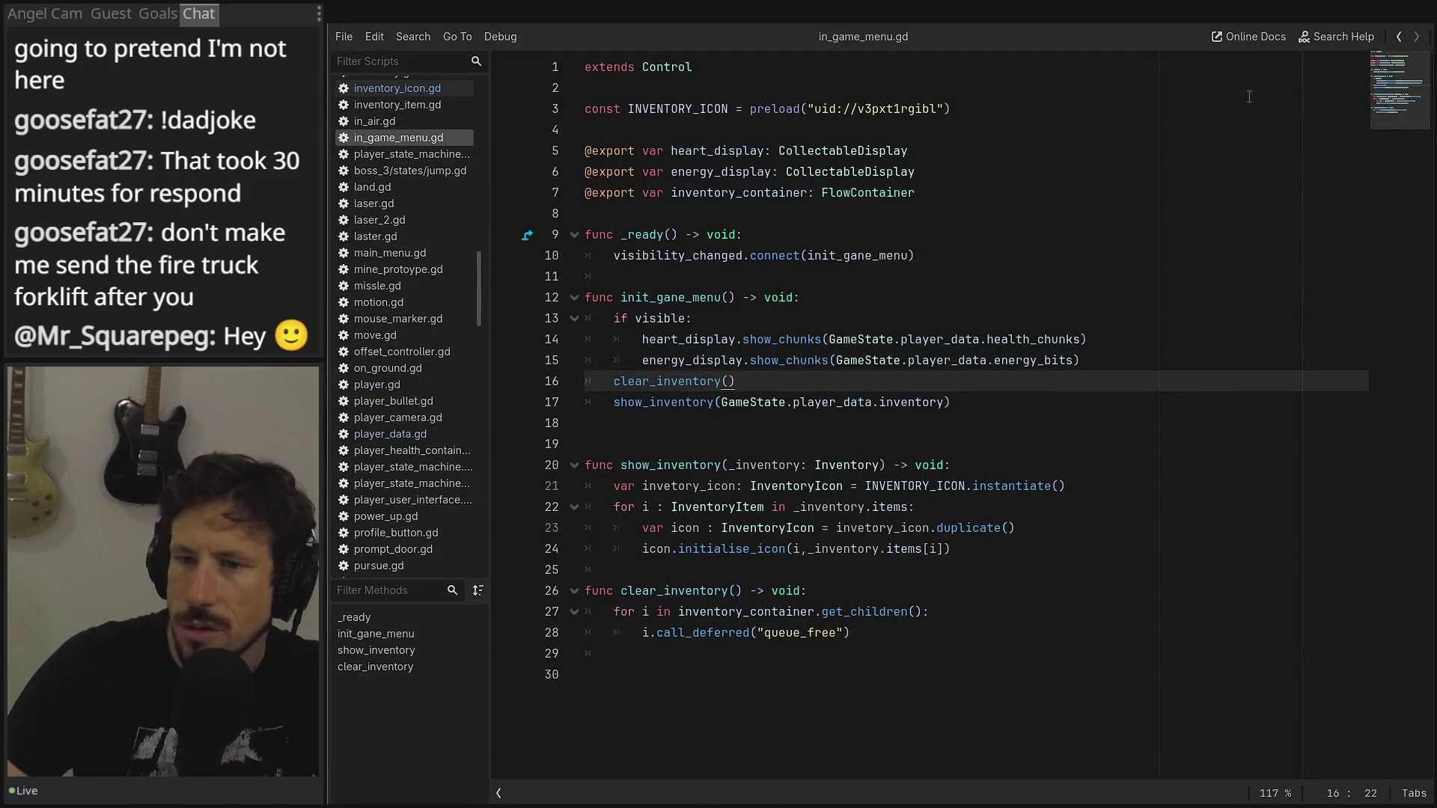
- Insert a new indented line after the initialise_icon call on line 24
double_click(651, 402)
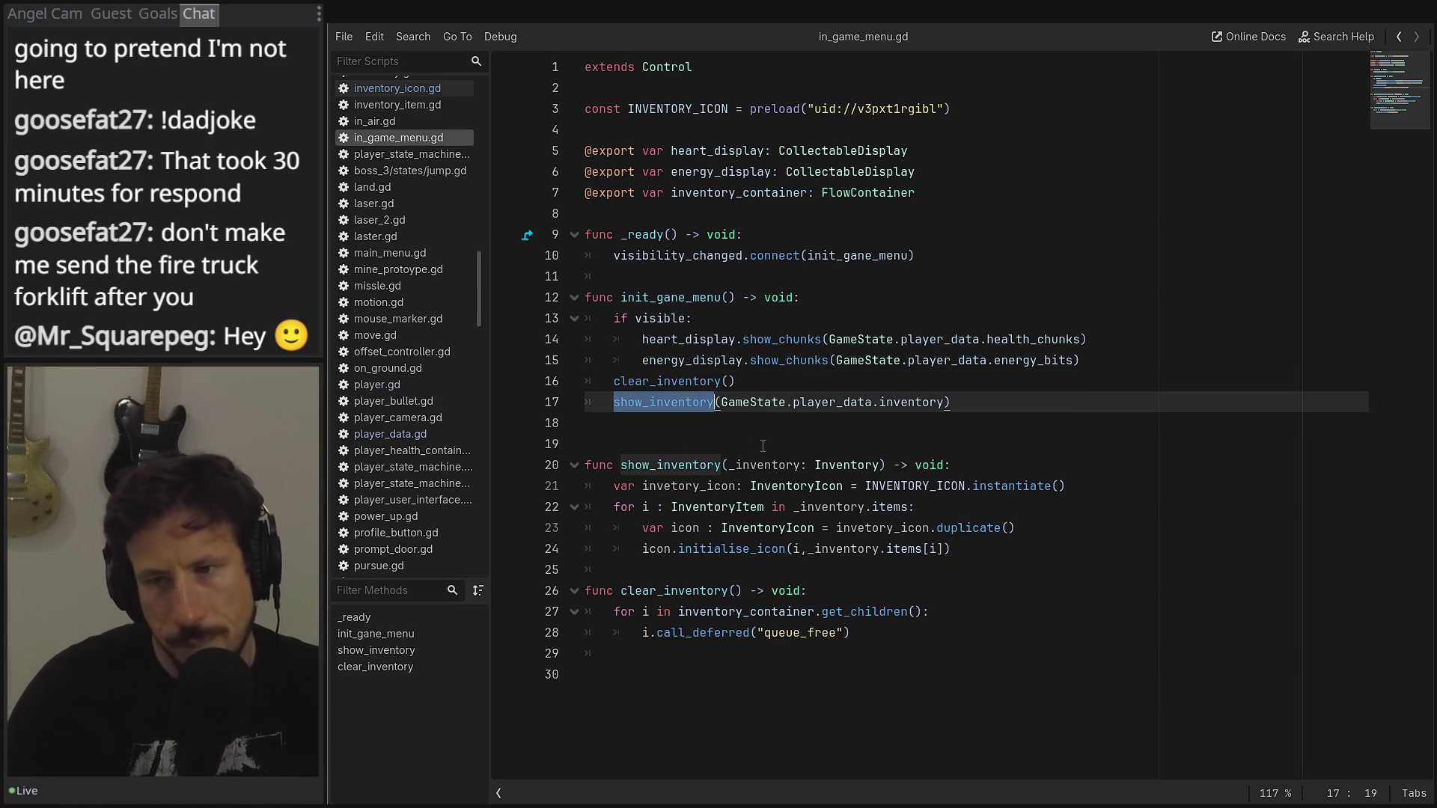
drag(773, 383, 494, 384)
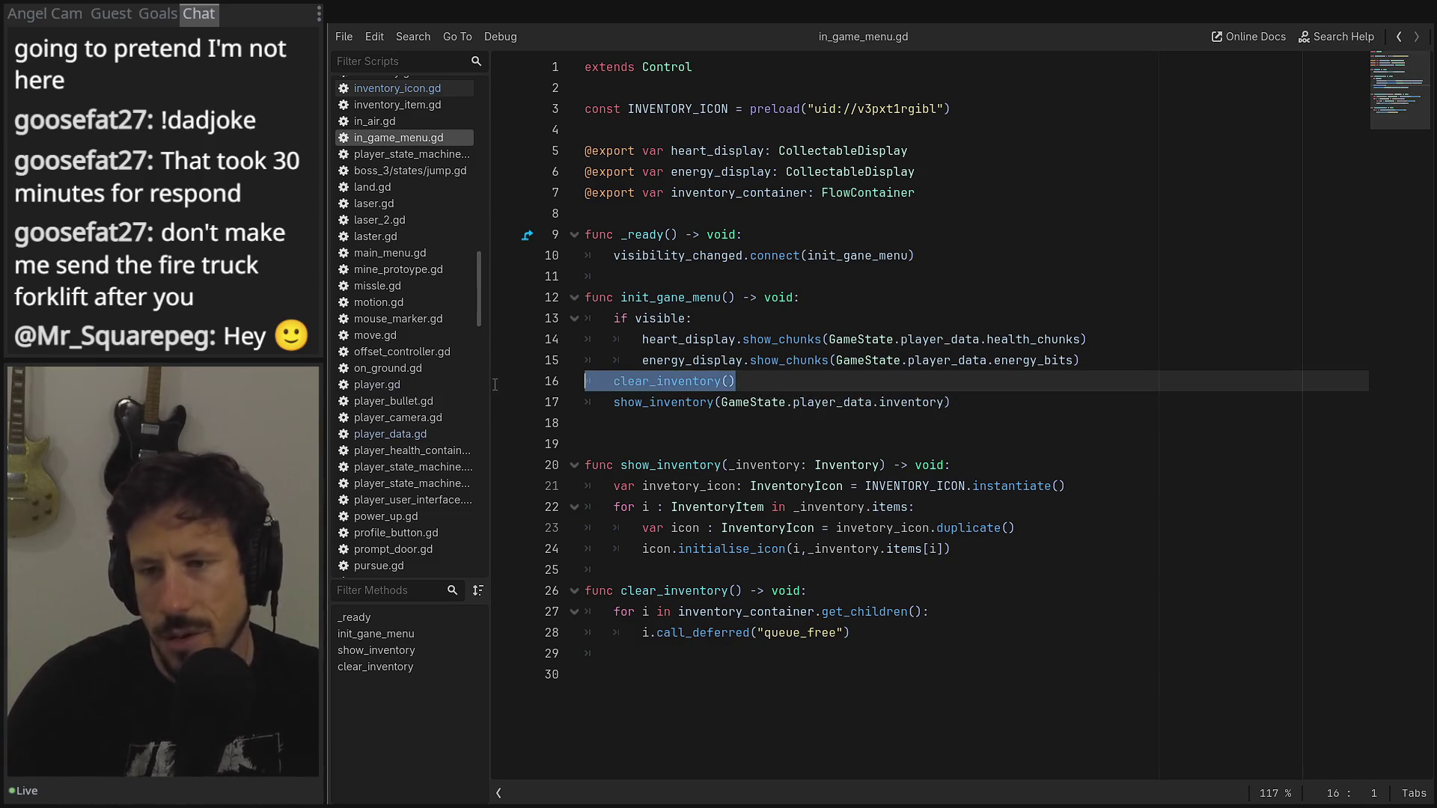
click(1001, 550)
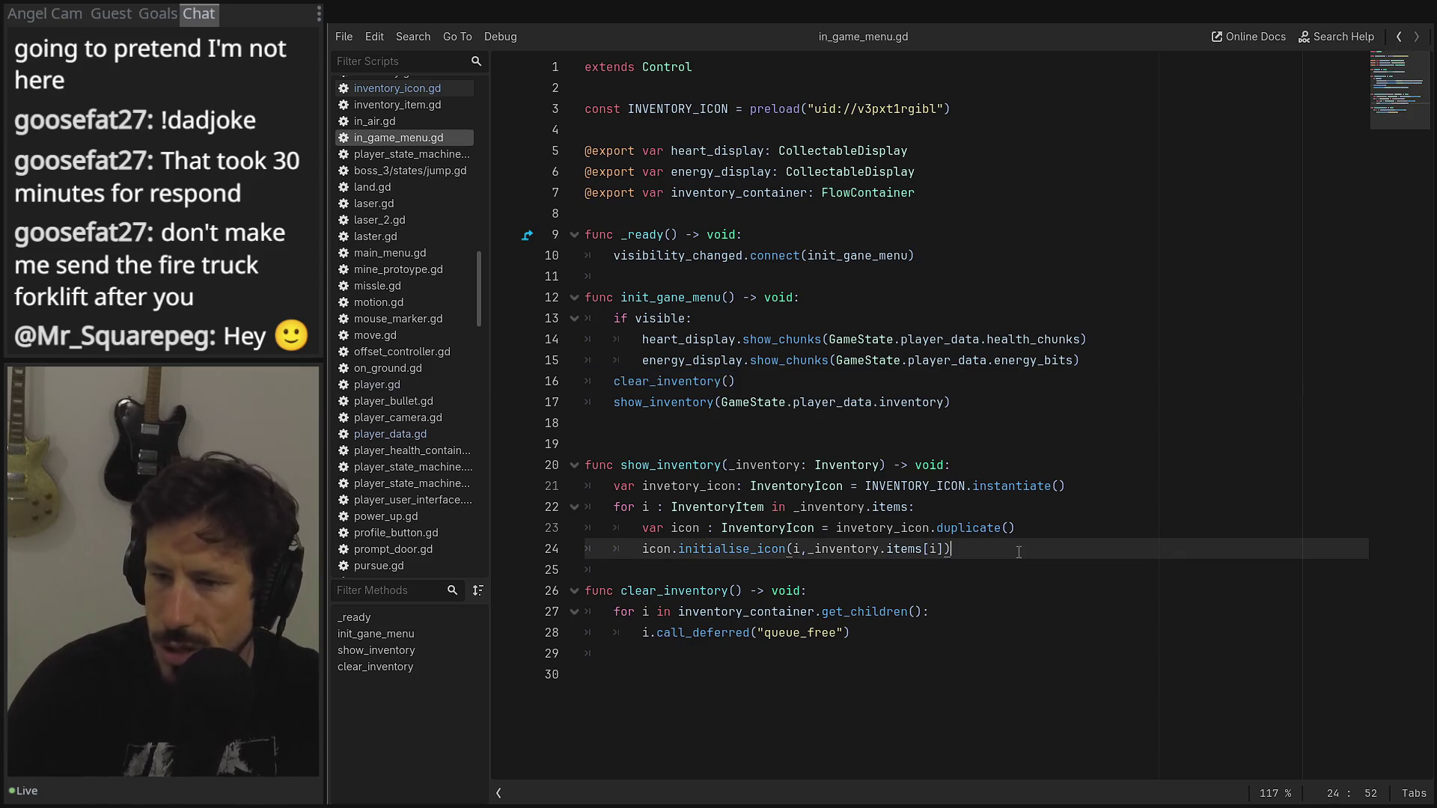
key(Return)
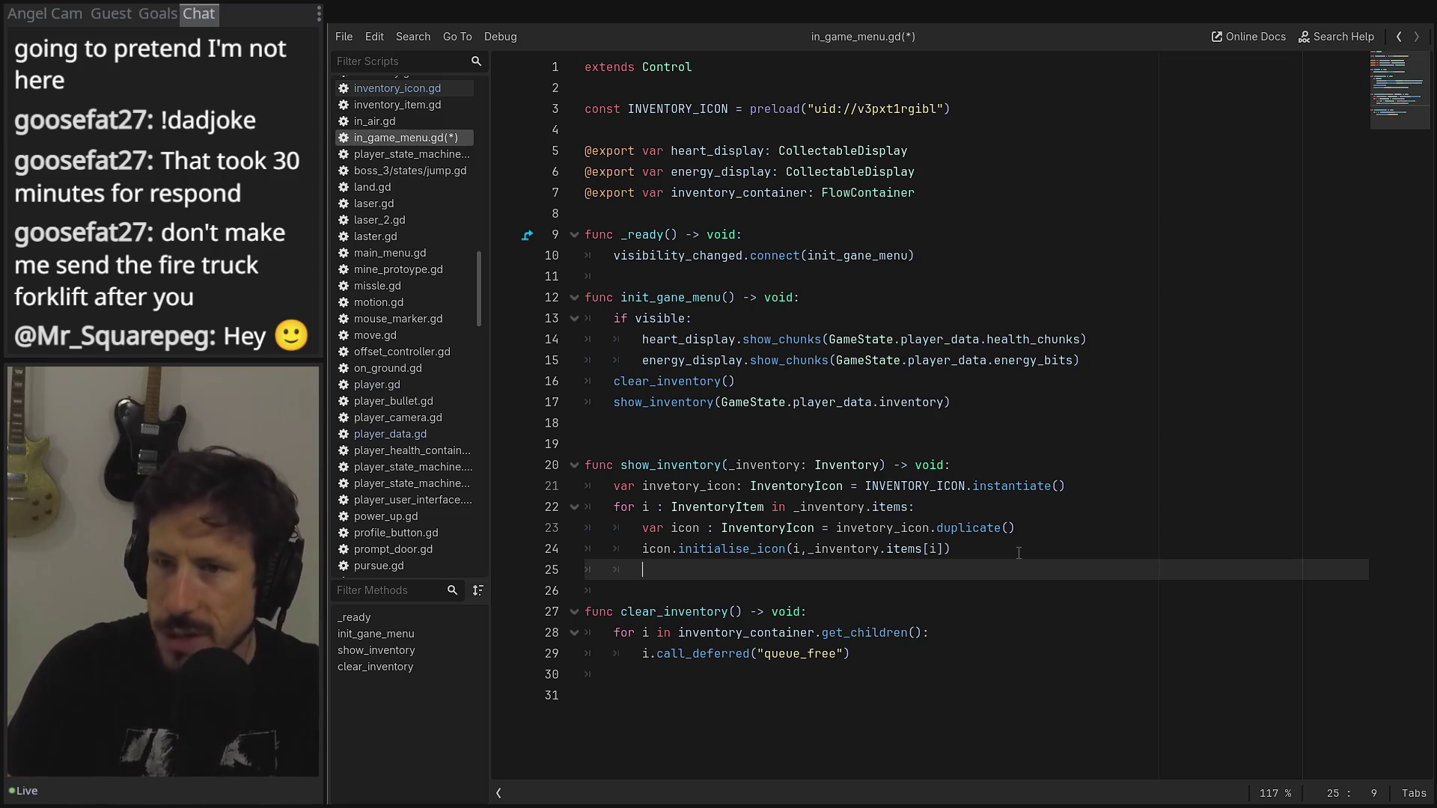
- Write inventory_container.call_deferred("add_child", icon) on line 25 and add blank lines below it
text(in)
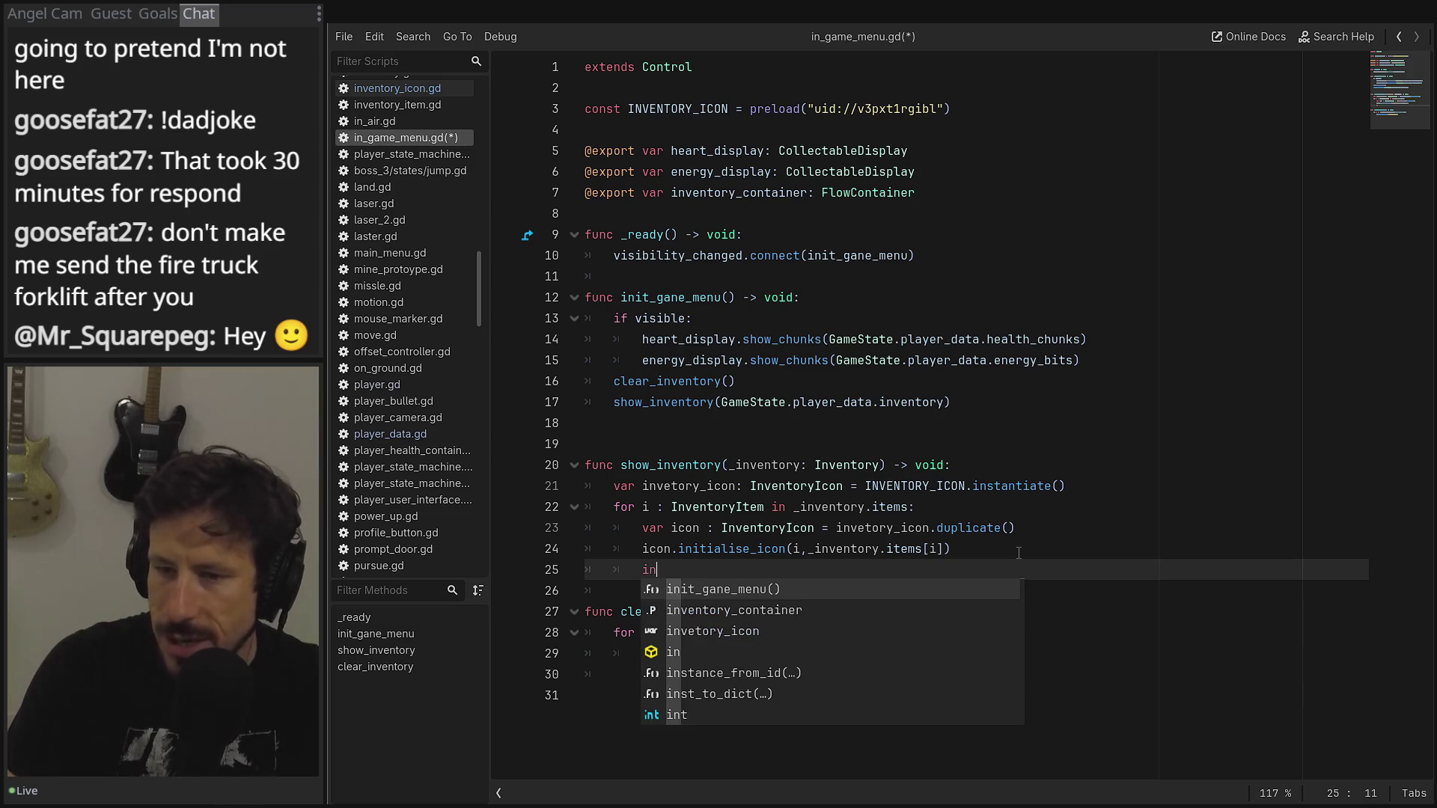
key(Down)
key(Return)
text(.add)
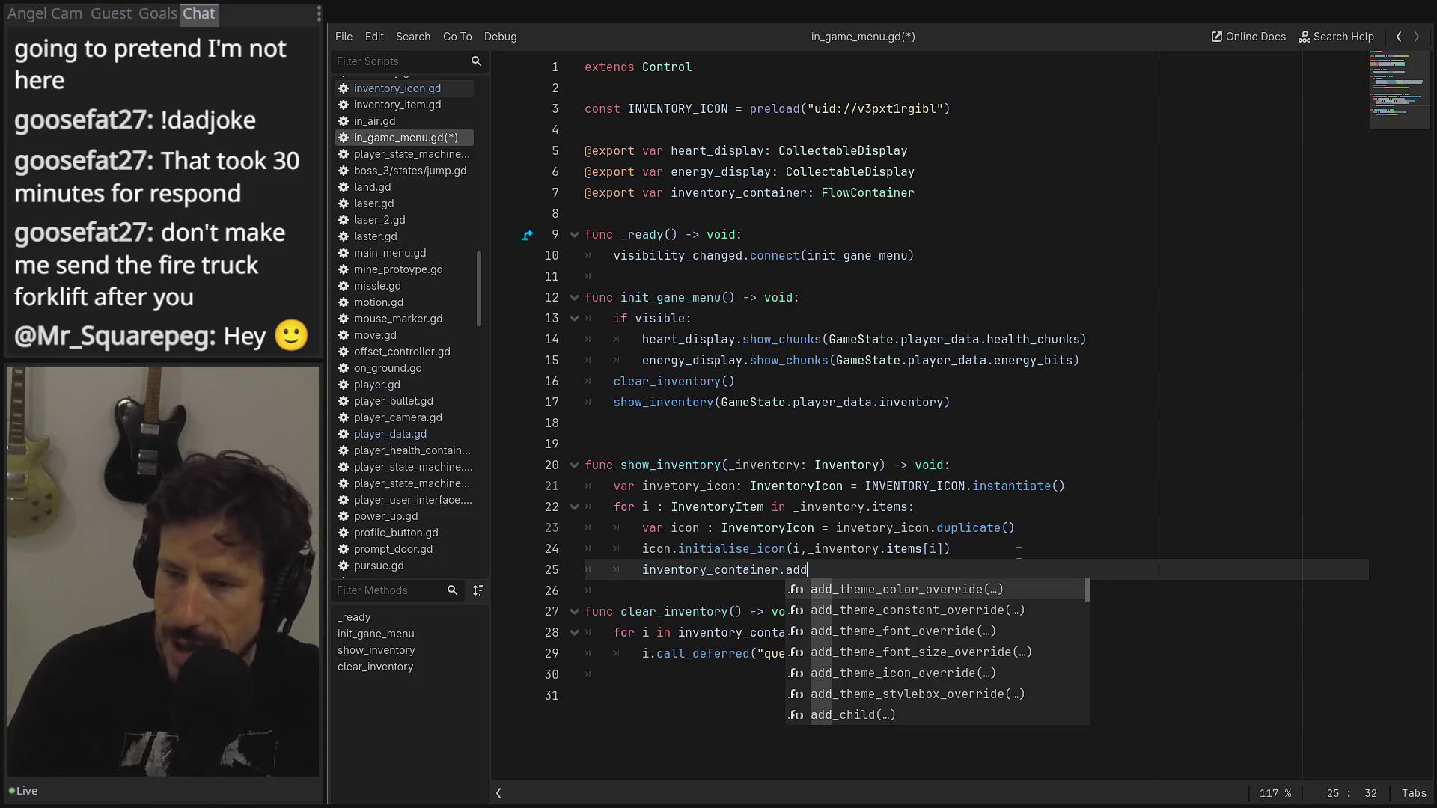
key(BackSpace)
key(BackSpace)
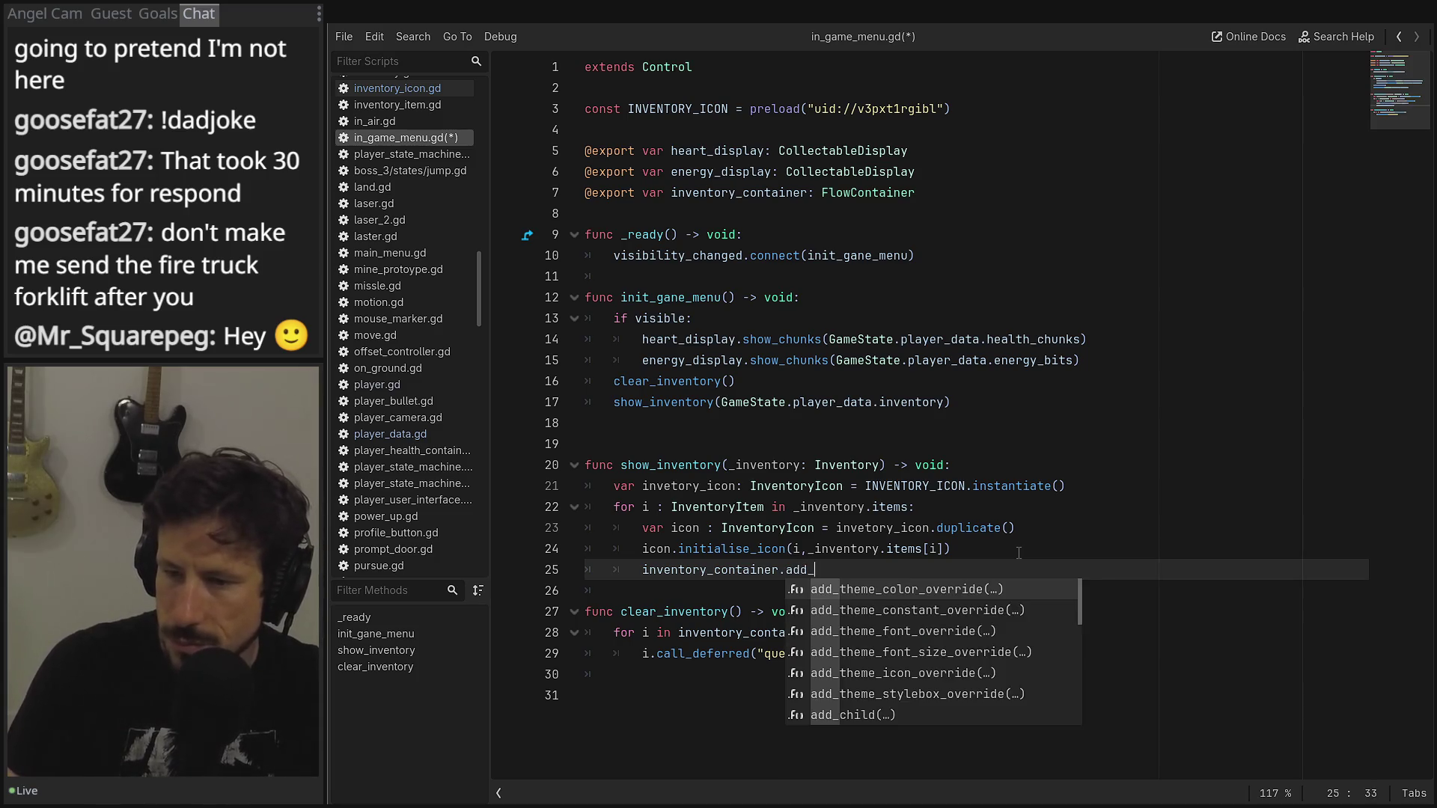
key(BackSpace)
key(BackSpace)
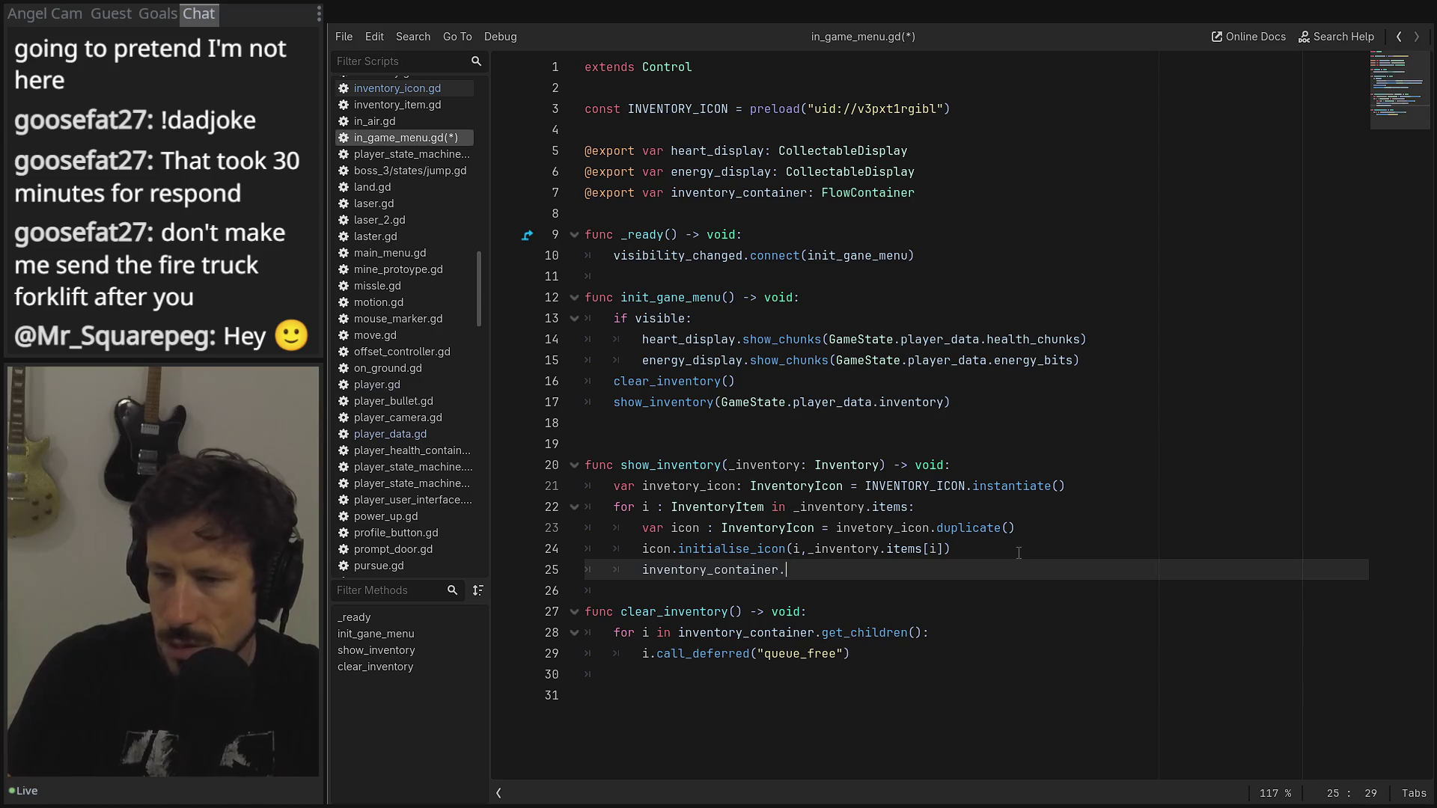
text(c)
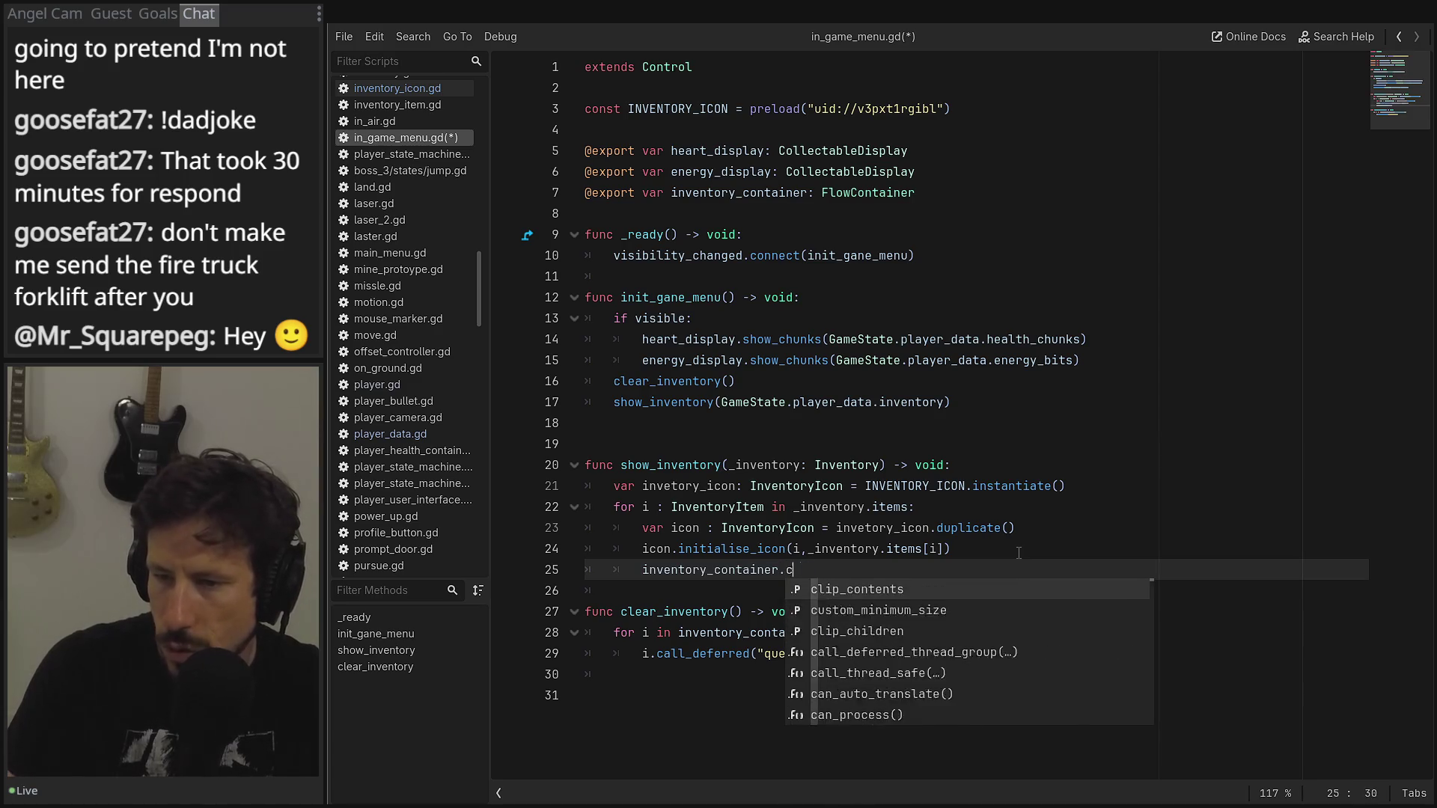
text(all)
key(Down)
key(Down)
key(Down)
key(Return)
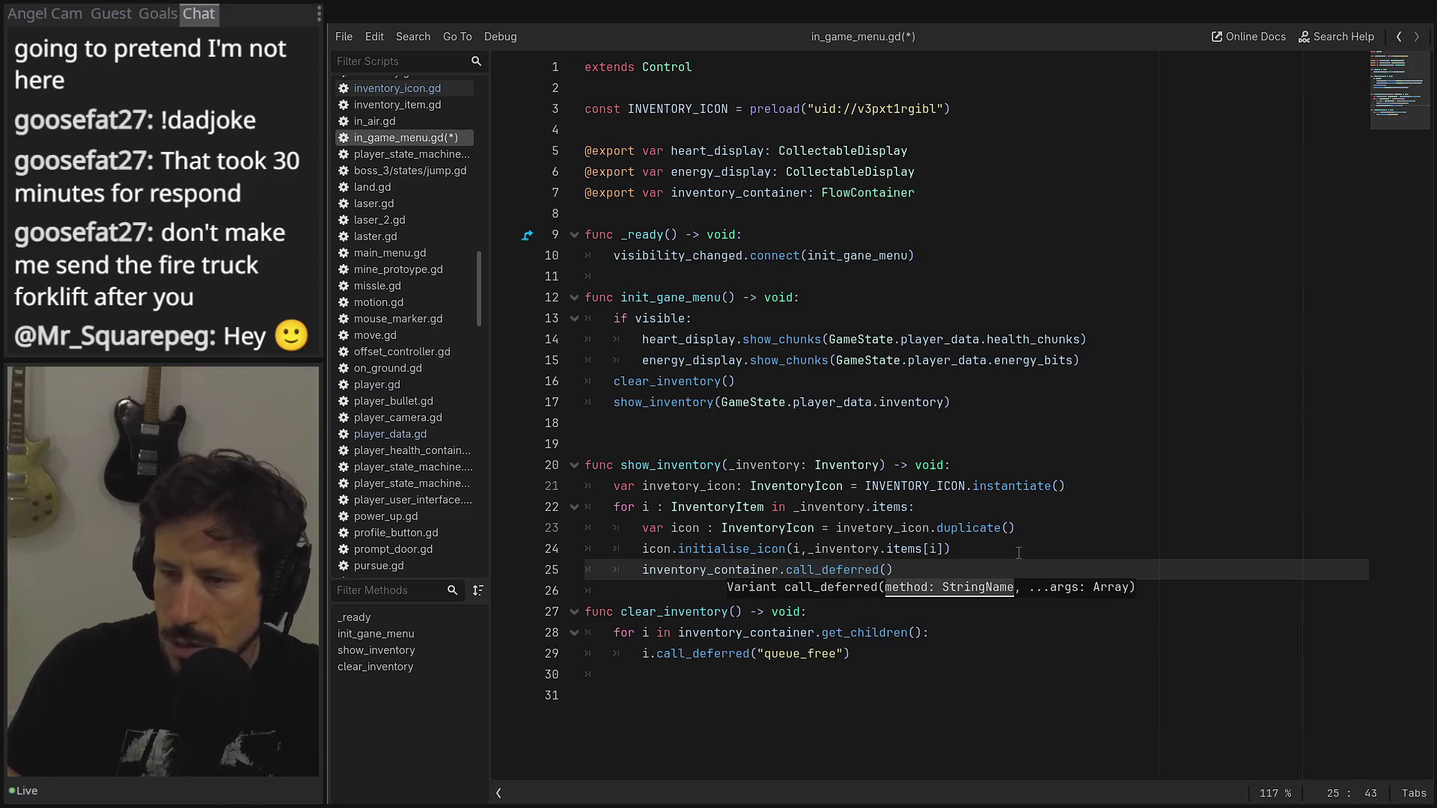
text("A)
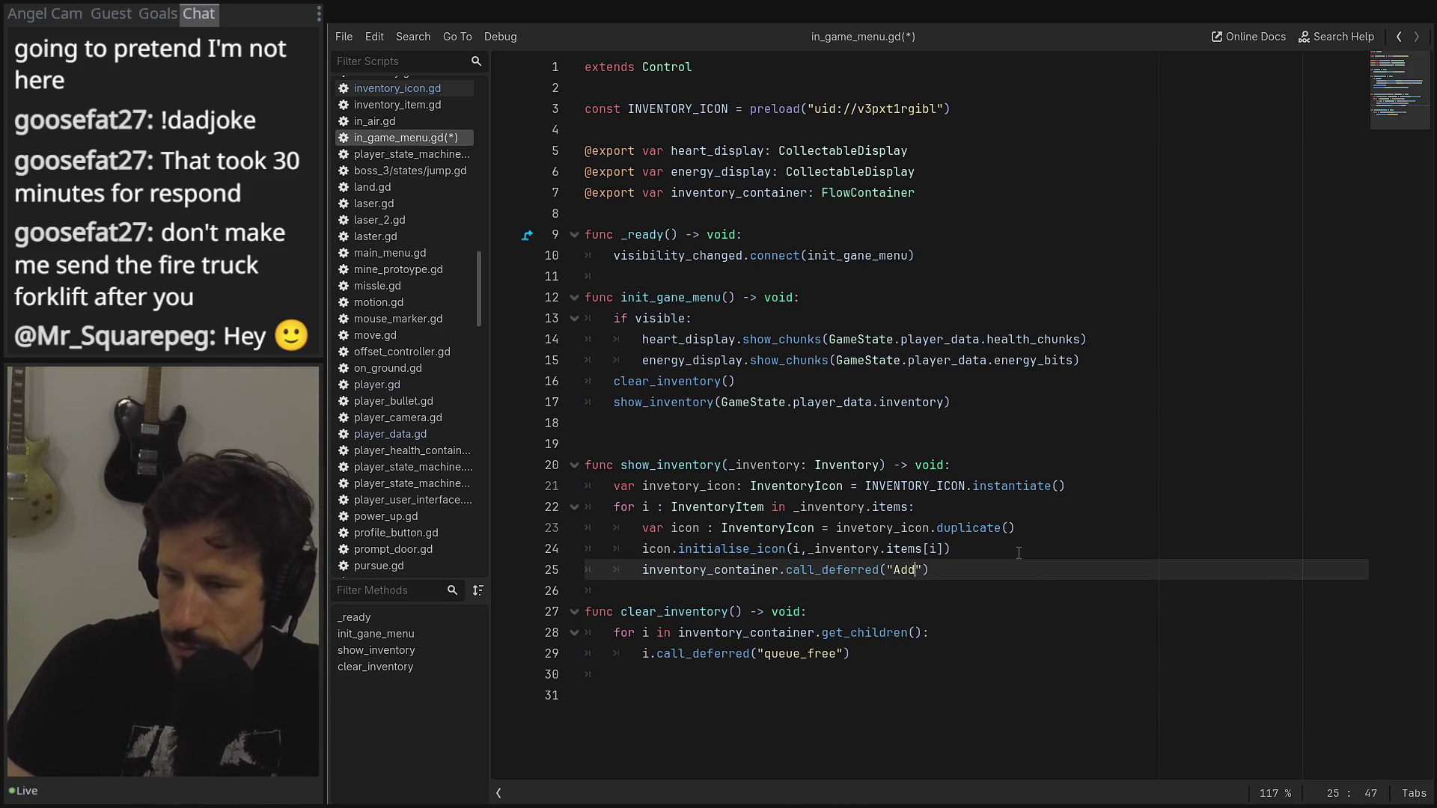
key(BackSpace)
text(add_child)
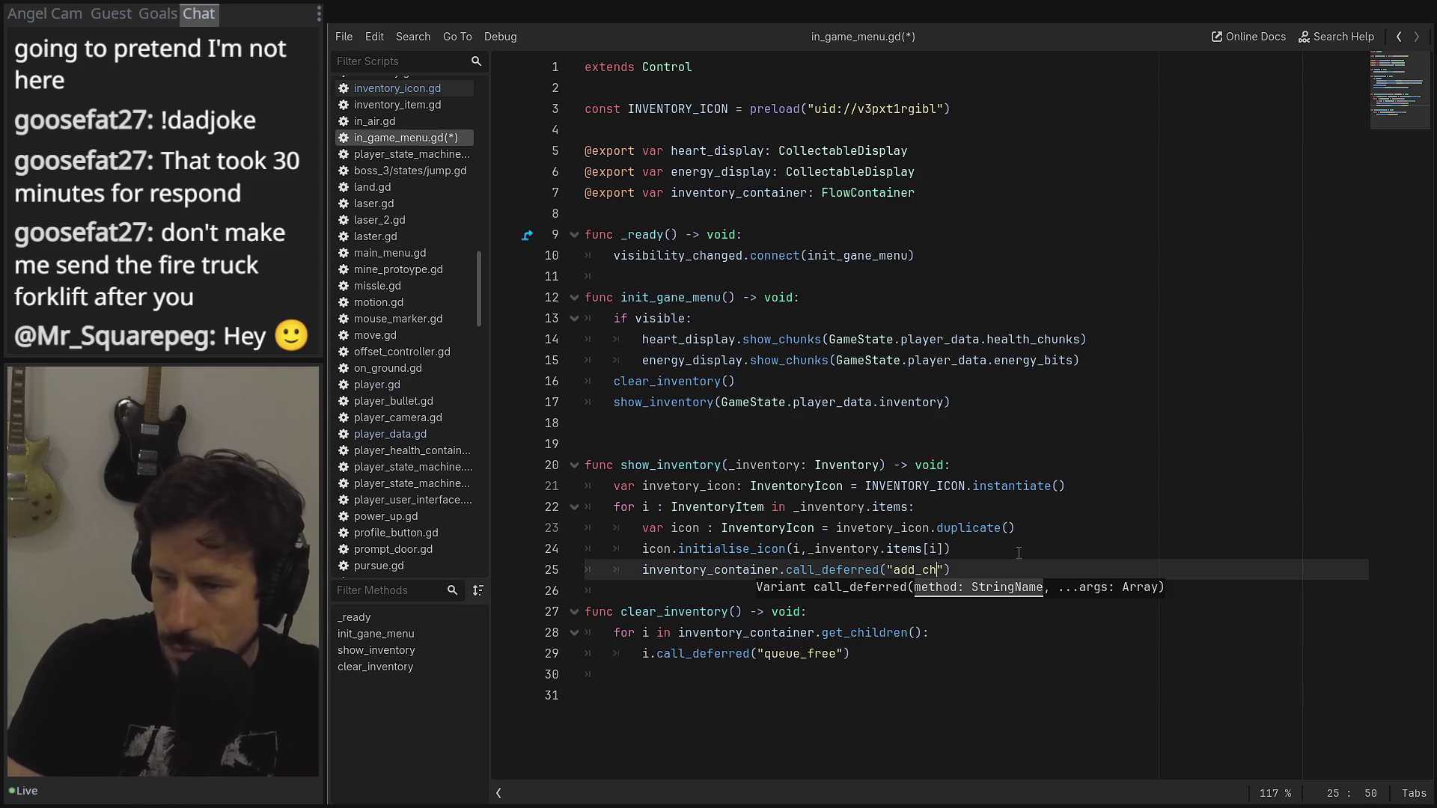
text())
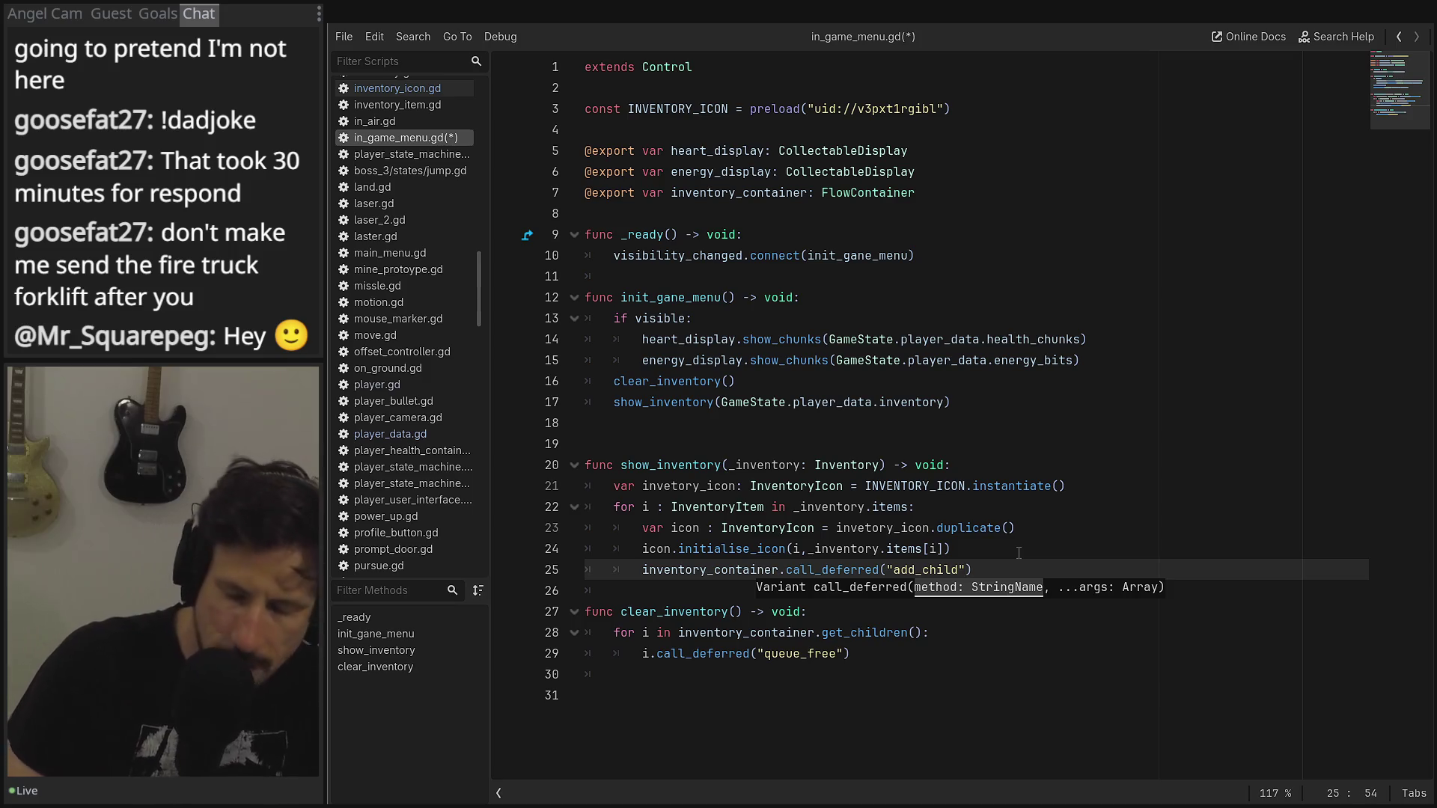
text(,icon))
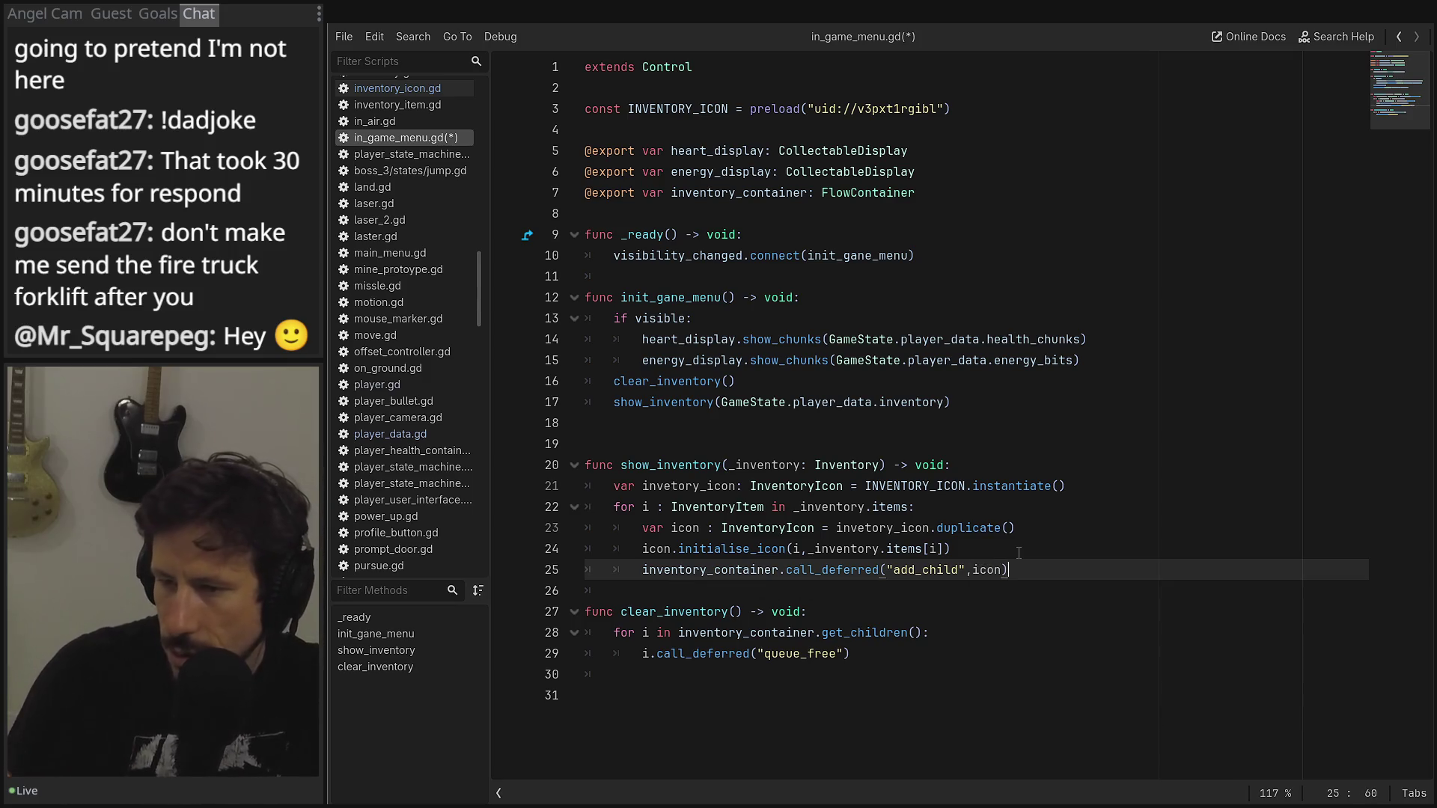
key(Return)
key(Return)
key(BackSpace)
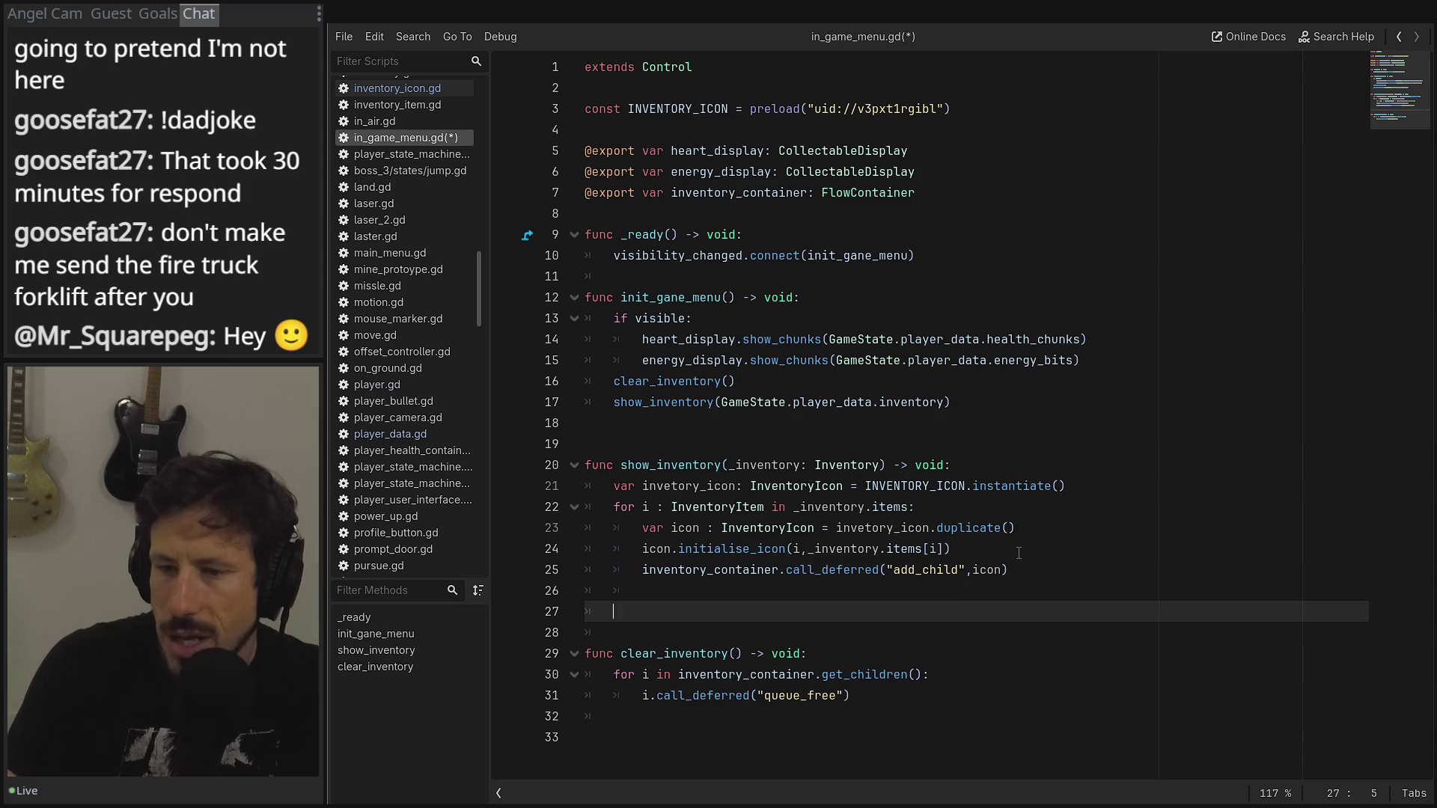
- Declare var starting_item = inventory_container.get_child(0) after the loop
text(in)
key(BackSpace)
key(BackSpace)
text(var start)
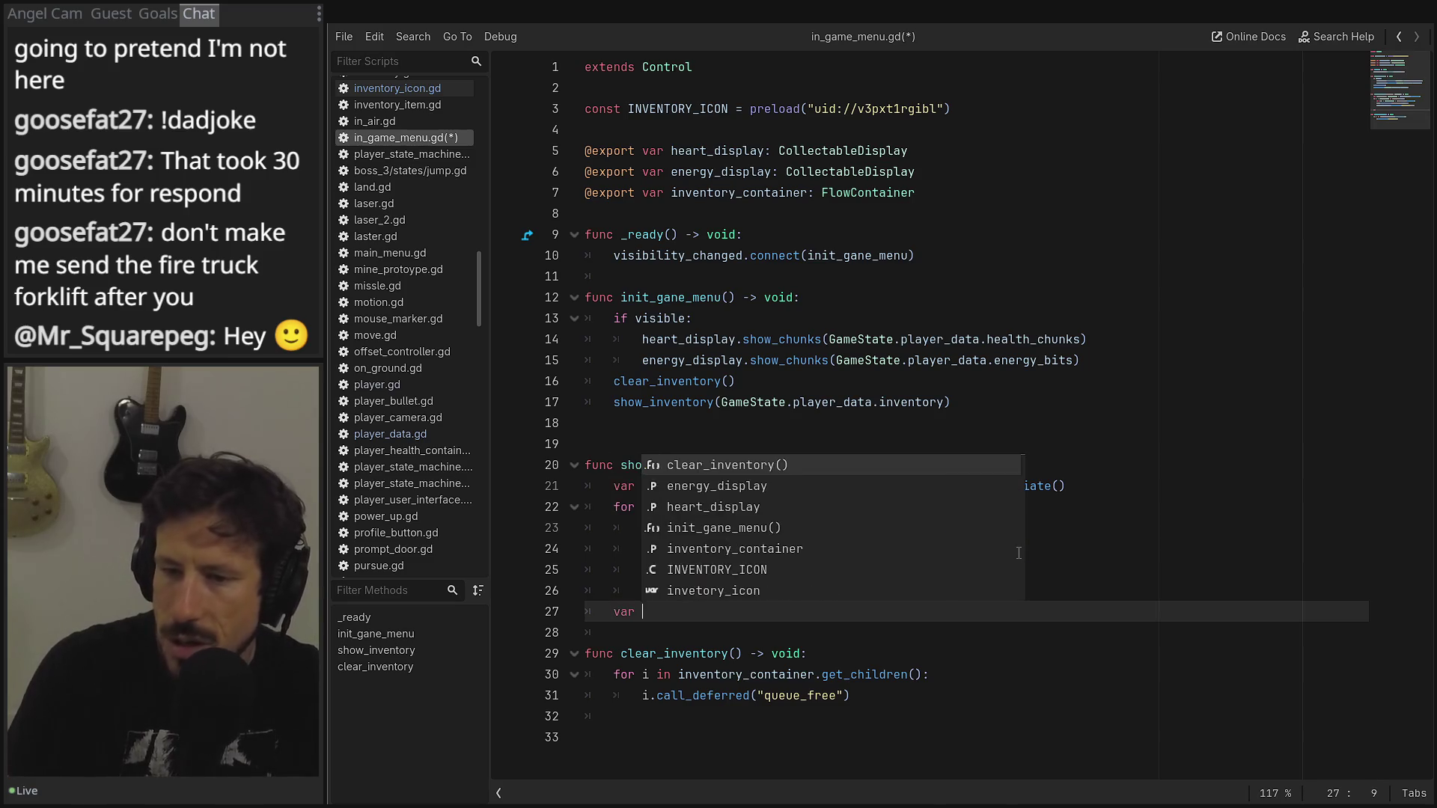
text(ing_item)
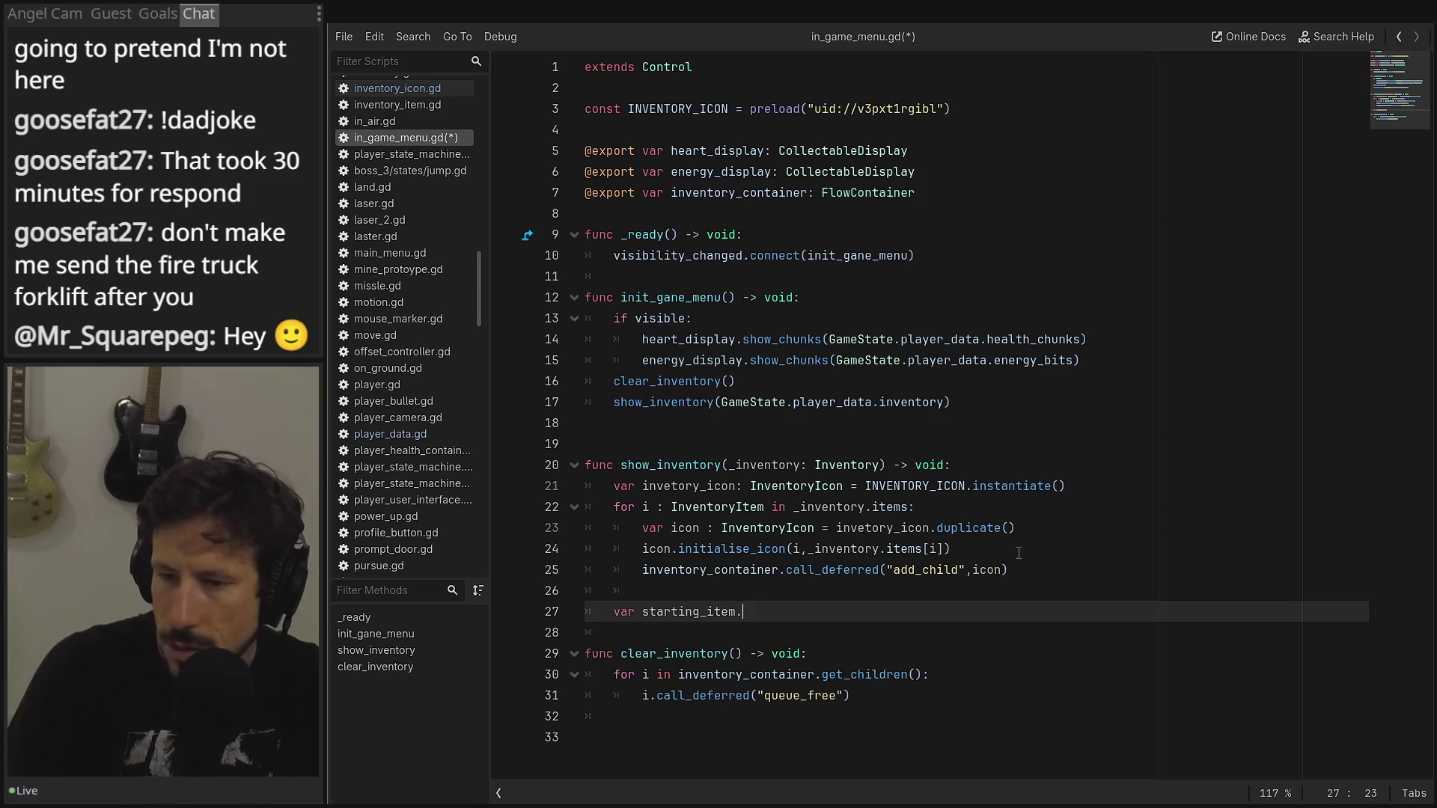
text( = inventory_container.)
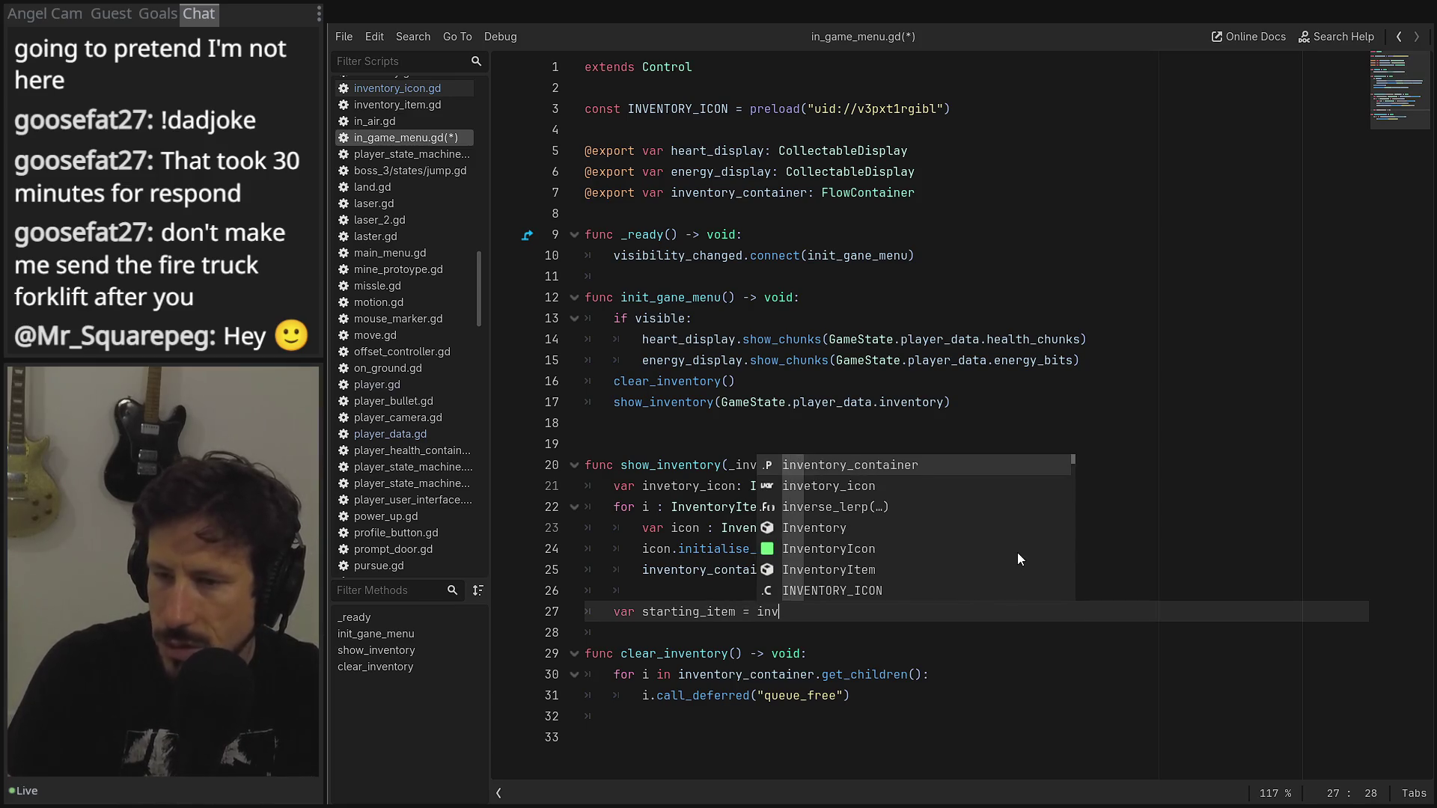
key(BackSpace)
text(ge)
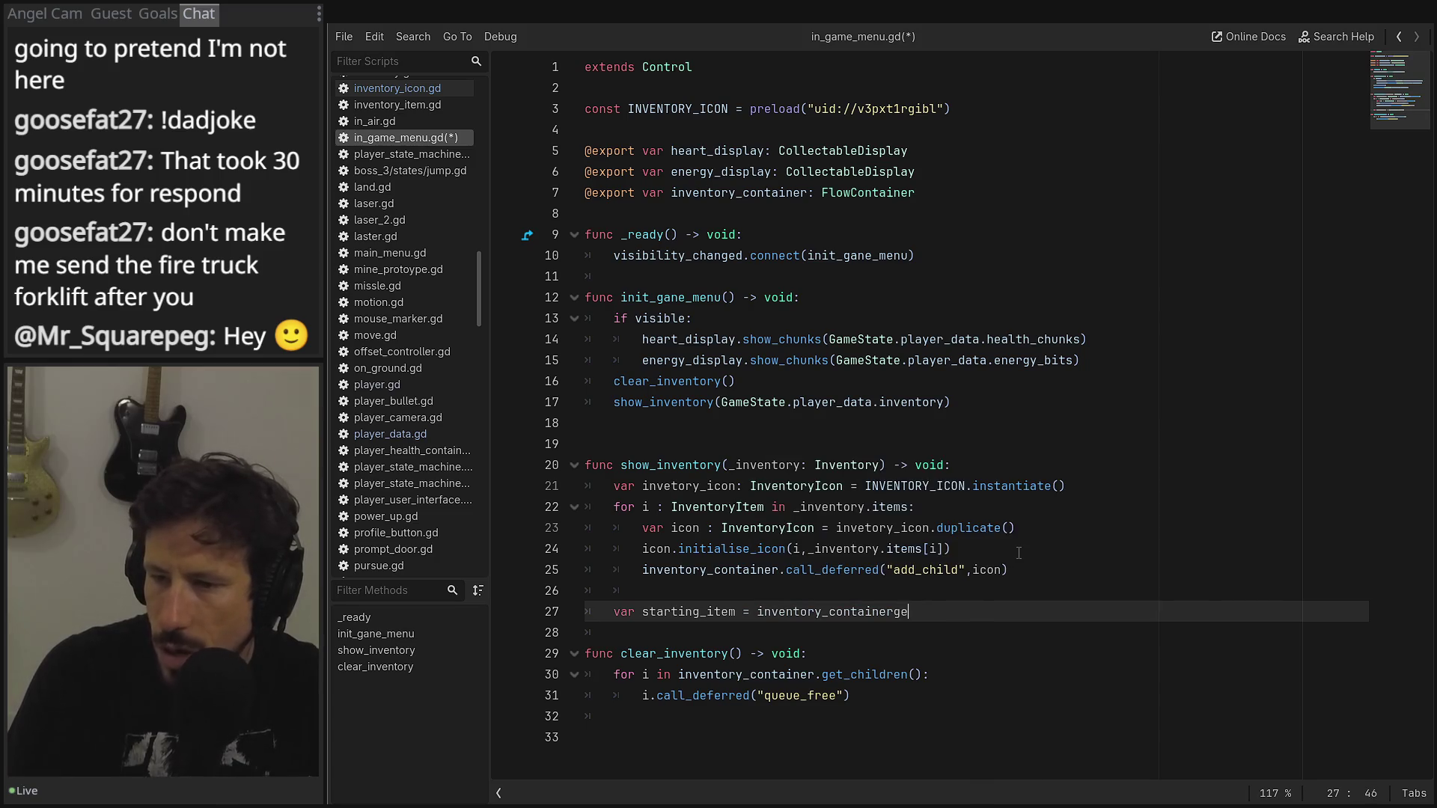
text(get)
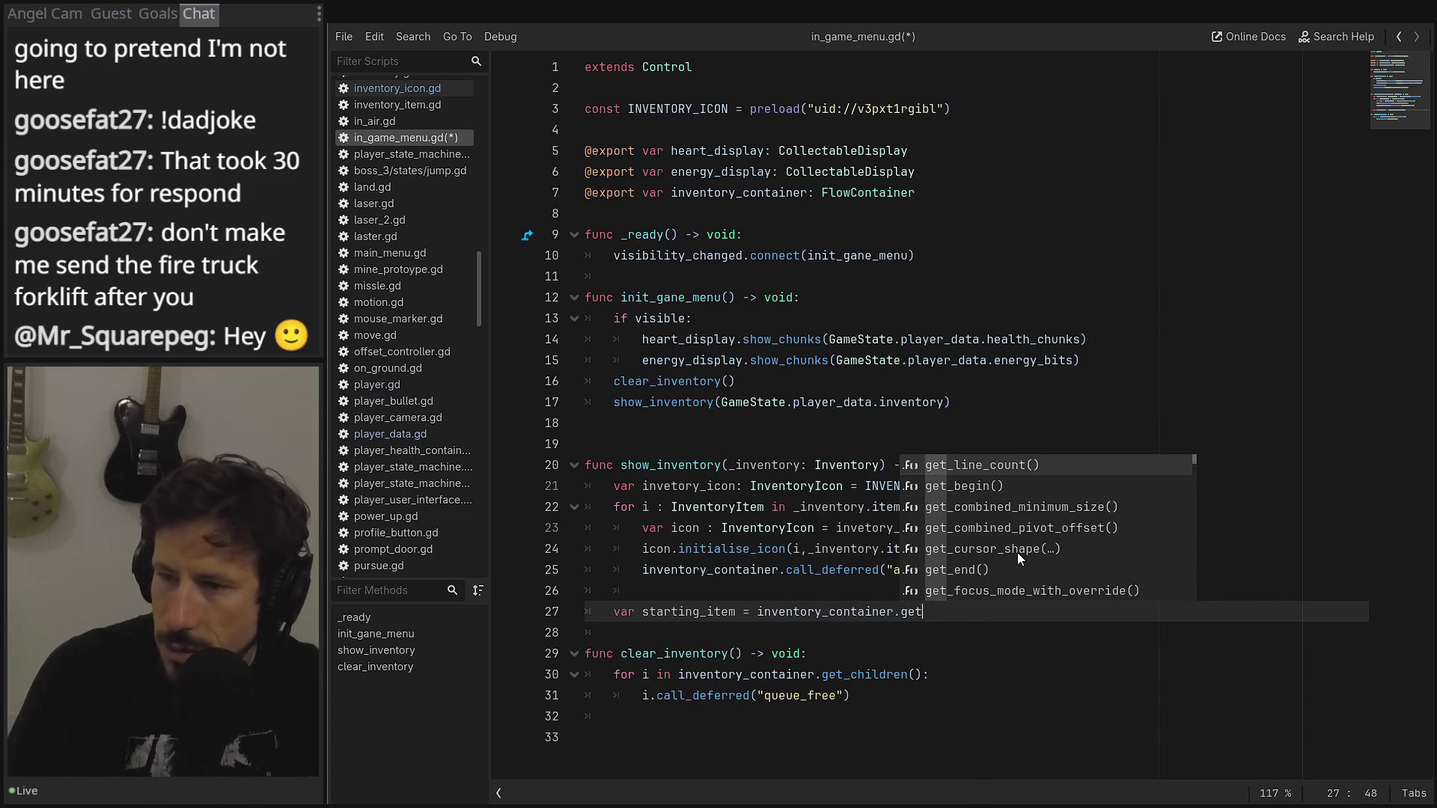
text(_c)
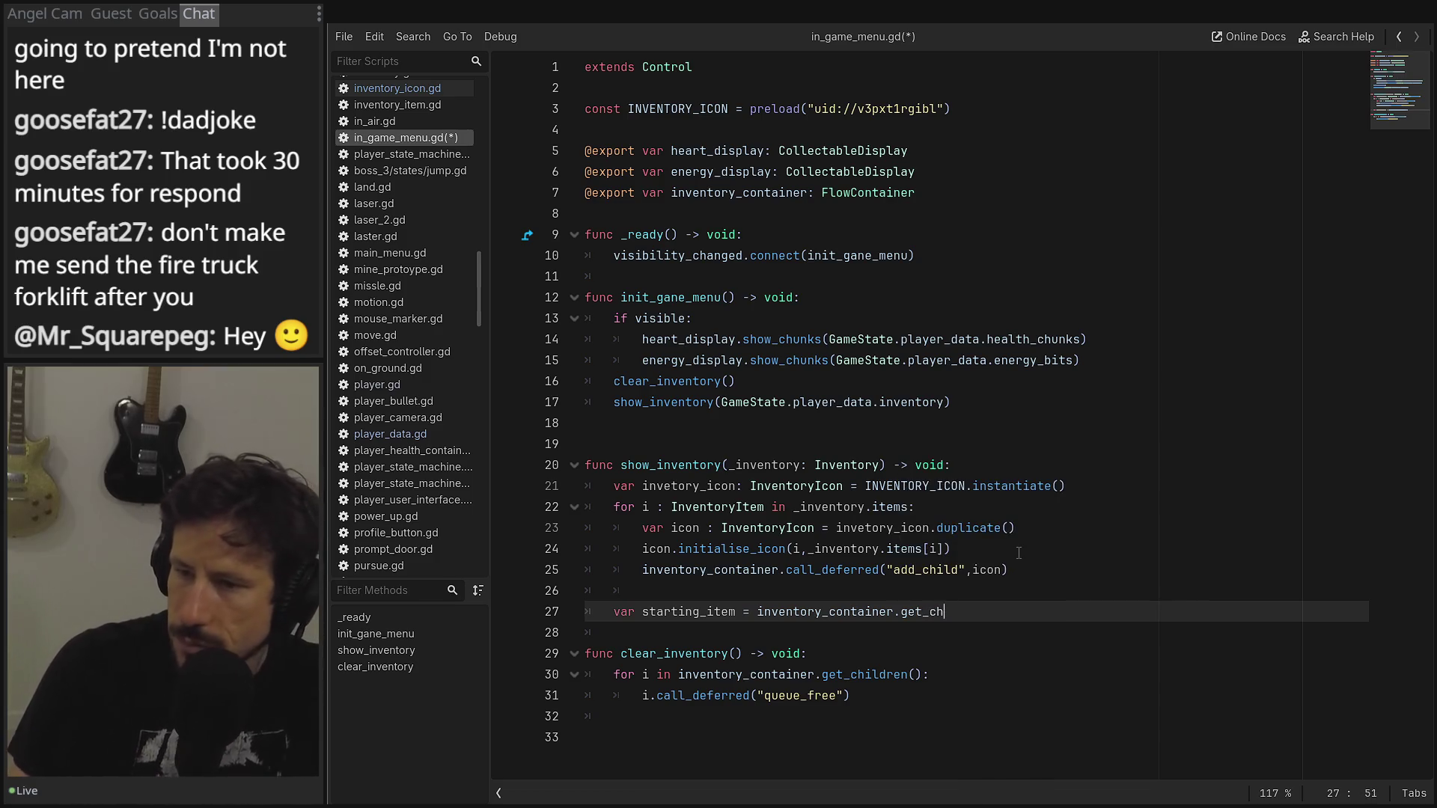
text(h)
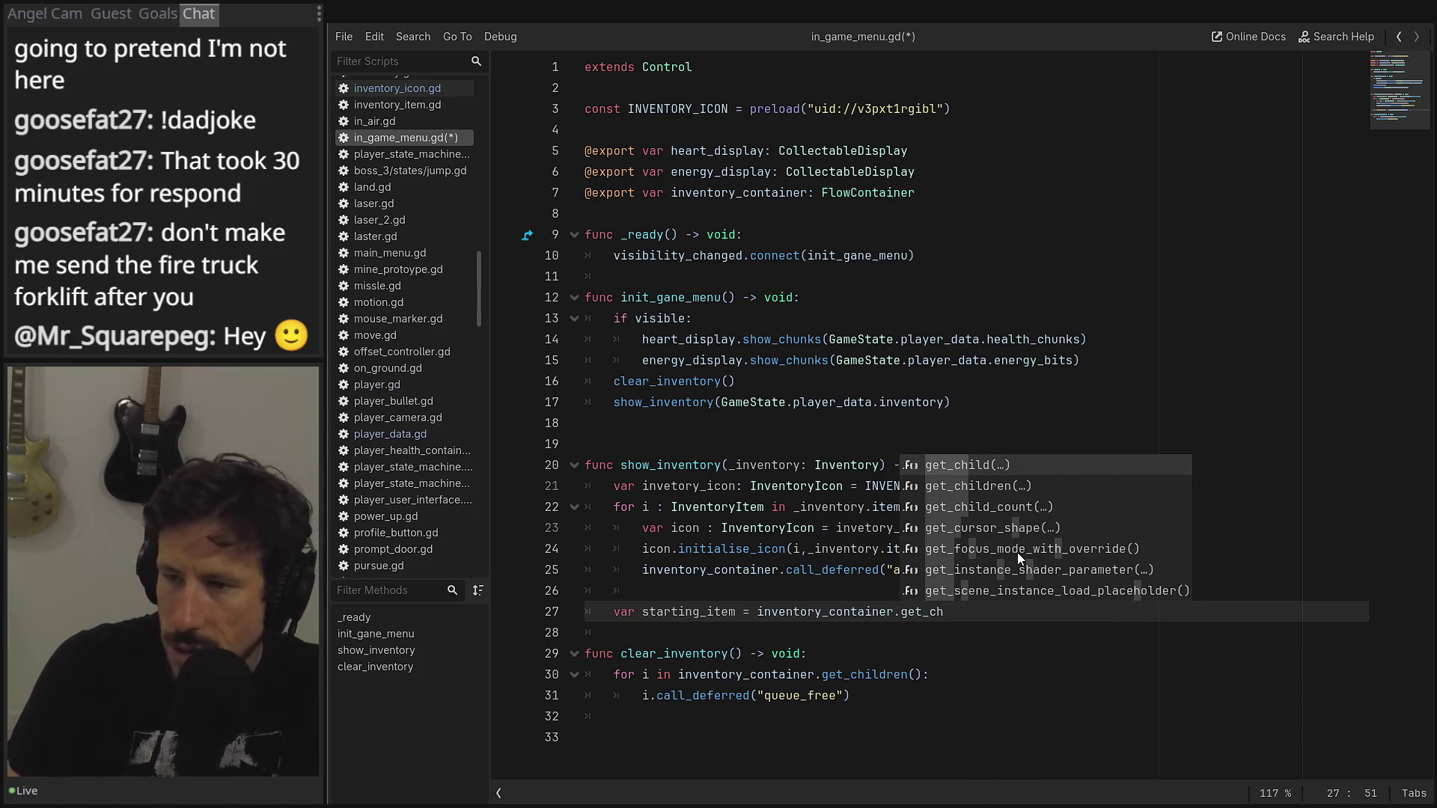
key(Return)
text(0))
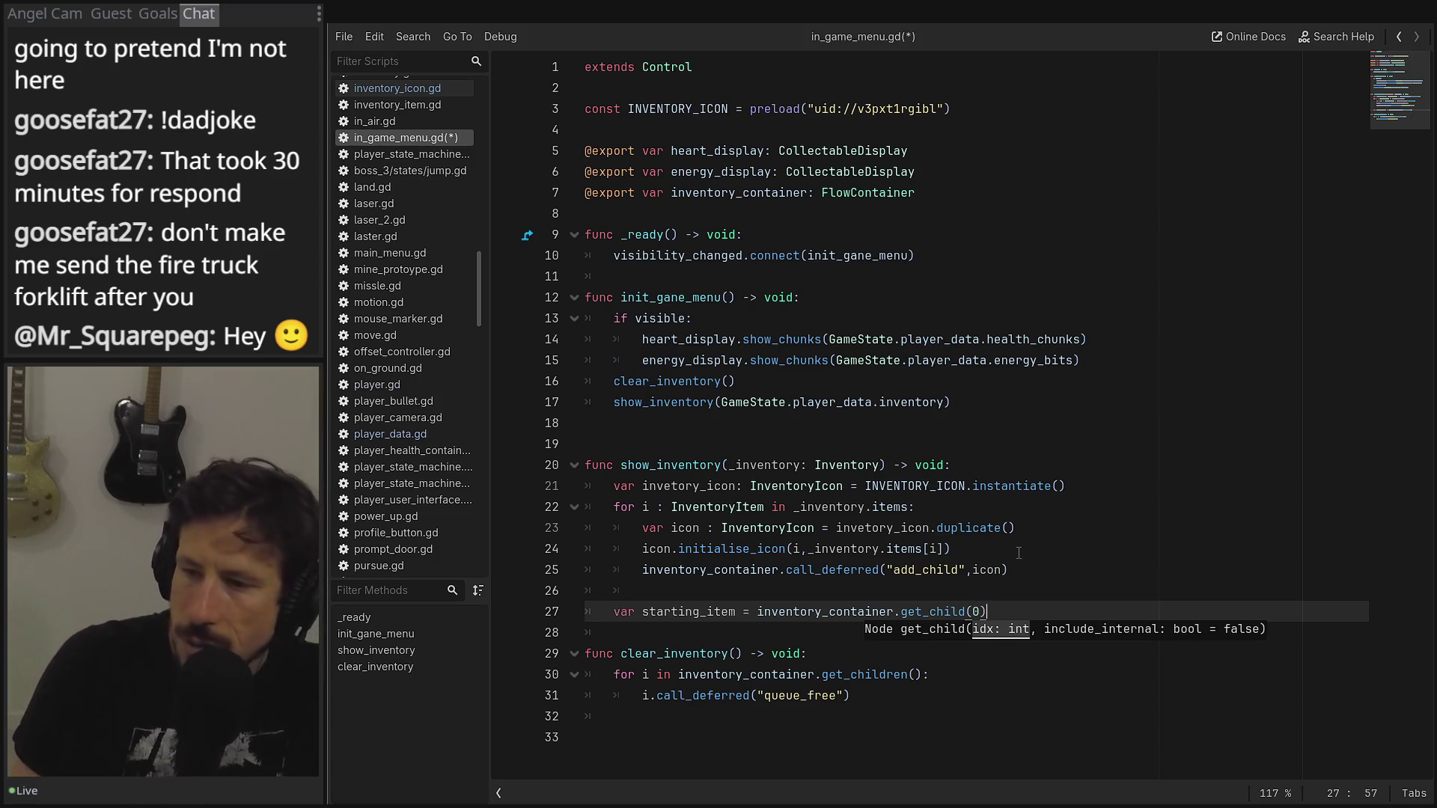
key(Return)
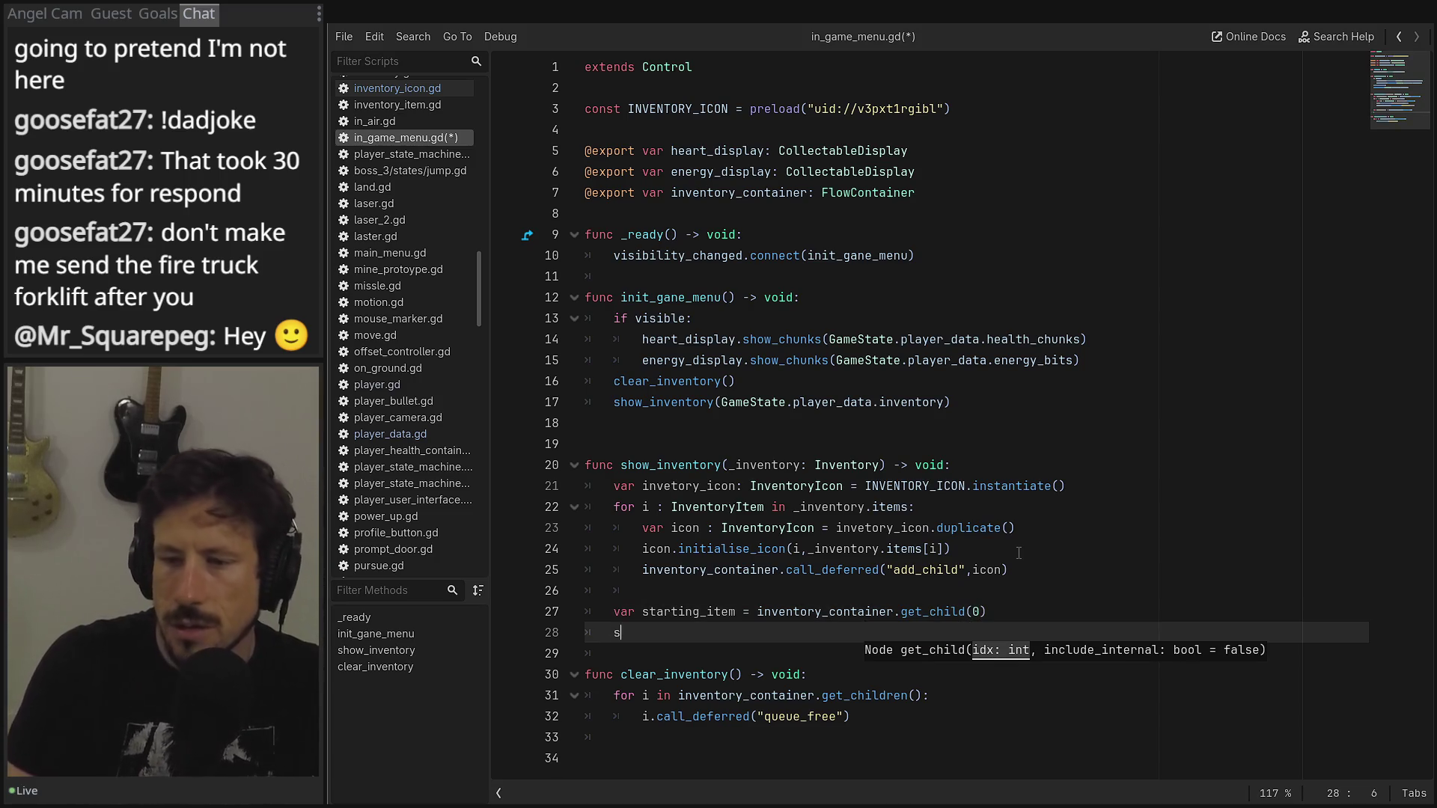
- Start a starting_item line below and give starting_item the type InventoryIcon
text(t)
key(Return)
text(.stet)
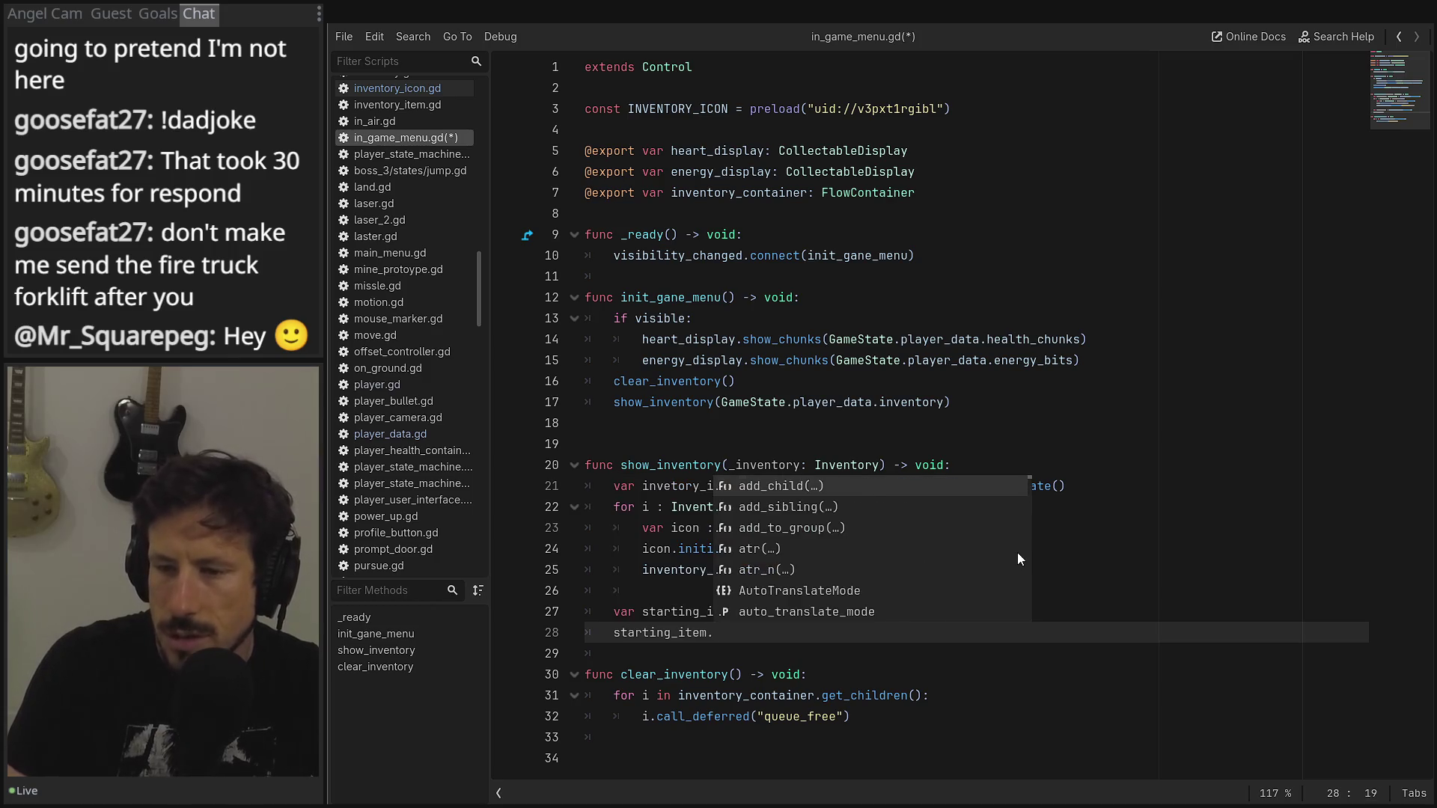
key(BackSpace)
key(BackSpace)
key(BackSpace)
text(foc)
key(BackSpace)
key(BackSpace)
key(BackSpace)
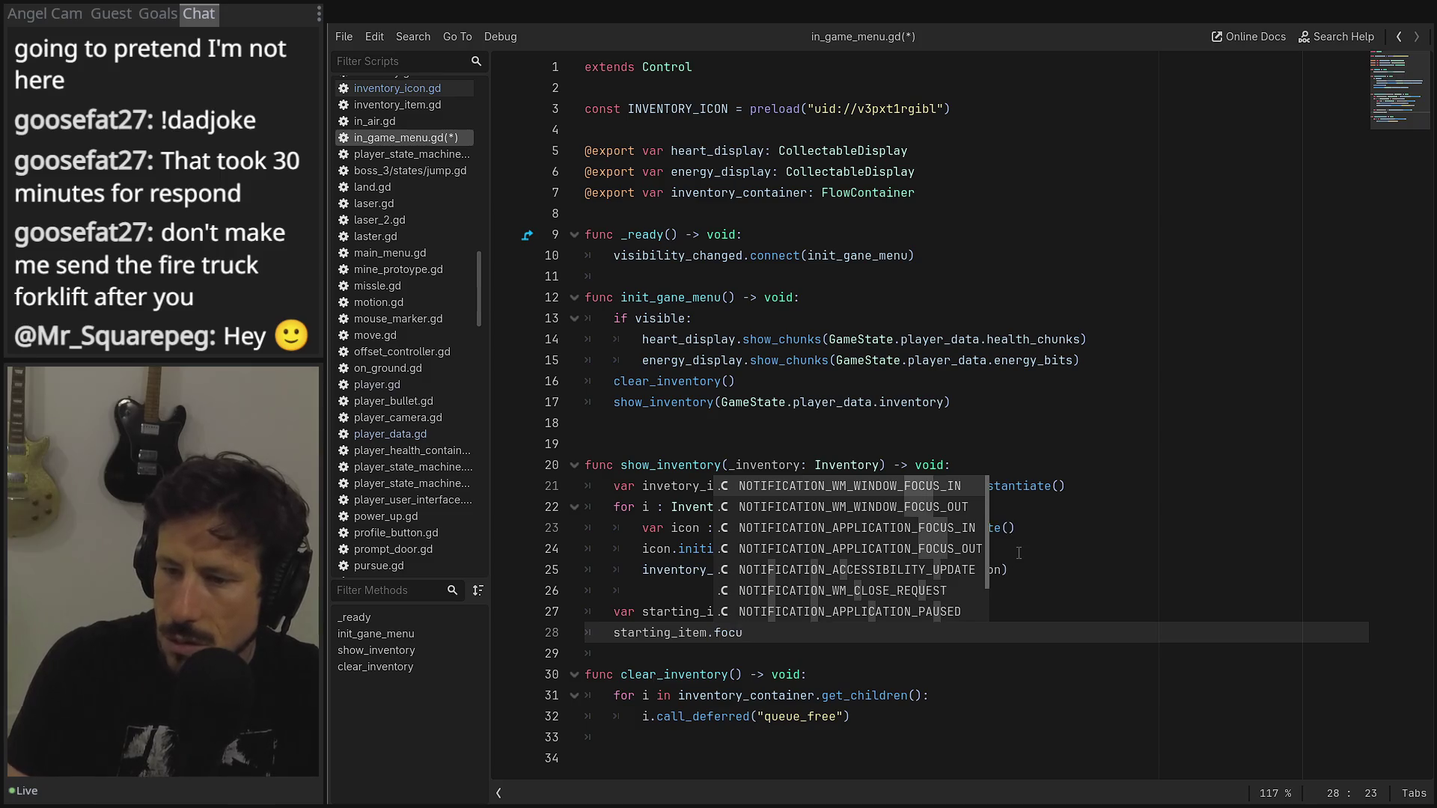
click(648, 527)
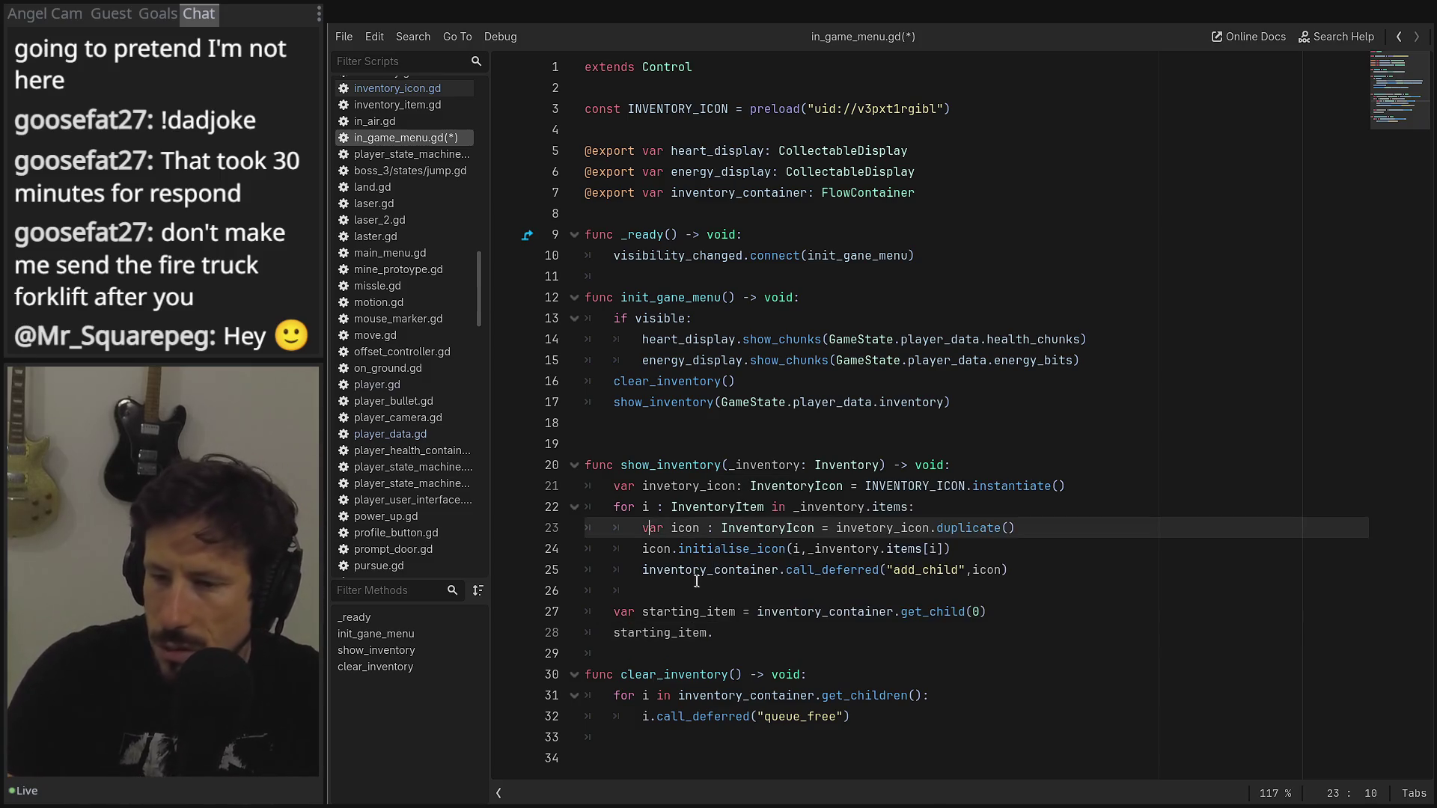
click(733, 614)
text(:)
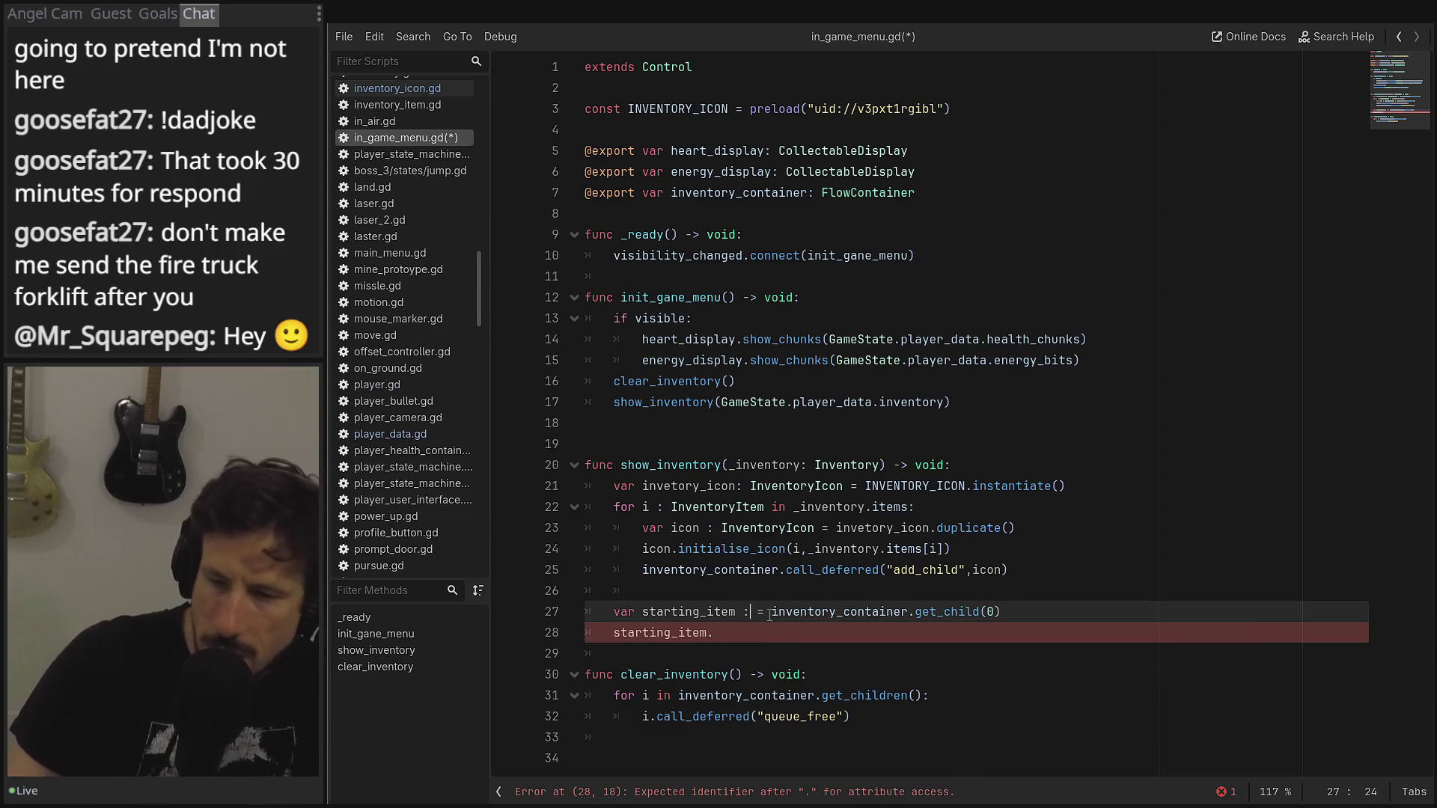
text( Inve)
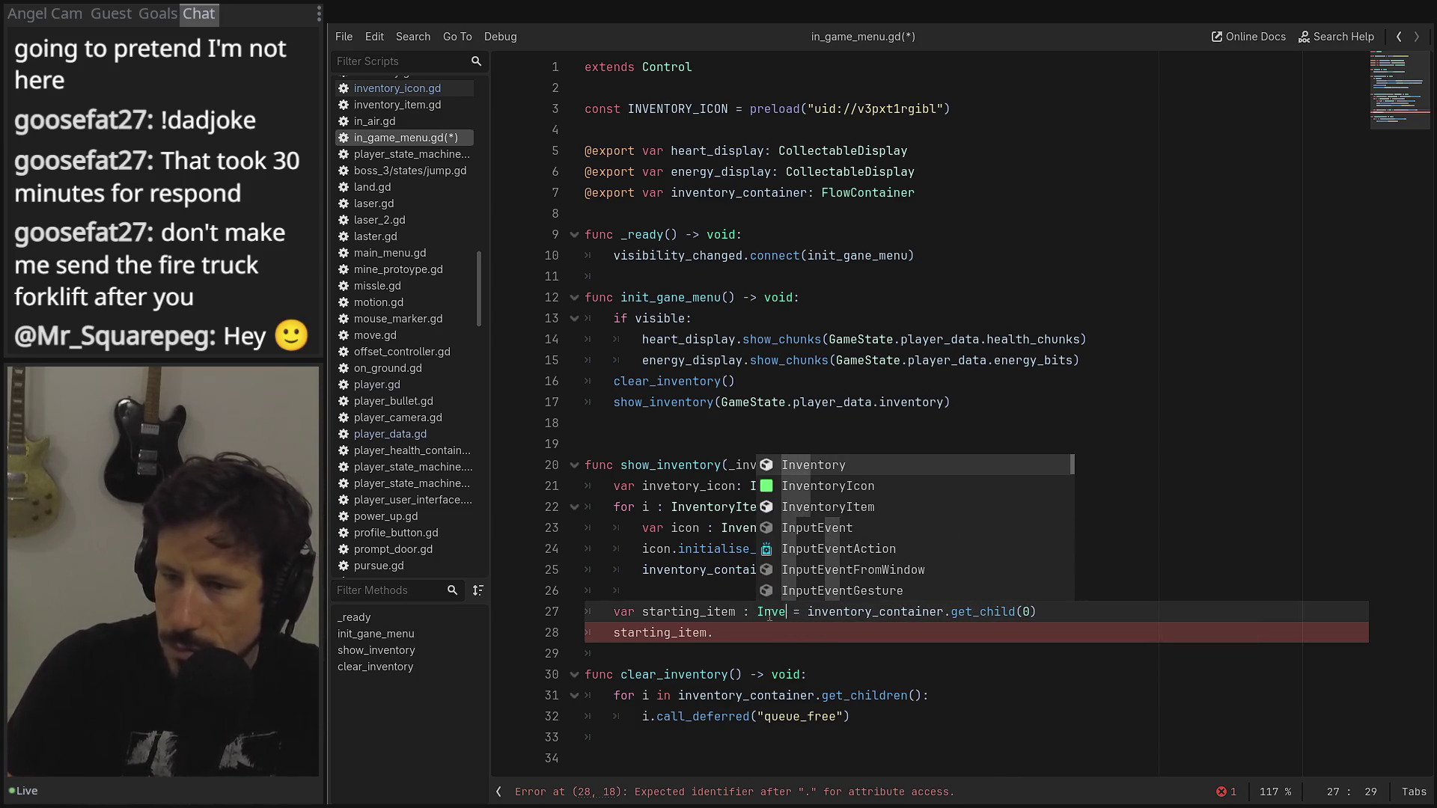
key(Down)
key(Return)
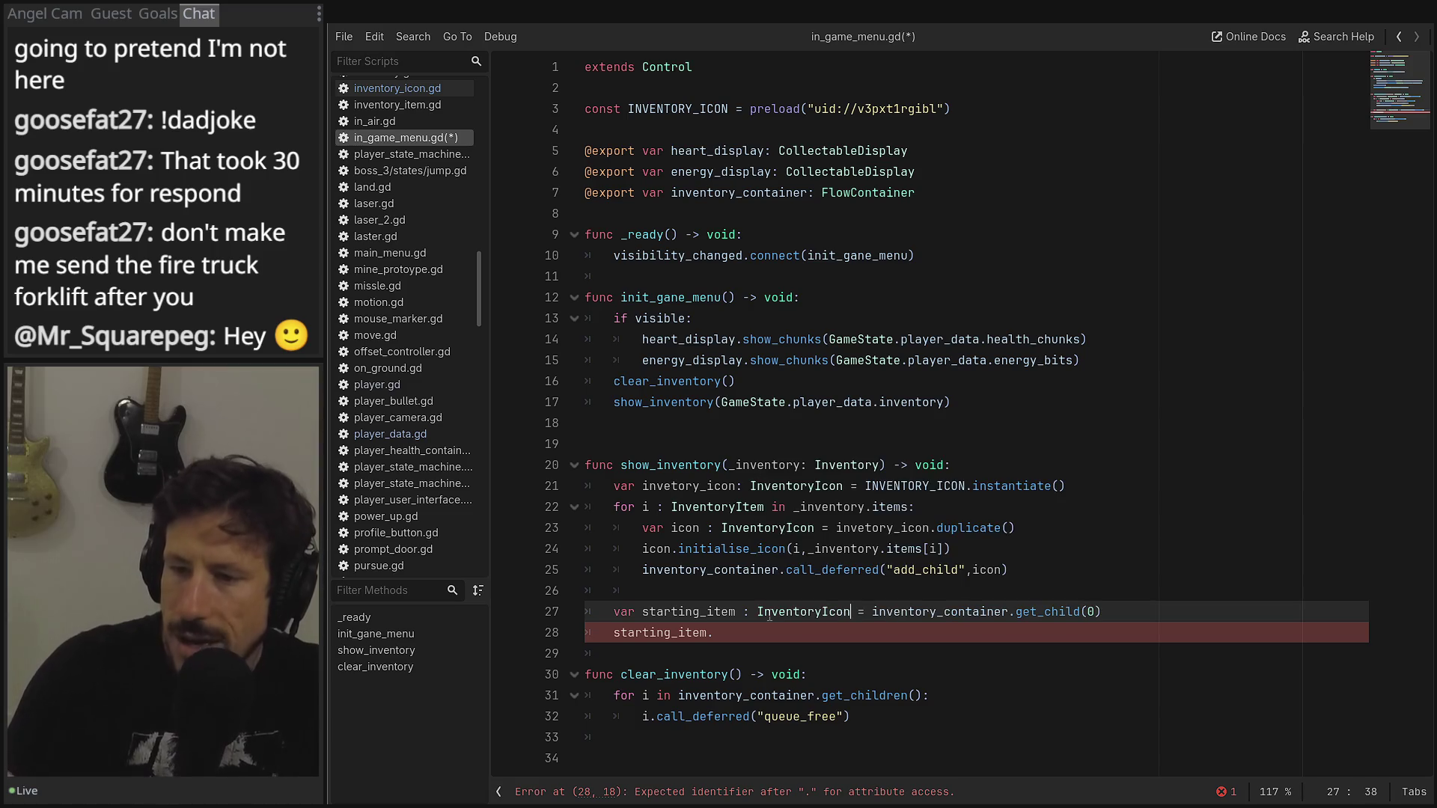
- Call starting_item.grab_focus() on line 28 and save the script
key(Down)
text(.fo)
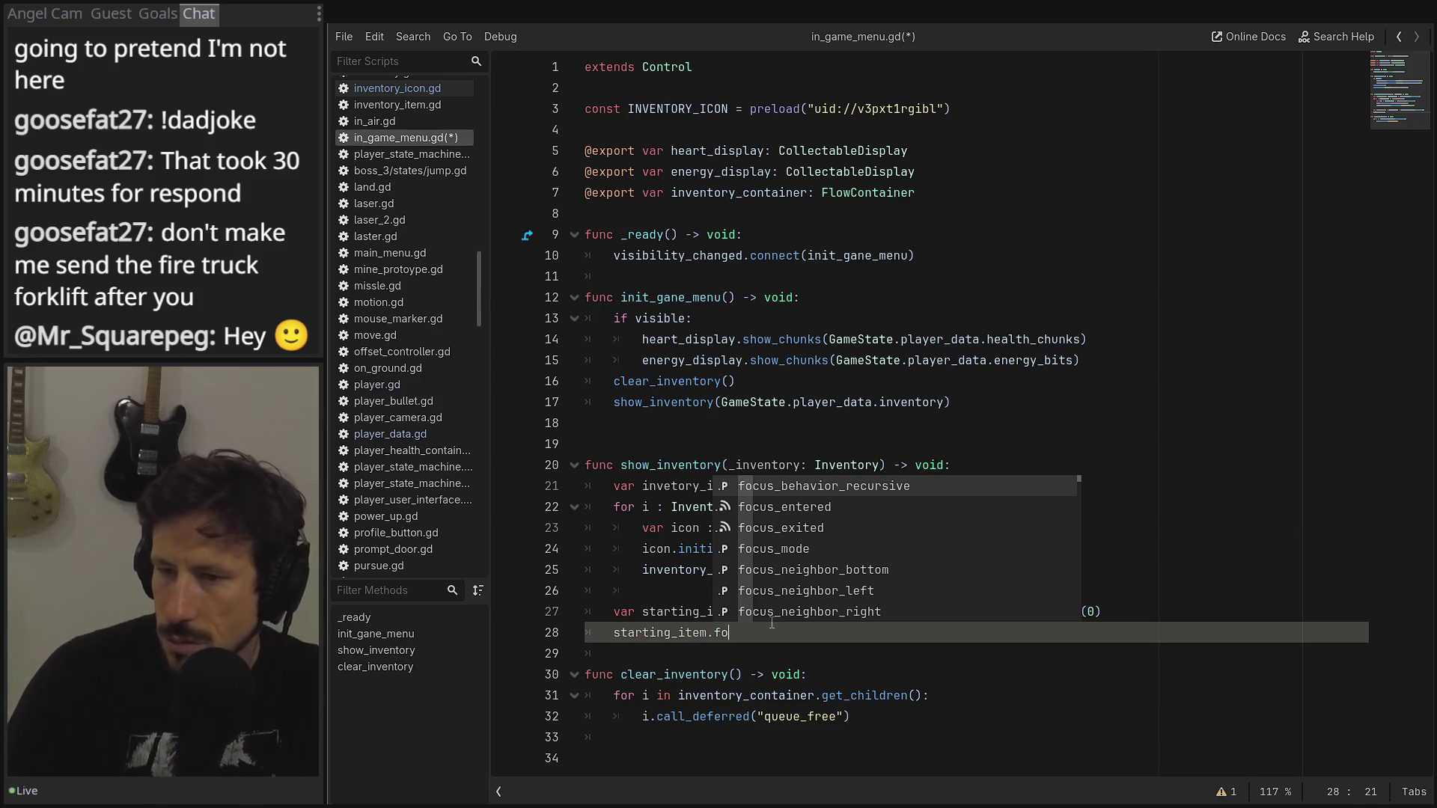
key(BackSpace)
key(BackSpace)
text(set_fo)
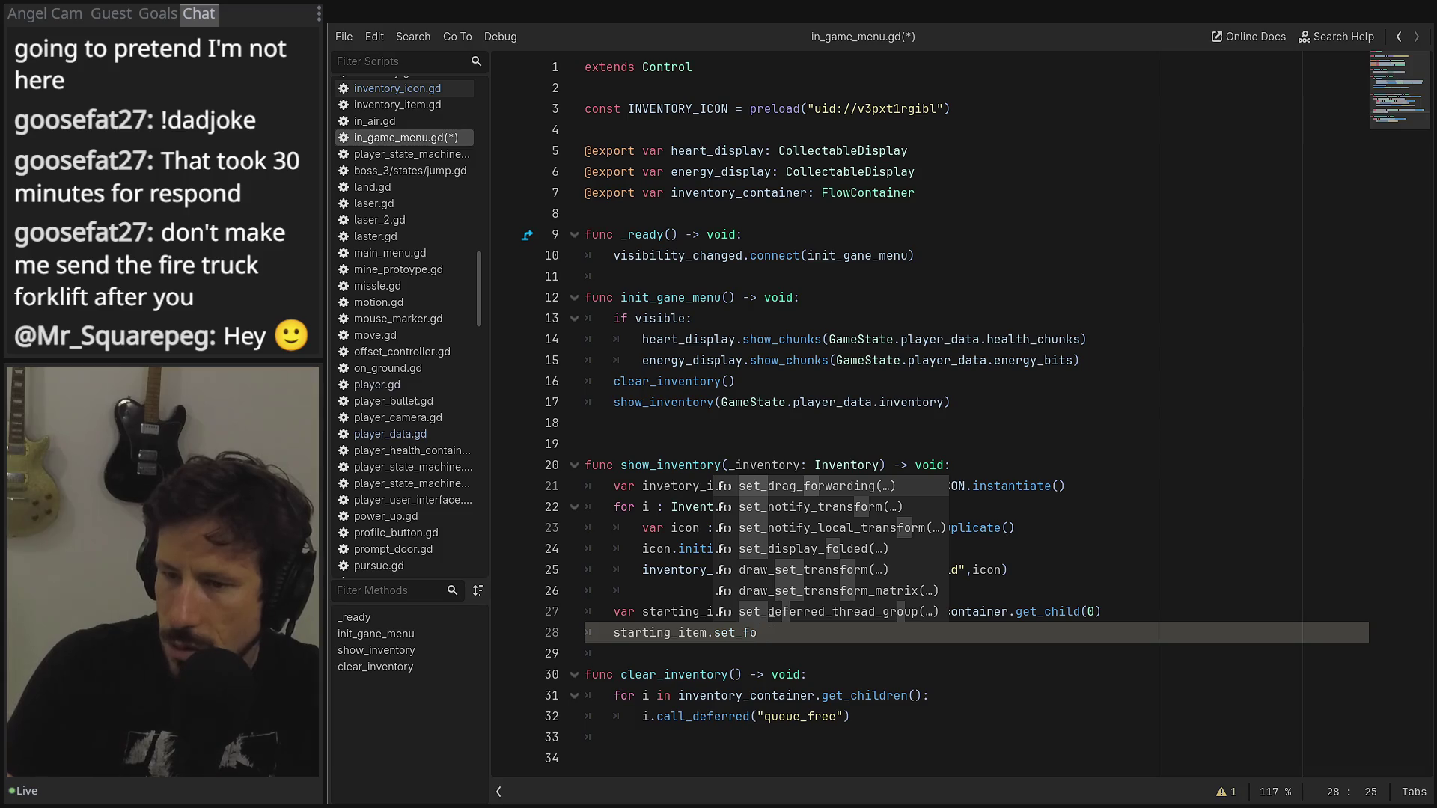
key(Escape)
key(BackSpace)
key(BackSpace)
key(BackSpace)
key(BackSpace)
key(BackSpace)
key(BackSpace)
text(fo)
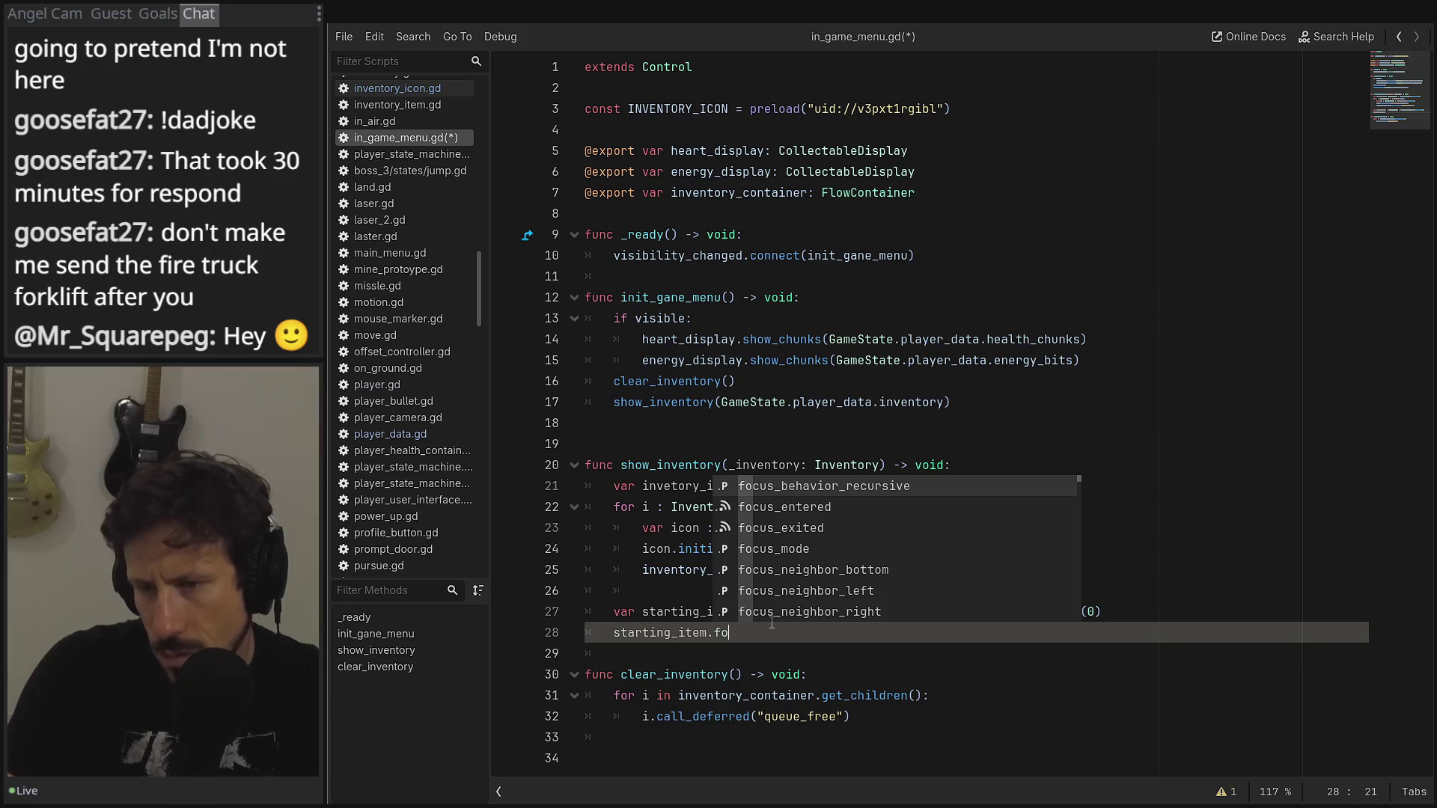
text(cus)
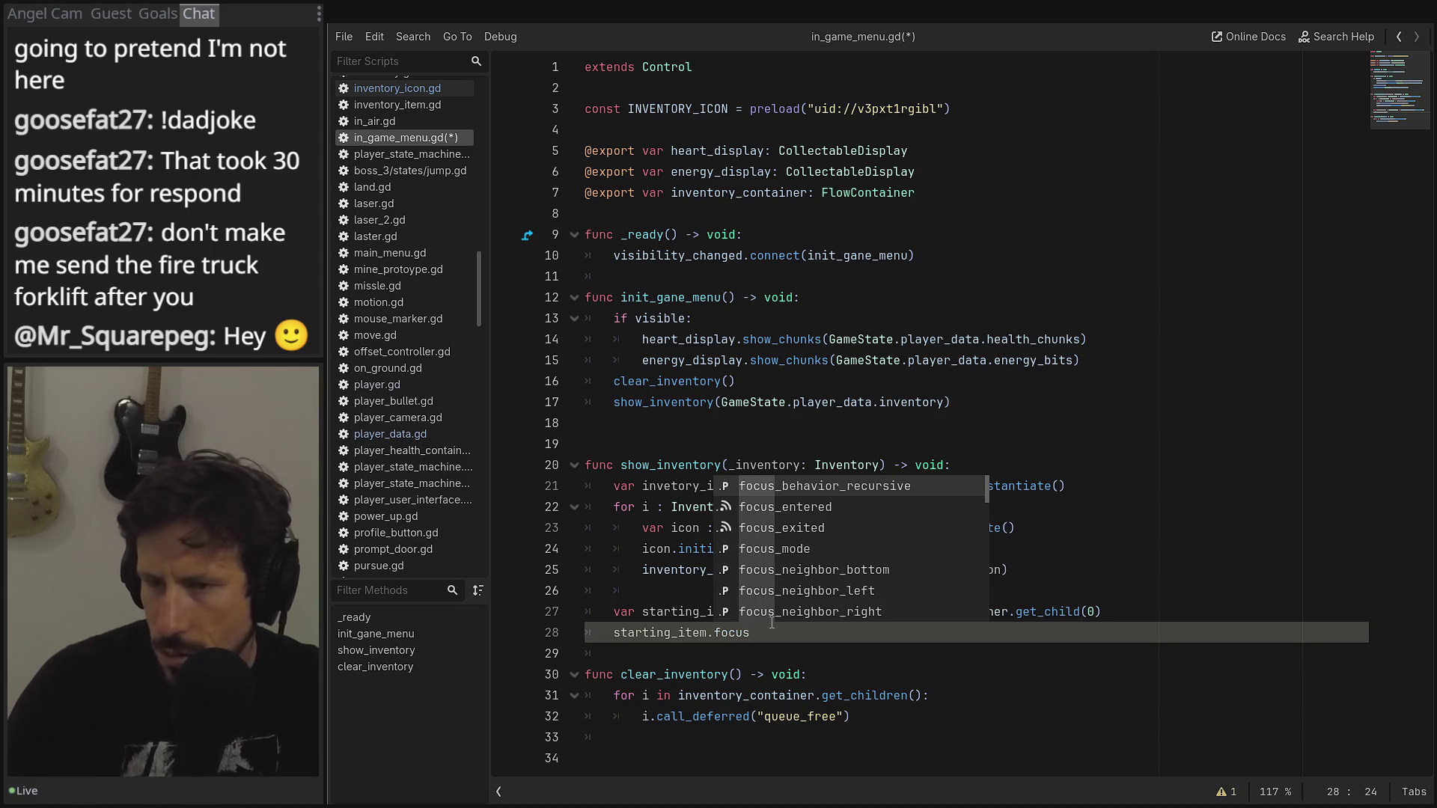
key(Down)
key(Down)
key(Down)
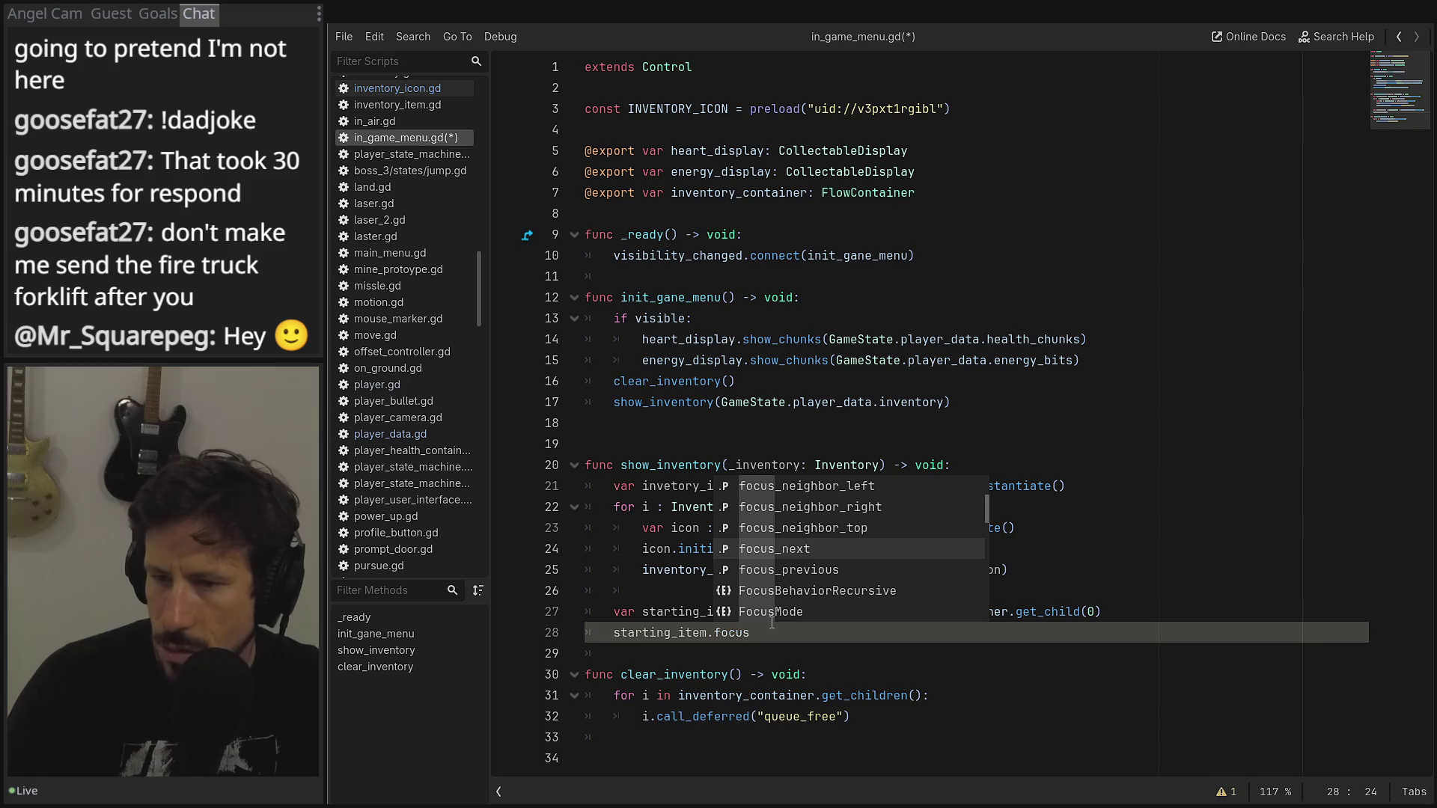
key(Down)
key(Down)
key(Down)
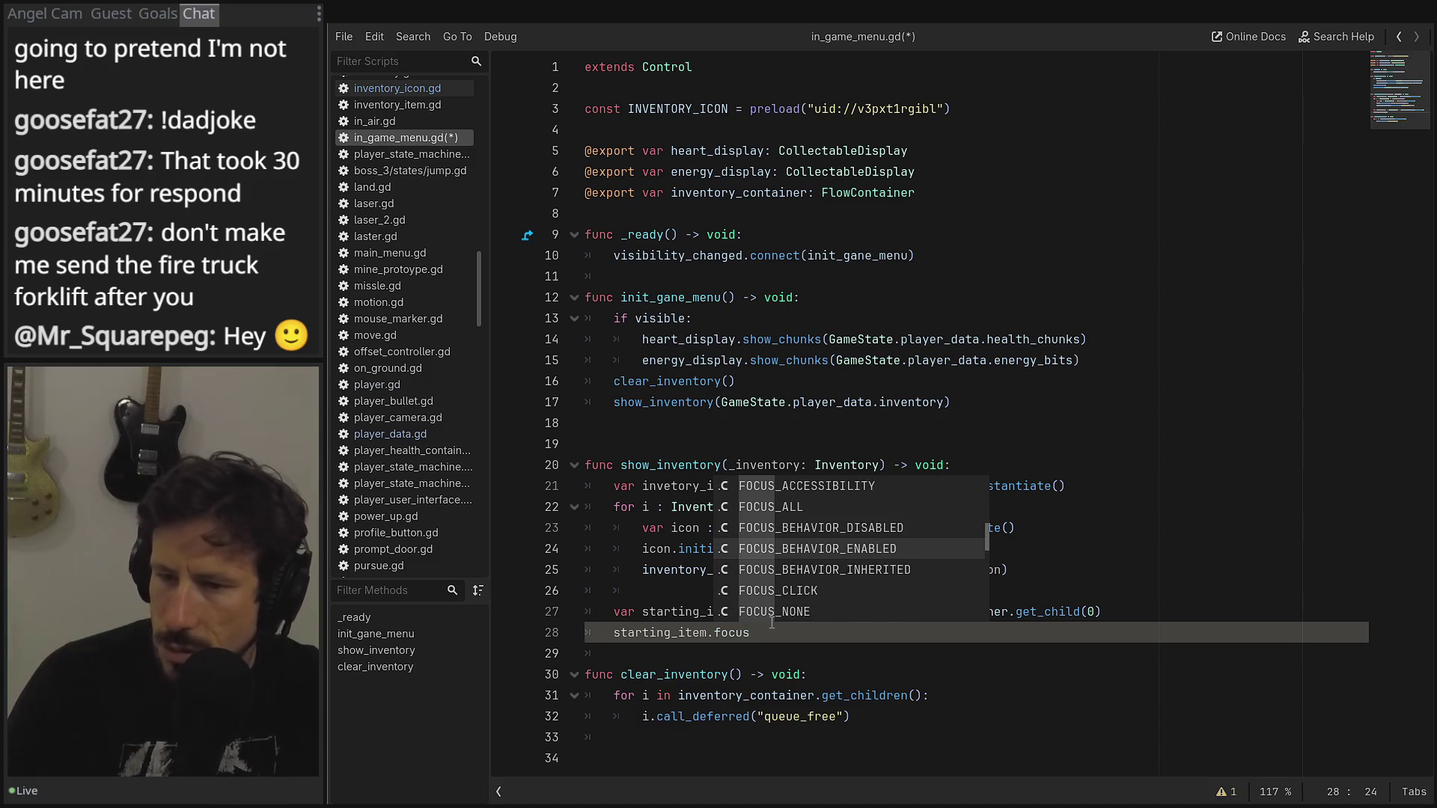
key(Down)
key(Down)
key(Down)
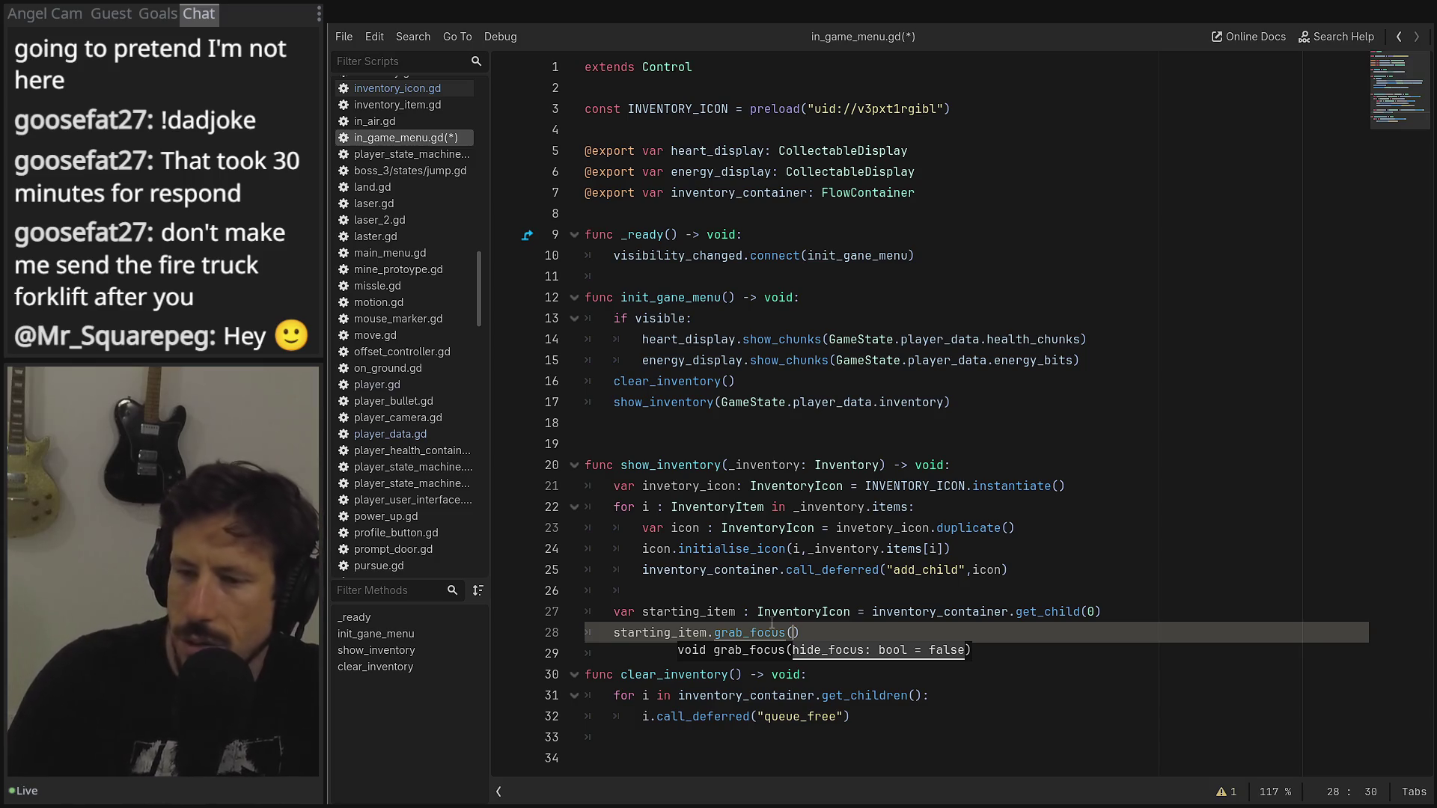
key(Up)
key(Up)
key(ctrl+s)
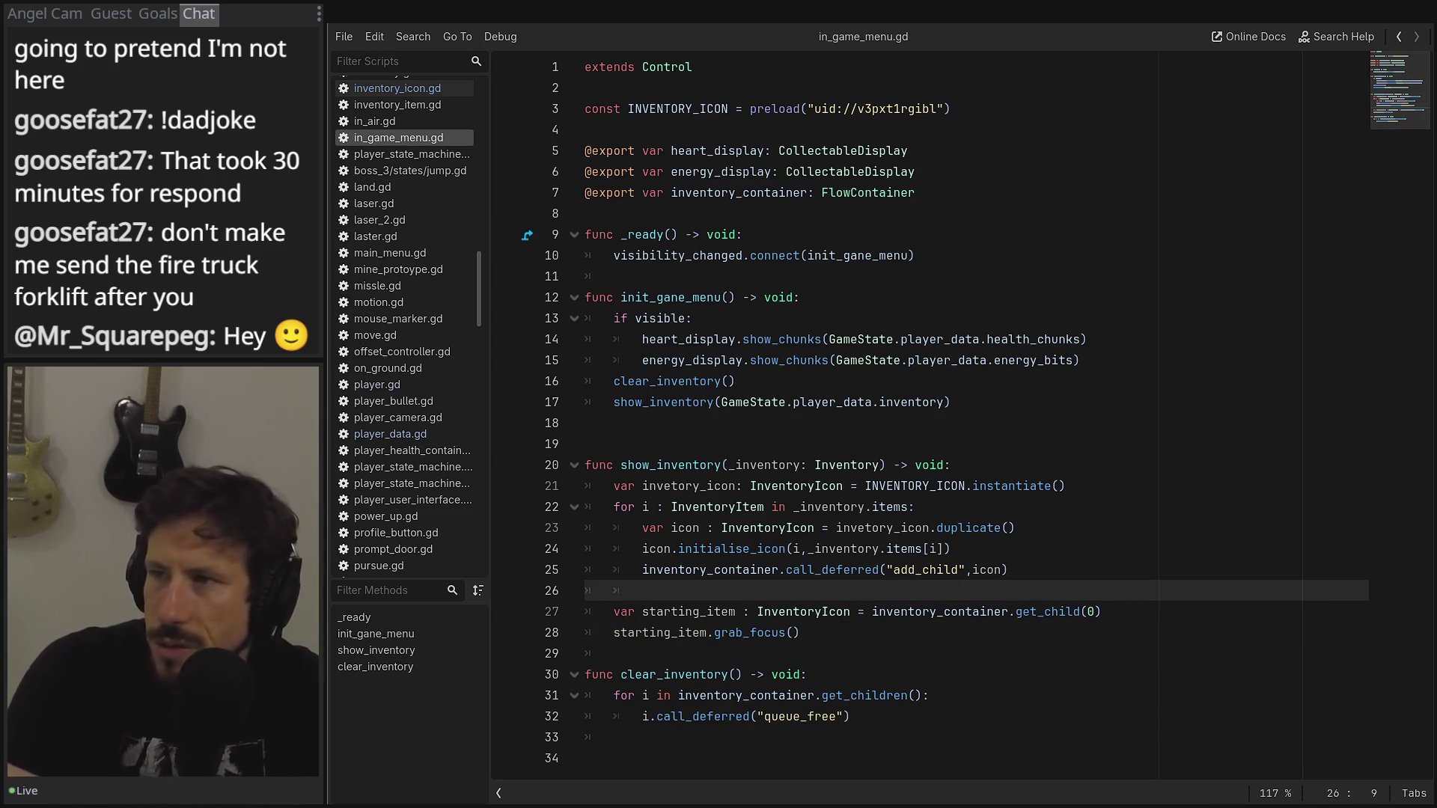
key(alt+Tab)
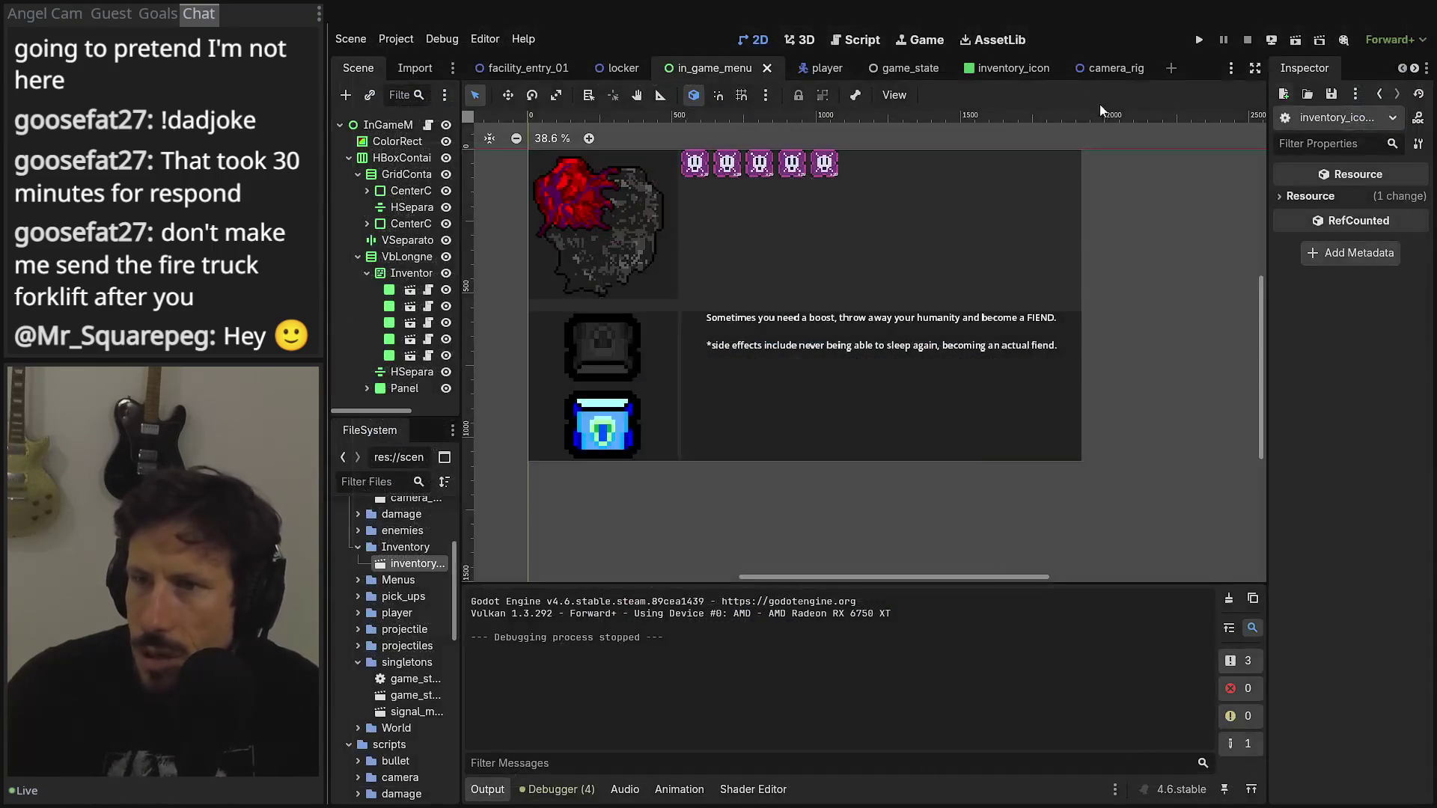
- Run the game, load the first save slot, open the inventory with Tab, then stop the run
click(1199, 39)
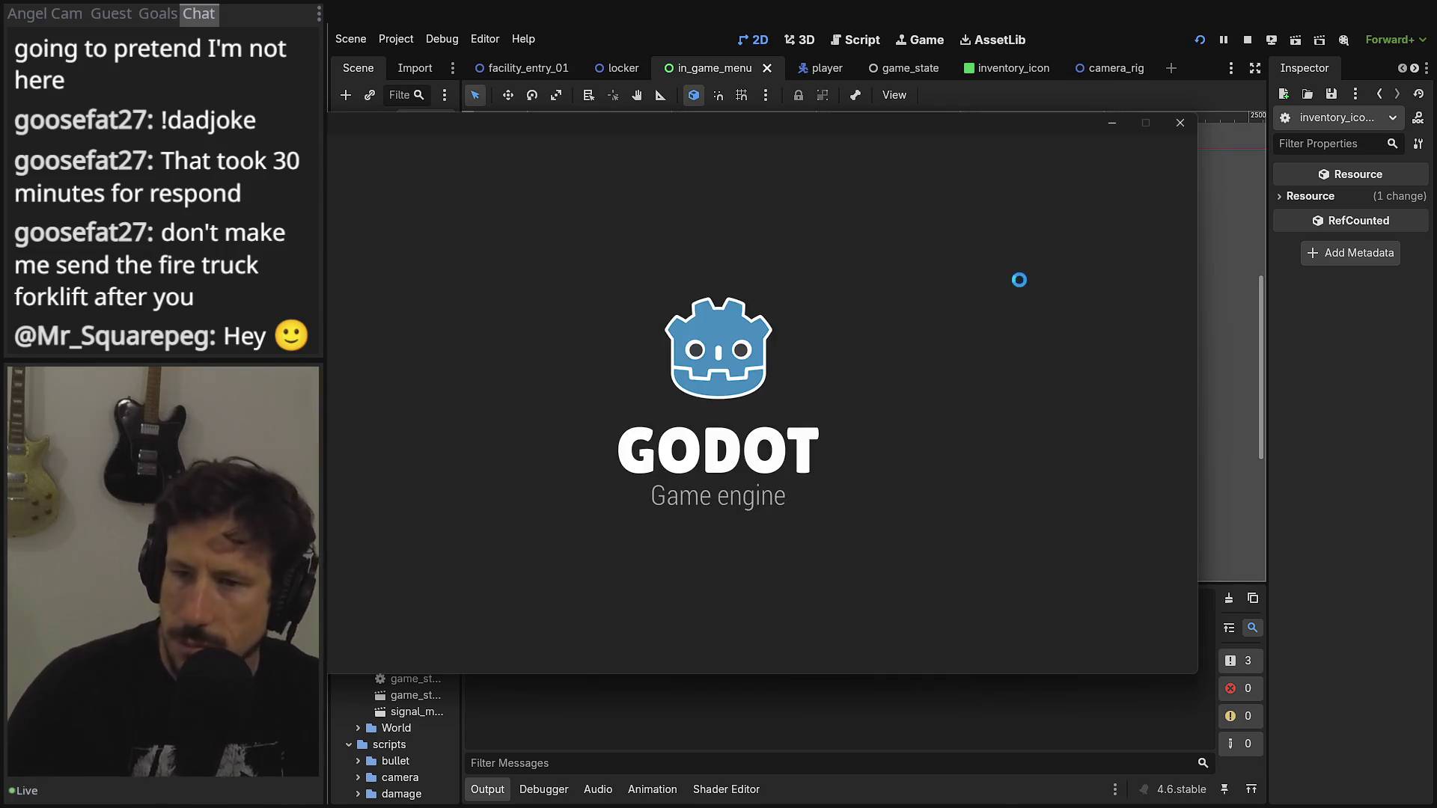
click(544, 508)
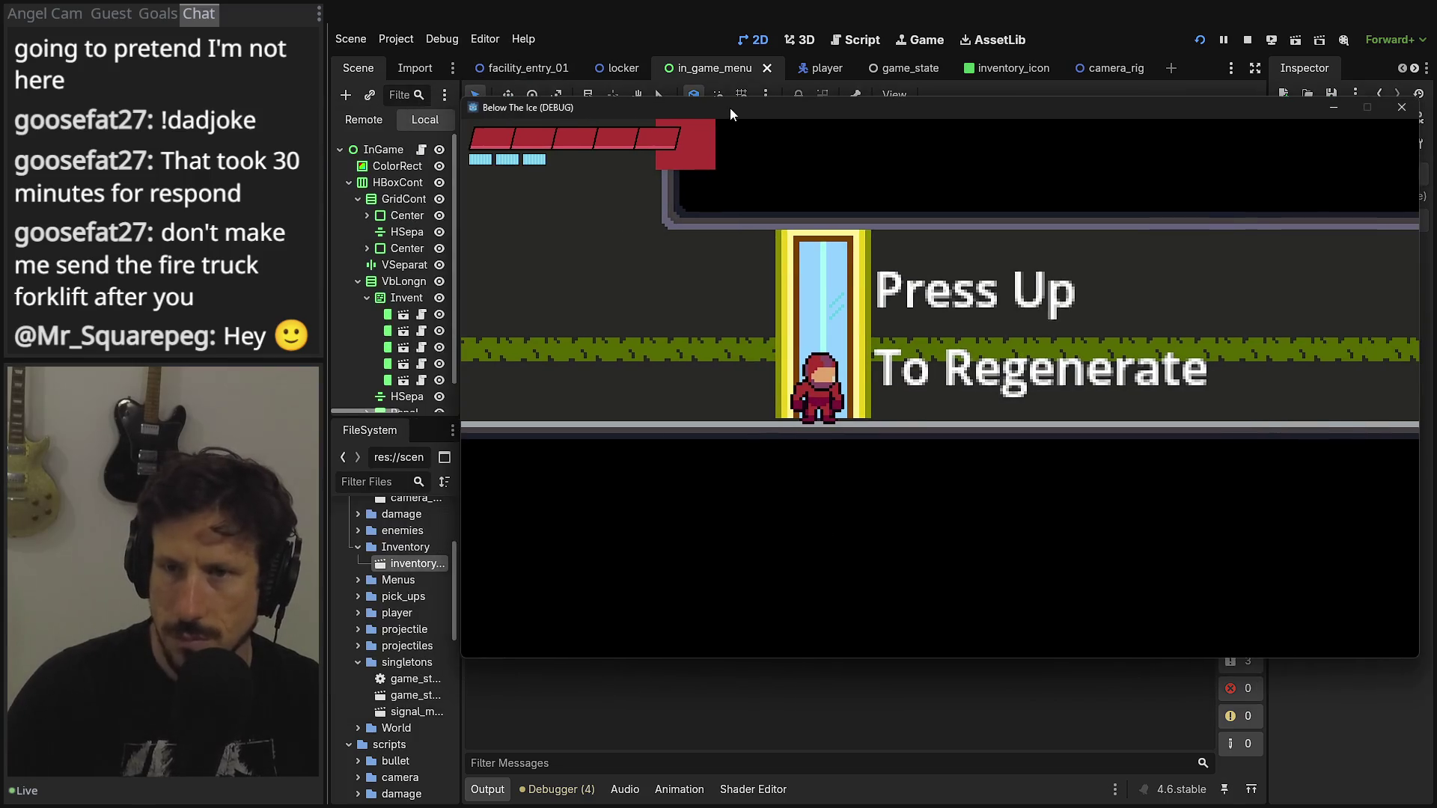
key(Tab)
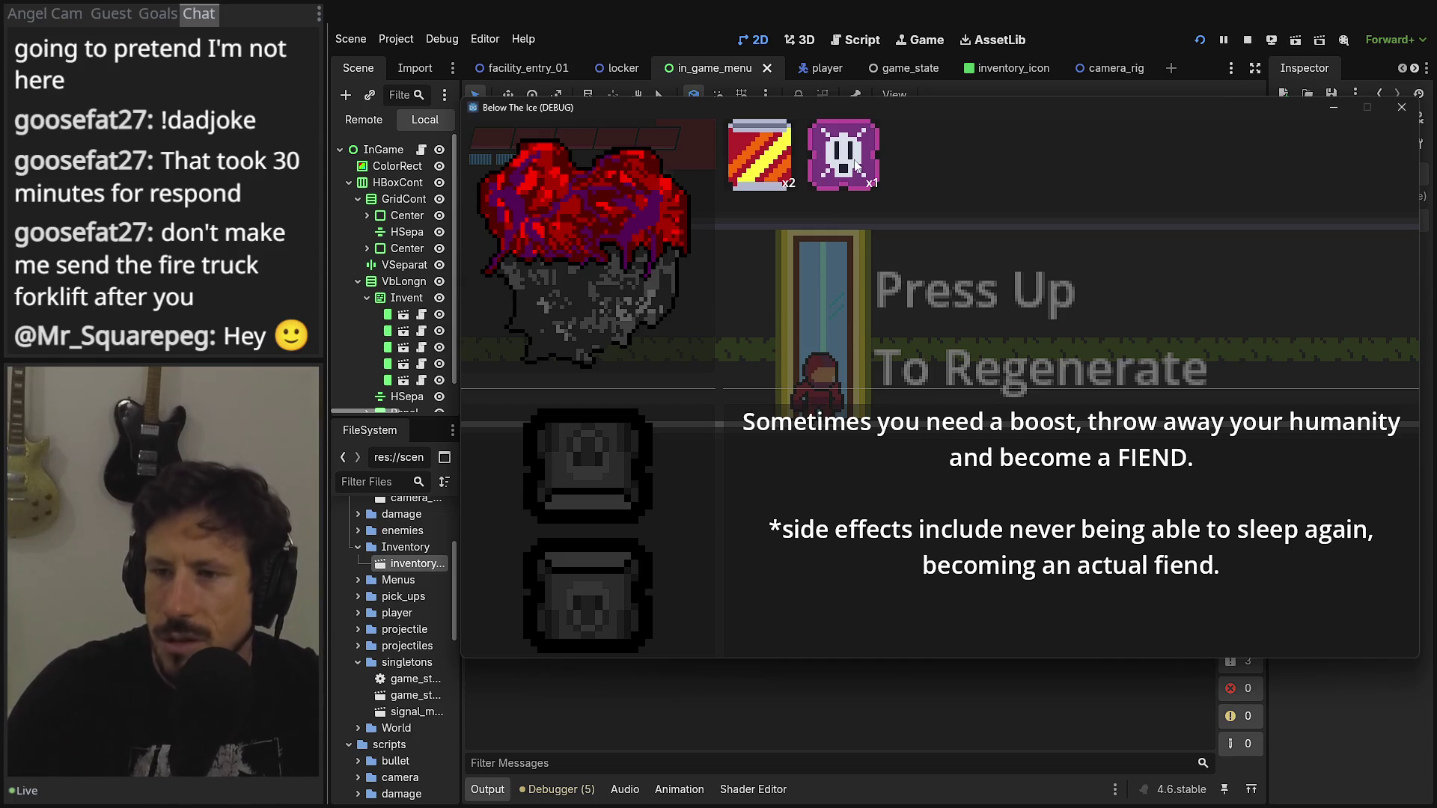
mouse_move(815, 110)
mouse_down()
mouse_move(675, 80)
mouse_move(711, 119)
mouse_up()
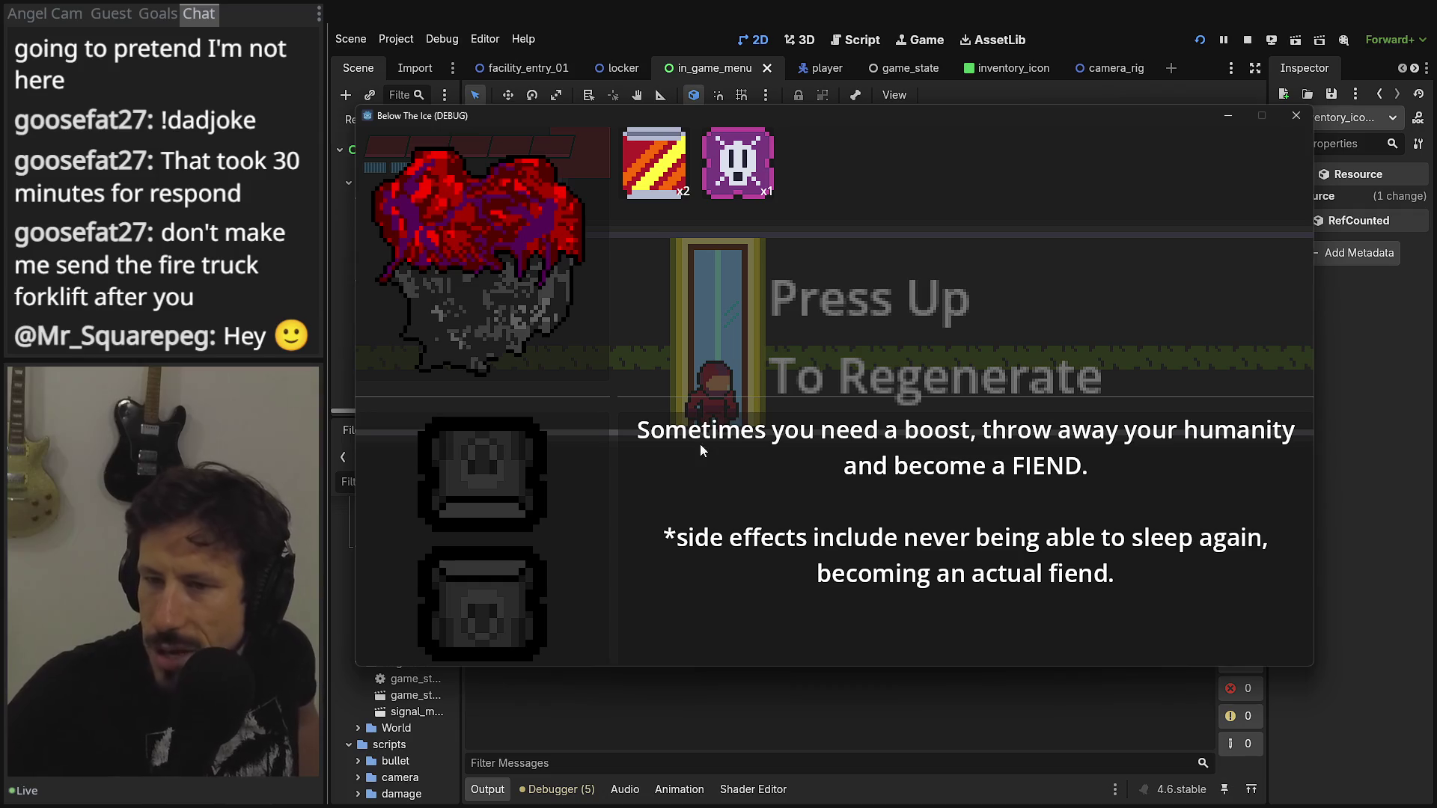
click(1295, 115)
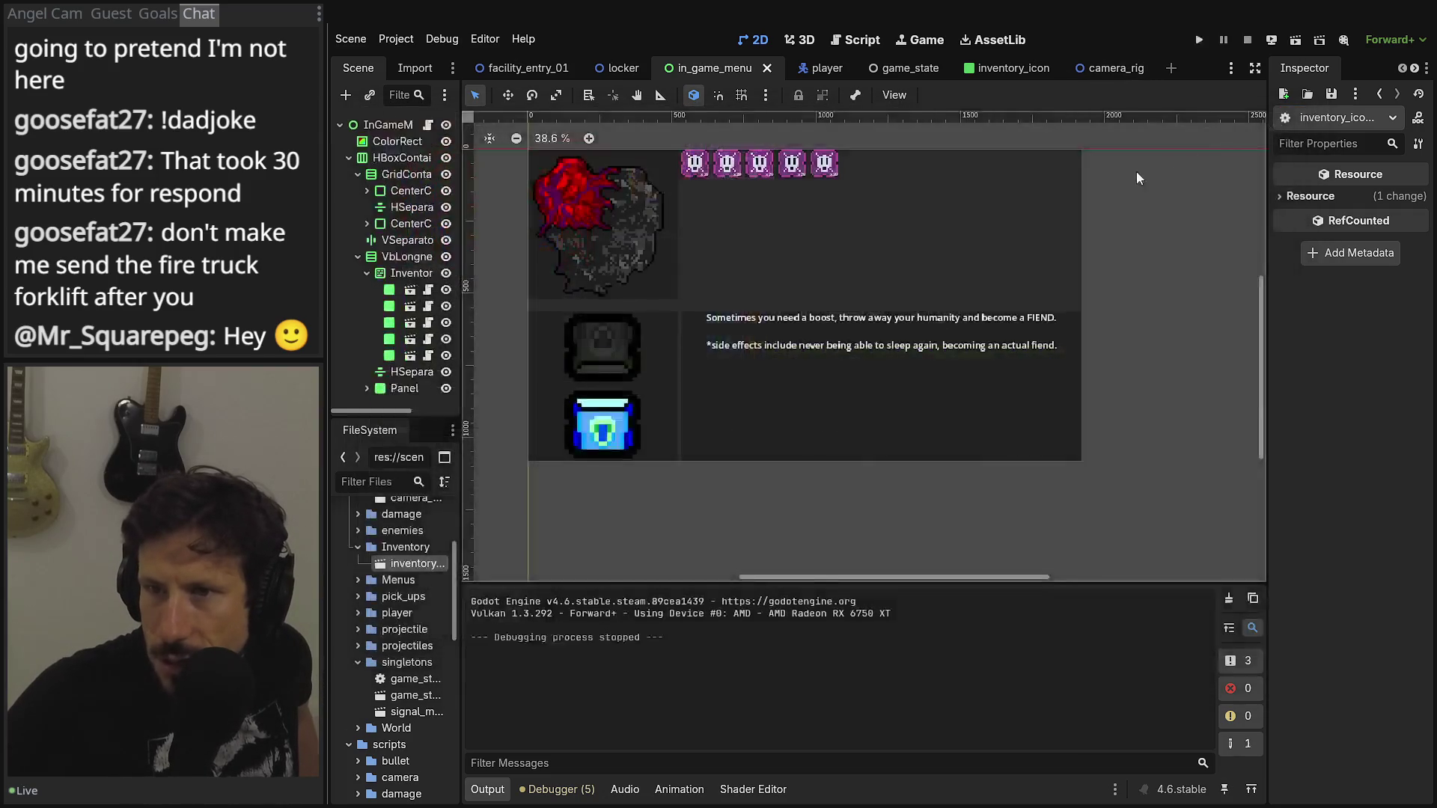
- Set the description Label's Text to 'testing' and save the scene
click(742, 348)
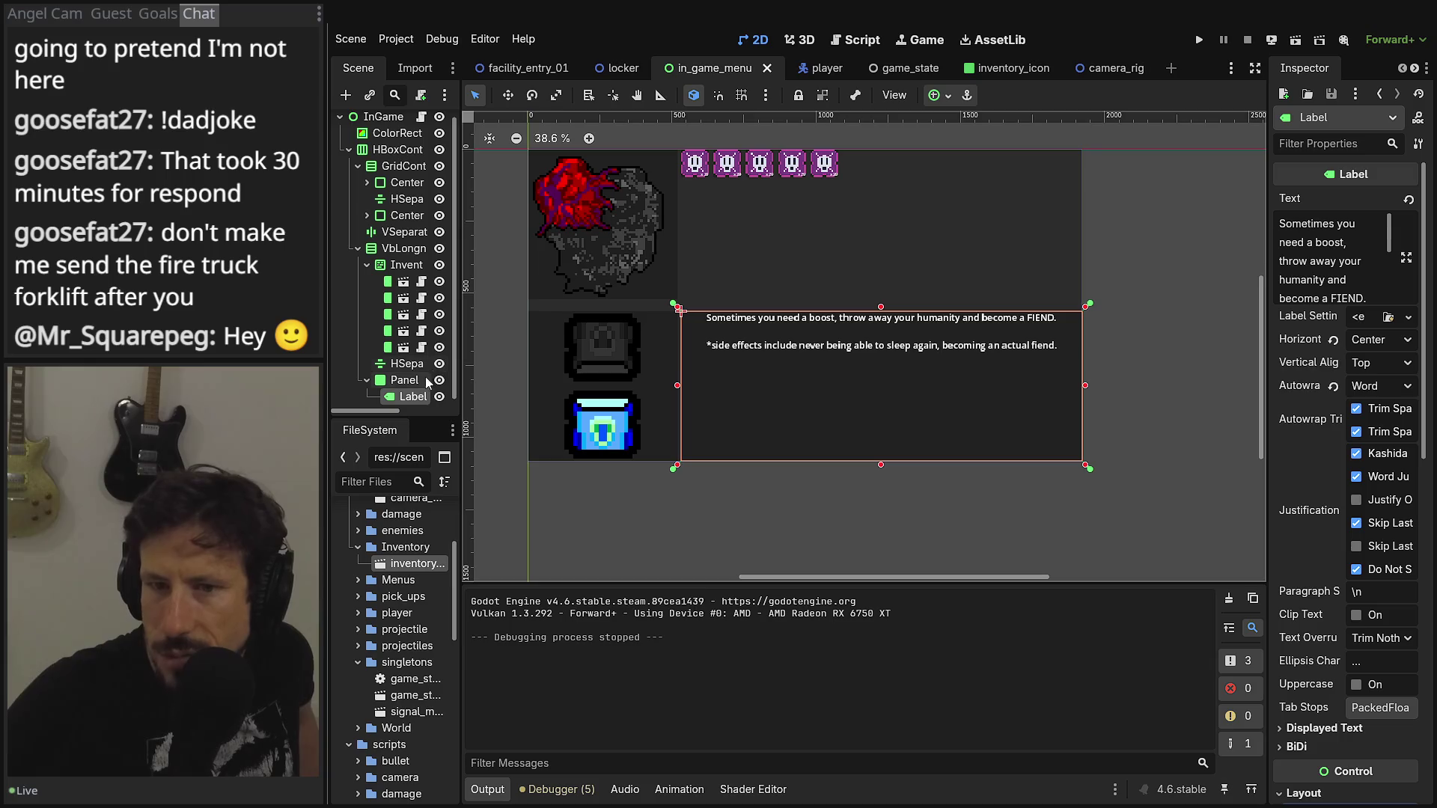
click(1347, 264)
key(ctrl+a)
text(testing)
key(ctrl+s)
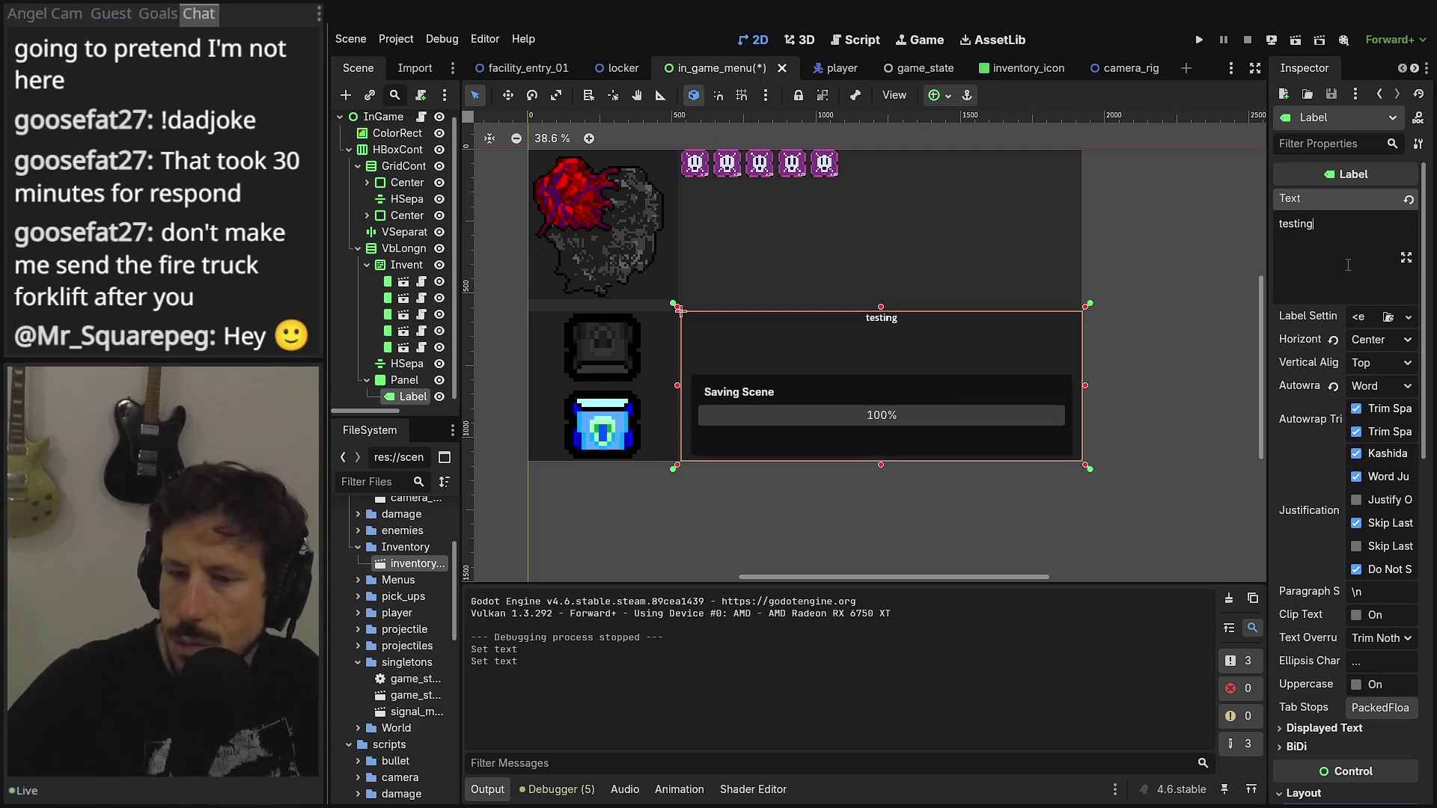
- Open the Debugger's Errors list and jump to the in_game_menu.gd:28 focus error
click(559, 789)
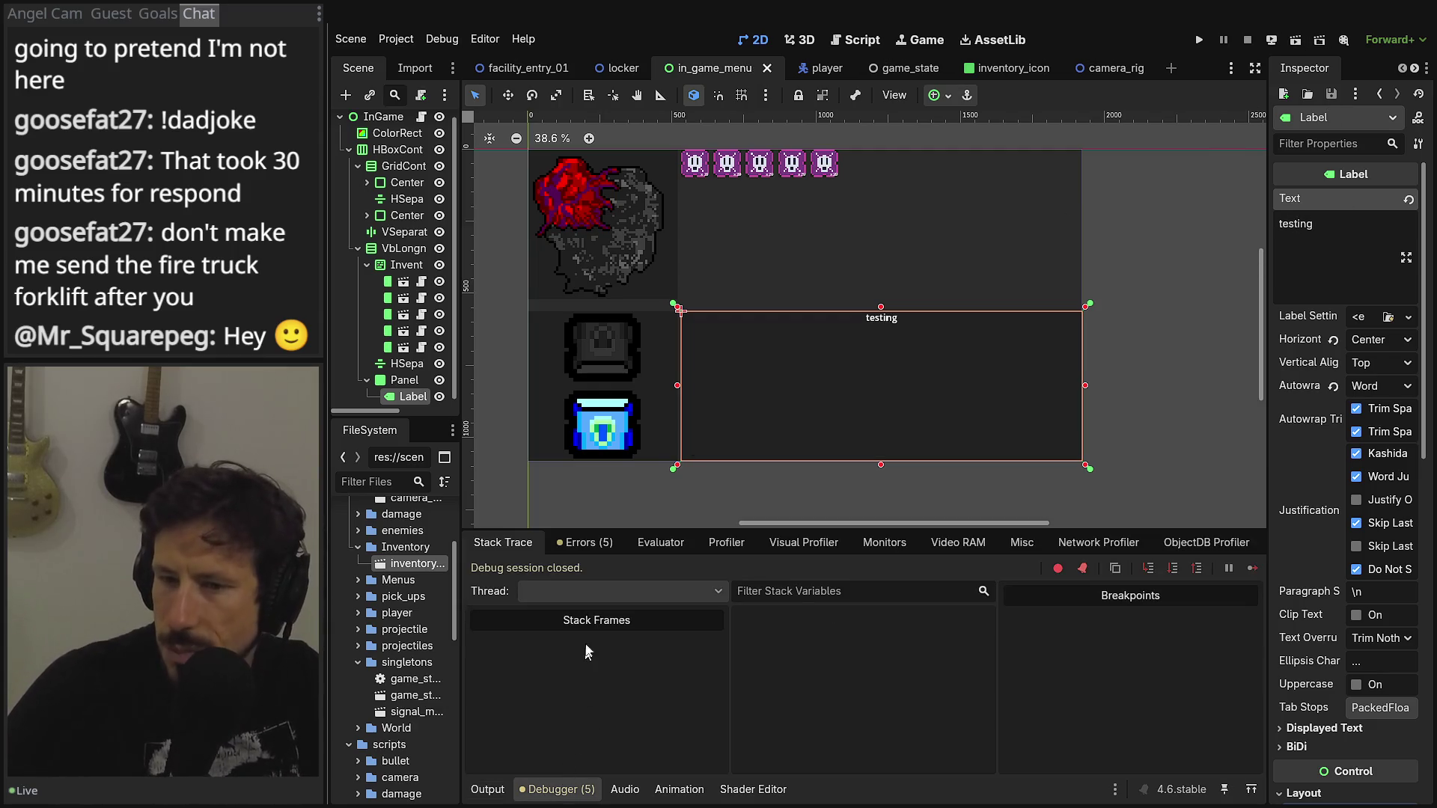
click(582, 543)
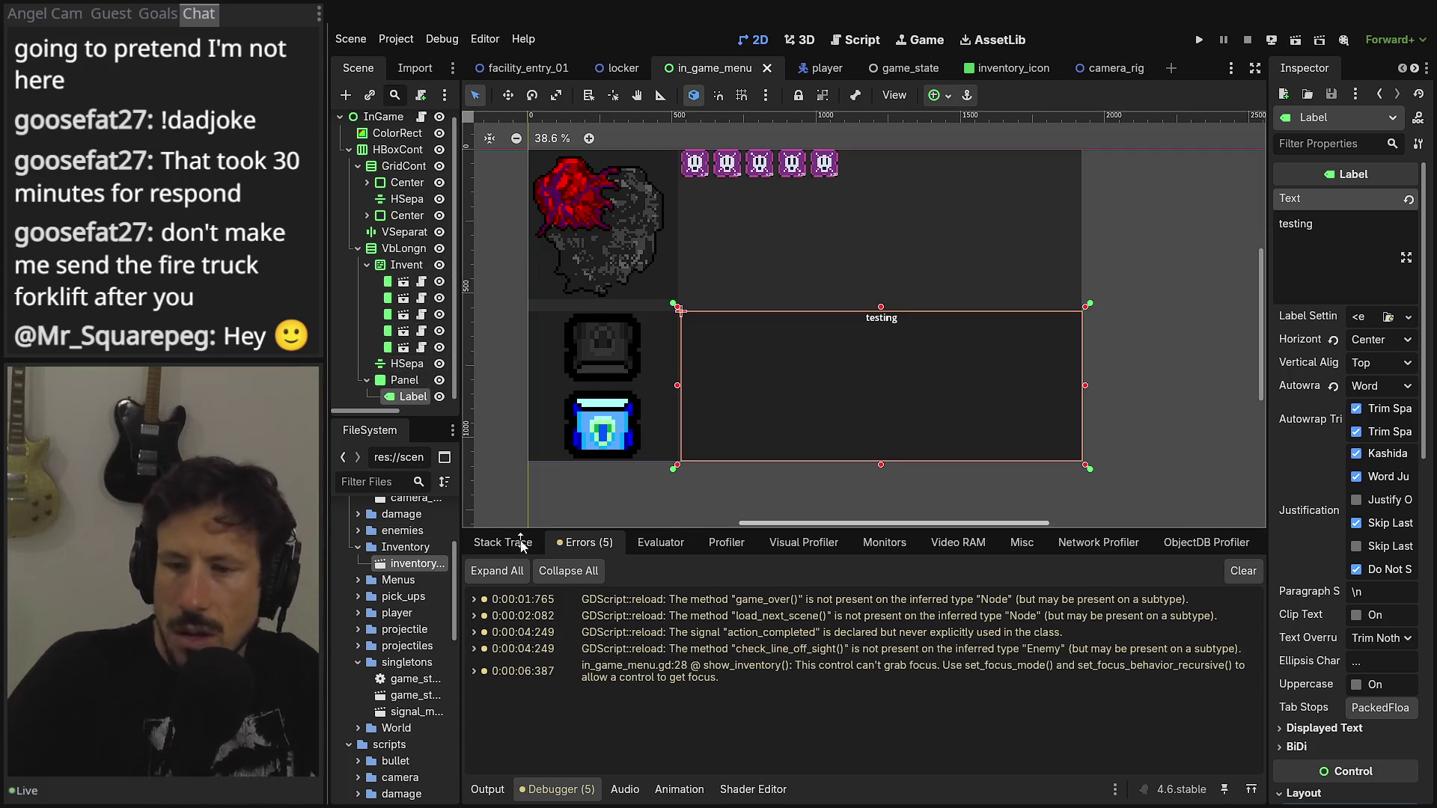
double_click(596, 674)
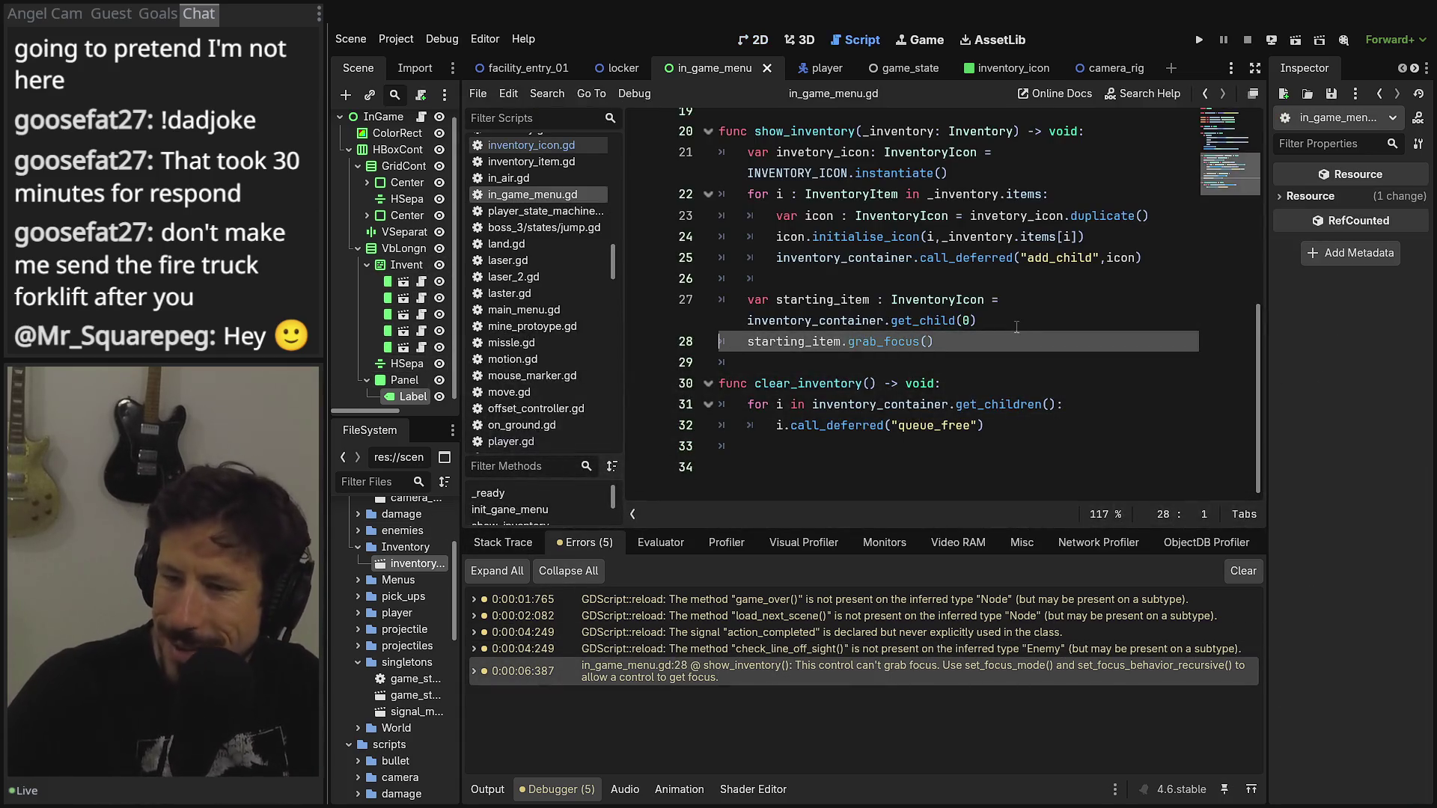
- Remove the starting_item.grab_focus() call, clearing line 28 of in_game_menu.gd
click(981, 369)
click(963, 345)
drag(935, 342, 848, 342)
text(set)
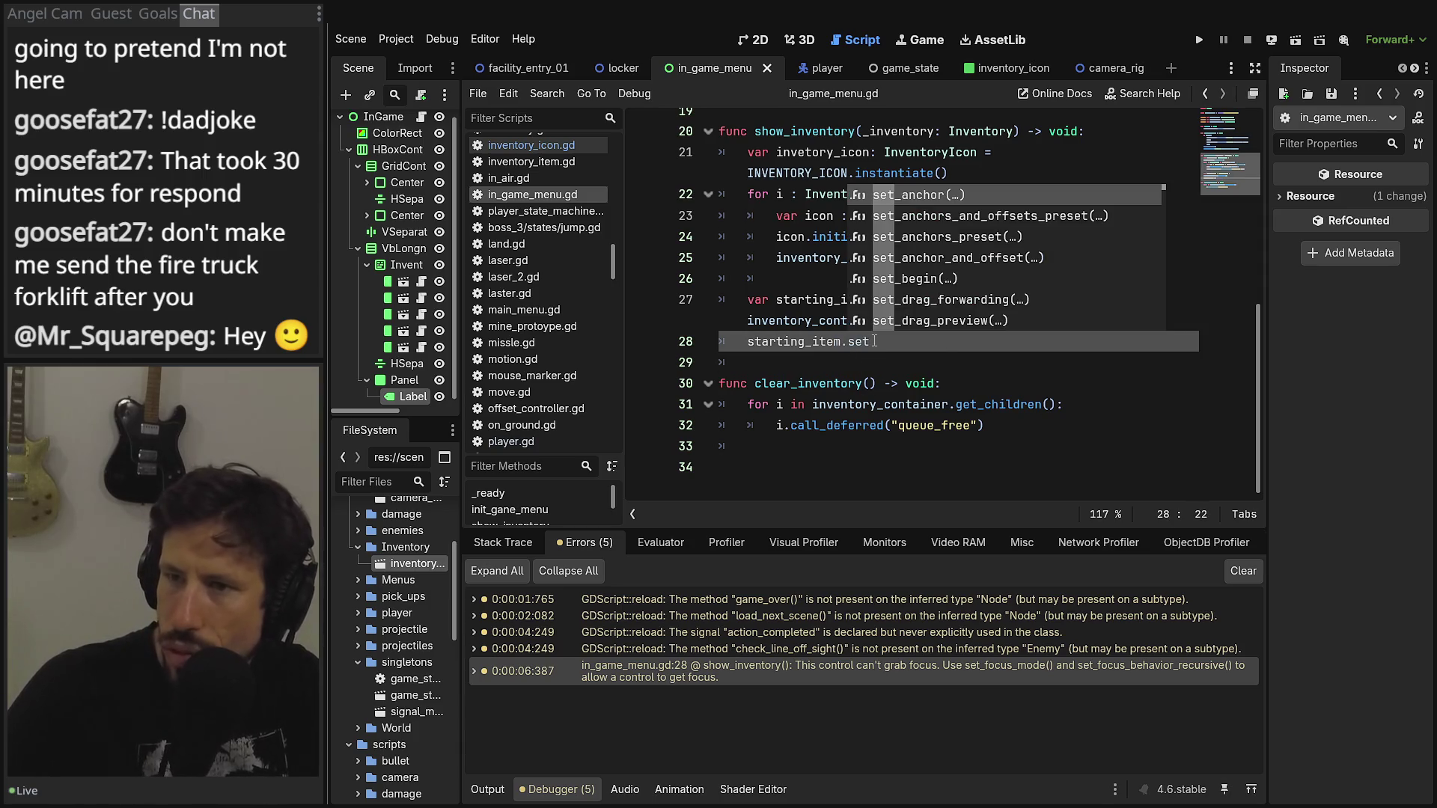
scroll(874, 341, up, 1)
text()f)
key(BackSpace)
key(BackSpace)
key(BackSpace)
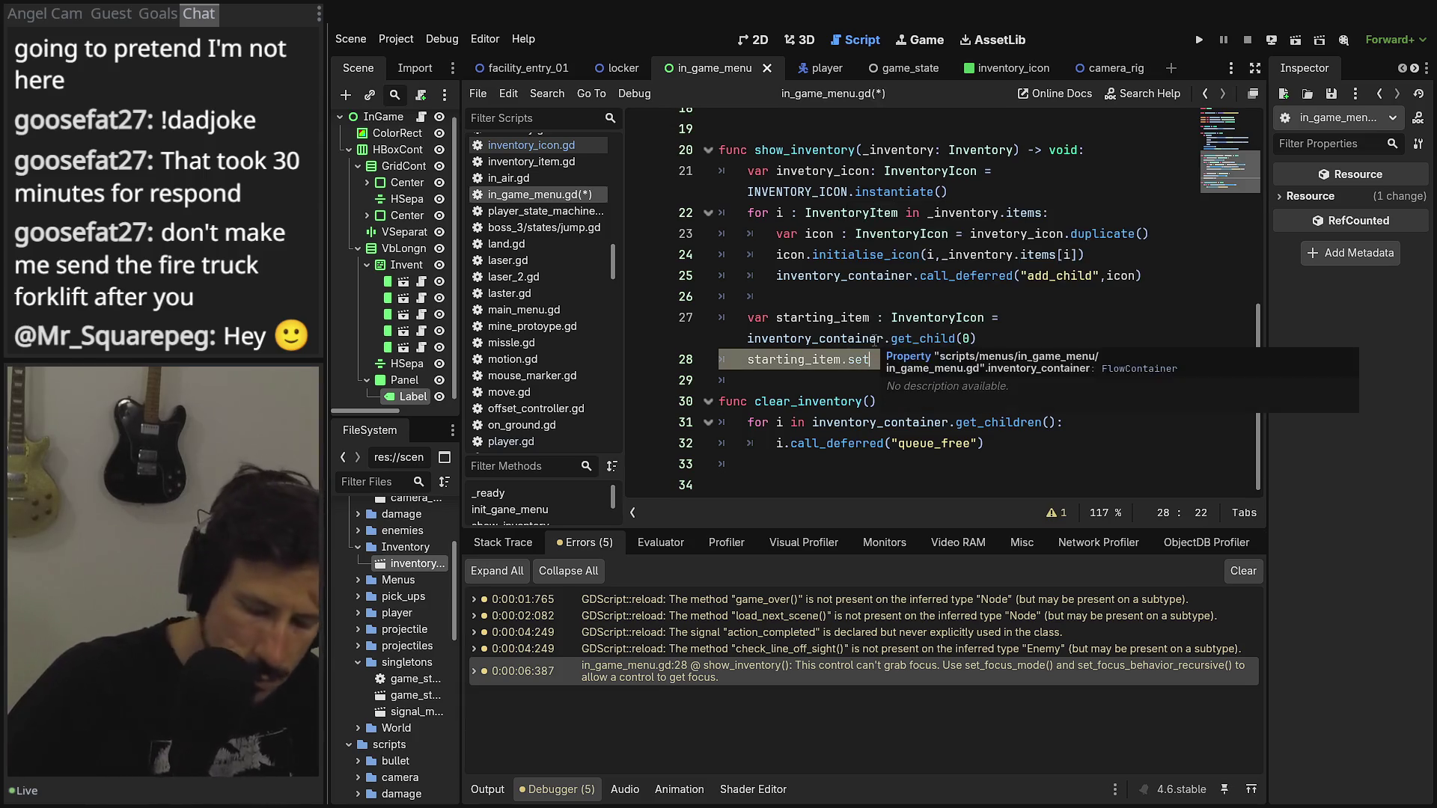
text(_foc)
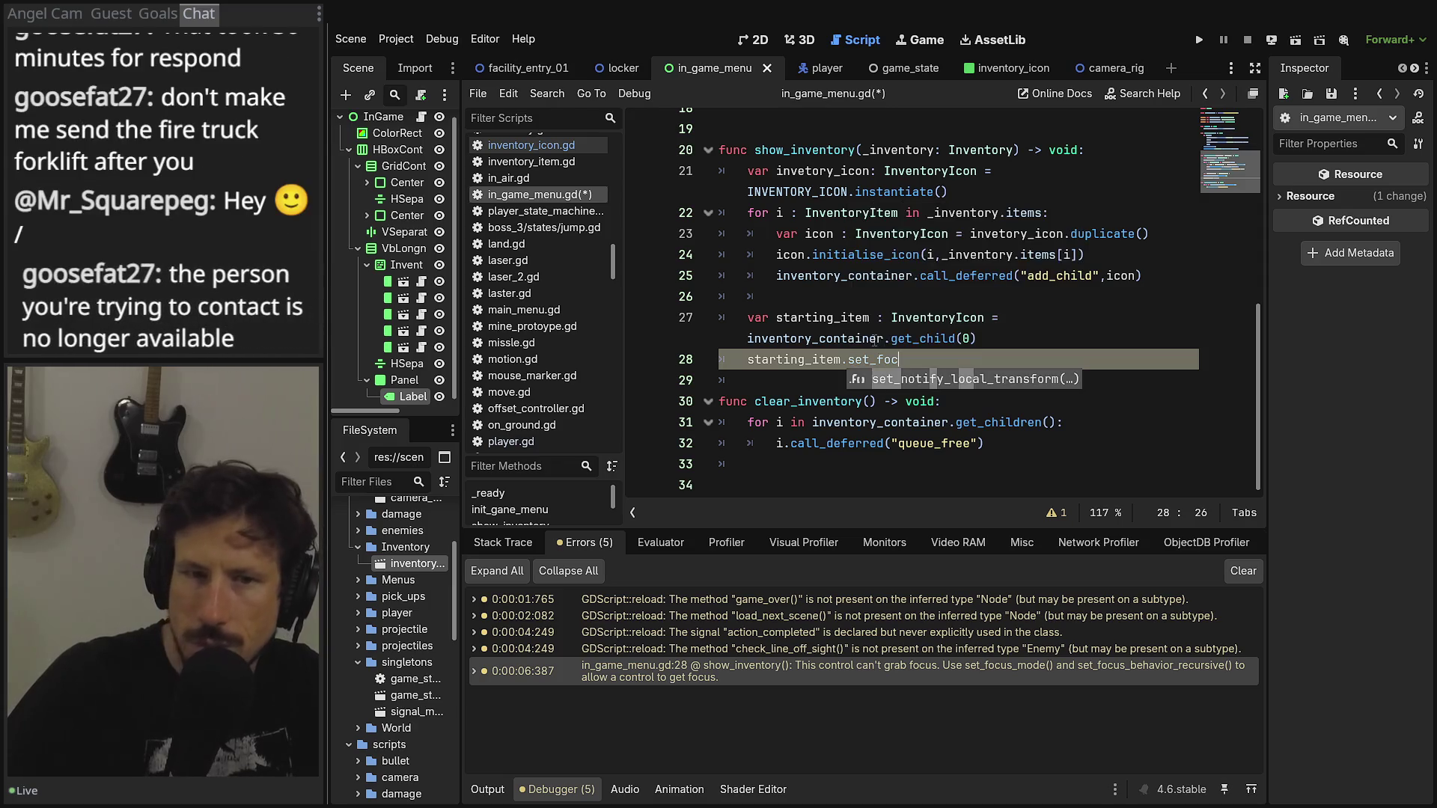
text(us()
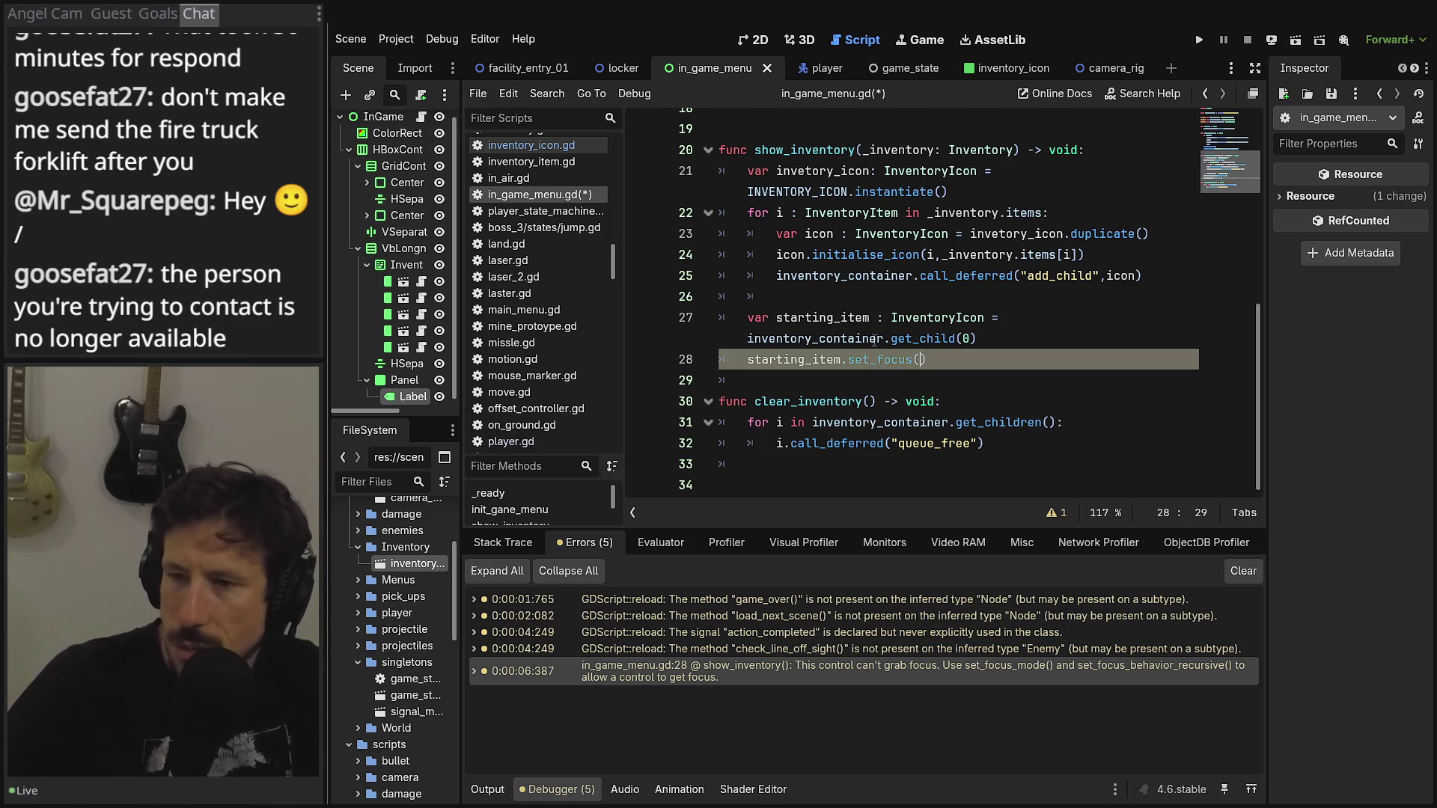
key(BackSpace)
double_click(880, 359)
key(BackSpace)
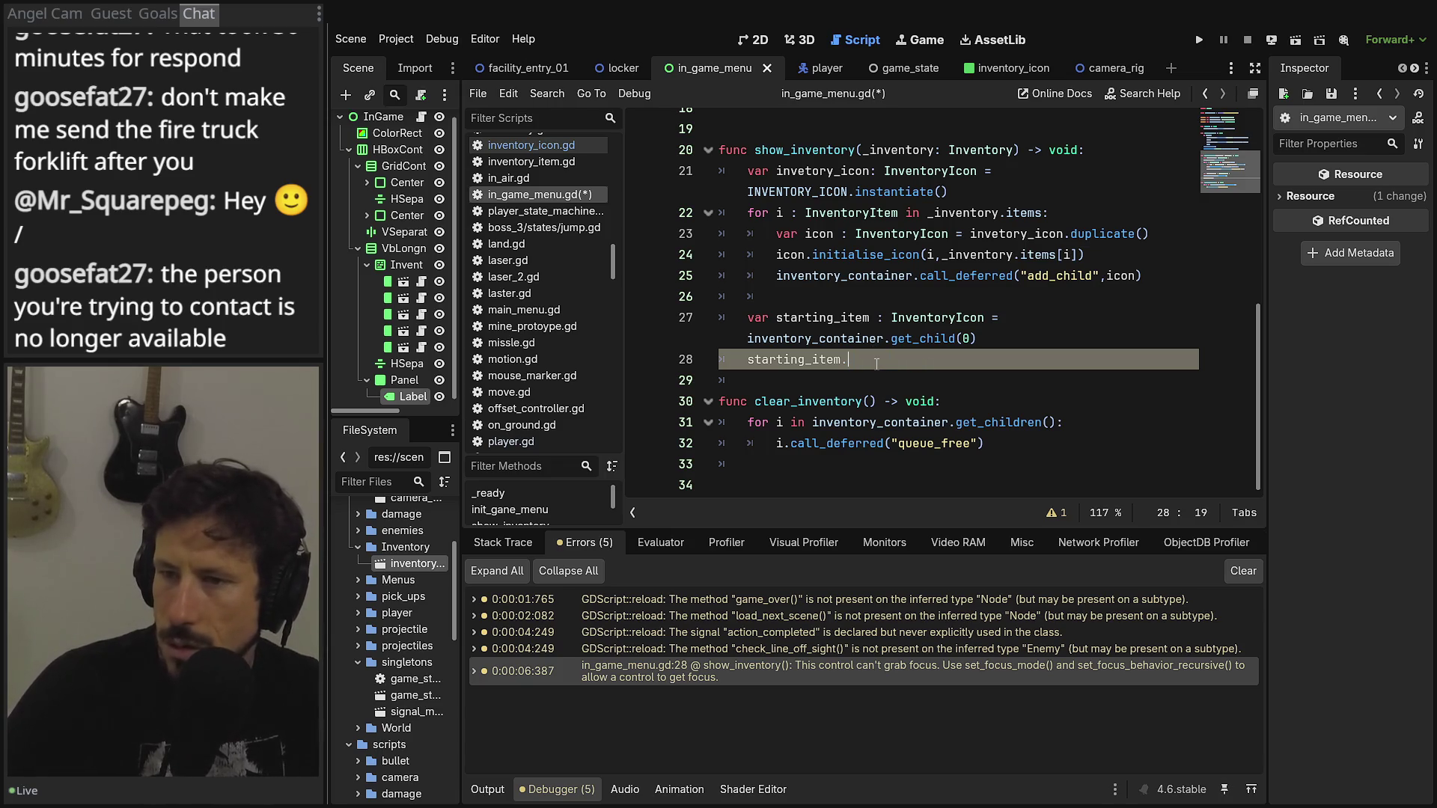
drag(877, 364, 686, 364)
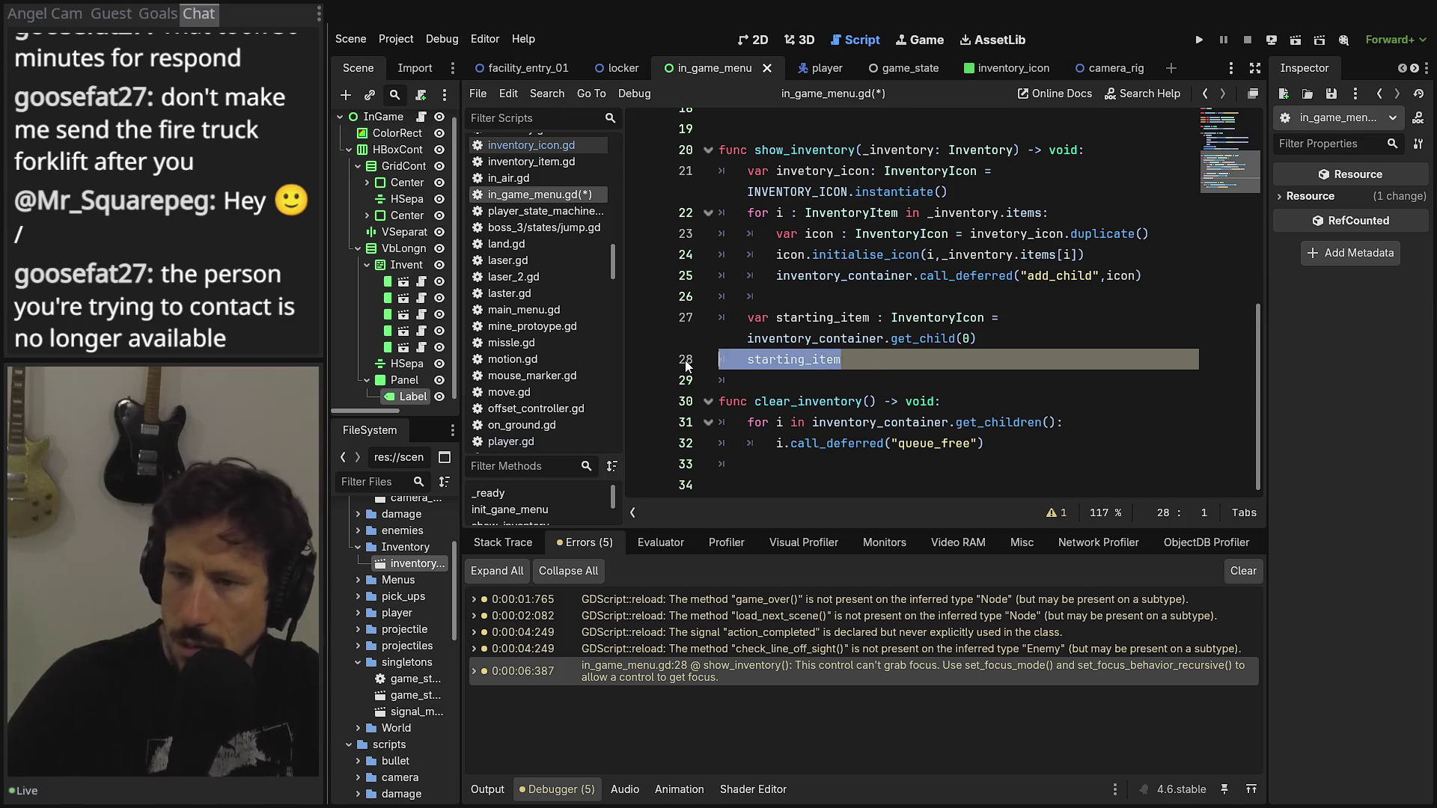
key(BackSpace)
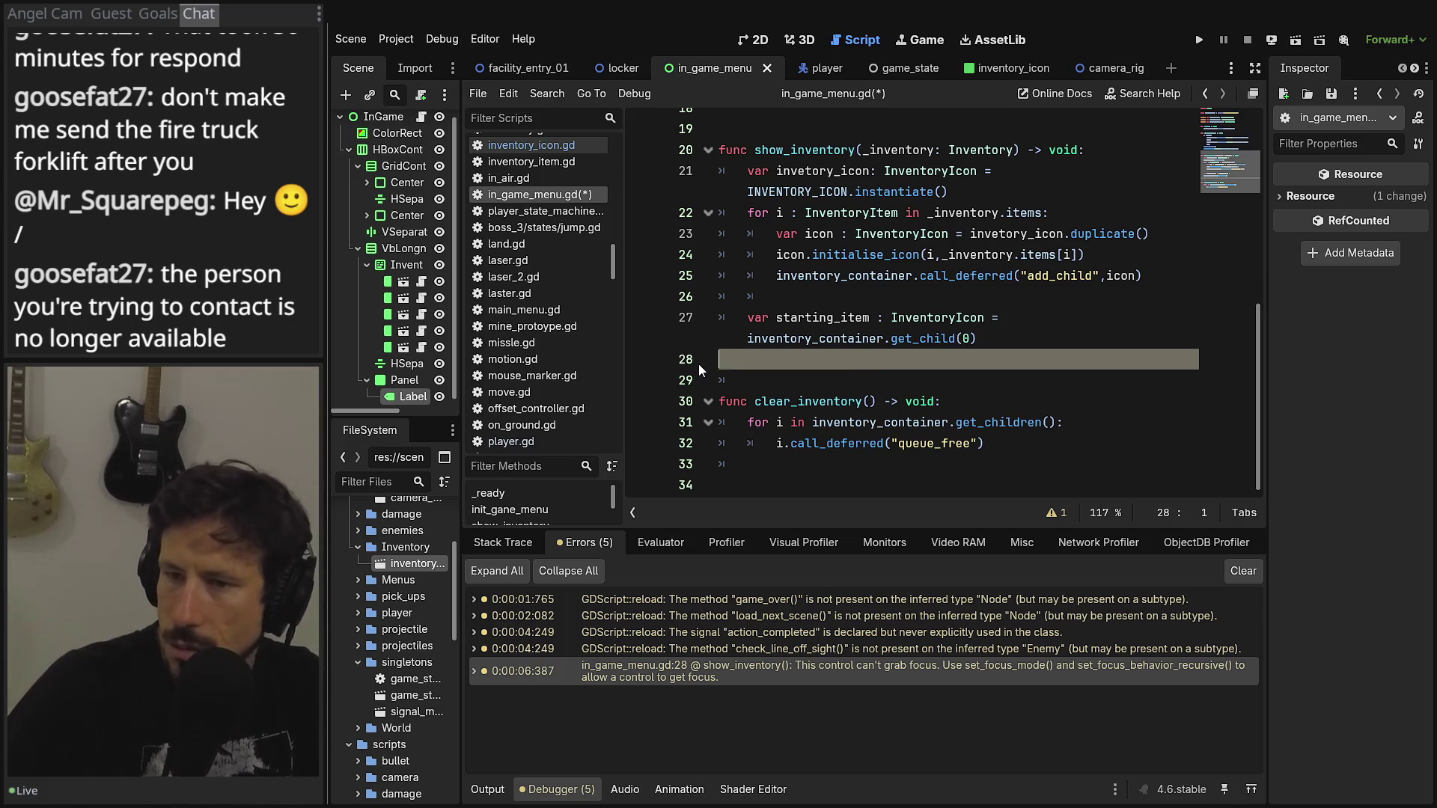
key(BackSpace)
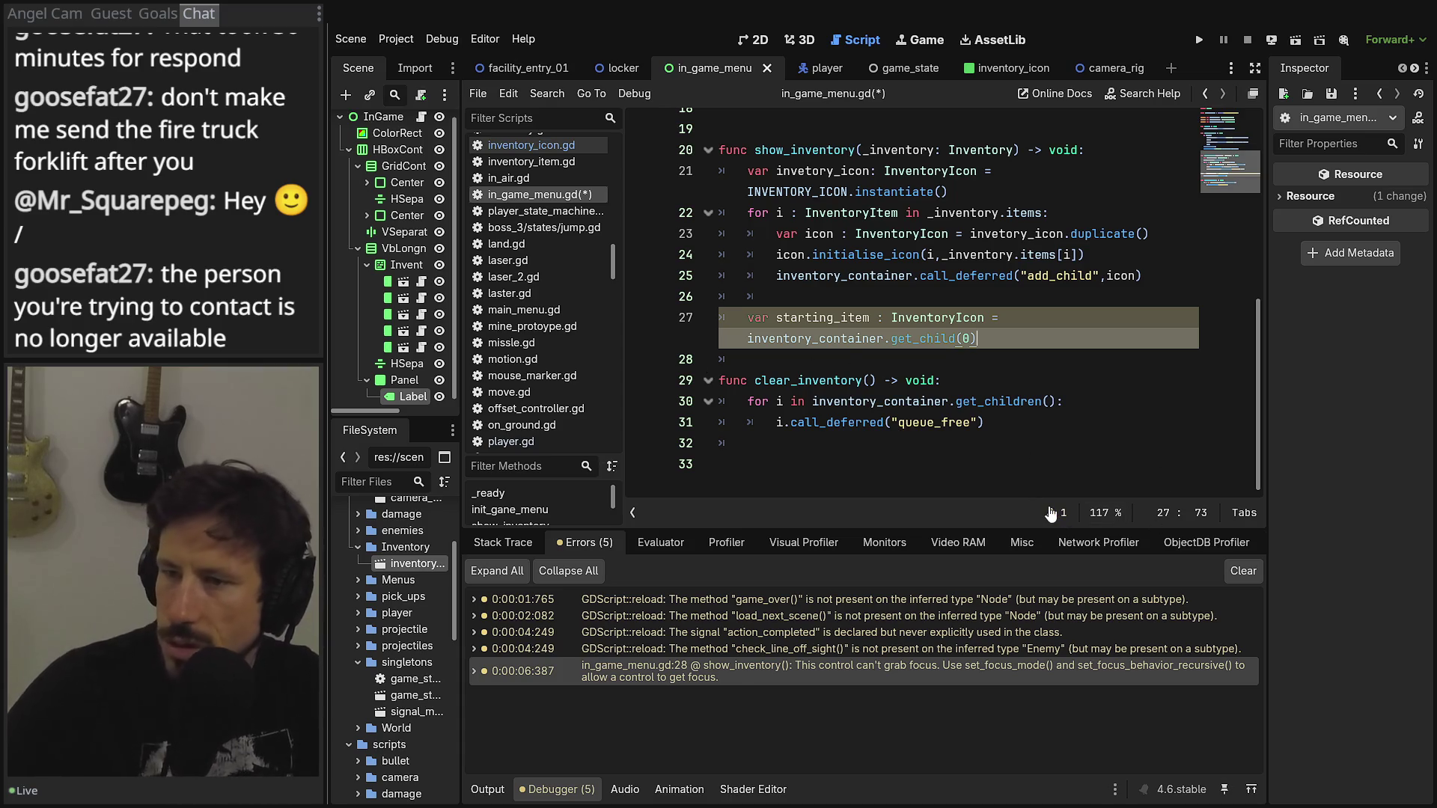
- Rewrite line 28 as starting_item.focus_mode via autocomplete and open the focus_mode documentation
key(Return)
text(sta)
key(Return)
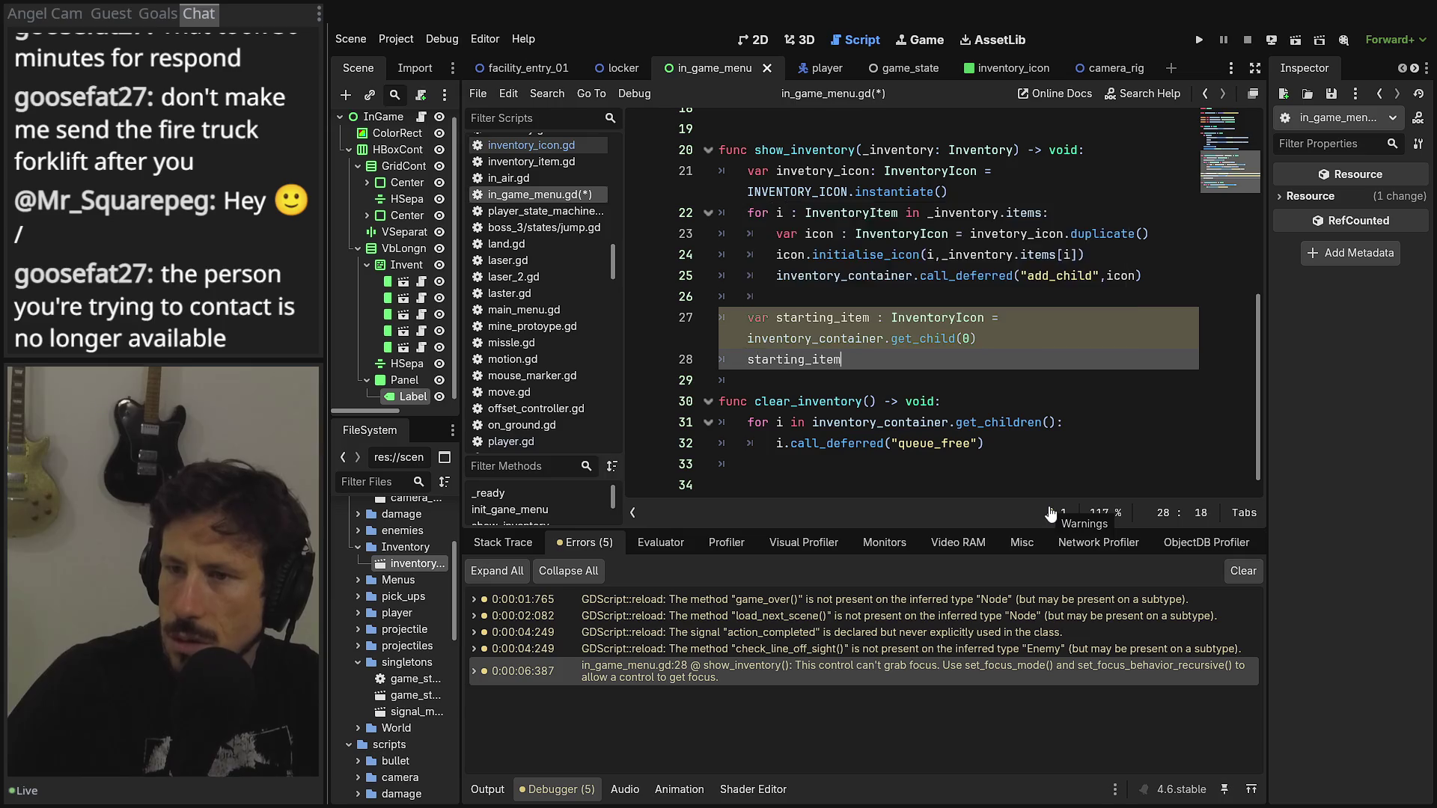
text(.)
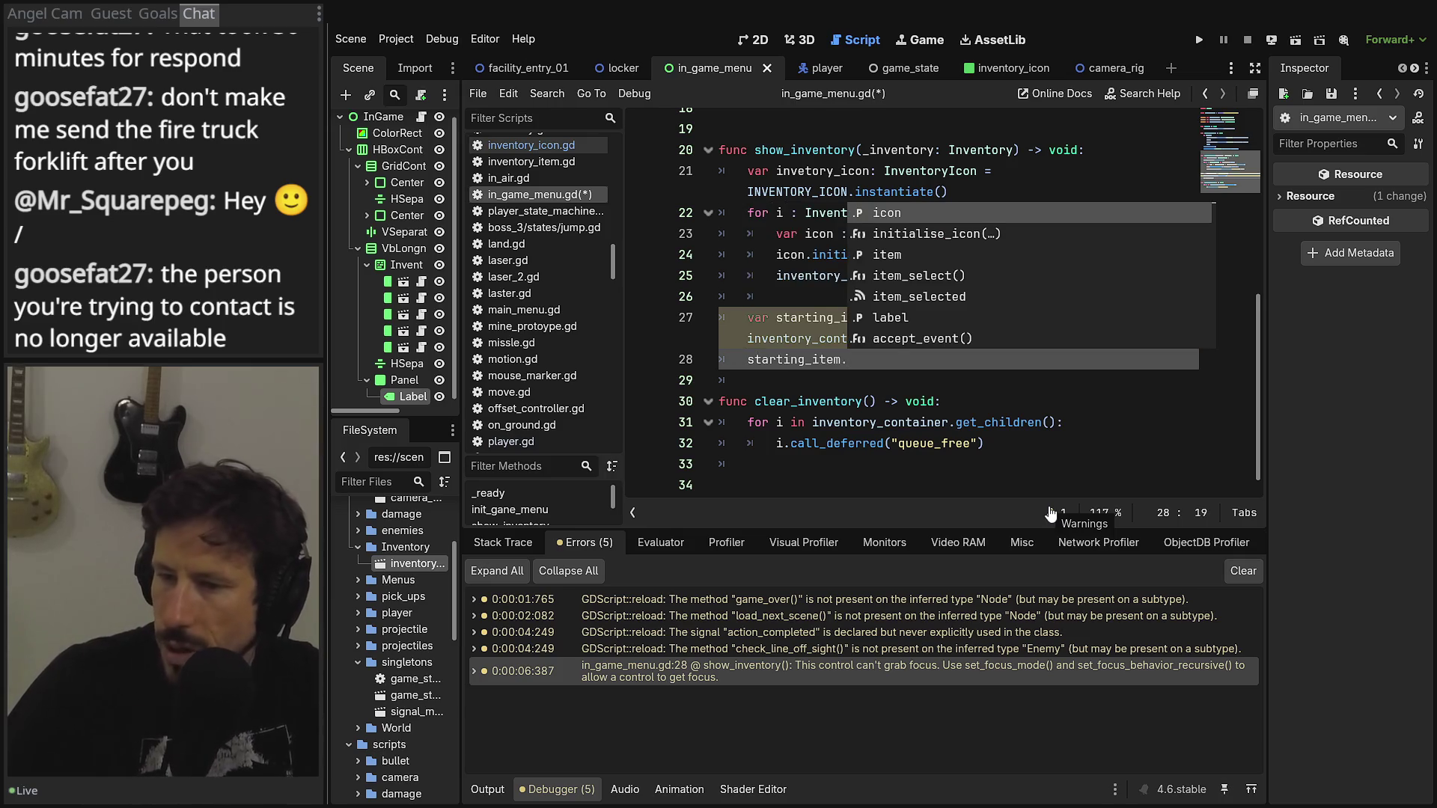
text(set)
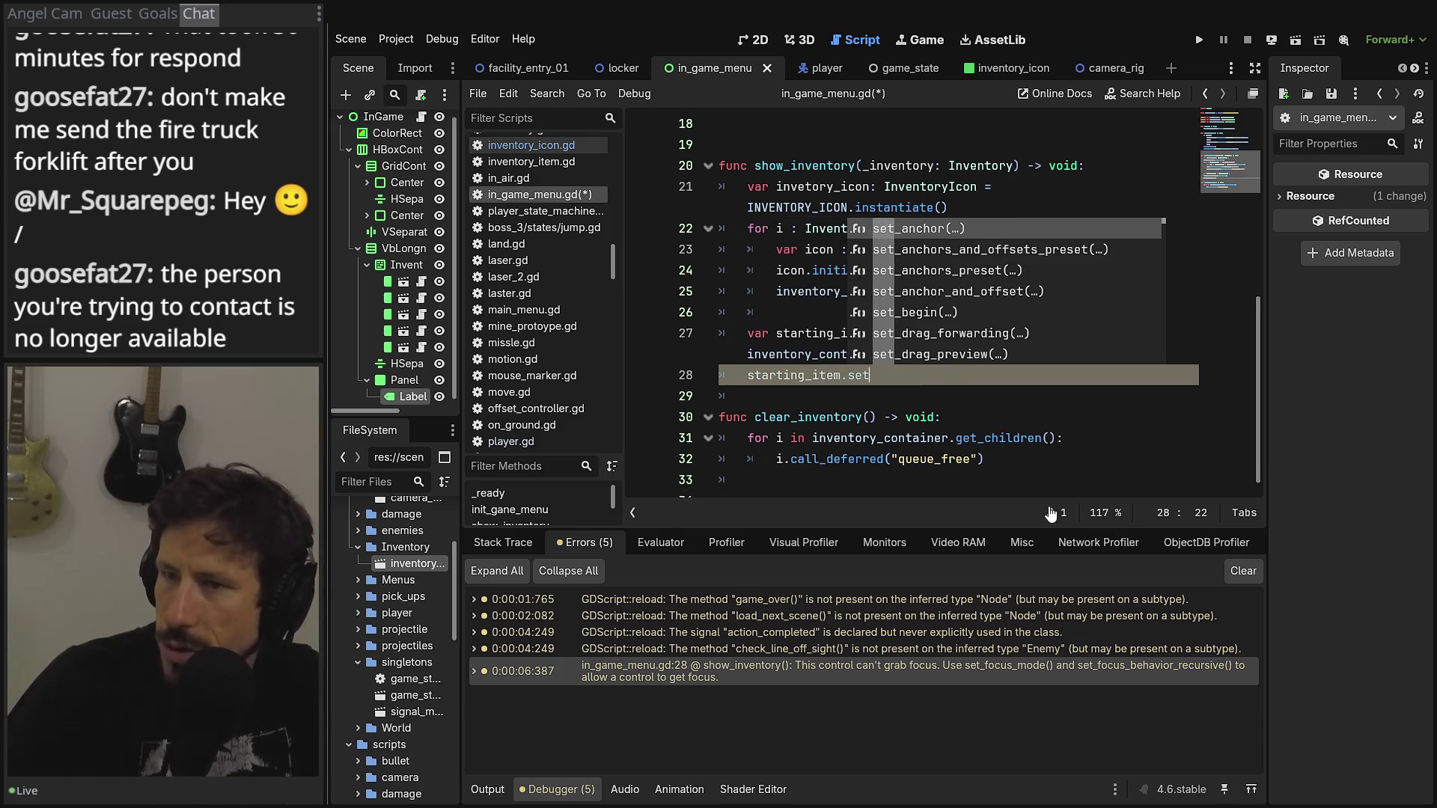
text(_foc)
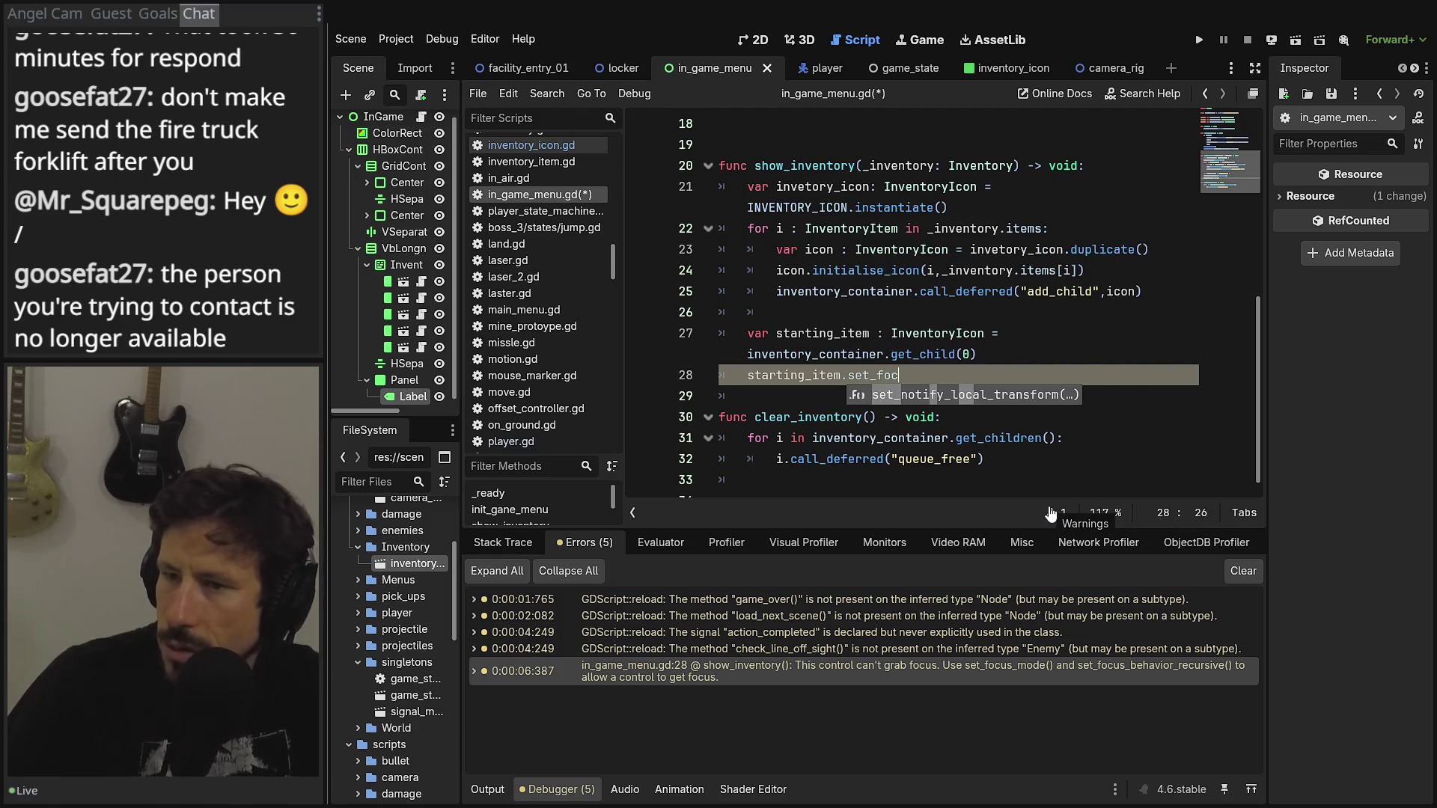
key(BackSpace)
key(BackSpace)
key(BackSpace)
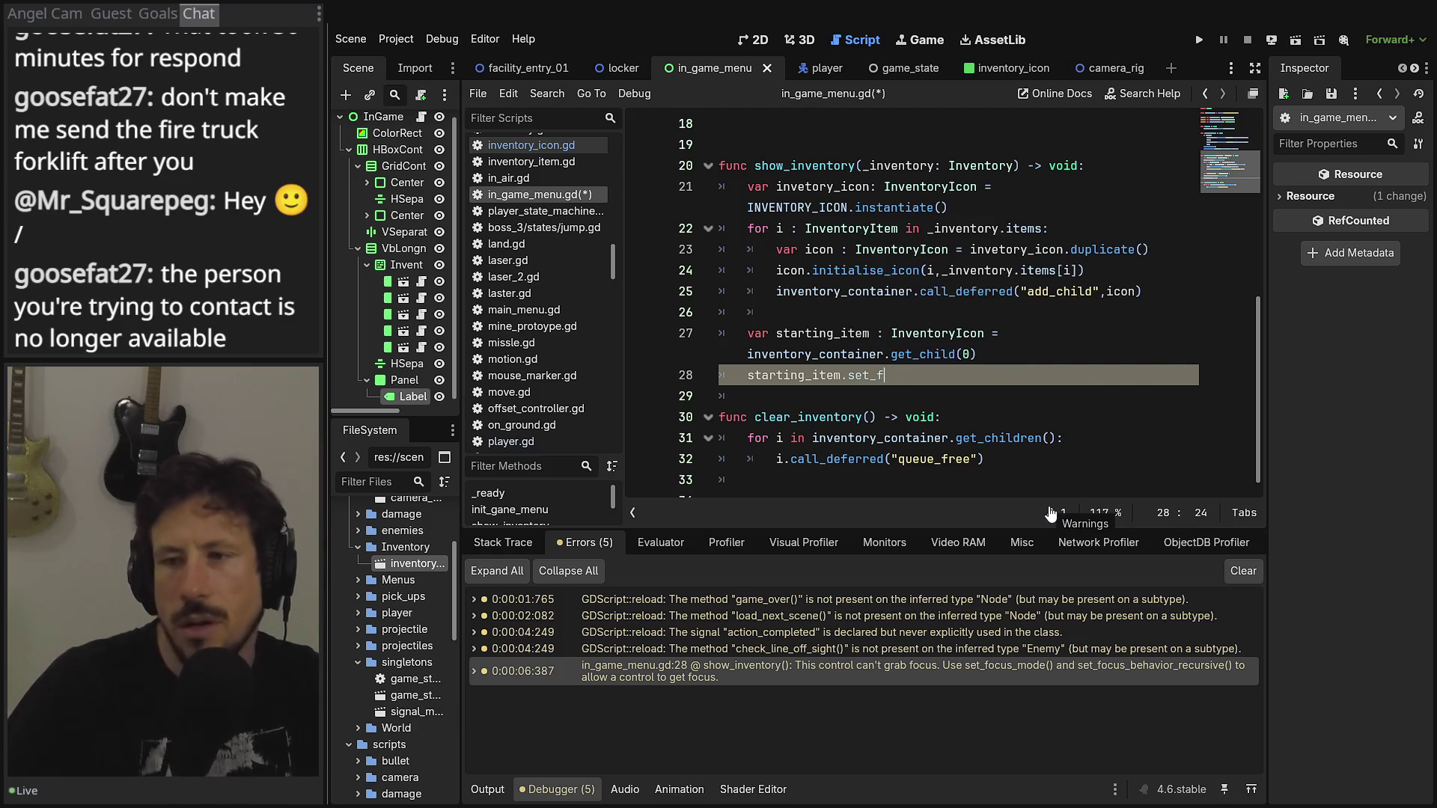
key(BackSpace)
key(BackSpace)
key(BackSpace)
text(focus)
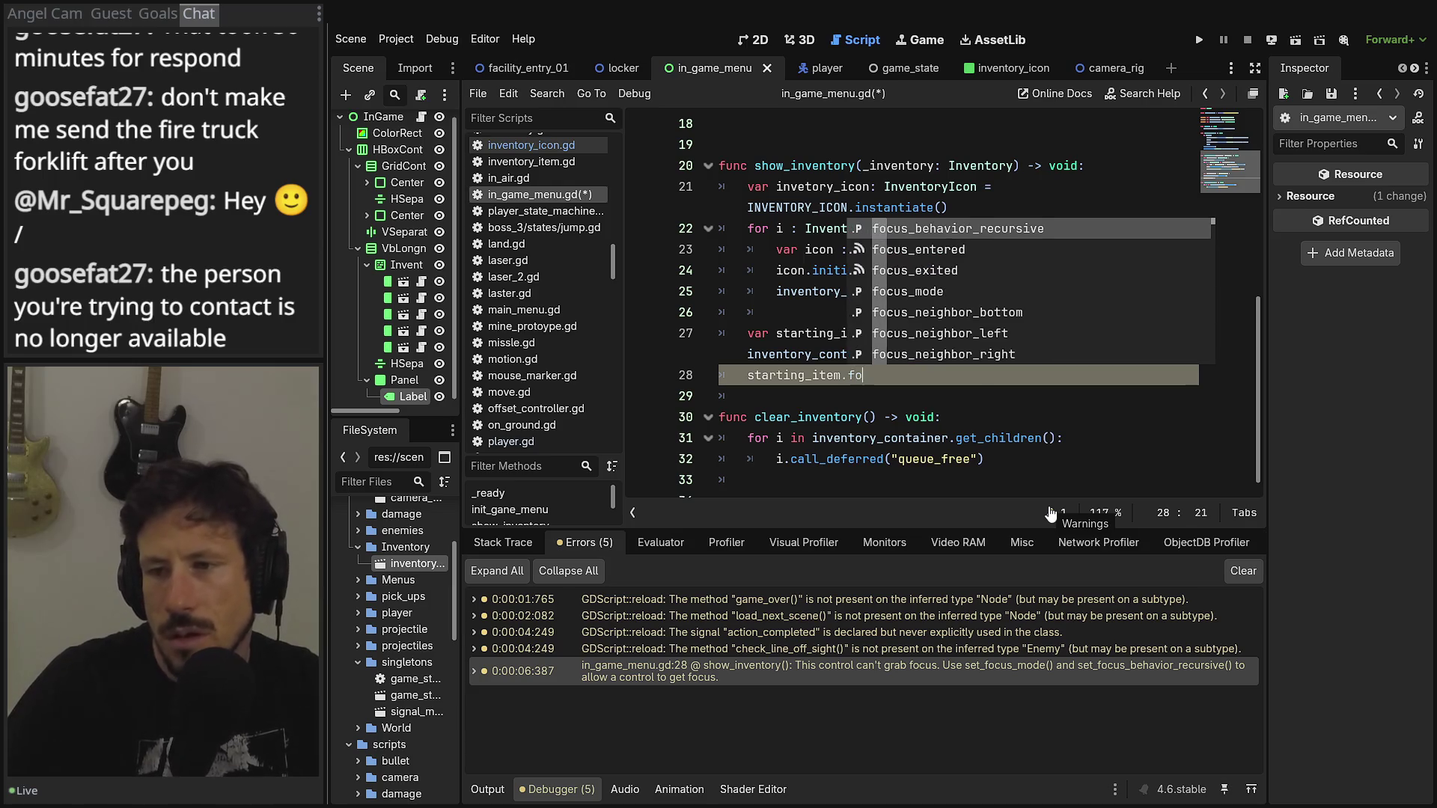
key(Left)
key(Down)
key(Down)
key(Down)
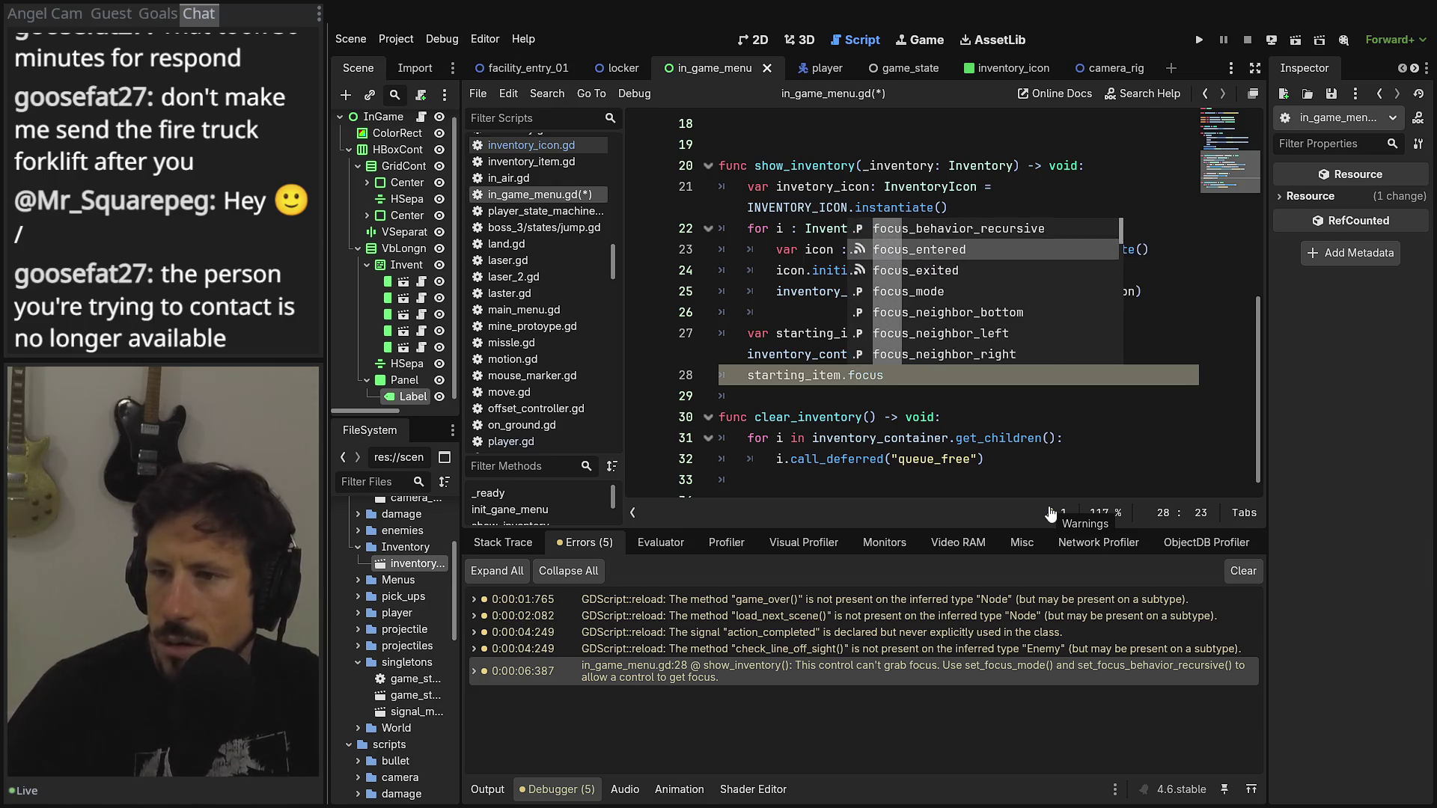
key(Return)
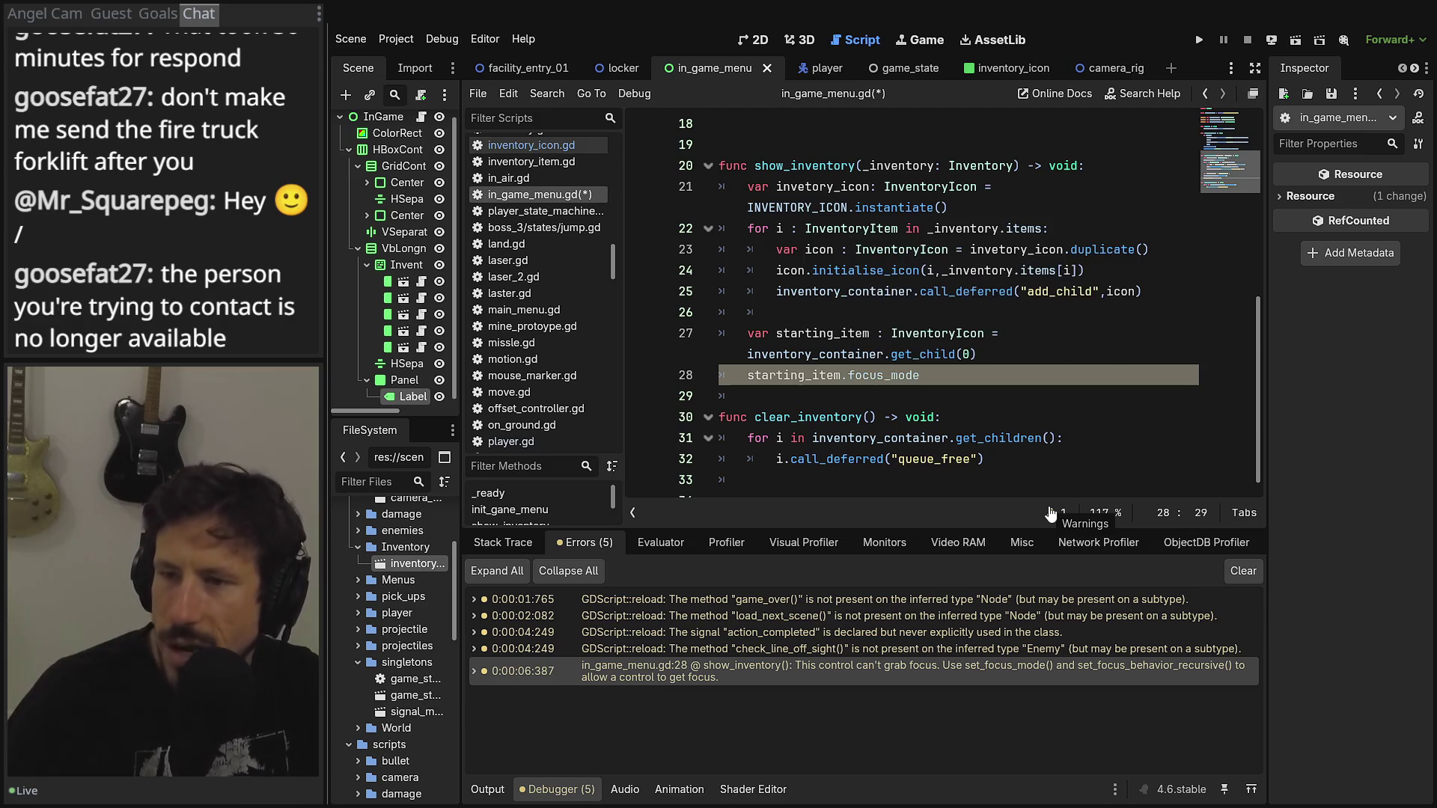
ctrl+click(853, 374)
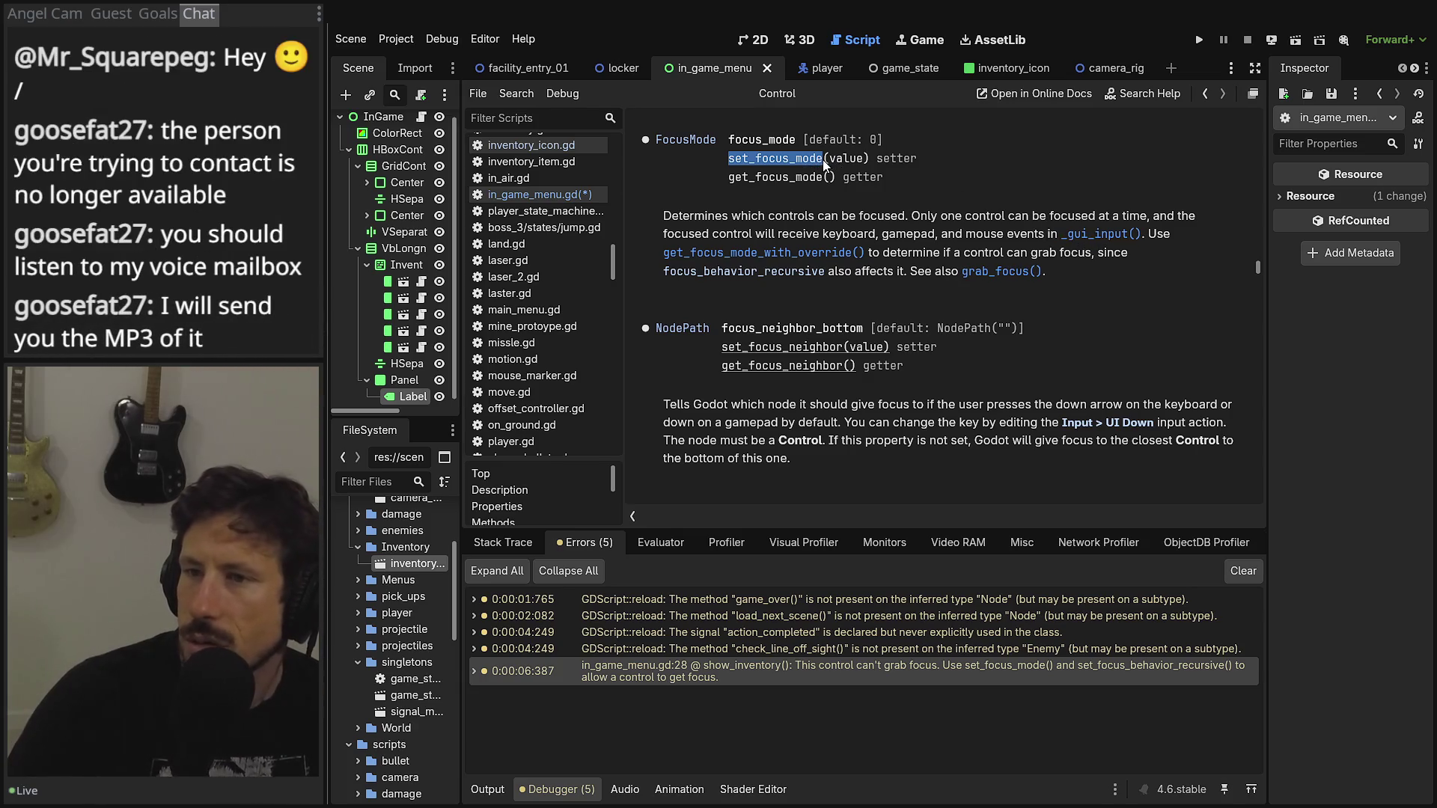
right_click(822, 159)
click(842, 177)
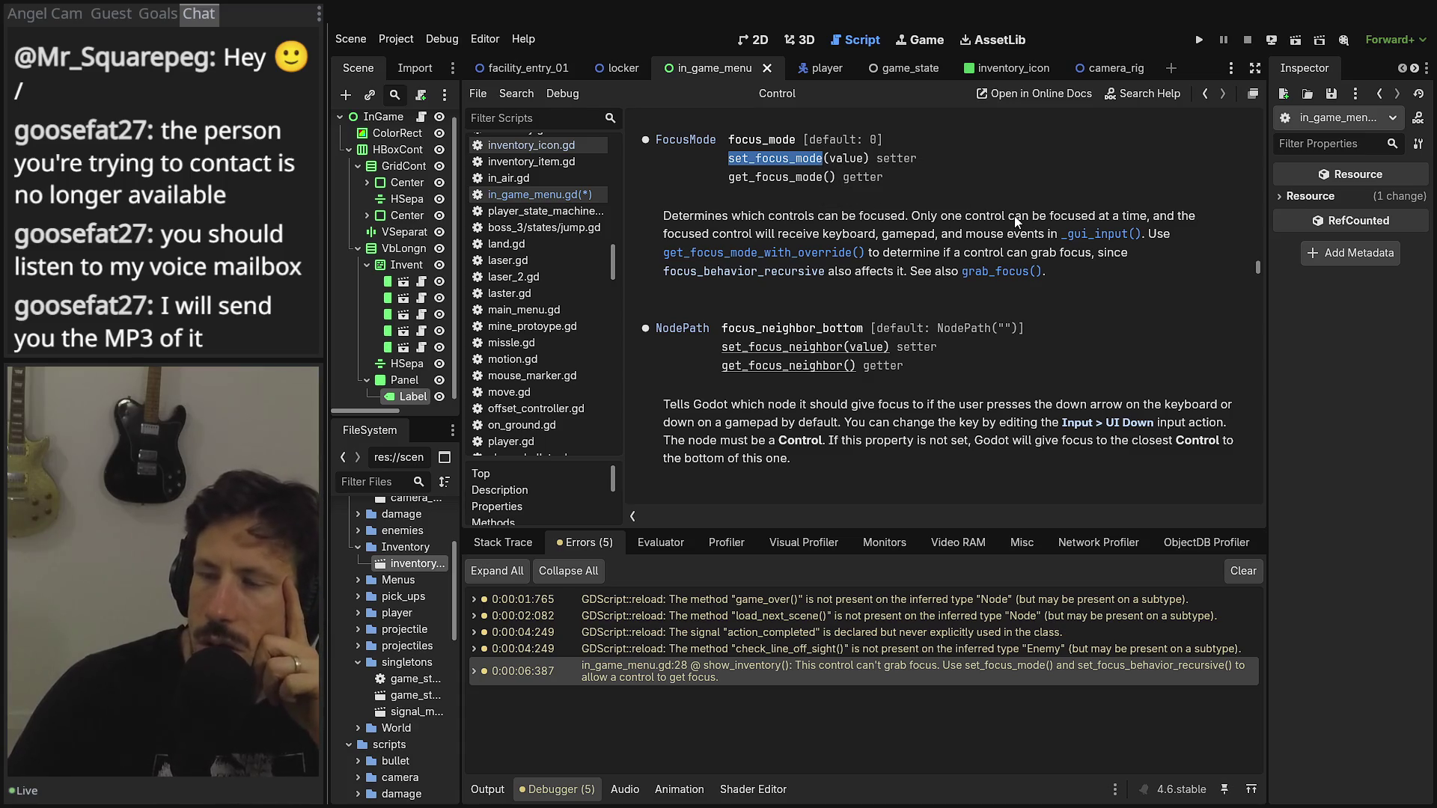
scroll(1013, 214, up, 1)
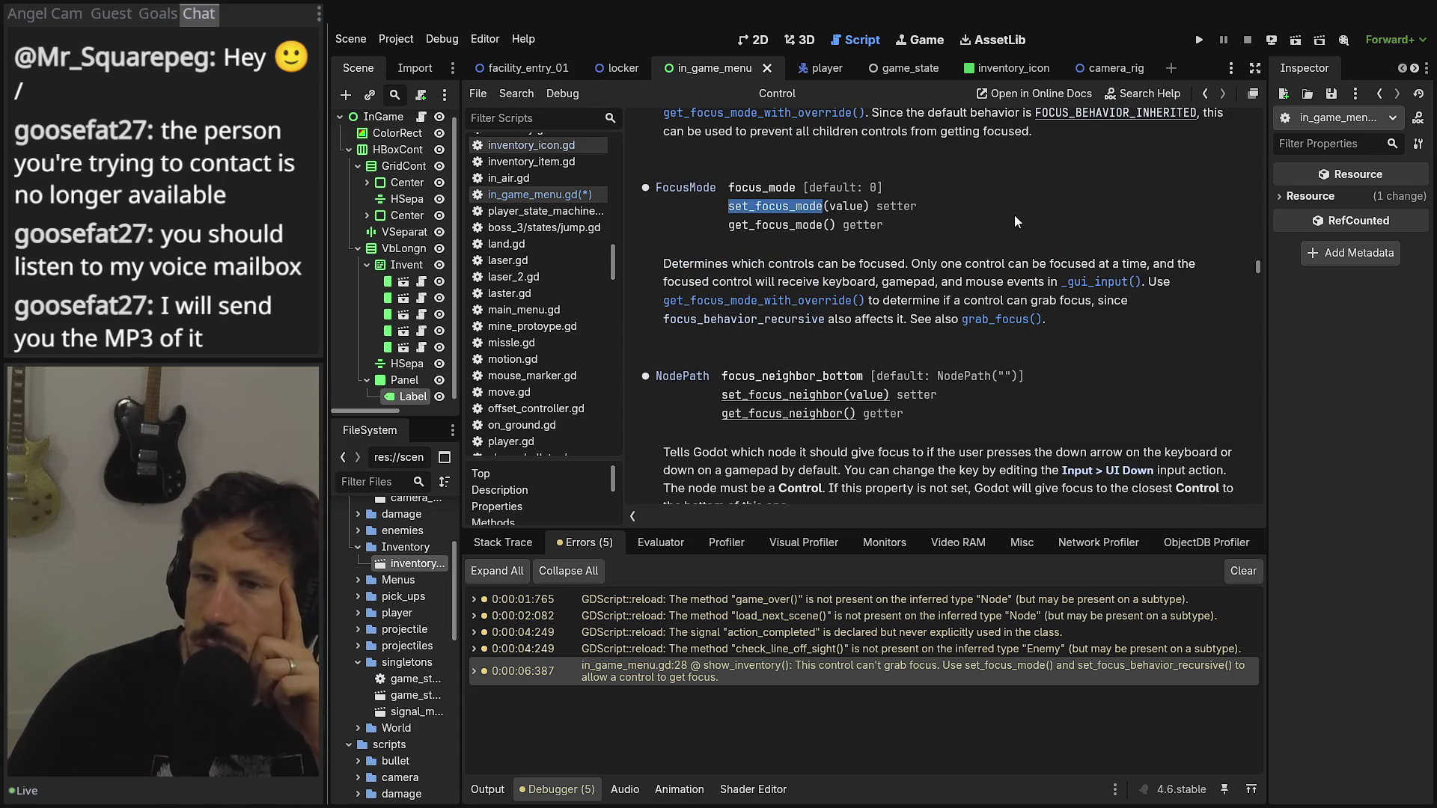
scroll(1013, 214, up, 2)
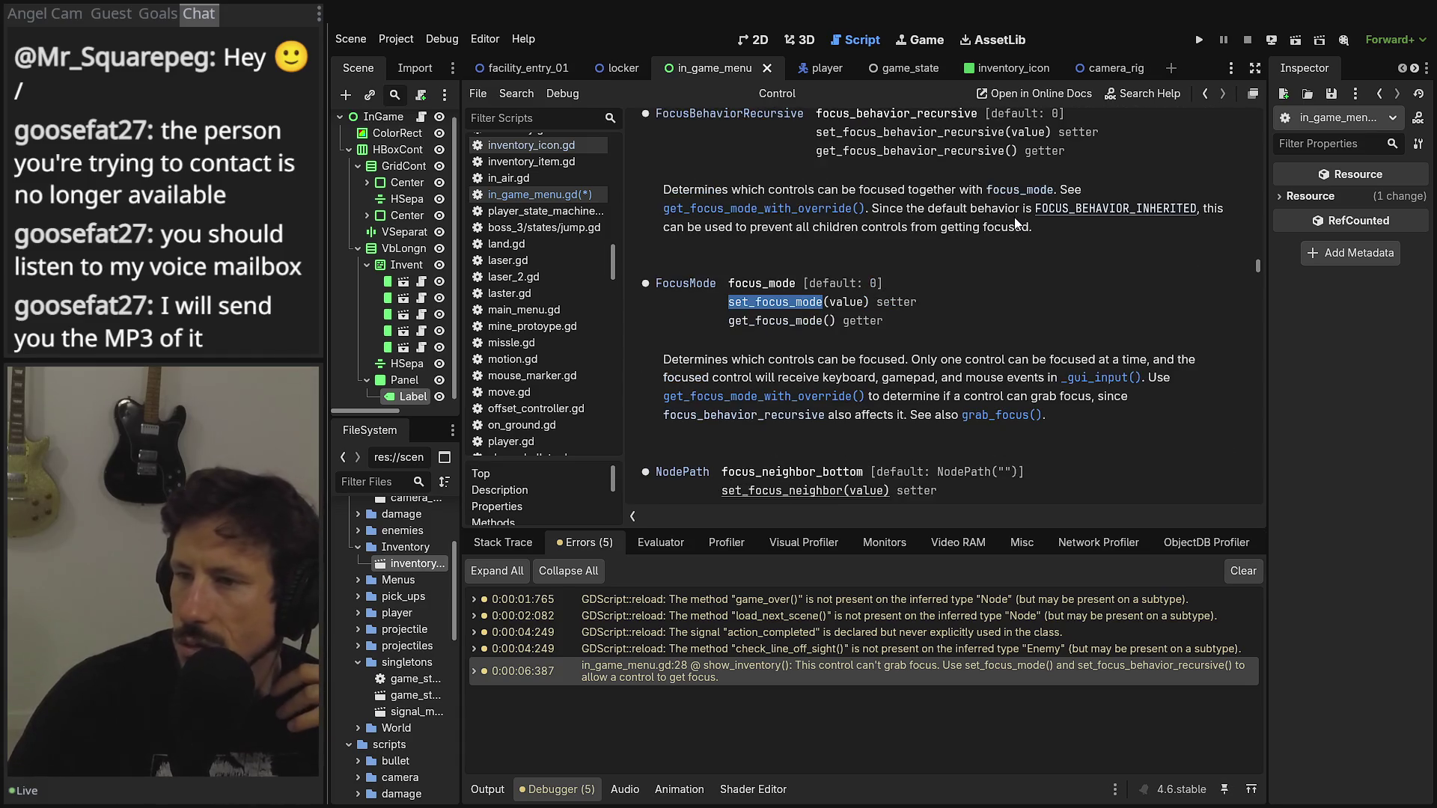
click(538, 194)
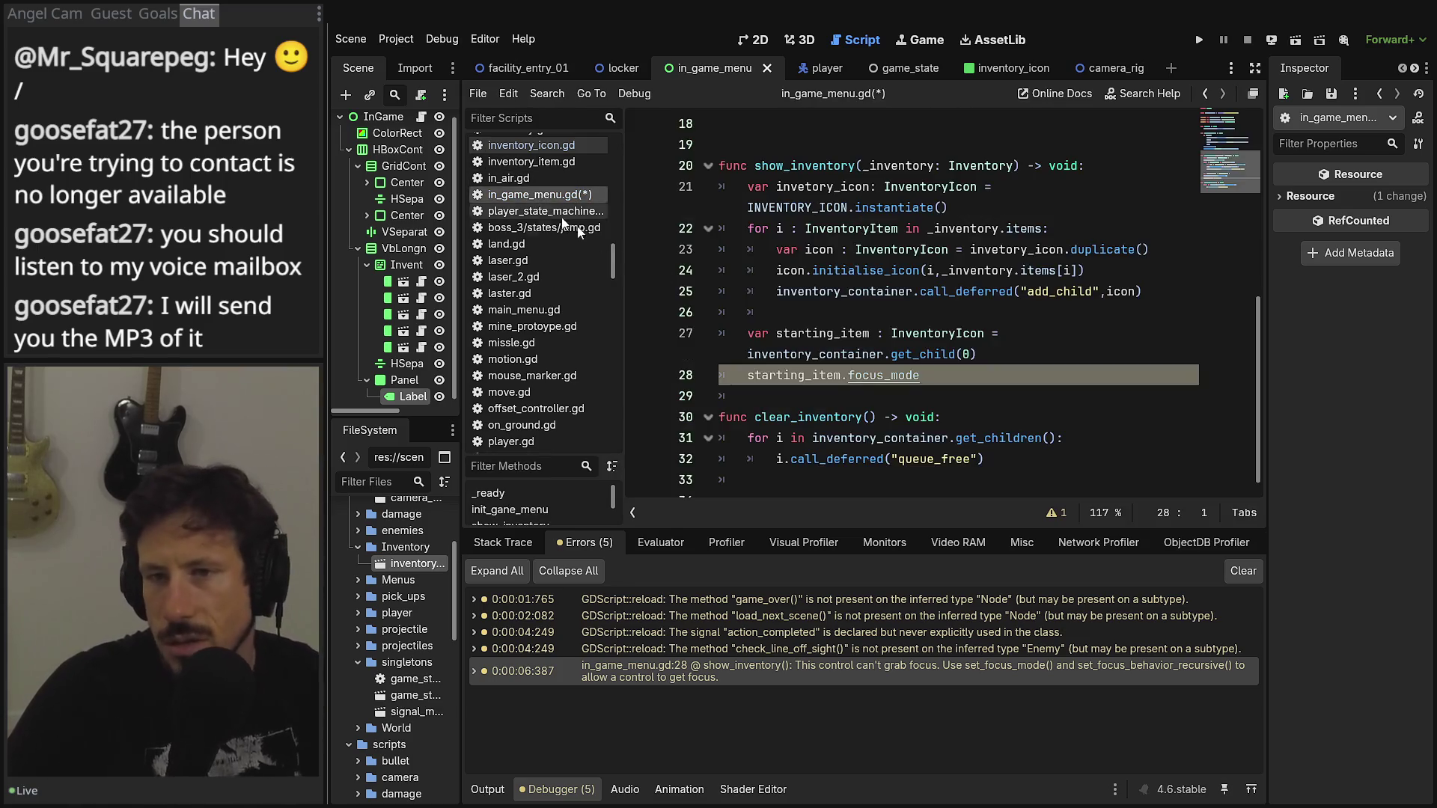
- Complete line 28 as starting_item.set_focus_mode(Control.FOCUS_ALL) and save the script
click(849, 375)
text(set_)
key(Return)
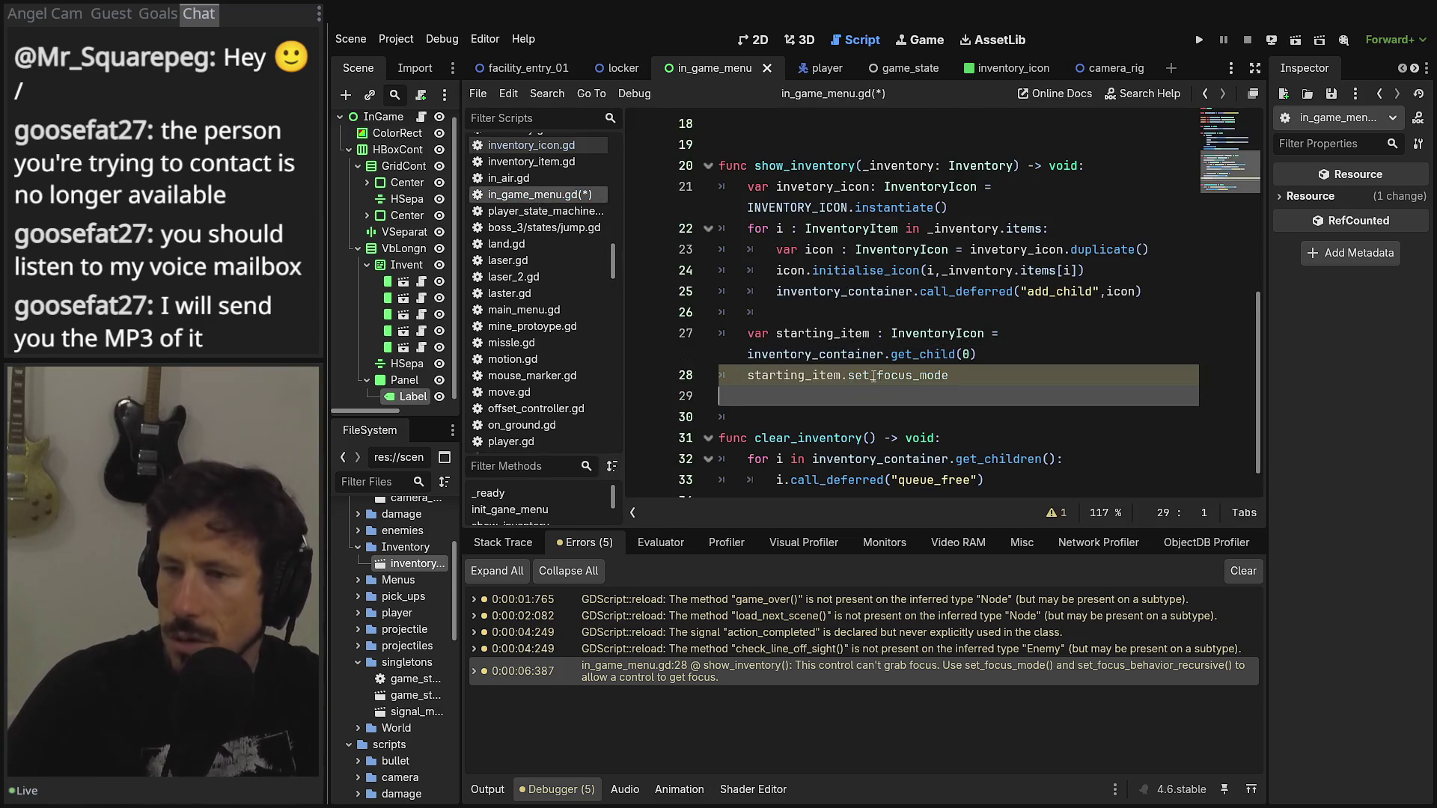
key(BackSpace)
text(()
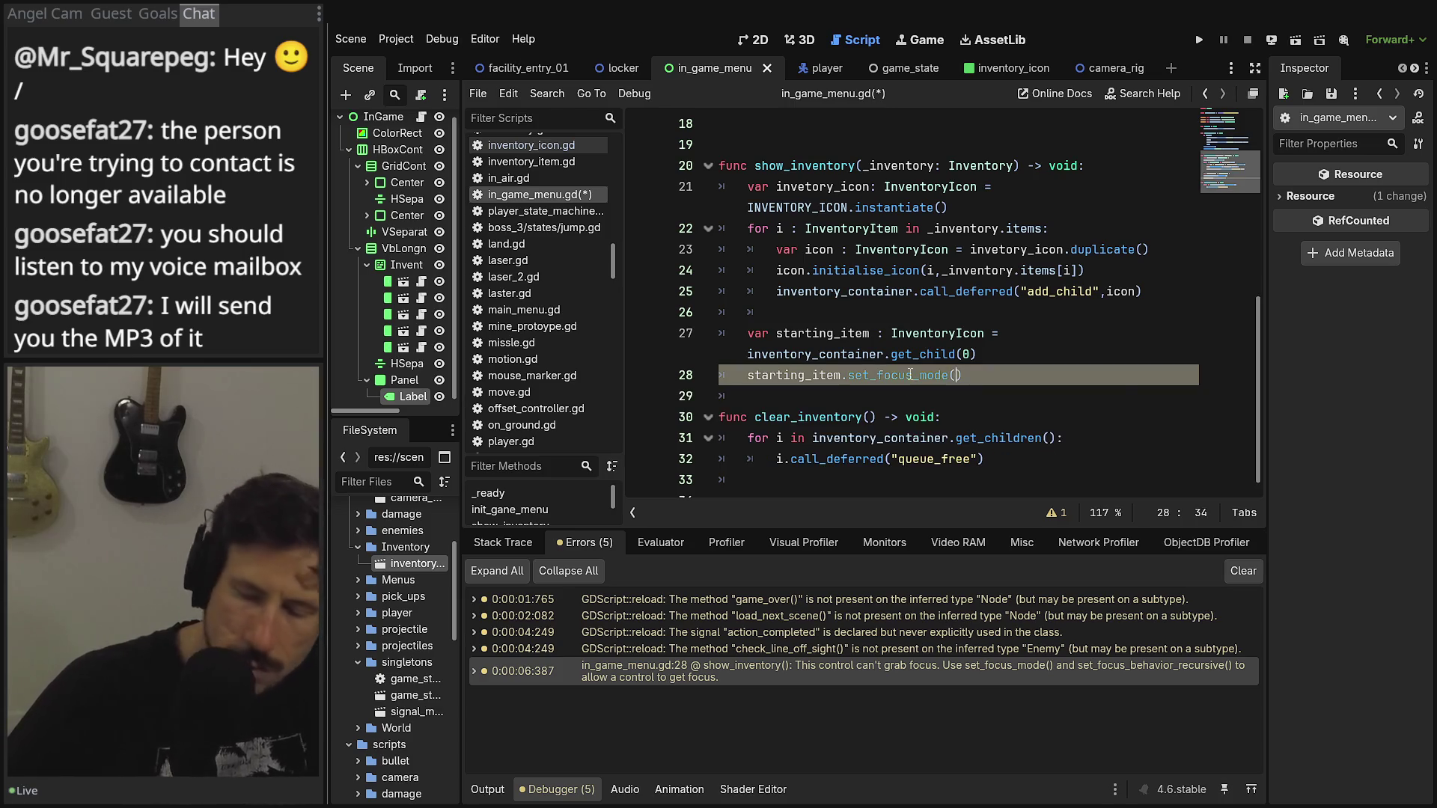
key(Down)
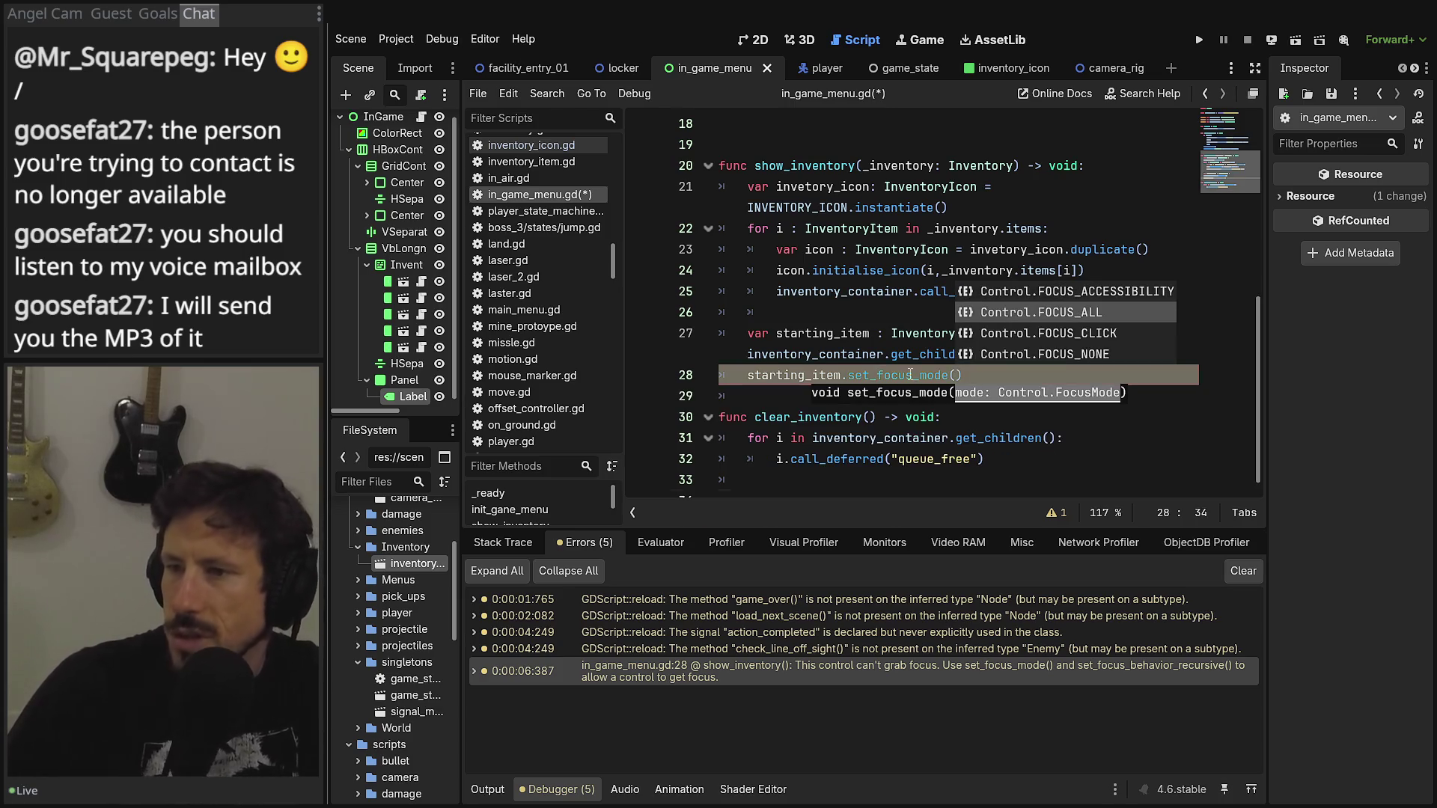
mouse_move(910, 375)
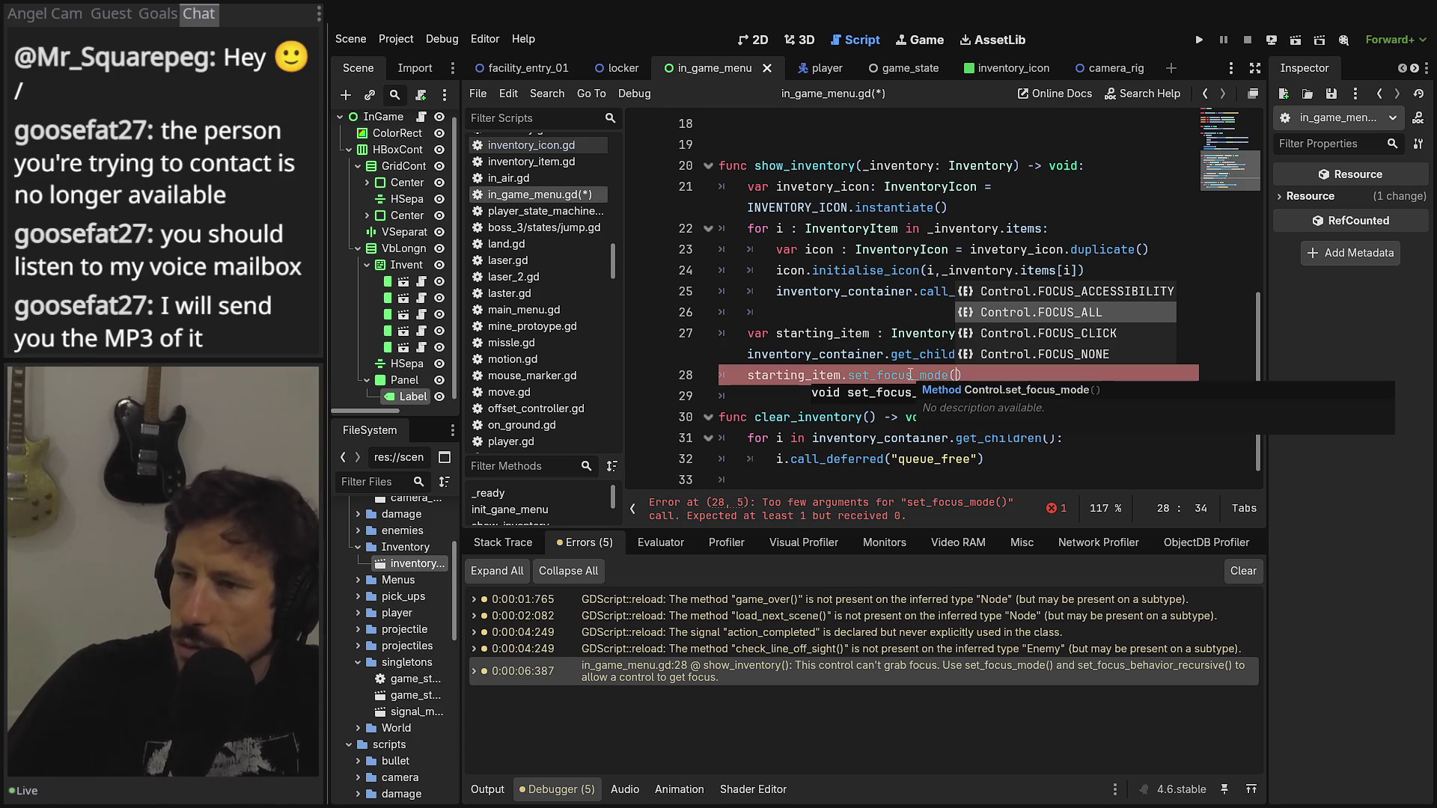
key(Return)
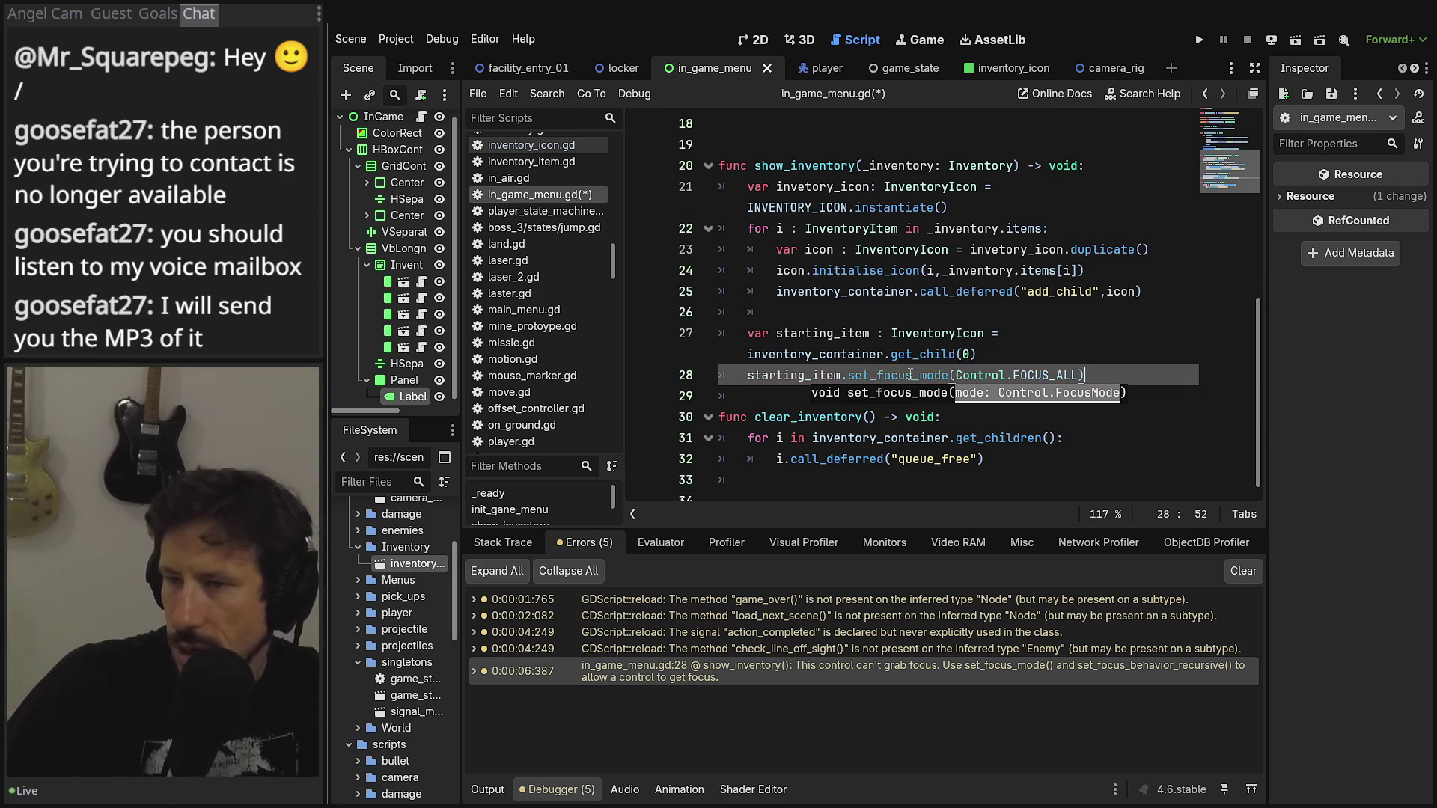
key(ctrl+s)
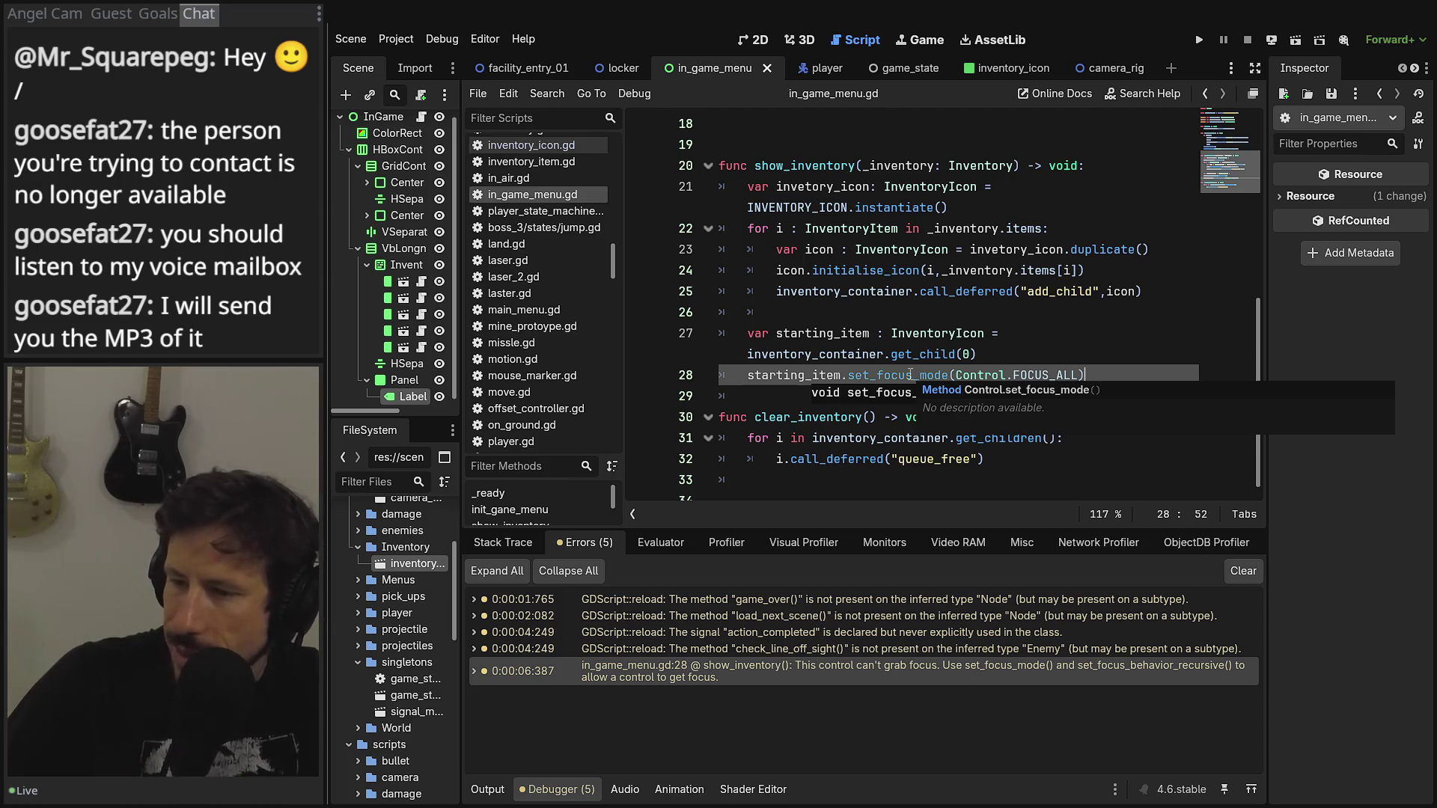
- Add line 29: starting_item.focus_behavior_recursive = Control.FOCUS_BEHAVIOR_ENABLED, then save
key(Return)
text(star)
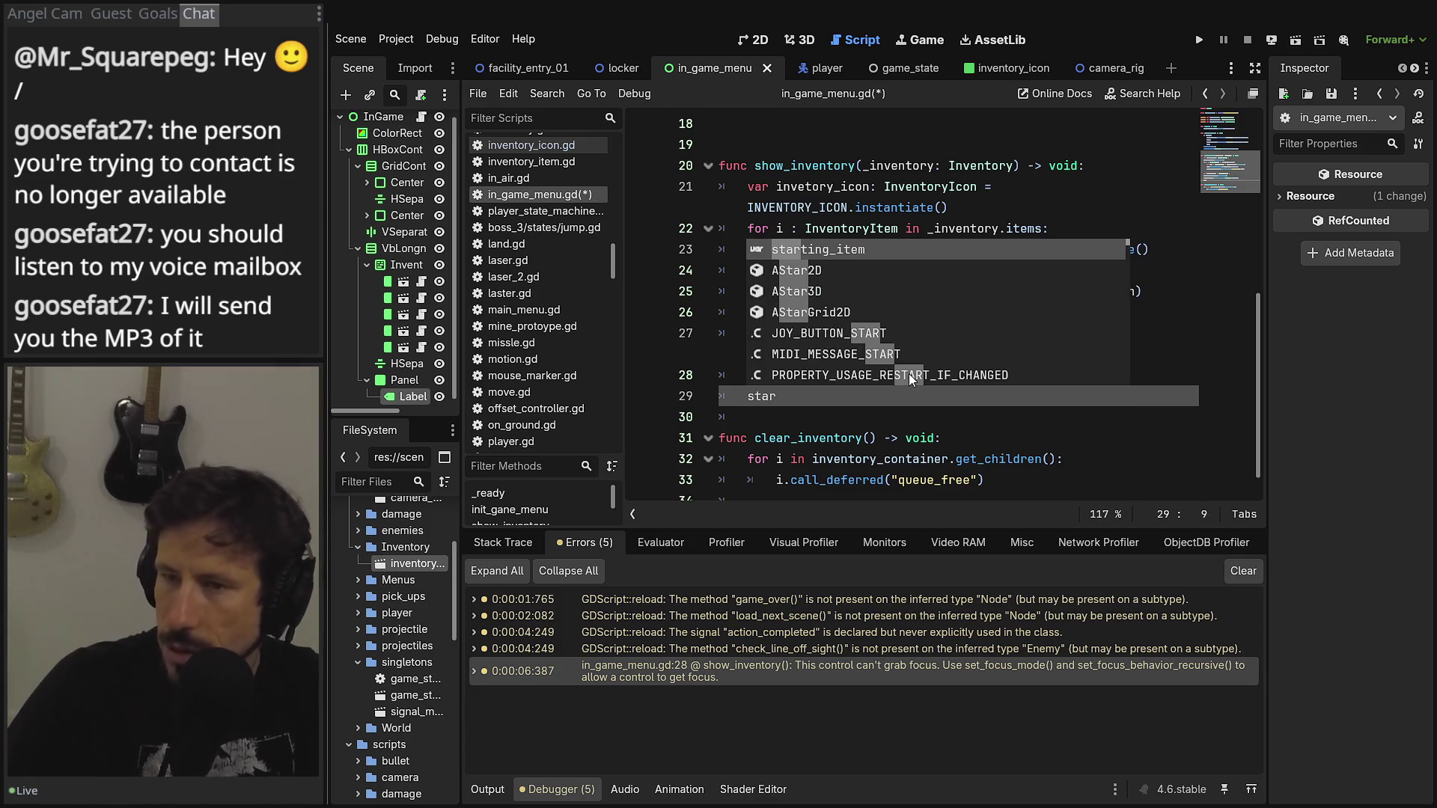
key(Return)
text(.)
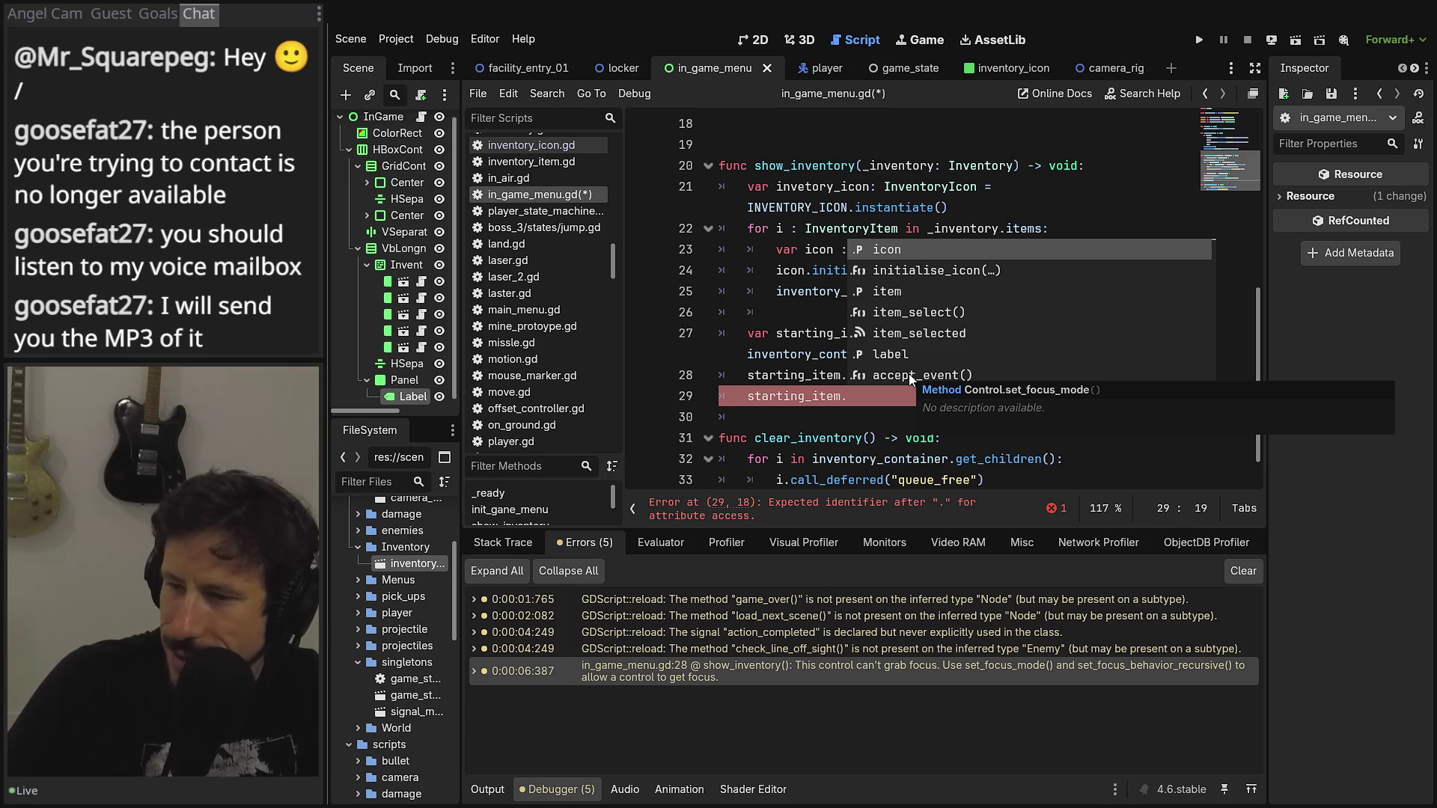
text(fo)
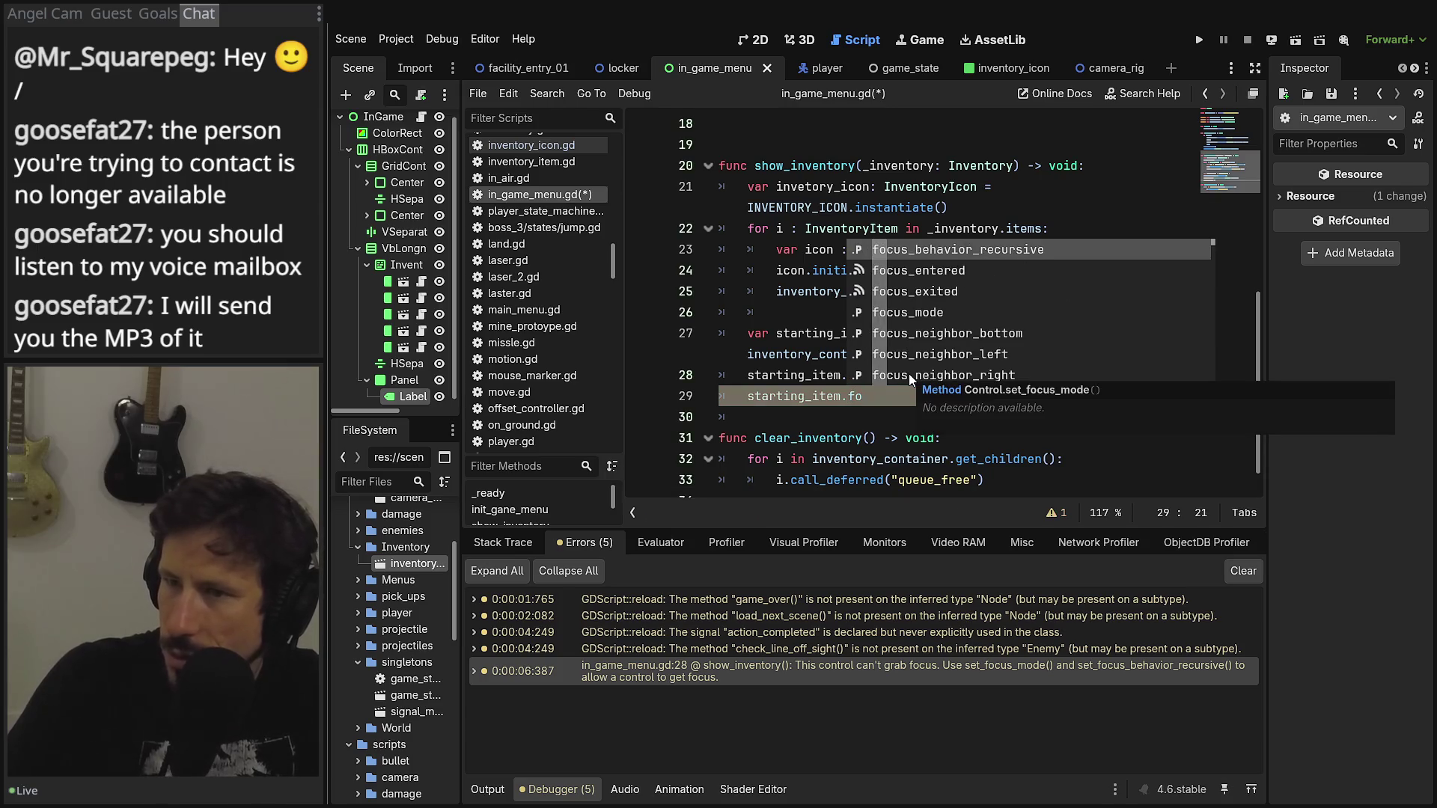
key(Return)
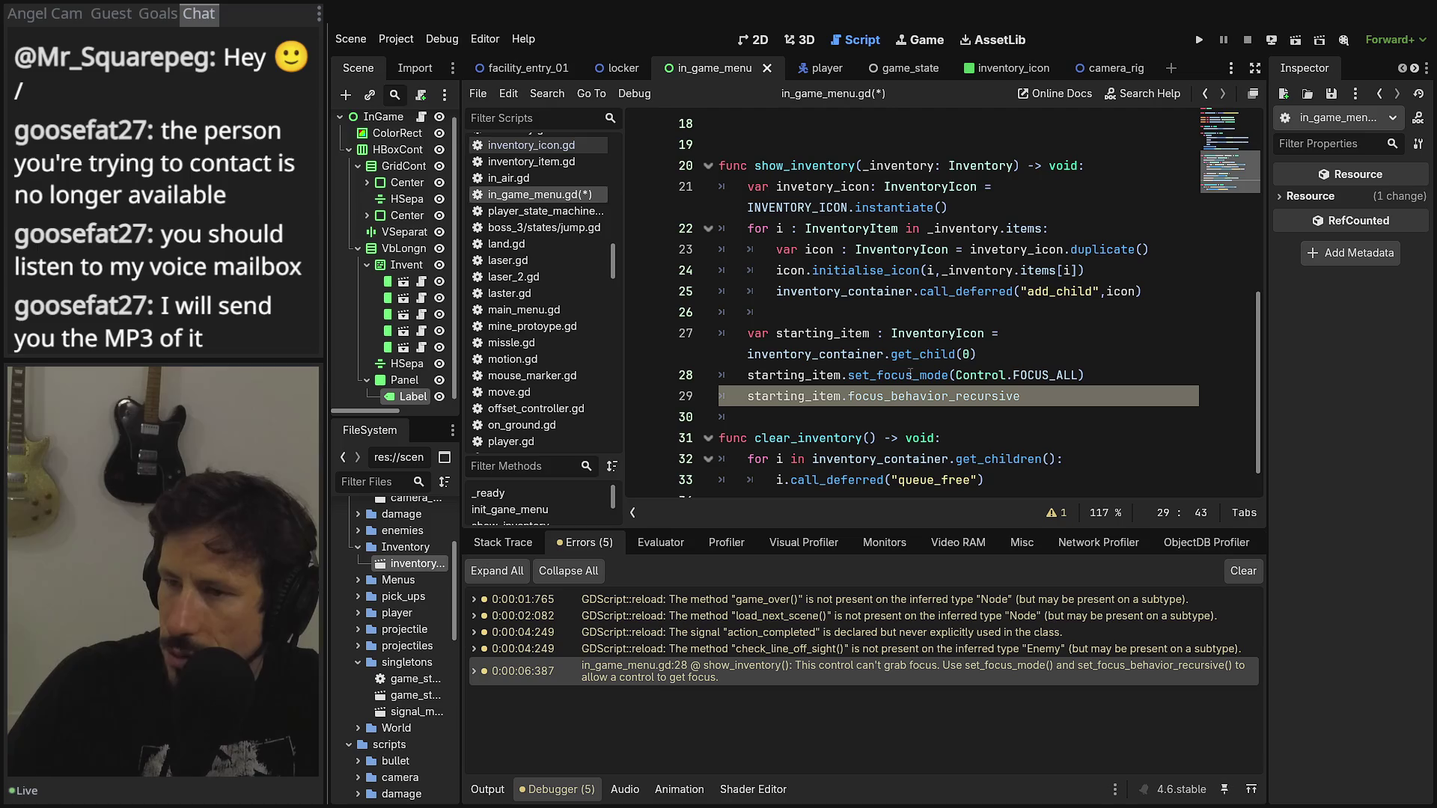
text(= tr)
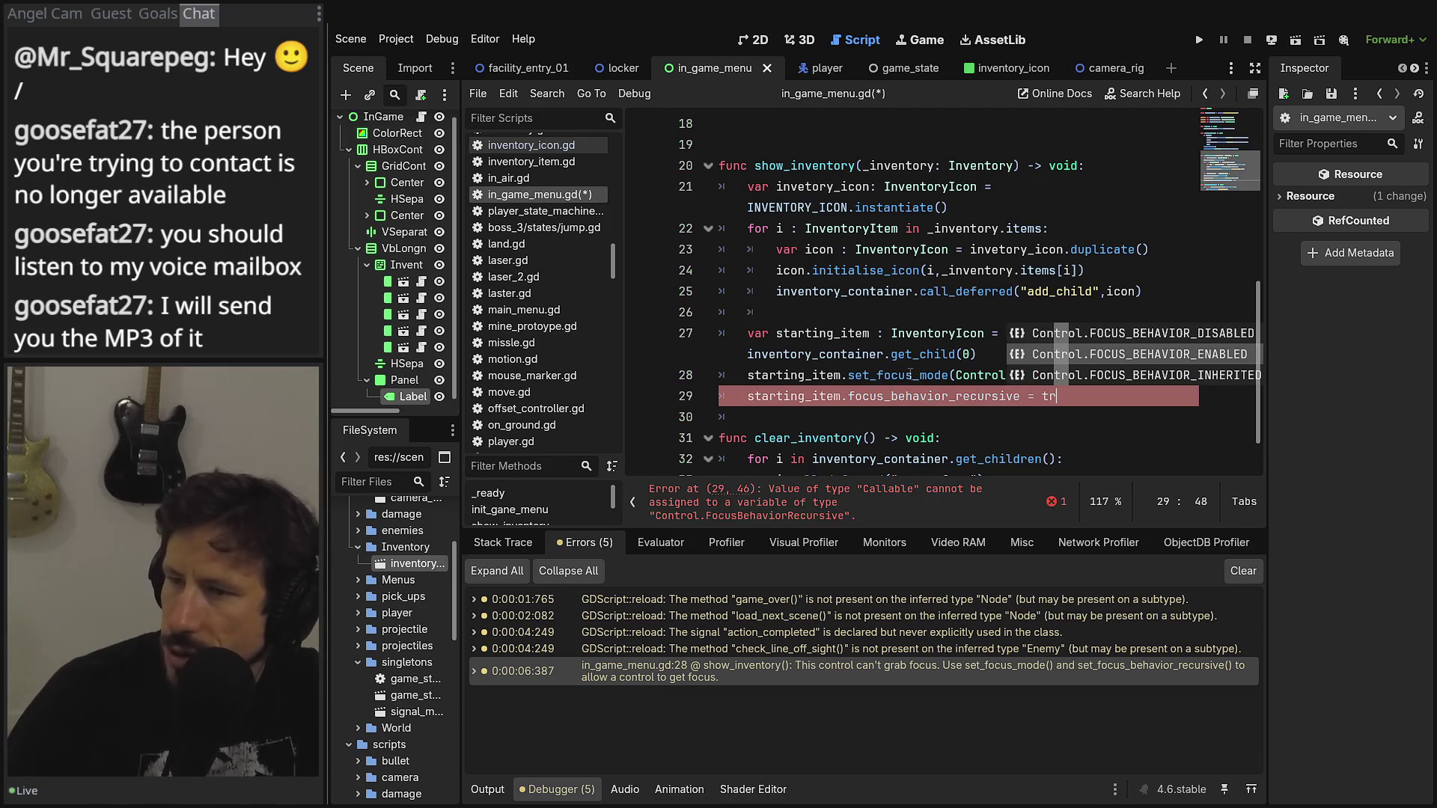
key(Return)
key(ctrl+s)
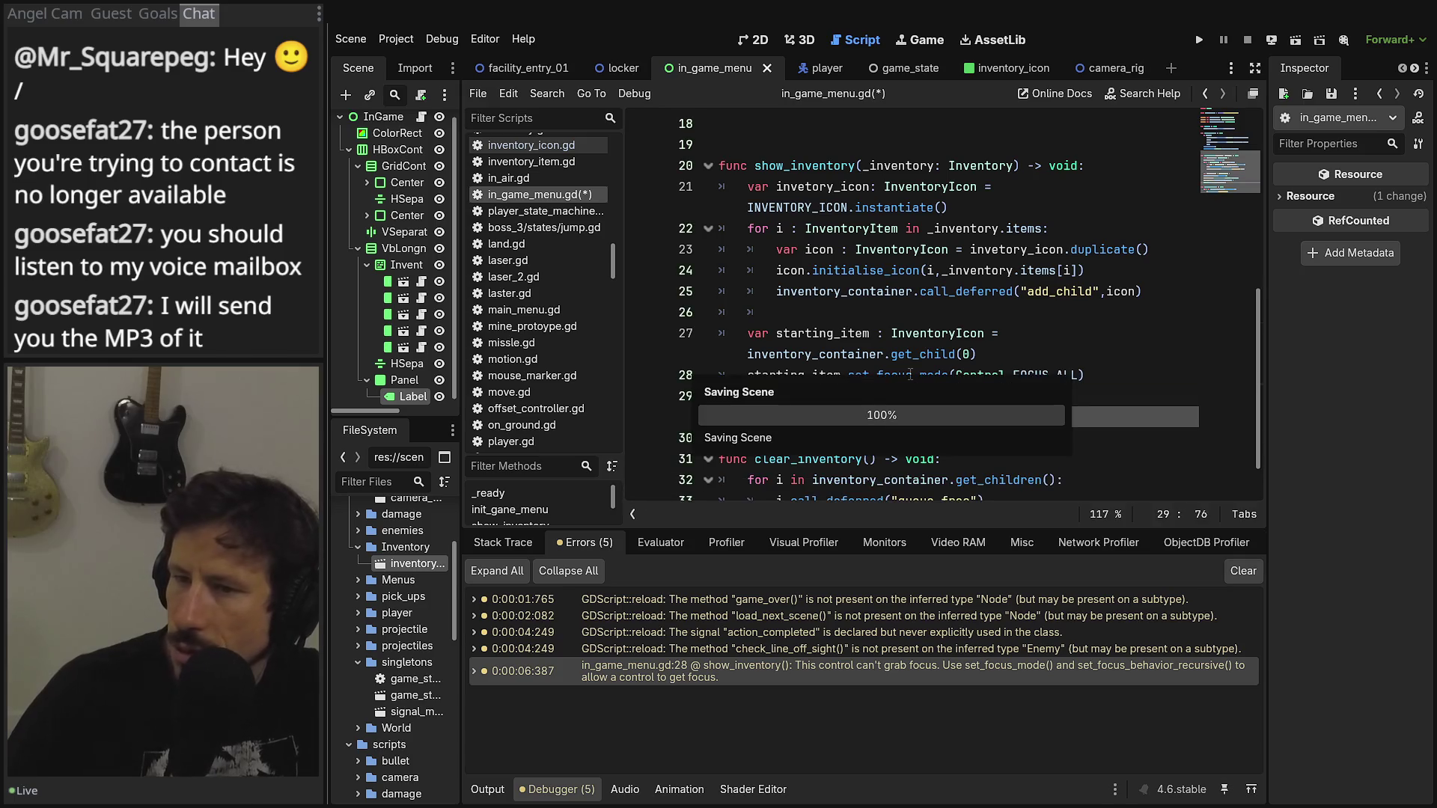
click(1201, 39)
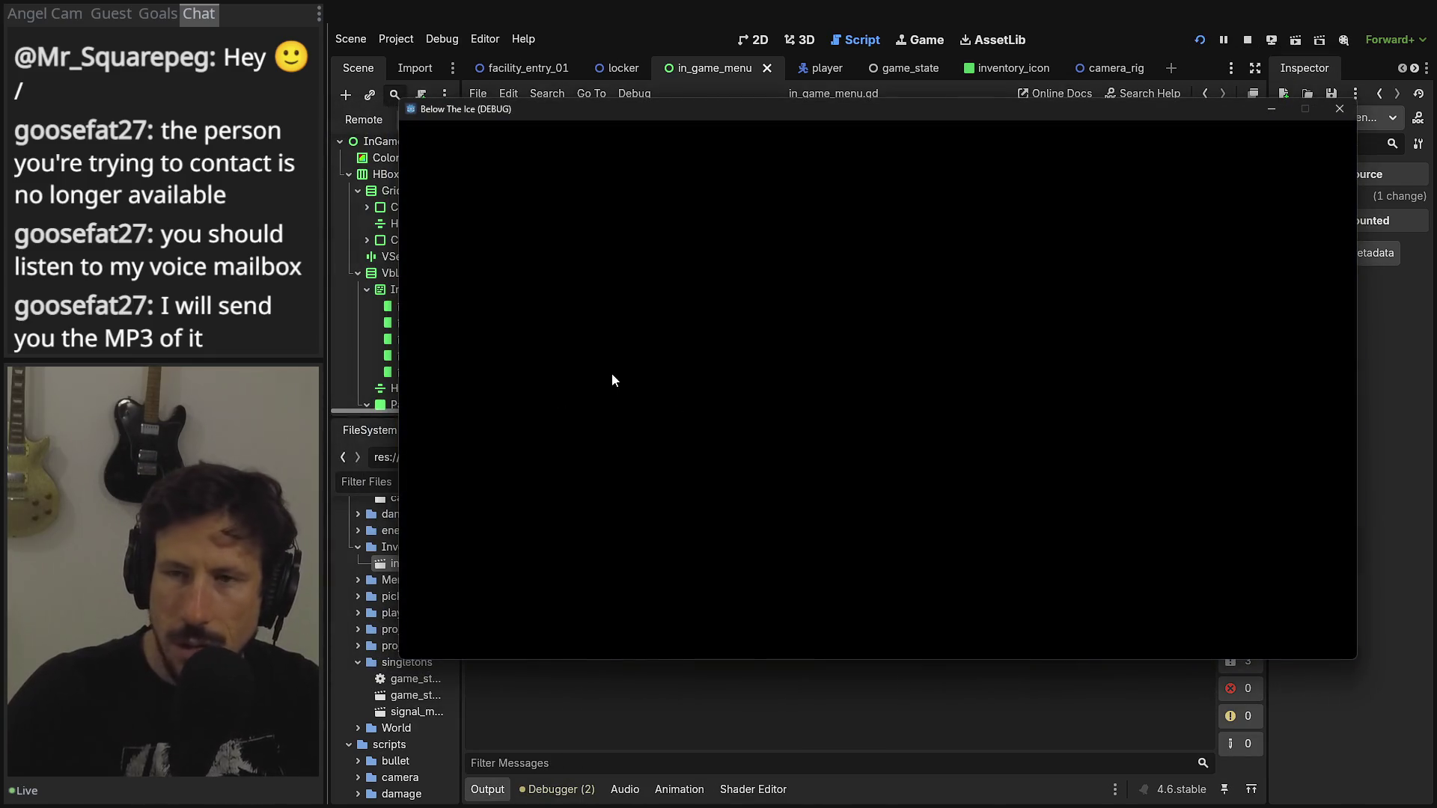
click(921, 41)
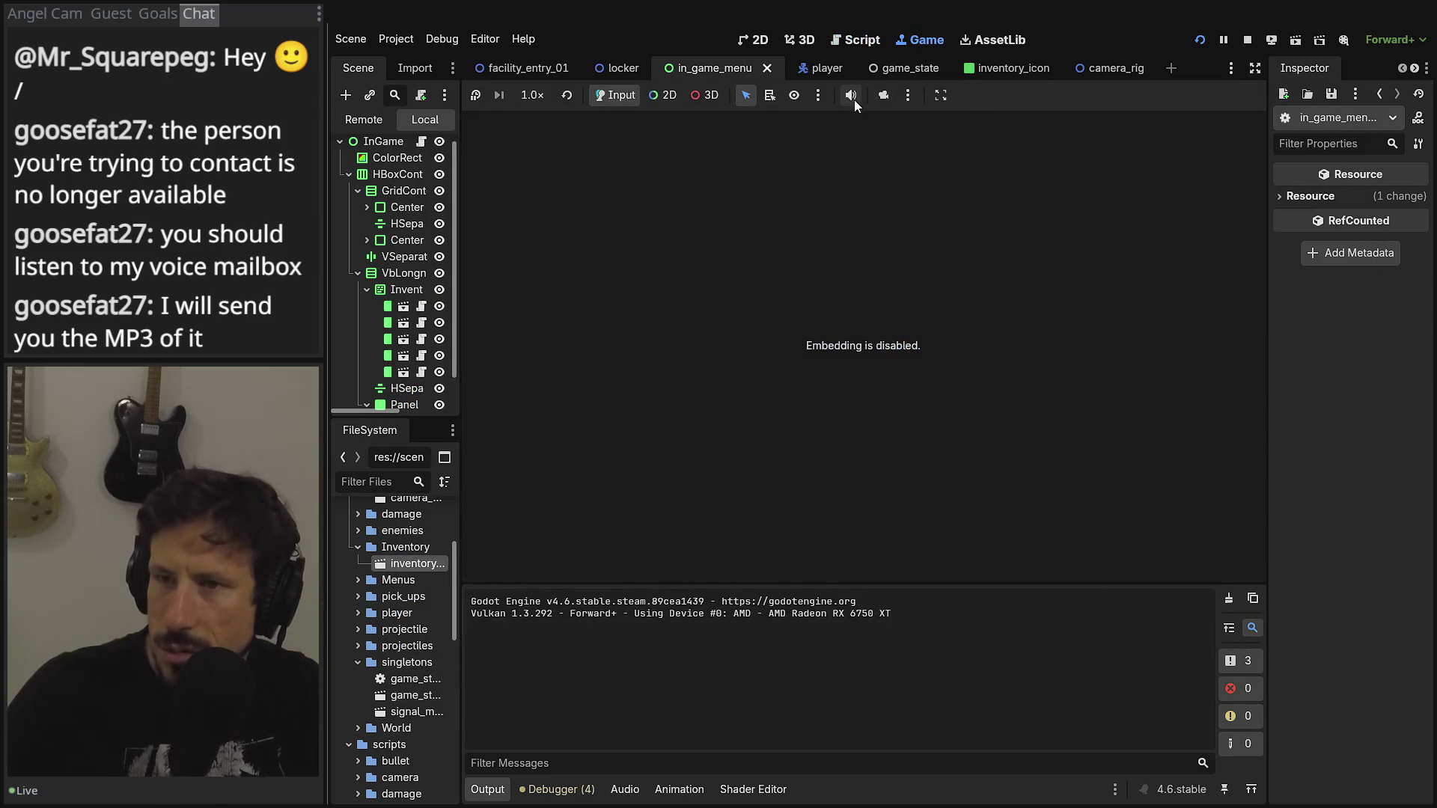
click(851, 95)
key(Tab)
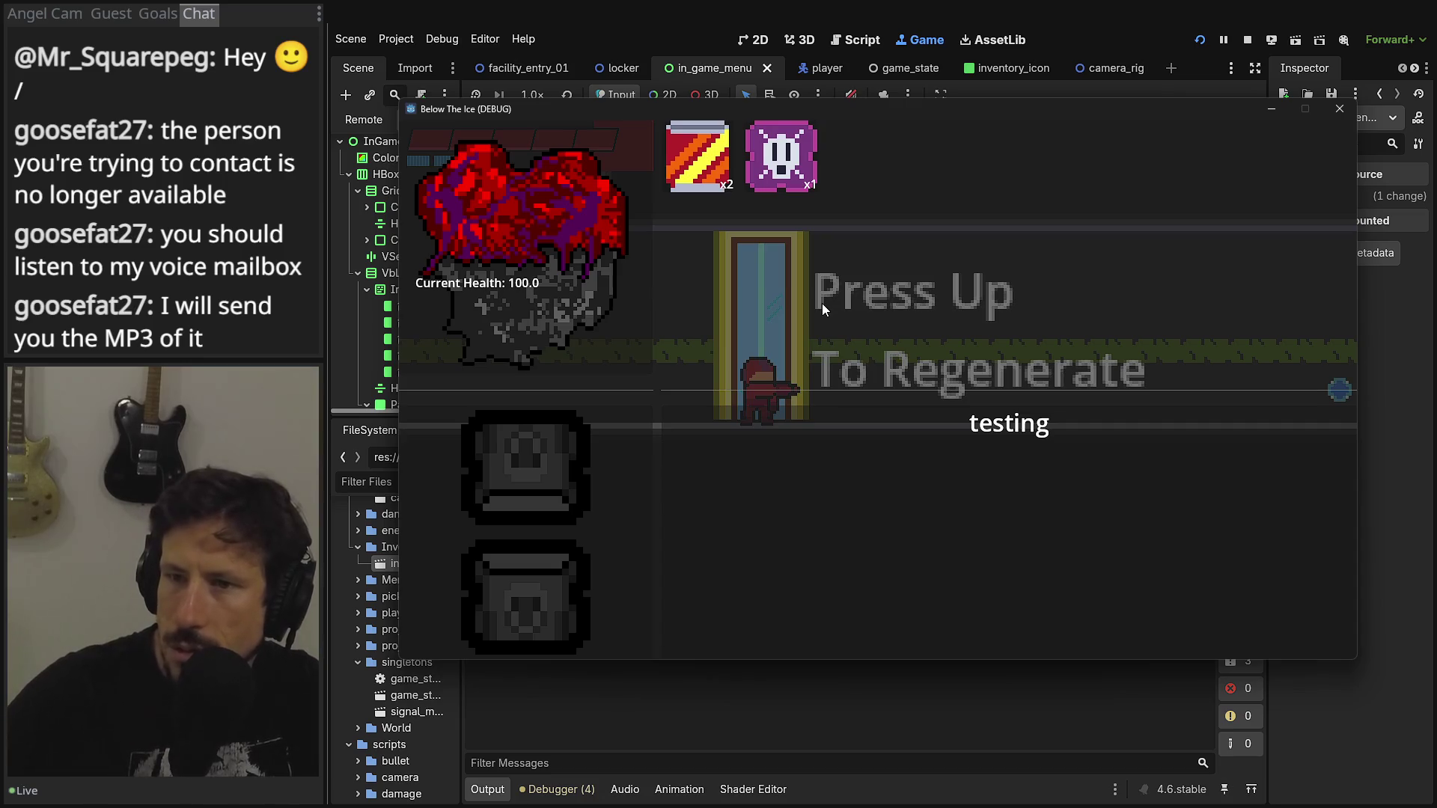
key(Tab)
key(Tab)
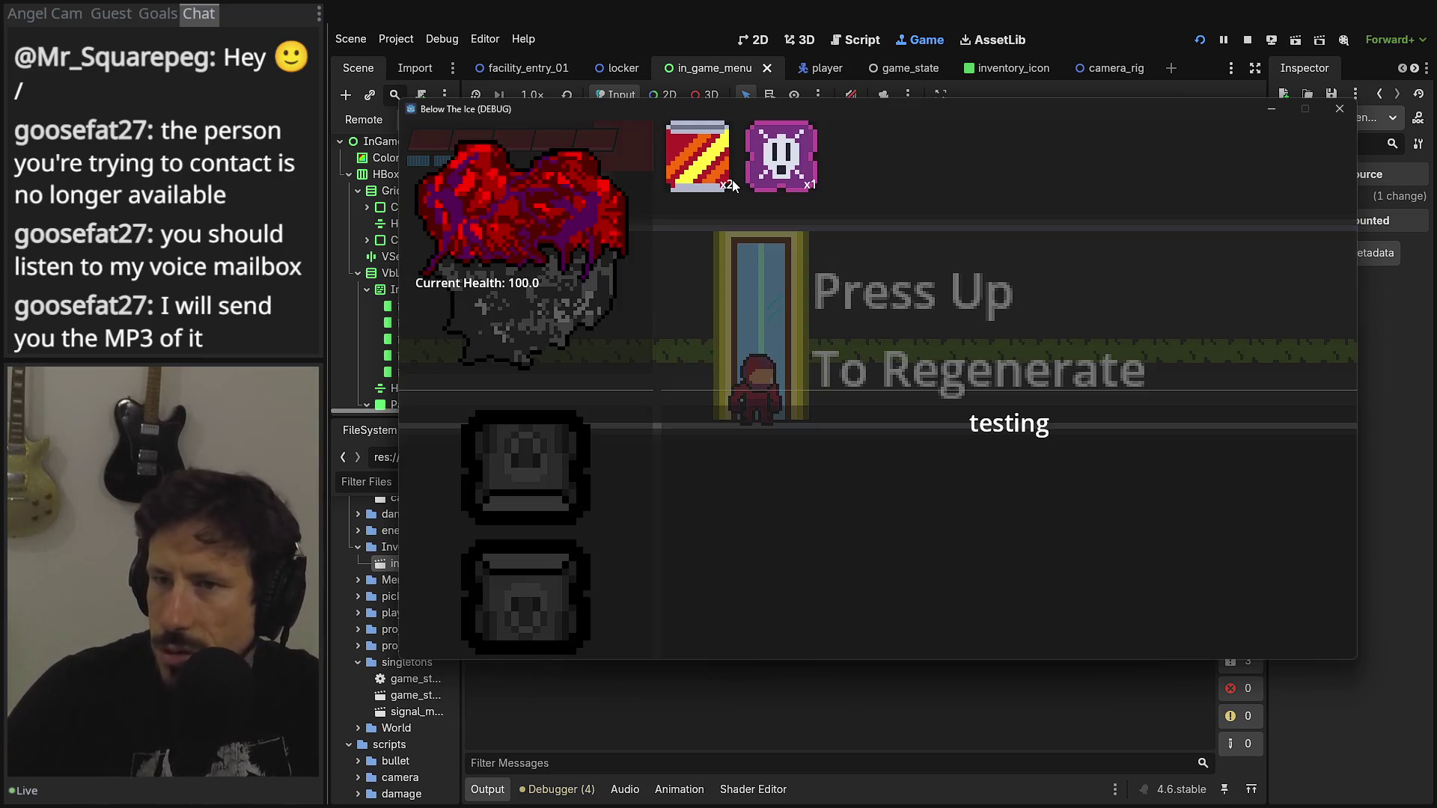
key(Tab)
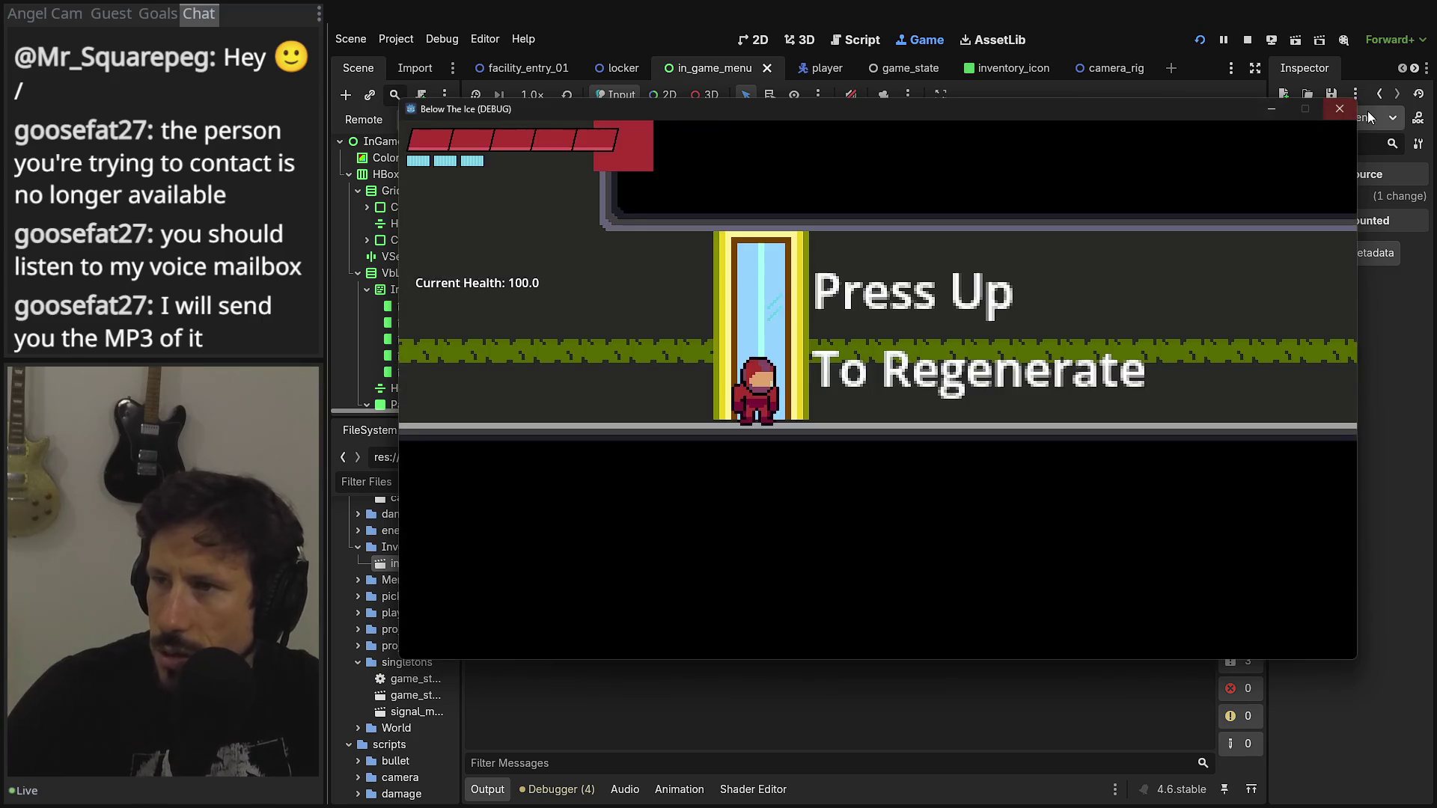
click(1342, 109)
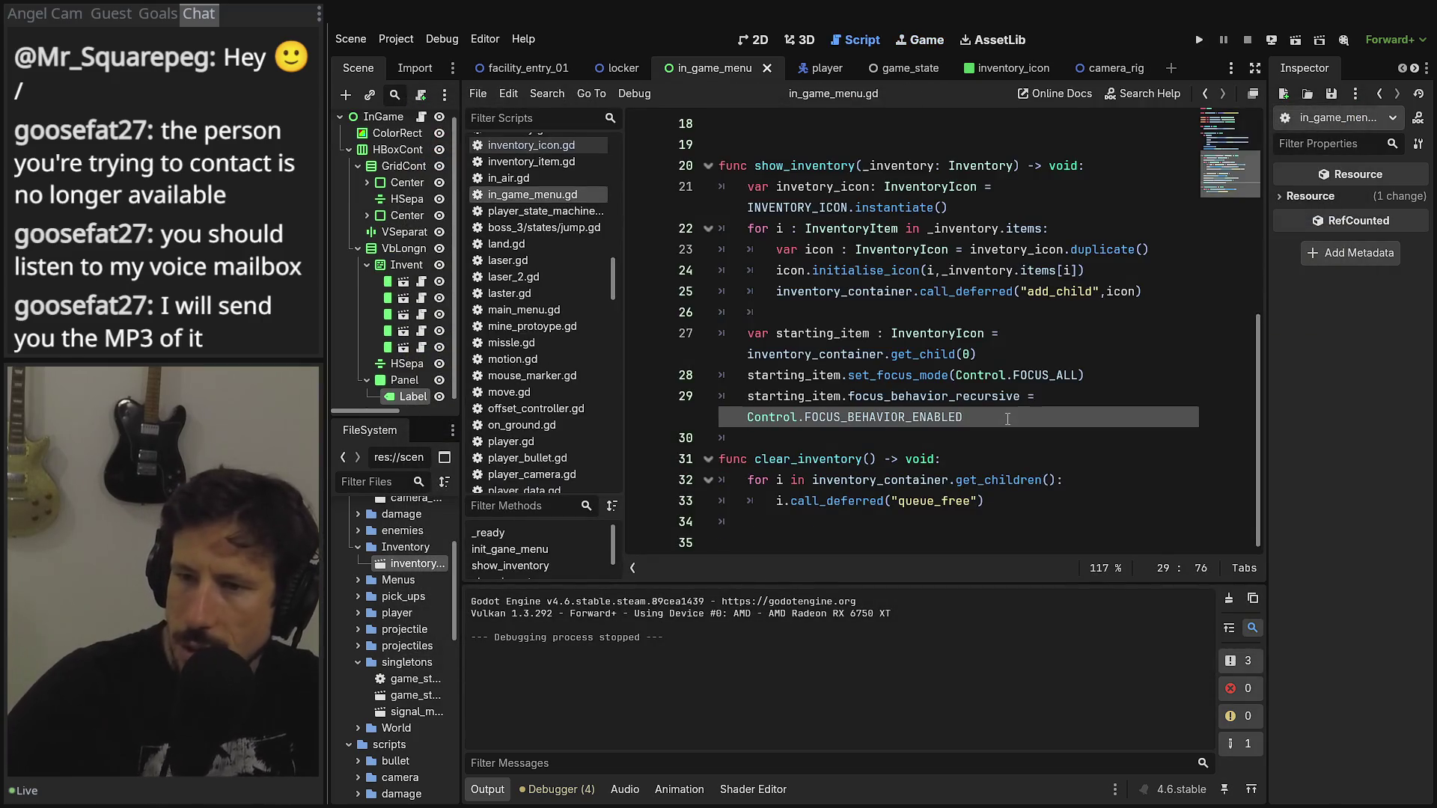
- Add line 30 calling starting_item.grab_focus() using the autocomplete suggestion
key(Return)
key(Return)
text(.grt)
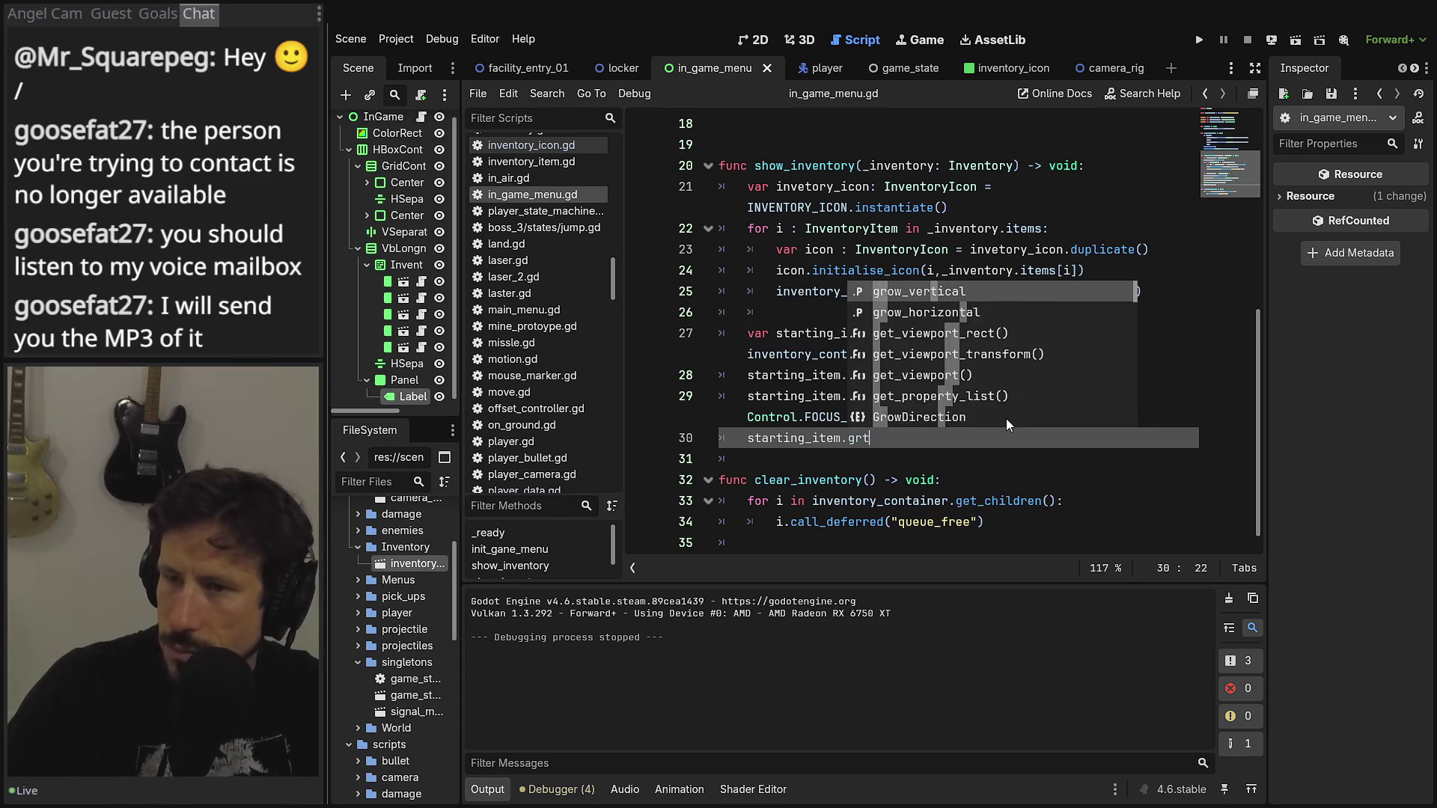
text(a)
key(BackSpace)
key(BackSpace)
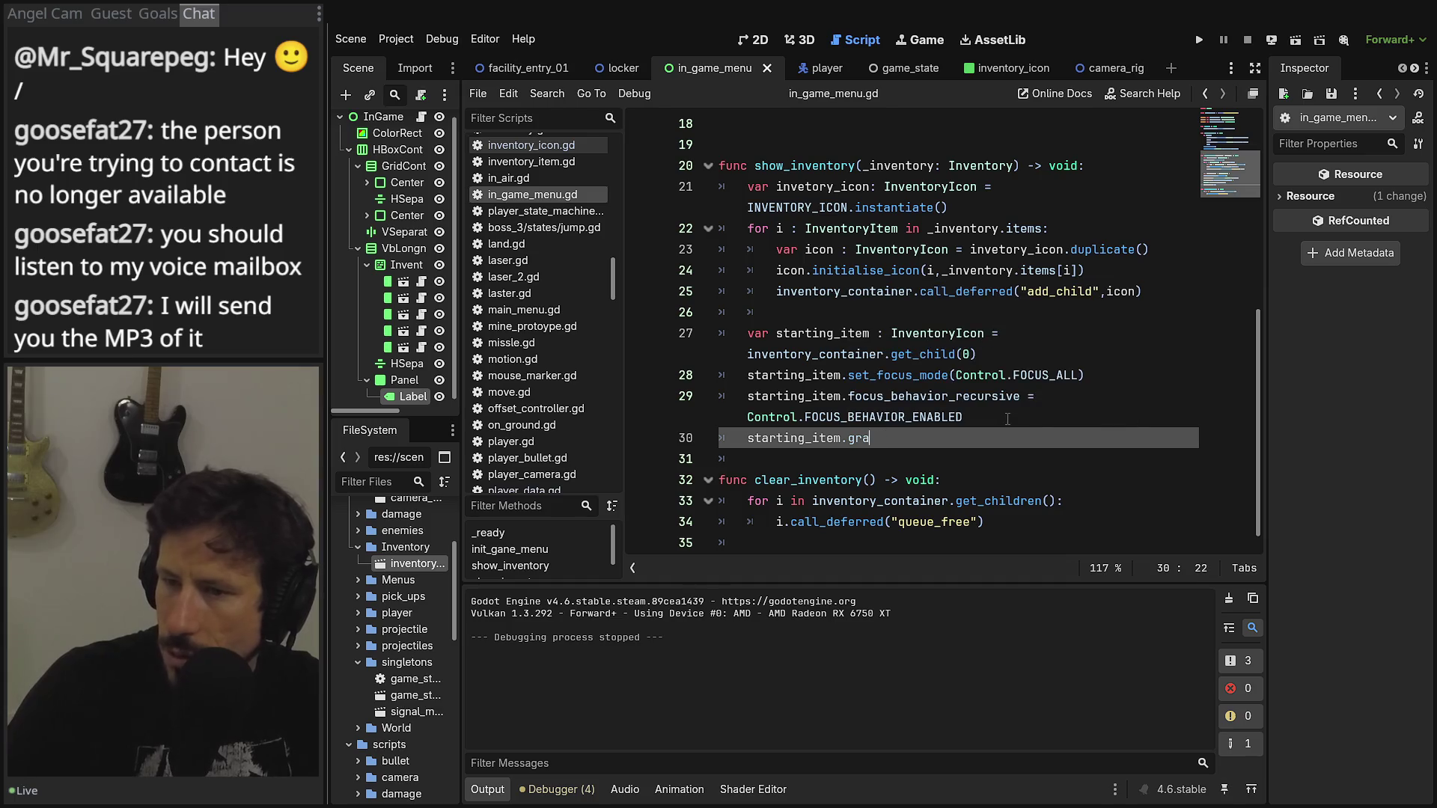
text(ab)
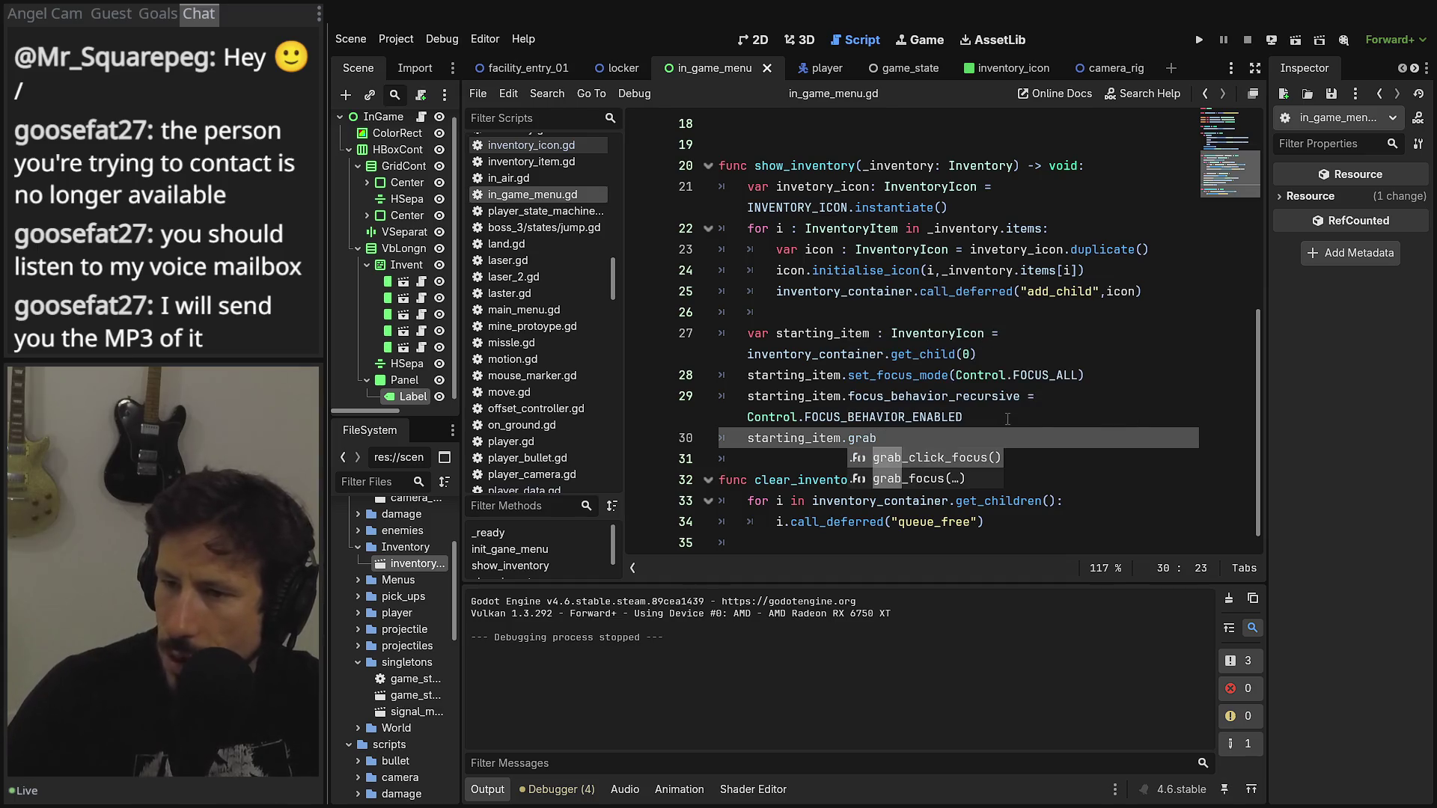
text(_f)
key(Return)
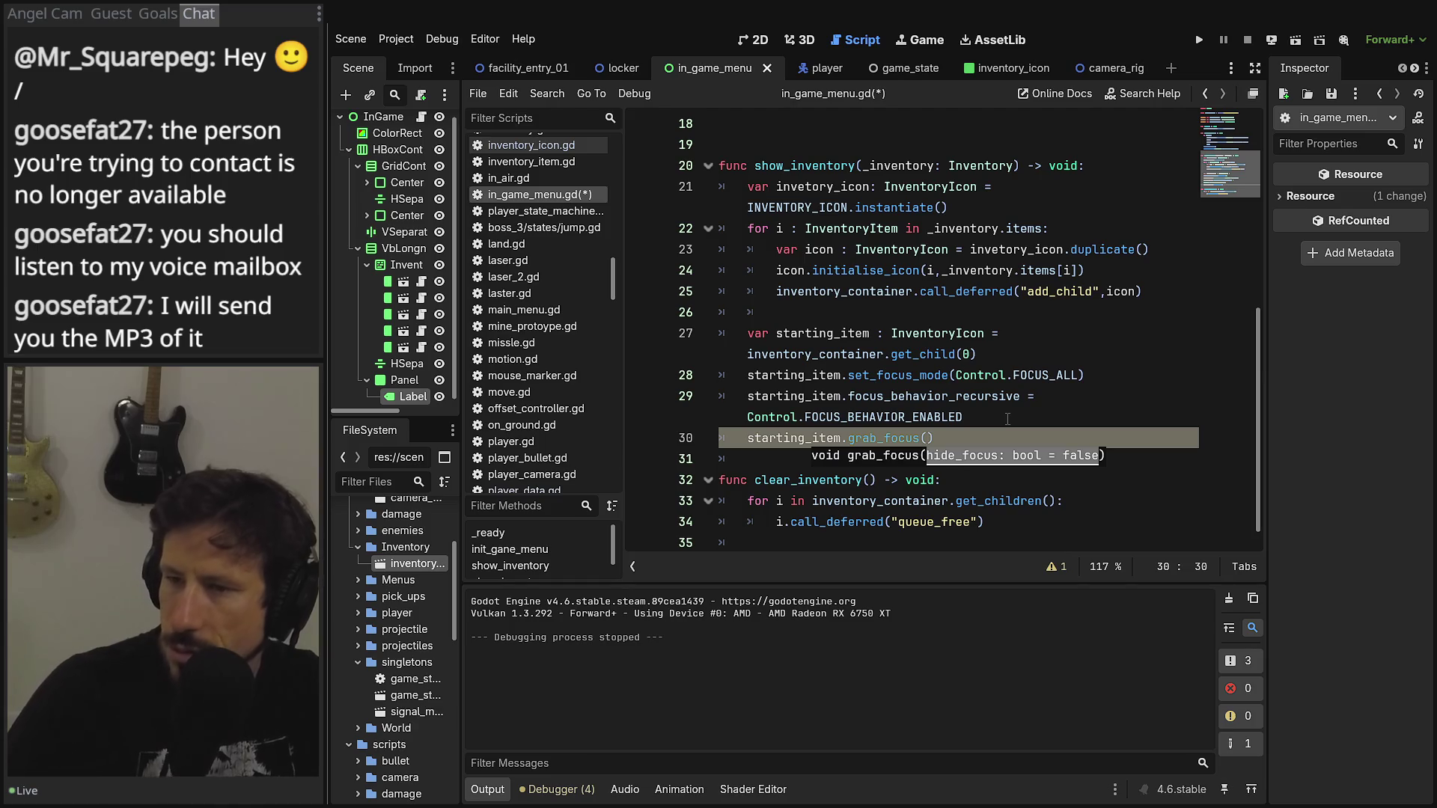
click(1199, 39)
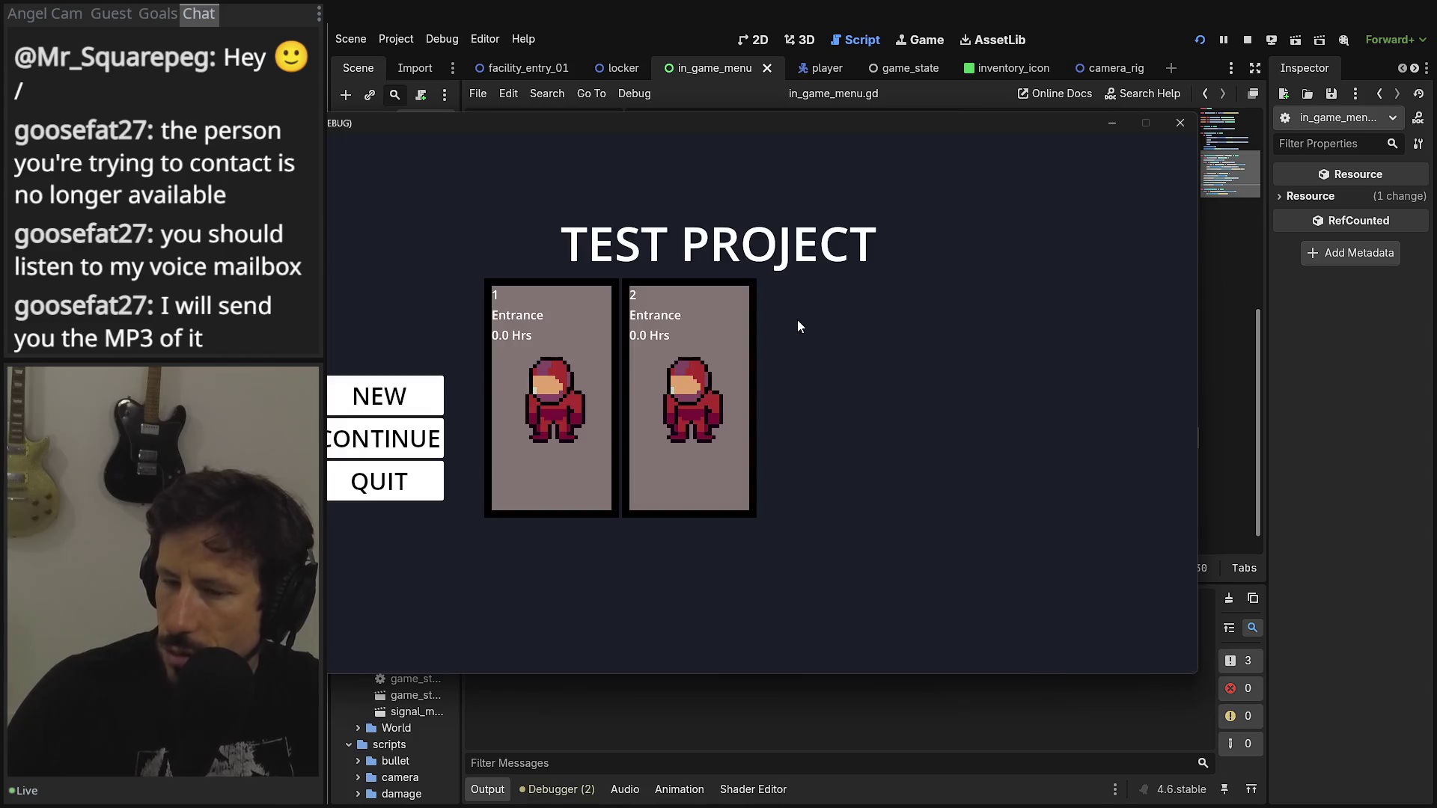
click(609, 385)
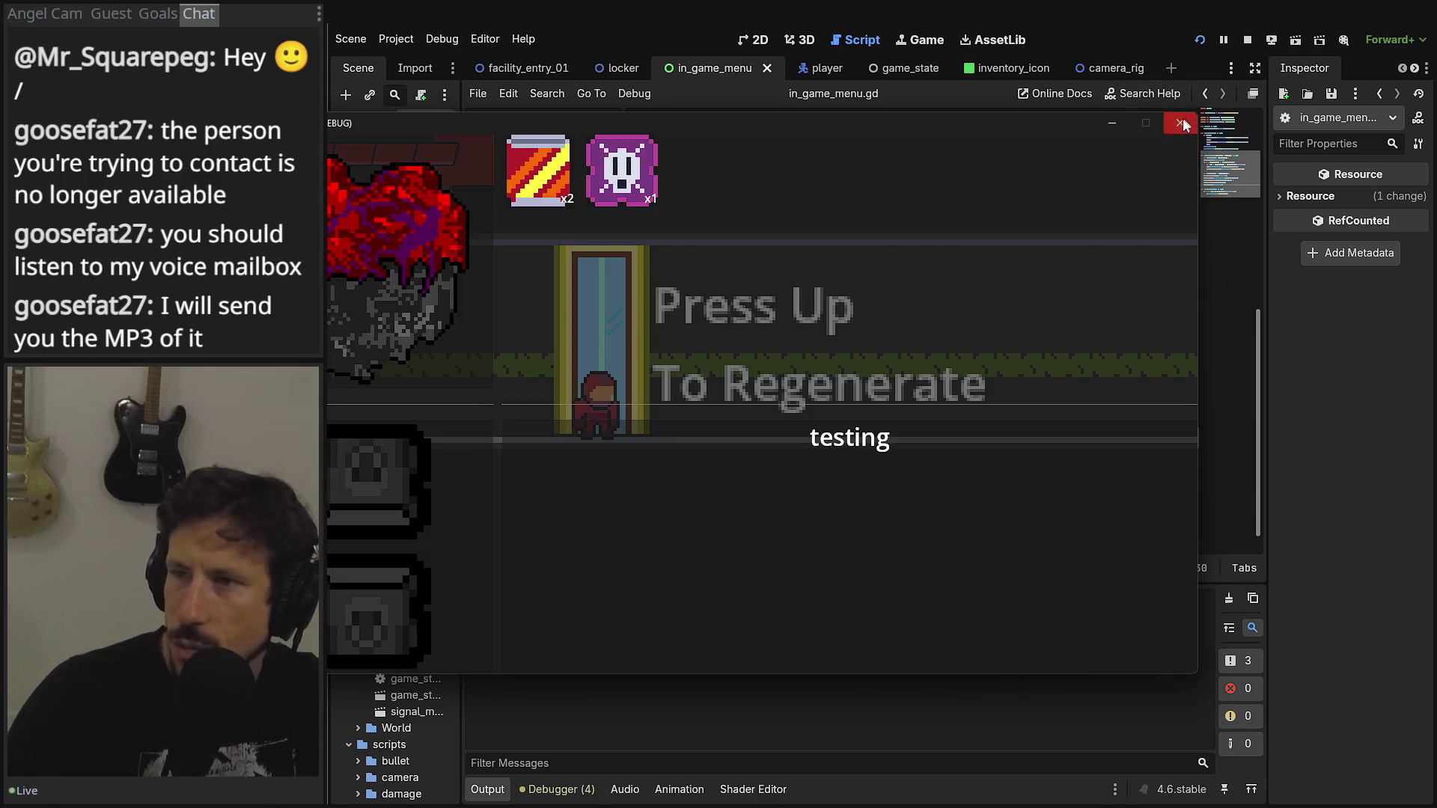
click(1180, 123)
click(1050, 413)
key(Down)
key(Down)
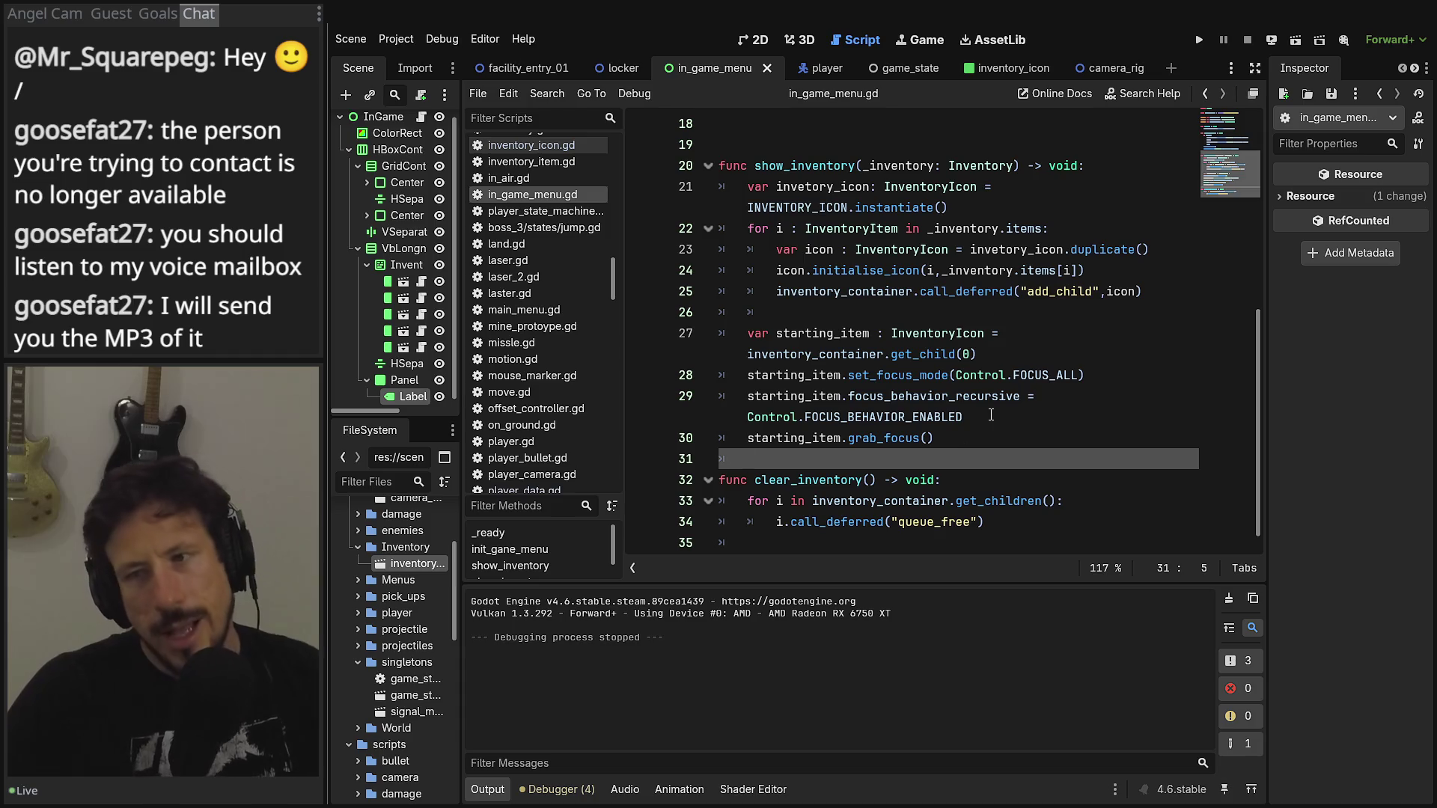
- Open the Control reference for grab_focus and browse the grab_focus and grab_click_focus descriptions
click(890, 440)
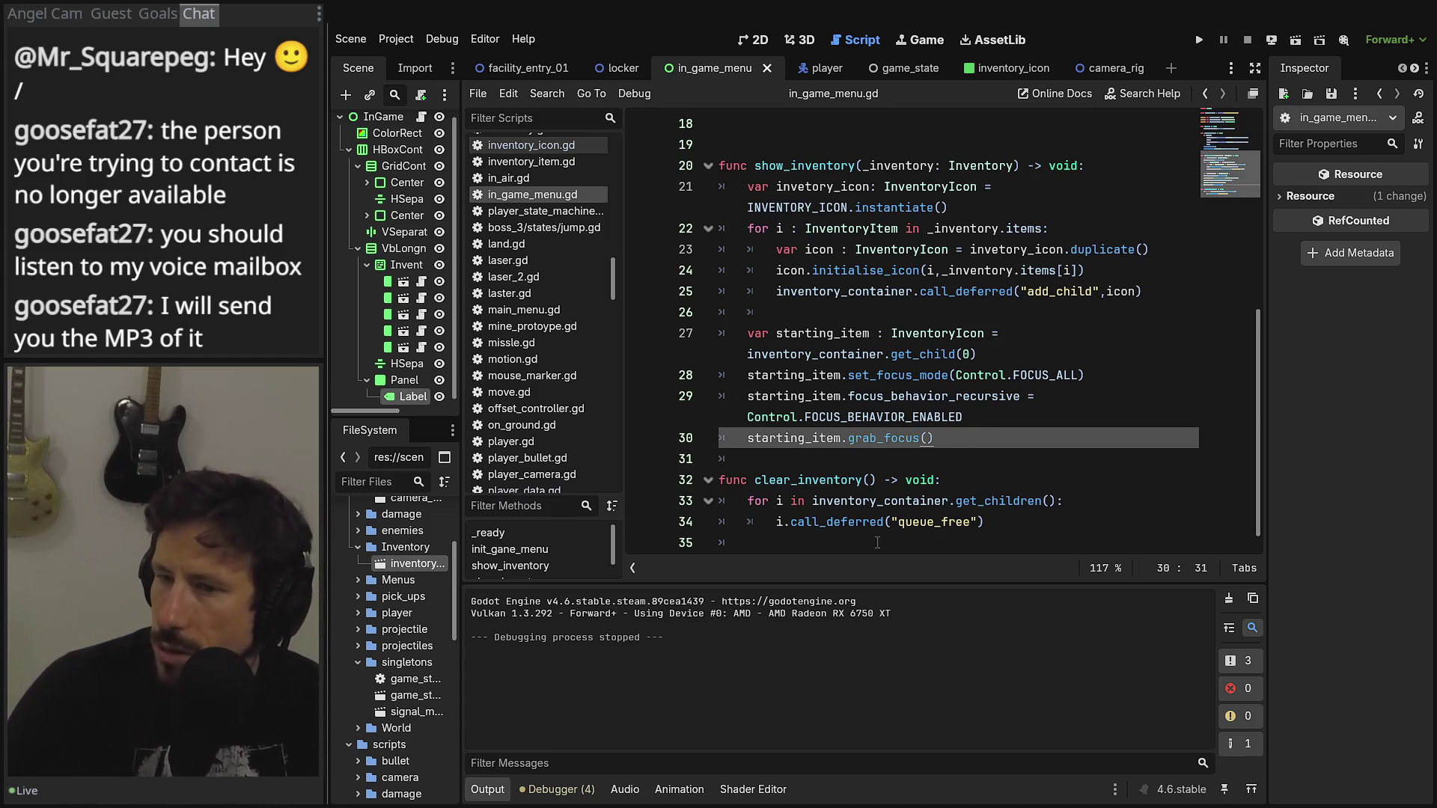
ctrl+click(891, 440)
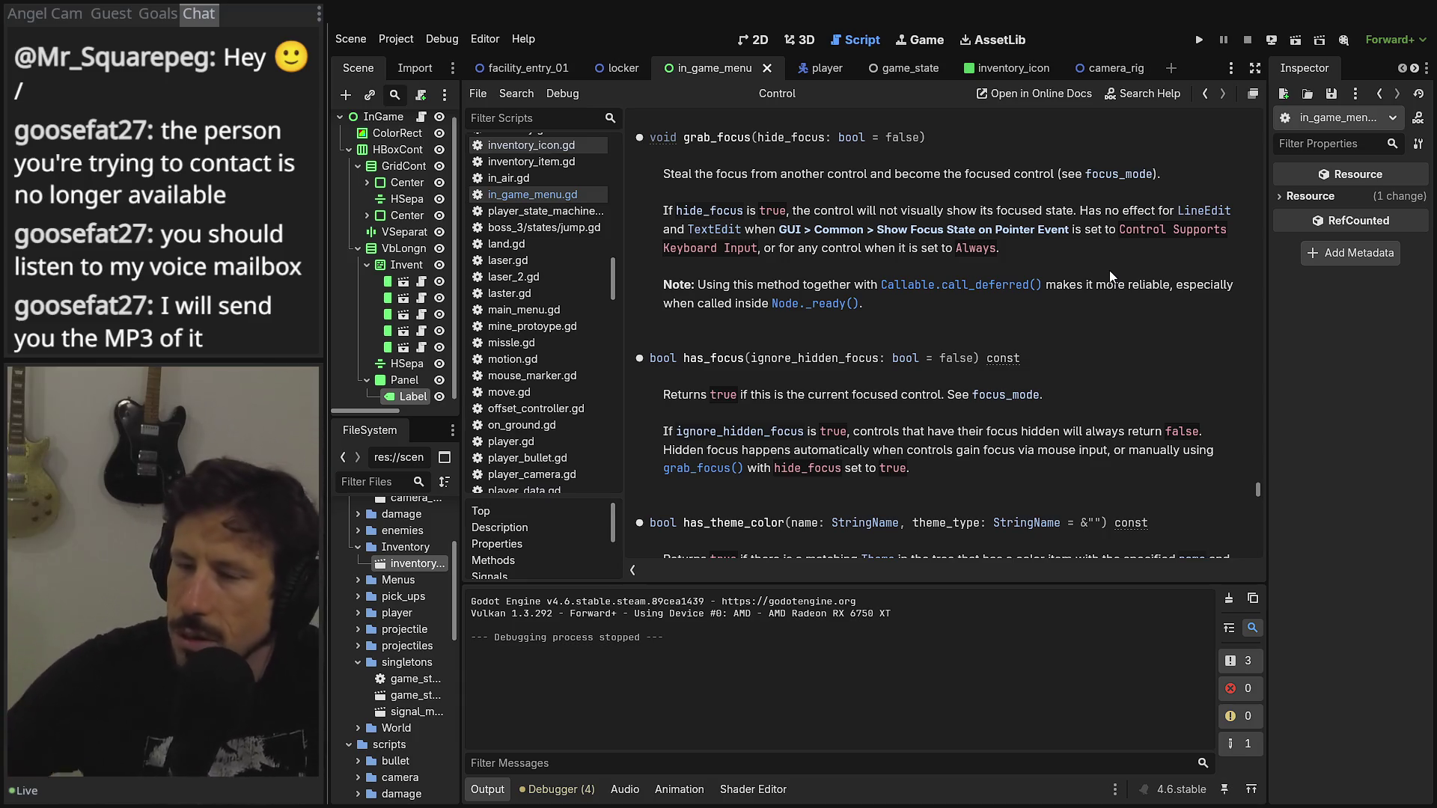
scroll(1111, 269, down, 3)
scroll(1111, 268, up, 3)
scroll(1111, 271, up, 8)
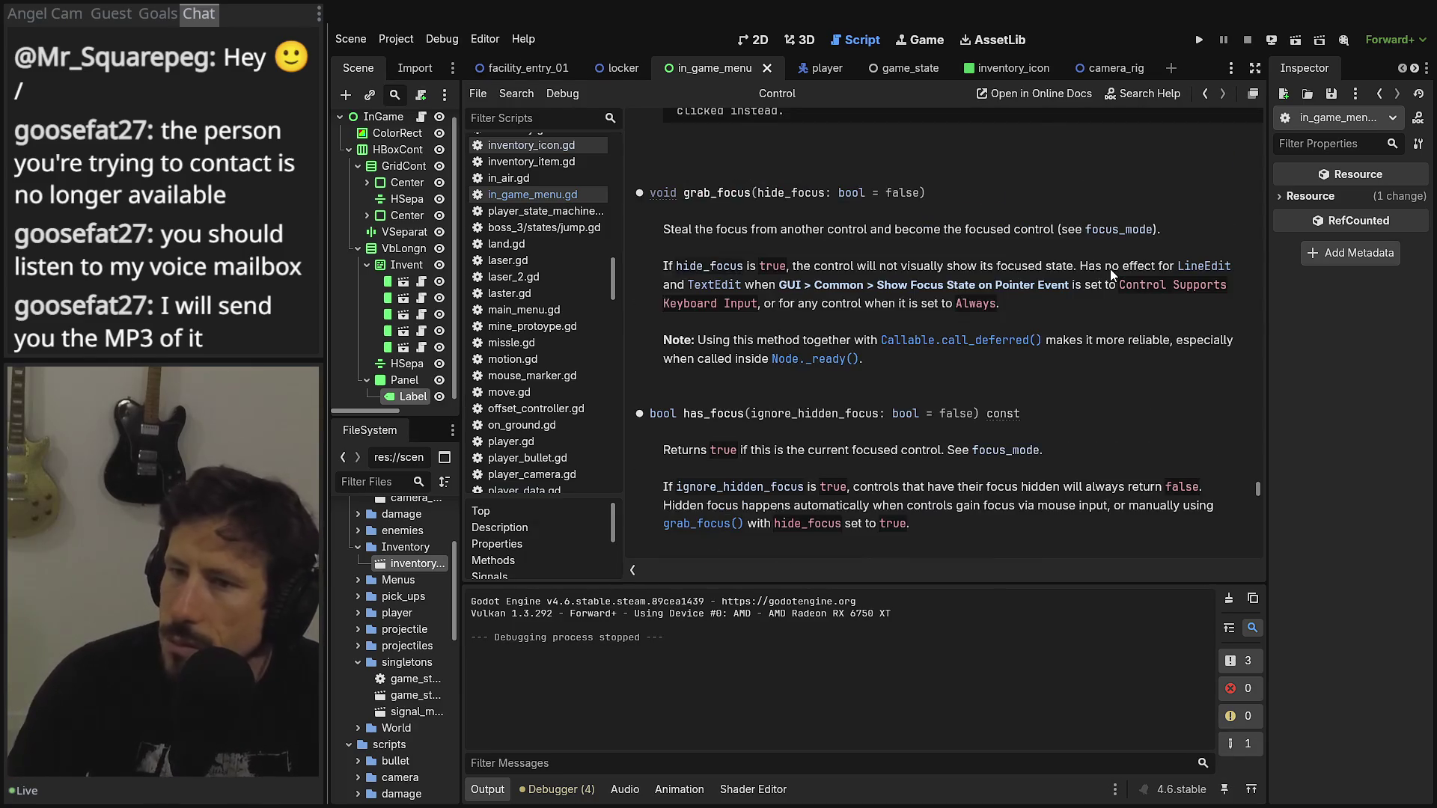
scroll(1068, 309, down, 1)
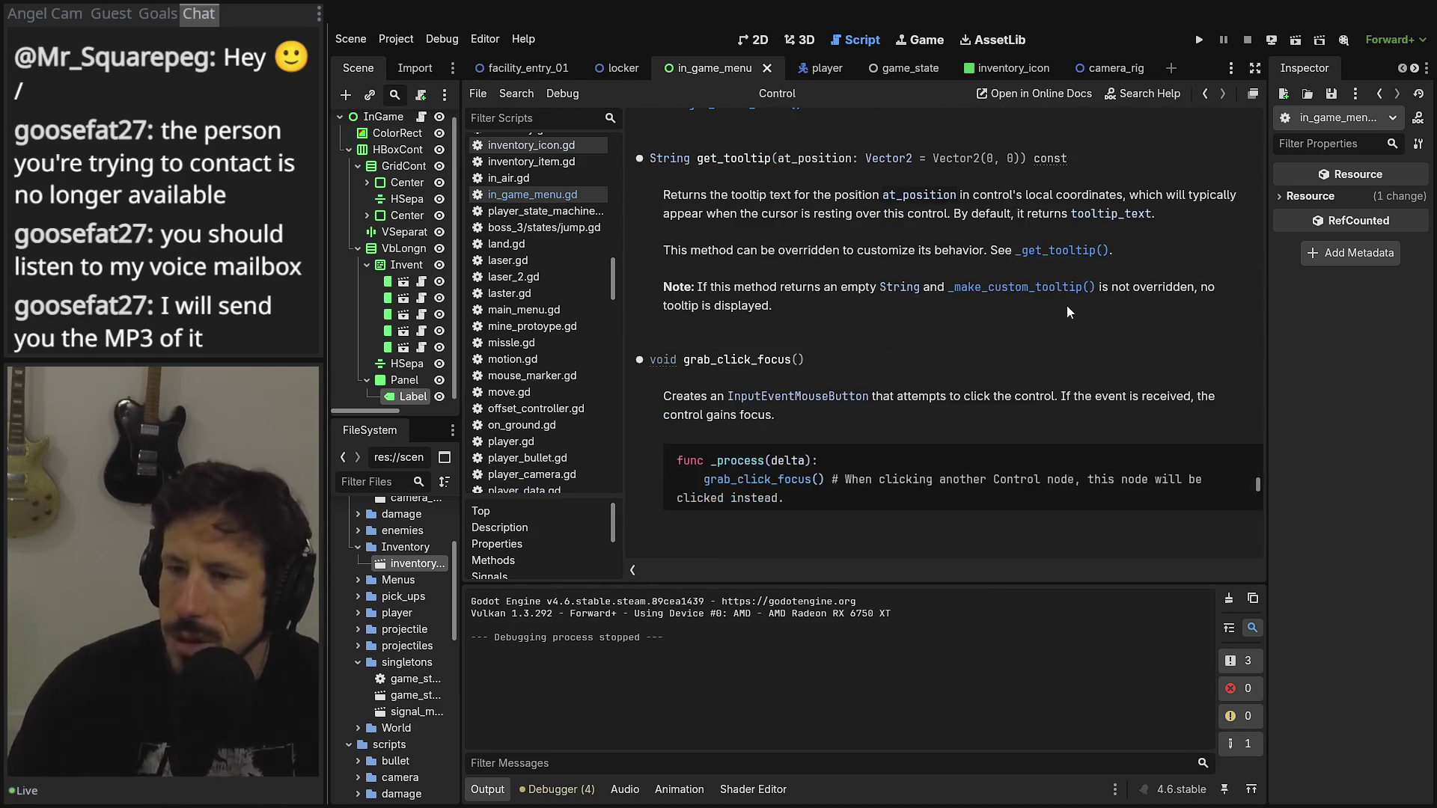
scroll(950, 389, down, 2)
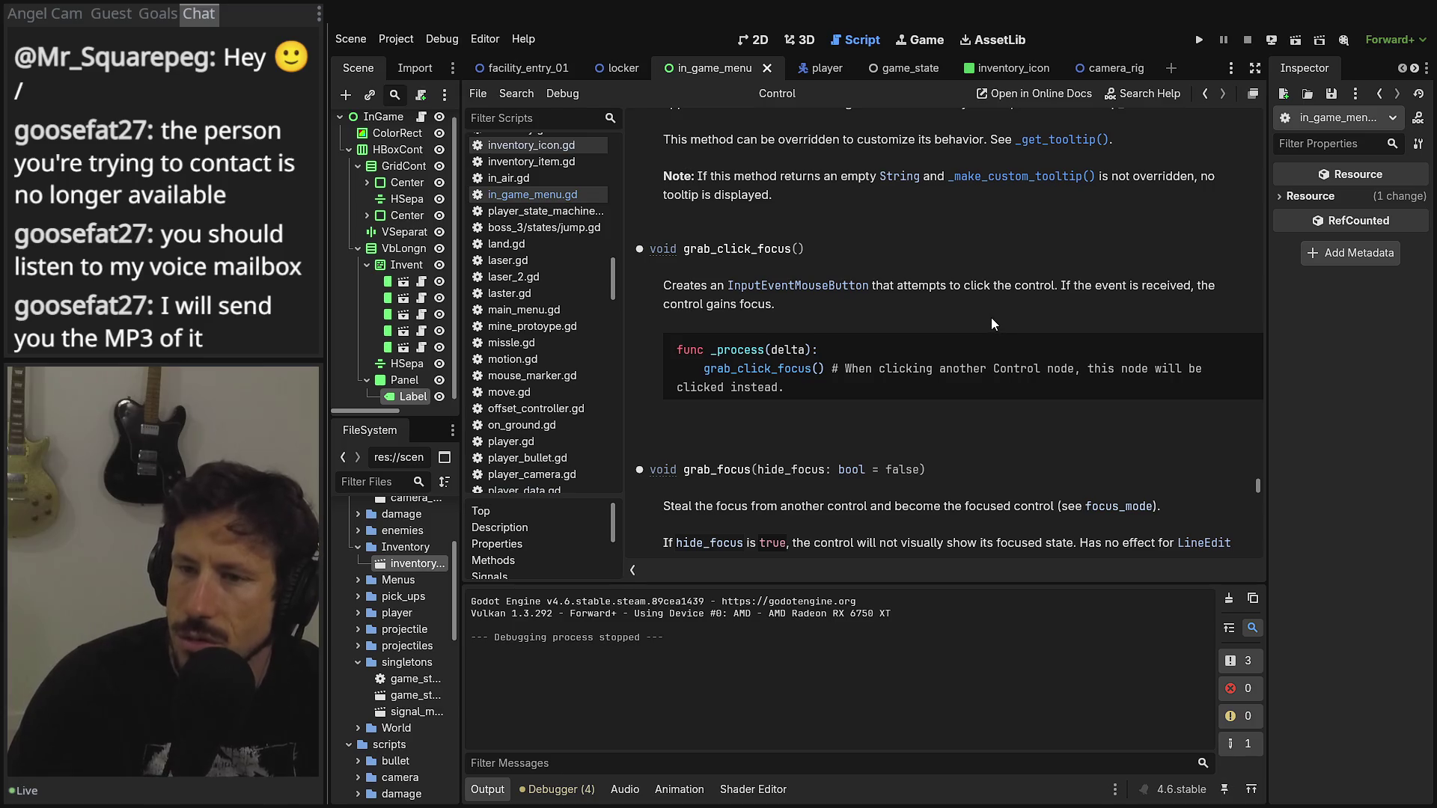
- In inventory_icon, widen the right dock and list InventoryIcon's signals, selecting gui_input
click(1006, 67)
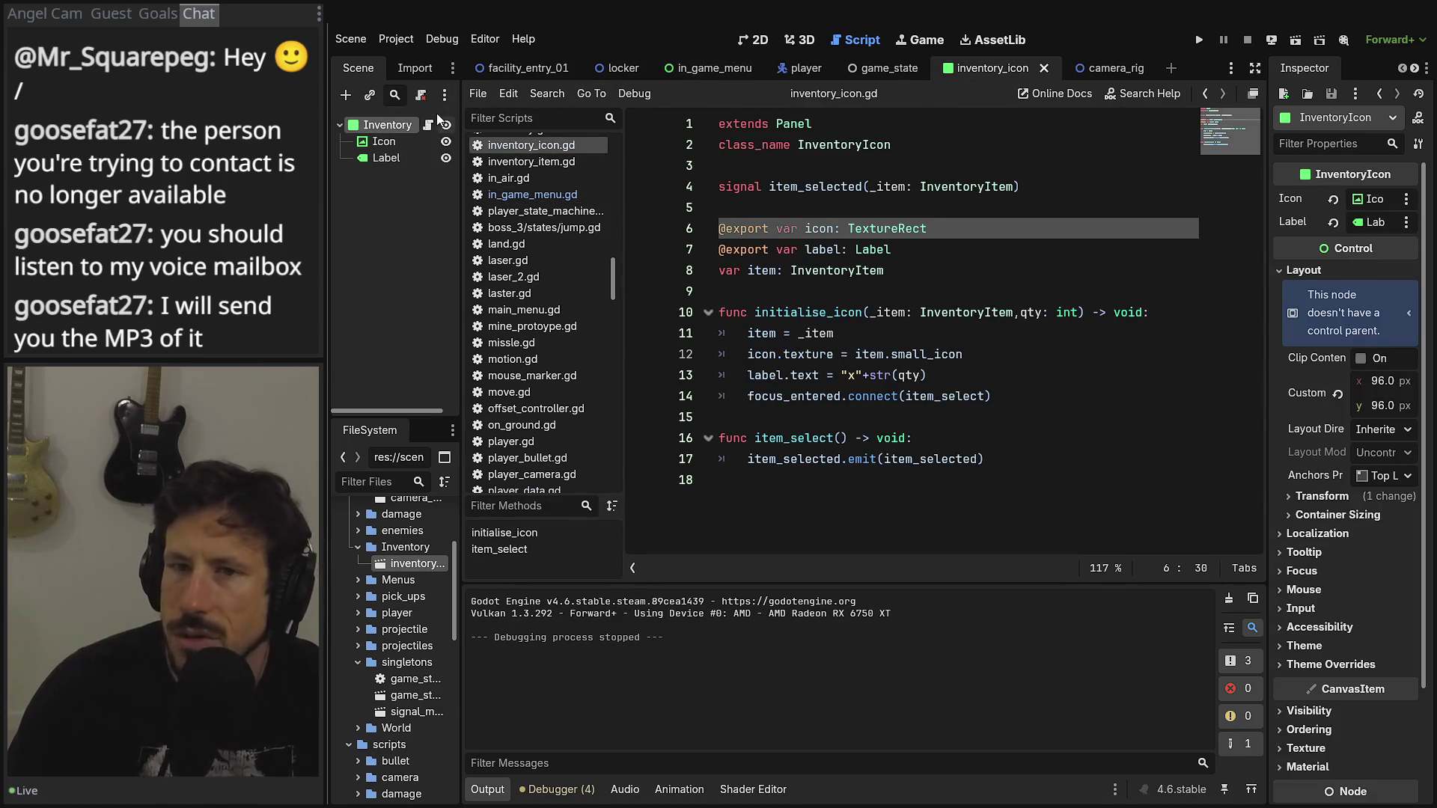
drag(1264, 215, 1075, 217)
click(1177, 67)
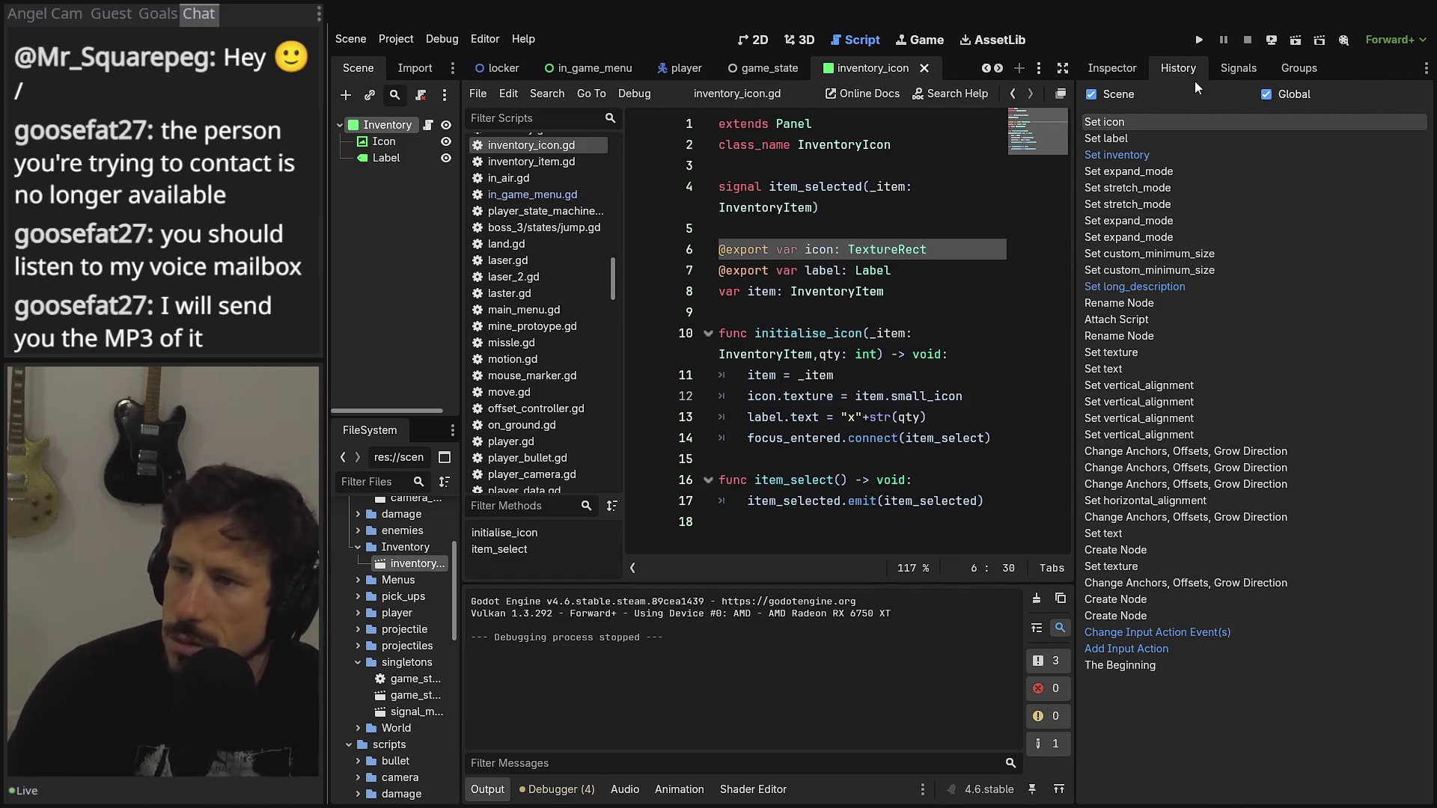
click(1261, 66)
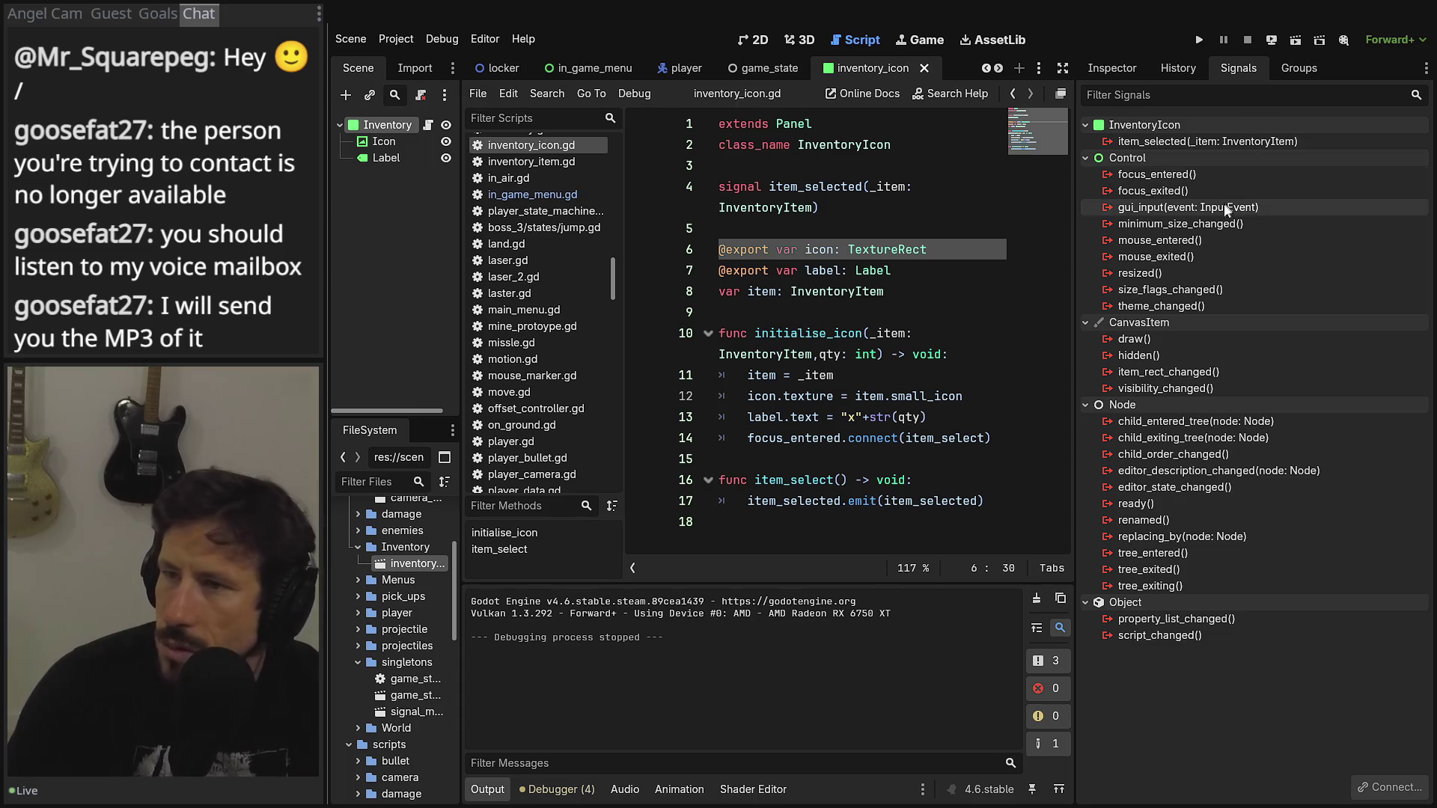
mouse_move(1218, 173)
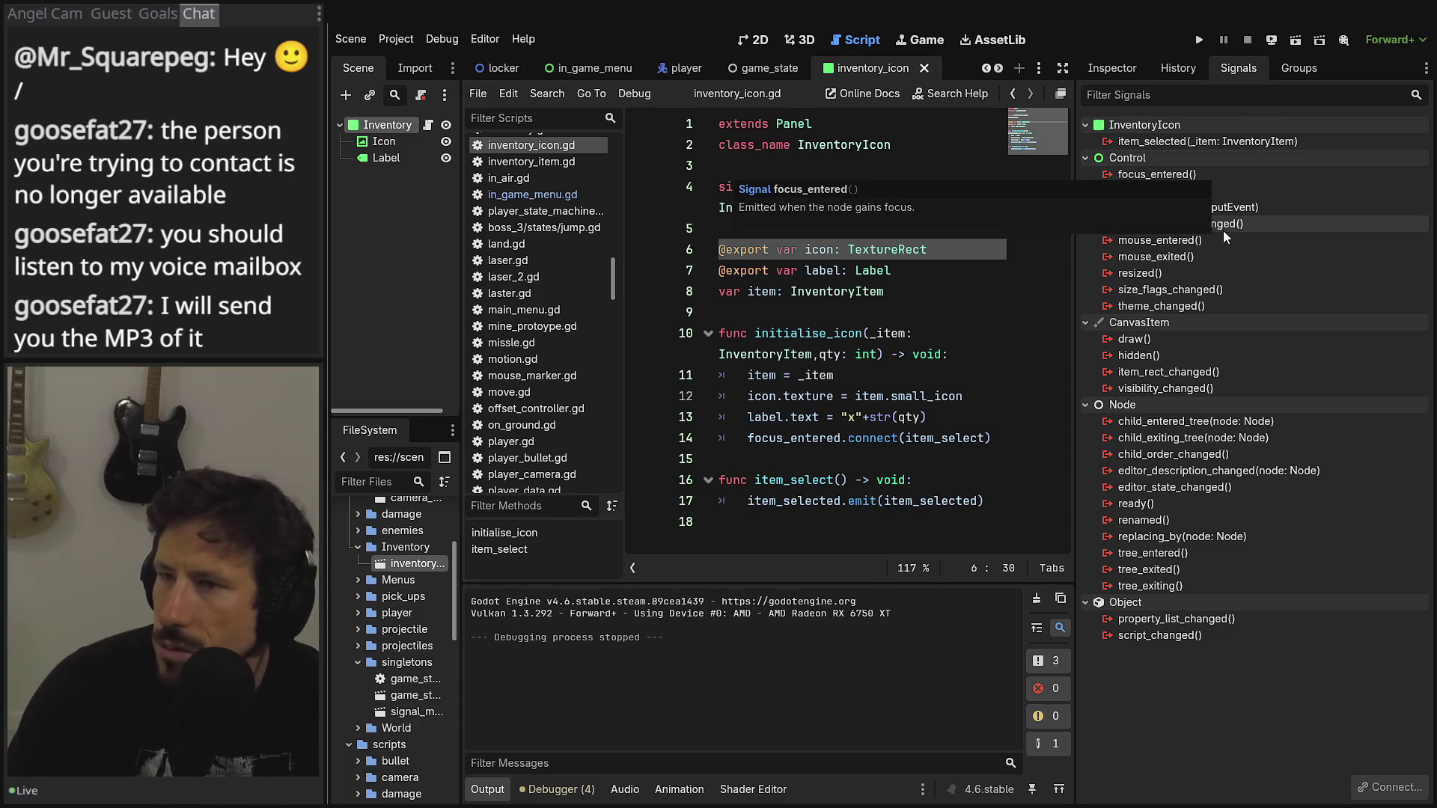
mouse_move(1228, 254)
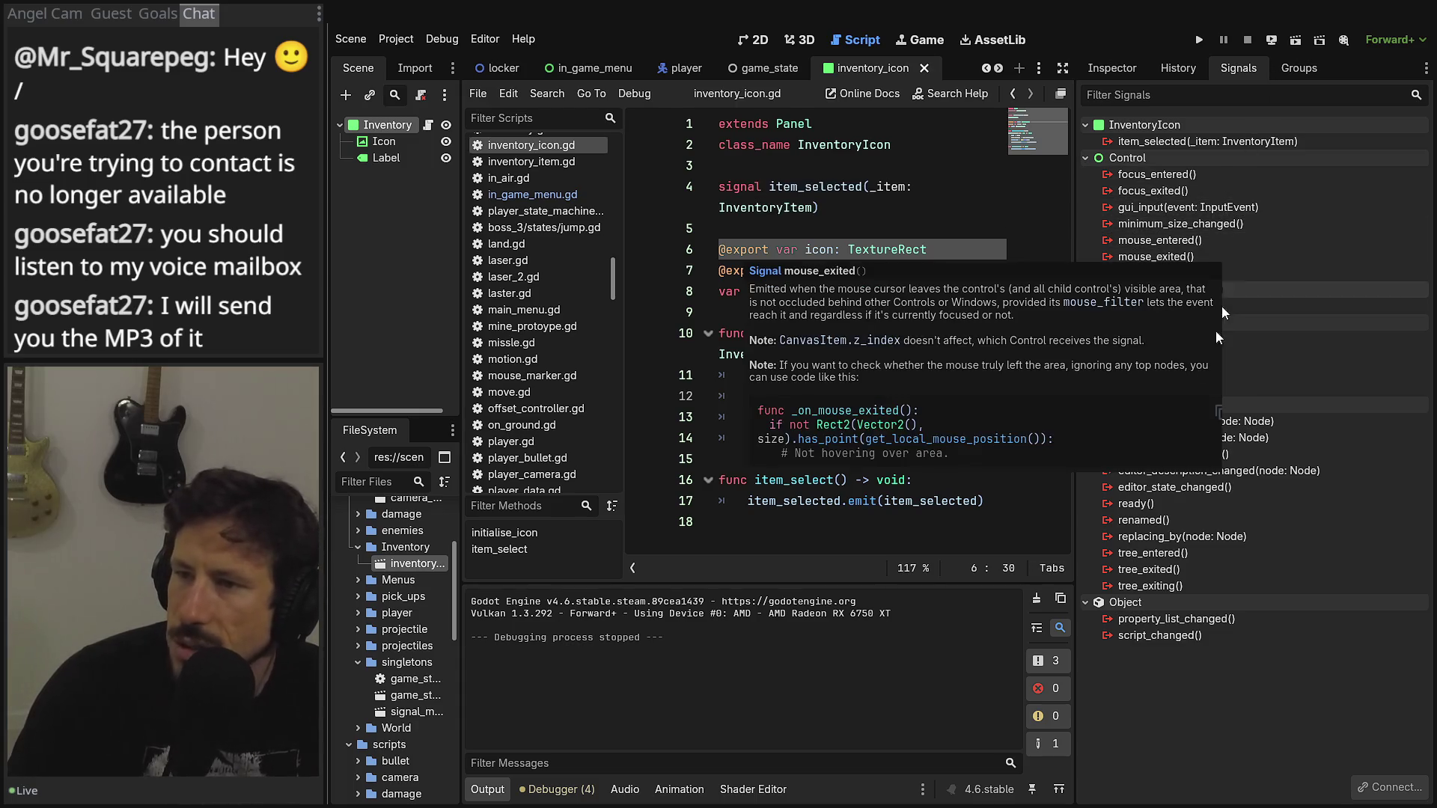
click(1147, 208)
- Go back to the in_game_menu scene and its script
mouse_move(1220, 288)
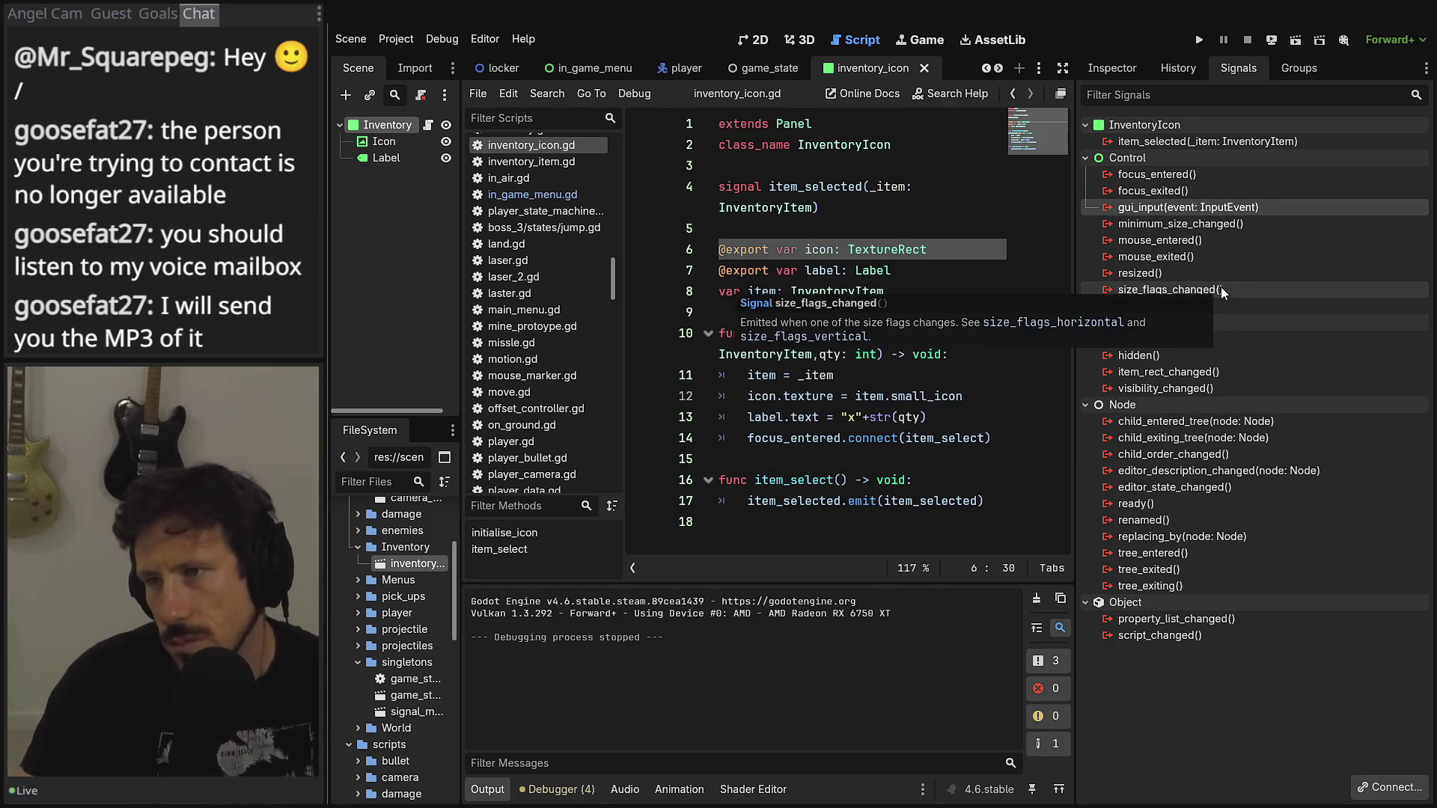
mouse_move(1323, 240)
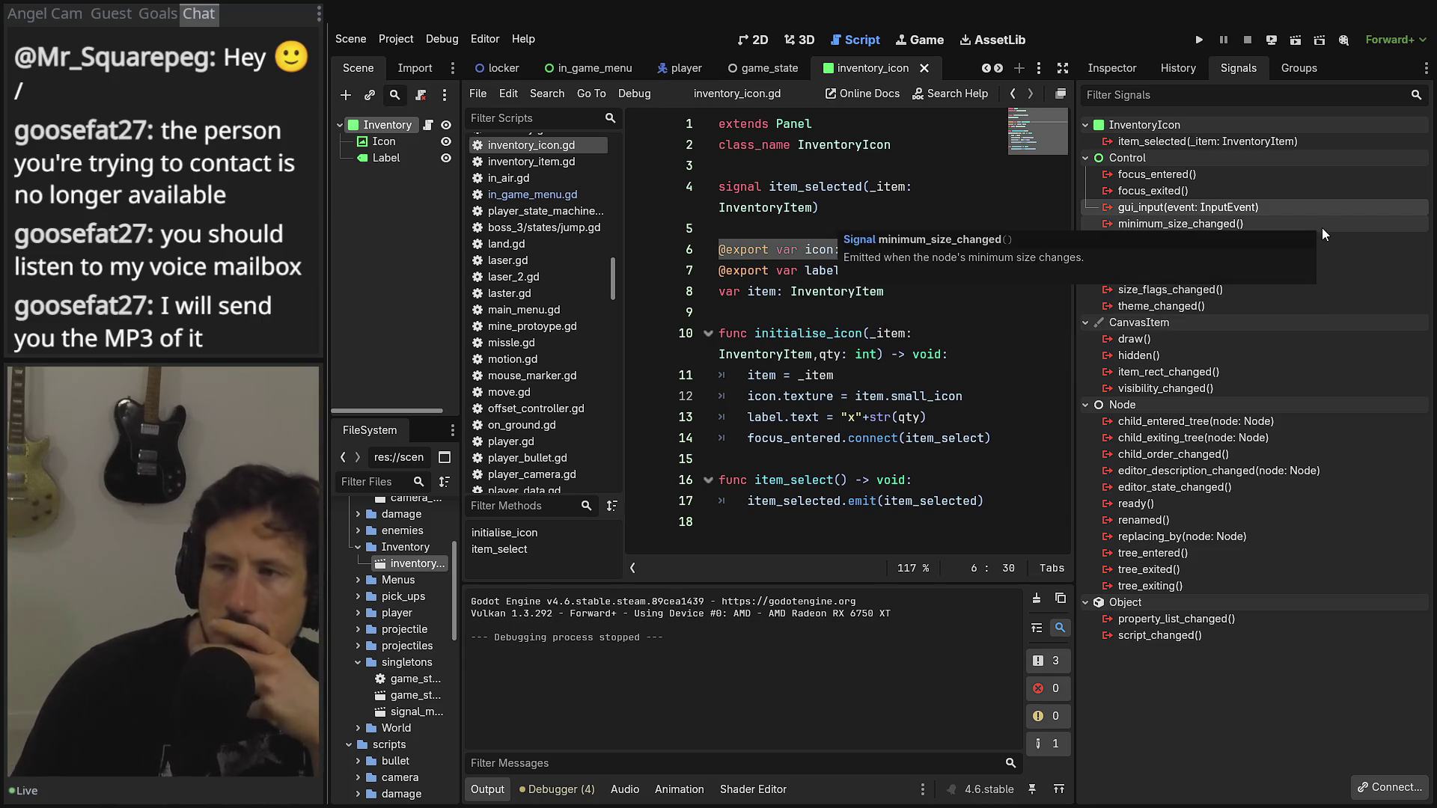
mouse_move(1263, 209)
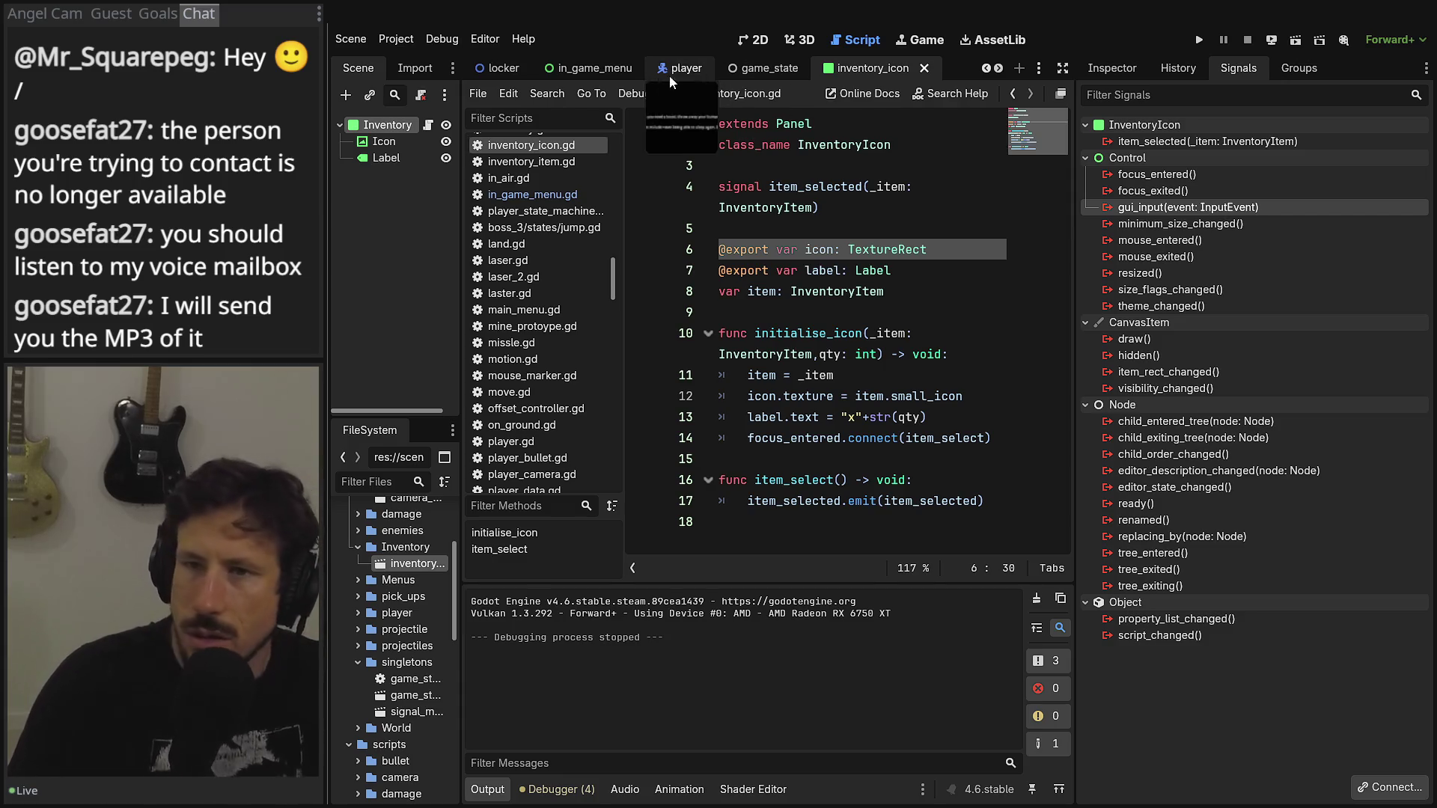
click(580, 71)
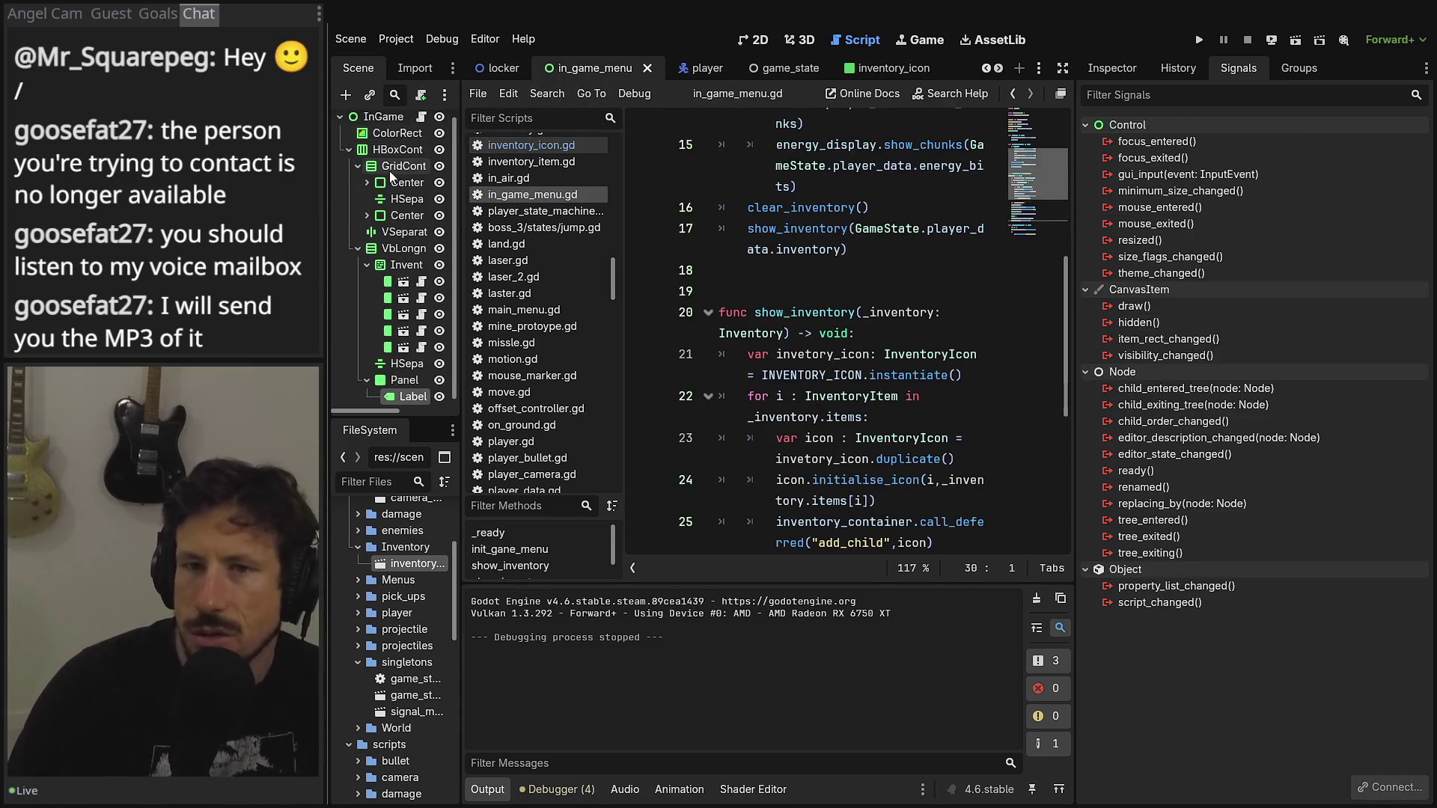
- Select the InGame root node and expand its Mouse settings in the Inspector
click(383, 117)
click(1134, 67)
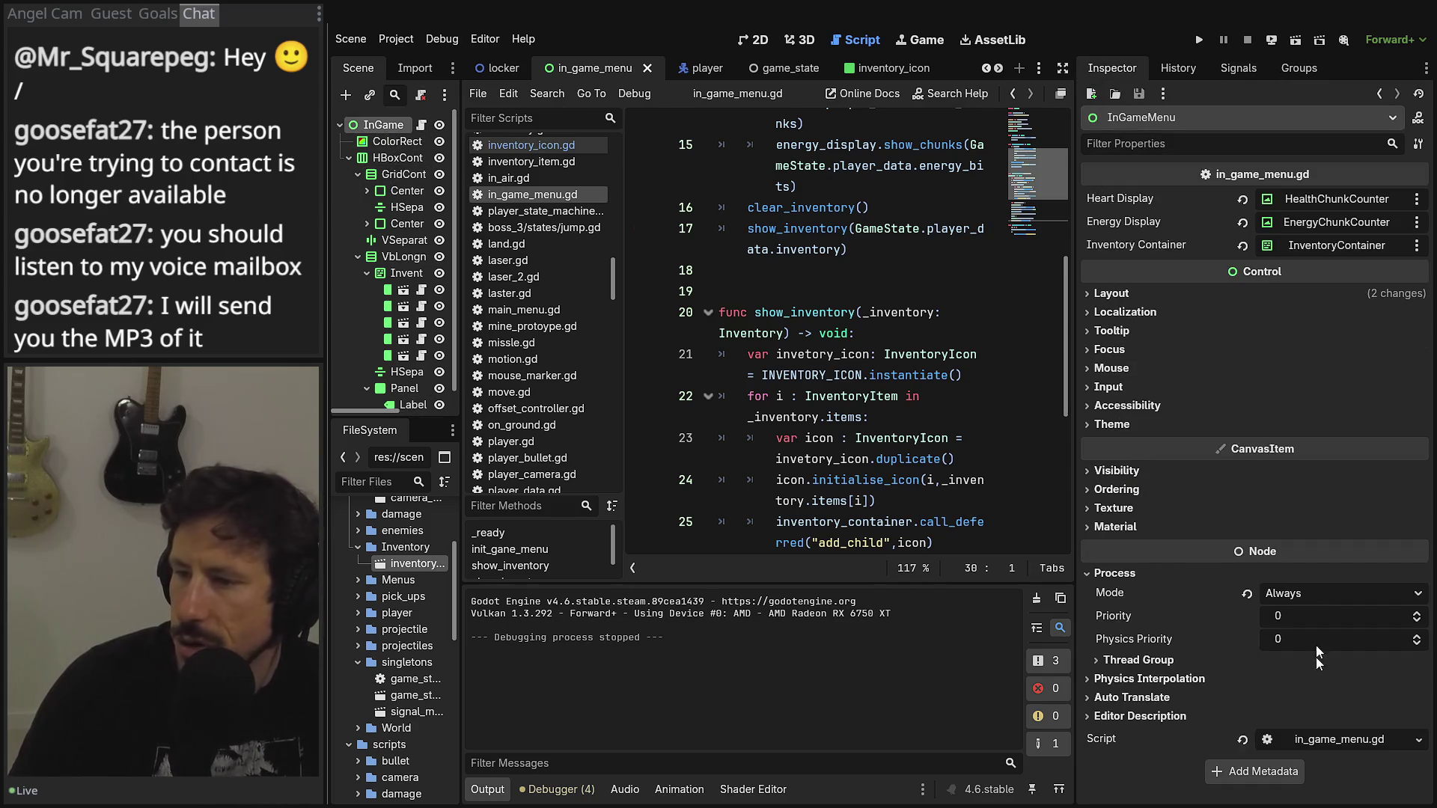
mouse_move(1137, 642)
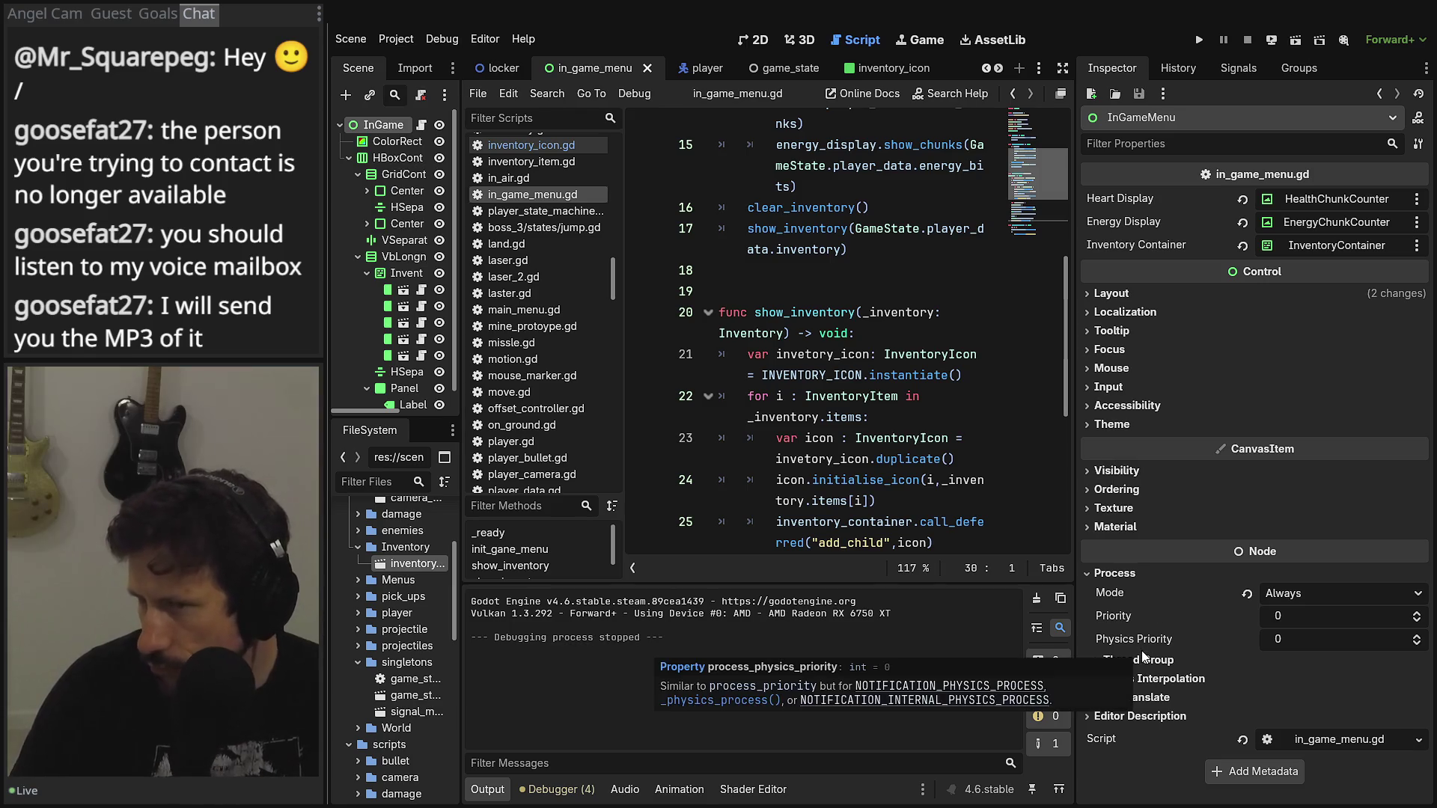
click(1145, 369)
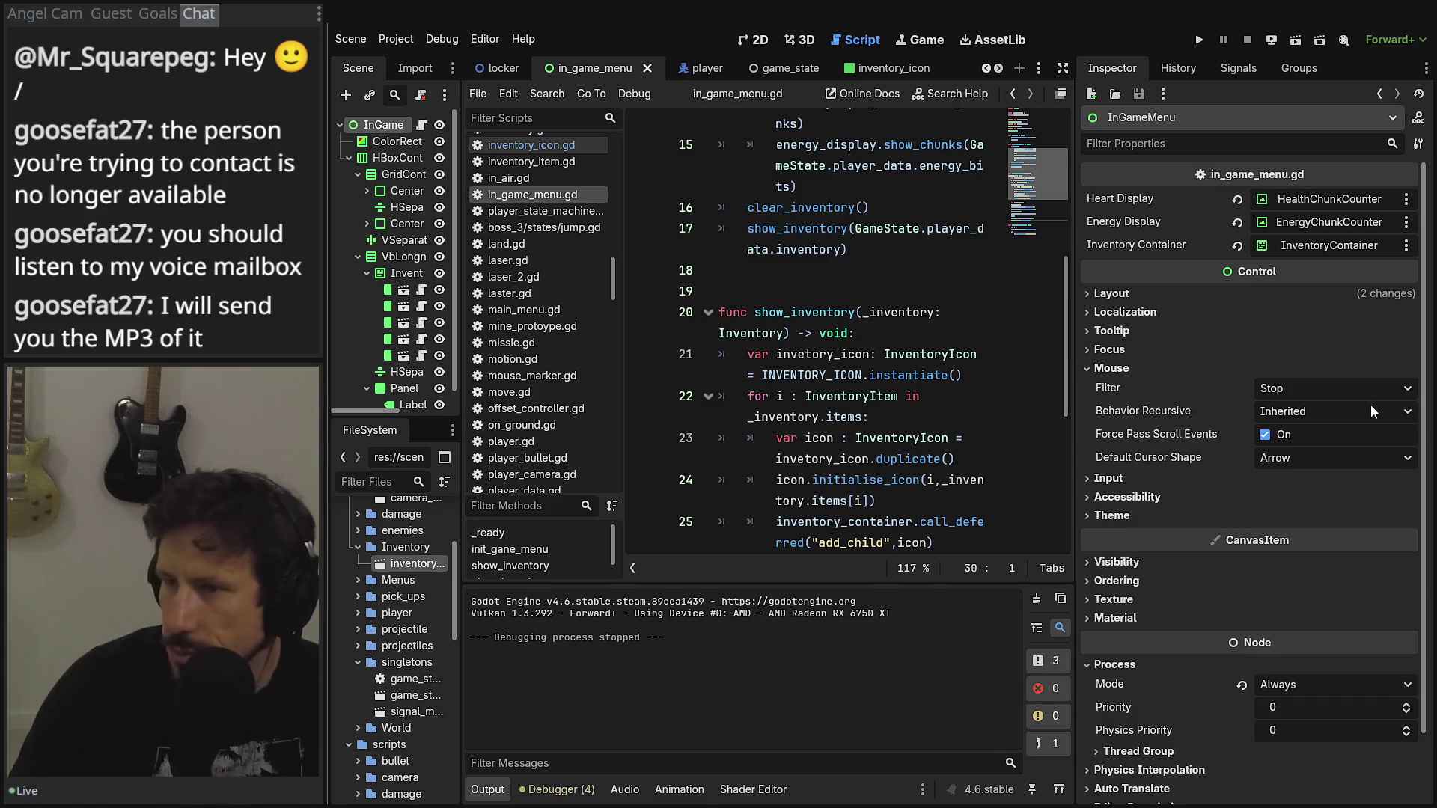
- Flip through the locker, in_game_menu, game_state and player scenes, ending on inventory_icon
click(482, 72)
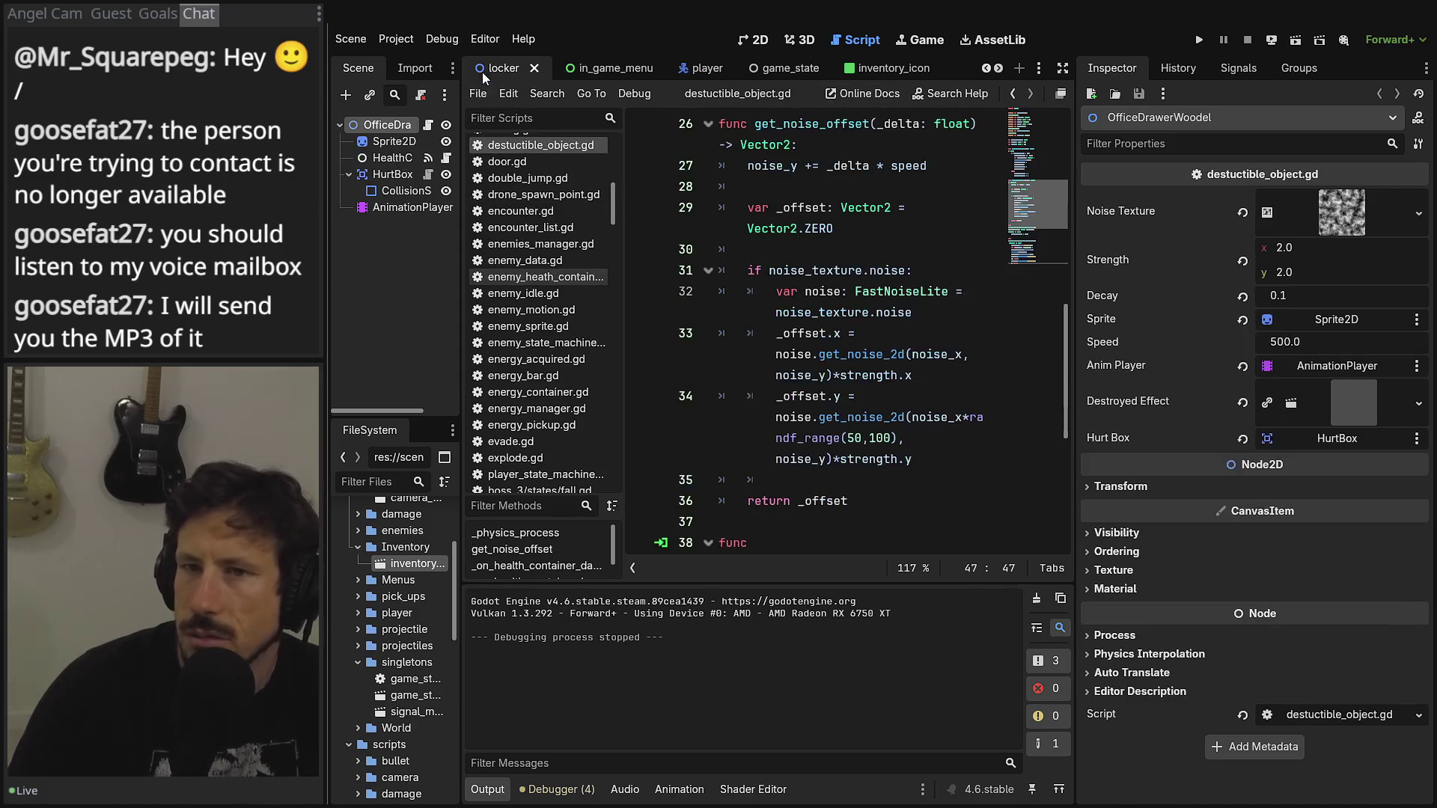
click(591, 74)
click(779, 65)
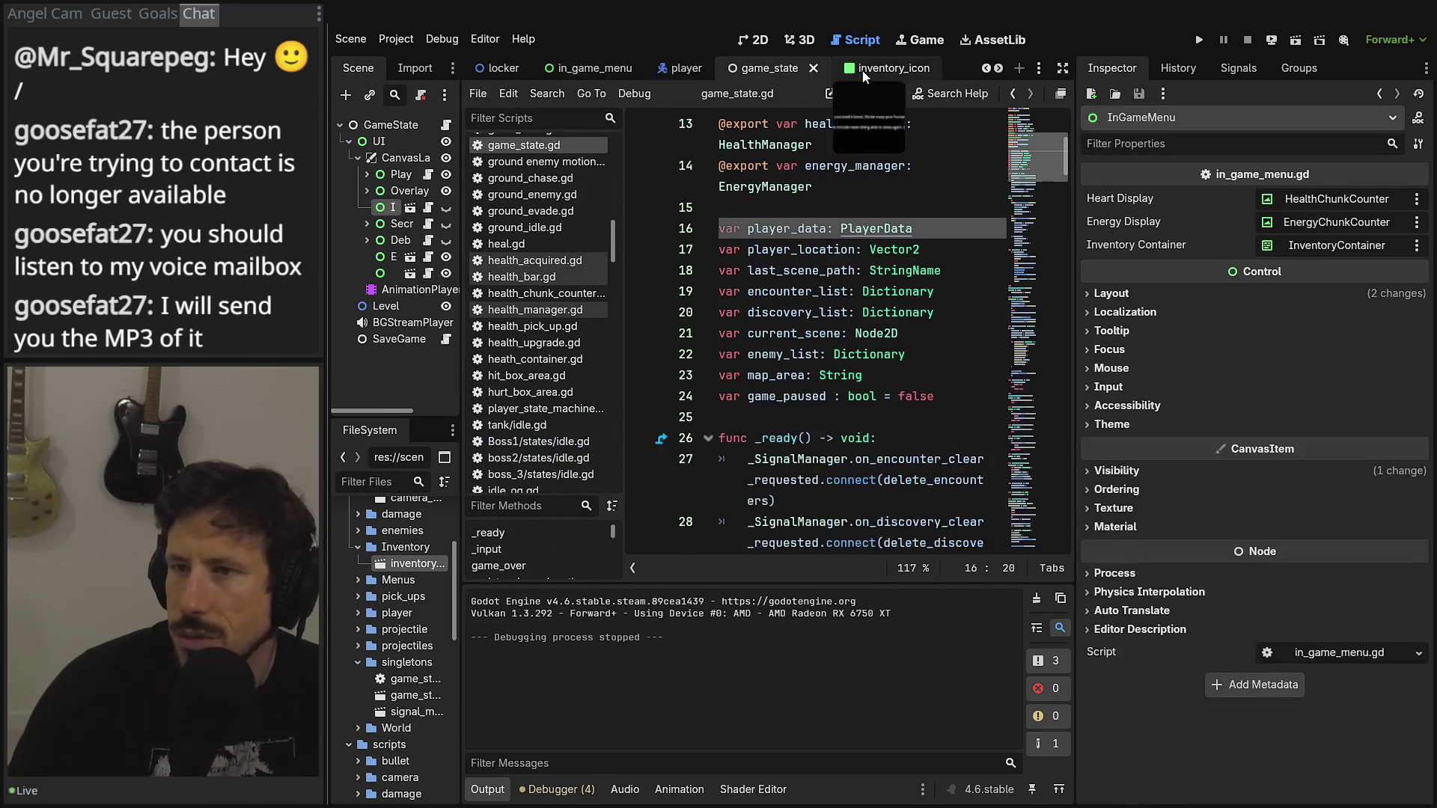
click(872, 68)
click(767, 69)
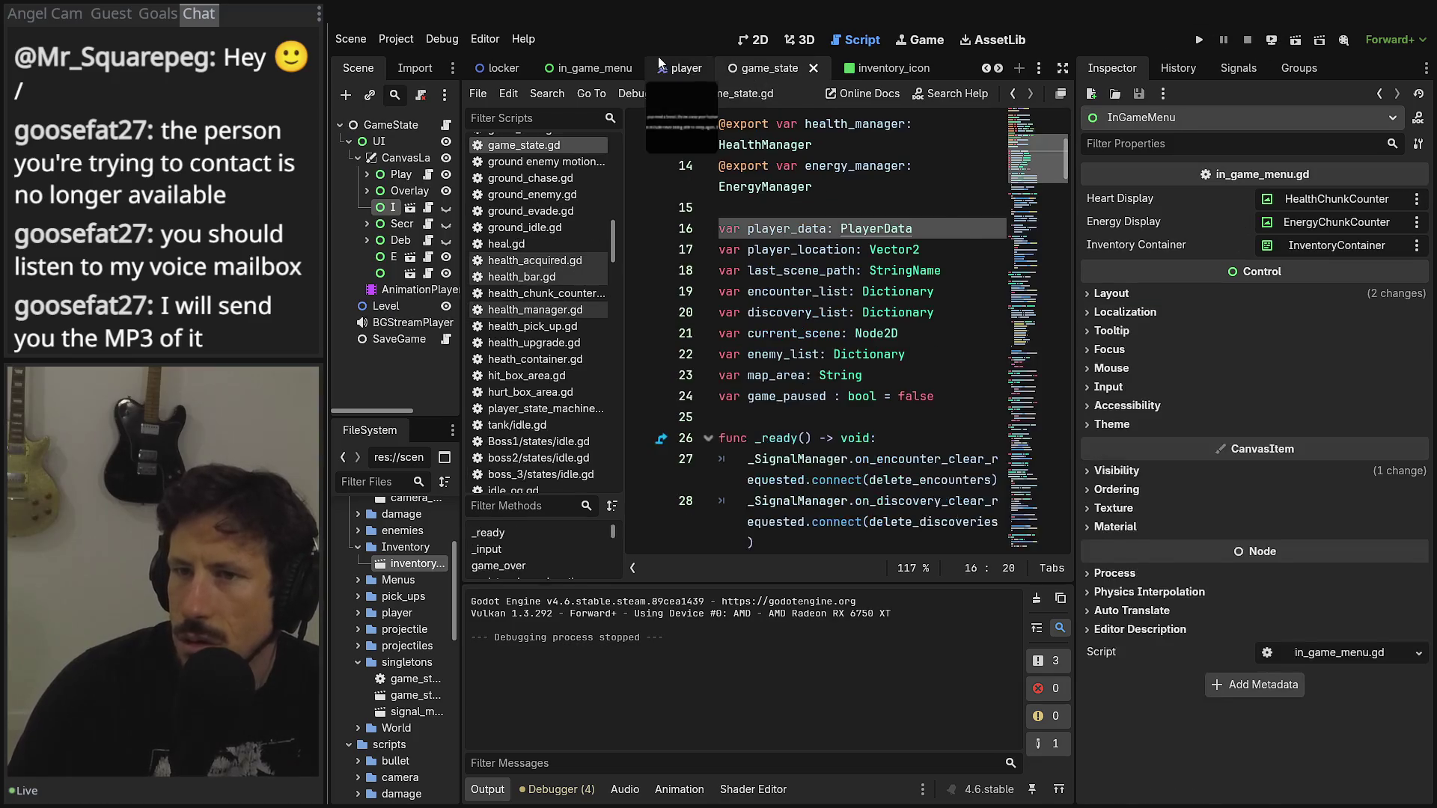
click(668, 75)
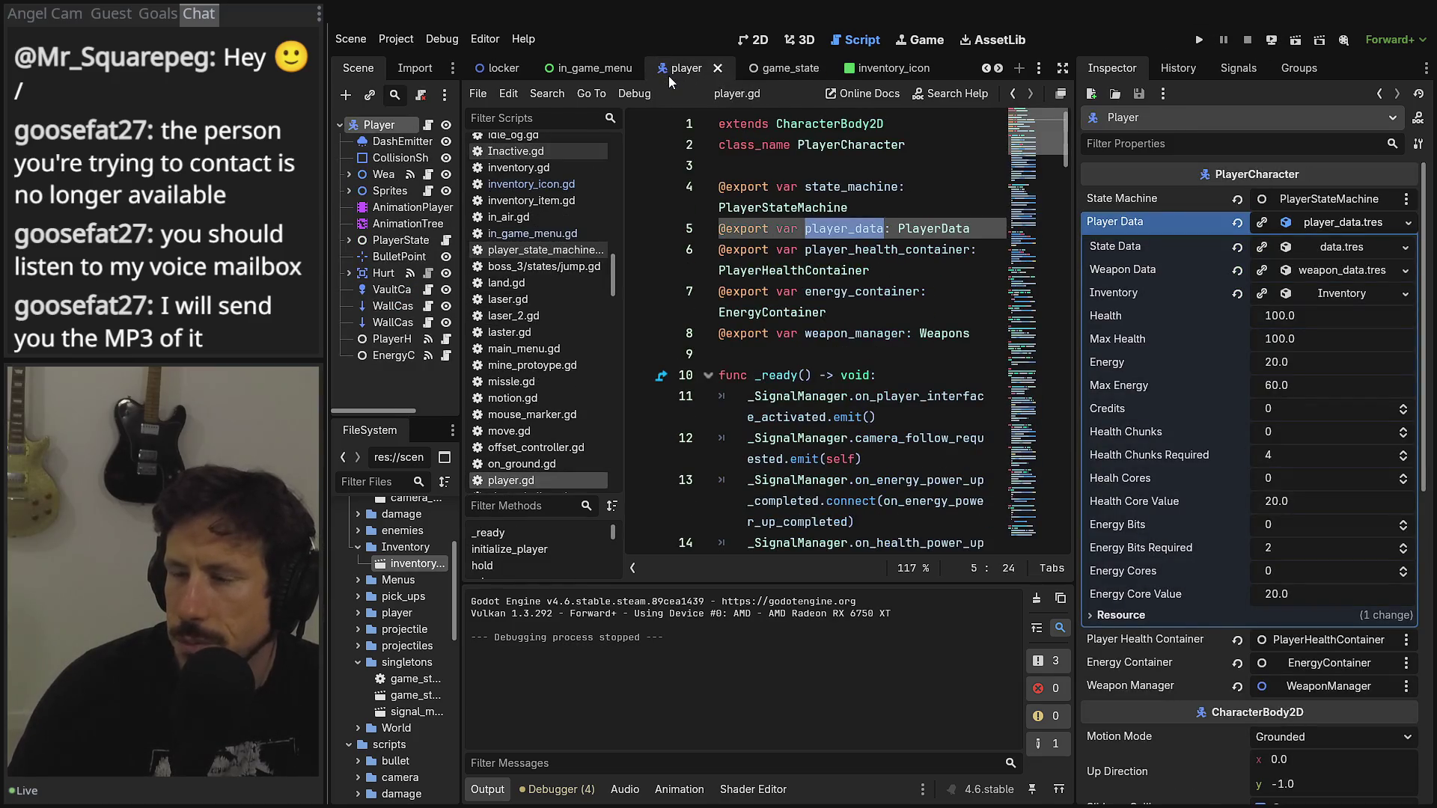
click(880, 60)
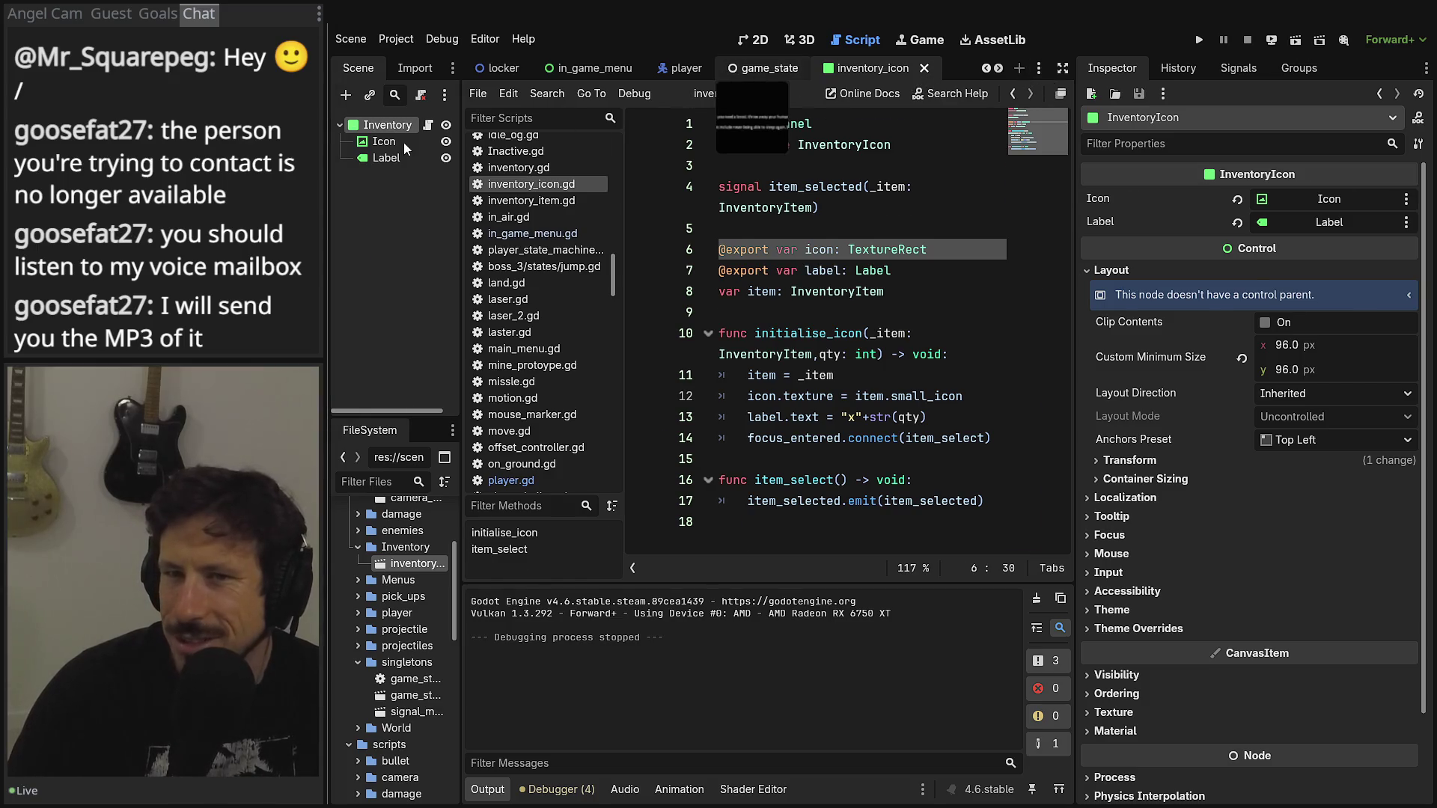
- In game_state, widen the Scene dock and inspect Overlays, PlayerUserInterface and InGameMenu
key(ctrl+shift+Tab)
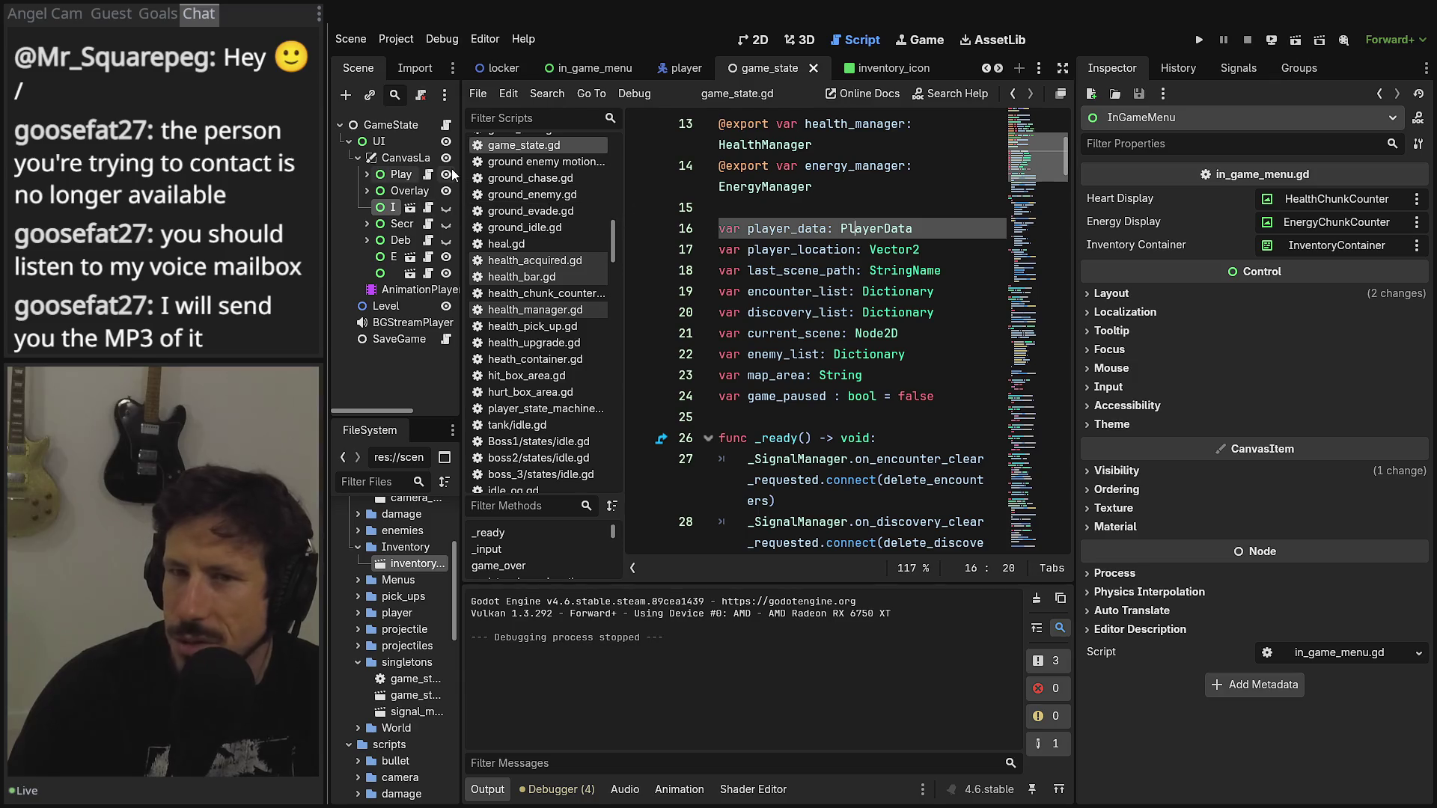
drag(458, 180, 602, 184)
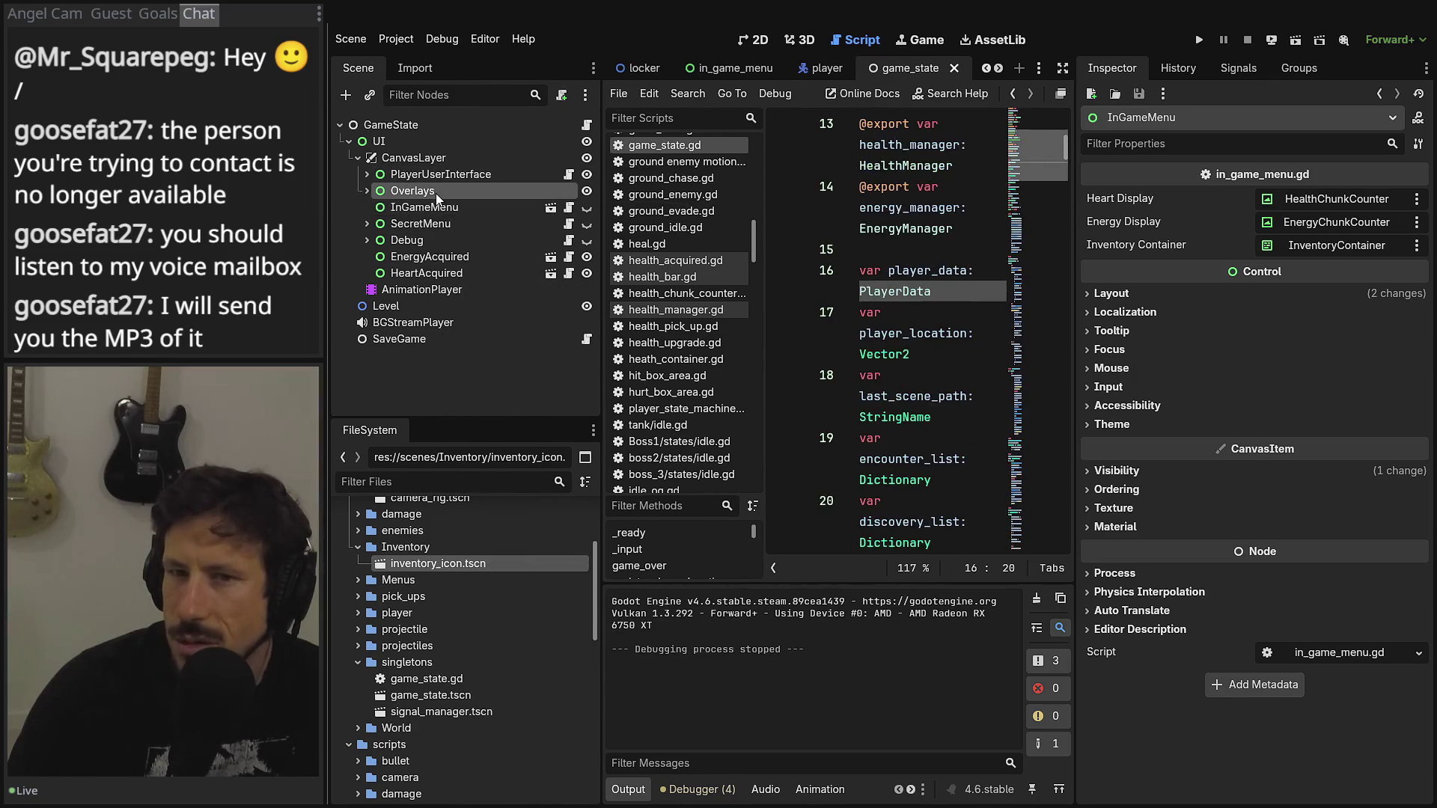
click(435, 193)
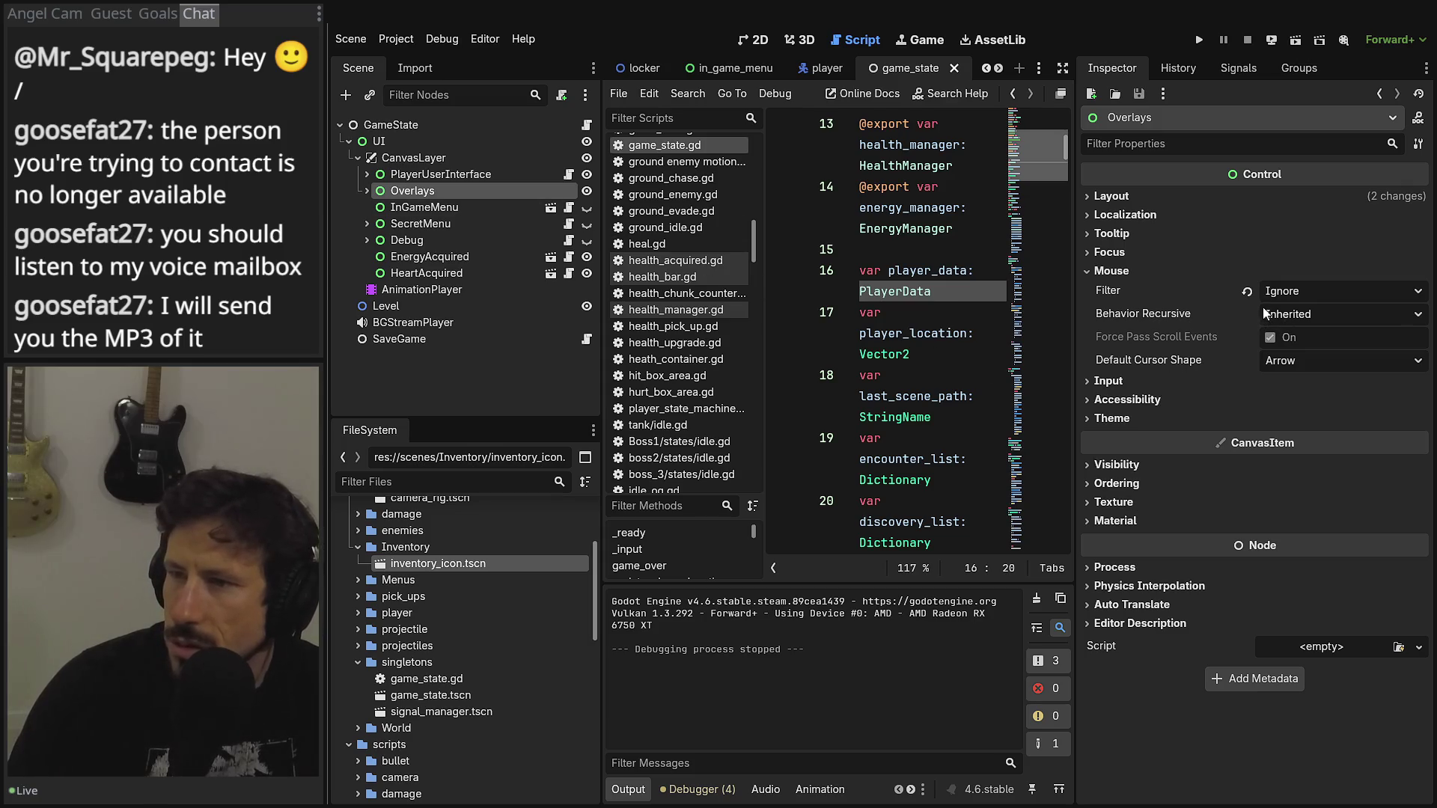
click(500, 173)
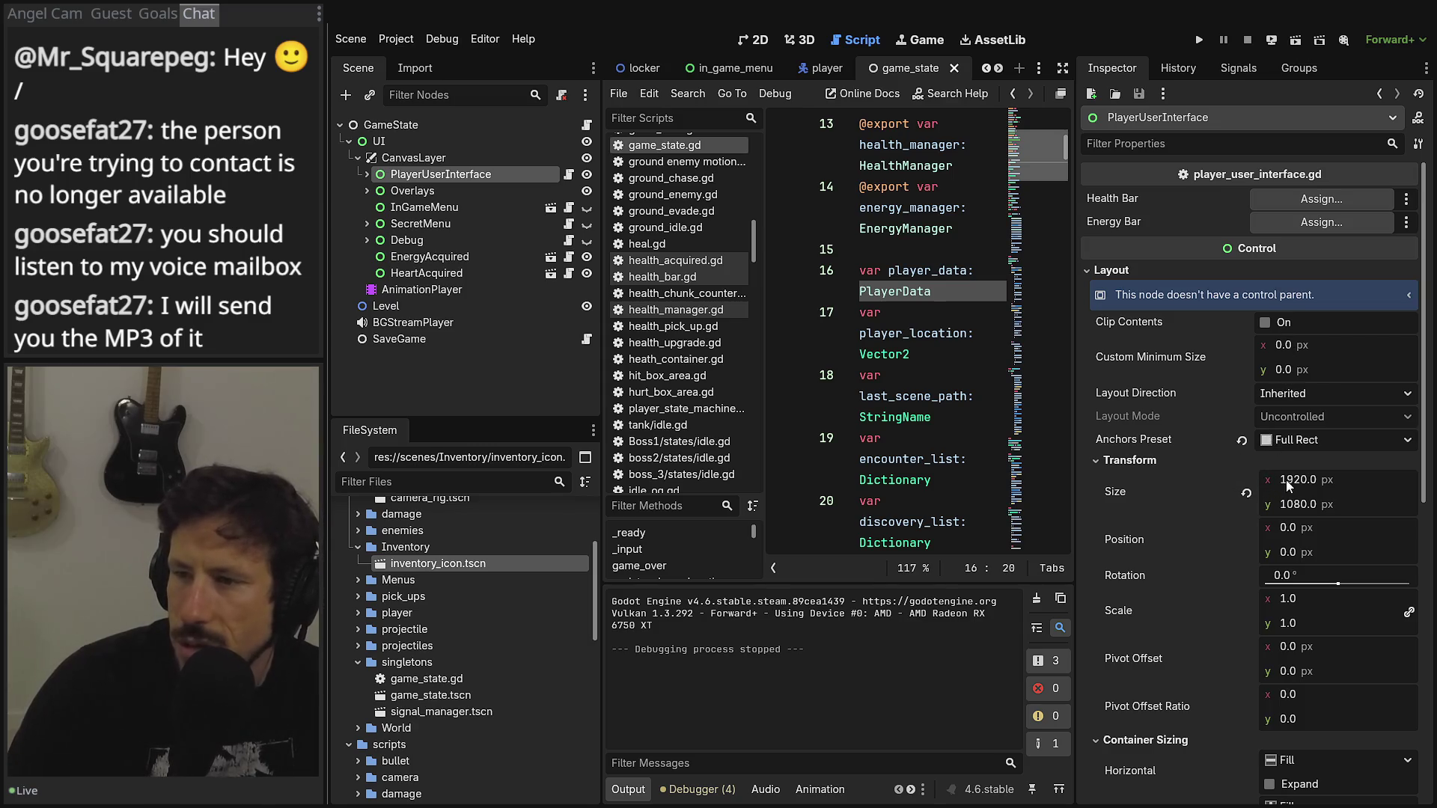
scroll(1286, 561, down, 3)
scroll(1300, 649, up, 3)
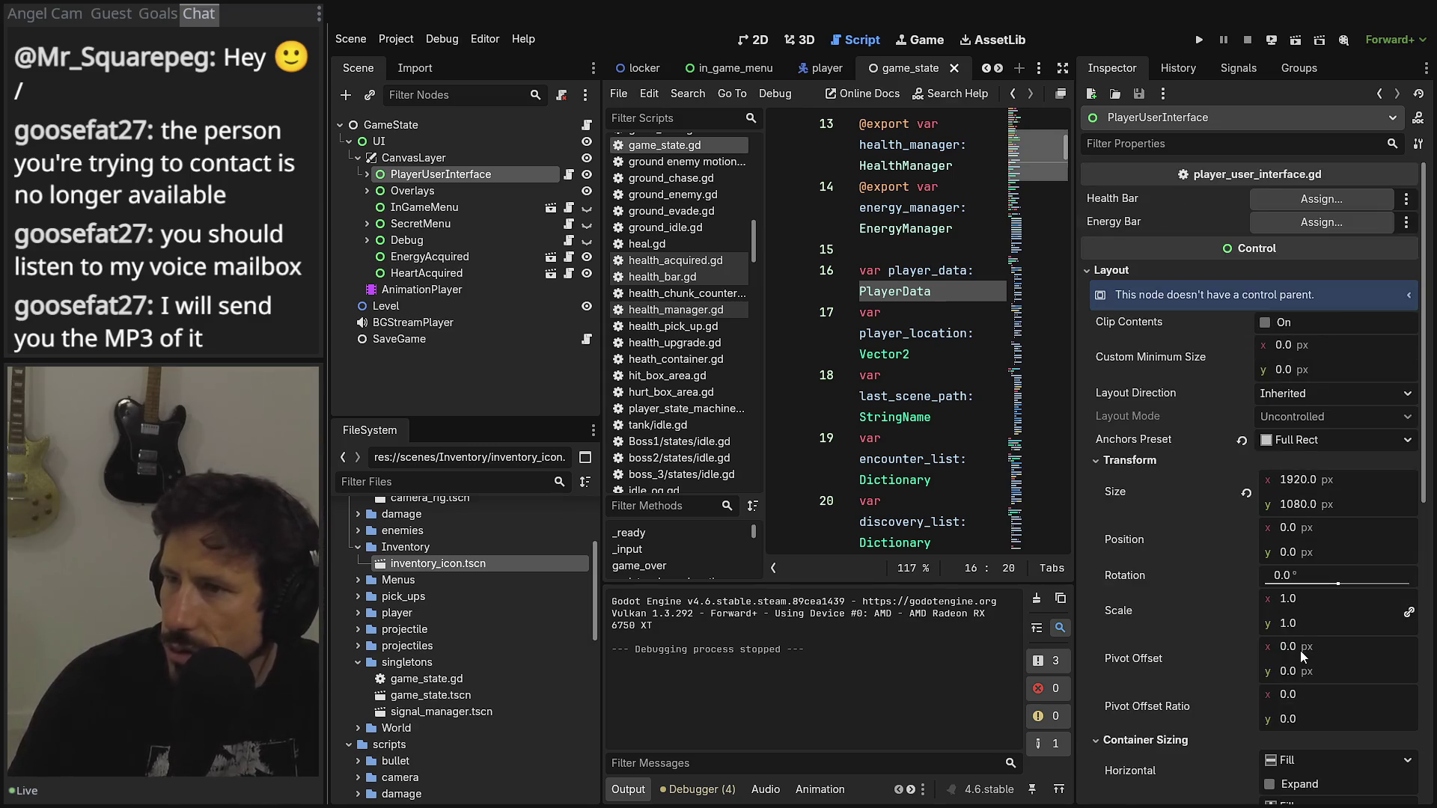
click(1133, 269)
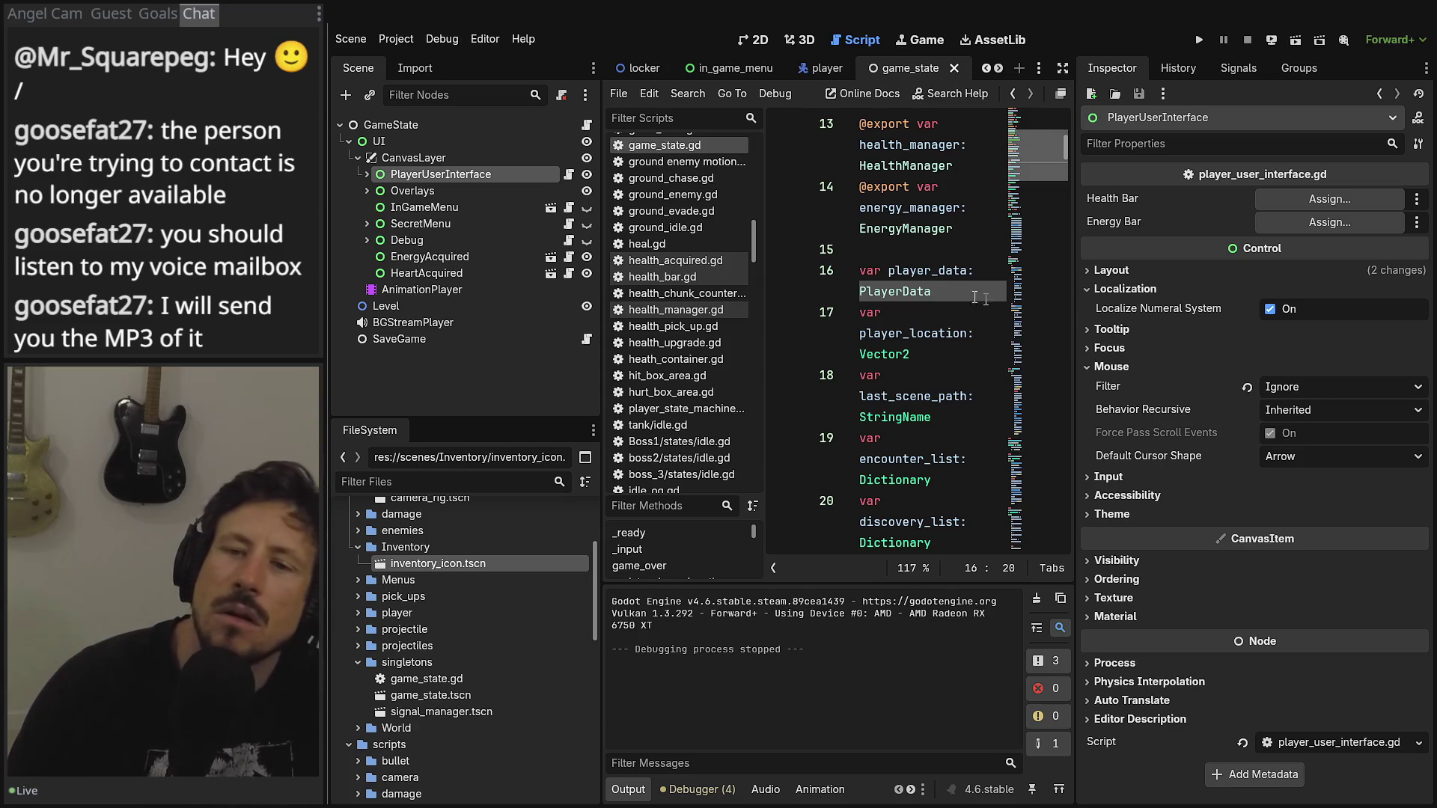
click(430, 208)
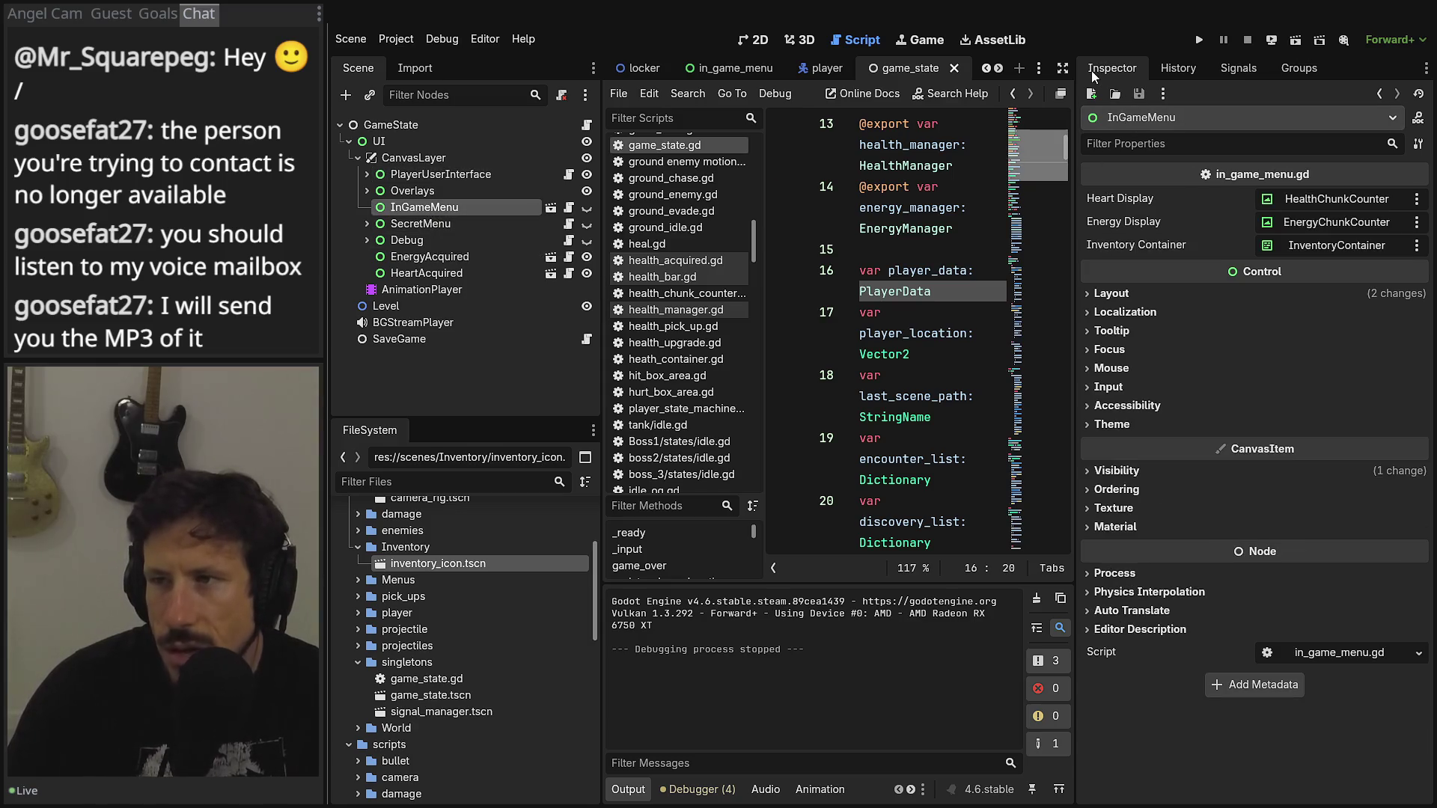
- Open and close the player scene, open facility_entry_01, then return to inventory_icon.gd
click(823, 69)
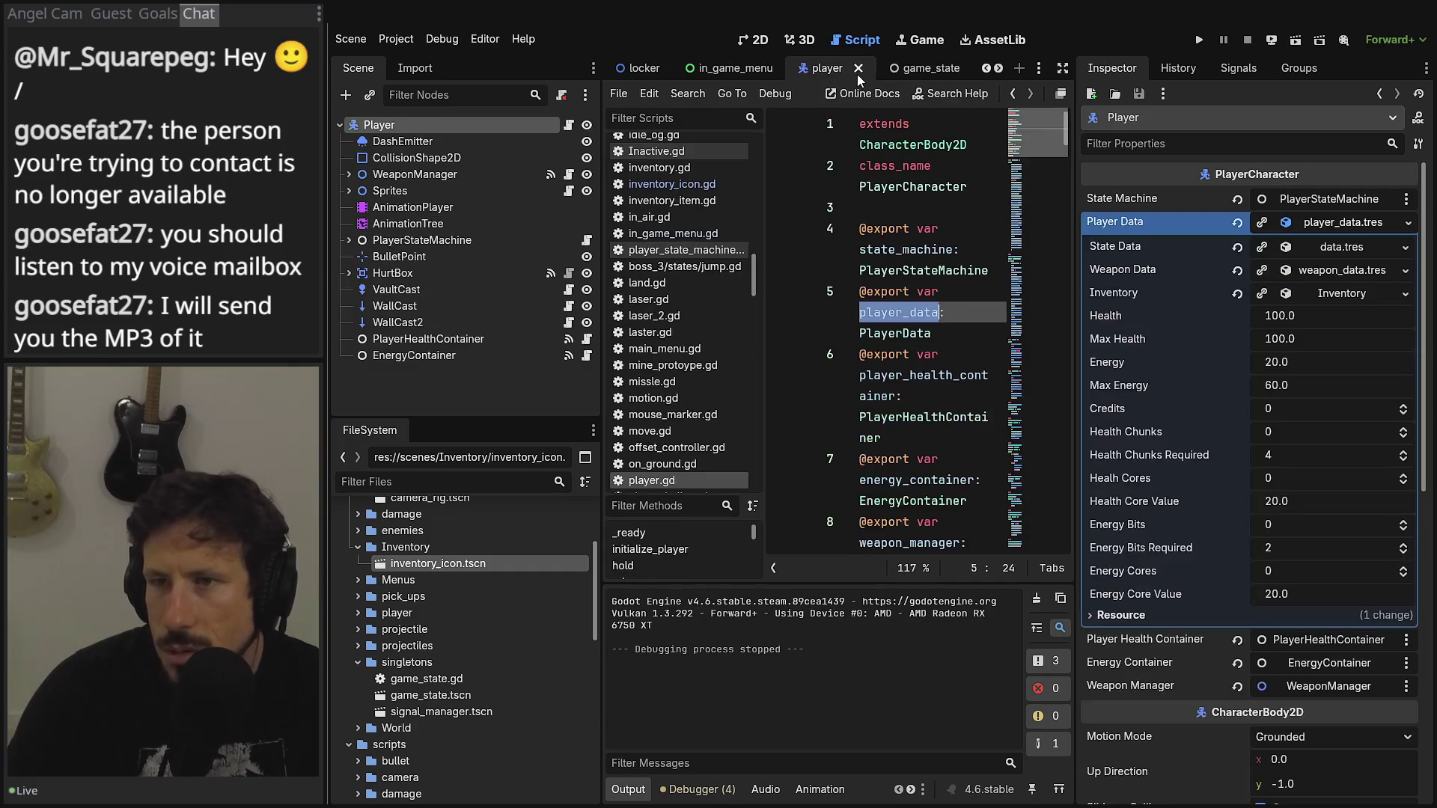
click(859, 71)
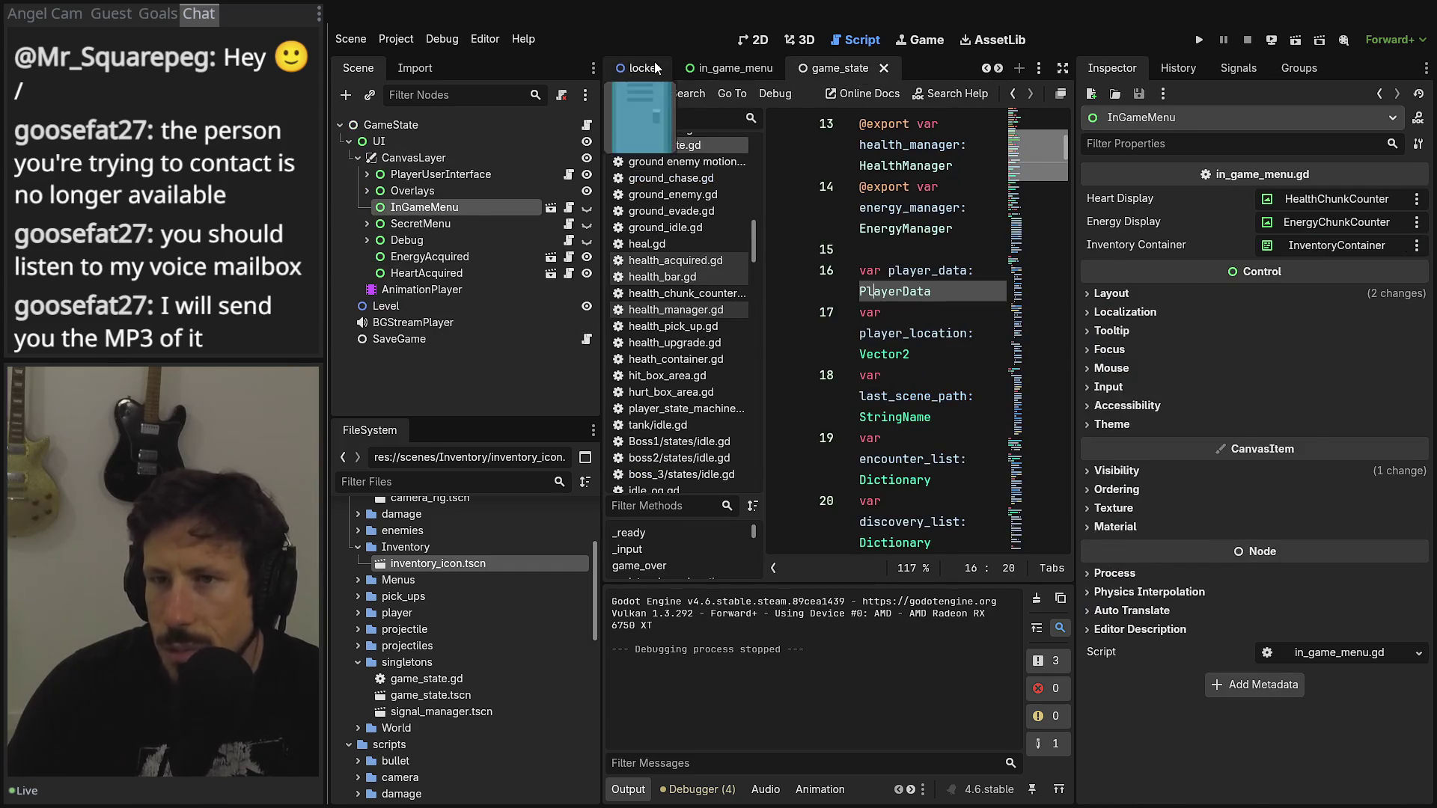
click(679, 68)
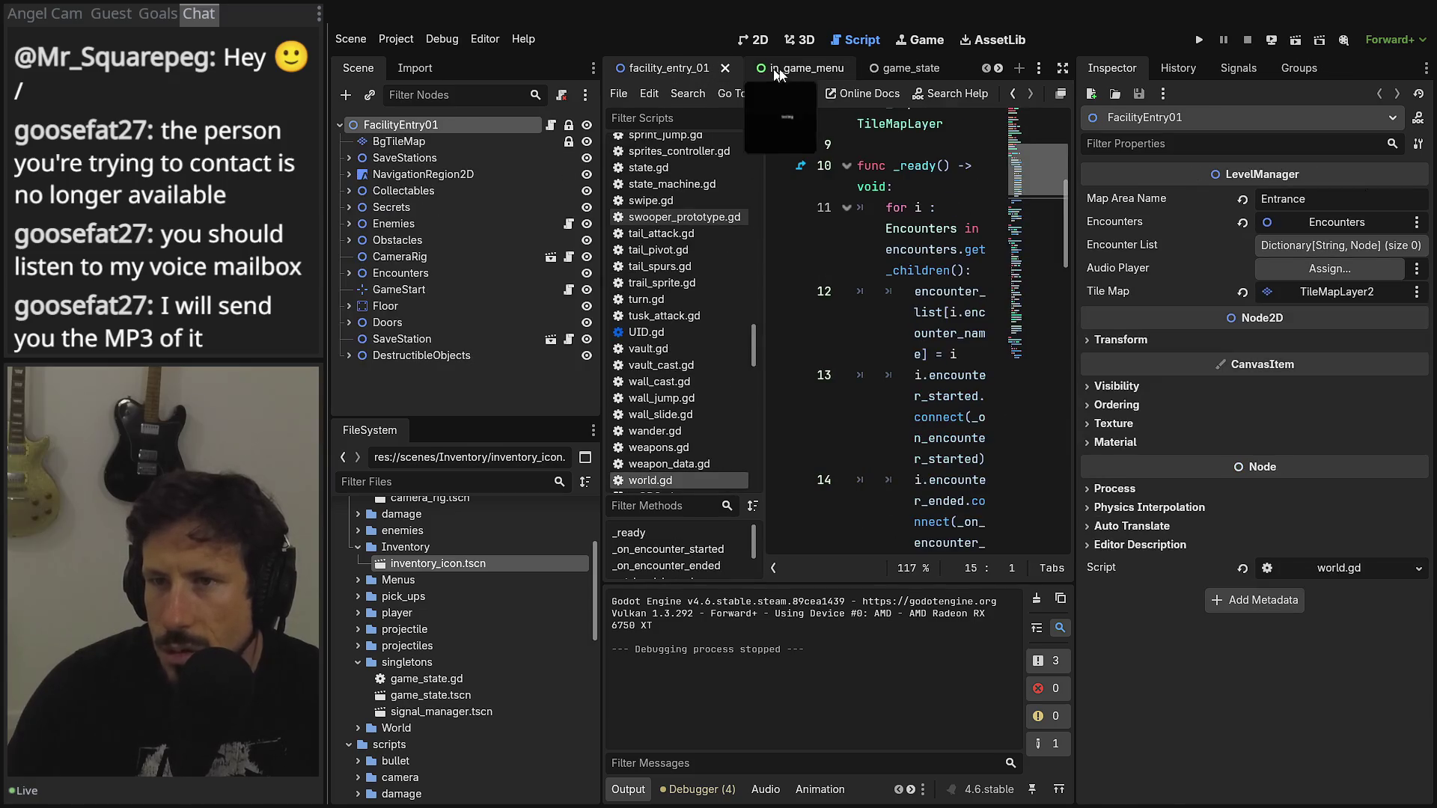
click(882, 68)
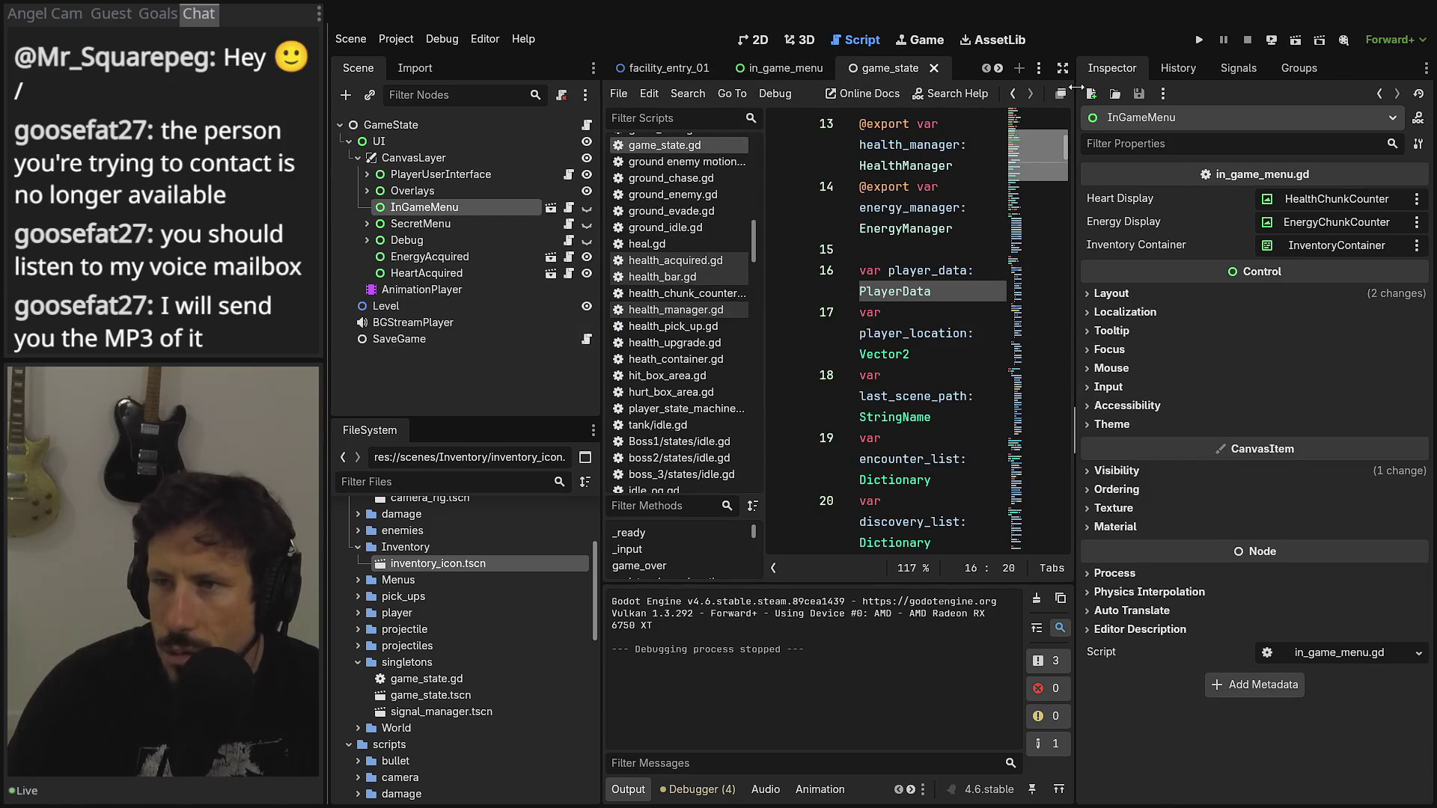
drag(1077, 88, 1269, 87)
click(1013, 72)
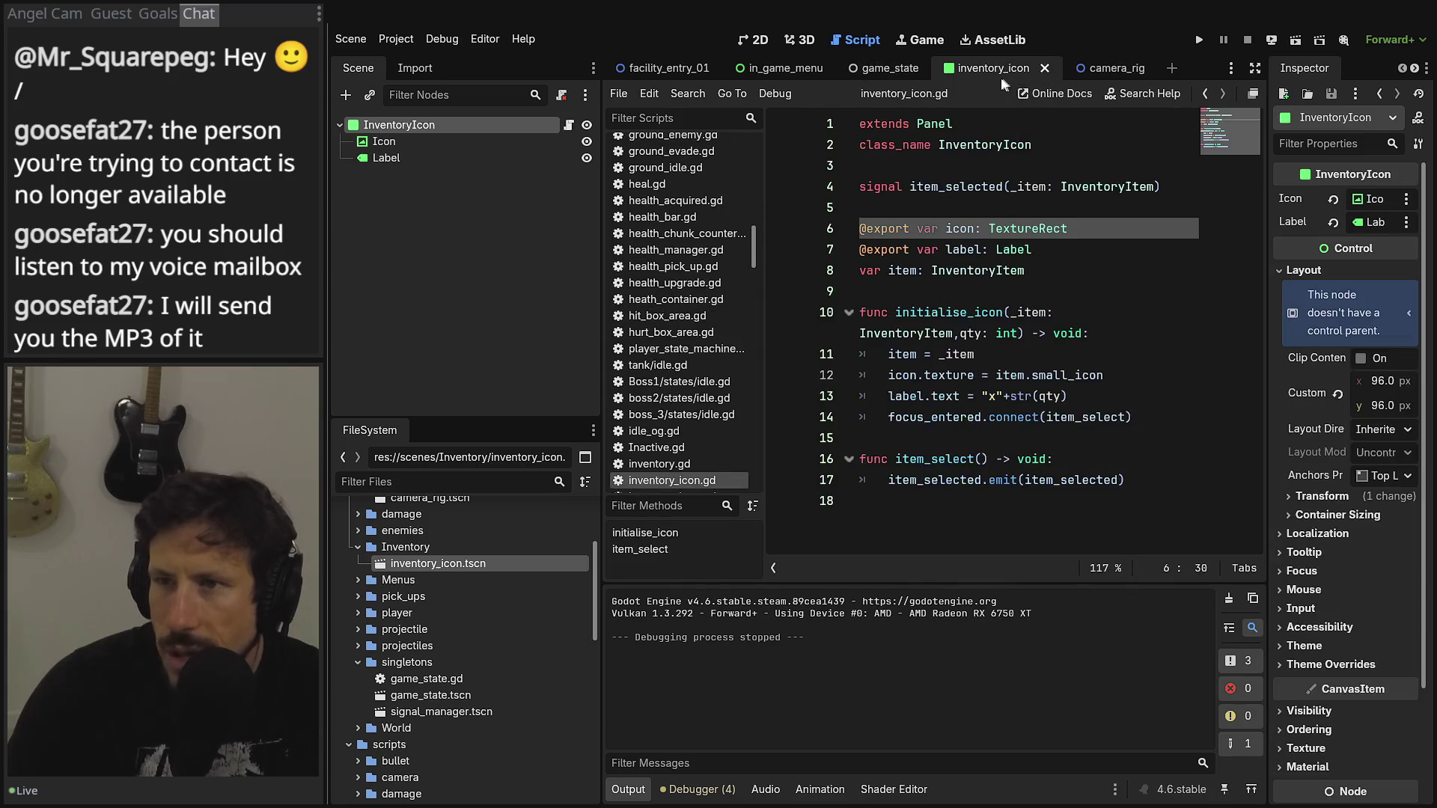
- Browse the game_state and in_game_menu scripts, toggle distraction-free mode, then bring up inventory_icon
click(1070, 288)
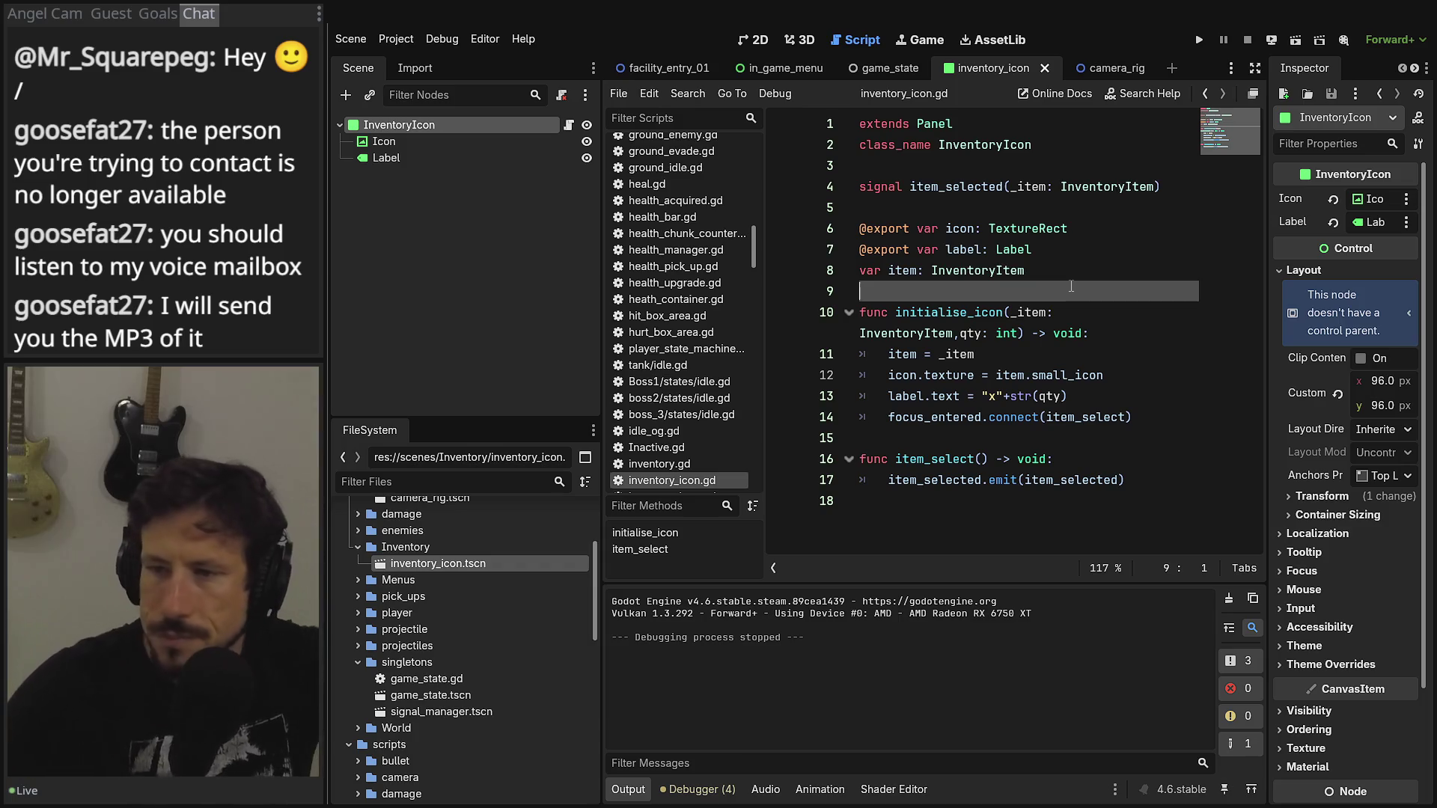
click(876, 68)
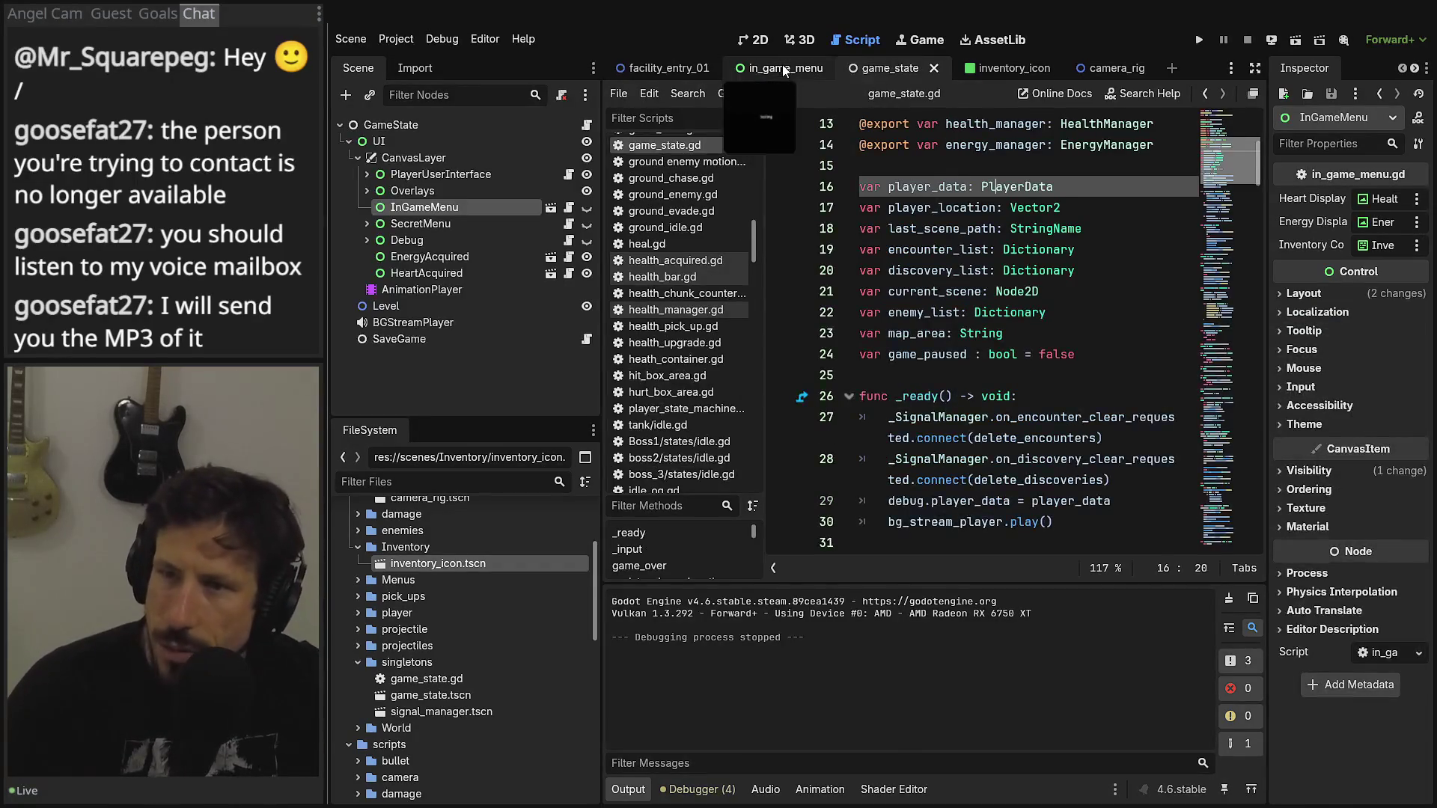
click(782, 64)
scroll(1064, 404, down, 4)
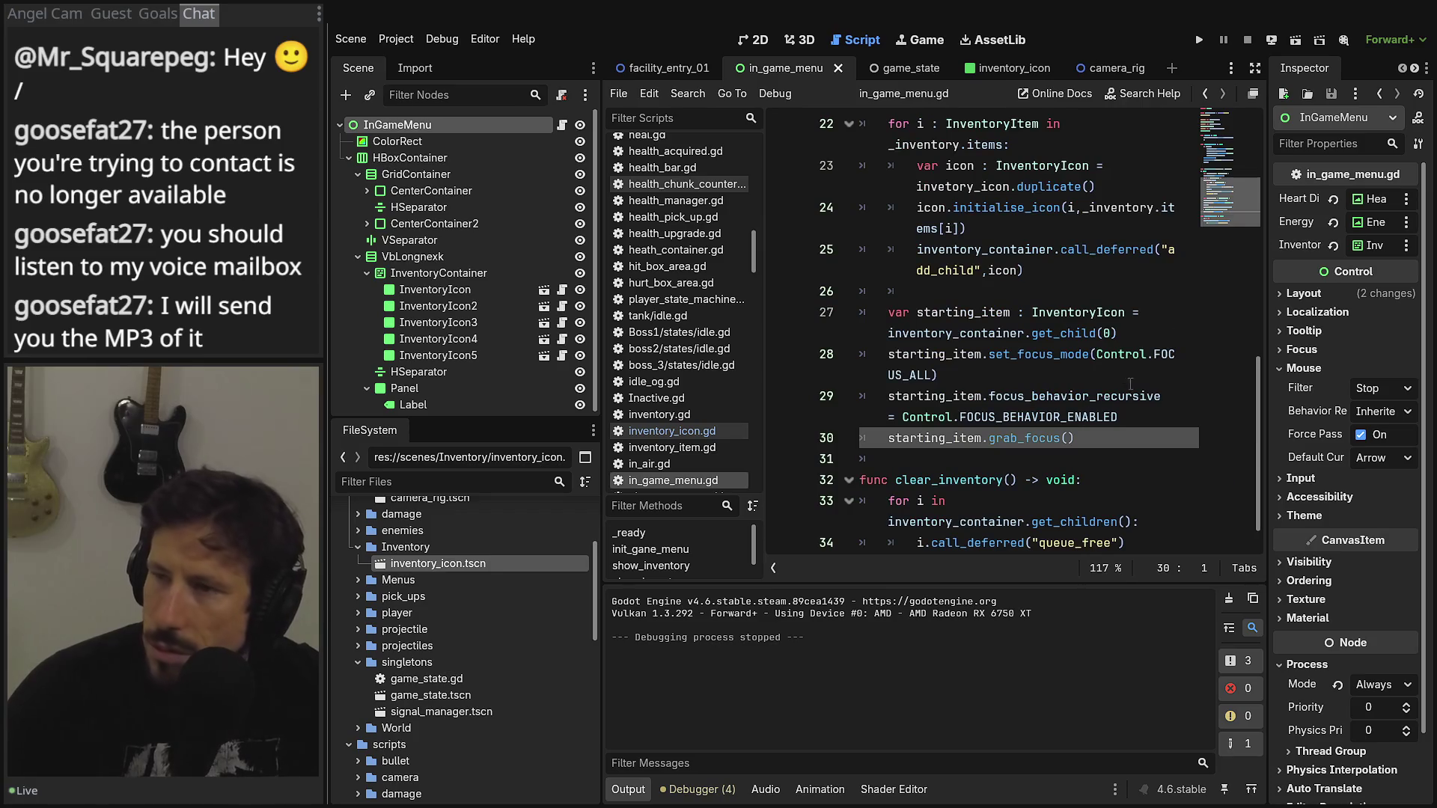
click(1254, 94)
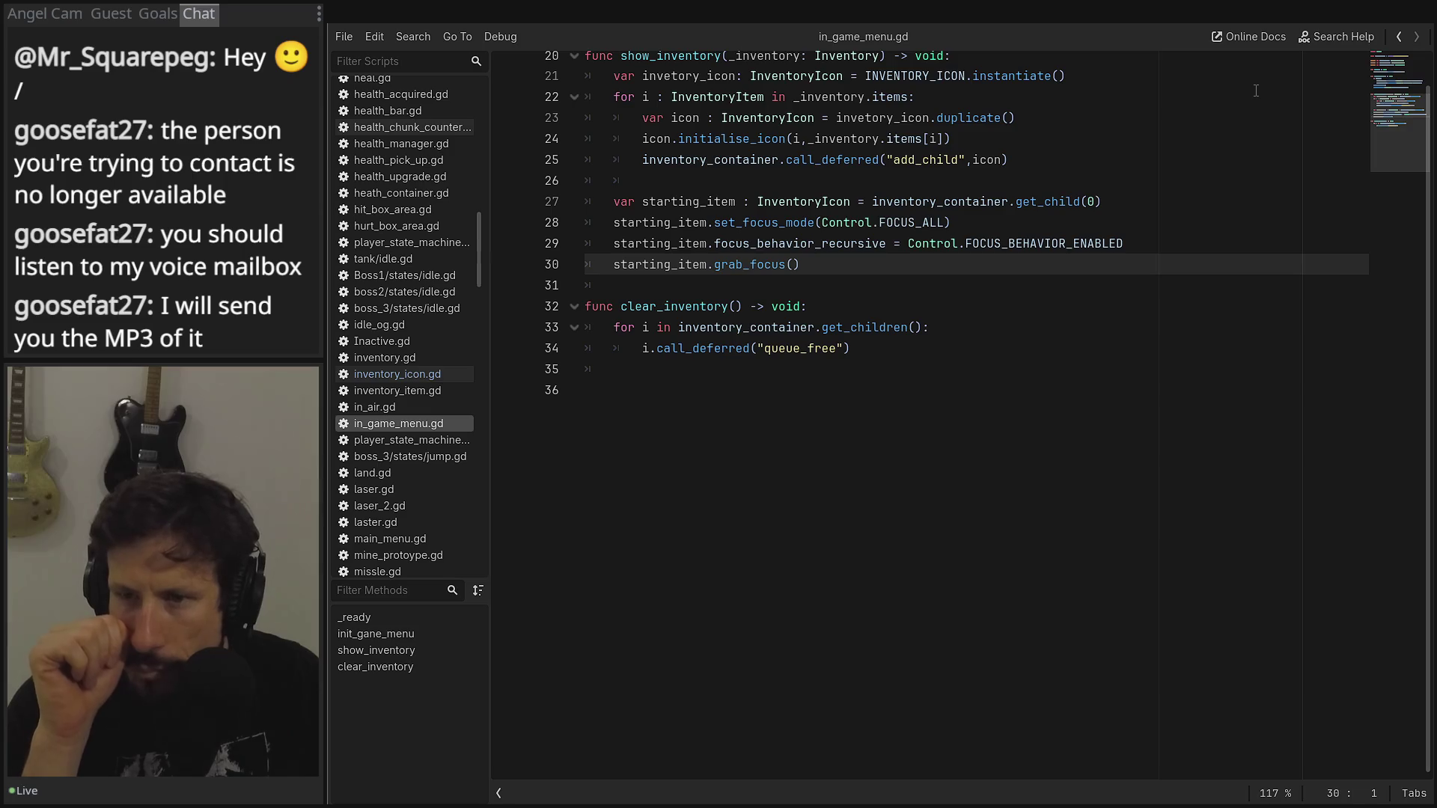
key(F8)
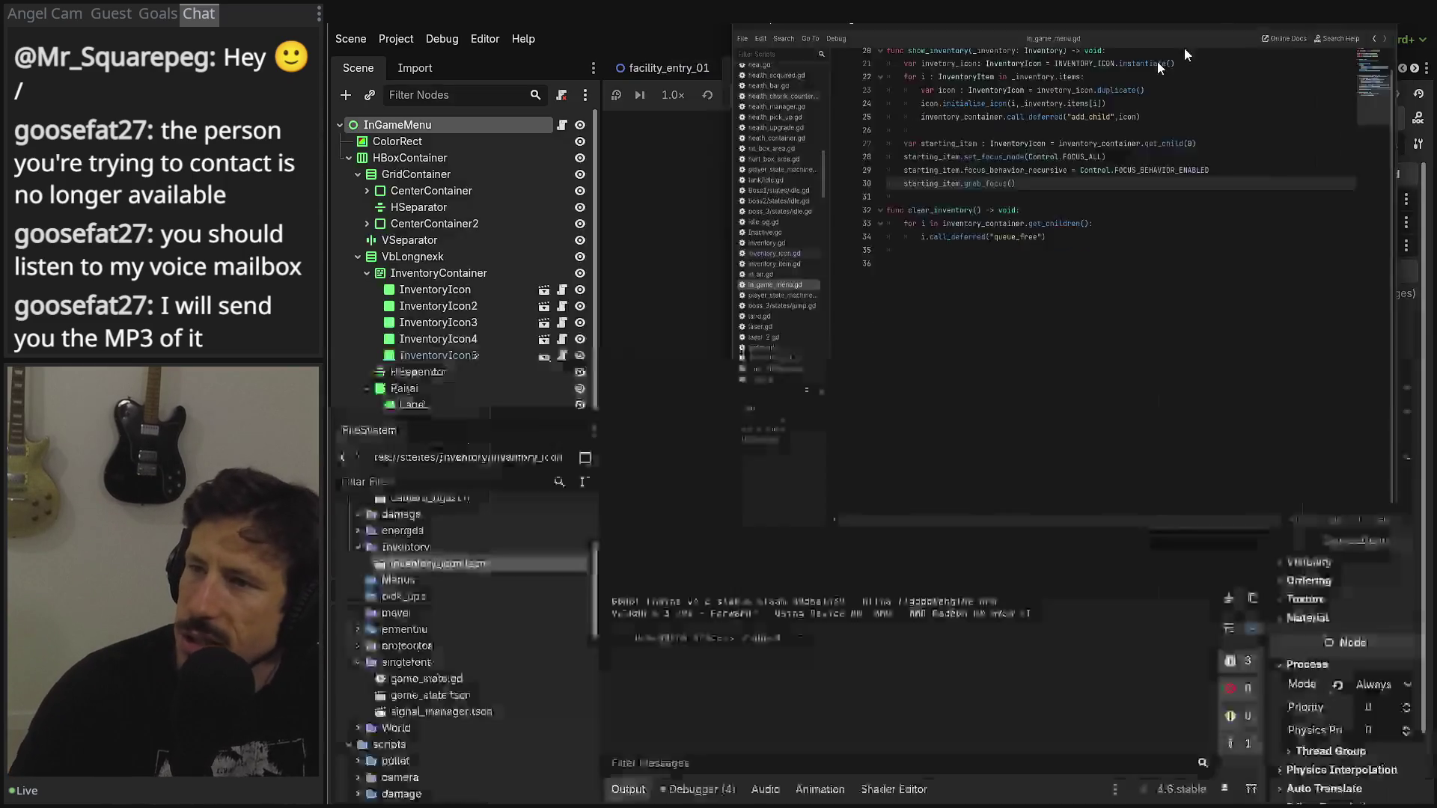
click(993, 66)
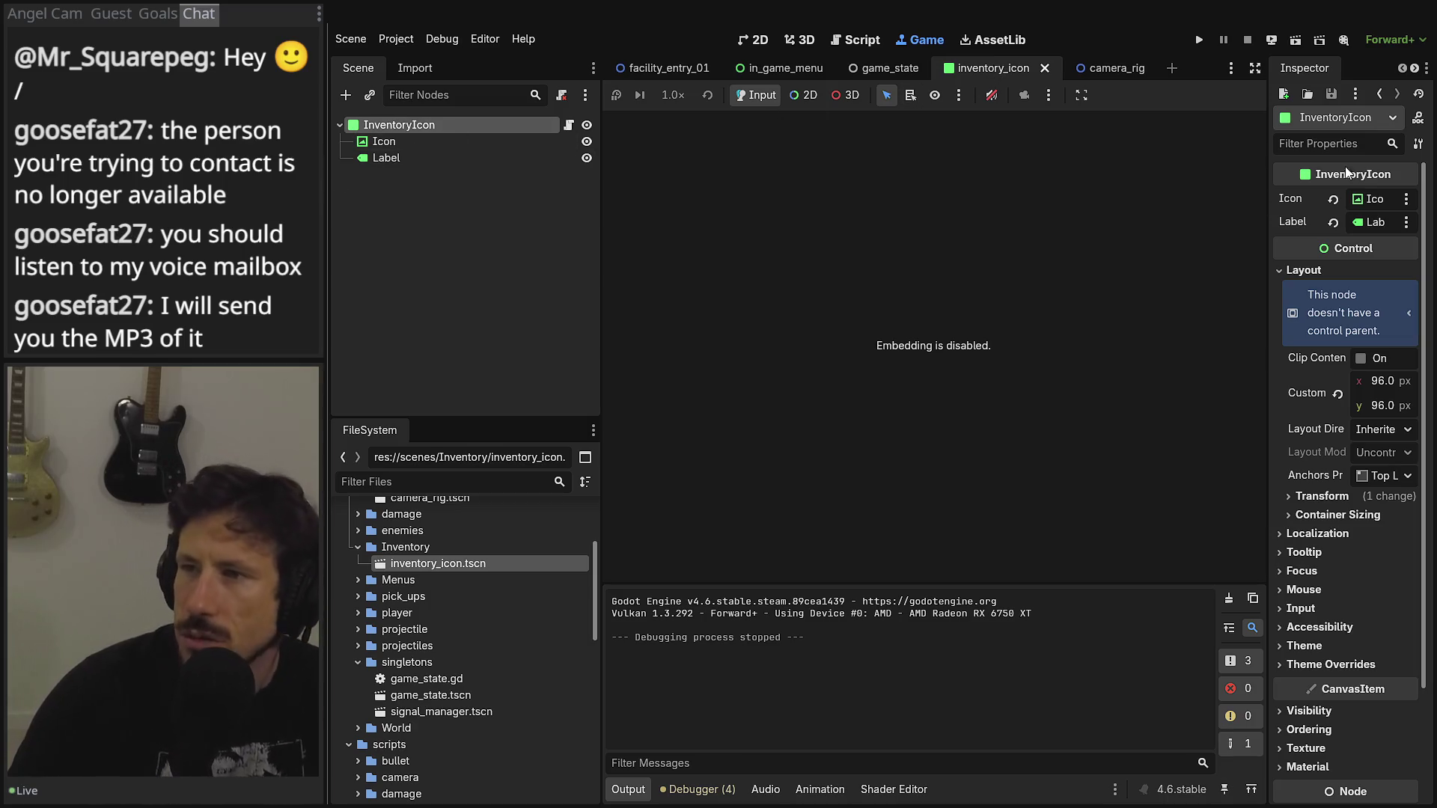
- Connect InventoryIcon's gui_input signal to a new _on_gui_input method and jump to it
drag(1265, 90, 1173, 94)
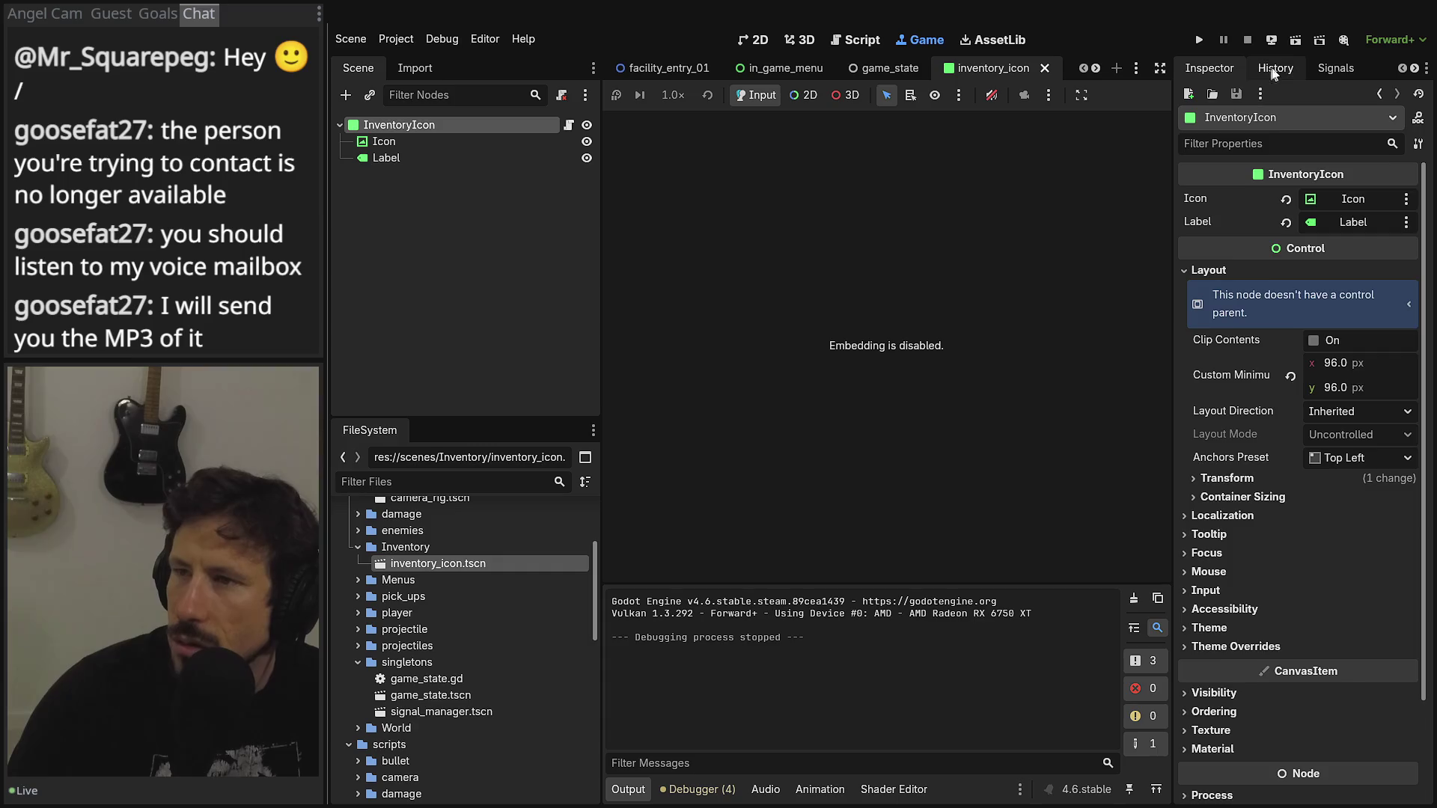
click(1275, 67)
click(1334, 68)
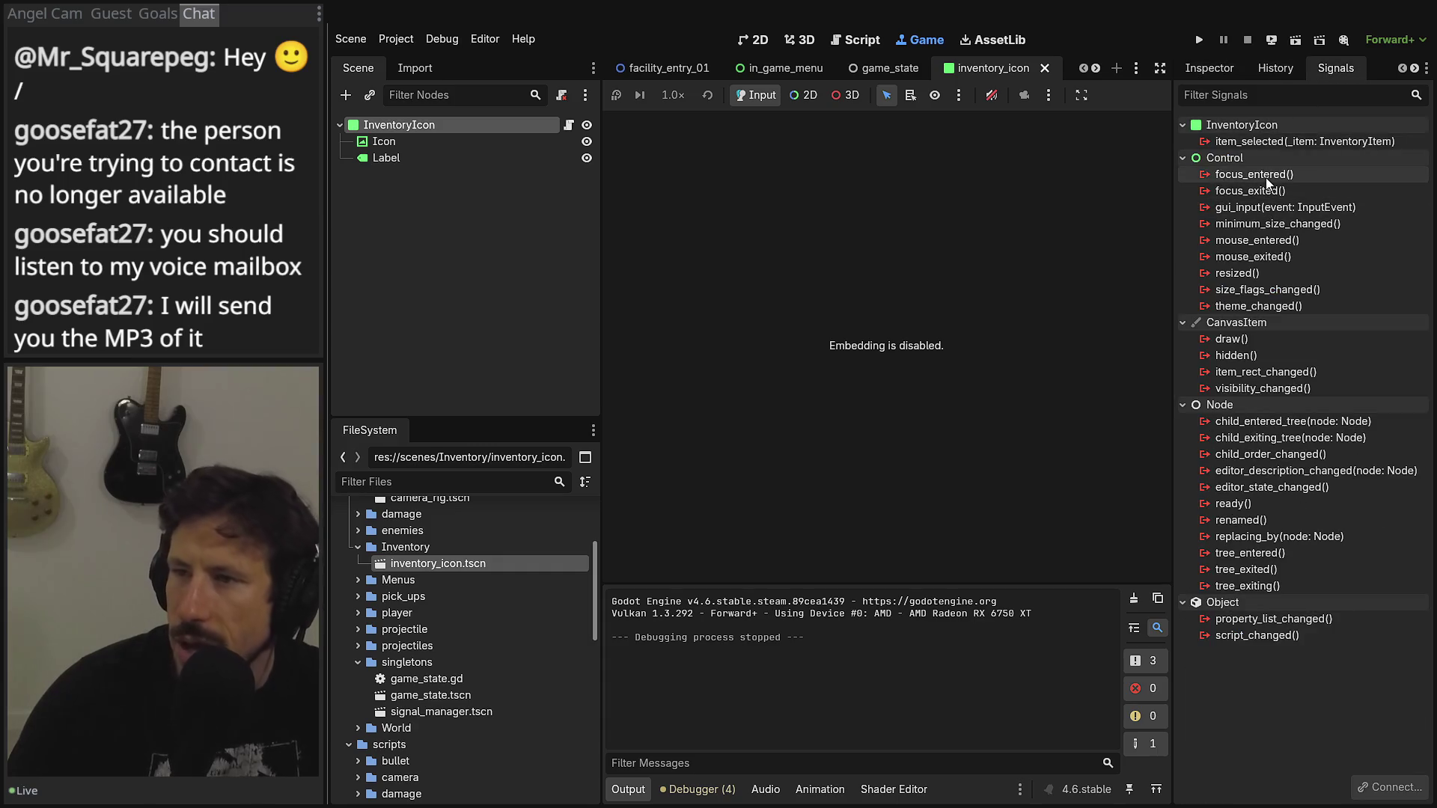
click(1319, 210)
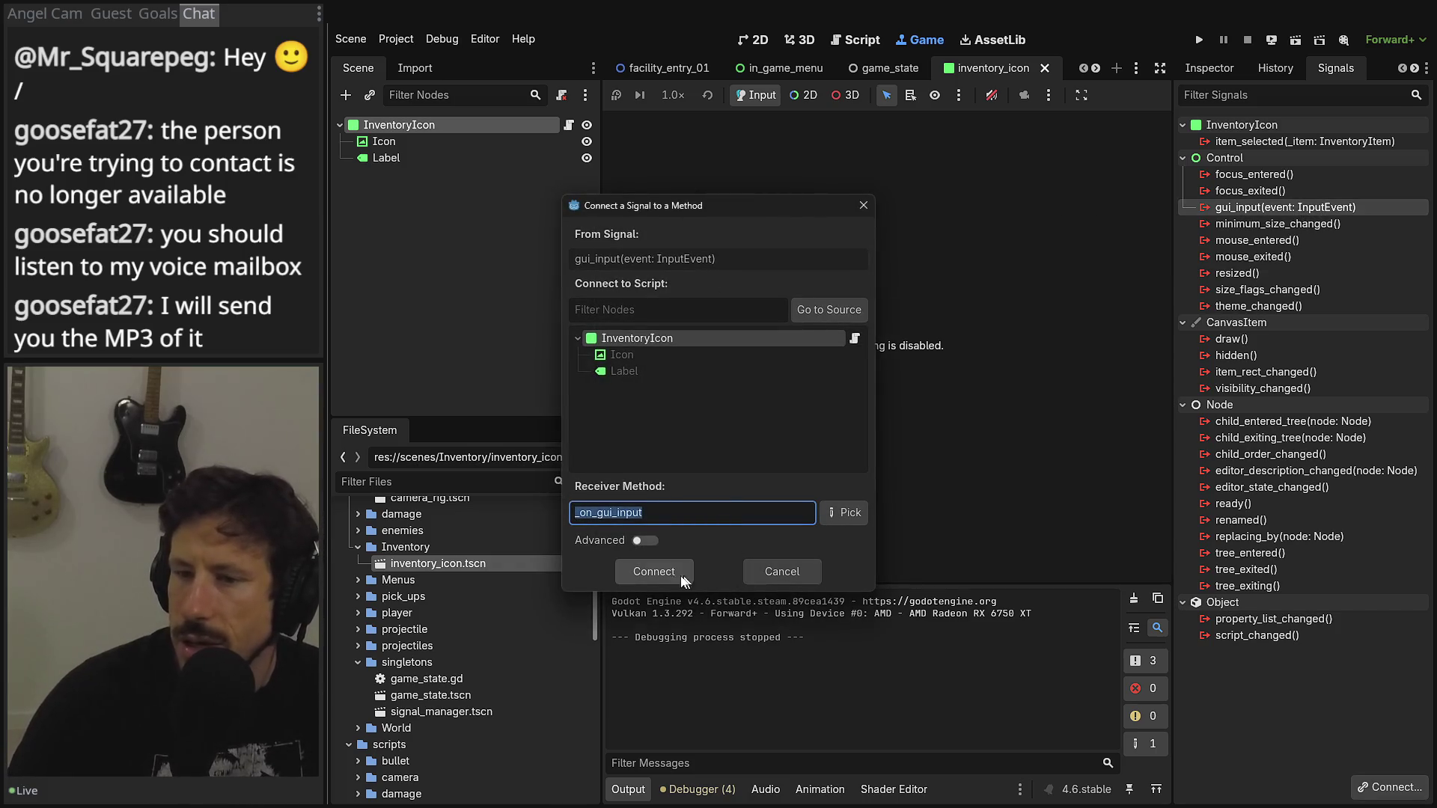
click(653, 572)
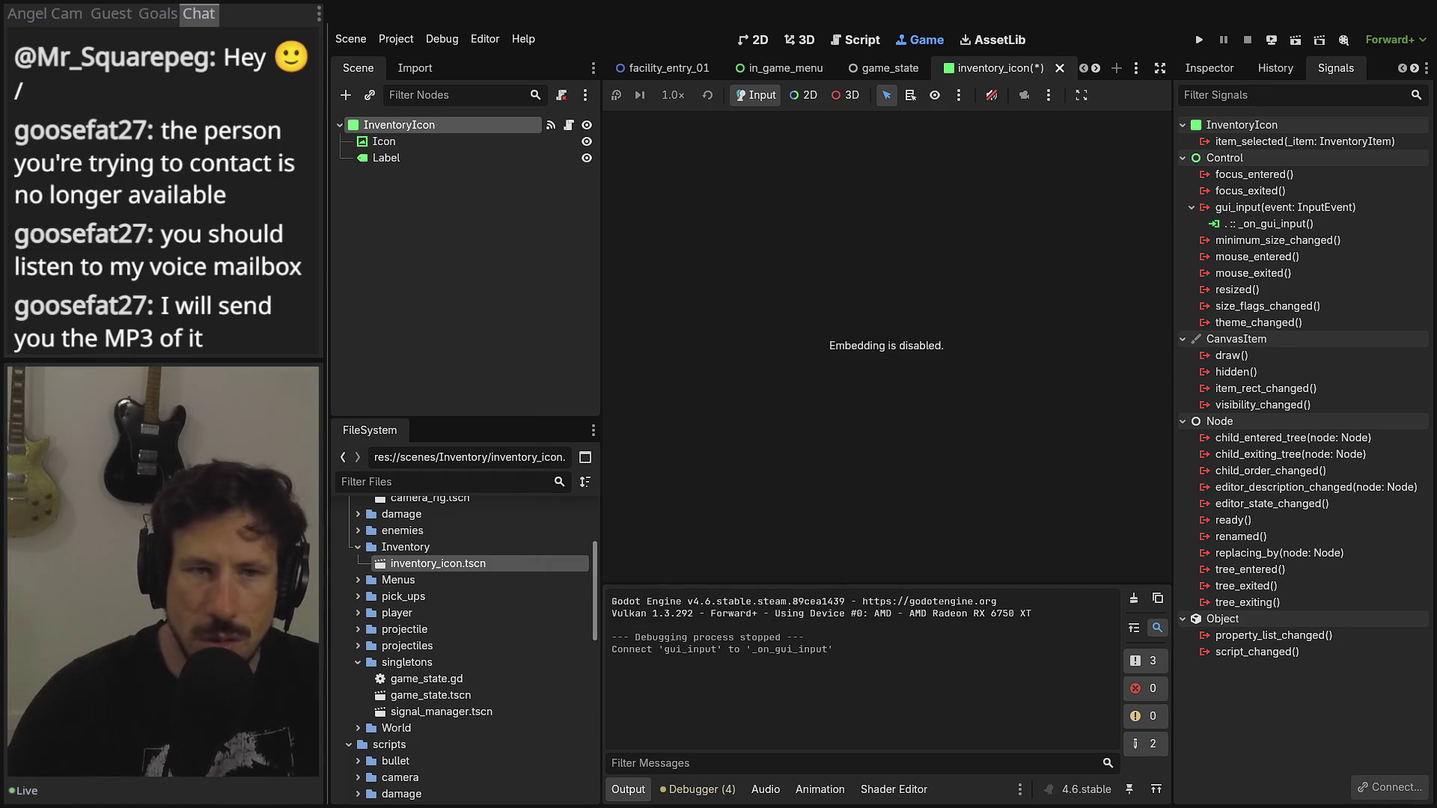
key(ctrl+F3)
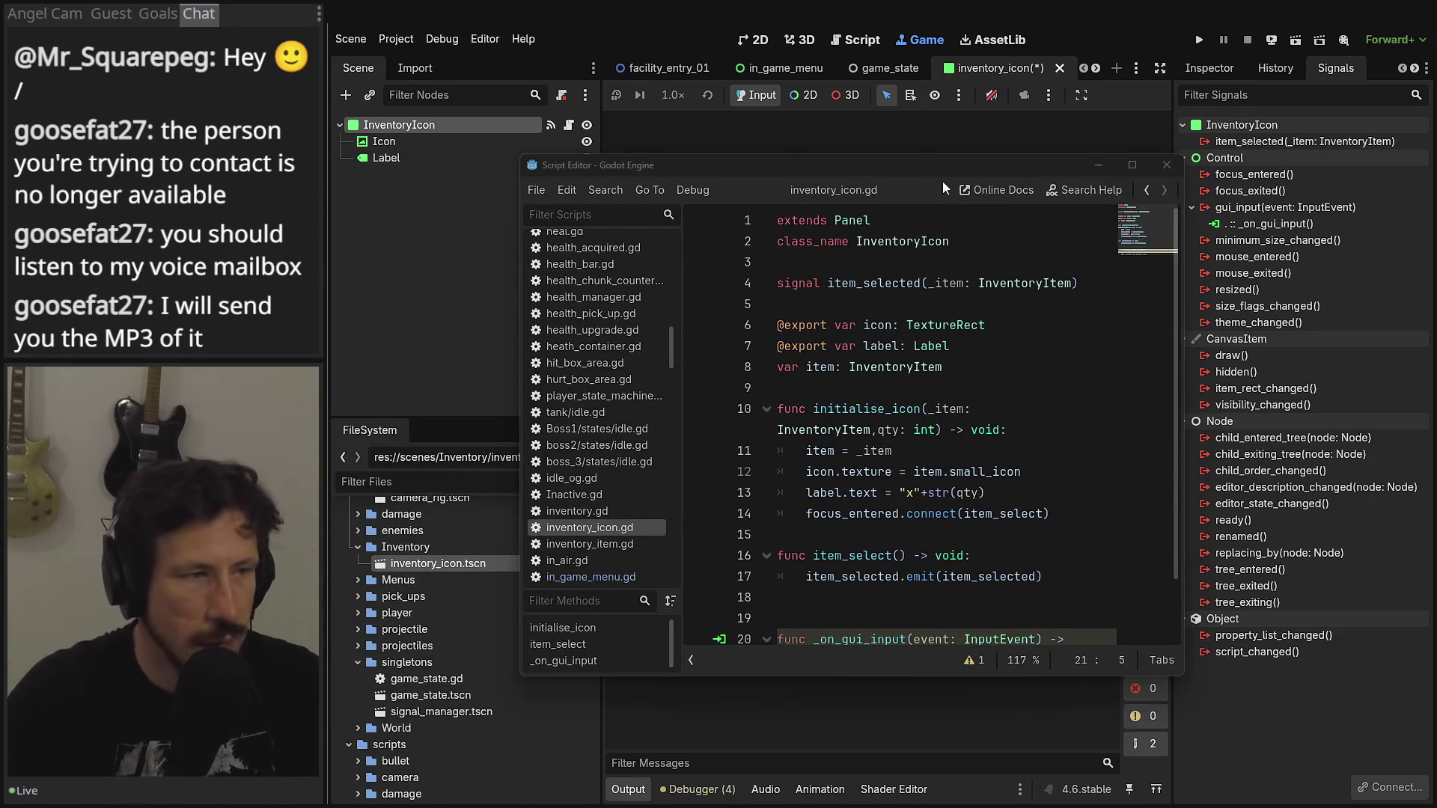
- Replace pass in _on_gui_input with print(input), save, and check the error output
double_click(818, 163)
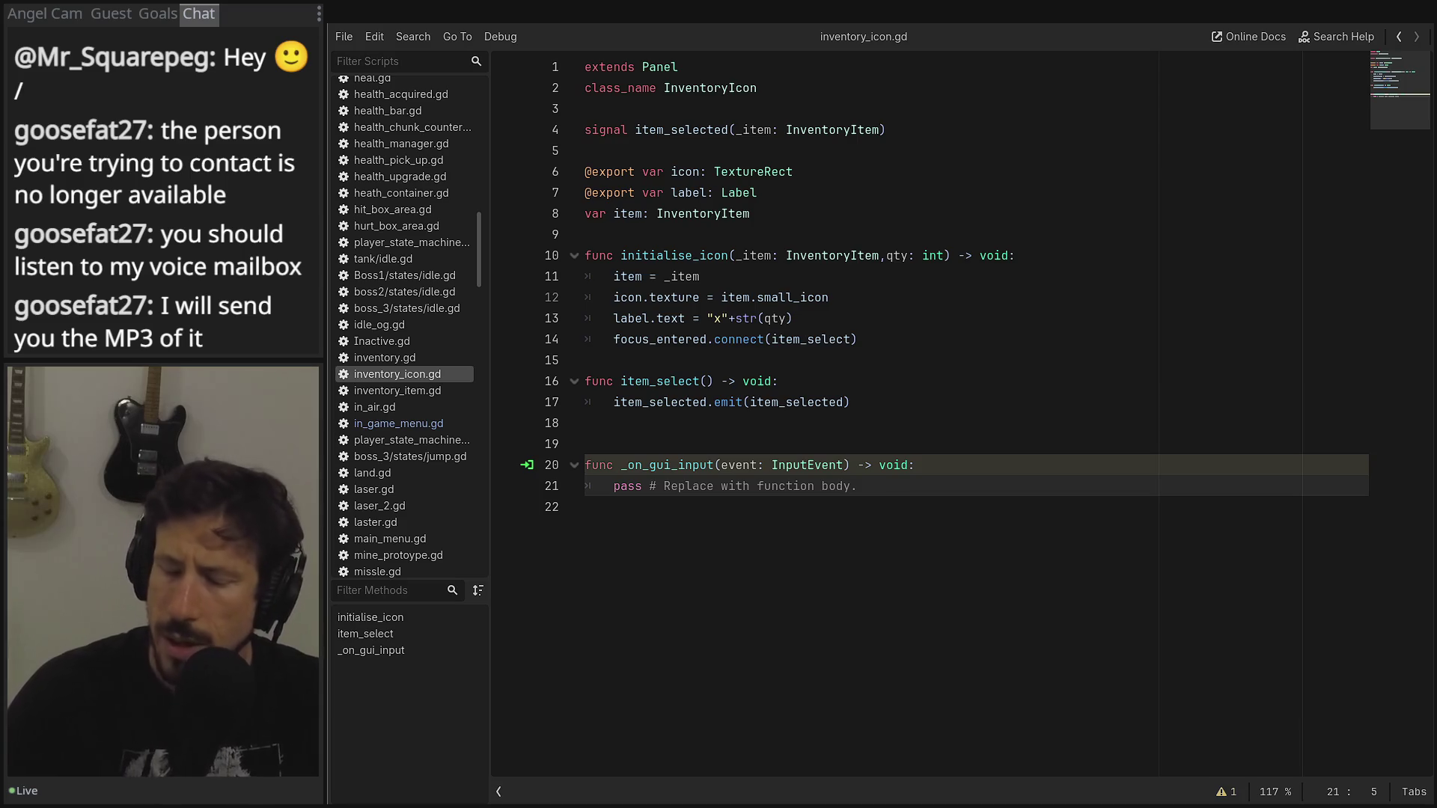
mouse_move(857, 486)
mouse_down()
mouse_move(578, 495)
mouse_move(605, 487)
mouse_up()
text(print(in)
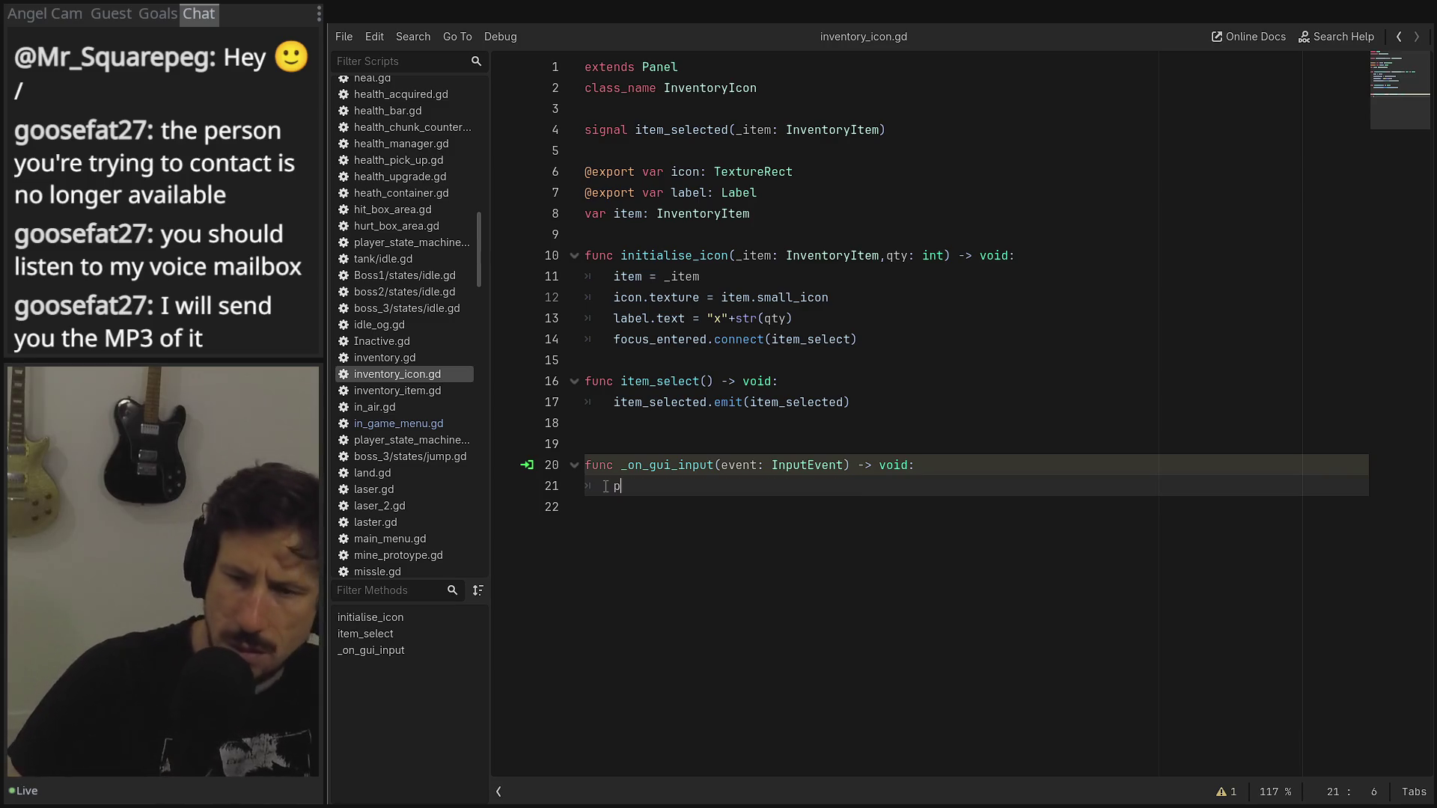
text(put)
key(ctrl+s)
mouse_move(935, 36)
mouse_down()
mouse_move(696, 149)
mouse_move(818, 136)
mouse_up()
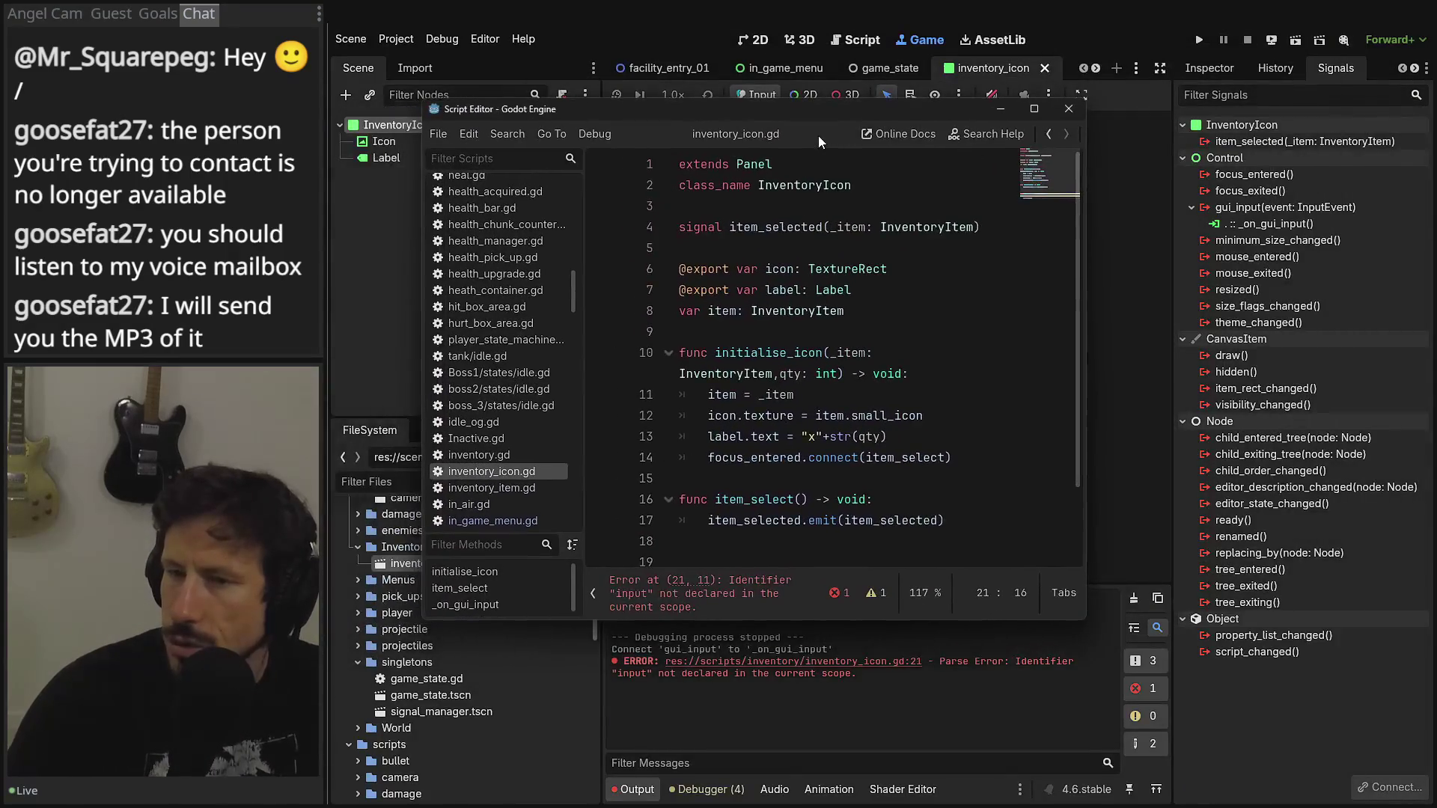
scroll(991, 224, down, 3)
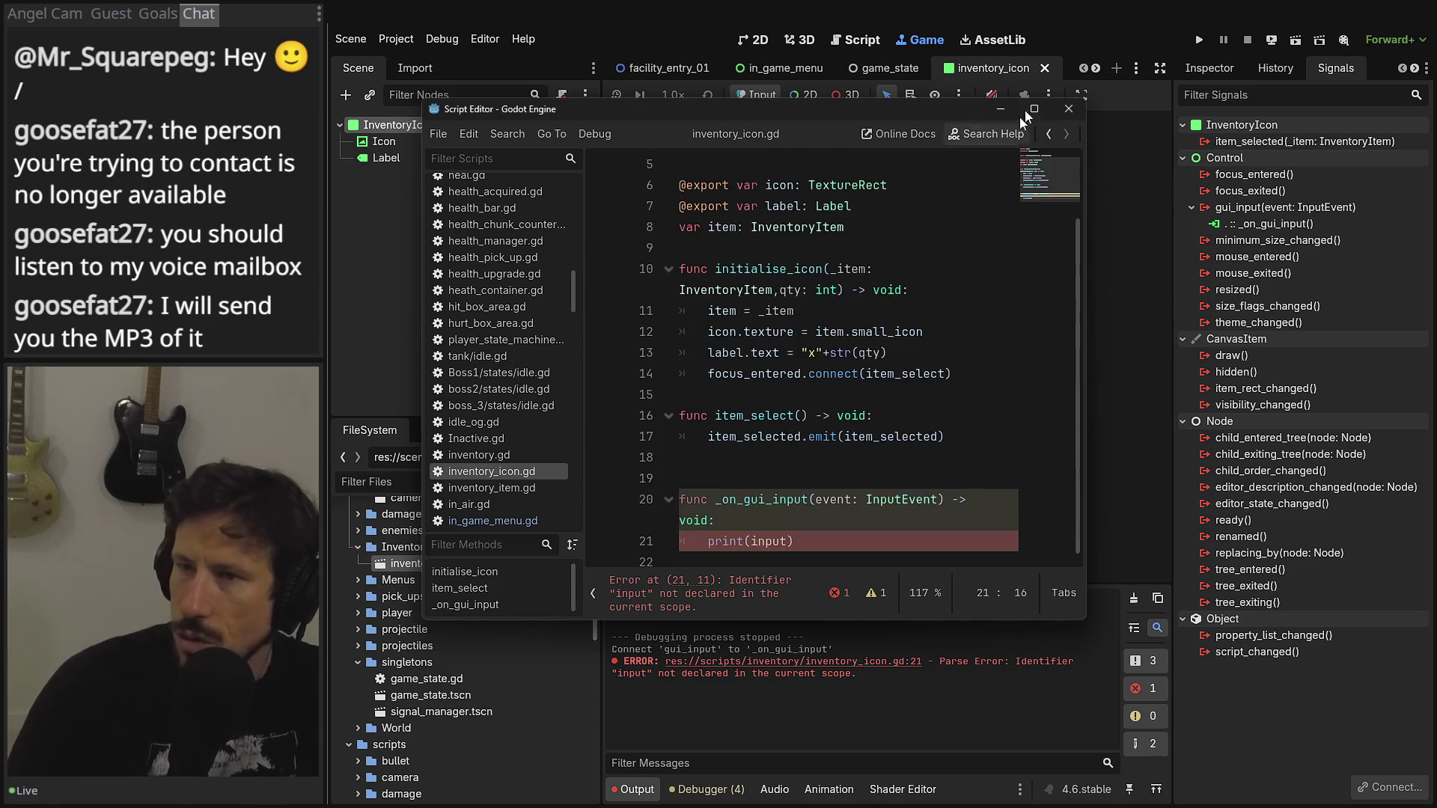
click(1034, 108)
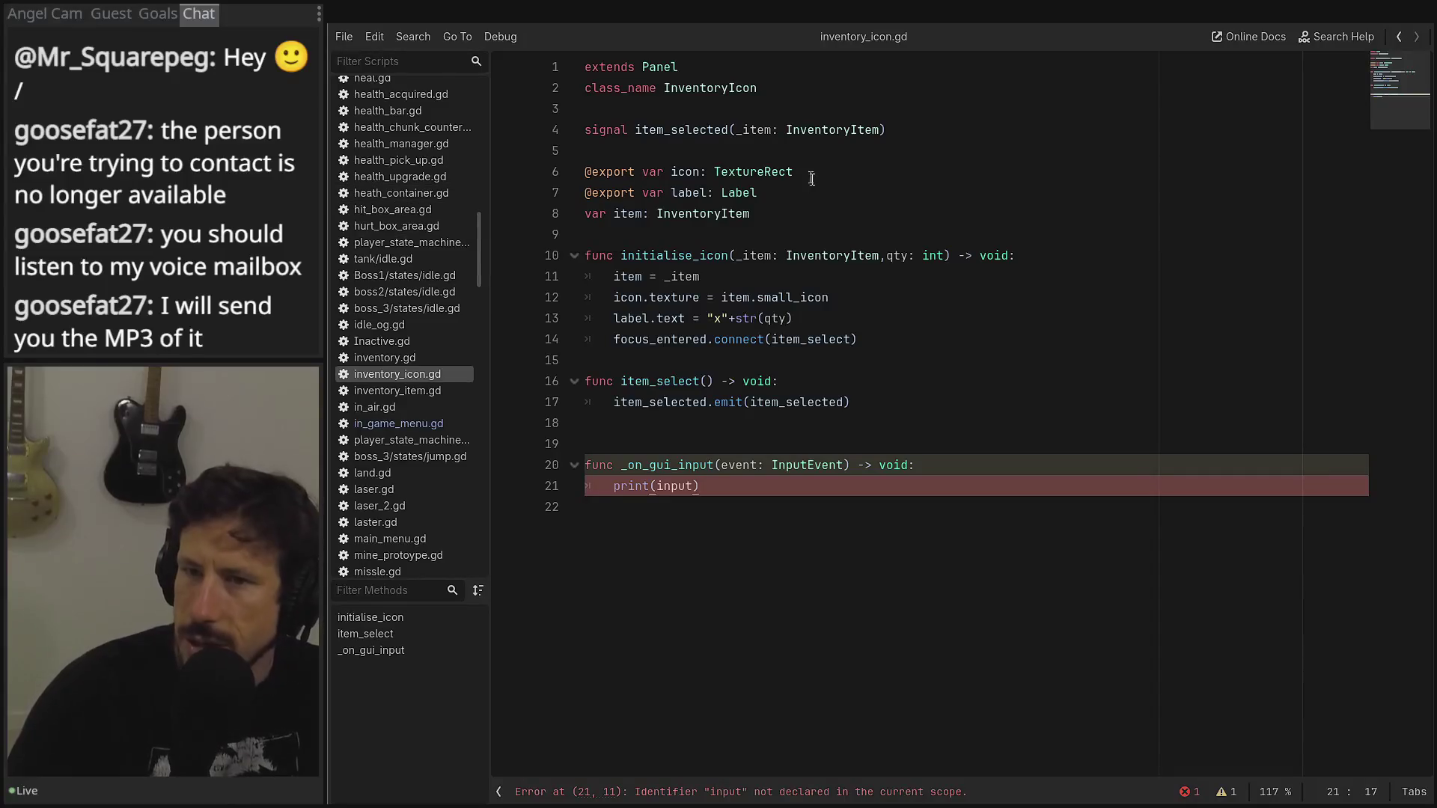
- Add item_selected.emit(item) at the top of _on_gui_input and save the script
double_click(716, 141)
click(976, 464)
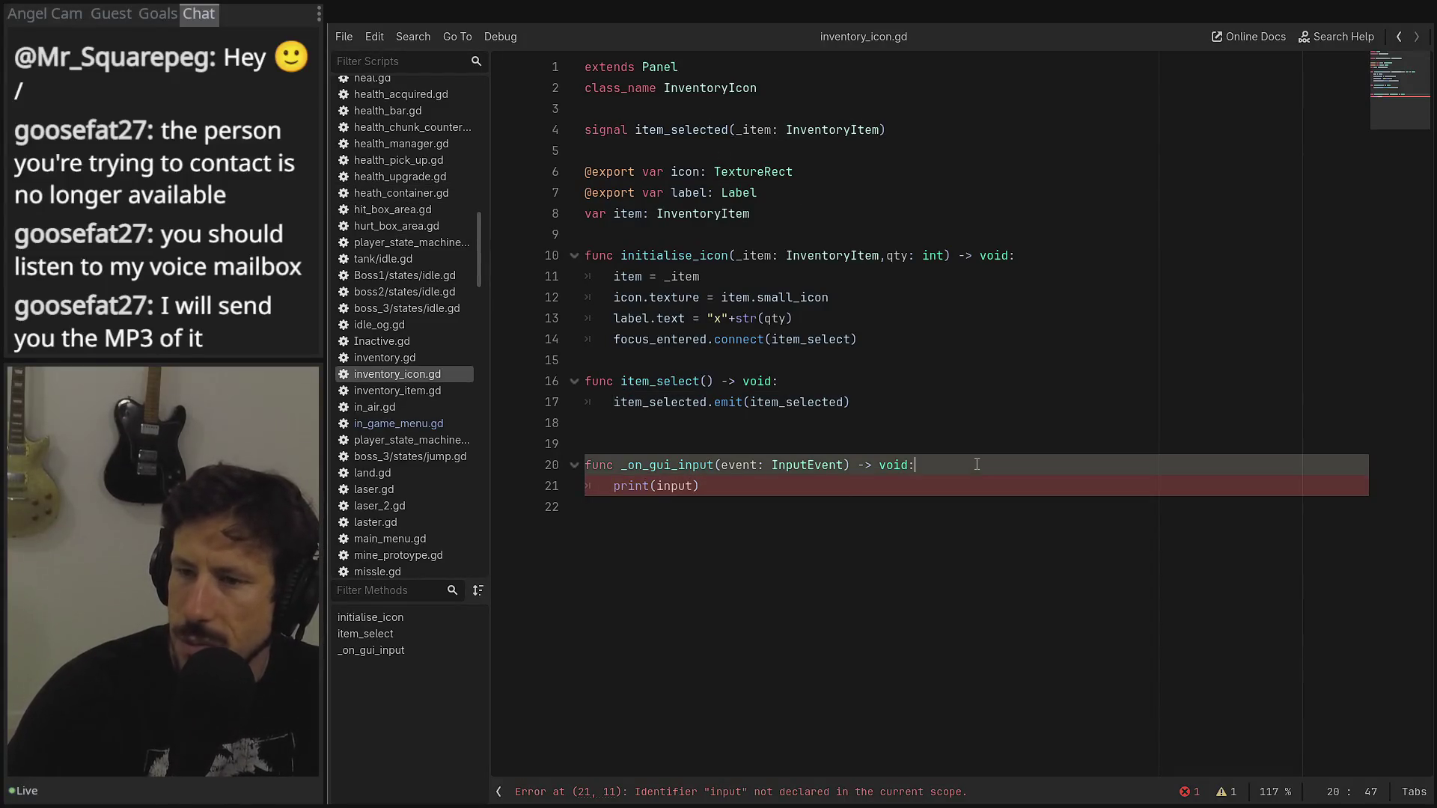
key(Return)
text(item_selected)
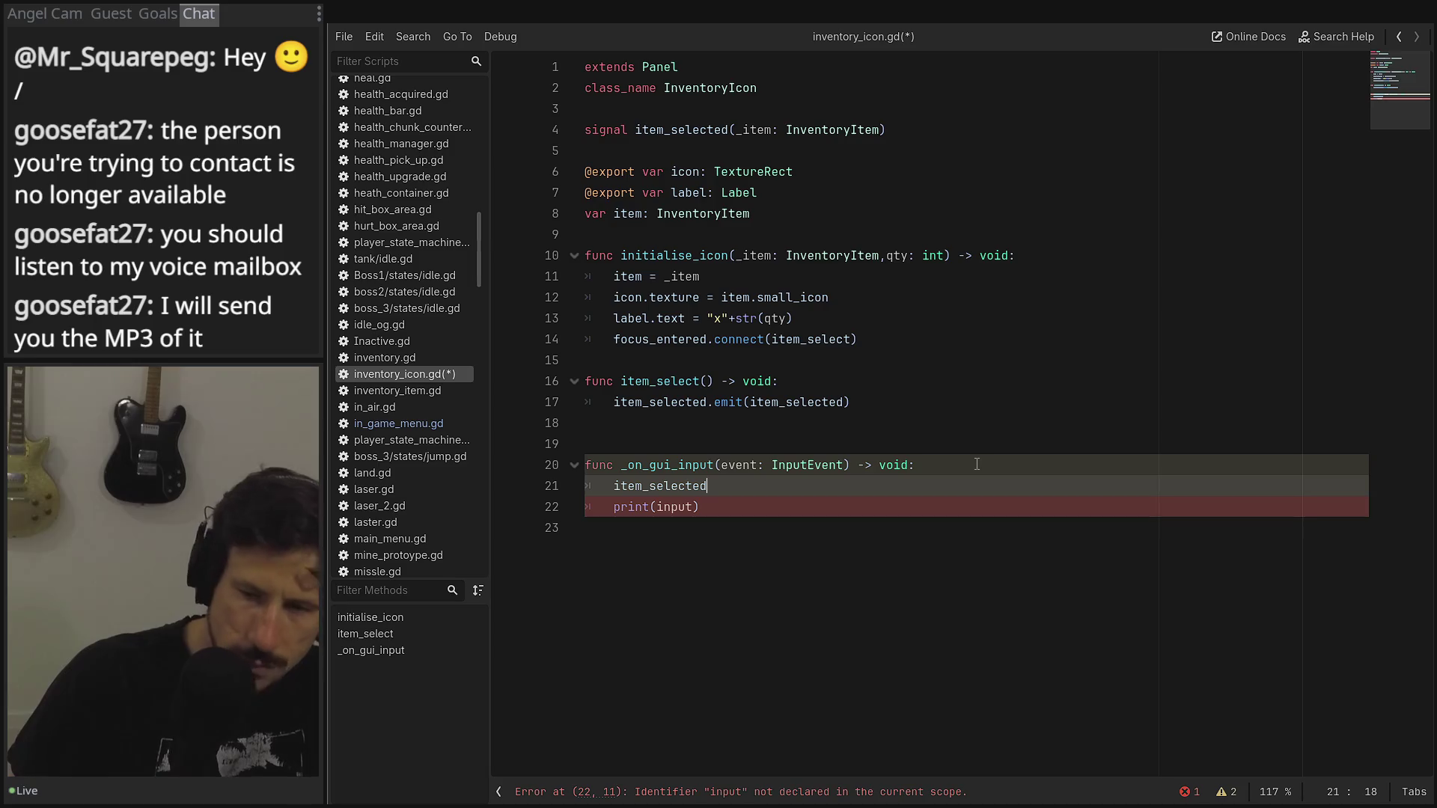
text(.e)
key(Return)
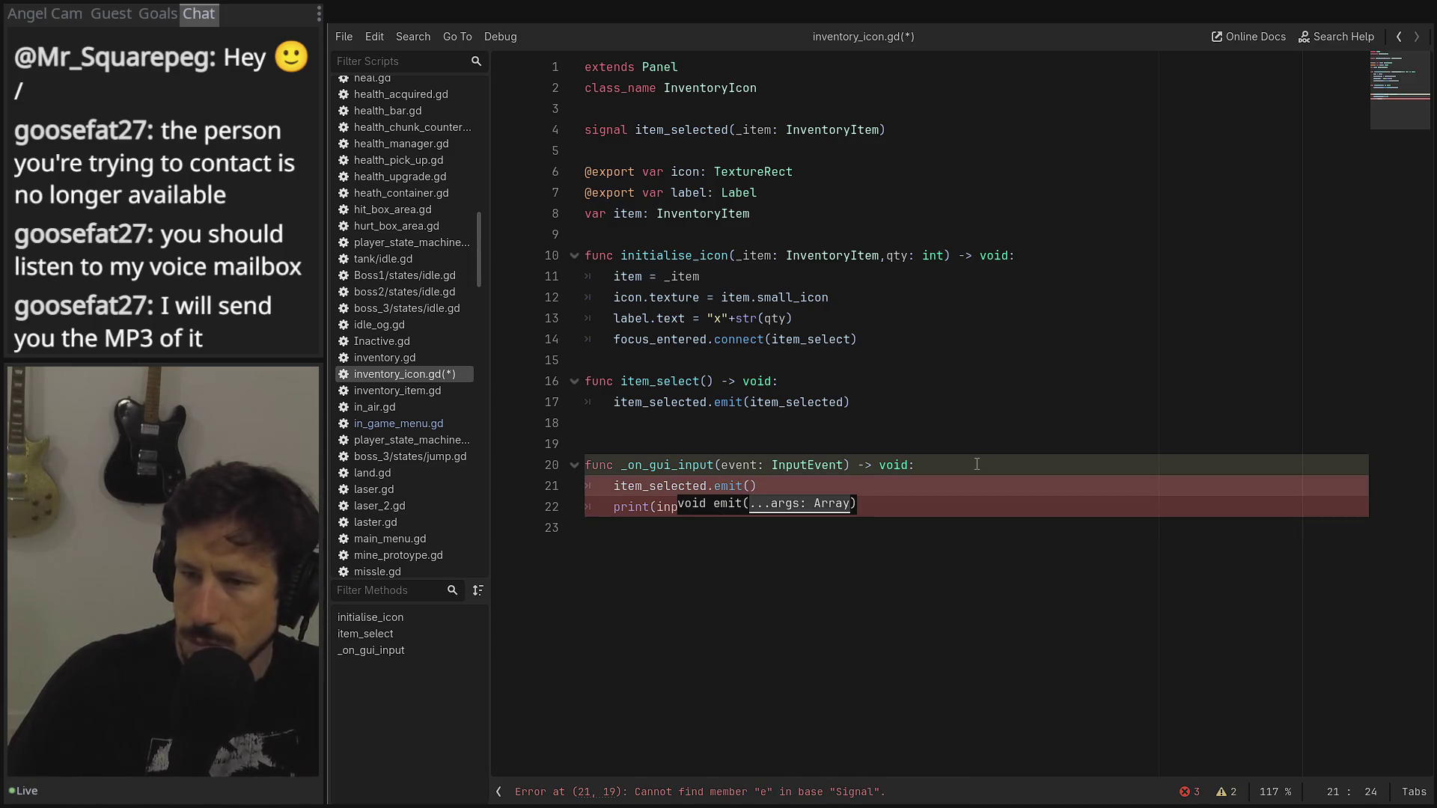
text(ite)
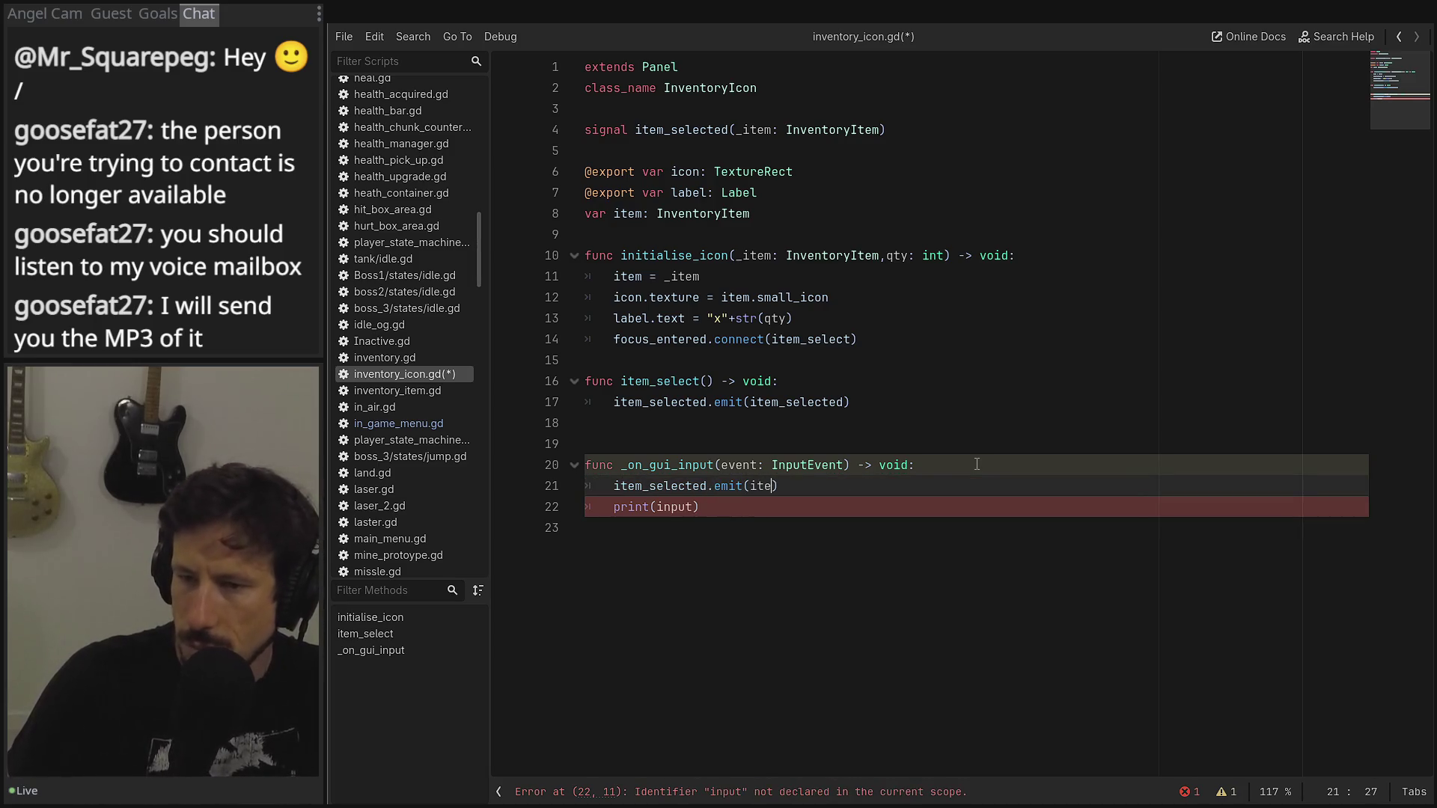
key(Return)
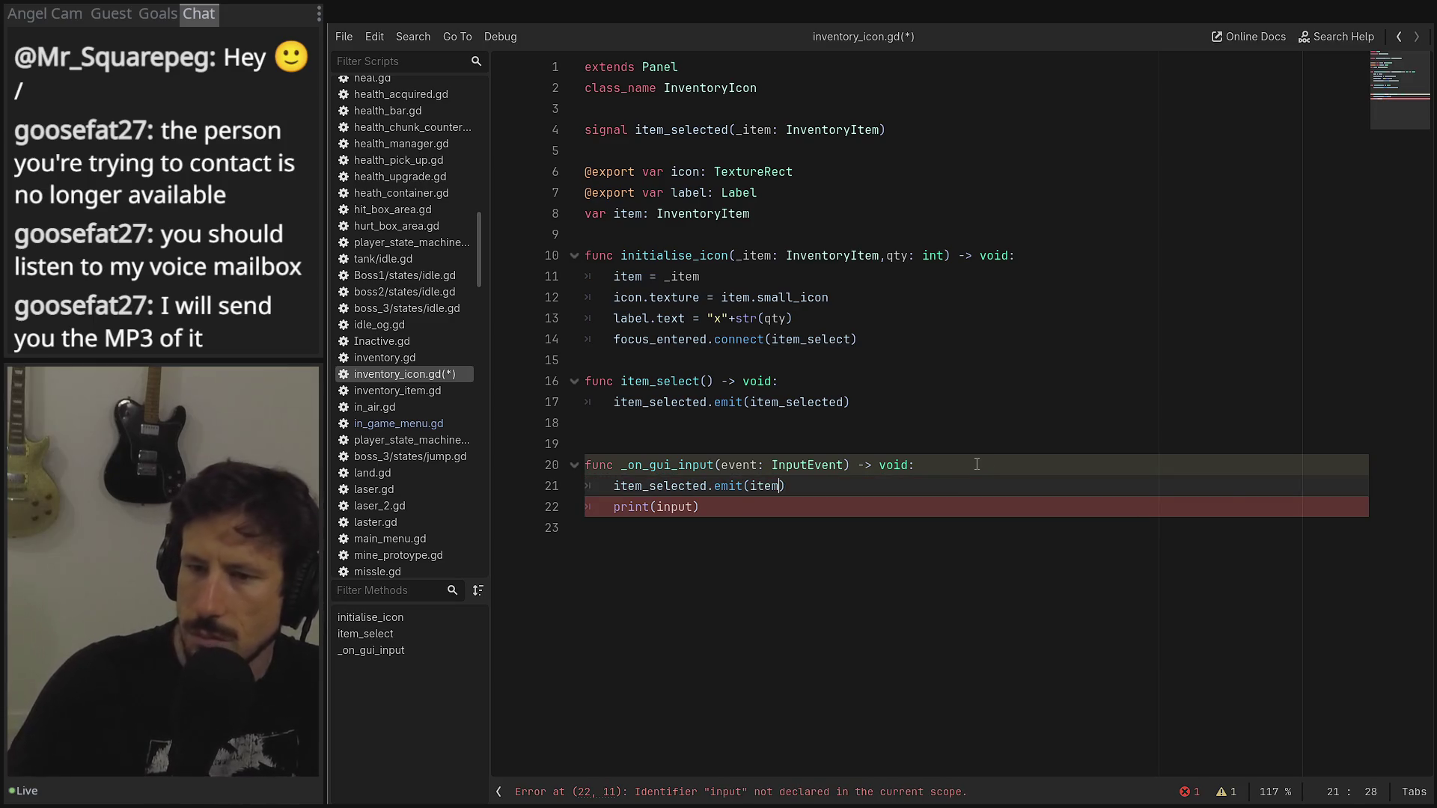
key(ctrl+s)
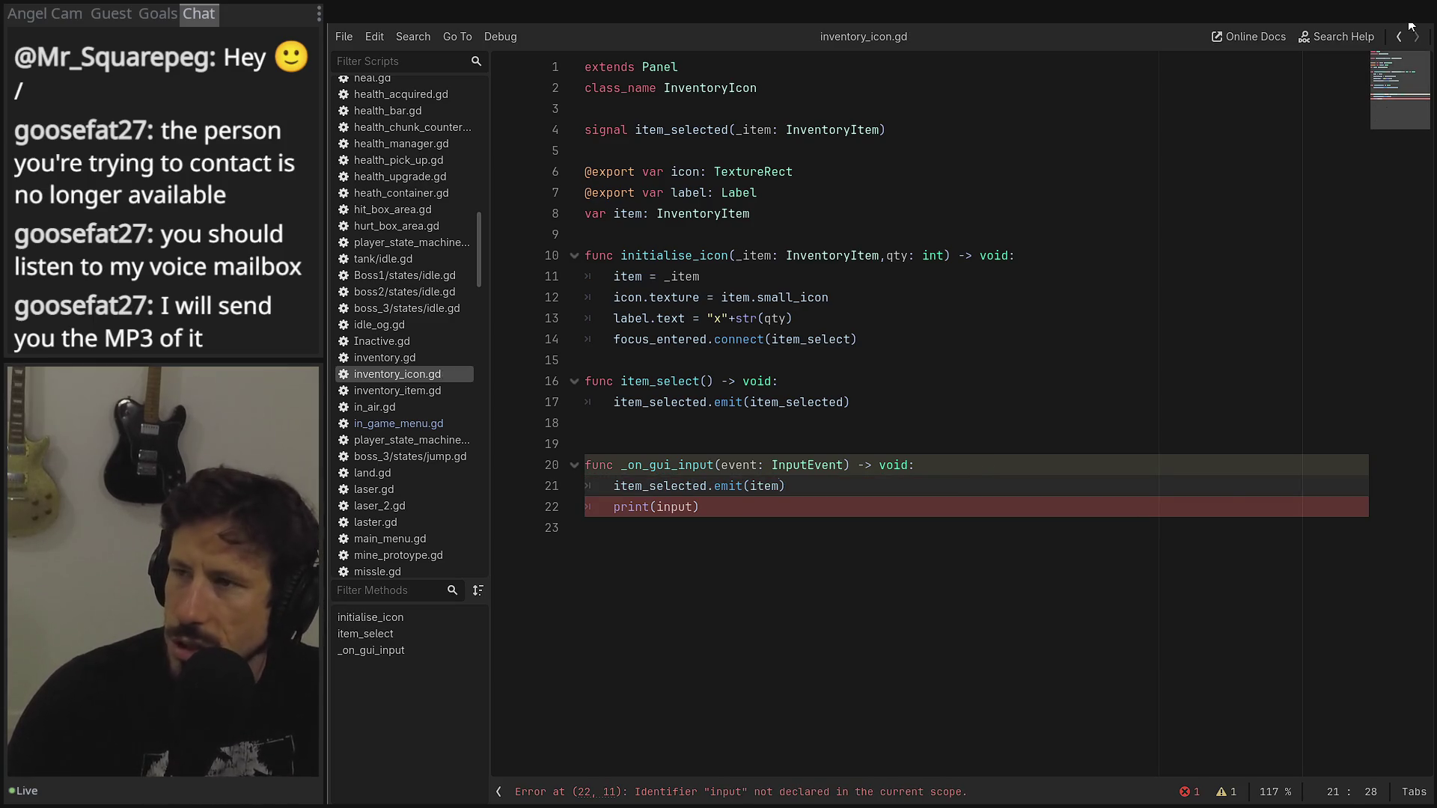
click(1390, 29)
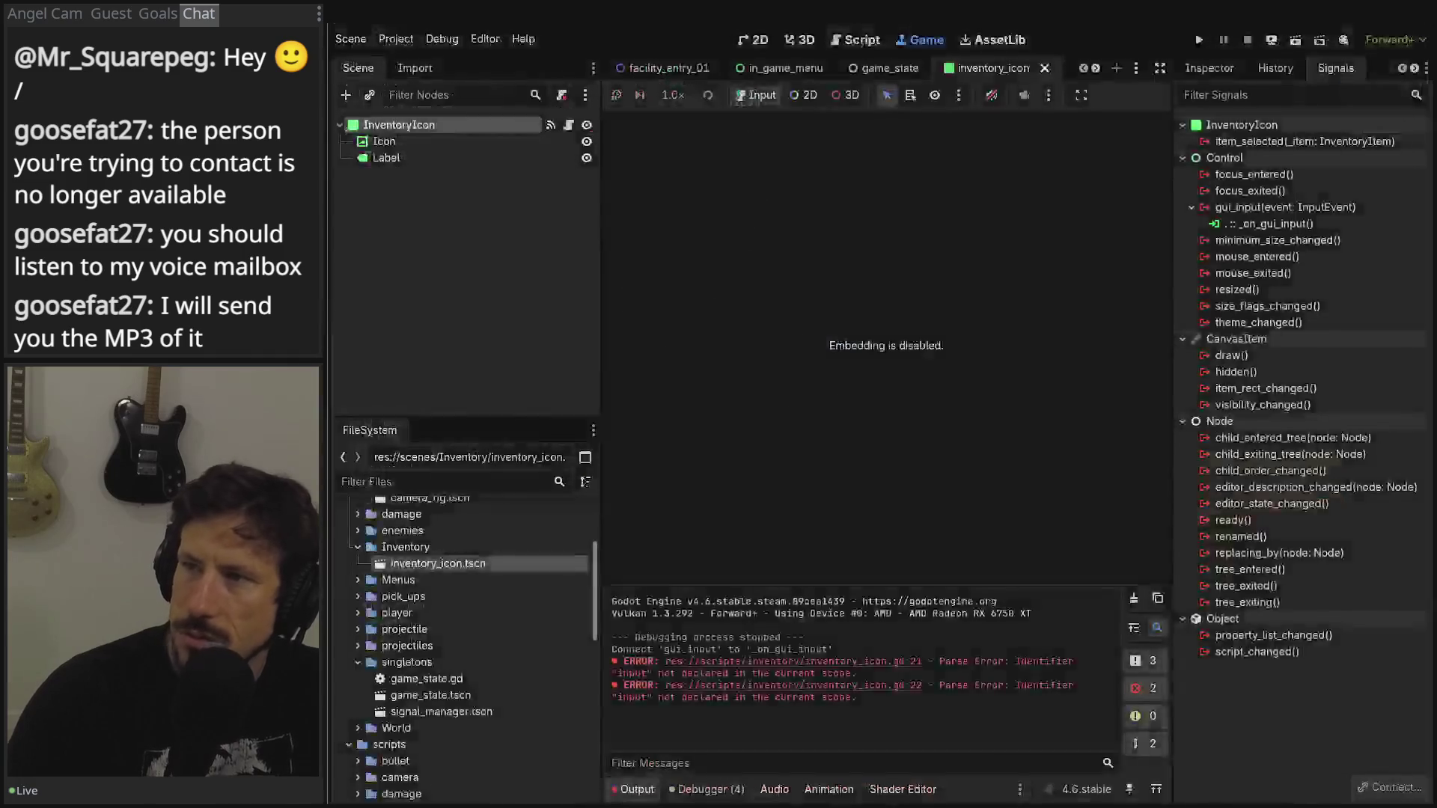
- Run the scene, then change the _on_gui_input print call from input to event
click(1286, 42)
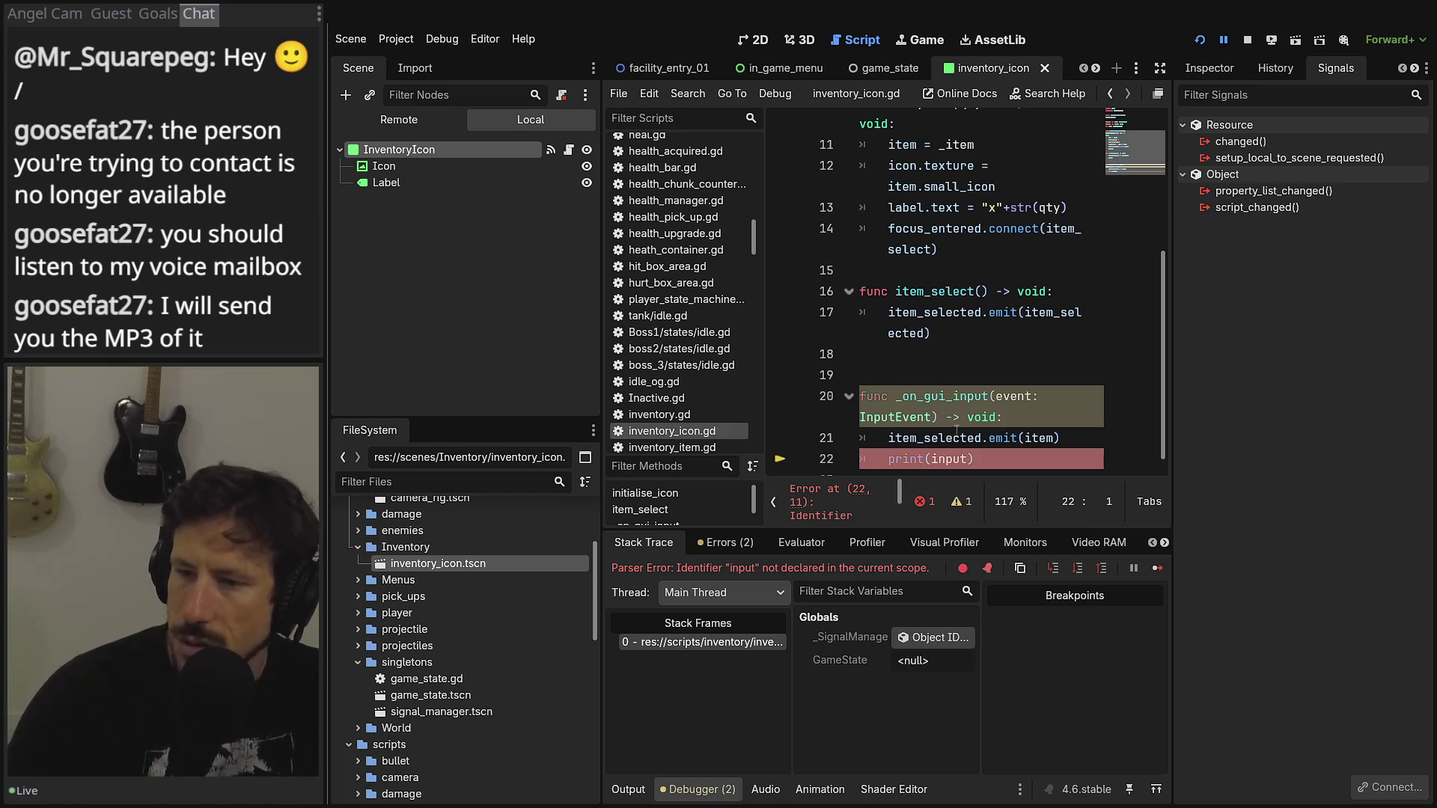
double_click(1014, 396)
key(ctrl+c)
double_click(949, 459)
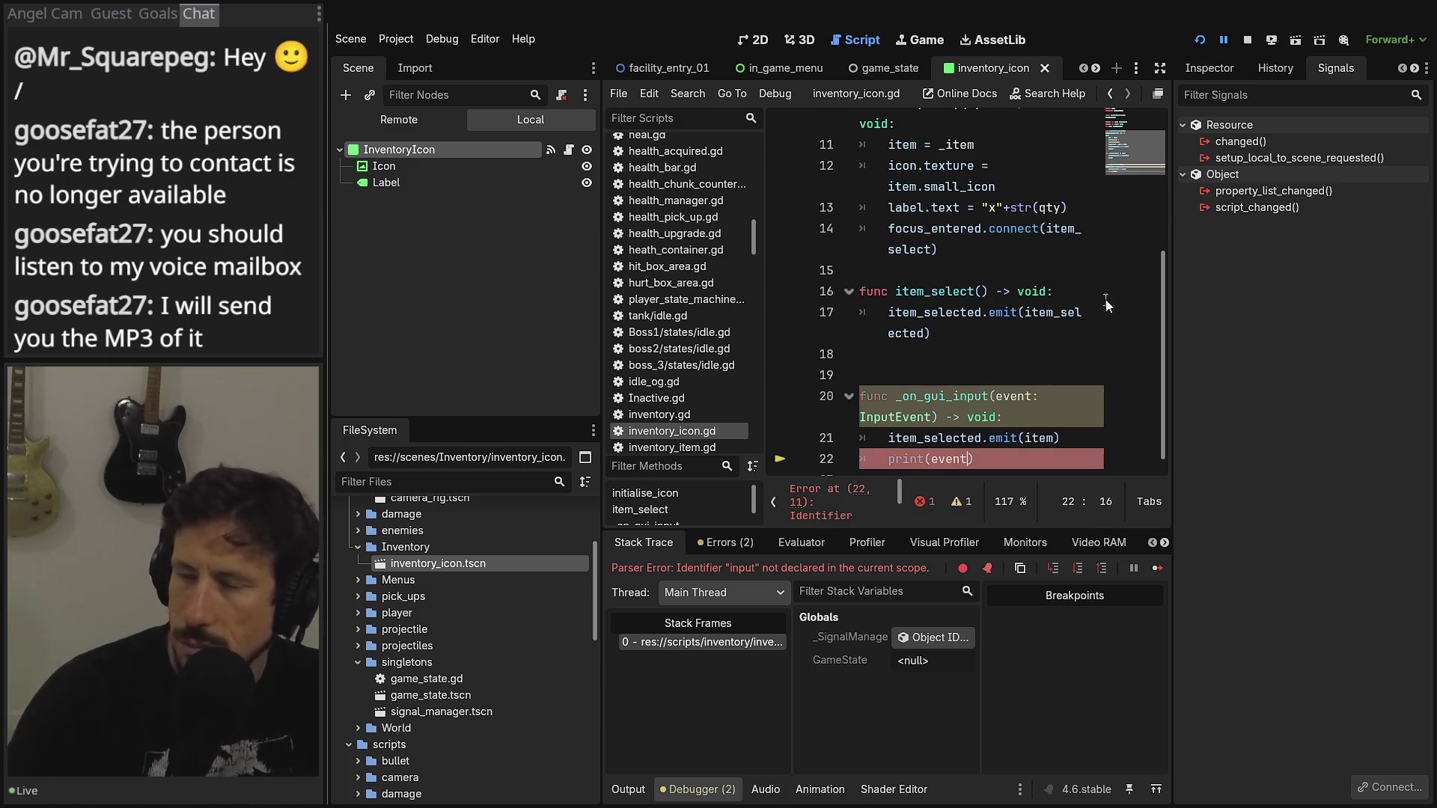
key(ctrl+v)
- Rerun the game, load a save, open the inventory and click an item to log input events
click(1199, 40)
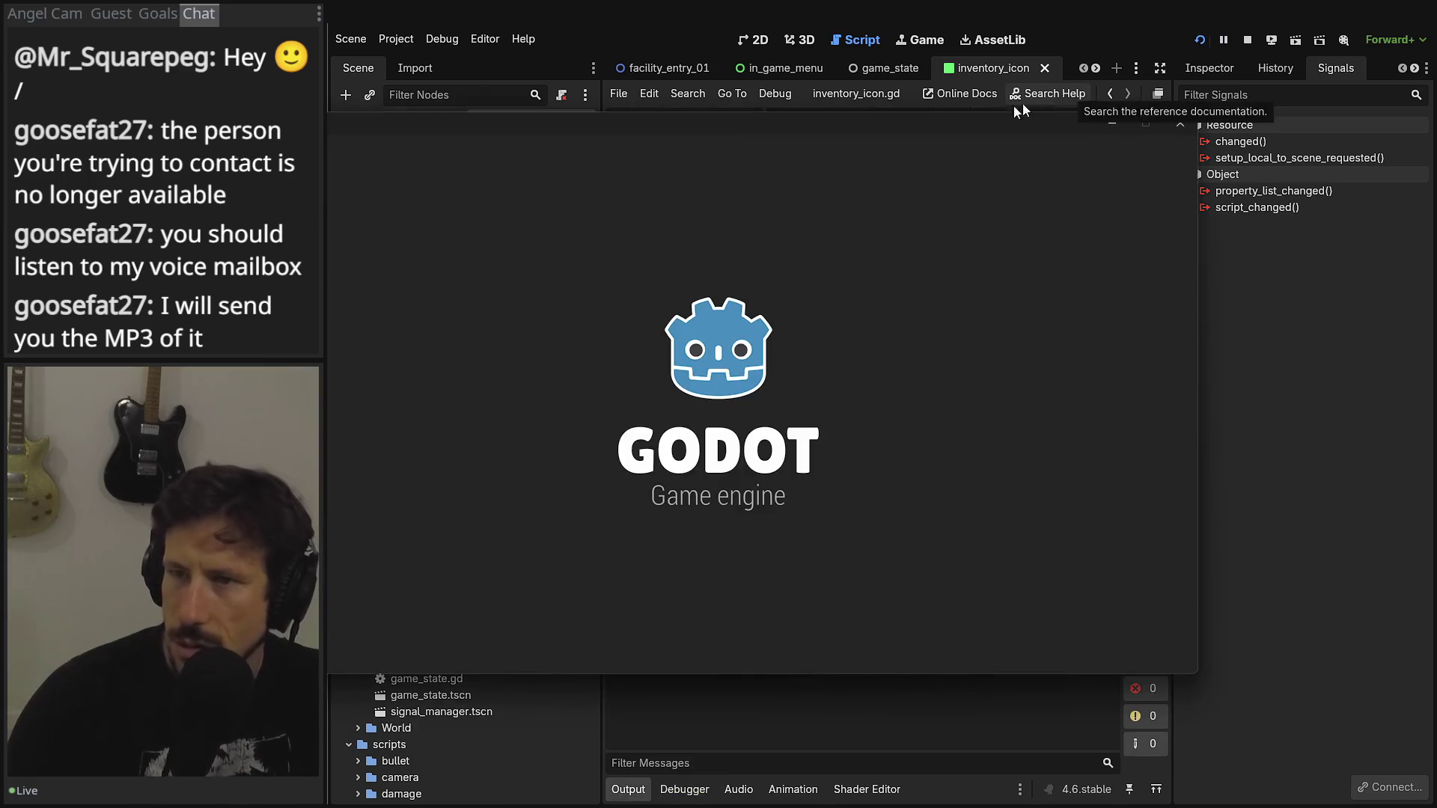
click(594, 348)
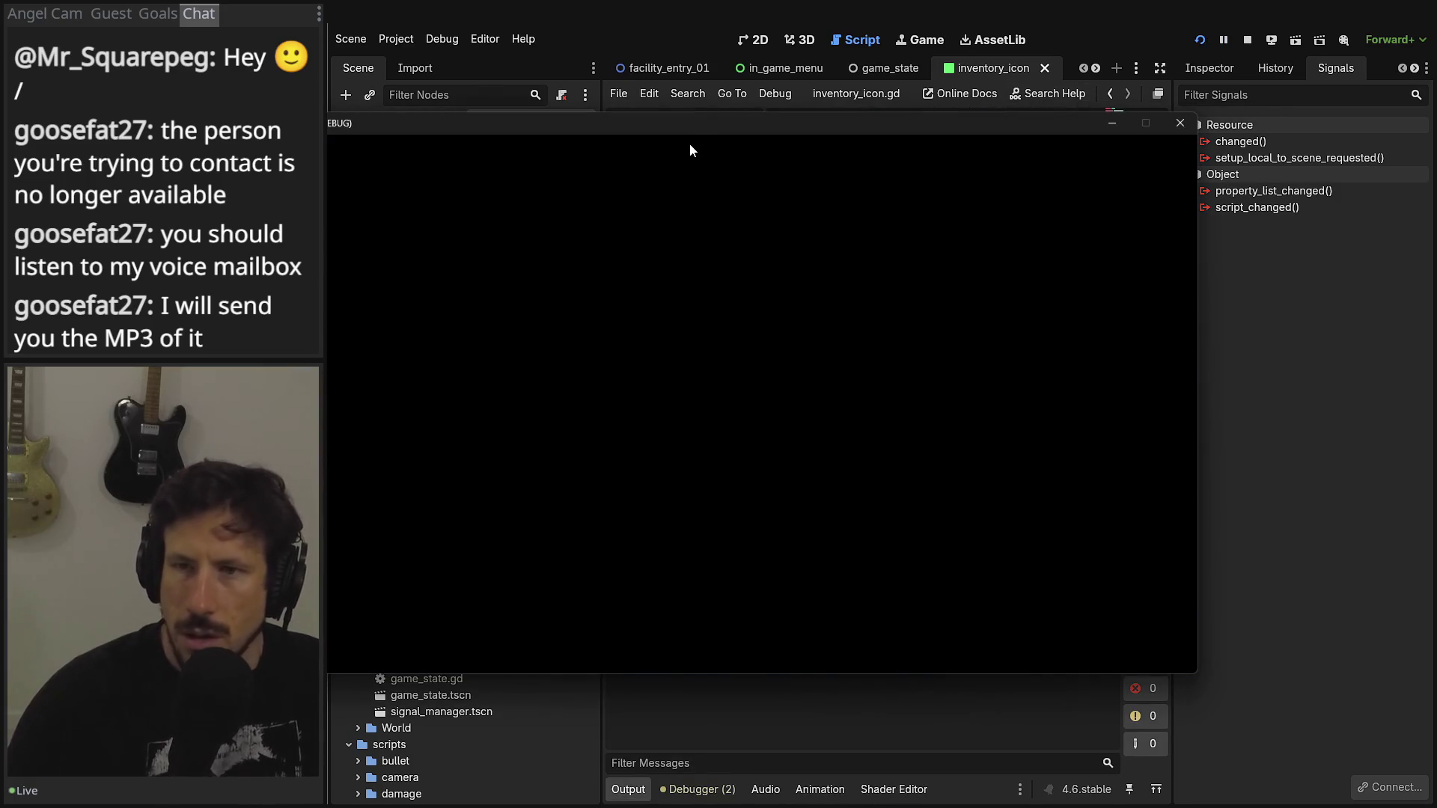
mouse_move(712, 120)
mouse_down()
mouse_move(820, 39)
mouse_move(810, 24)
mouse_up()
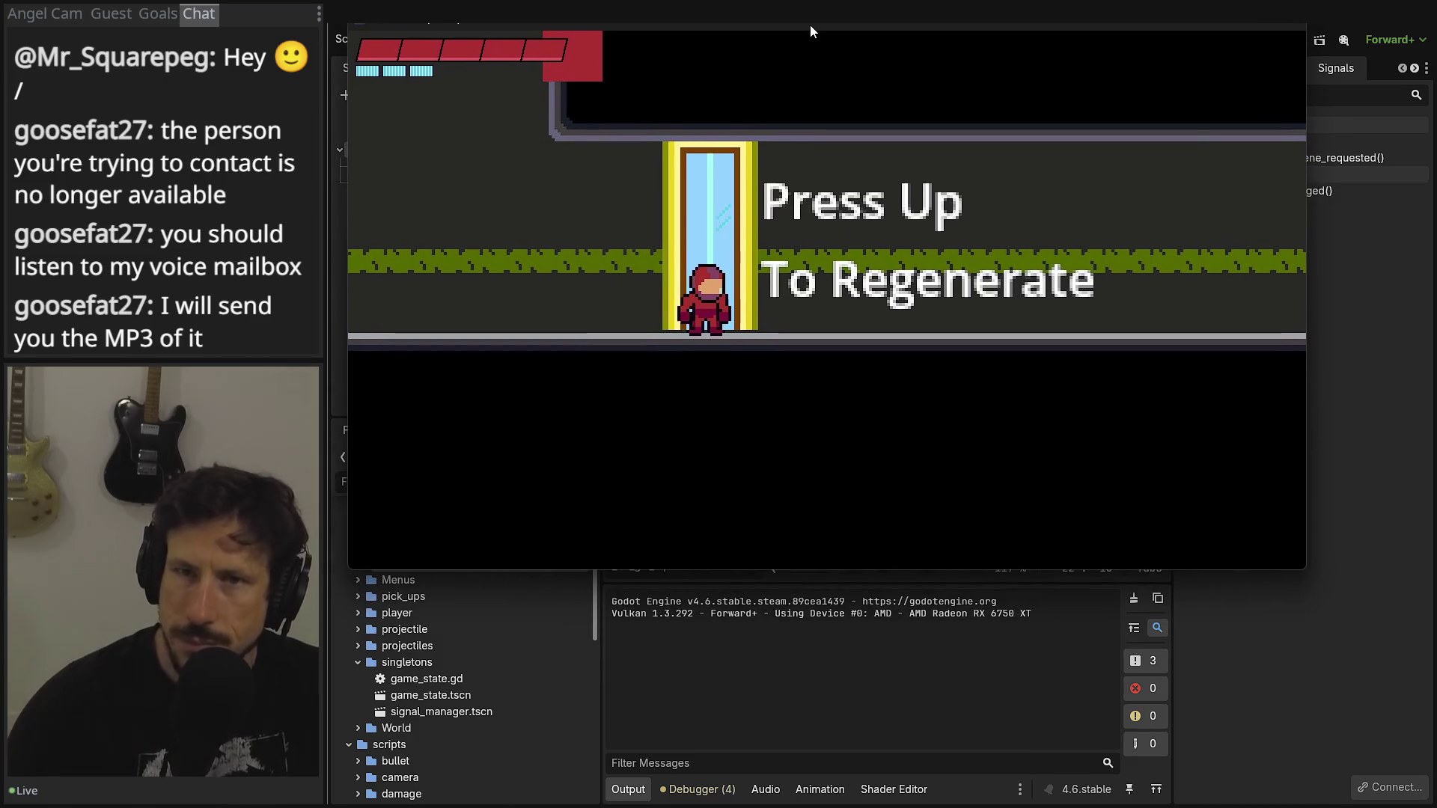
key(Escape)
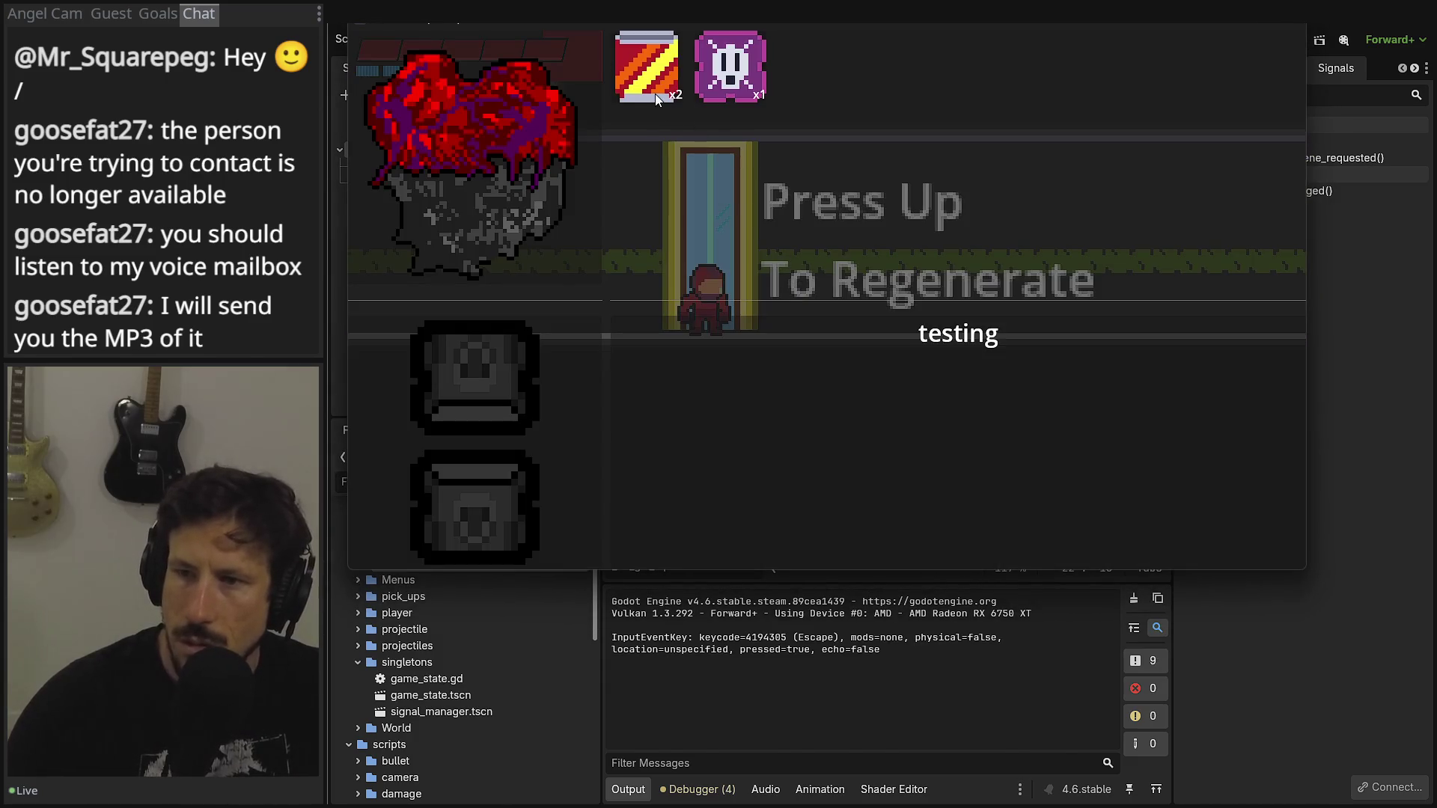
click(654, 92)
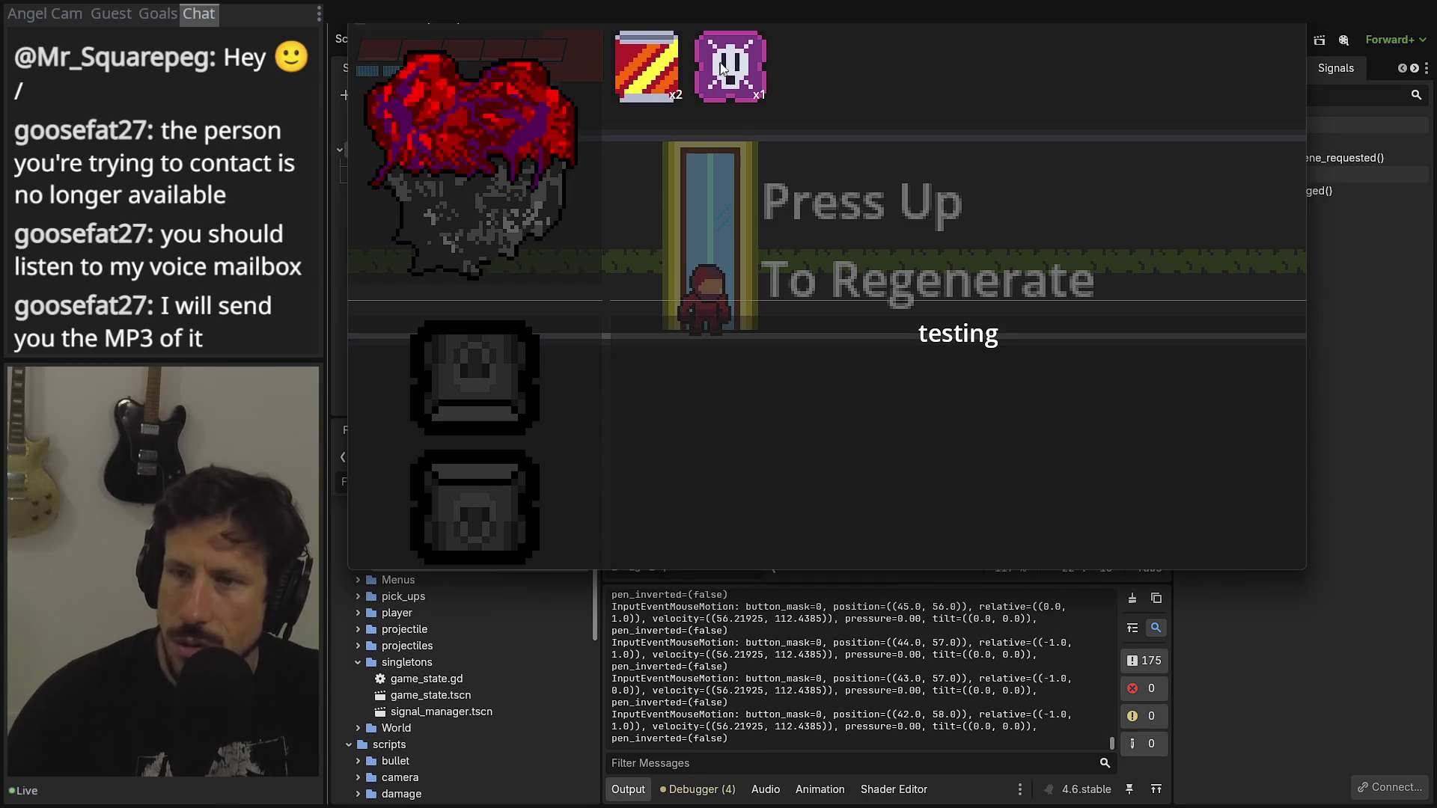
click(1289, 34)
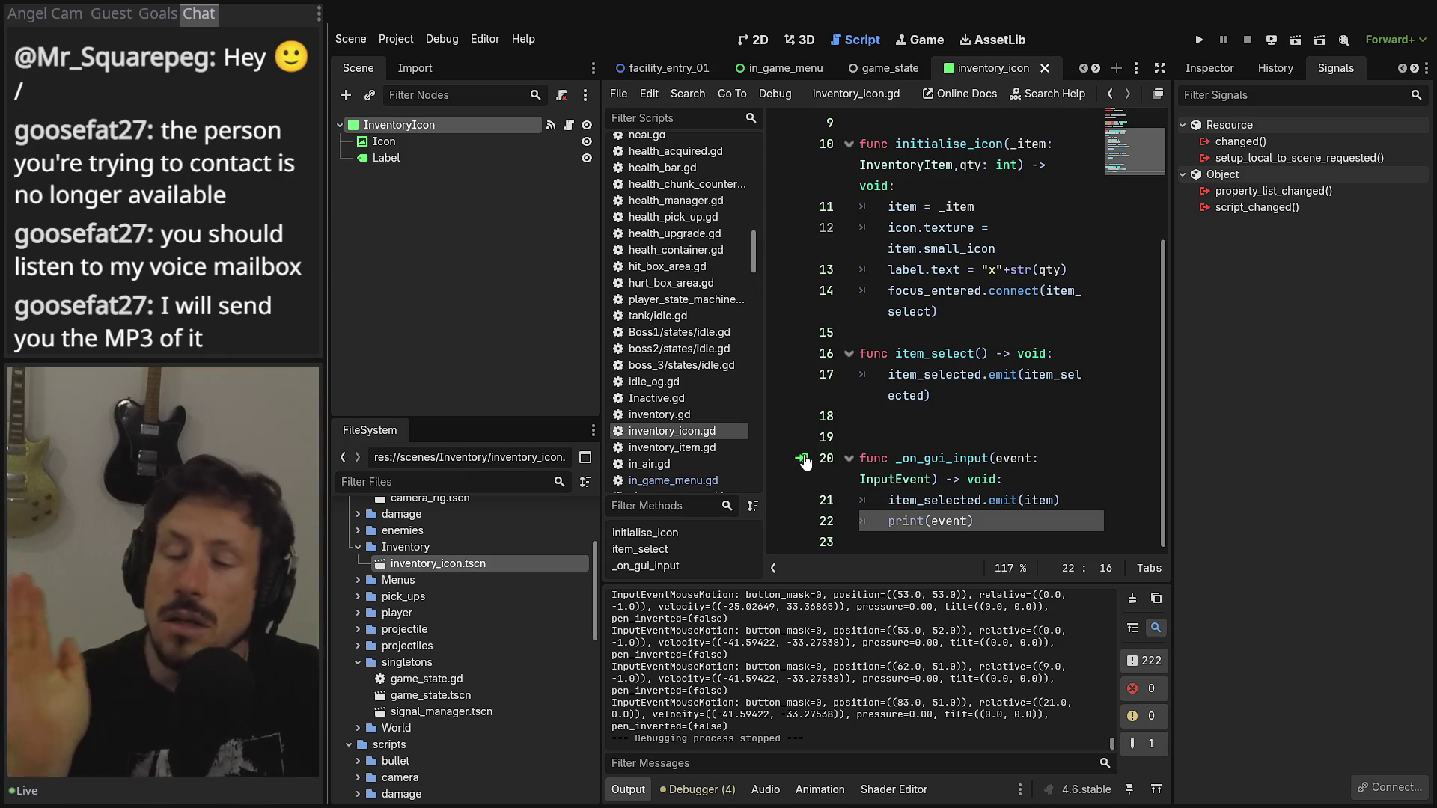
- Float the script editor into its own window and minimize the Notepad notes window
click(1159, 93)
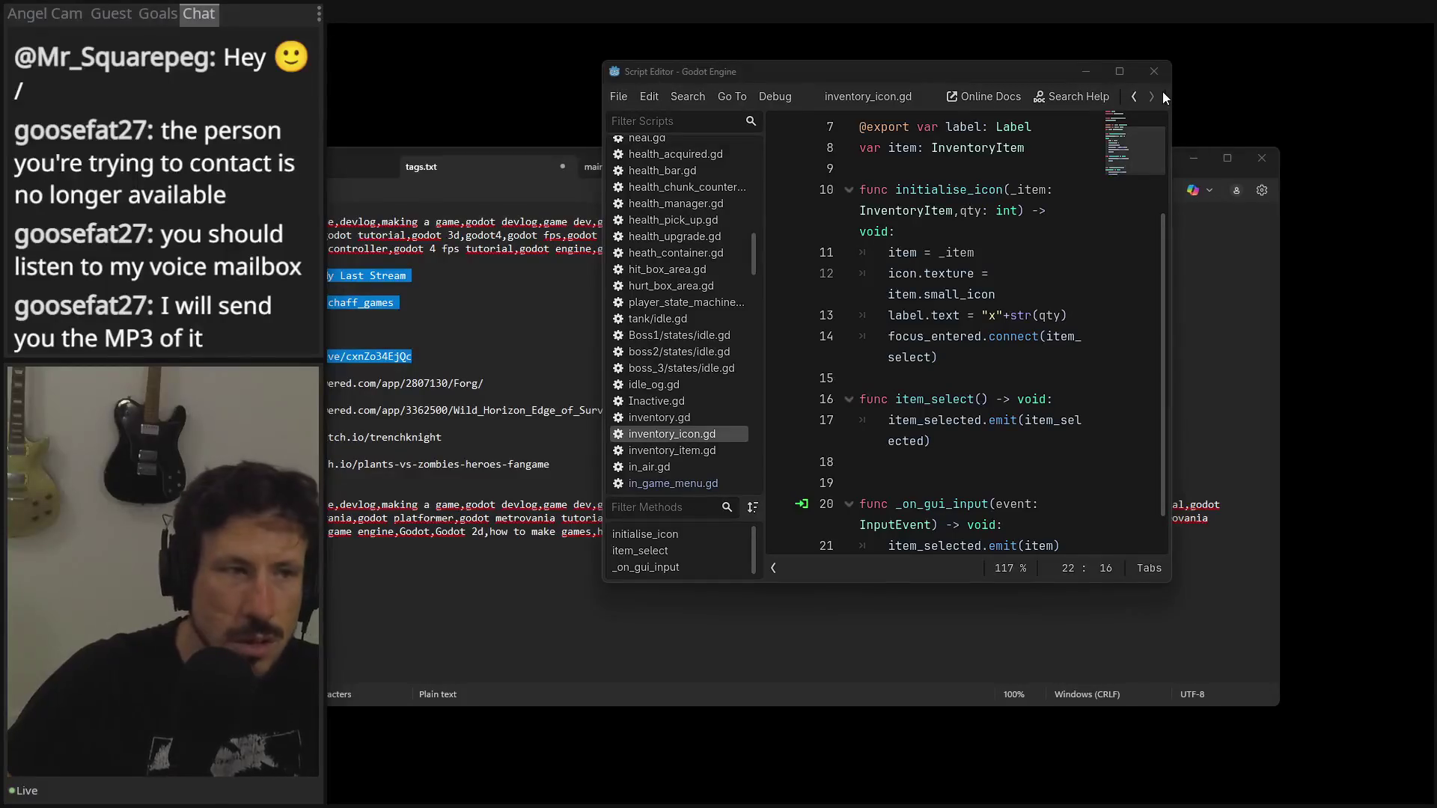
click(1181, 160)
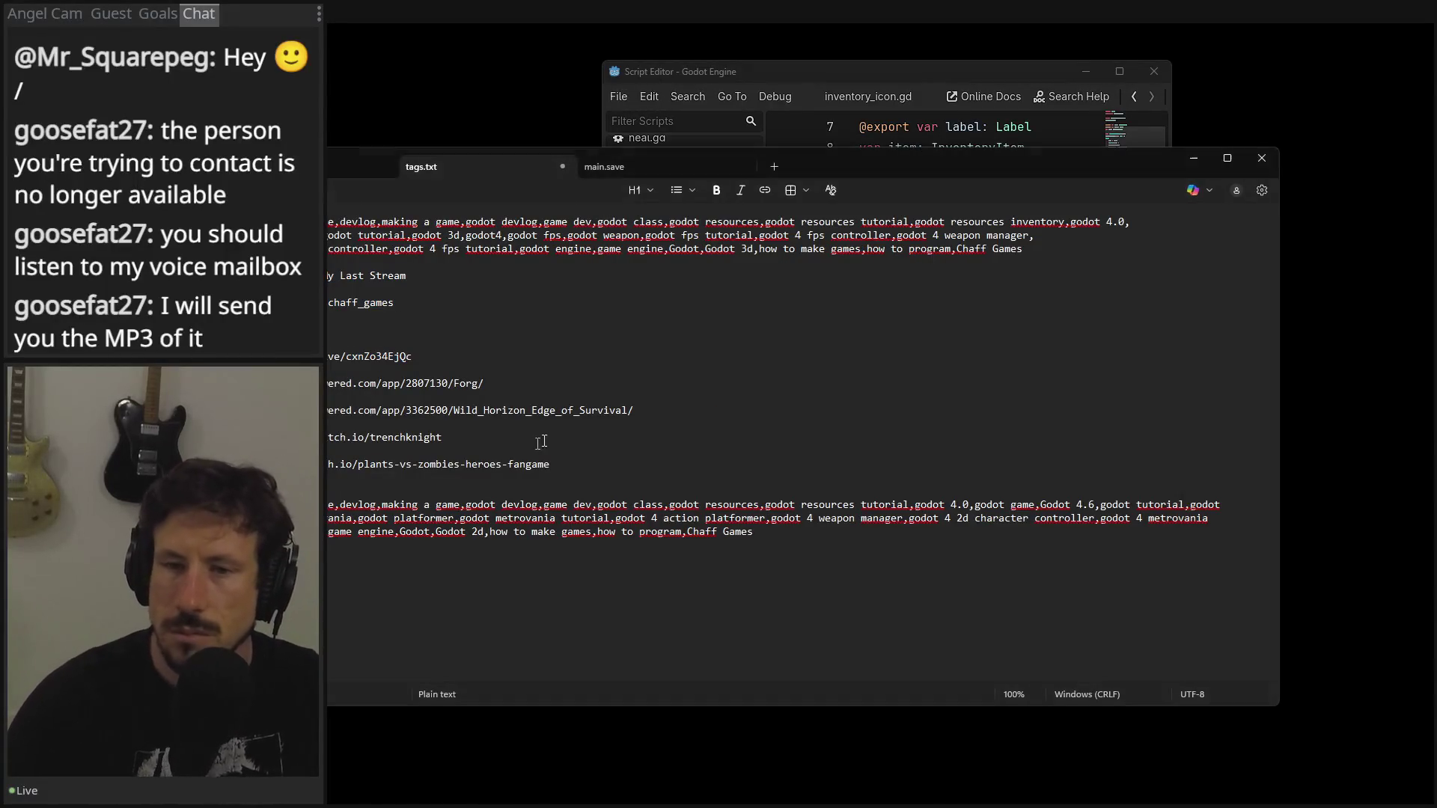
click(1194, 161)
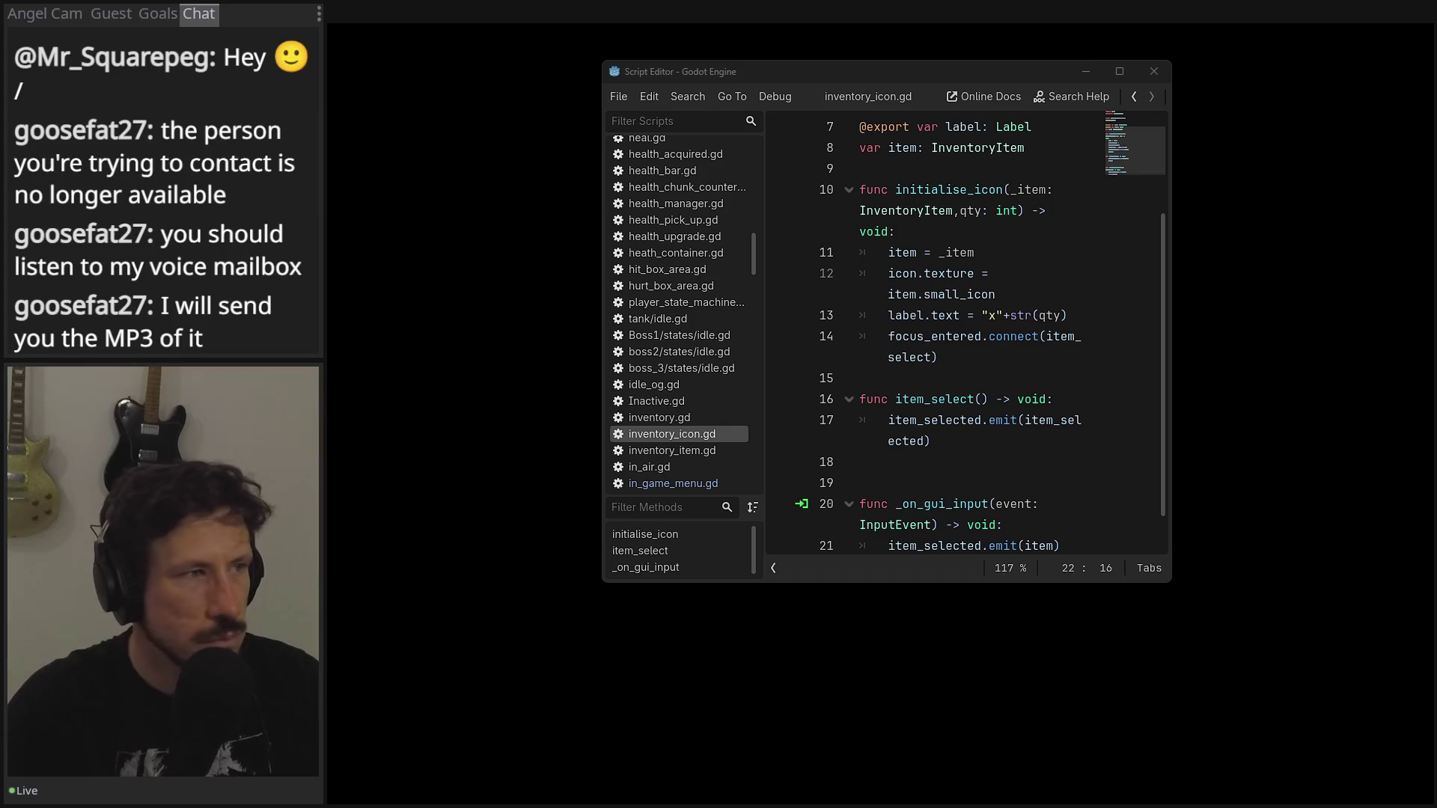
- Maximize the main Godot editor, then bring the floating script editor forward and maximize it
key(alt+Tab)
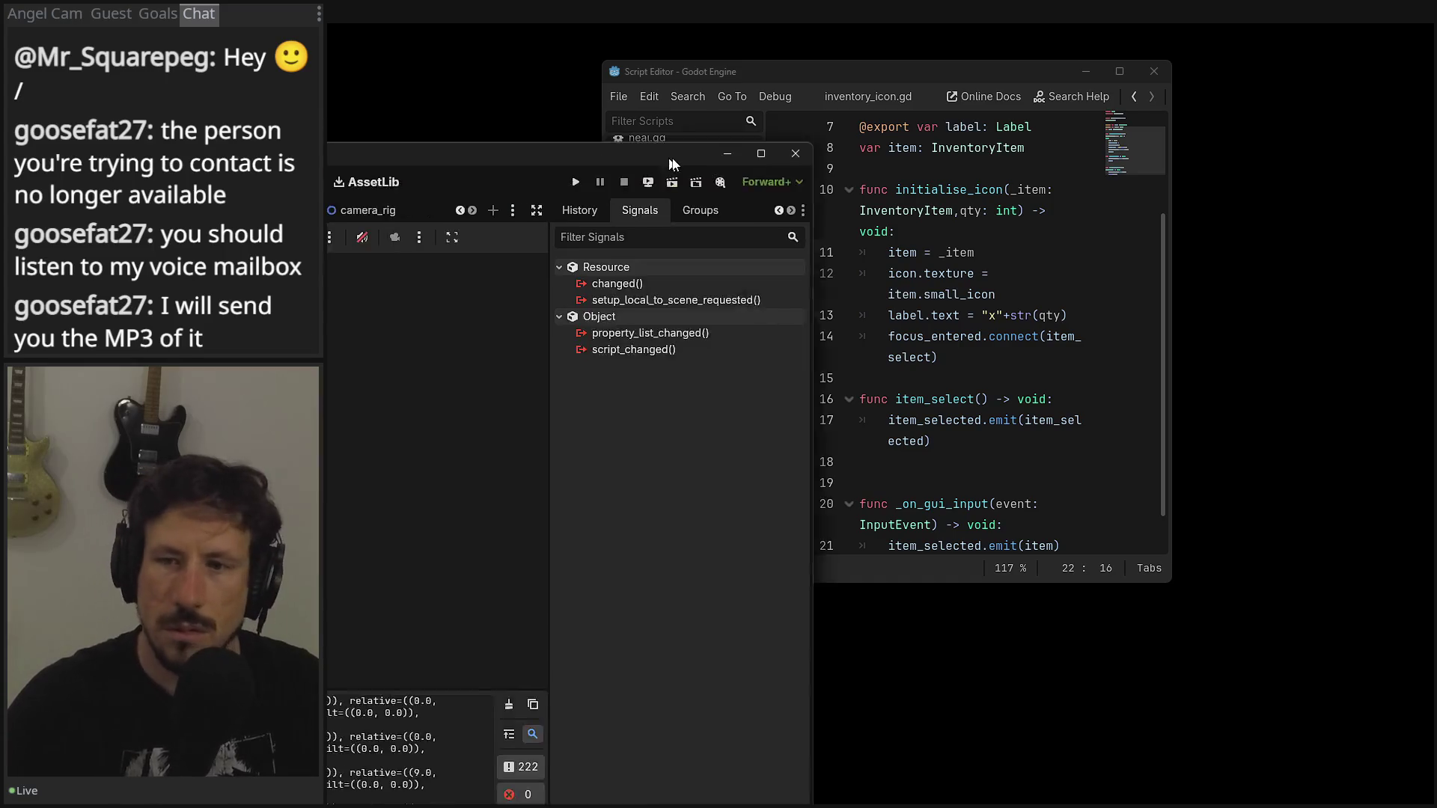
key(super+Up)
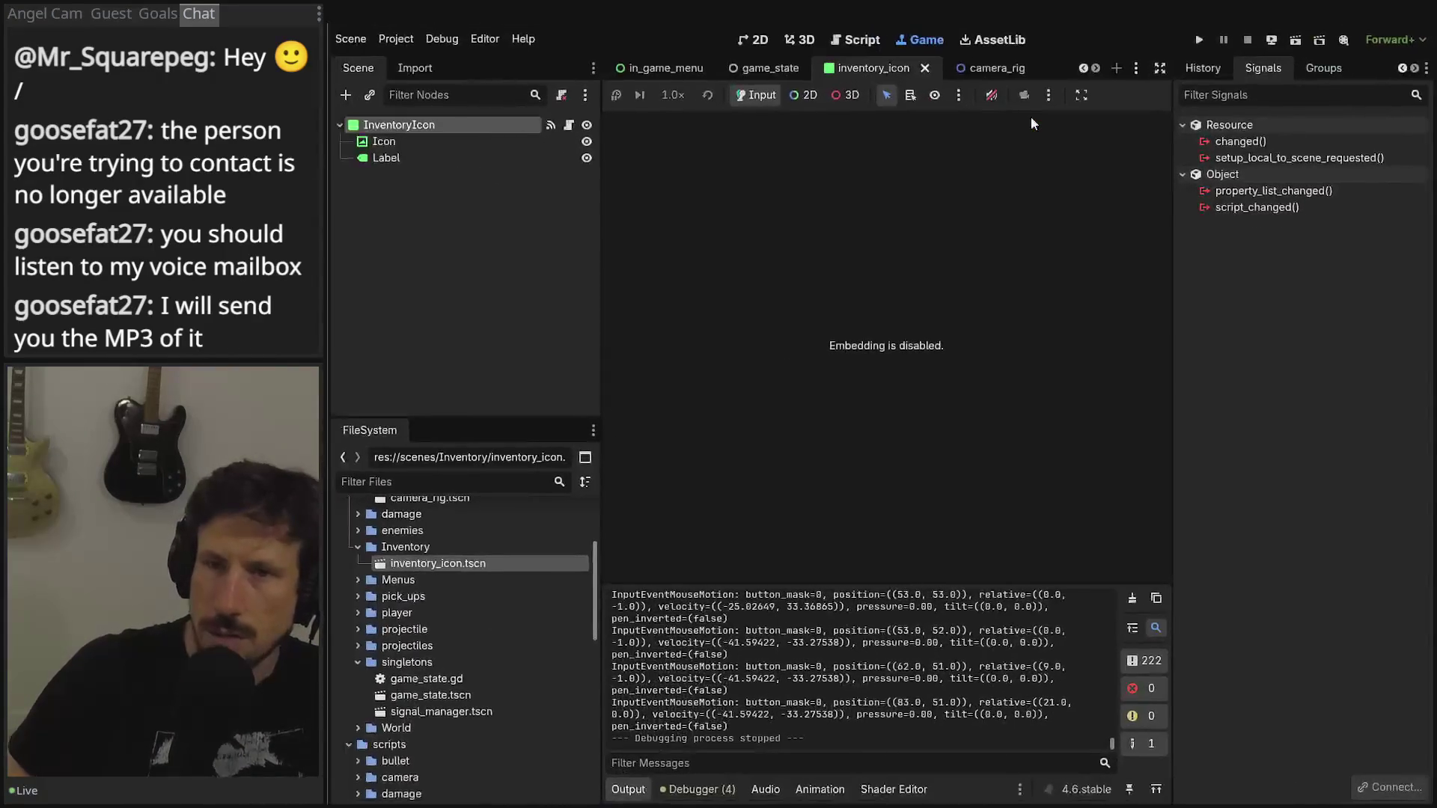
key(super+Tab)
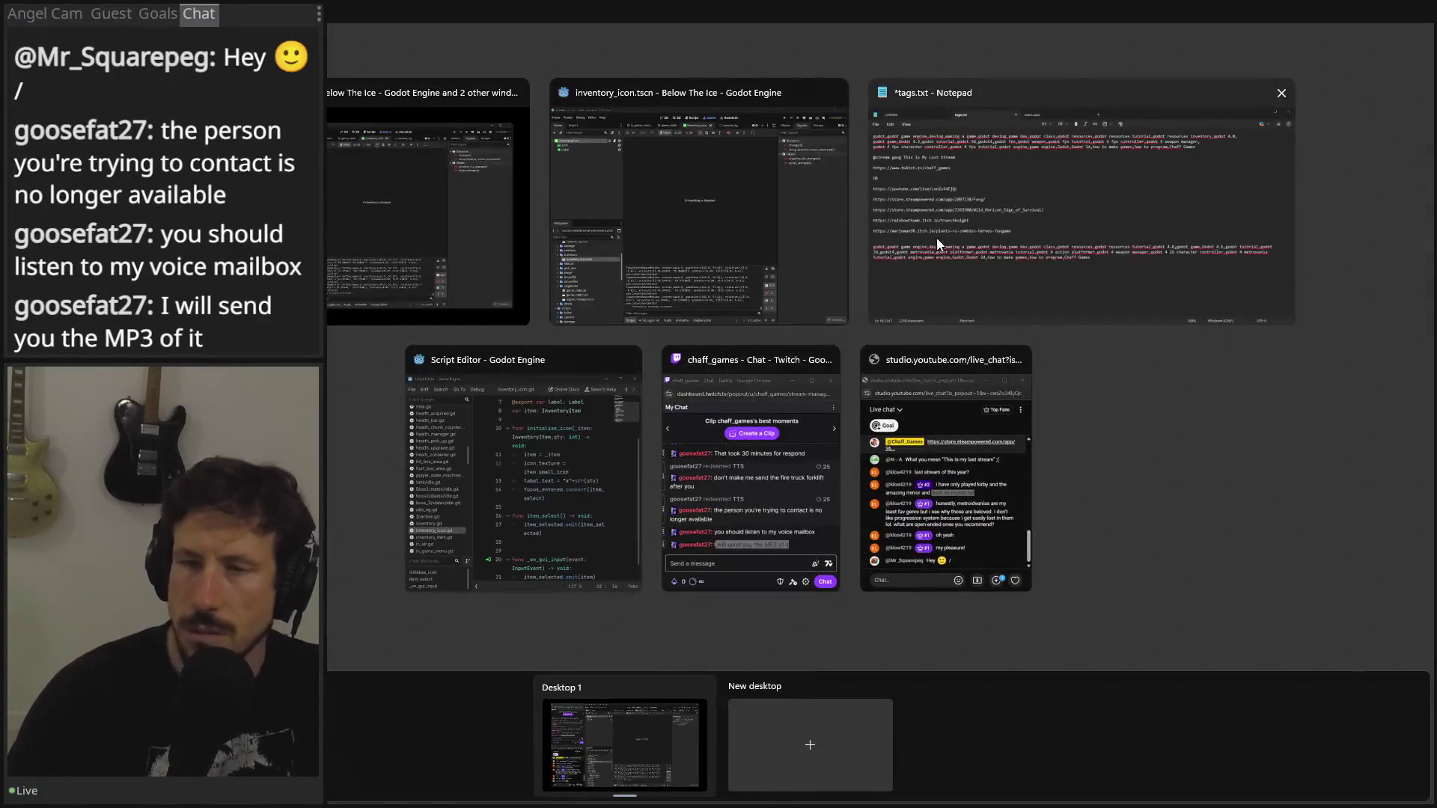
key(Escape)
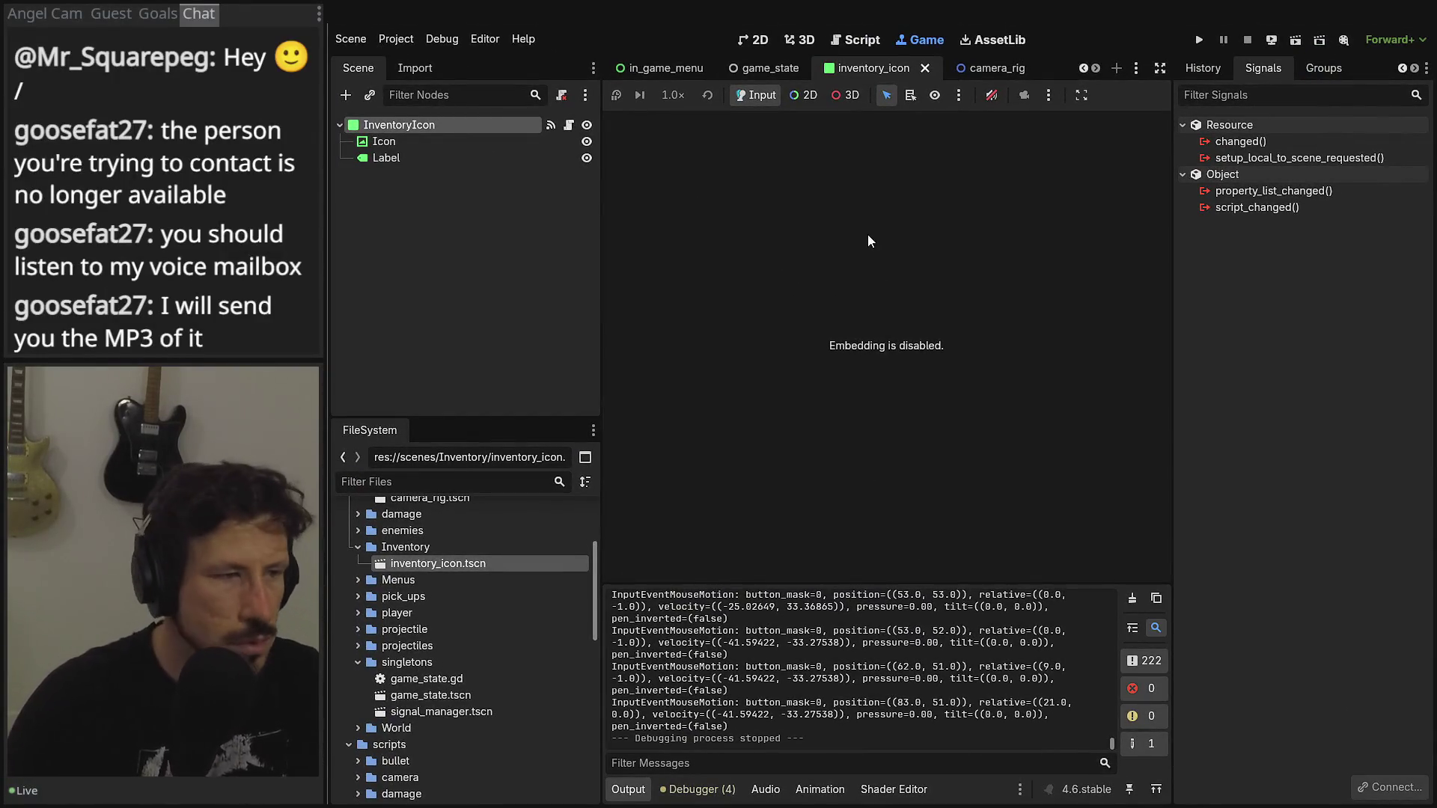
key(alt+Tab)
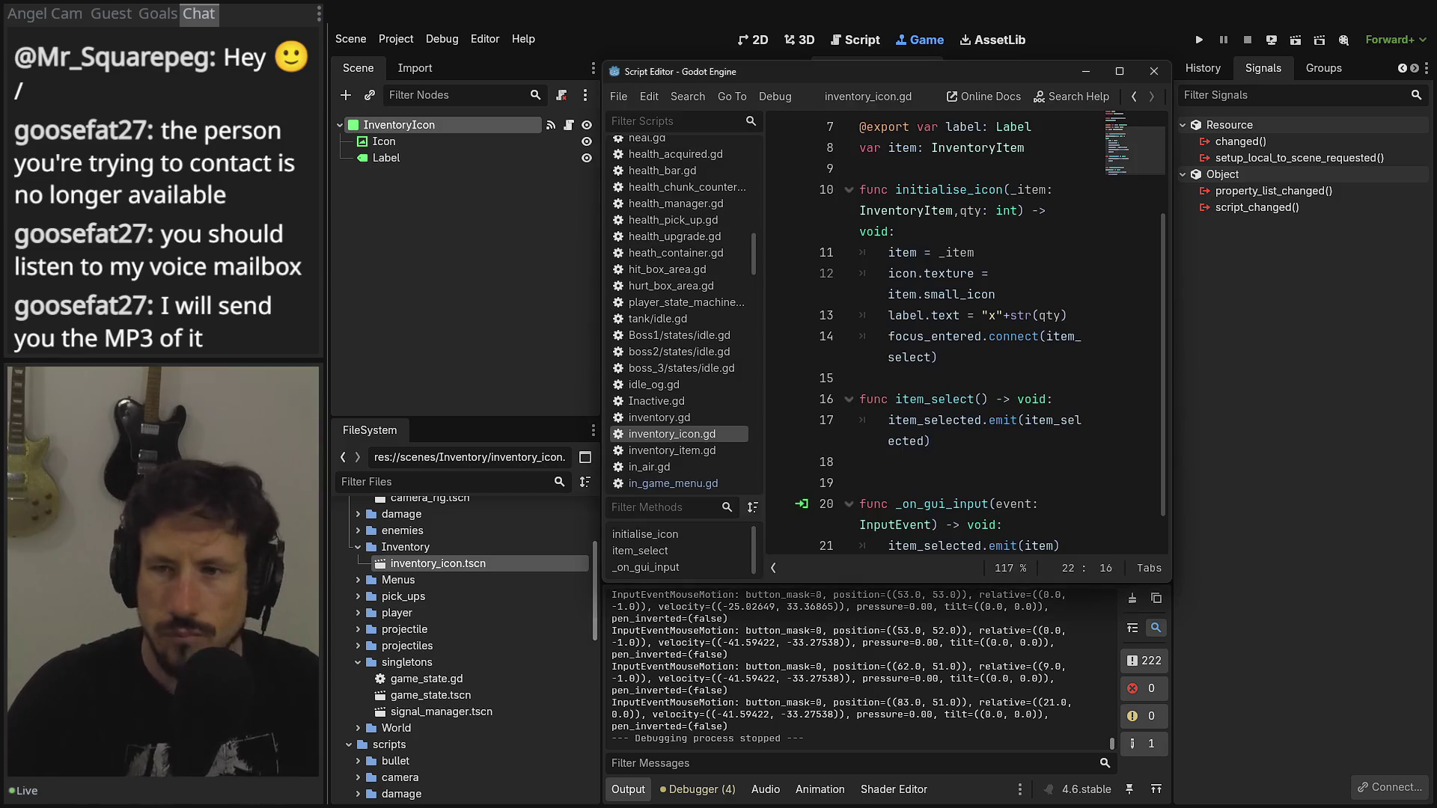
key(super+Up)
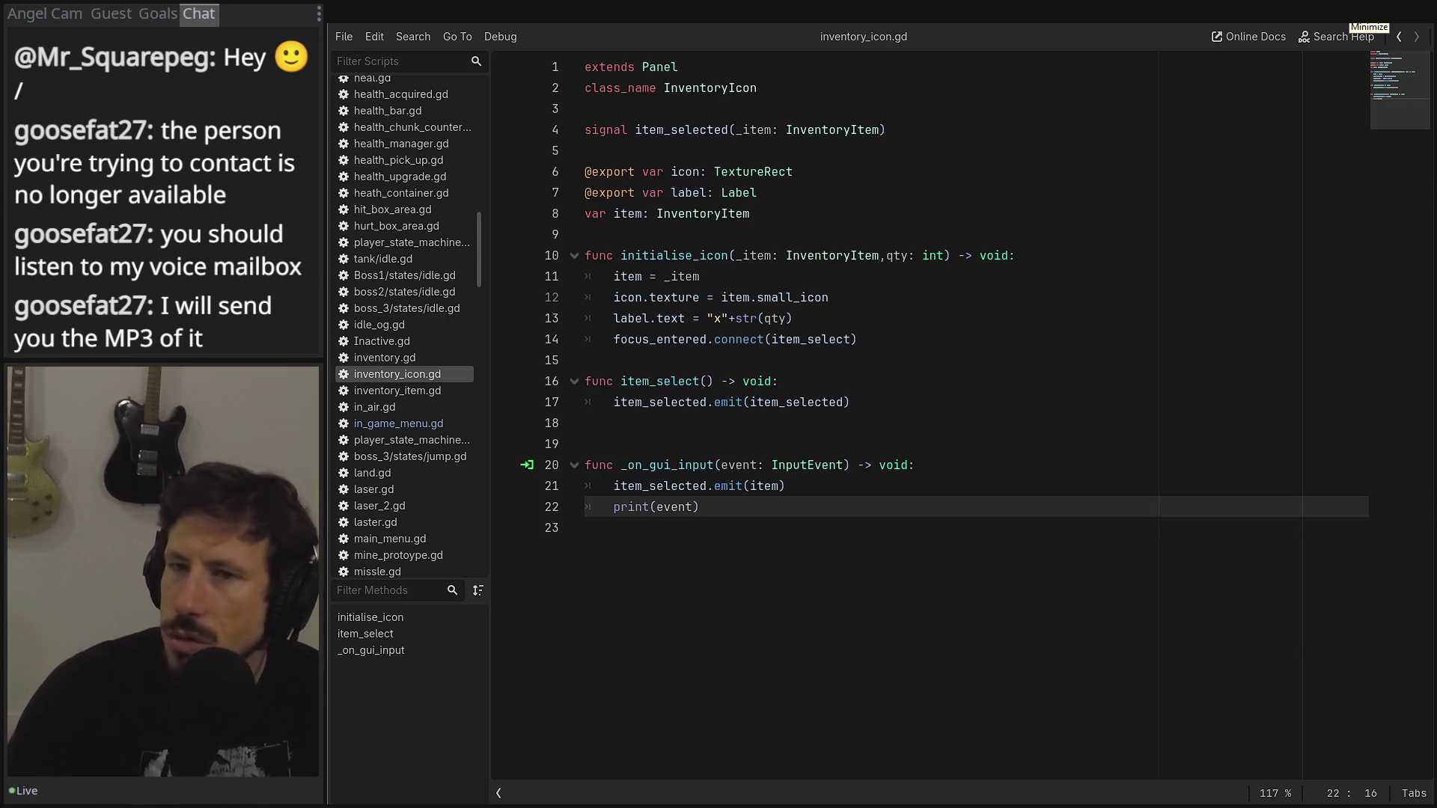
- Open in_game_menu.gd and select initialise_icon and inventory_container on lines 24-25
click(433, 426)
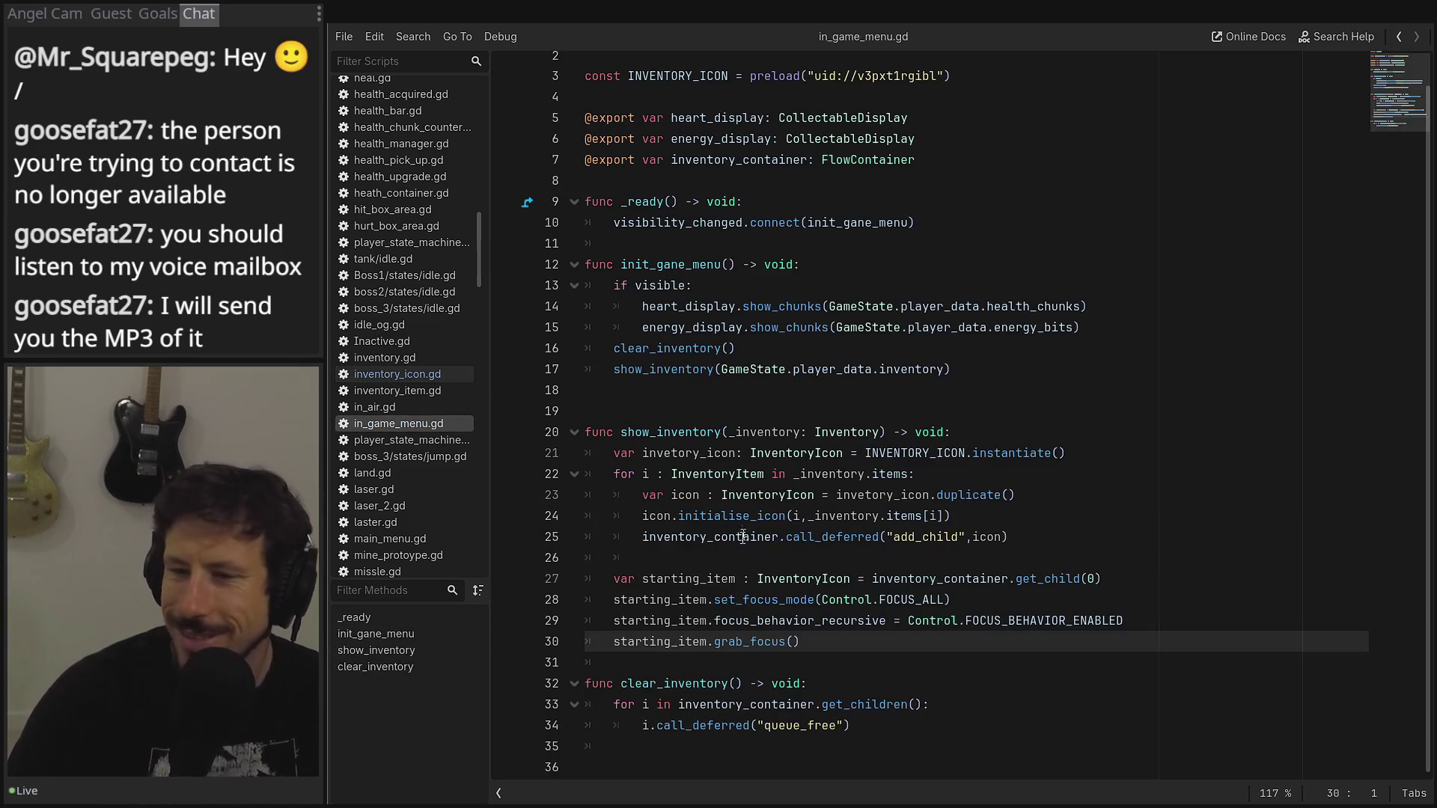
double_click(763, 539)
double_click(739, 516)
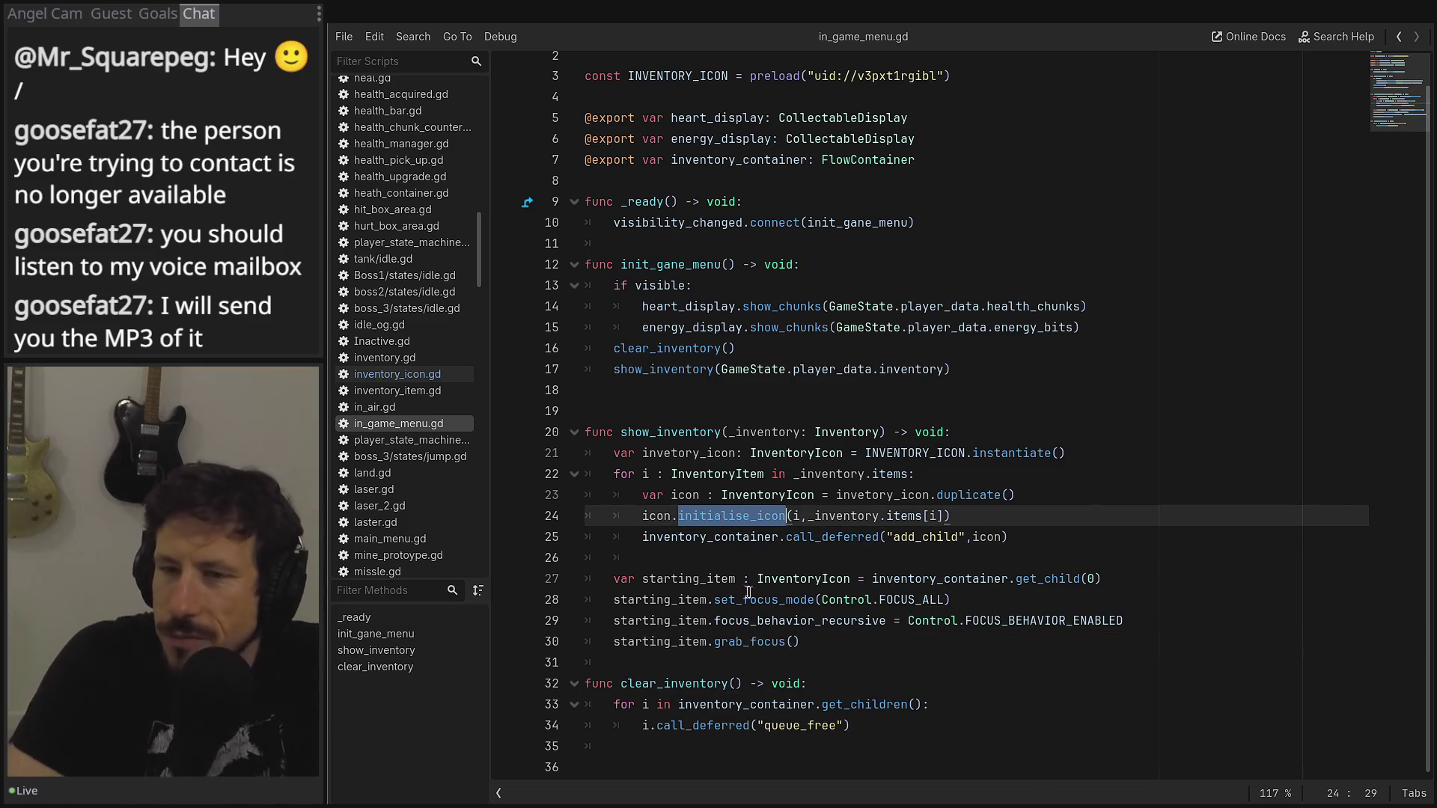
- Declare func on_item_focus(item: InventoryItem) -> void: on a new line 36
click(760, 746)
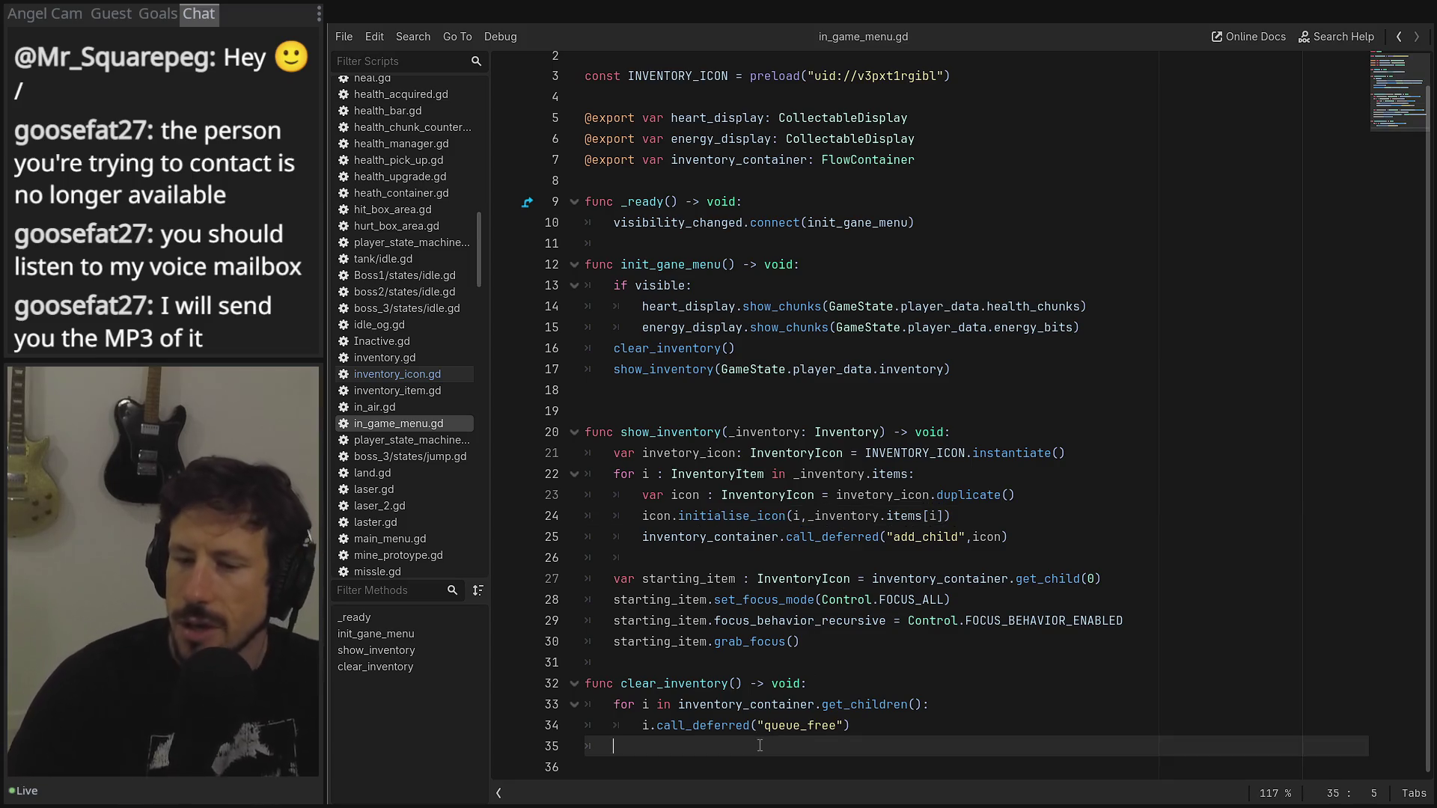
key(BackSpace)
key(Return)
key(BackSpace)
text(i)
key(BackSpace)
text(unc _on)
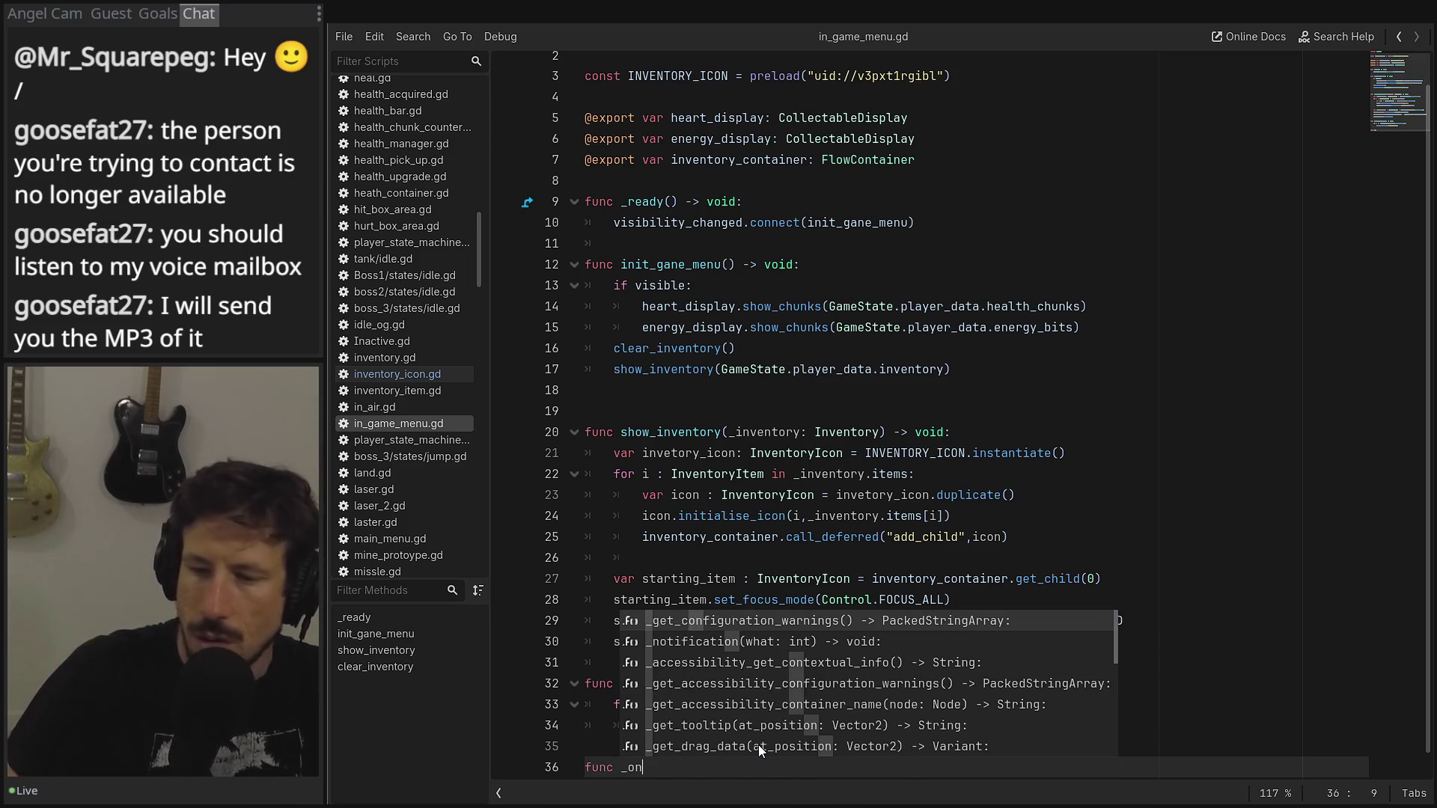
key(BackSpace)
text(on_item)
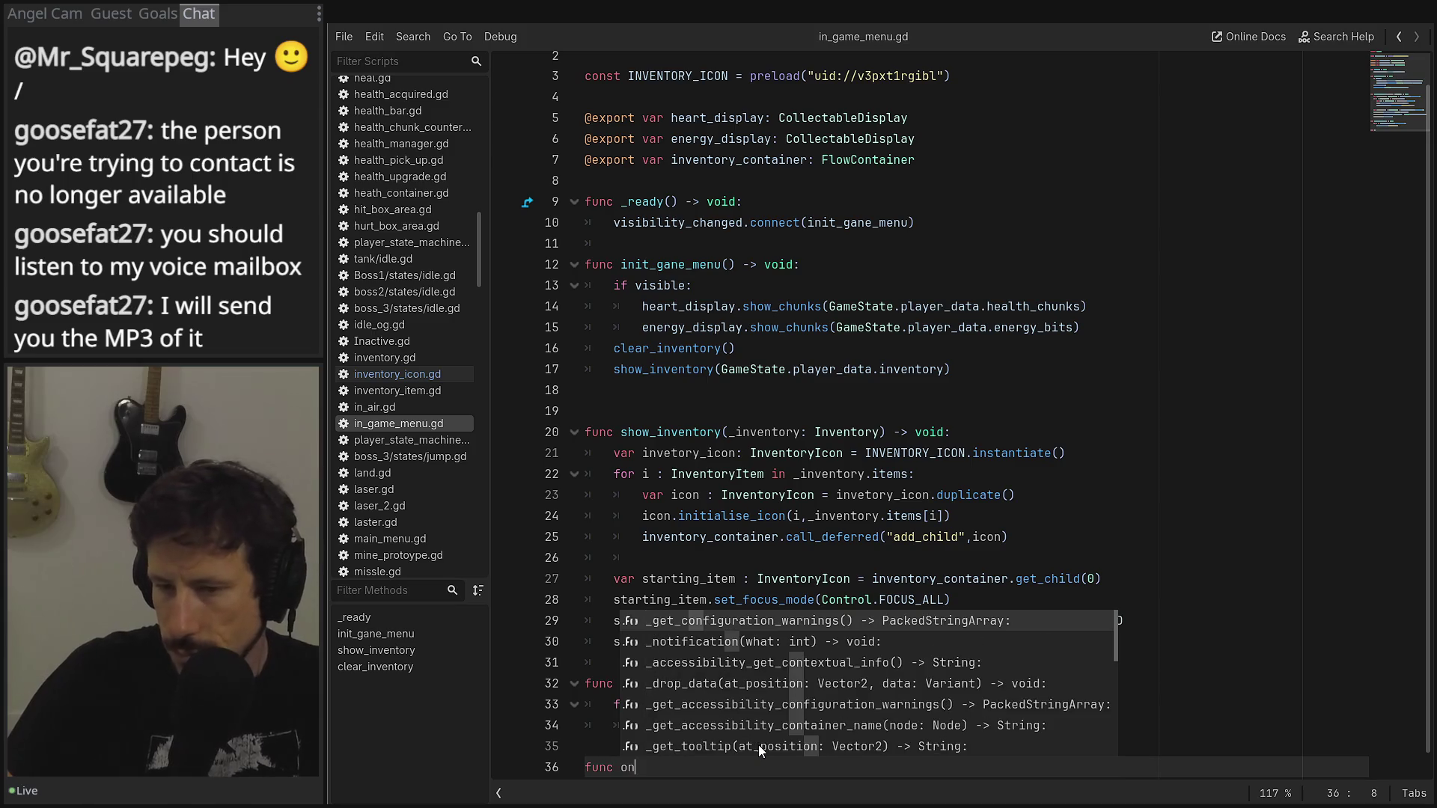
text(_f)
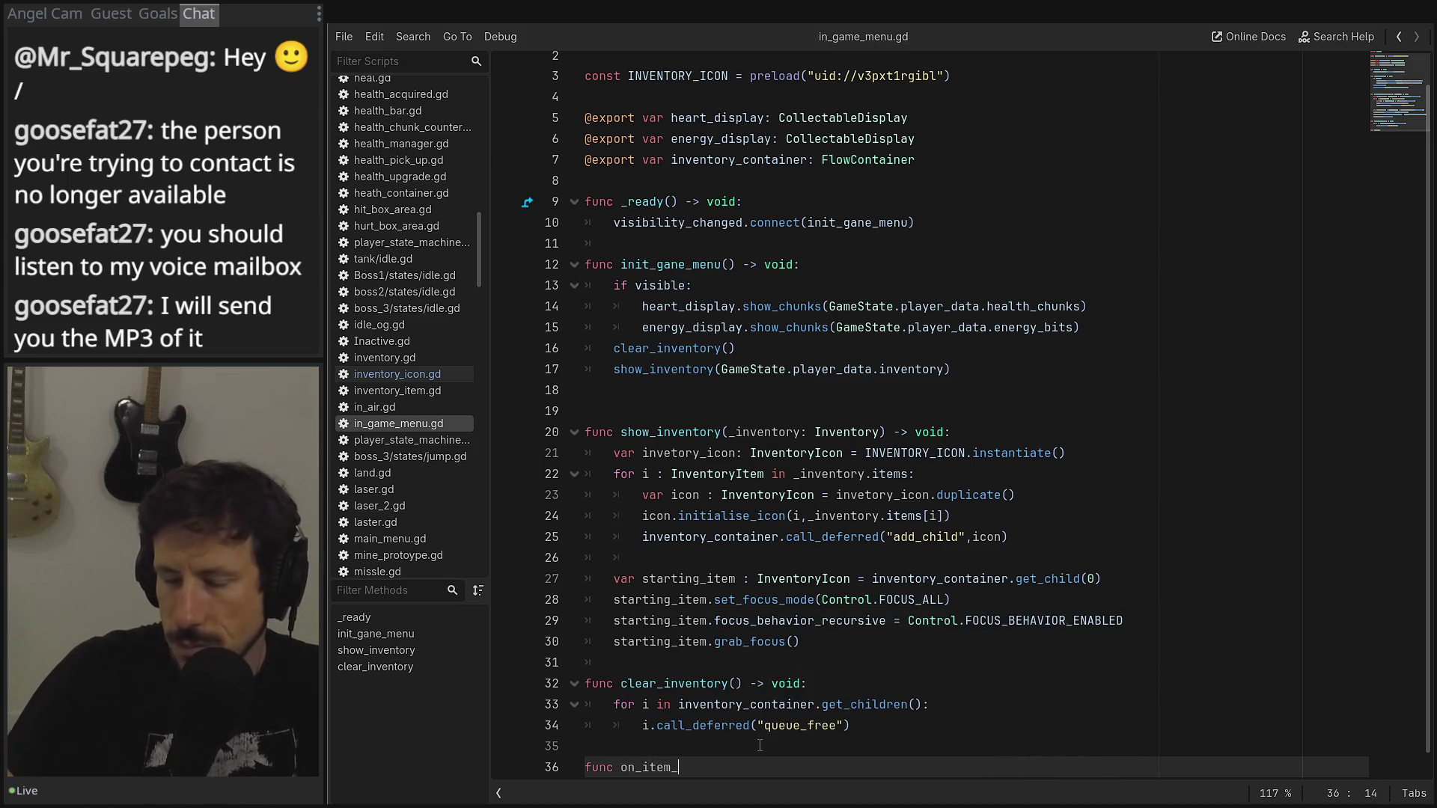
text(ocus)
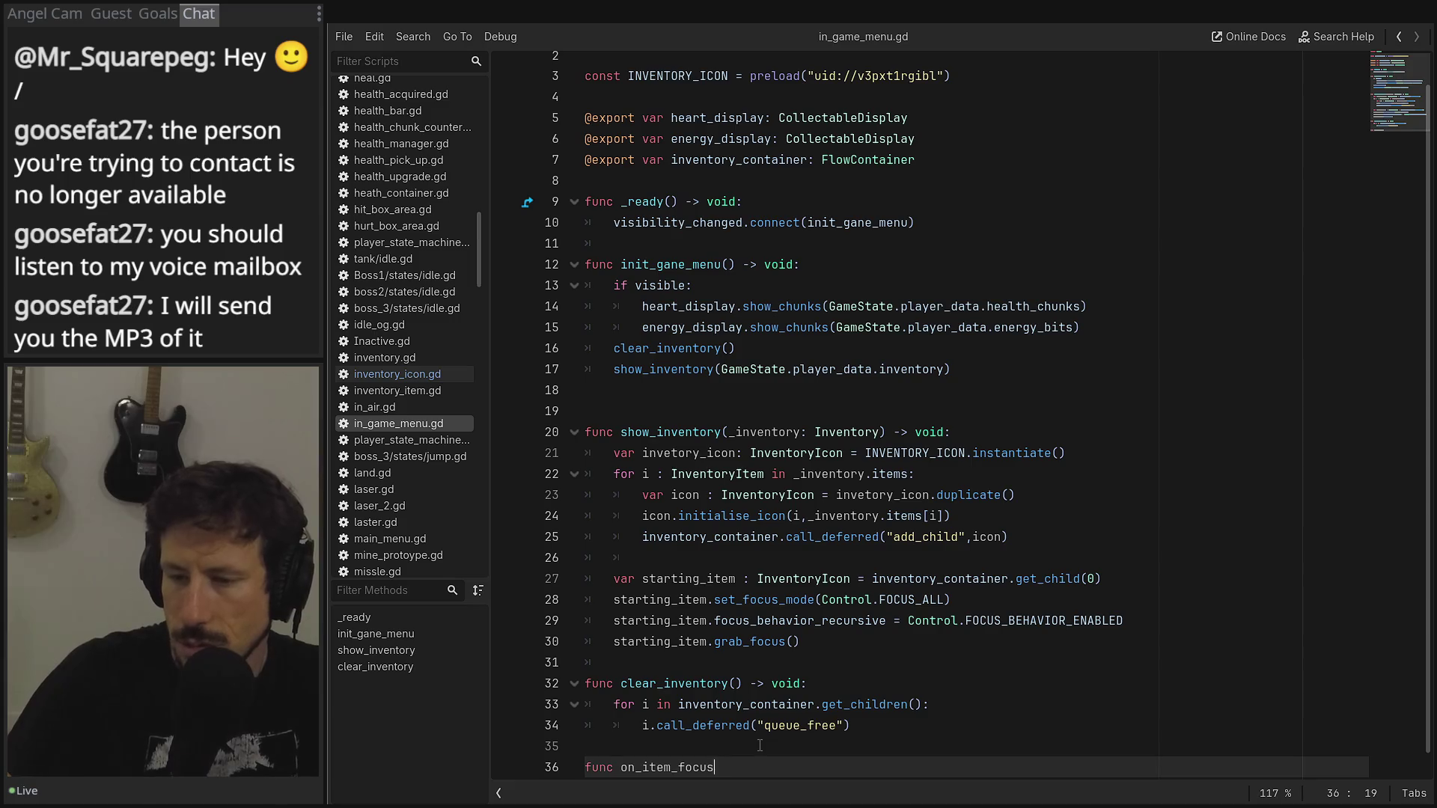
text(()
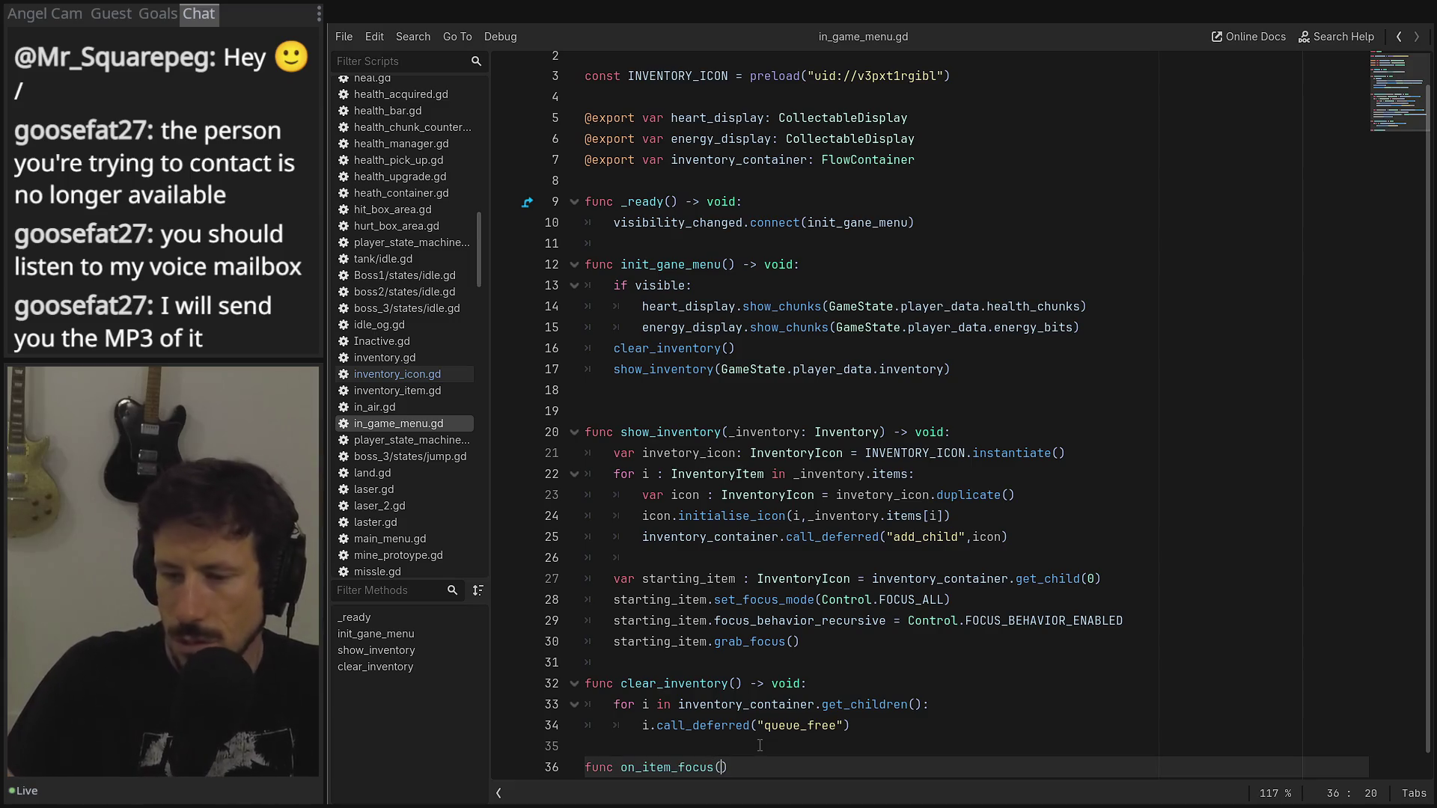
text(ite,)
key(BackSpace)
text(m: iv)
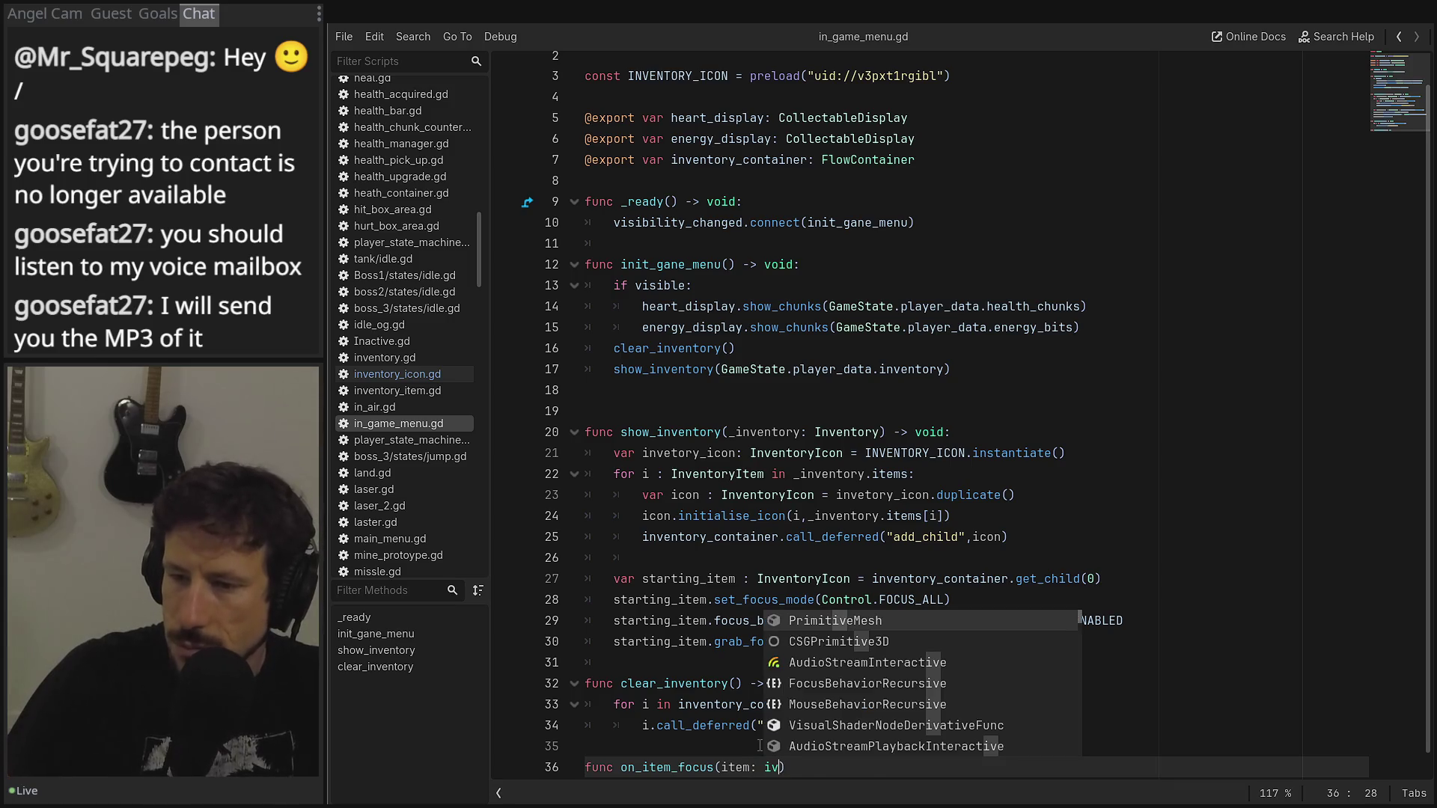
key(BackSpace)
text(nve)
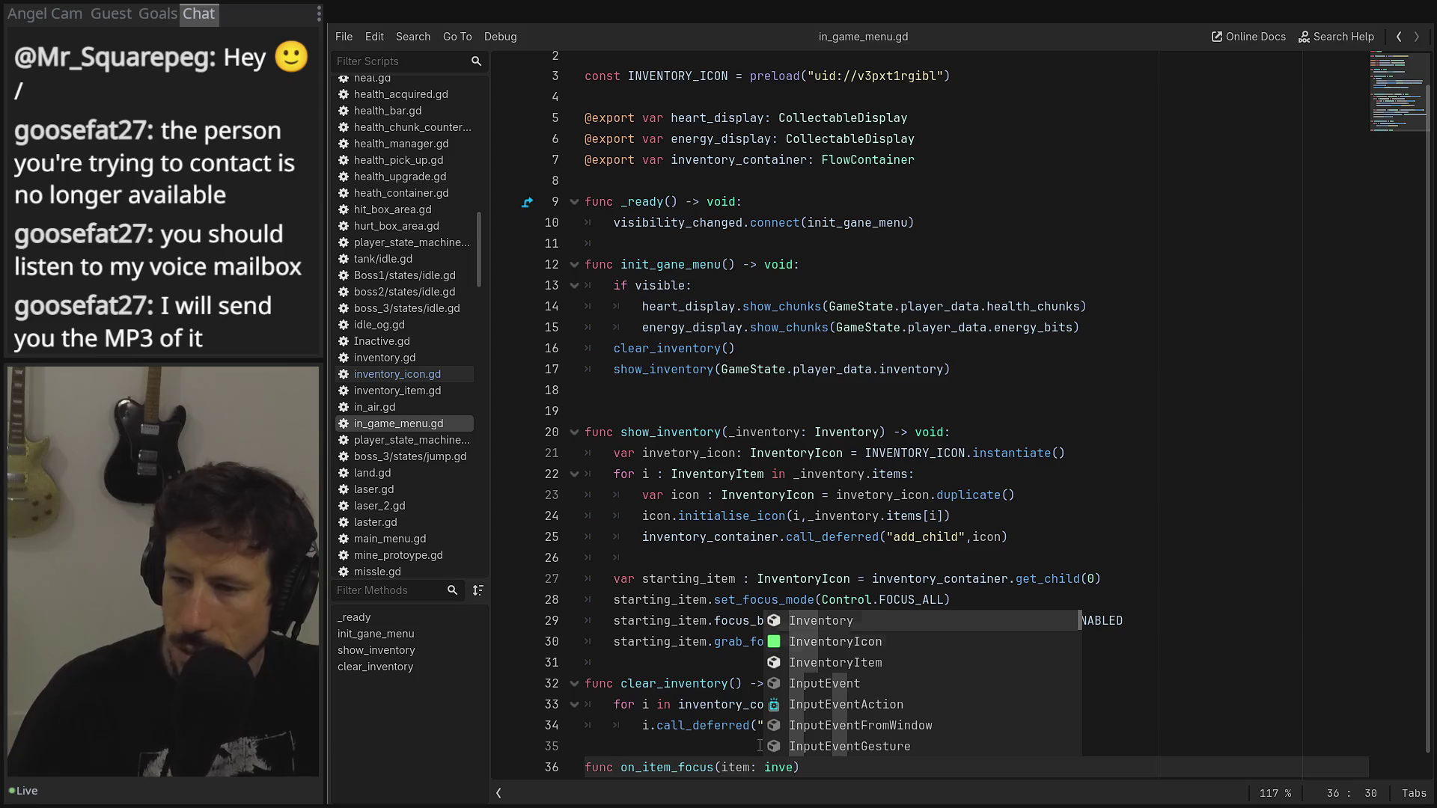
key(Down)
key(Down)
key(Return)
text(-> void:)
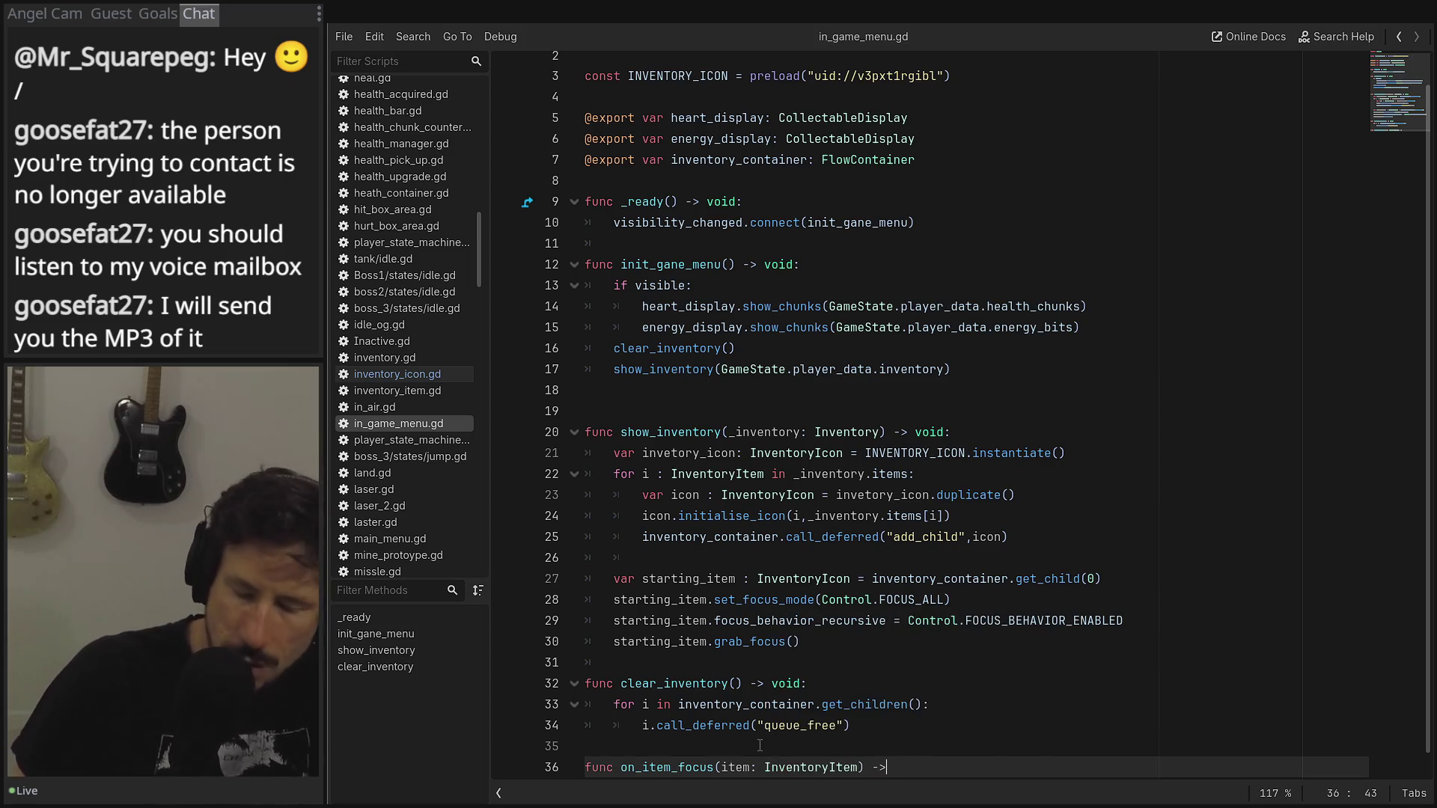
key(Return)
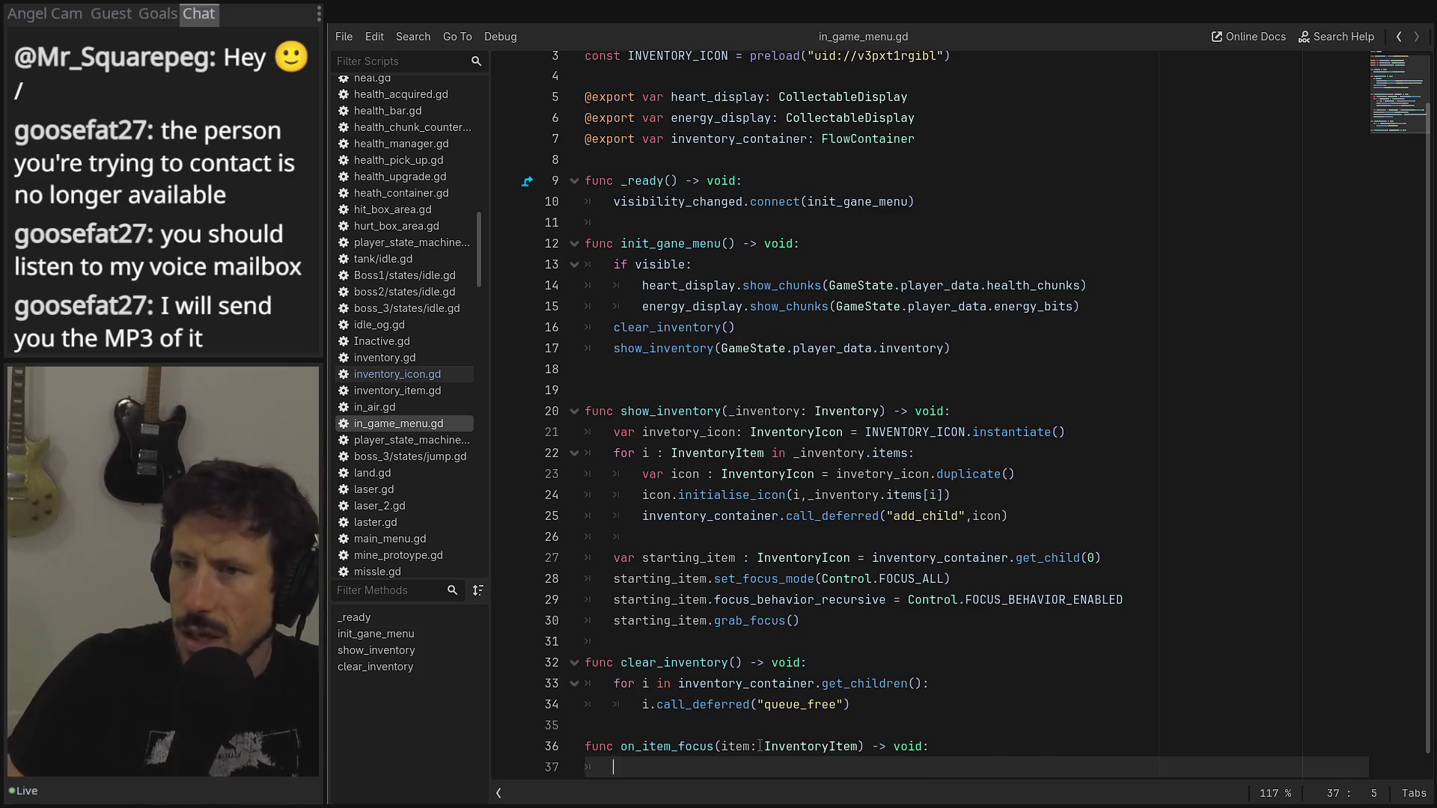
scroll(823, 449, up, 3)
click(937, 192)
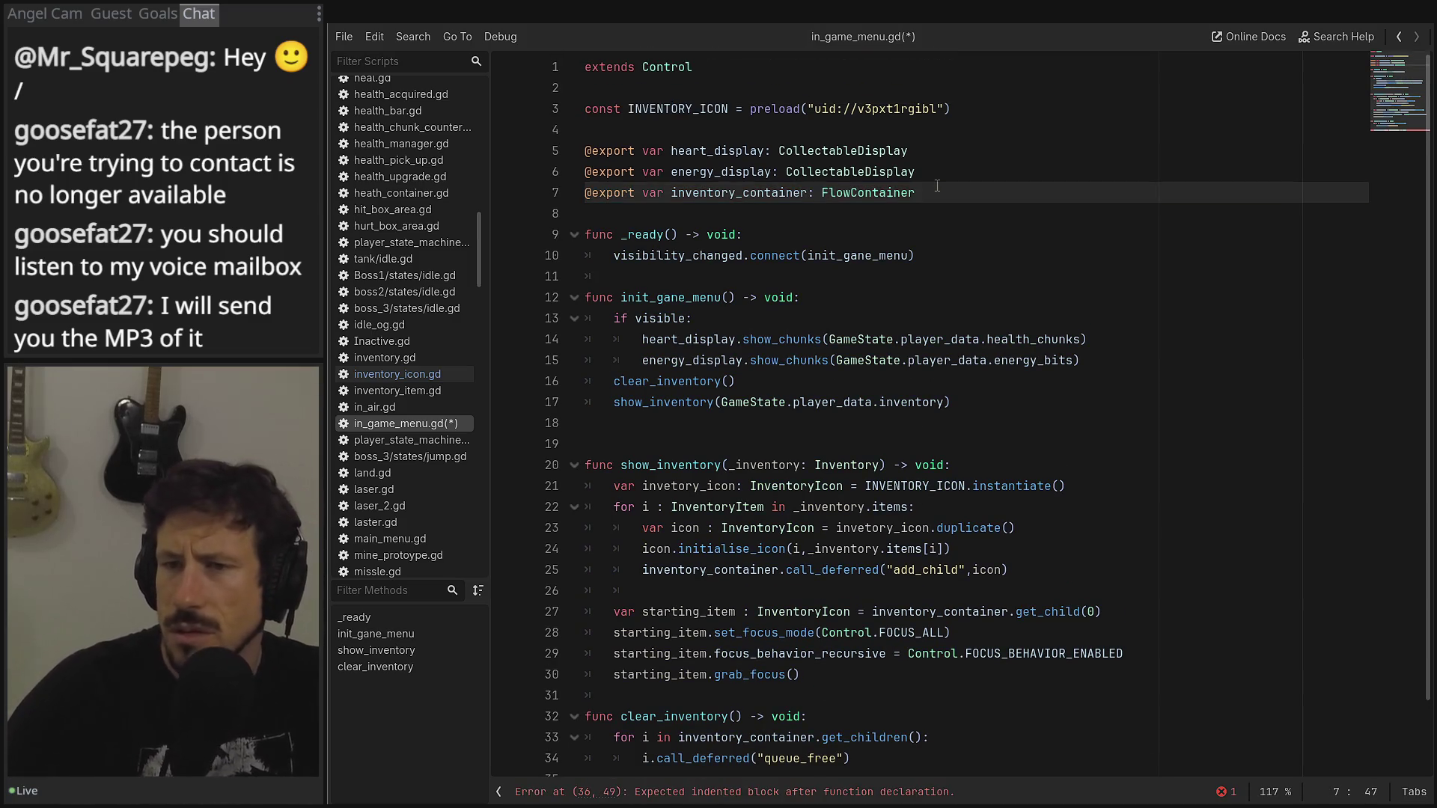
key(Return)
text(@)
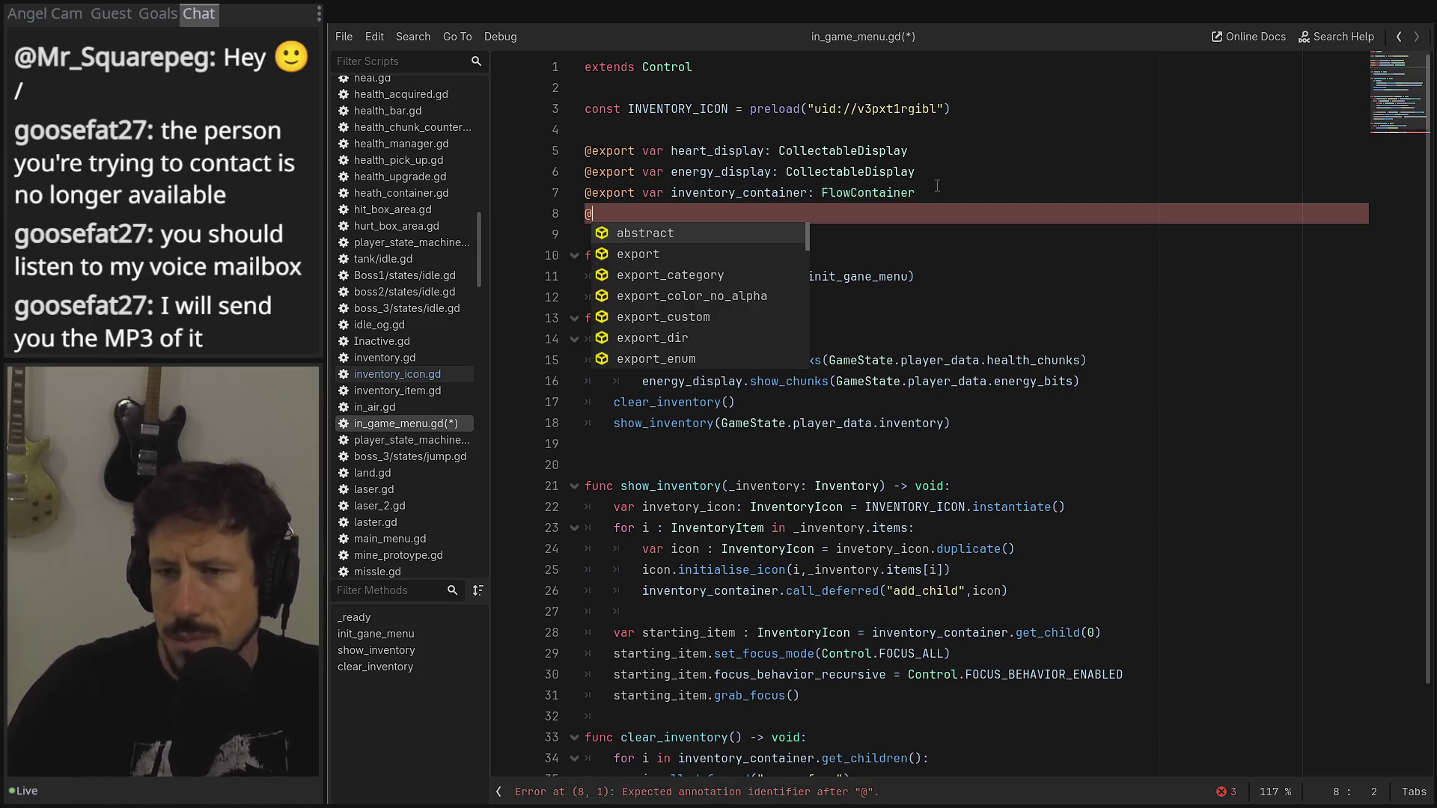
text(export var )
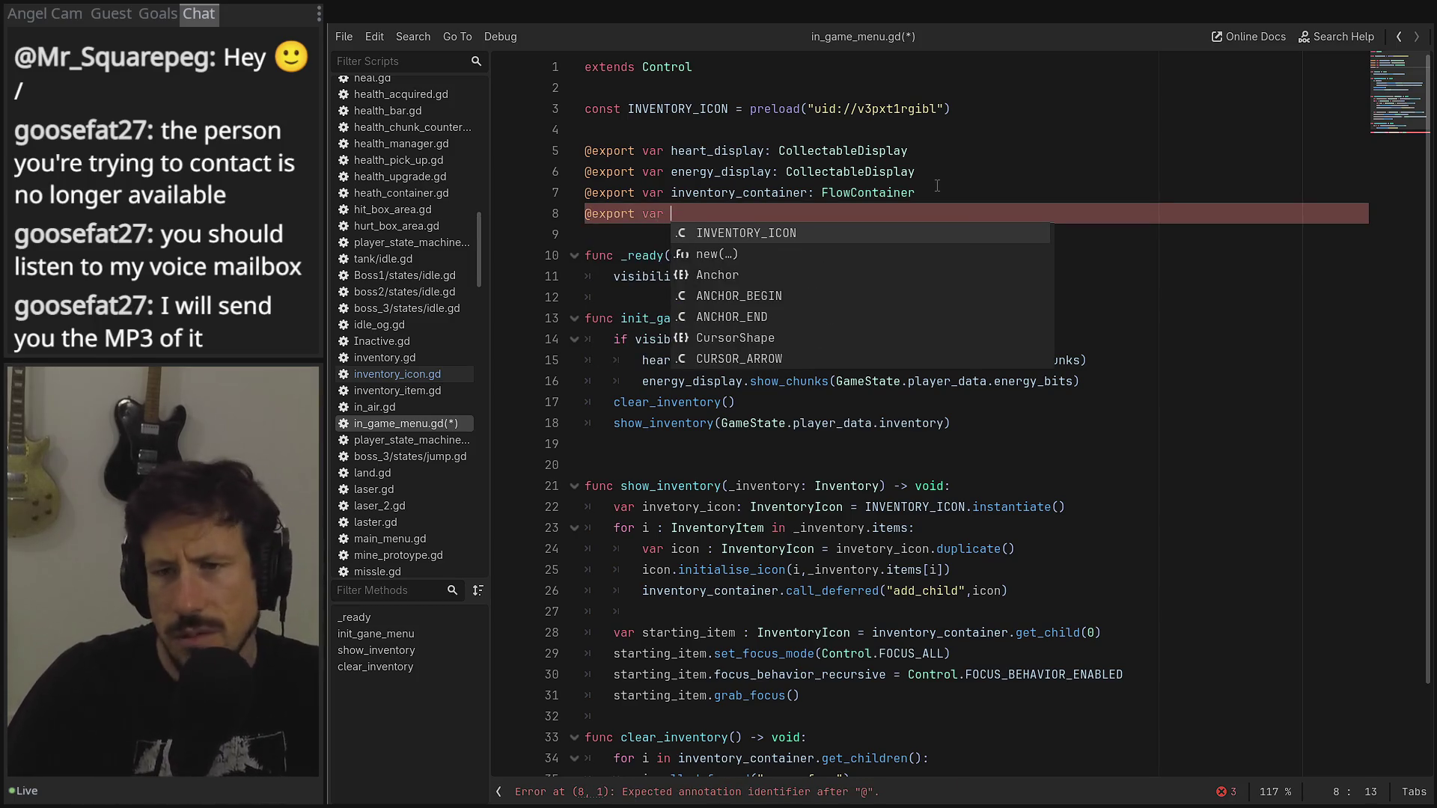
text(l)
text(de)
text(scription)
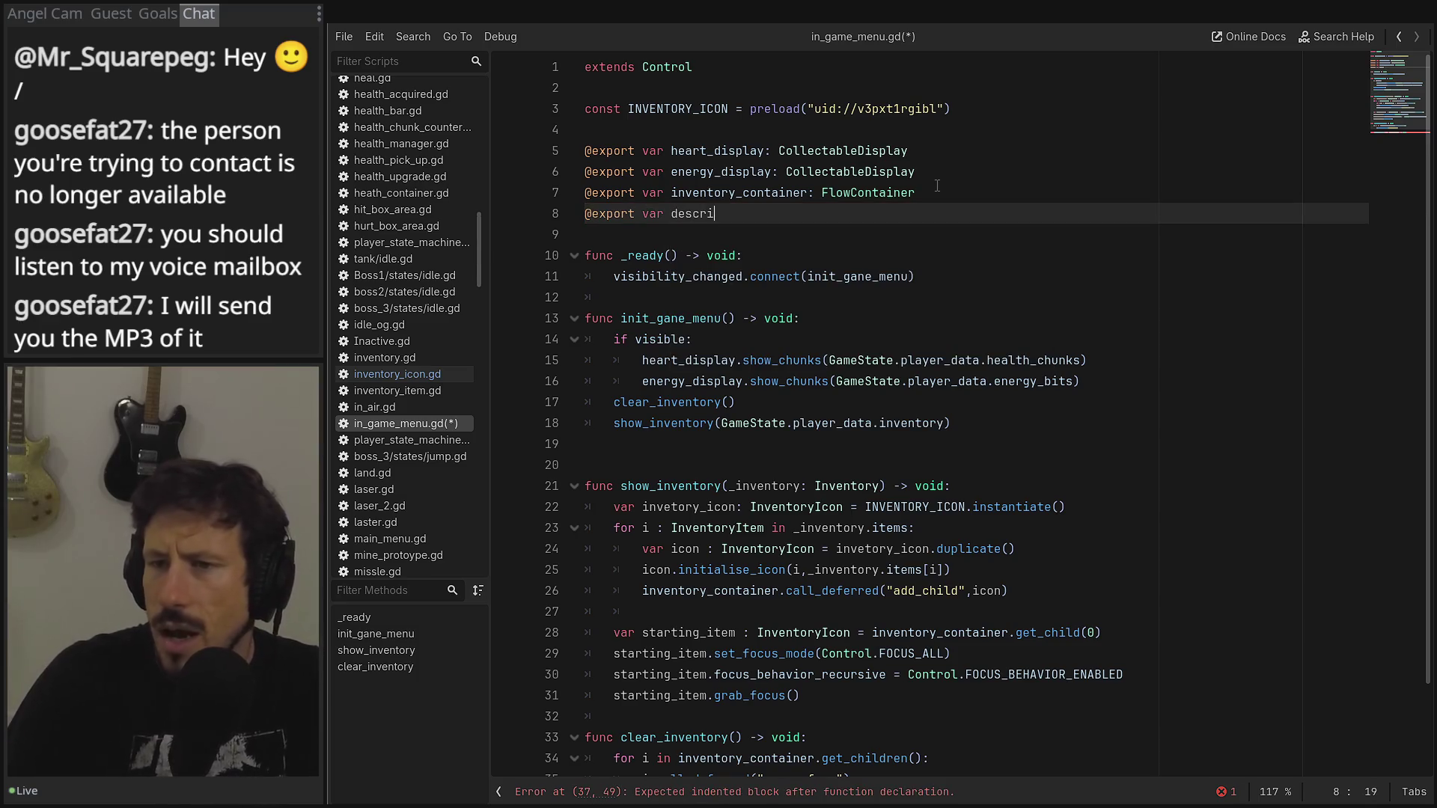
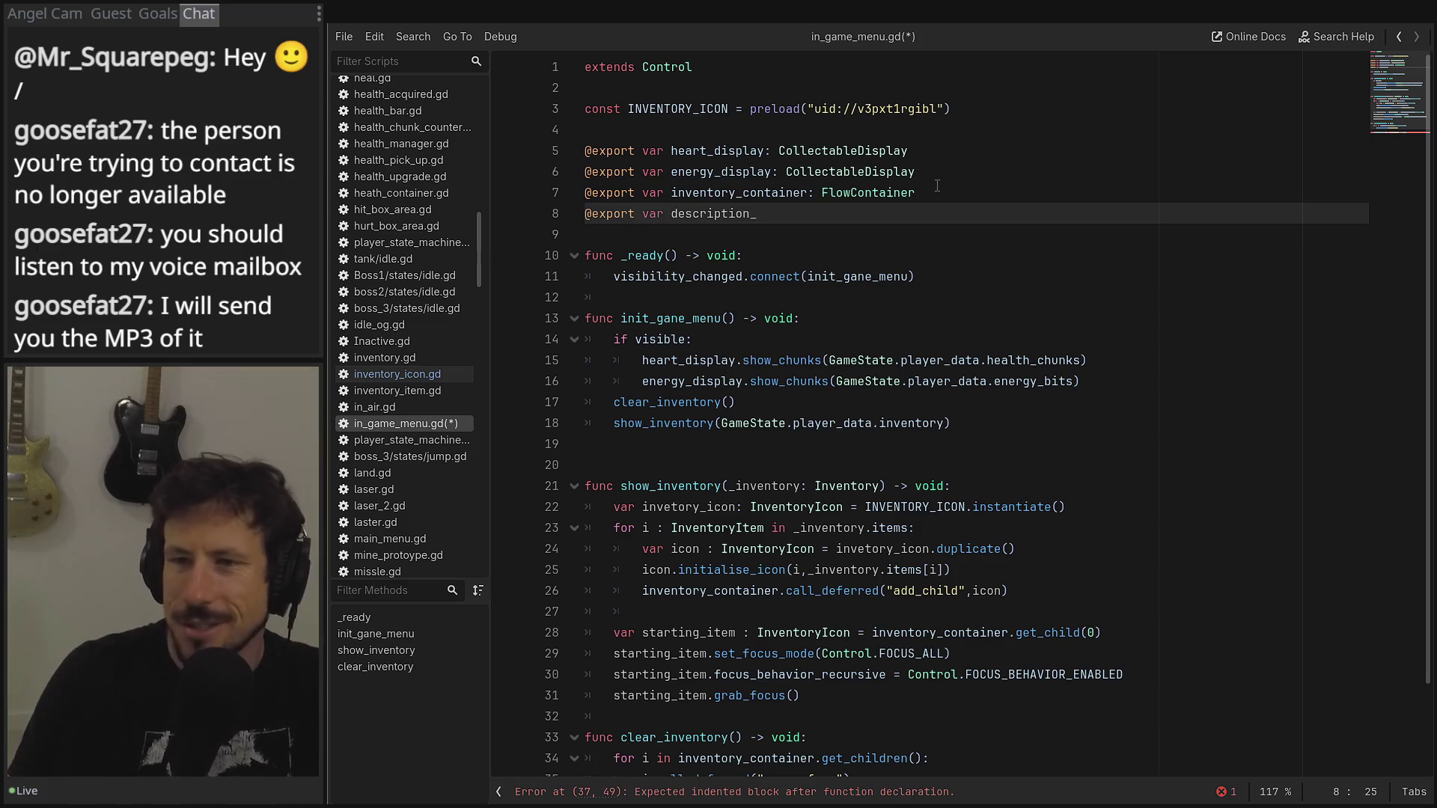
text(label: )
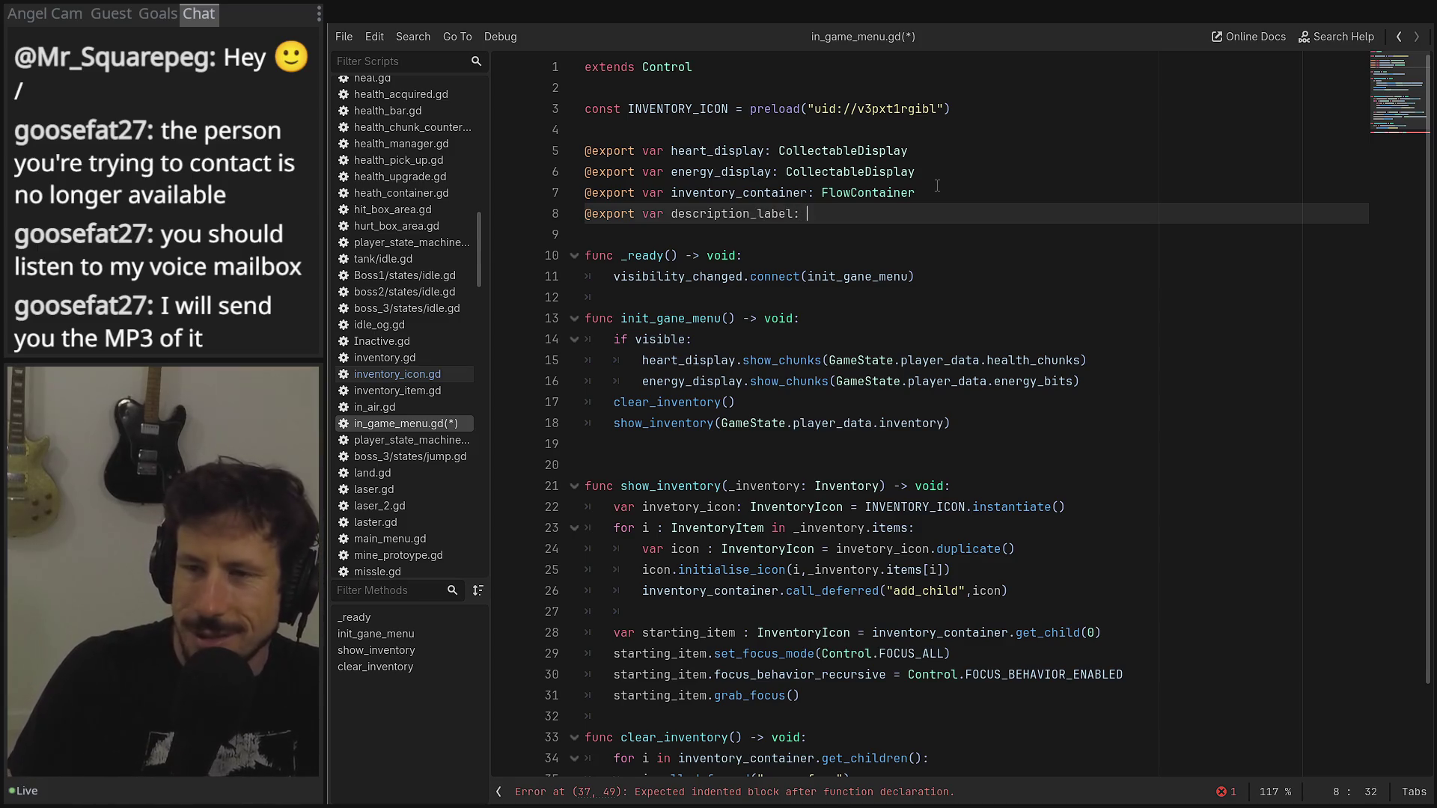
text(Lab)
key(Return)
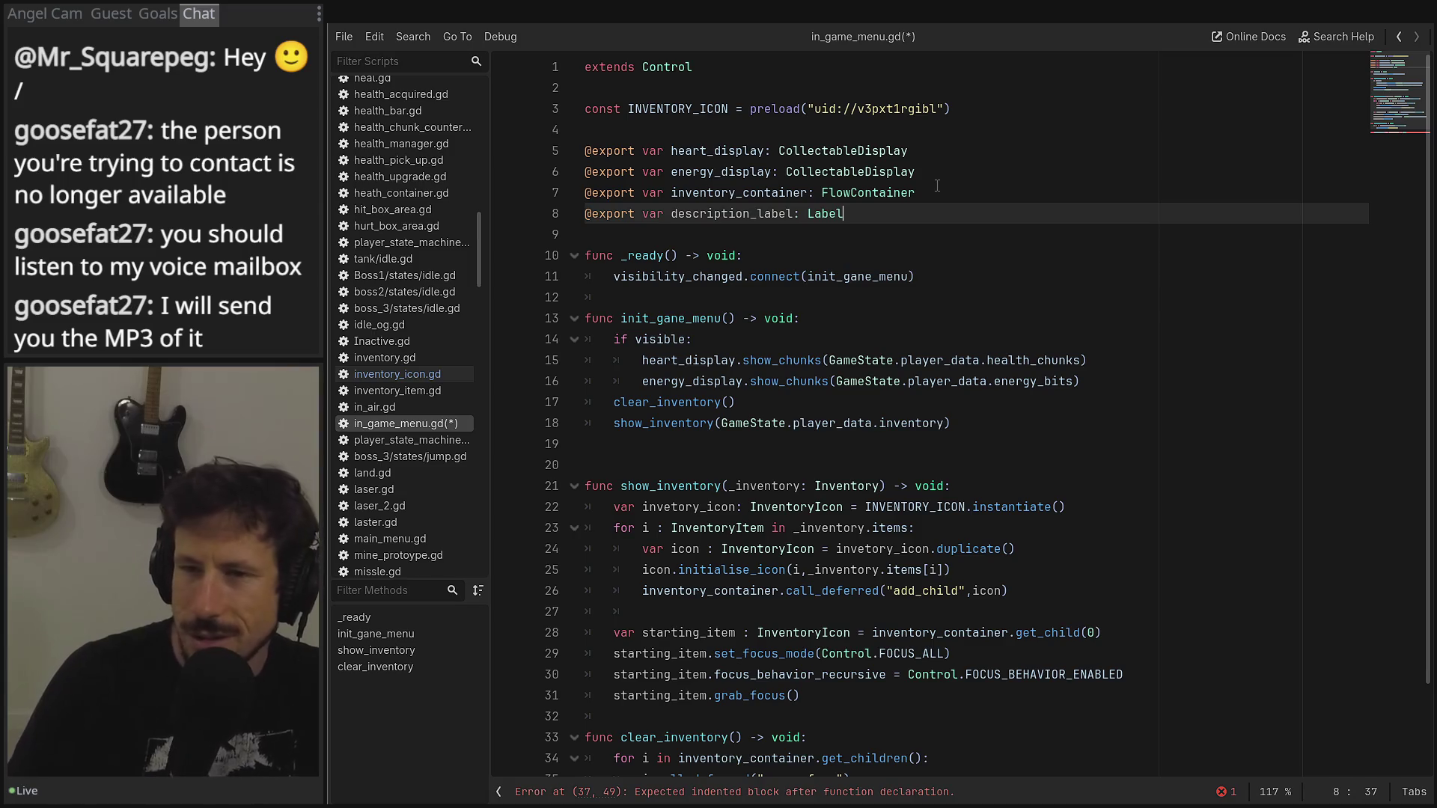
key(ctrl+s)
- Remove the script's trailing empty line and switch to the in_game_menu scene in the 2D editor
double_click(731, 213)
scroll(745, 341, down, 2)
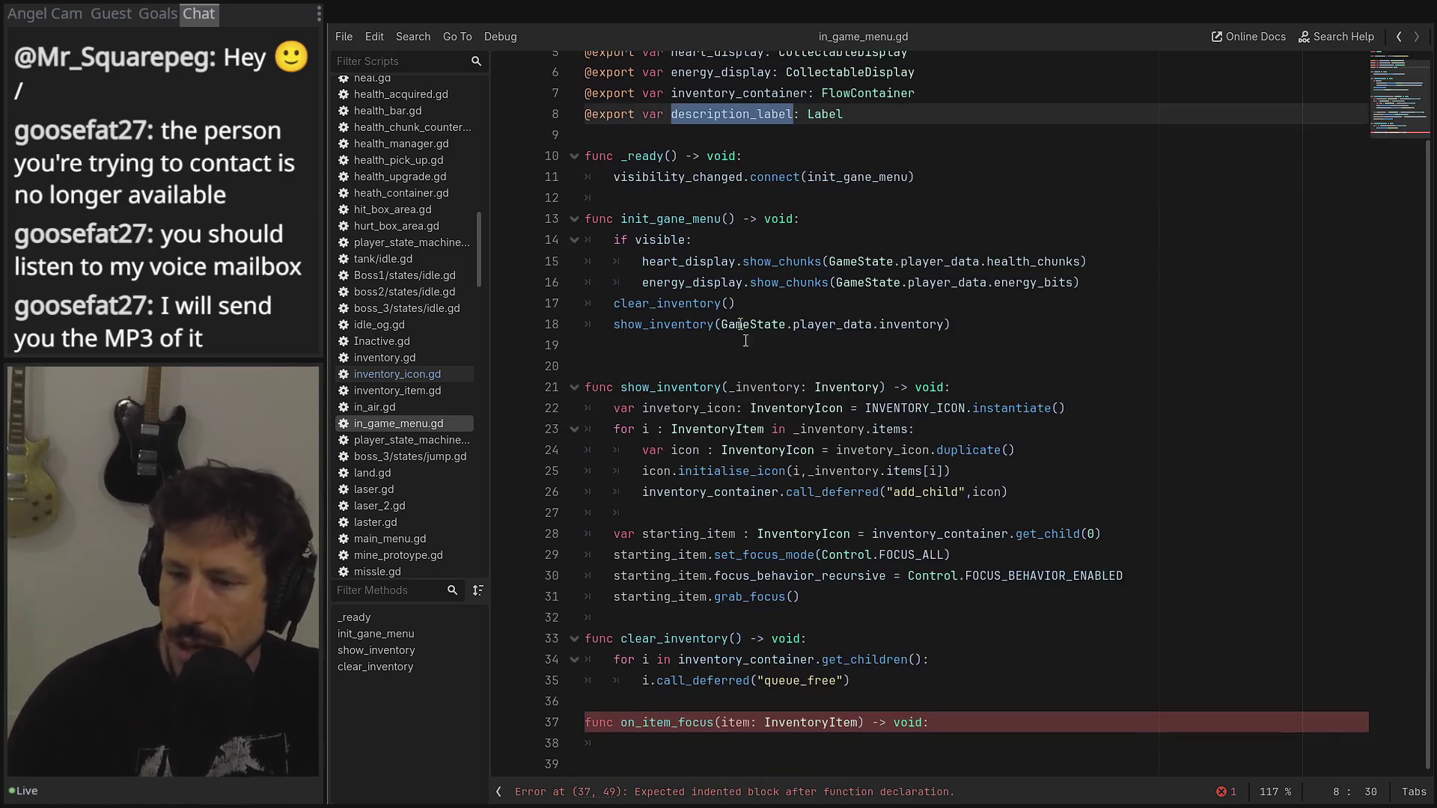
click(662, 756)
key(BackSpace)
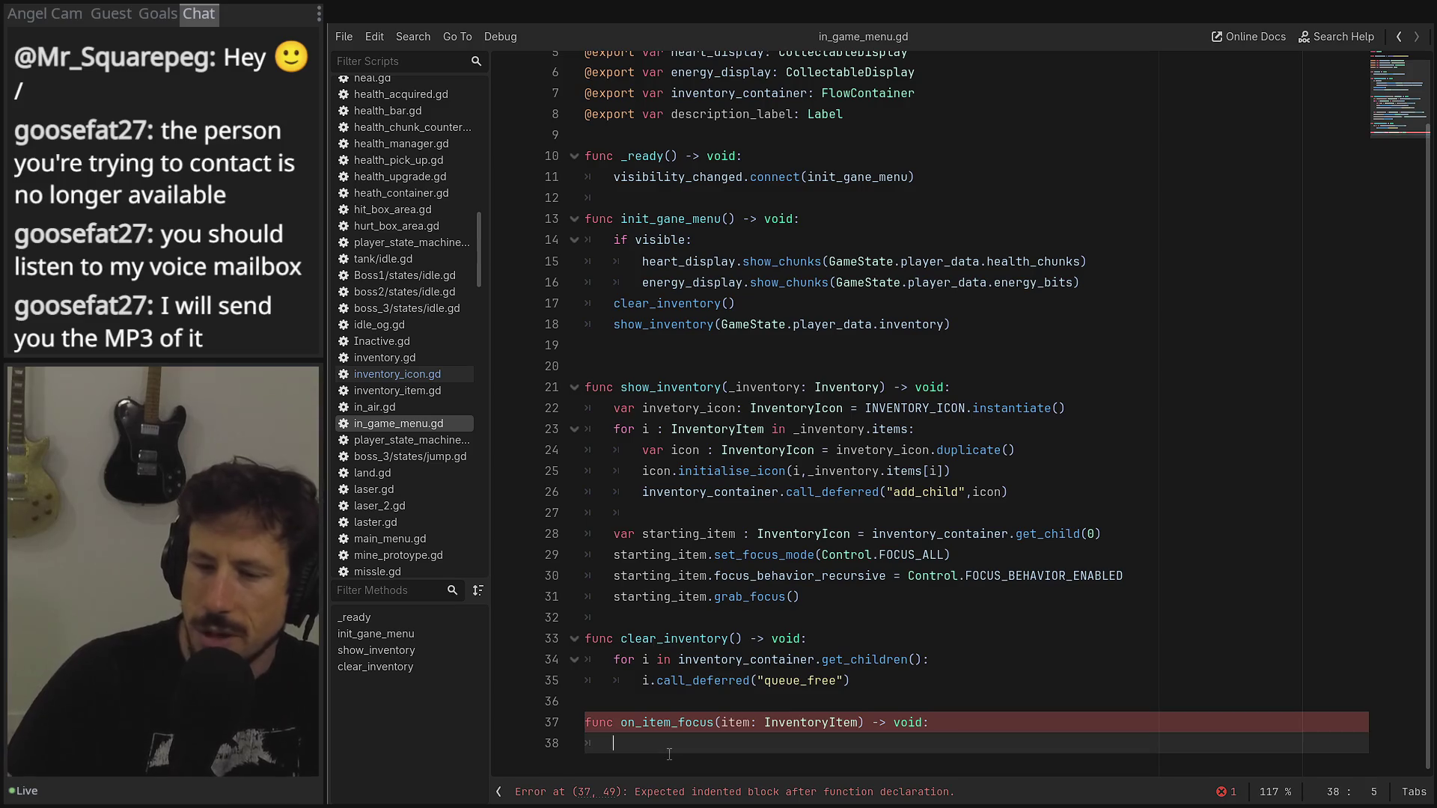
text(av)
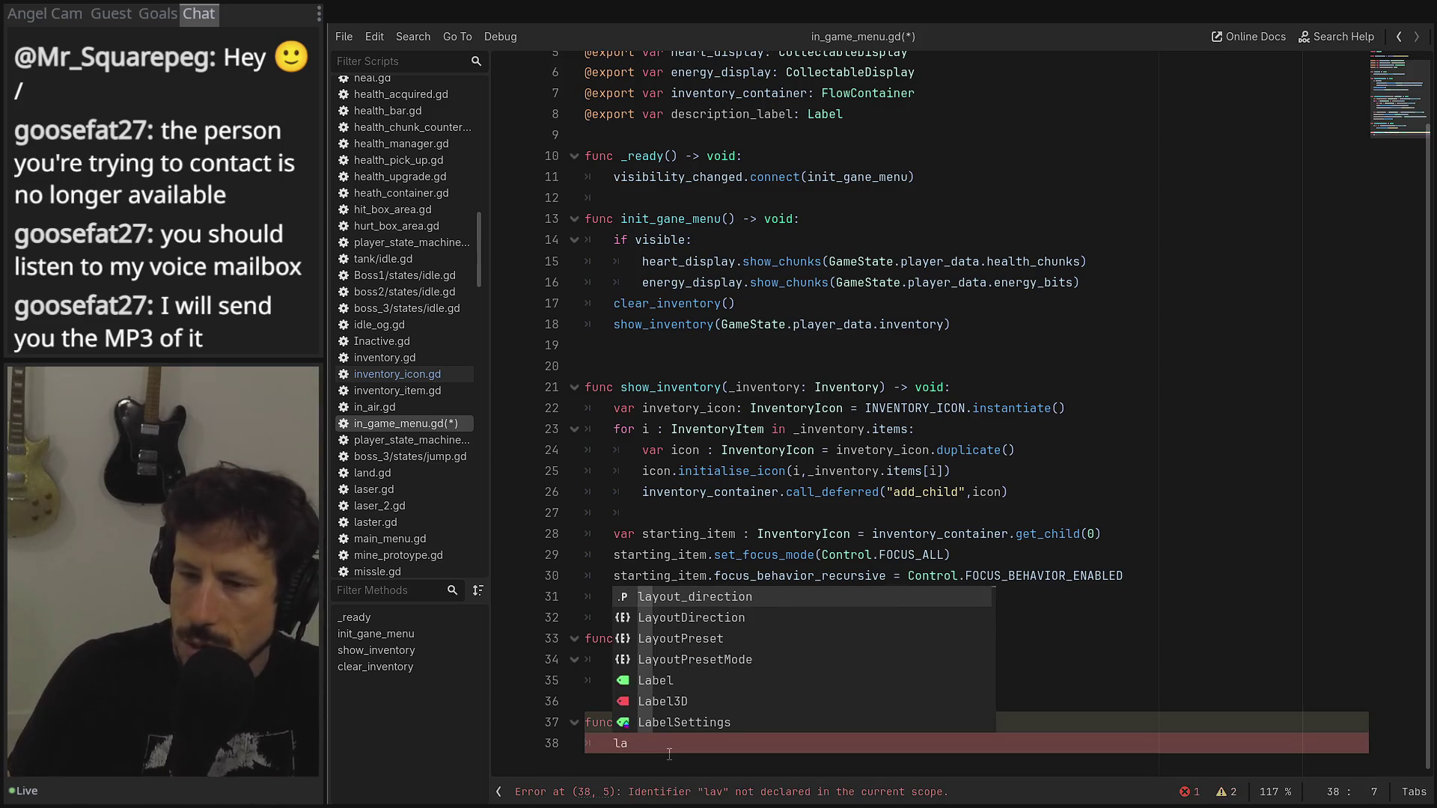
key(BackSpace)
key(BackSpace)
key(BackSpace)
text(d)
key(ctrl+F1)
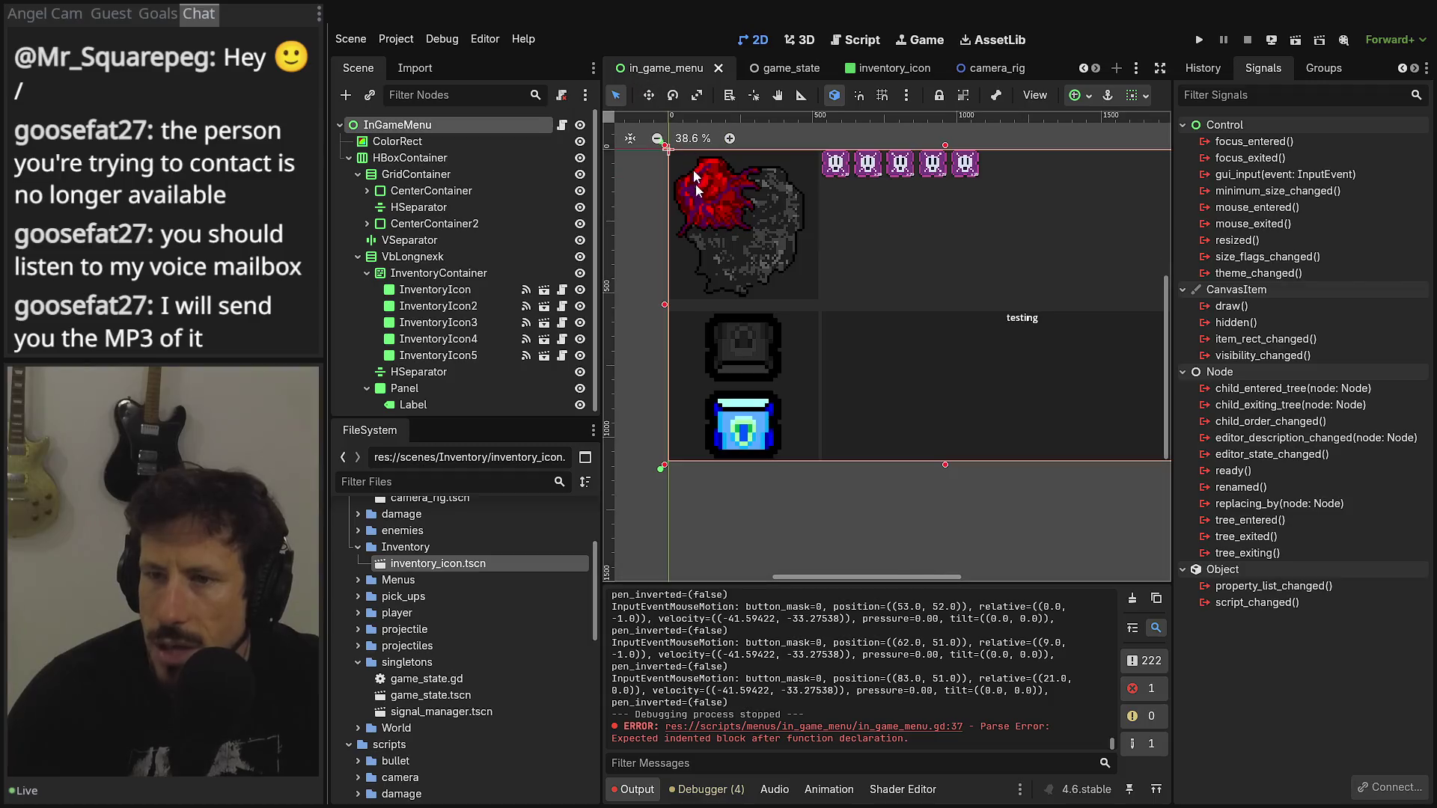
- Duplicate the Label node under Panel and name the copy DisctionLabel
click(413, 405)
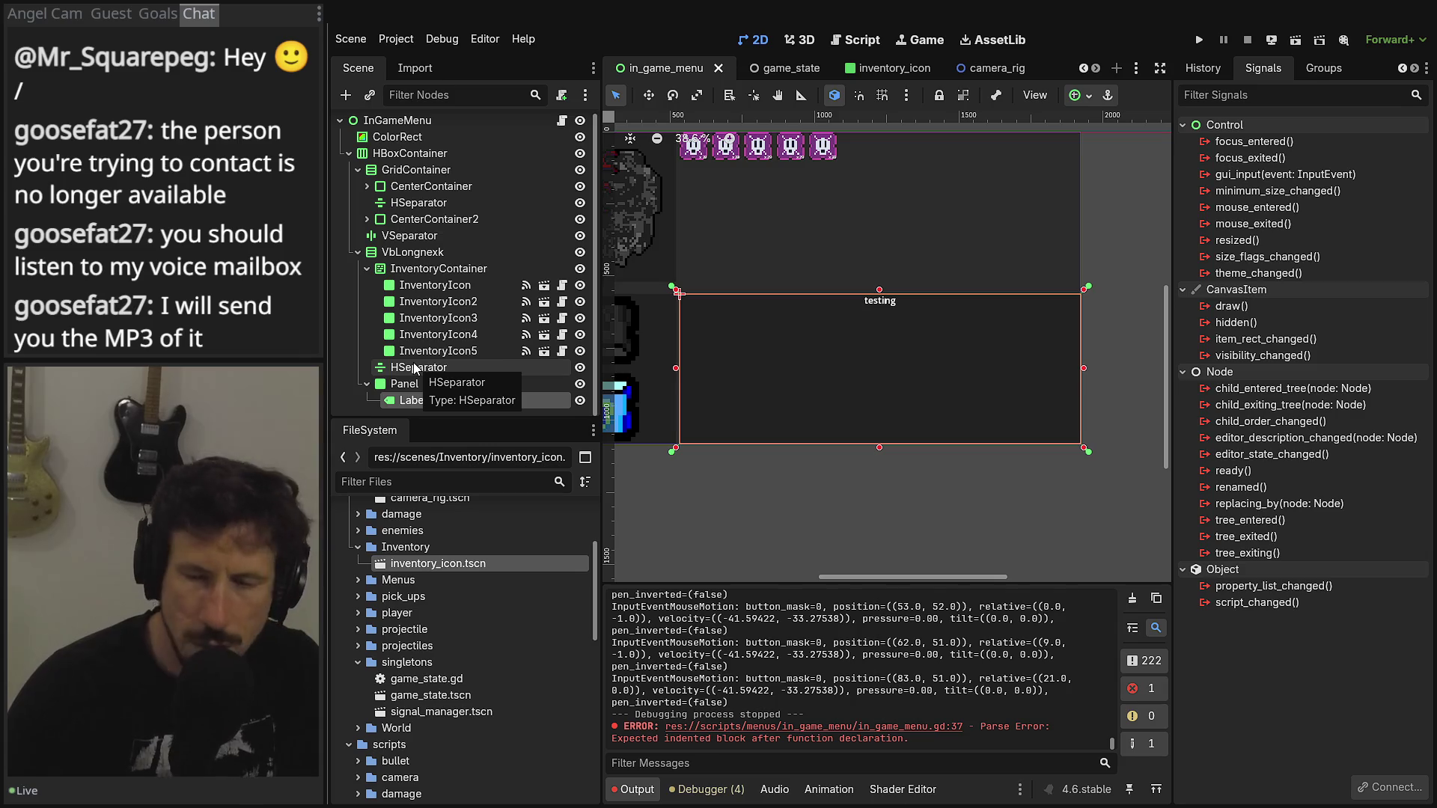
key(ctrl+d)
double_click(415, 401)
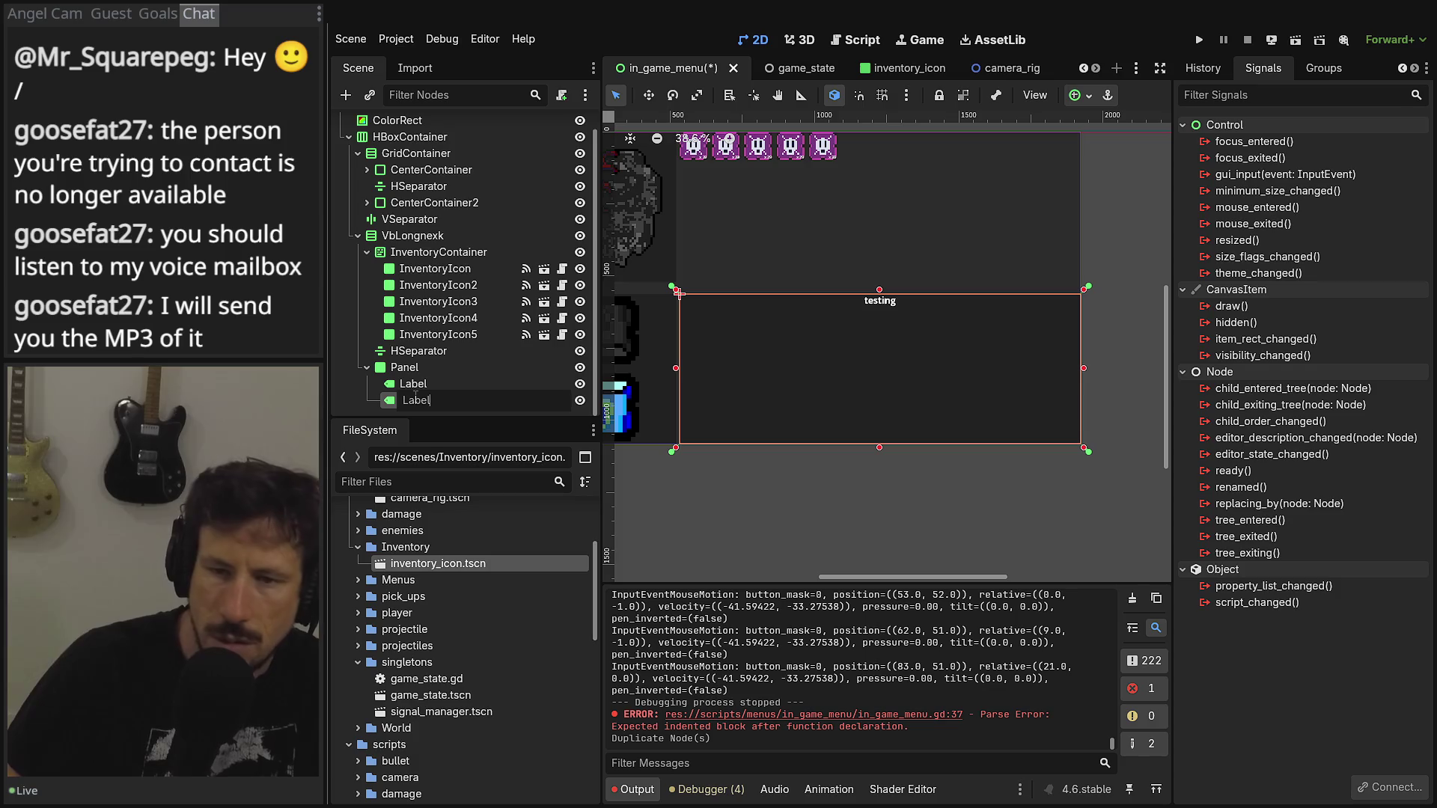
text(Disction)
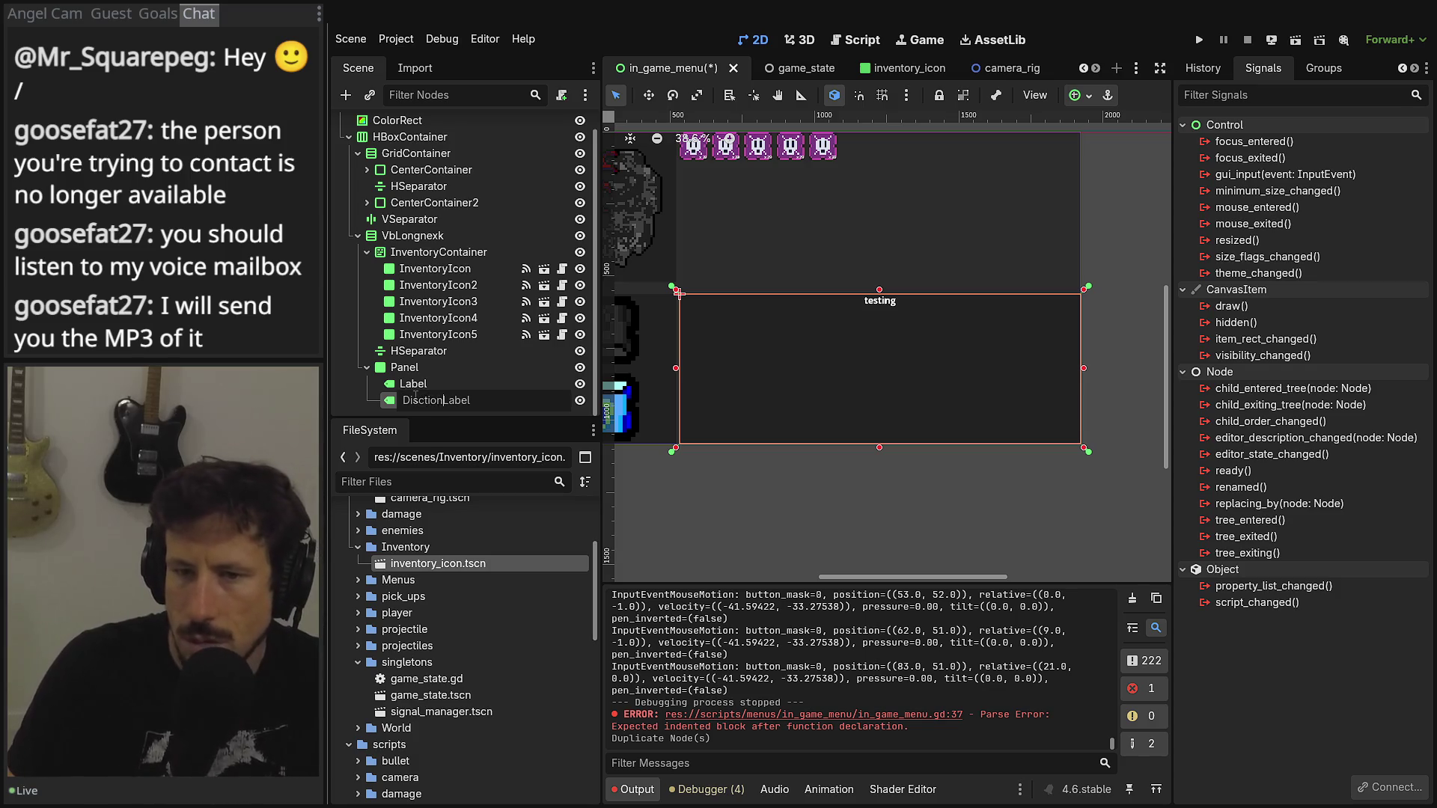
key(Return)
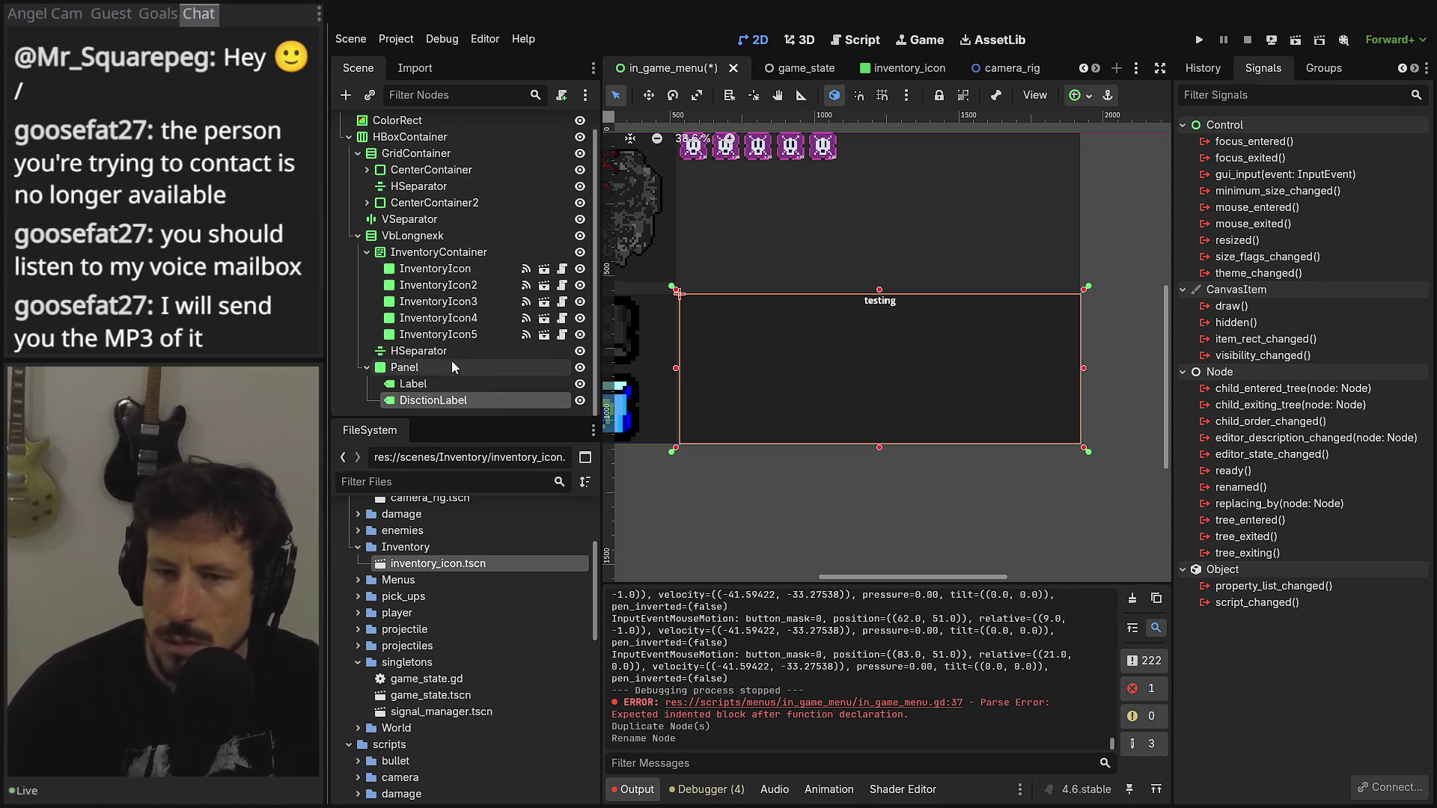
- Add a VBoxContainer child to Panel and move it above Label
click(449, 367)
right_click(447, 367)
key(Escape)
key(ctrl+a)
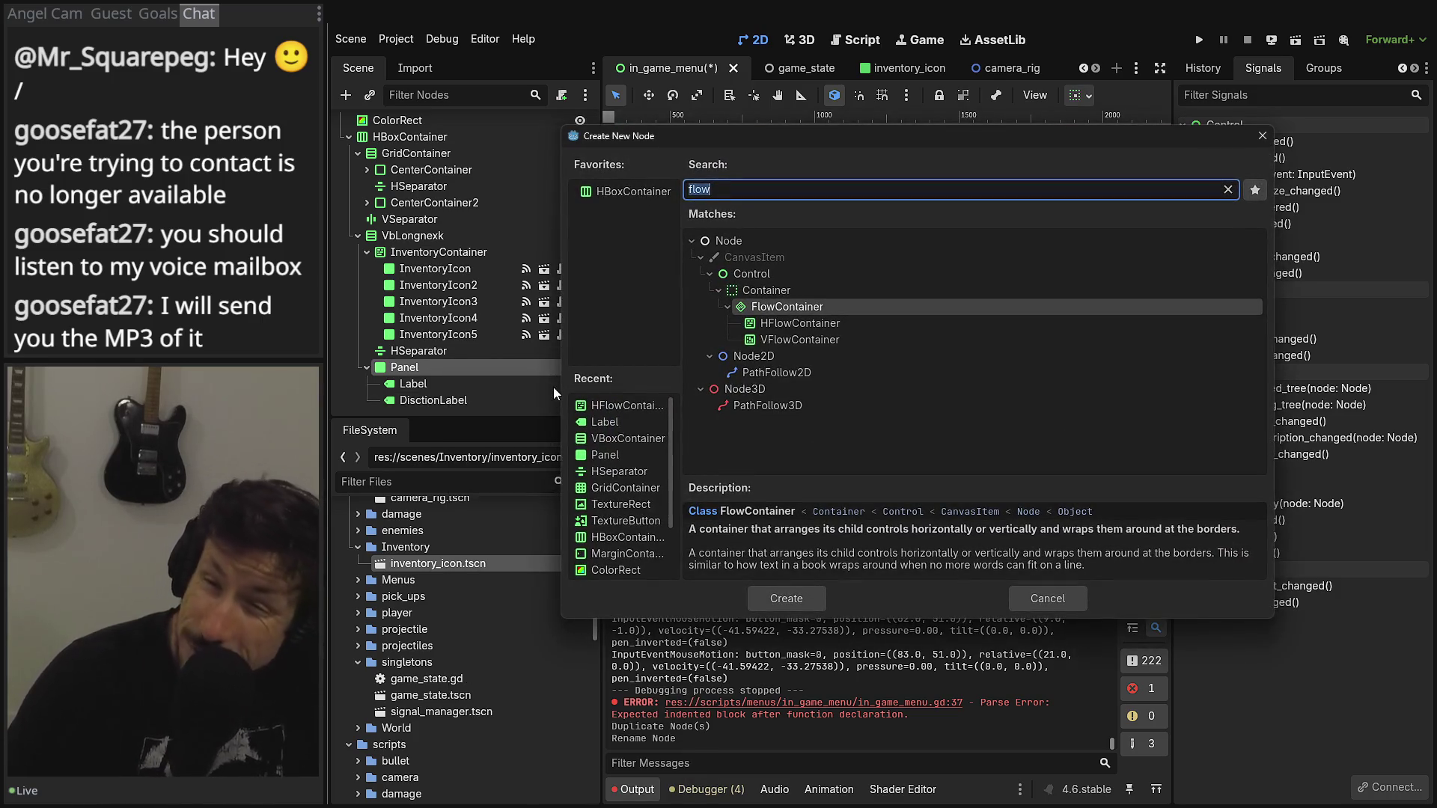
text(vb)
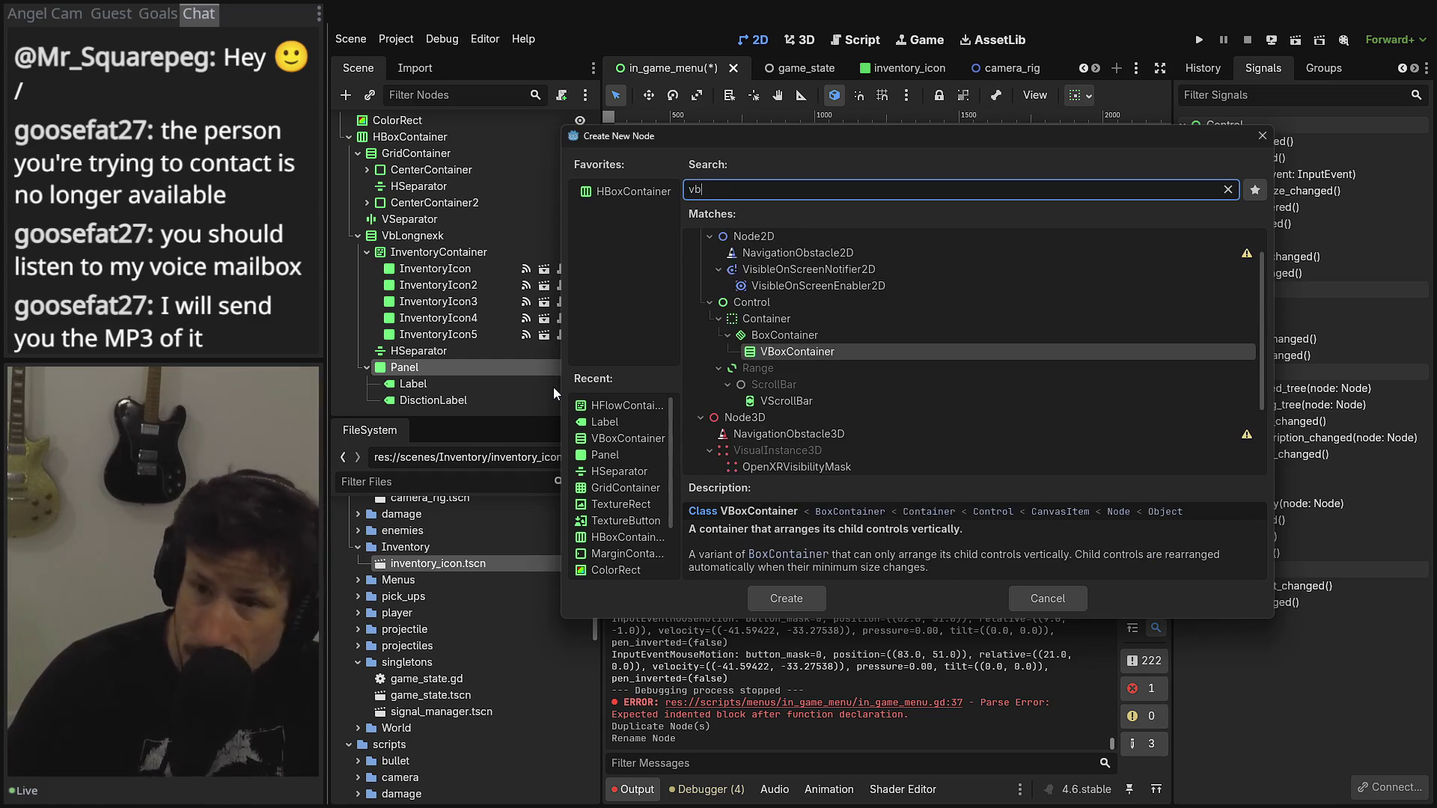
key(Return)
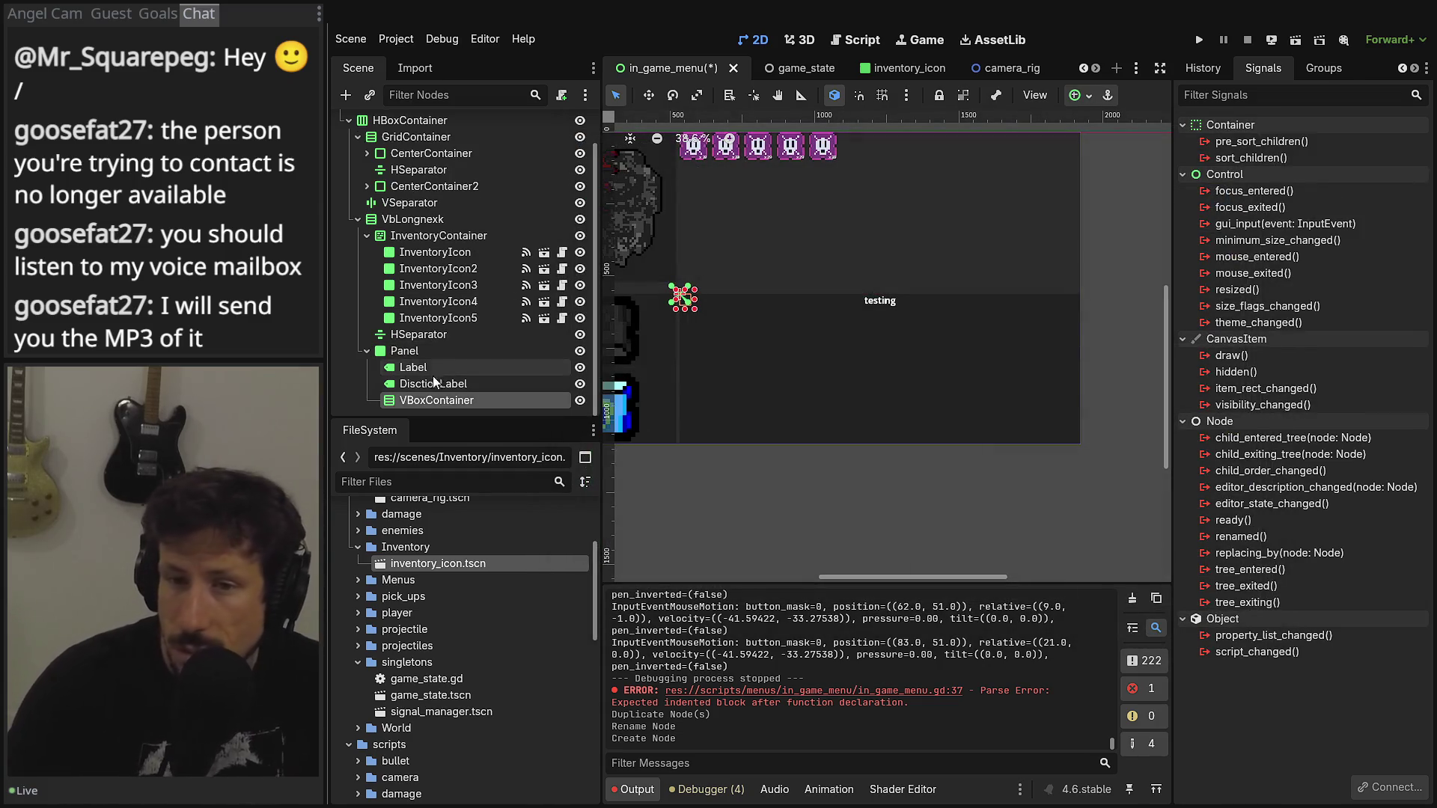
drag(423, 405, 417, 374)
click(420, 371)
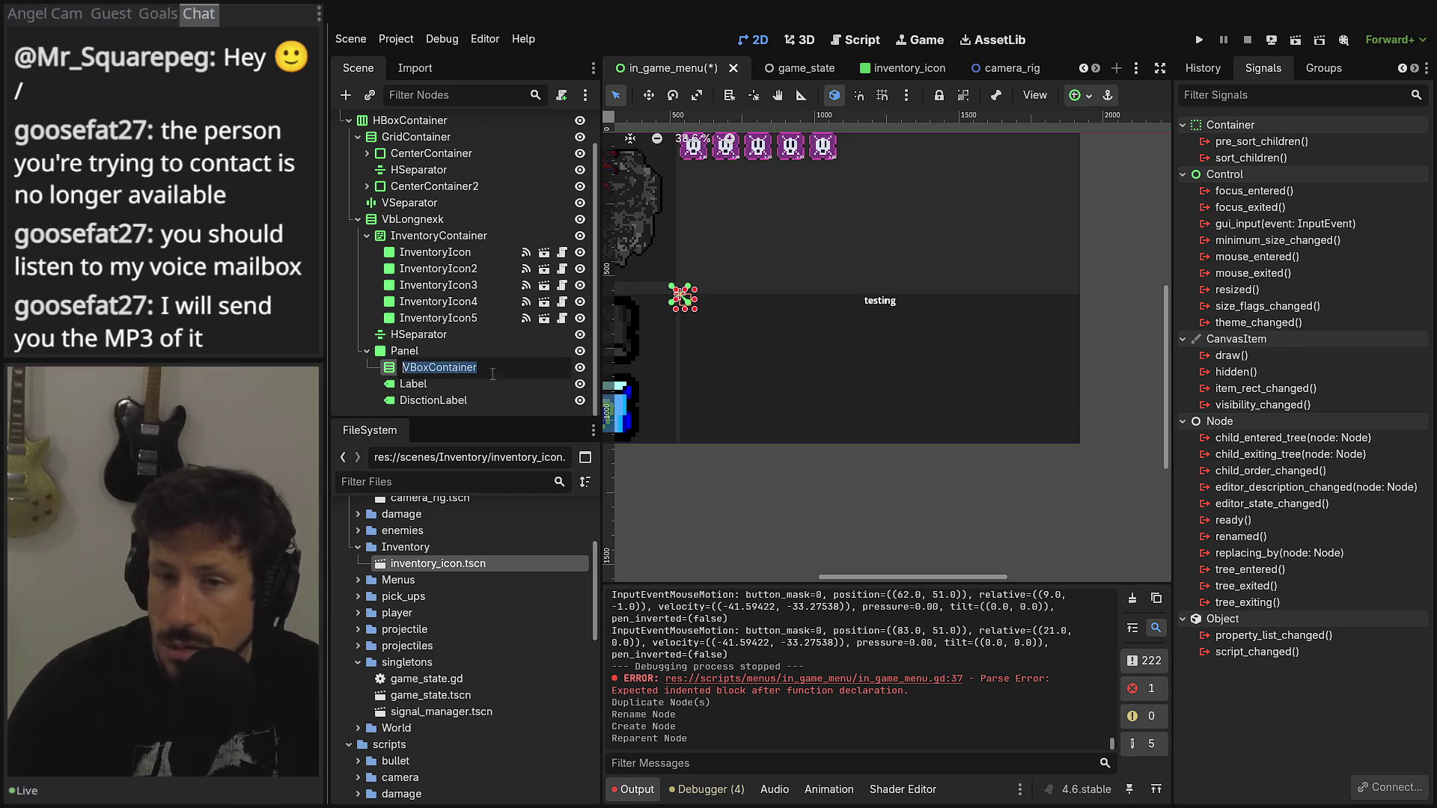
key(Return)
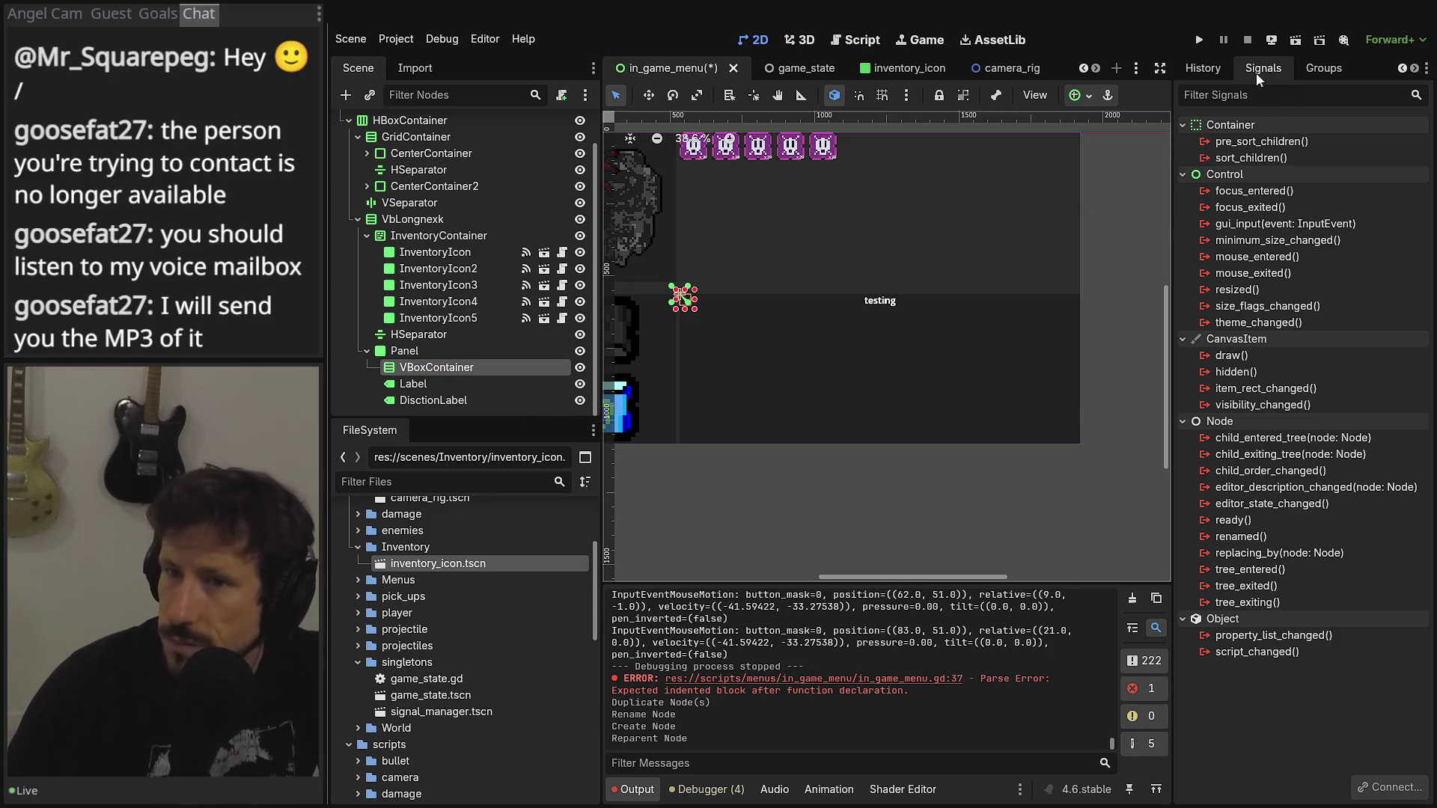
- Check the VBoxContainer's Inspector properties, then change its type to VFlowContainer
click(1220, 75)
click(1237, 74)
click(1323, 68)
click(1402, 68)
click(1208, 68)
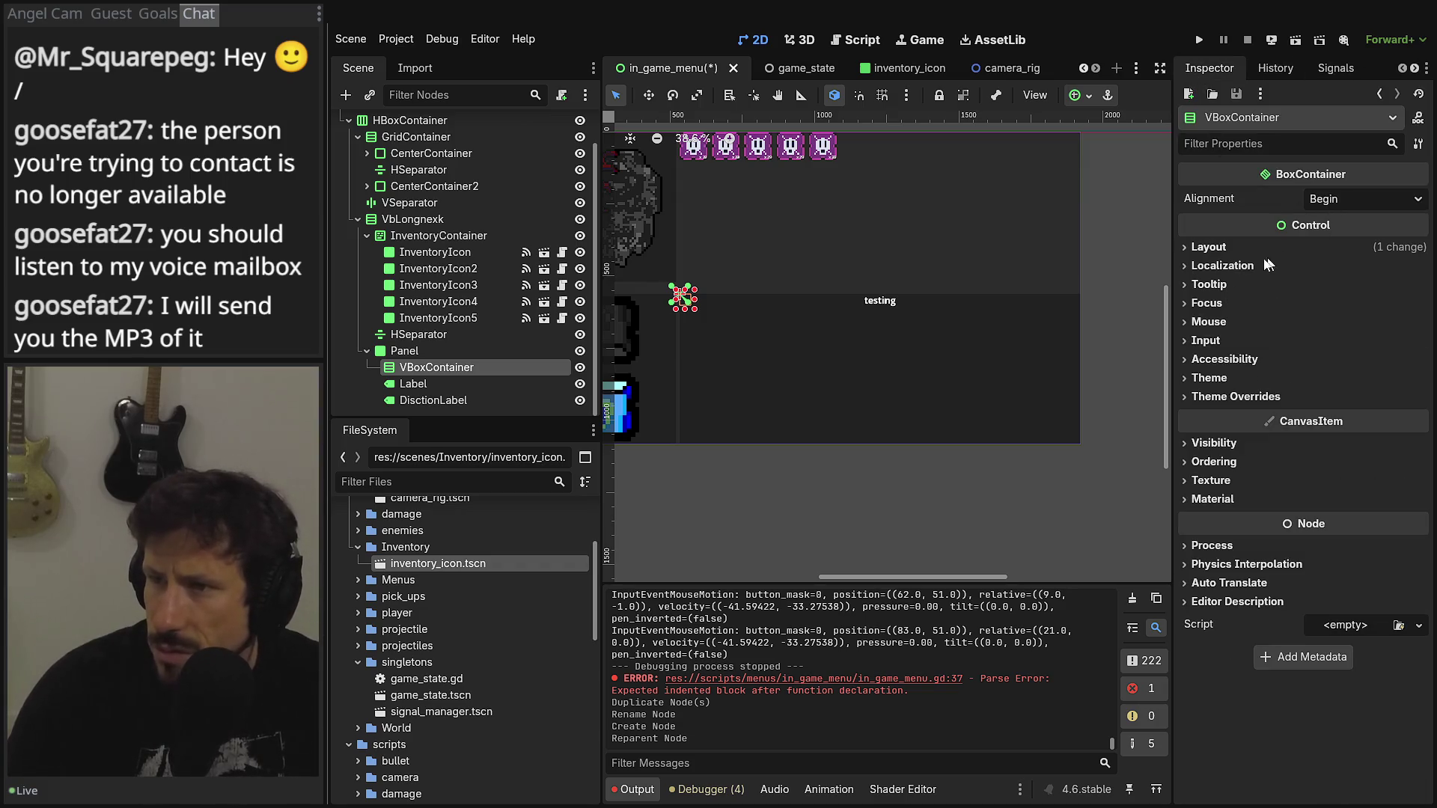
click(1231, 249)
click(1224, 435)
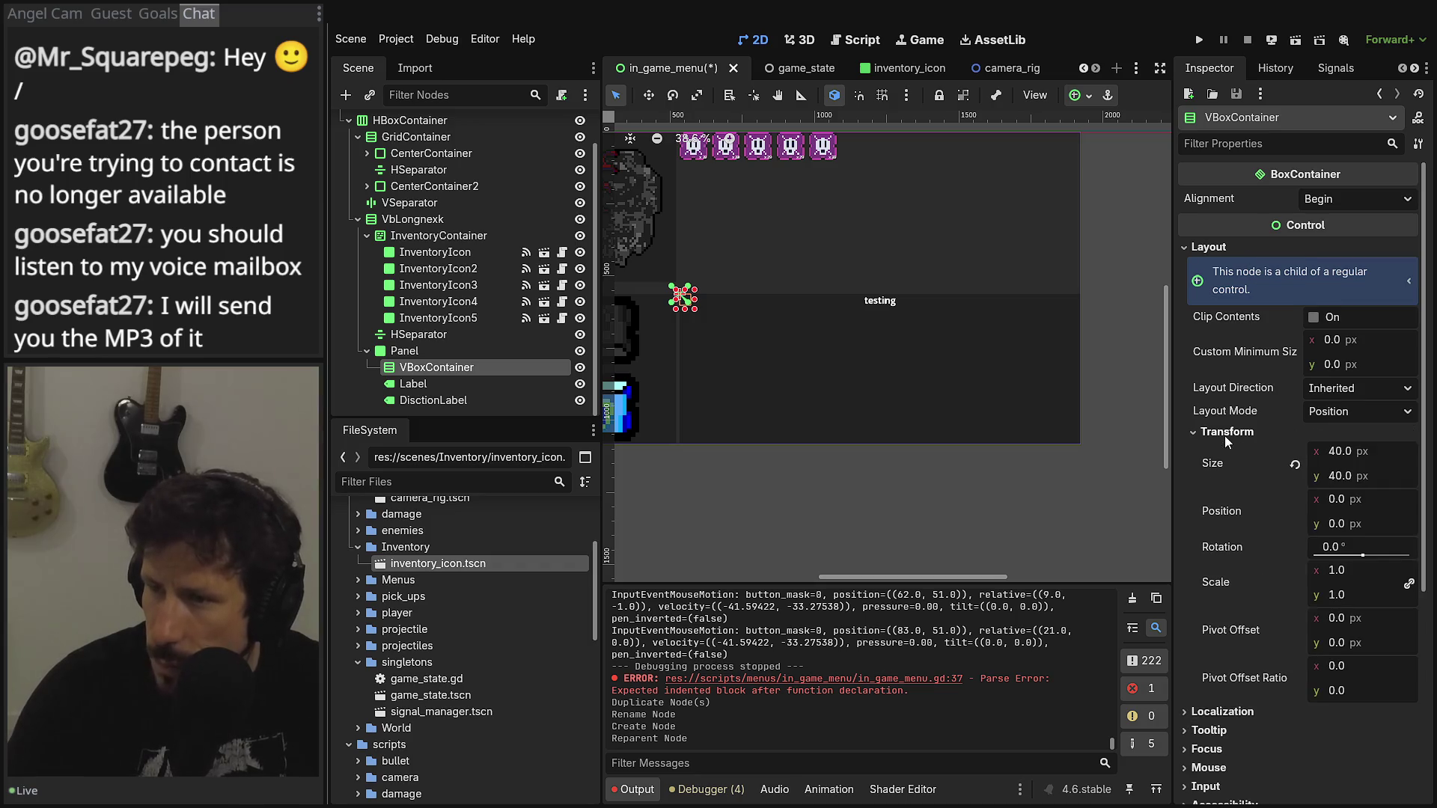
click(1224, 435)
right_click(417, 367)
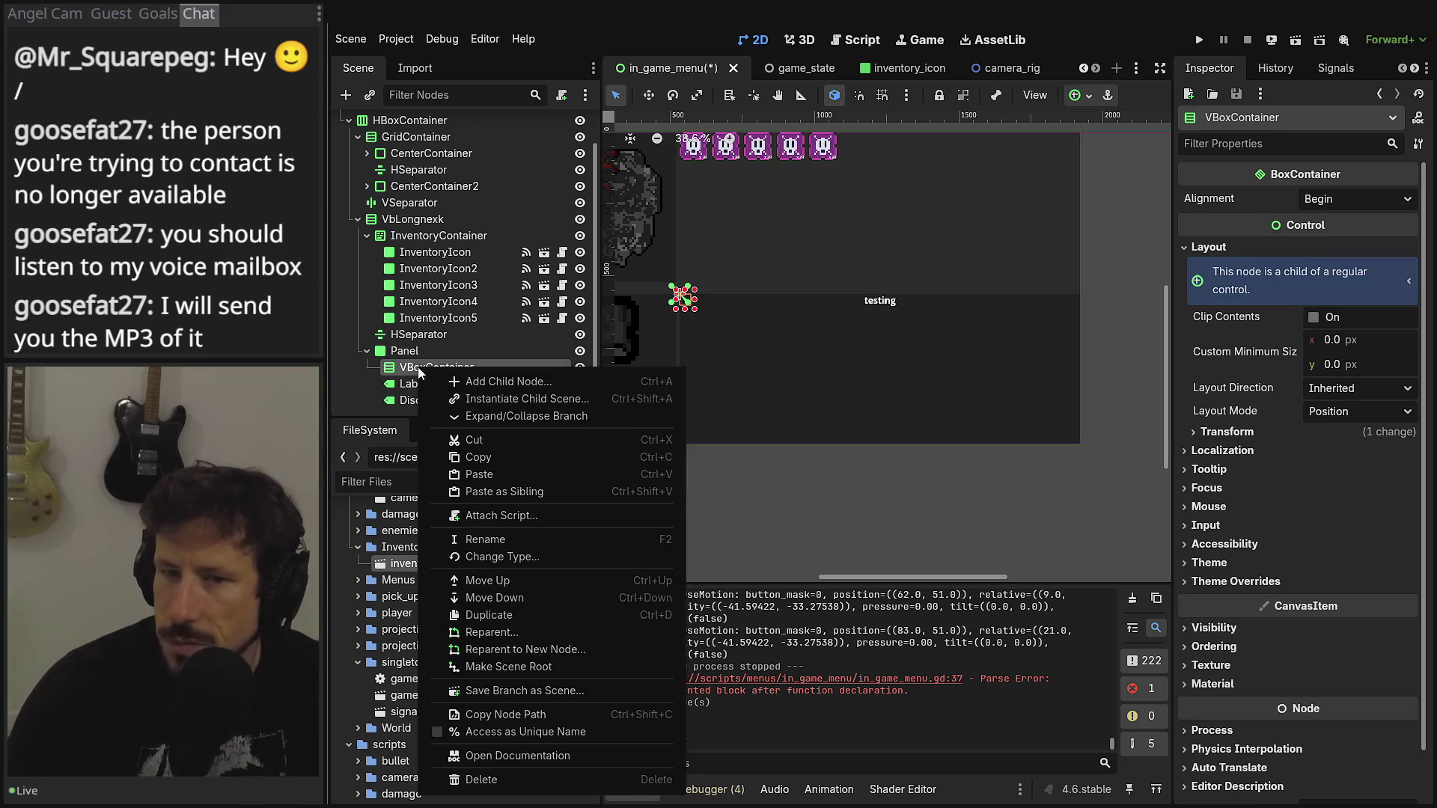
click(532, 556)
text(flow)
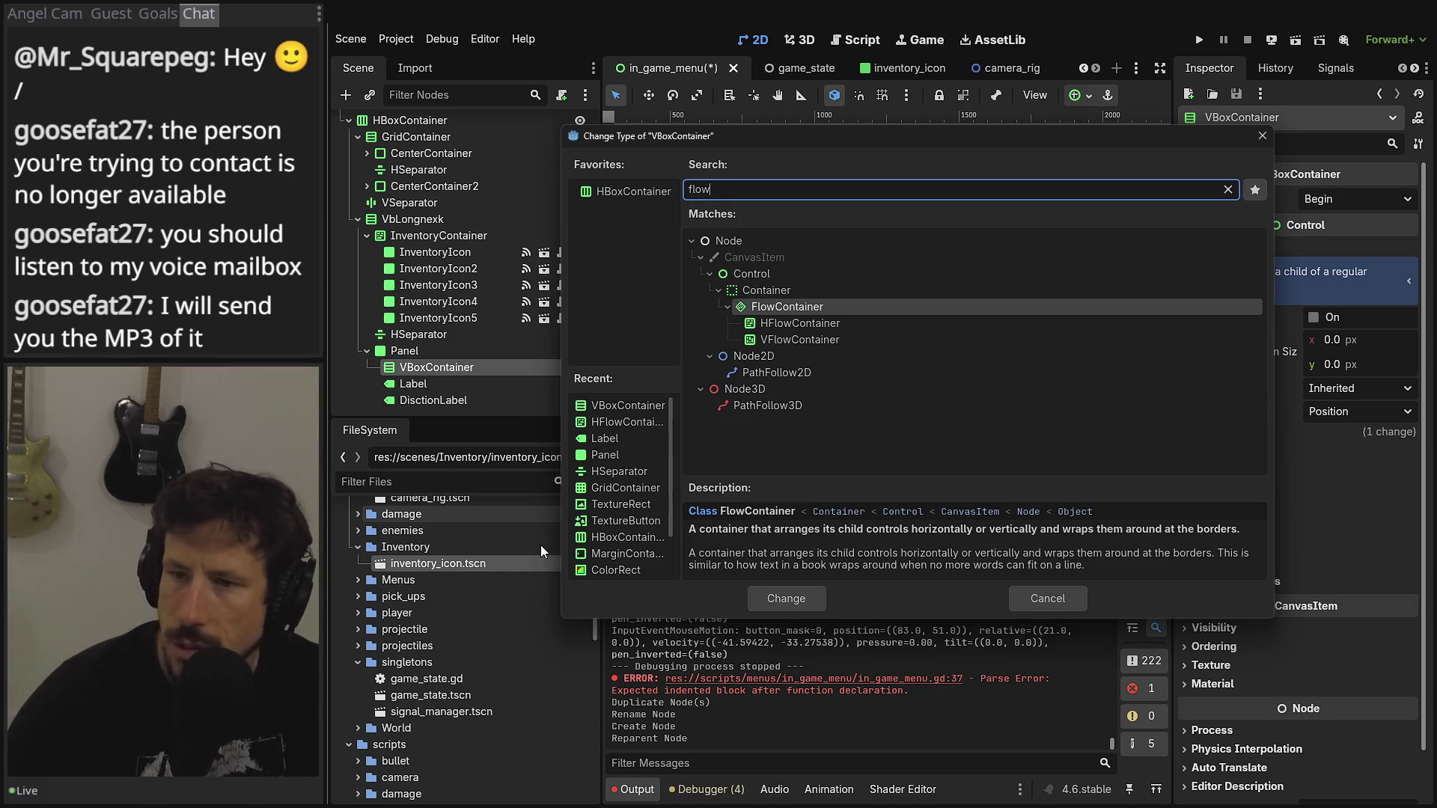
key(Down)
key(Down)
key(Return)
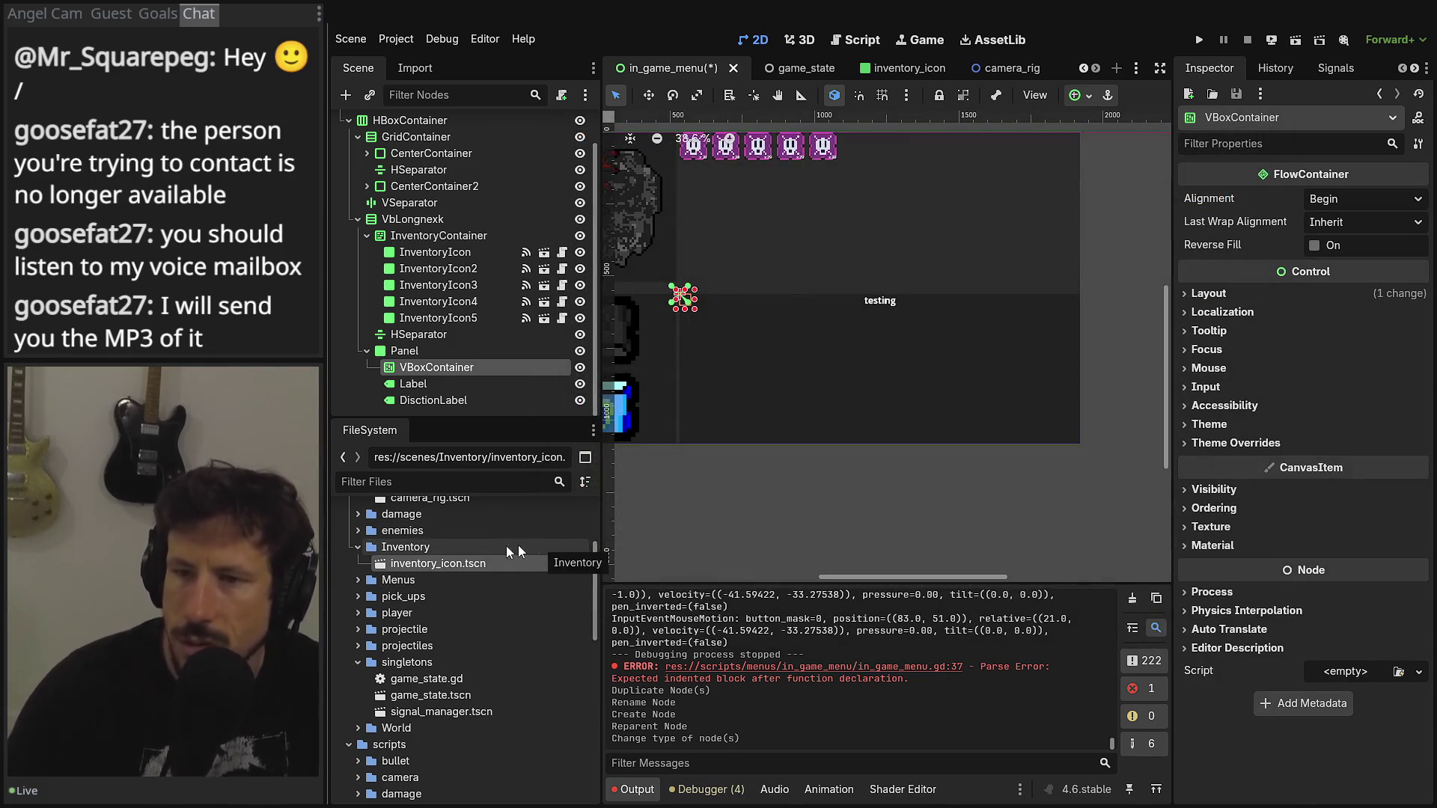
- Move Label and DisctionLabel inside the VBoxContainer
click(1290, 293)
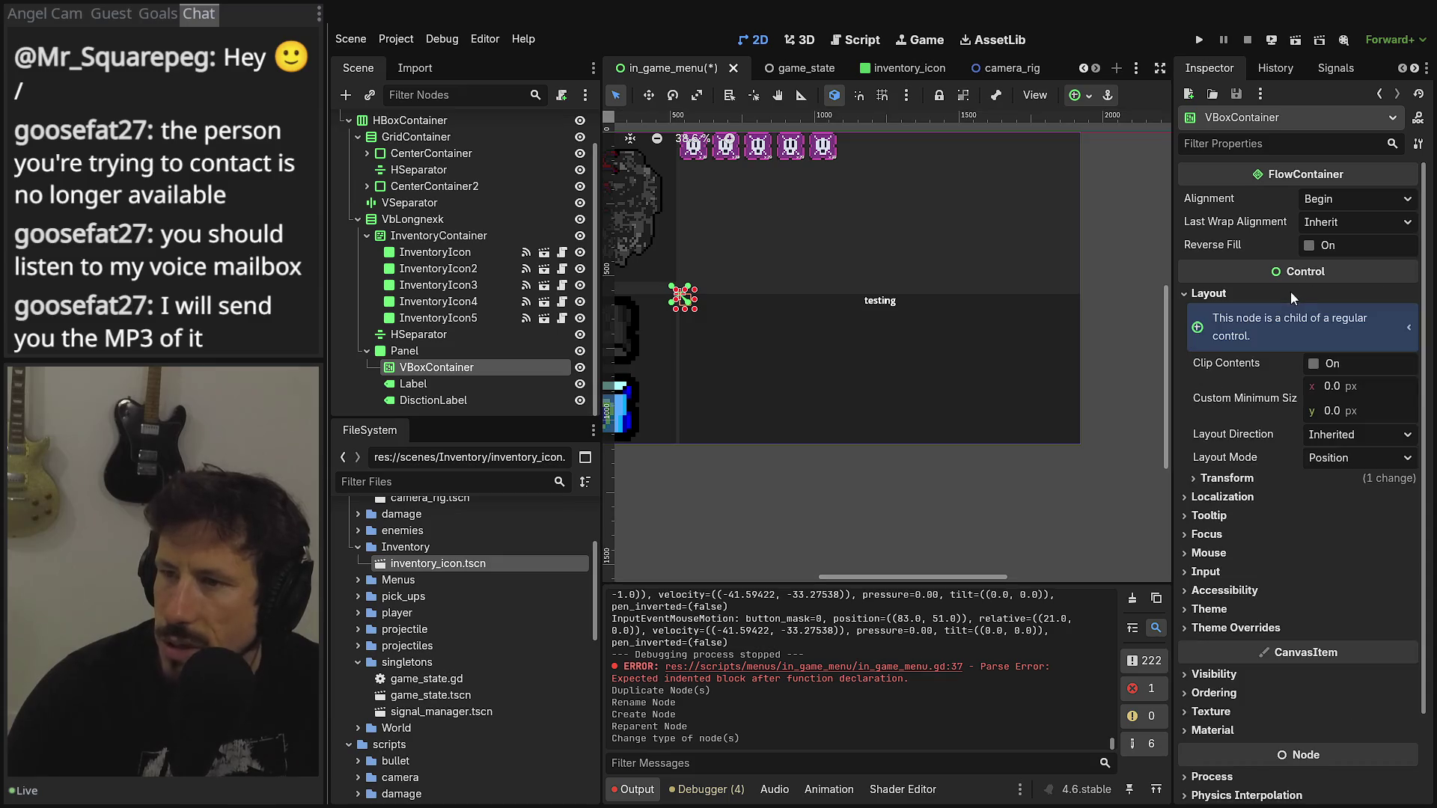
click(1289, 480)
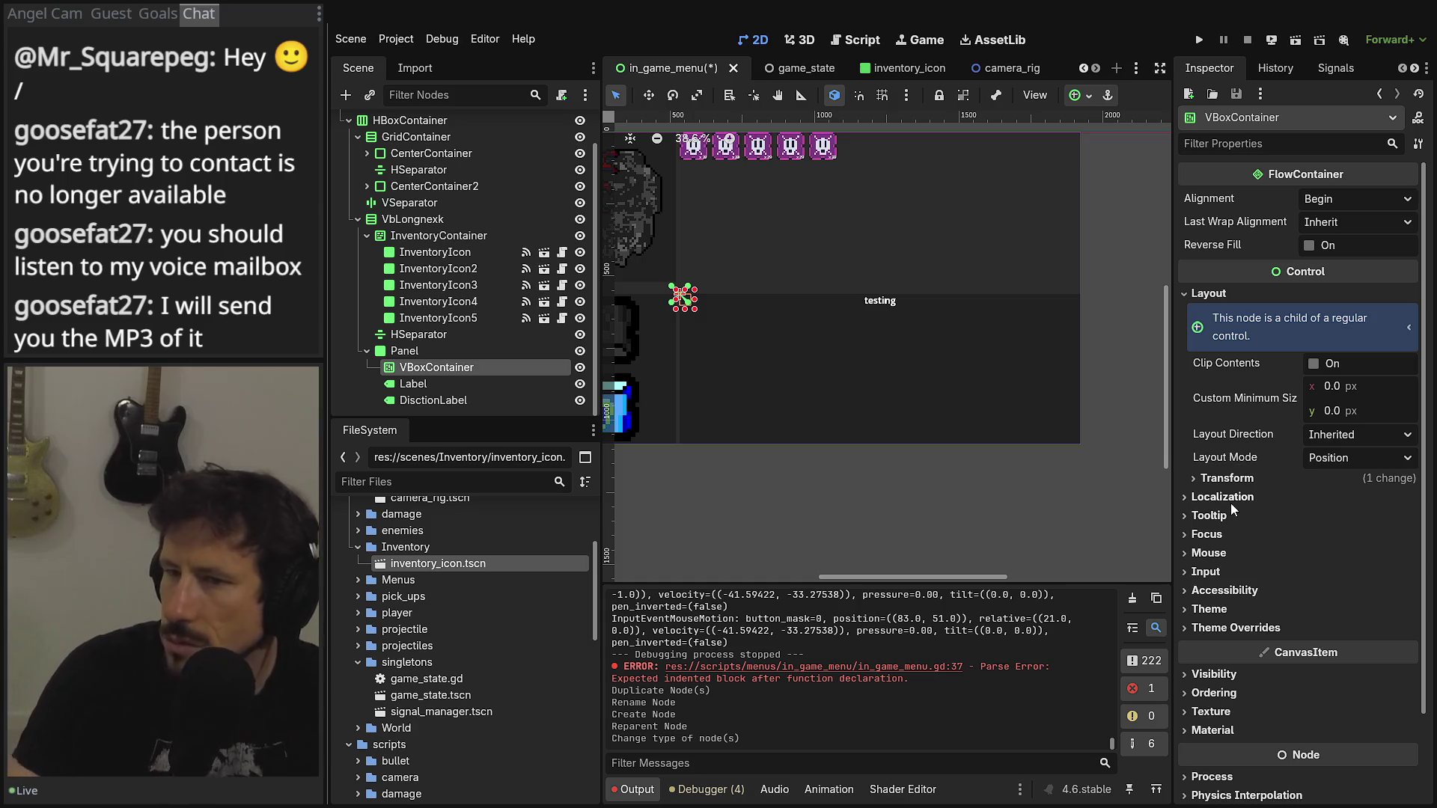
click(434, 385)
shift+click(435, 399)
drag(435, 399, 424, 368)
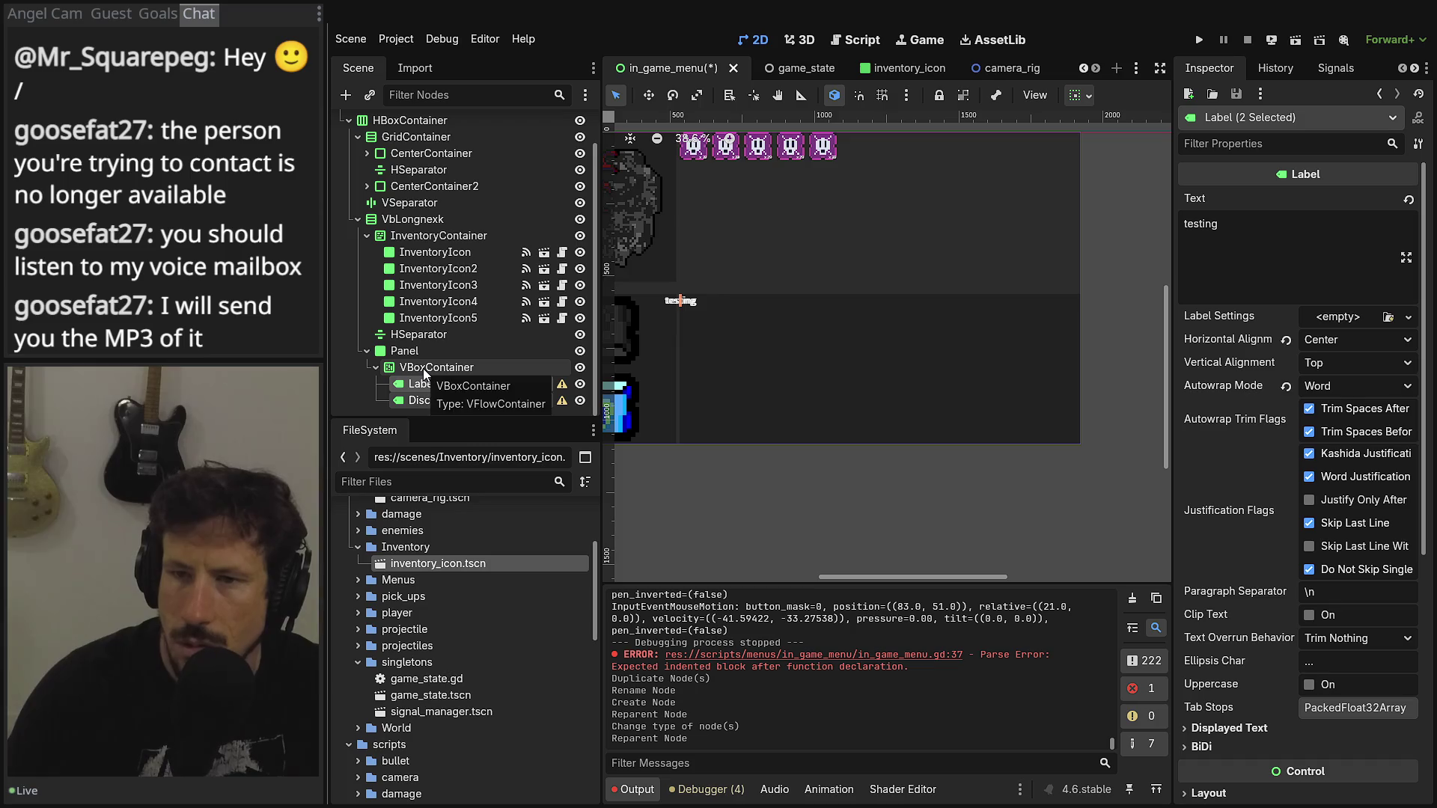
click(421, 385)
key(Escape)
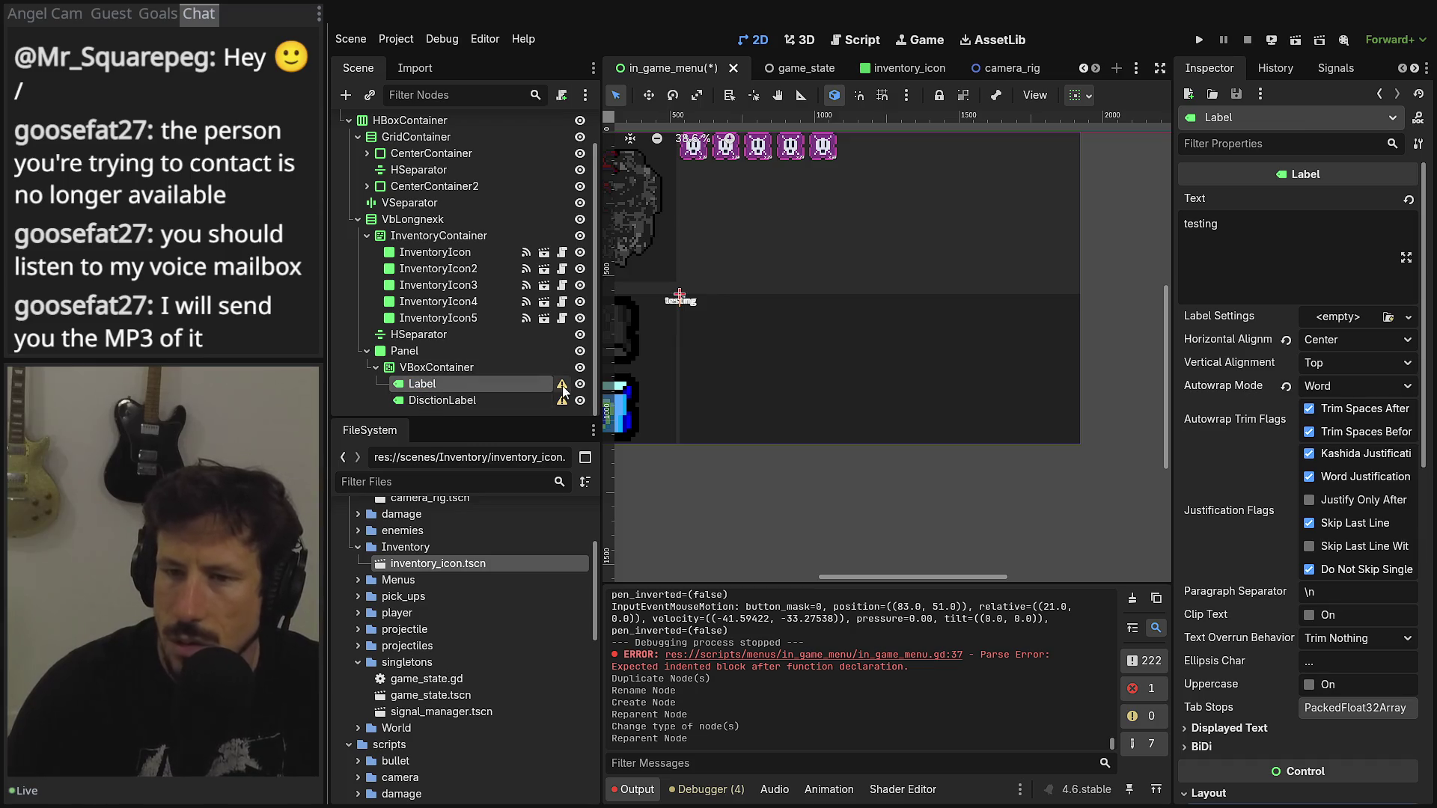
- Turn off word wrapping on both Label and DisctionLabel
mouse_move(562, 386)
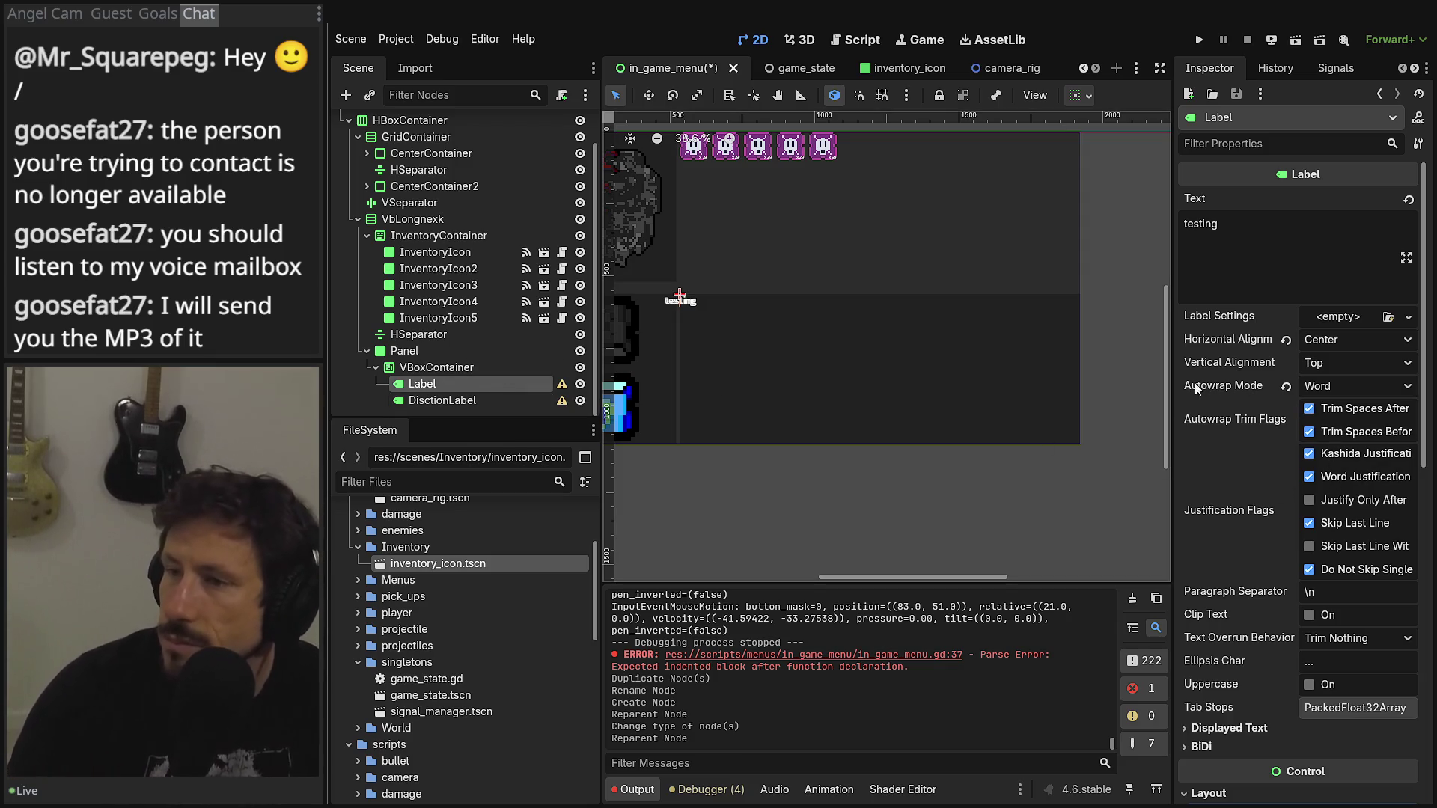
click(478, 401)
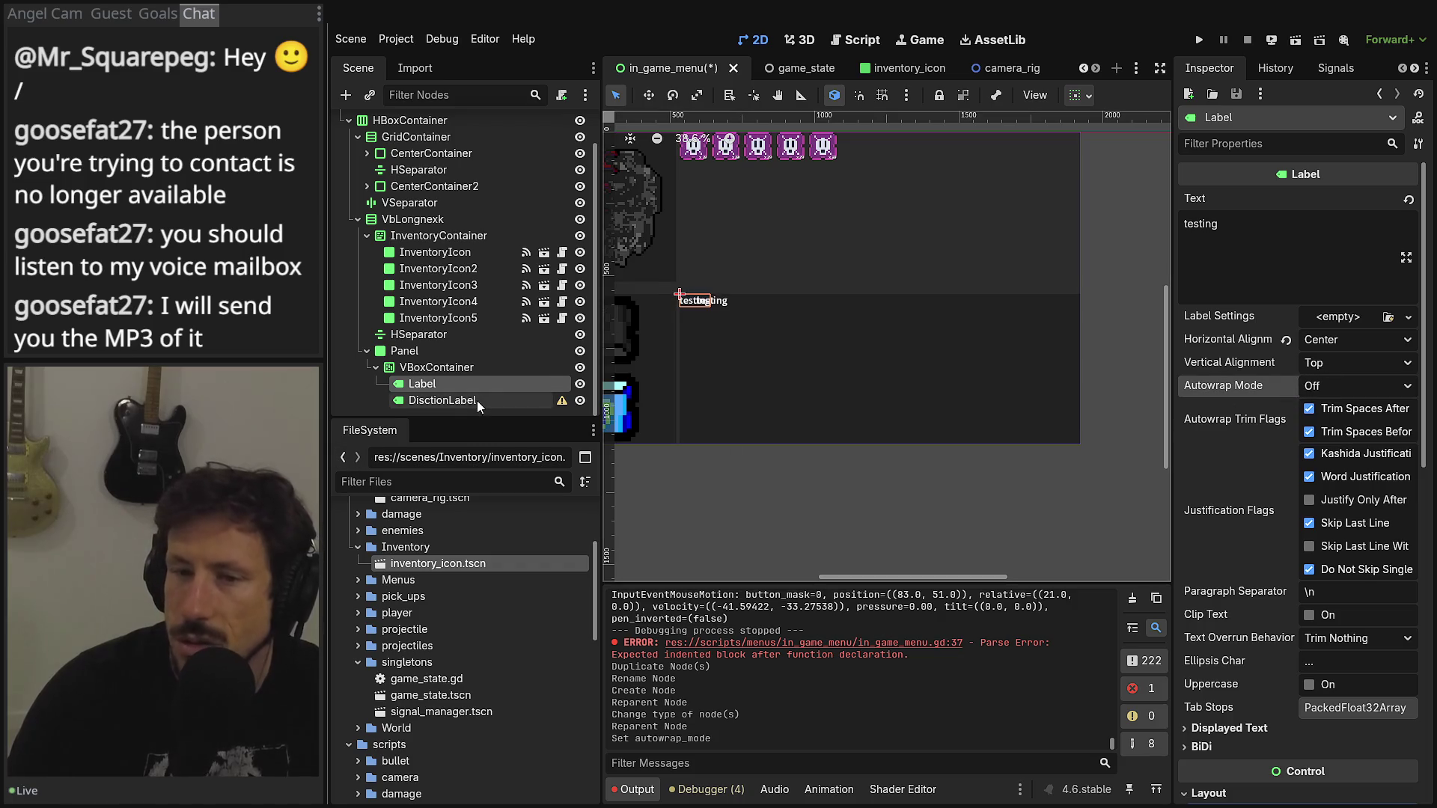
click(1288, 388)
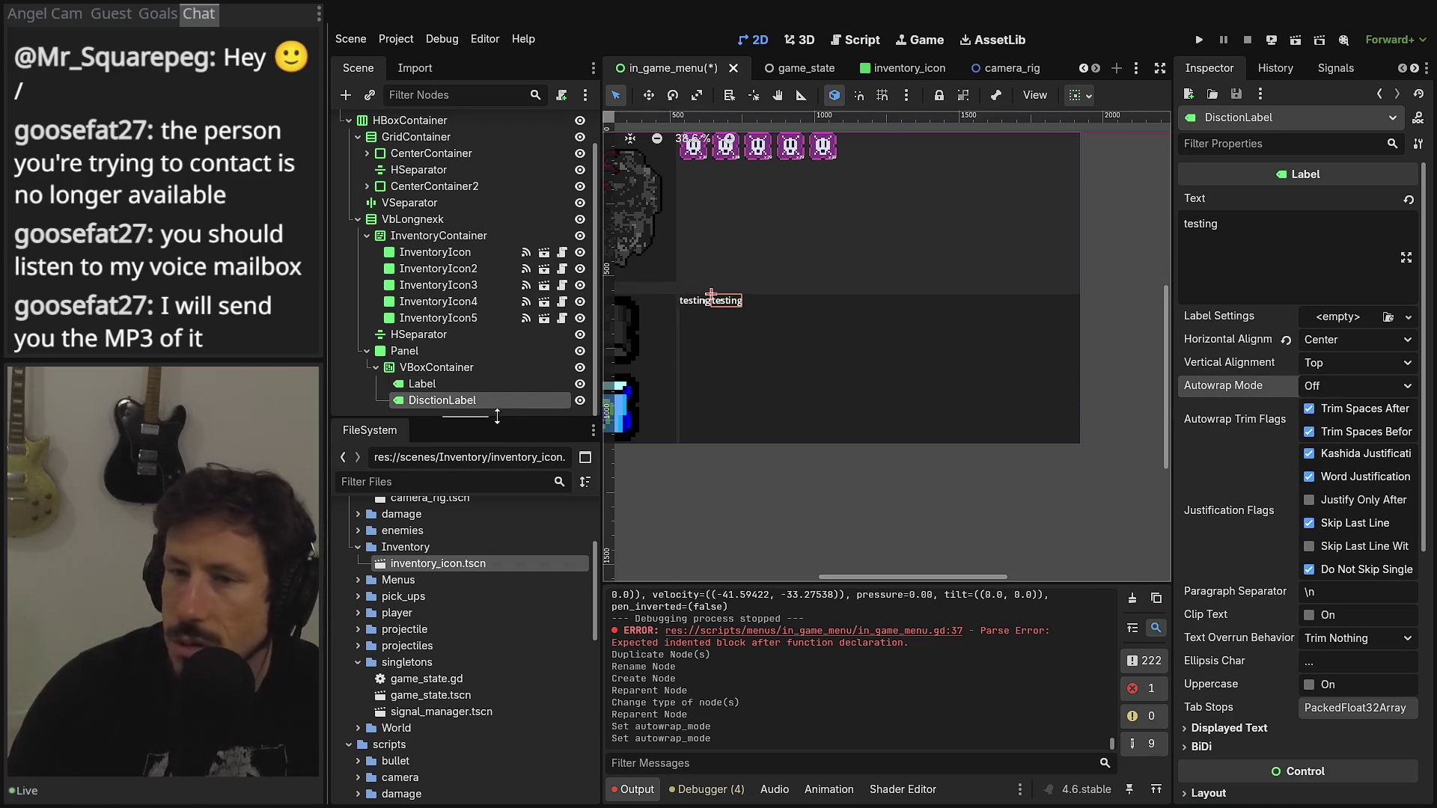
click(490, 386)
- Select the VBoxContainer and bring up its actions and transform properties
click(483, 366)
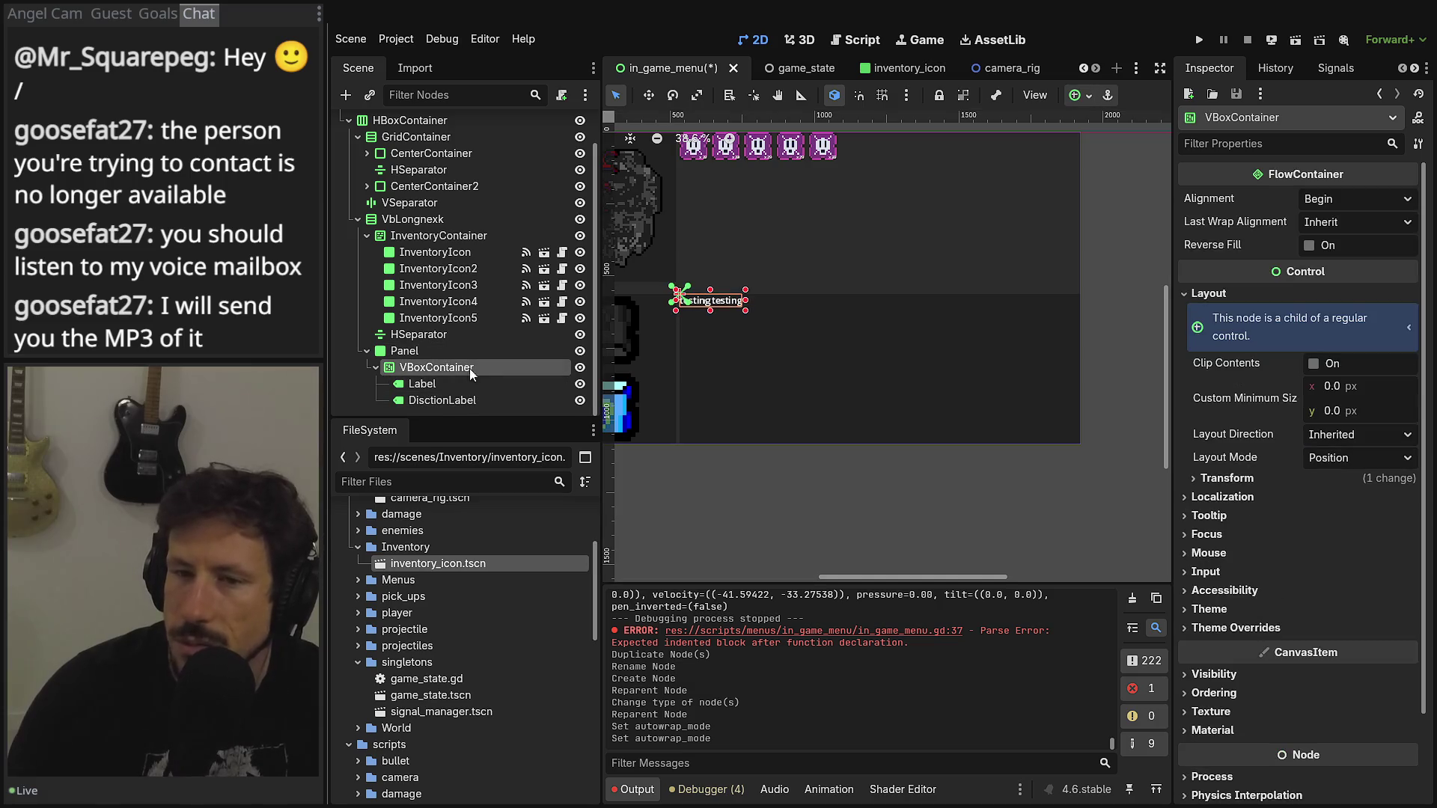
double_click(430, 365)
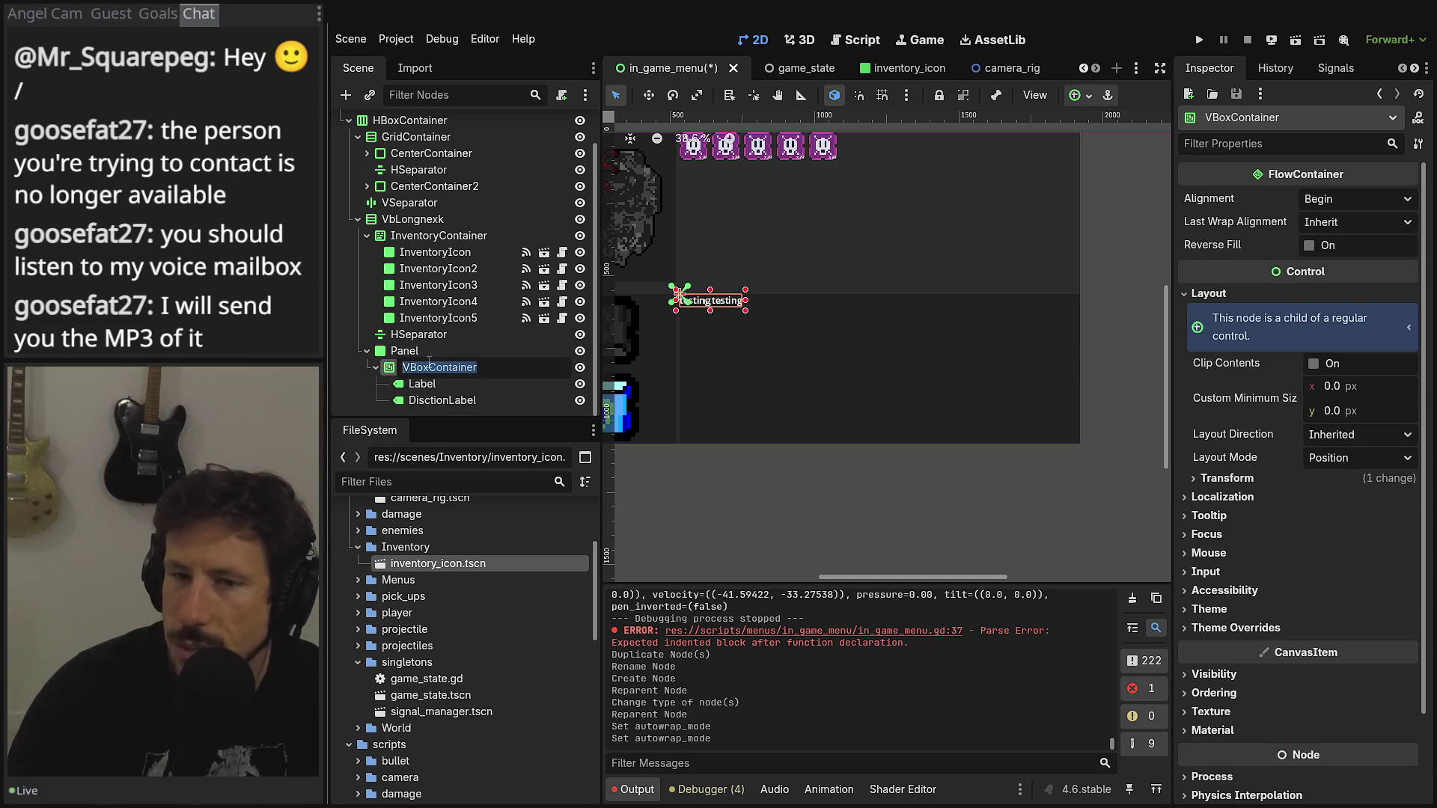
click(473, 385)
scroll(746, 313, up, 5)
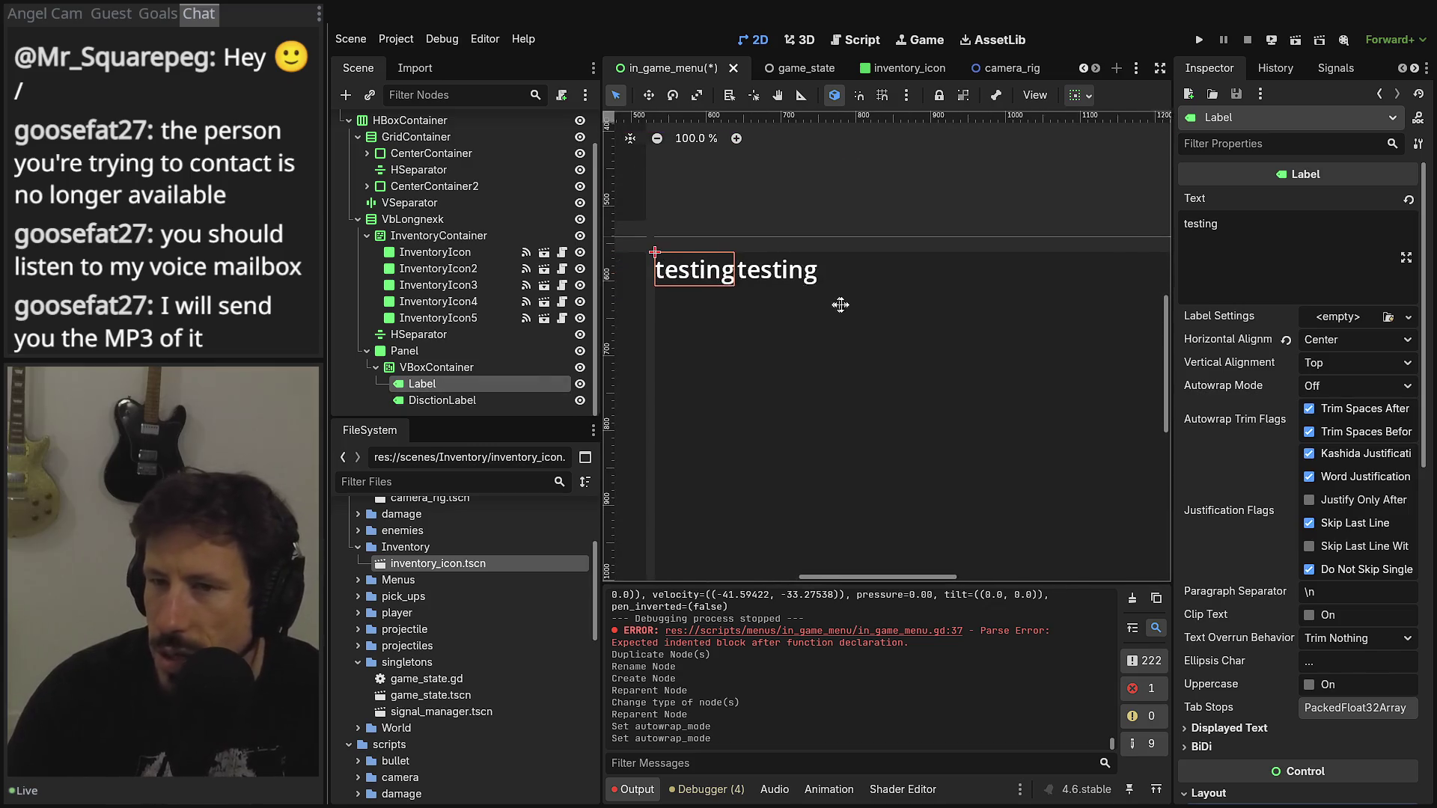
scroll(841, 304, down, 2)
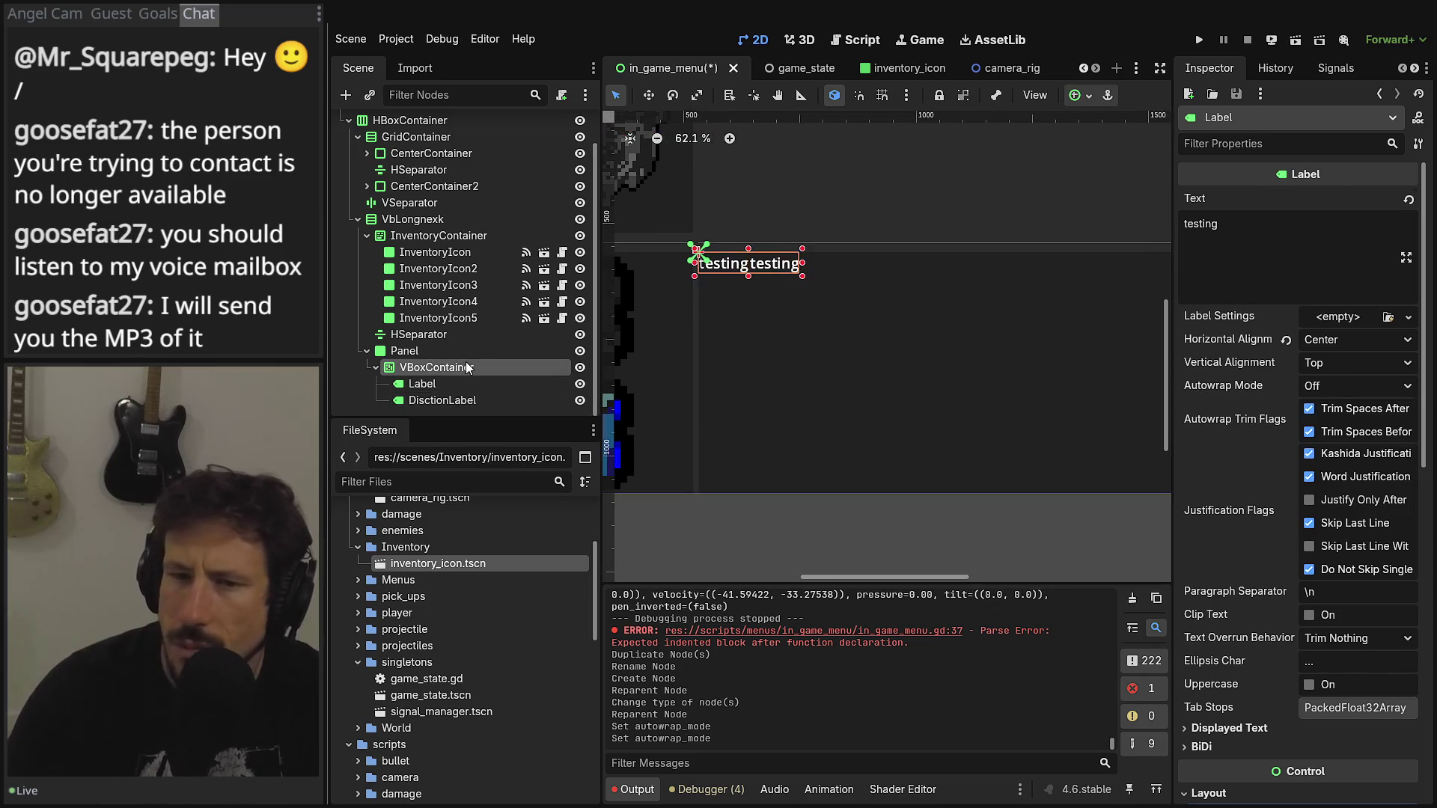
right_click(461, 366)
right_click(422, 367)
right_click(420, 367)
click(421, 366)
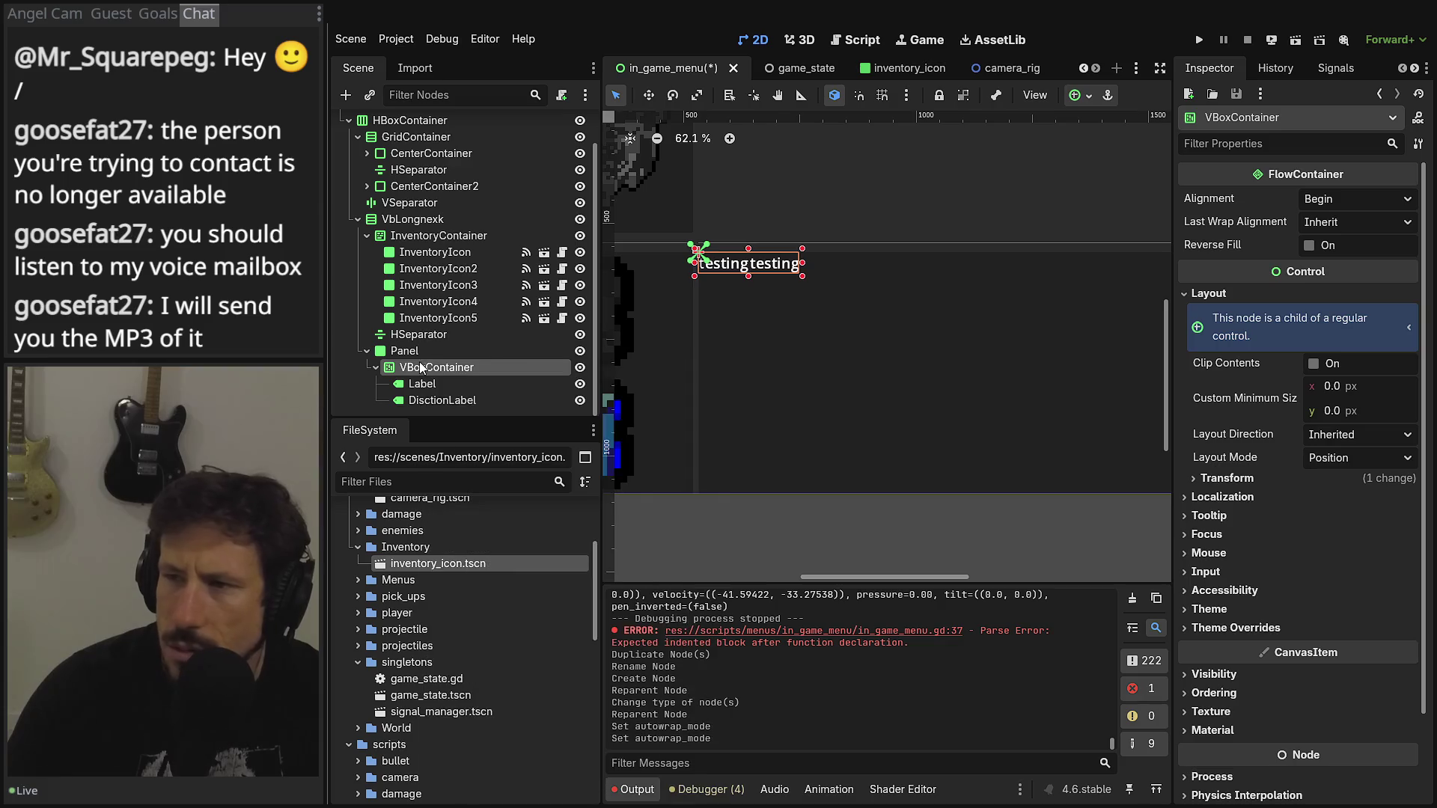
click(1209, 479)
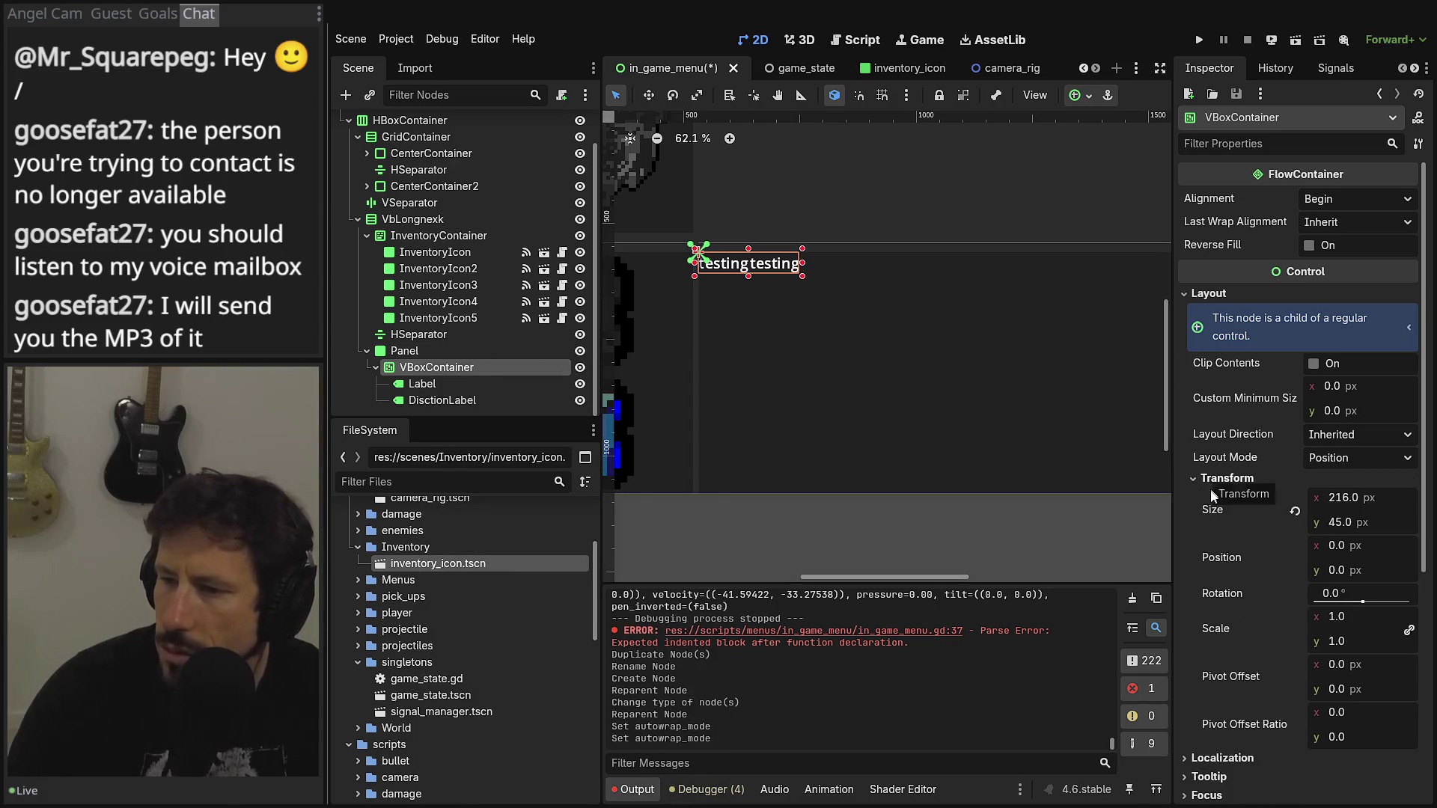
- Expand and collapse the VBoxContainer's theme override property groups
scroll(1212, 494, down, 5)
click(1214, 527)
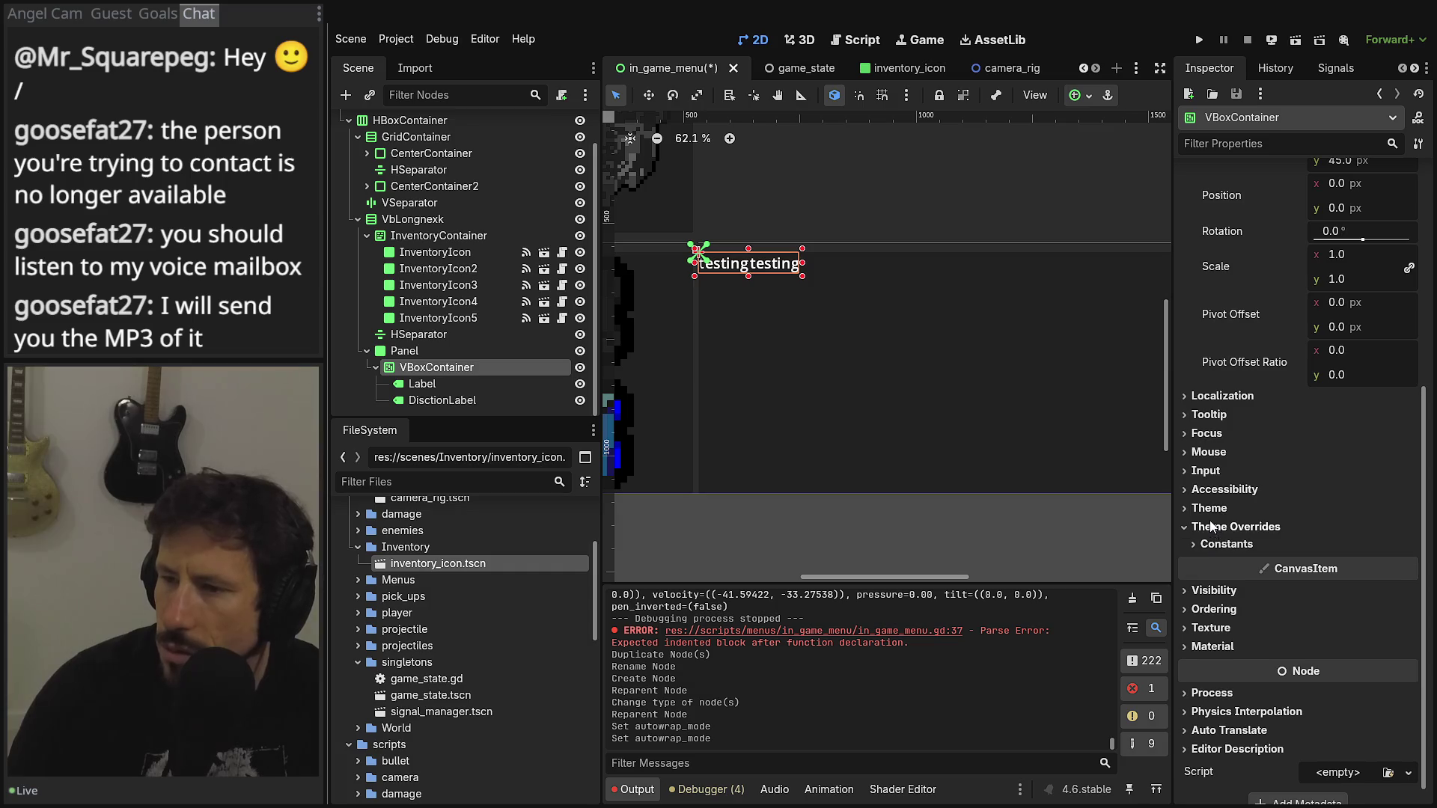
click(1213, 544)
click(1214, 528)
click(1214, 509)
click(1213, 511)
click(1218, 490)
click(1218, 488)
scroll(1216, 449, up, 5)
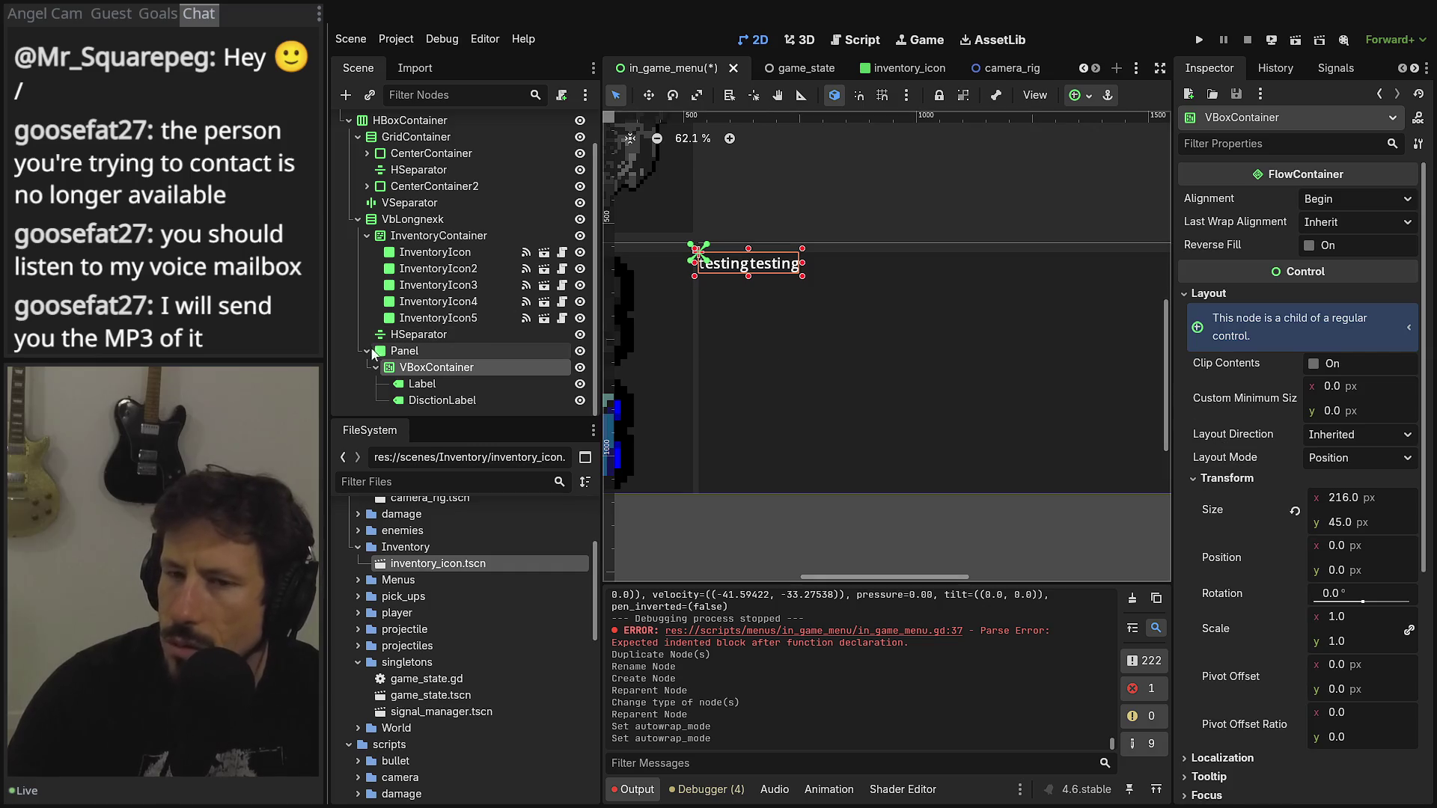
- Apply the Full Rect anchor preset so the VBoxContainer fills the whole Panel
click(419, 350)
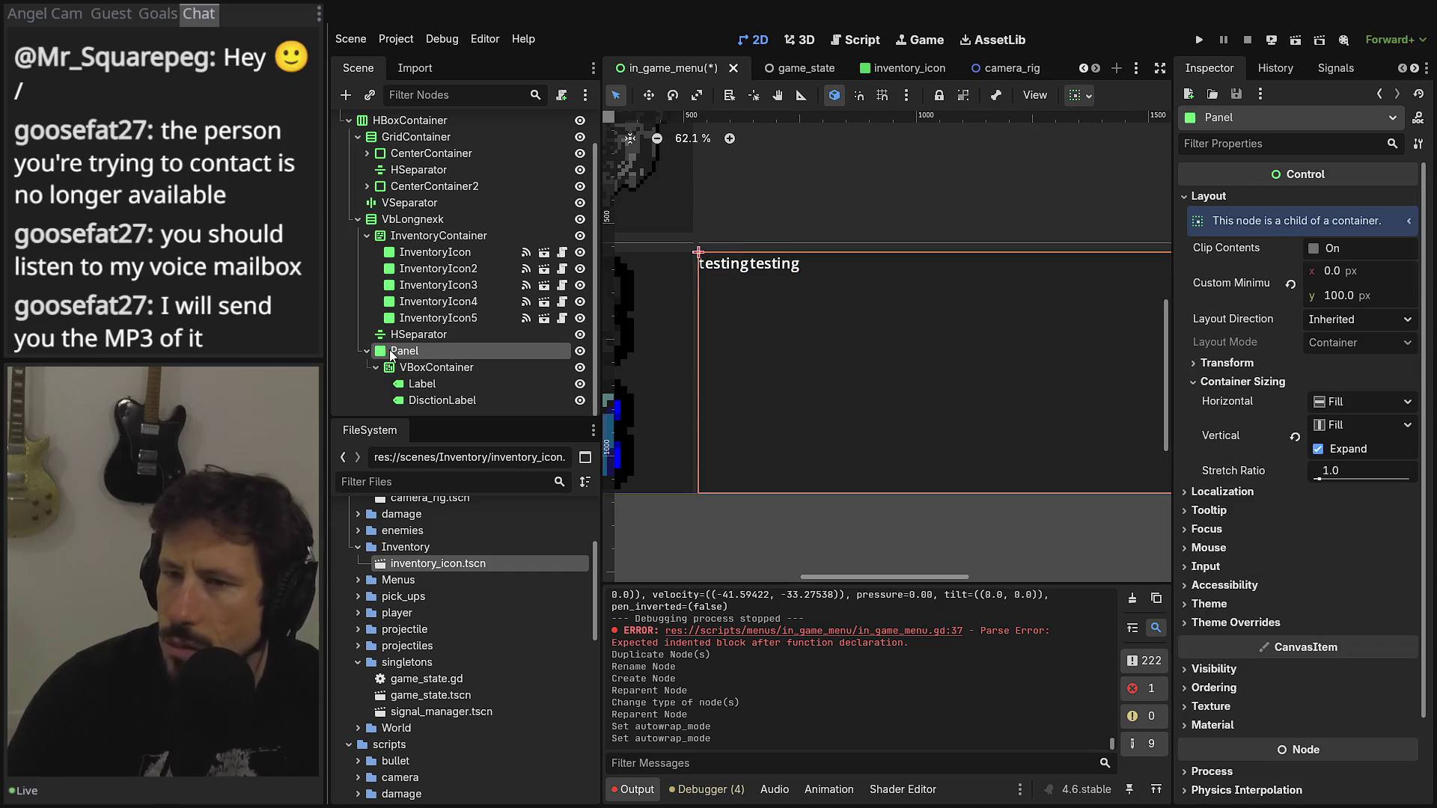
click(1209, 383)
click(1202, 198)
click(1205, 199)
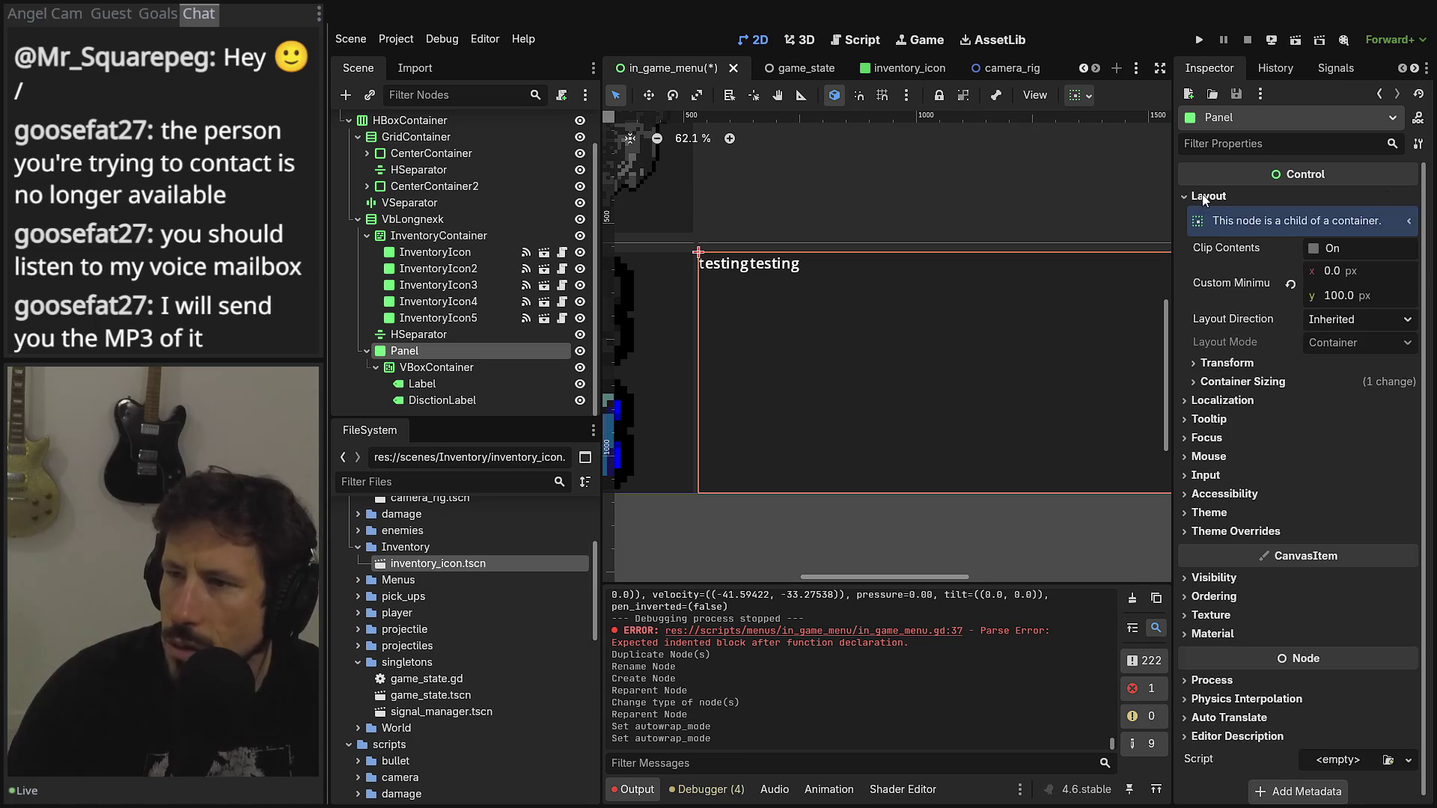
click(441, 367)
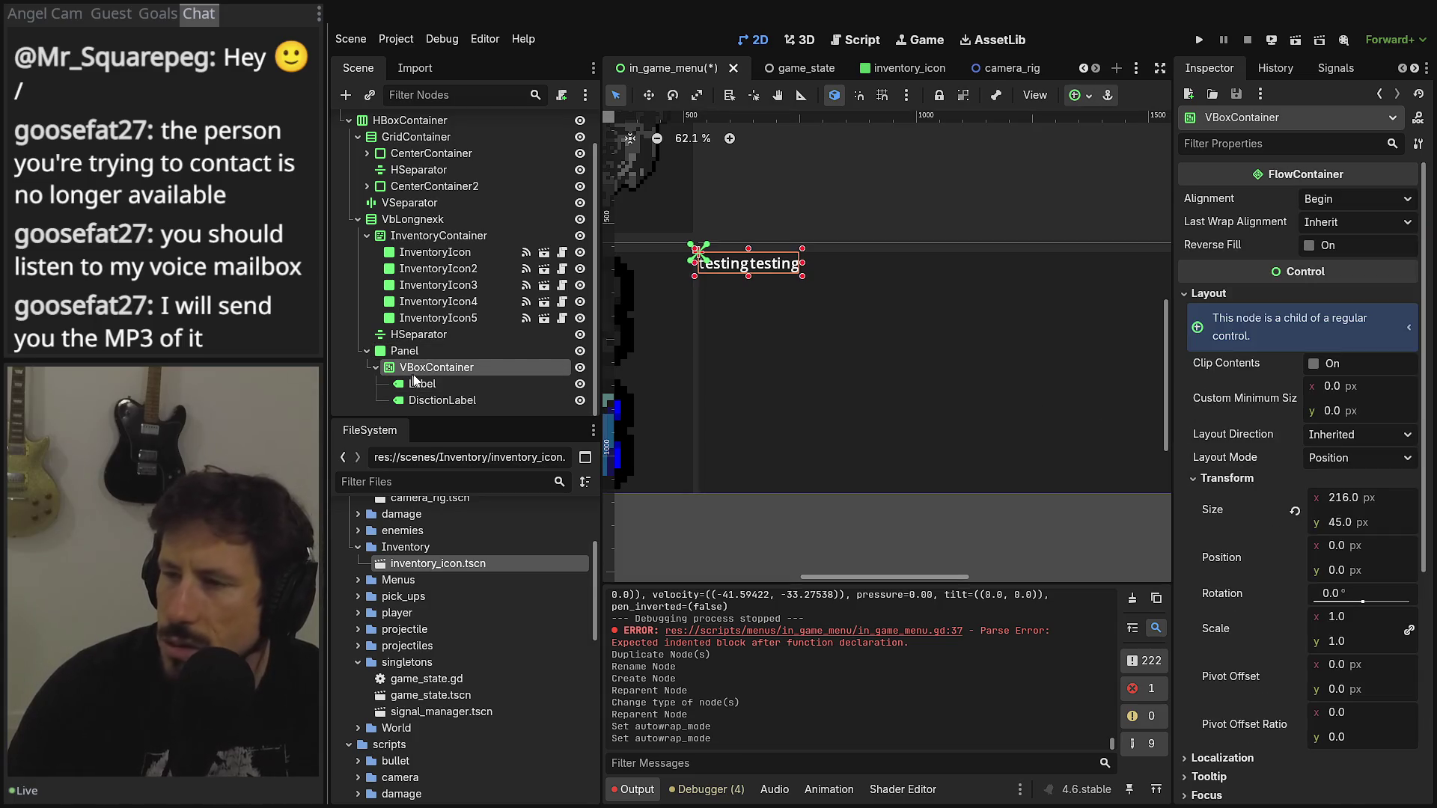
scroll(1369, 419, down, 2)
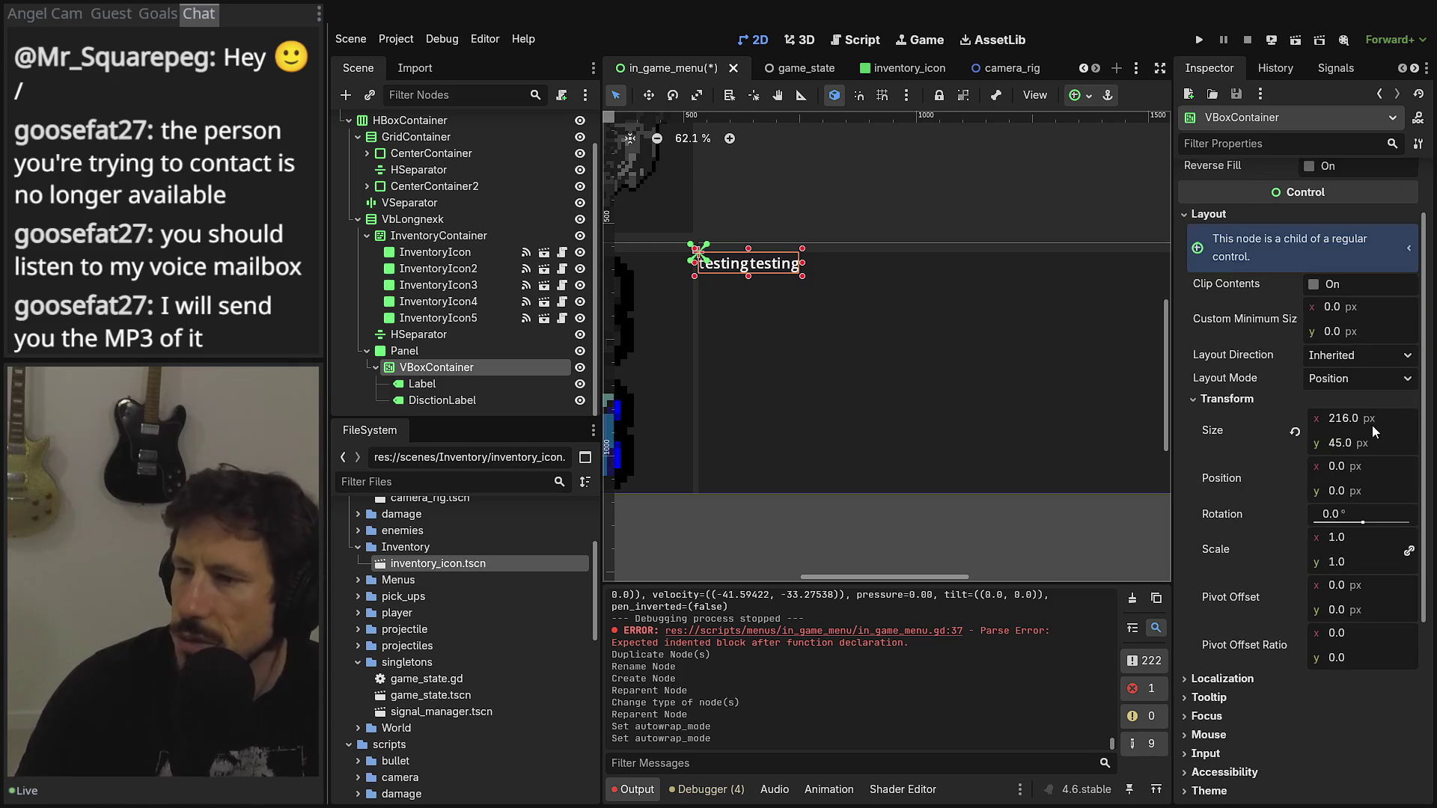
click(1350, 379)
click(1349, 359)
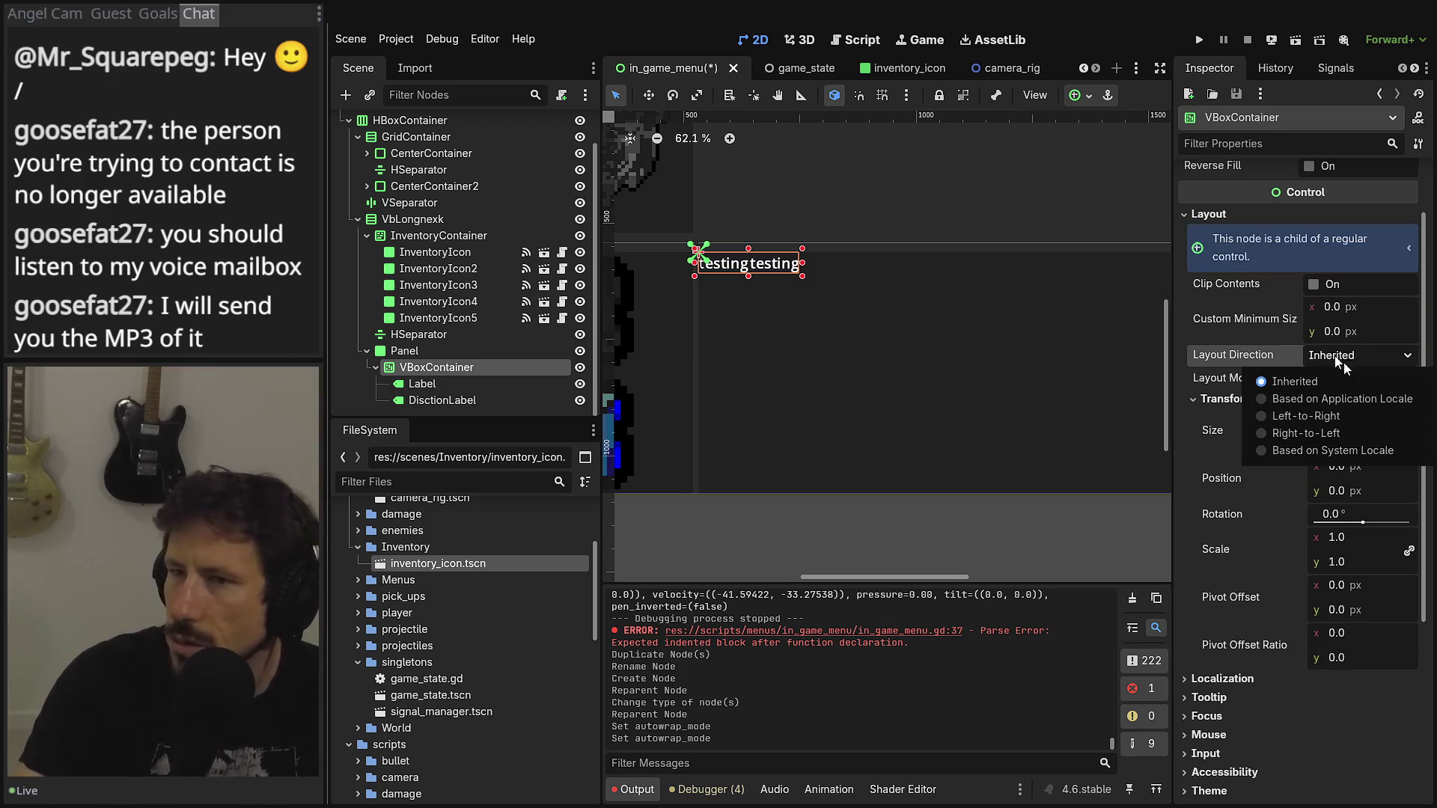
click(1088, 95)
click(1089, 95)
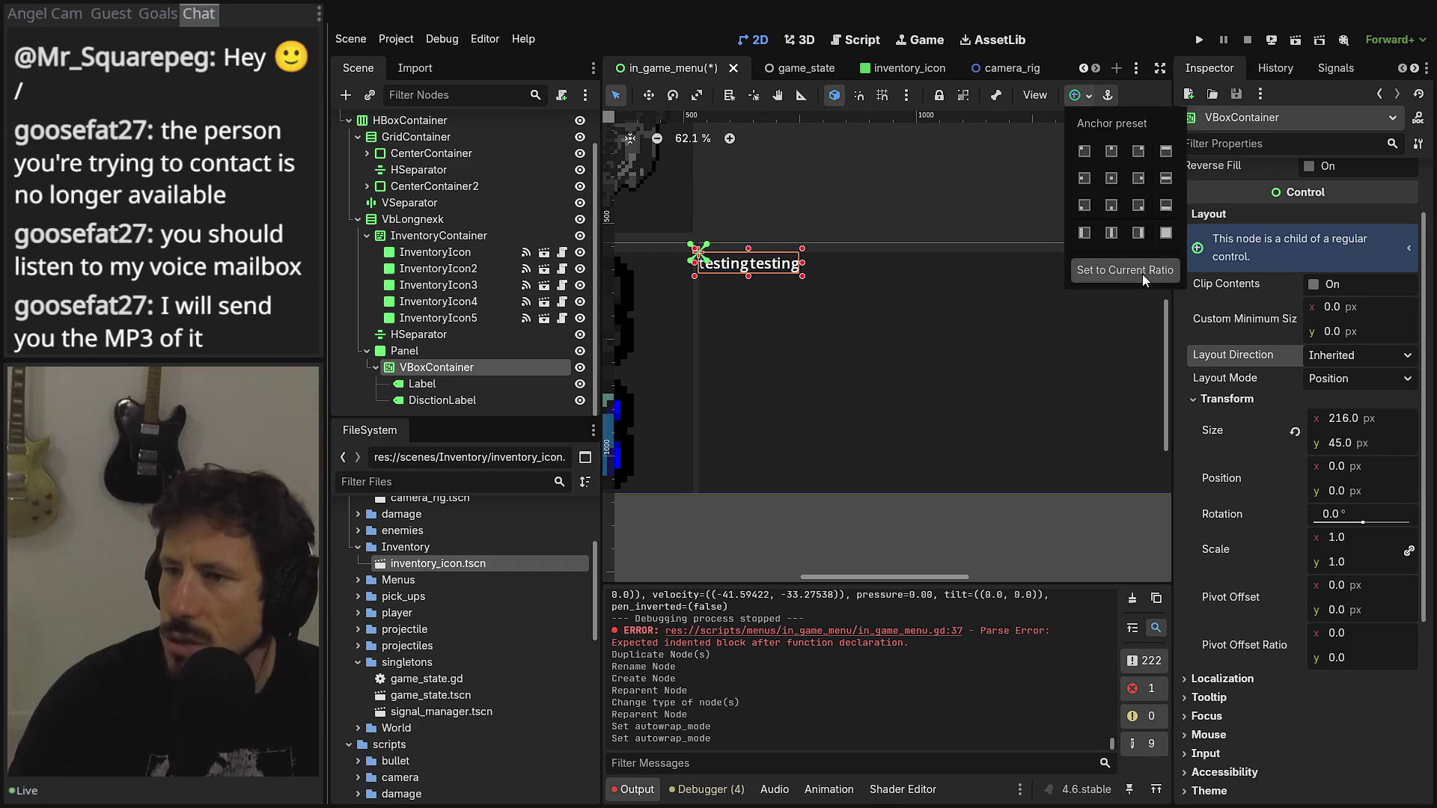
click(1165, 233)
click(825, 398)
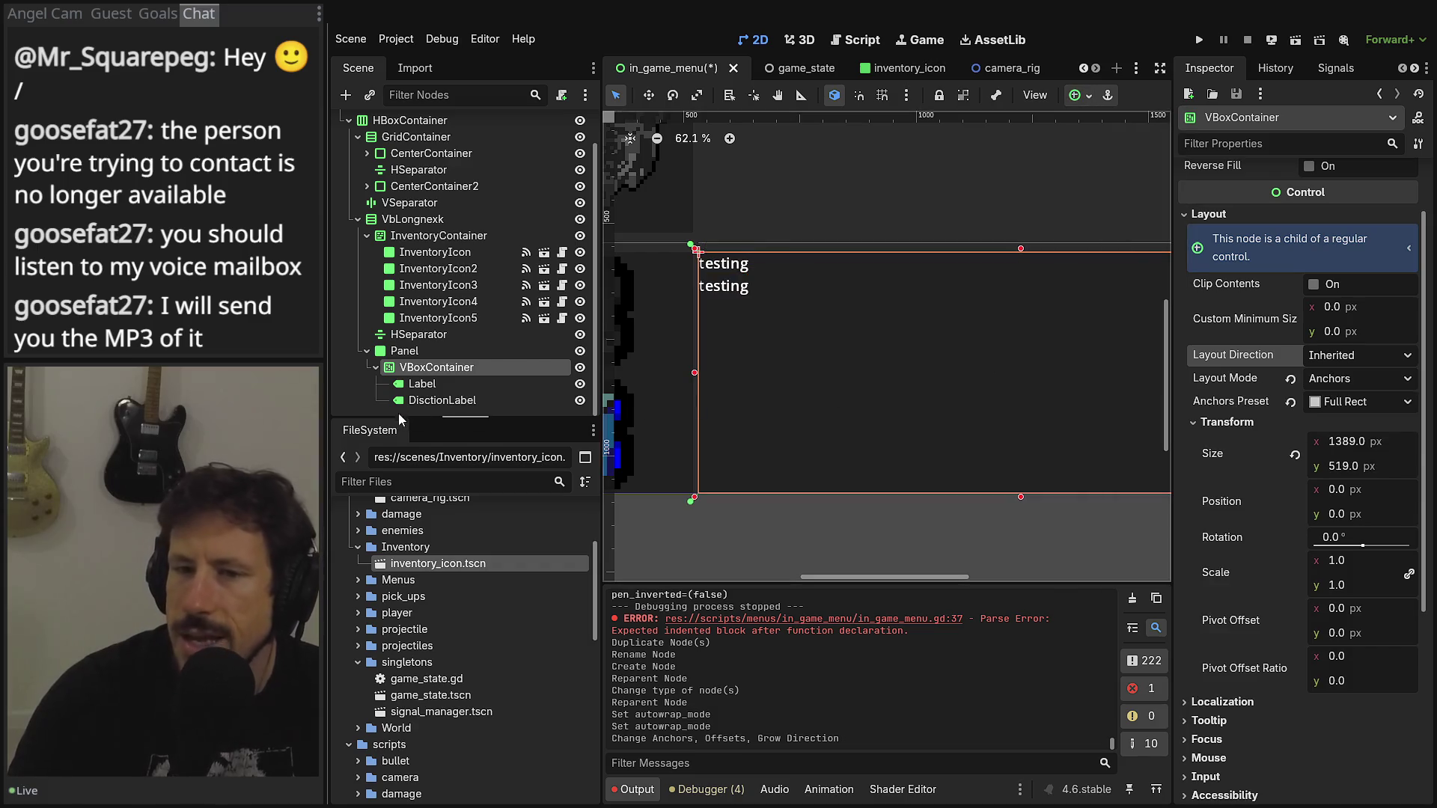
- Rename DisctionLabel to DescriptionLabel
click(421, 384)
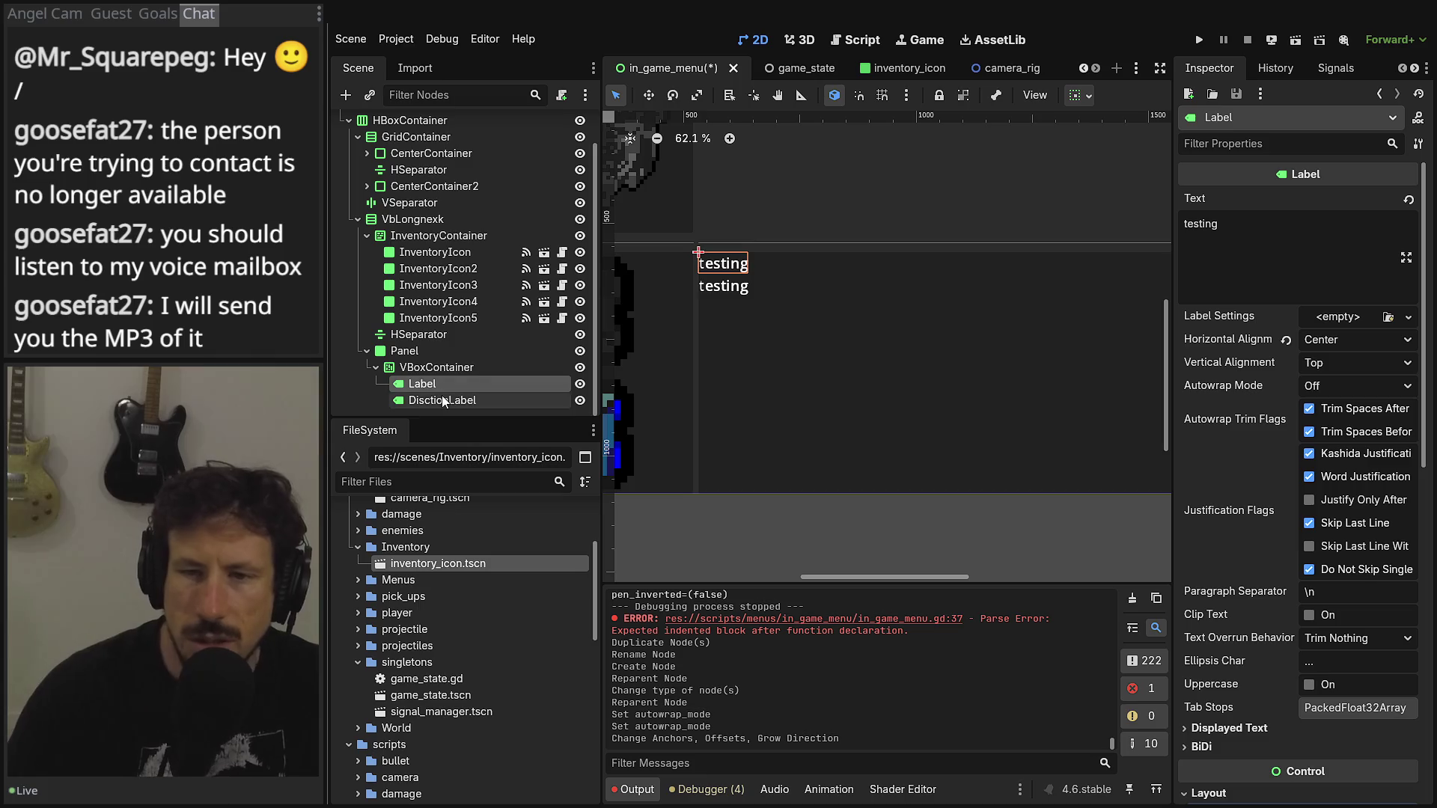
double_click(443, 400)
click(569, 404)
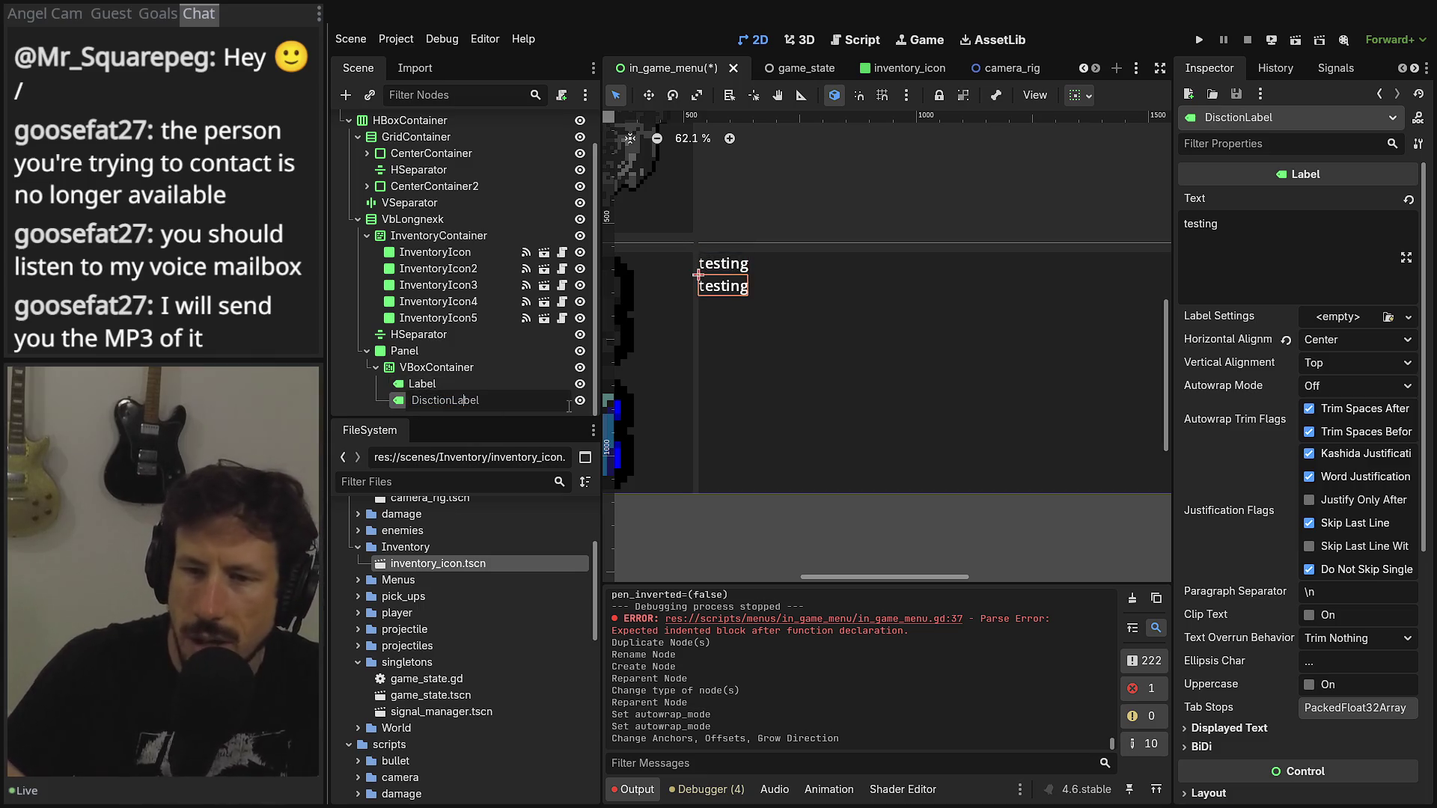
key(BackSpace)
key(BackSpace)
key(BackSpace)
text(escr)
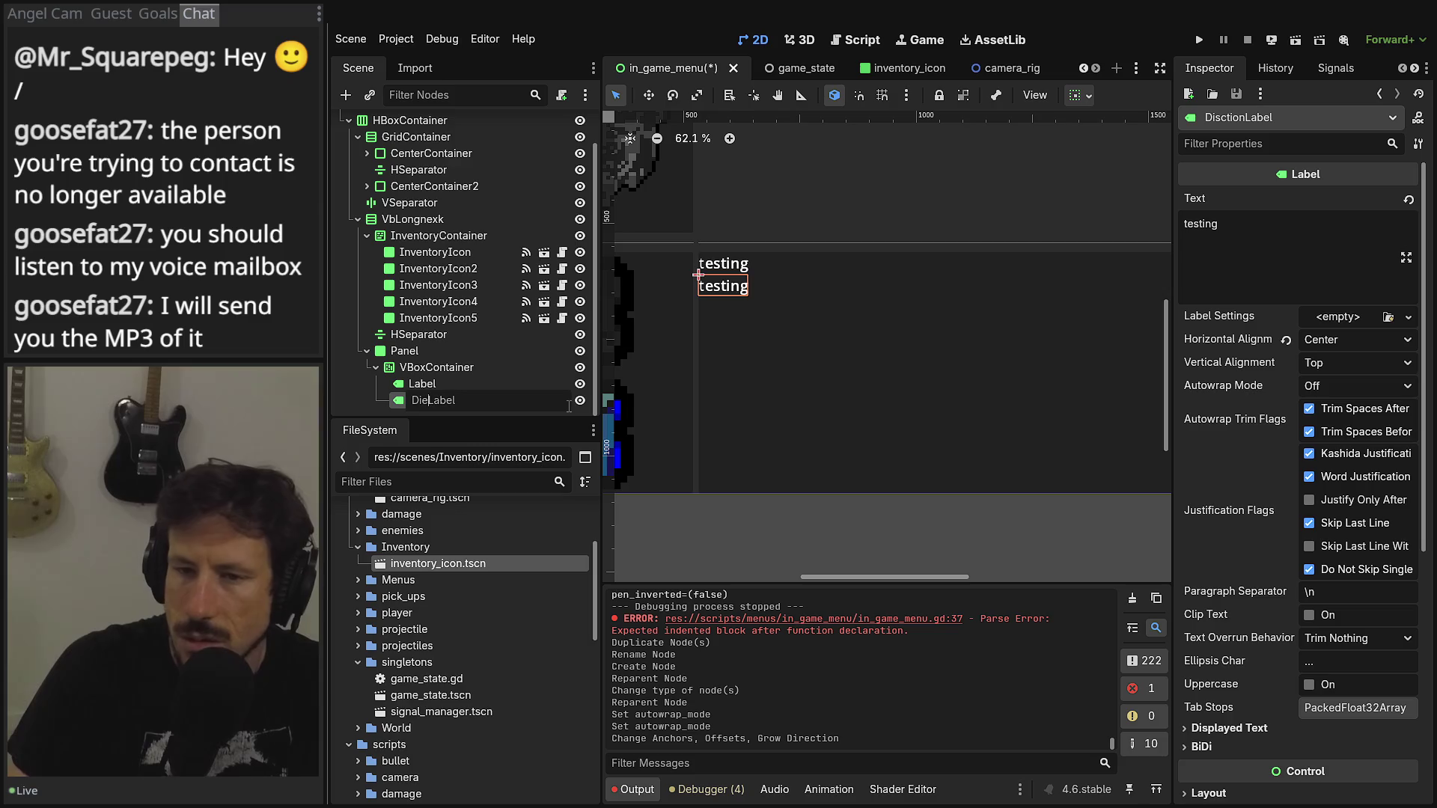
text(iption)
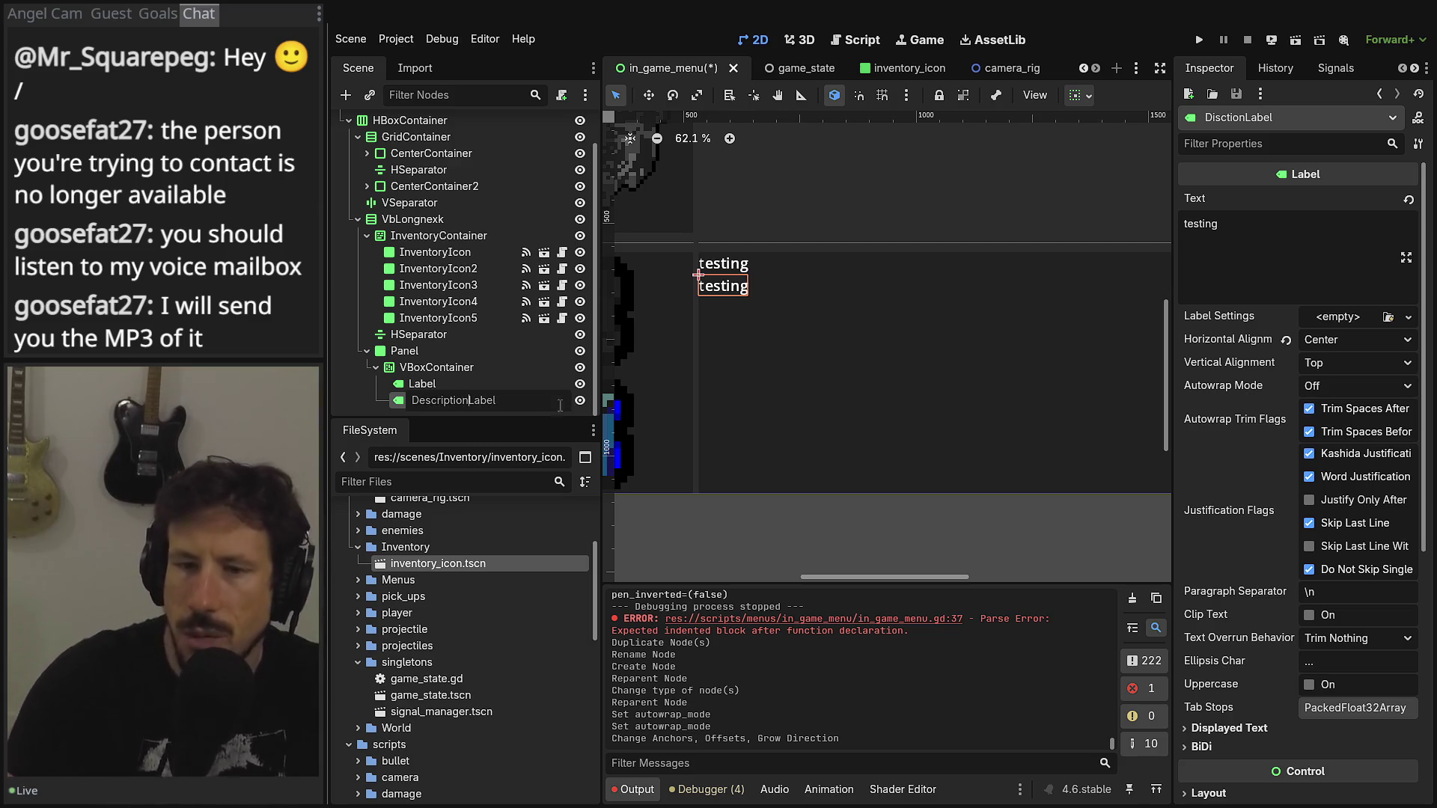
click(473, 383)
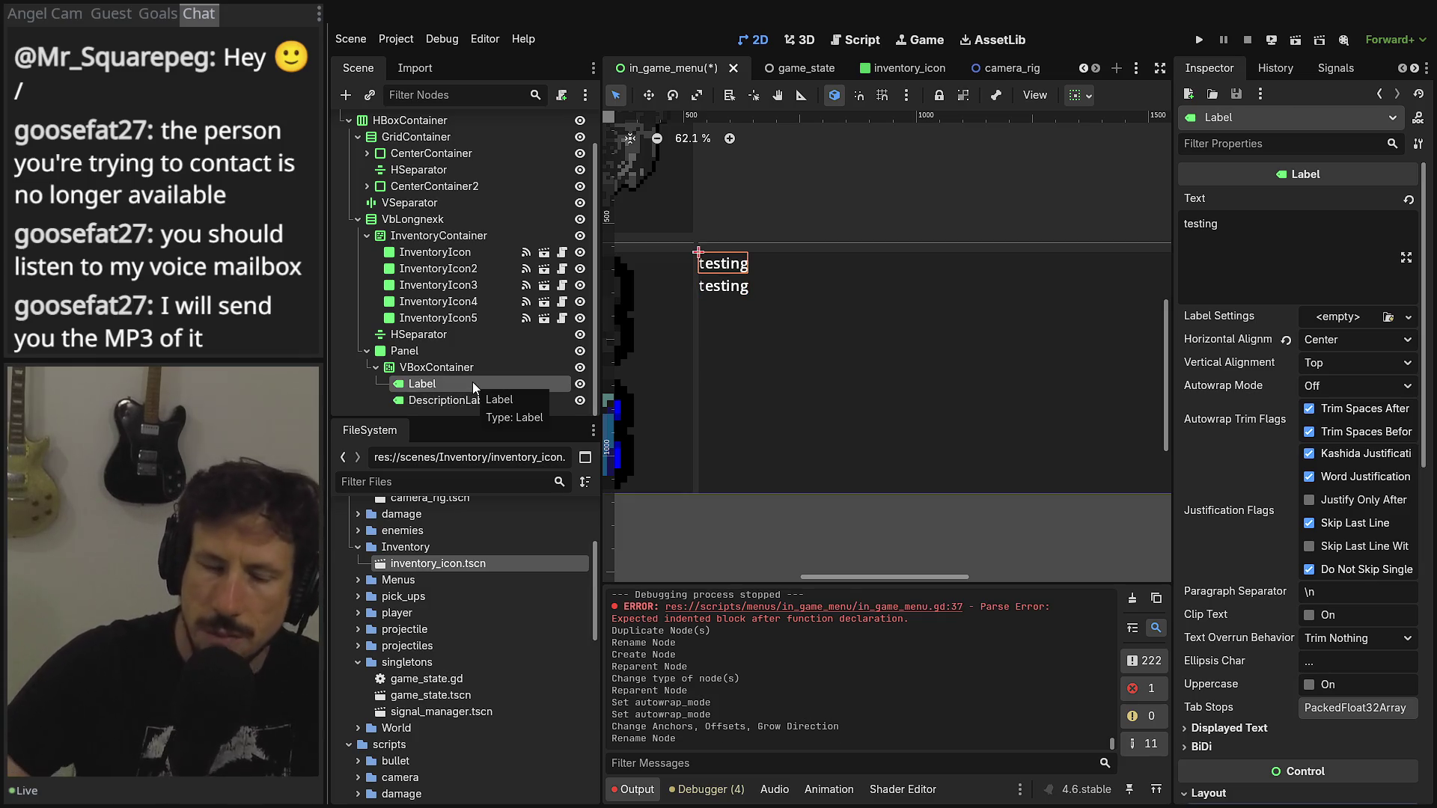
click(473, 383)
- Rename Label to NameLabel and set its text to 'ITEM NAME'
text(NameLabel)
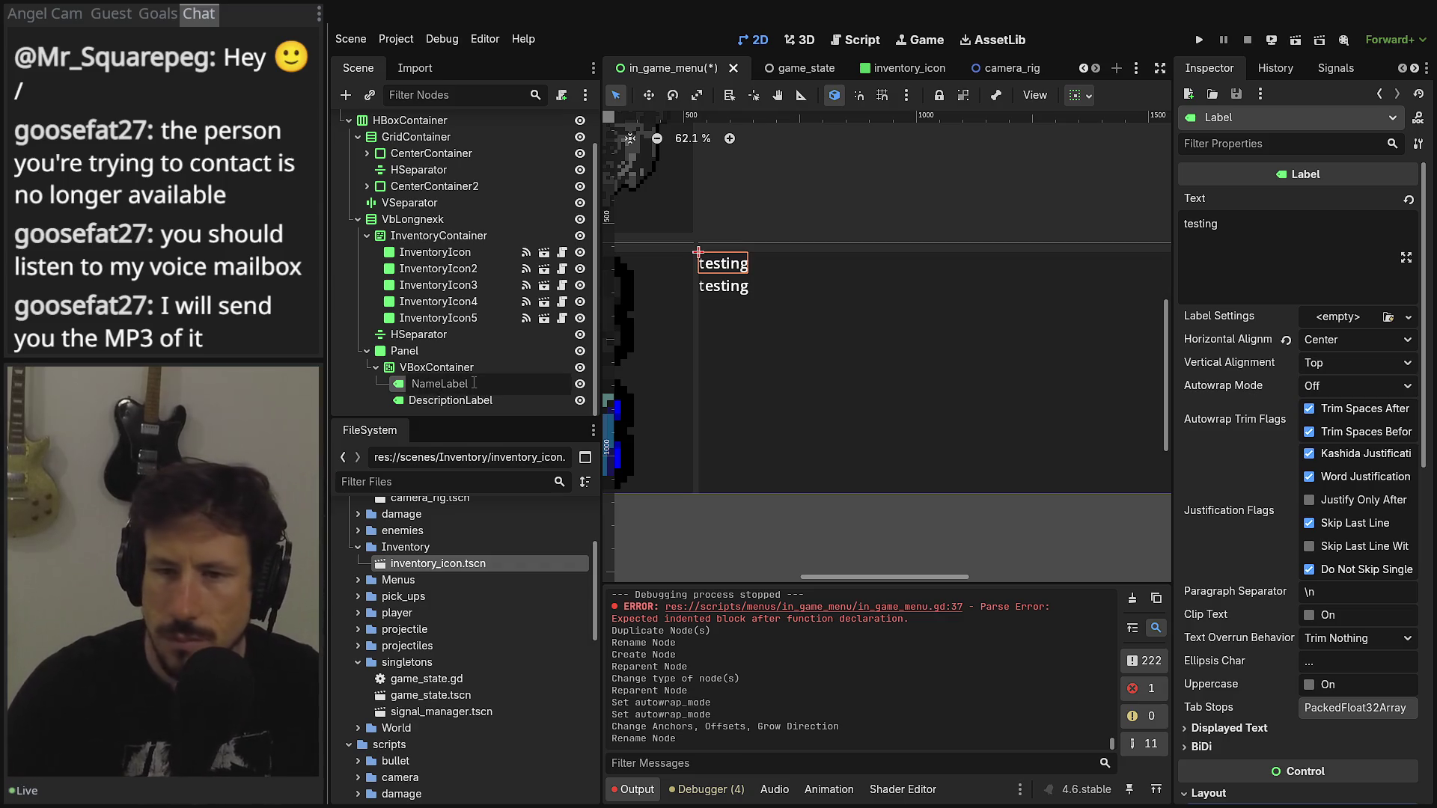
key(Return)
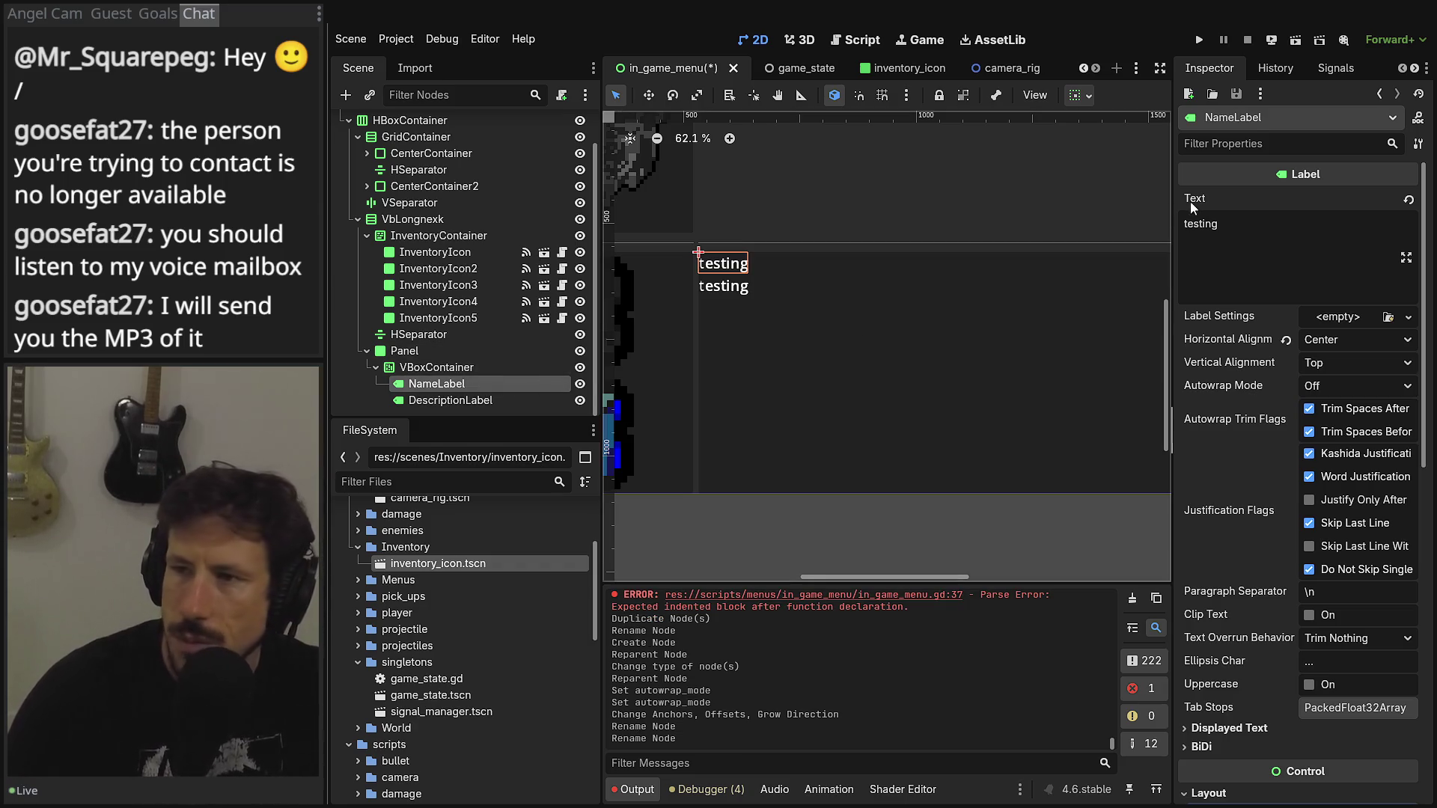
click(1227, 224)
key(ctrl+a)
text(ITEM)
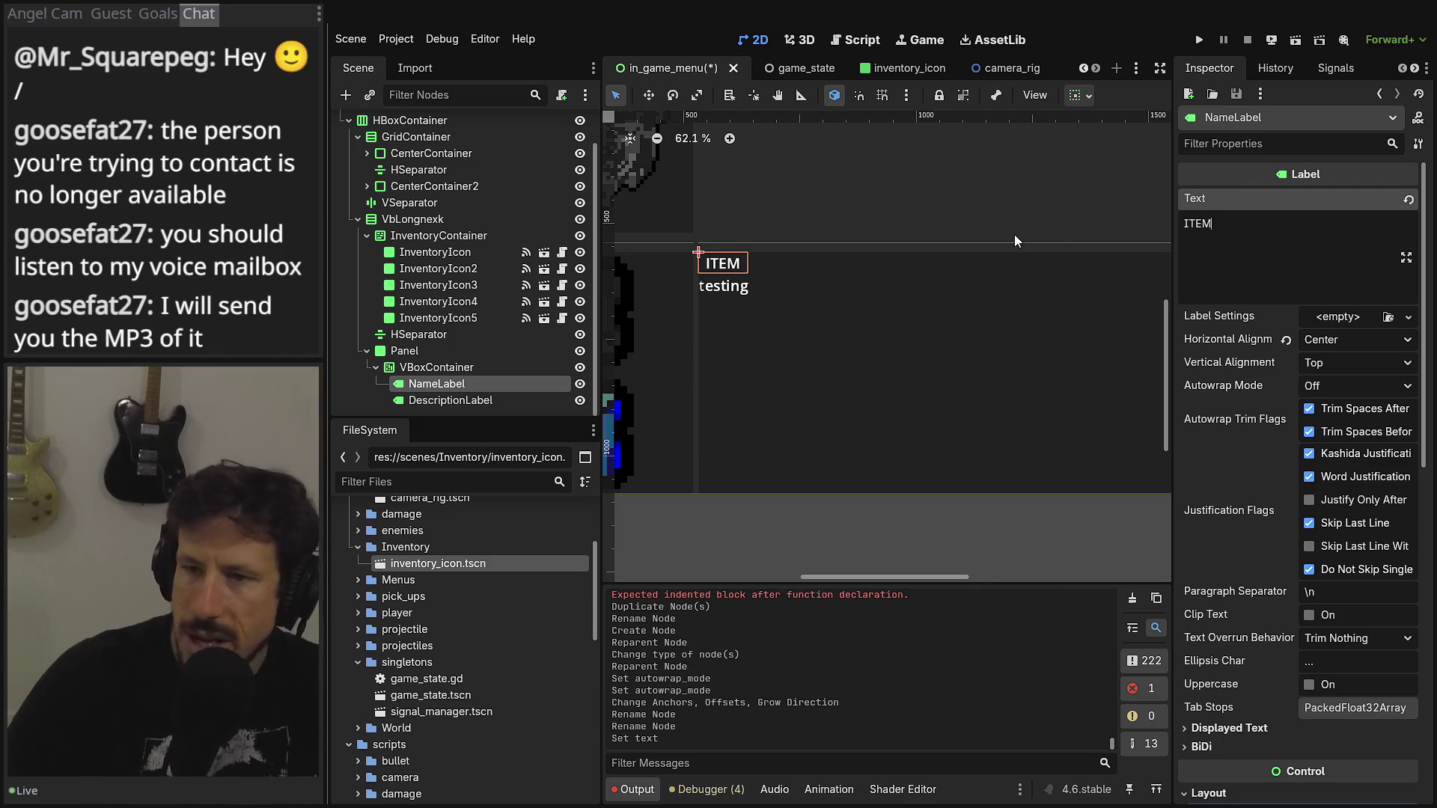
text( NAME)
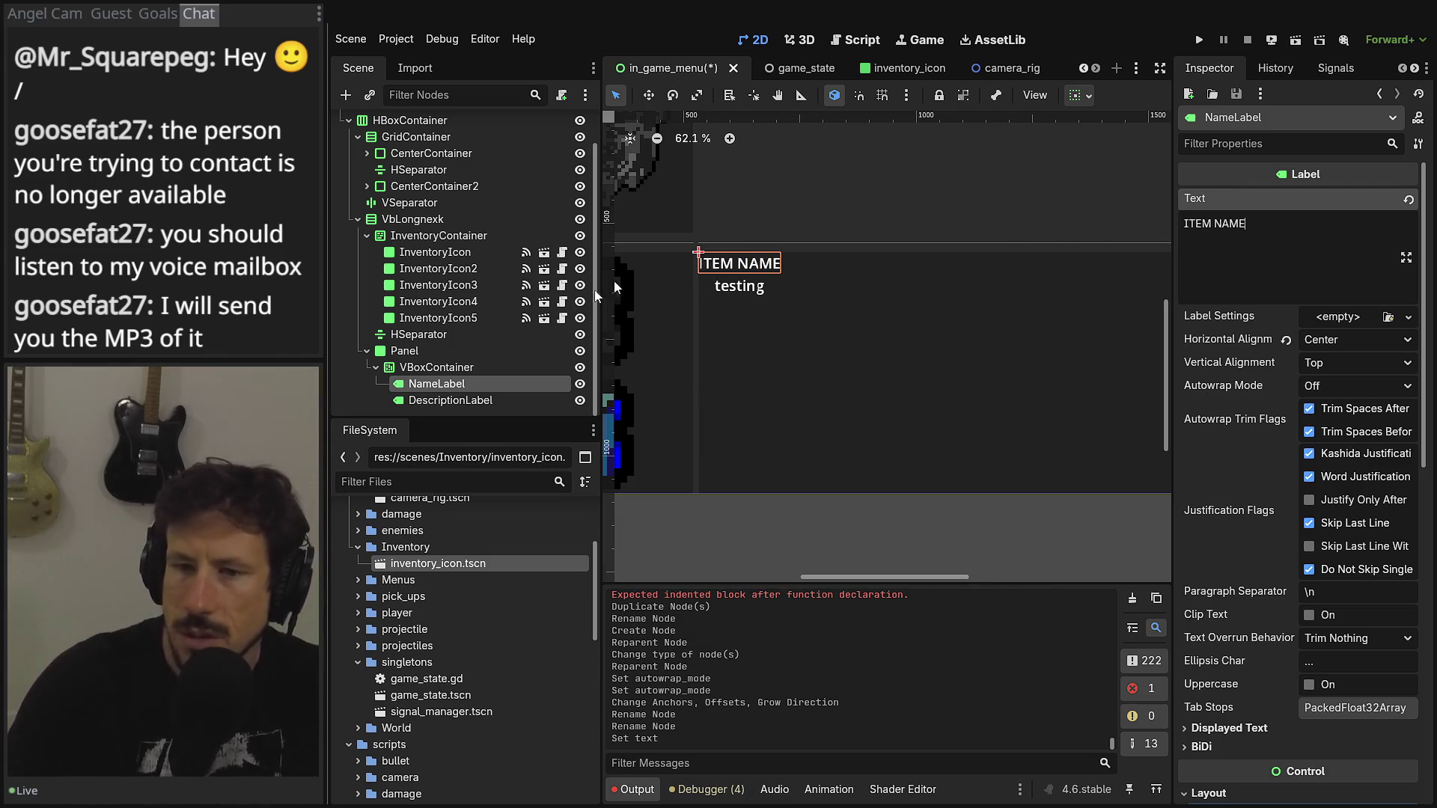
- Replace DescriptionLabel's placeholder text with 'ITEM DESCRIPTION'
click(449, 400)
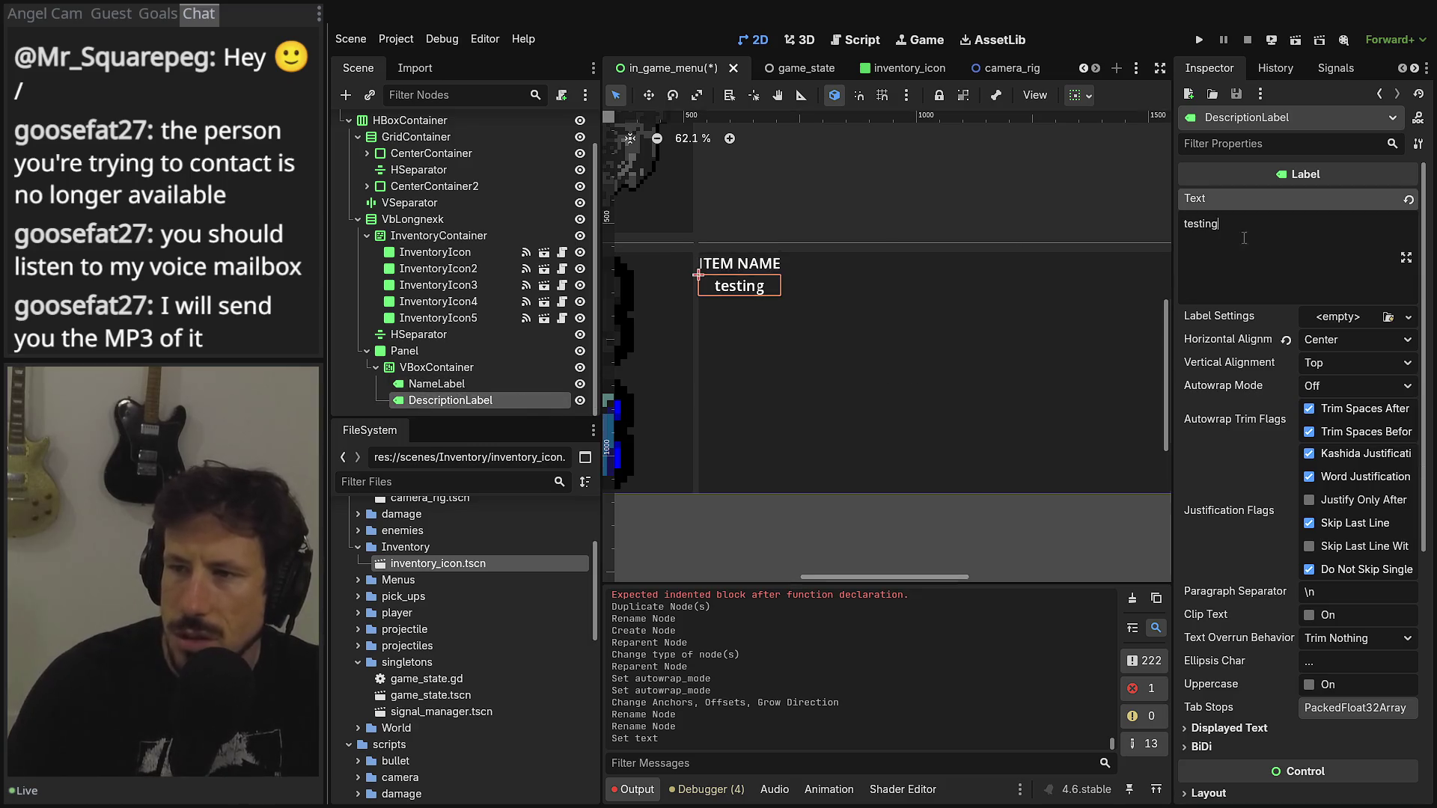
key(ctrl+a)
key(BackSpace)
text(ITEM D)
text(ESCRI)
key(BackSpace)
key(BackSpace)
text(T)
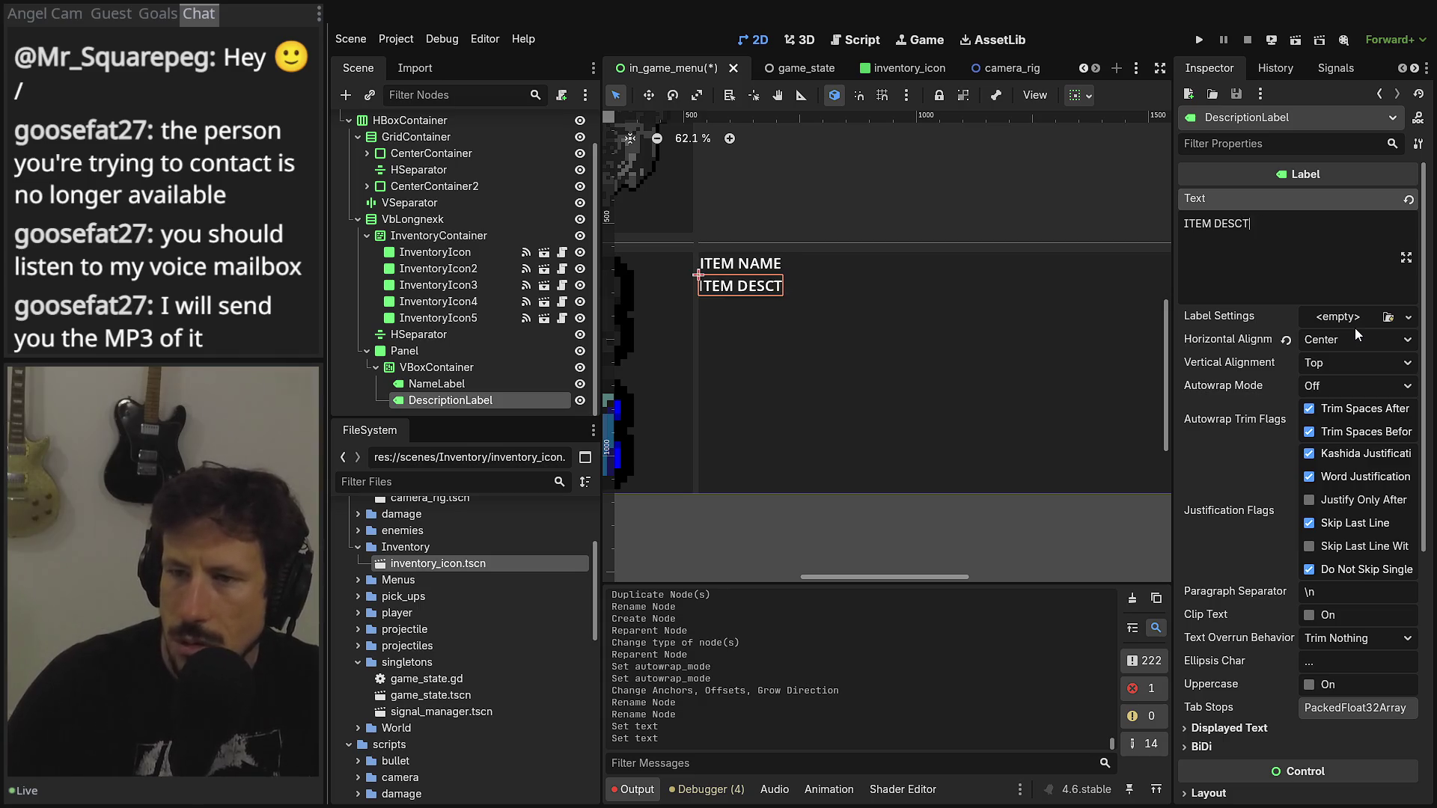
key(BackSpace)
text(RIOP)
key(BackSpace)
key(BackSpace)
text(PTION)
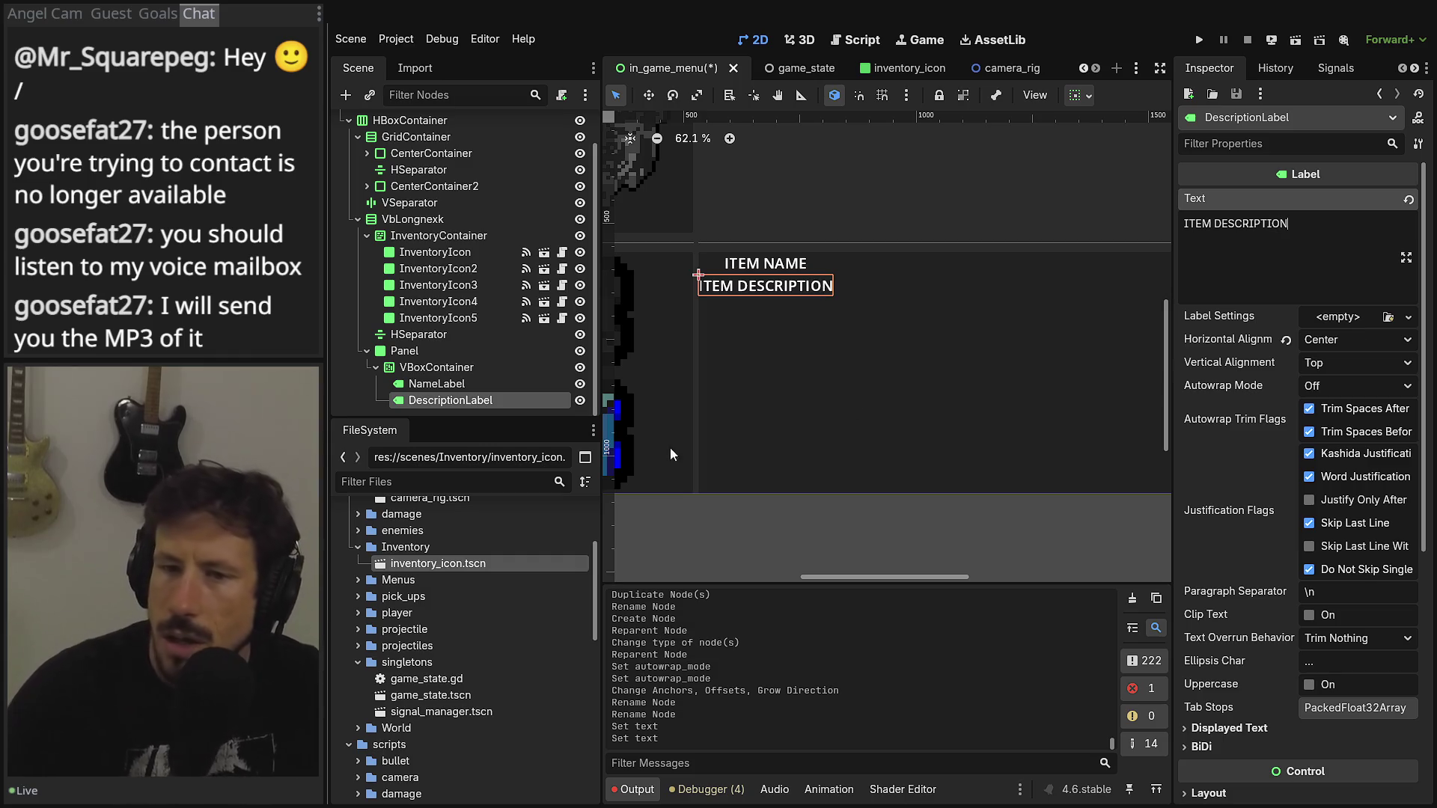
- Set NameLabel's horizontal alignment to Left
click(438, 383)
click(1340, 337)
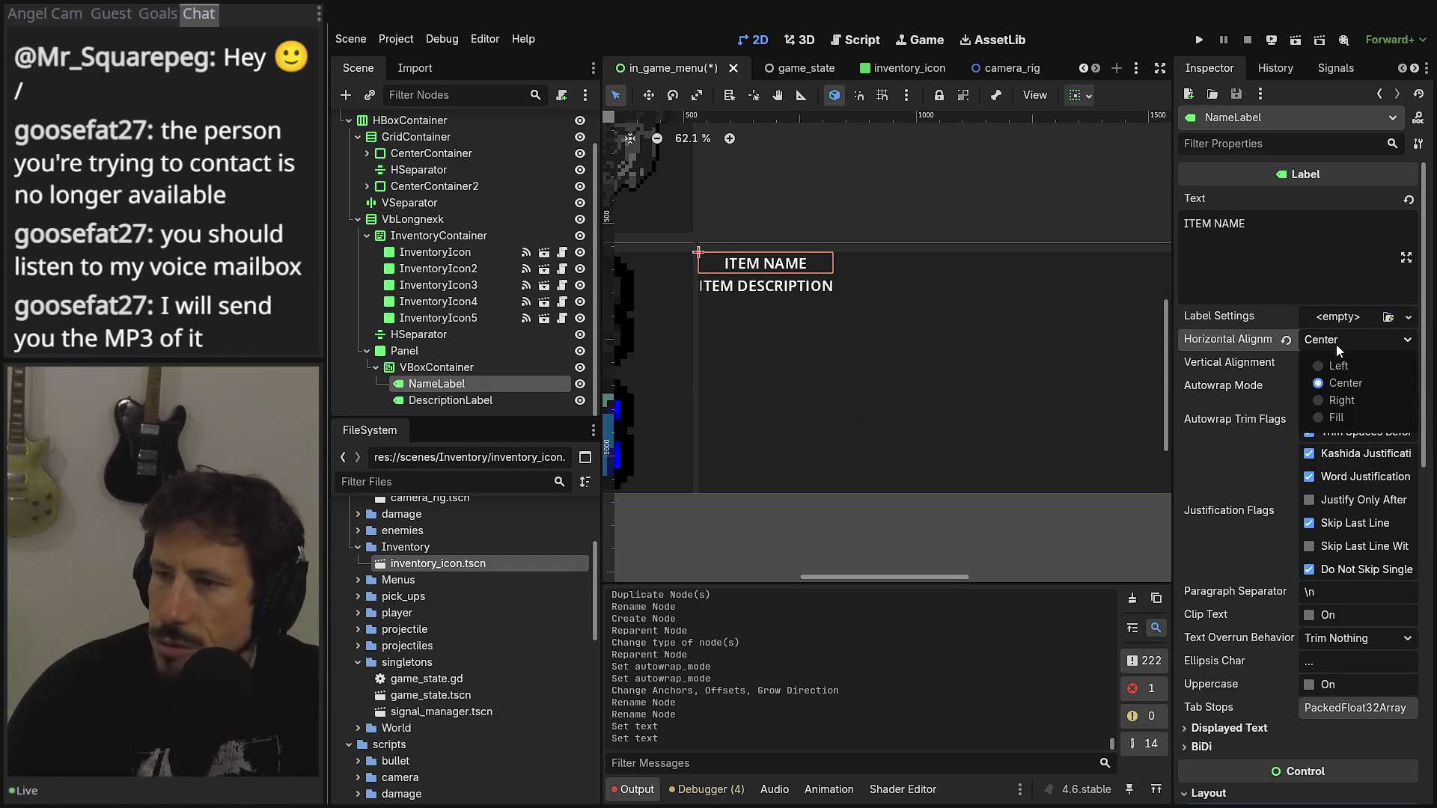
click(1336, 364)
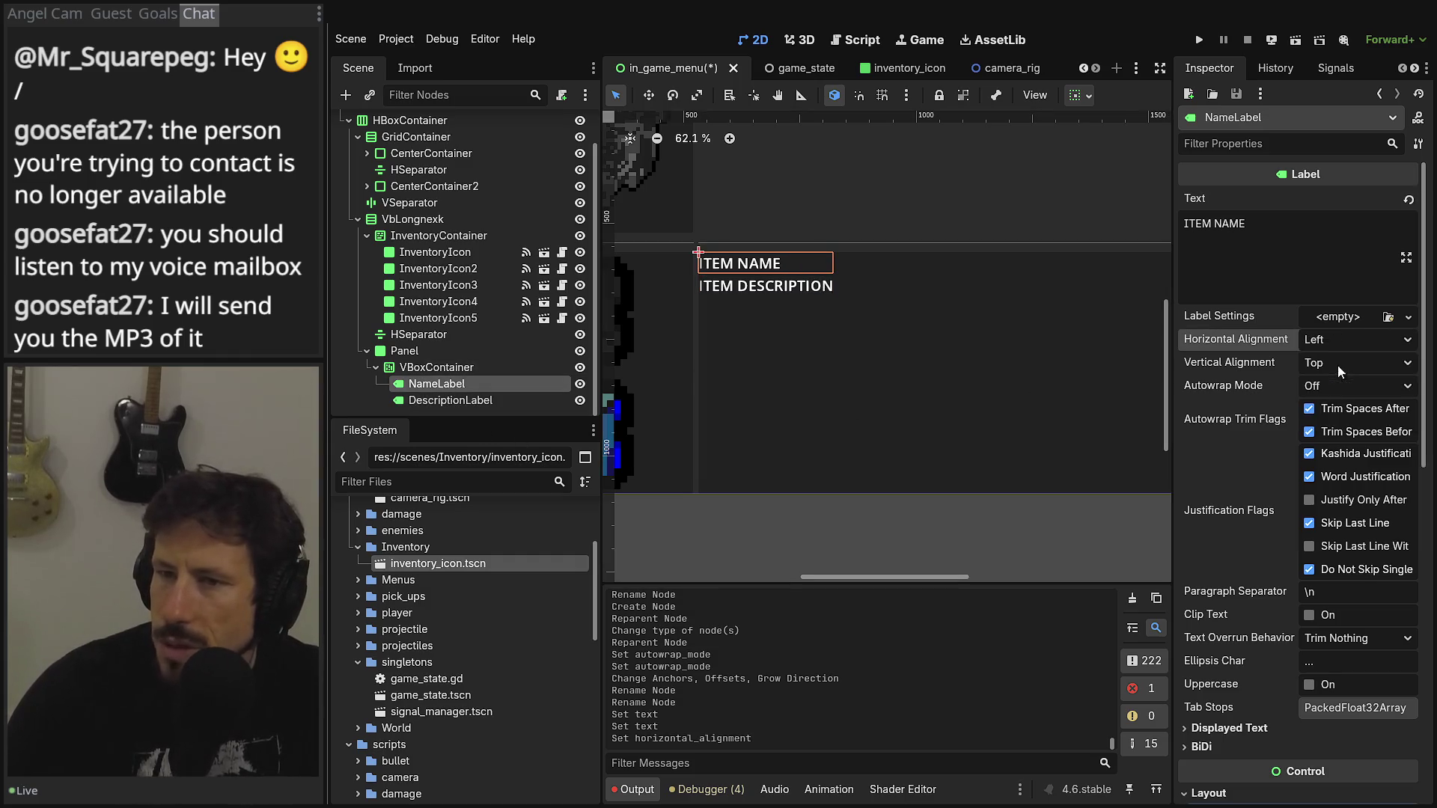
- Replace DescriptionLabel's text with a pasted long test paragraph
click(460, 404)
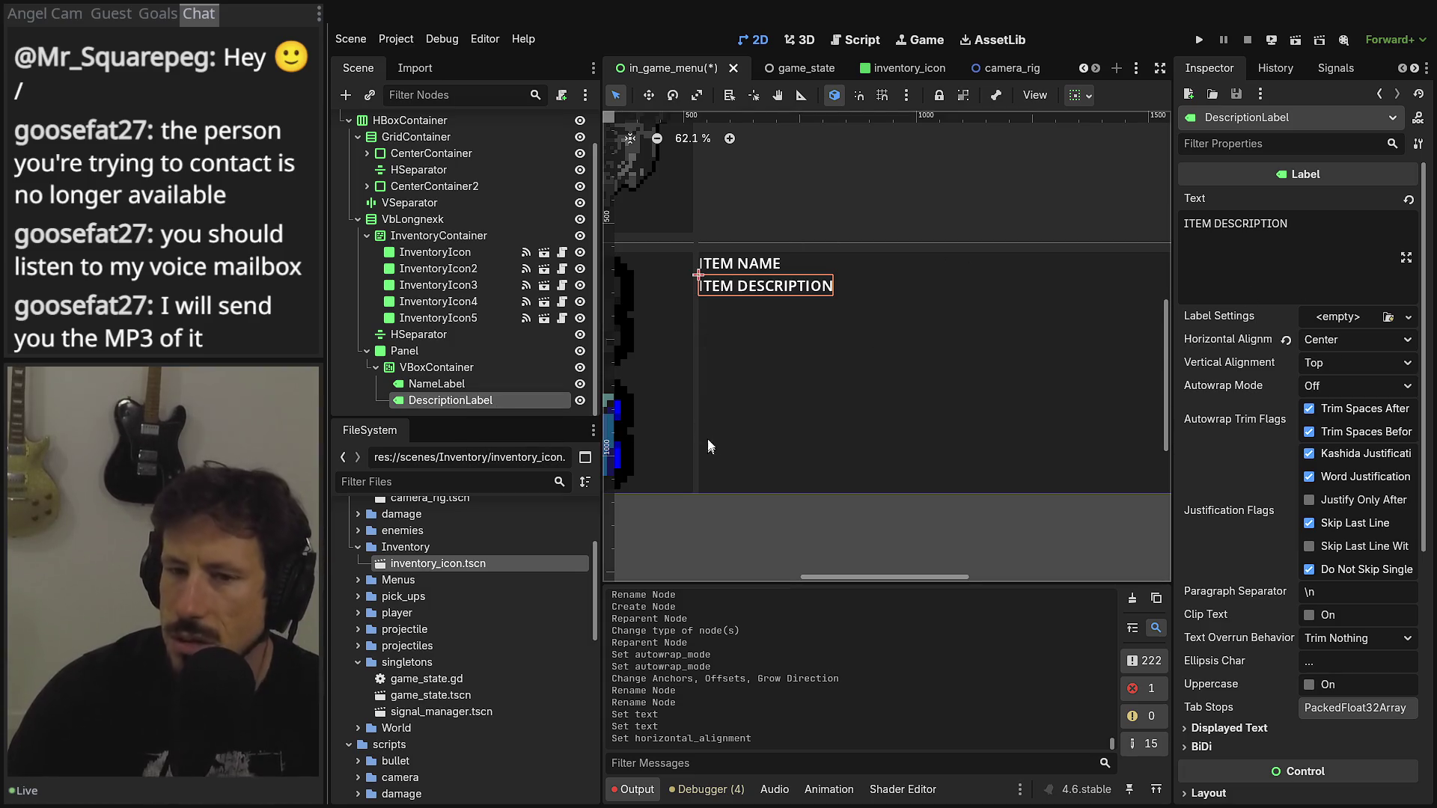
triple_click(1310, 239)
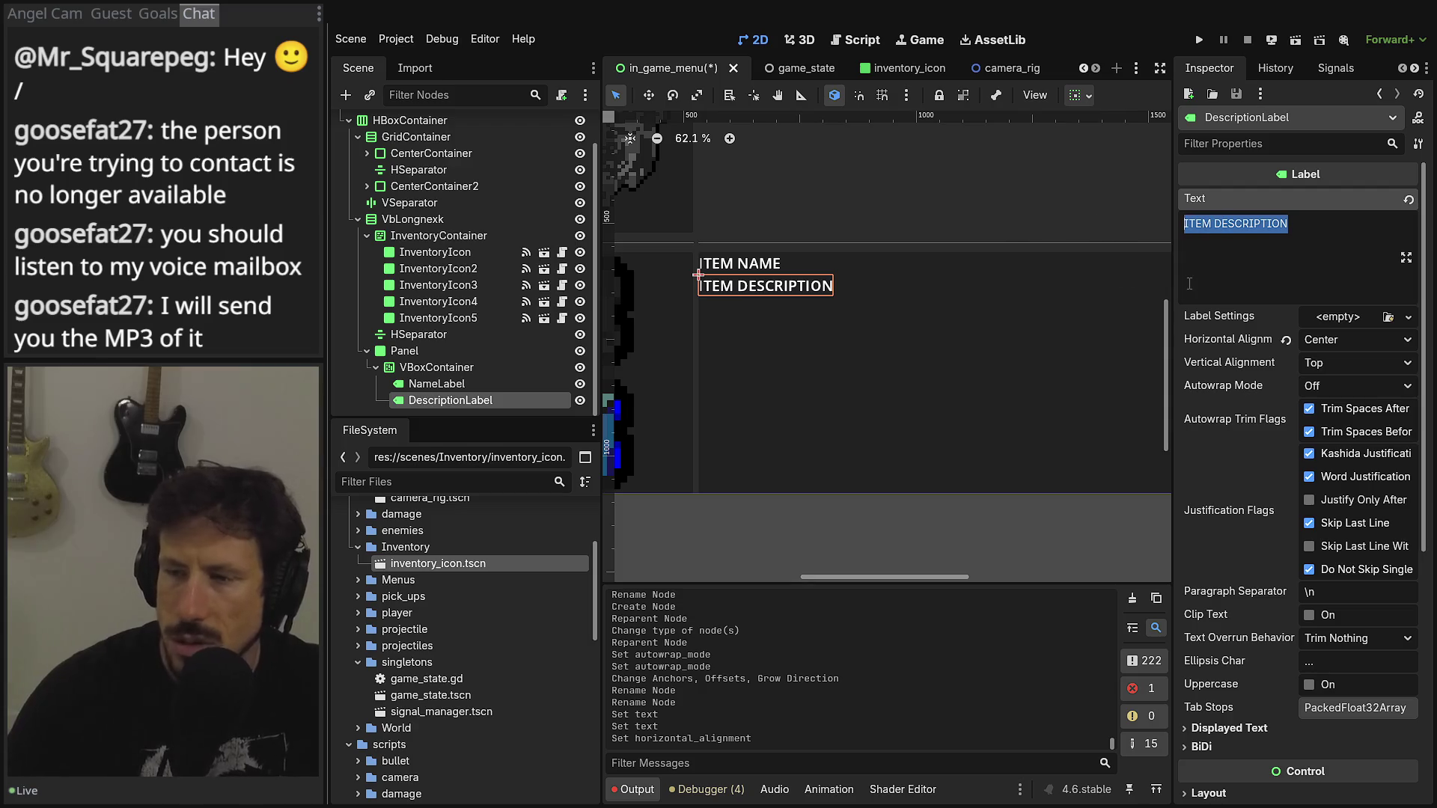
text(asfgasfga)
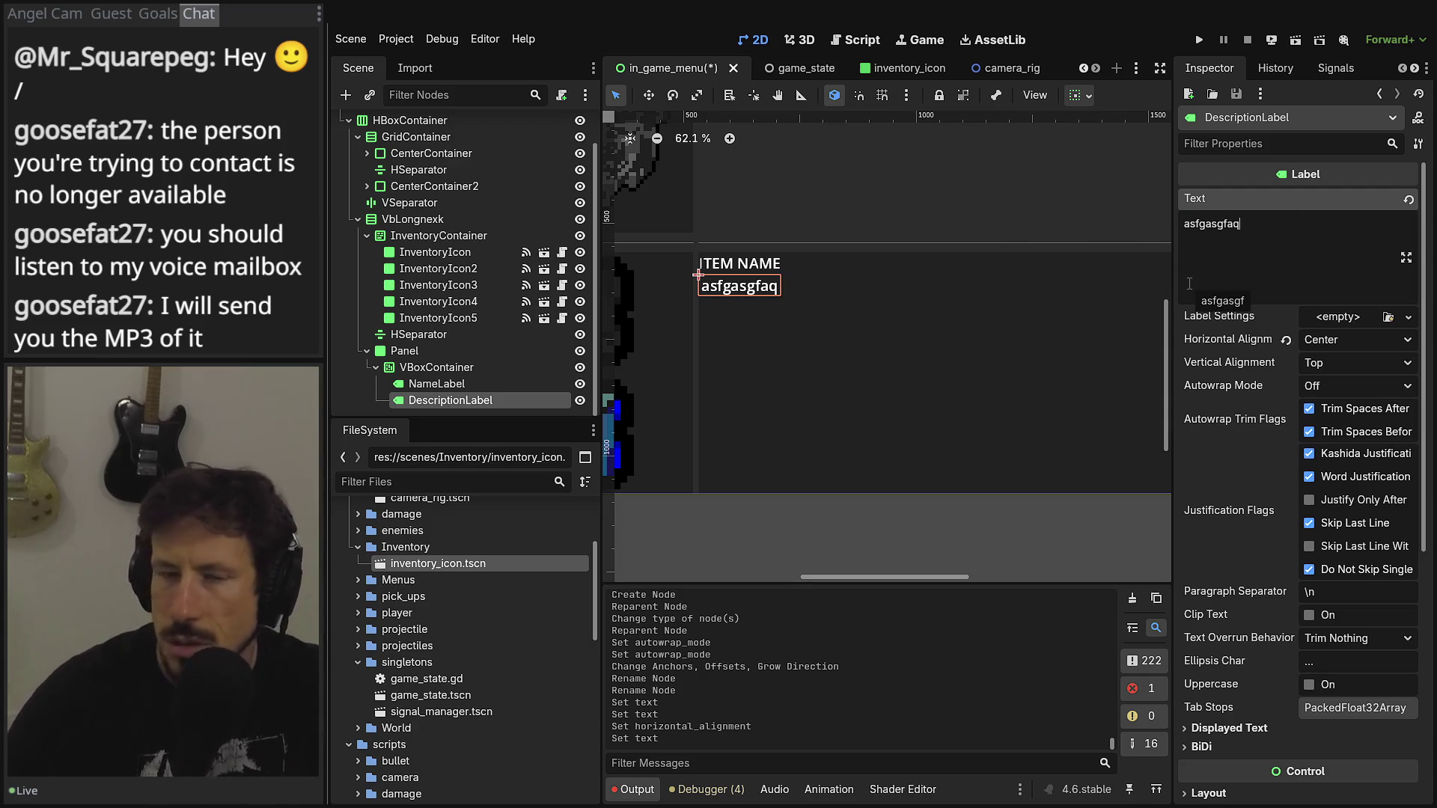
key(ctrl+z)
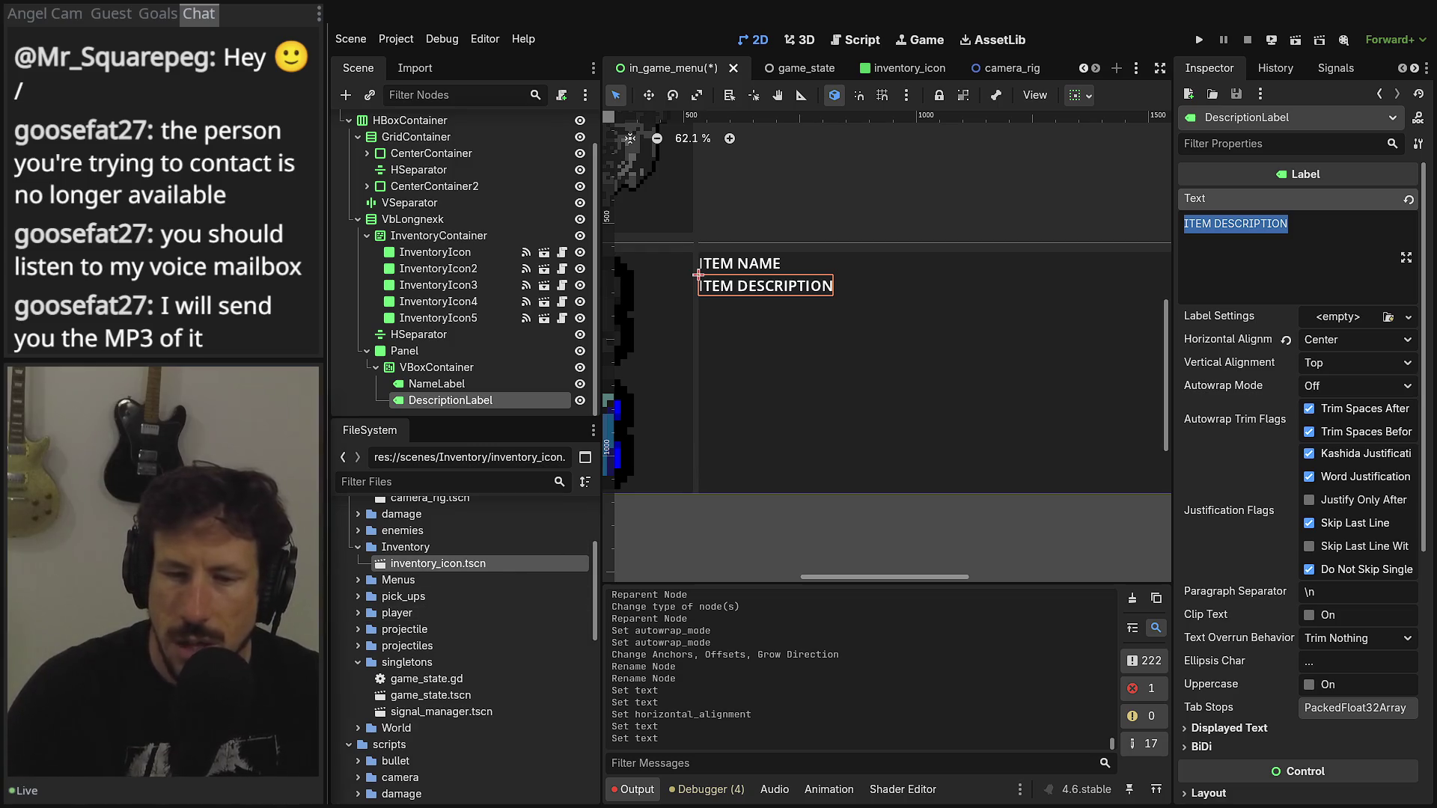
key(ctrl+v)
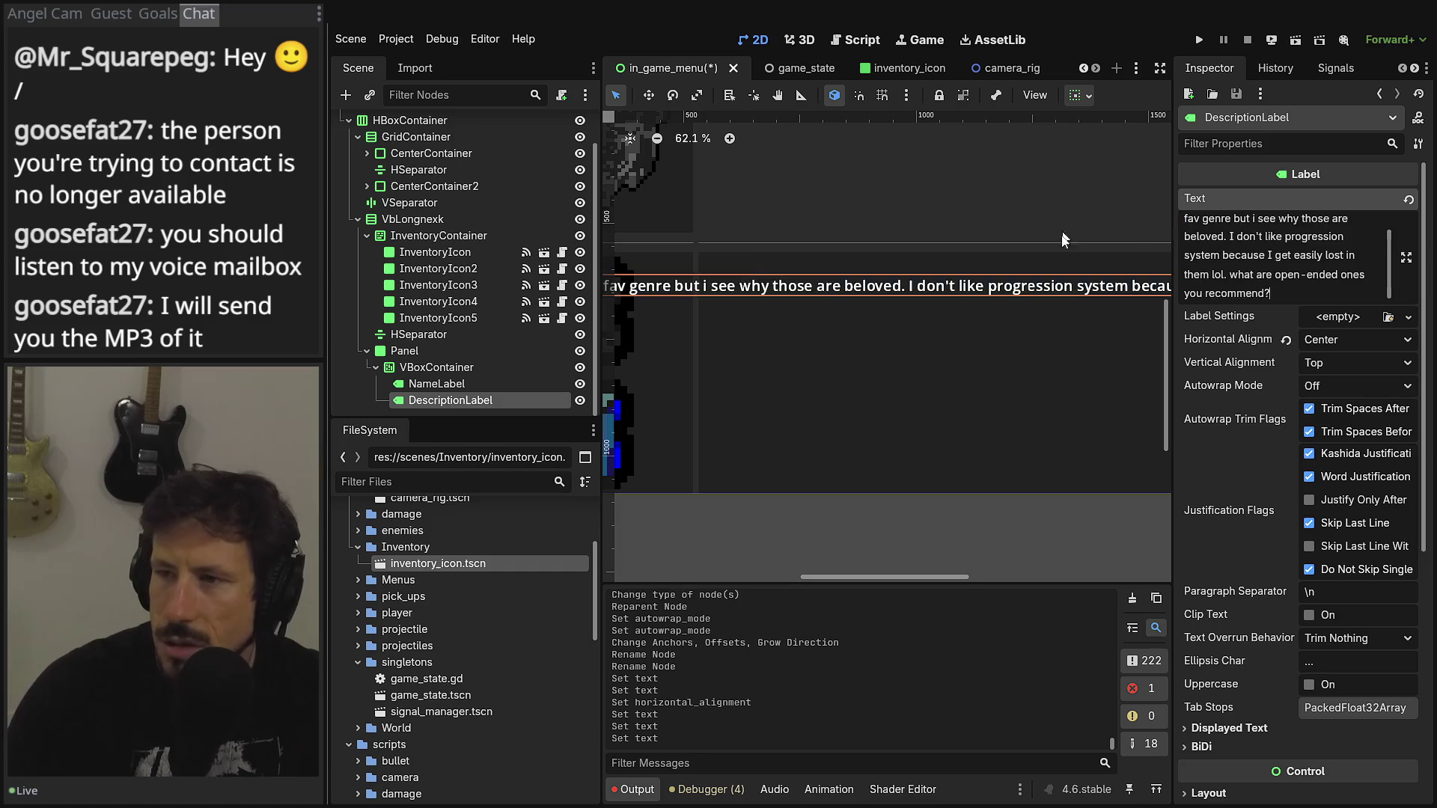
- Left-align DescriptionLabel, try Autowrap Arbitrary then Word, dismiss the warning, and revert Autowrap to Off
scroll(1026, 327, down, 6)
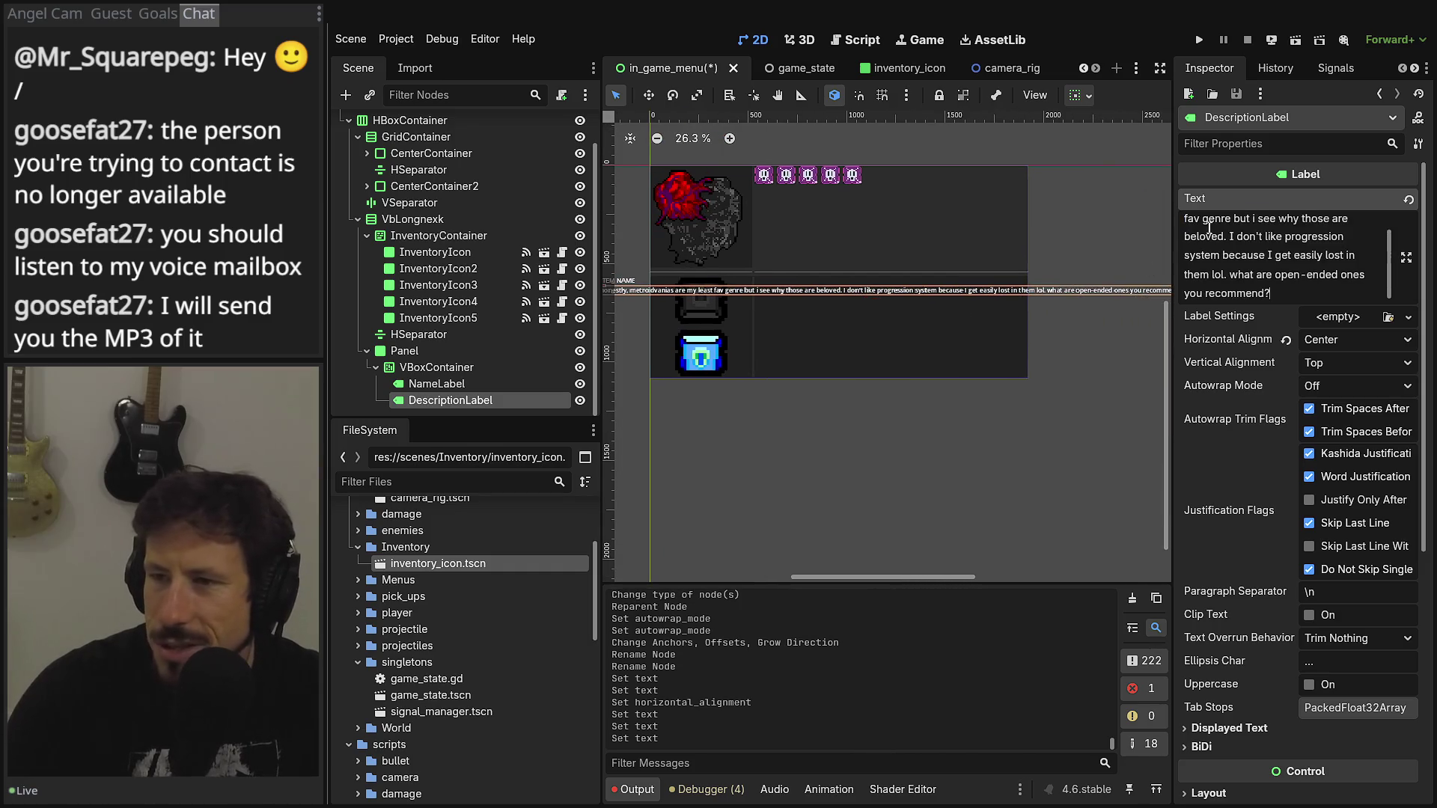
click(1284, 341)
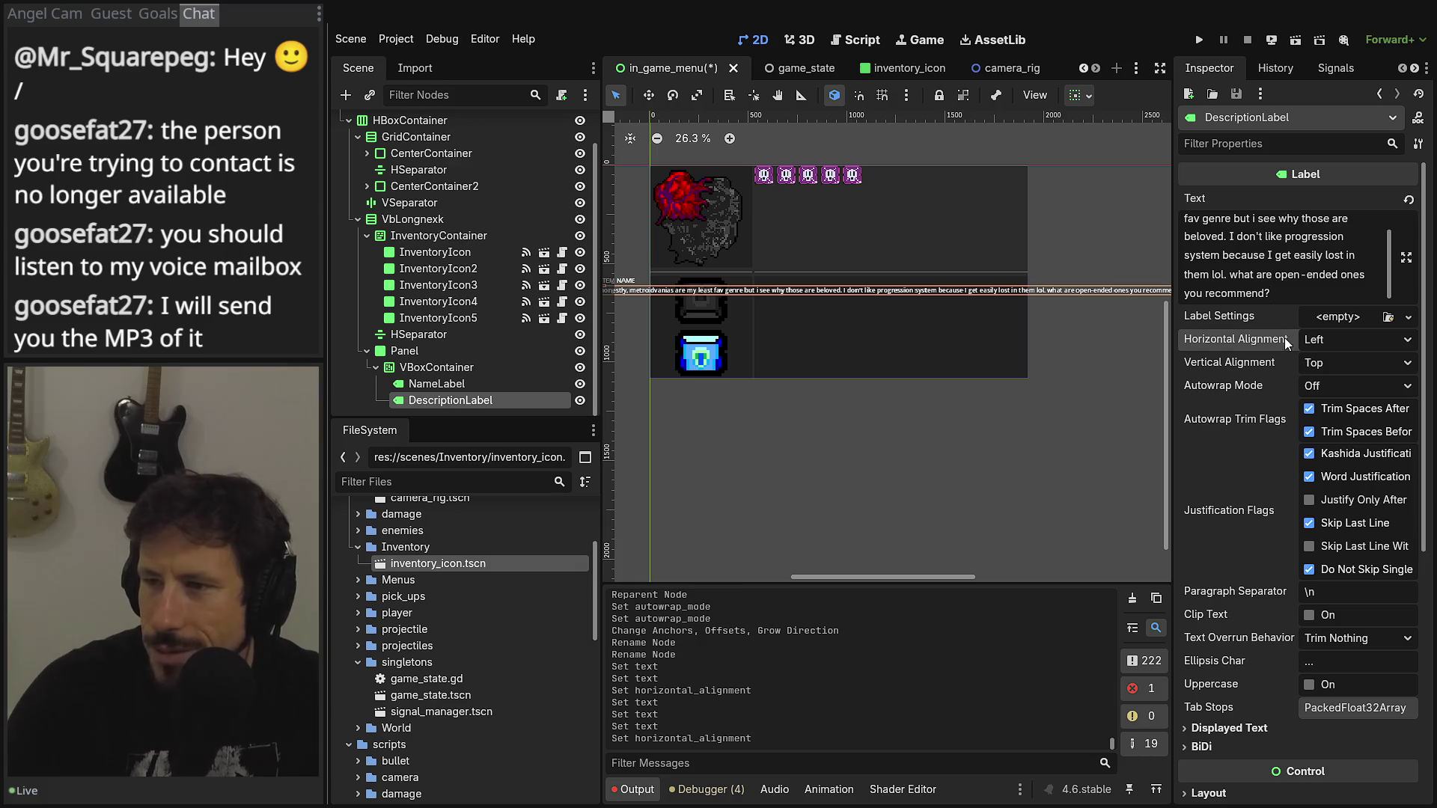
click(1331, 384)
click(1337, 429)
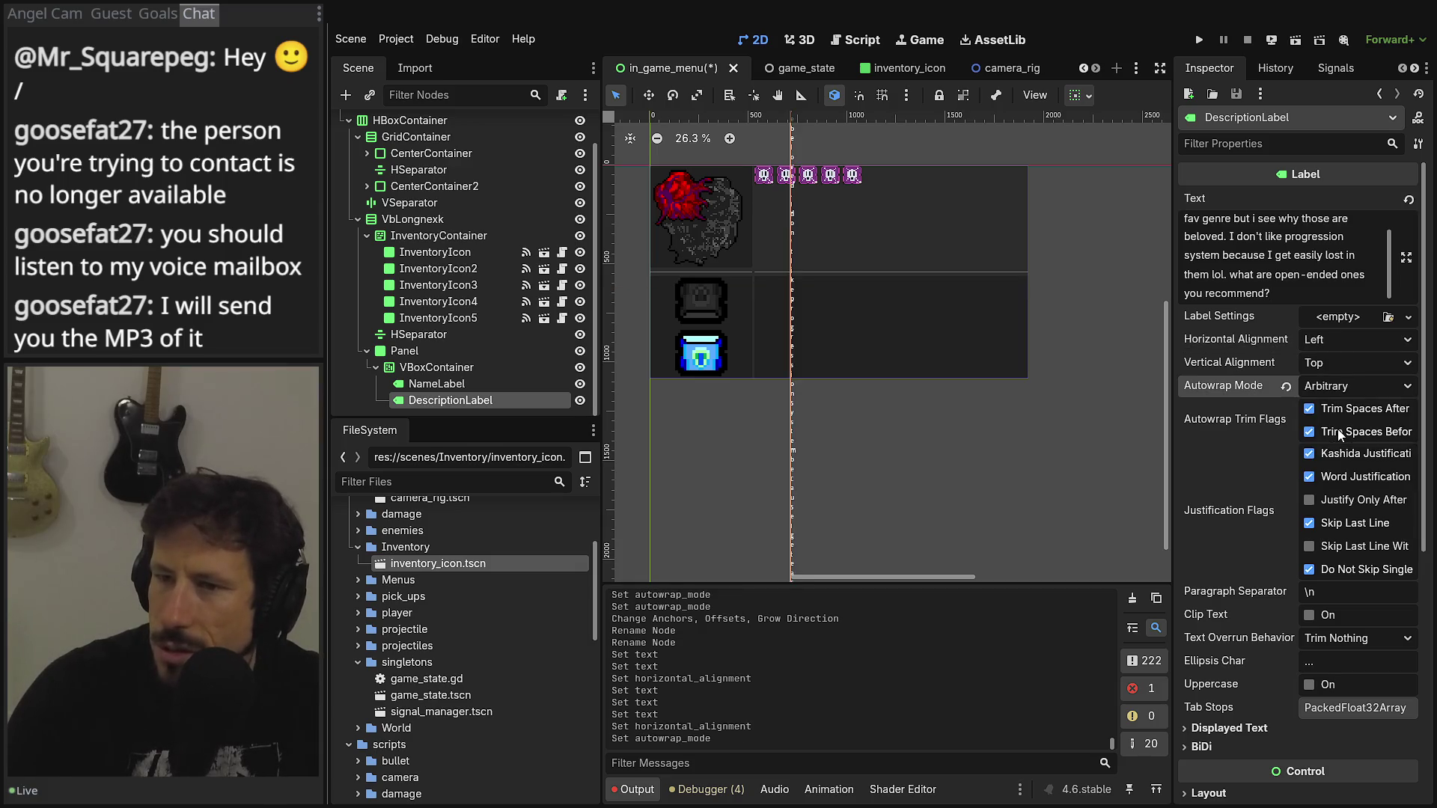
click(1339, 392)
click(1345, 451)
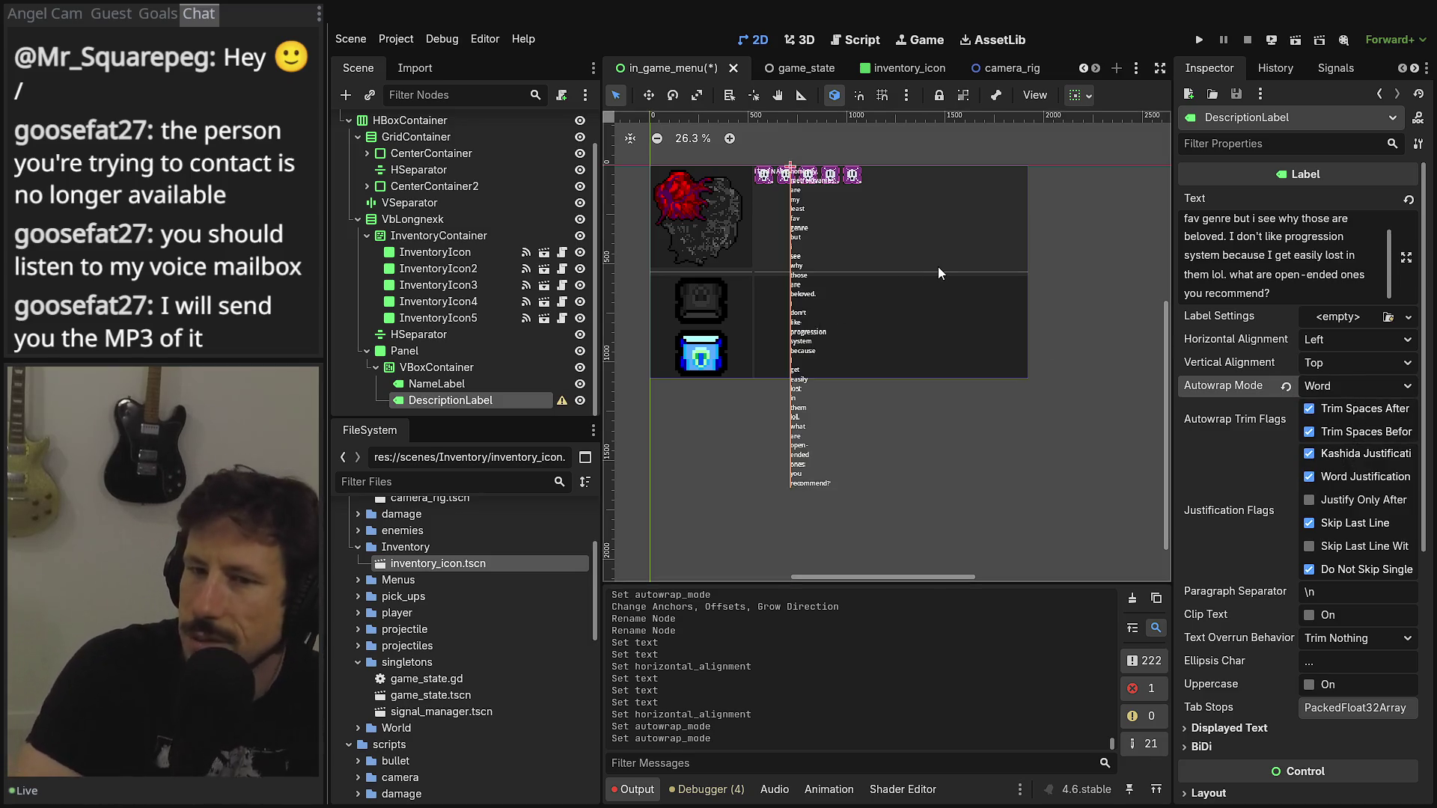
click(557, 401)
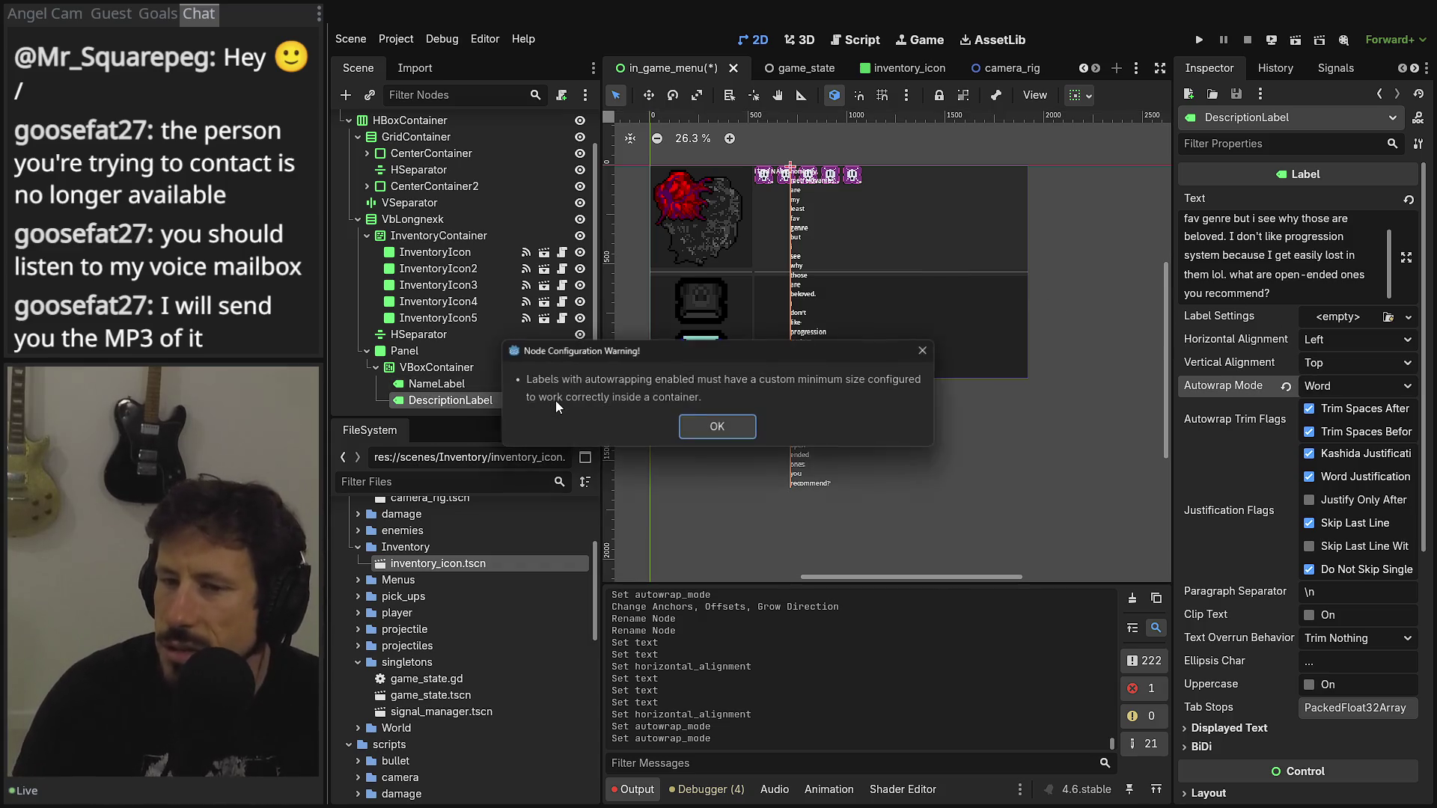
click(703, 428)
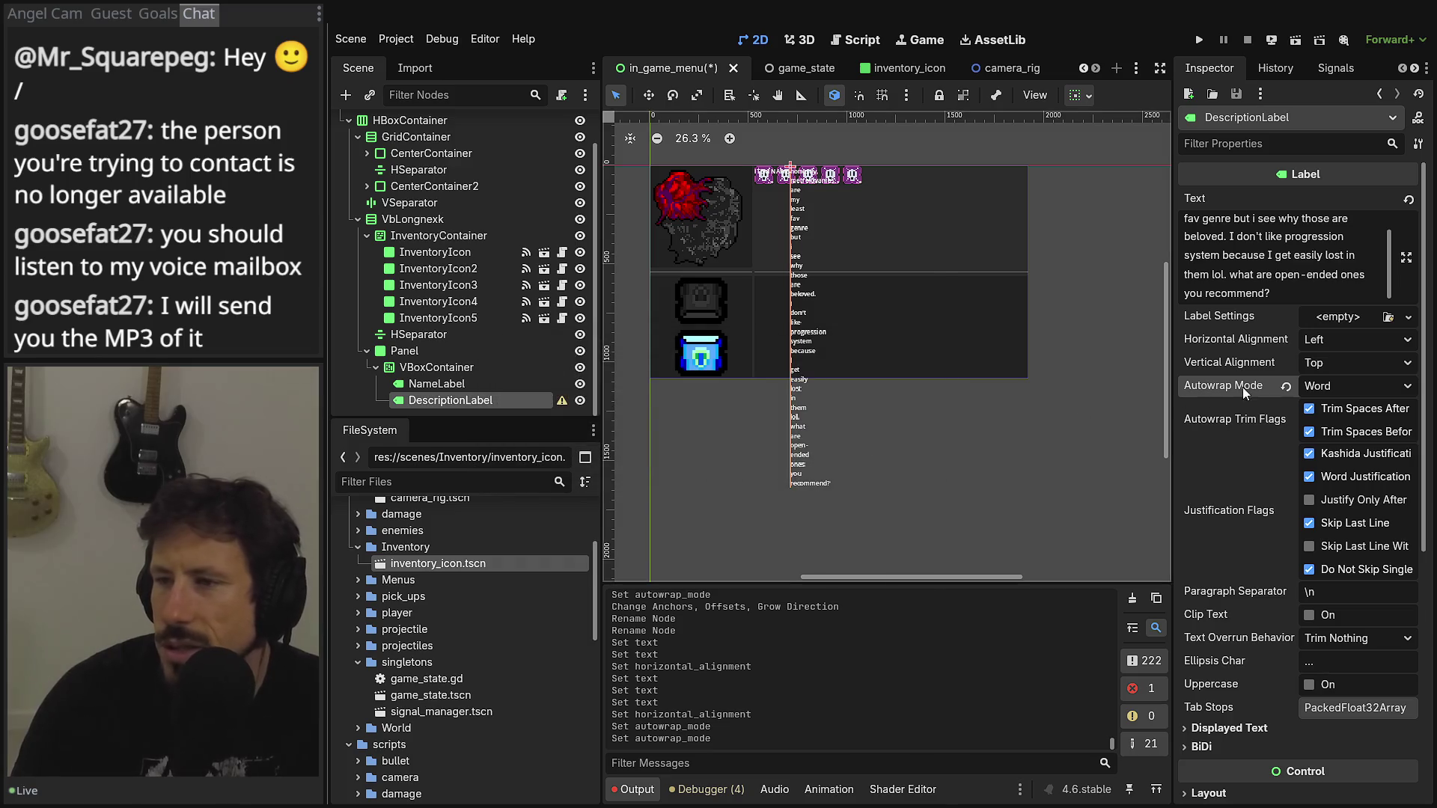
click(1284, 387)
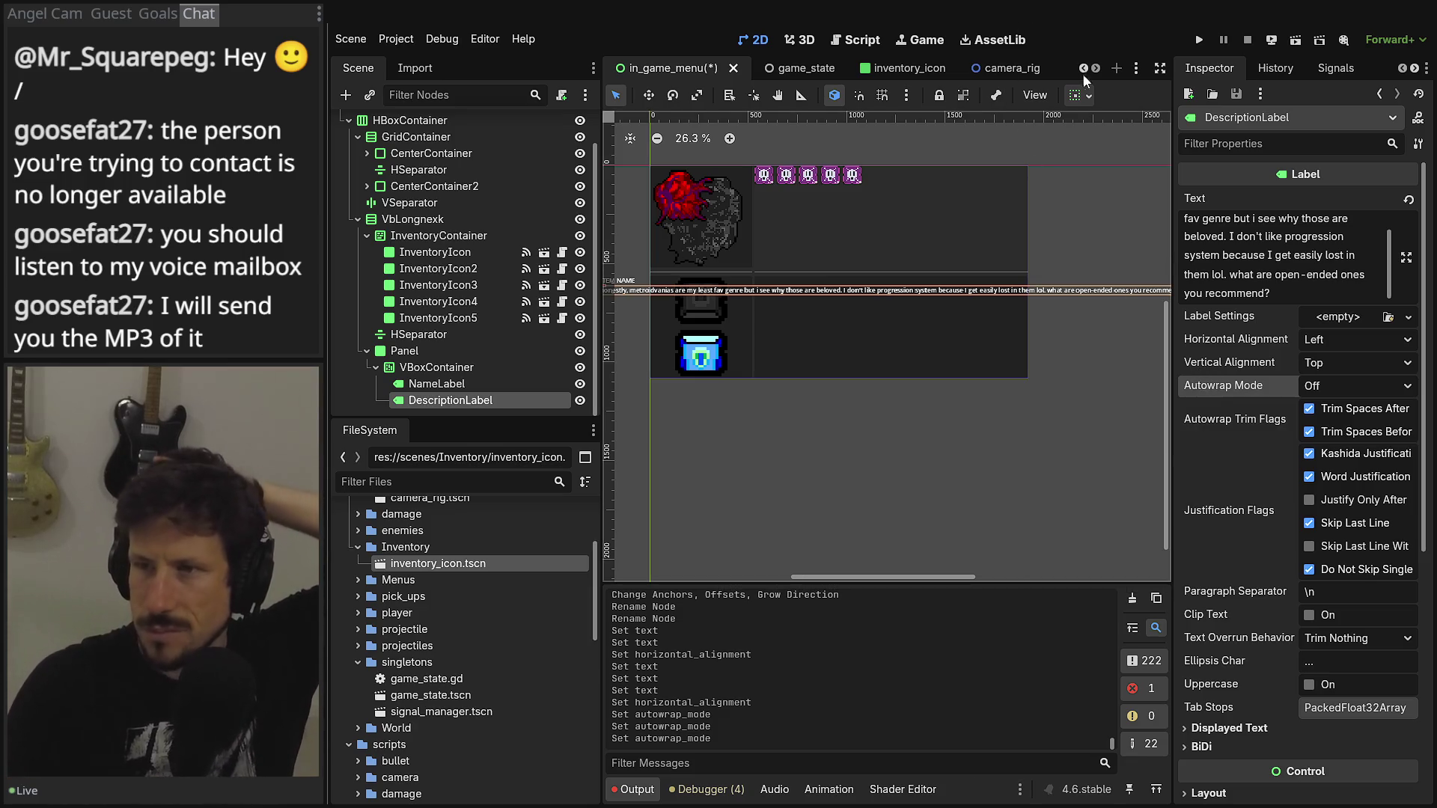
- Change DescriptionLabel's horizontal size flags from the toolbar's container sizing popup
click(1079, 96)
click(1108, 151)
click(1278, 265)
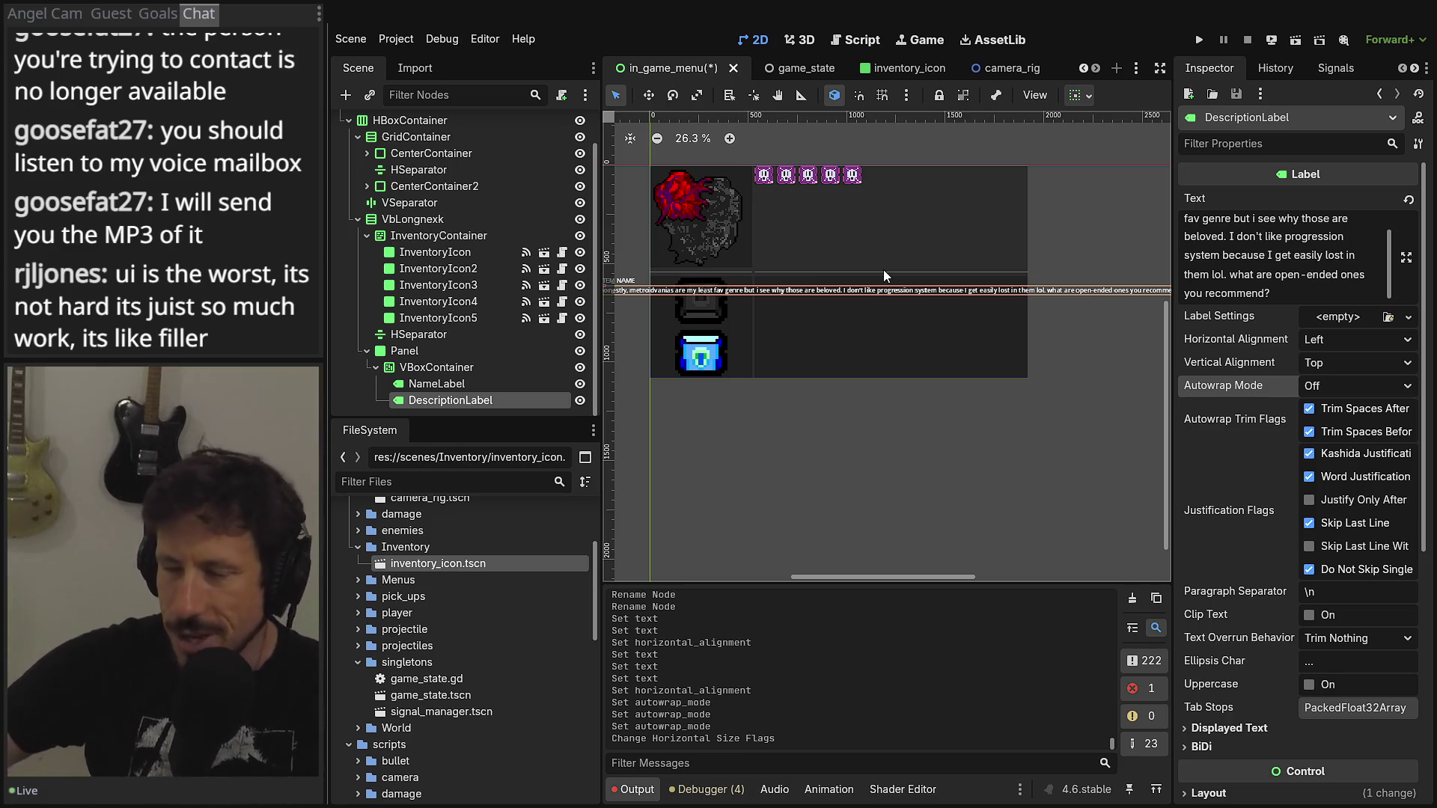
- Keep DescriptionLabel's overrun at Trim Nothing and turn on Layout > Clip Contents
scroll(1337, 482, down, 5)
click(1336, 482)
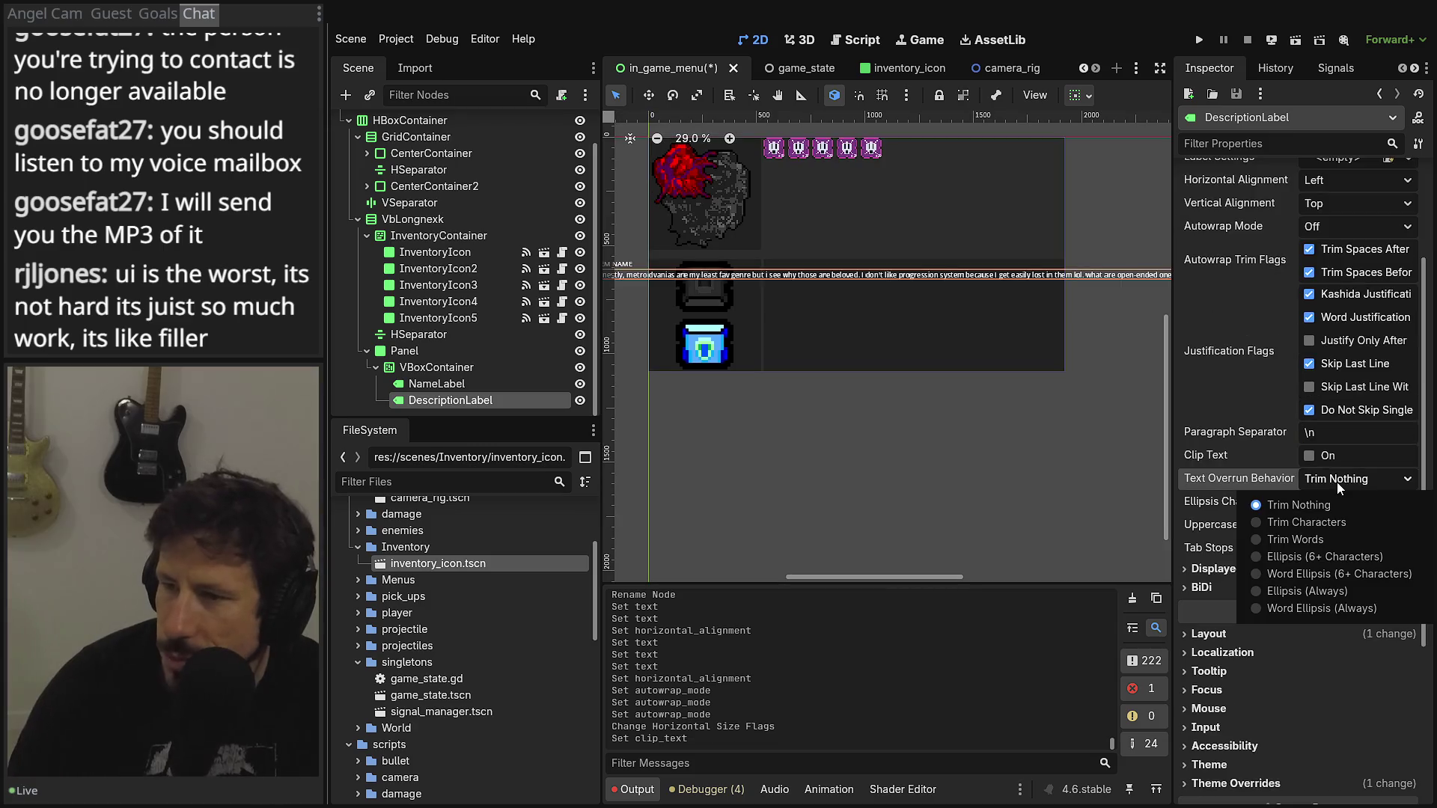
click(1337, 479)
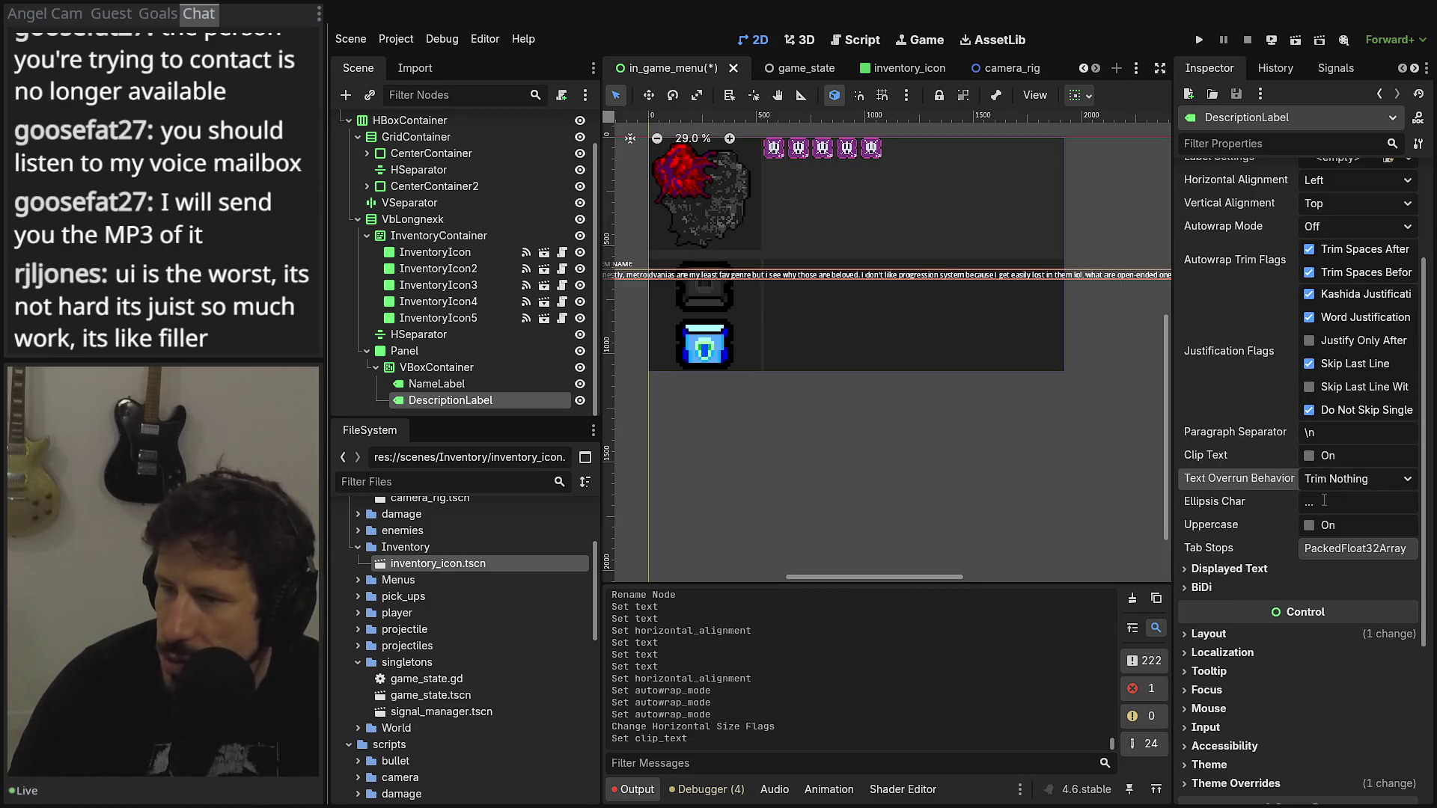
click(1236, 570)
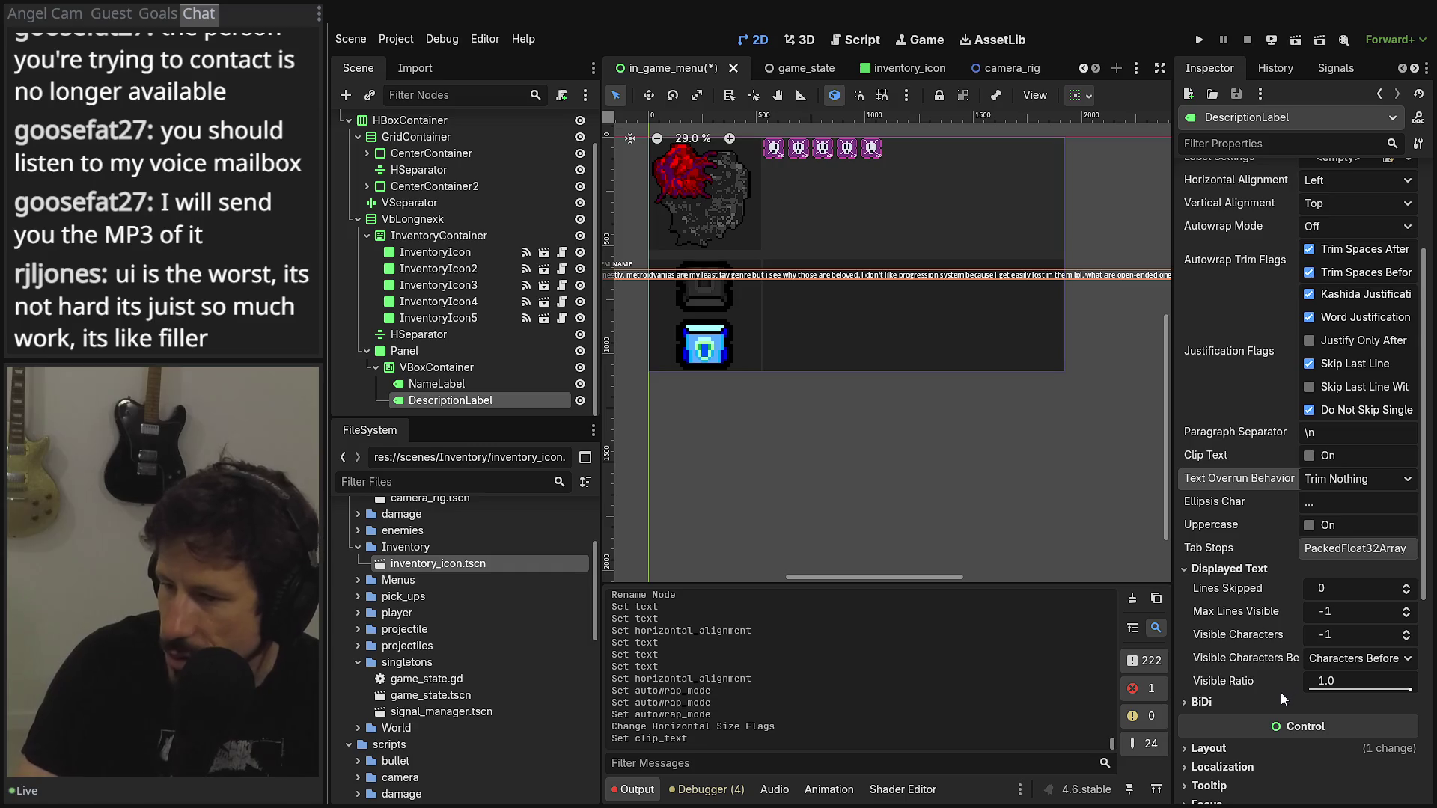
scroll(1281, 693, down, 1)
click(1242, 673)
scroll(1272, 643, down, 2)
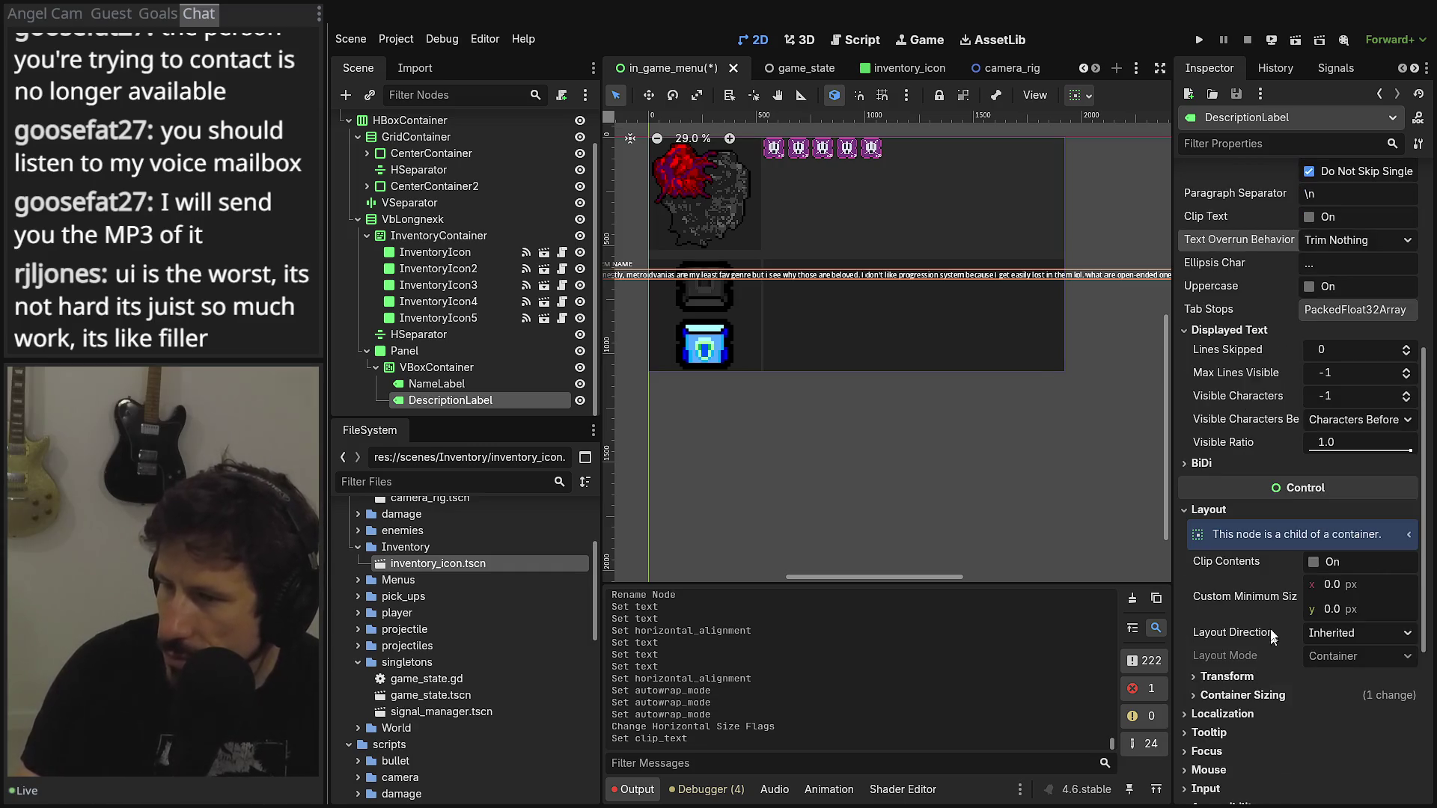
click(1329, 567)
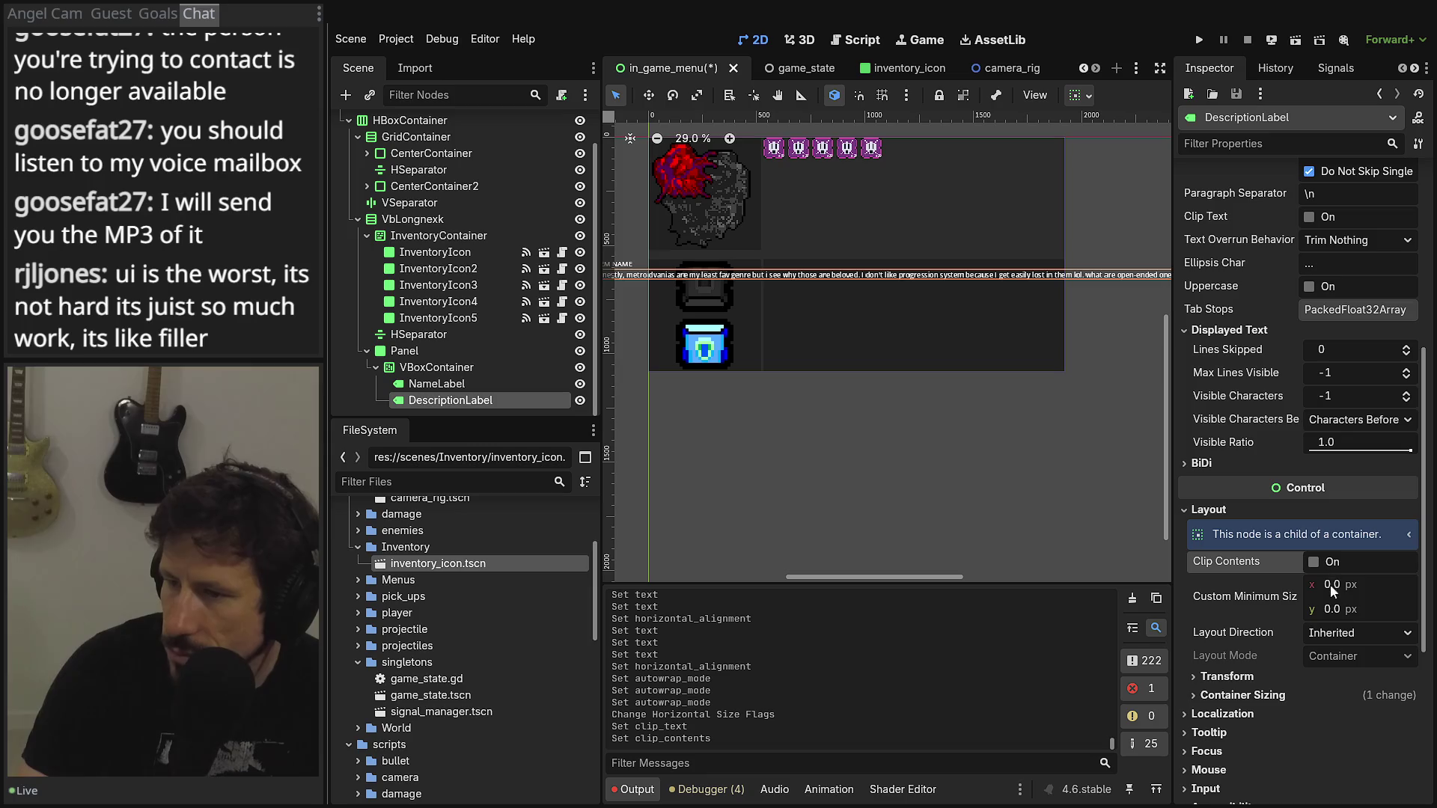
click(1372, 631)
click(1368, 635)
- Leave DescriptionLabel's Vertical Expand off and its horizontal container sizing on Fill
click(1305, 677)
click(1307, 693)
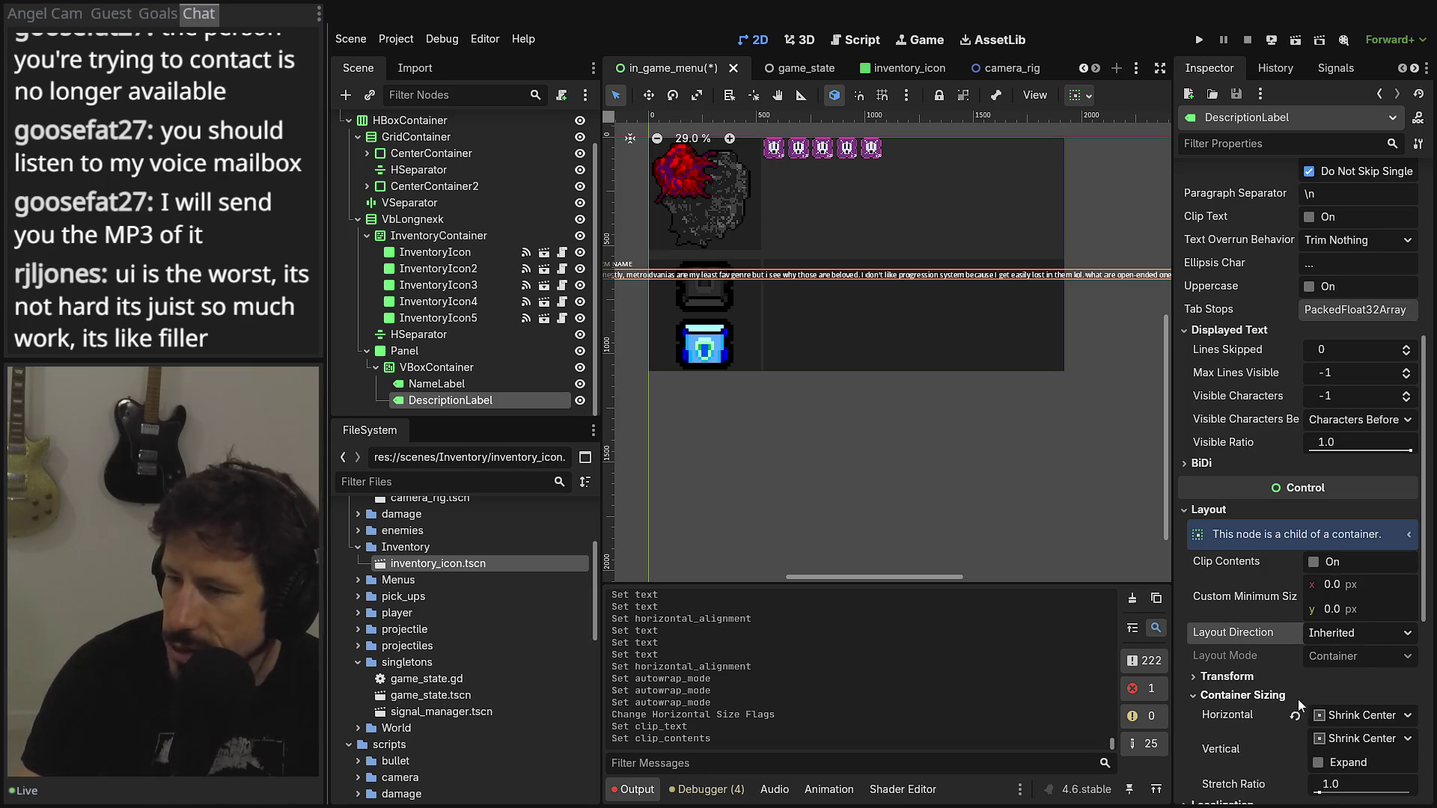
scroll(1313, 700, down, 2)
click(1319, 603)
click(1318, 603)
click(1294, 556)
click(1315, 557)
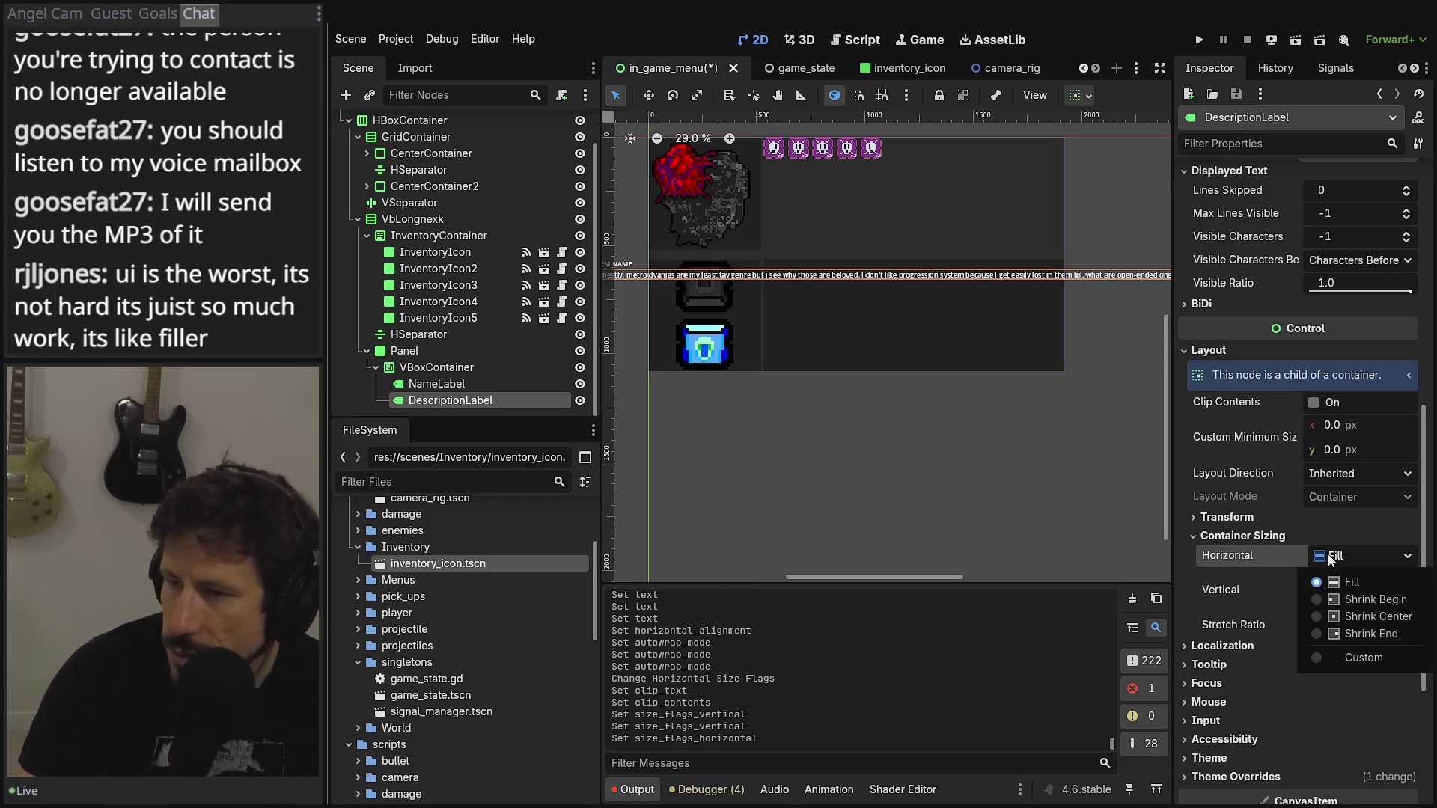
click(1351, 602)
click(1298, 558)
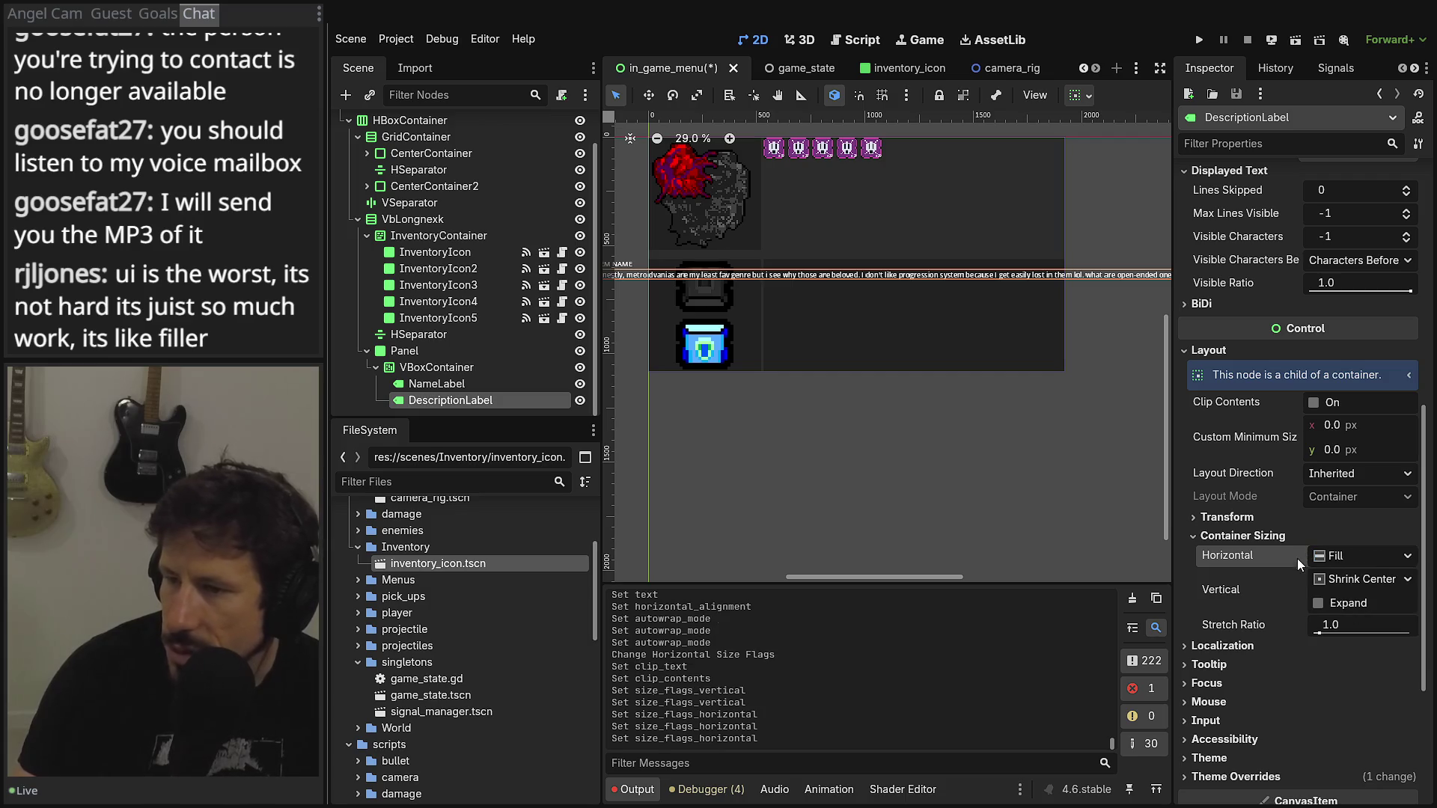
- Enter 0 as DescriptionLabel's stretch ratio
click(1326, 632)
text(0)
key(Return)
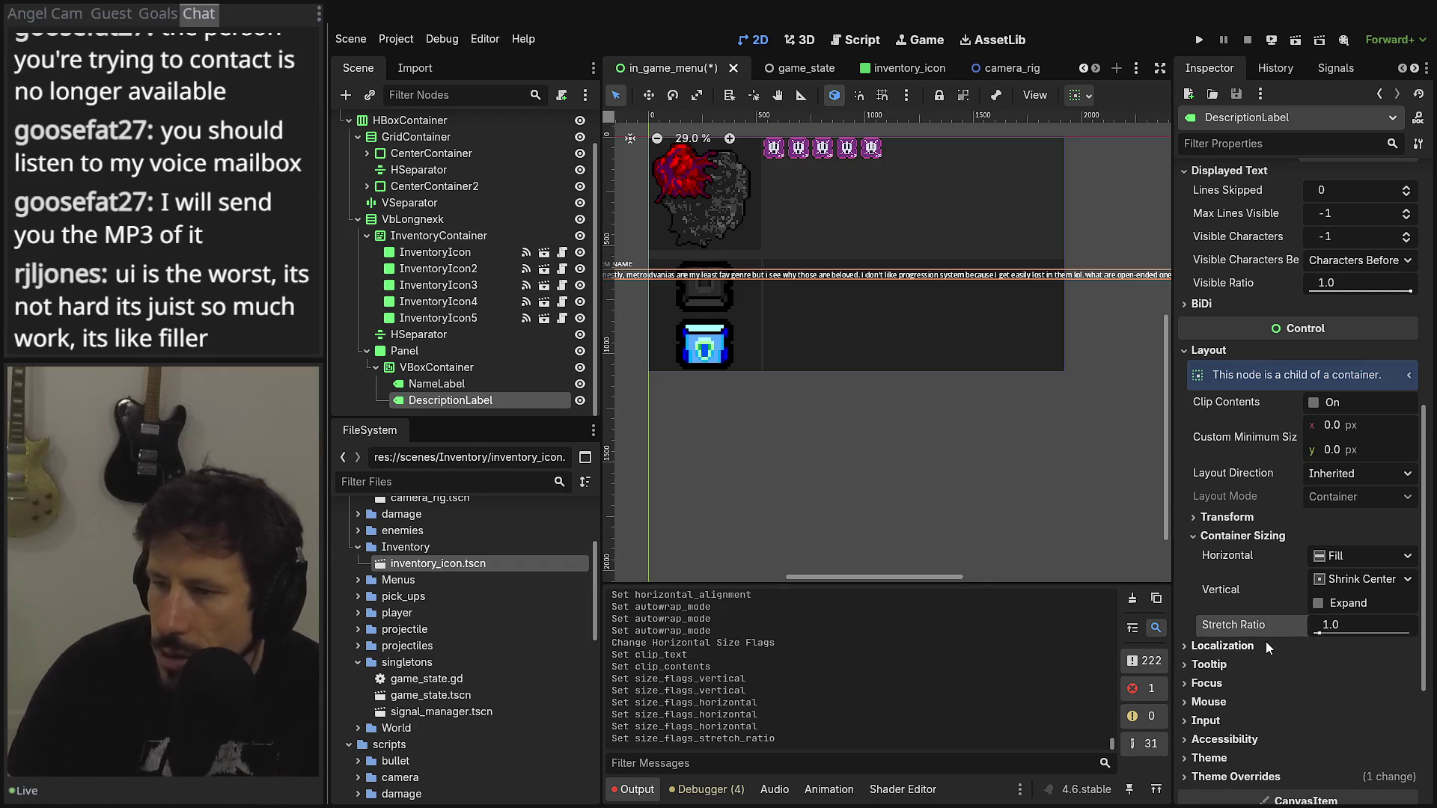
scroll(1261, 638, up, 5)
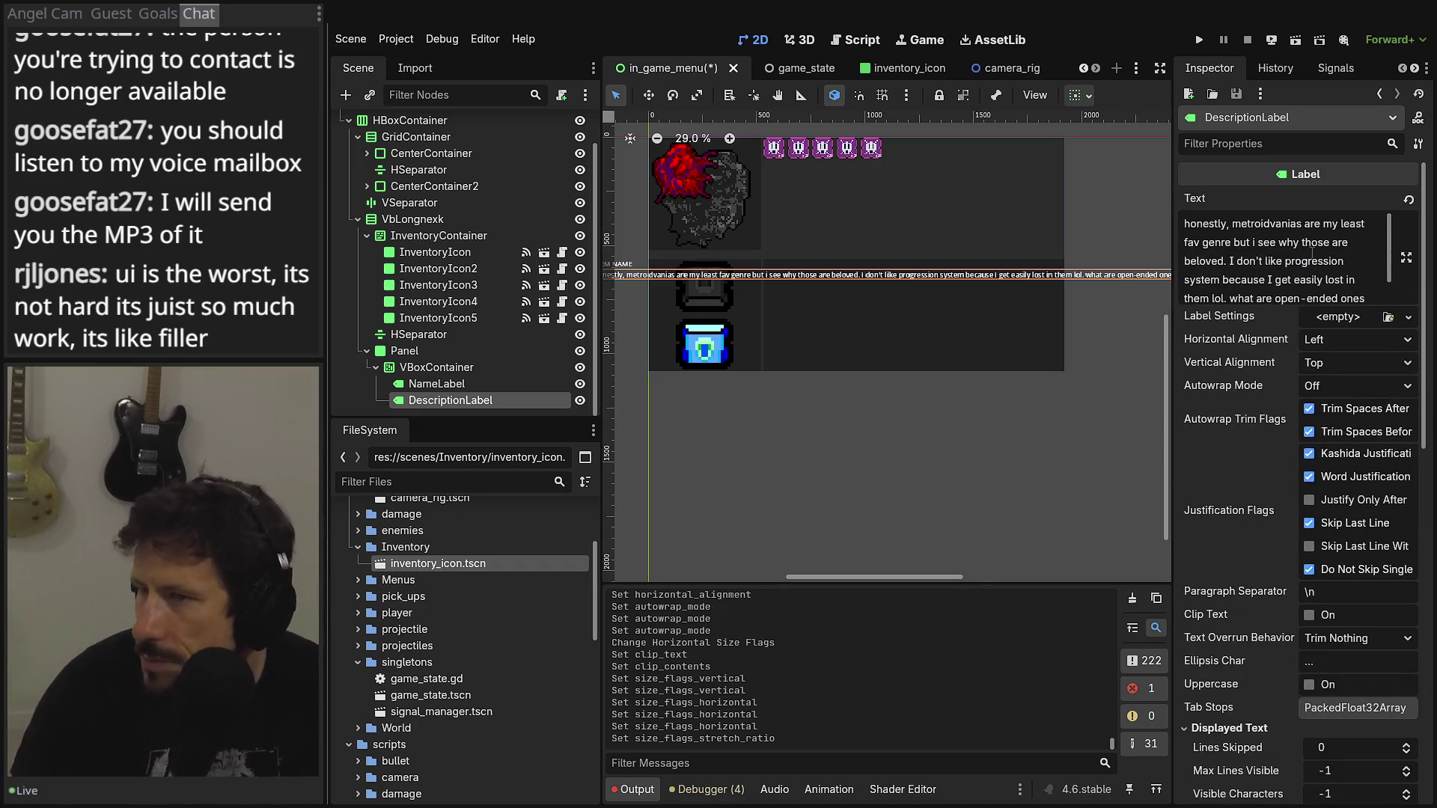
- Add line breaks to the description after "my least", before "beloved." and before "them lol."
click(1367, 225)
key(Return)
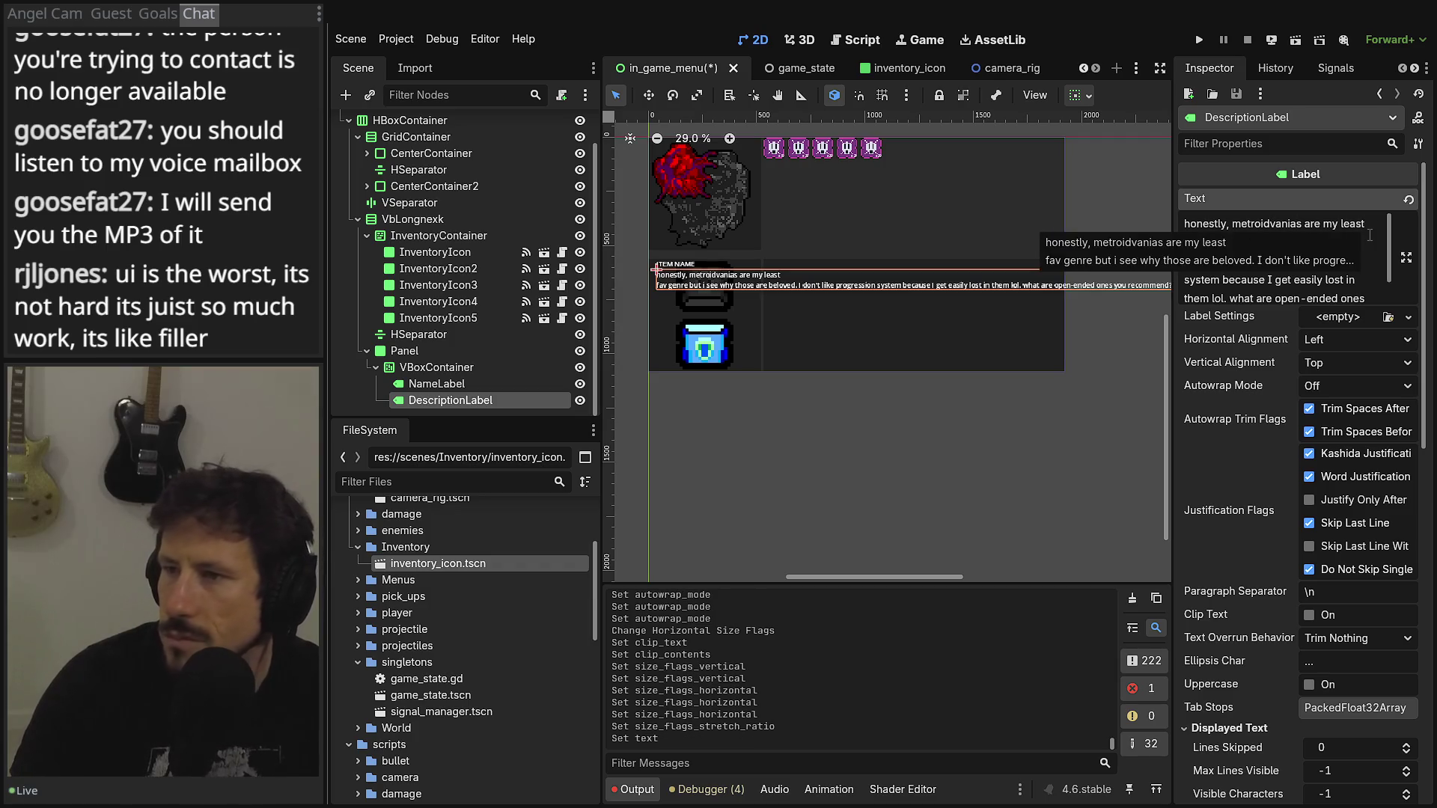
key(Return)
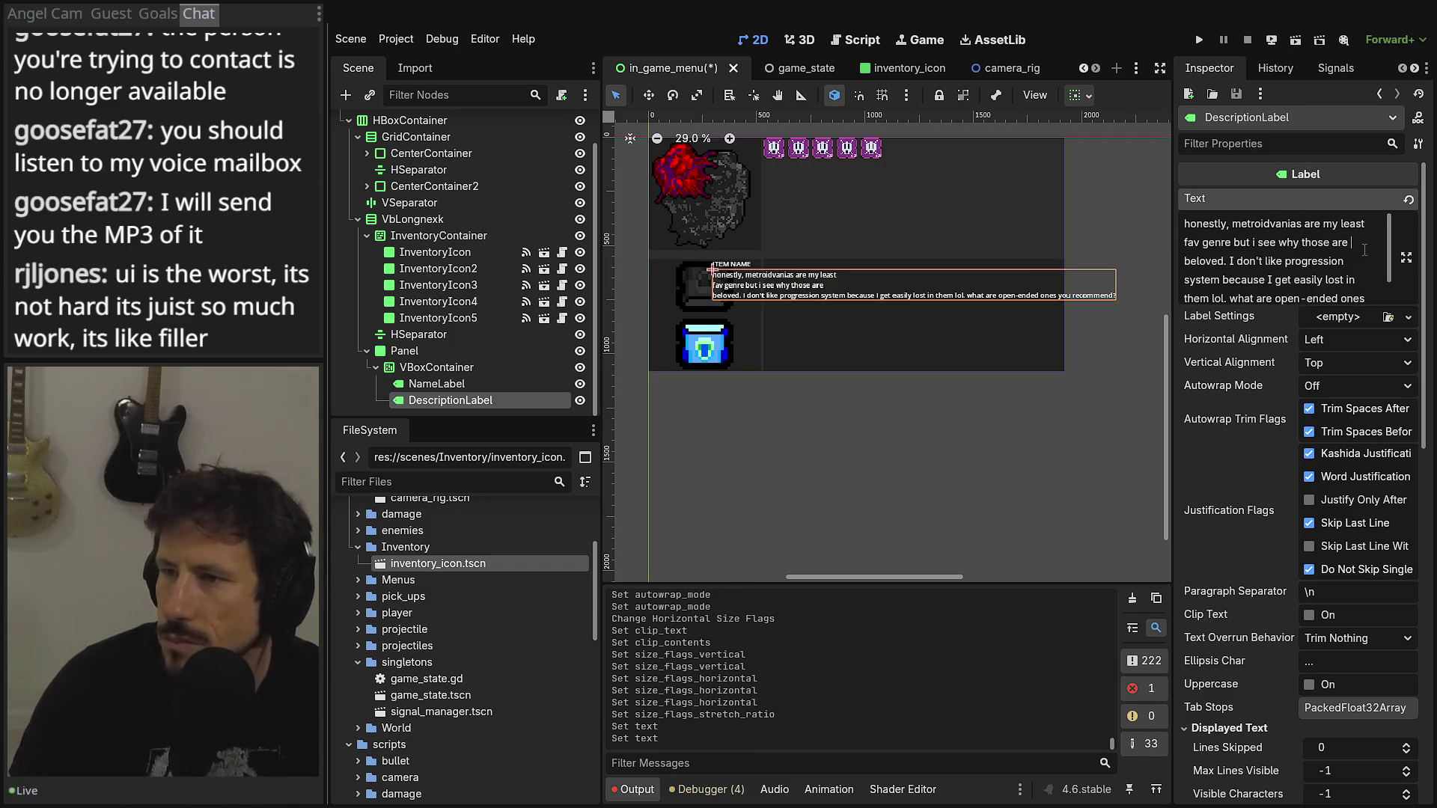
click(1362, 275)
key(Return)
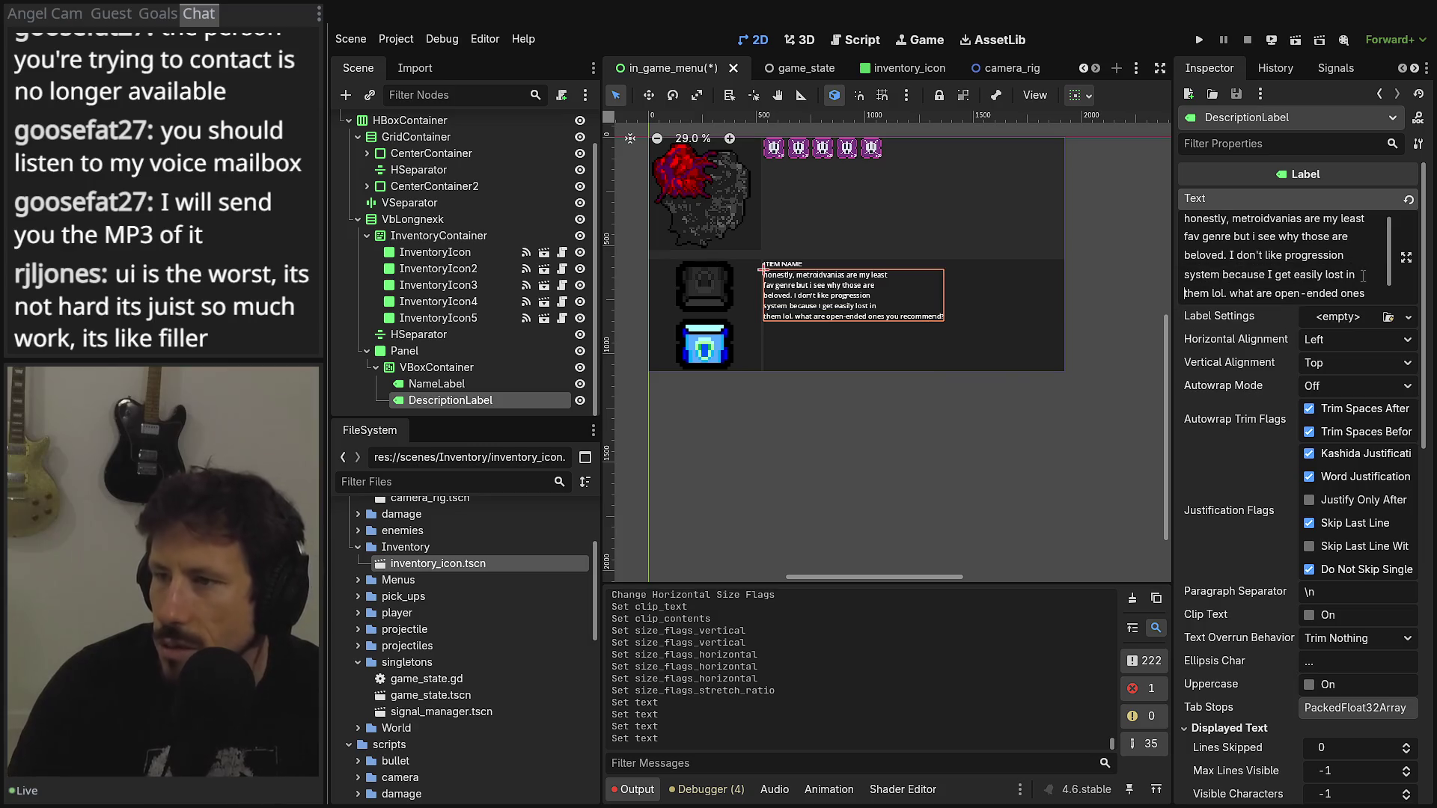
scroll(941, 302, up, 2)
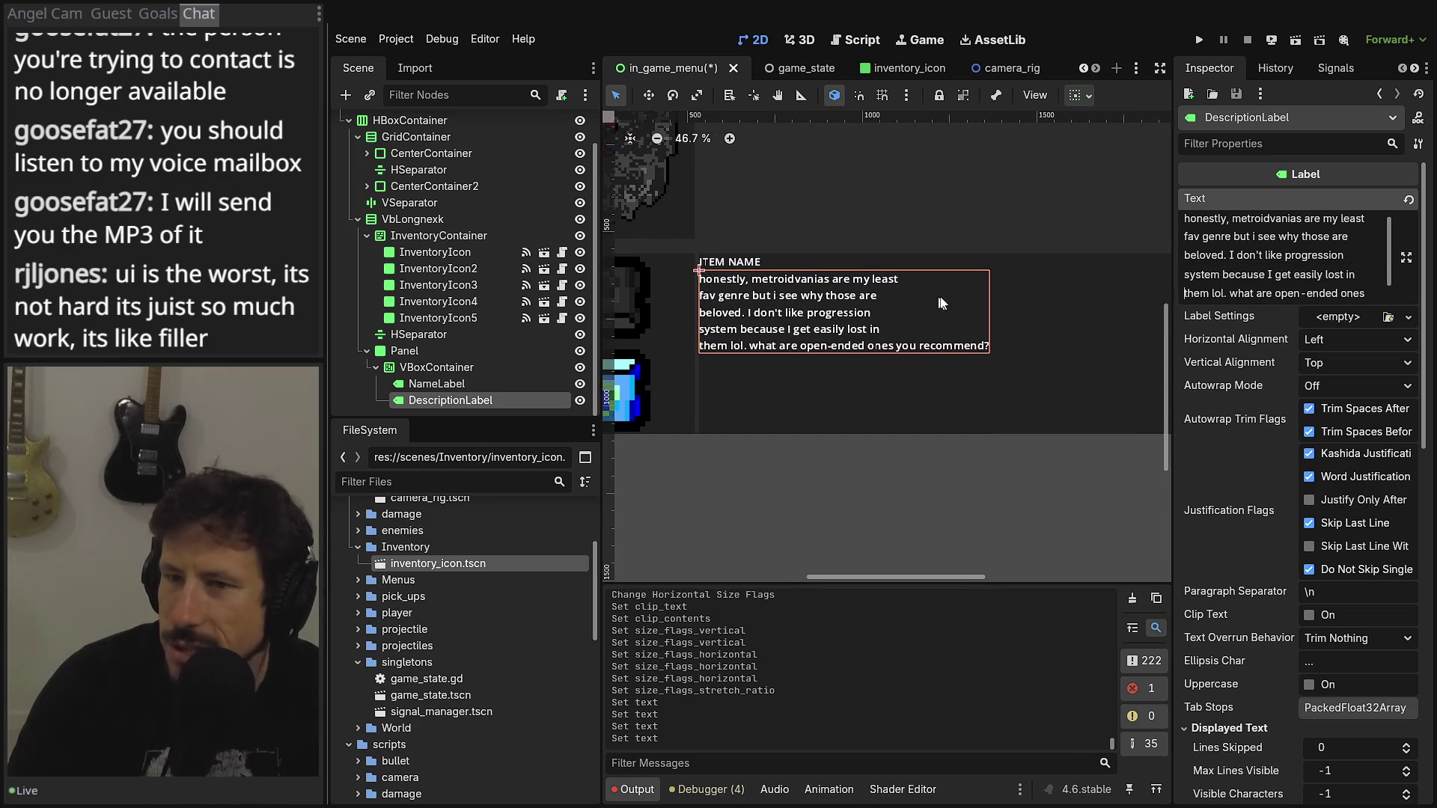
- Give NameLabel a Font Size override of 64, then select DescriptionLabel
click(436, 383)
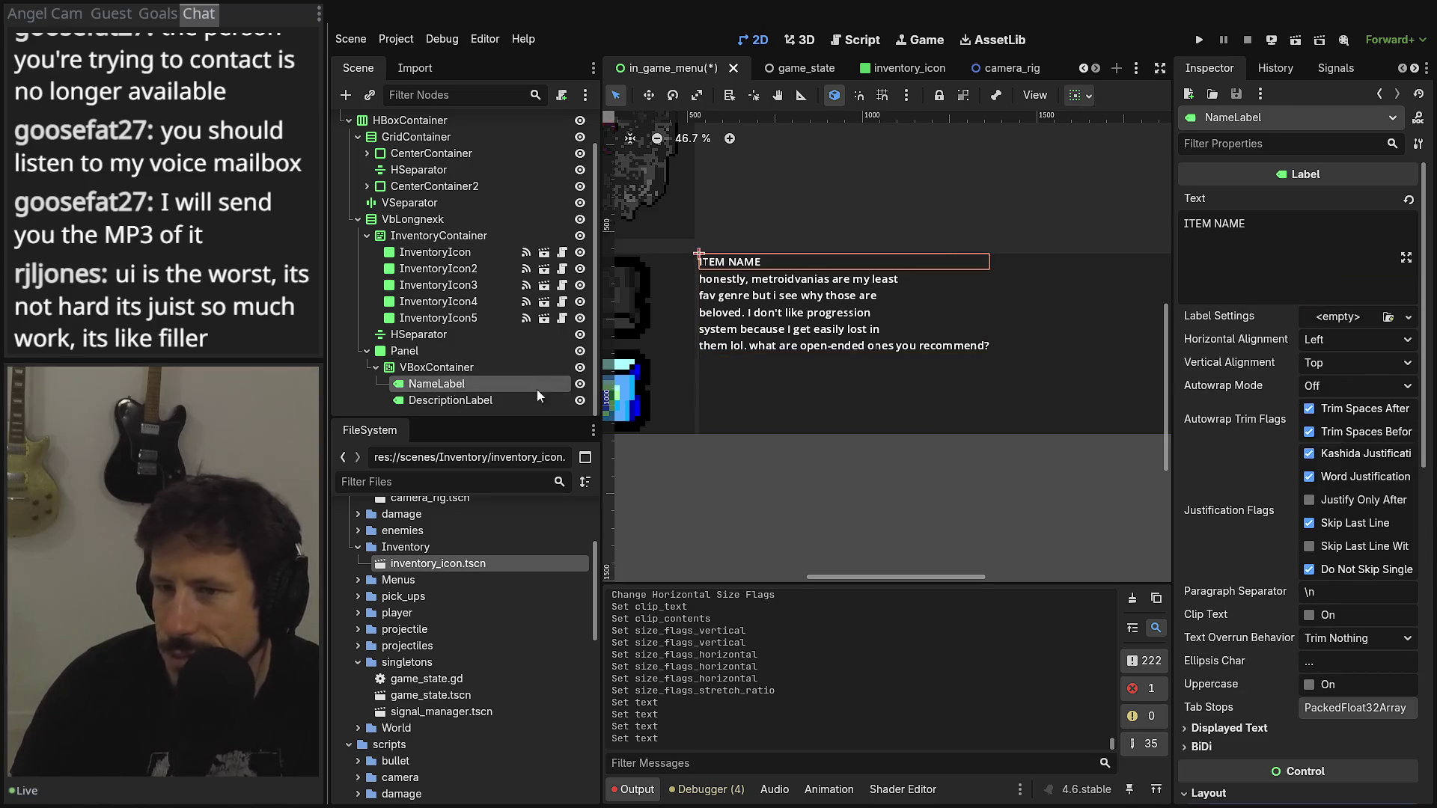
scroll(1376, 509, down, 10)
scroll(1376, 509, down, 2)
mouse_move(1335, 505)
mouse_down()
mouse_move(1362, 505)
mouse_move(1336, 505)
mouse_up()
click(1336, 505)
text(64)
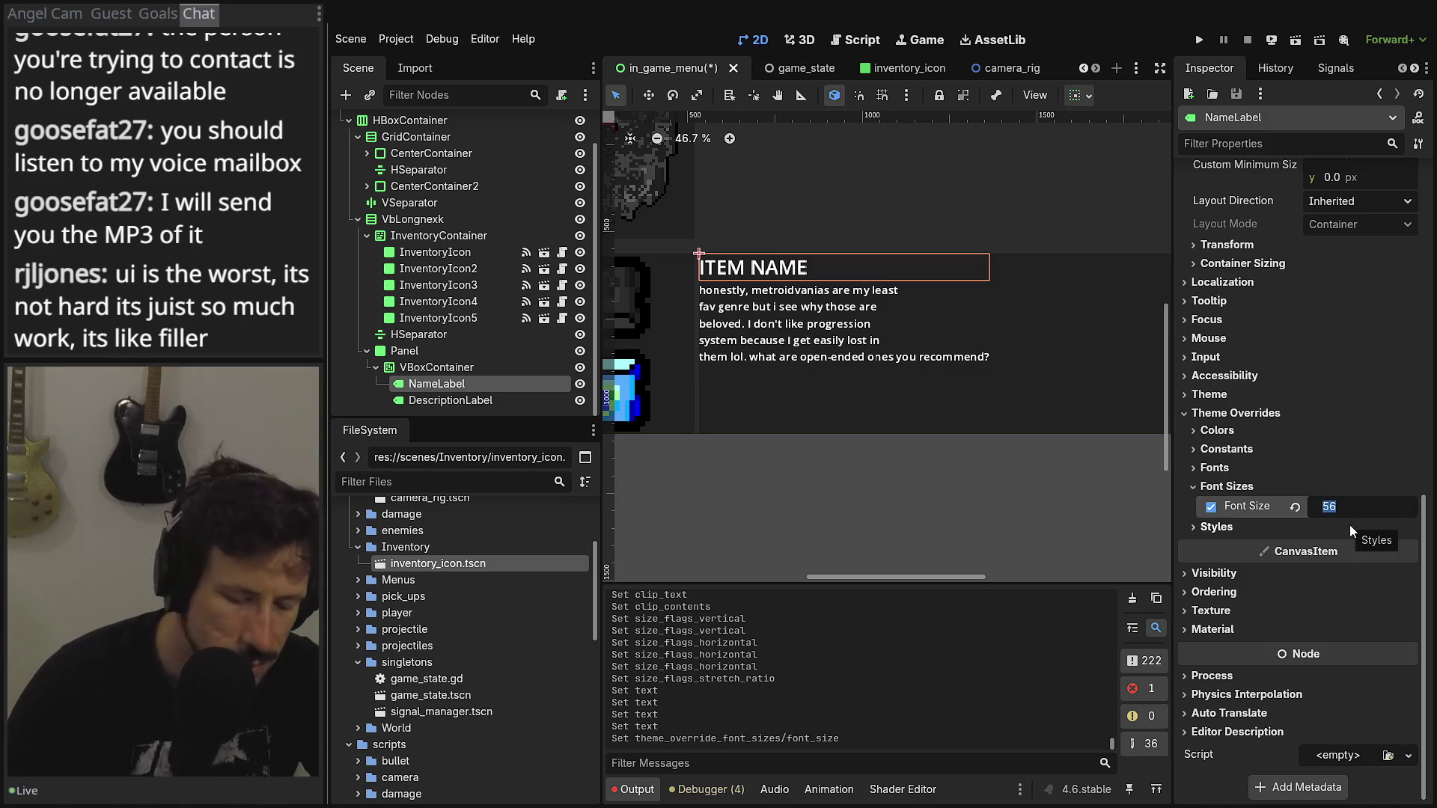
key(Return)
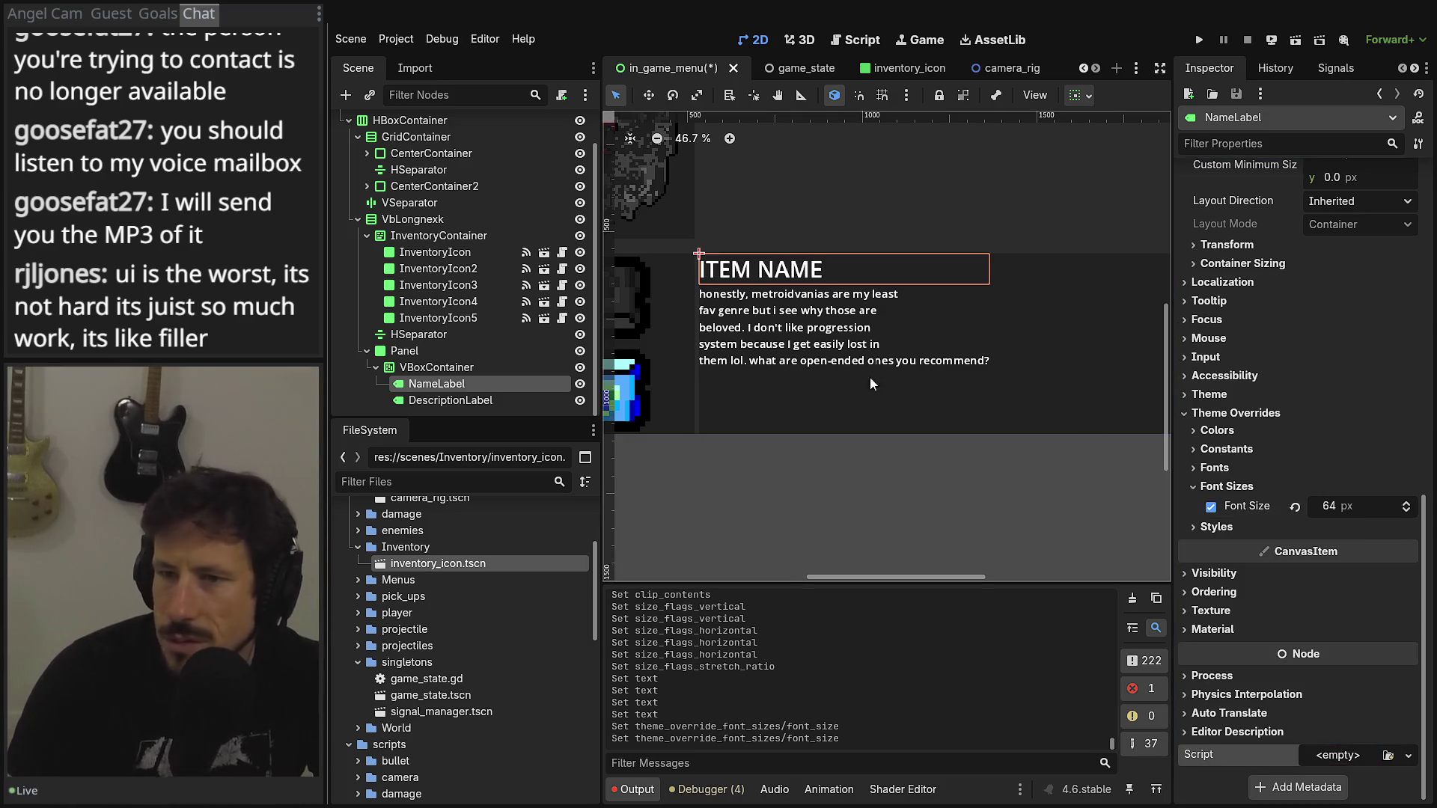
click(857, 448)
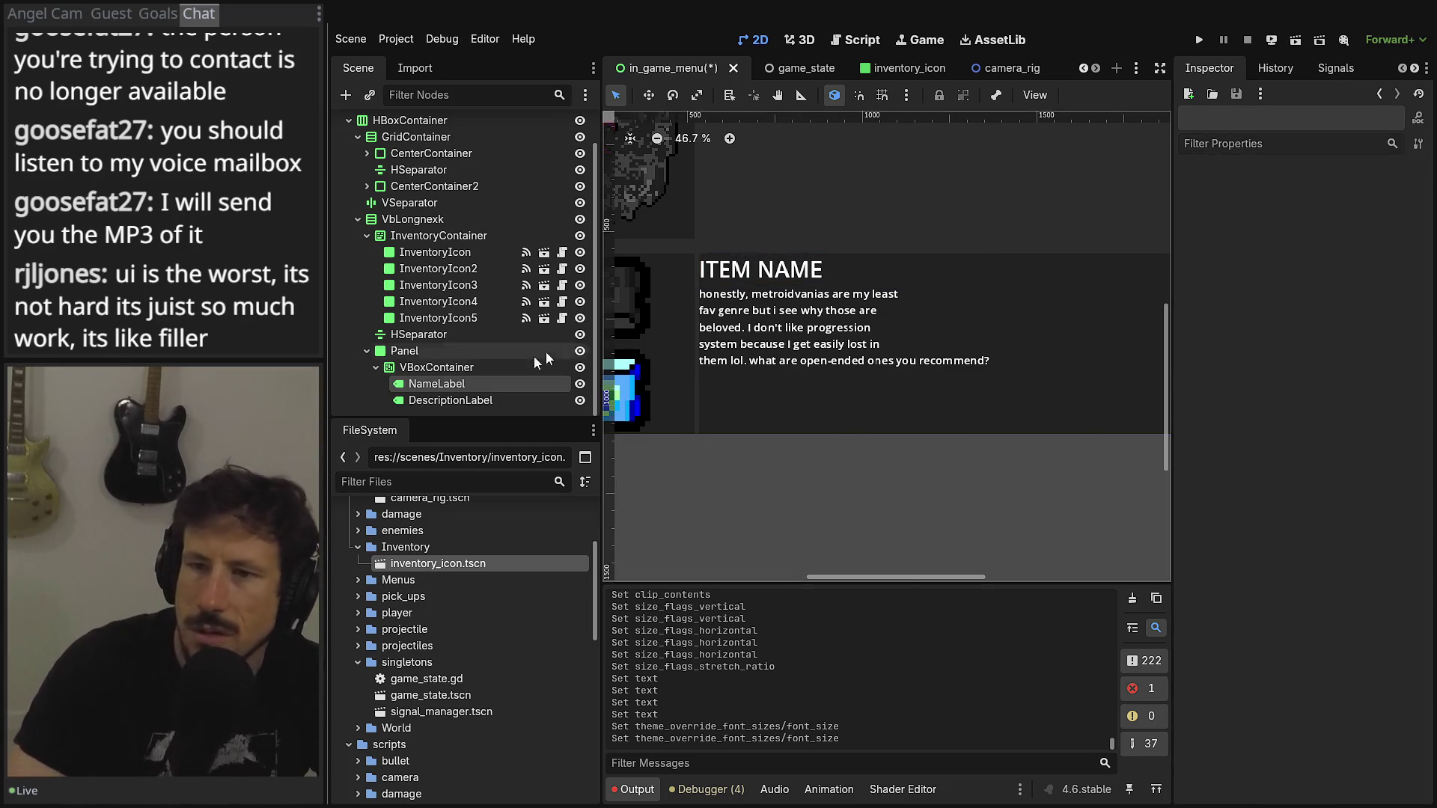
click(449, 401)
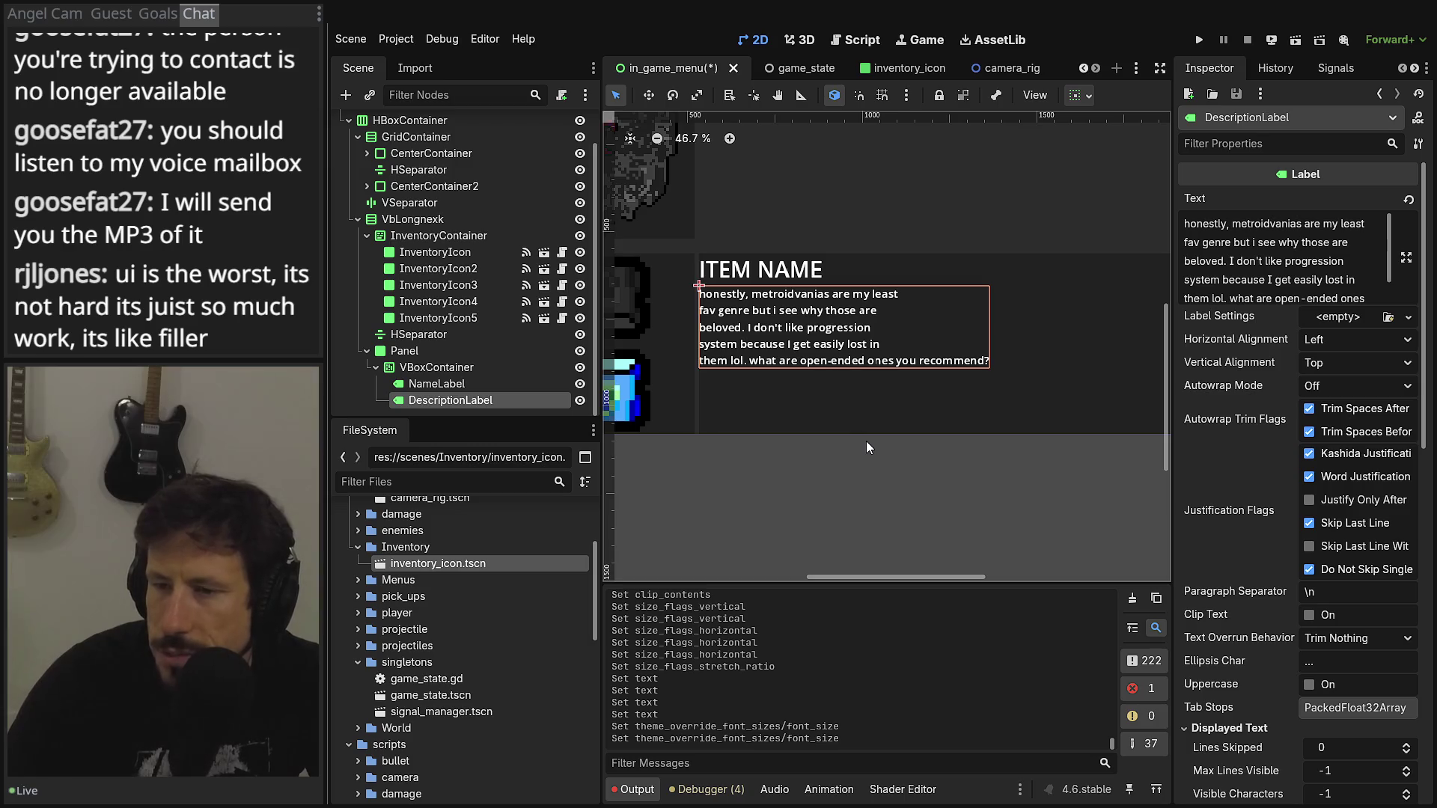
scroll(865, 442, down, 3)
mouse_move(843, 420)
mouse_down()
mouse_move(741, 388)
mouse_move(812, 408)
mouse_up()
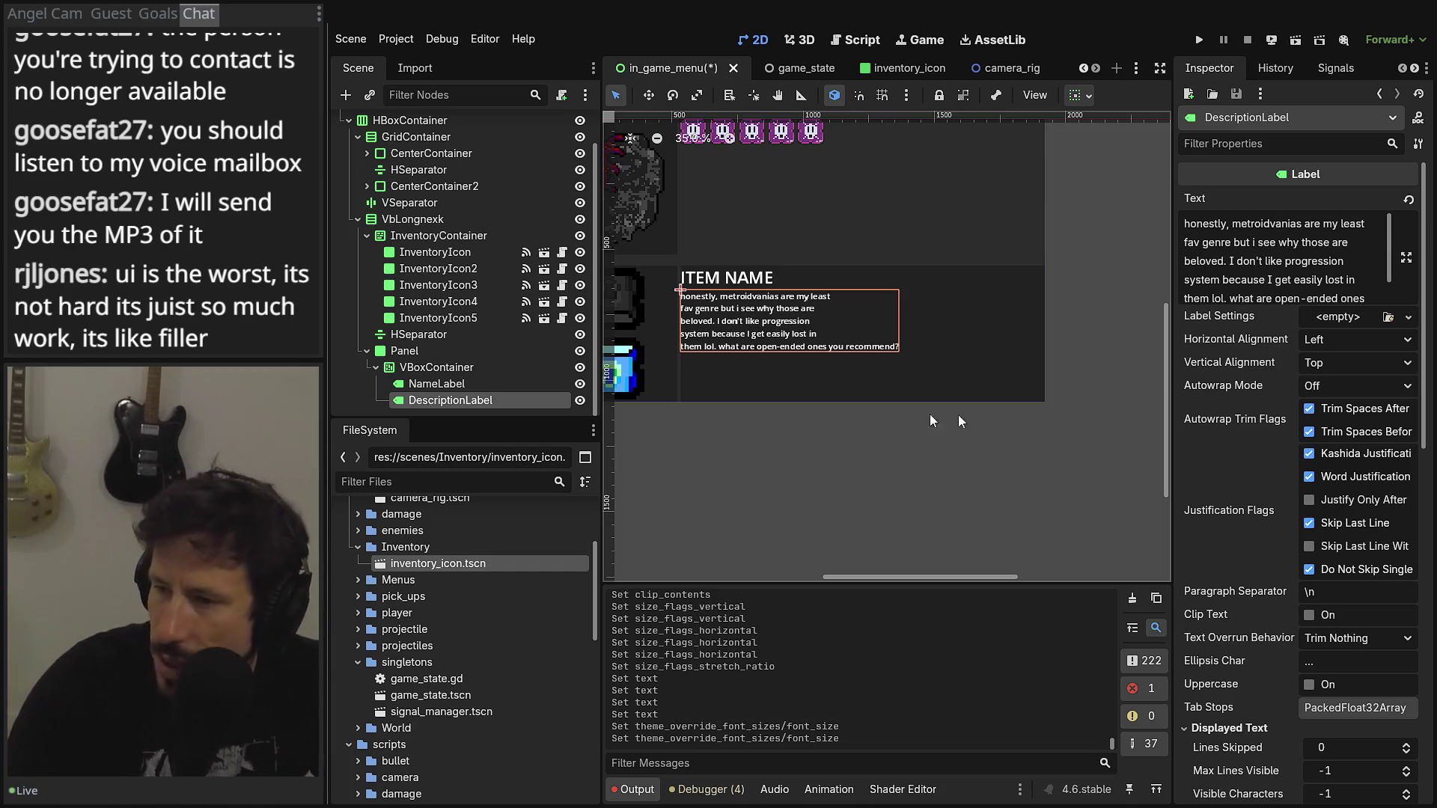
scroll(1263, 509, down, 2)
mouse_move(1279, 439)
scroll(1272, 456, up, 2)
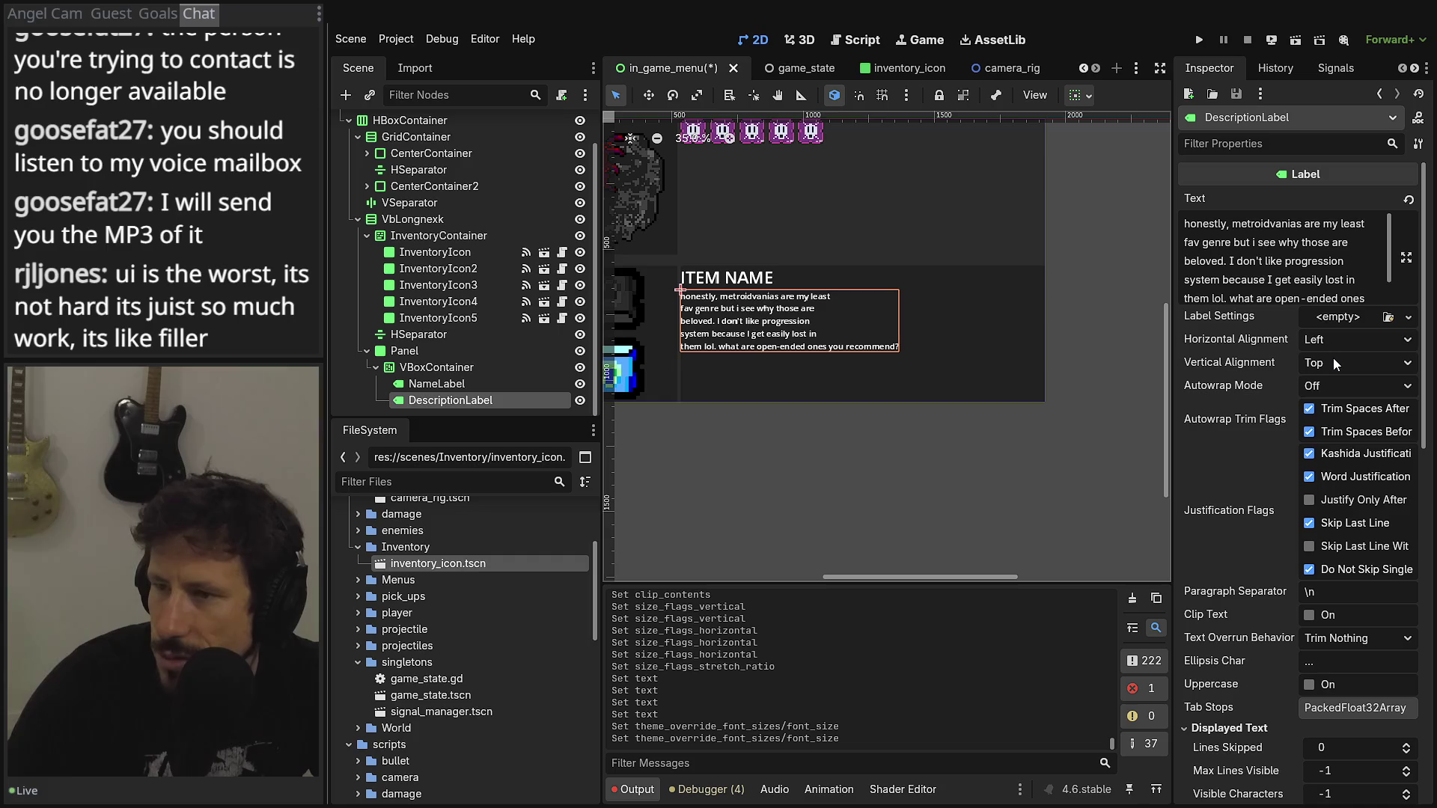
mouse_move(1215, 388)
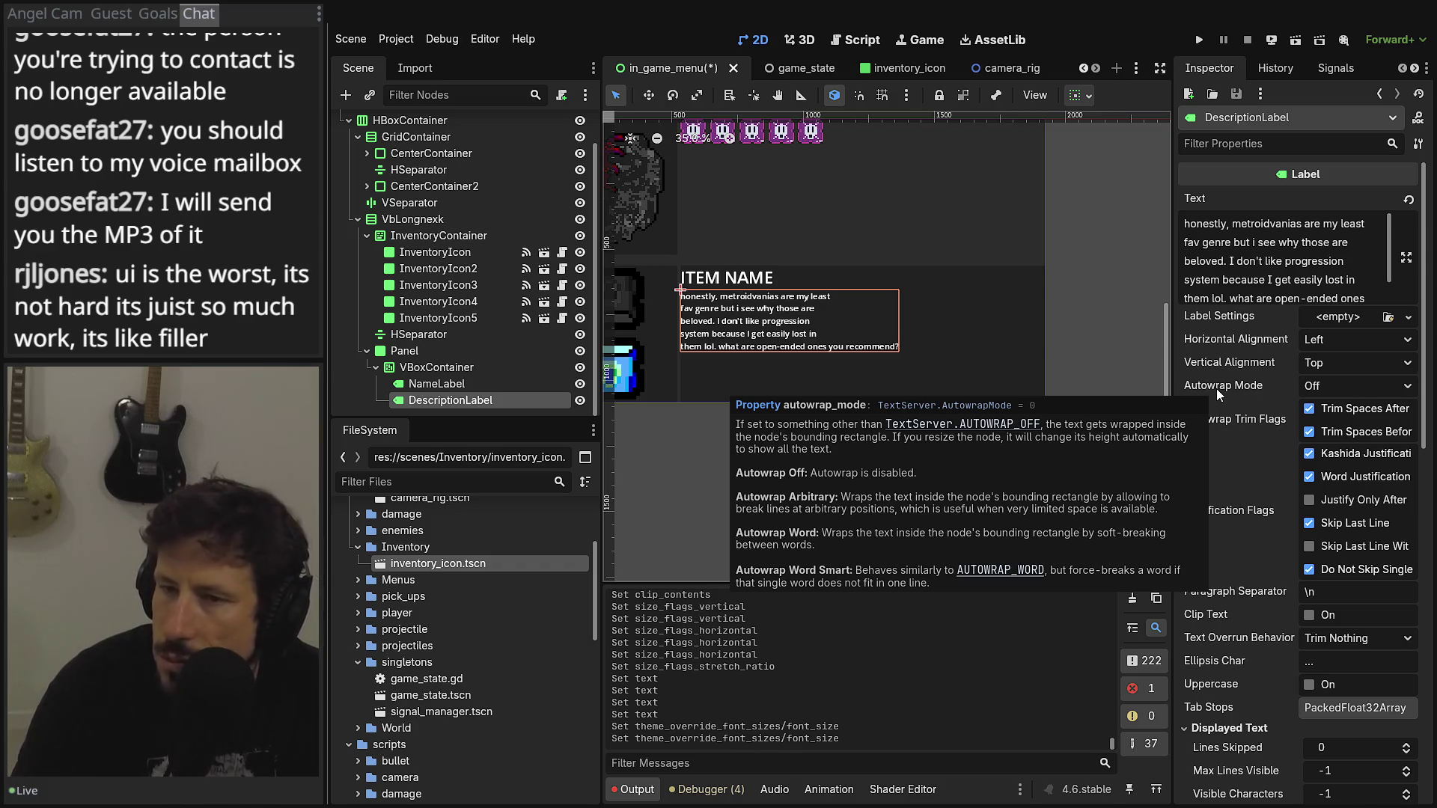
click(401, 385)
click(402, 367)
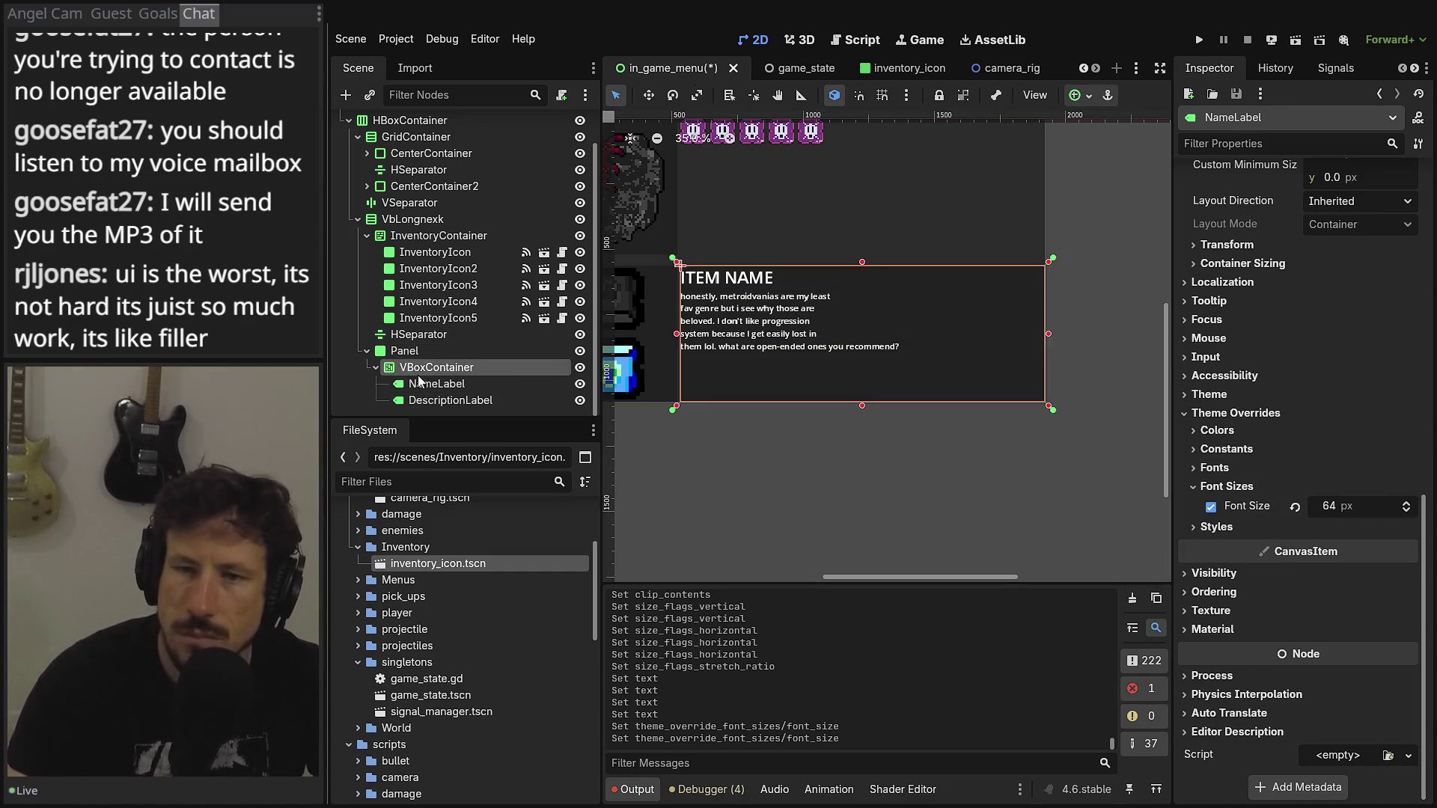
- Add a ScrollContainer under VBoxContainer and move DescriptionLabel inside it
click(344, 94)
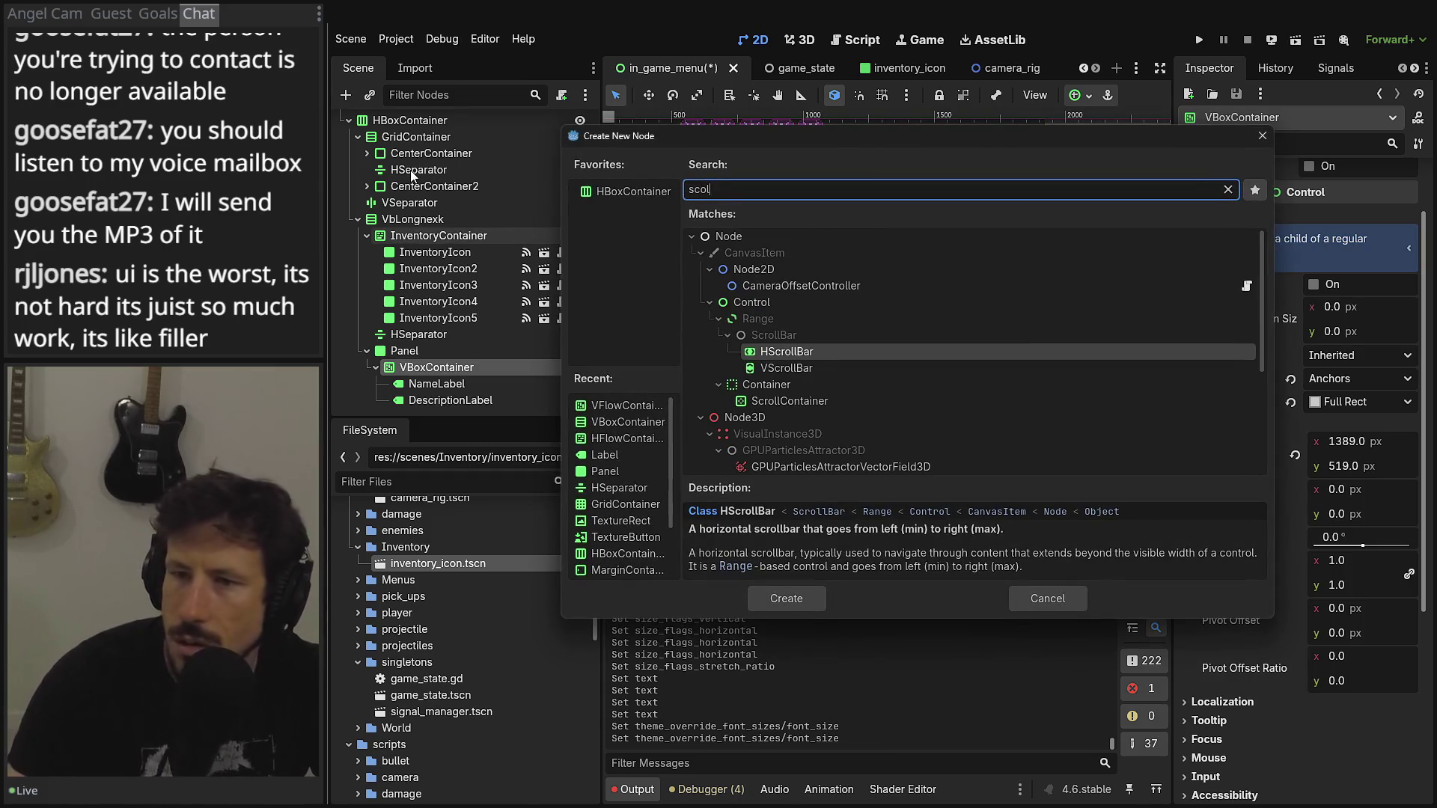
key(Down)
key(Down)
key(Down)
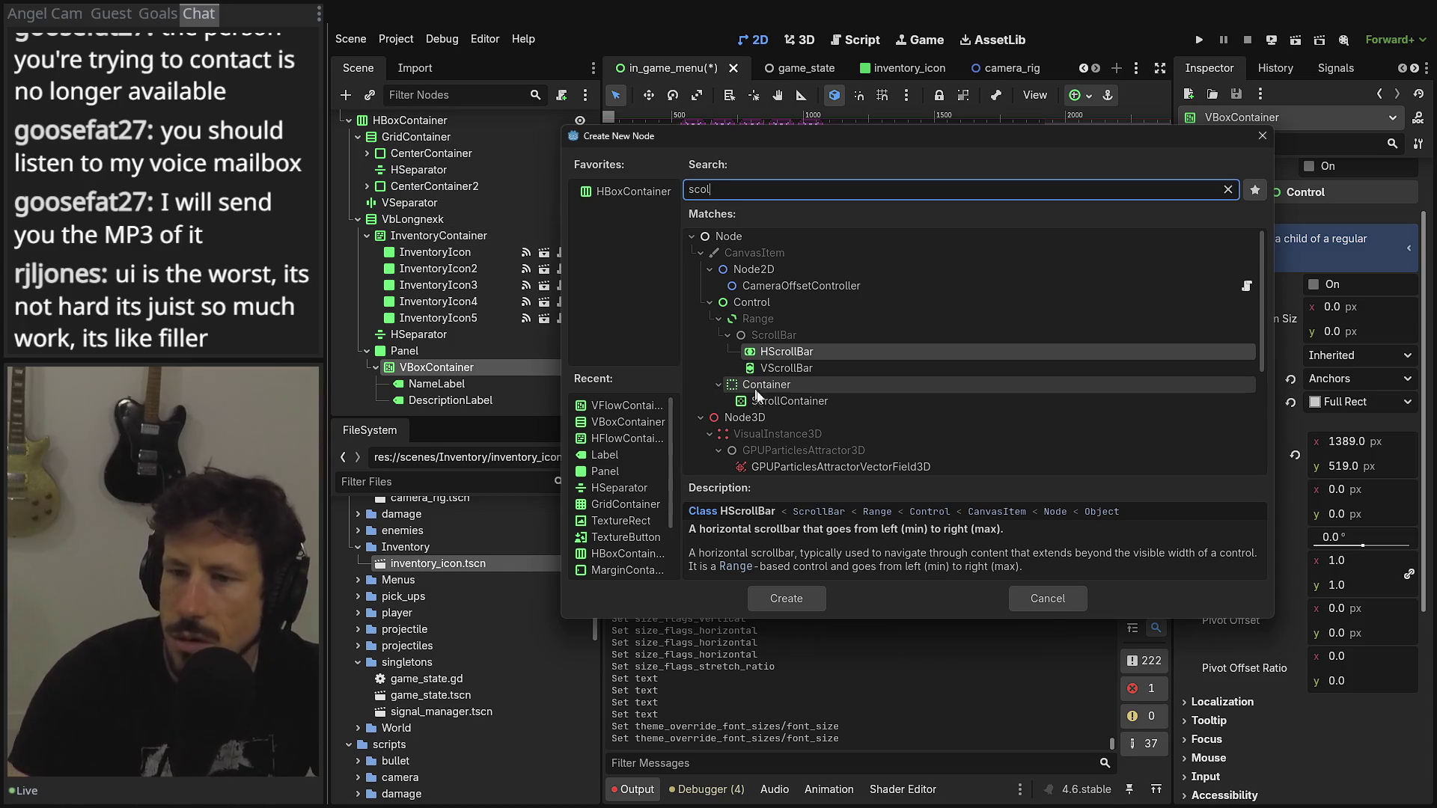
key(Return)
mouse_move(485, 383)
mouse_down()
mouse_move(465, 392)
mouse_move(508, 397)
mouse_up()
click(479, 384)
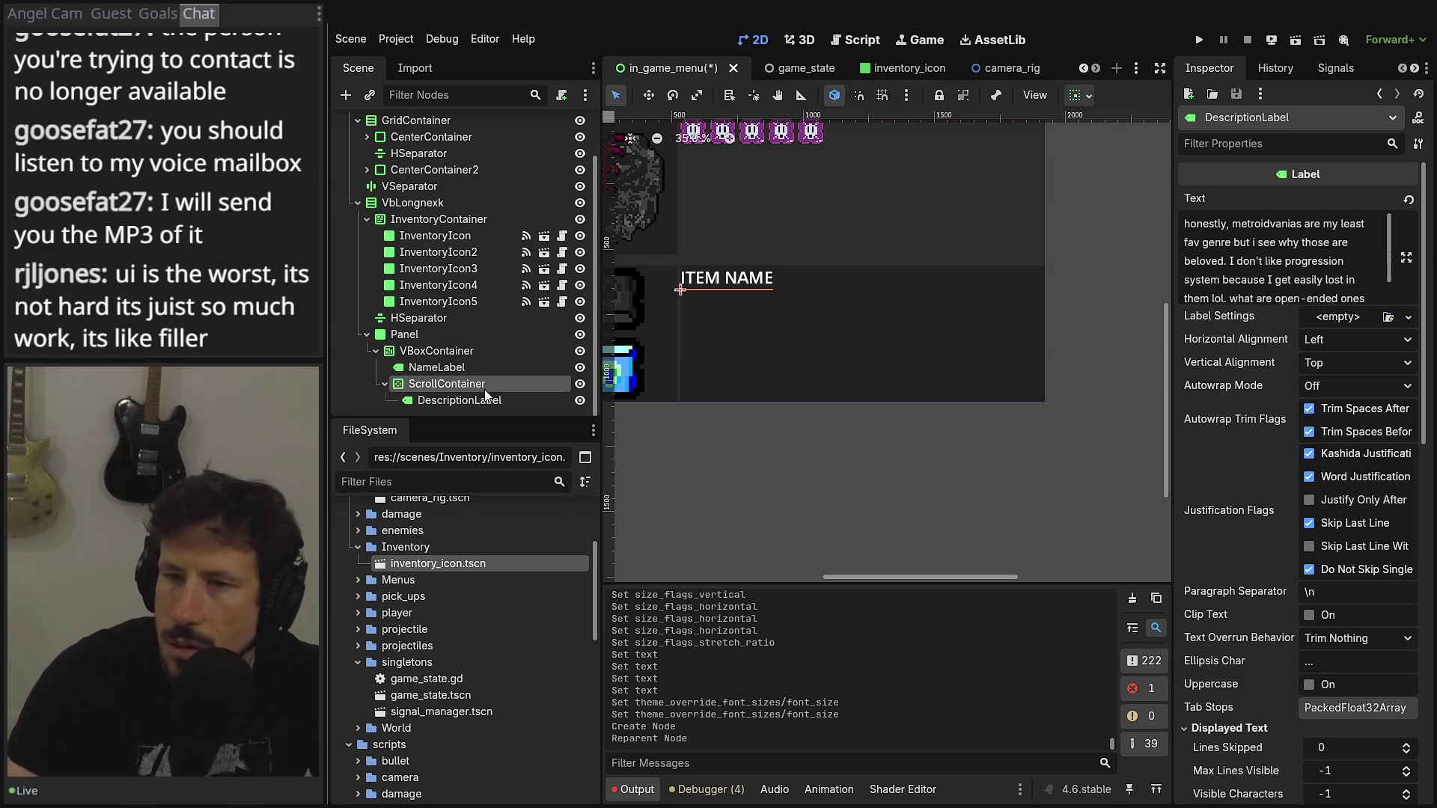
- Tick the ScrollContainer's Vertical Expand and return its horizontal sizing to Fill after trying Shrink Center
click(1281, 455)
click(1277, 455)
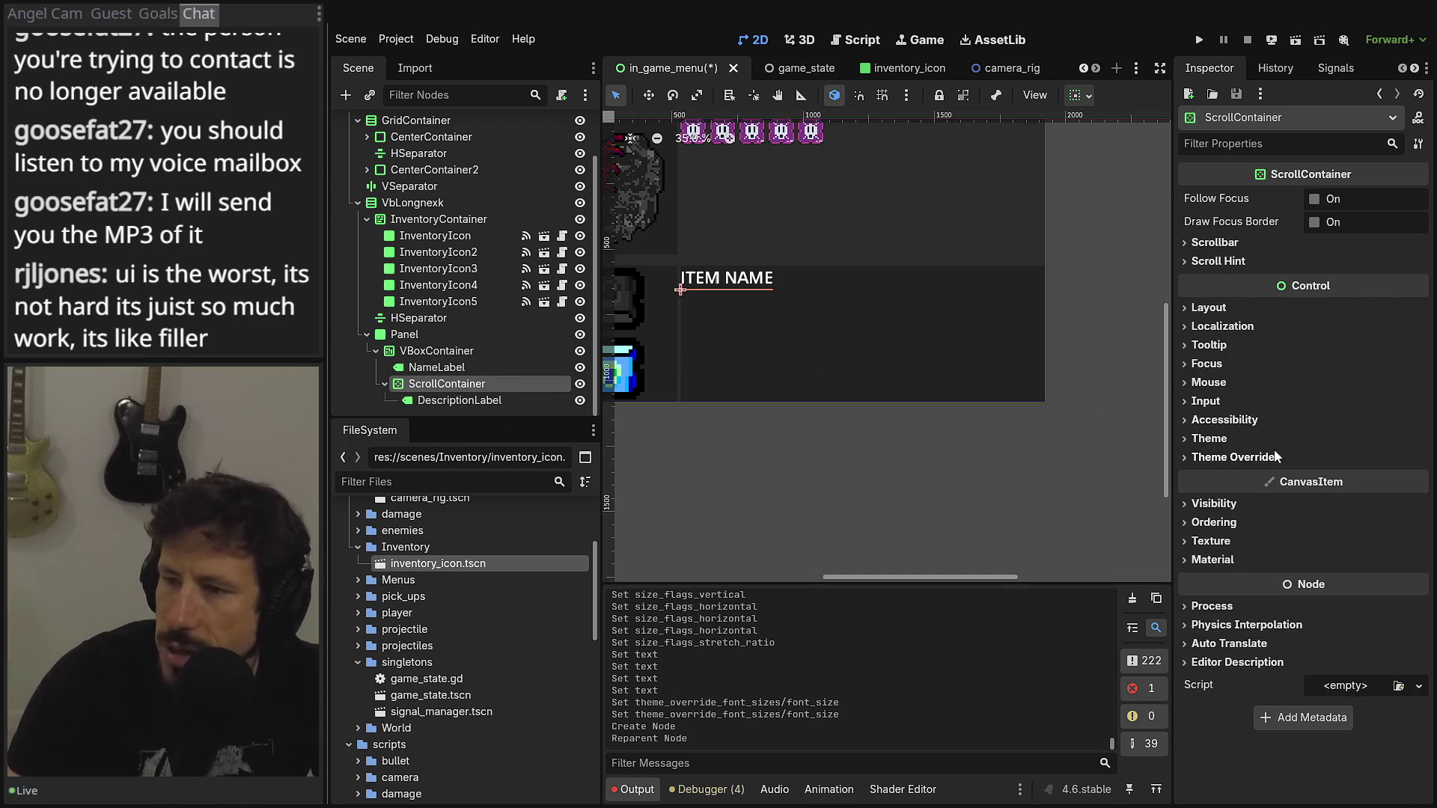
click(1238, 309)
click(1235, 493)
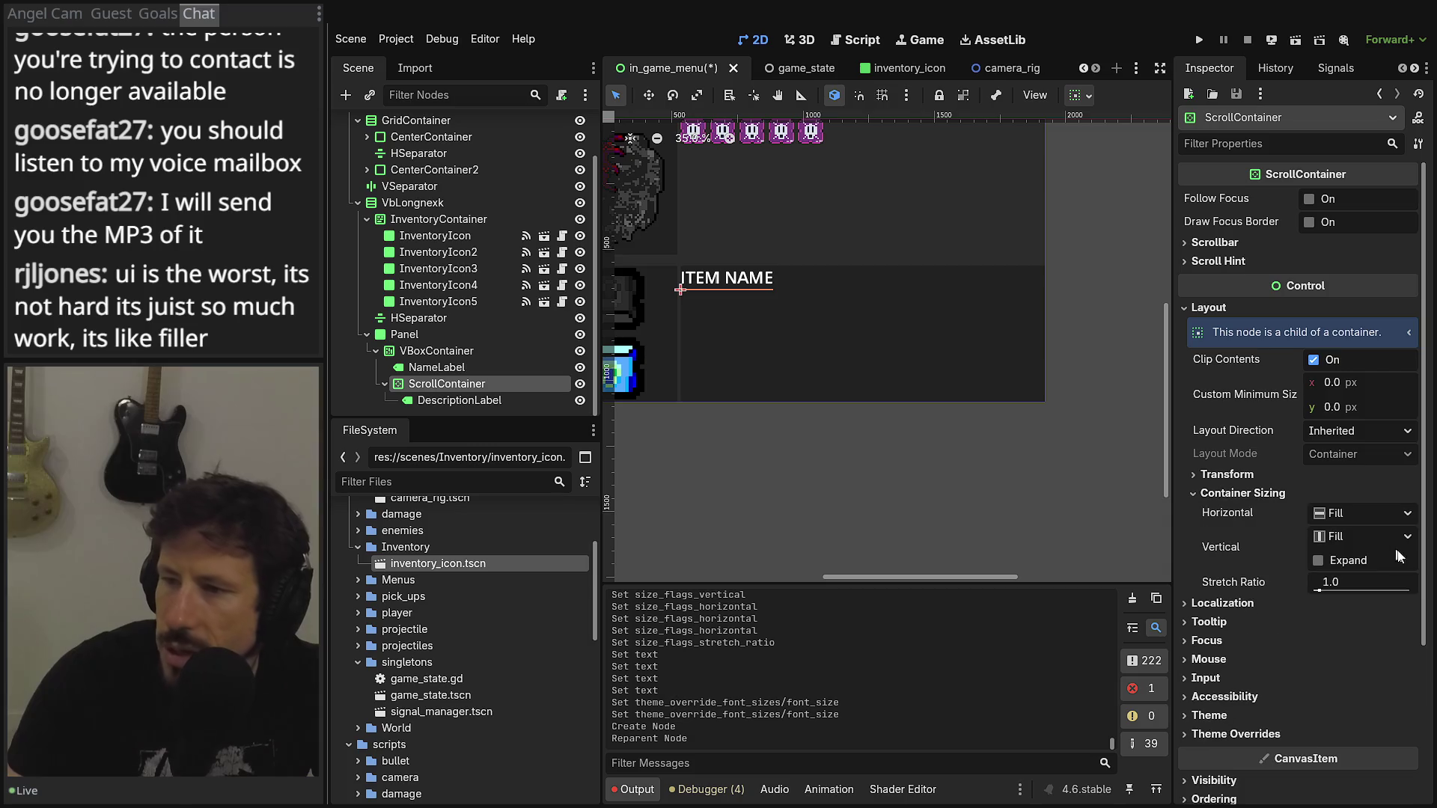
click(1318, 561)
click(1367, 509)
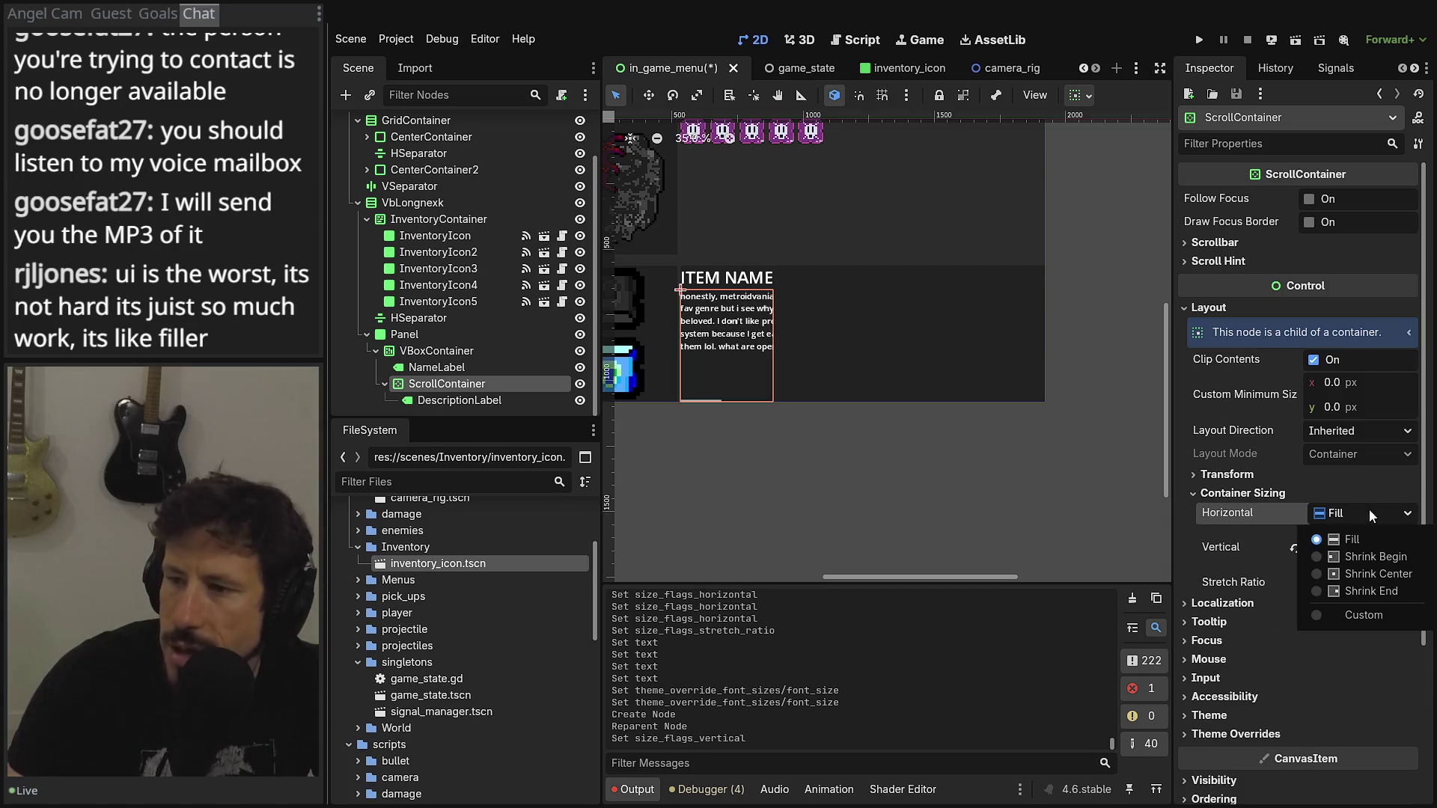
click(1367, 510)
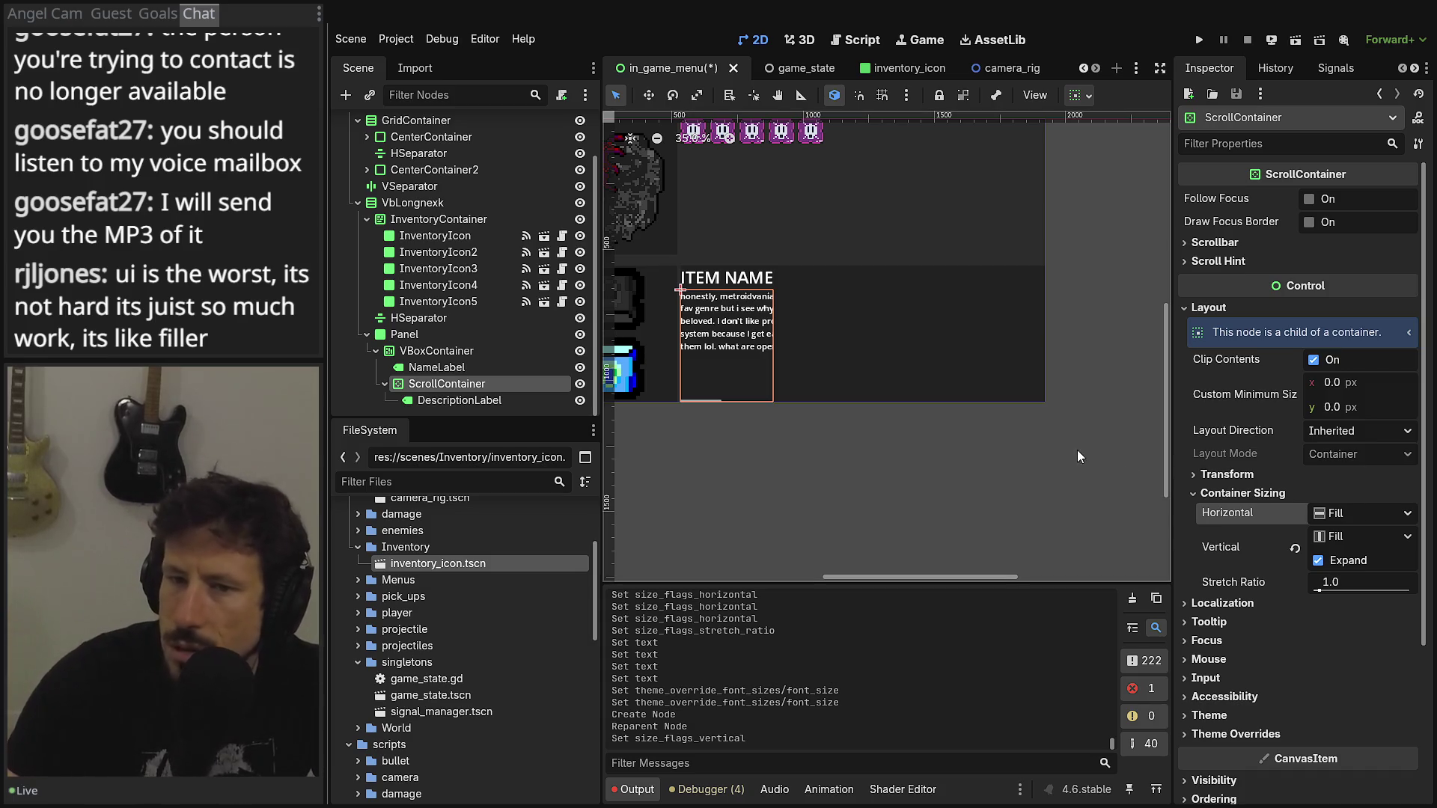
click(1325, 513)
click(1347, 573)
click(1351, 514)
click(1347, 539)
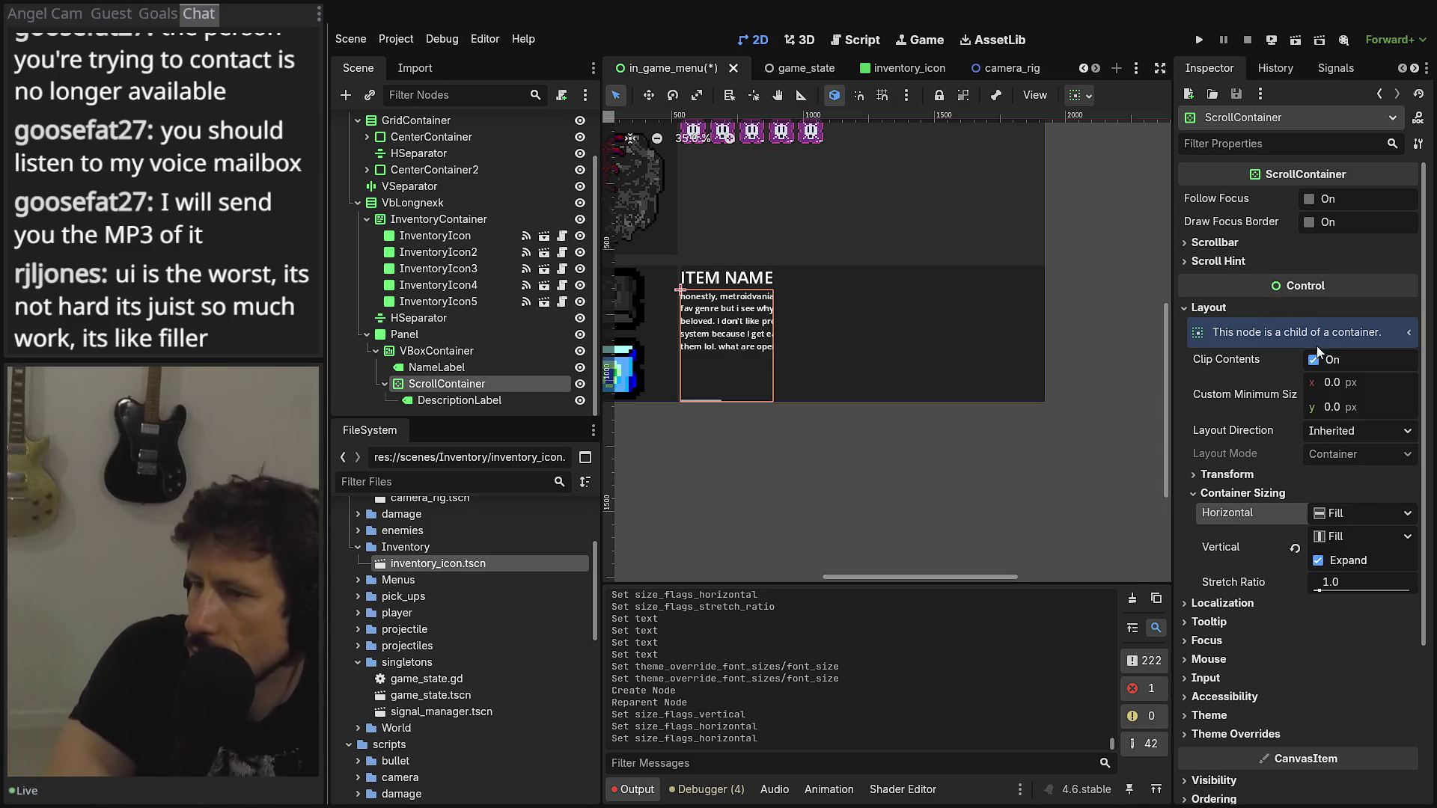
- Use the toolbar alignment options to keep vertical expand on and fill horizontally, then select DescriptionLabel
click(1282, 476)
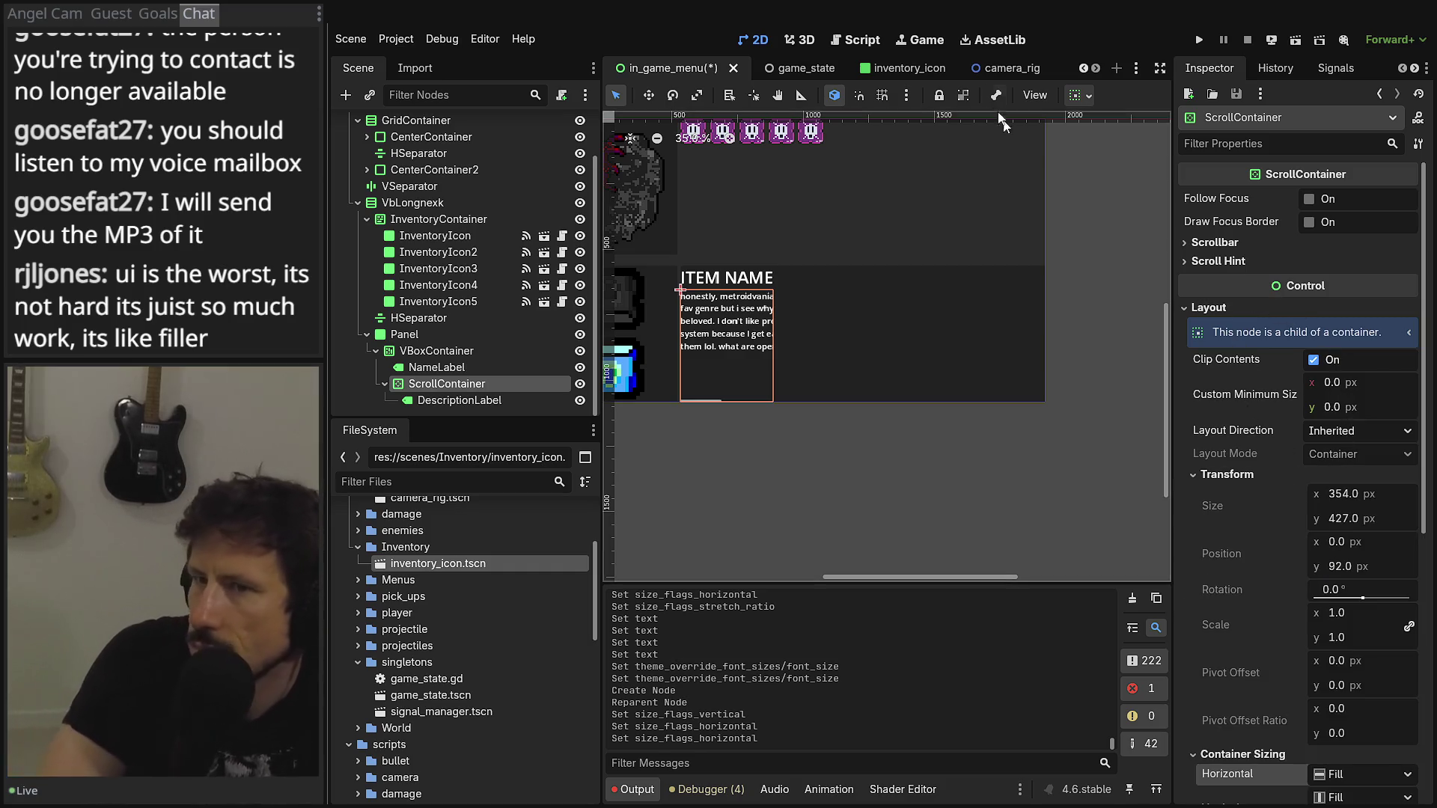
click(1078, 95)
click(1165, 271)
click(1165, 271)
click(1165, 271)
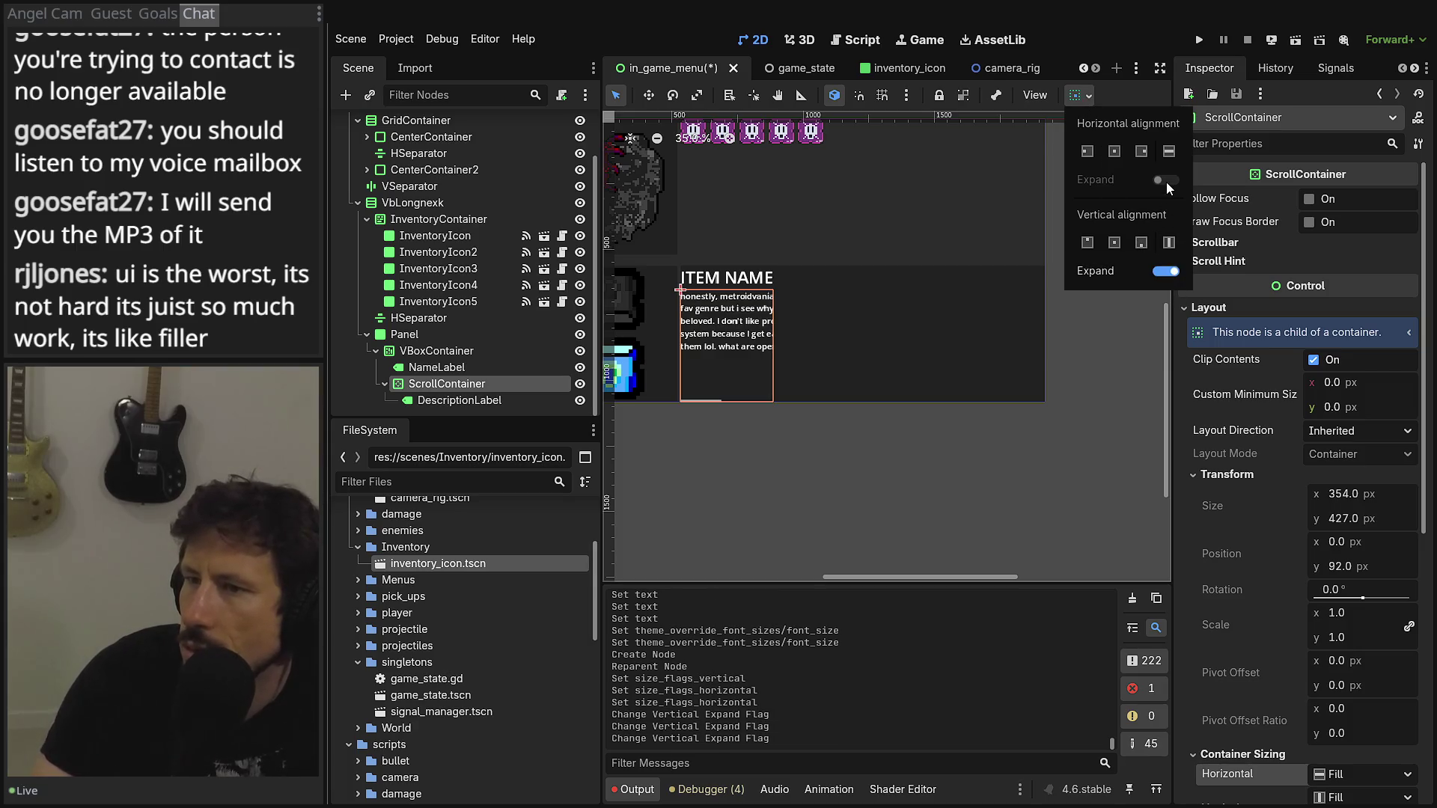
click(1166, 153)
click(1166, 153)
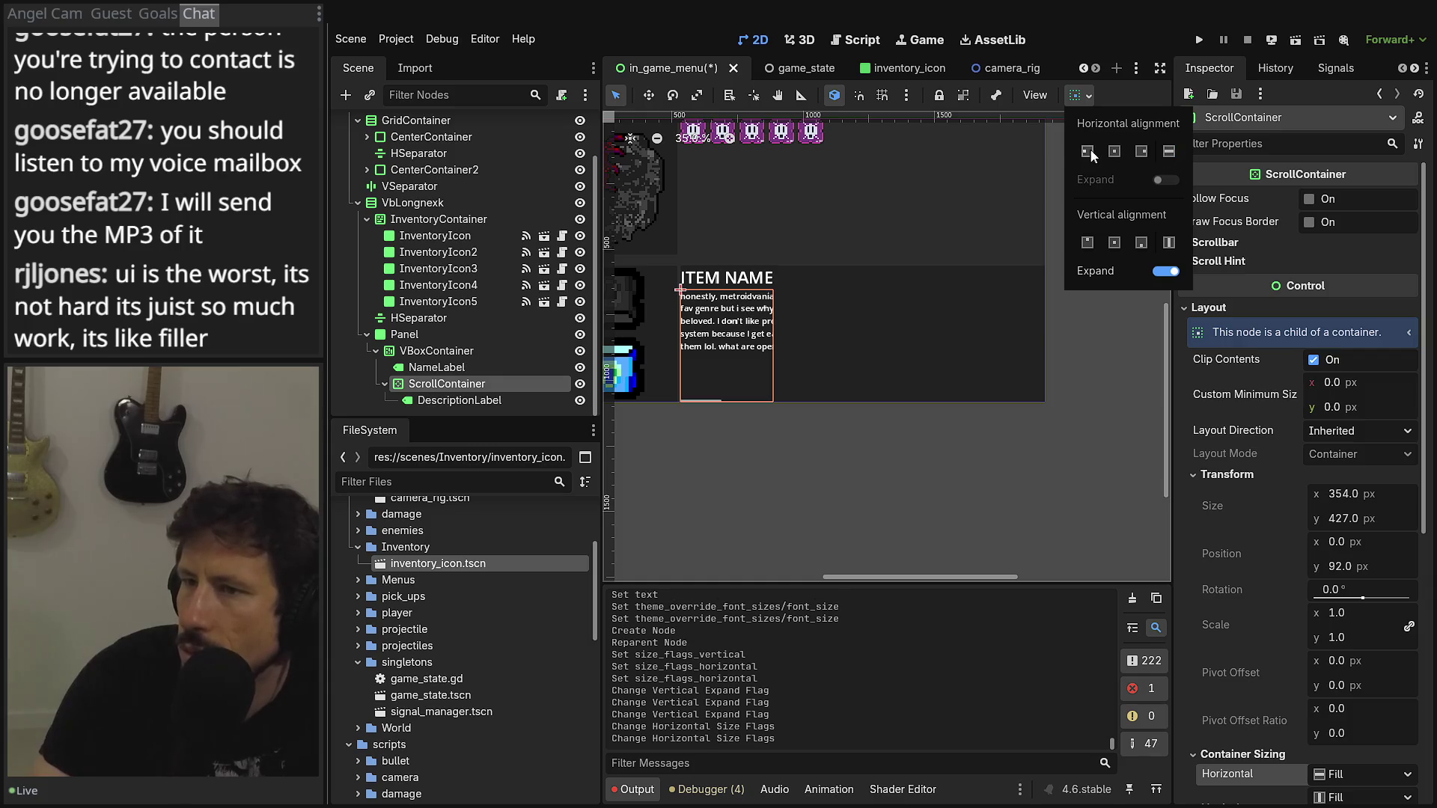
click(1089, 152)
click(1114, 152)
click(1141, 151)
click(1169, 153)
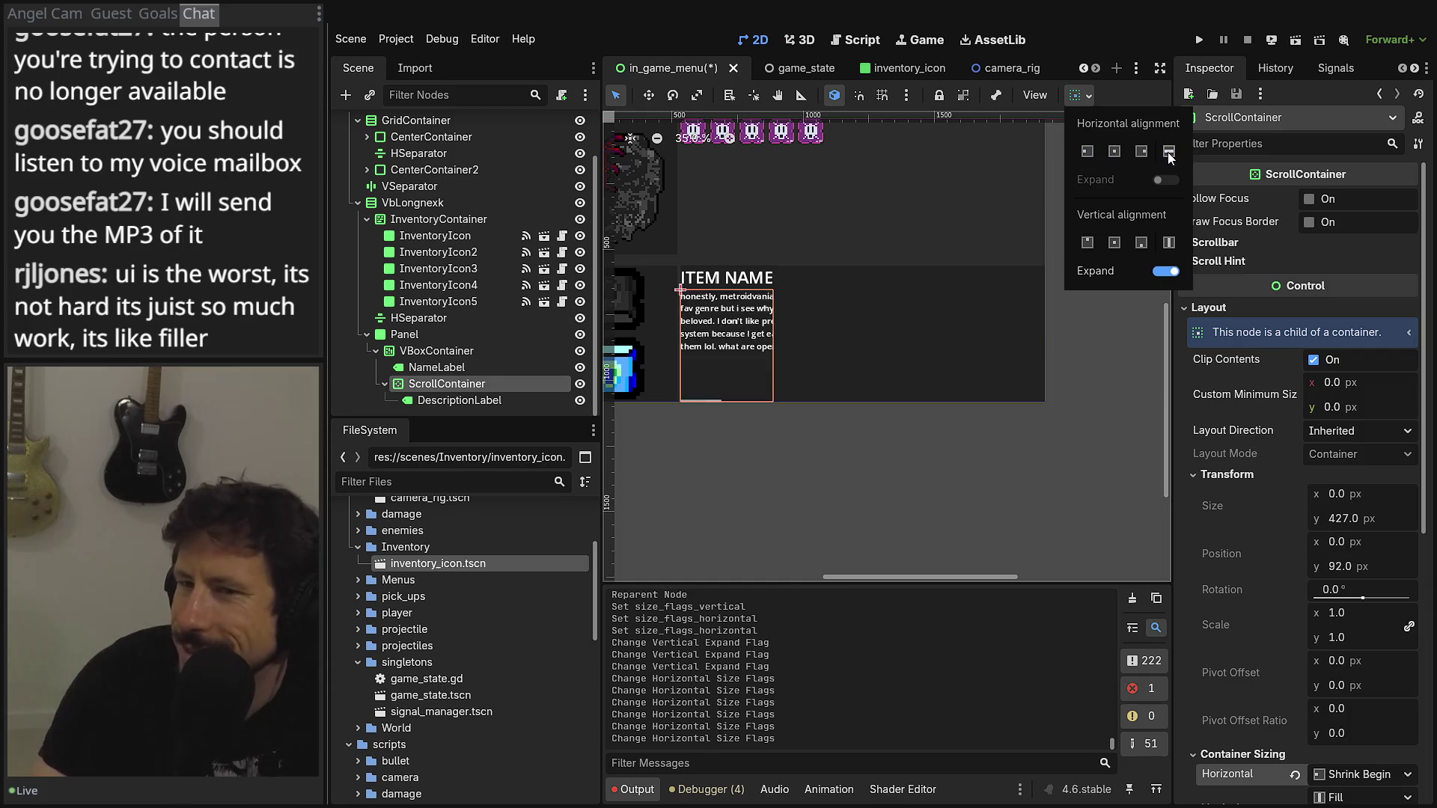
scroll(1236, 475, down, 4)
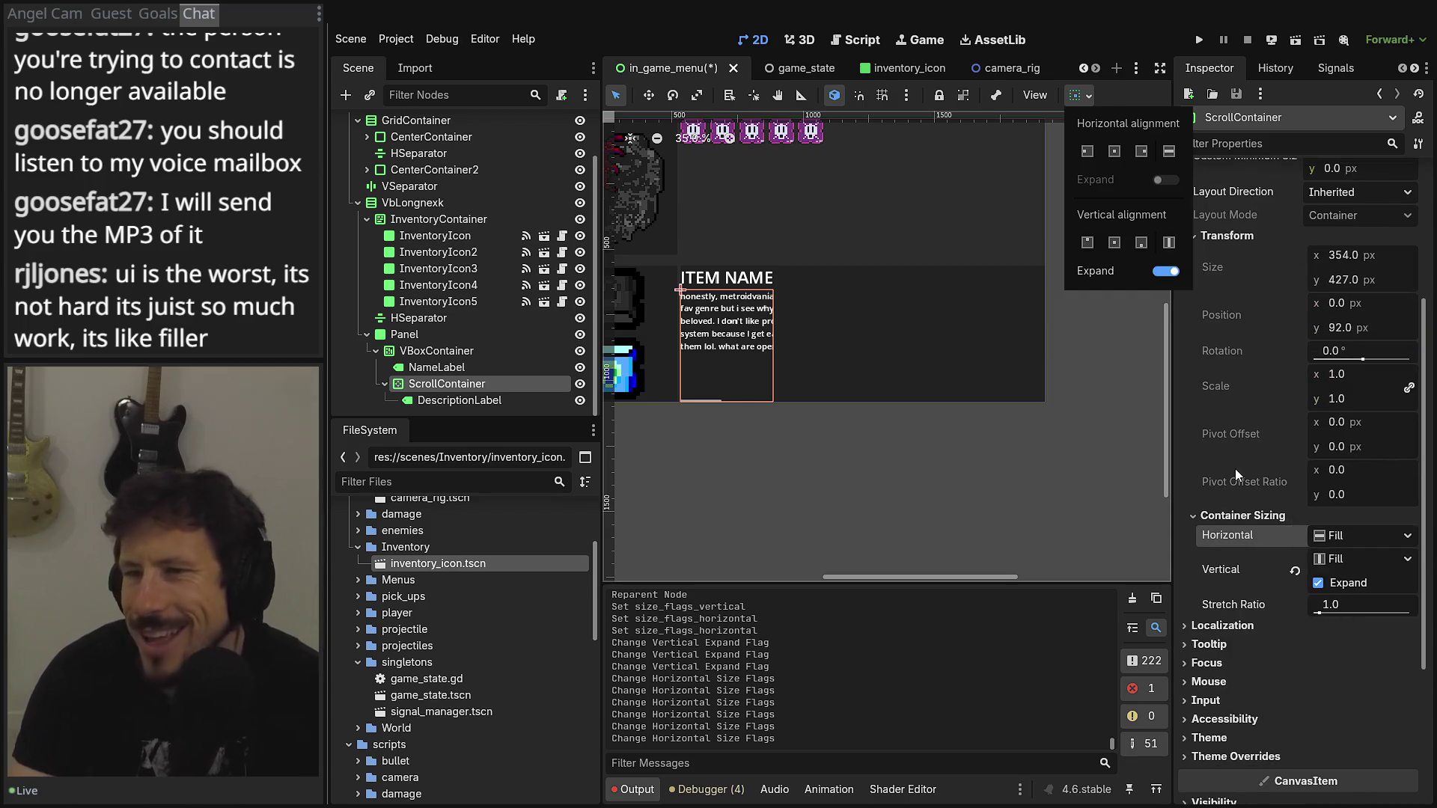
click(422, 401)
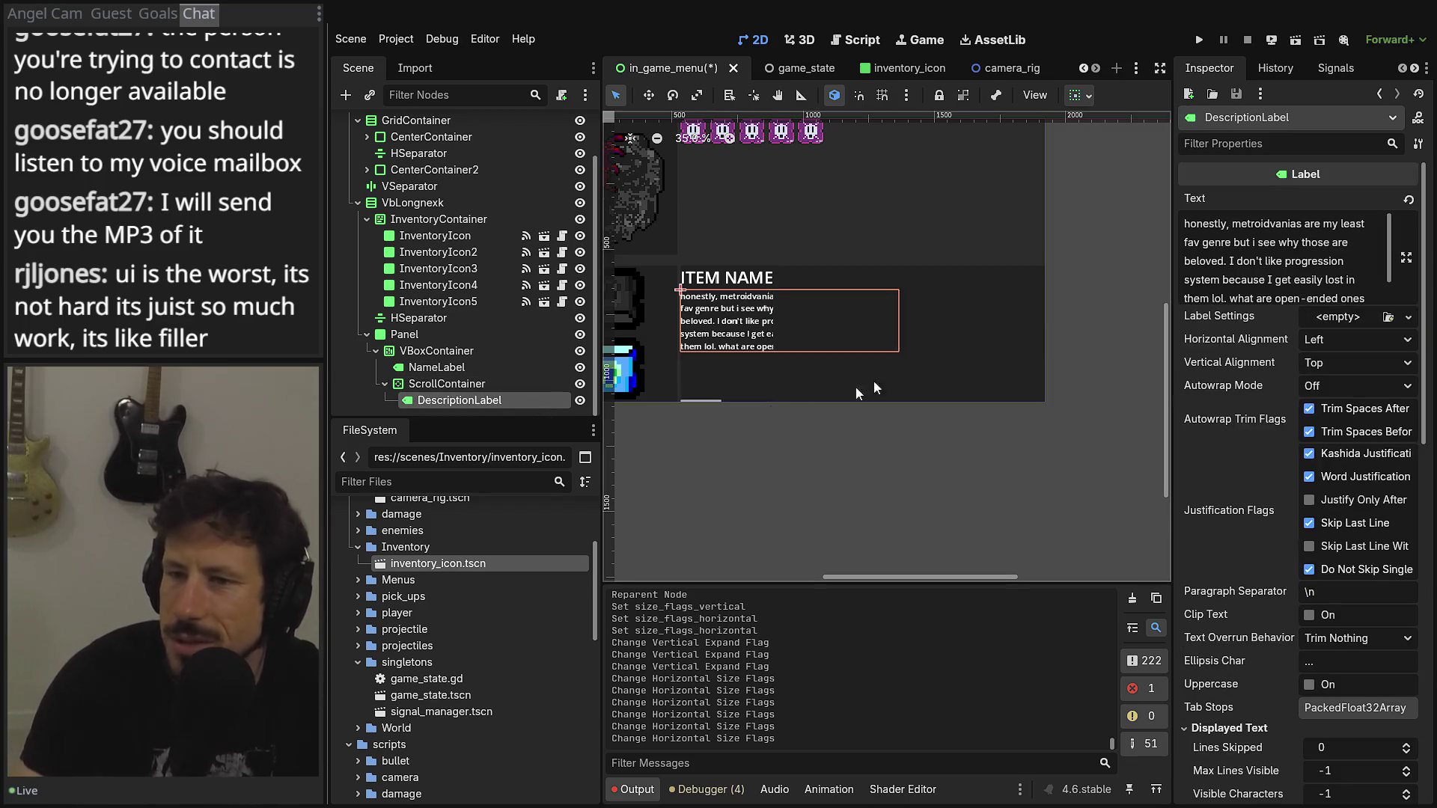
- Save the scene, clear DescriptionLabel's text and paste the description back as one line
click(1351, 267)
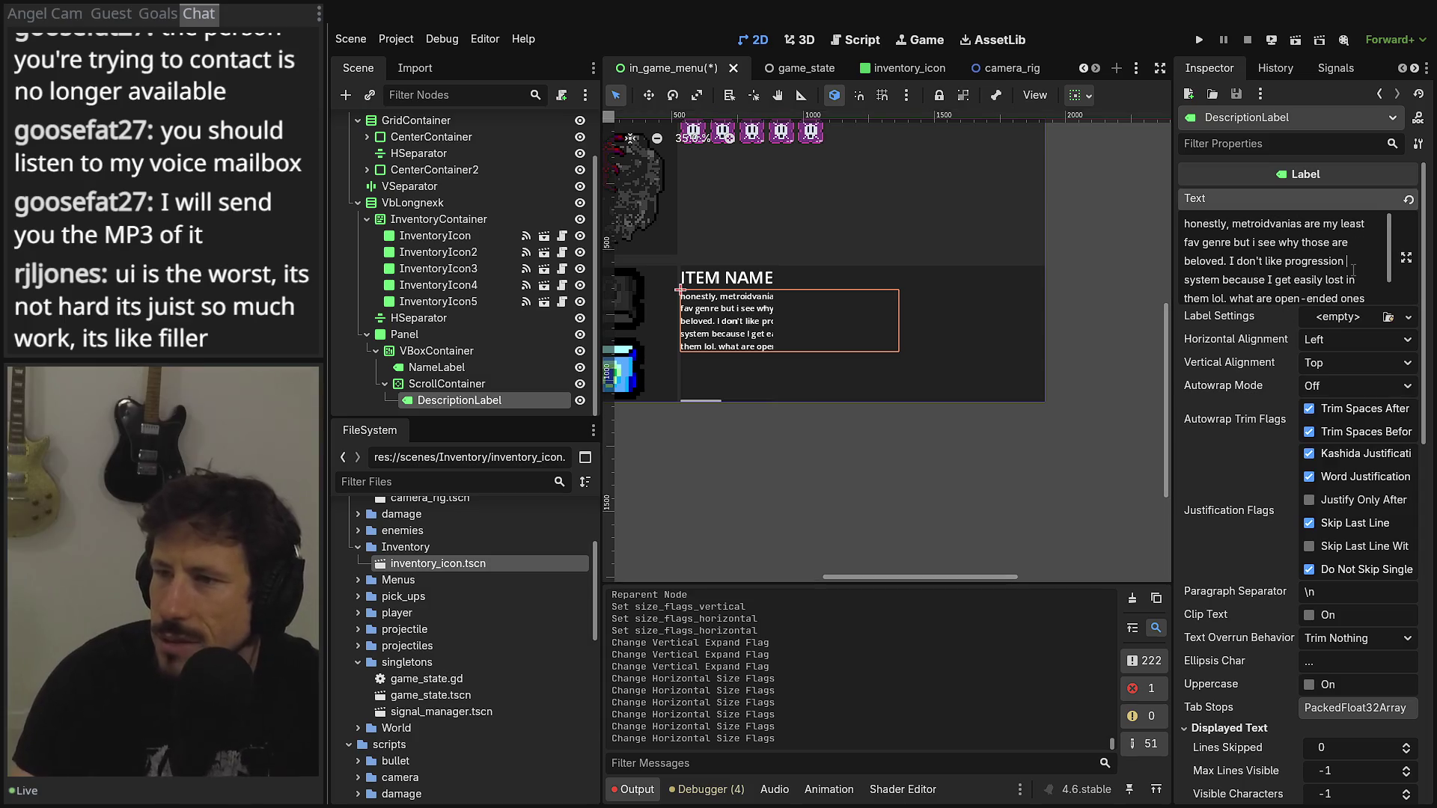
key(ctrl+a)
key(super+c)
key(ctrl+s)
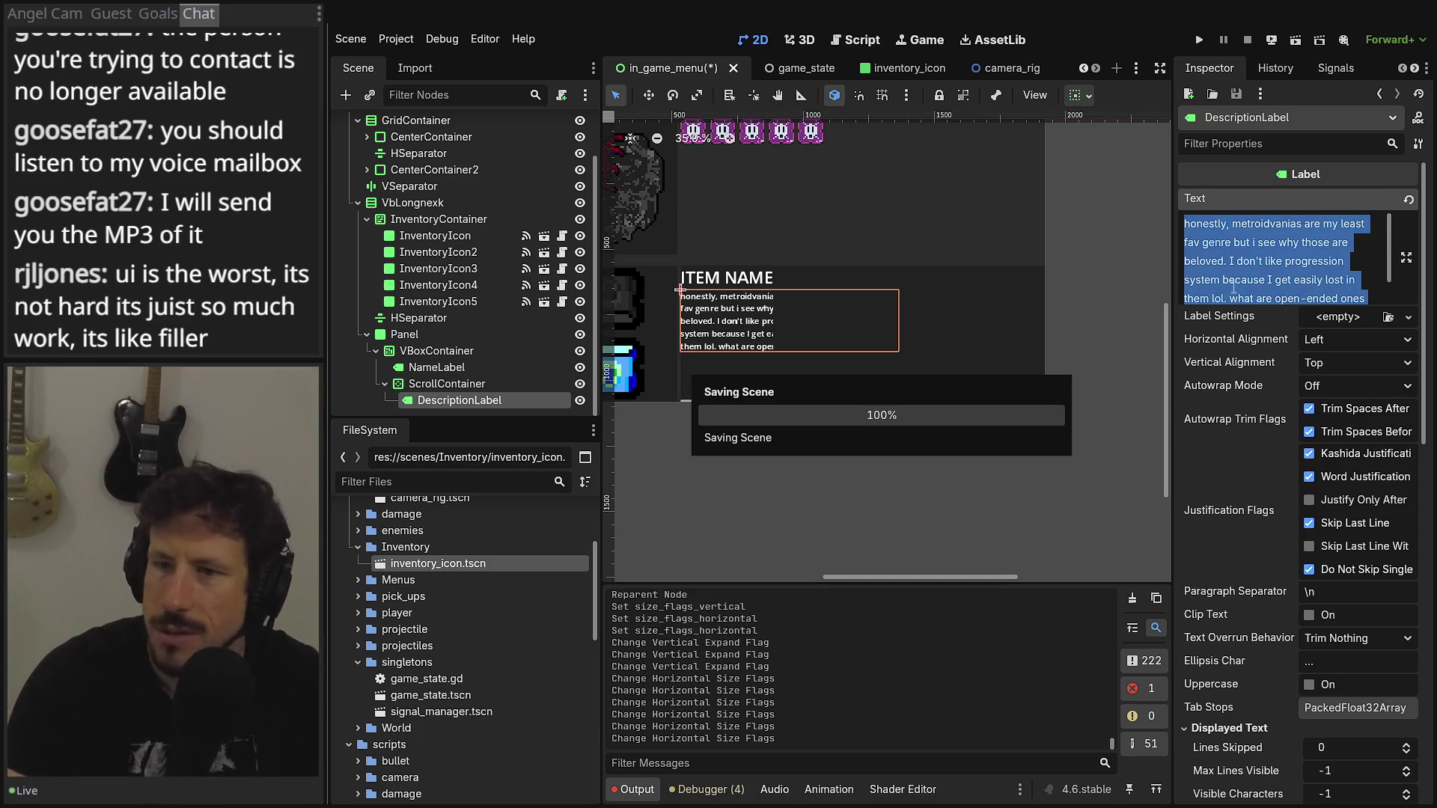
key(BackSpace)
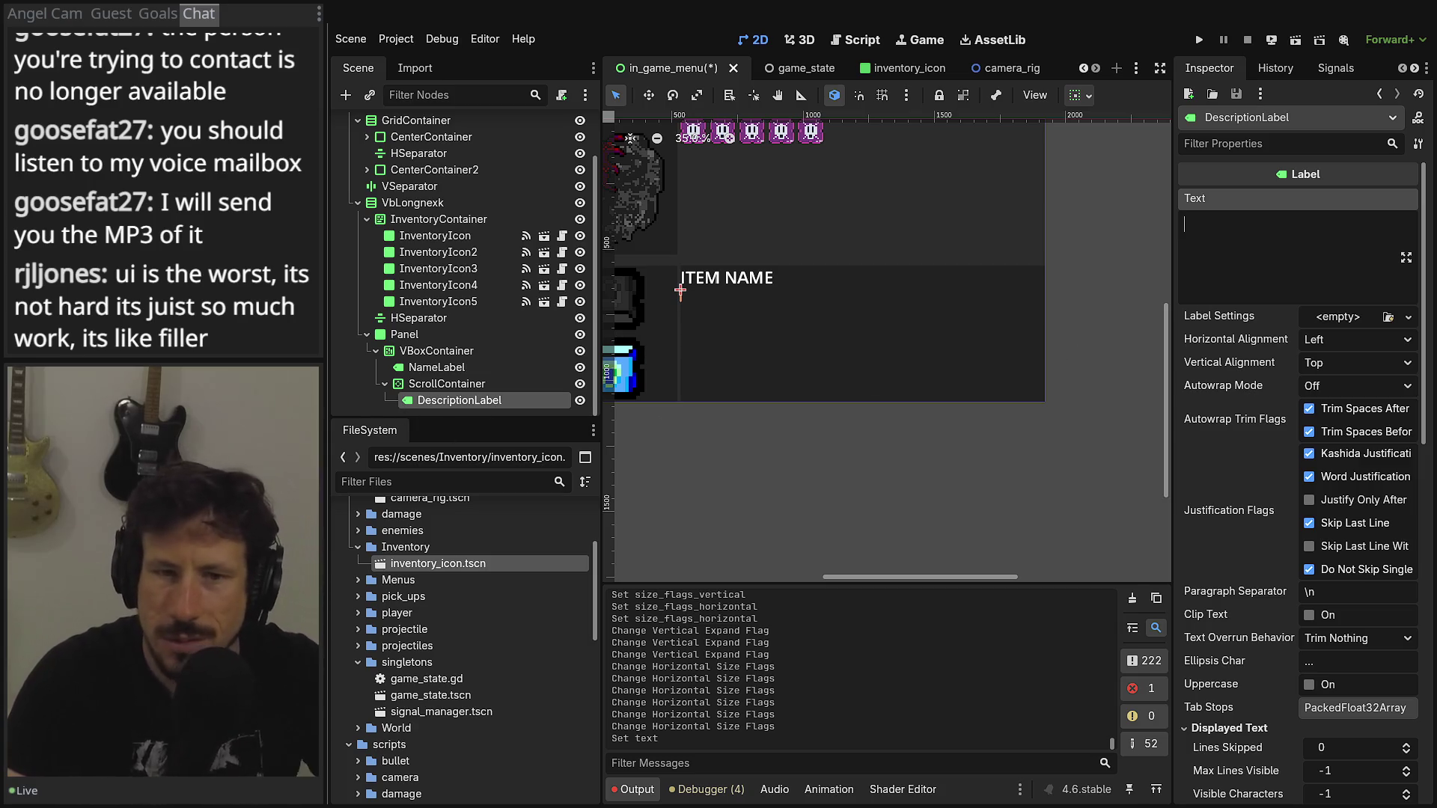
right_click(1242, 240)
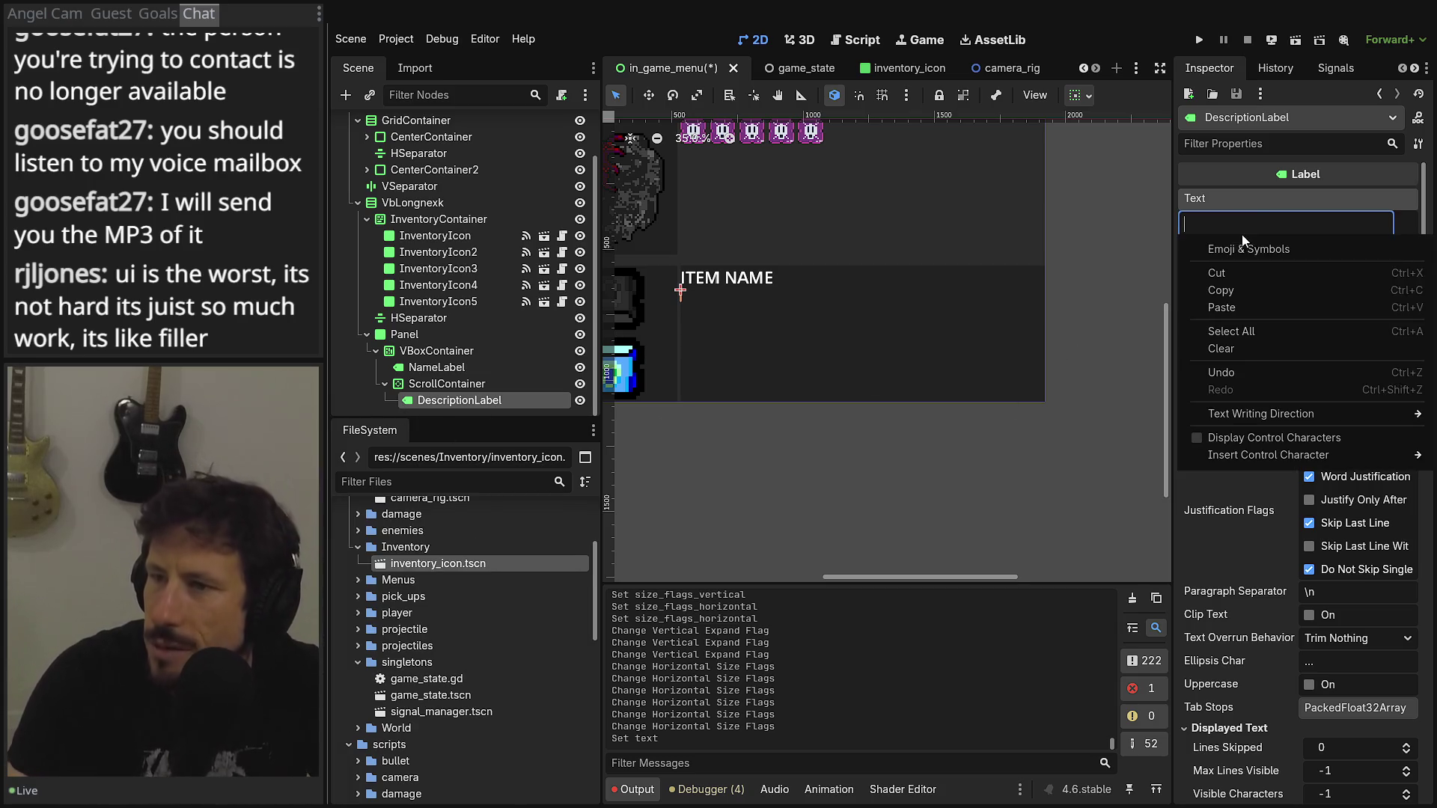
click(1264, 307)
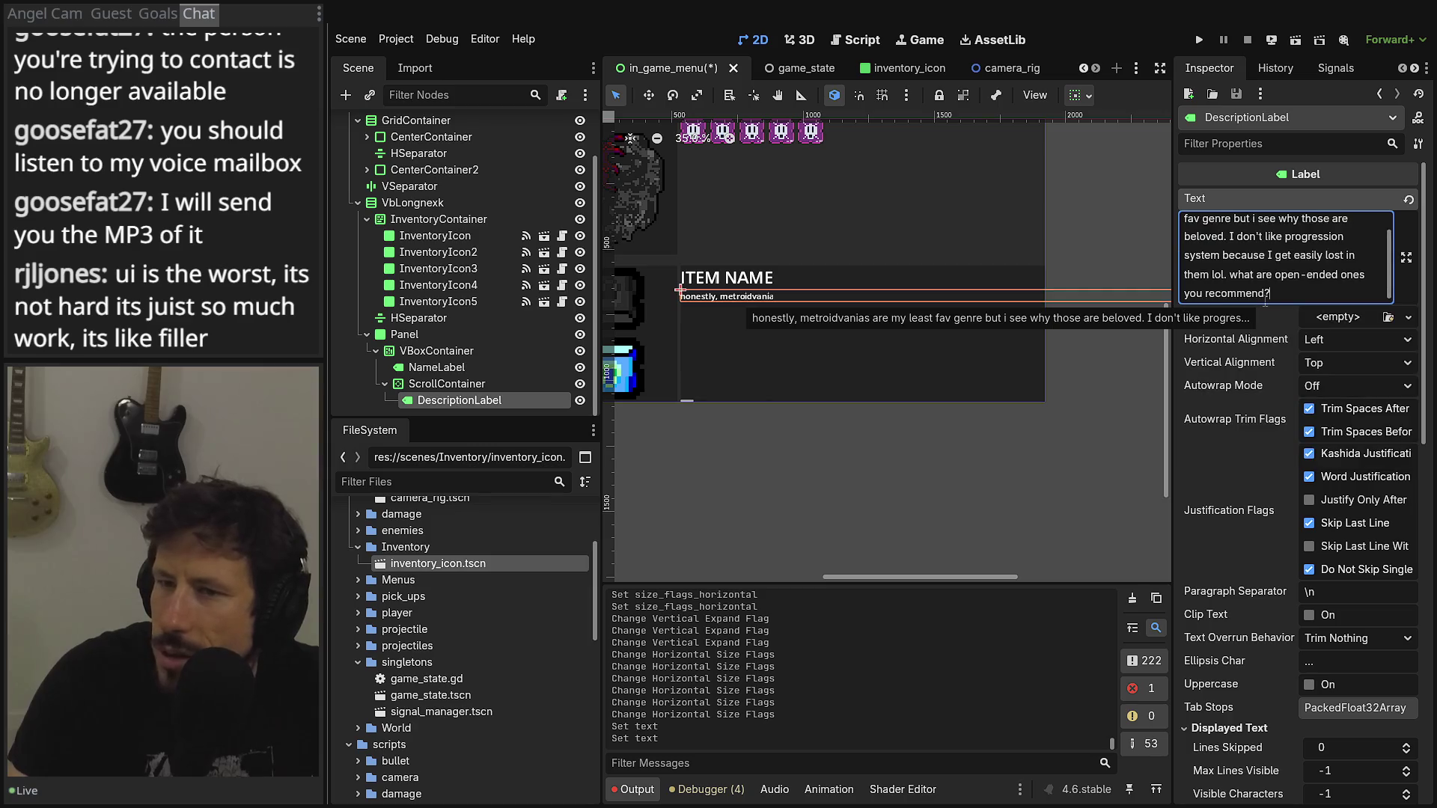
click(693, 404)
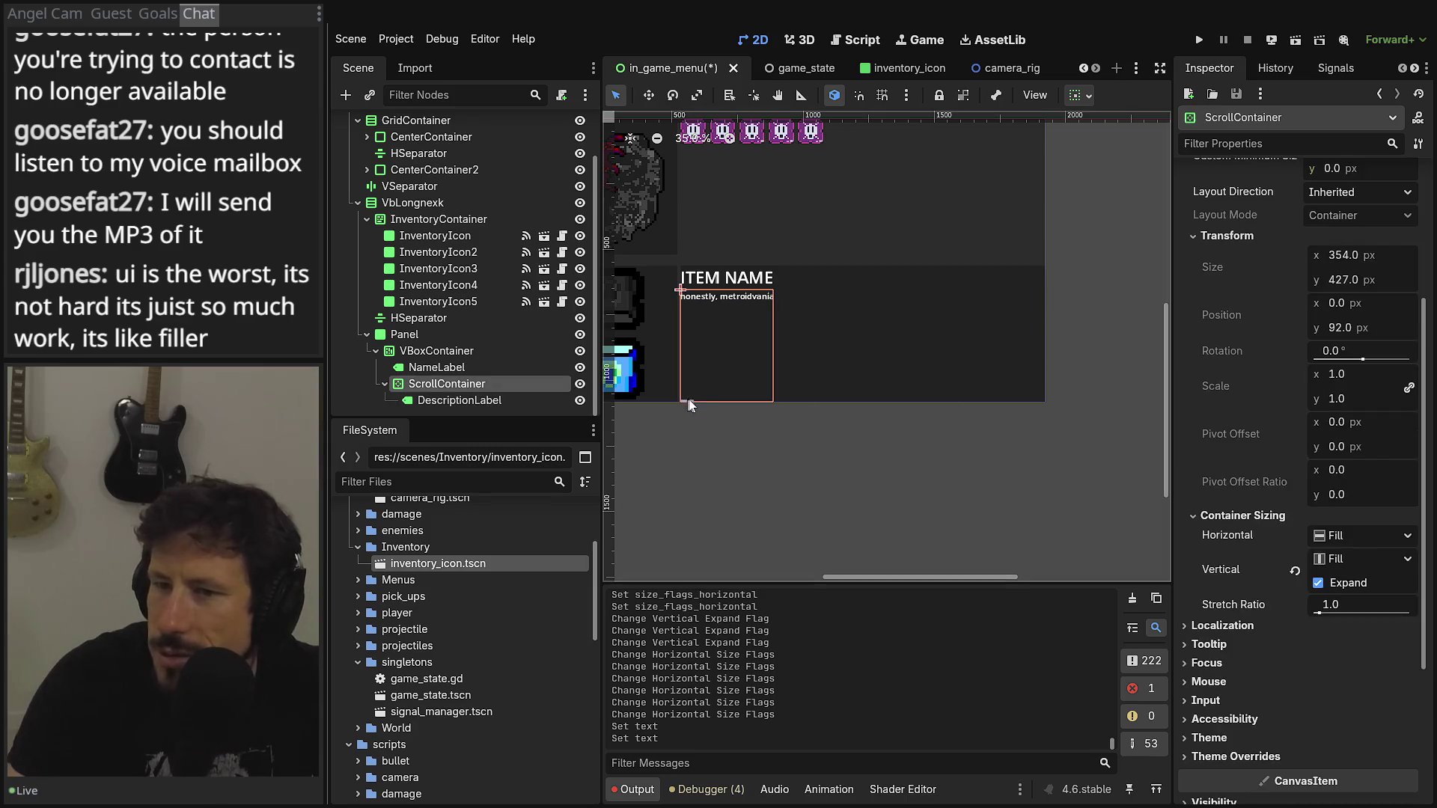
- Move DescriptionLabel out of the ScrollContainer and delete the ScrollContainer
right_click(442, 384)
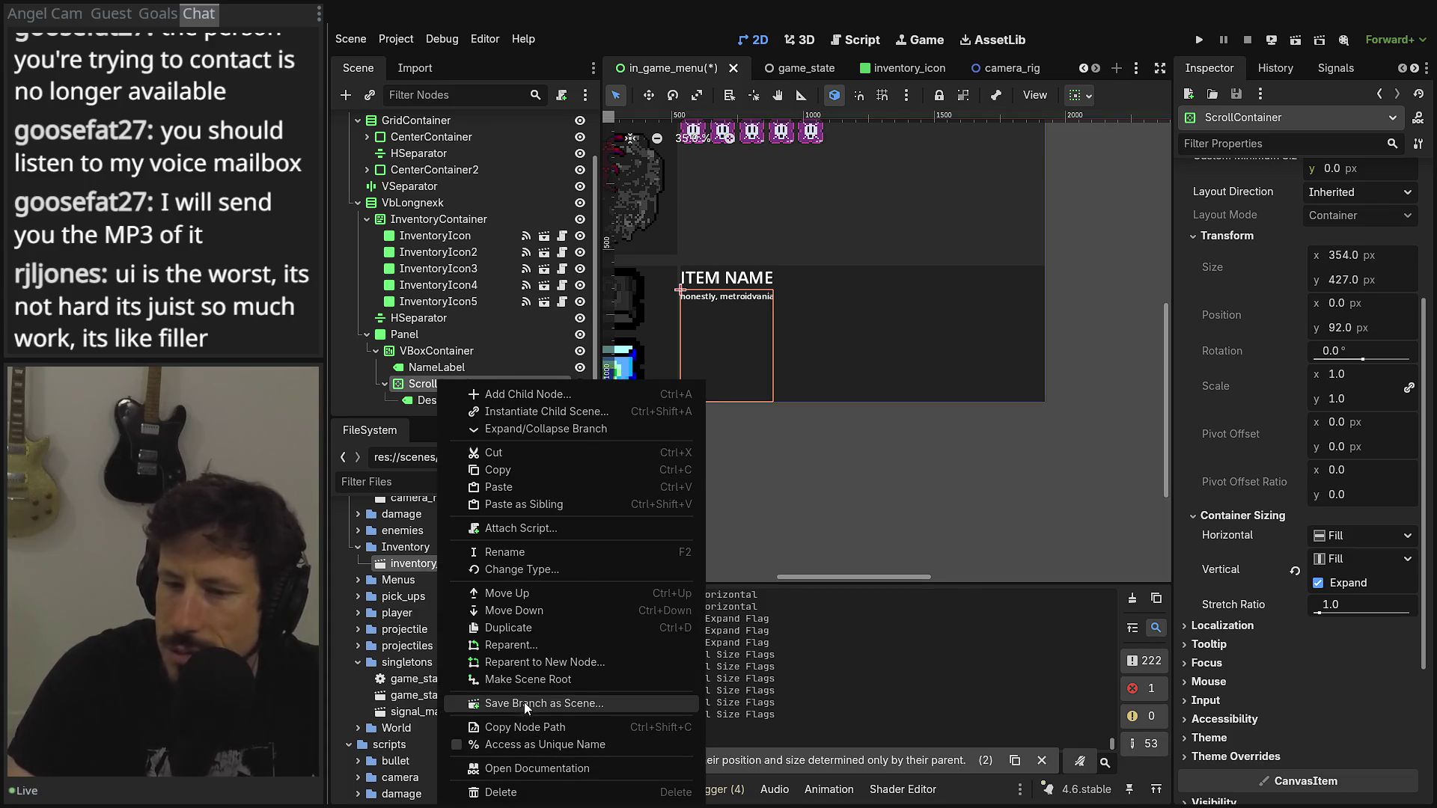
click(521, 569)
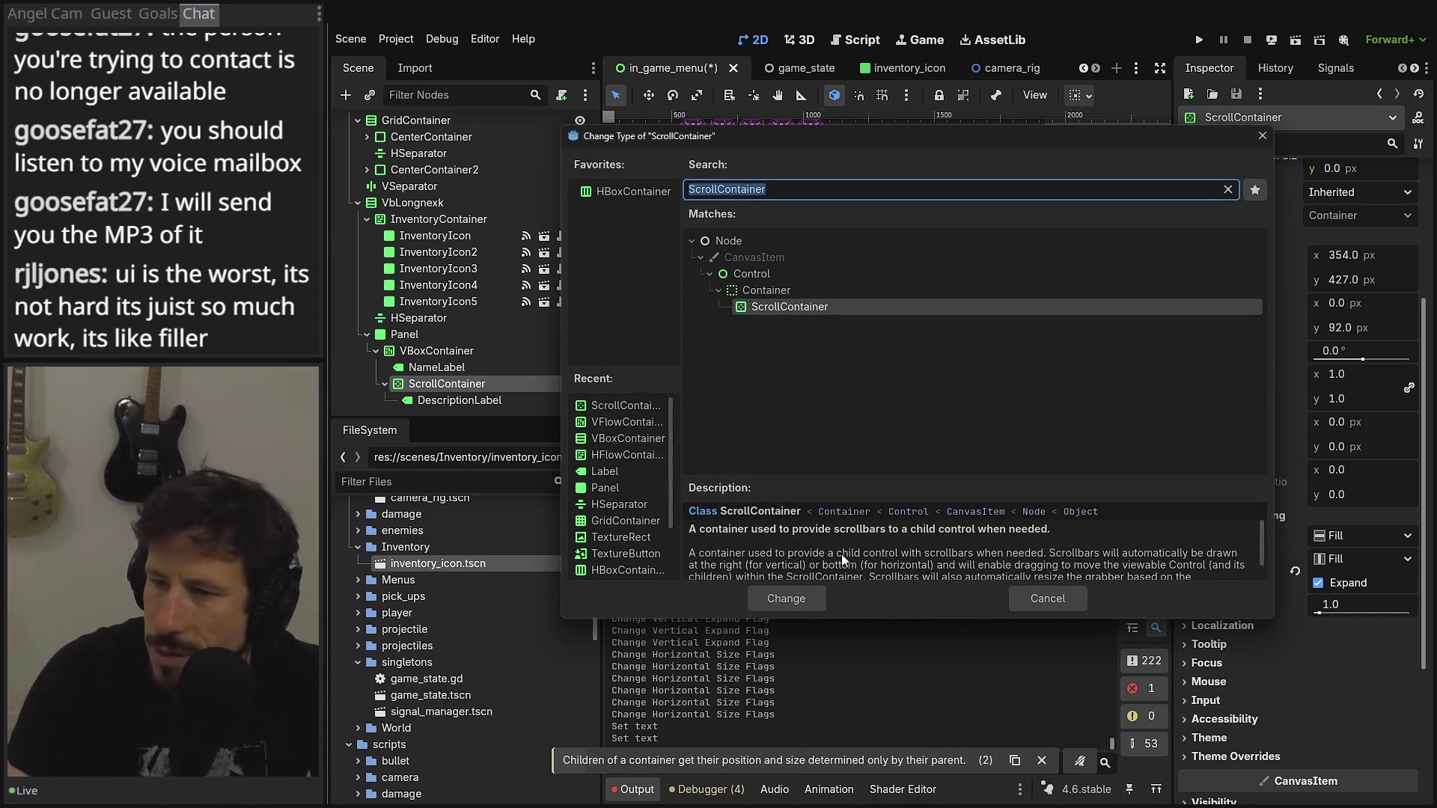
scroll(841, 555, down, 2)
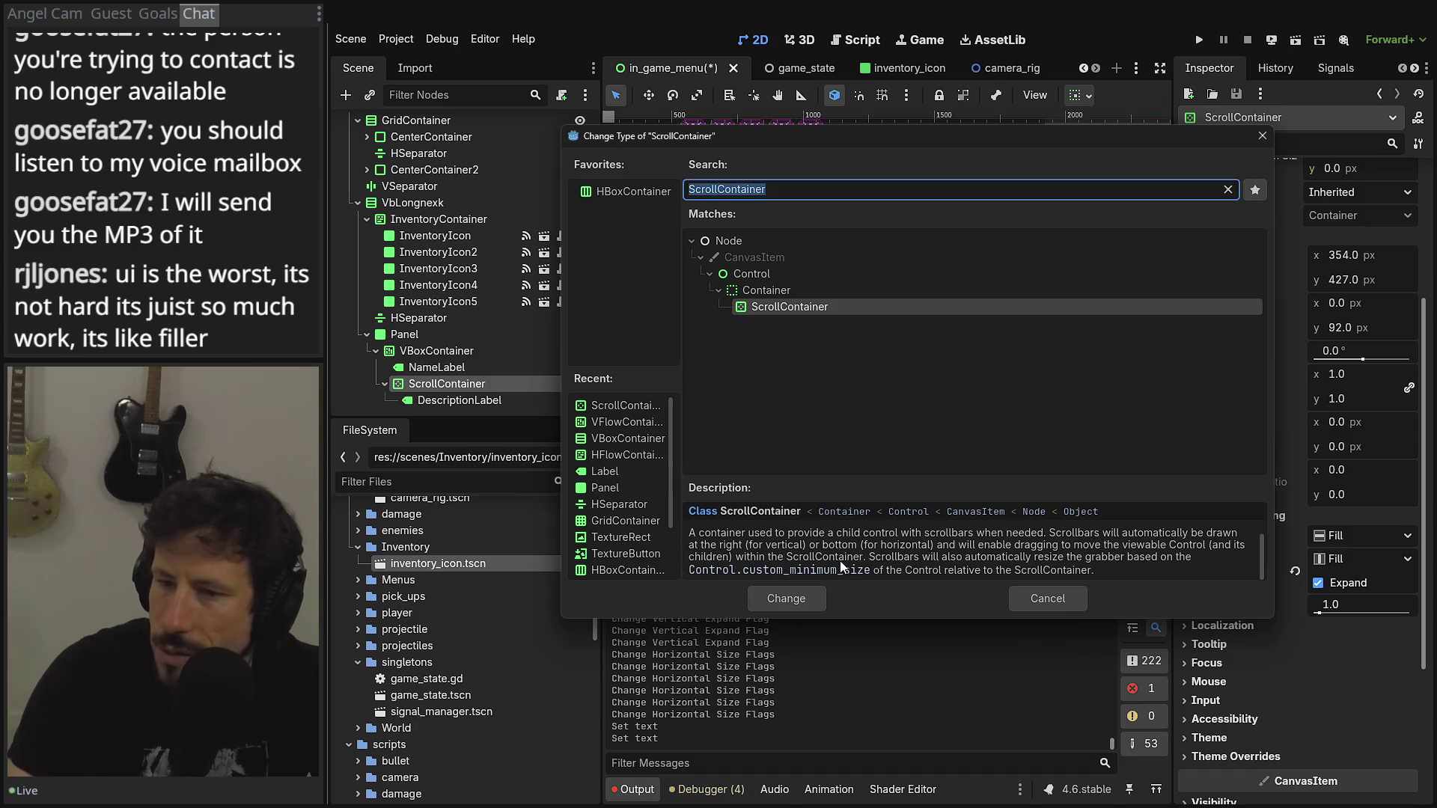
drag(456, 400, 419, 378)
right_click(419, 404)
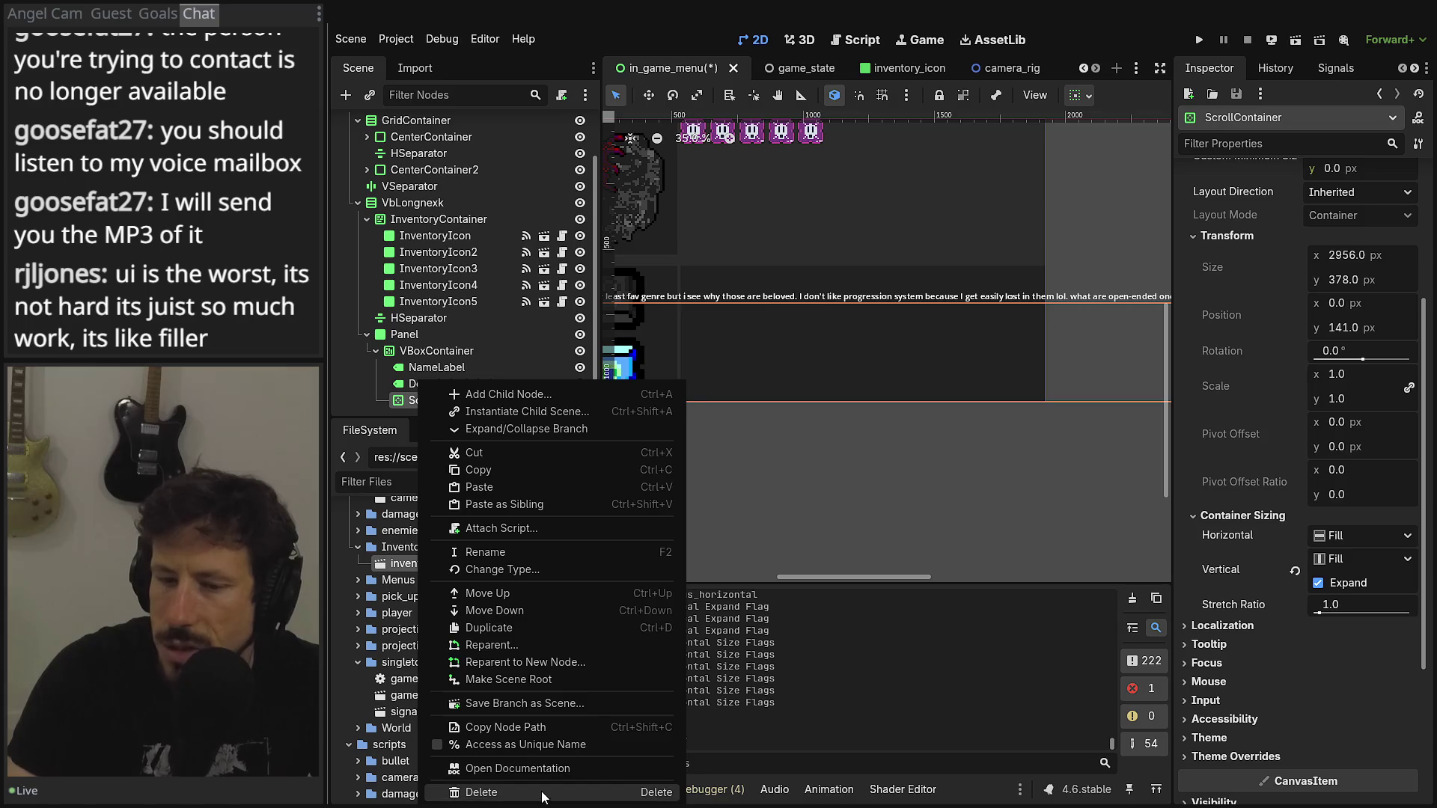
click(478, 795)
key(Return)
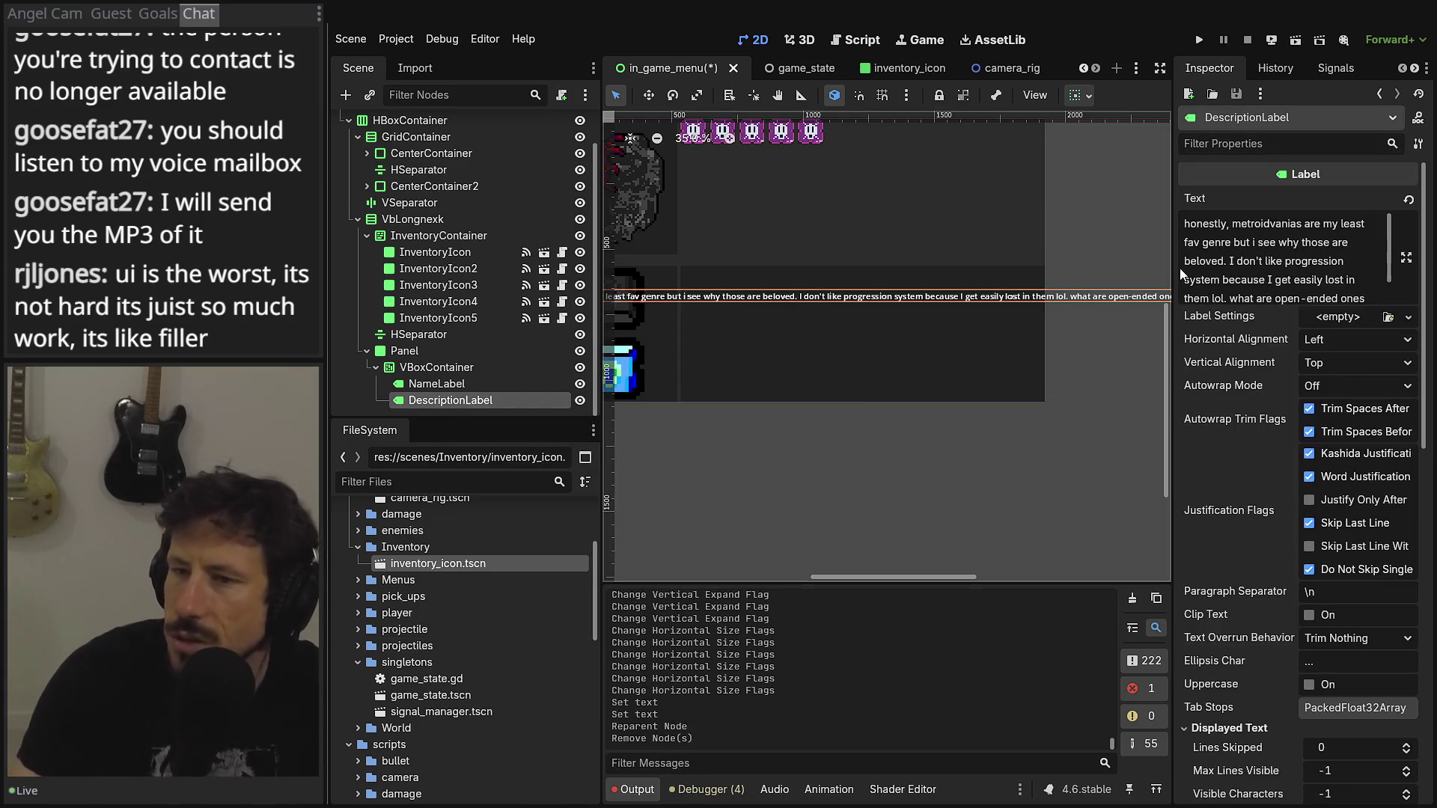
- Trim the description to "honestly, metroidvanias are my least fav genre bu" and save the scene
drag(1284, 261, 1240, 349)
key(Delete)
mouse_move(1325, 270)
mouse_down()
mouse_move(1265, 224)
mouse_move(1246, 243)
mouse_up()
key(Delete)
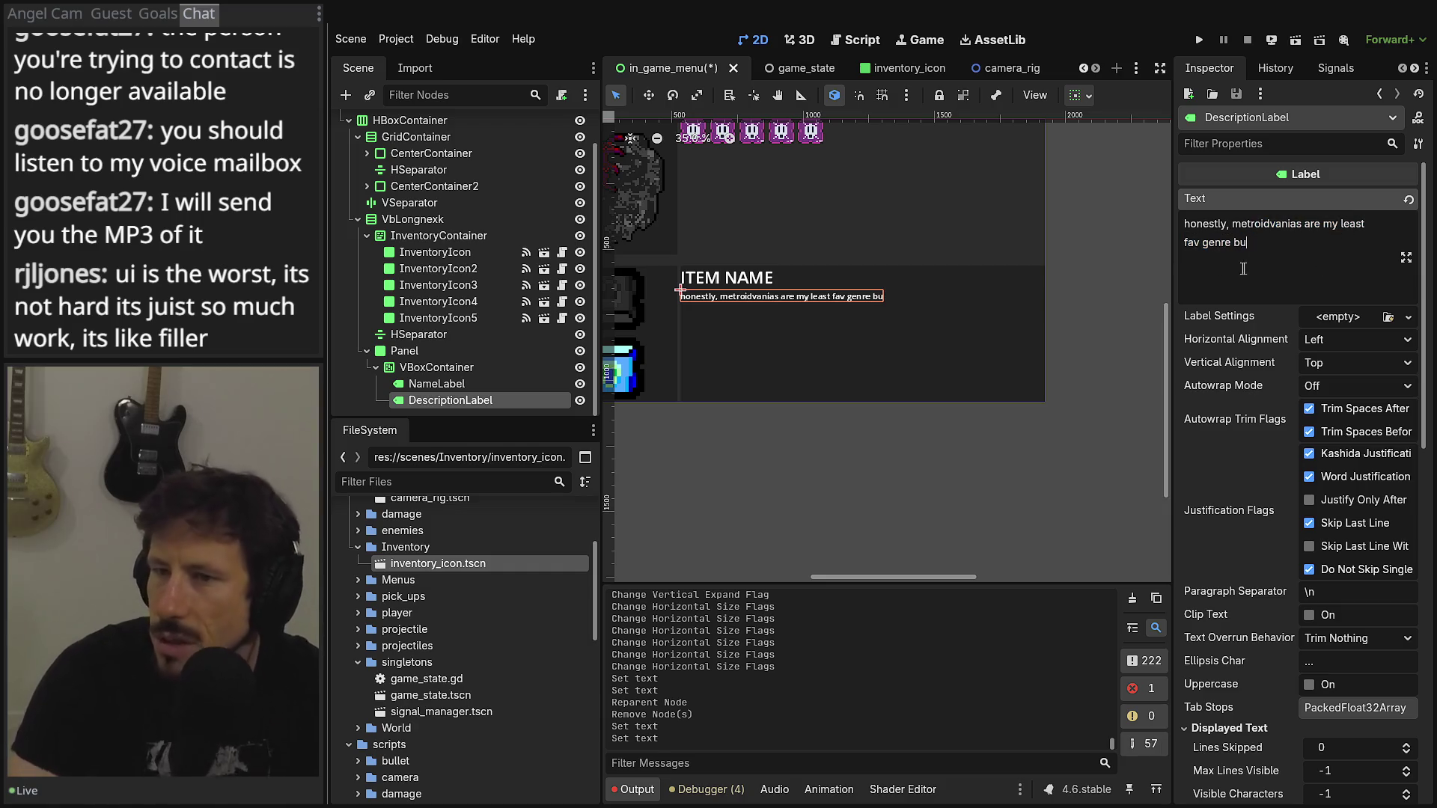
click(936, 343)
click(775, 237)
key(ctrl+s)
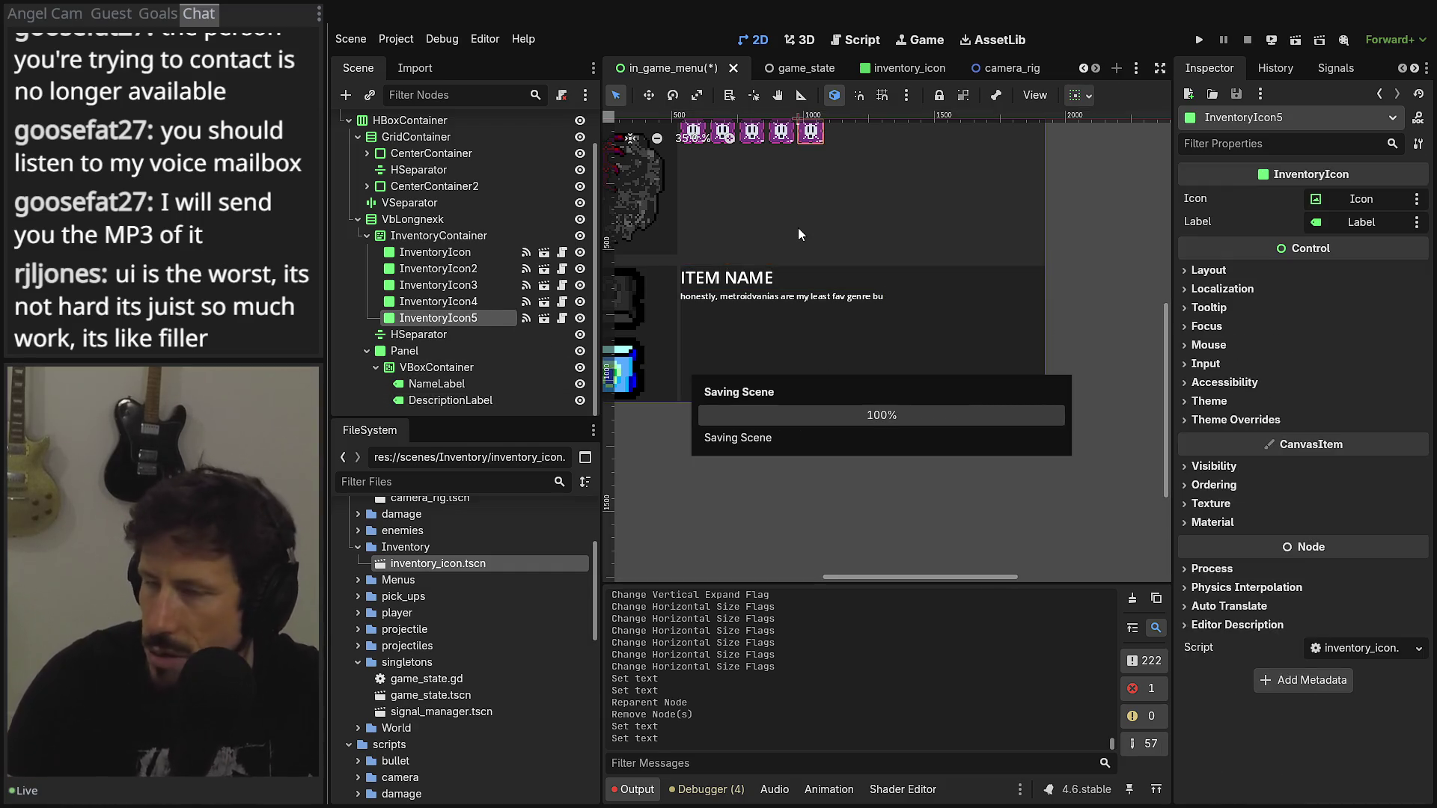
- Collapse the GridContainer branch in the Scene tree, keeping HBoxContainer and VbLongnexk expanded
scroll(798, 228, up, 2)
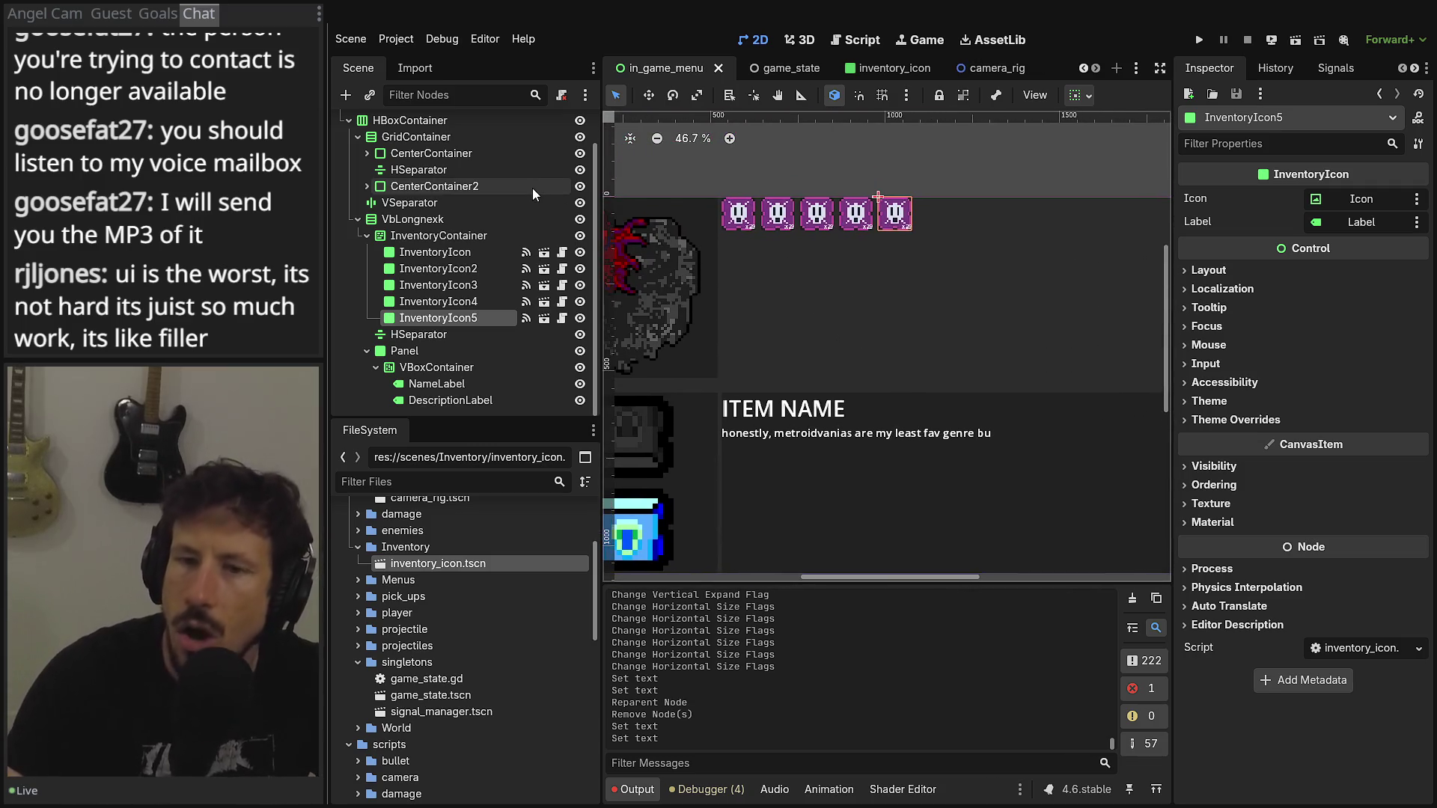
scroll(539, 172, up, 2)
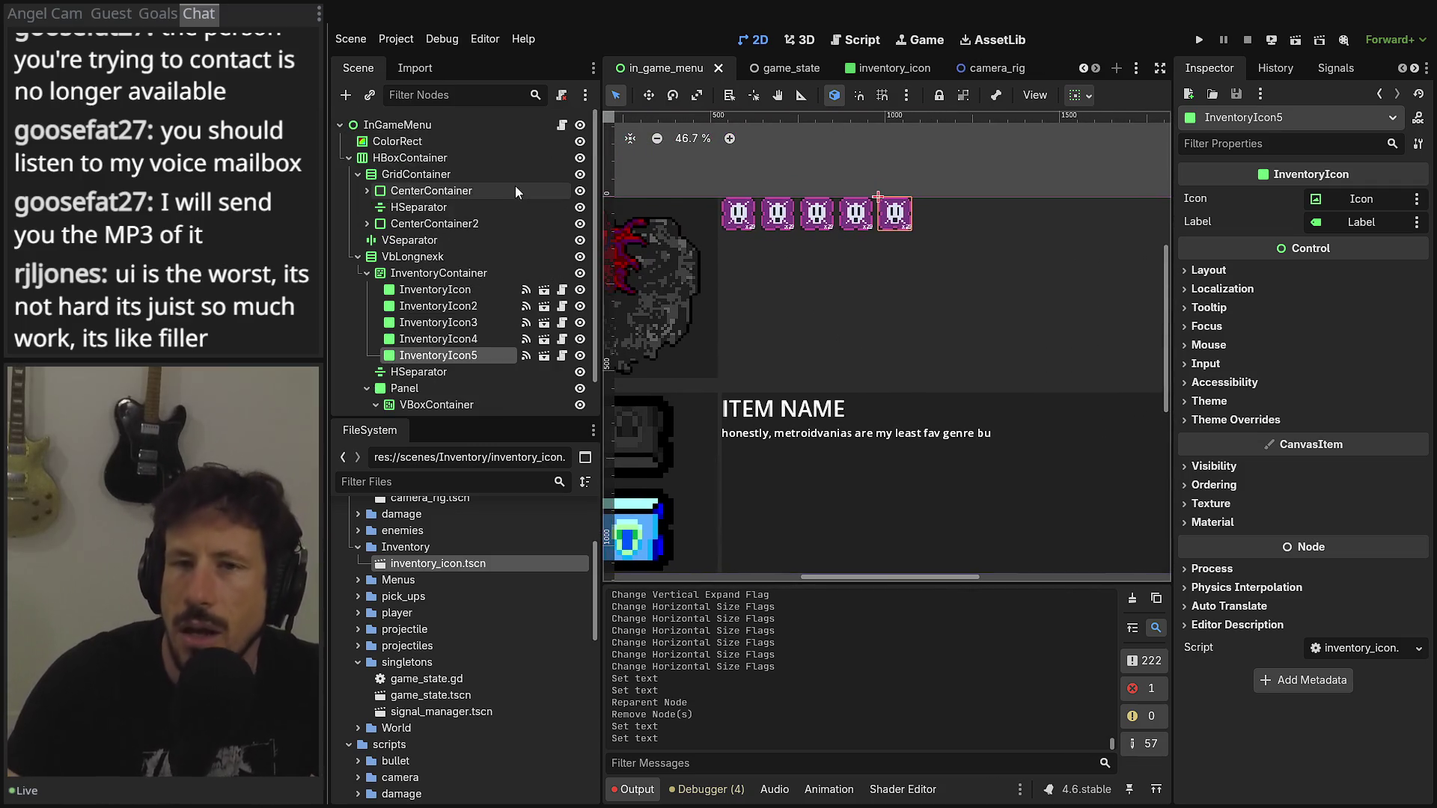
click(348, 159)
click(348, 158)
click(358, 173)
click(357, 208)
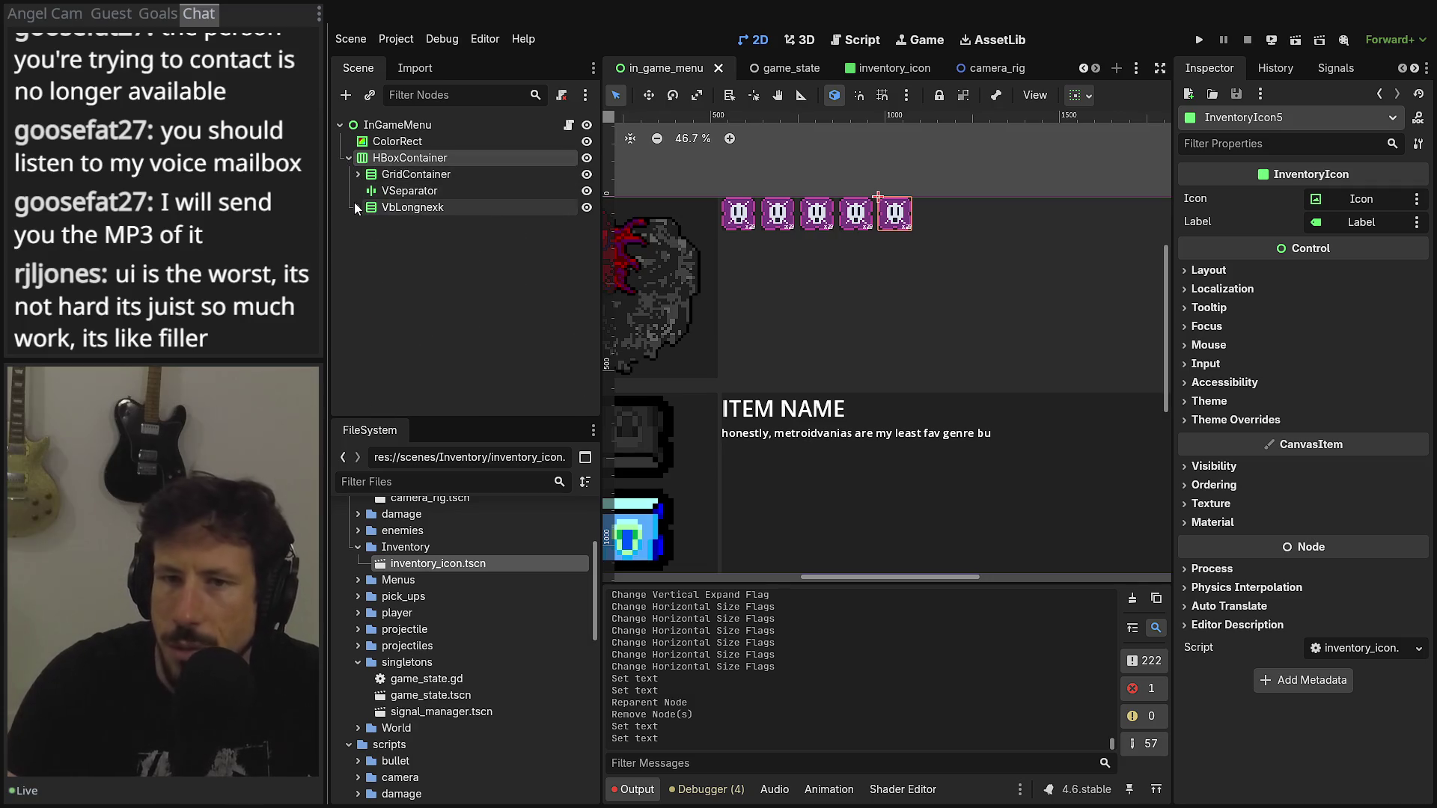
click(356, 207)
click(568, 124)
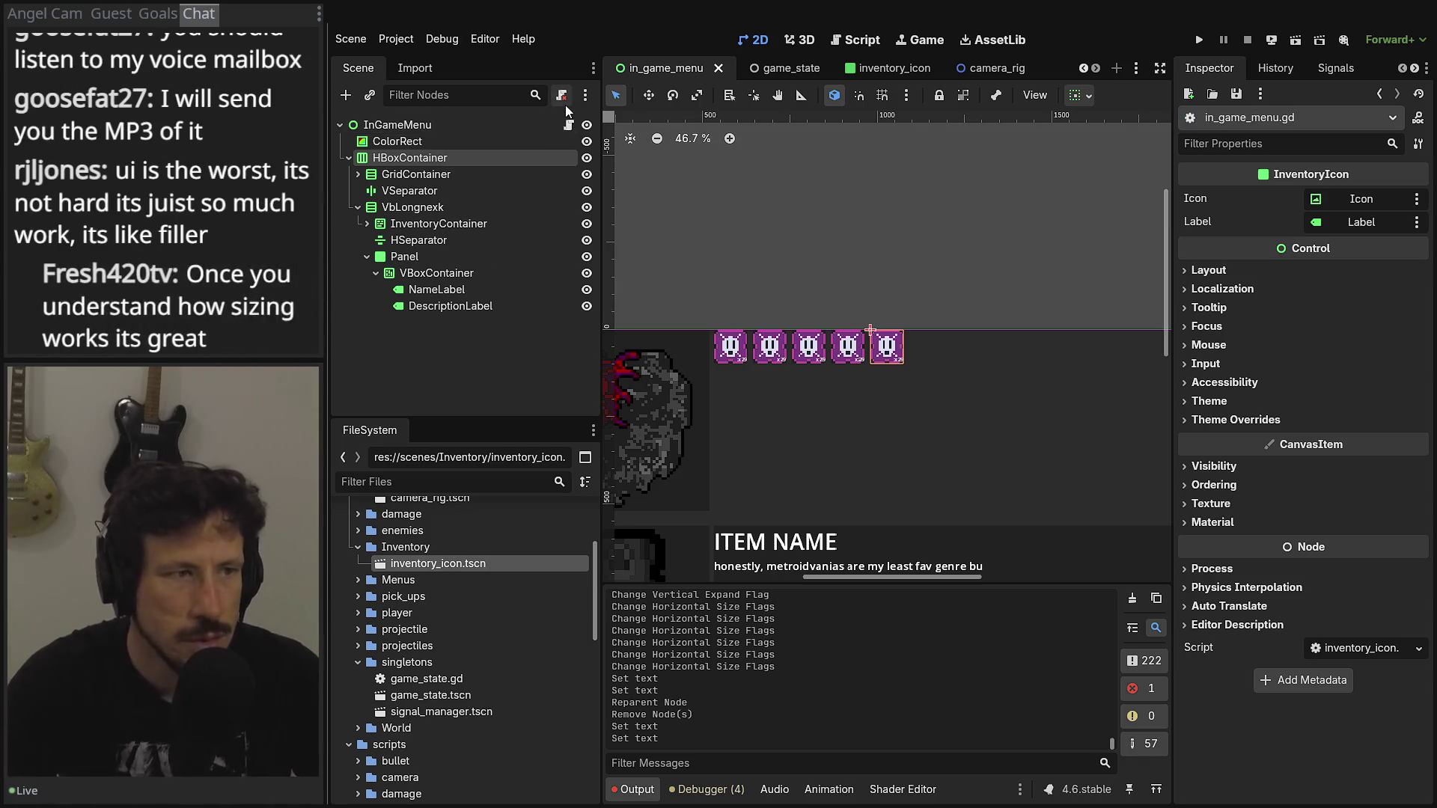
key(ctrl+F3)
click(815, 297)
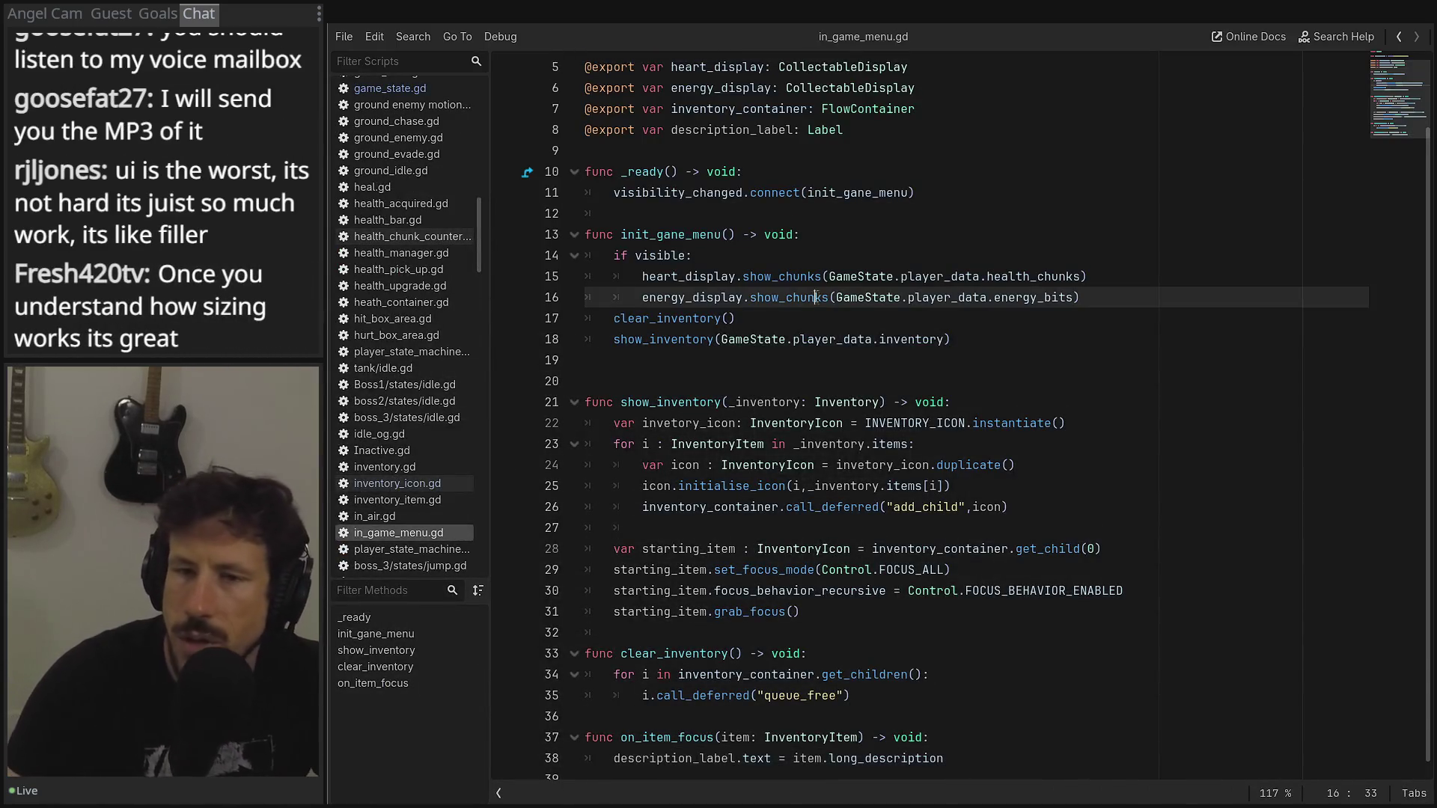
scroll(816, 297, up, 2)
click(843, 196)
click(889, 217)
key(Return)
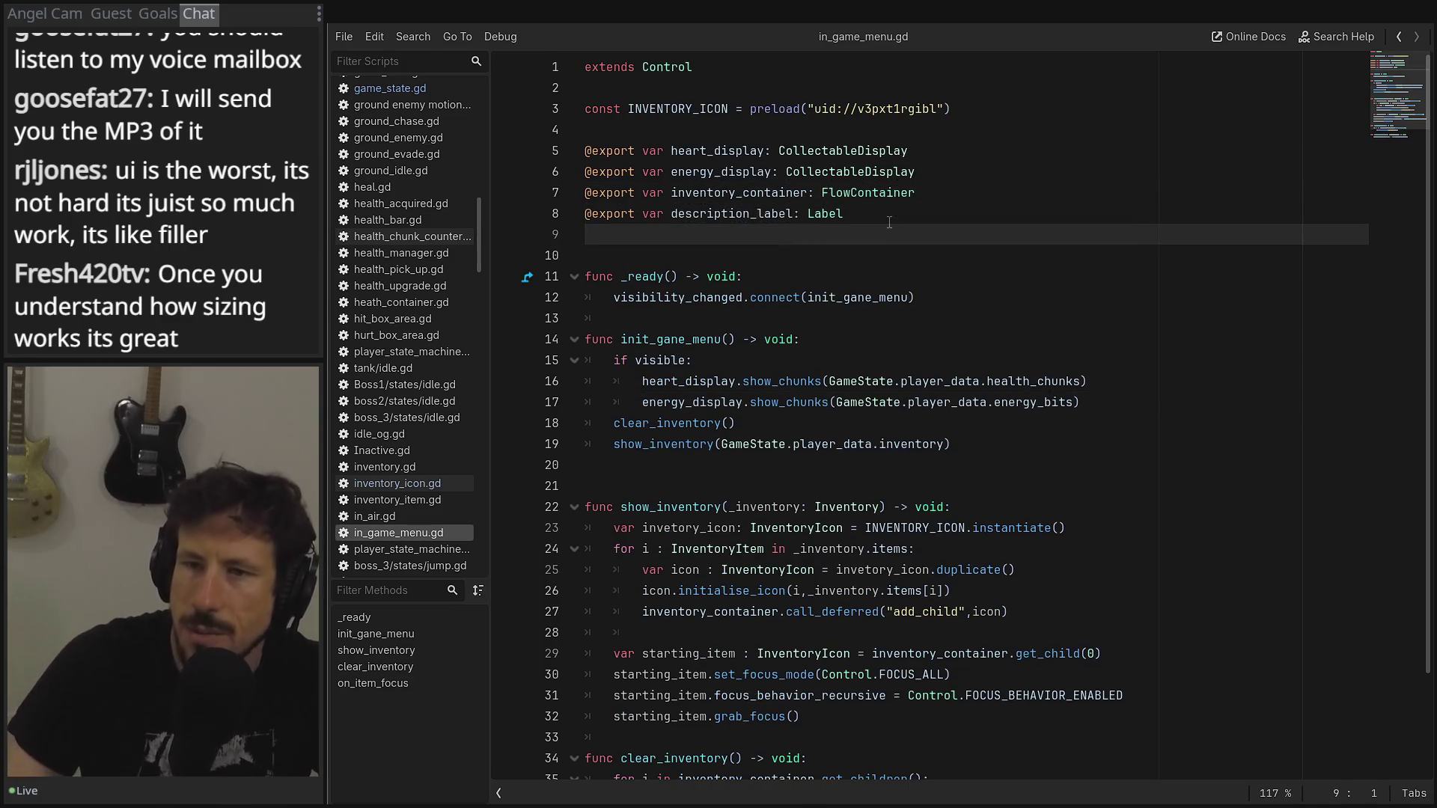
key(BackSpace)
key(BackSpace)
key(BackSpace)
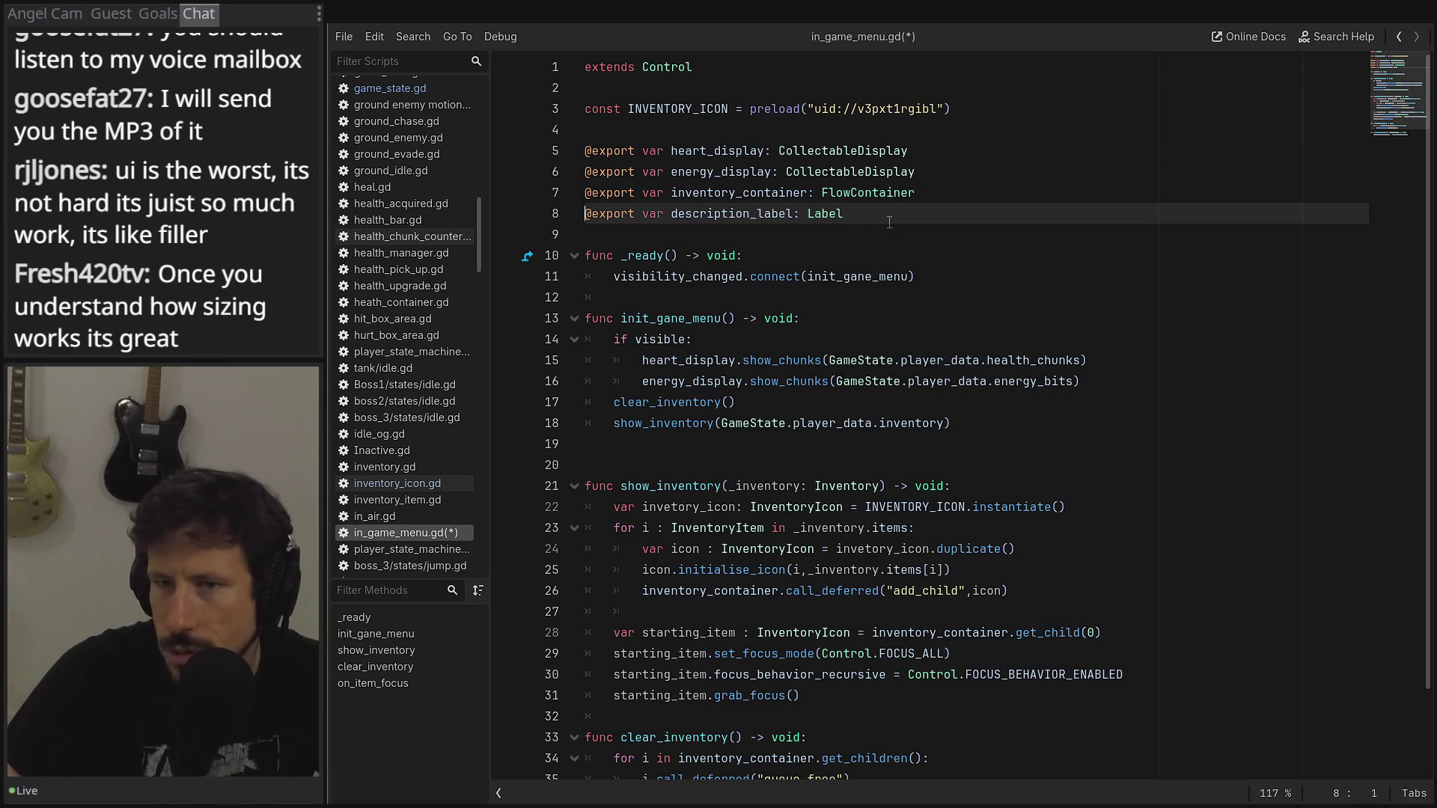
key(Return)
text(@)
key(Down)
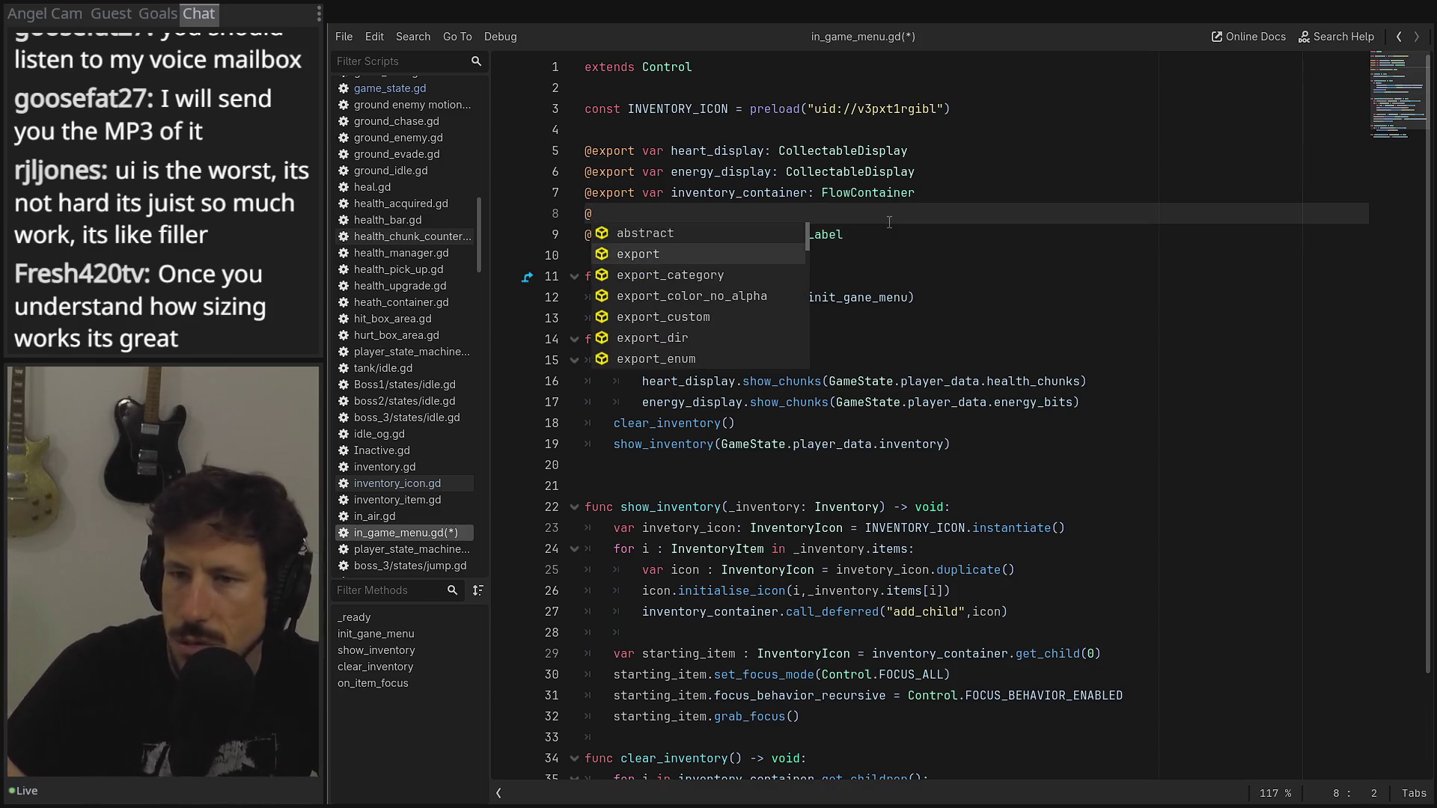
key(Return)
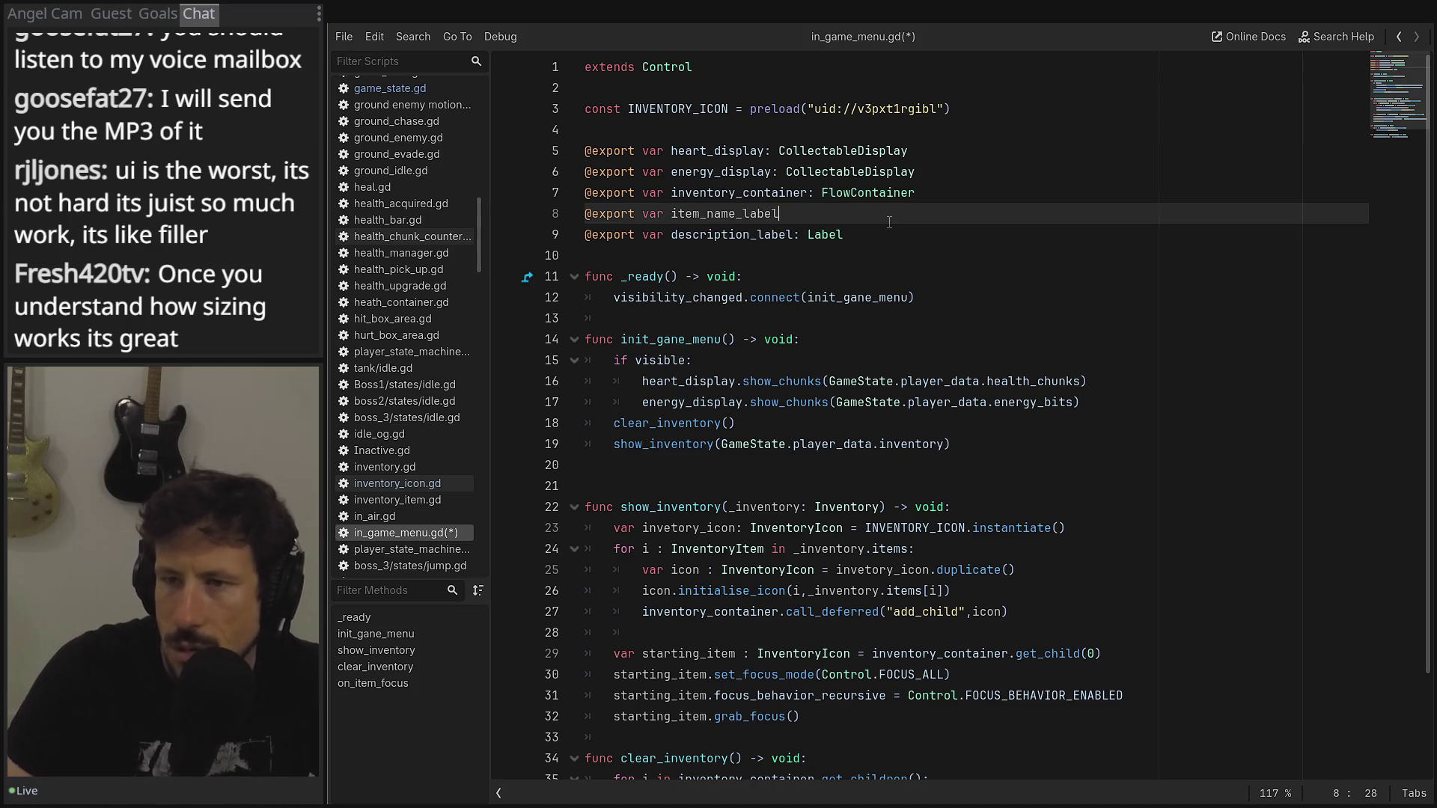
key(Return)
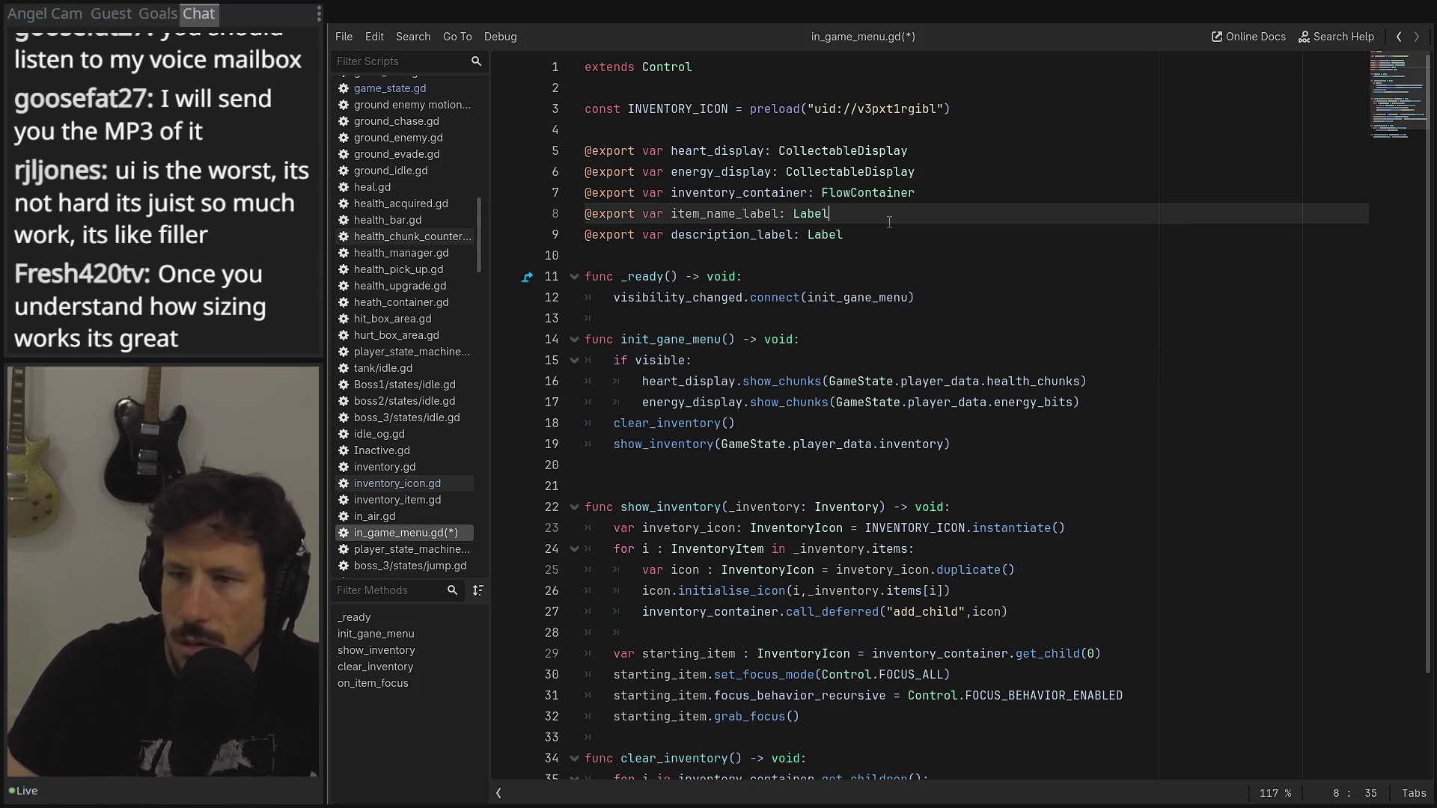
- Rename the description_label export to item_description_label and save the script
click(675, 235)
key(Up)
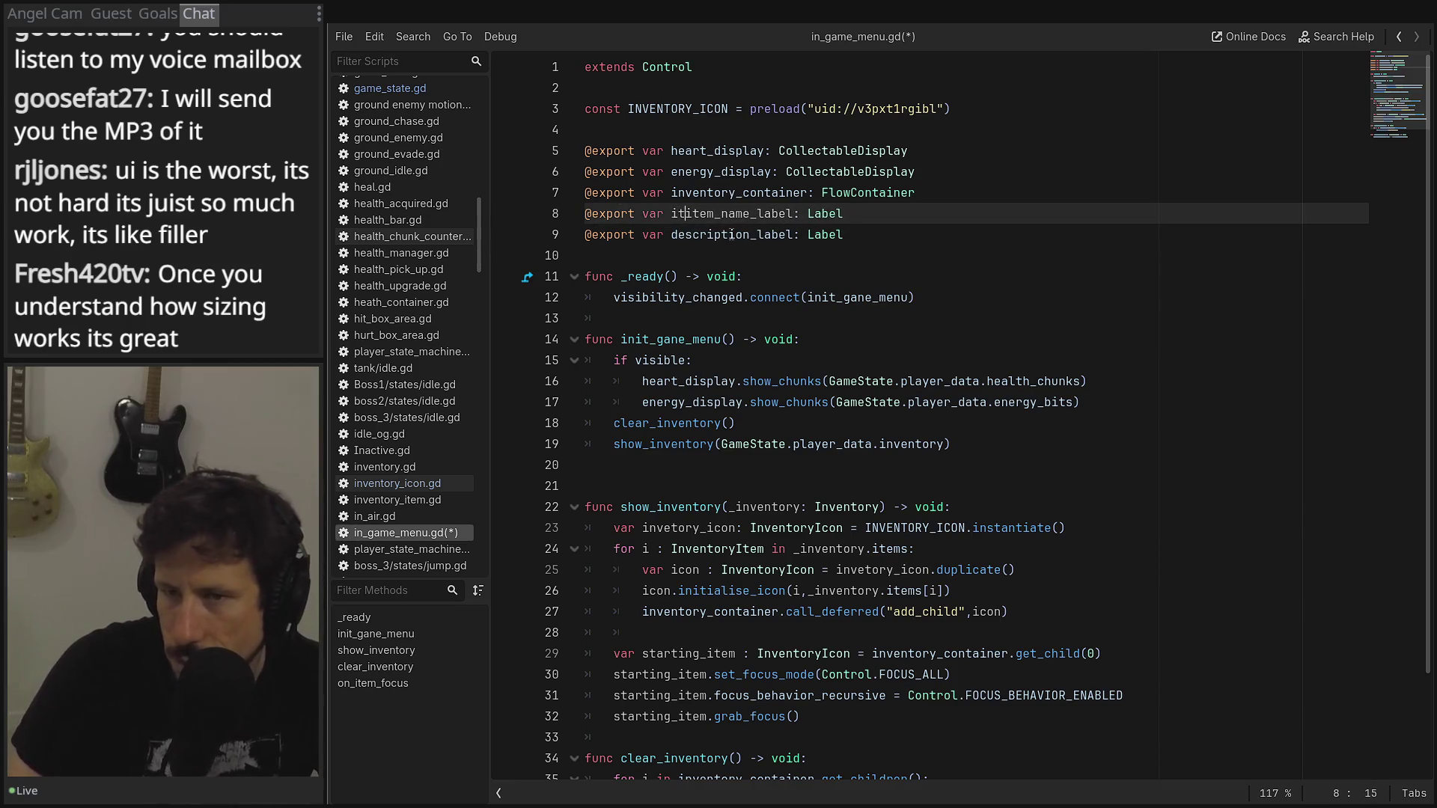
click(671, 234)
text(item_)
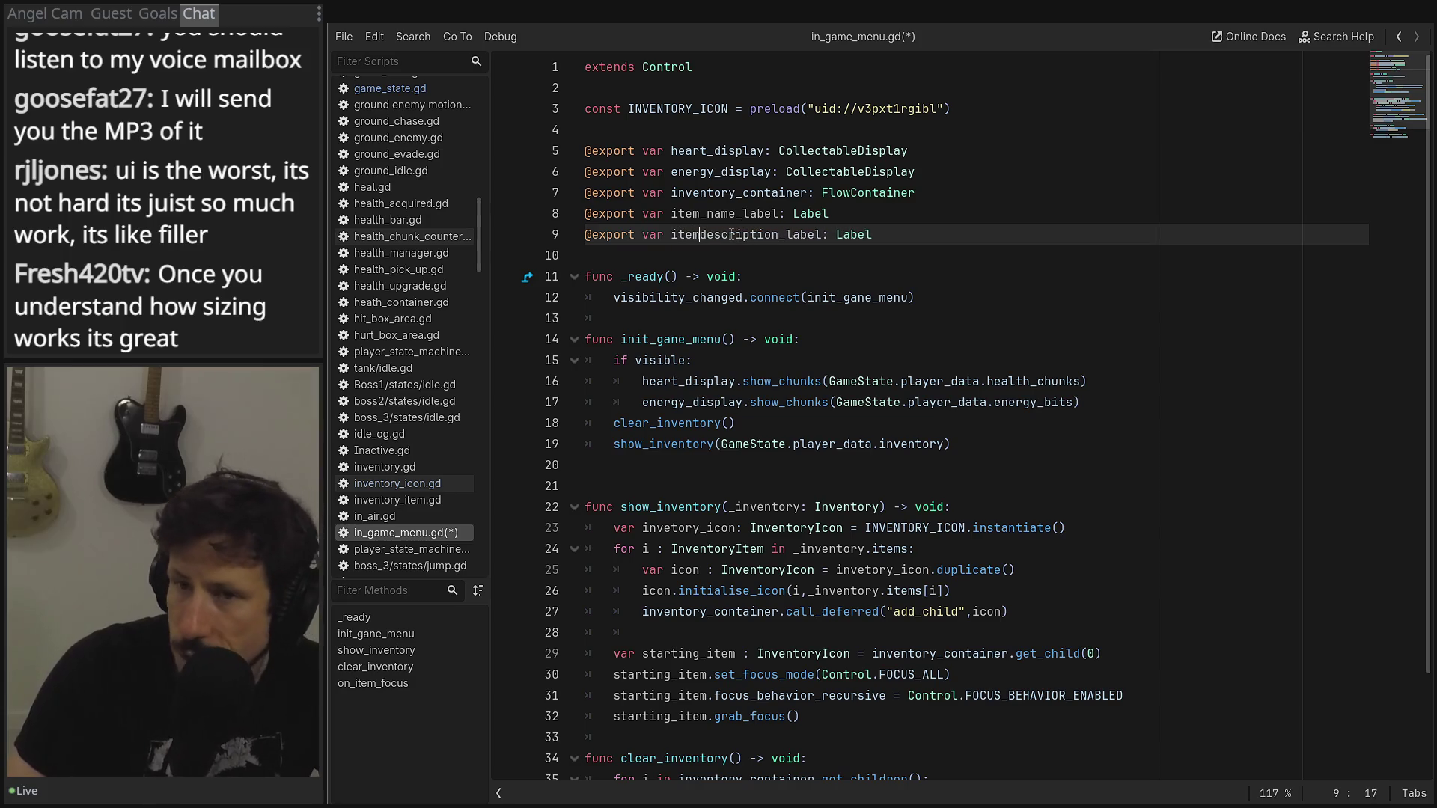
key(ctrl+s)
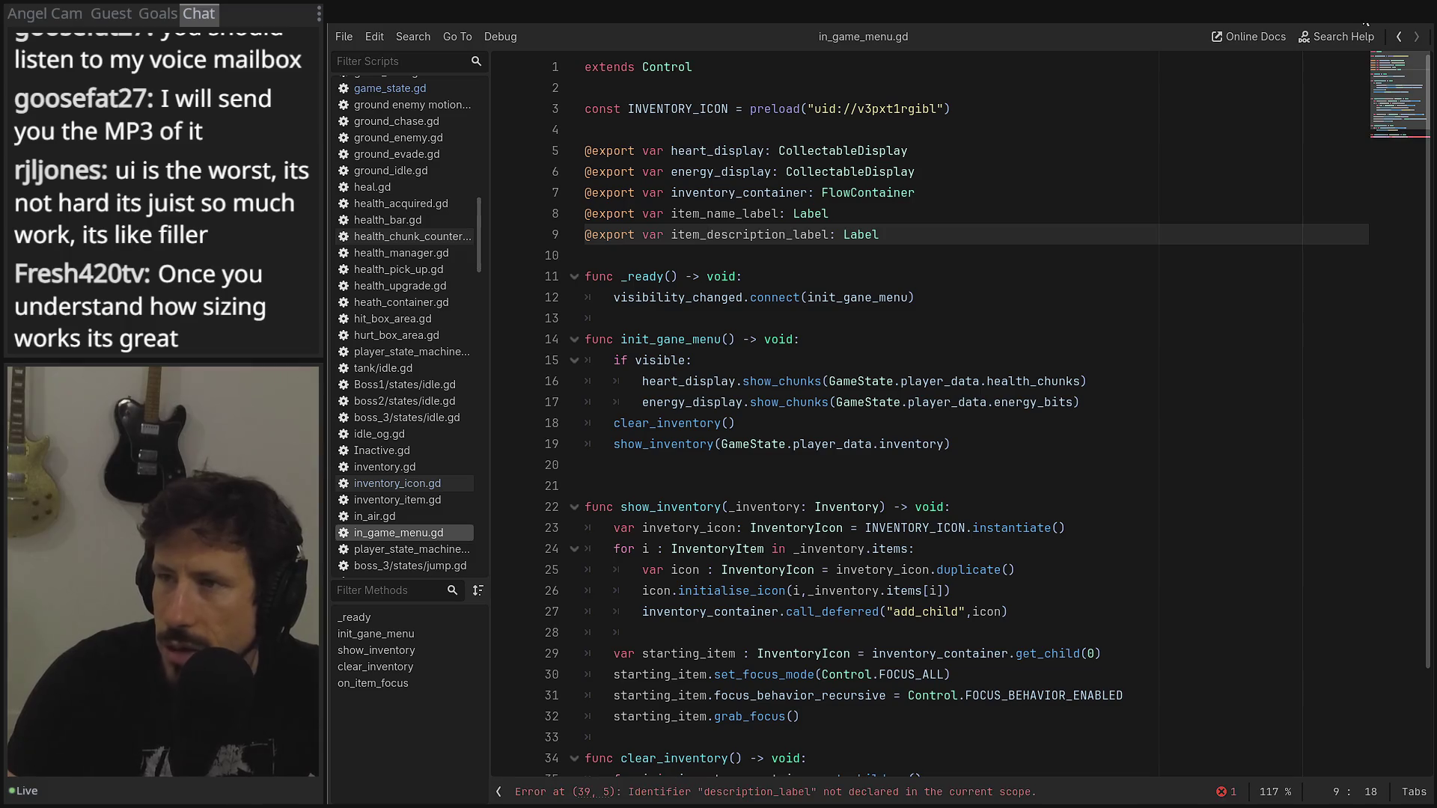
- Replace the old description_label reference on line 39 with item_description_label
double_click(781, 234)
key(ctrl+c)
scroll(782, 230, down, 2)
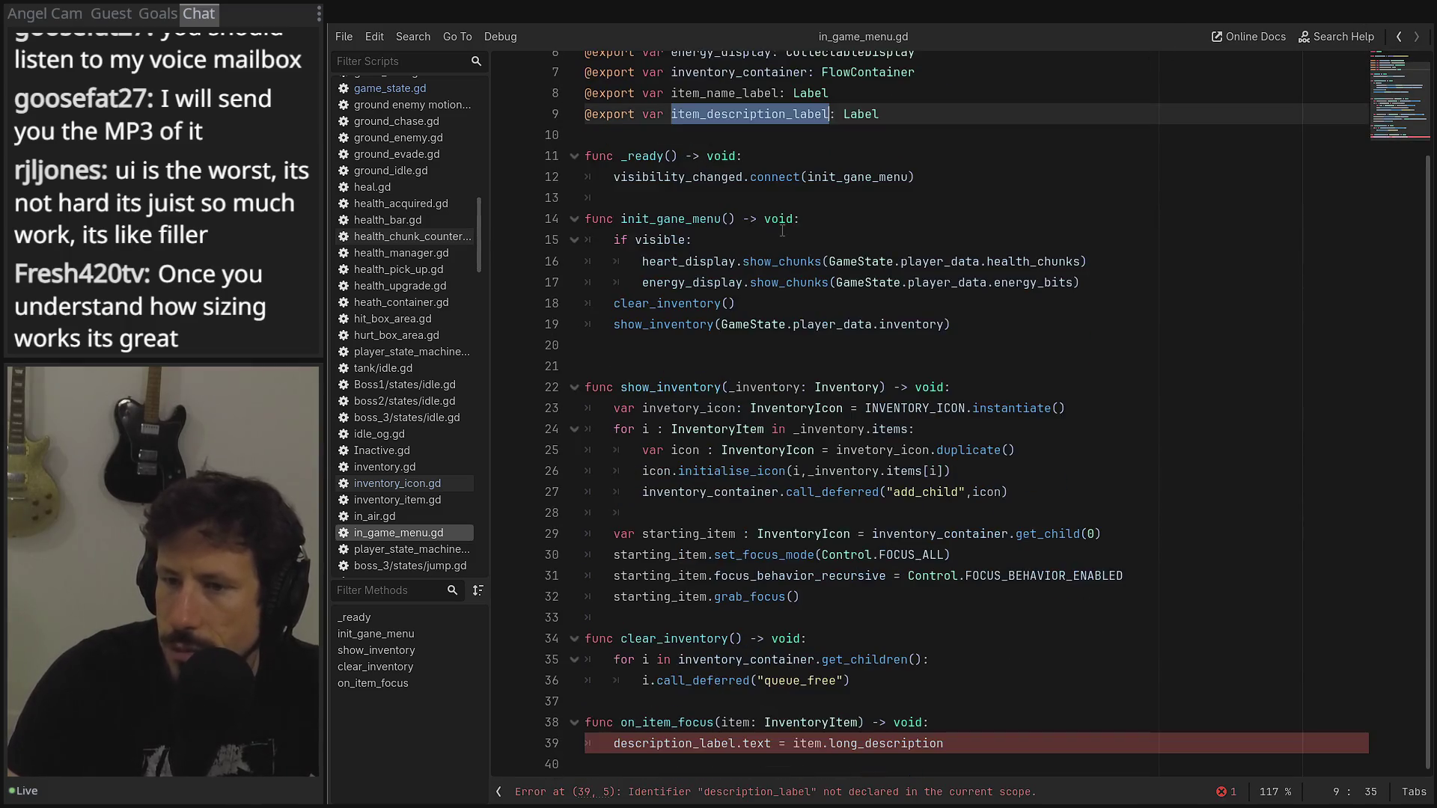
double_click(674, 740)
key(ctrl+v)
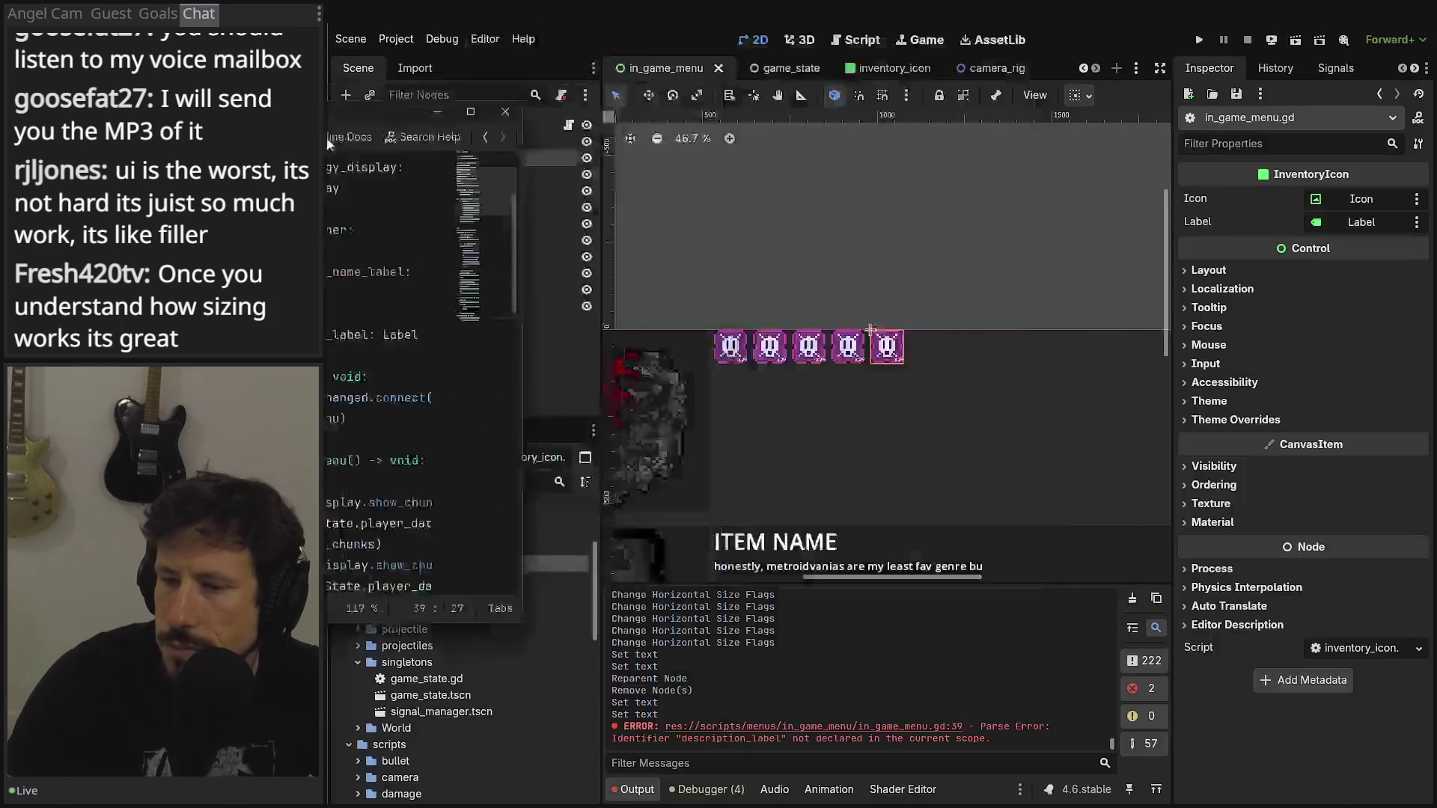
- On InGameMenu, assign NameLabel to Item Name Label and DescriptionLabel to Item Description Label
click(392, 123)
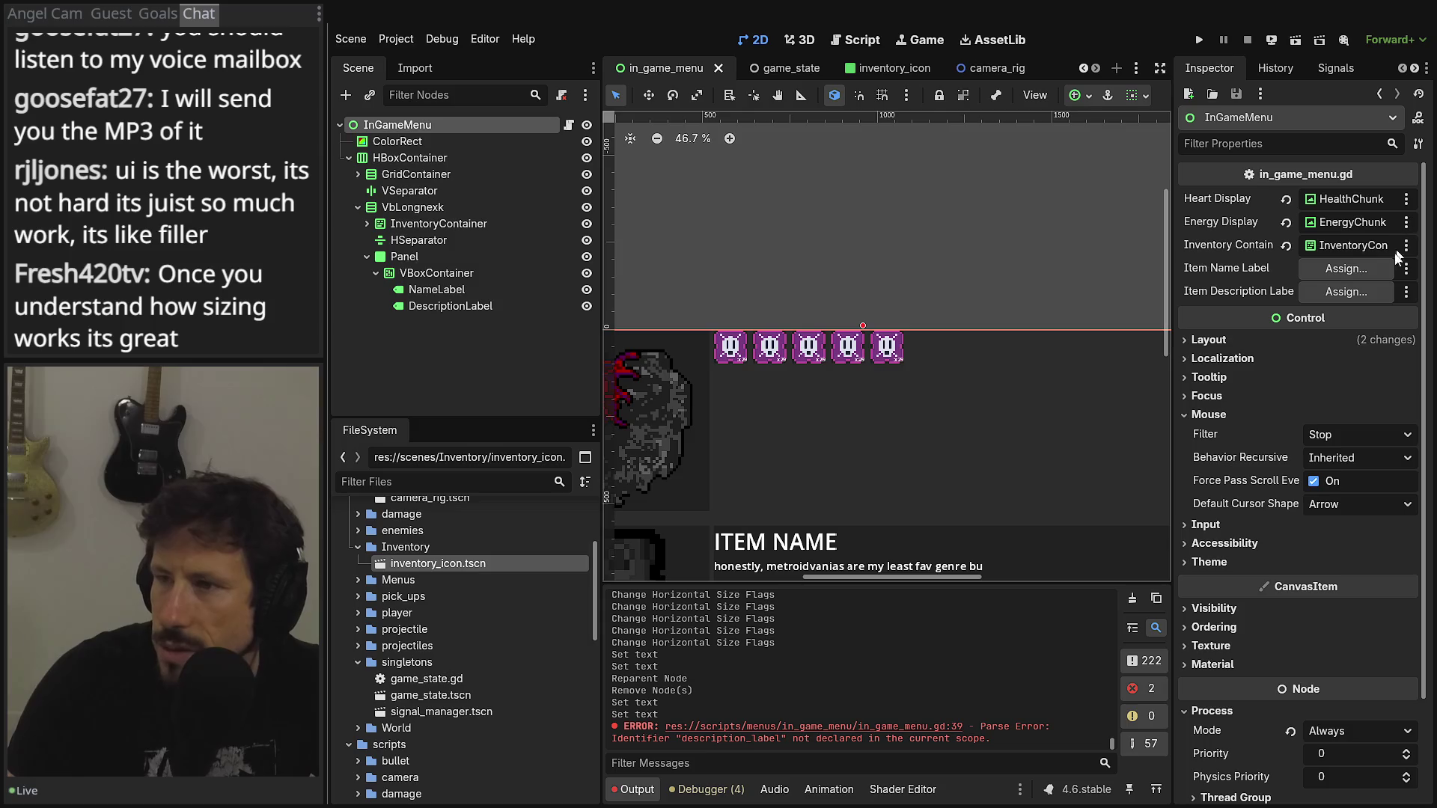
click(1345, 268)
double_click(765, 311)
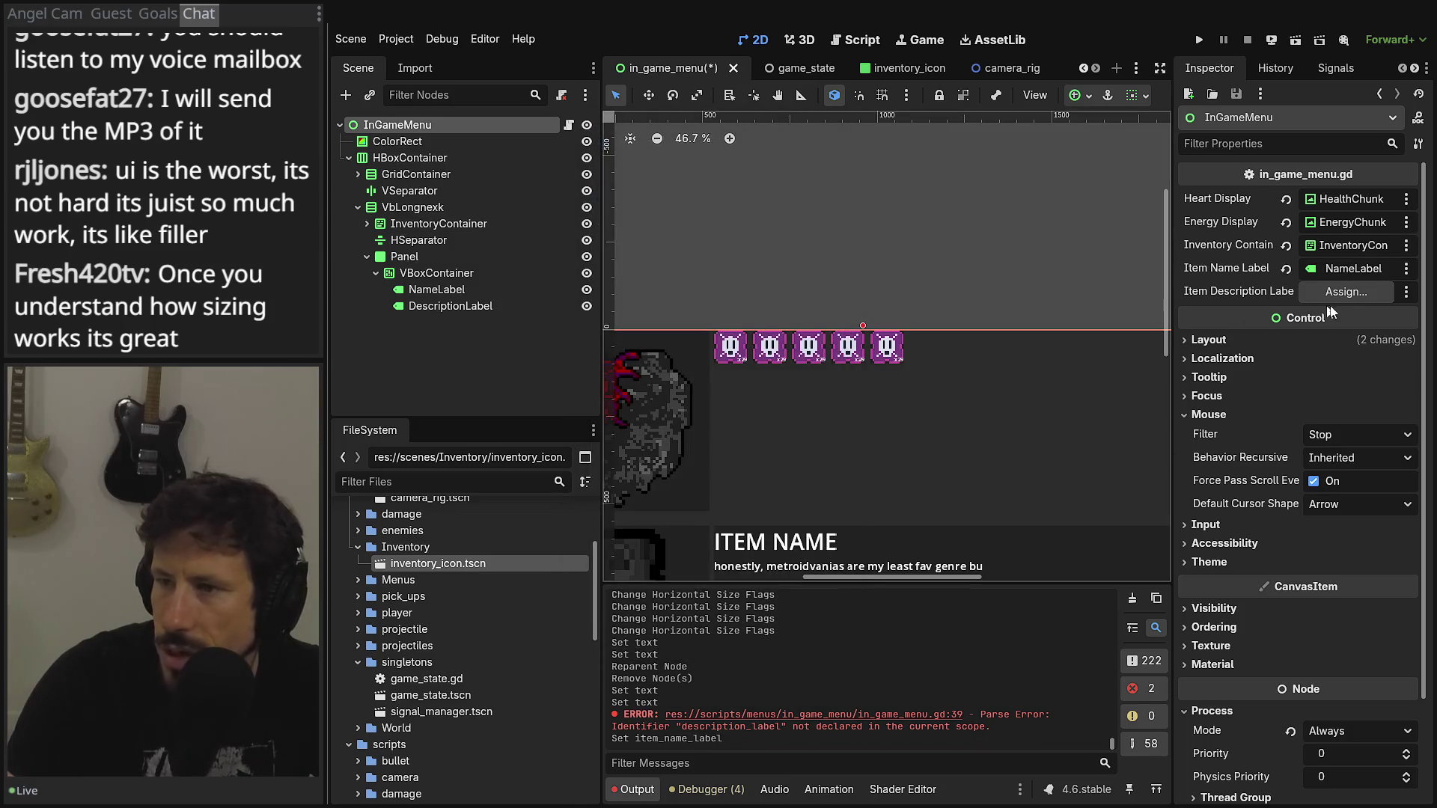
click(1332, 298)
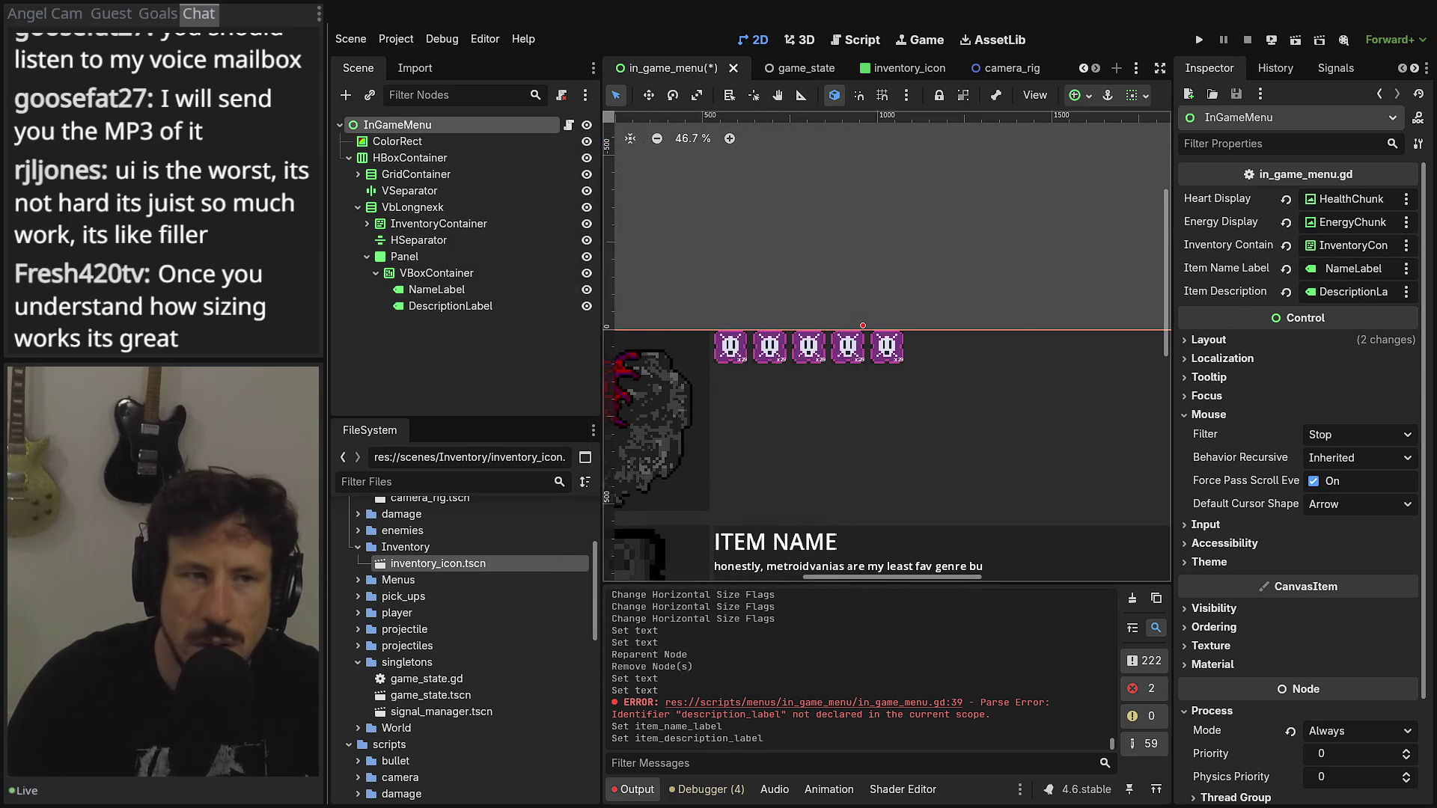
click(568, 124)
scroll(829, 433, down, 1)
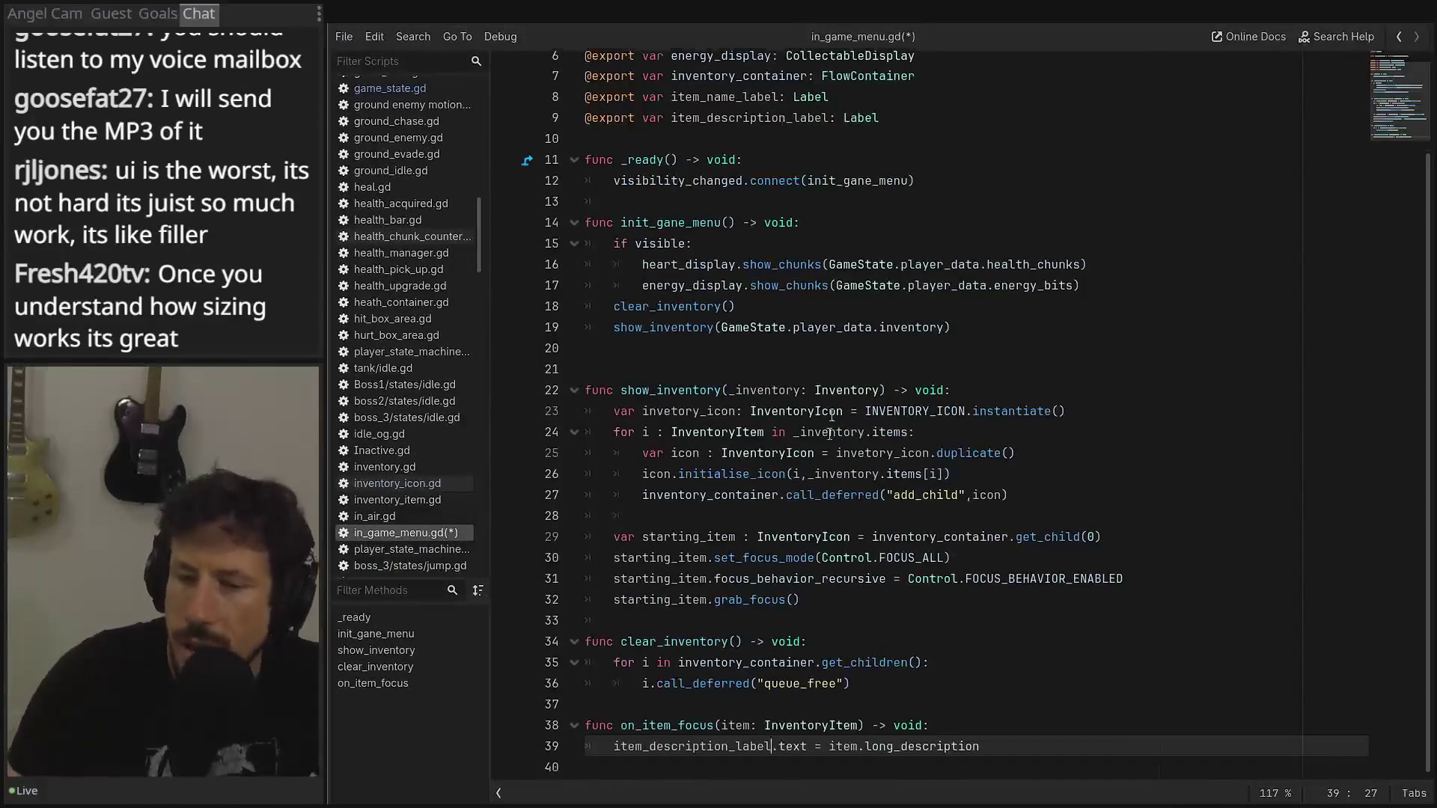
- In on_item_focus, add item_name_label.text = item.name above the description line and save
key(Return)
key(Up)
key(Return)
key(Up)
text(item)
key(Down)
key(Down)
key(Return)
text(.te)
key(Return)
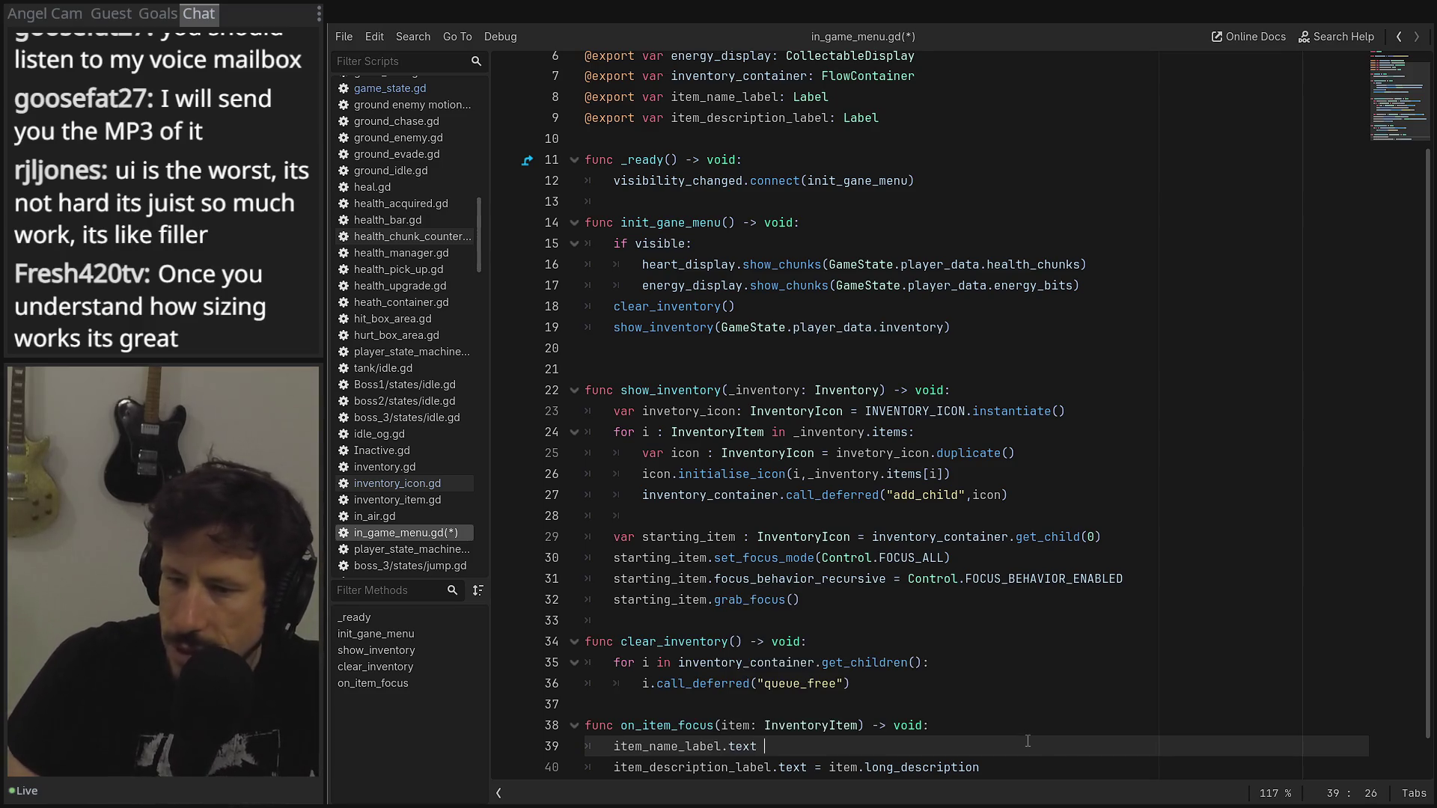
text(item.)
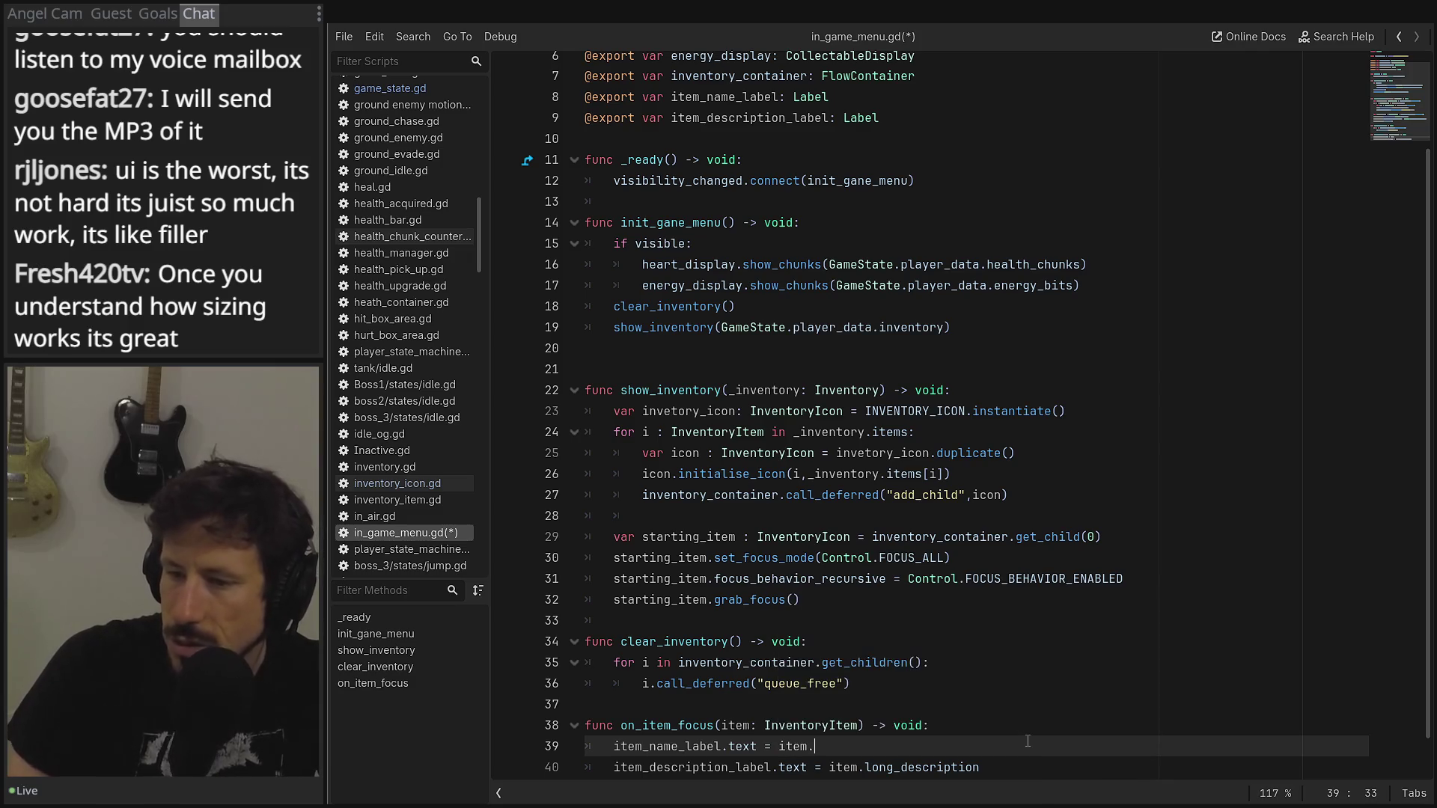
text(na)
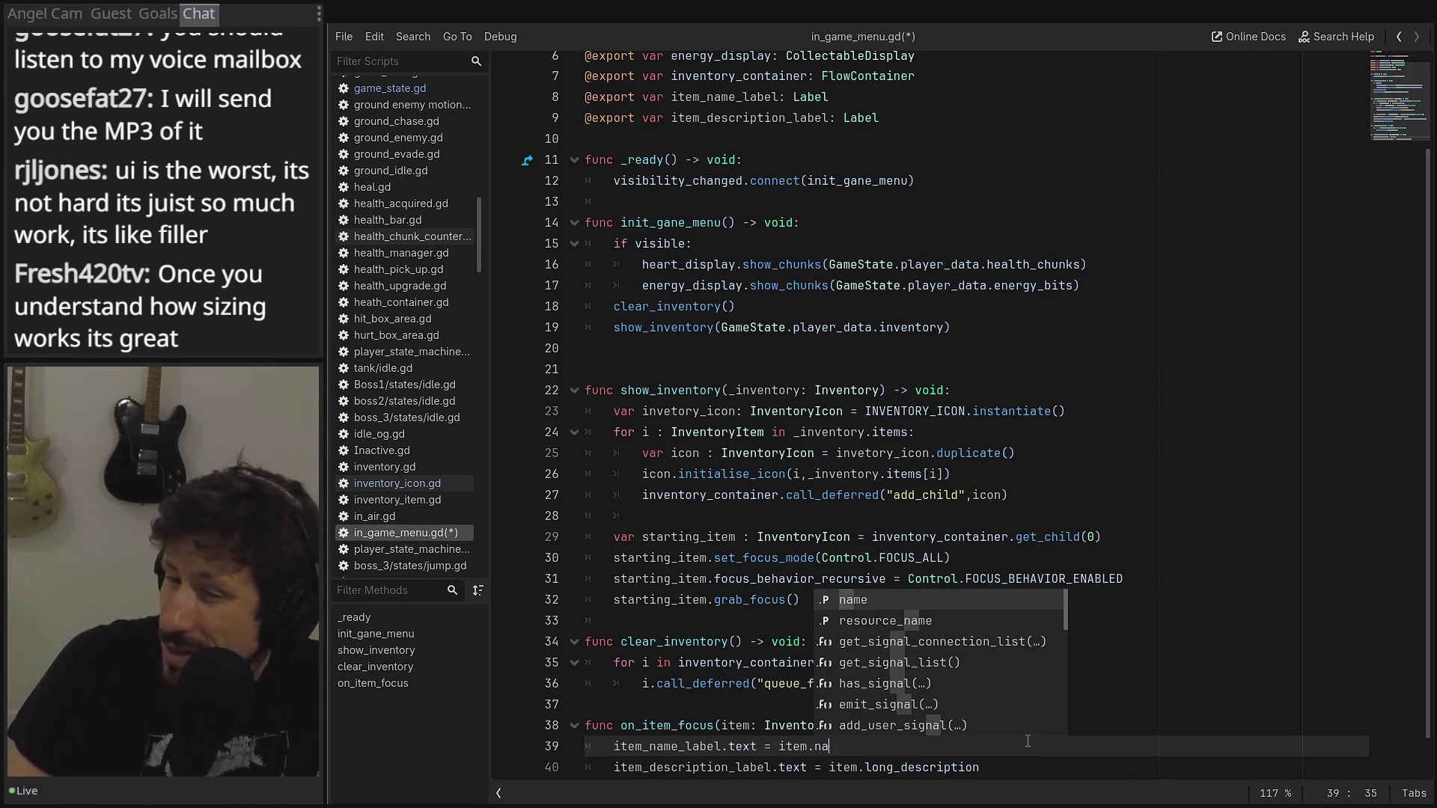
key(Return)
key(ctrl+s)
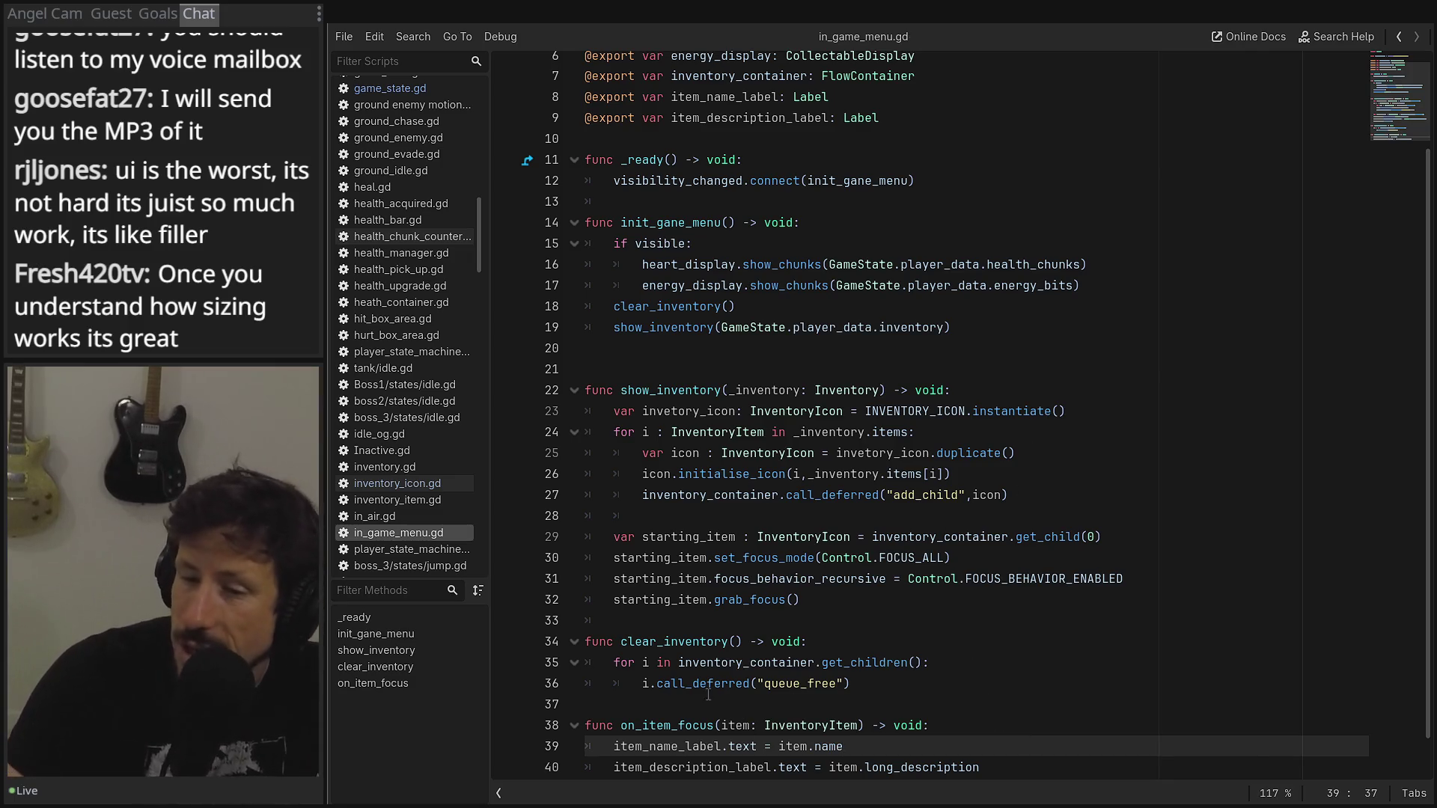
- In show_inventory, add icon.item_selected.connect(on_item_focus), save, and jump to the item_selected definition
double_click(666, 723)
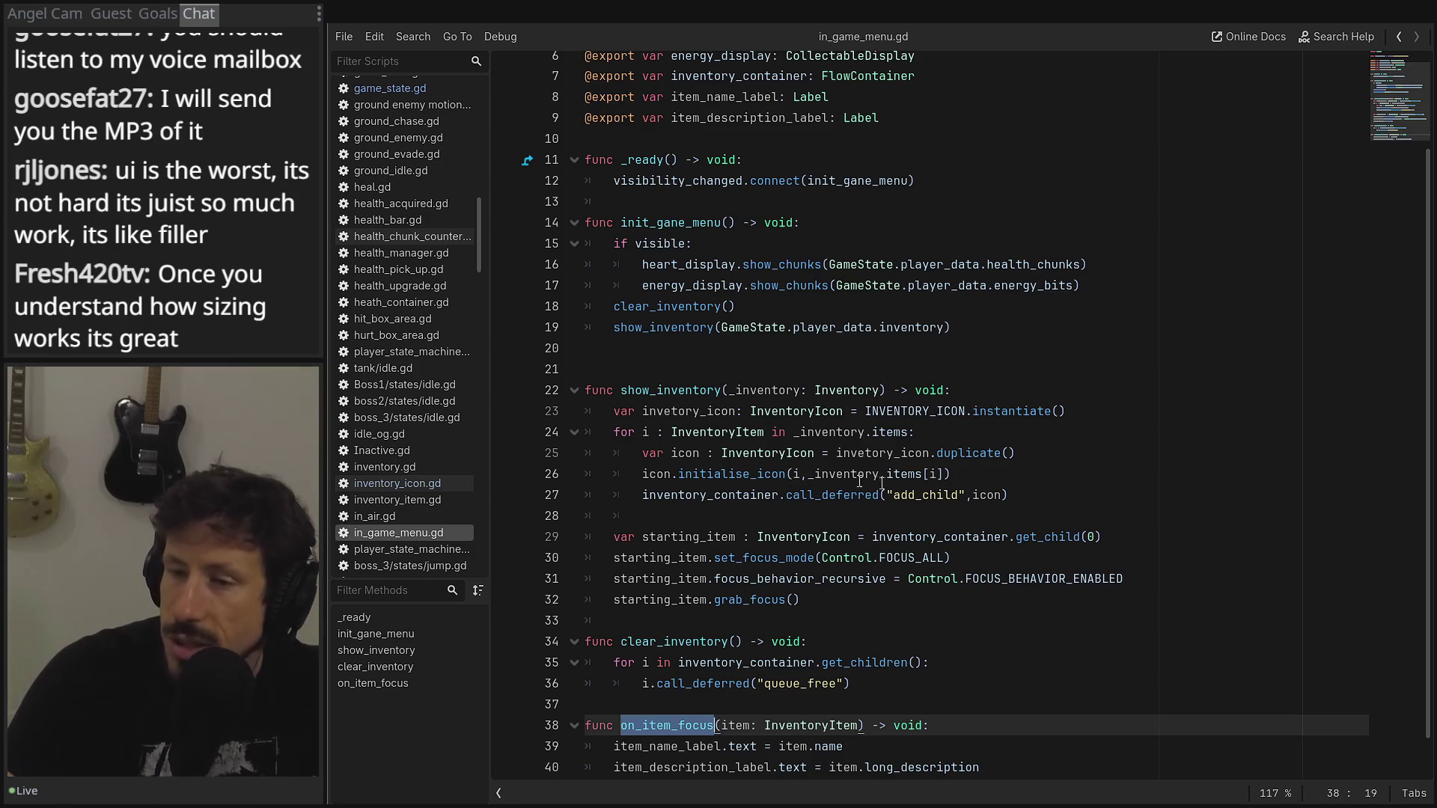
click(1131, 513)
click(1105, 499)
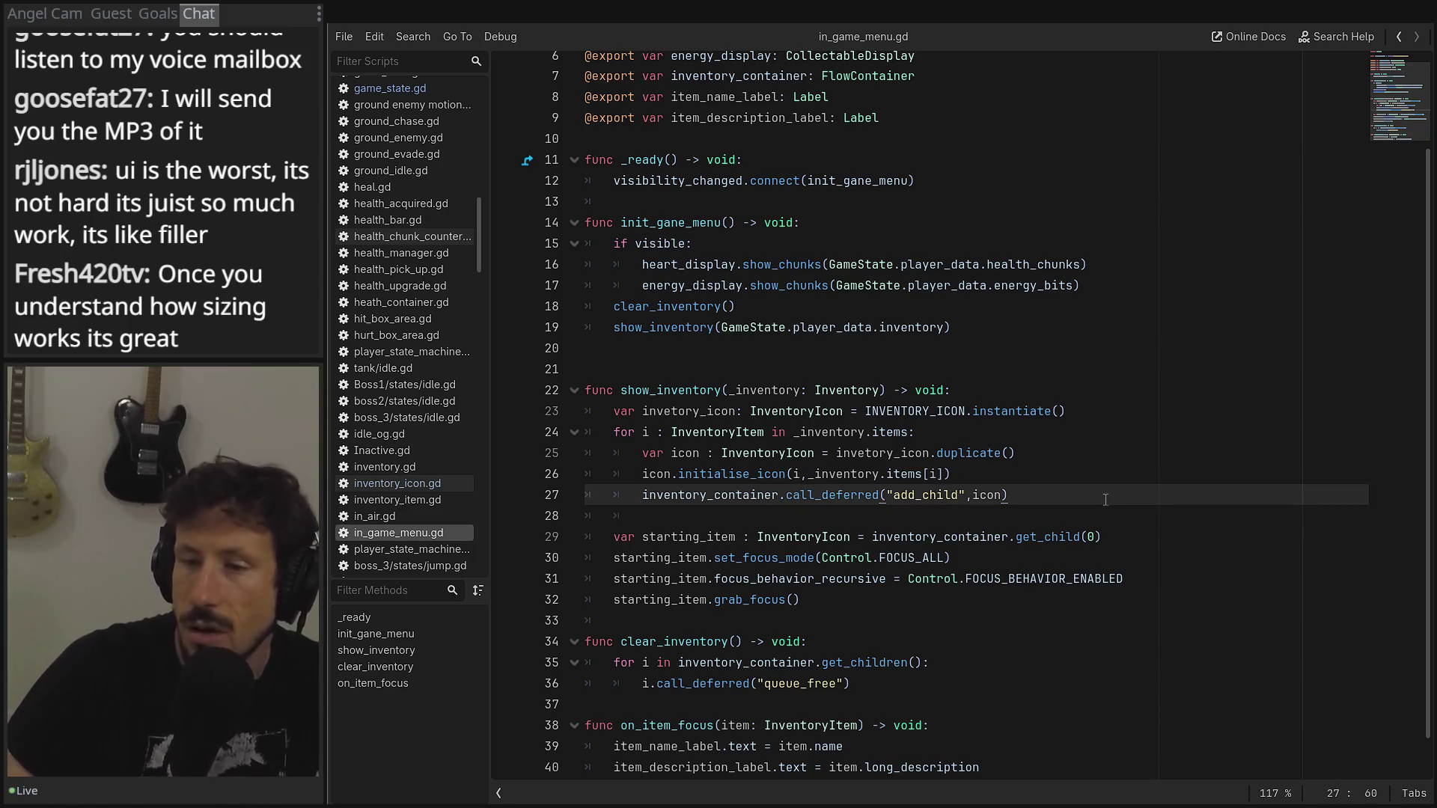
key(Up)
key(Return)
text(icon.)
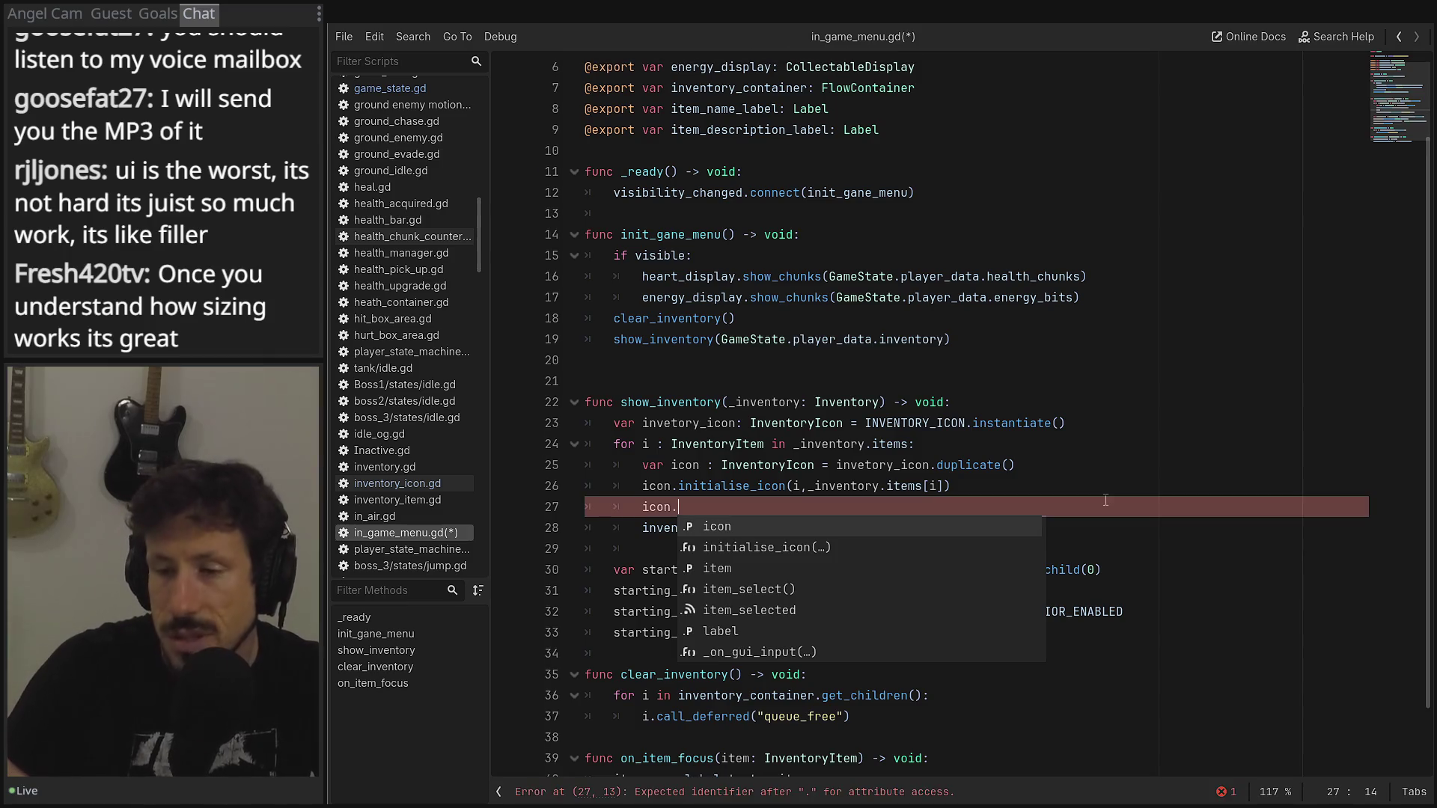
key(Down)
key(Down)
key(Down)
key(Return)
text(.co)
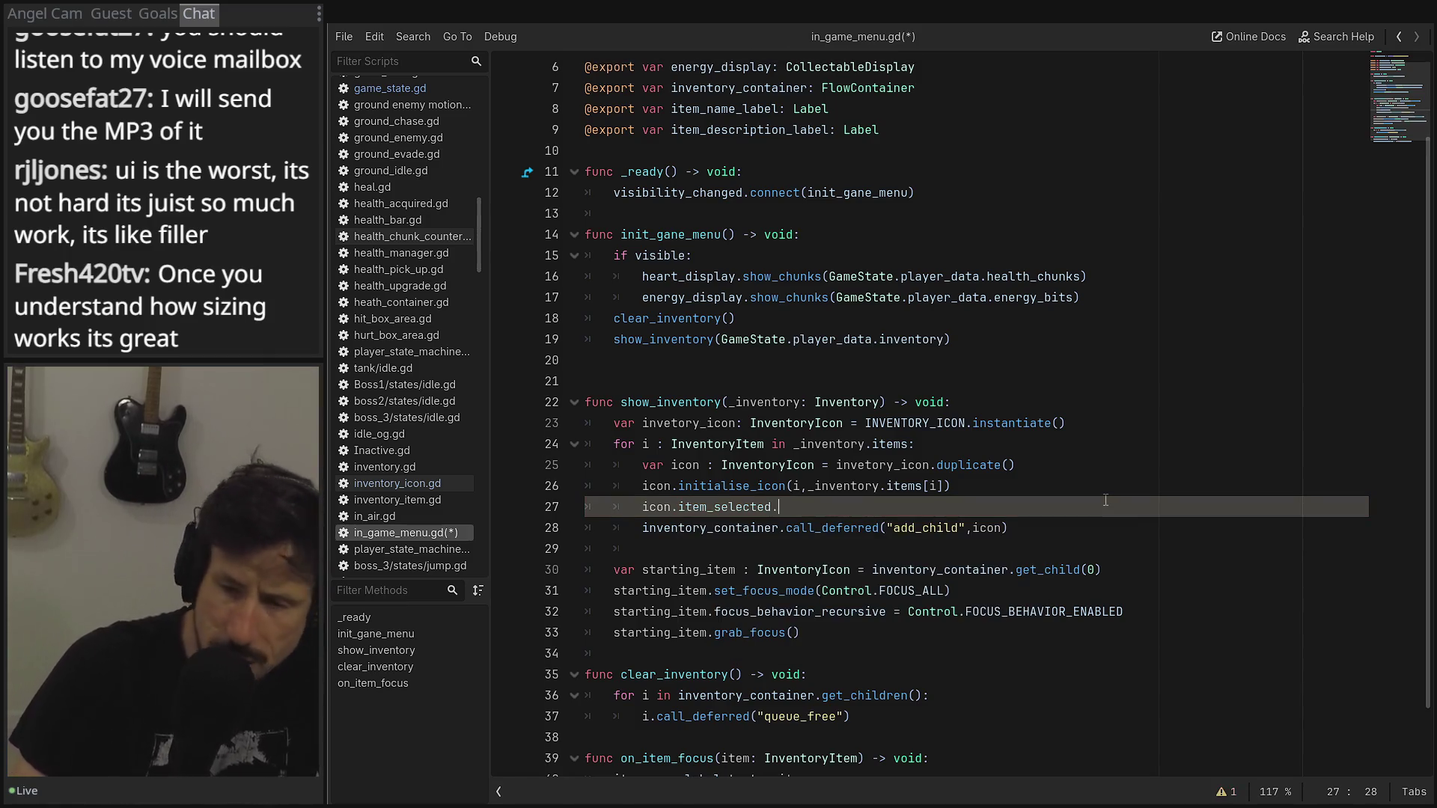
key(Return)
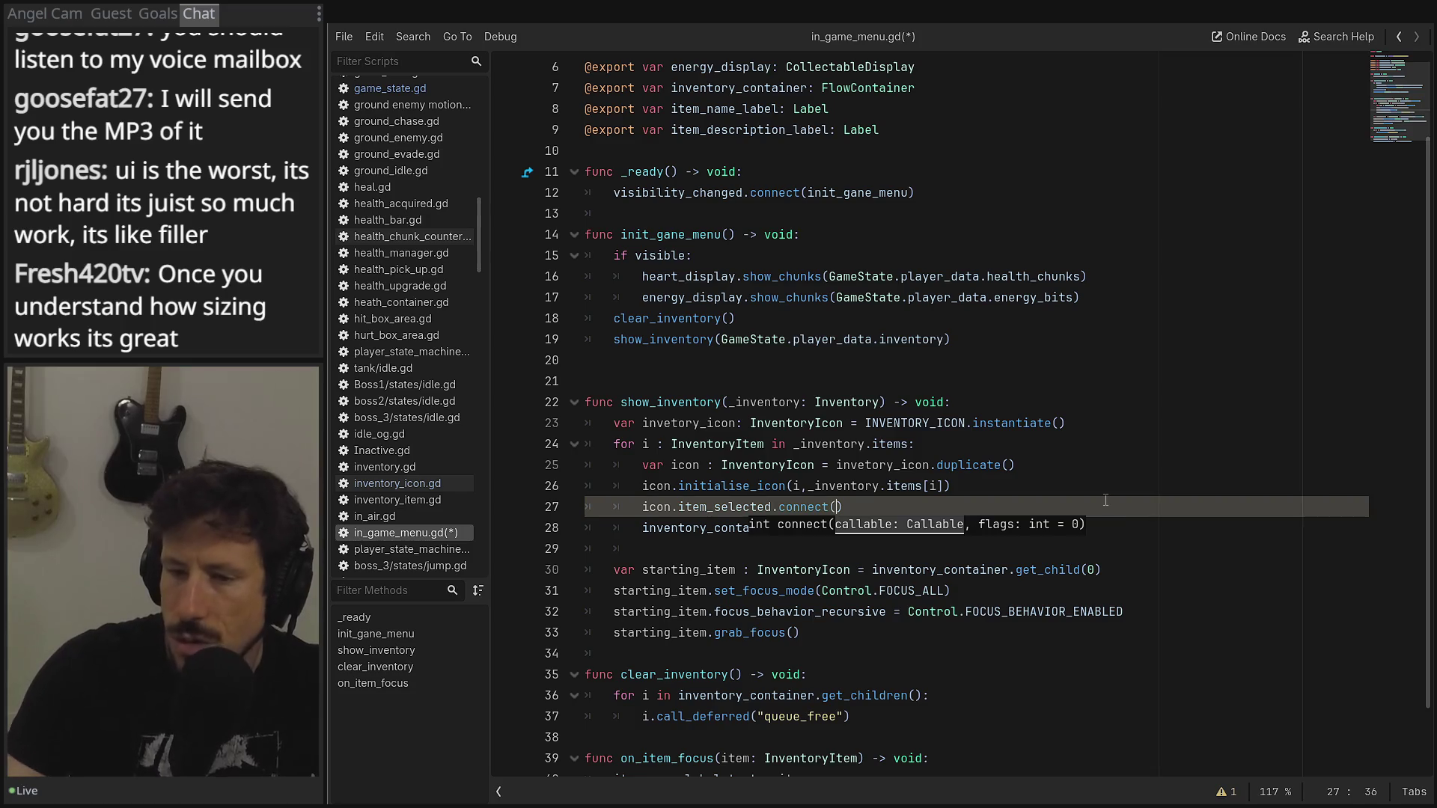
text(on_item_focus)
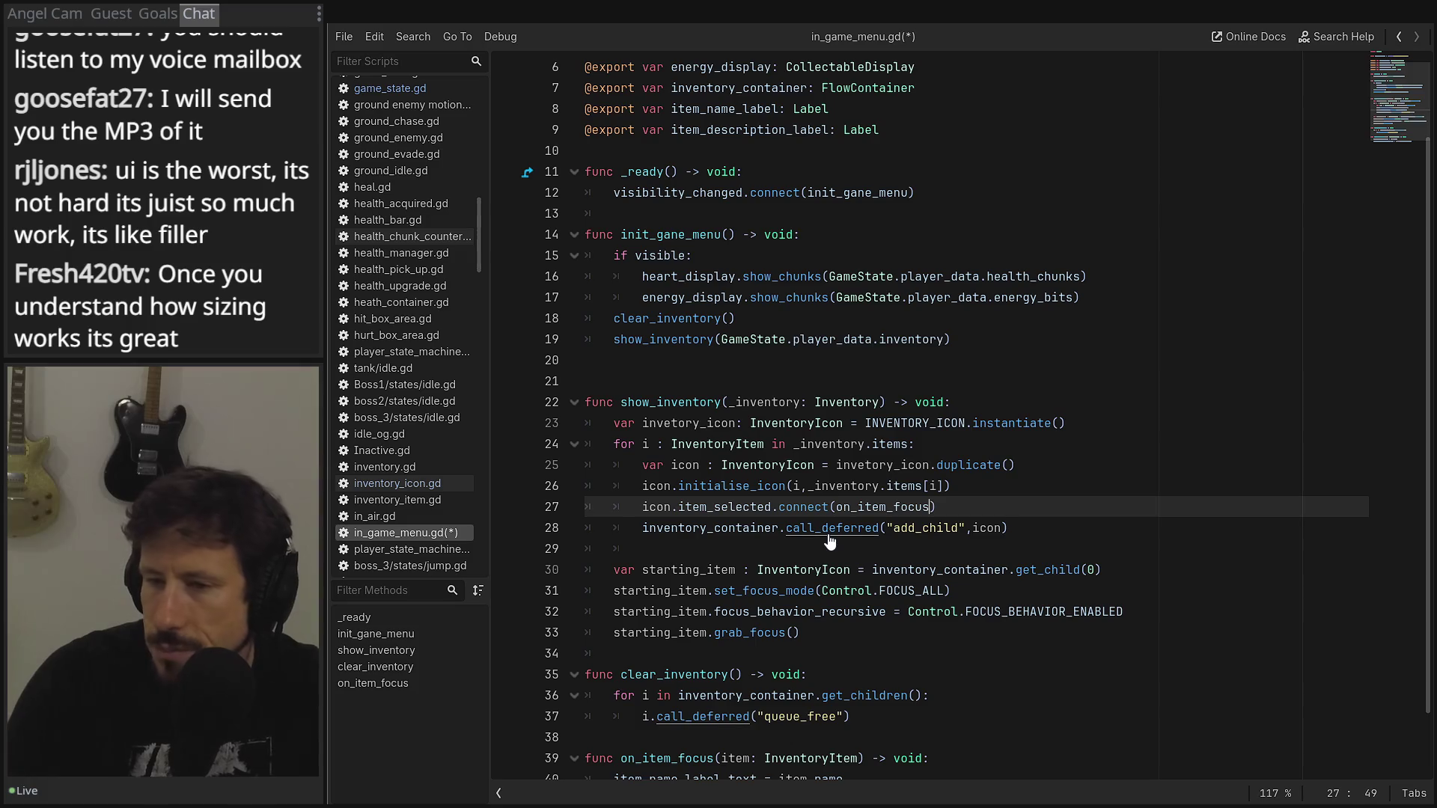
key(ctrl+s)
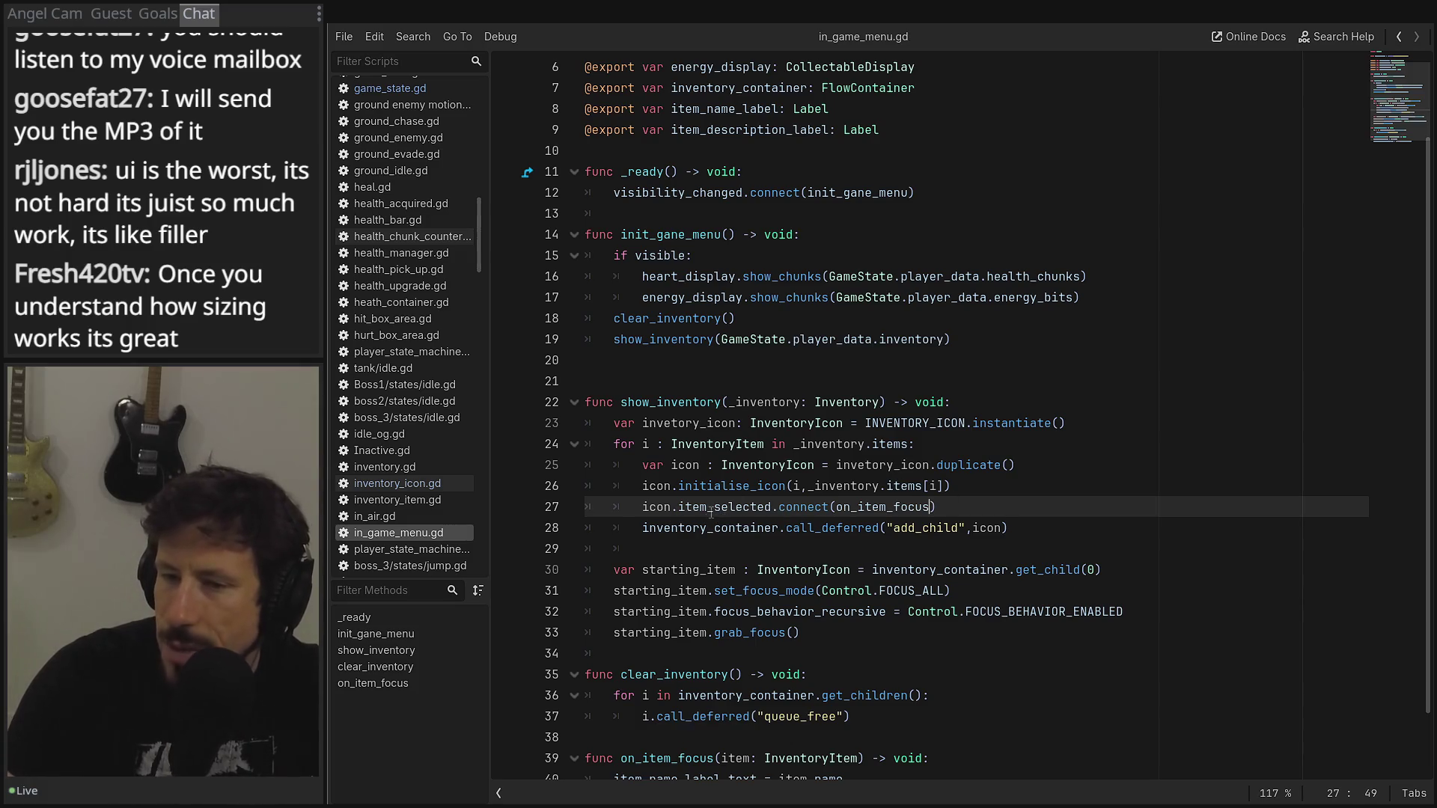
ctrl+click(716, 515)
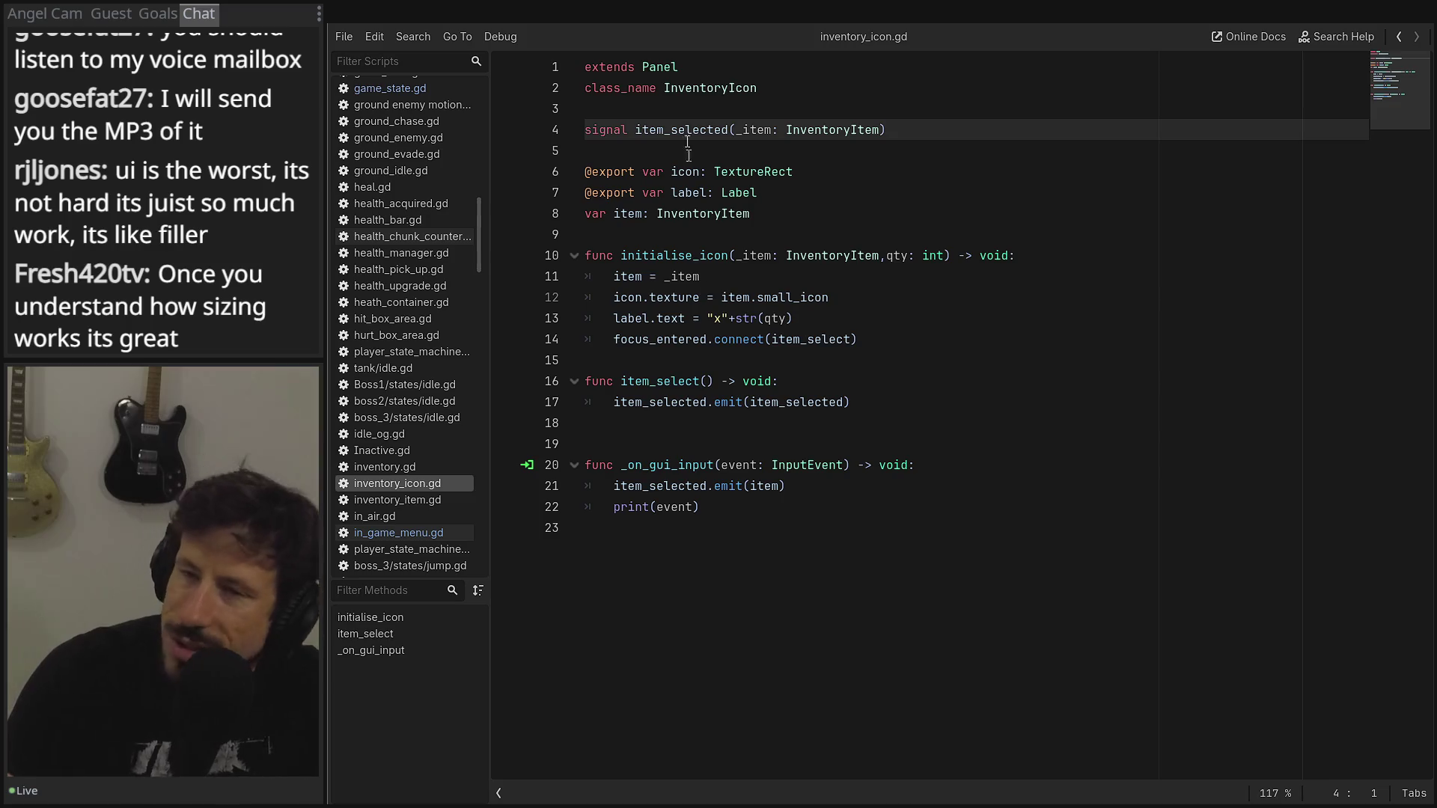
- Rename the signal in inventory_icon.gd to item_focus_selected, undoing a premature paste into the emits
click(731, 130)
text(_i)
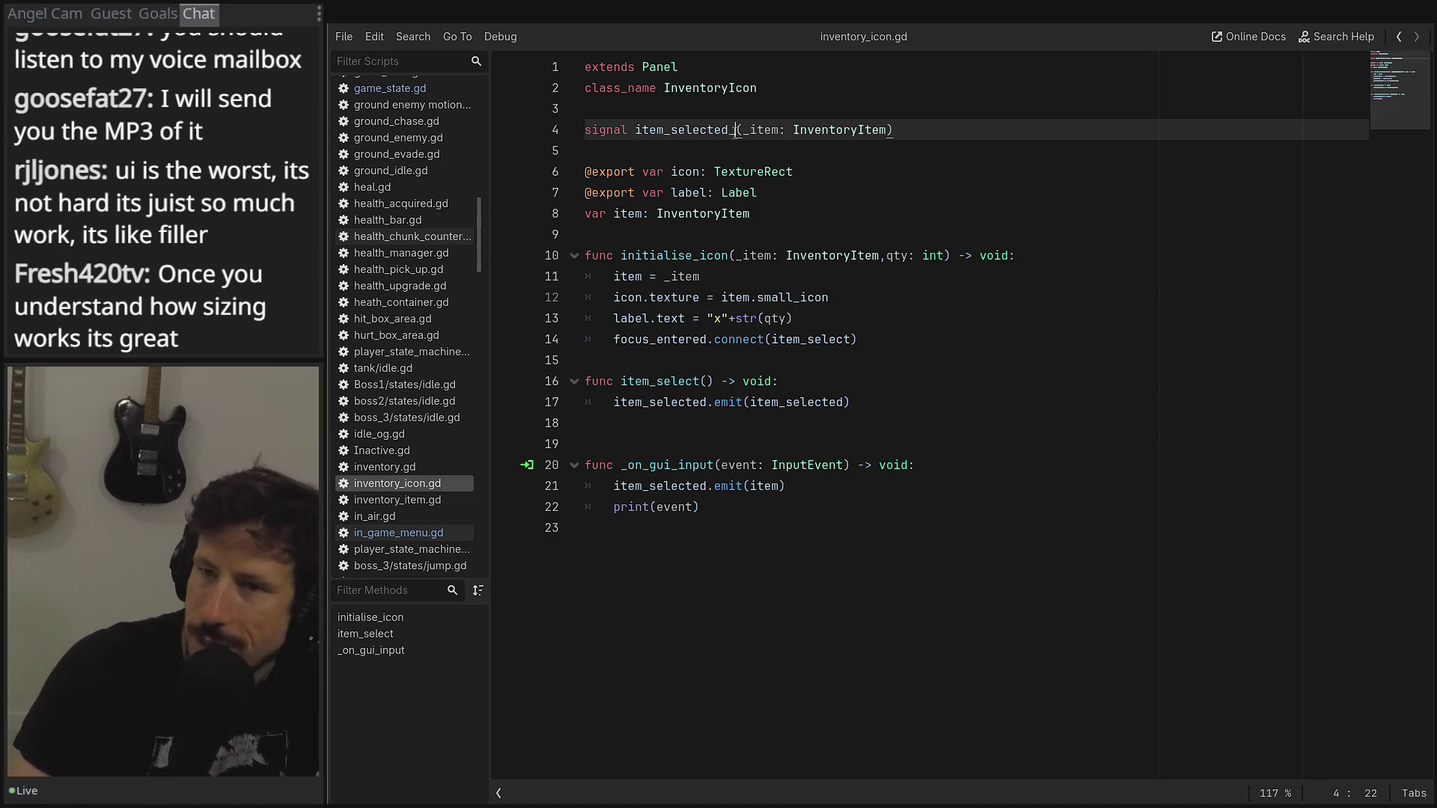
key(BackSpace)
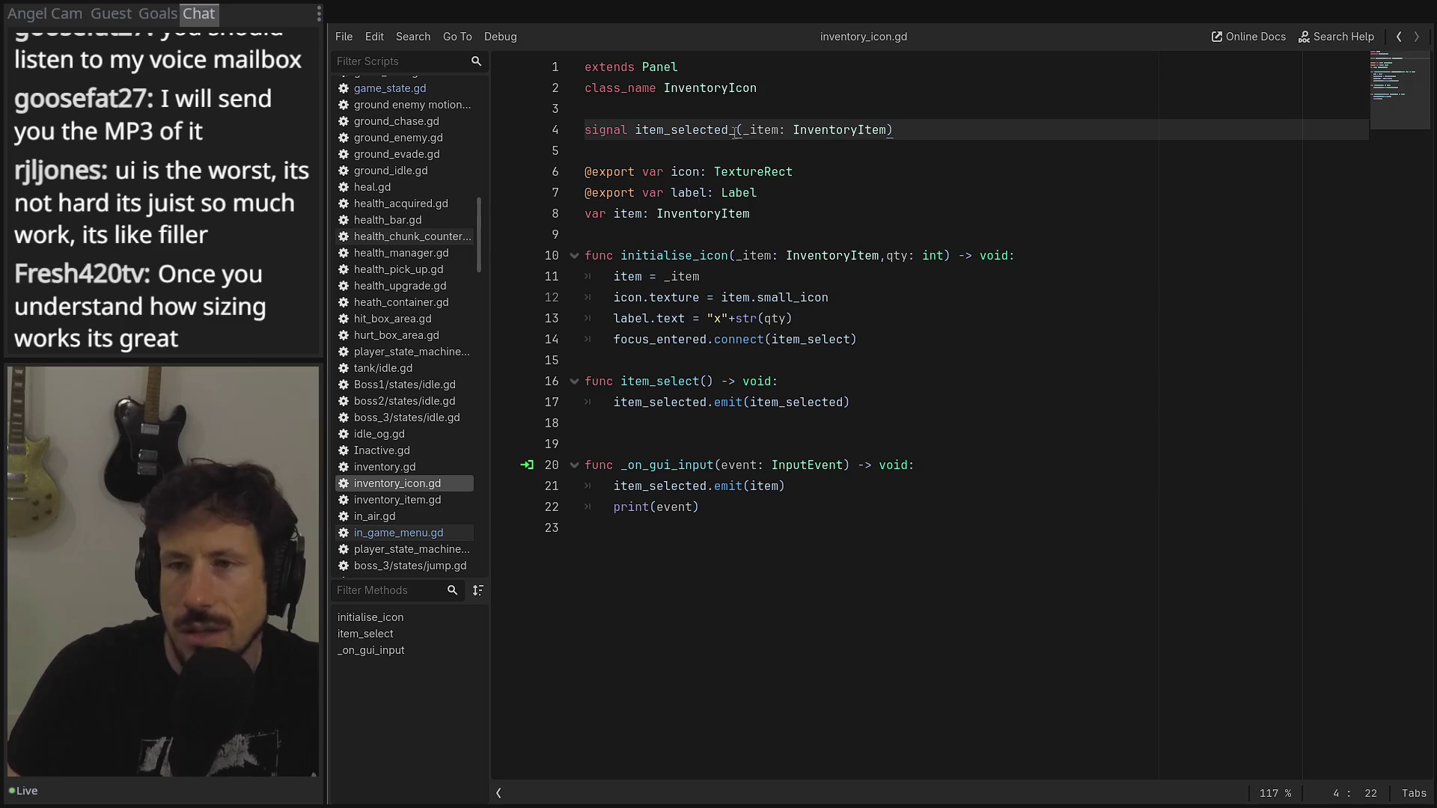
key(BackSpace)
key(BackSpace)
key(BackSpace)
text(focus_selected)
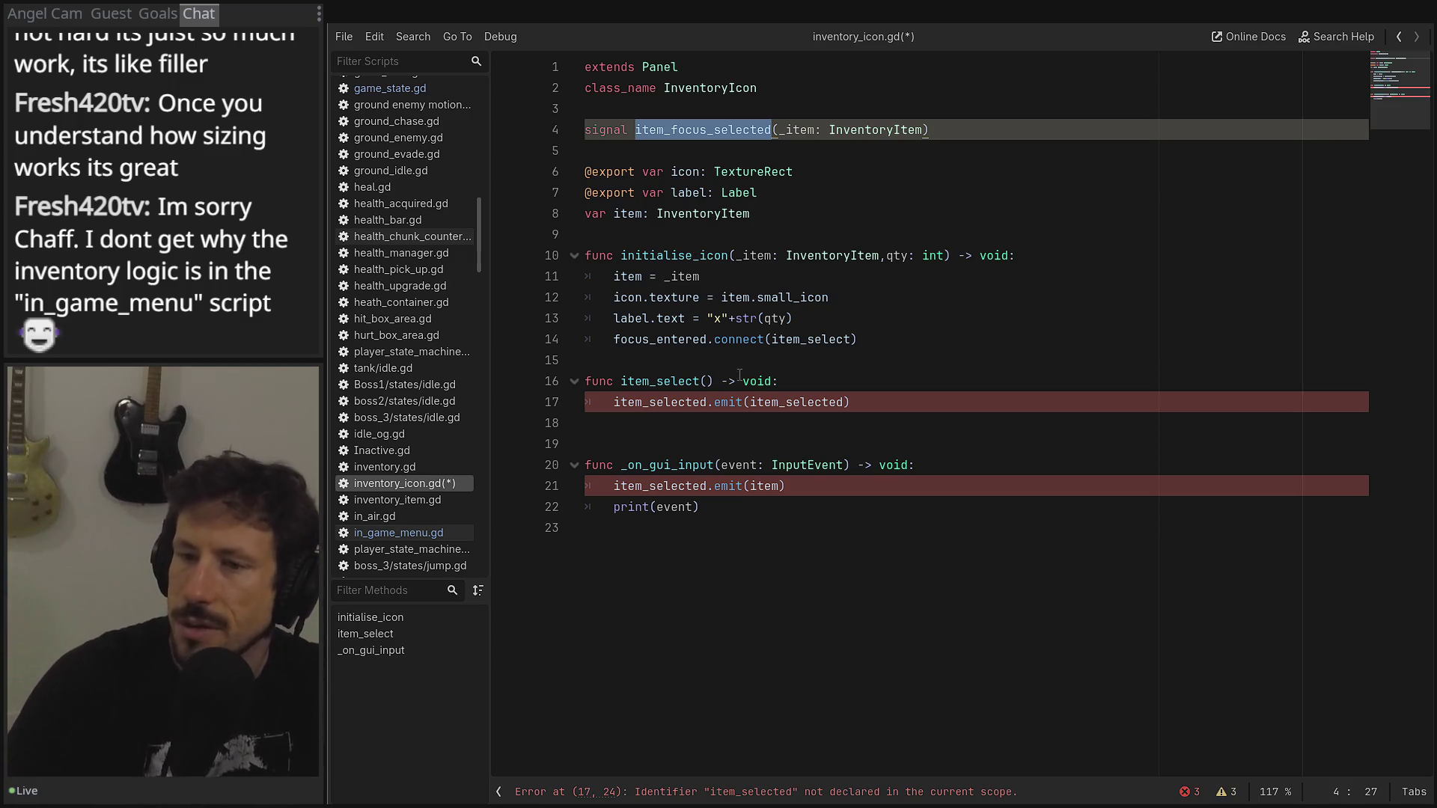
double_click(657, 402)
text(item_focus_selected)
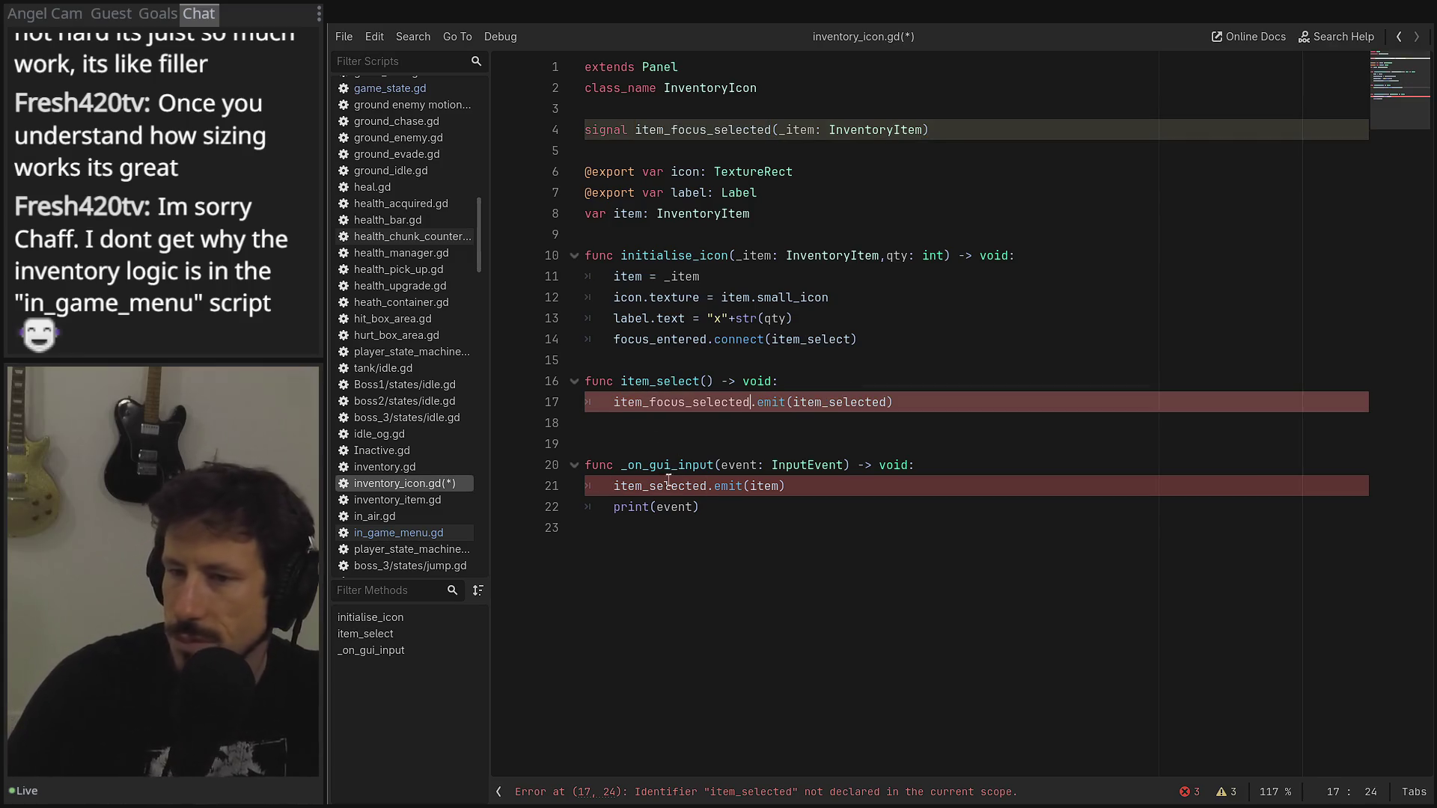
double_click(658, 486)
text(item_focus_selected)
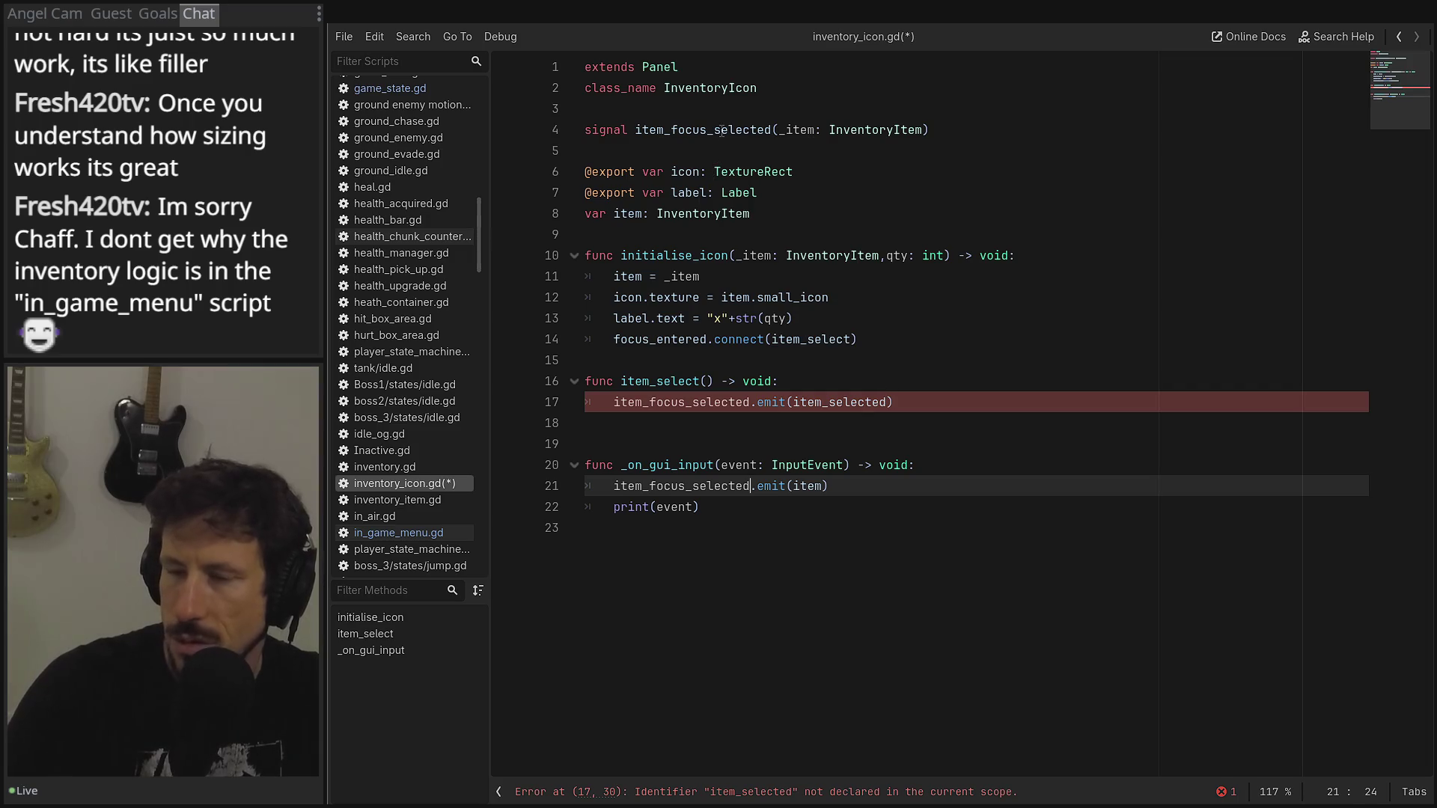
key(ctrl+z)
key(ctrl+z)
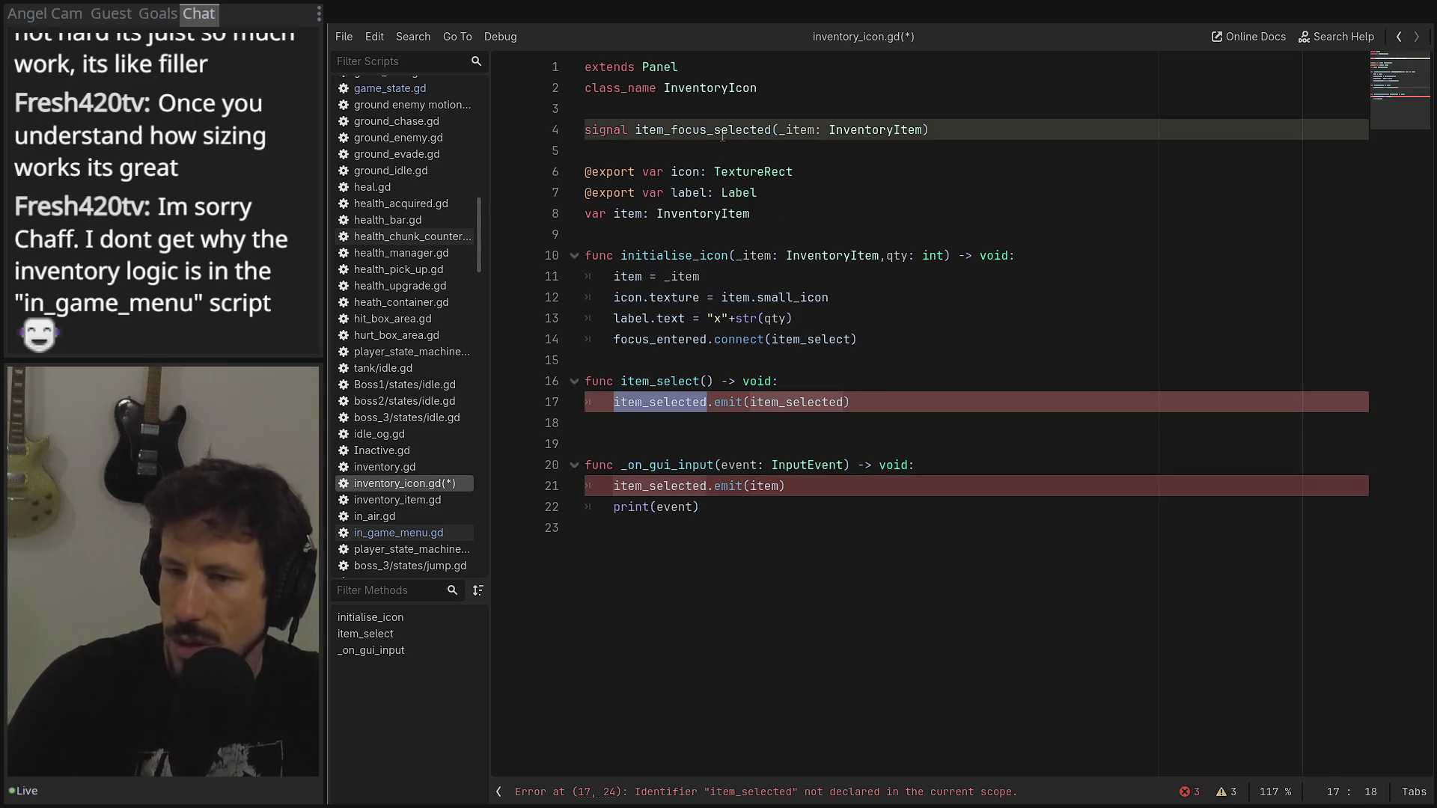
double_click(677, 131)
key(ctrl+c)
- Make line 17 emit item_focus_selected with item as its argument, then save
click(659, 415)
double_click(658, 403)
key(ctrl+v)
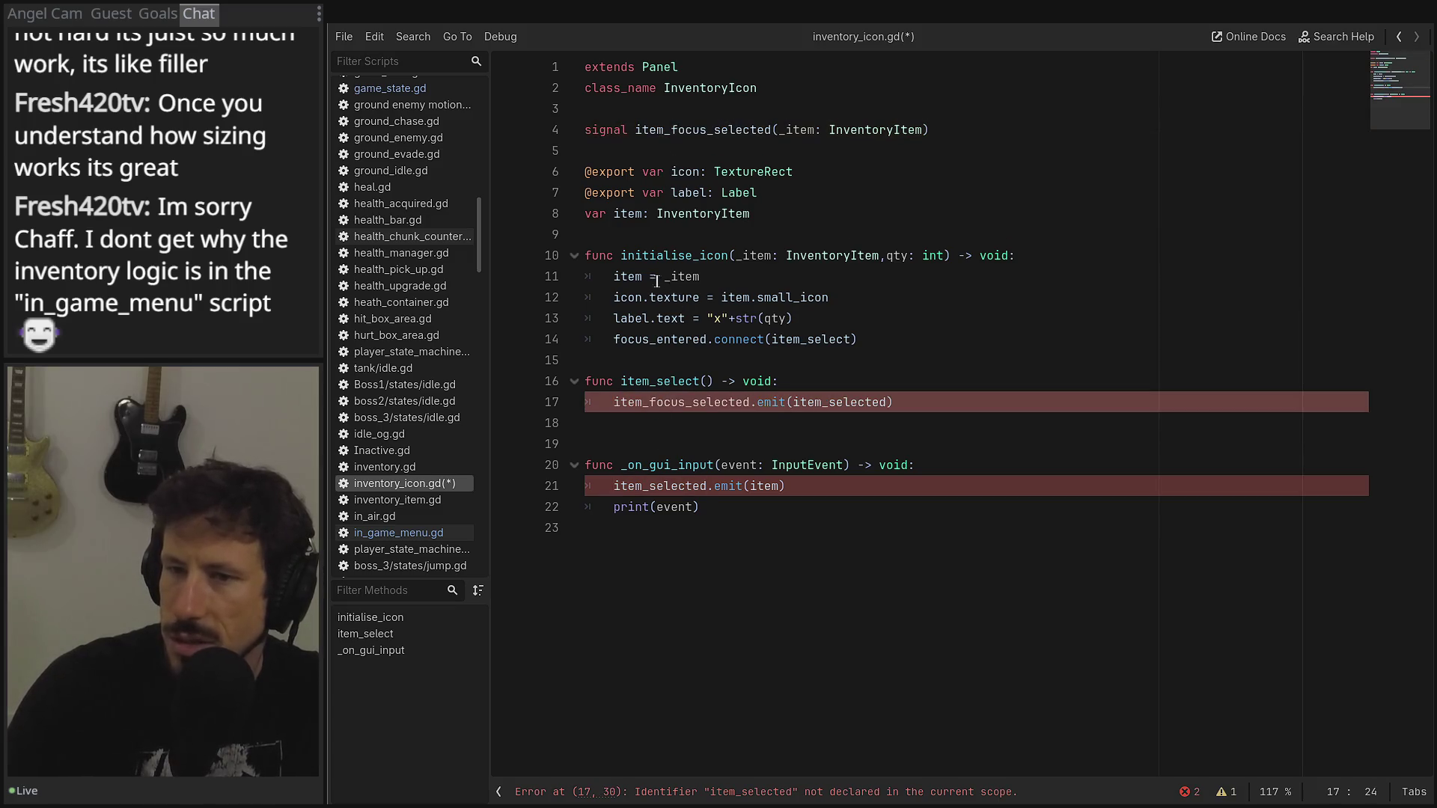
double_click(628, 276)
double_click(839, 402)
text(item)
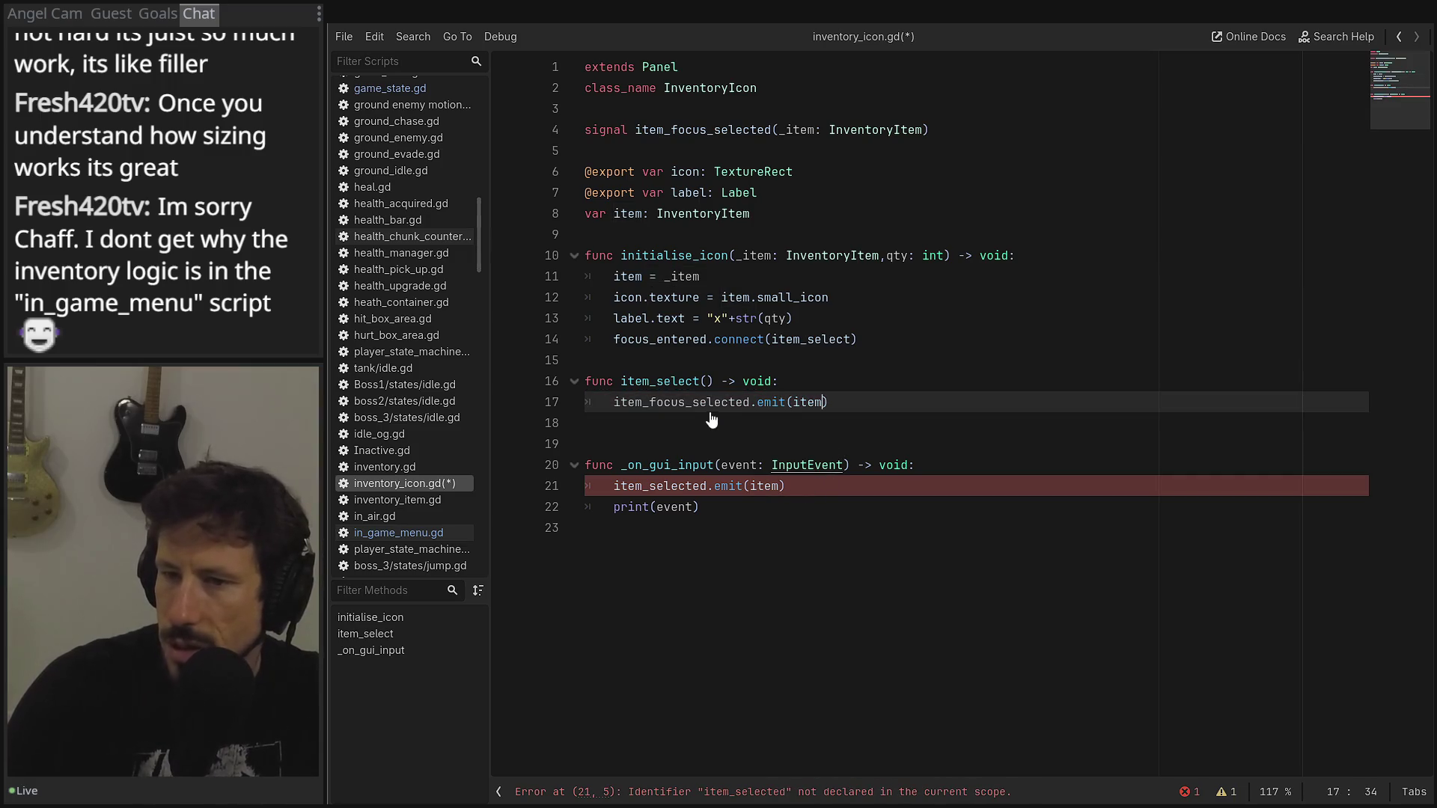
key(ctrl+s)
- Change line 21's emit to item_focus_selected, save, and return to the scene view
double_click(709, 403)
double_click(662, 486)
key(ctrl+v)
key(ctrl+s)
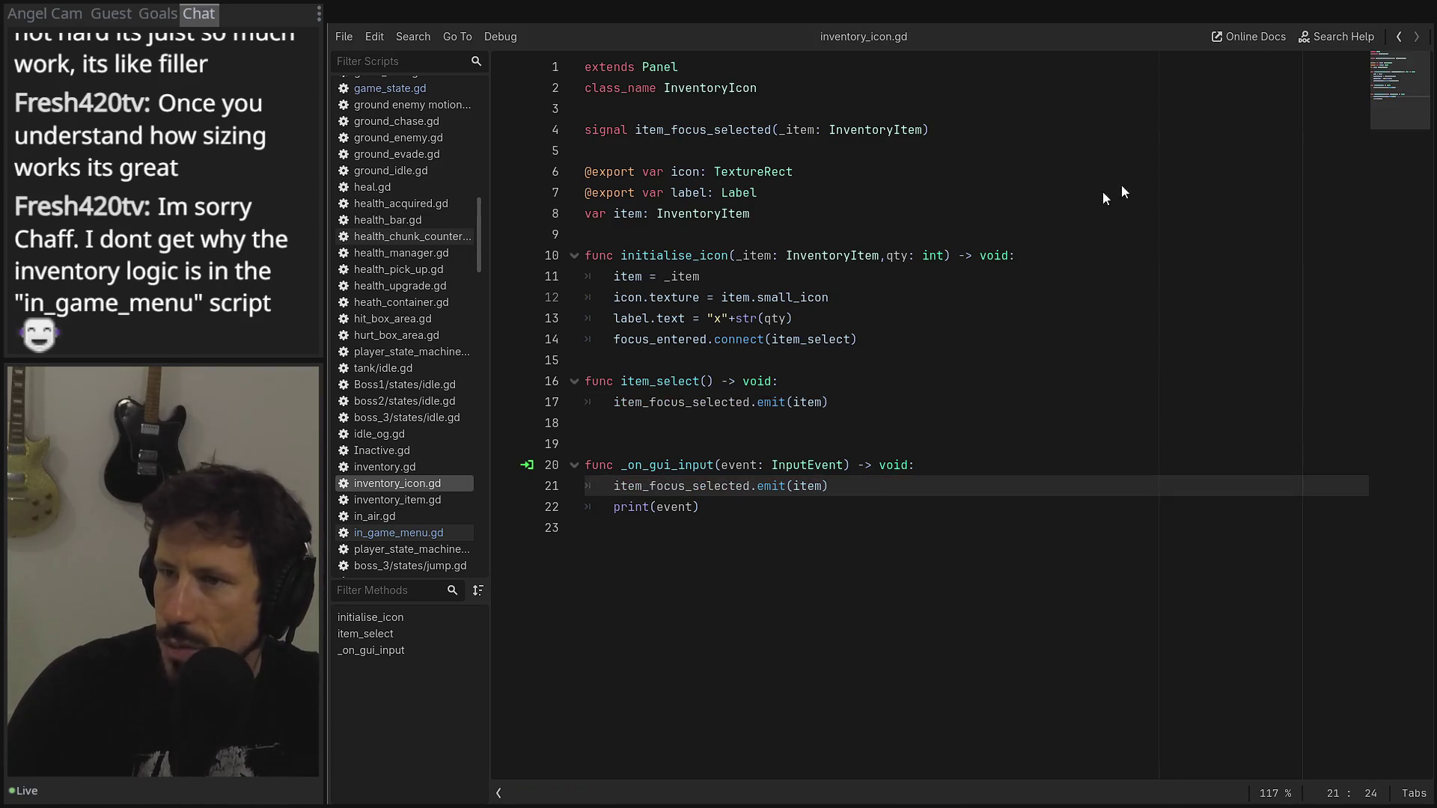
key(alt+Tab)
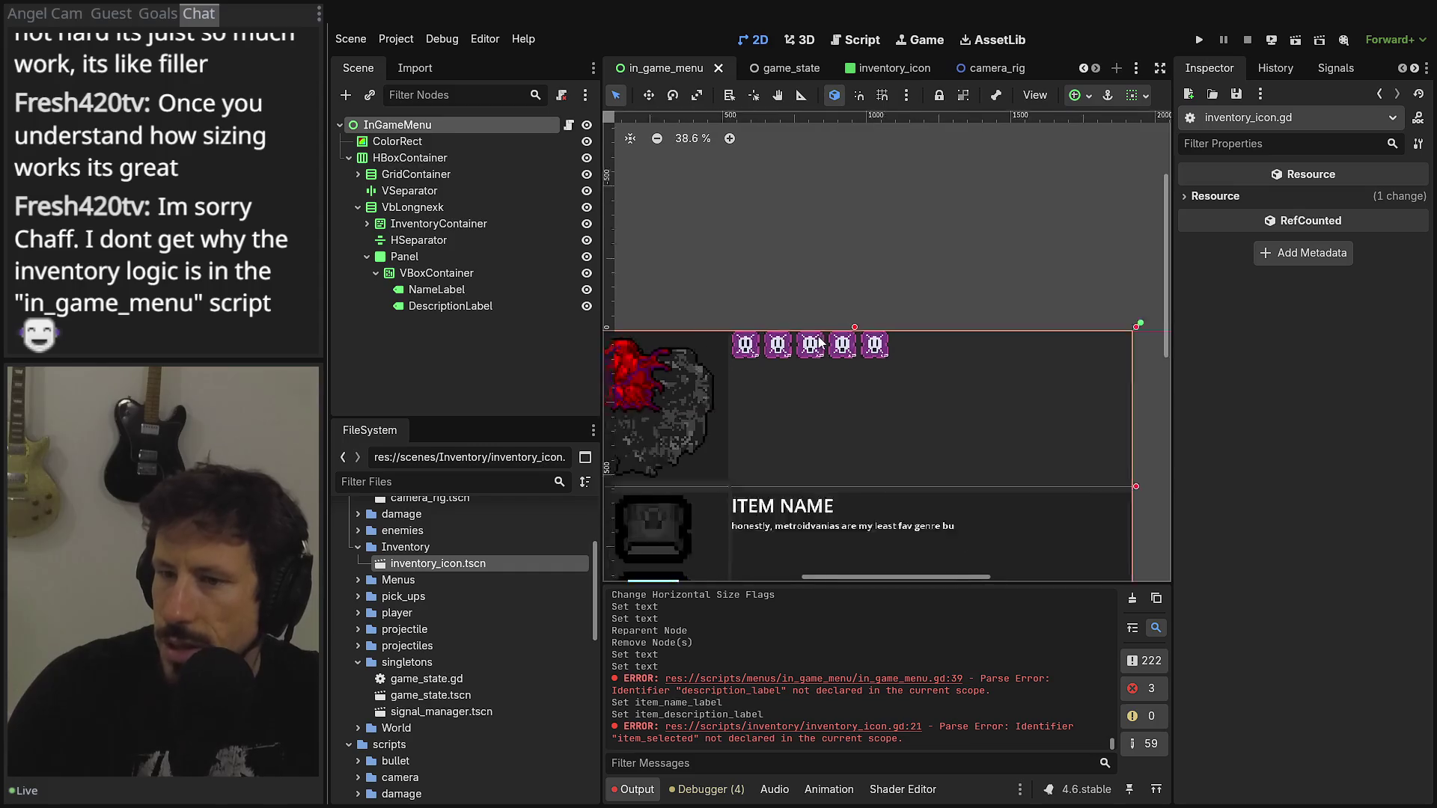
- Rename the VbLongnexk container node in the Scene dock to an inventory menu name
click(414, 209)
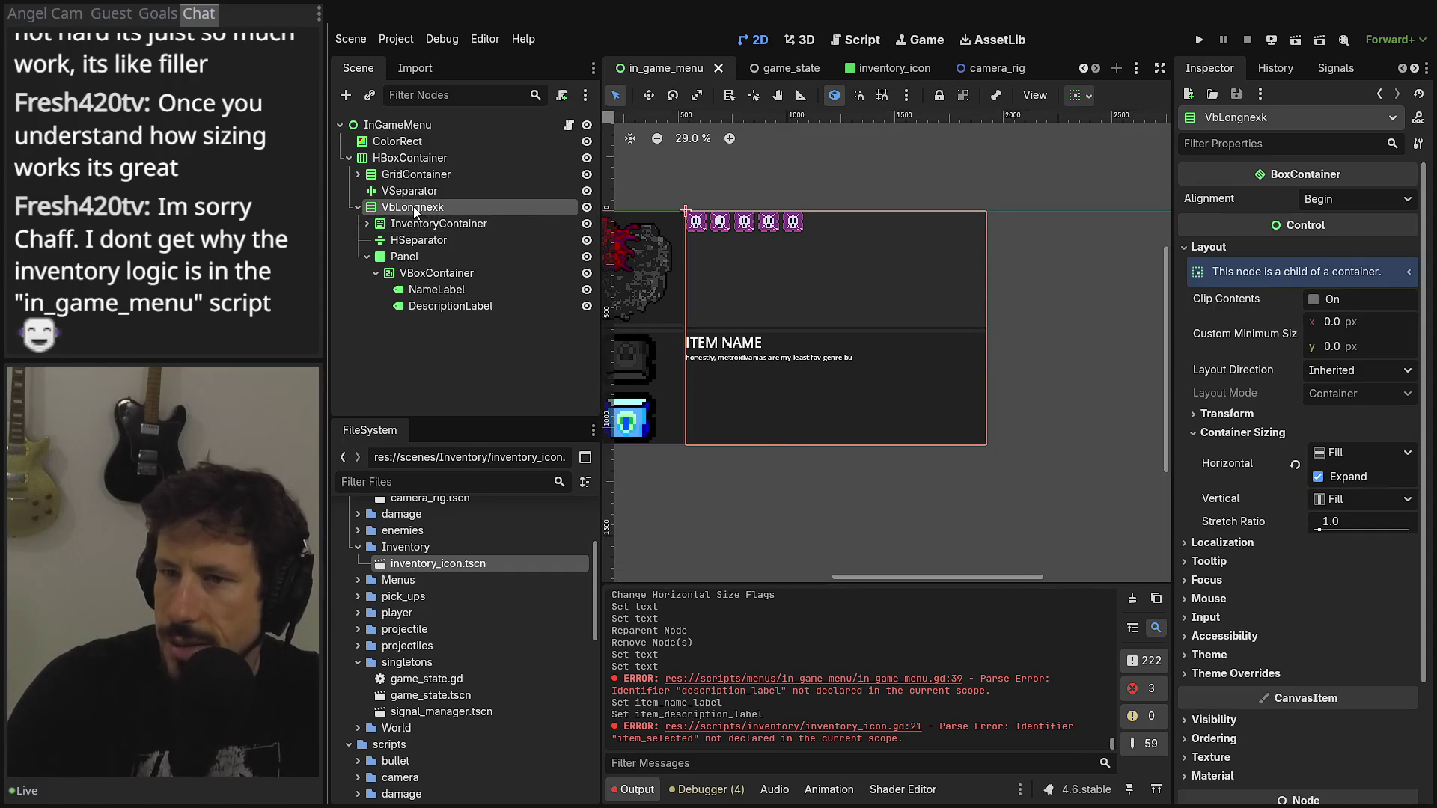
click(366, 257)
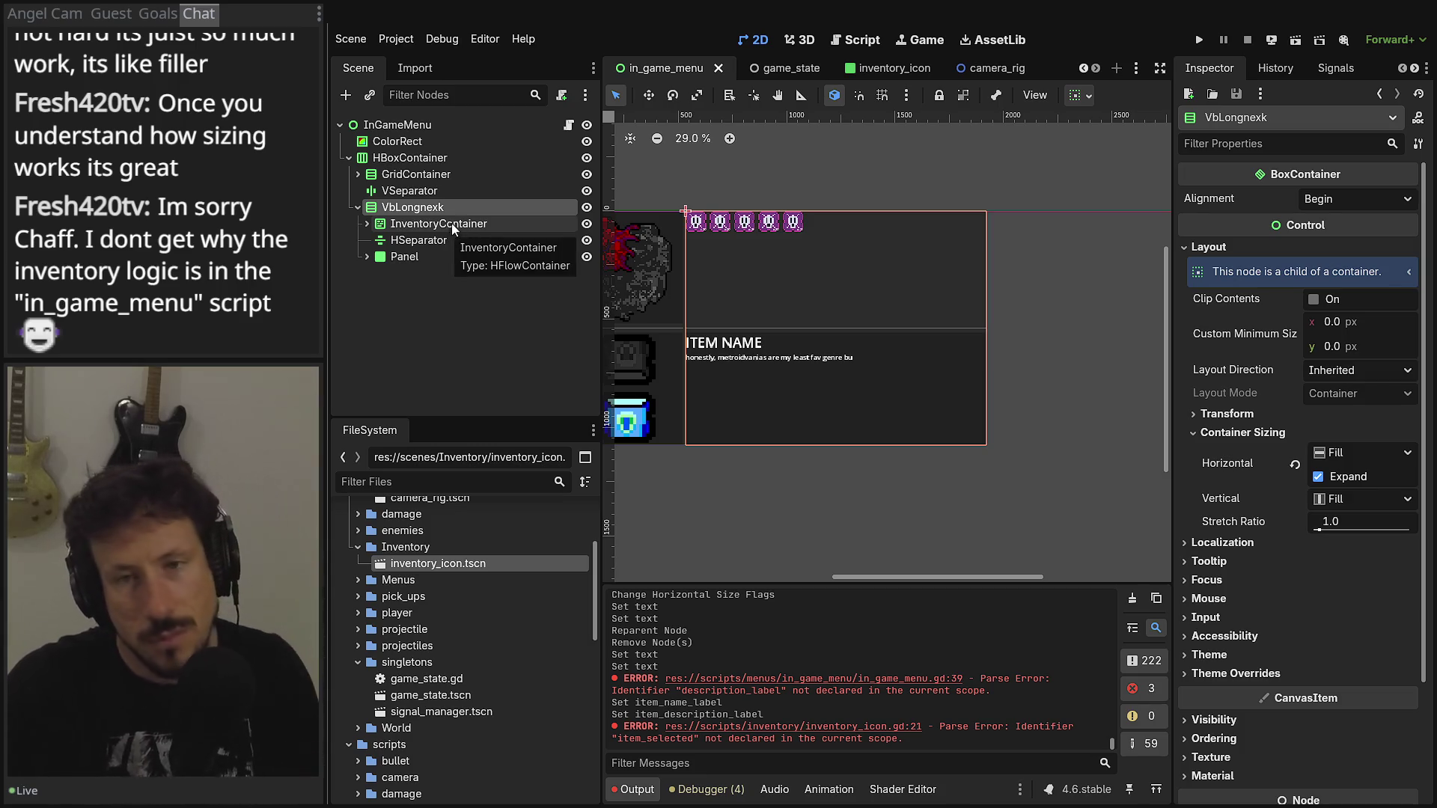
right_click(425, 209)
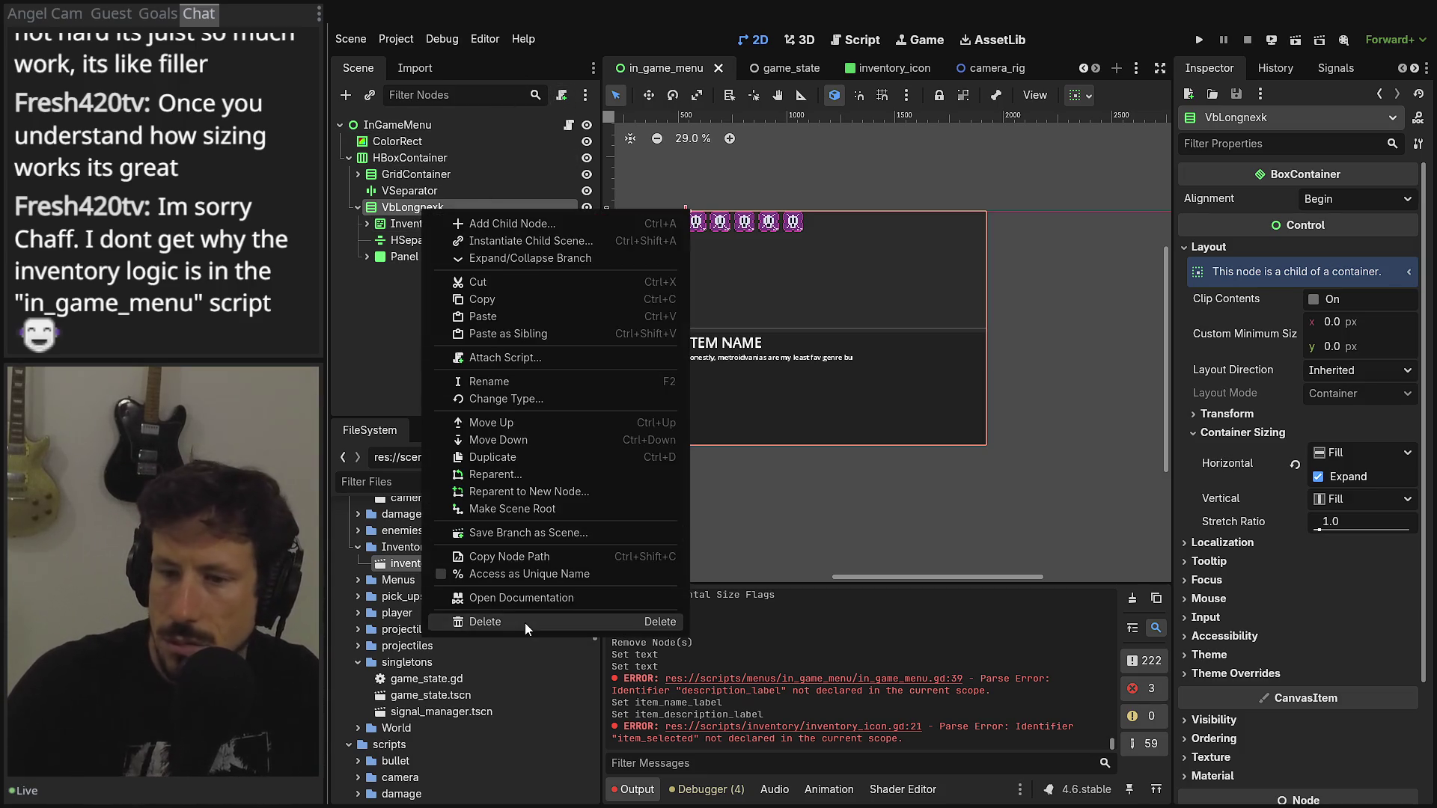
click(397, 213)
double_click(446, 202)
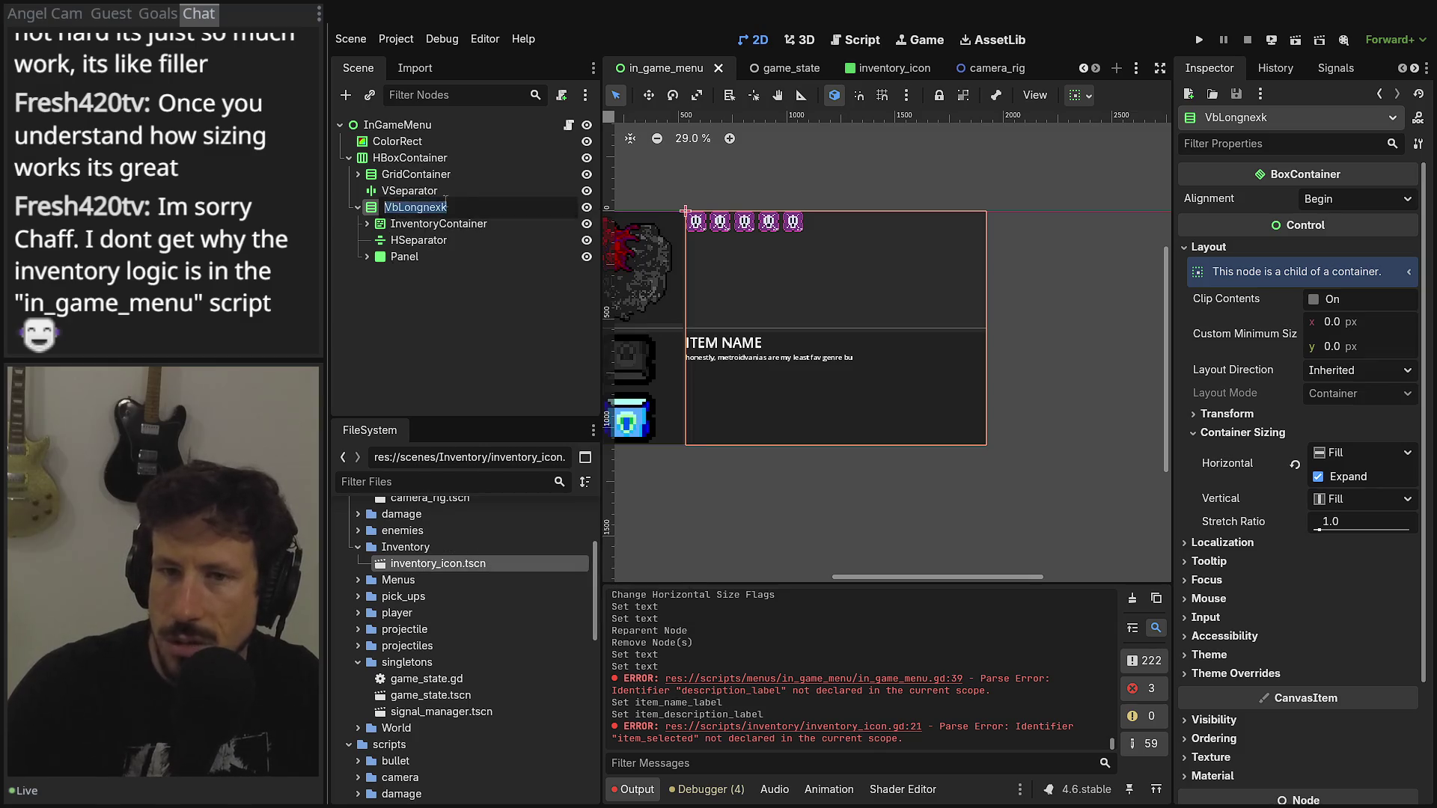
text(Item)
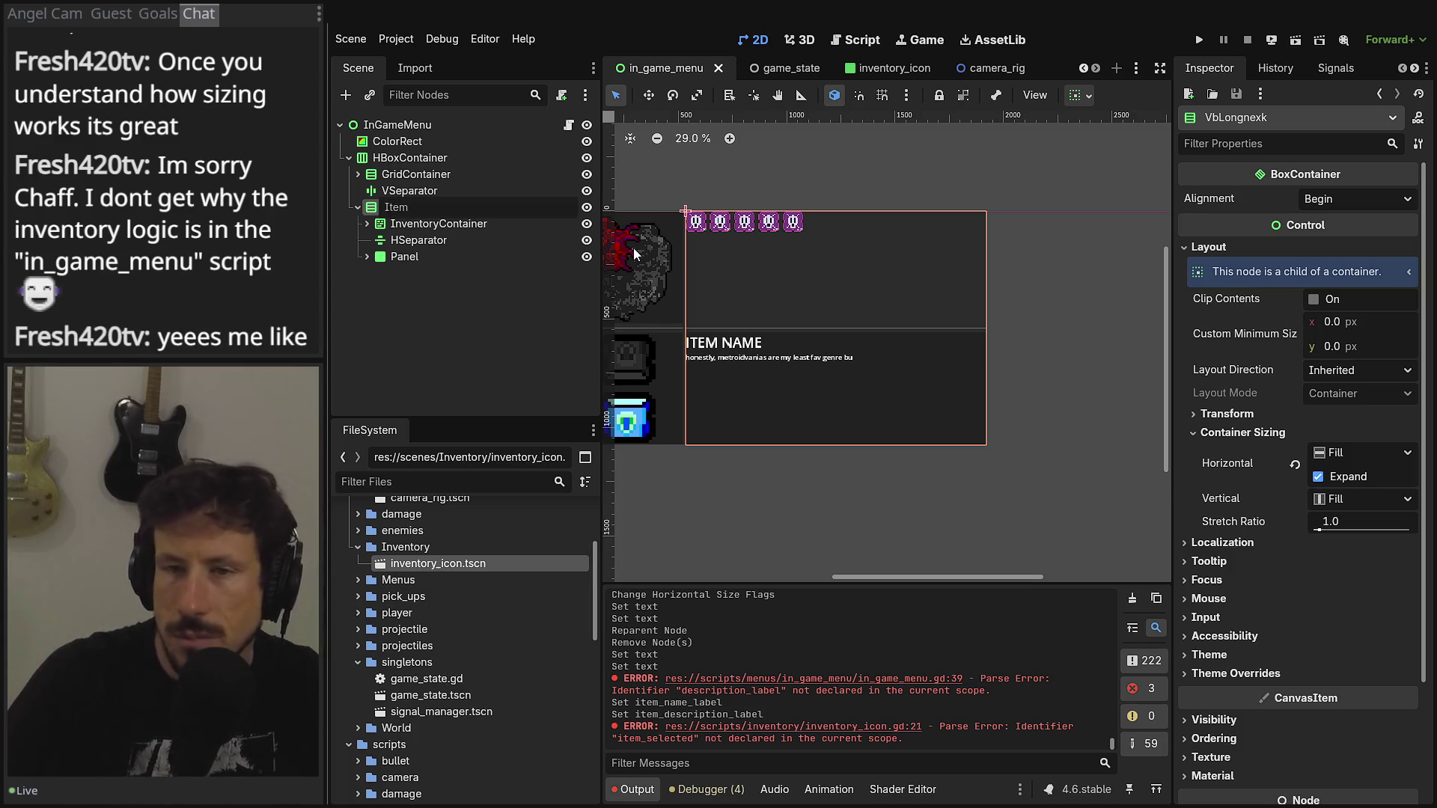
text(vent)
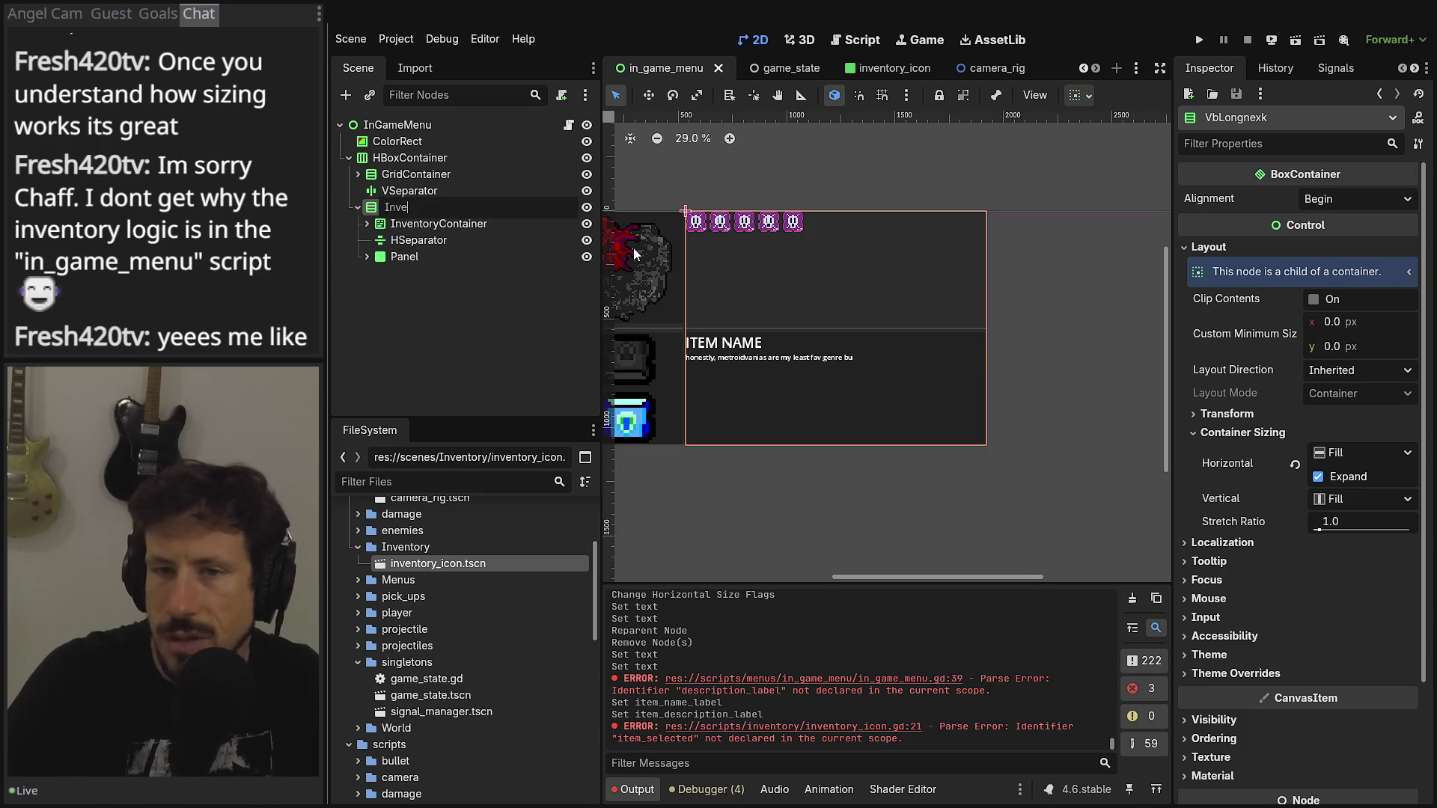
text(ory_+)
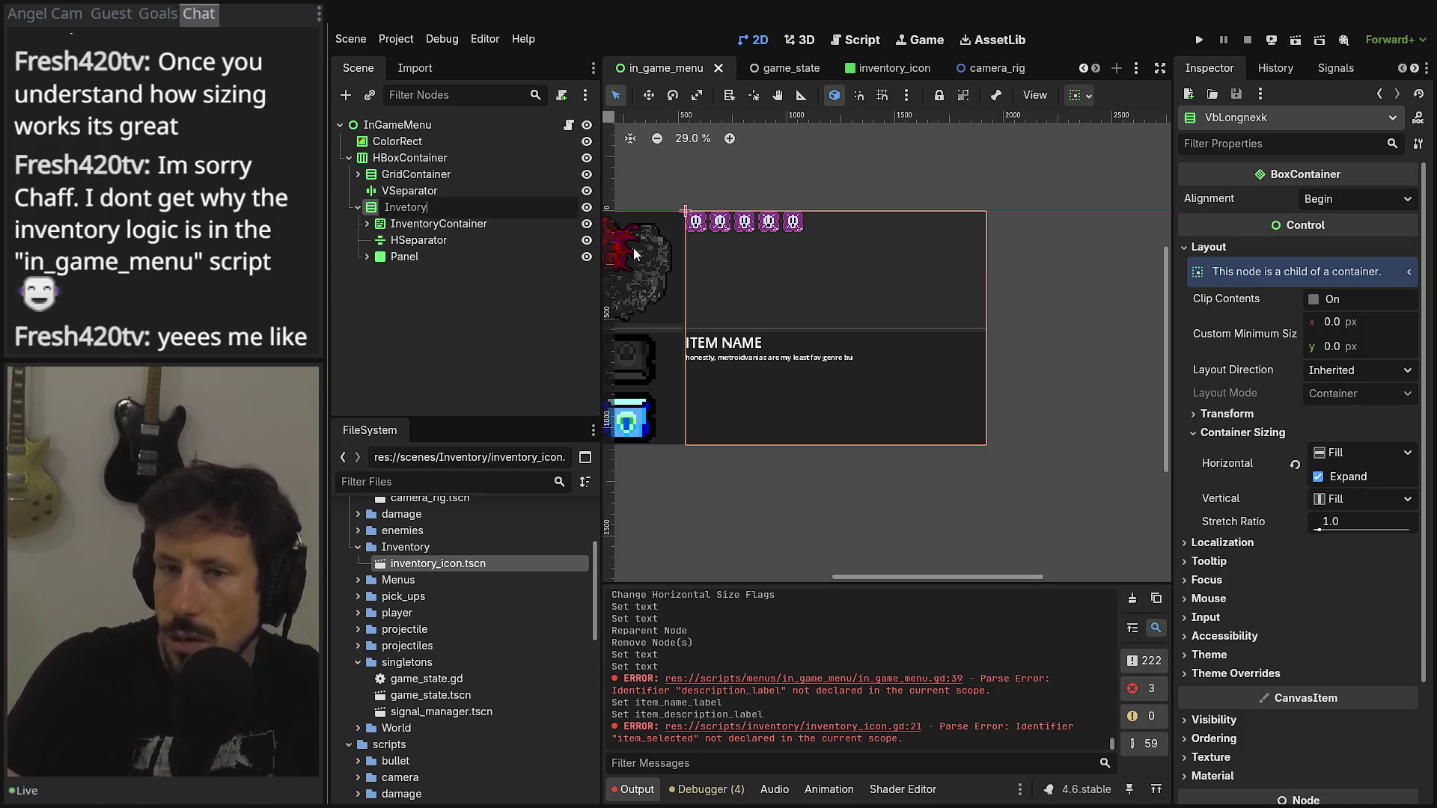
key(BackSpace)
text(ment)
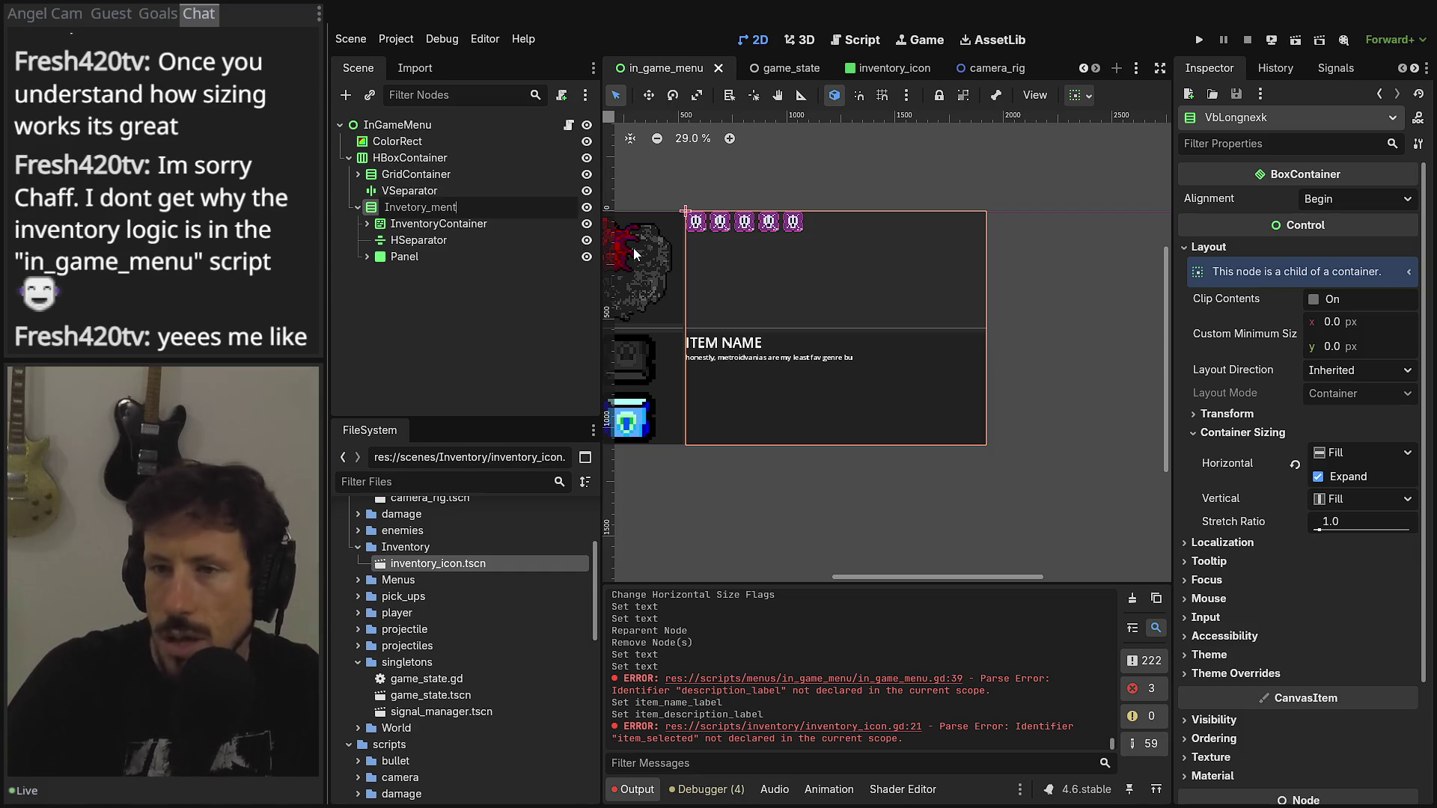
key(Return)
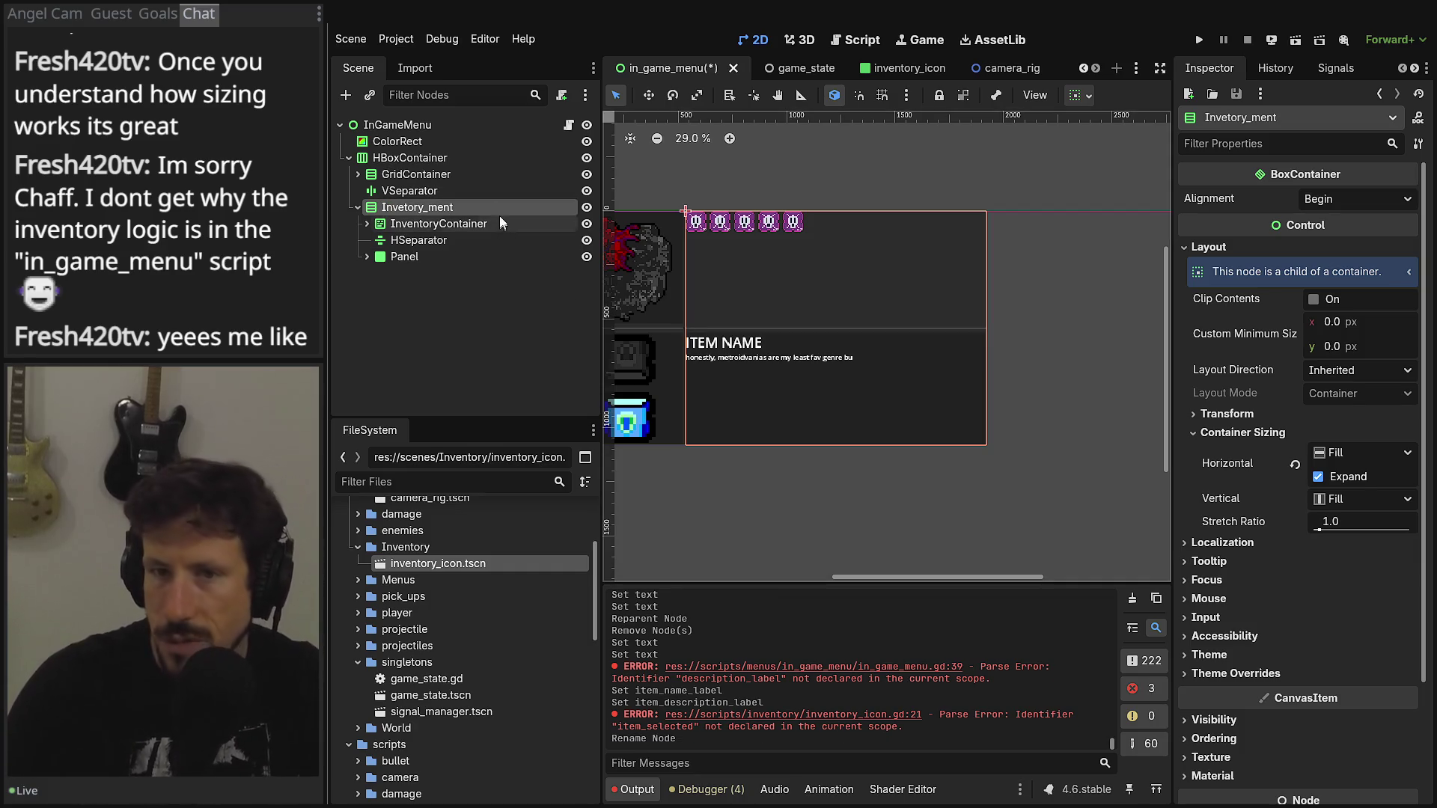
- Correct the node name to Invetory_menu and open the InGameMenu scene's script
double_click(502, 211)
key(BackSpace)
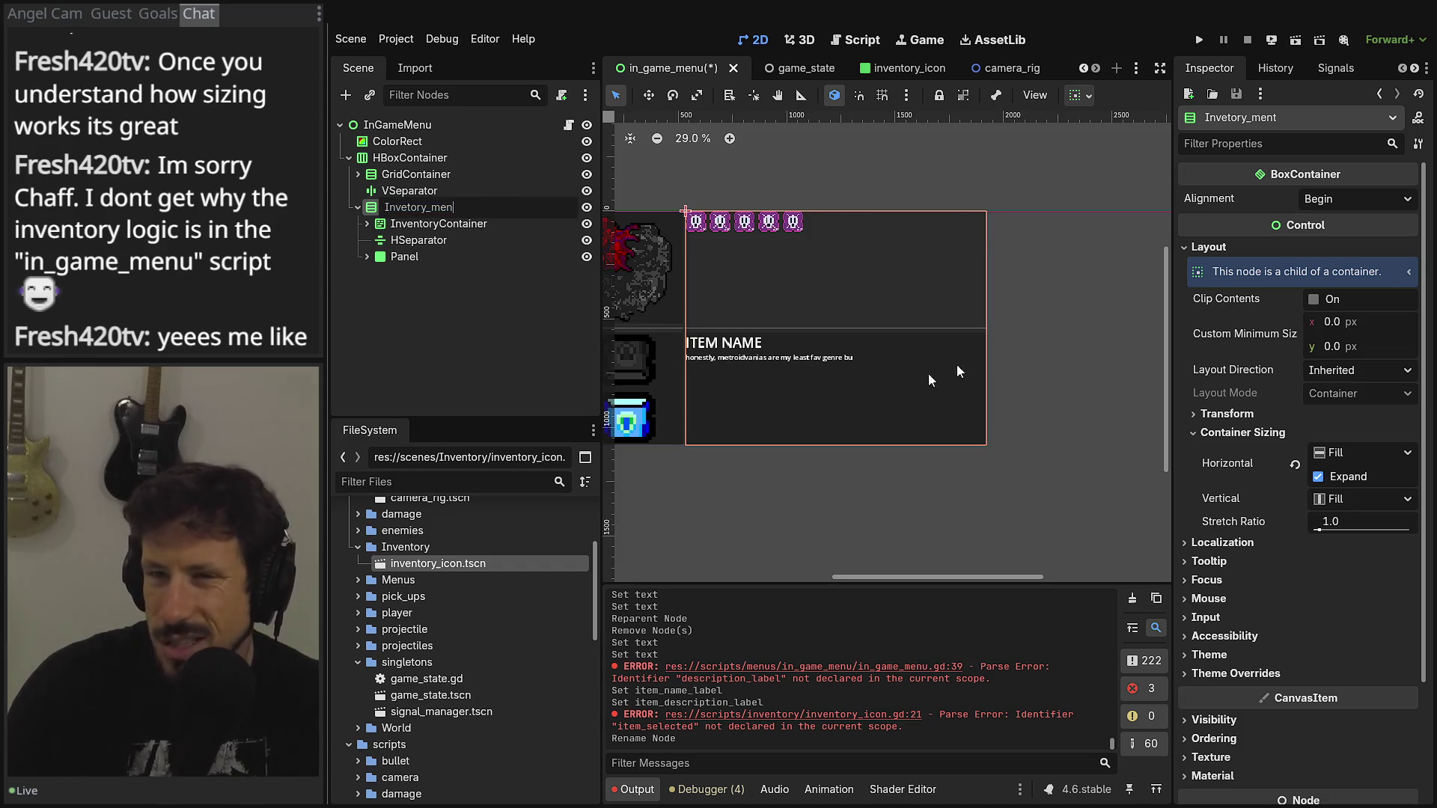
text(u)
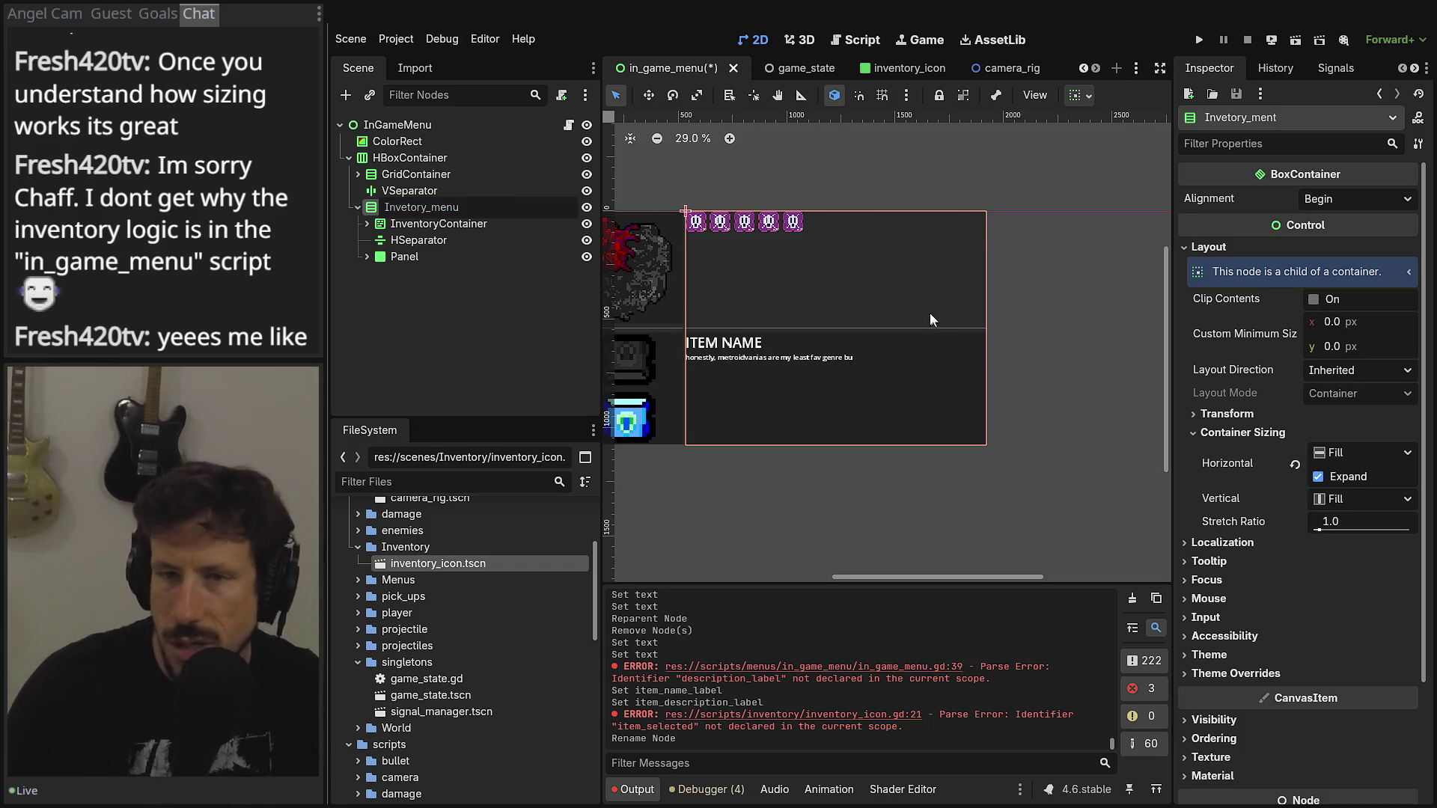
key(Return)
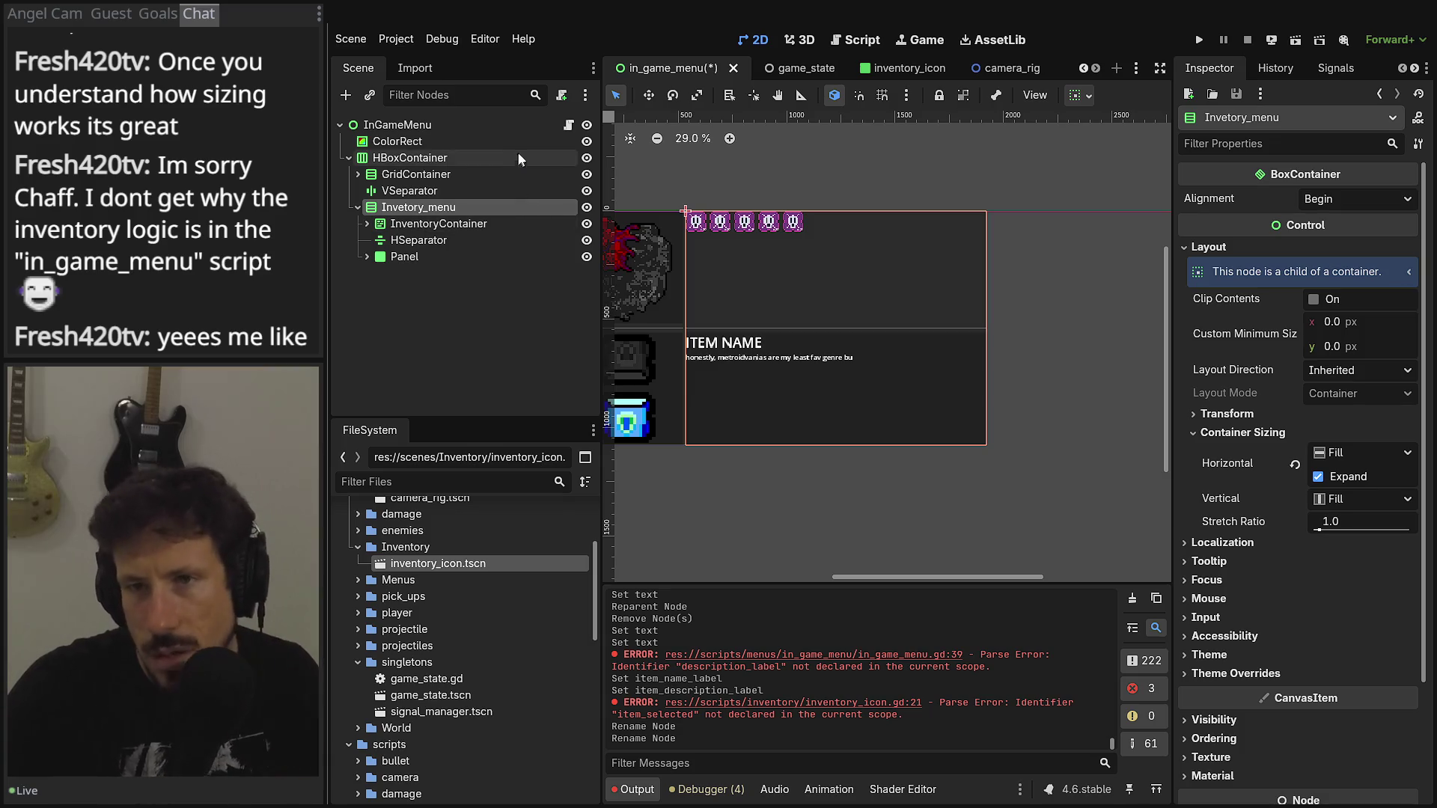
click(569, 124)
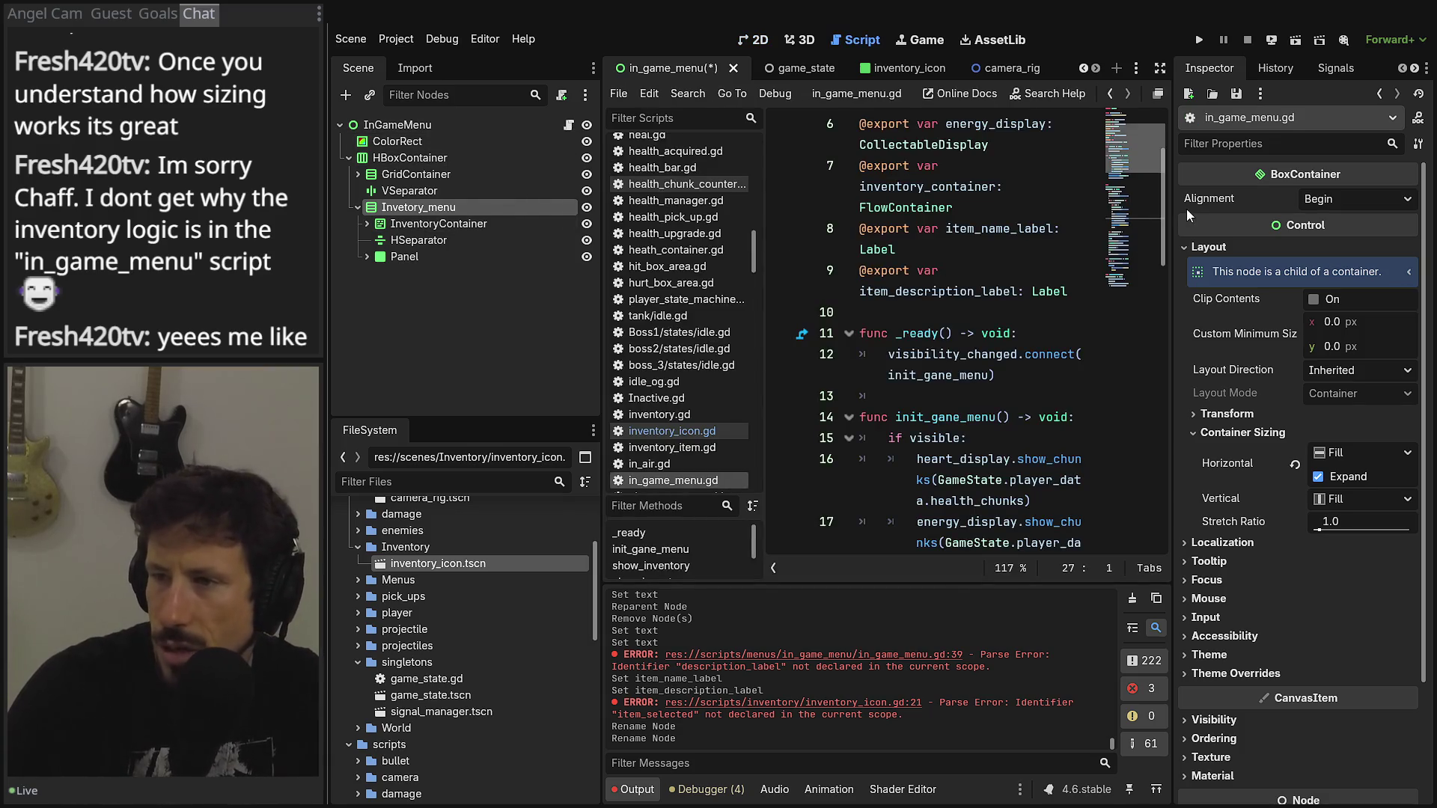
- Widen the script editor area by dragging the dock splitters
scroll(1171, 202, up, 1)
drag(1172, 201, 1304, 190)
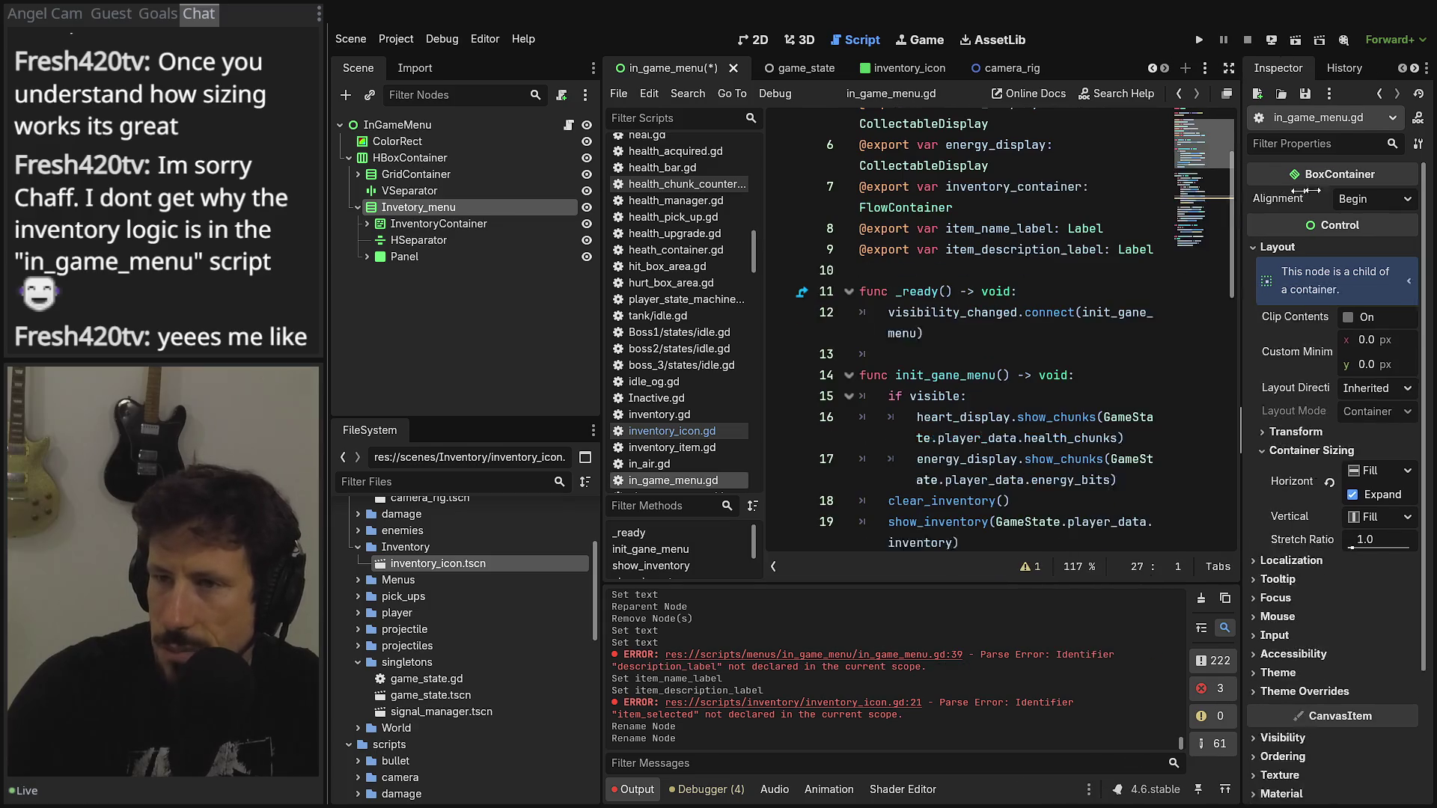
drag(600, 179, 519, 158)
click(935, 333)
- Select the show_inventory function and everything below it to the end of in_game_menu.gd
scroll(1099, 272, down, 1)
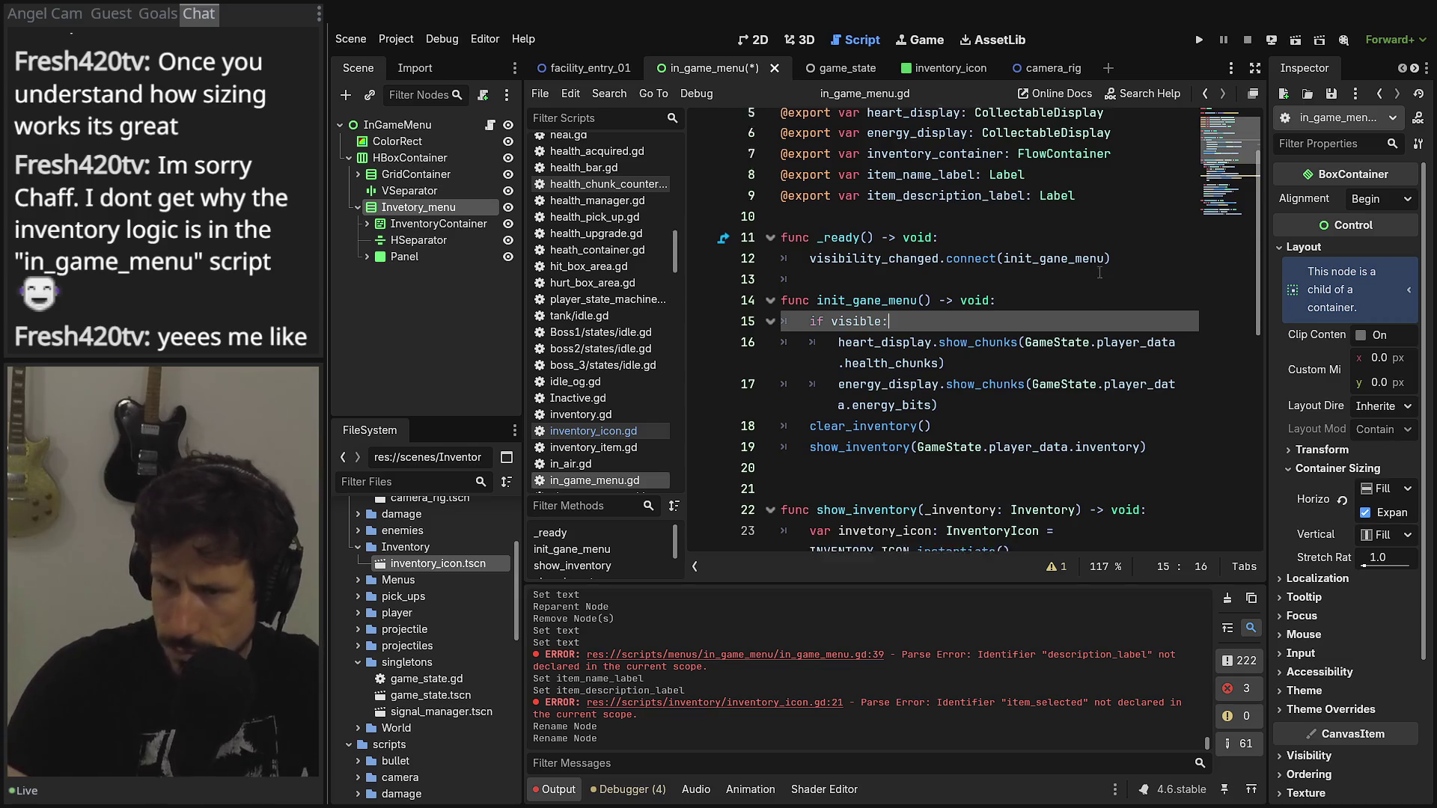
scroll(1100, 272, down, 7)
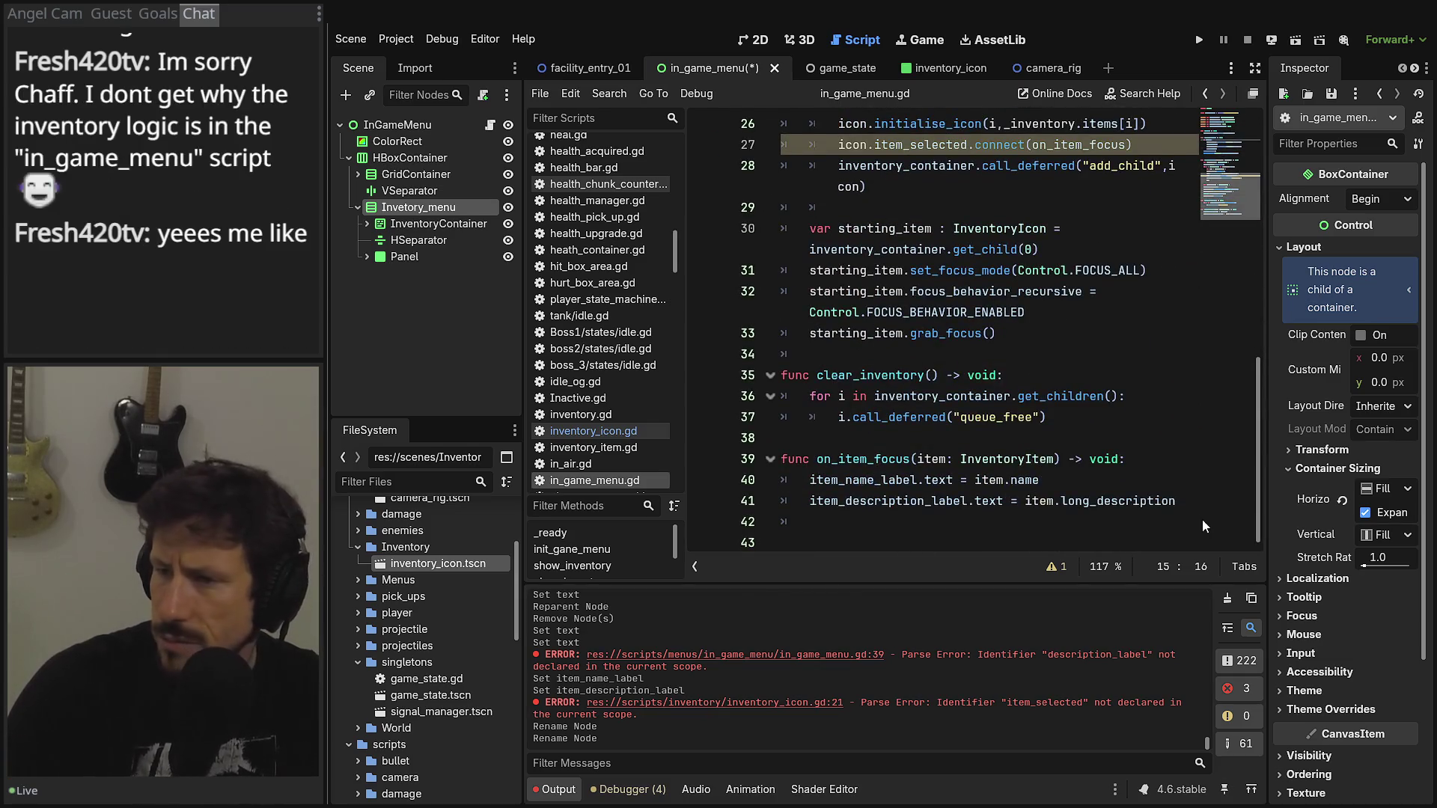
mouse_move(1201, 522)
mouse_down()
mouse_move(890, 482)
mouse_move(831, 378)
mouse_move(808, 194)
mouse_move(778, 171)
mouse_up()
scroll(921, 260, up, 4)
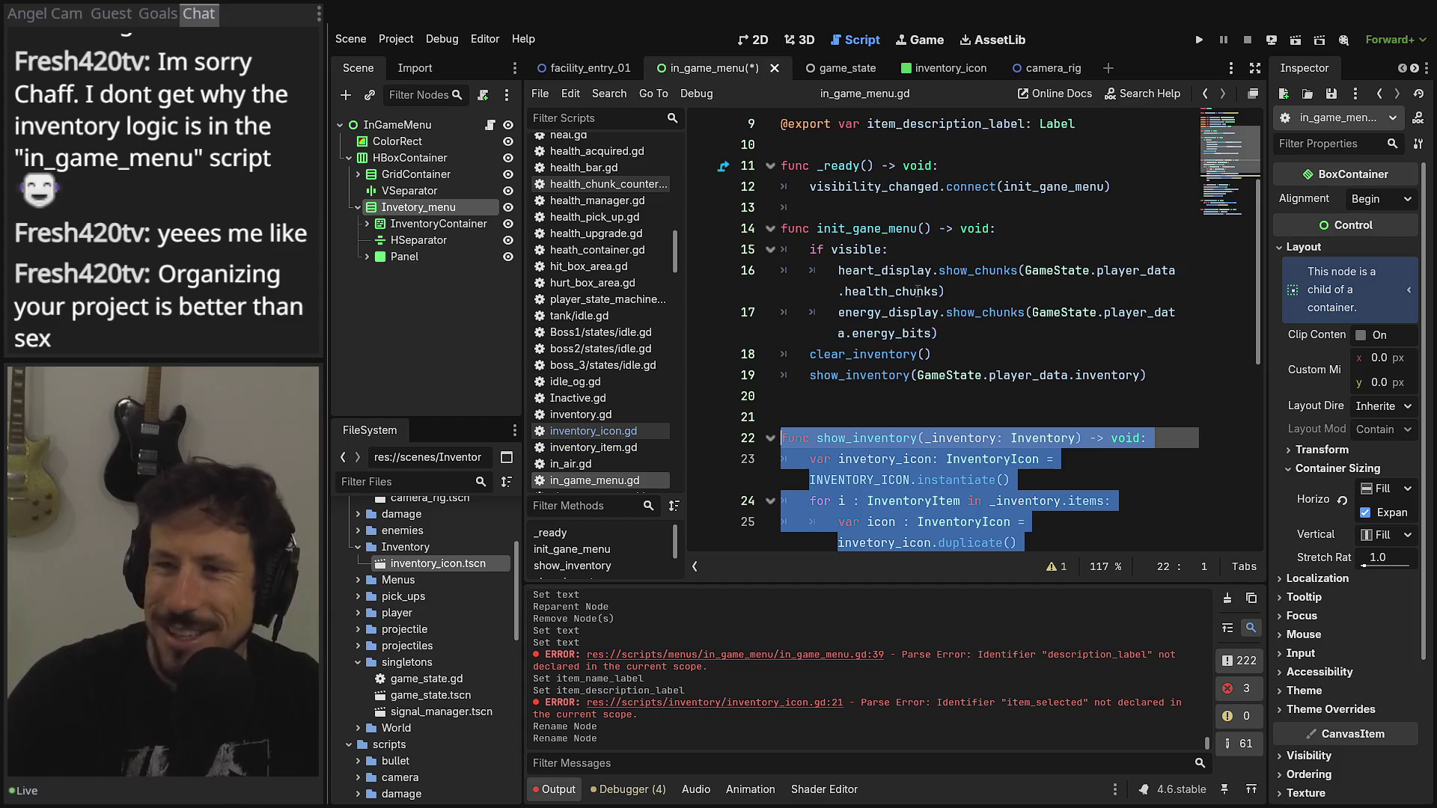
scroll(917, 291, up, 3)
scroll(916, 302, down, 5)
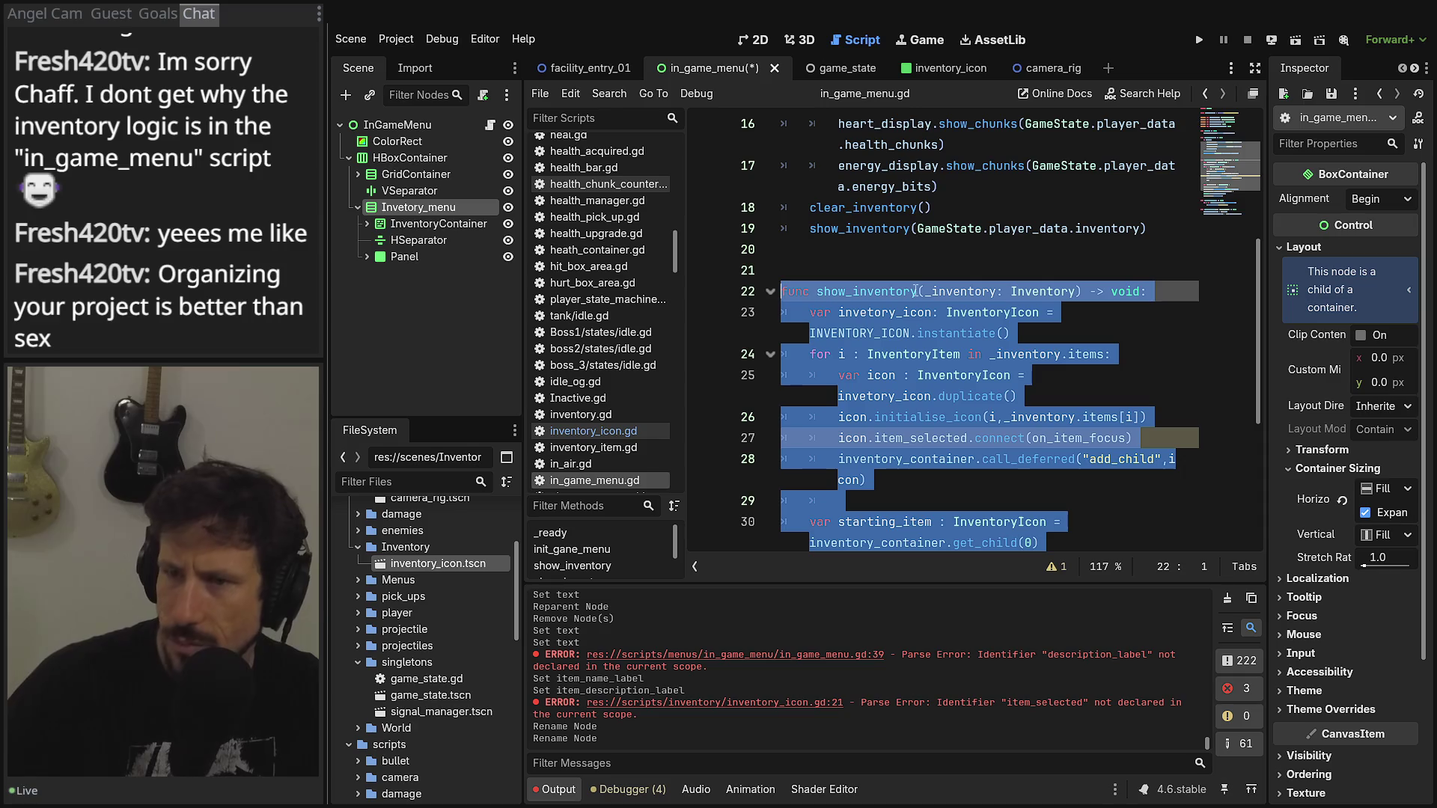
key(shift+Up)
key(shift+Up)
key(shift+Up)
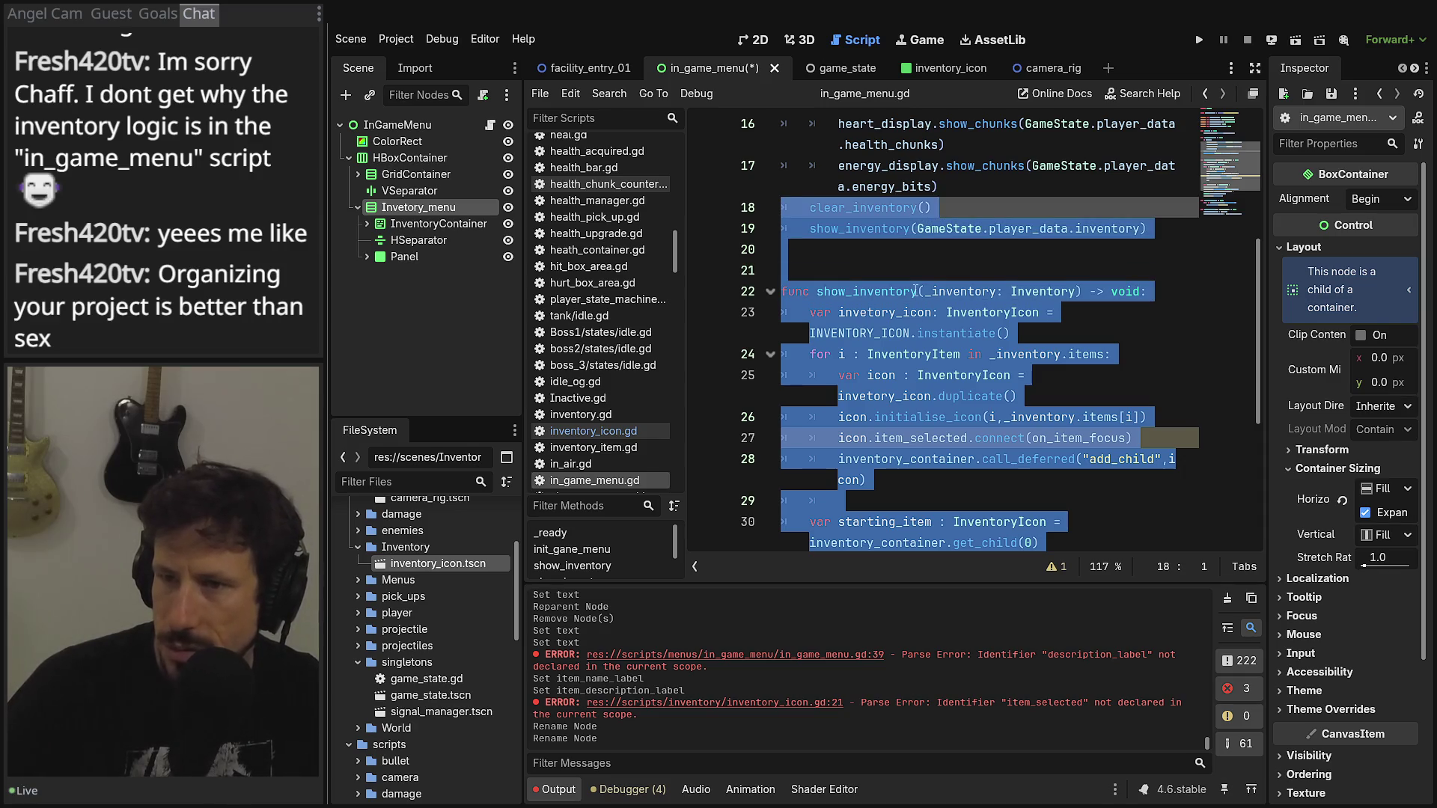
key(shift+Down)
key(shift+Down)
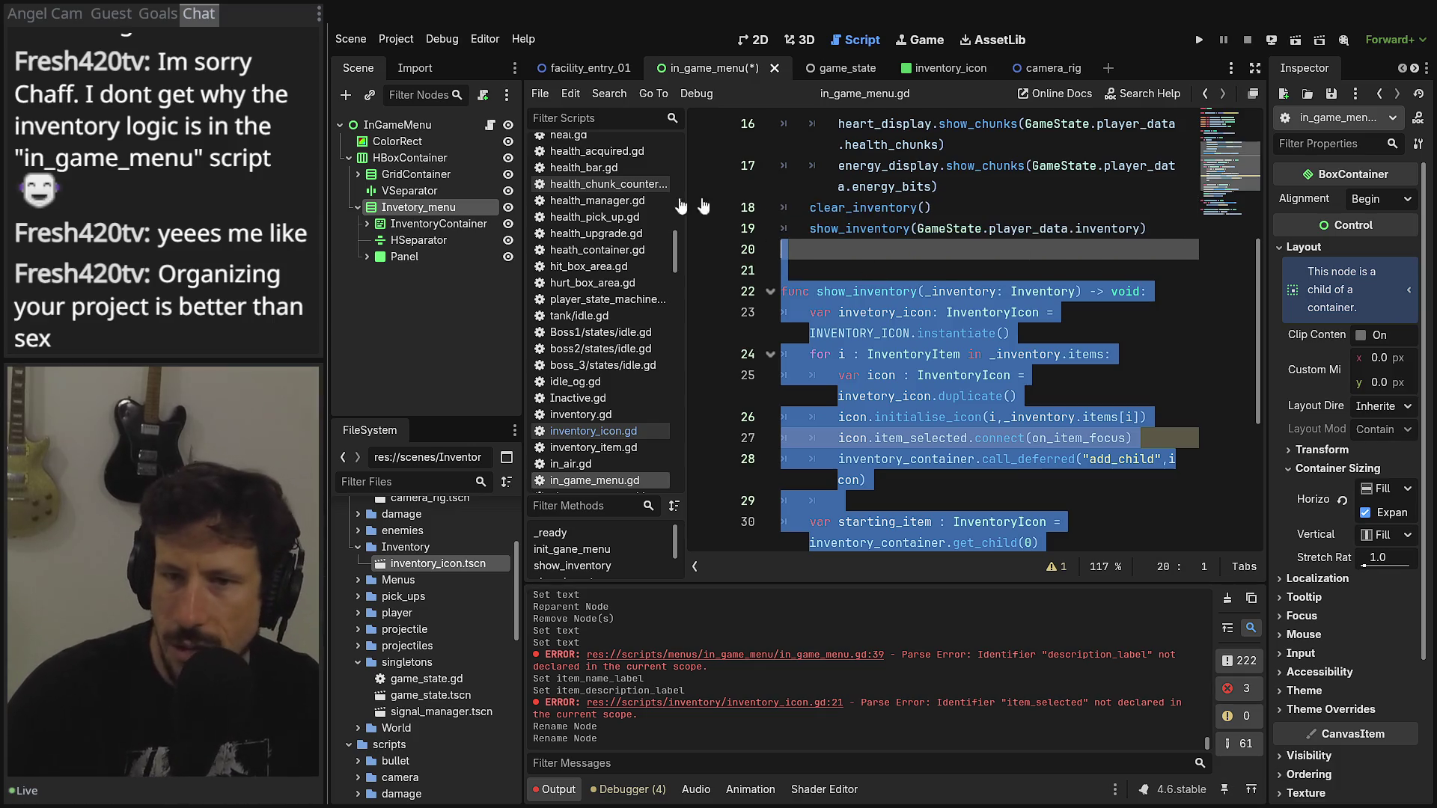
- Attach a new invetory_menu.gd script extending VBoxContainer to Invetory_menu, saved in res://scripts/menus/in_game_menu
click(432, 210)
click(482, 96)
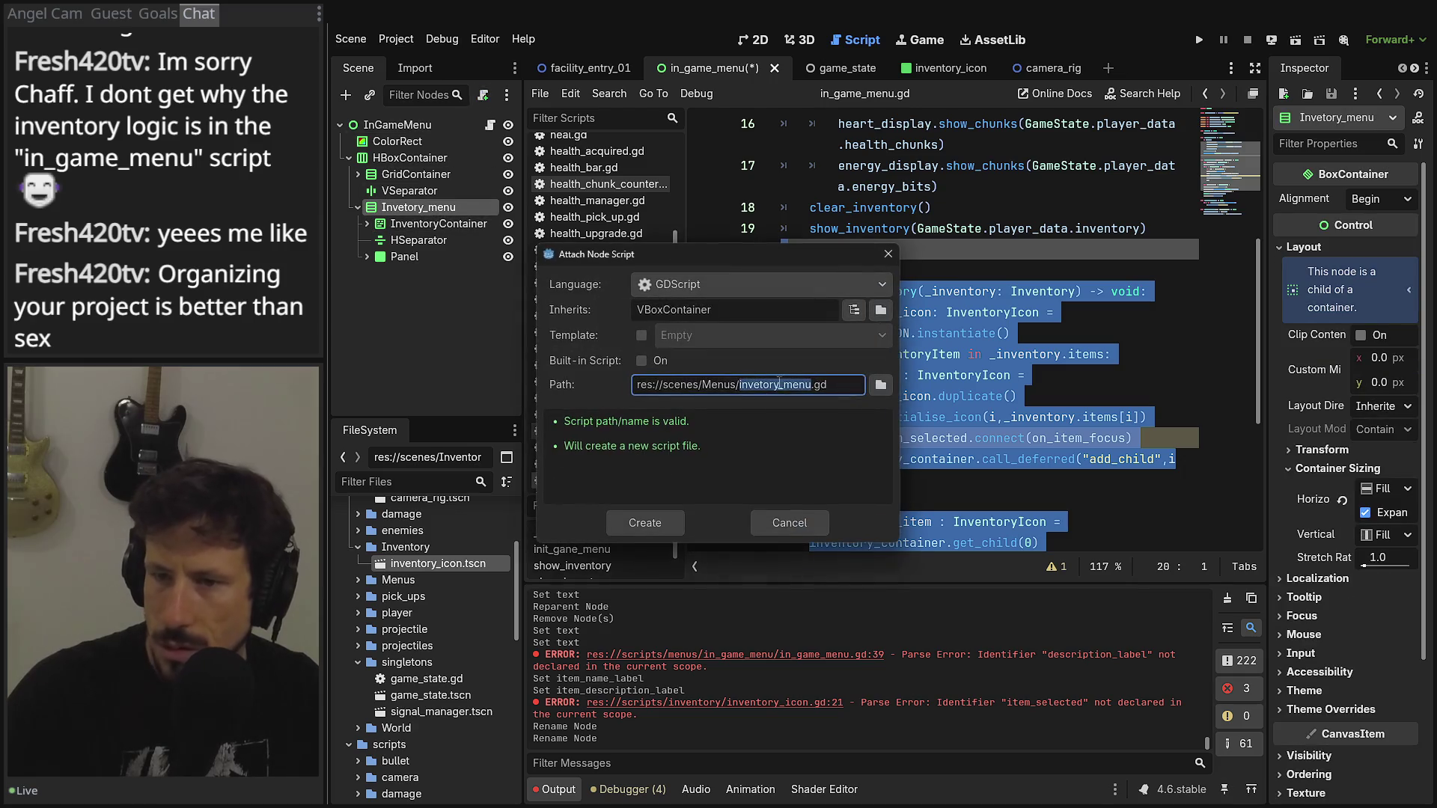
click(888, 385)
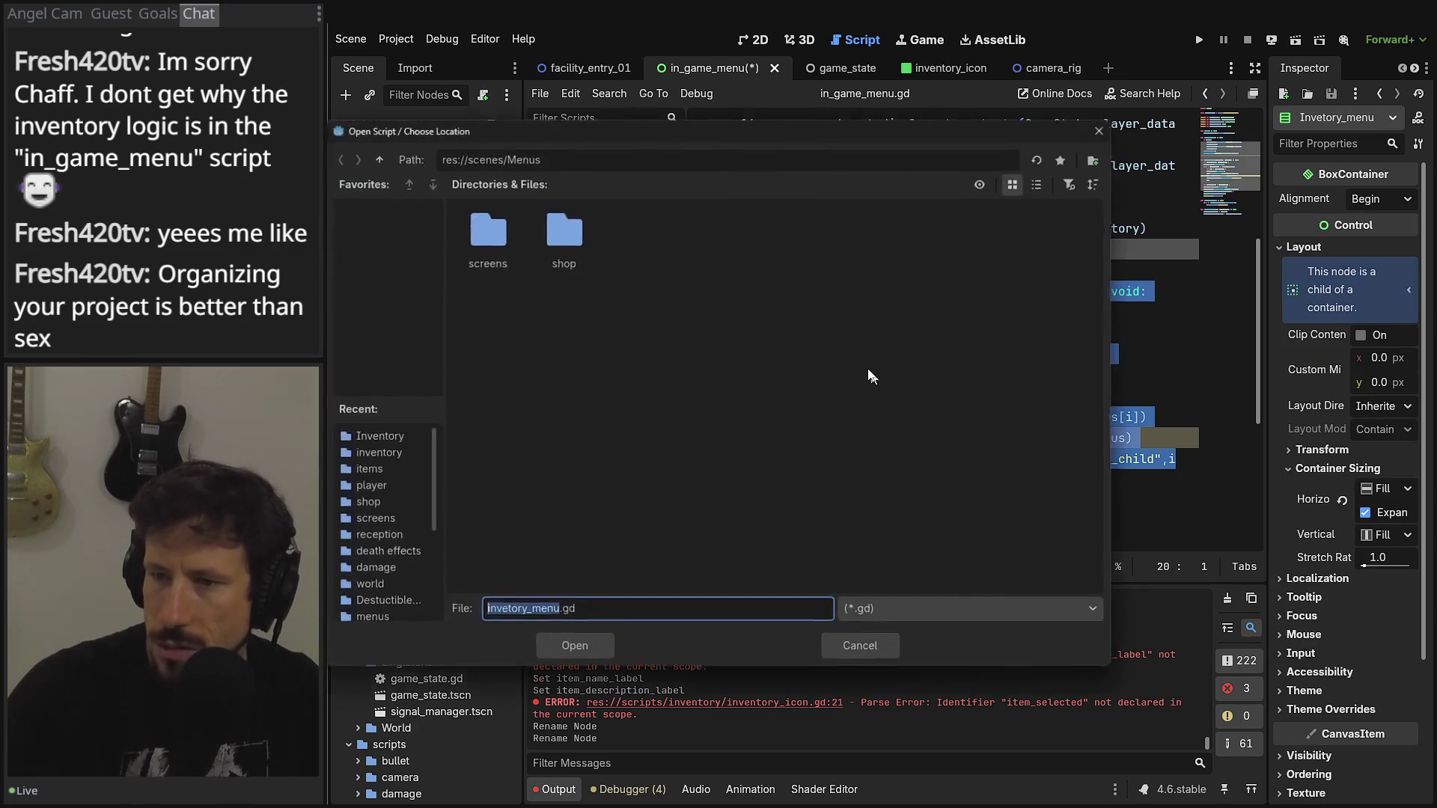
click(379, 159)
click(379, 159)
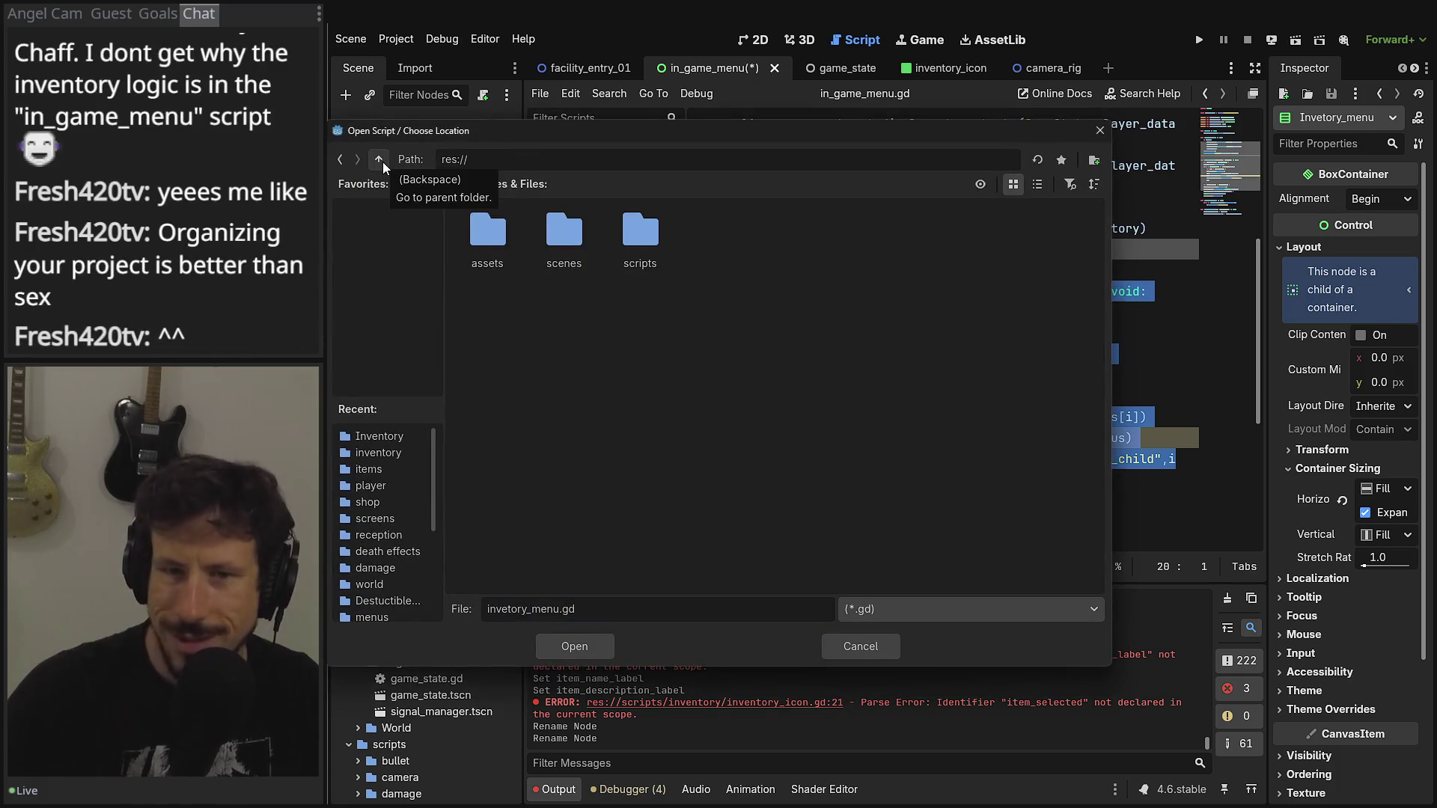
double_click(640, 232)
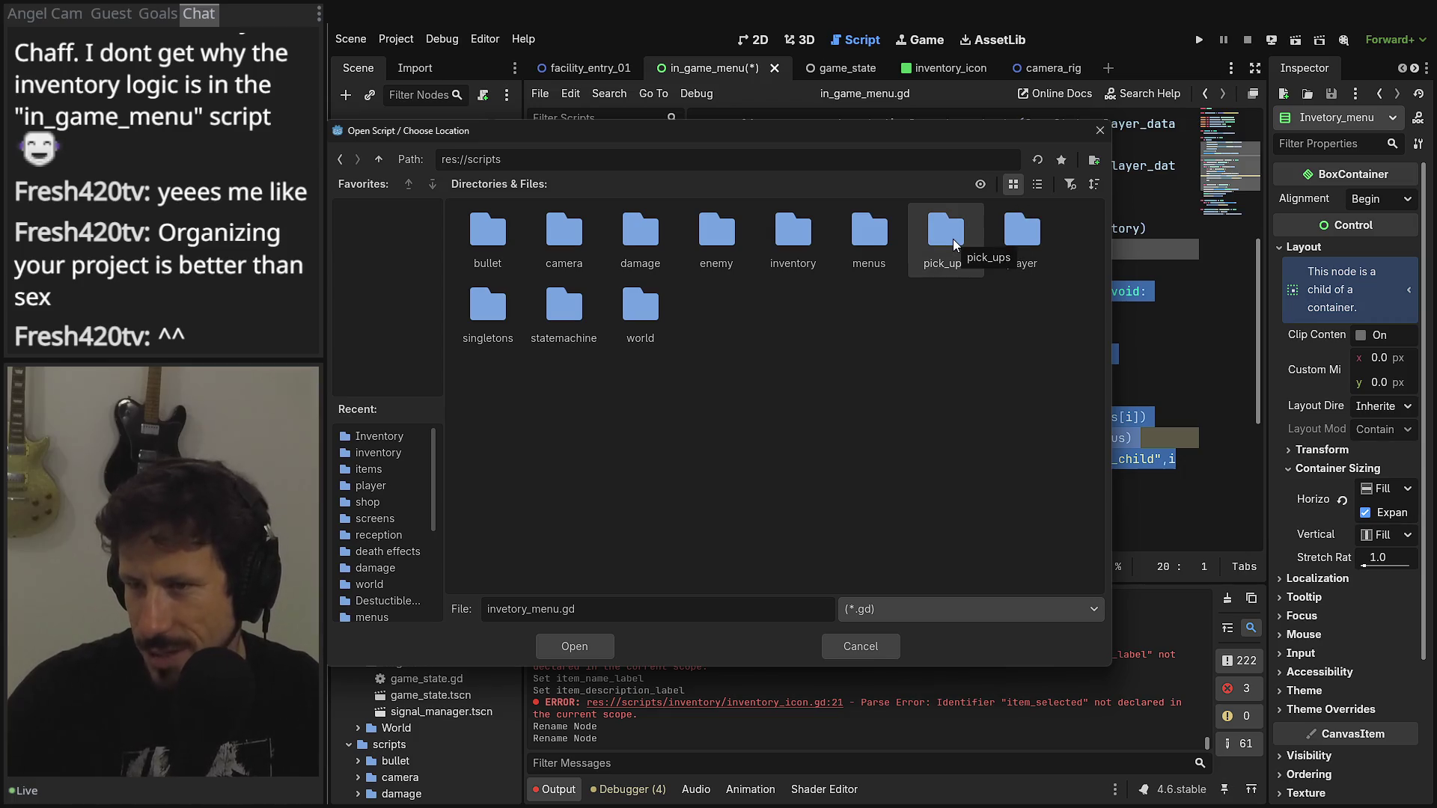
double_click(782, 236)
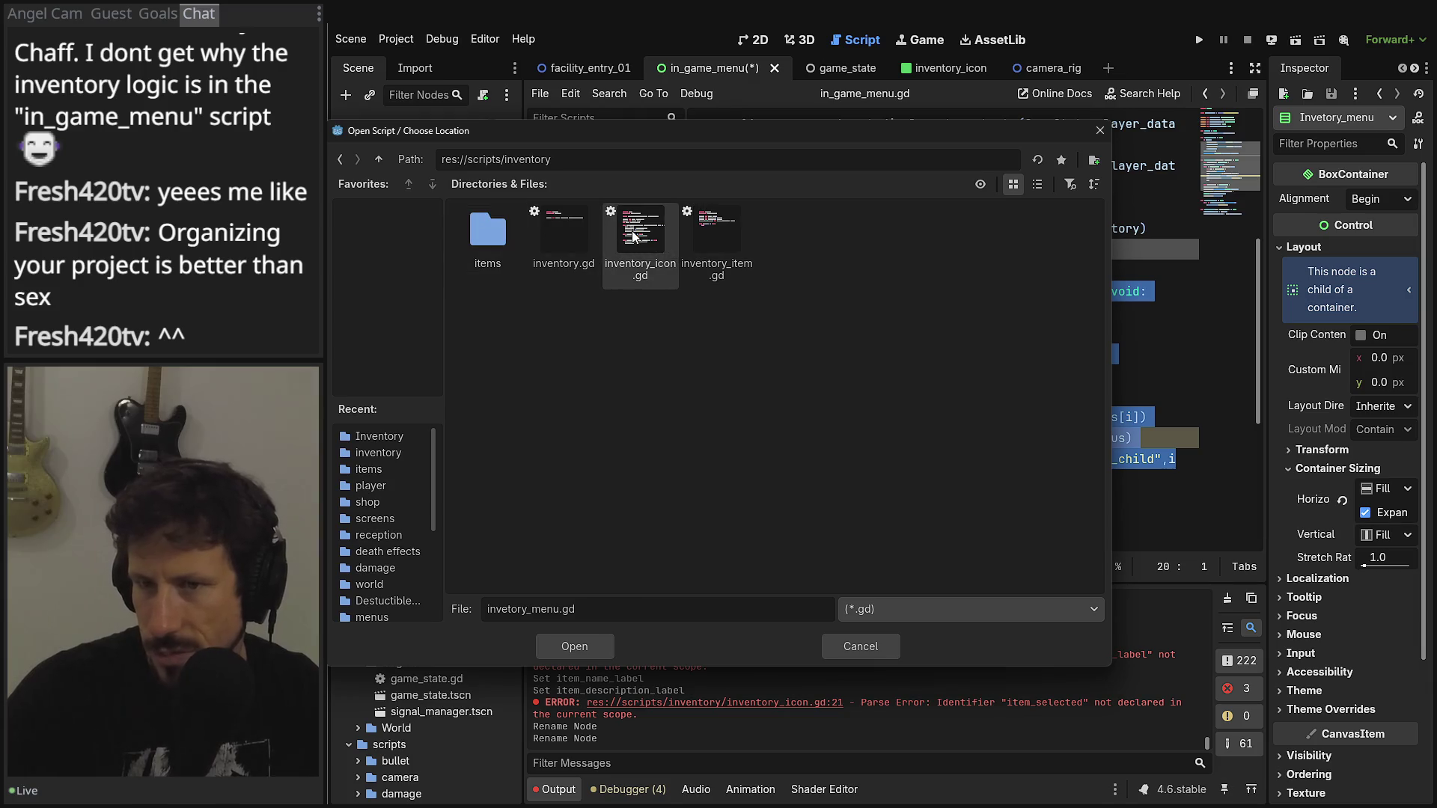
click(379, 160)
double_click(916, 236)
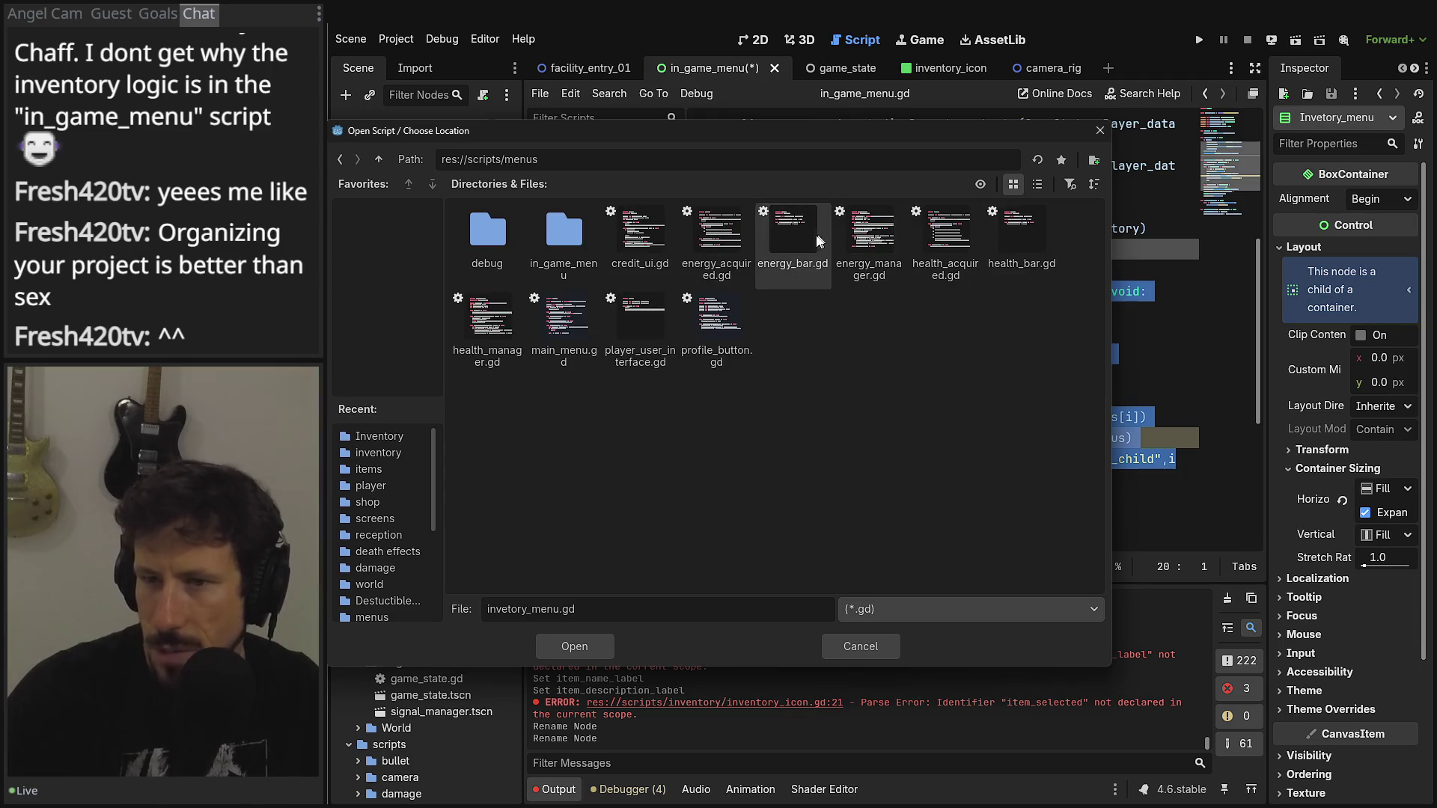
double_click(546, 214)
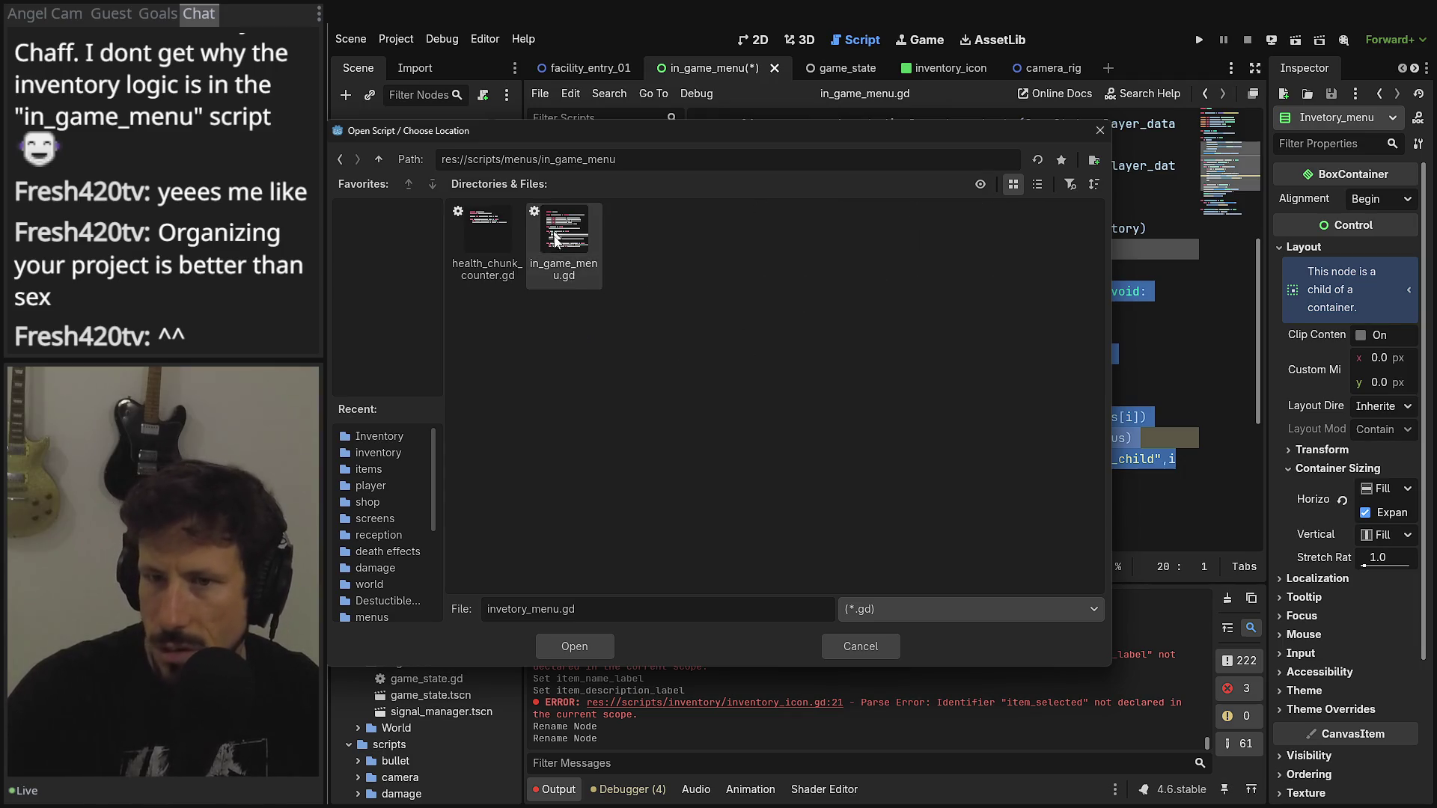
click(576, 647)
click(644, 524)
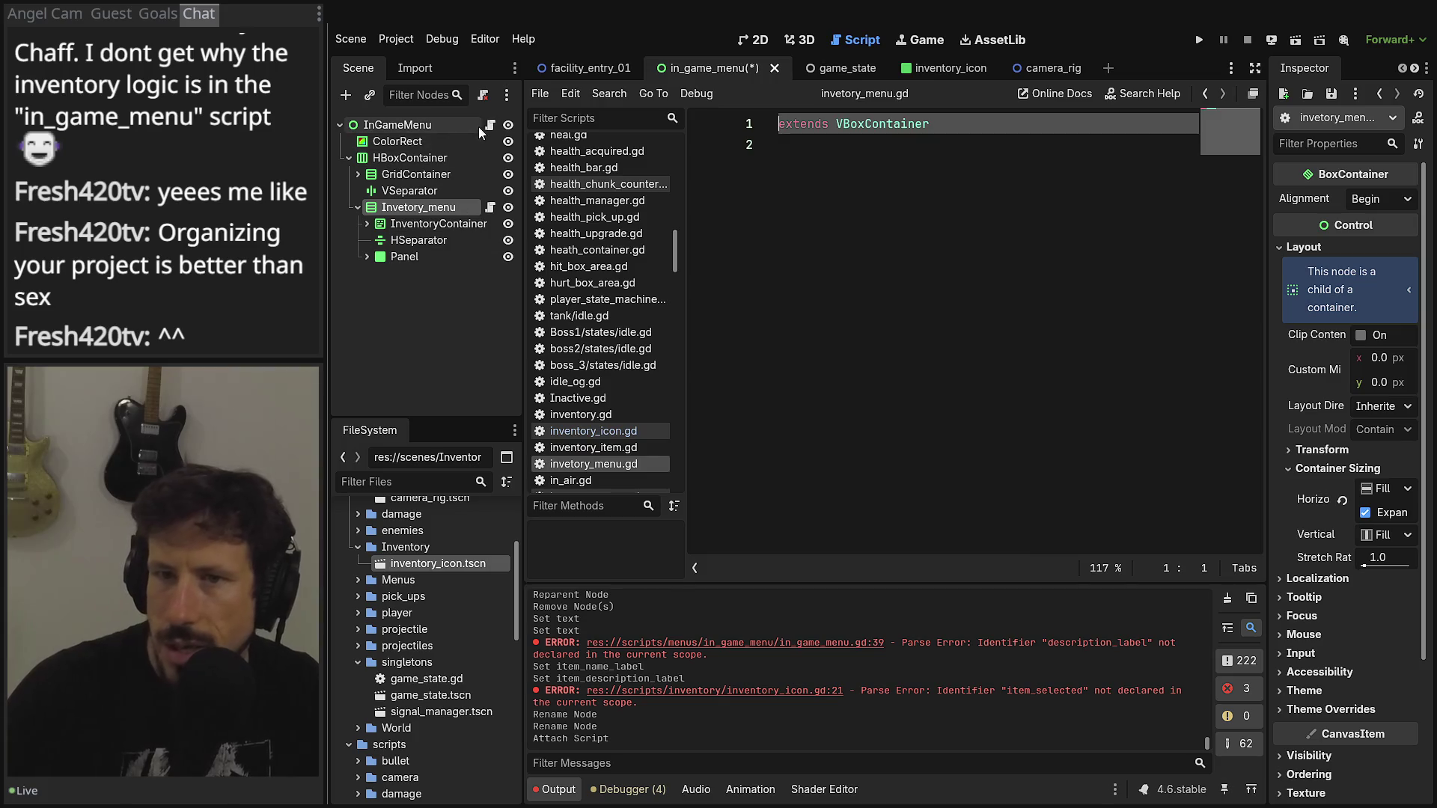
- Paste the show_inventory, clear_inventory and on_item_focus functions into invetory_menu.gd
click(489, 125)
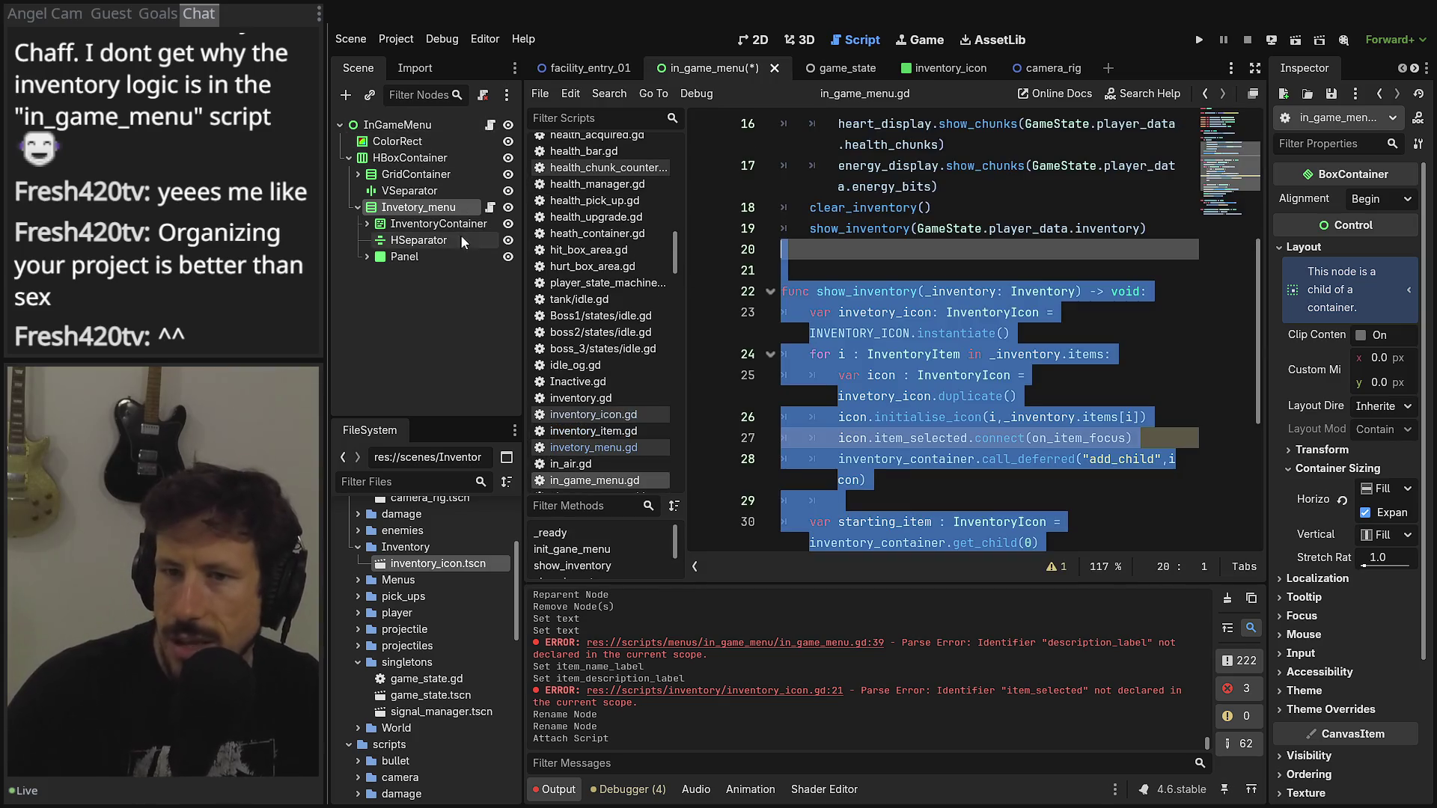
click(490, 208)
click(779, 257)
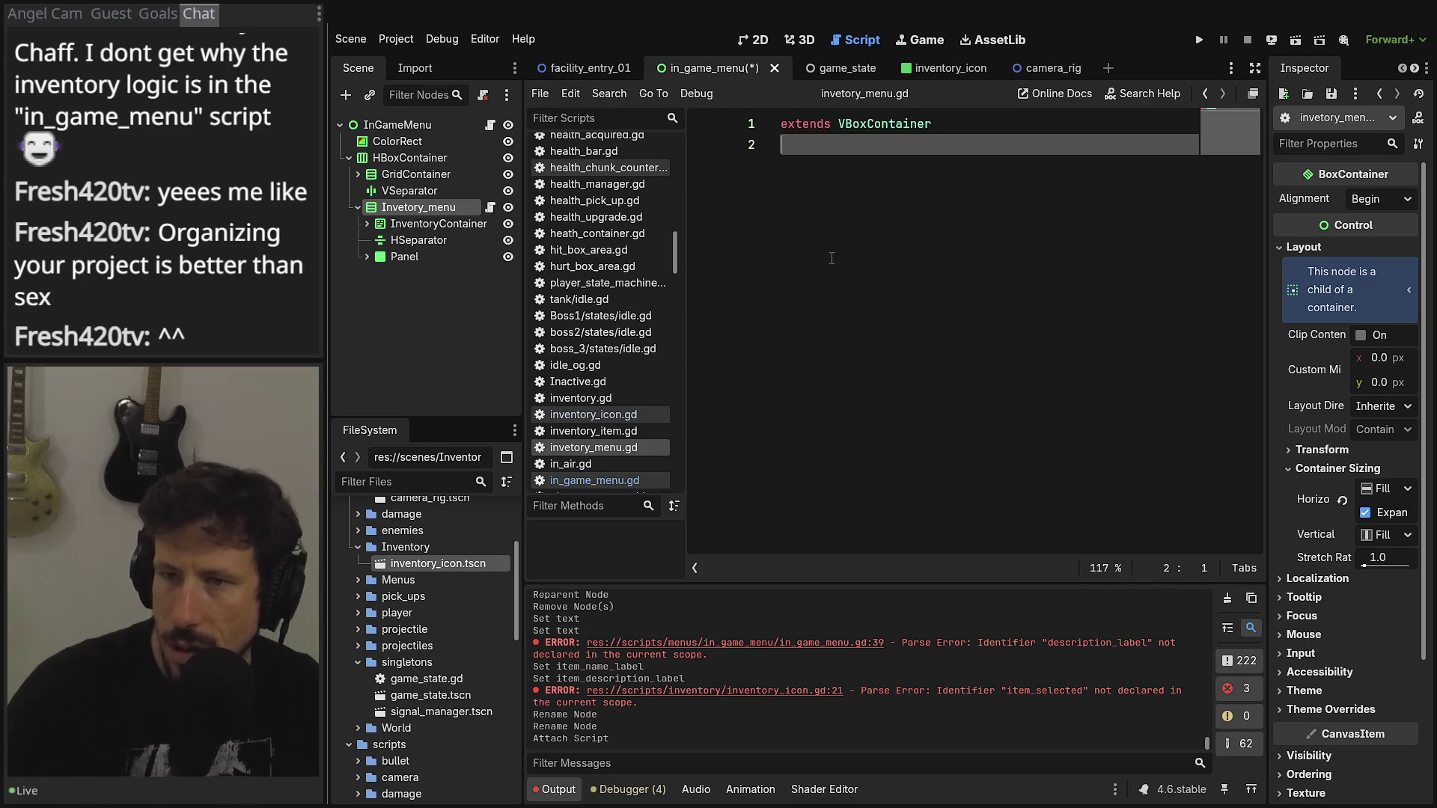
key(ctrl+v)
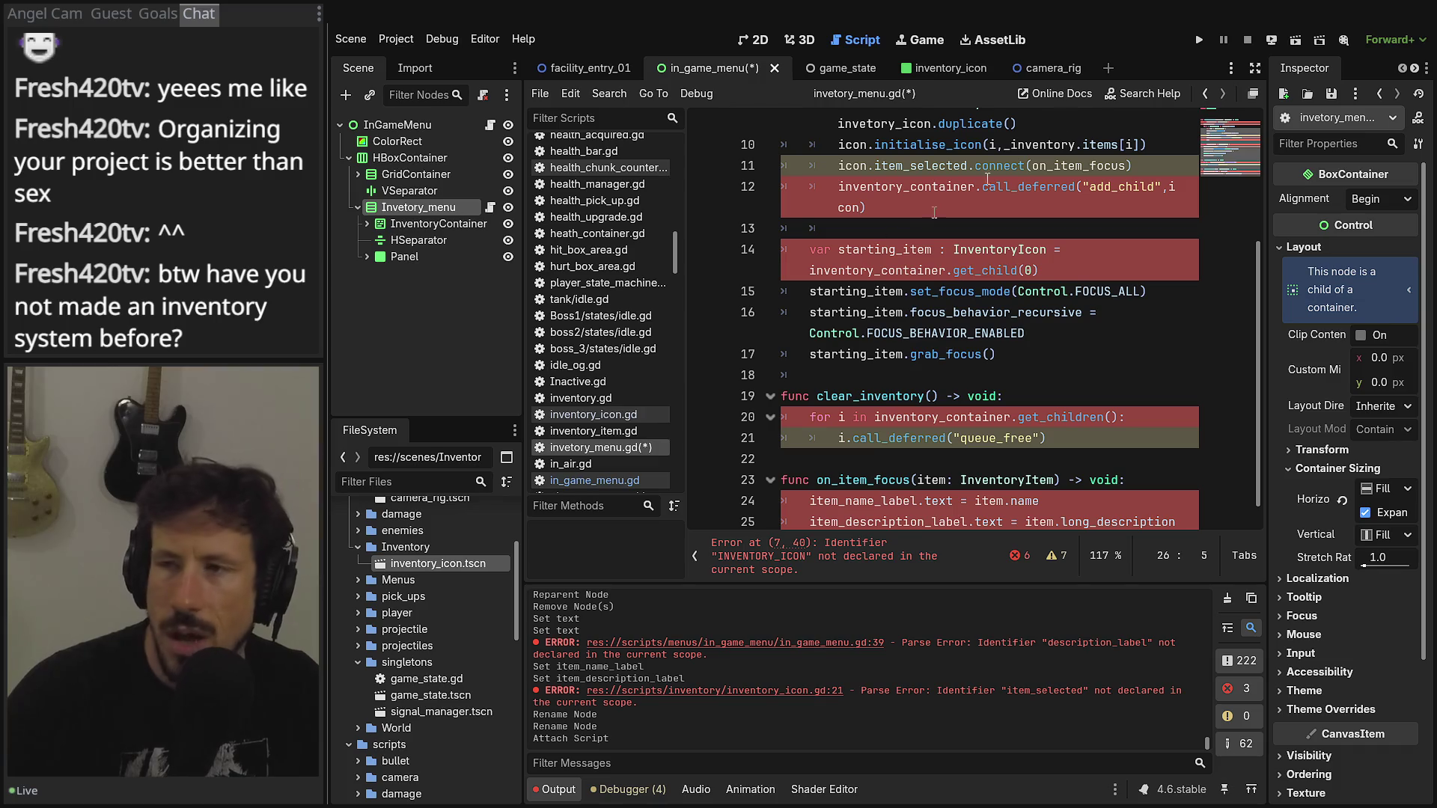
click(1257, 94)
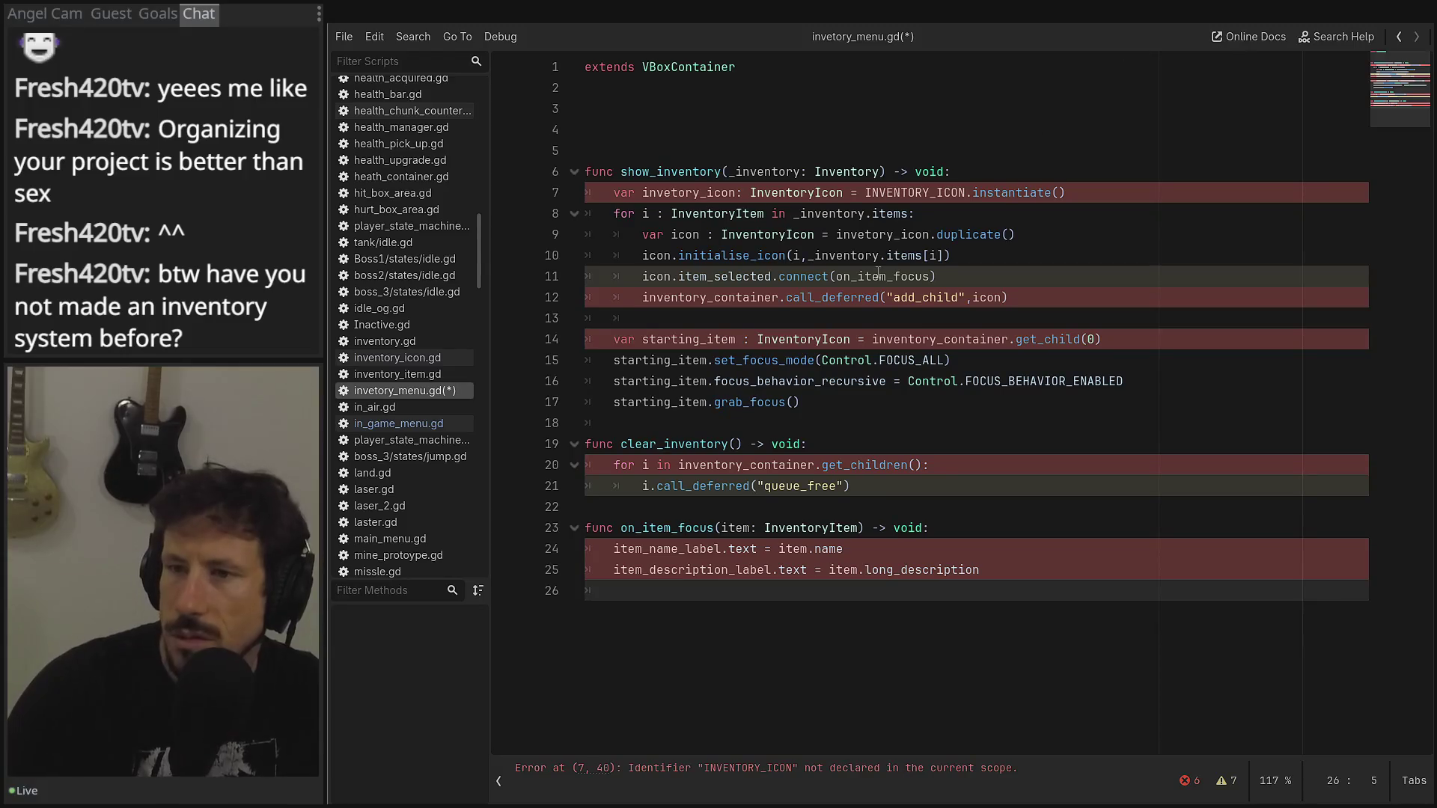
click(878, 276)
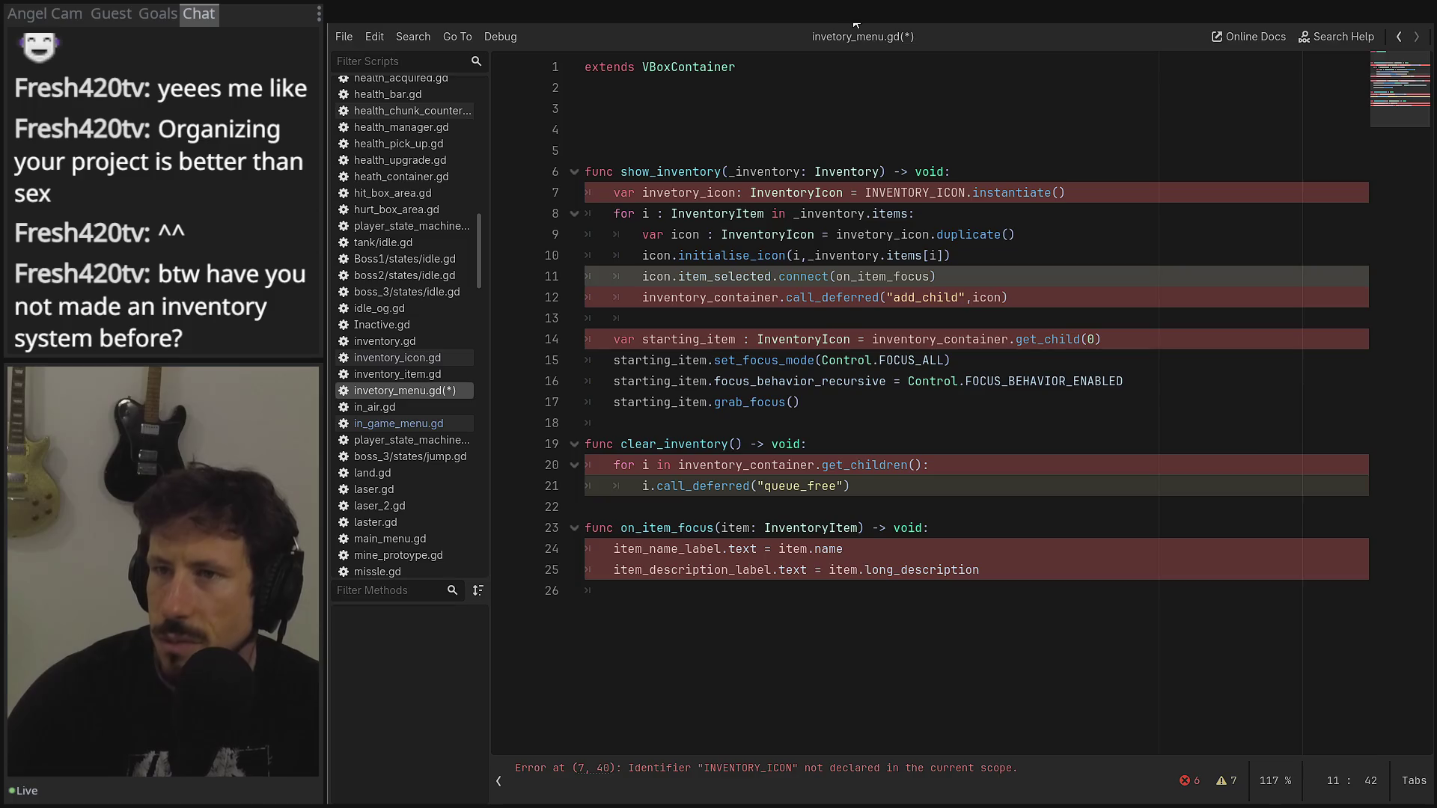
- Return to the in_game_menu 2D scene and open in_game_menu.gd in a separate script window
key(ctrl+F1)
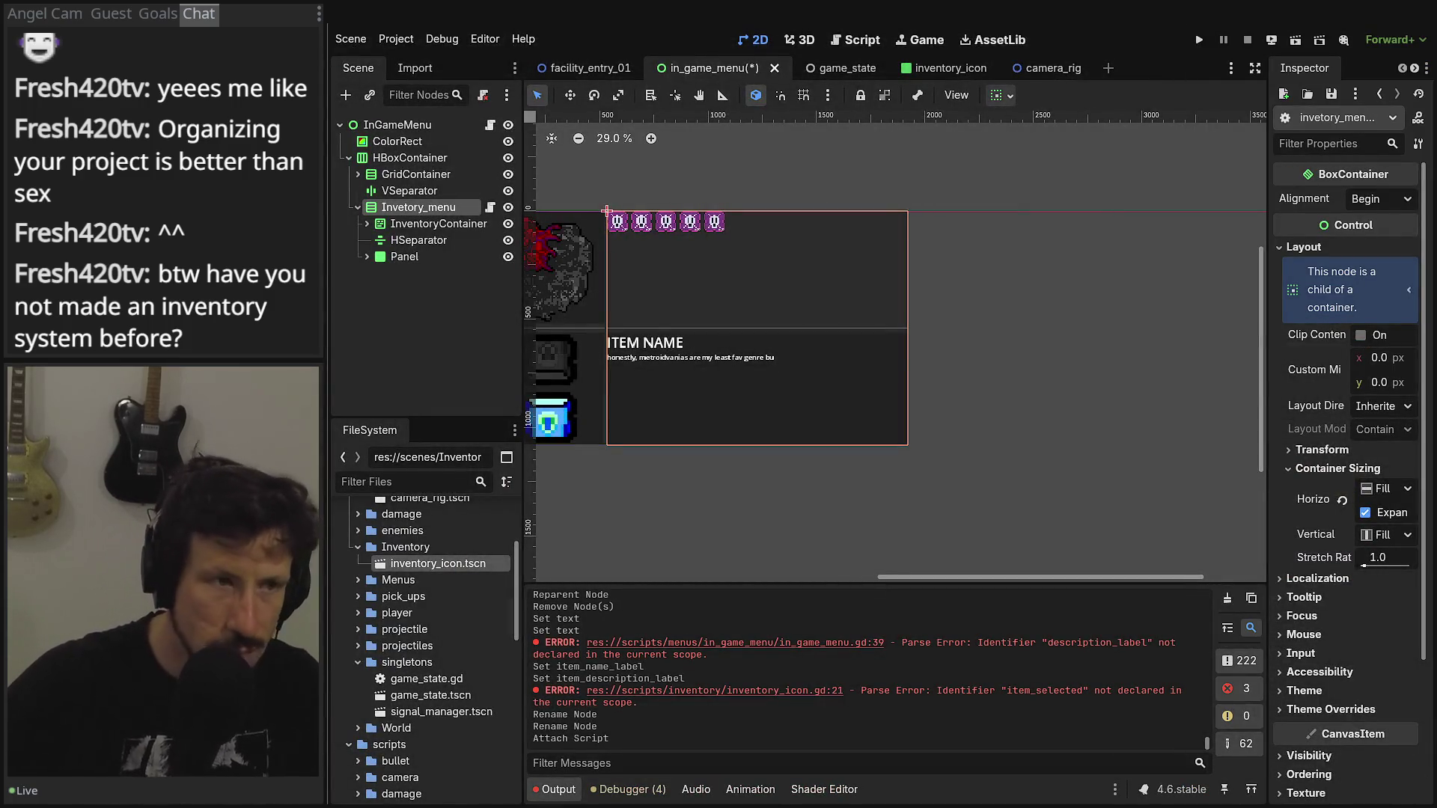
scroll(600, 226, up, 1)
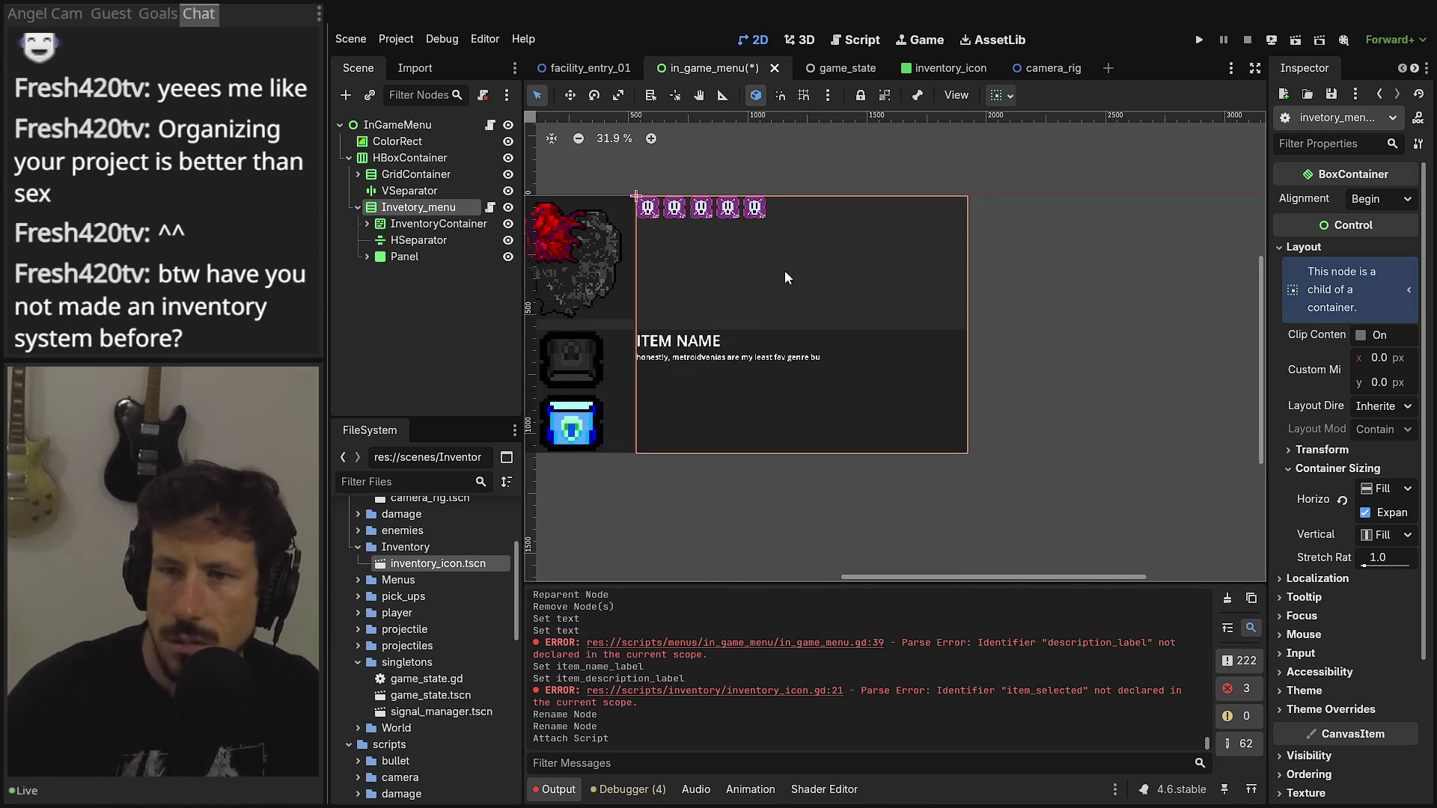
scroll(784, 271, left, 2)
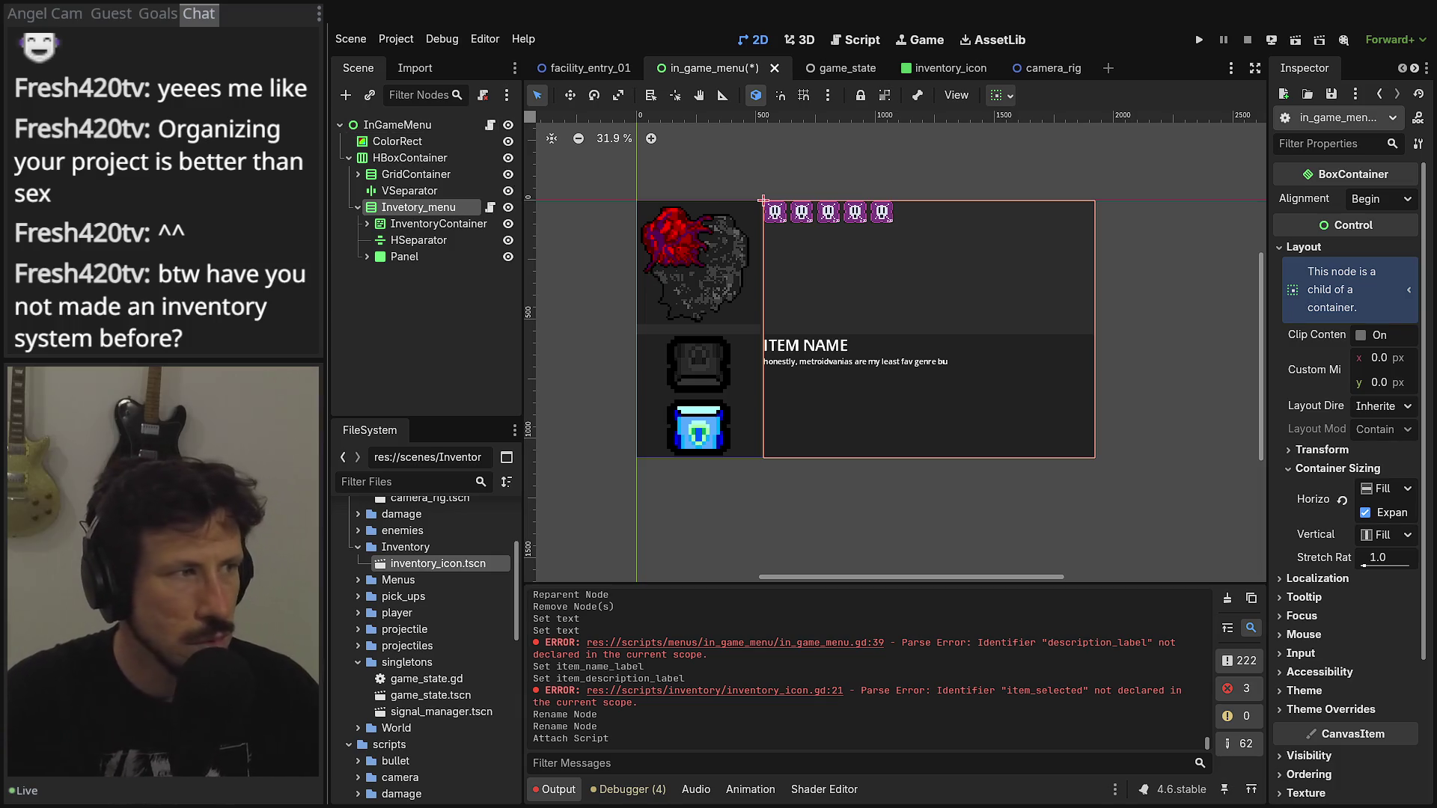
key(ctrl+F3)
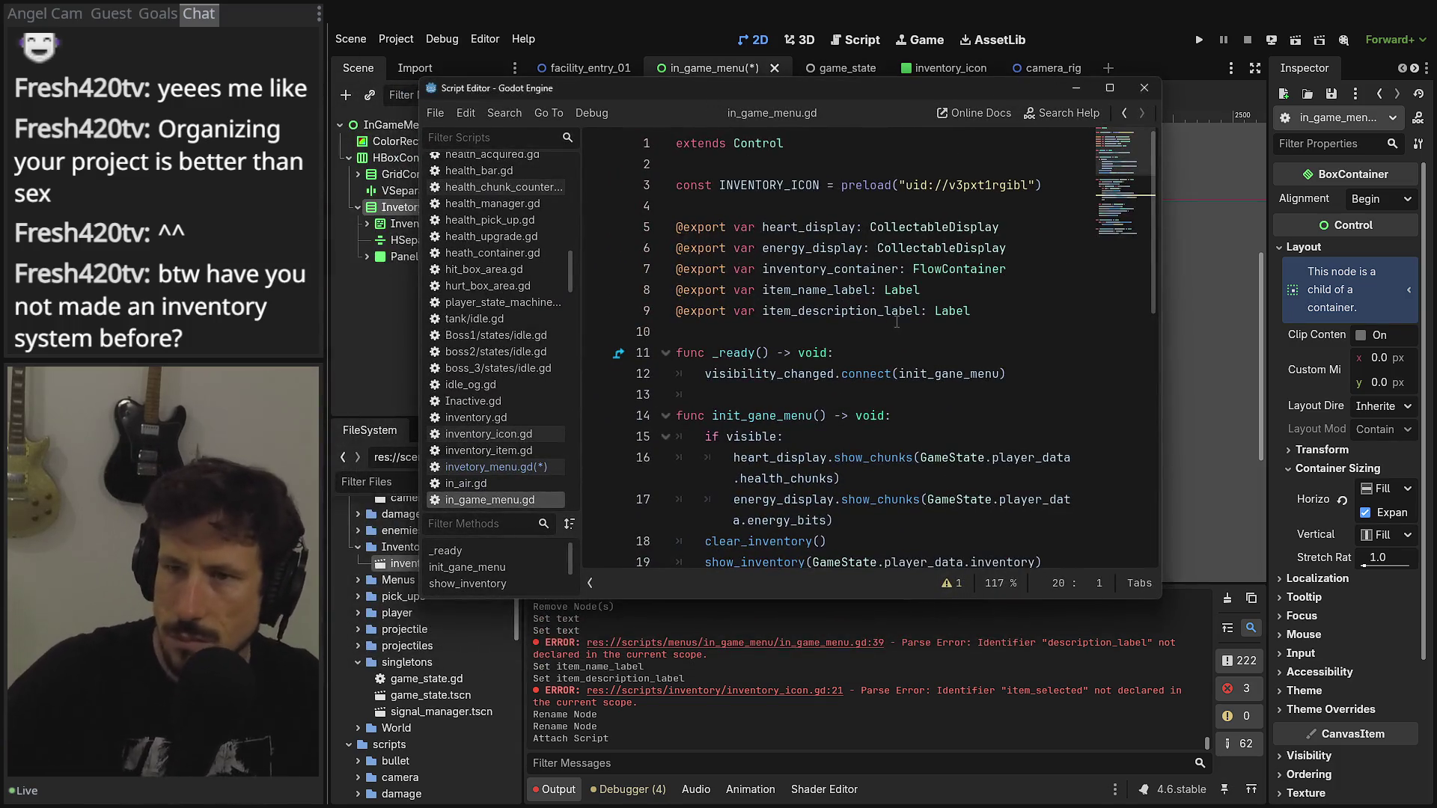
key(super+Up)
mouse_move(1007, 238)
mouse_down()
mouse_move(756, 234)
mouse_move(587, 193)
mouse_move(445, 196)
mouse_up()
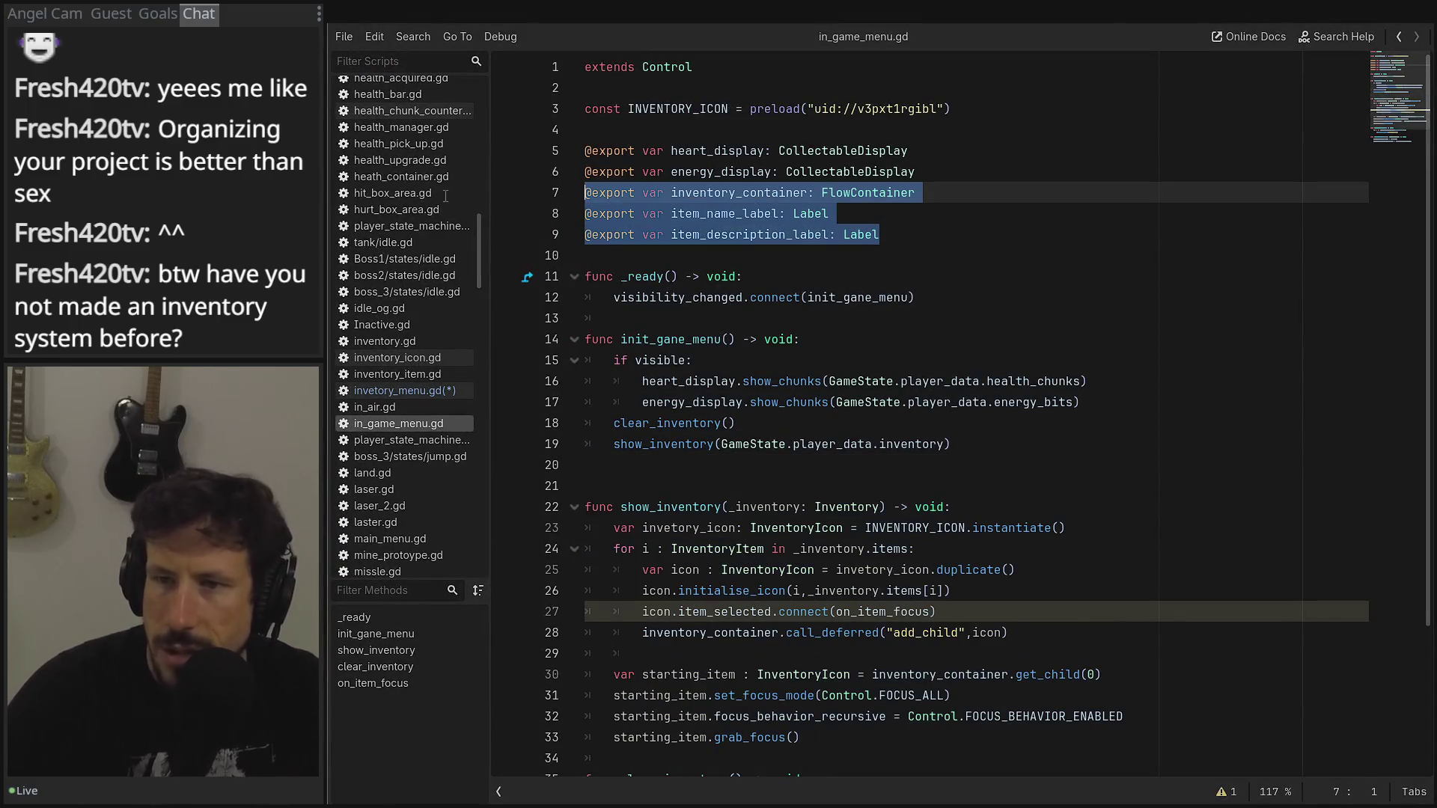
key(ctrl+x)
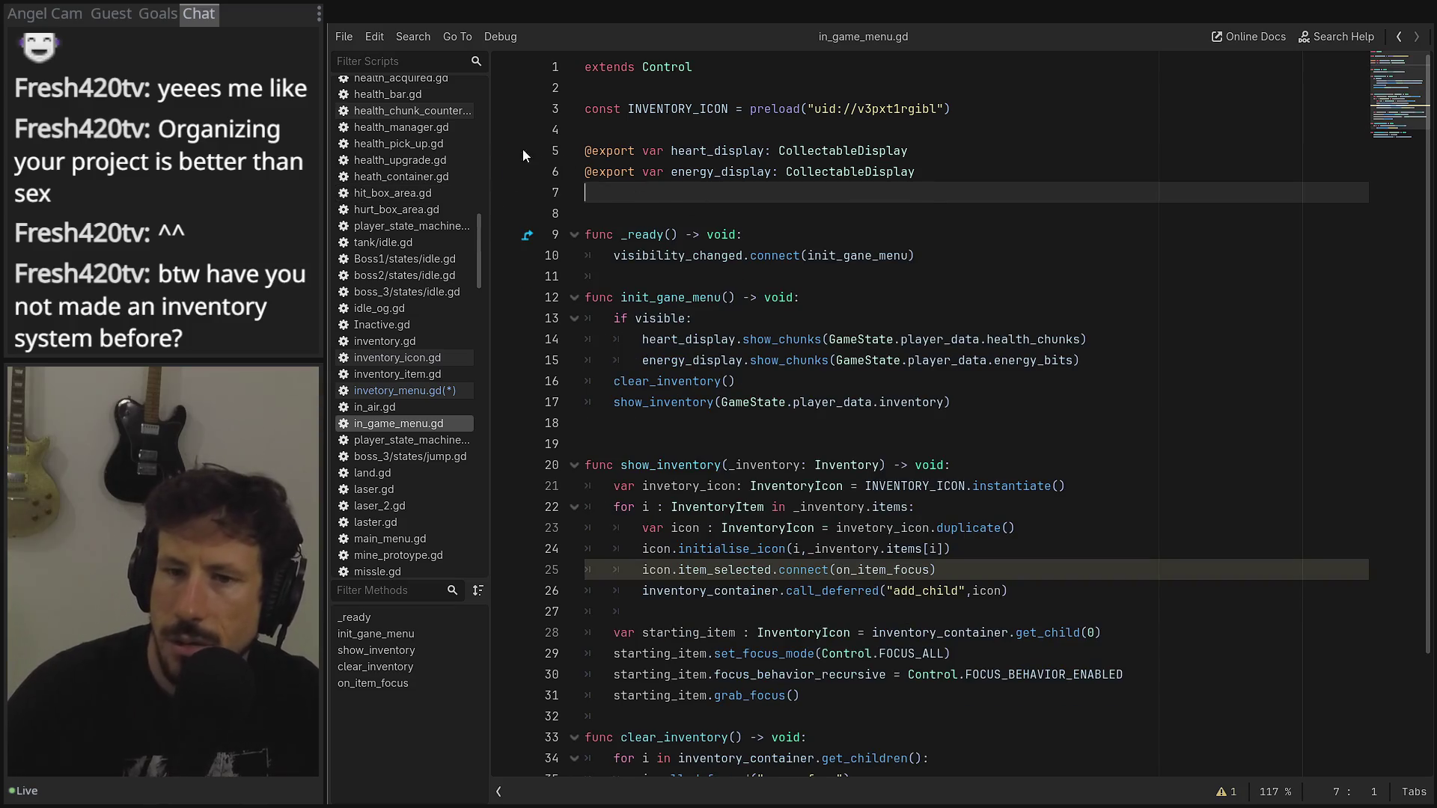
click(404, 390)
click(658, 109)
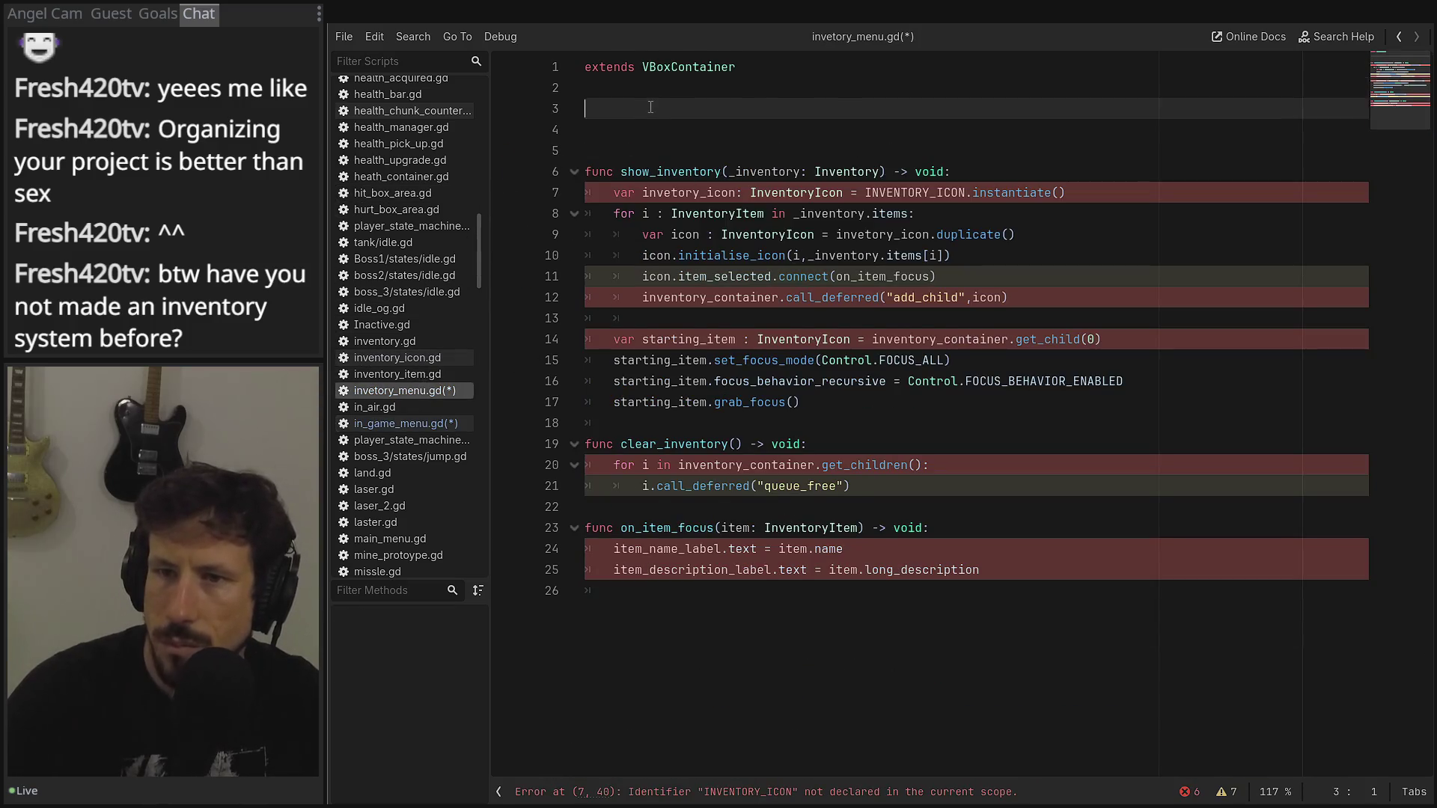
key(ctrl+v)
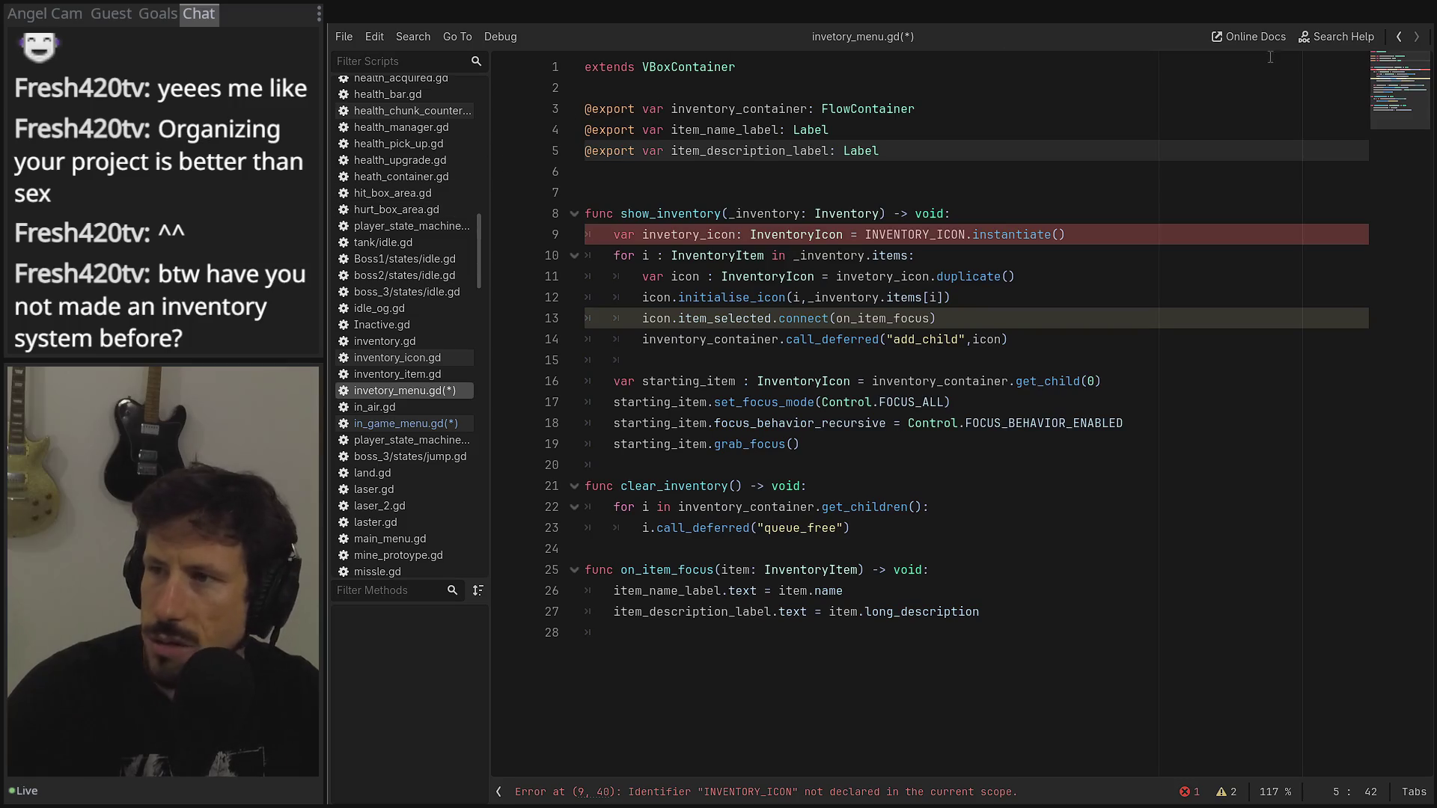
- Cut the INVENTORY_ICON preload line and paste it back on line 2, keeping it copied
click(1398, 36)
click(1020, 108)
key(ctrl+x)
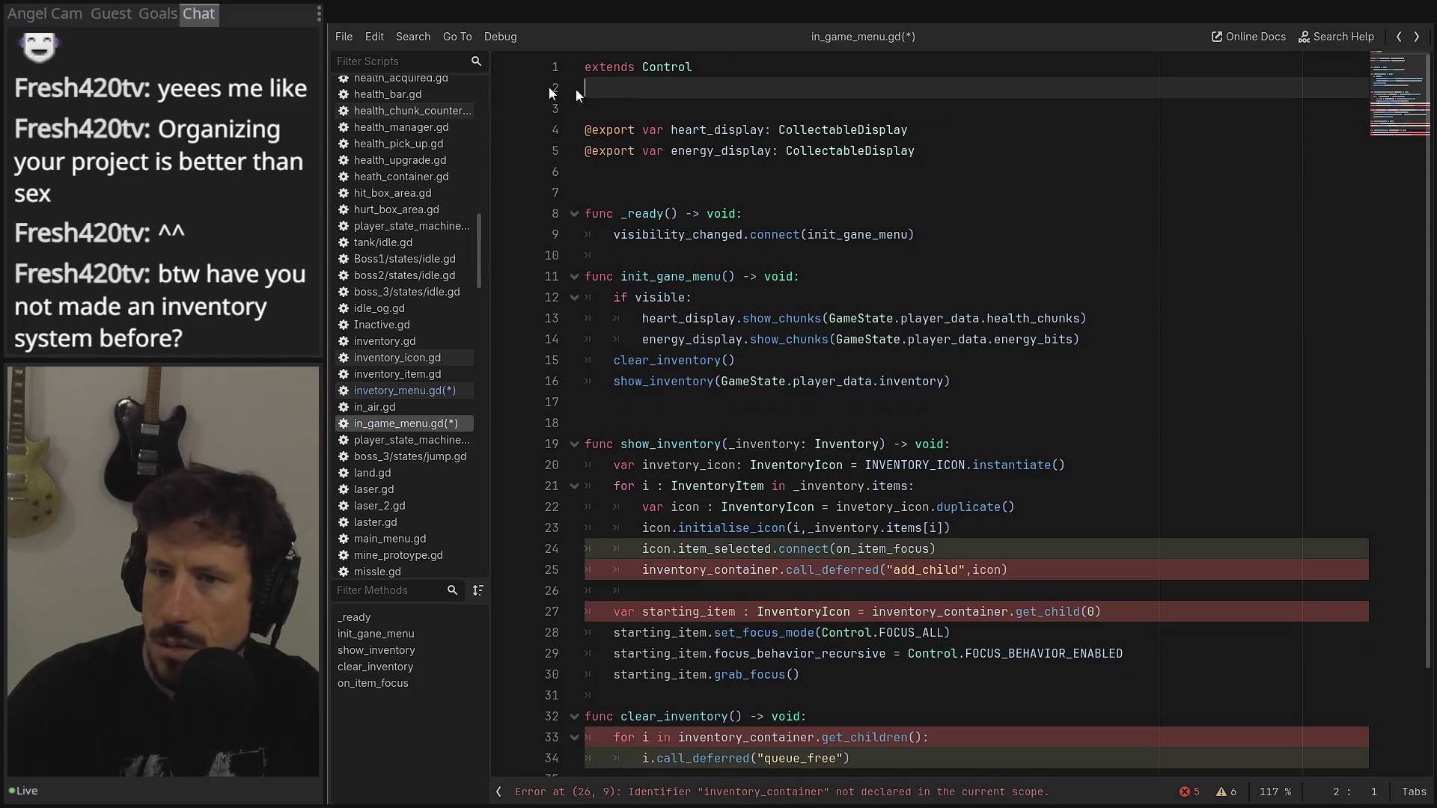
scroll(1245, 89, down, 1)
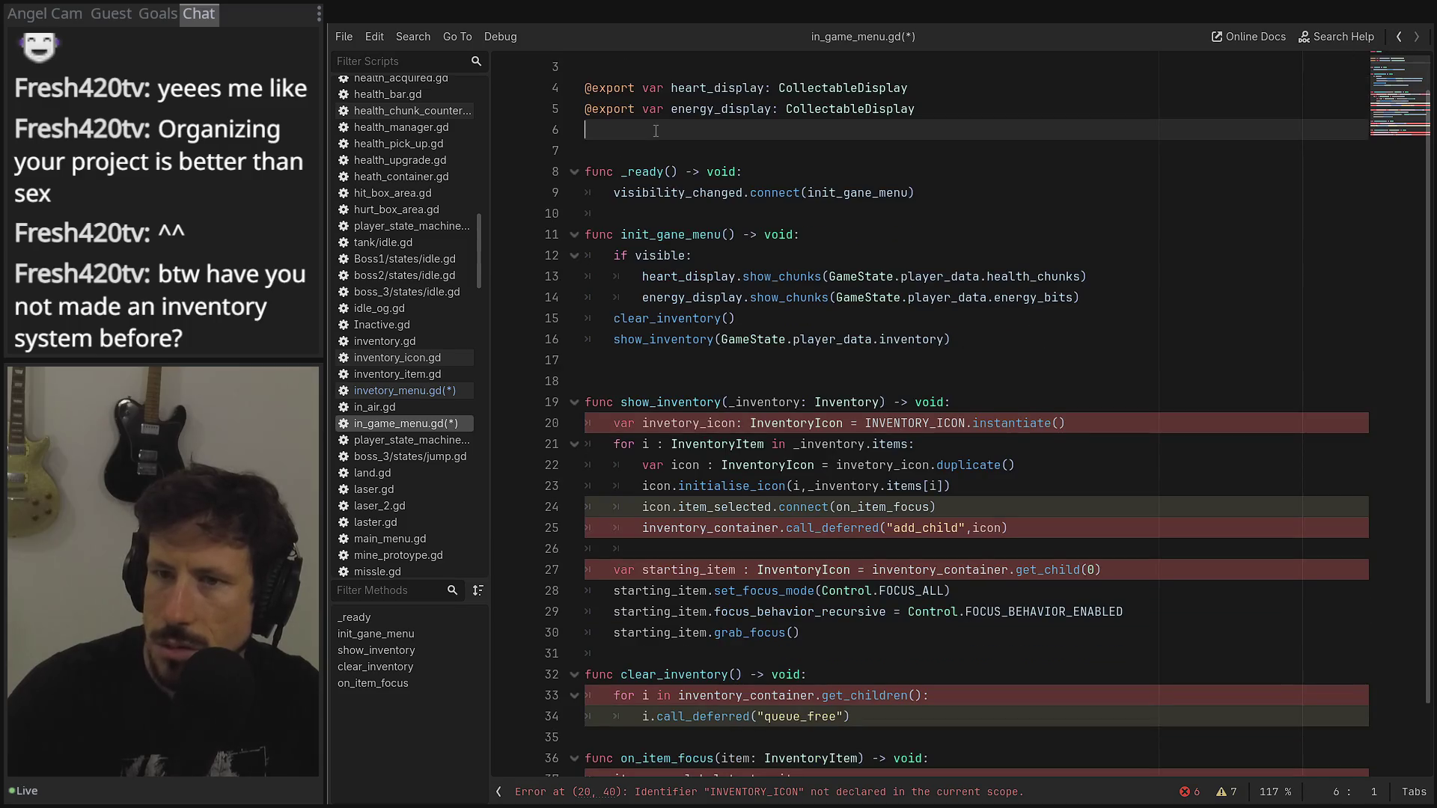
scroll(898, 299, up, 1)
click(663, 94)
key(ctrl+v)
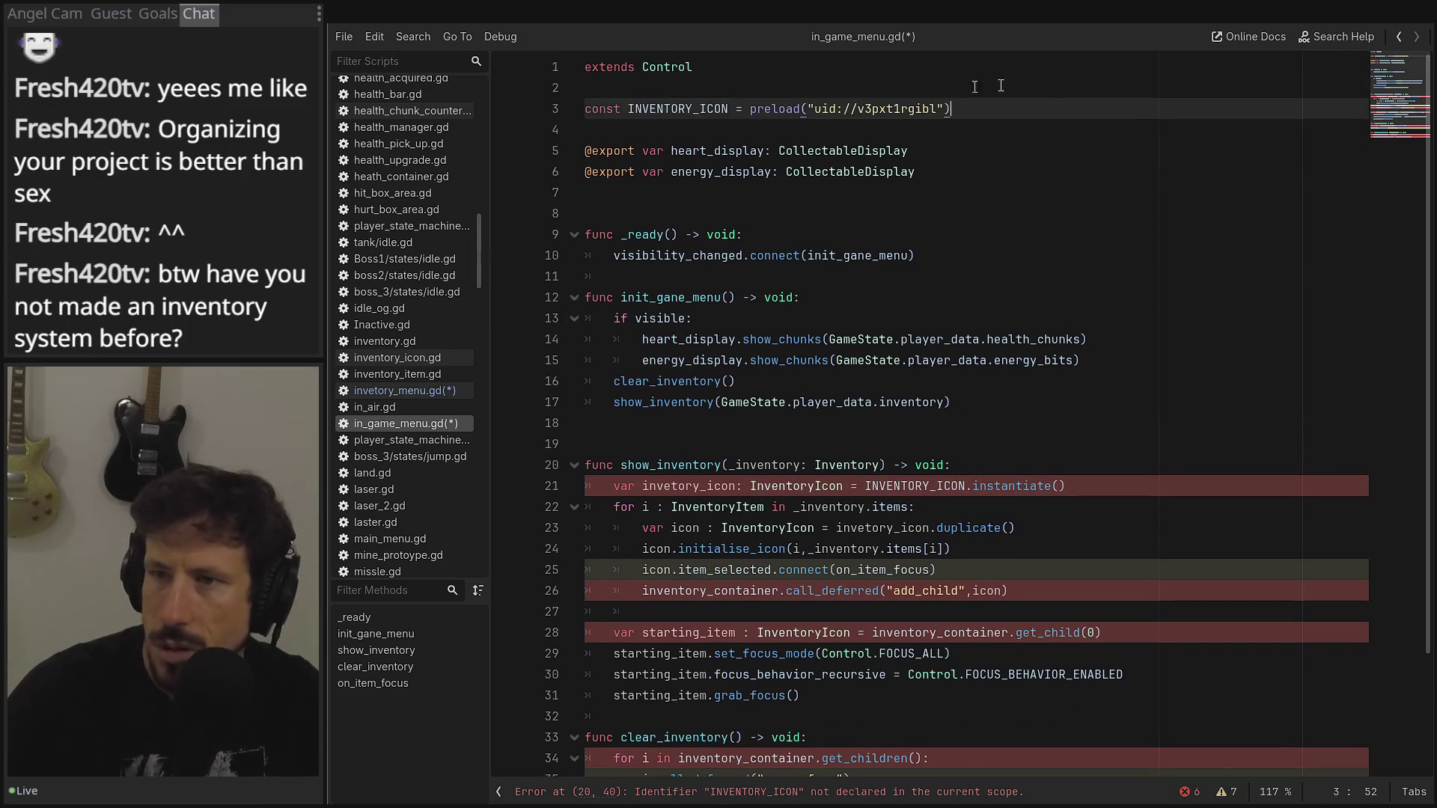
- Delete the inventory_container prefix from the get_children call on line 34
click(1027, 278)
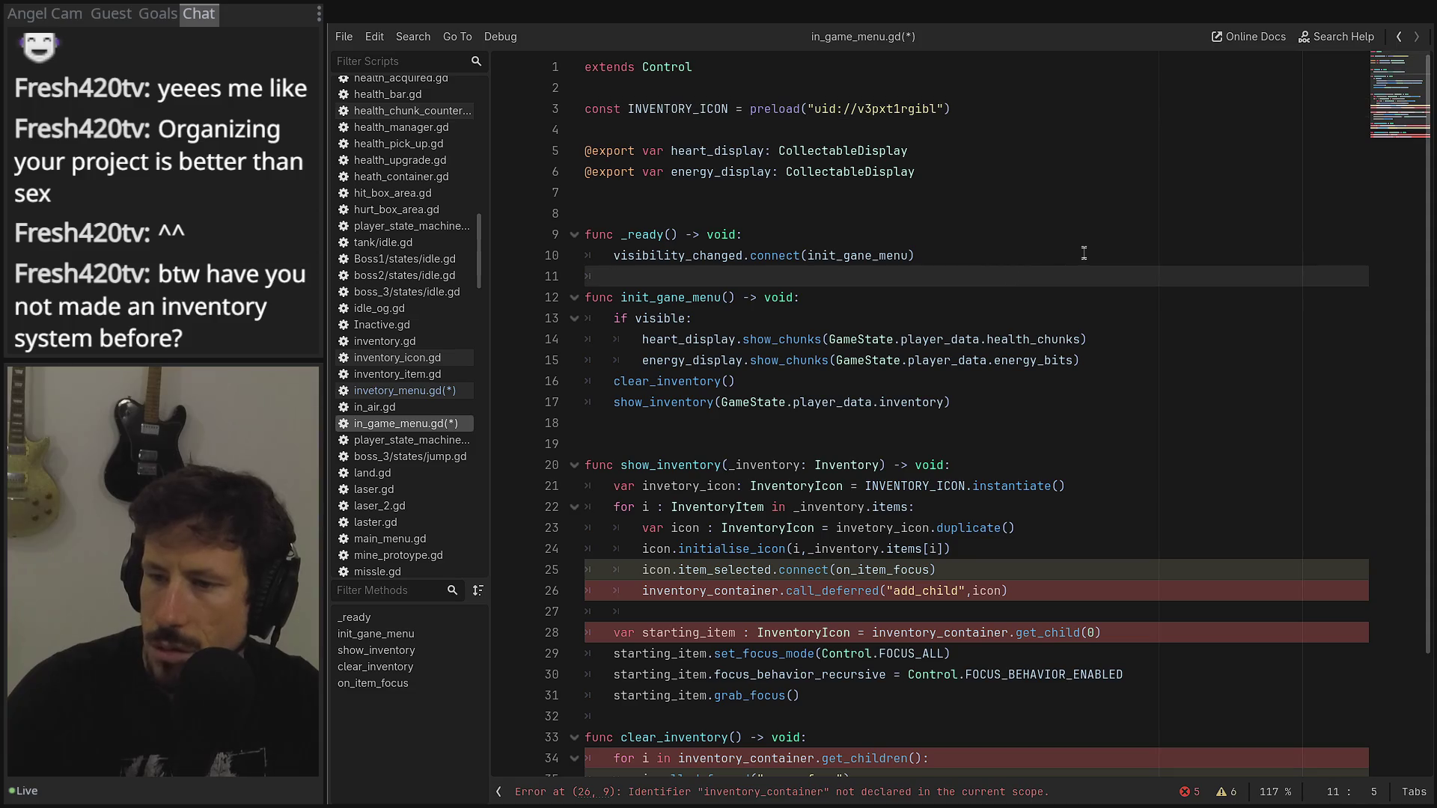
scroll(1084, 253, down, 2)
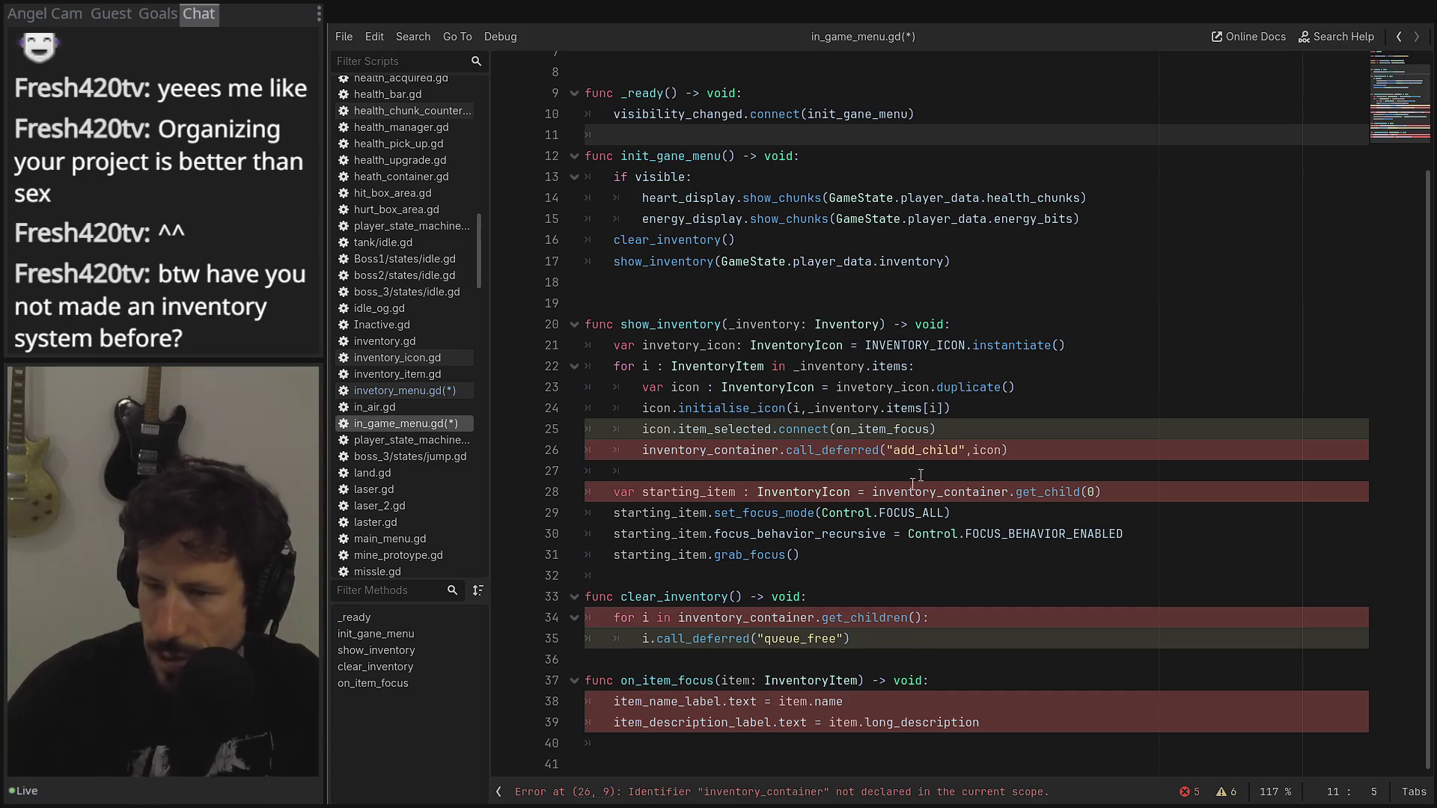
click(820, 617)
drag(820, 617, 684, 617)
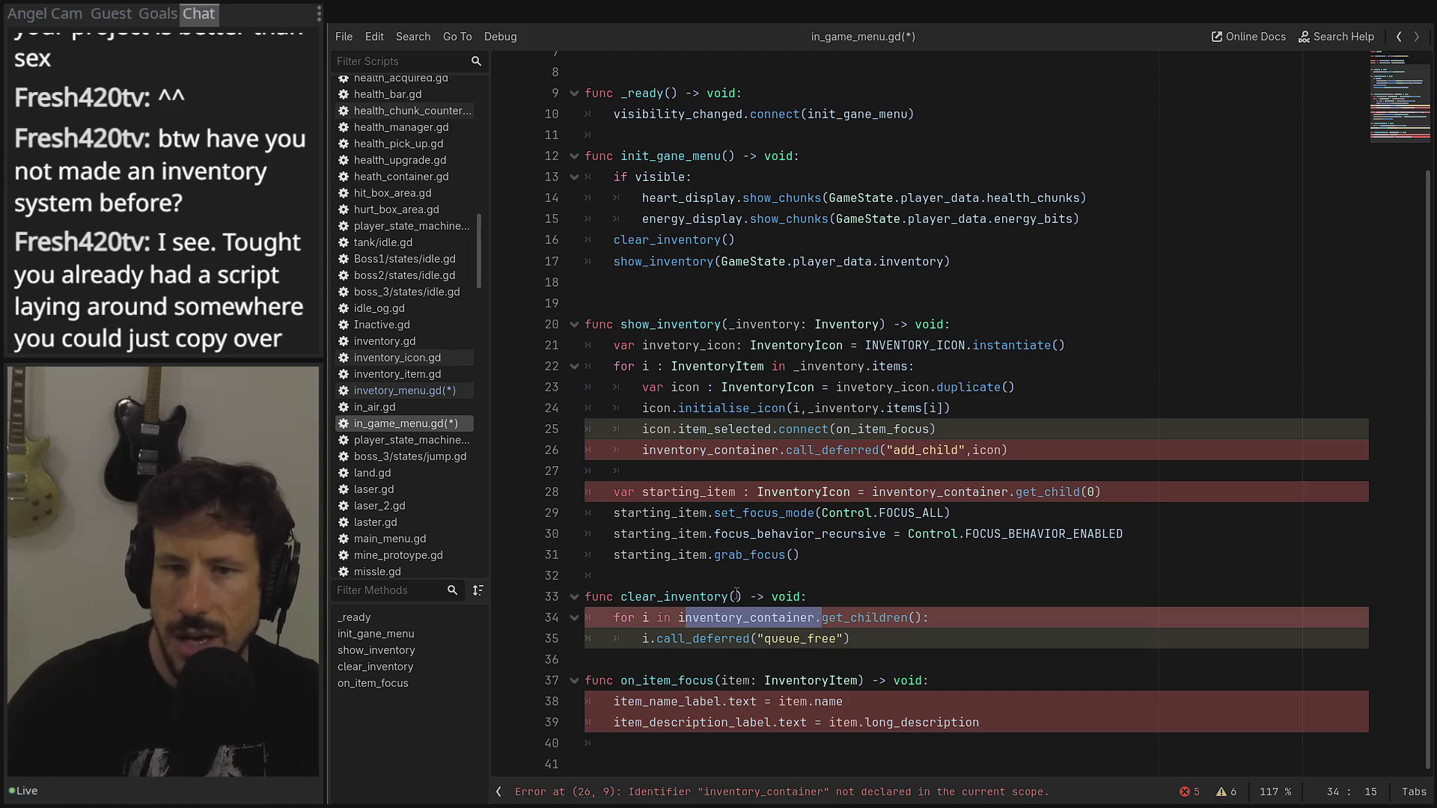
key(BackSpace)
key(BackSpace)
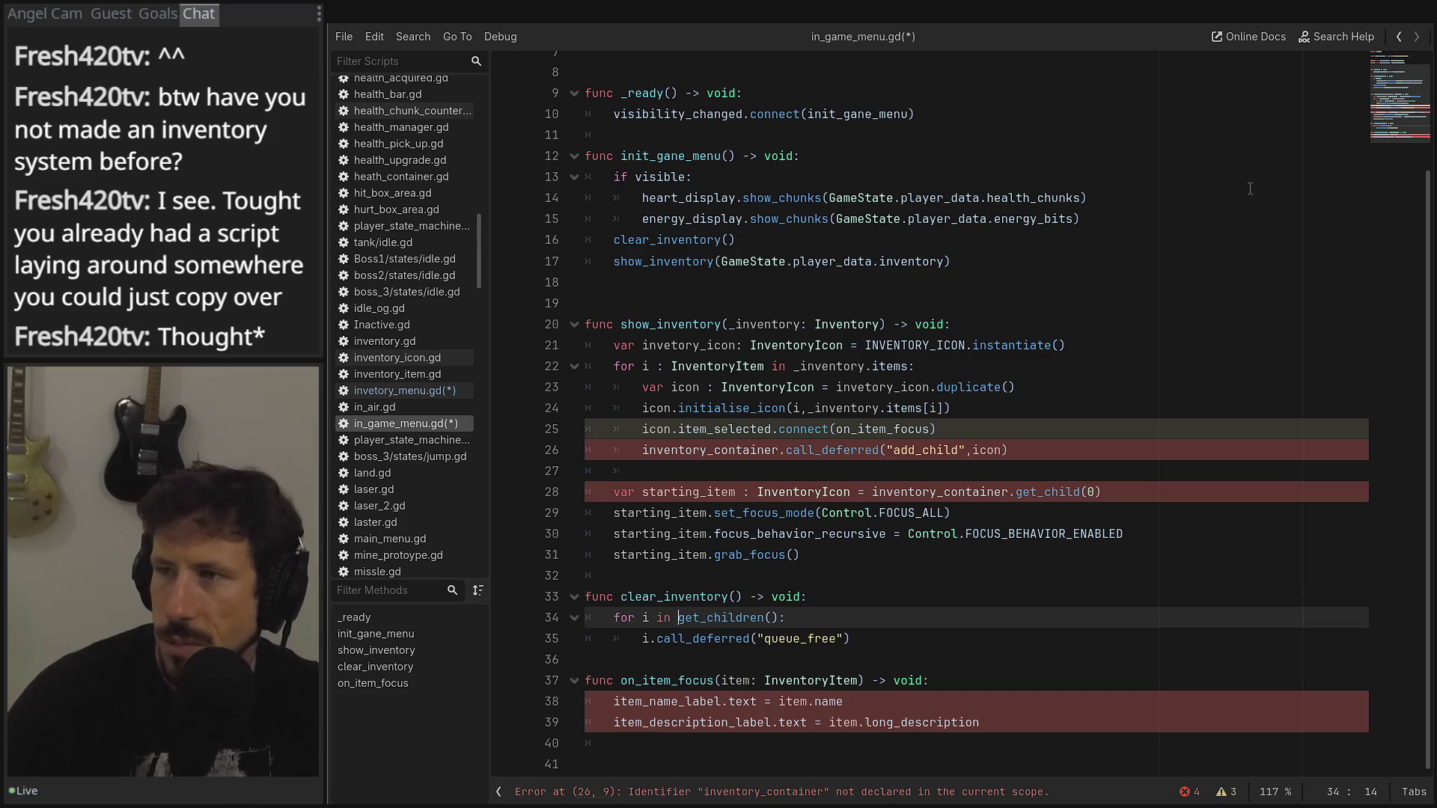
- Cut the three inventory functions from the end of in_game_menu.gd
scroll(1249, 189, up, 3)
click(1398, 35)
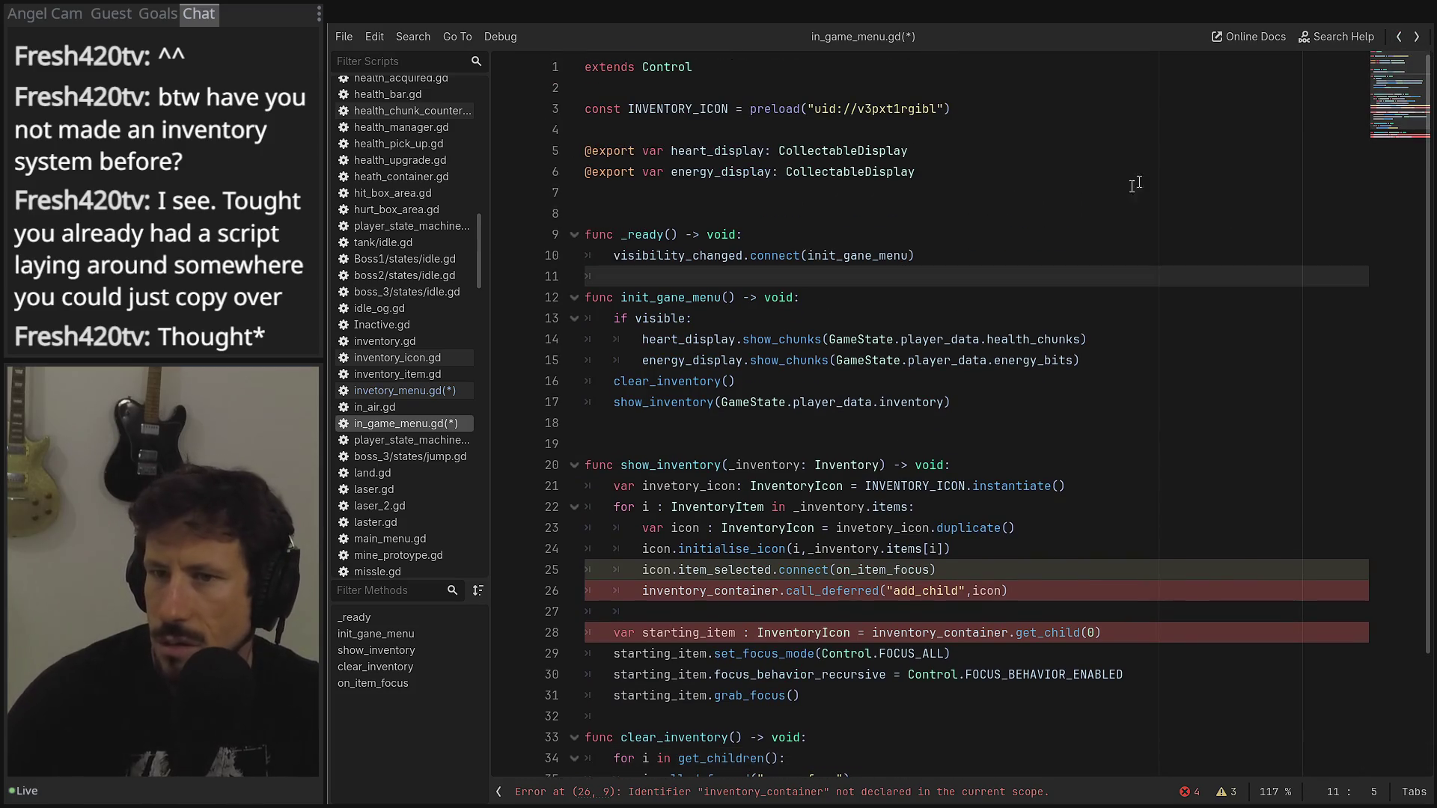
click(1398, 36)
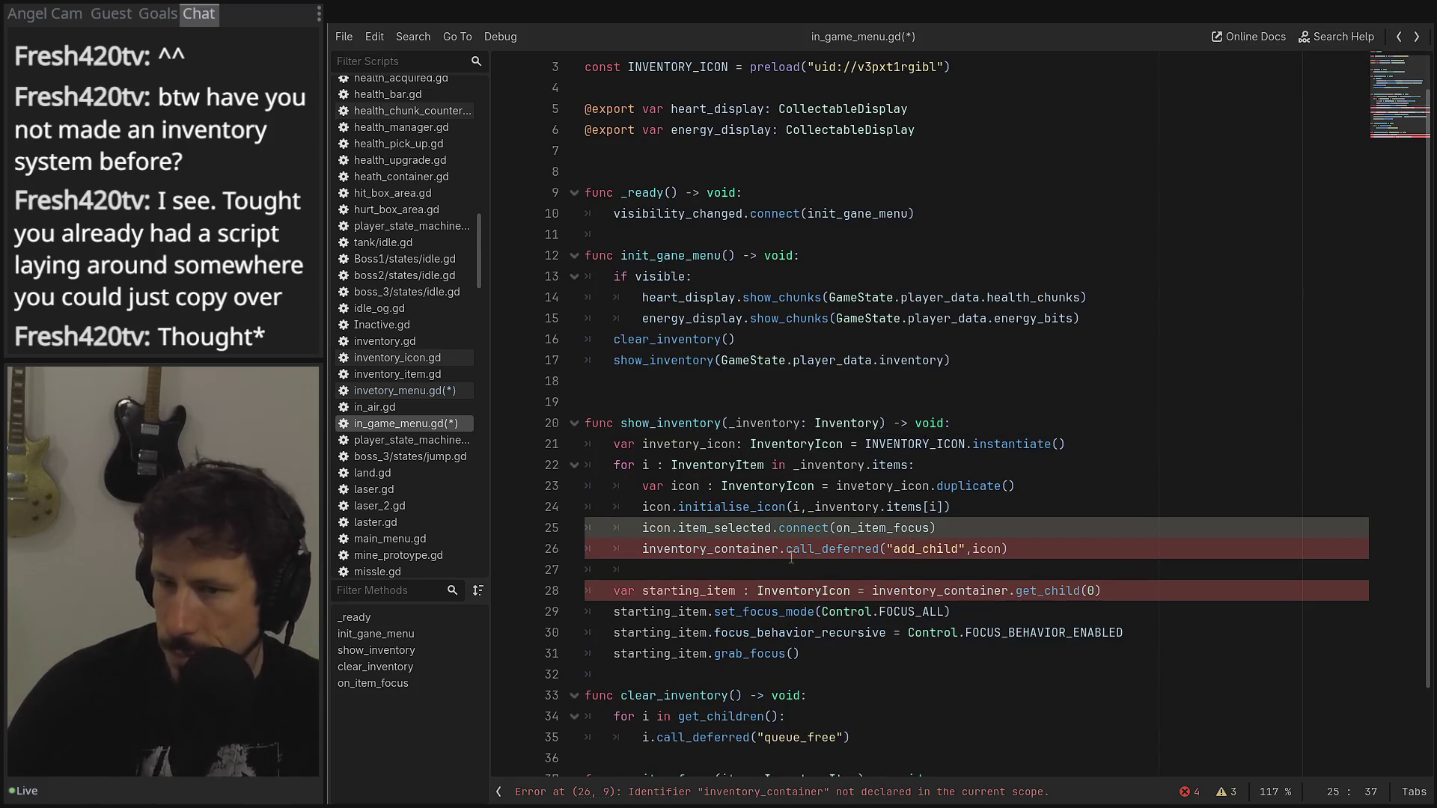
scroll(765, 566, up, 1)
scroll(783, 548, down, 3)
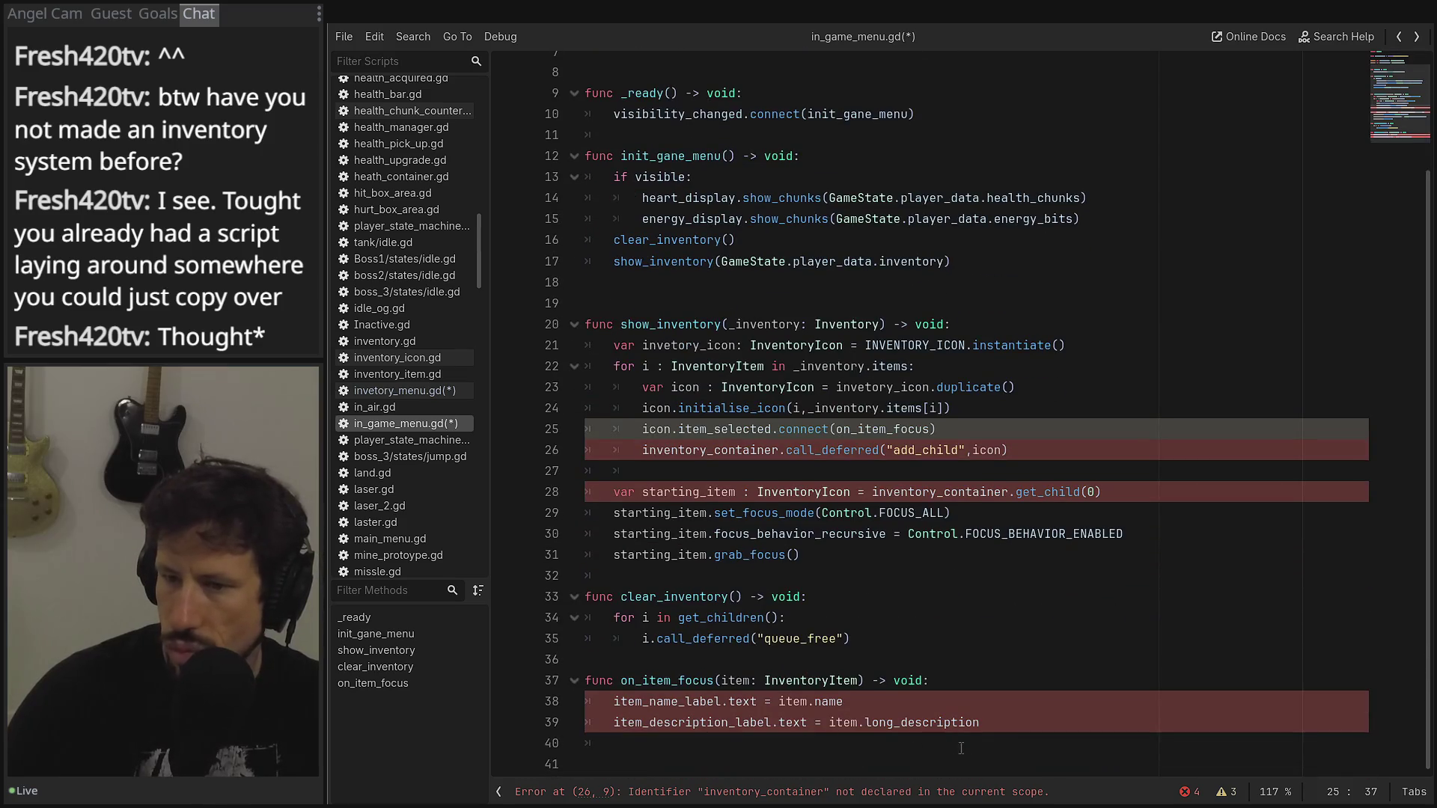
scroll(997, 630, up, 3)
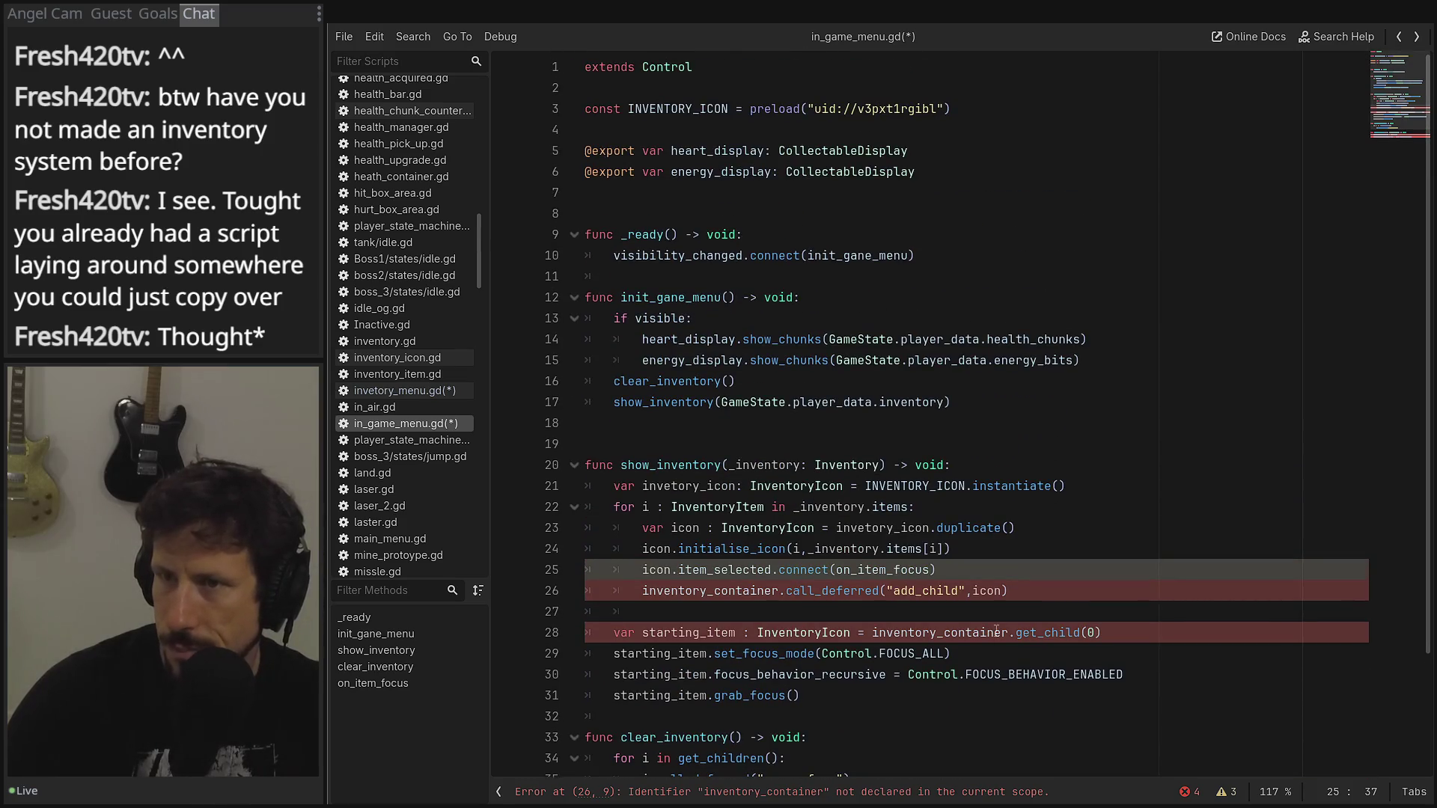
scroll(996, 630, down, 3)
drag(591, 743, 555, 309)
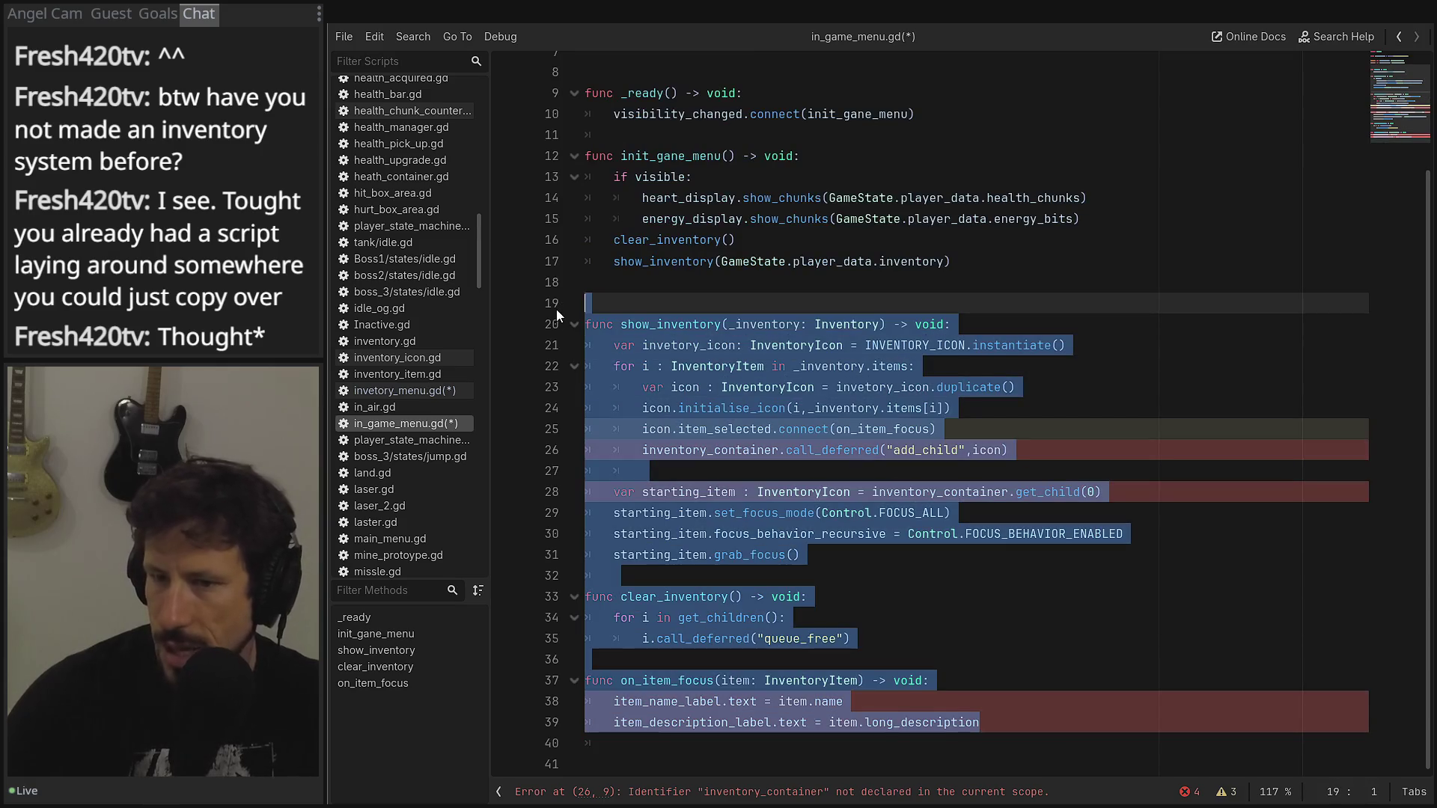
key(ctrl+x)
- Delete the clear_inventory and show_inventory calls and the leftover blank lines
click(836, 402)
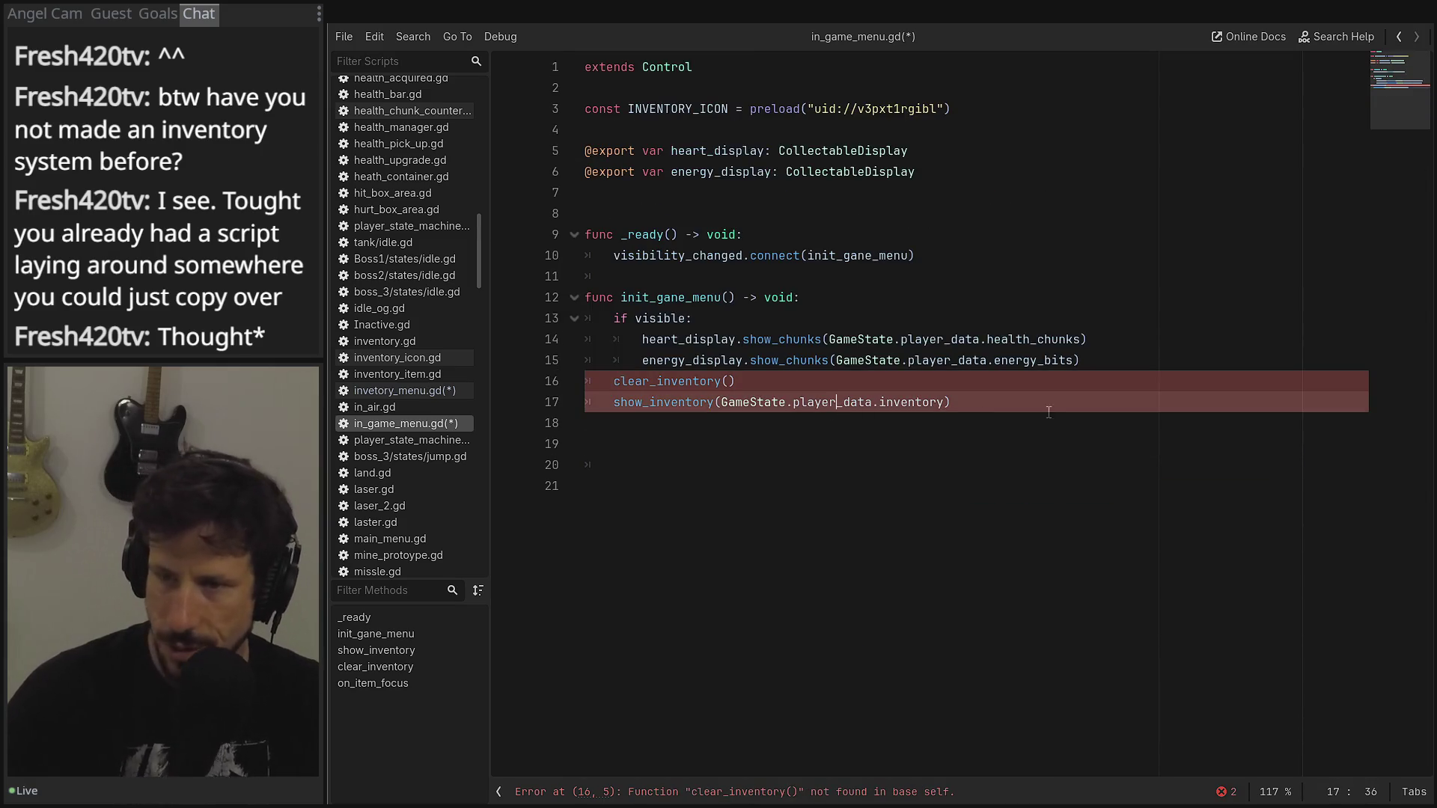
drag(1049, 412, 587, 381)
key(BackSpace)
drag(764, 444, 559, 421)
key(BackSpace)
key(BackSpace)
key(BackSpace)
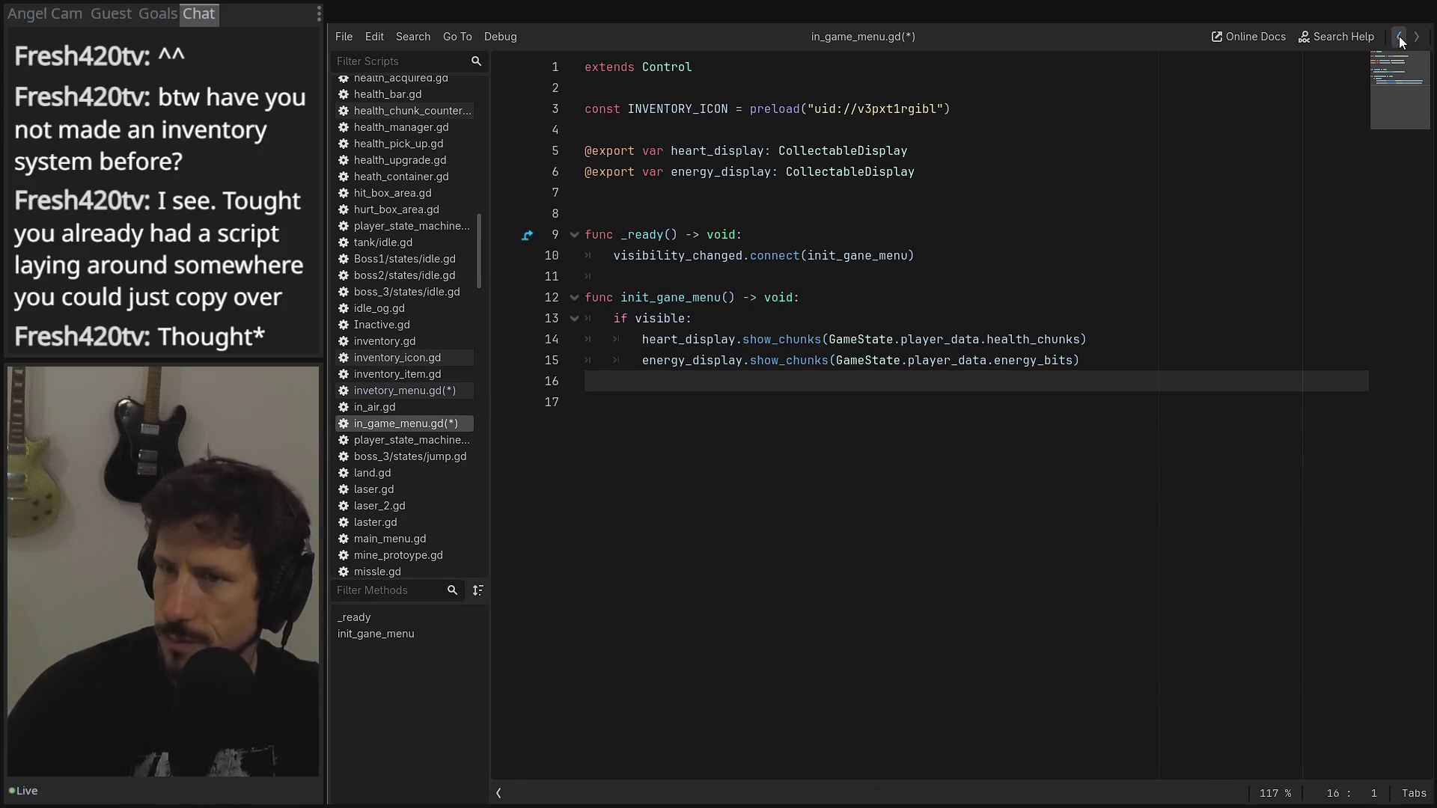
key(Down)
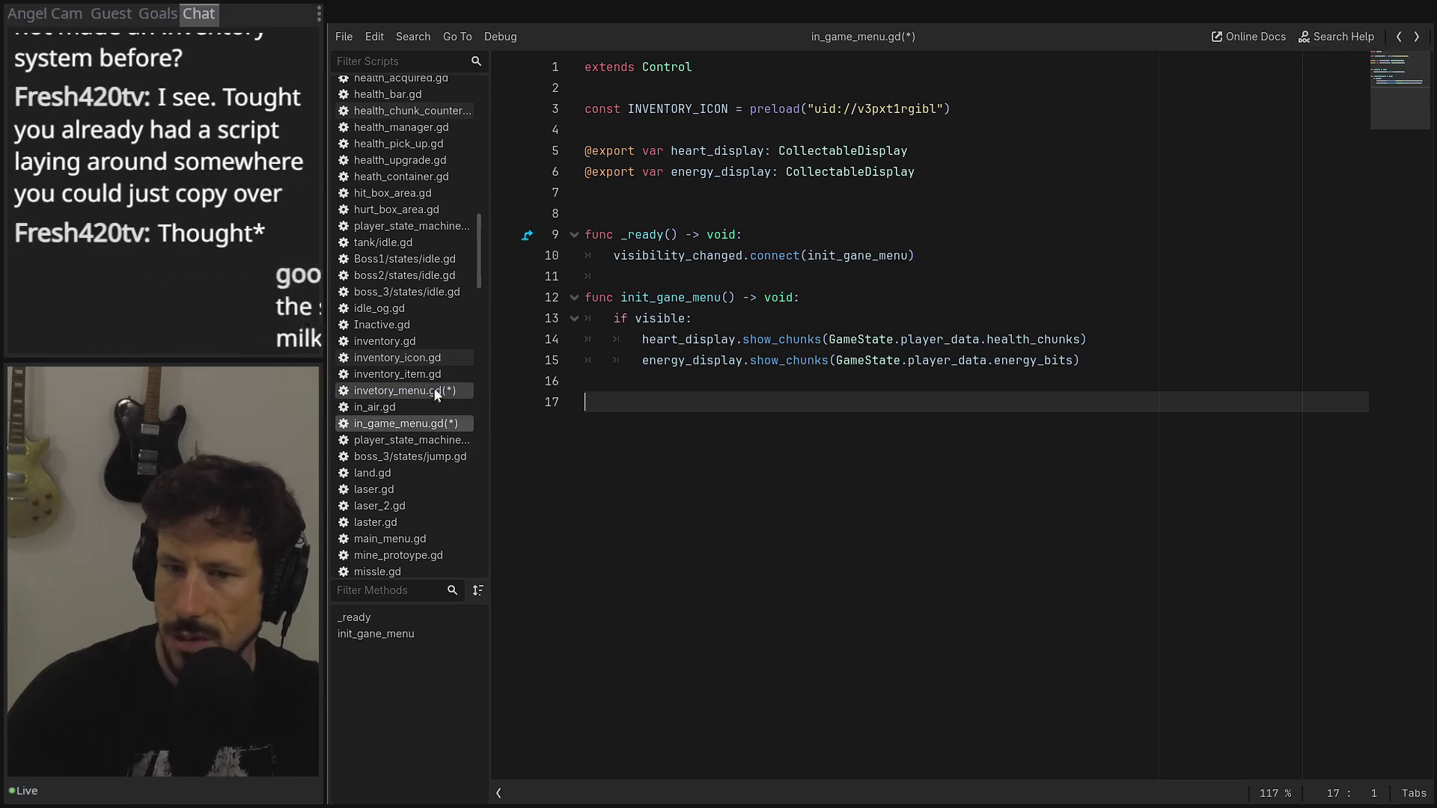
- Paste the INVENTORY_ICON preload under extends VBoxContainer in invetory_menu.gd, then close the script window
click(404, 391)
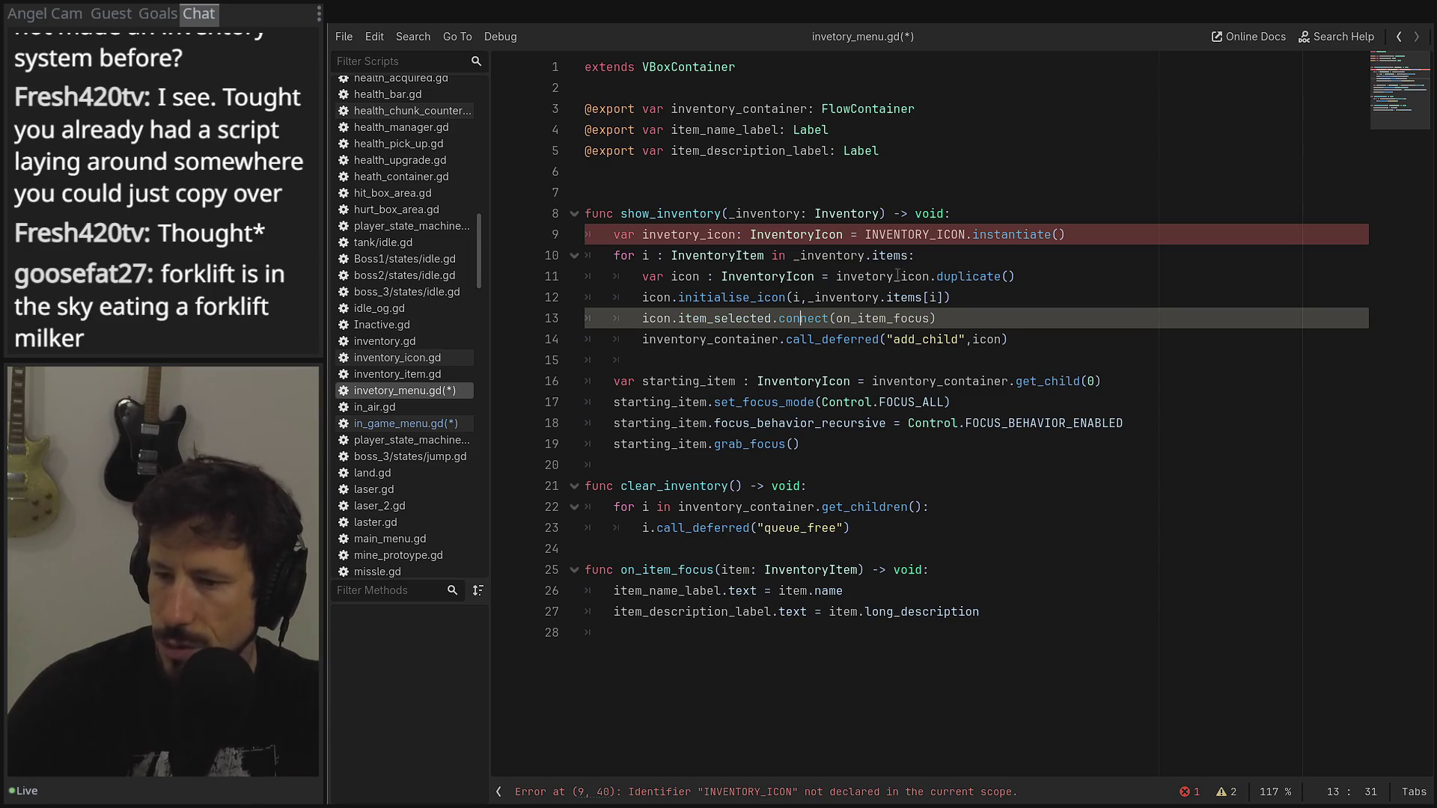
click(779, 88)
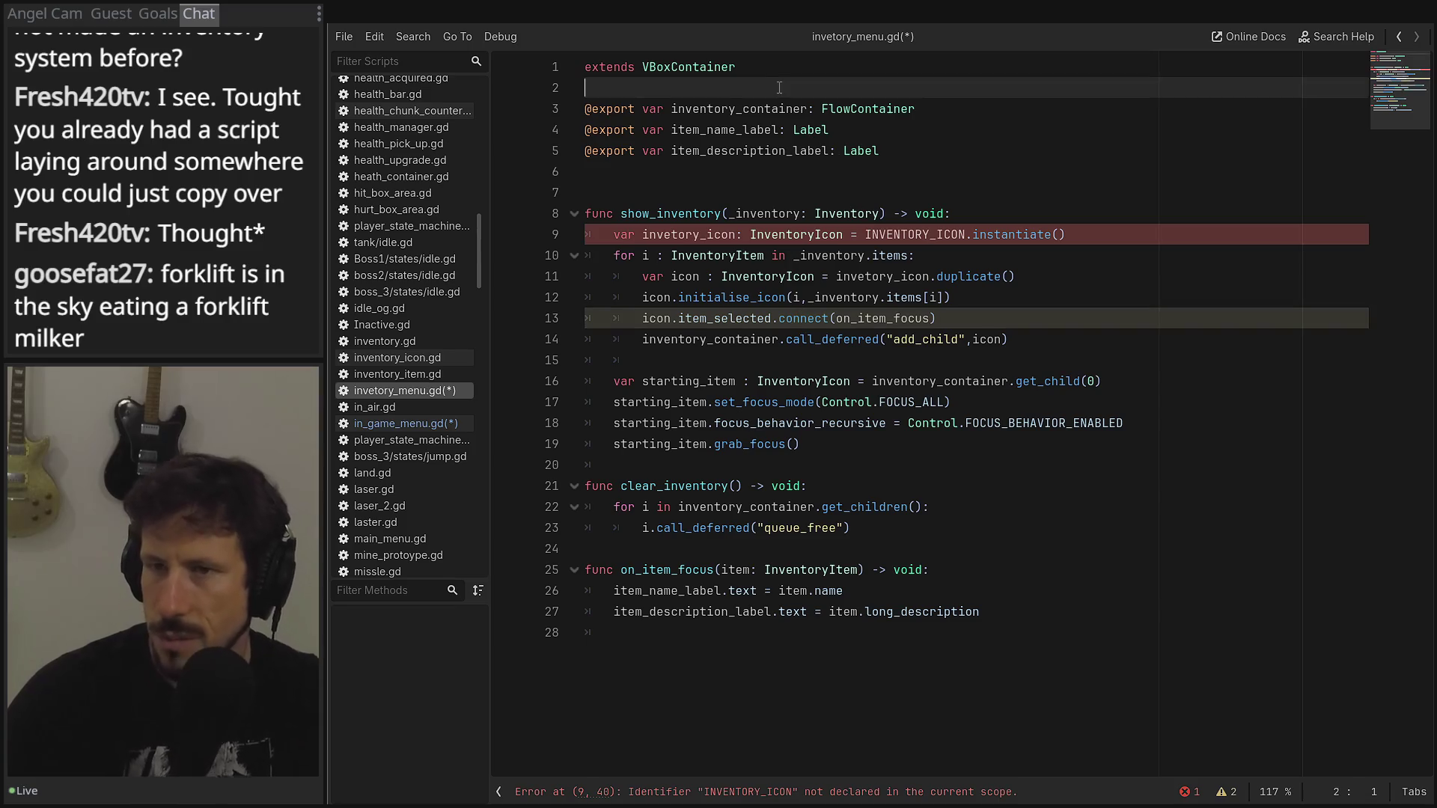
key(Return)
click(779, 88)
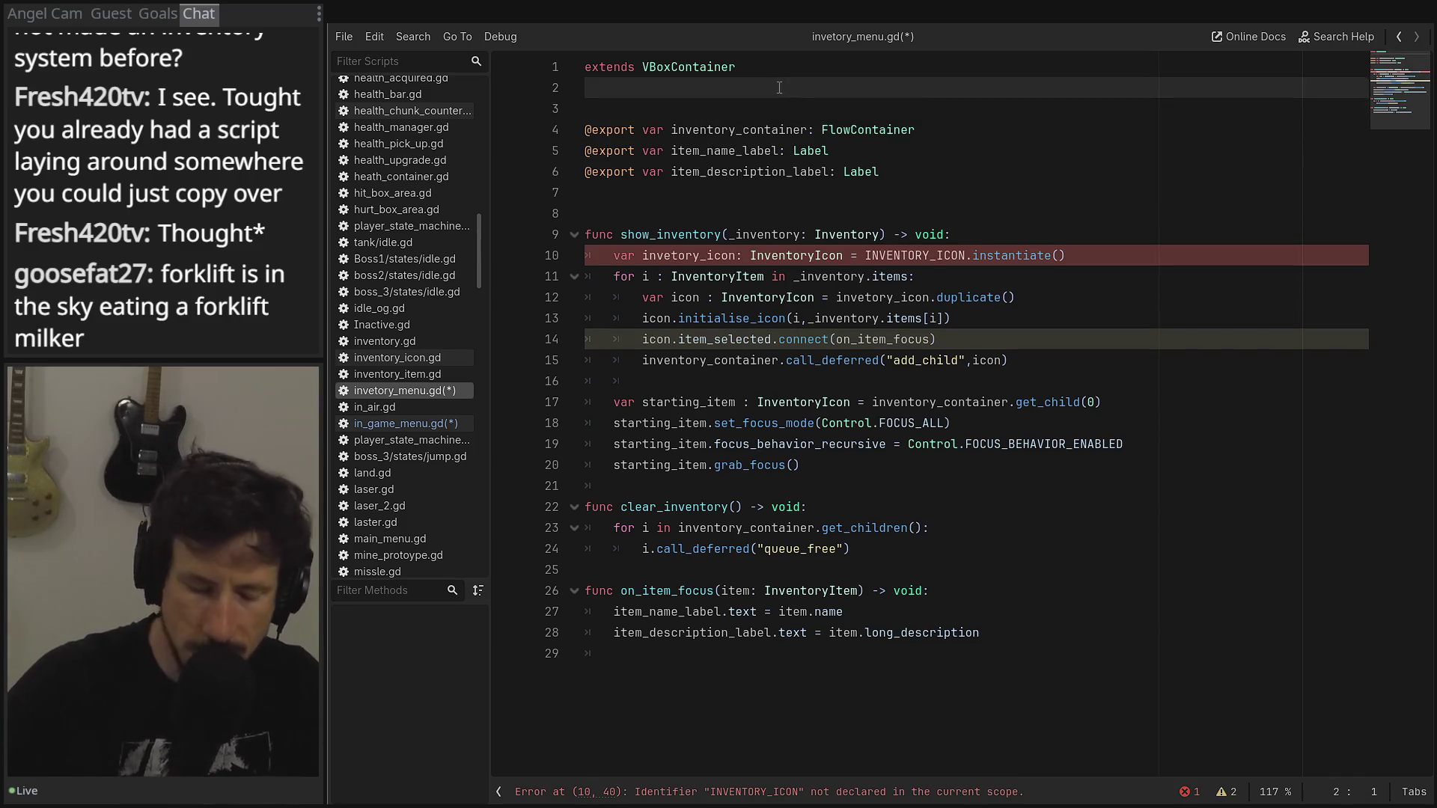
key(ctrl+v)
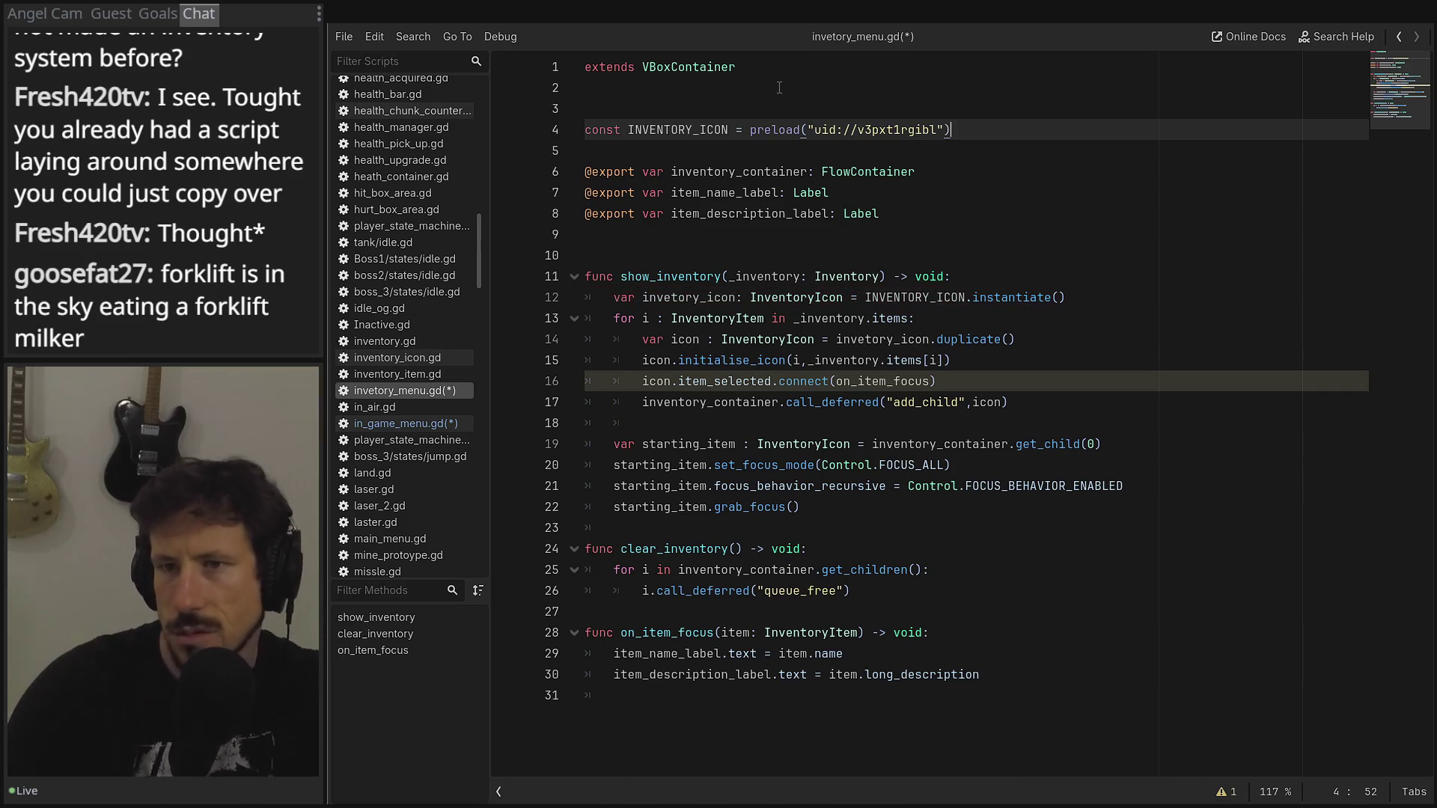
key(Delete)
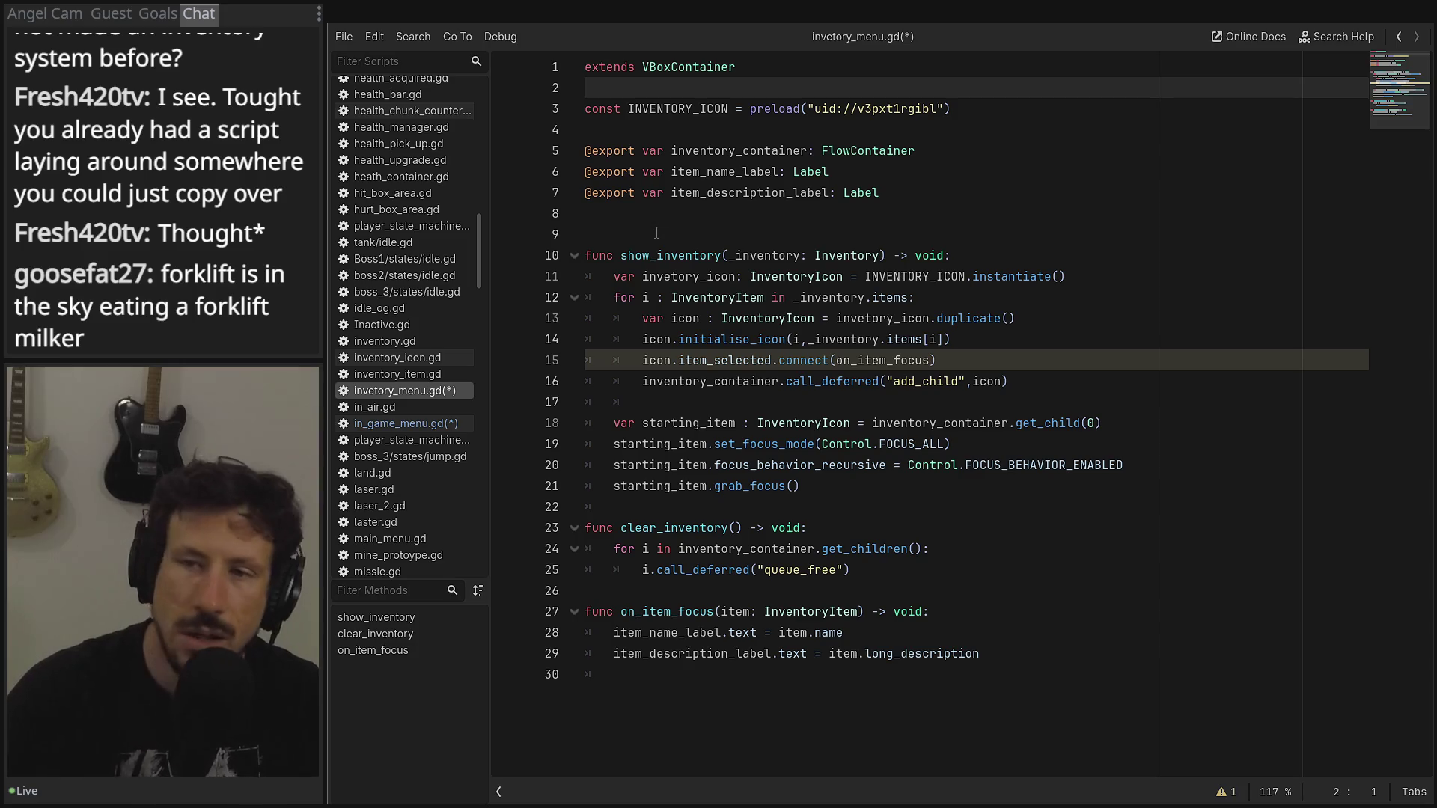
click(602, 222)
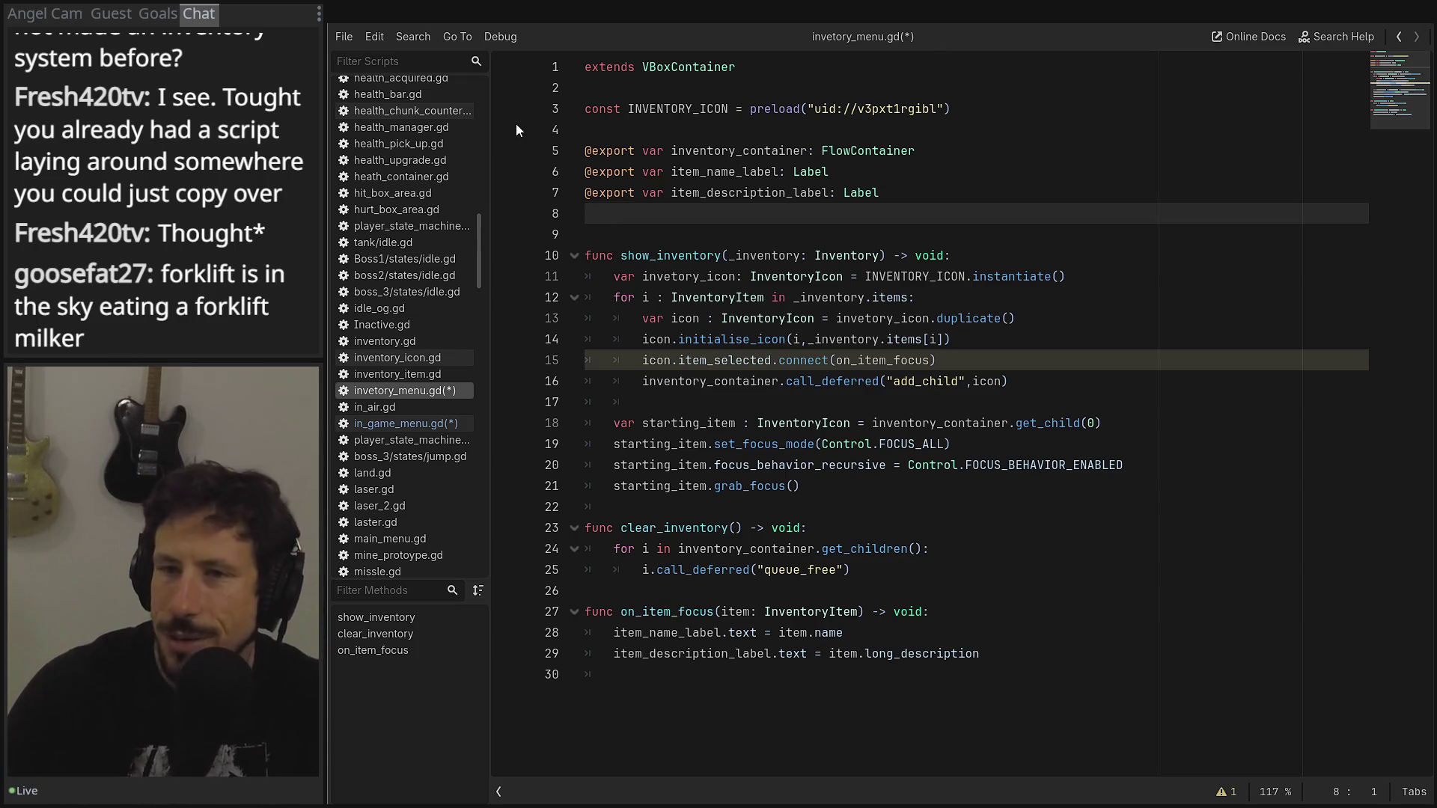
key(alt+Tab)
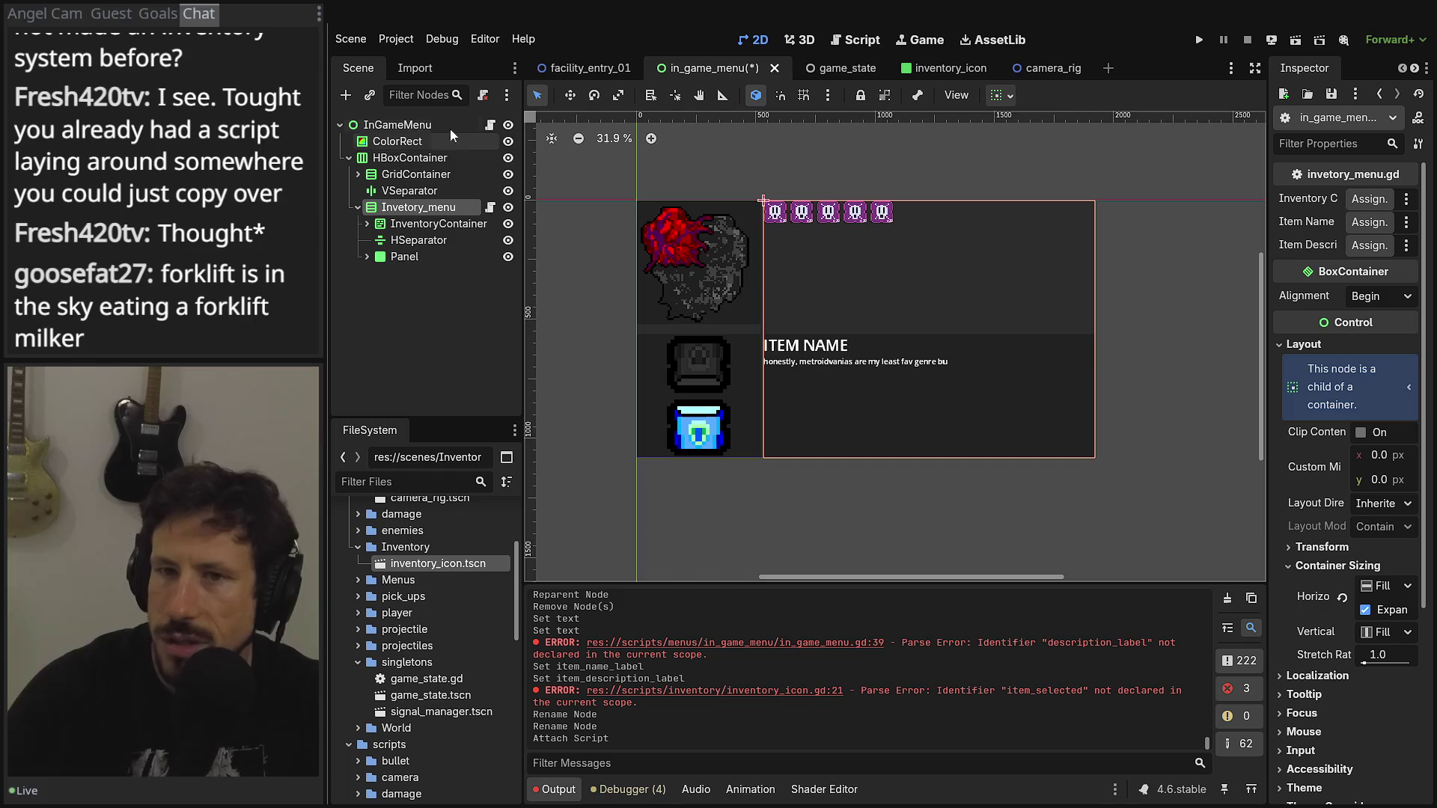
- Add a blank line after the exports in in_game_menu.gd, then open an empty line 2 in invetory_menu.gd
click(490, 124)
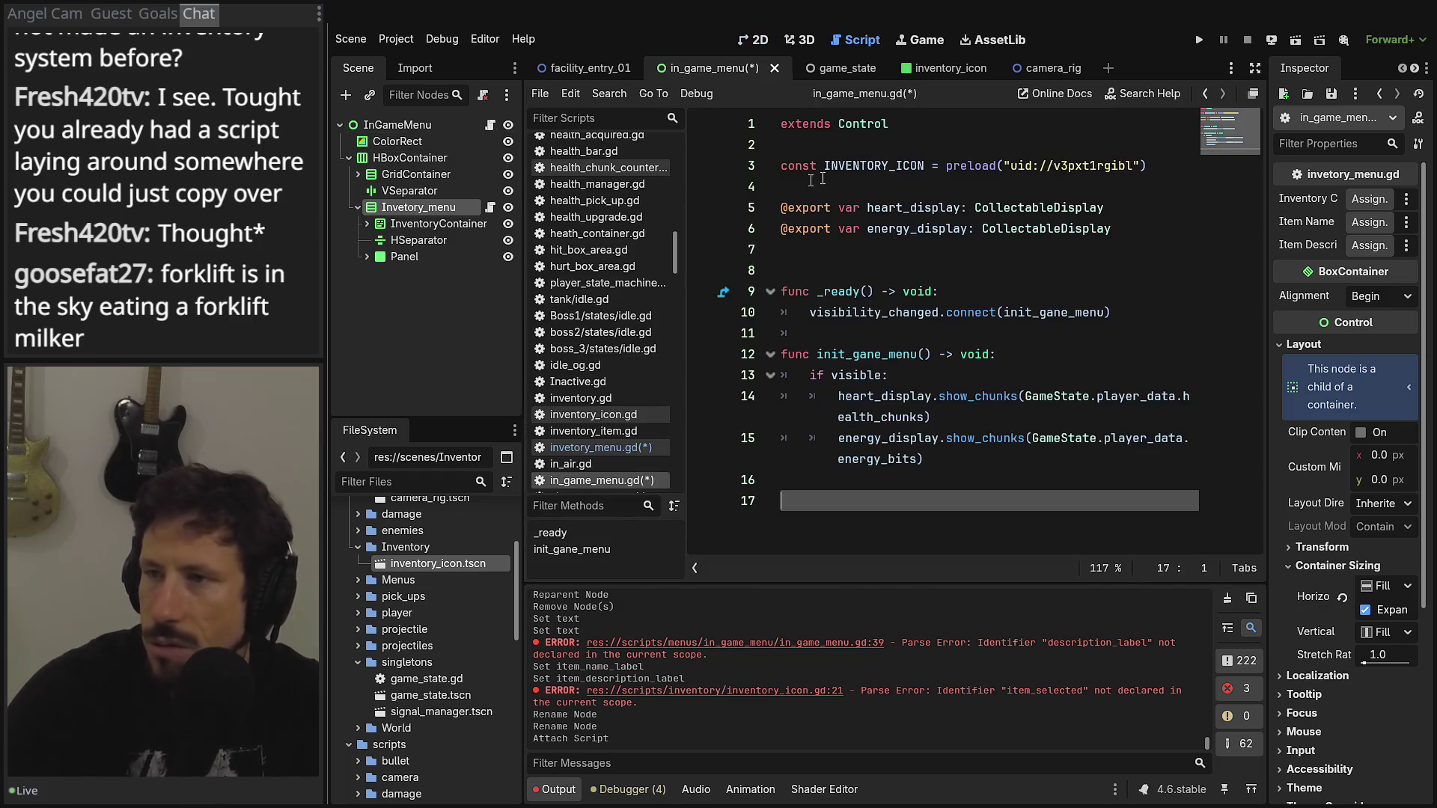
key(Return)
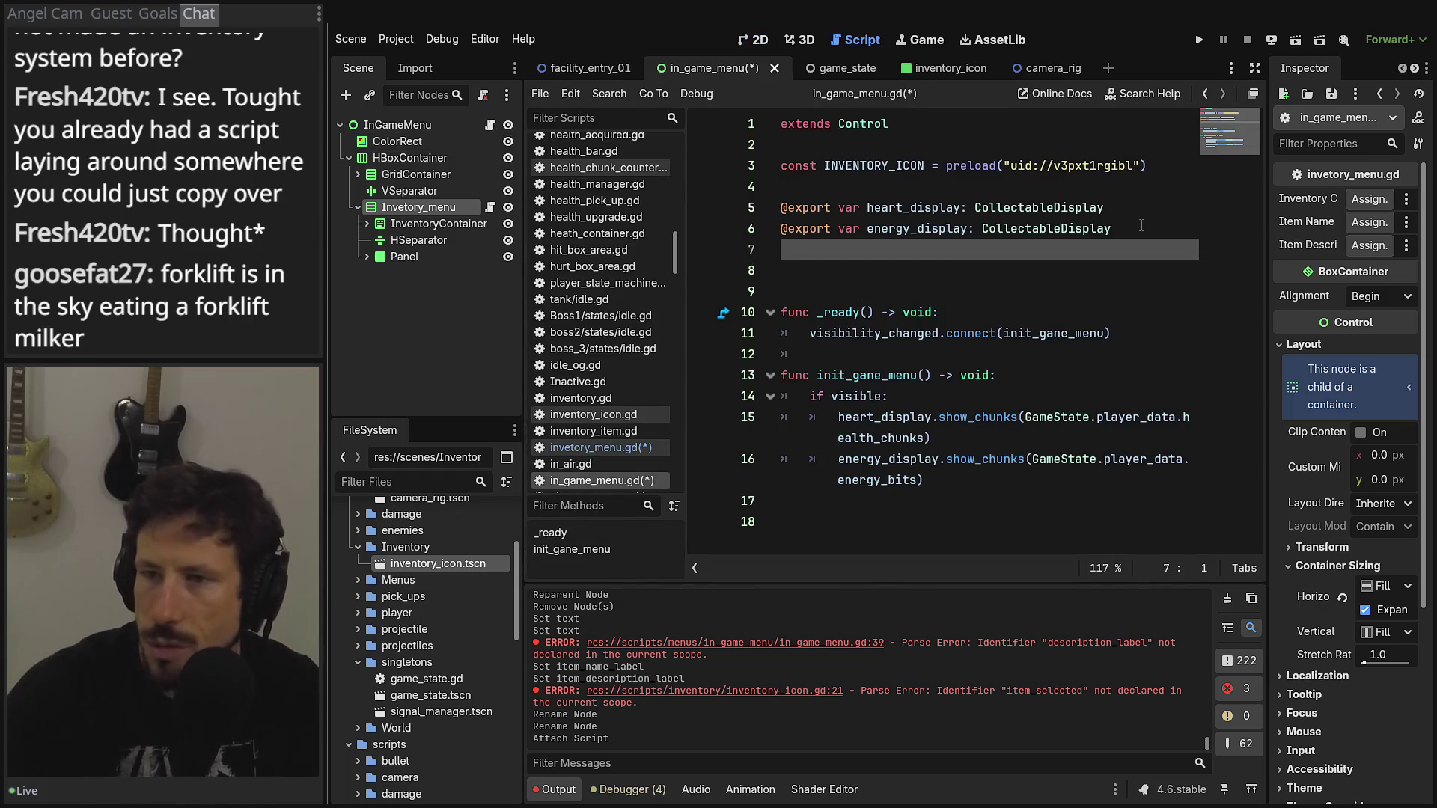
click(491, 209)
click(971, 134)
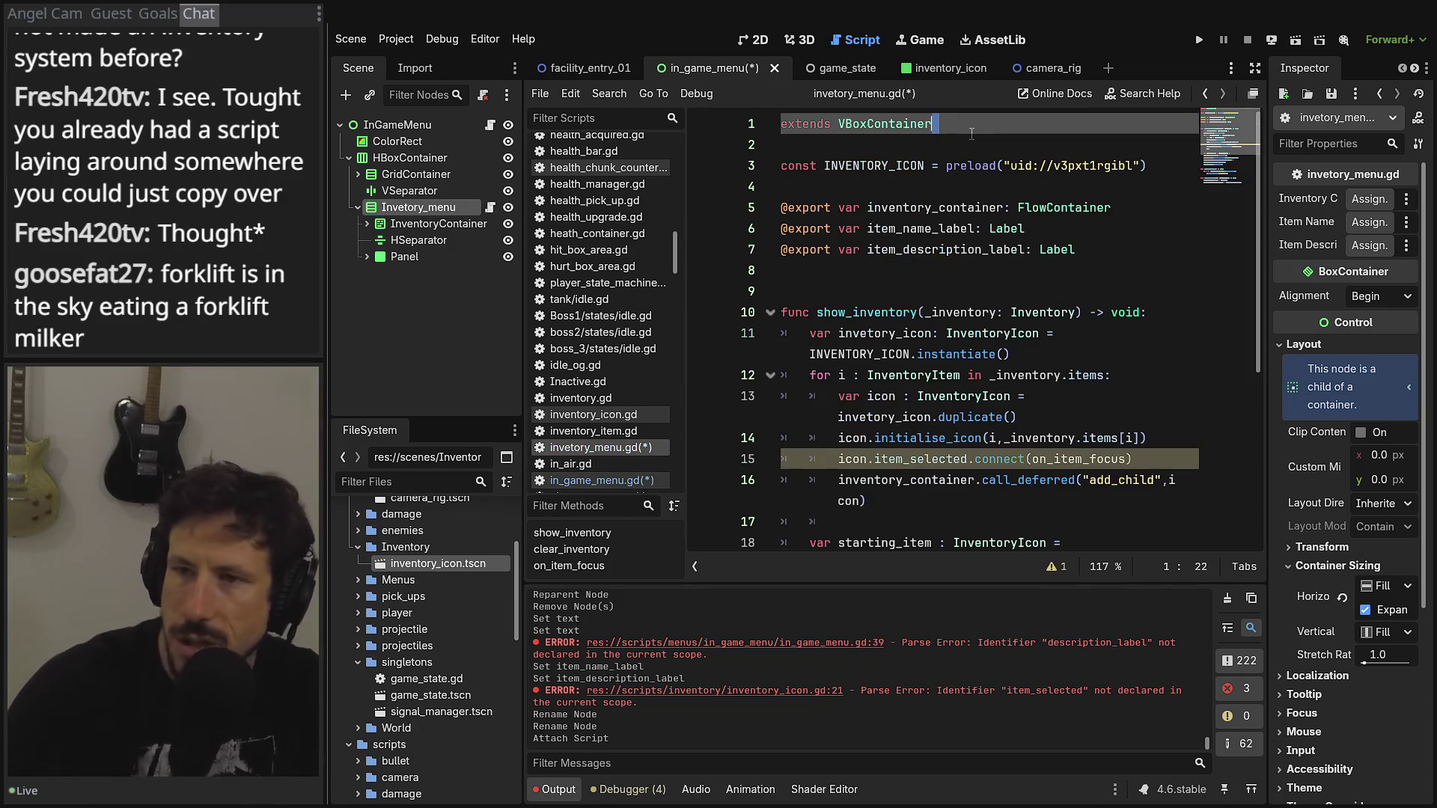
key(Down)
key(Return)
key(Up)
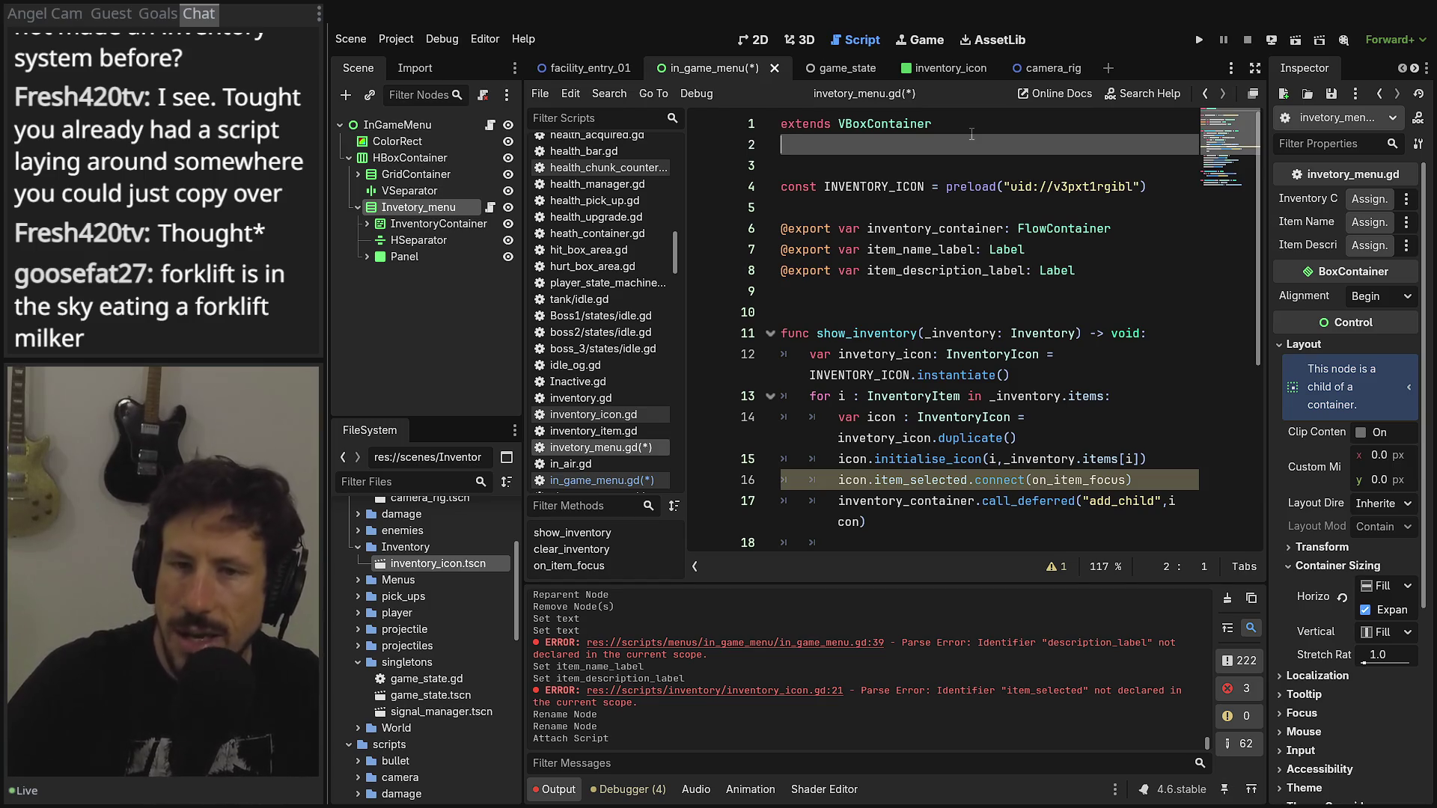
- Write 'class_name InventoryMenu' below the extends line, save, and return to in_game_menu.gd
text(cla)
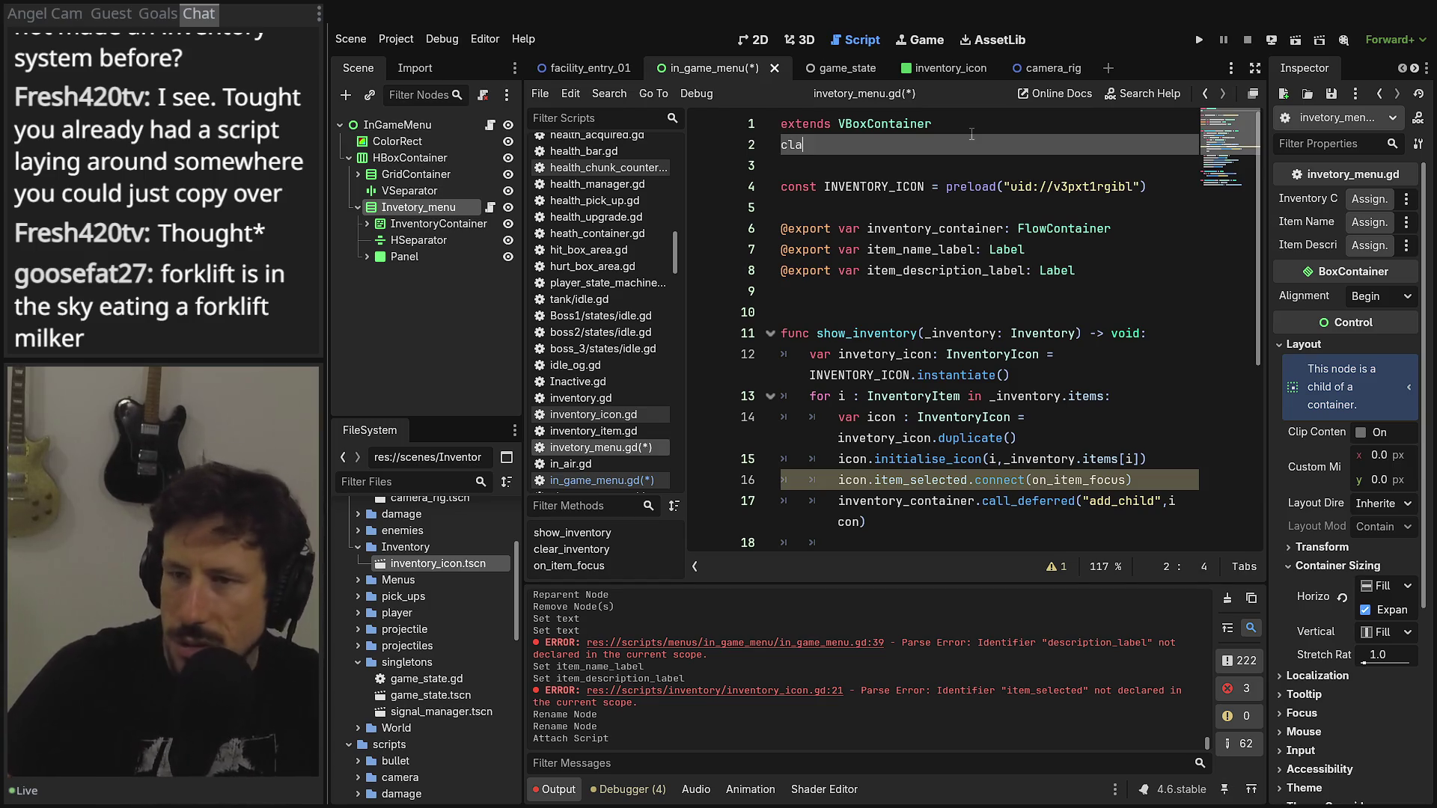
text(ss_))
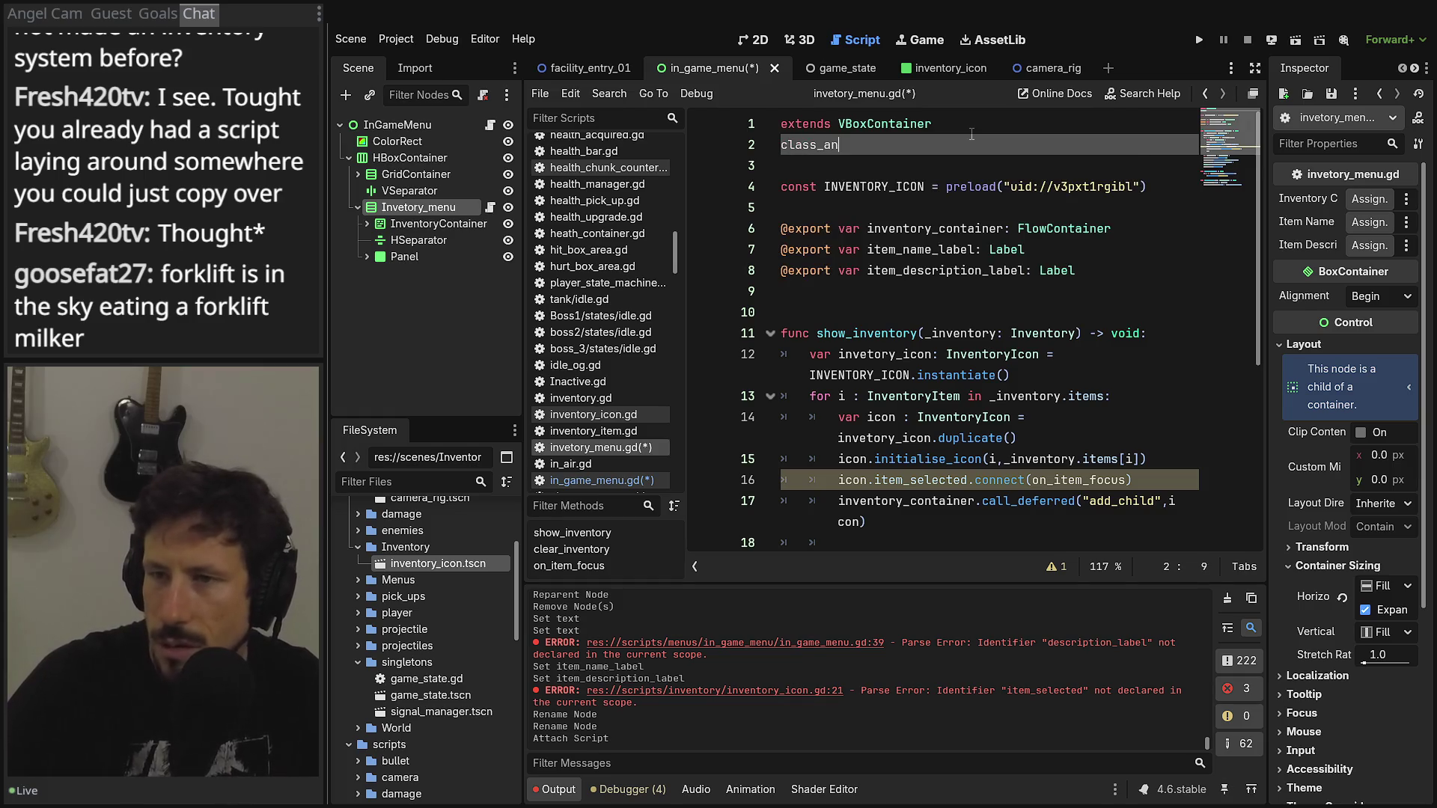
text(name)
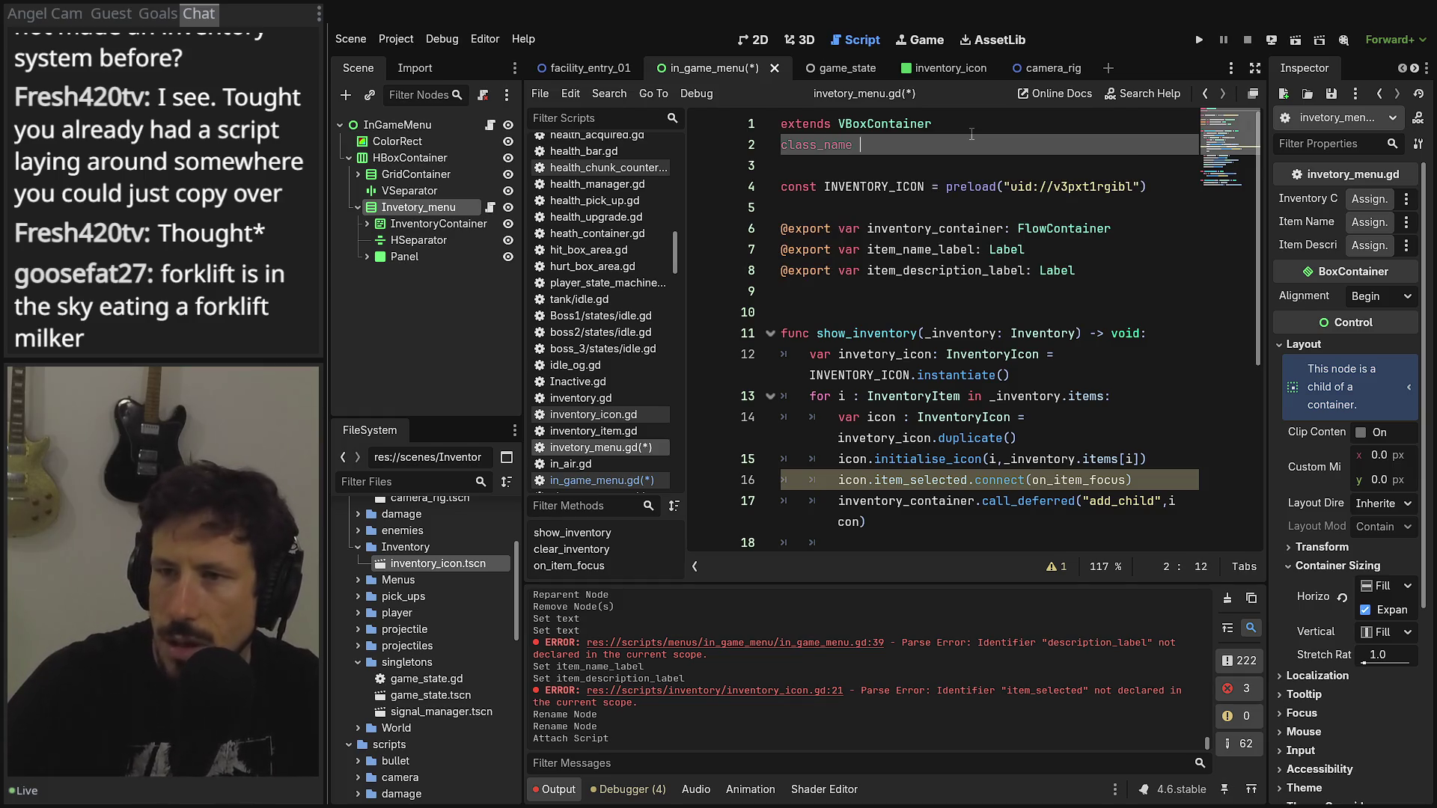
text(nventory_menu)
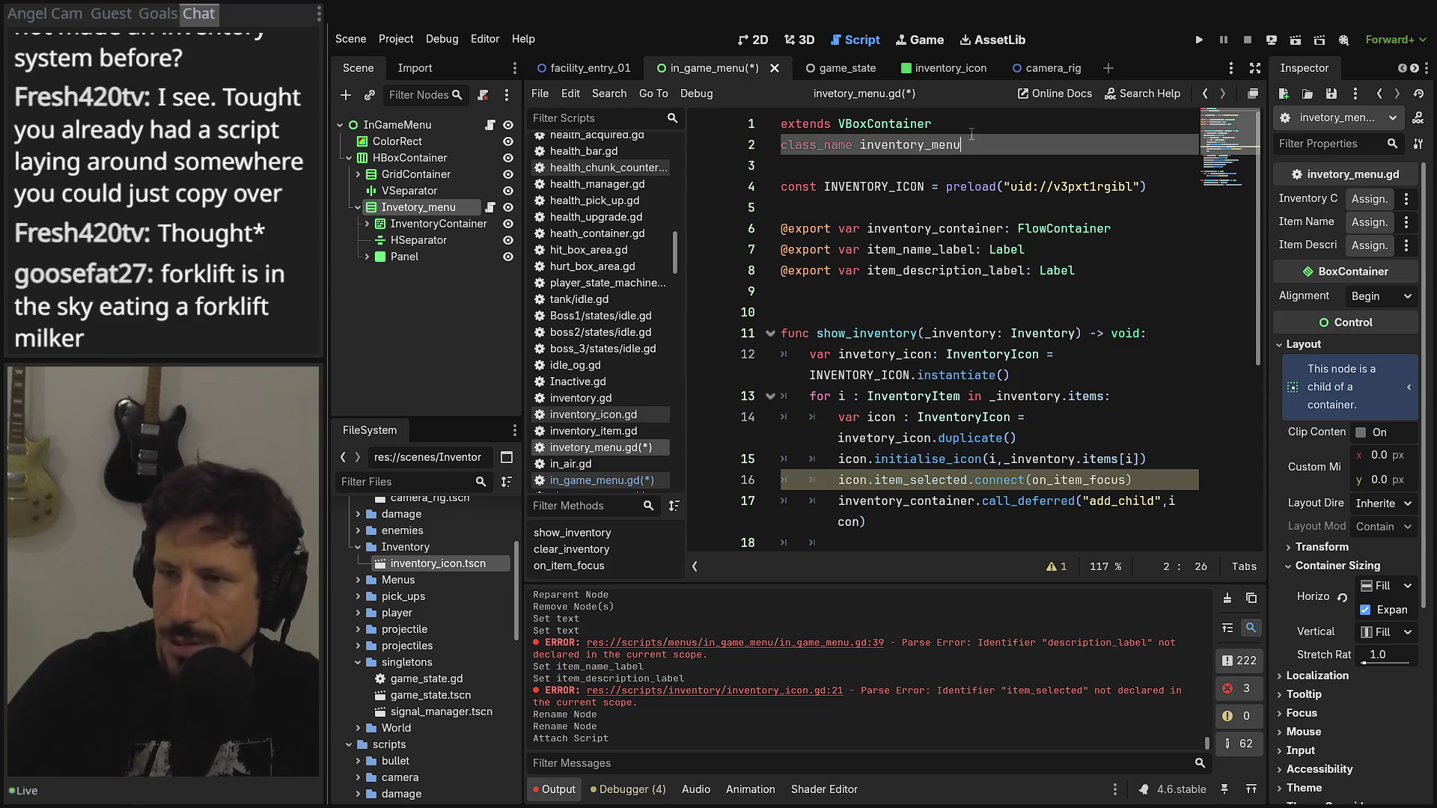
double_click(932, 146)
text(Invento)
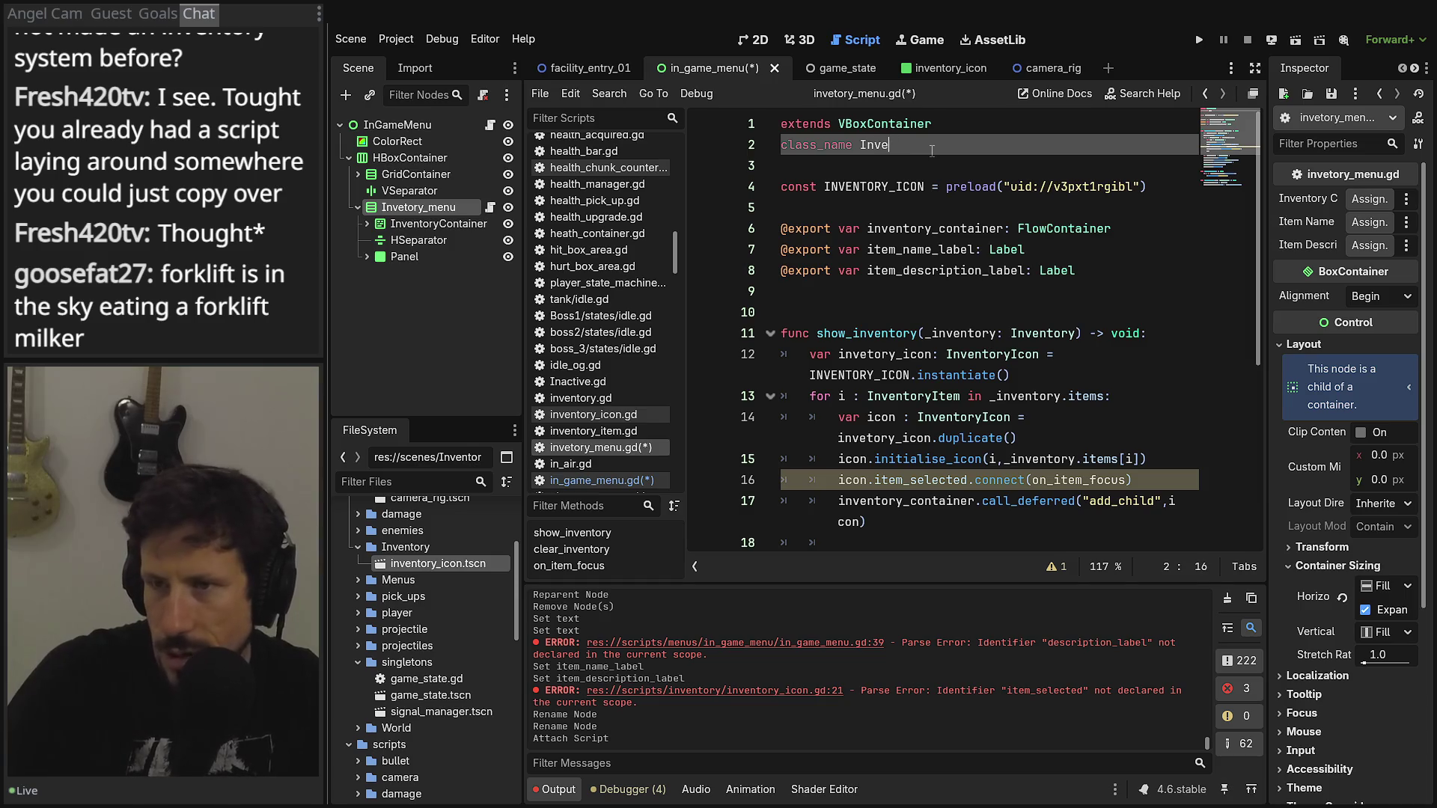
text(ryMenui)
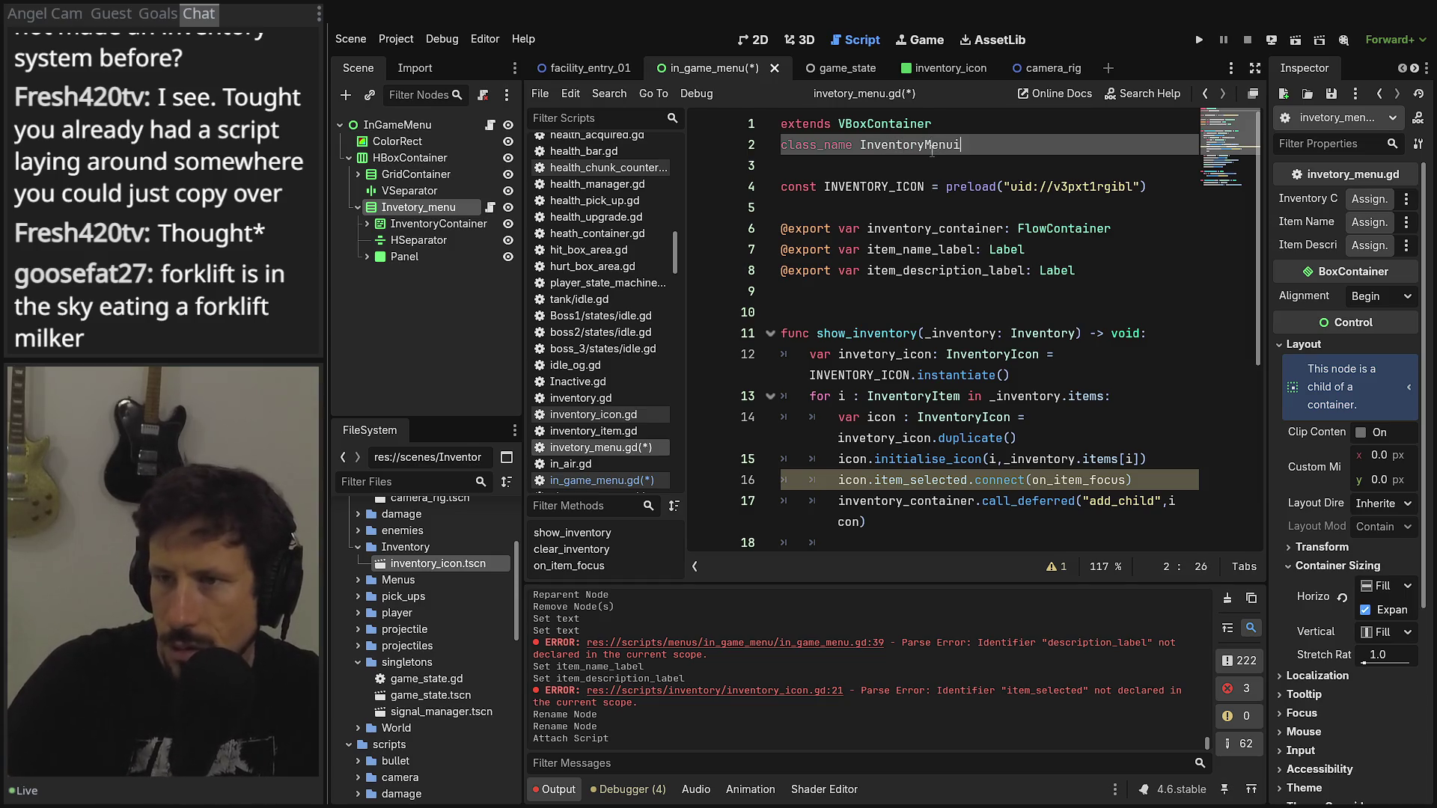
key(BackSpace)
key(ctrl+s)
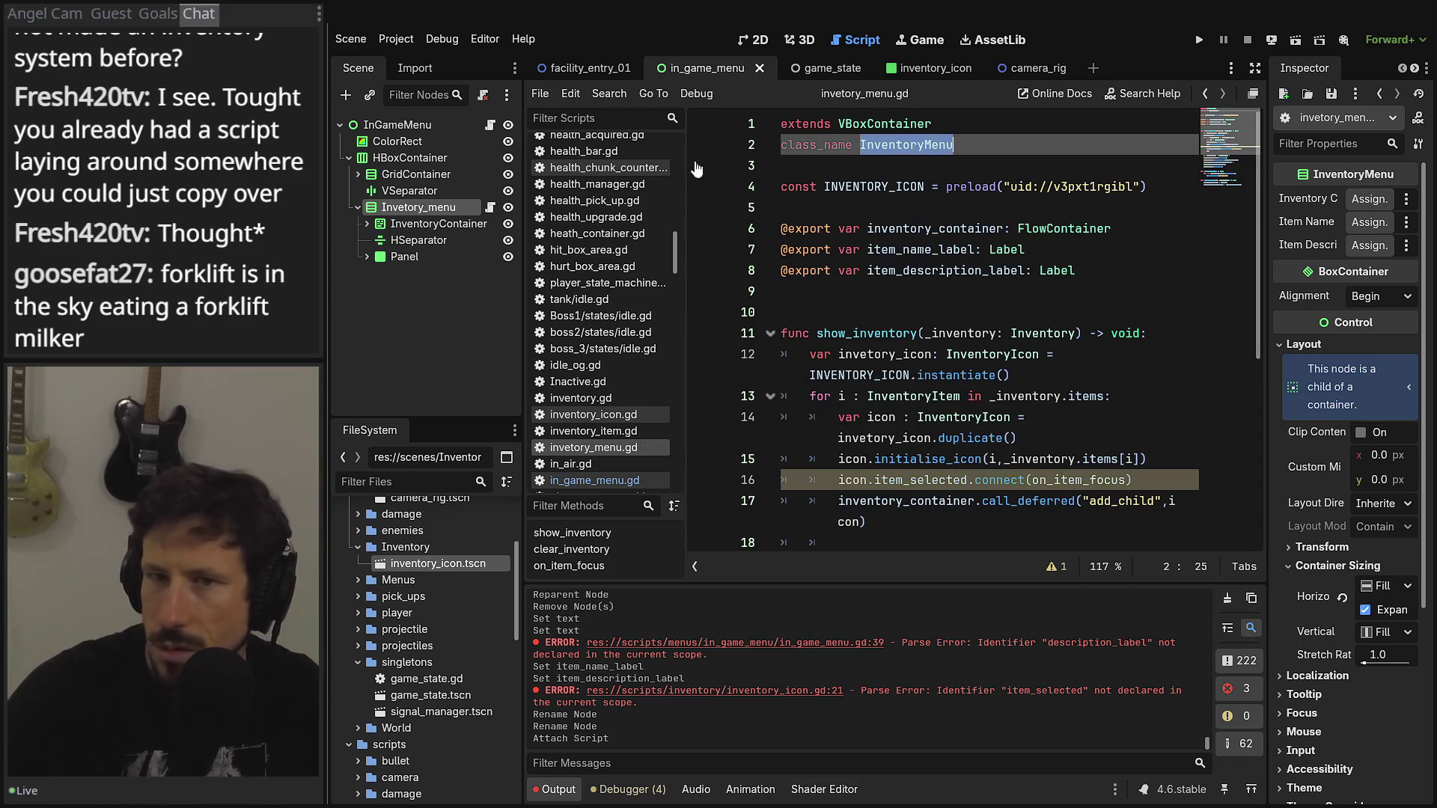
click(489, 124)
click(912, 188)
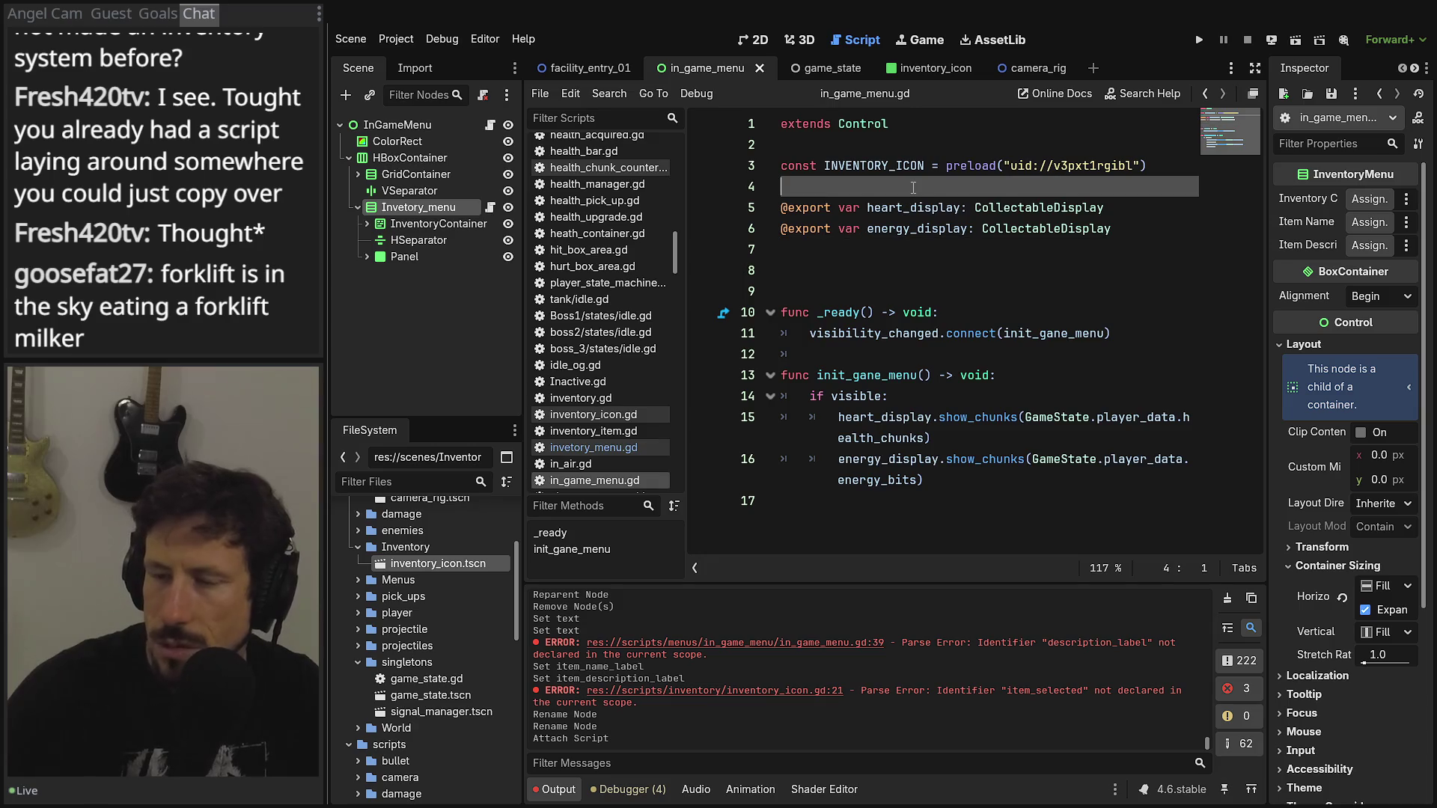
key(Return)
key(Up)
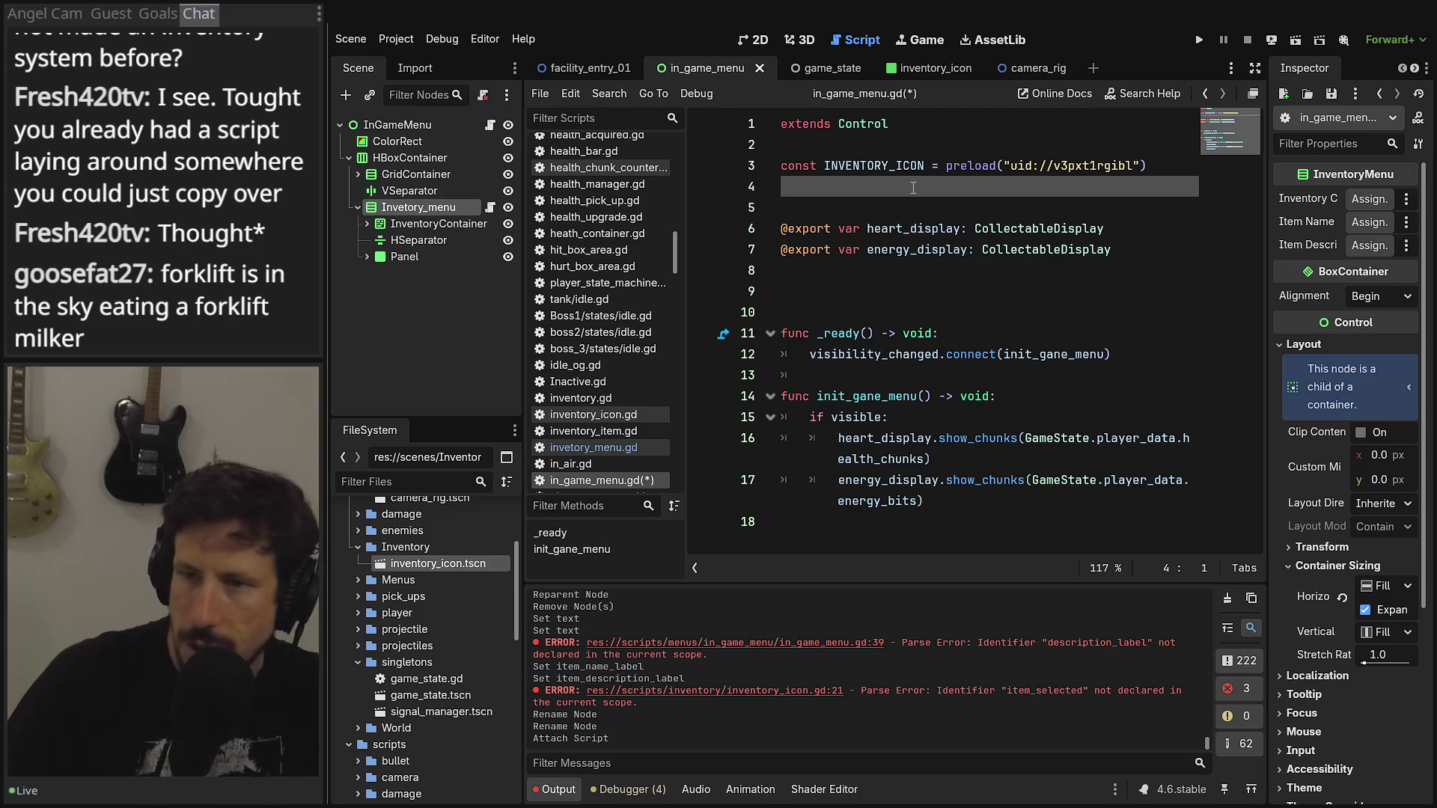
key(BackSpace)
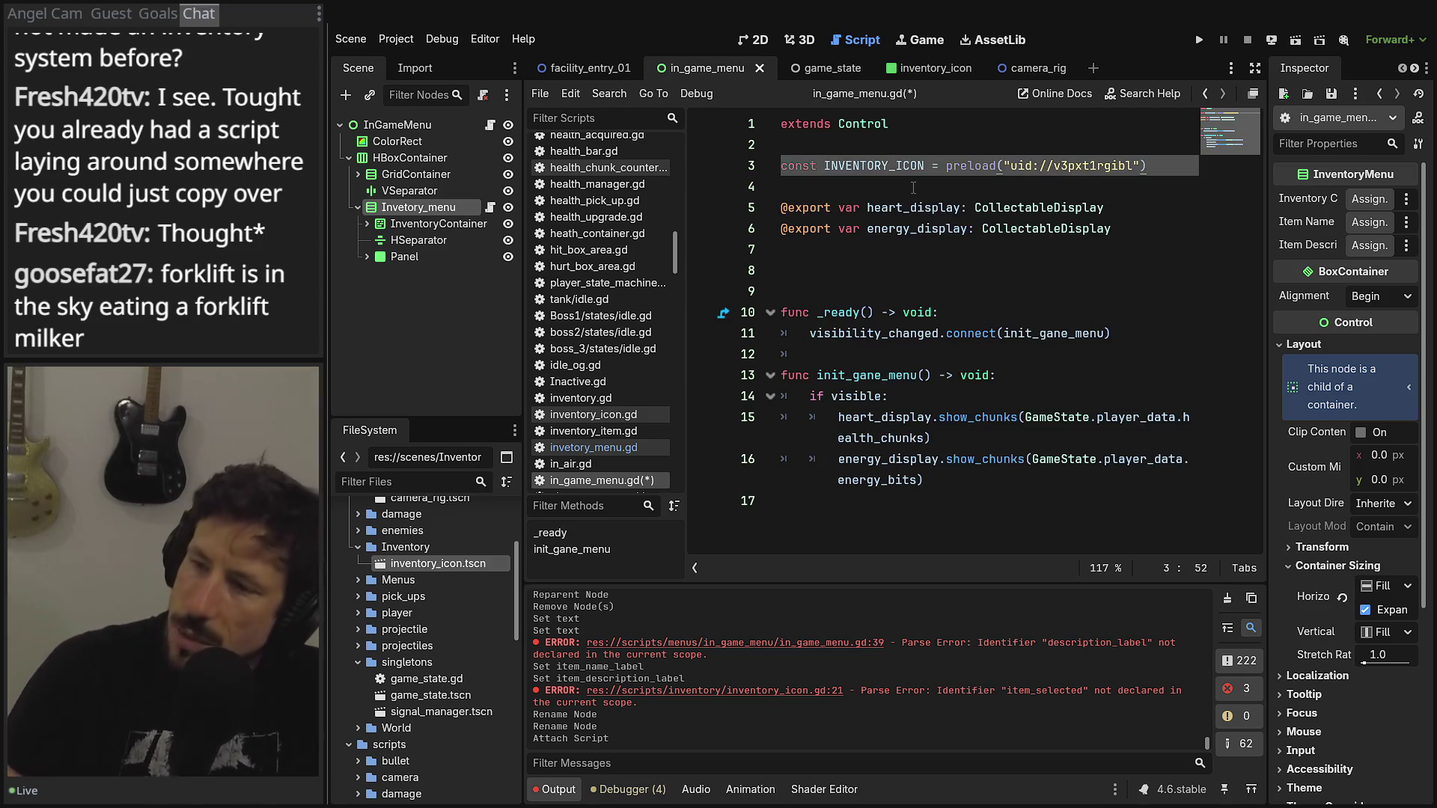
key(Down)
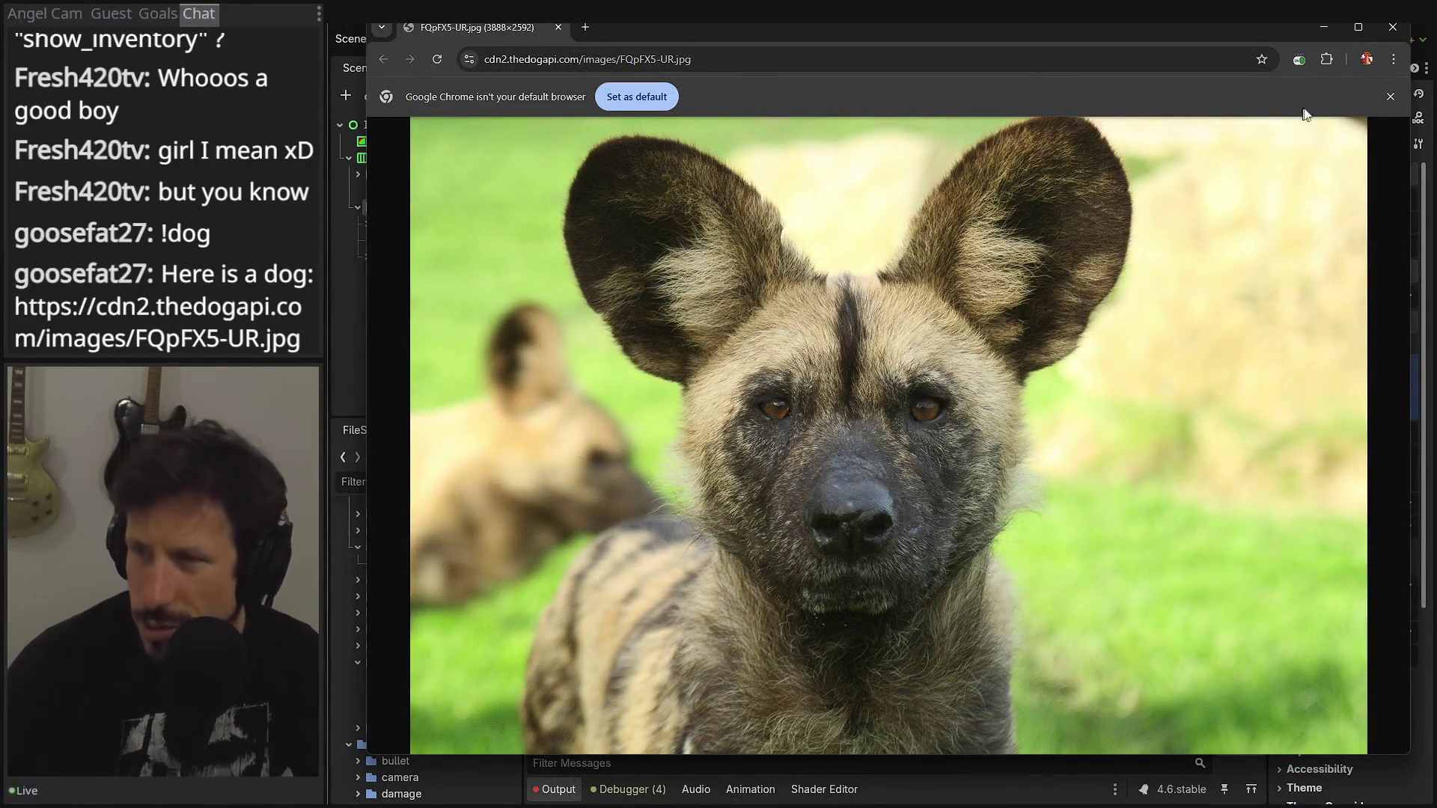
click(1393, 27)
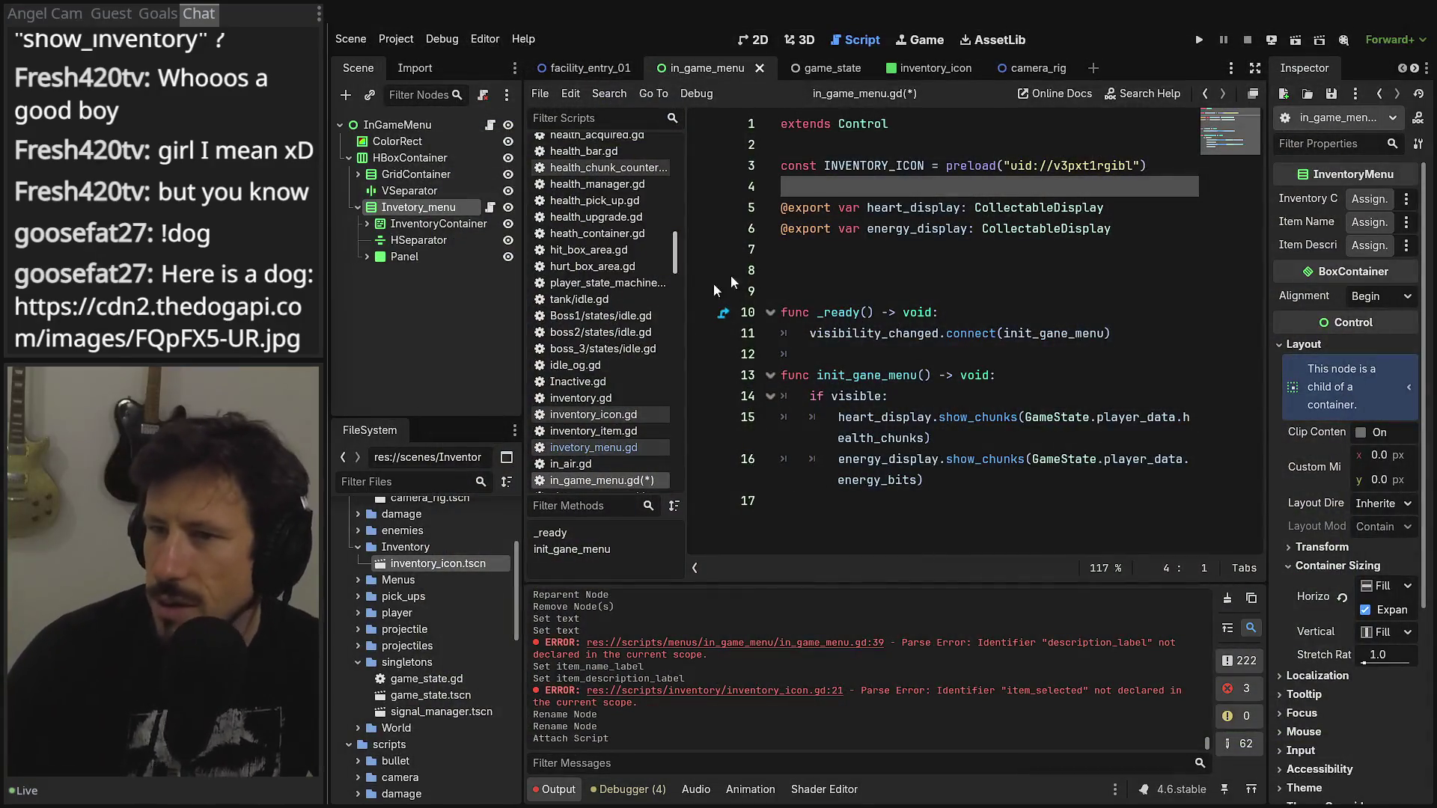
click(998, 291)
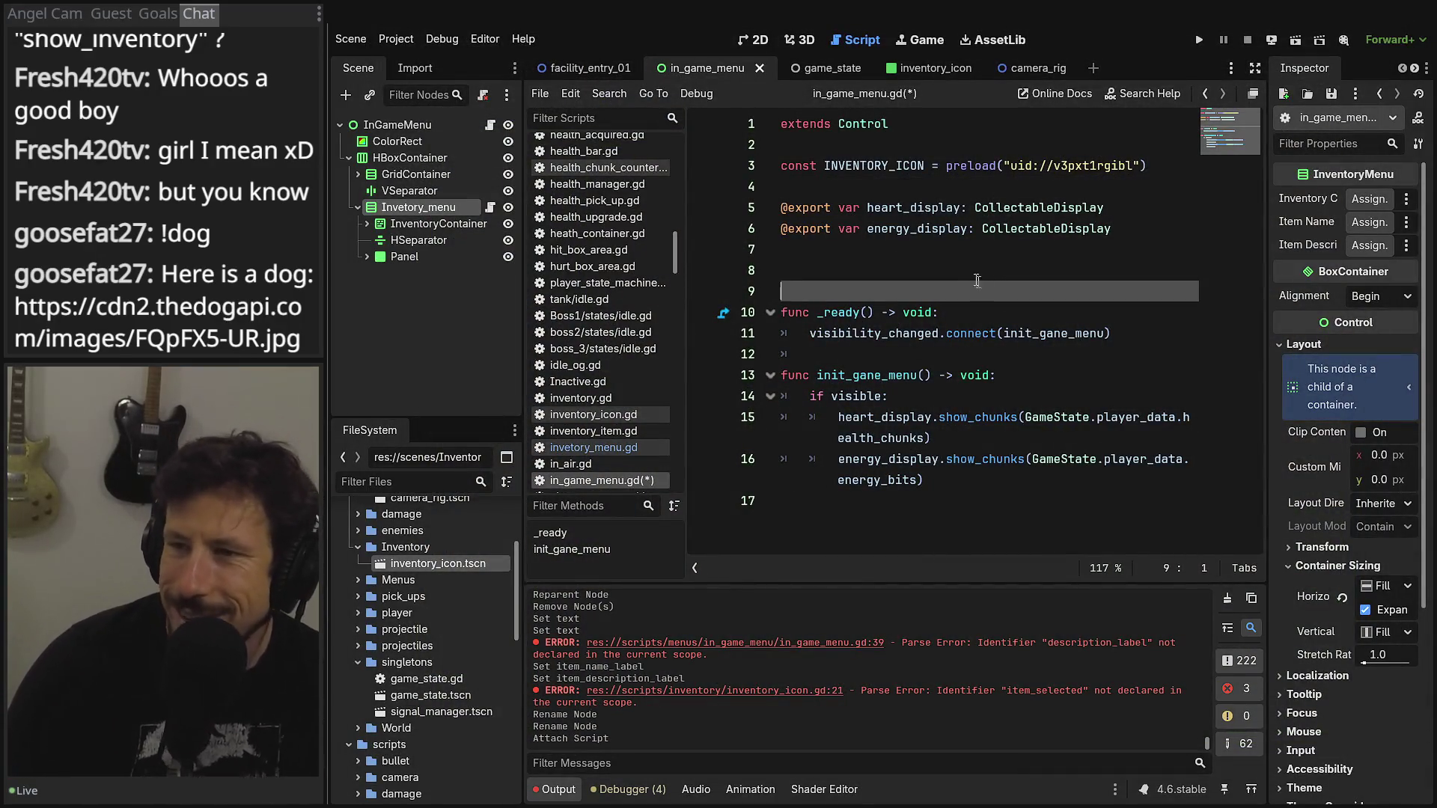
key(BackSpace)
key(BackSpace)
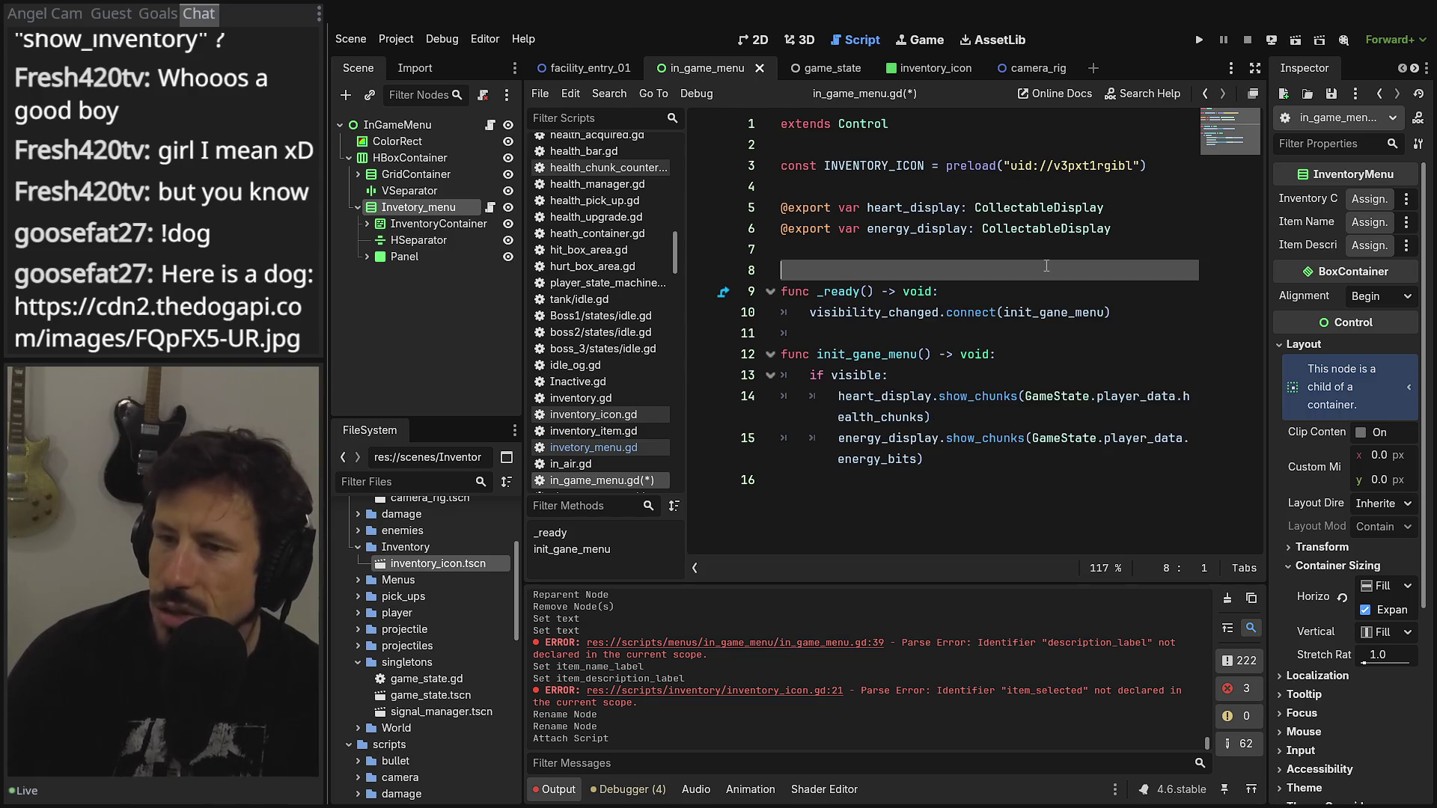
key(Return)
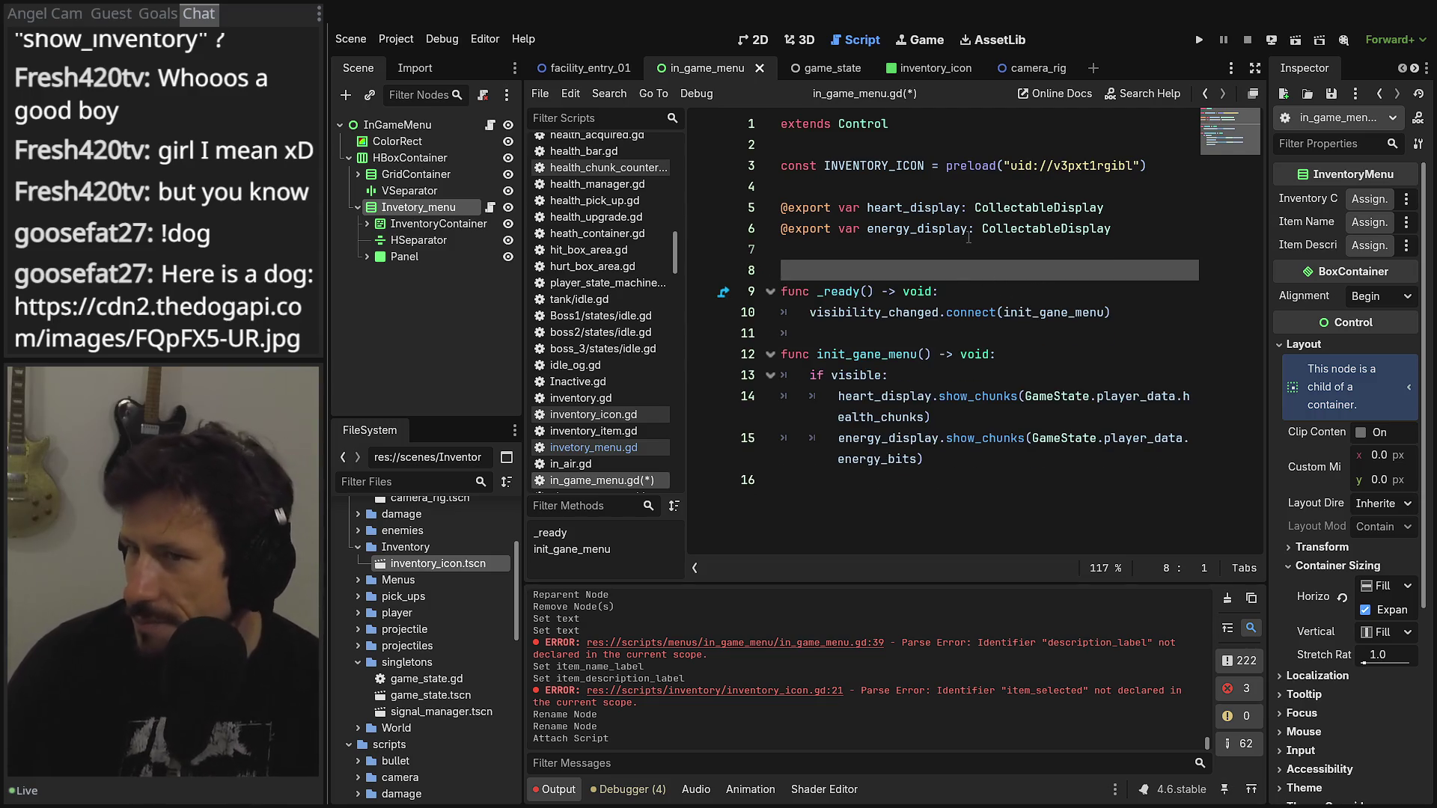
click(898, 251)
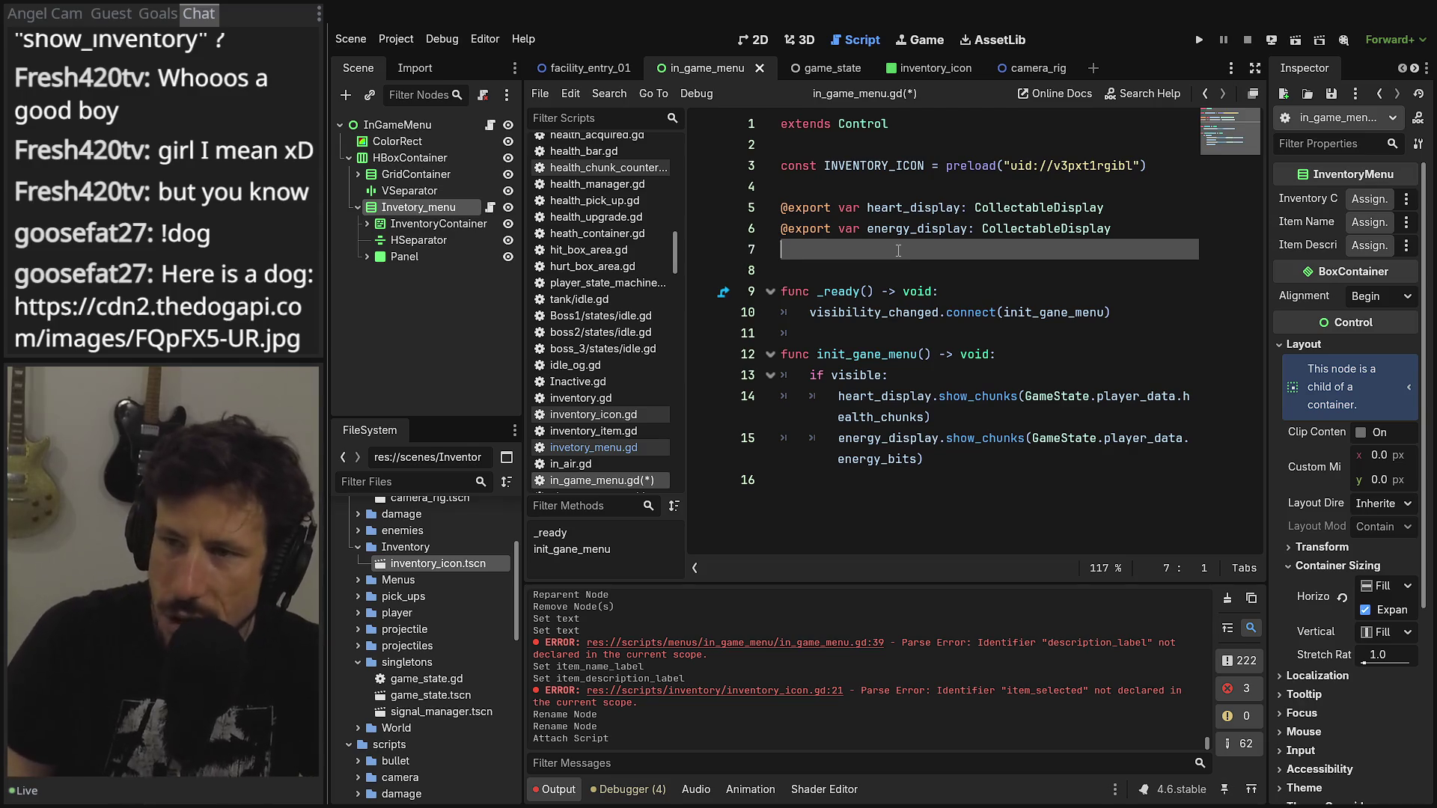
text(@export va)
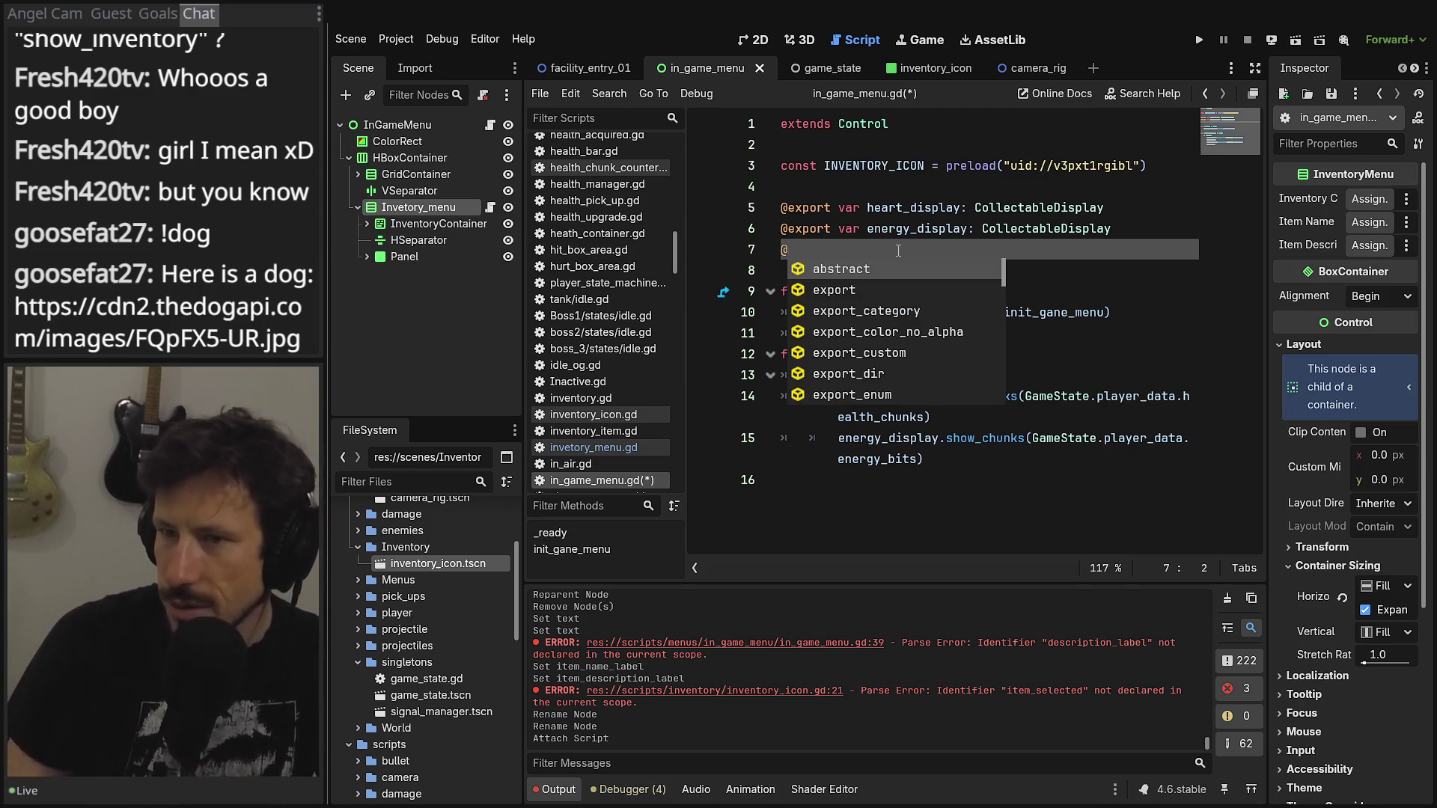
text(r )
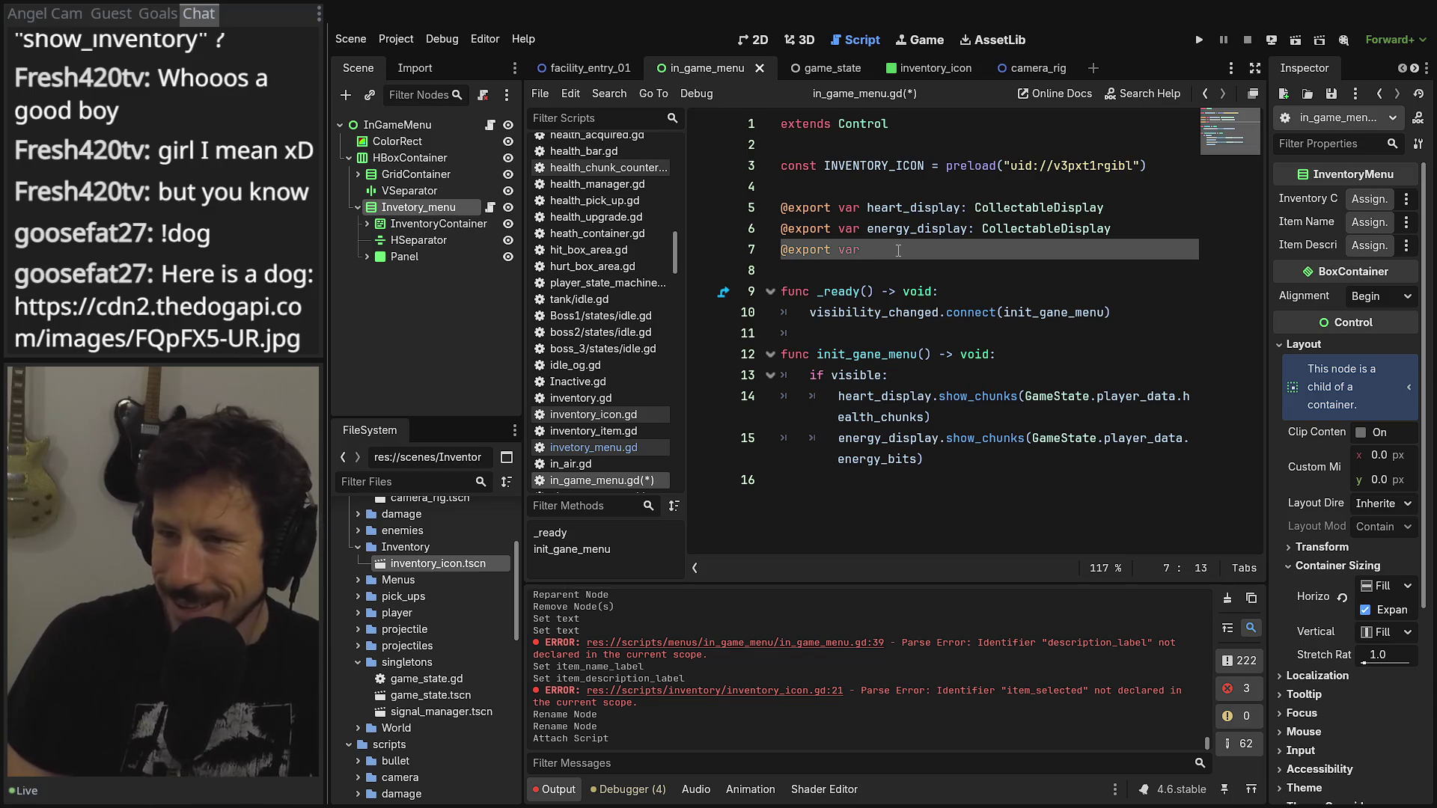
text(inventory_m)
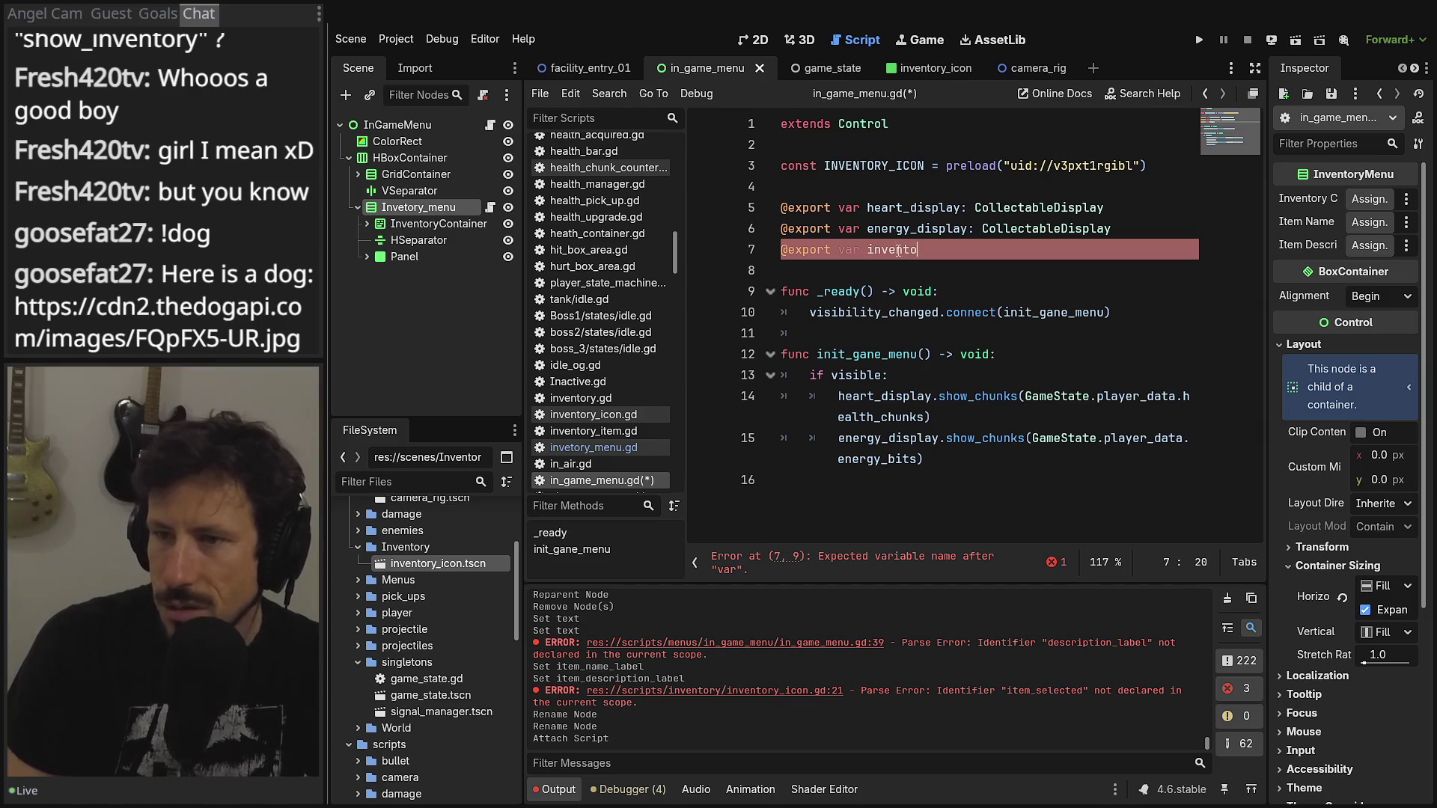
text(ent)
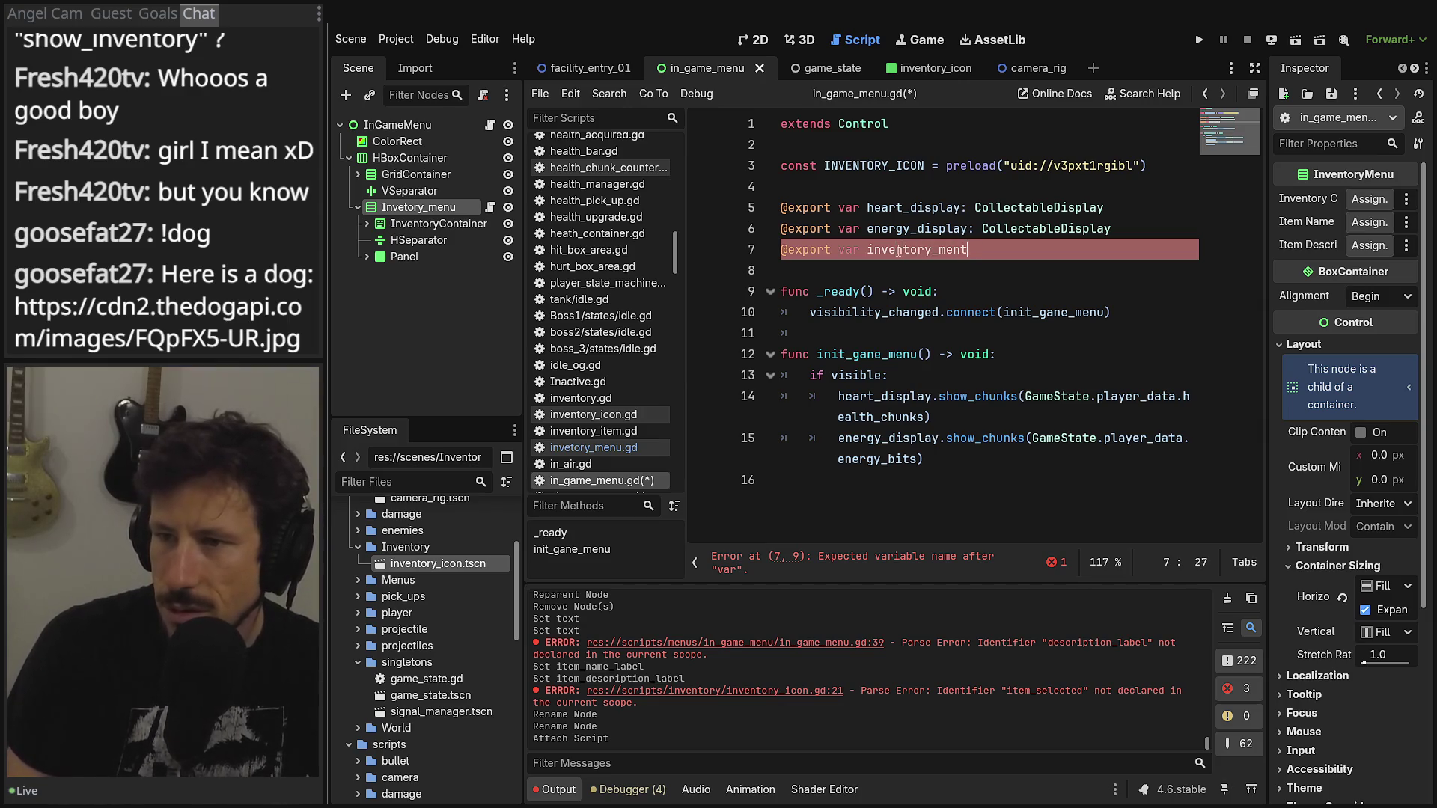
text(u: )
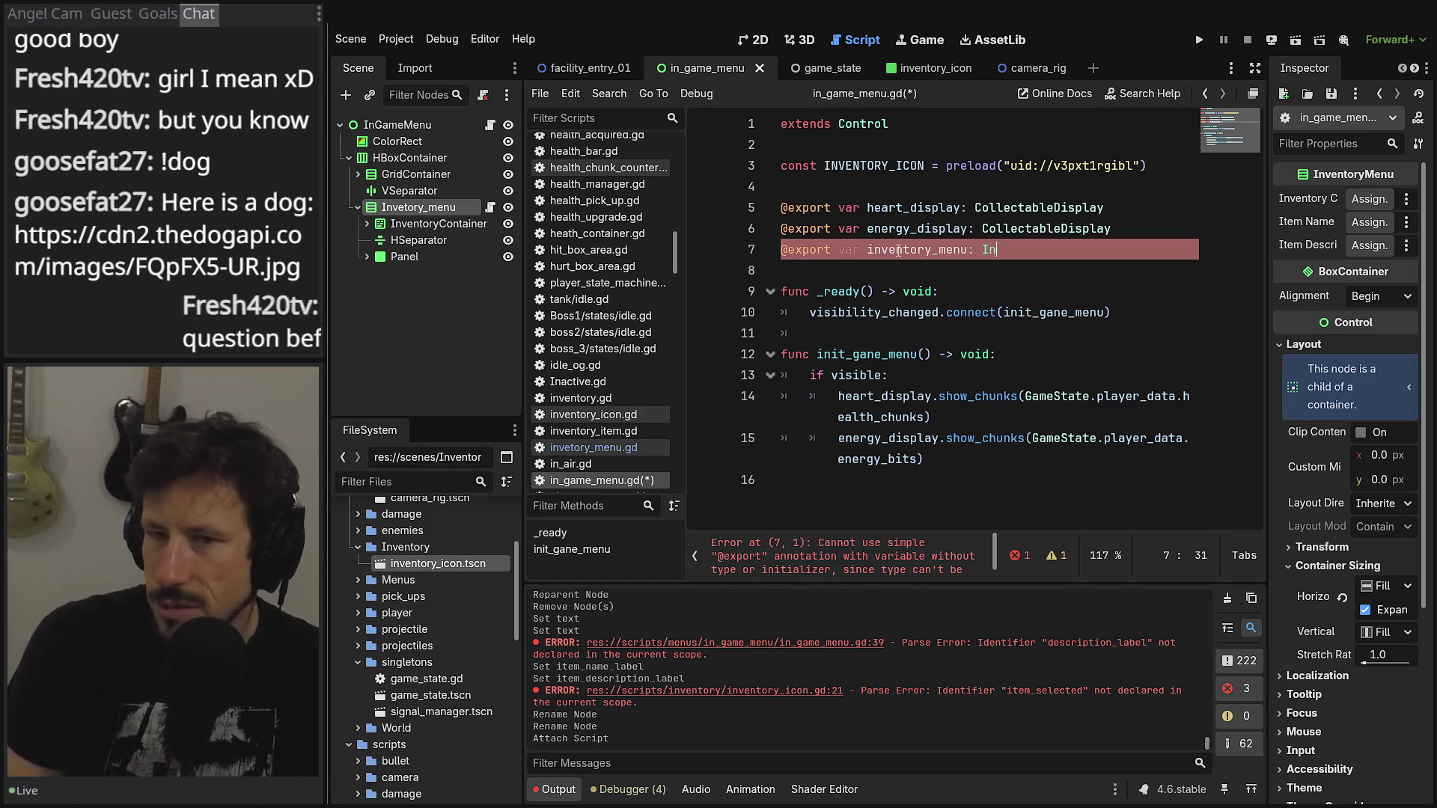
text(In)
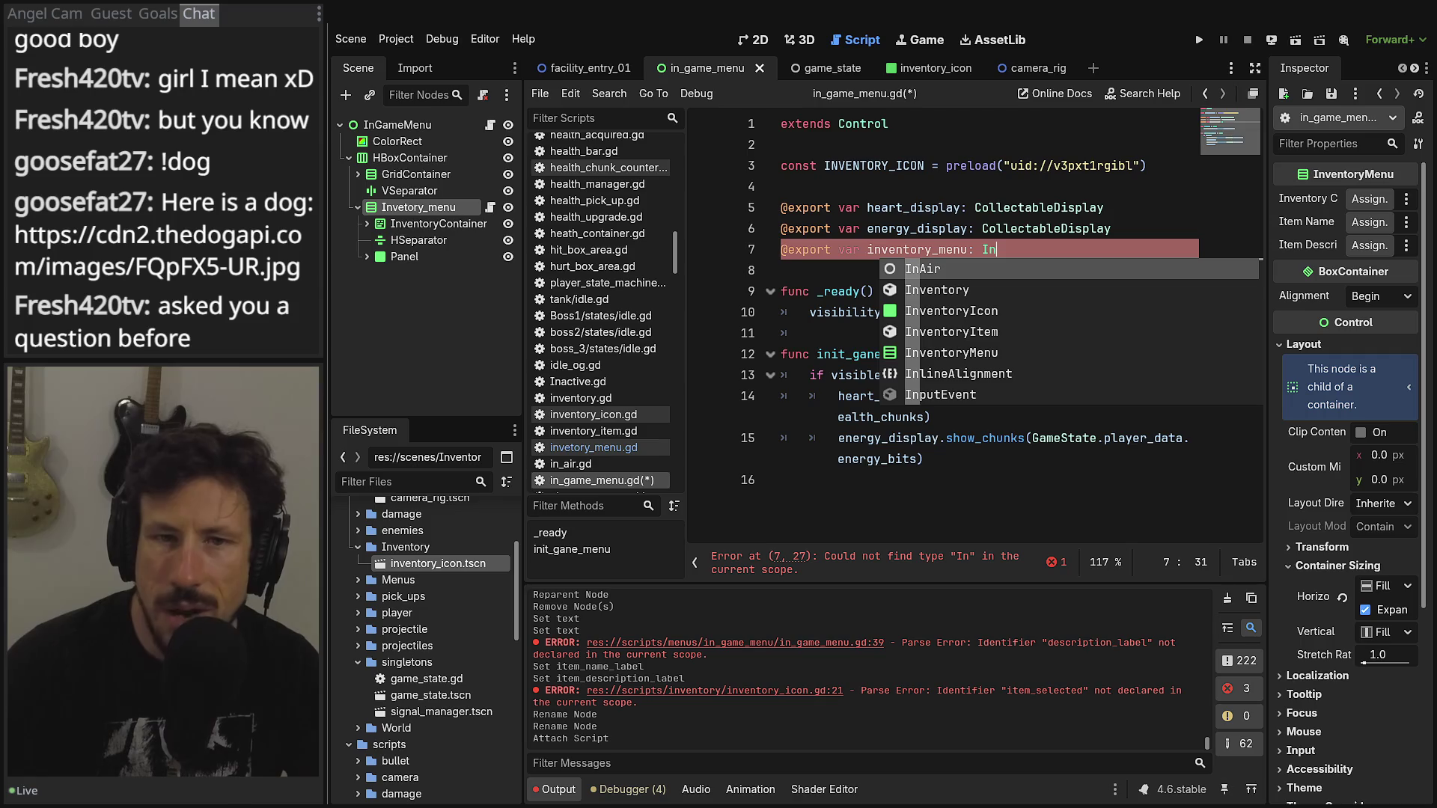
click(1053, 252)
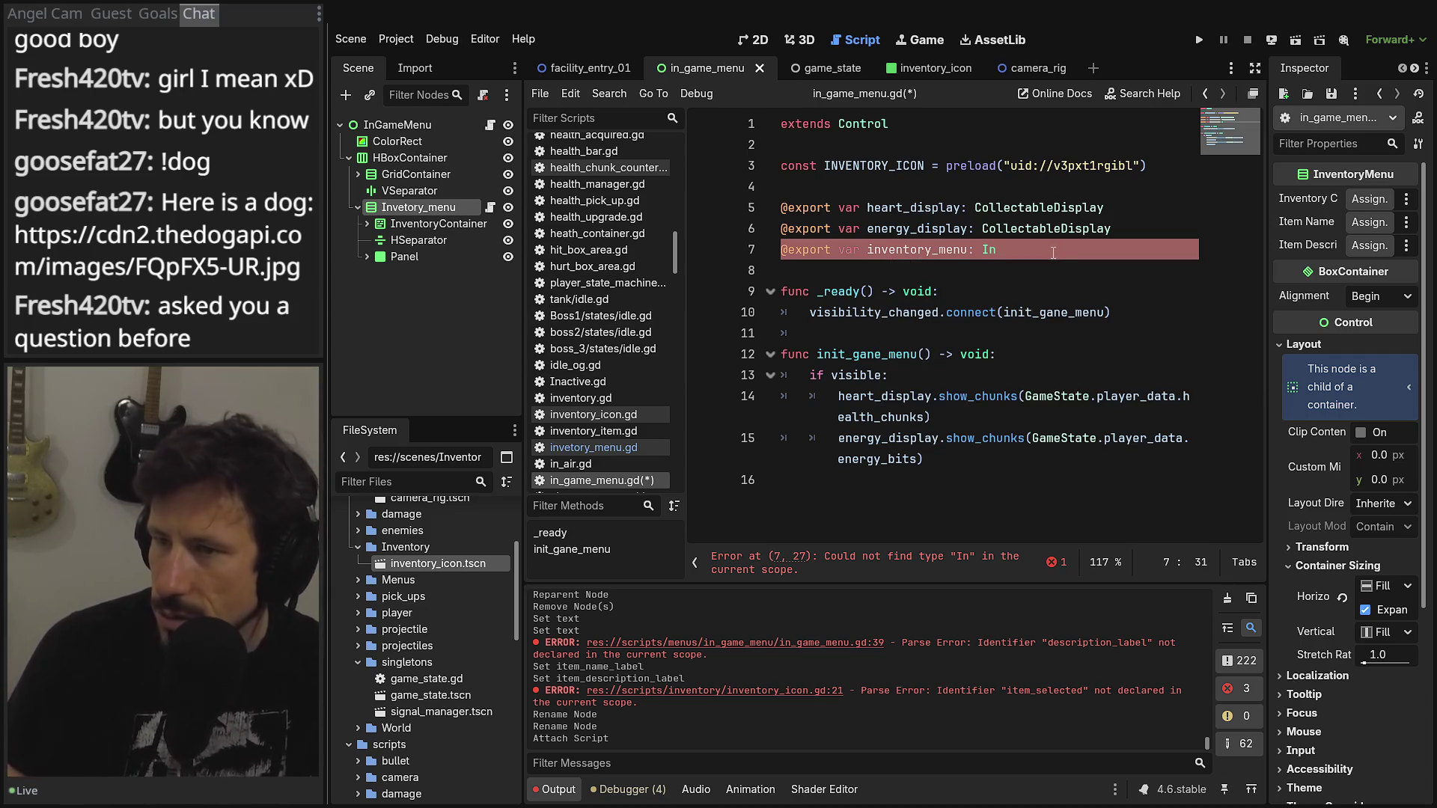
text(v)
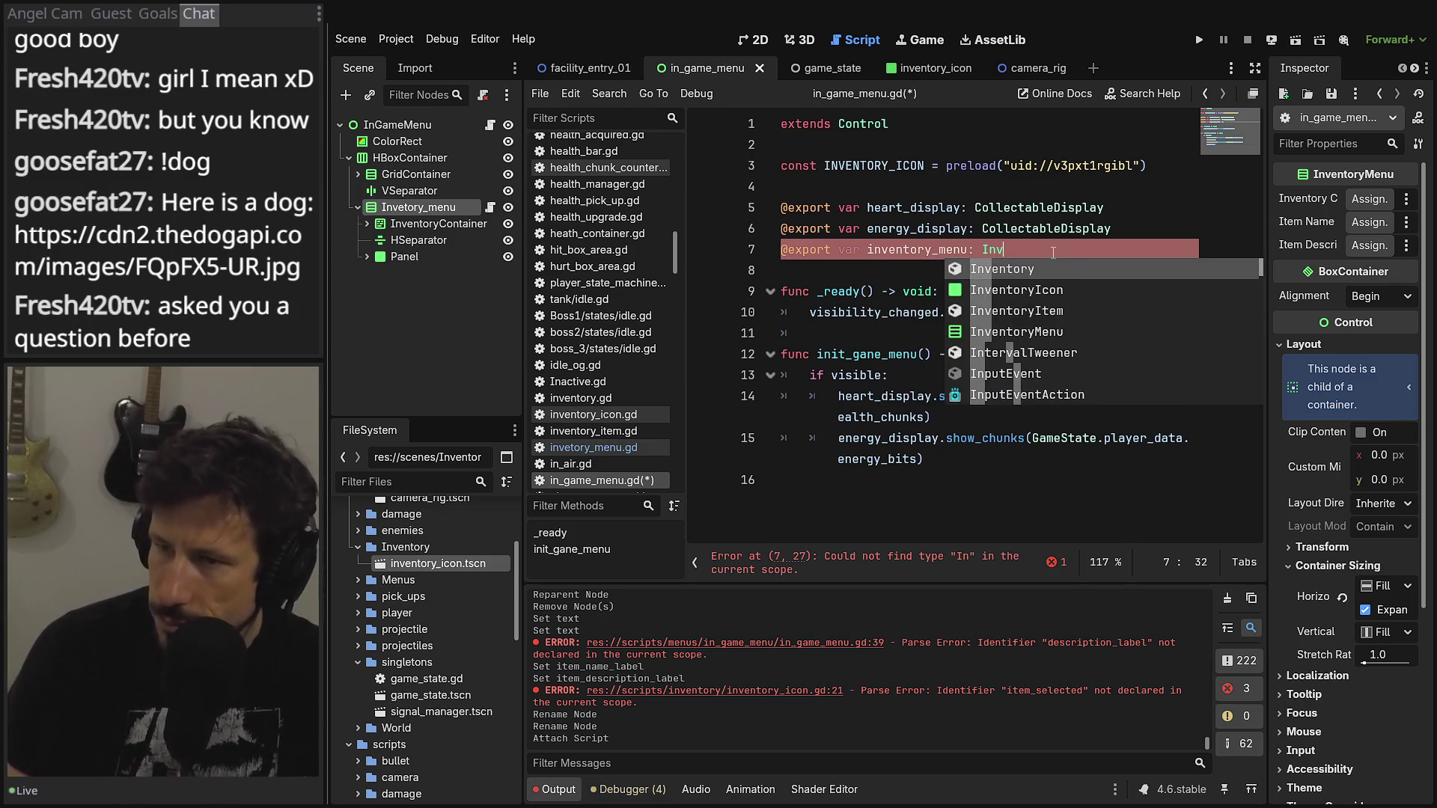
key(Return)
key(ctrl+s)
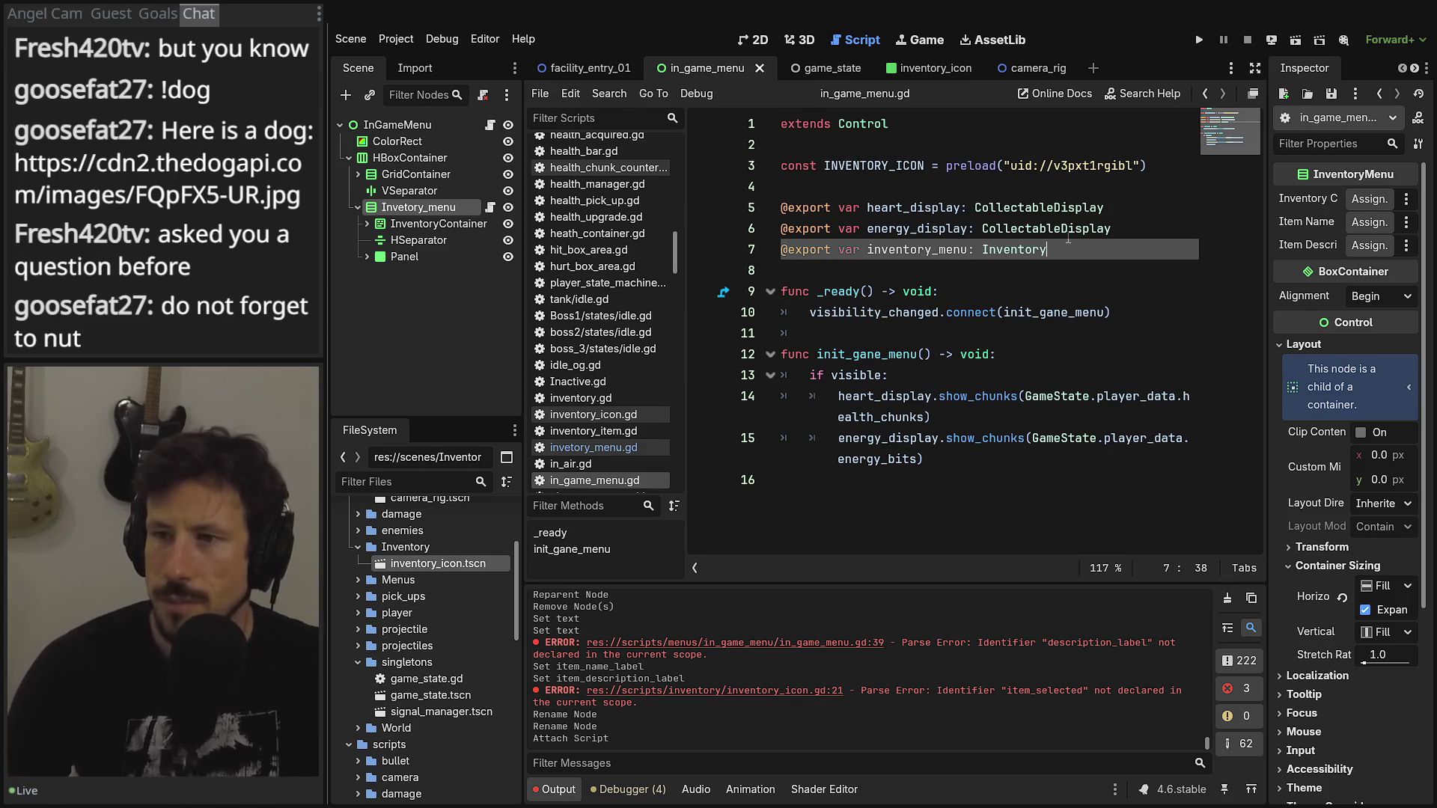
click(868, 266)
double_click(917, 249)
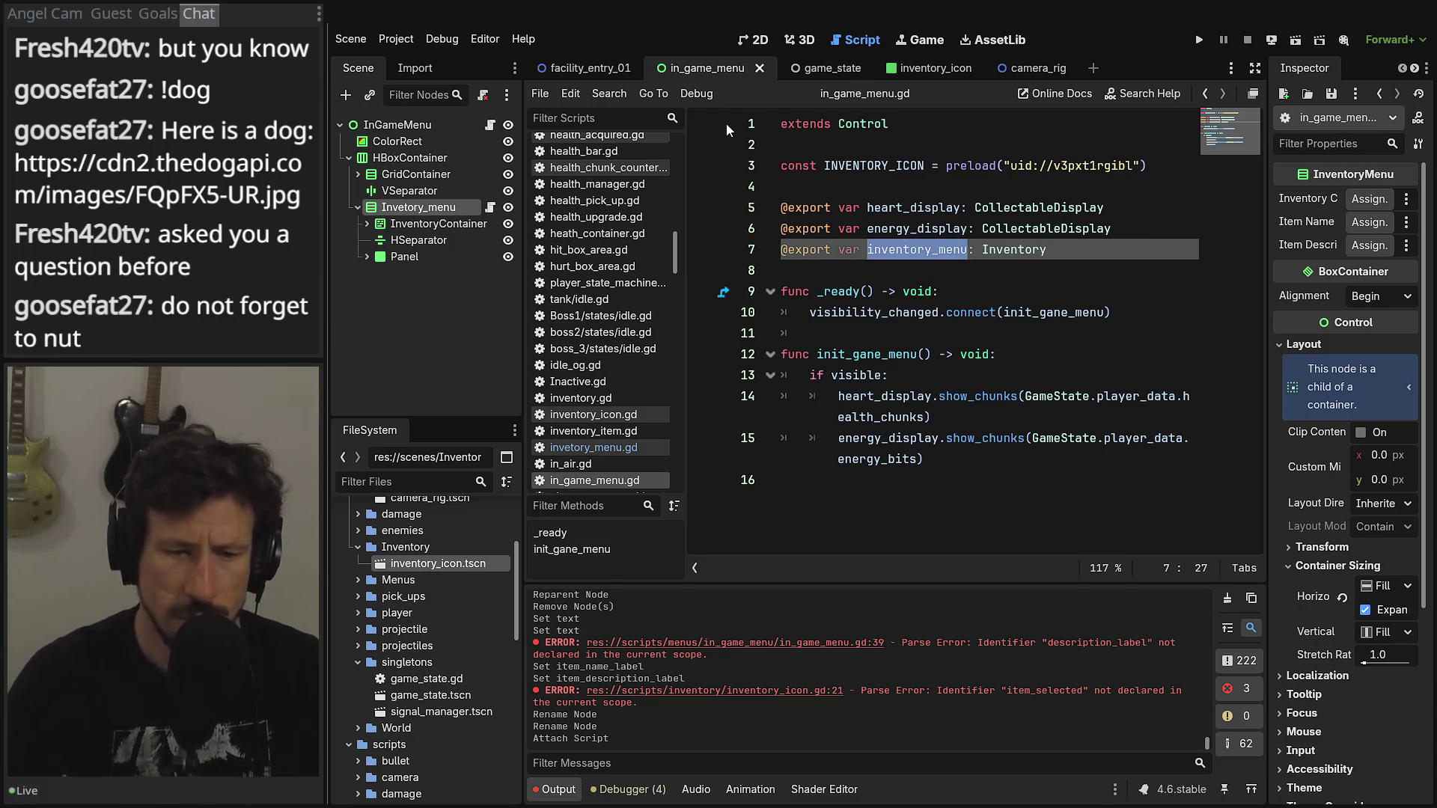
click(946, 207)
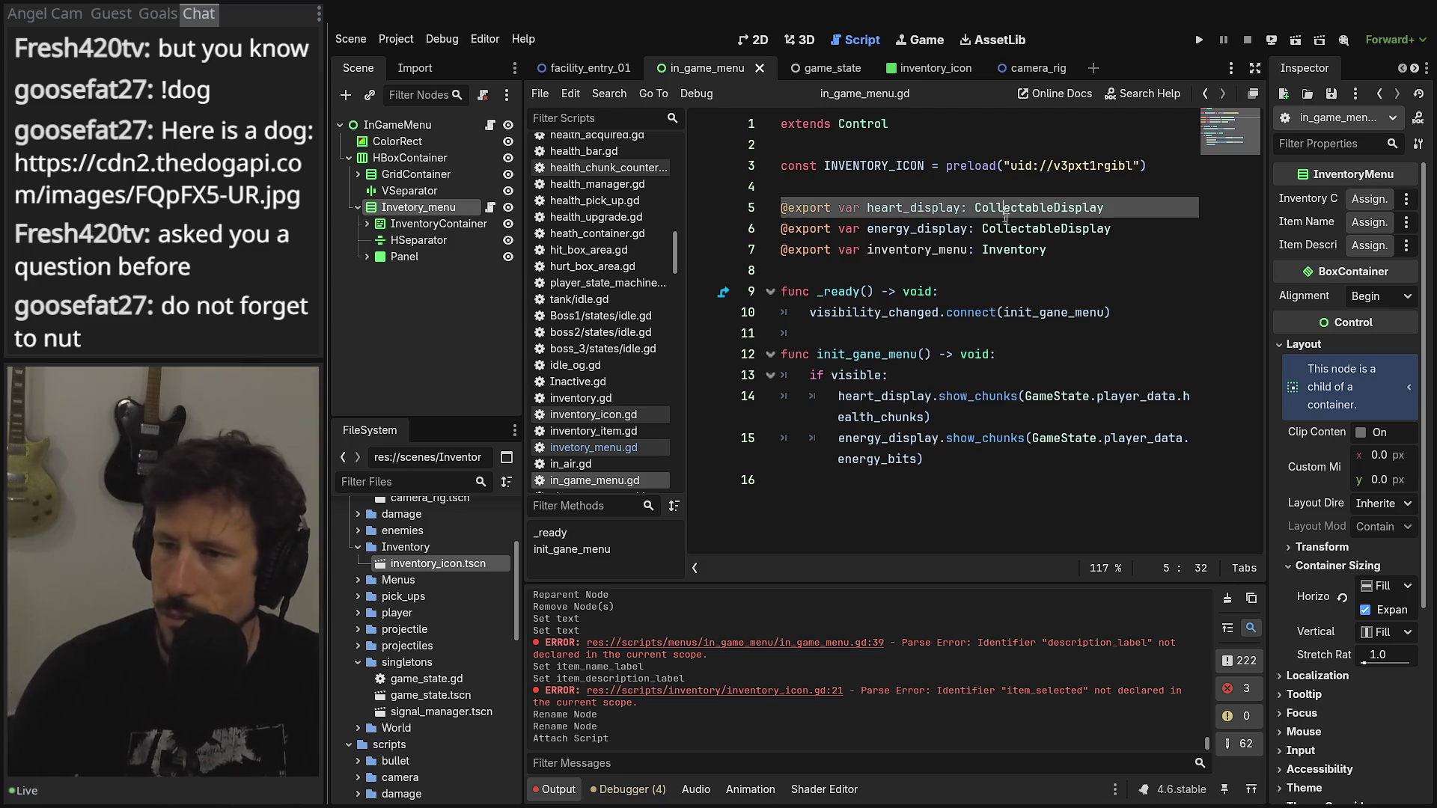
click(1091, 252)
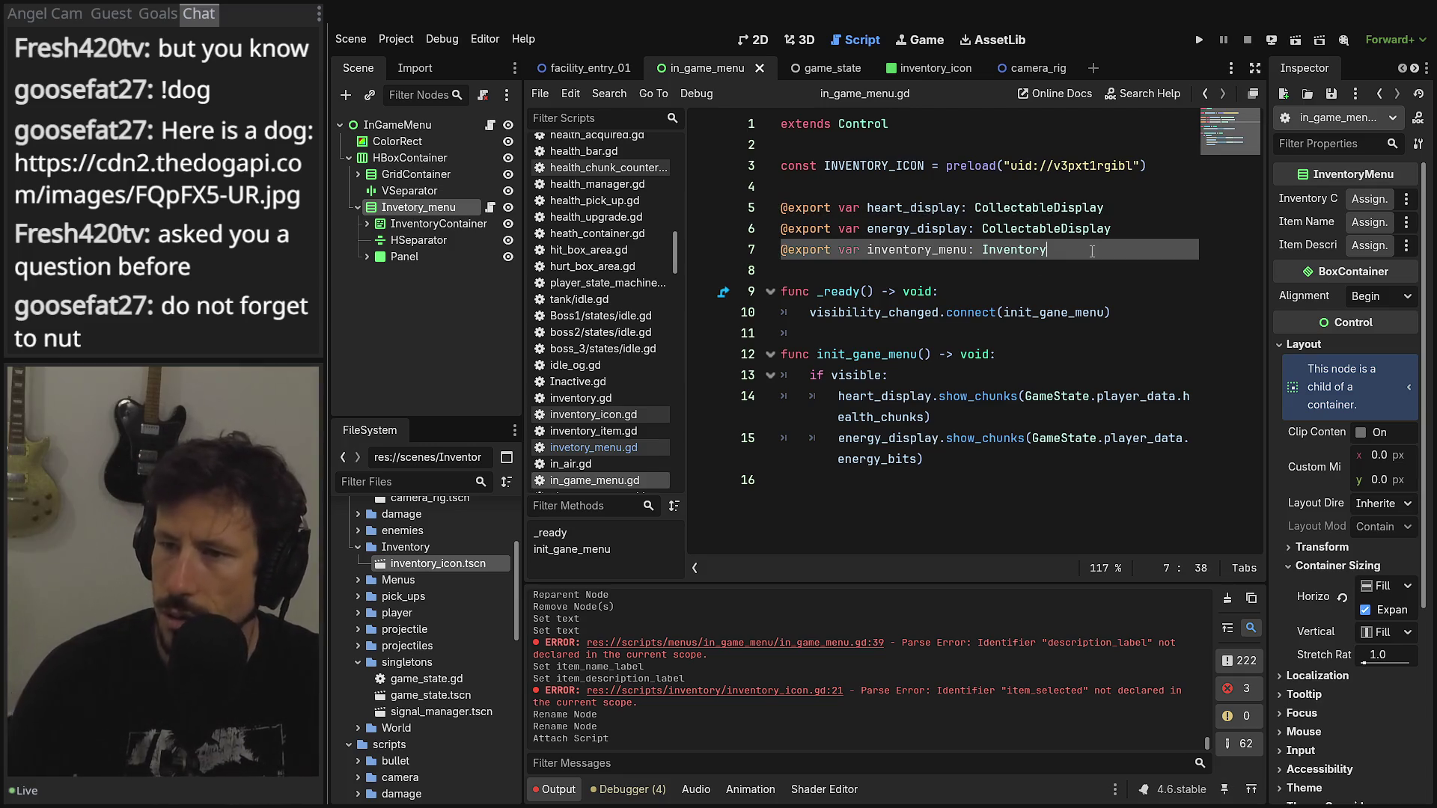
double_click(931, 249)
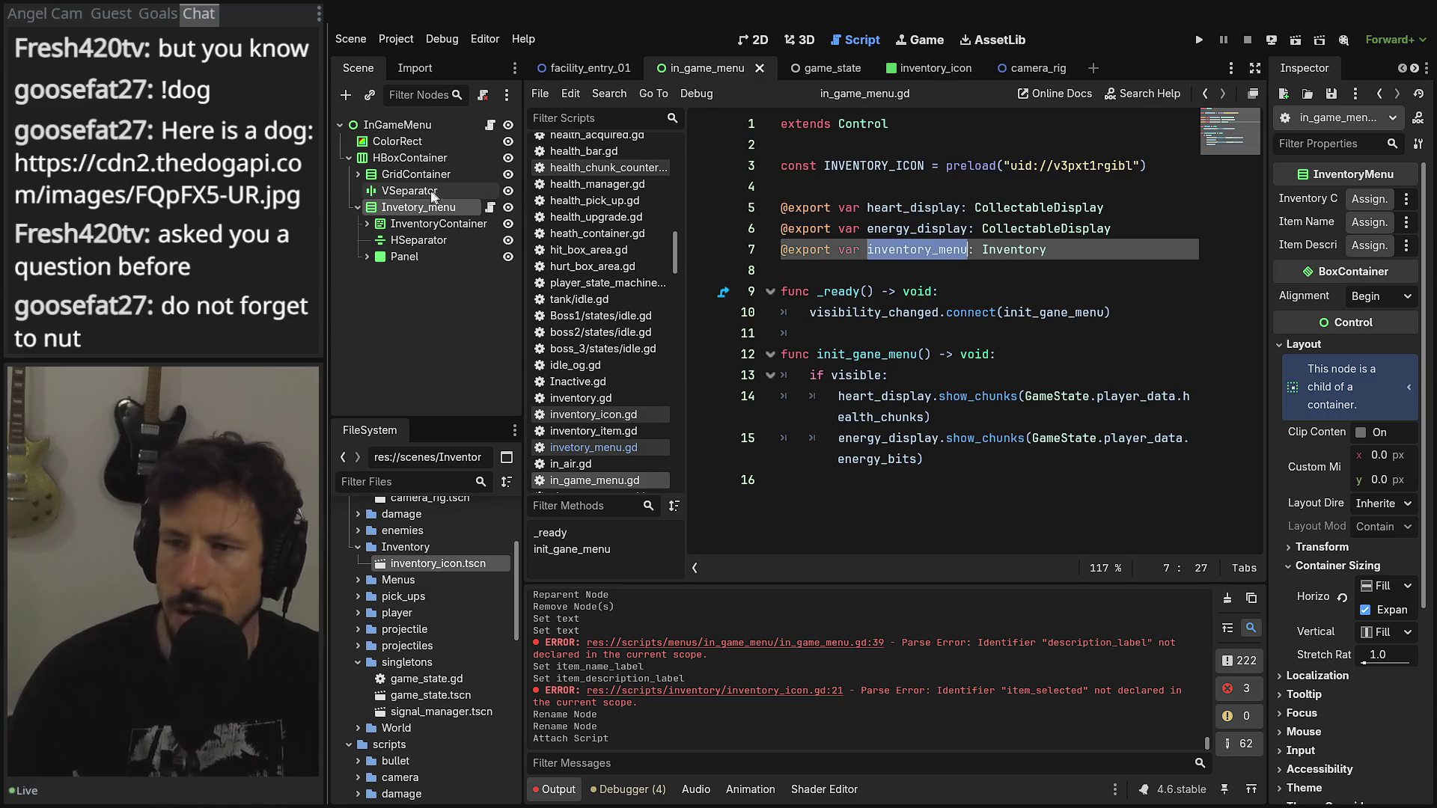
click(994, 464)
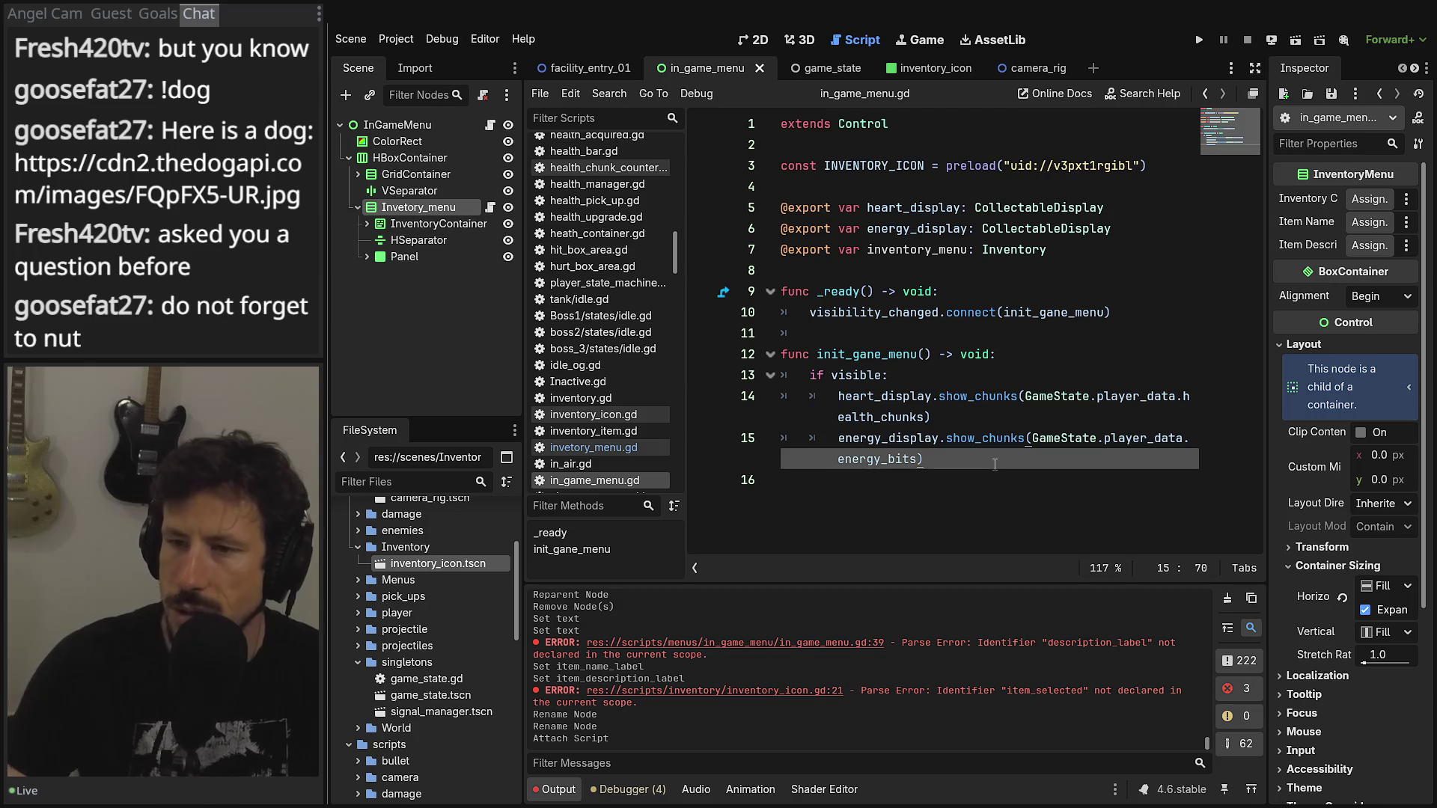
- Start a new 'inventory_menu.' line in the if visible block, then look up show_inventory in invetory_menu.gd
key(Return)
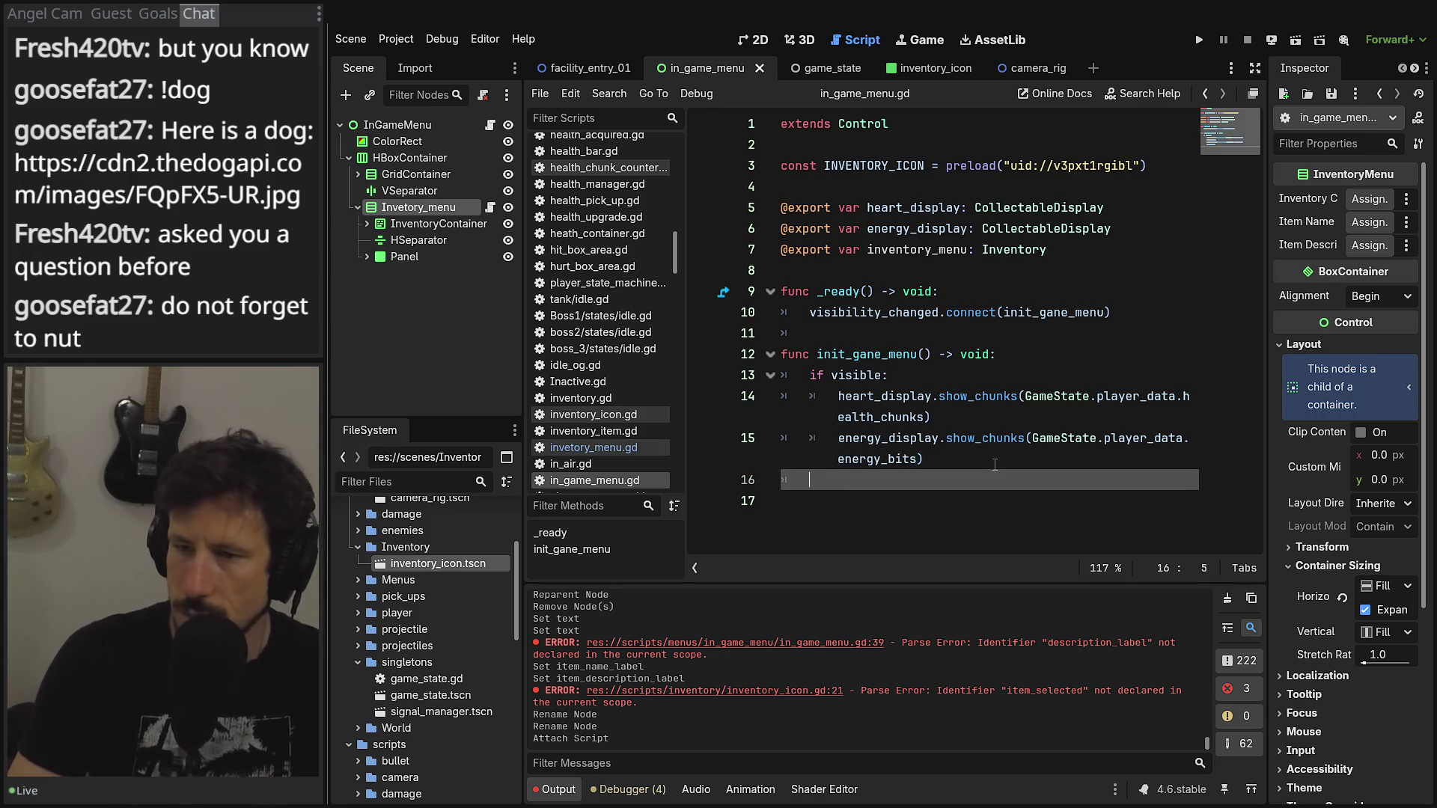
text(inventory_menu.)
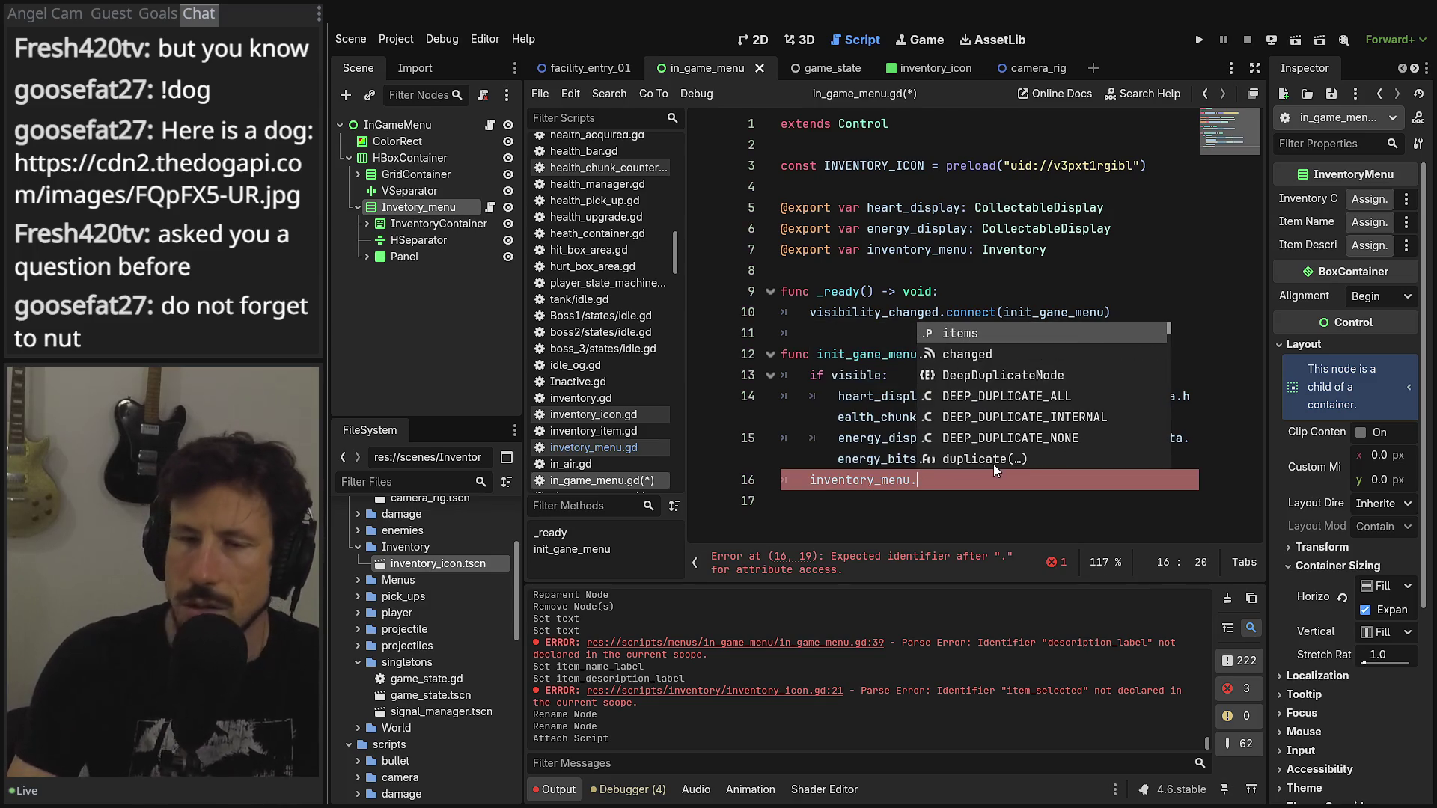
click(490, 208)
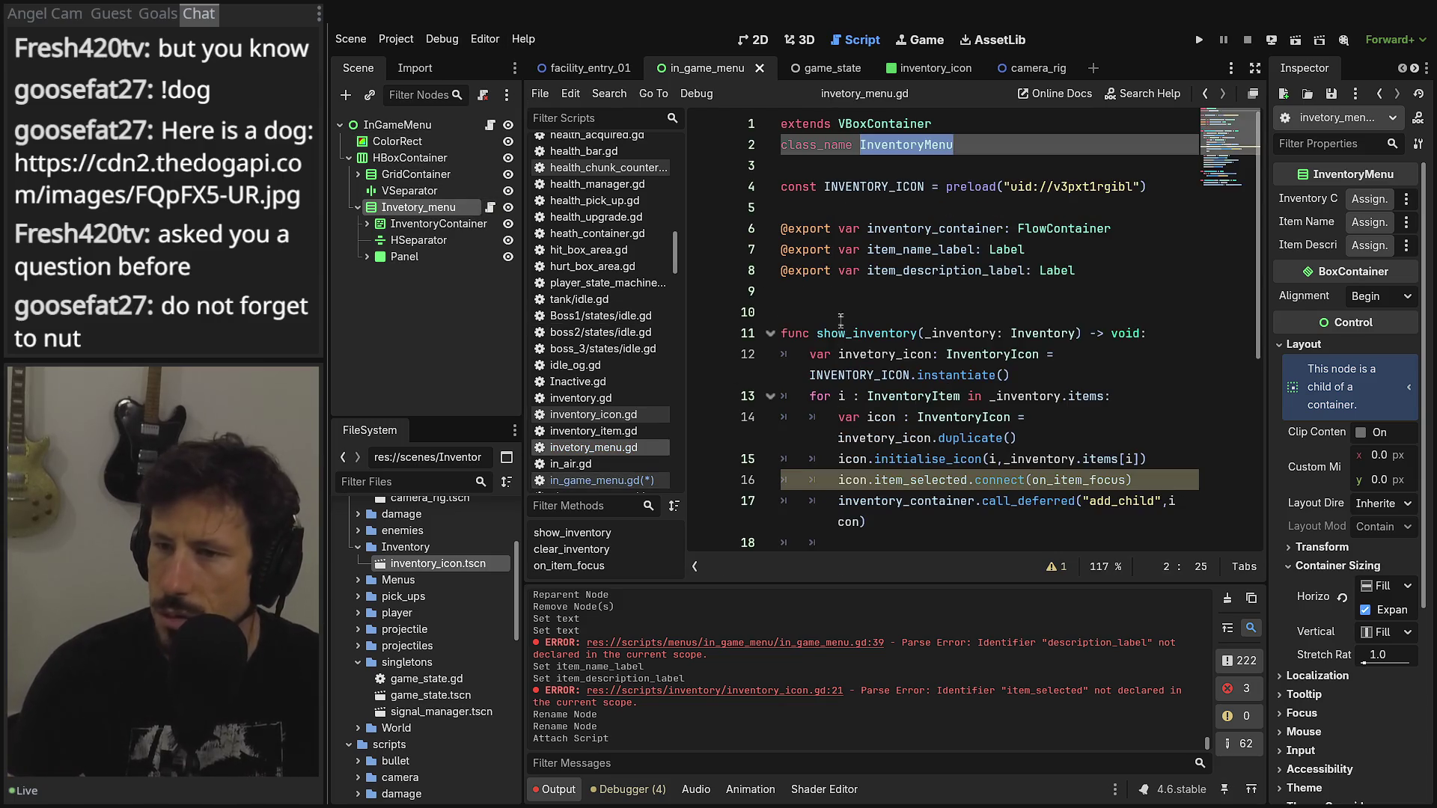
click(573, 532)
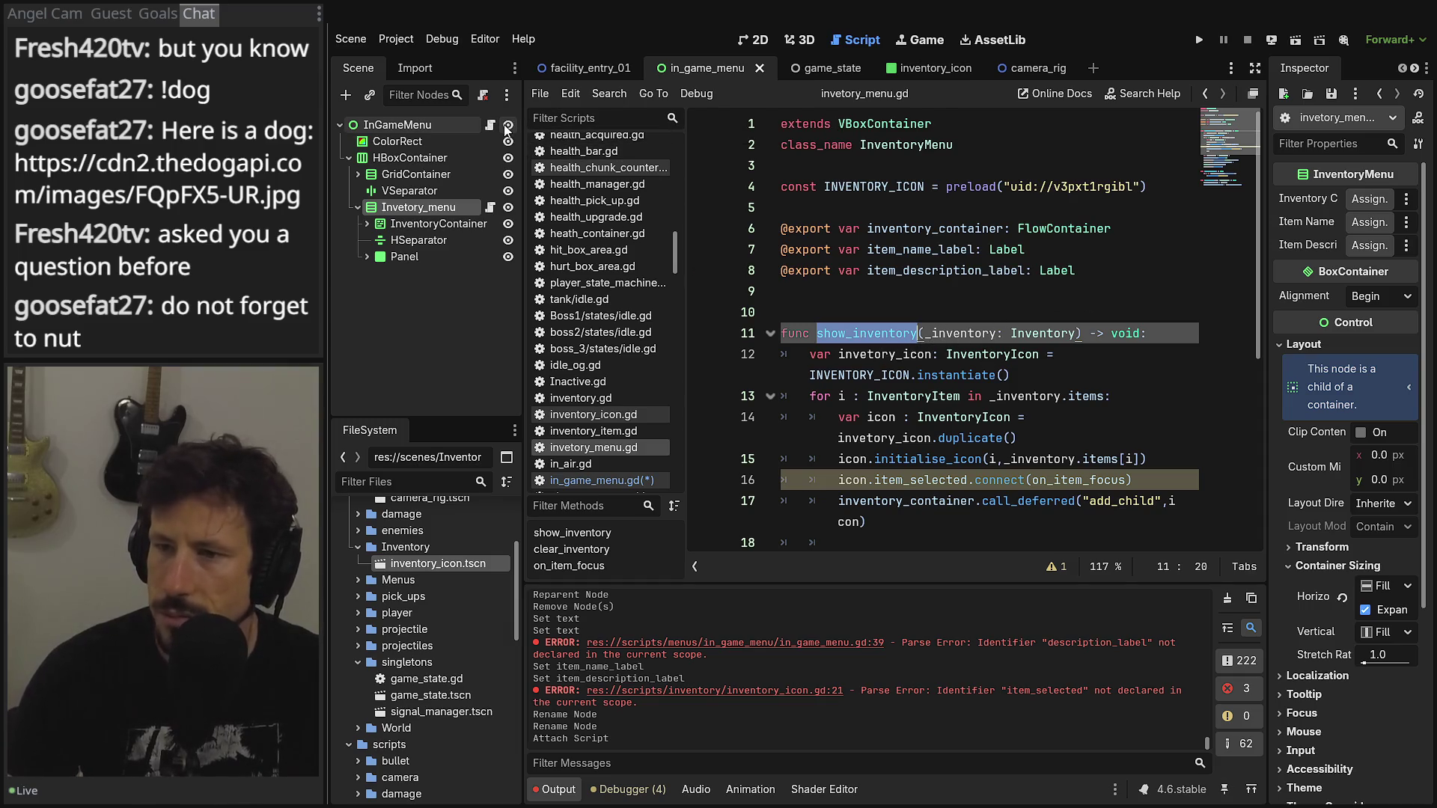
scroll(922, 312, down, 5)
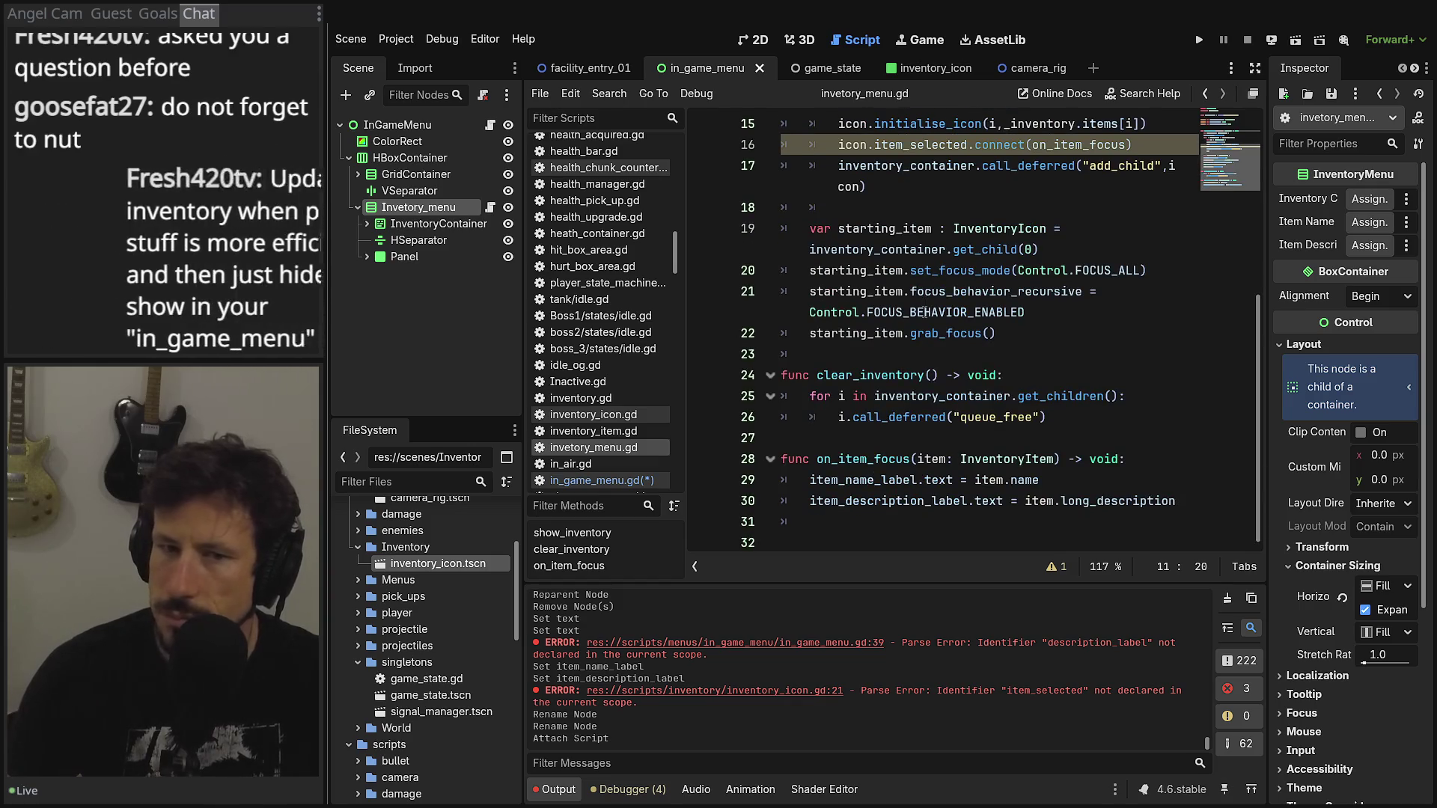
scroll(924, 312, up, 5)
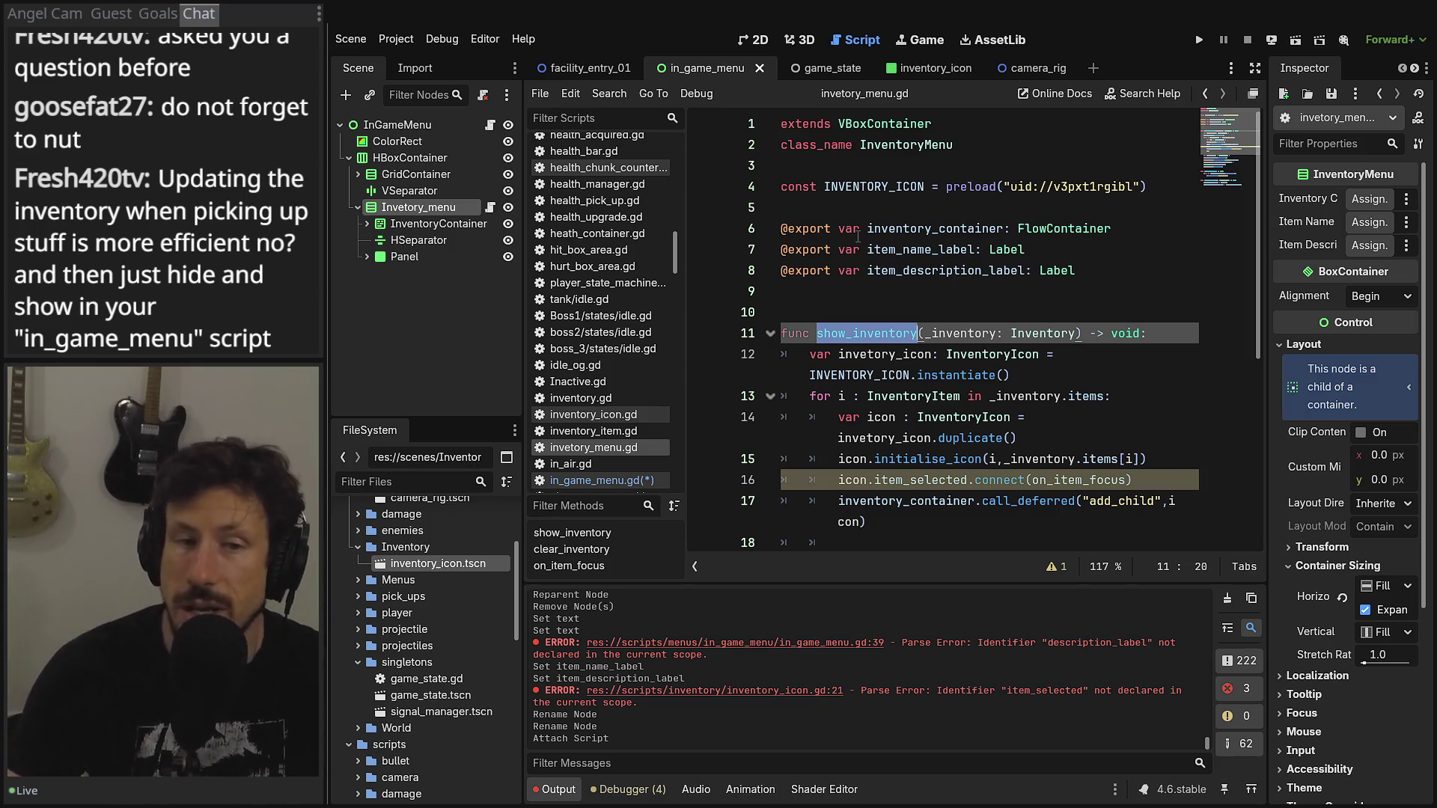
- Remove the extra blank line above func show_inventory in invetory_menu.gd
click(833, 308)
key(Return)
key(Up)
key(Return)
text(func )
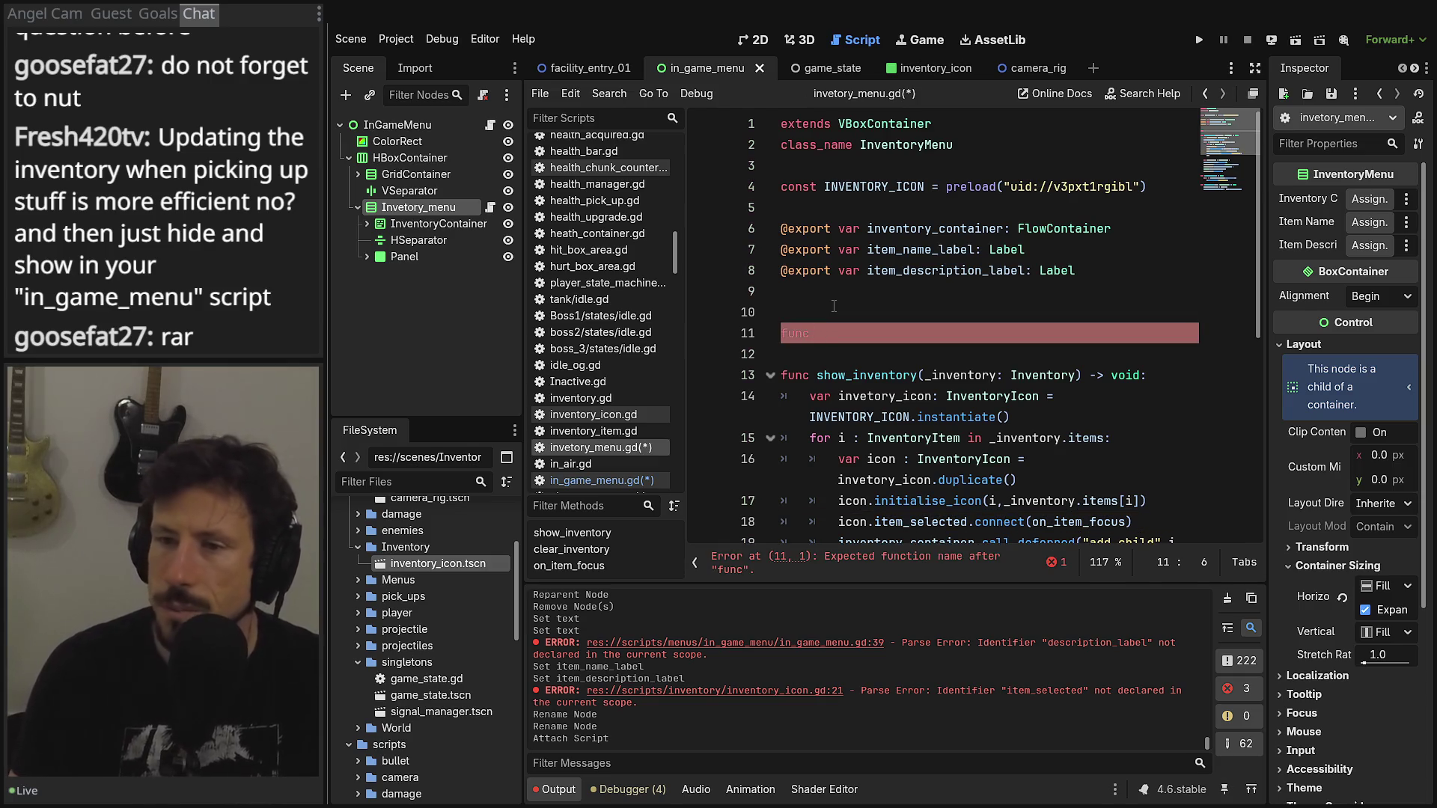
text(initi)
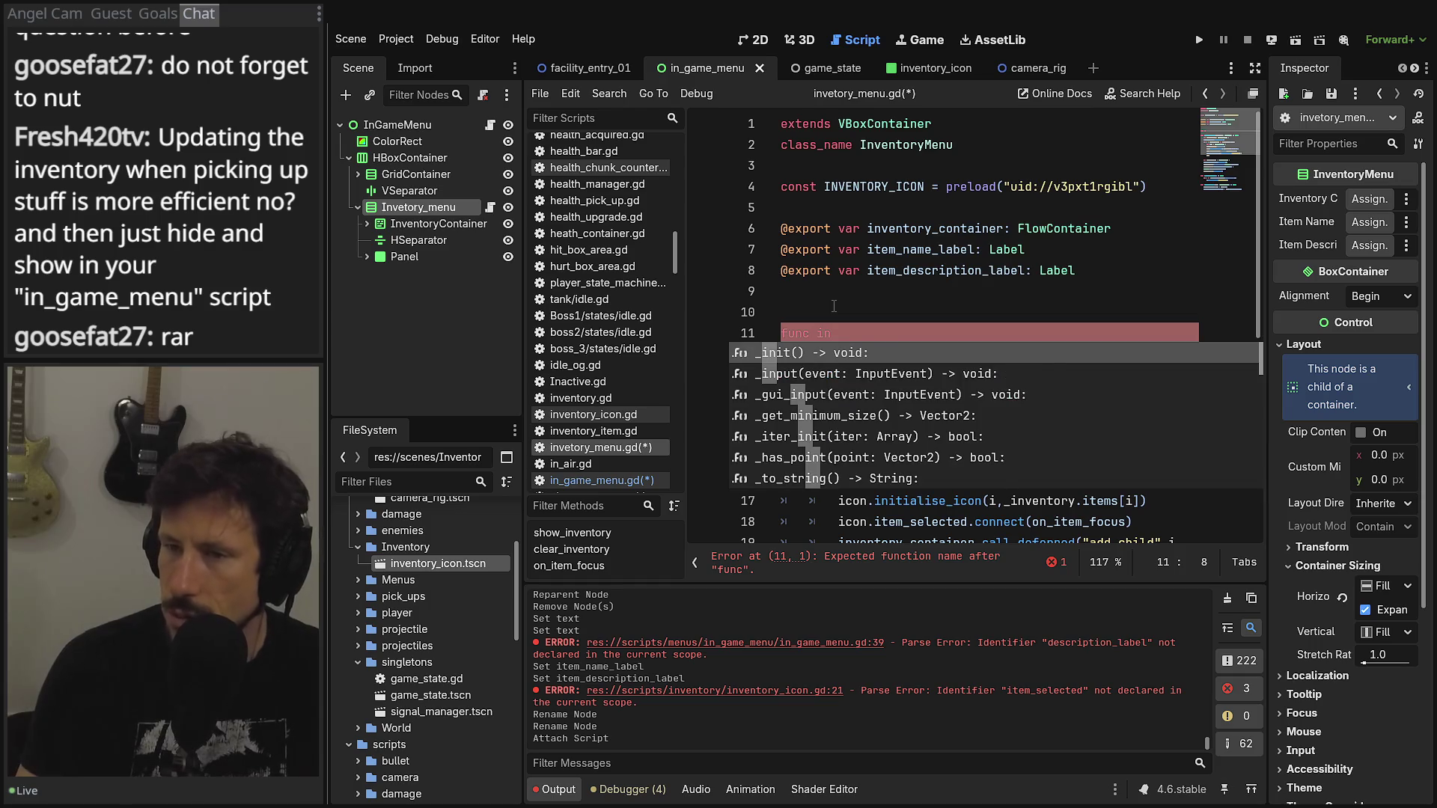
text(alise_iv)
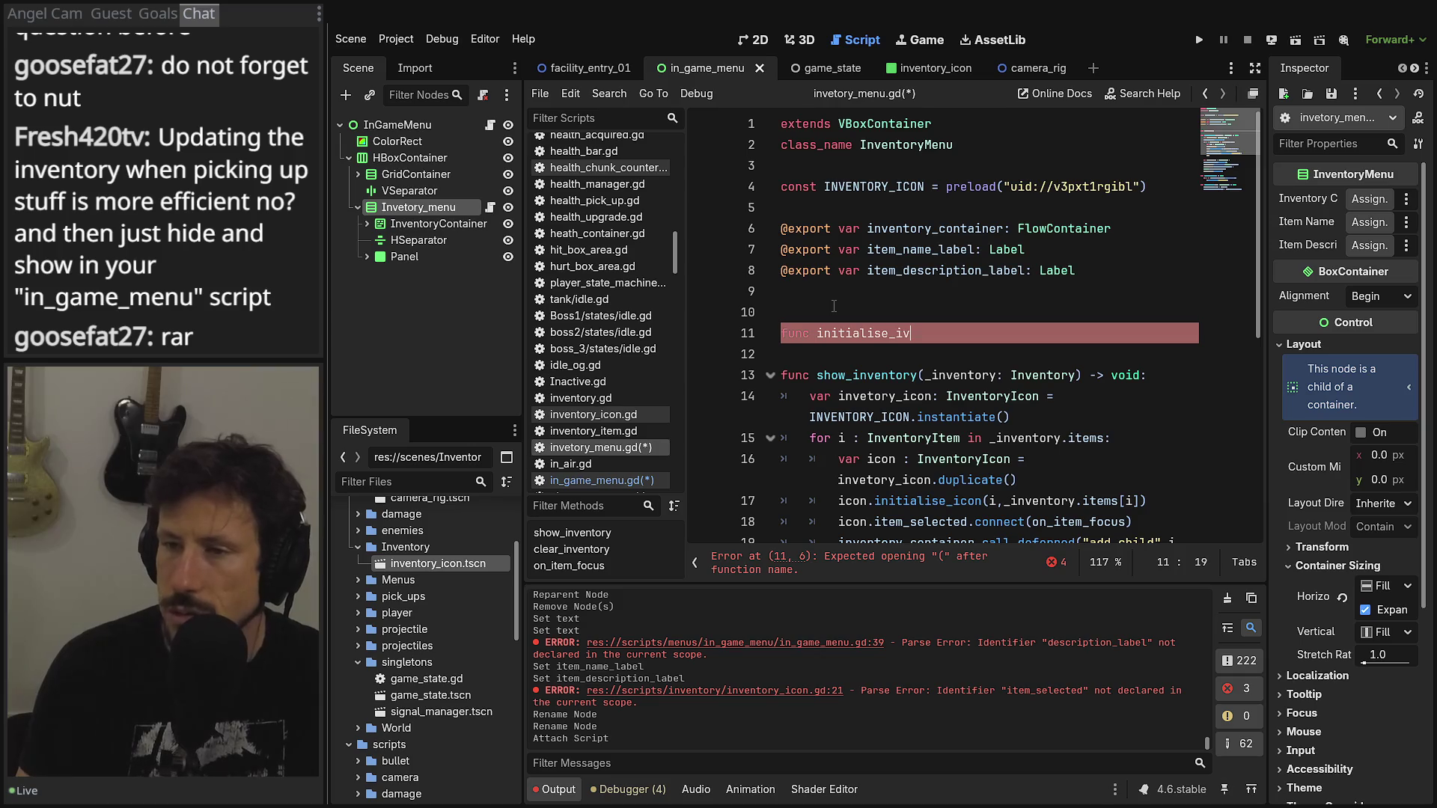
key(BackSpace)
key(BackSpace)
key(BackSpace)
key(BackSpace)
key(BackSpace)
key(BackSpace)
key(Delete)
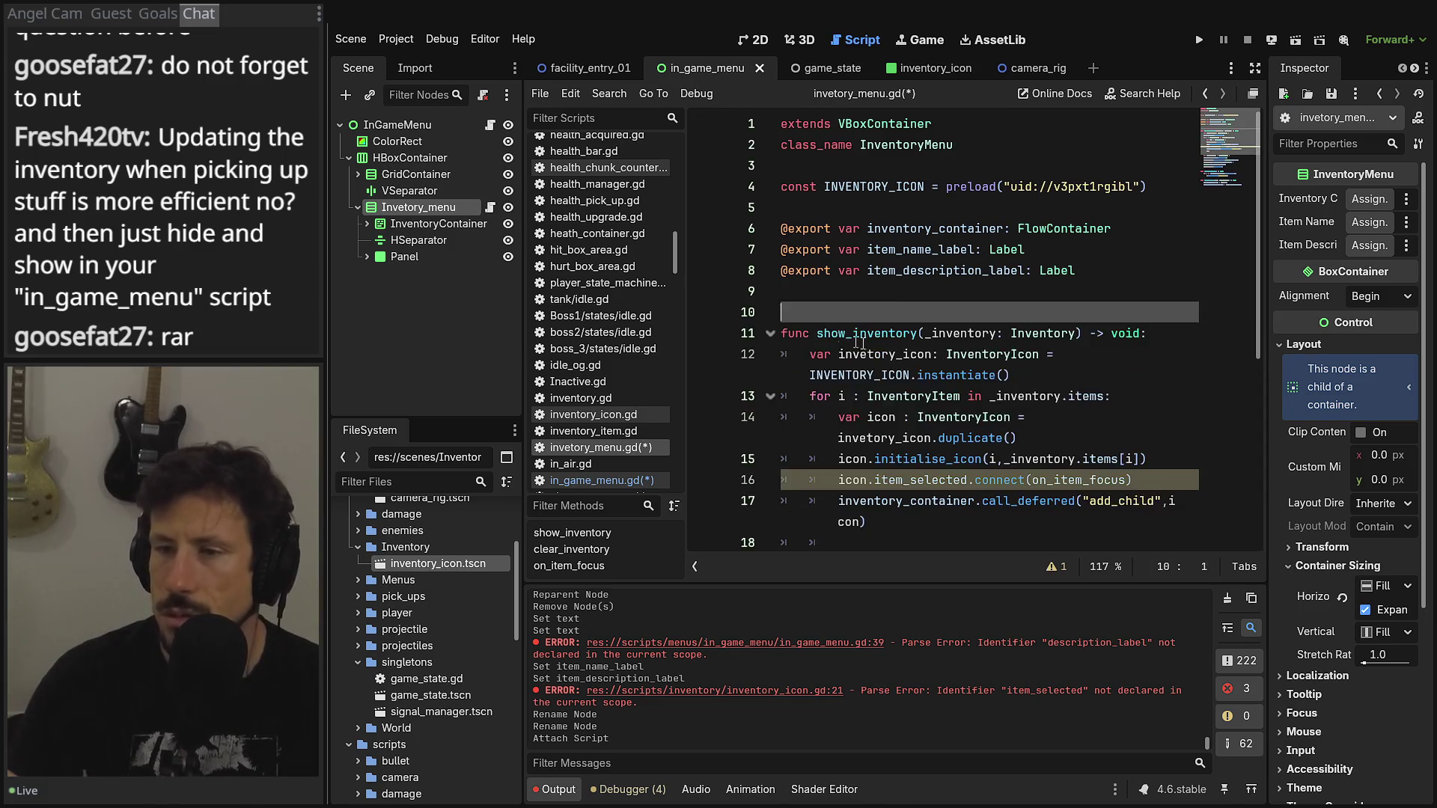
key(Delete)
double_click(883, 313)
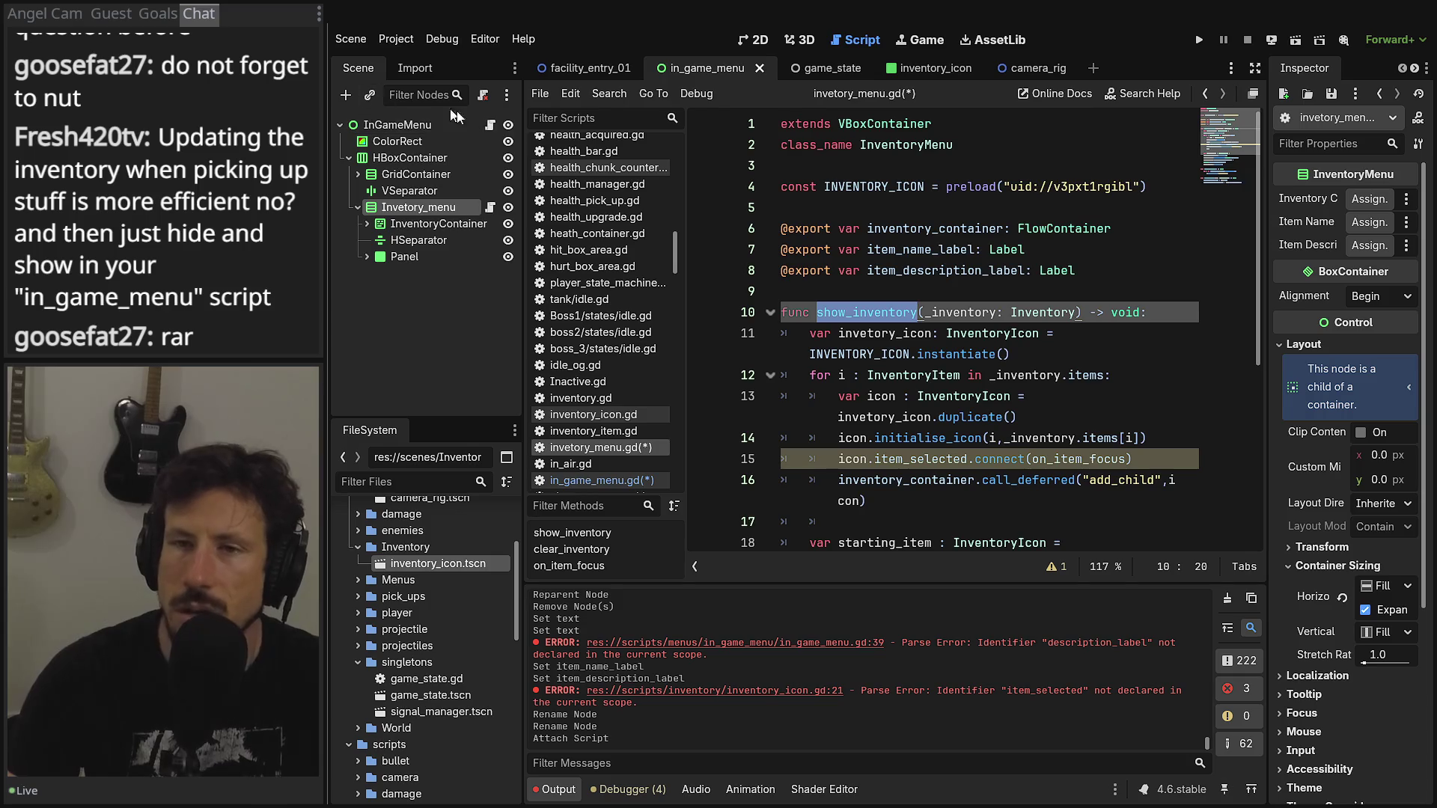
click(490, 125)
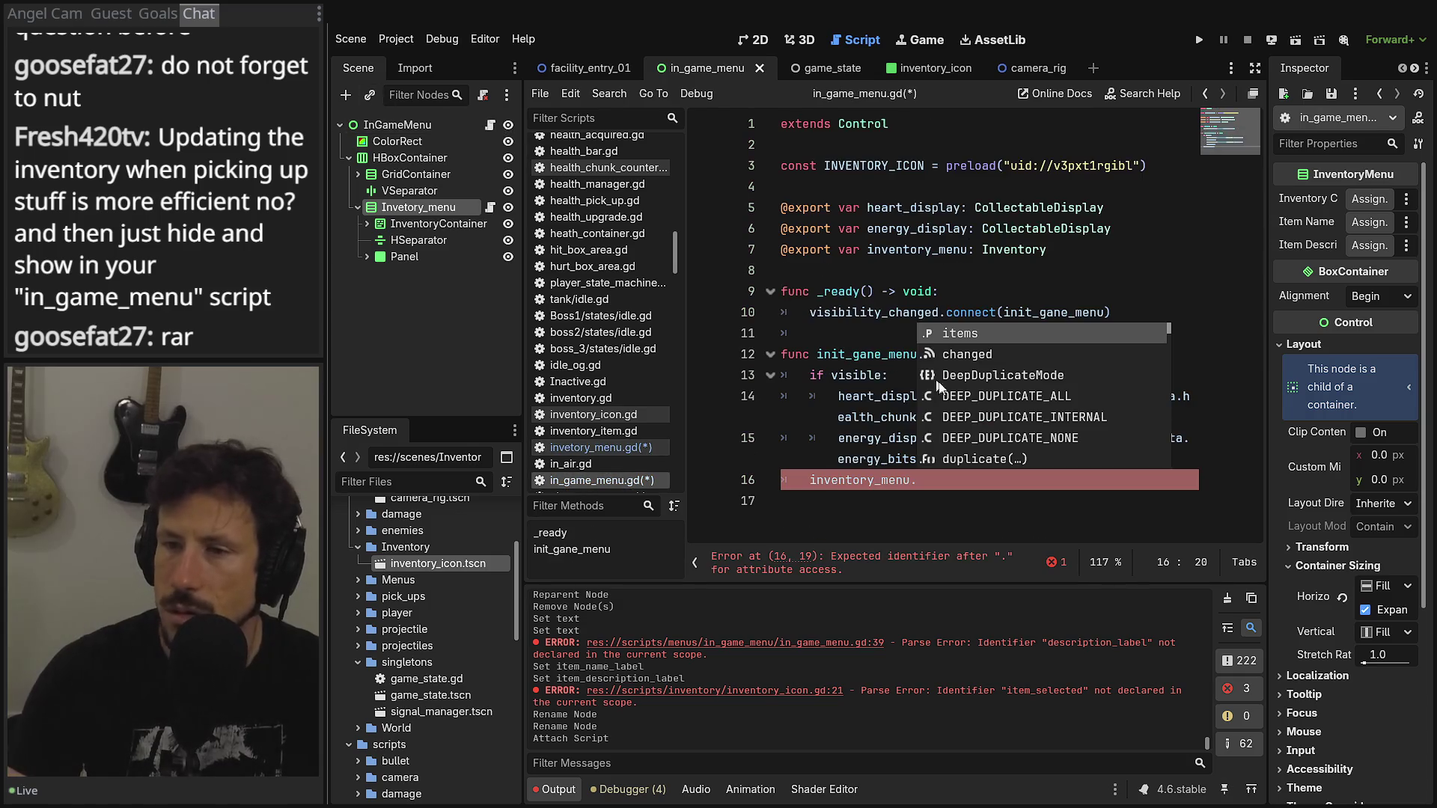
- Erase the false starts after 'inventory_menu.' and check the show_inventory function in invetory_menu.gd
click(950, 480)
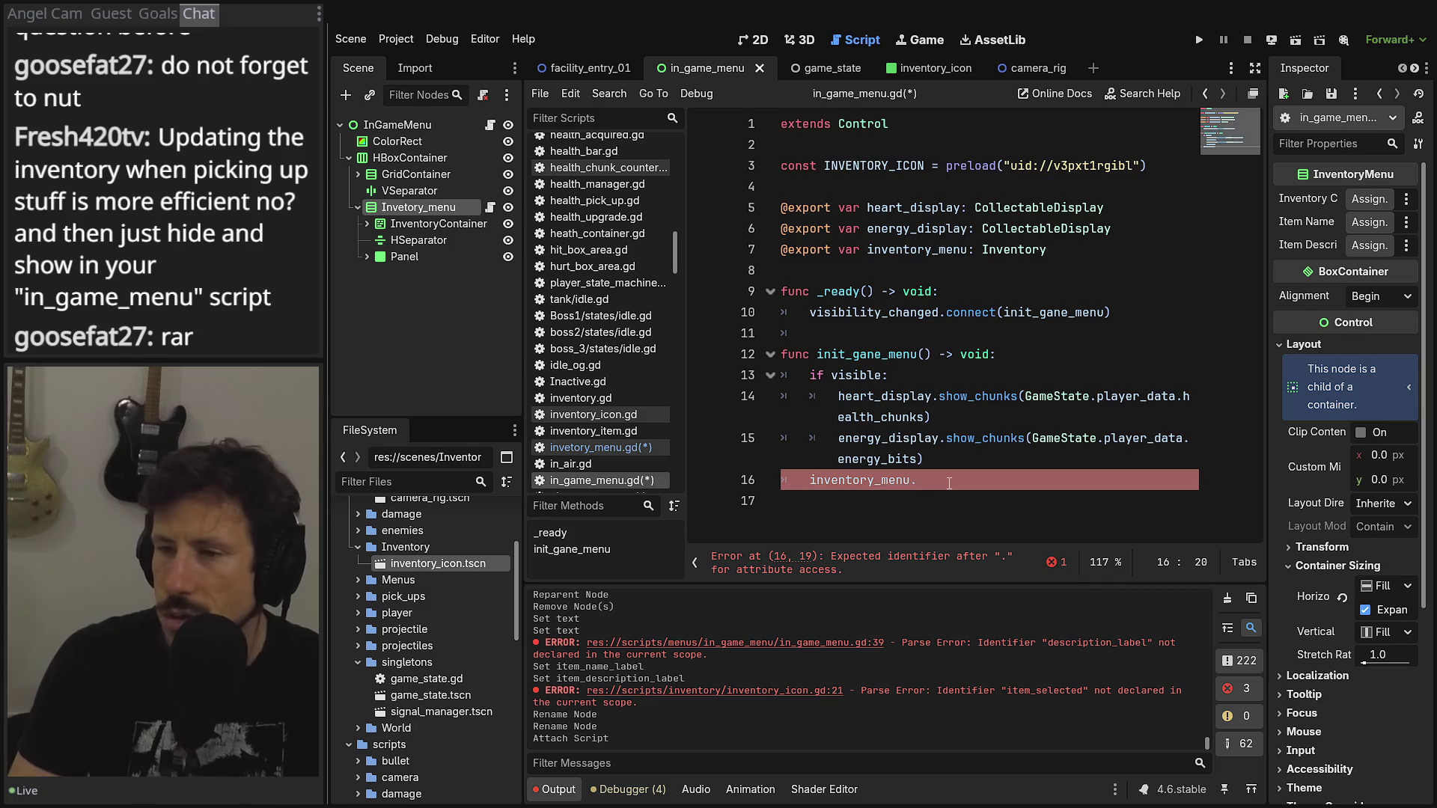
text(gem)
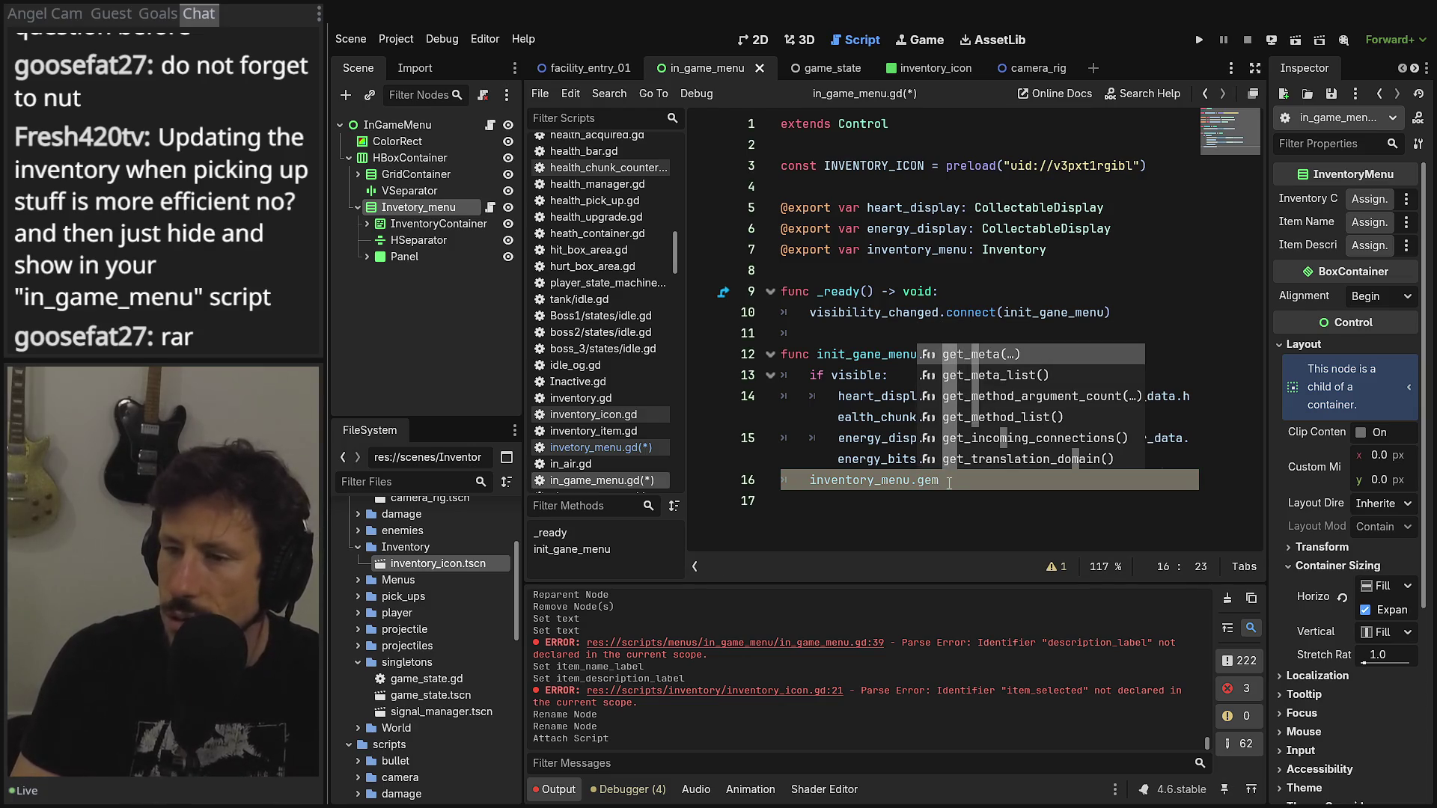
key(BackSpace)
key(BackSpace)
key(BackSpace)
text(sho)
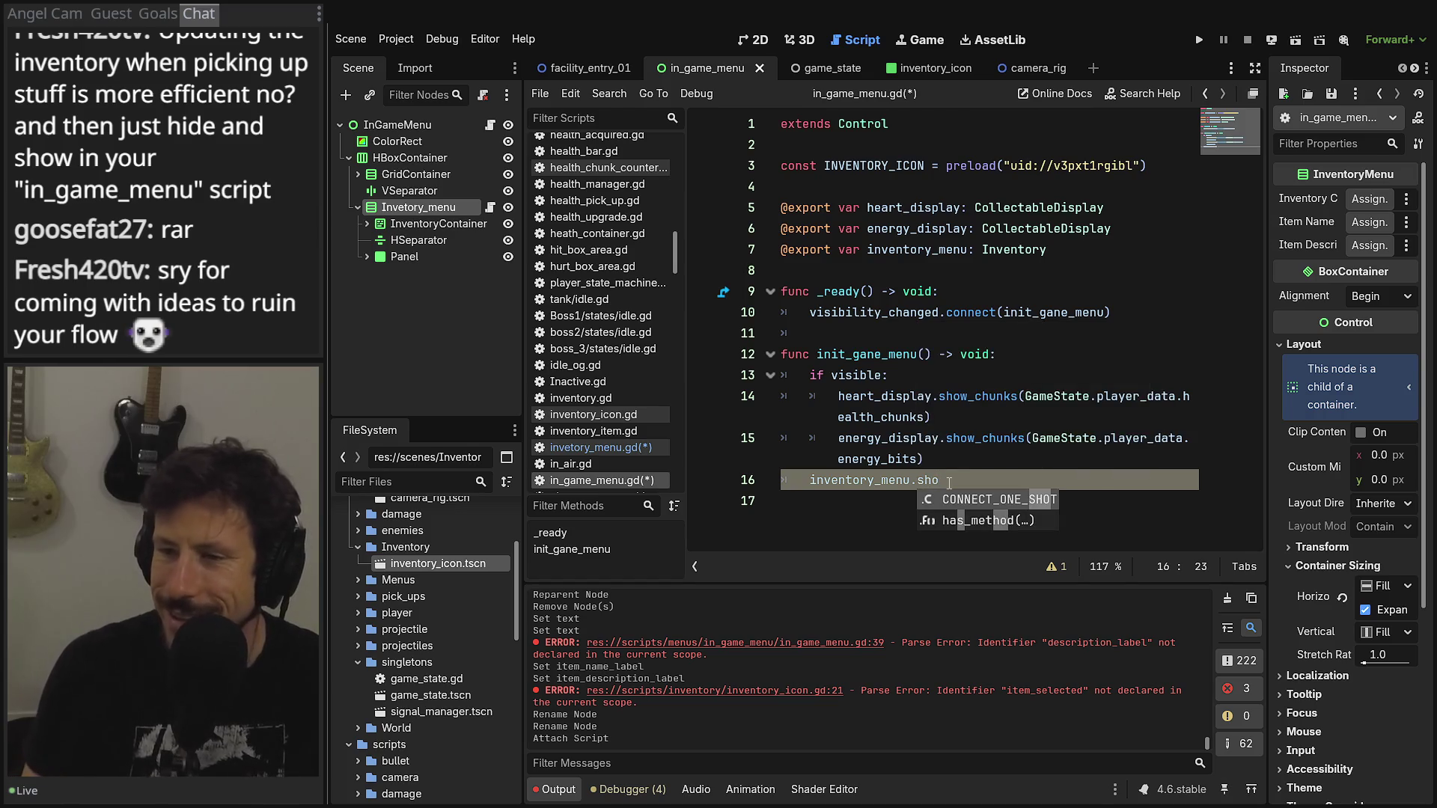
text(w)
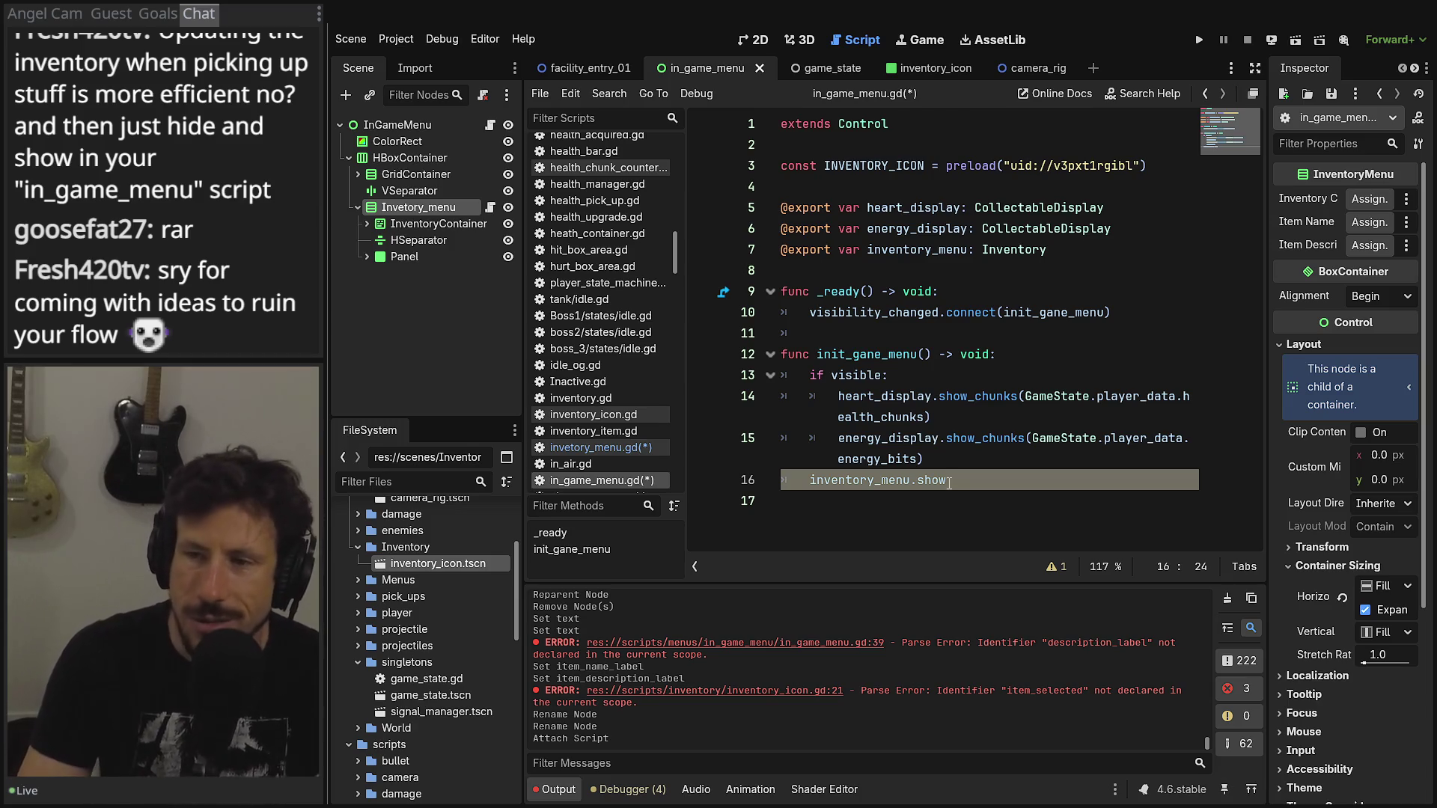
key(BackSpace)
key(BackSpace)
key(BackSpace)
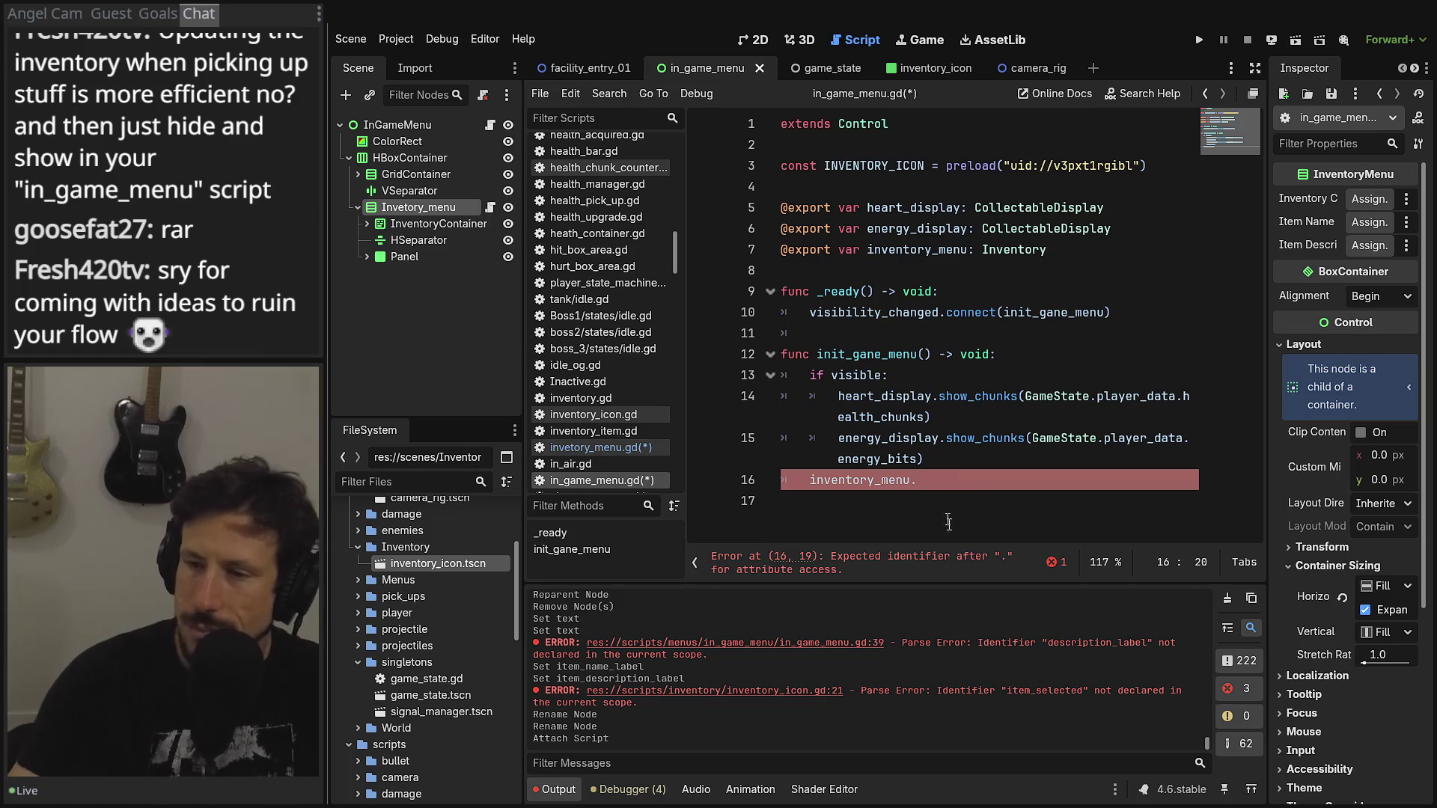
click(490, 208)
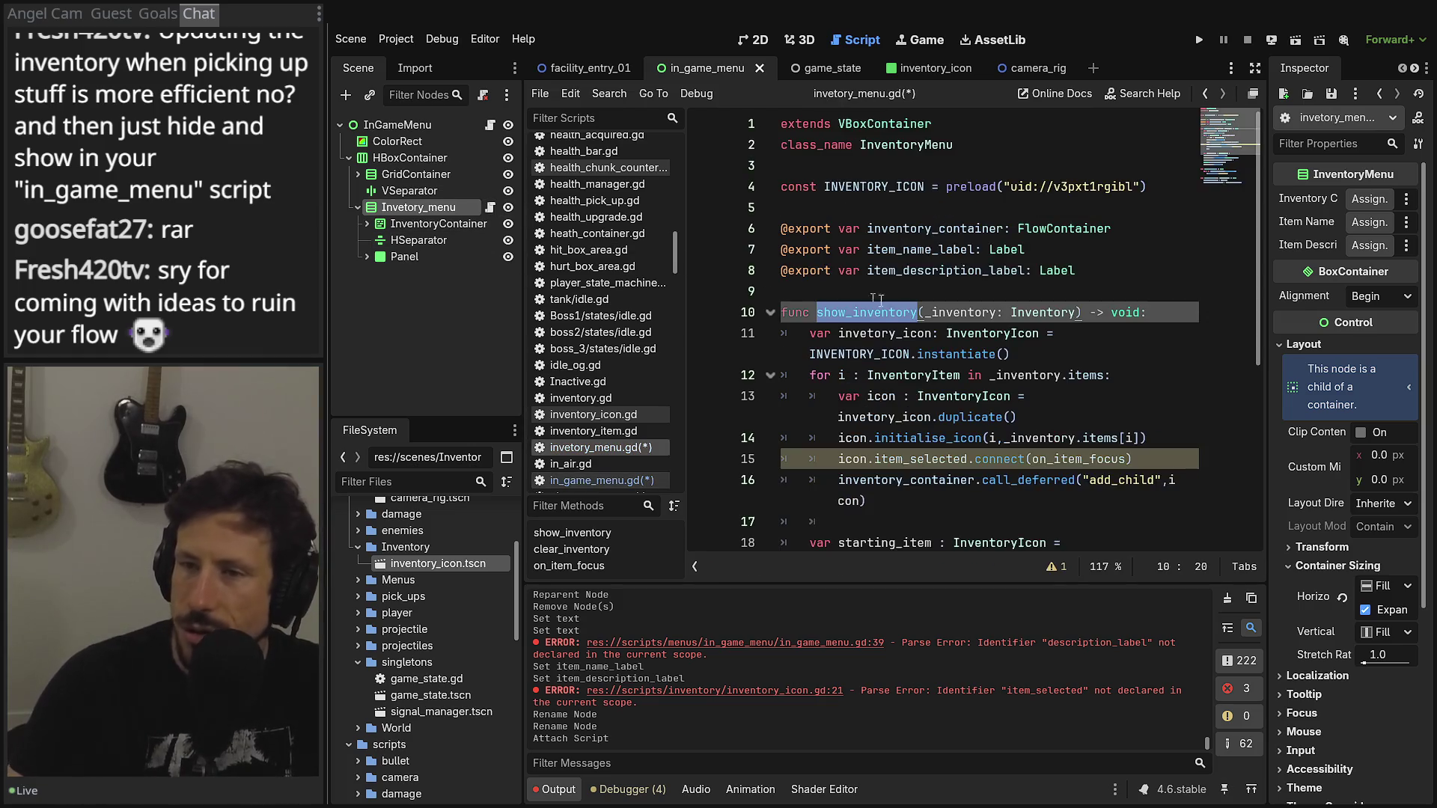
click(490, 124)
- Complete the call as show_inventory(GameState.player_data.inventory) using autocomplete, then view the warnings
text(show_inventory(ga)
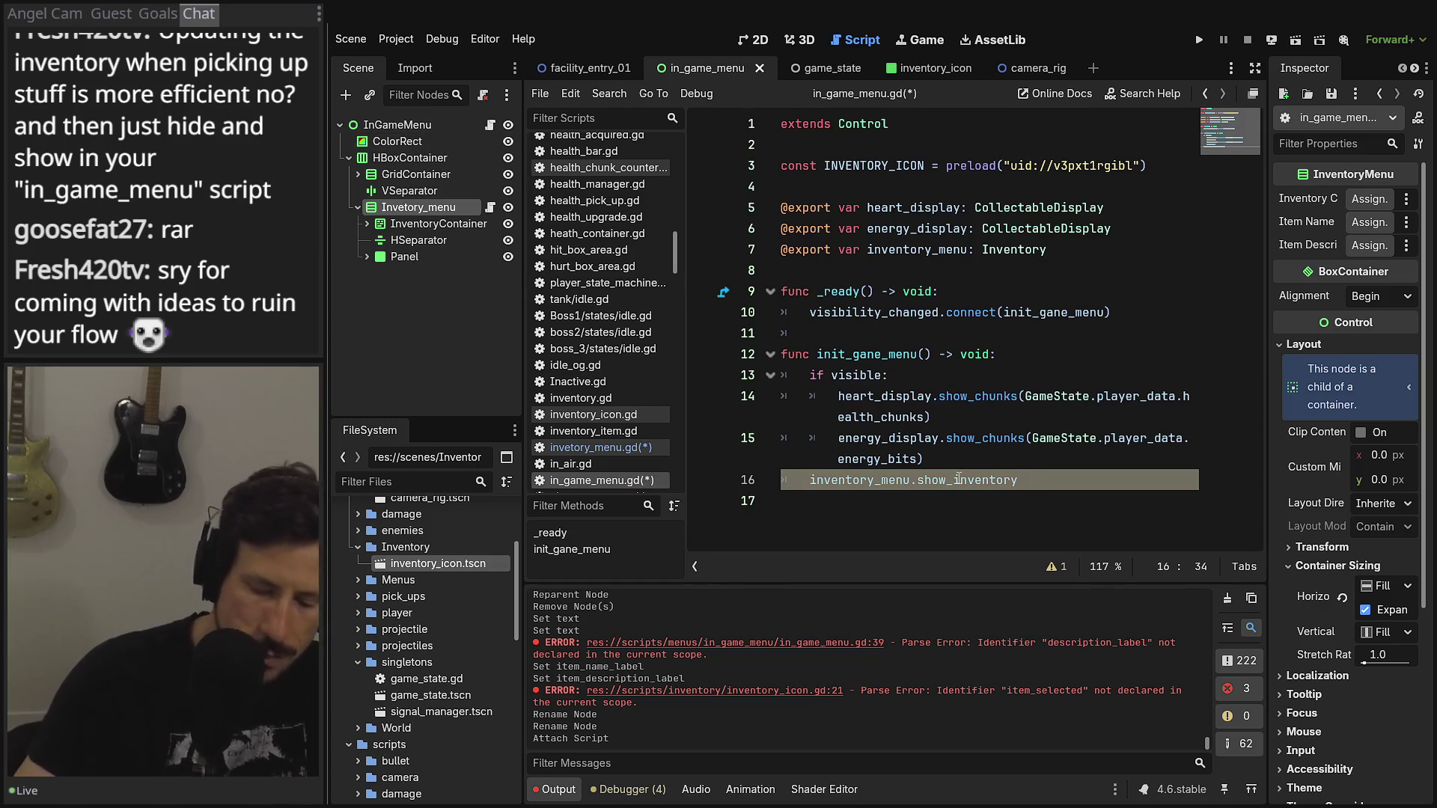
text(me)
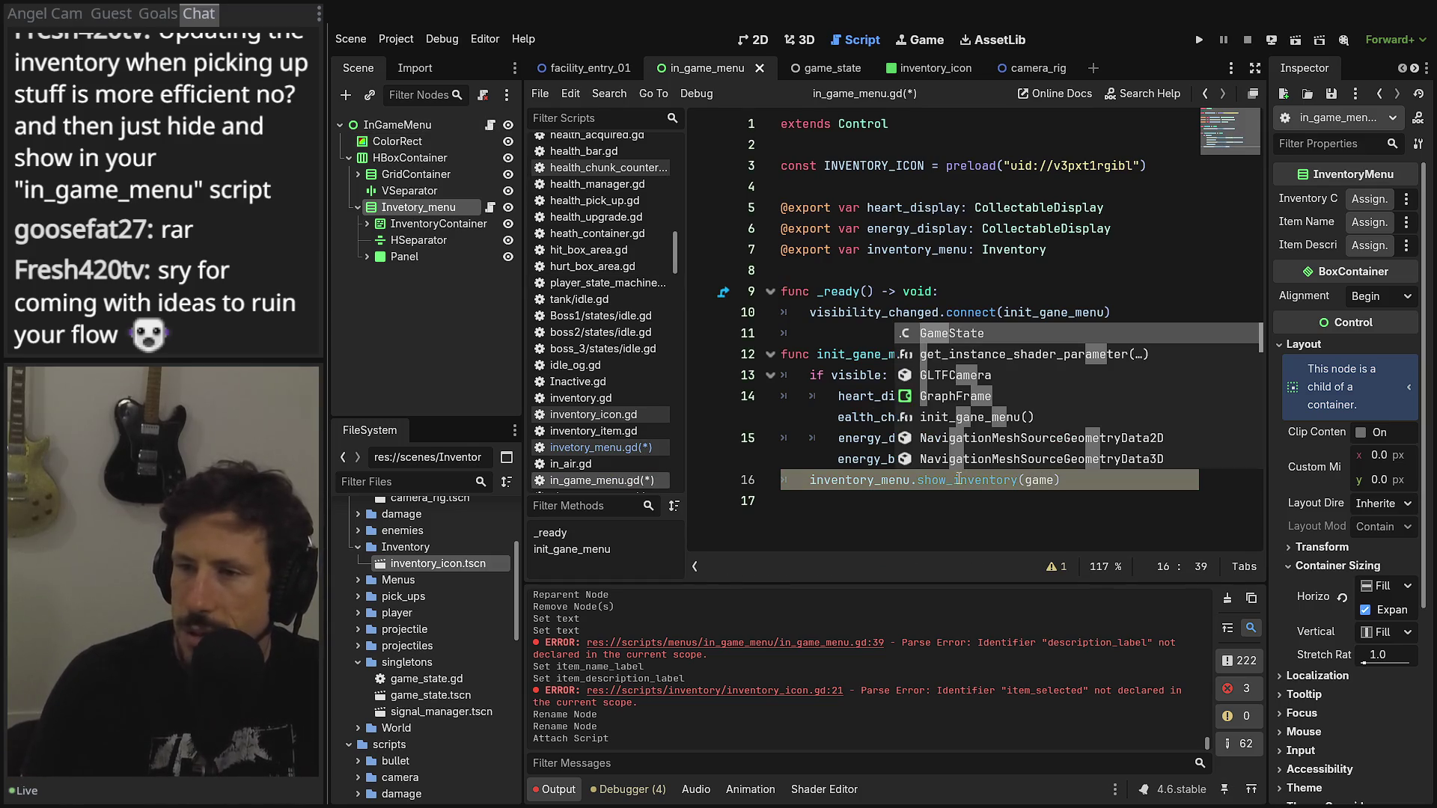
key(Return)
text(.play)
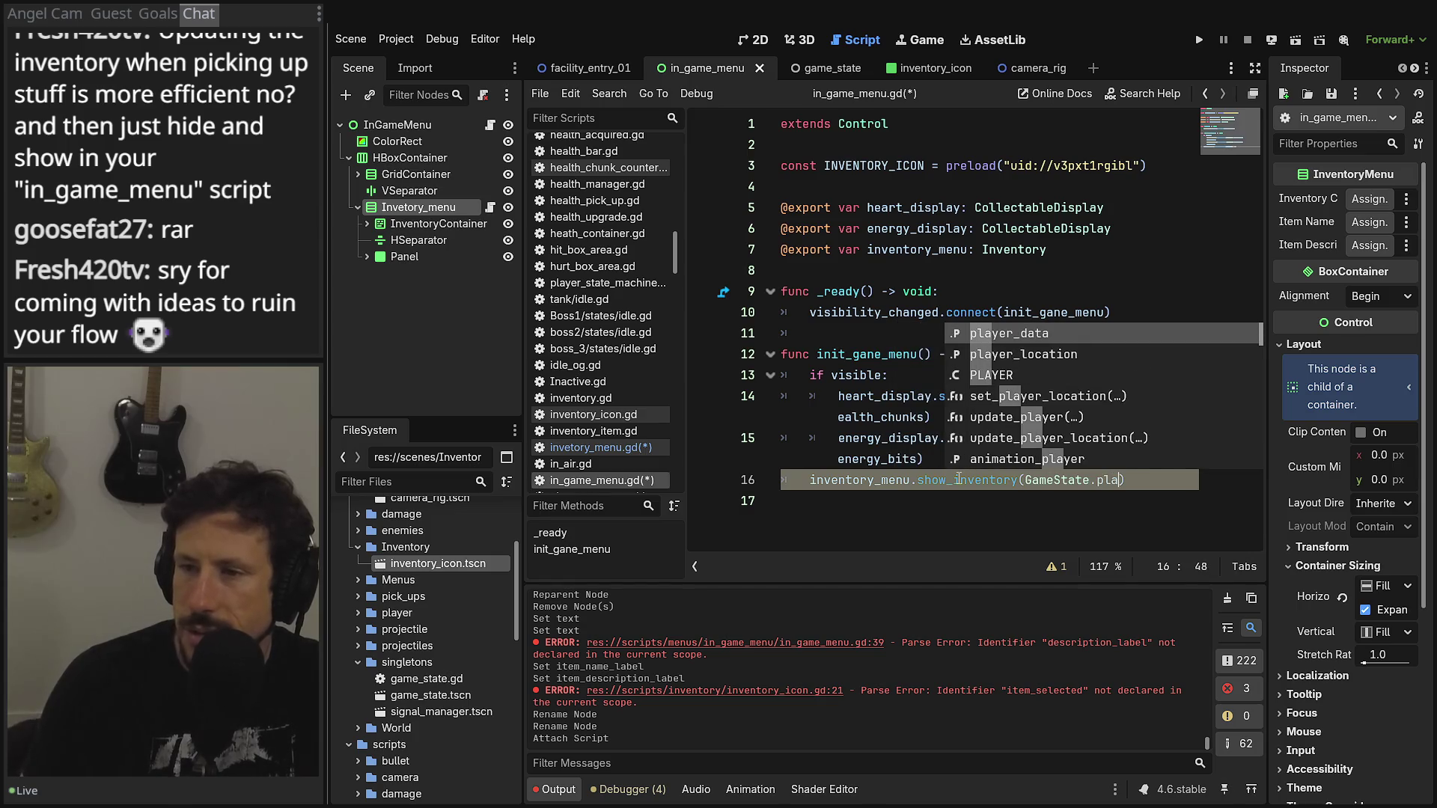
key(Return)
text(.in)
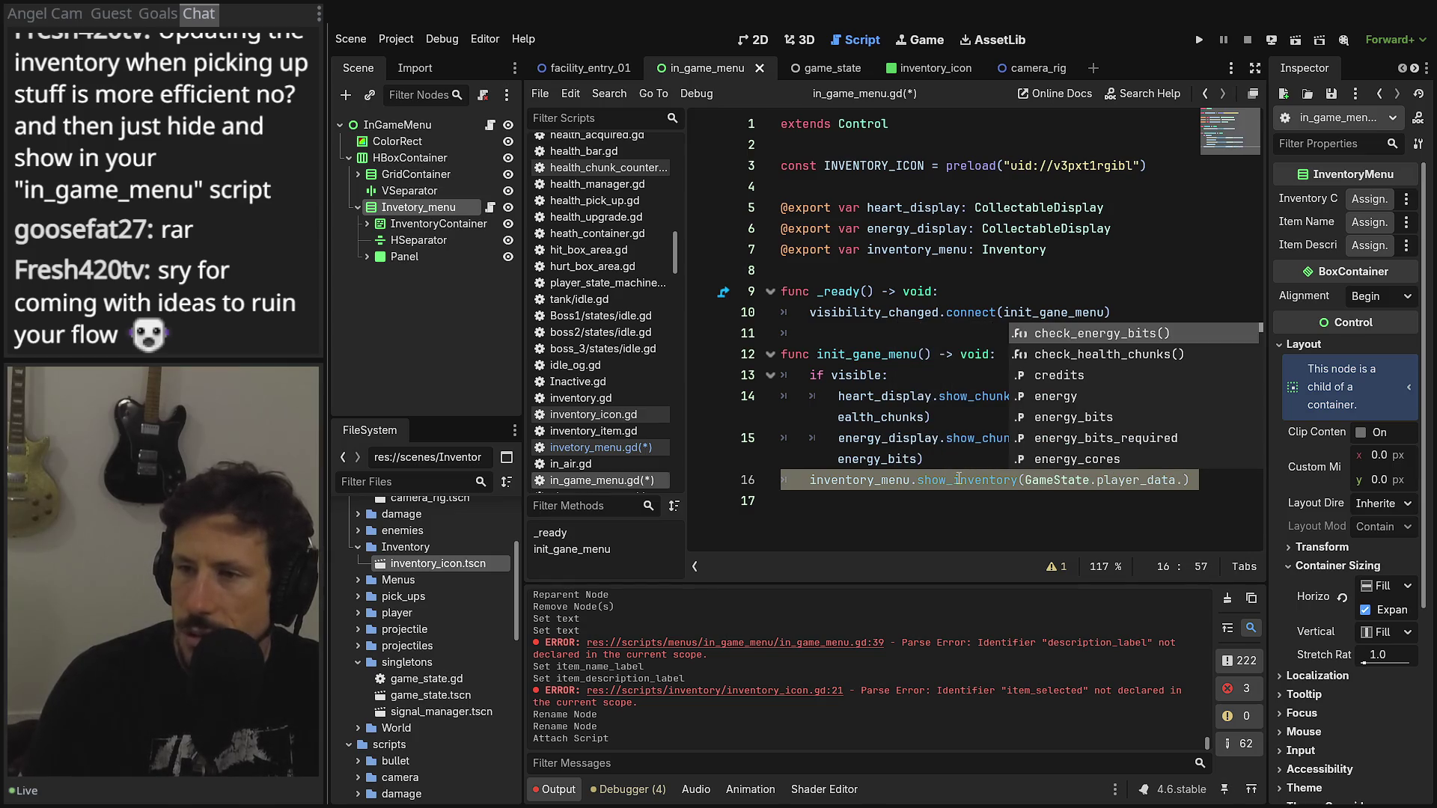
key(Return)
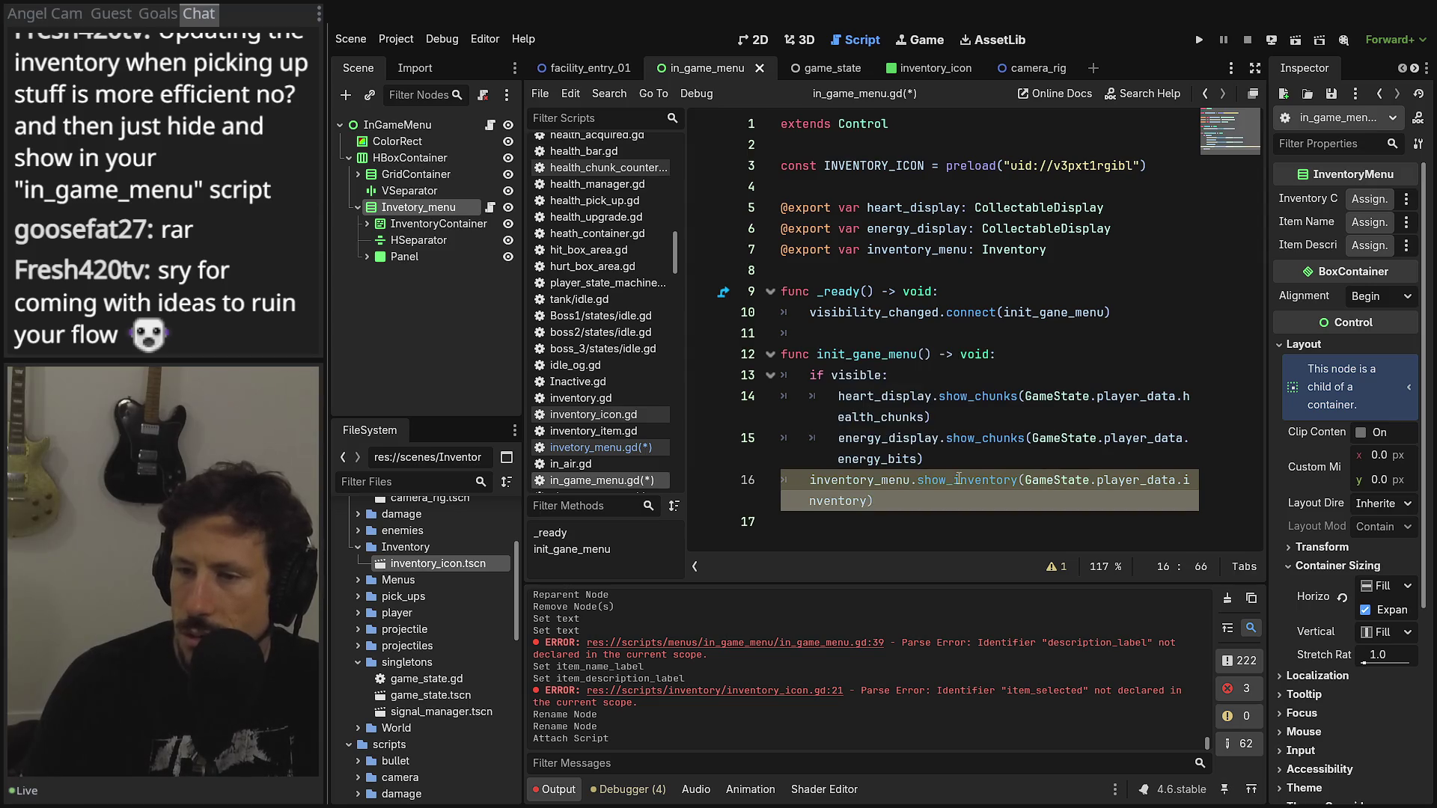
click(1056, 569)
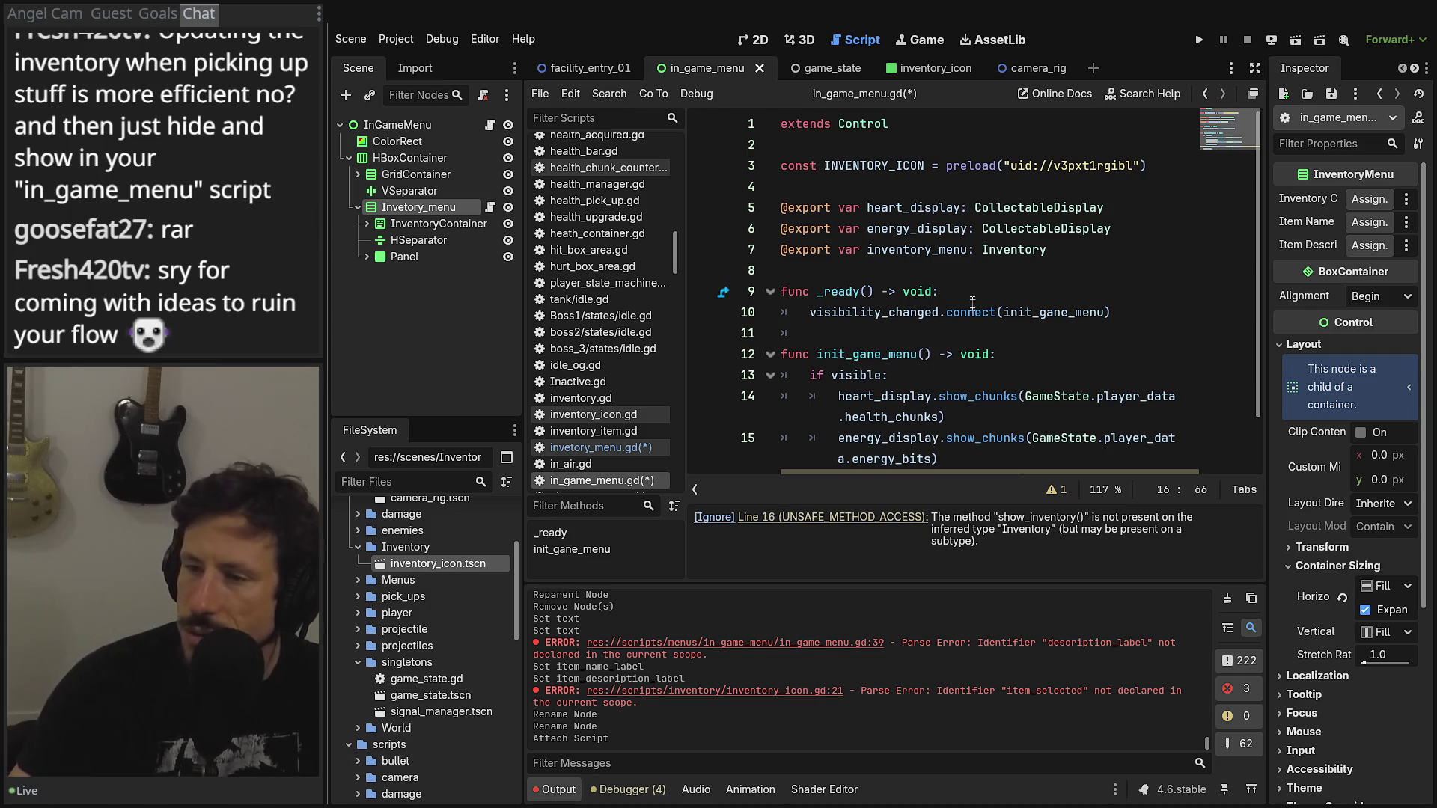
- Type the inventory_menu export as InventoryMenu on line 7, save, and reopen invetory_menu.gd
scroll(975, 303, down, 1)
click(1063, 184)
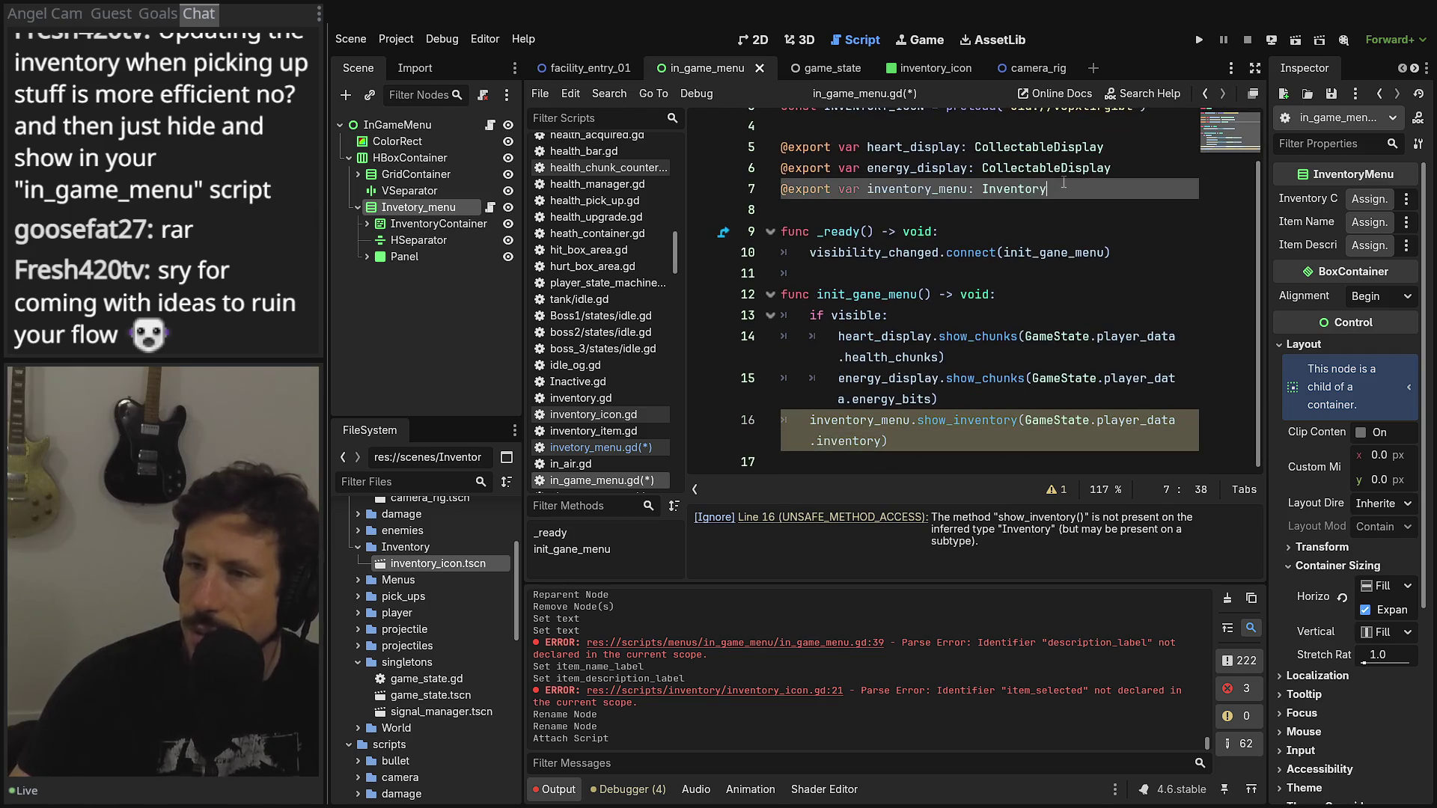
text(Menu)
key(ctrl+s)
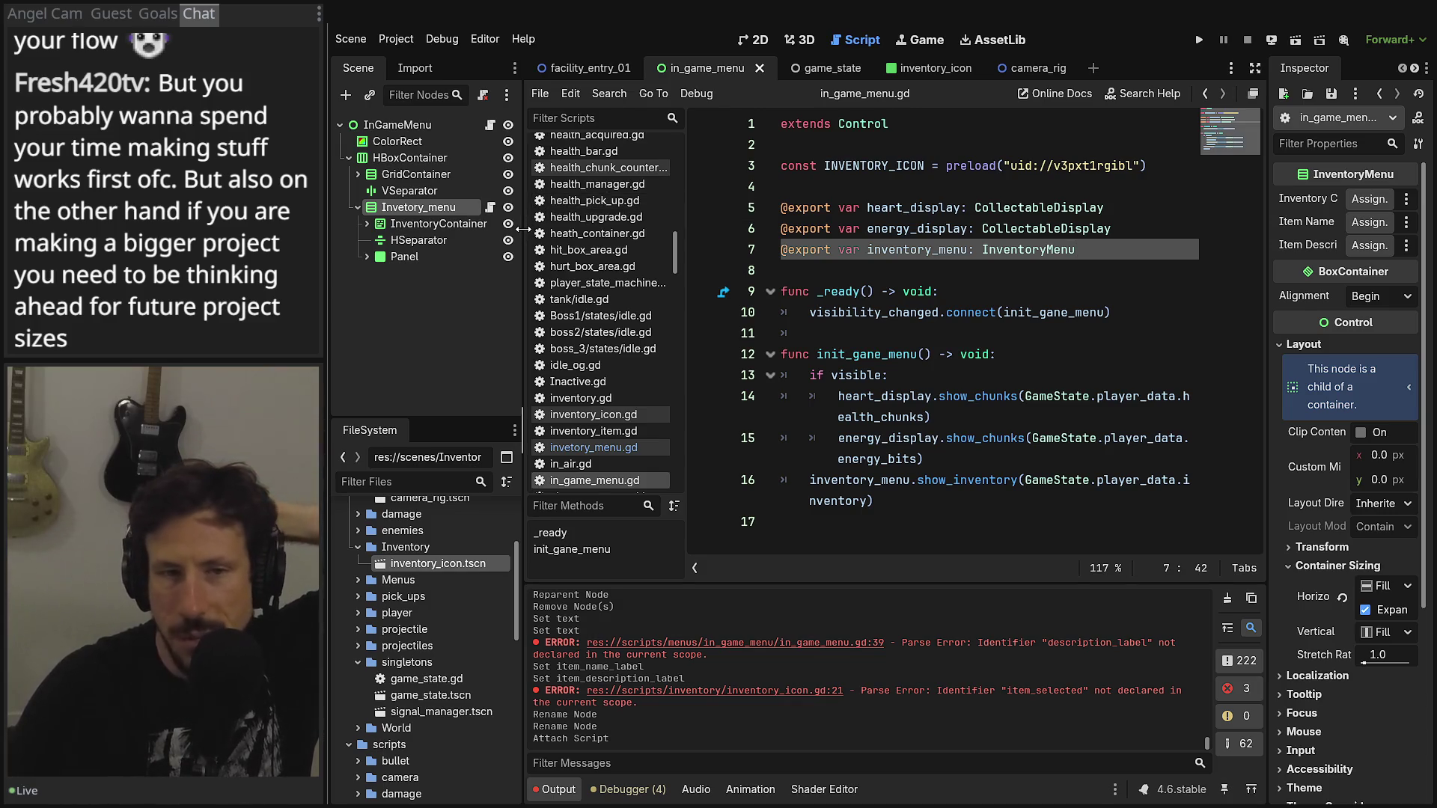
click(489, 208)
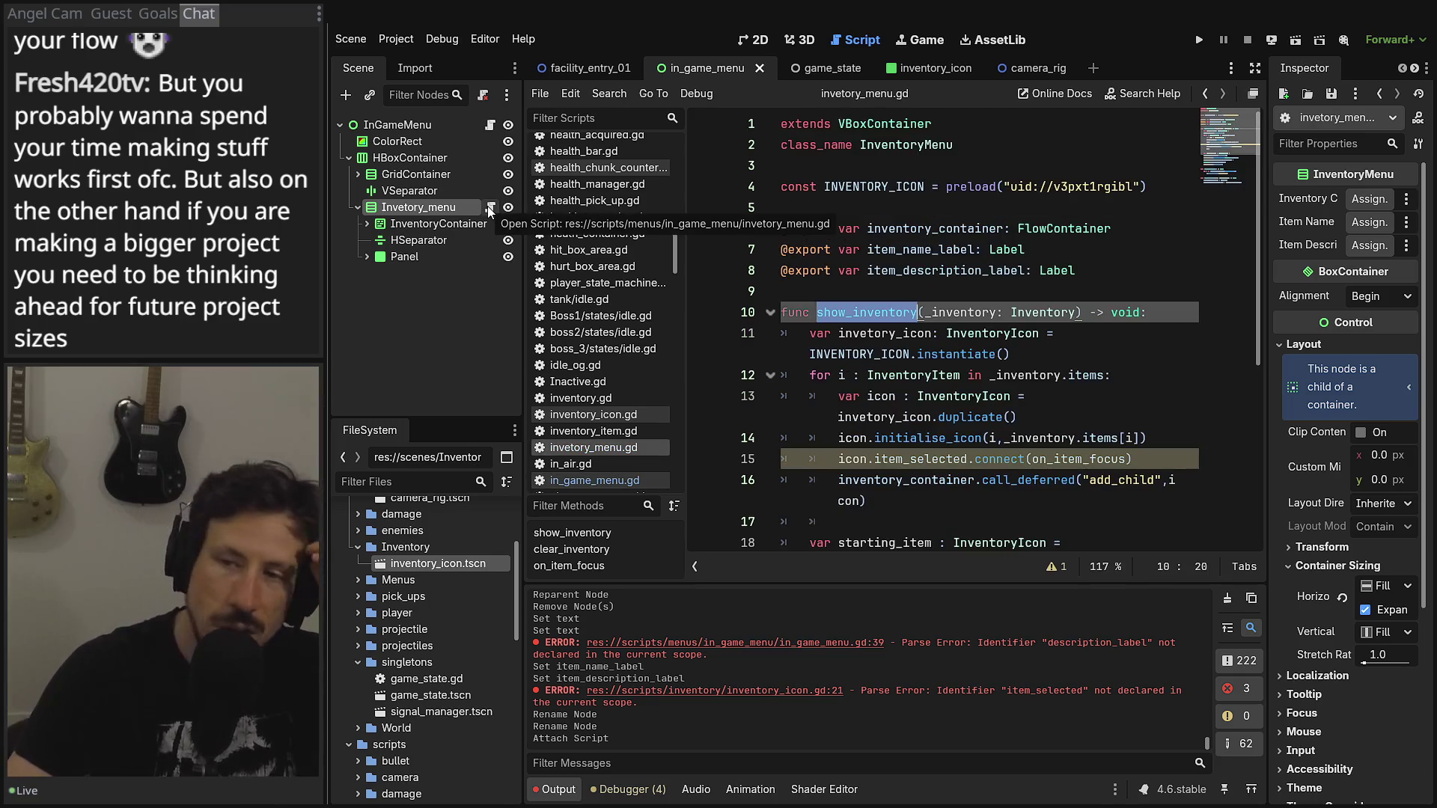